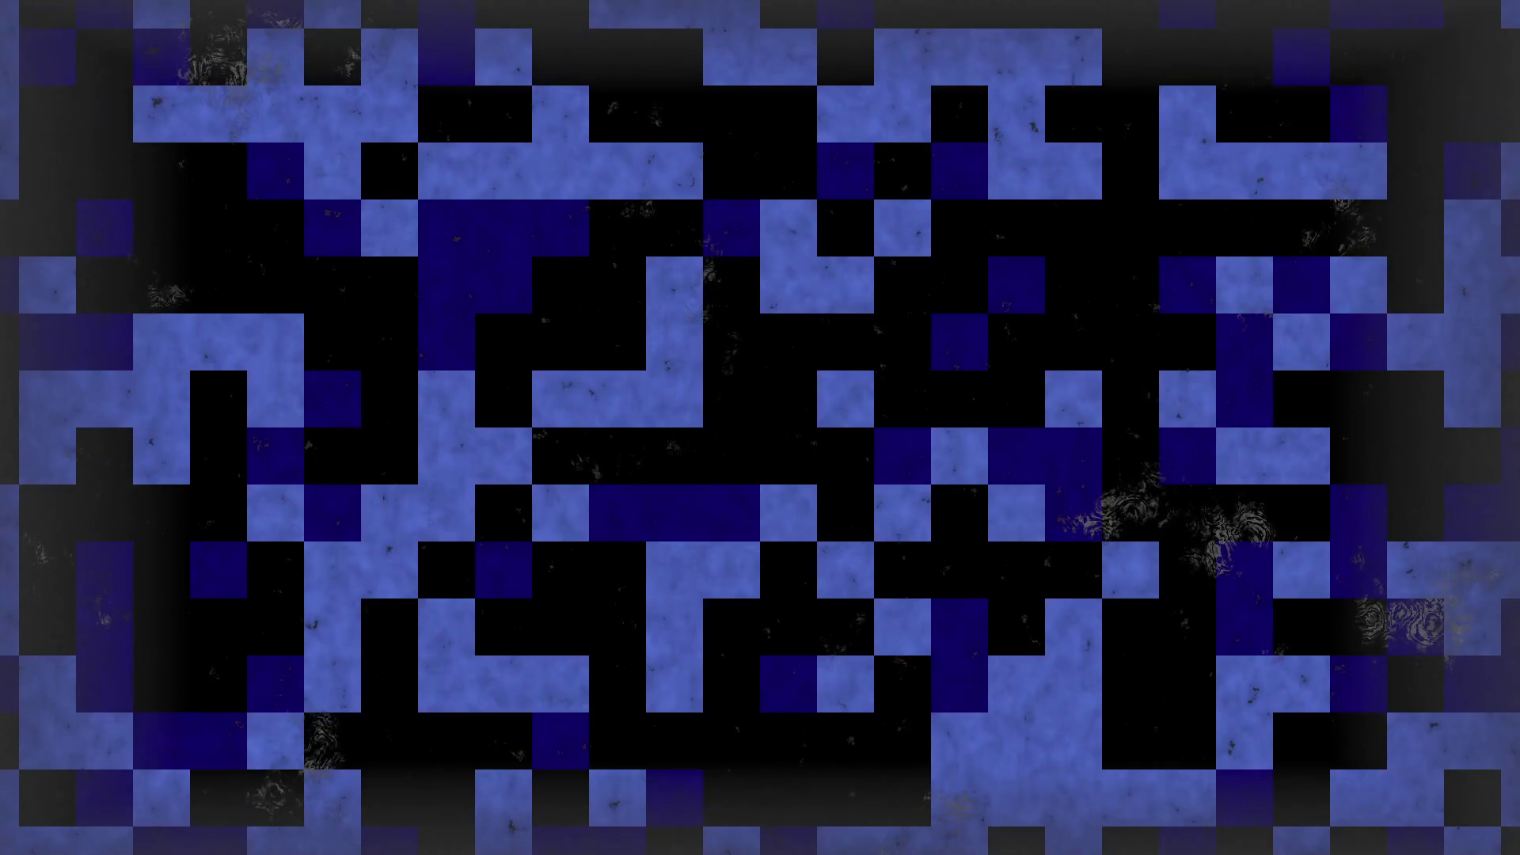
- Fill the whole 160×144 canvas with the dark navy swatch (Idx-4) using the Paint Bucket
{"action": "scroll", "coordinate": [791, 407], "scroll_direction": "up", "scroll_amount": 2}
{"action": "scroll", "coordinate": [792, 407], "scroll_direction": "down", "scroll_amount": 1}
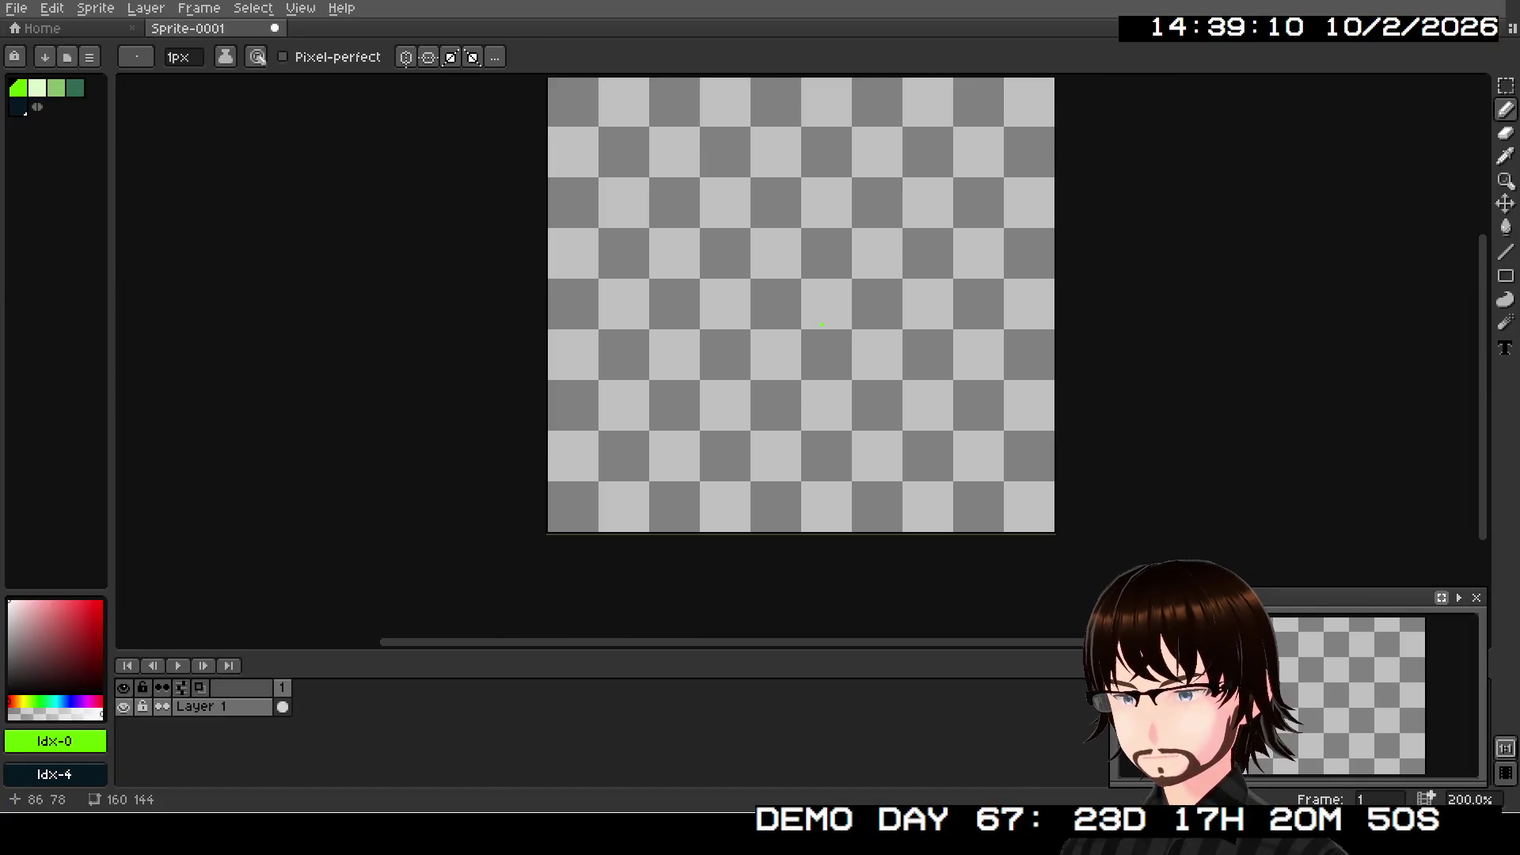
{"action": "left_click", "coordinate": [18, 107]}
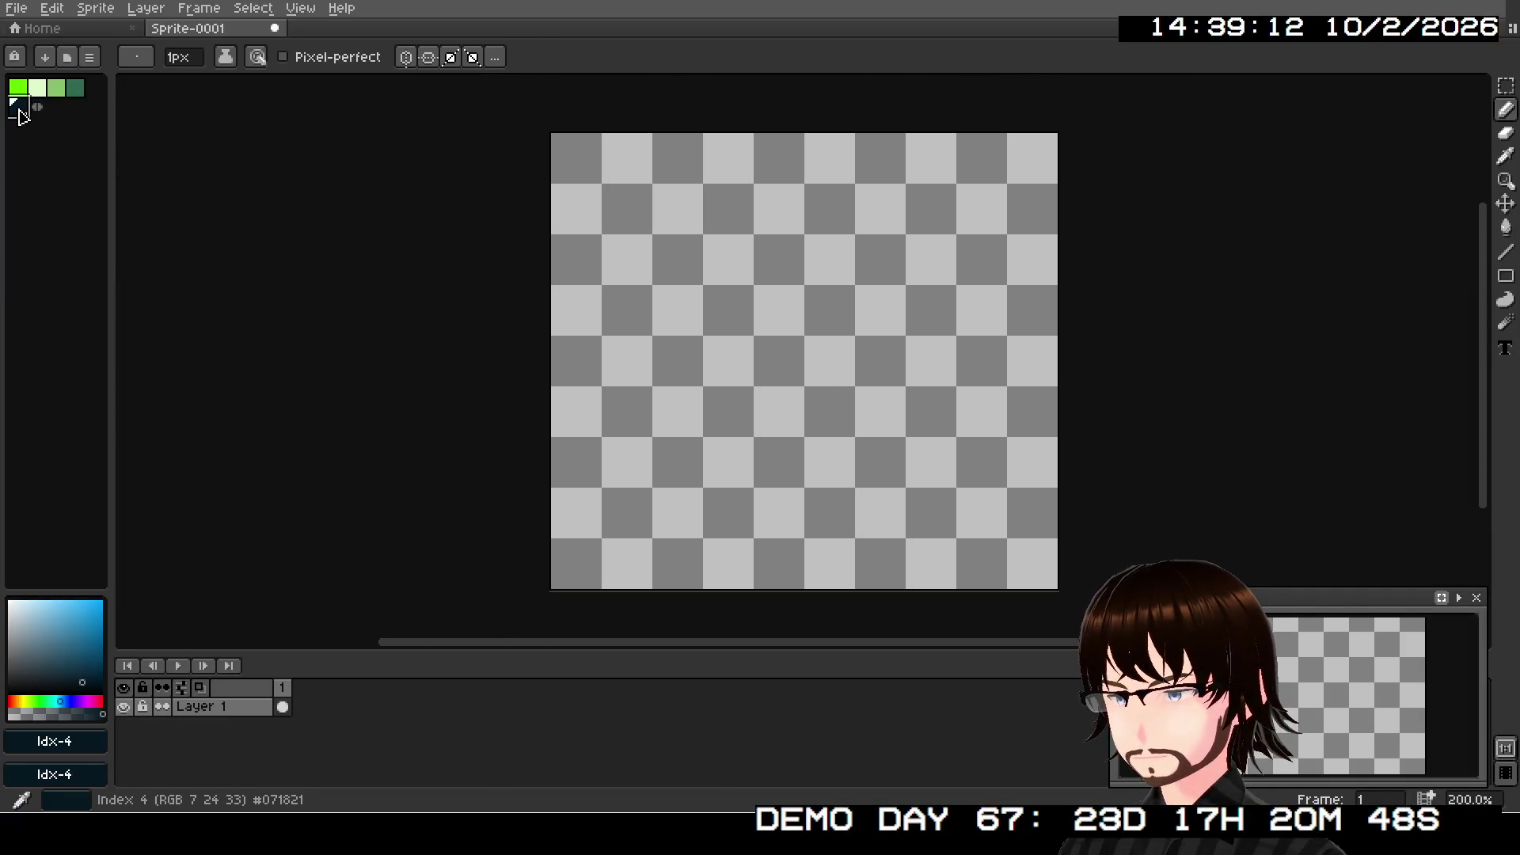
{"action": "left_click", "coordinate": [1505, 227]}
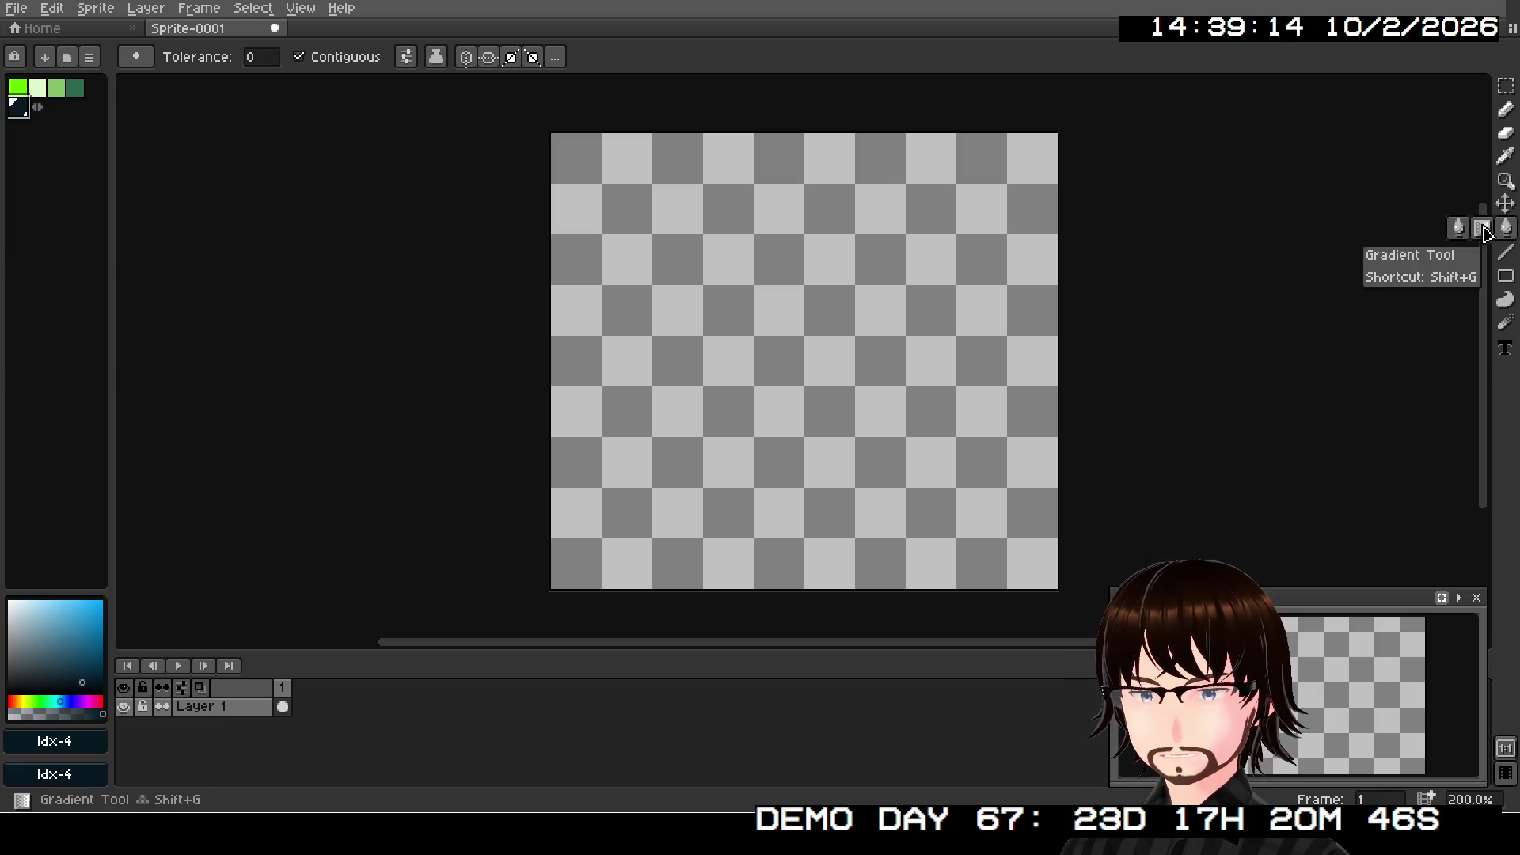
{"action": "left_click", "coordinate": [796, 289]}
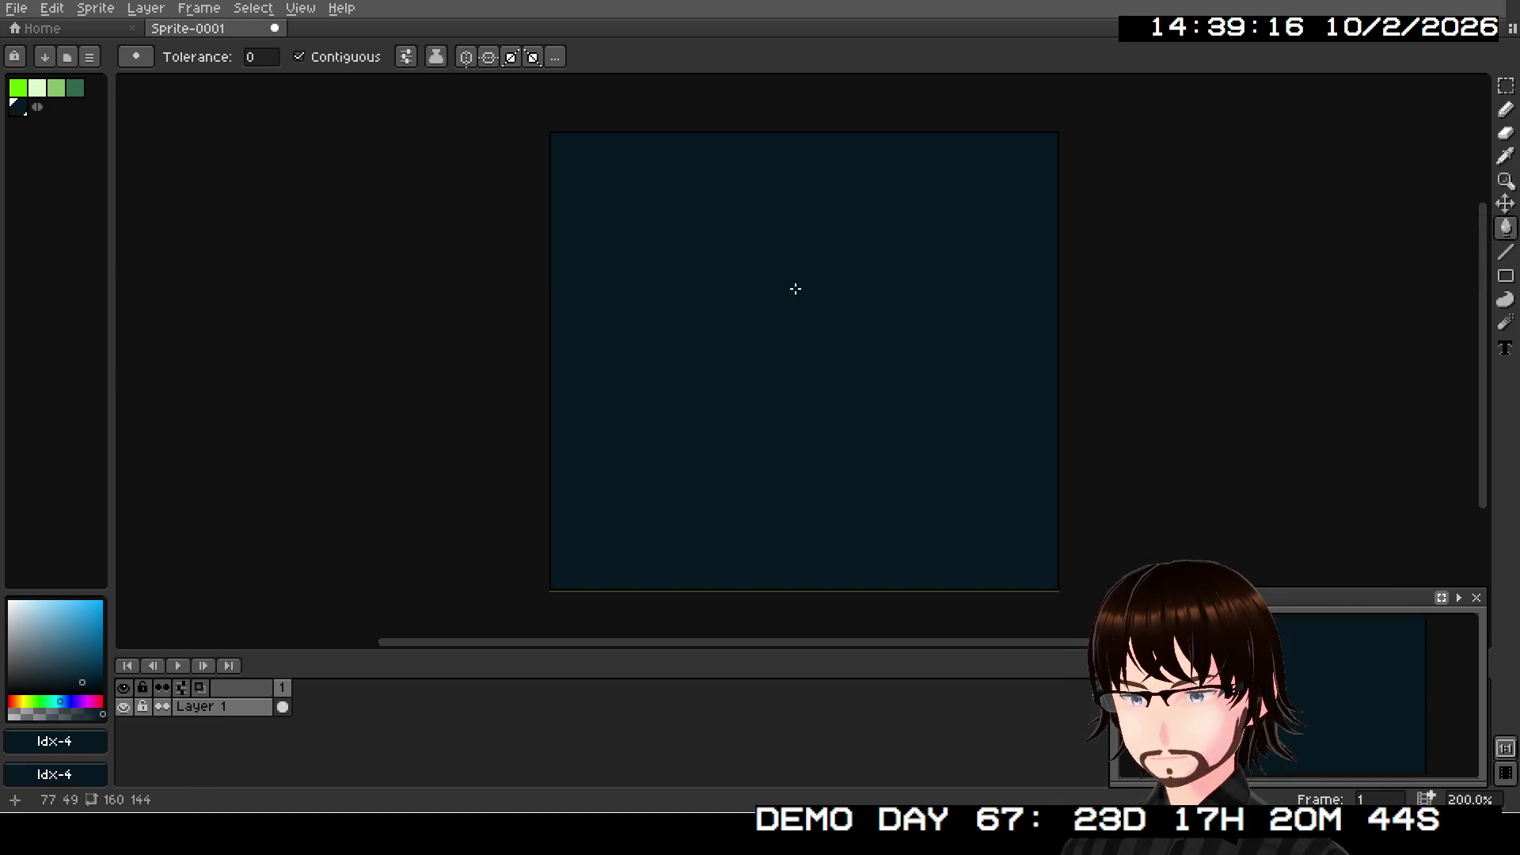
{"action": "mouse_move", "coordinate": [710, 342]}
{"action": "left_mouse_down"}
{"action": "mouse_move", "coordinate": [652, 330]}
{"action": "mouse_move", "coordinate": [679, 350]}
{"action": "left_mouse_up"}
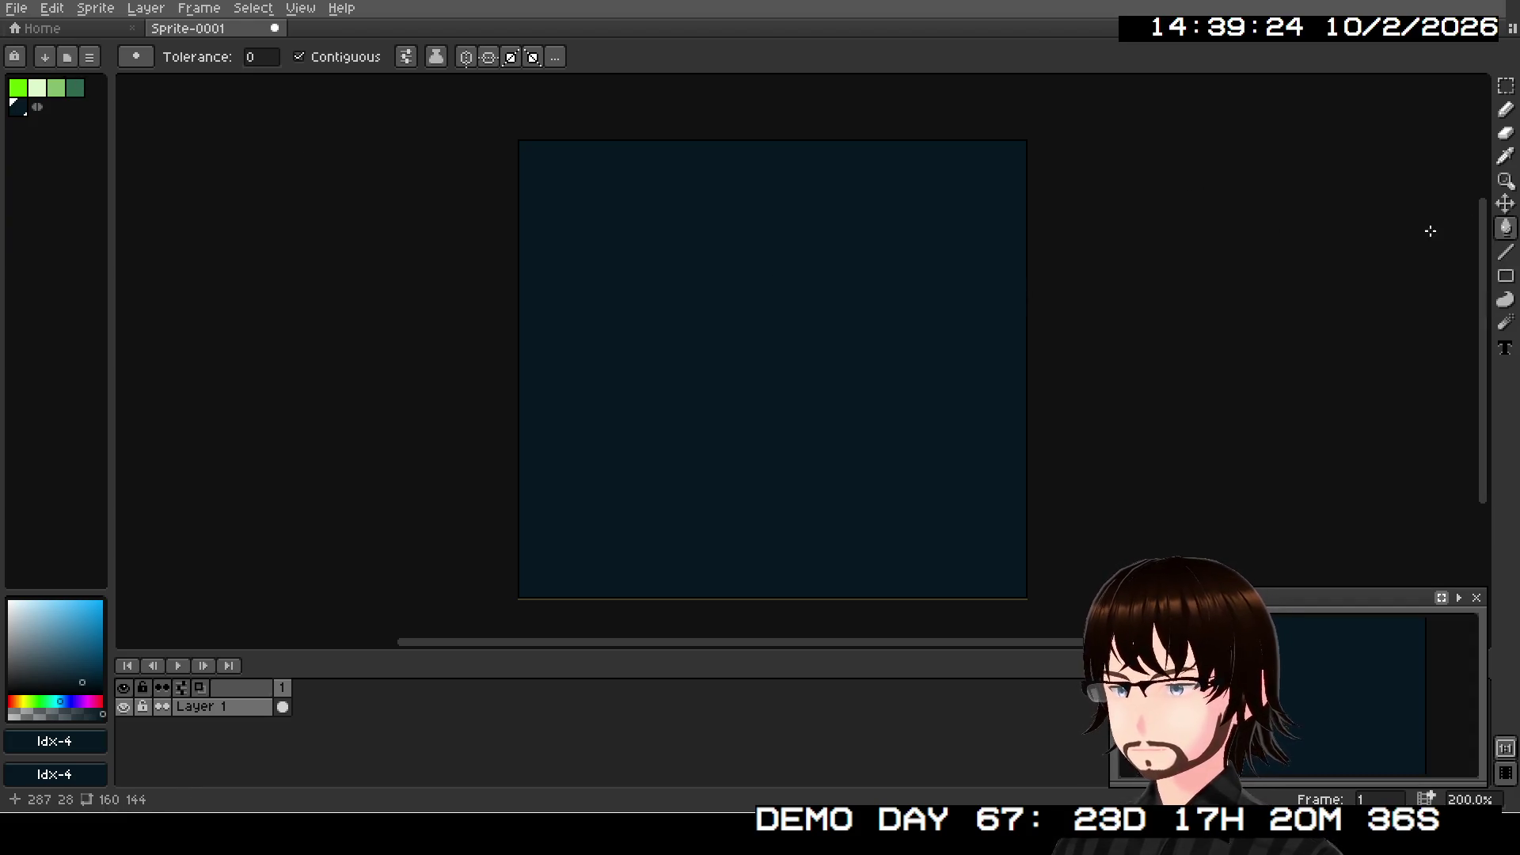
{"action": "left_click", "coordinate": [1505, 109]}
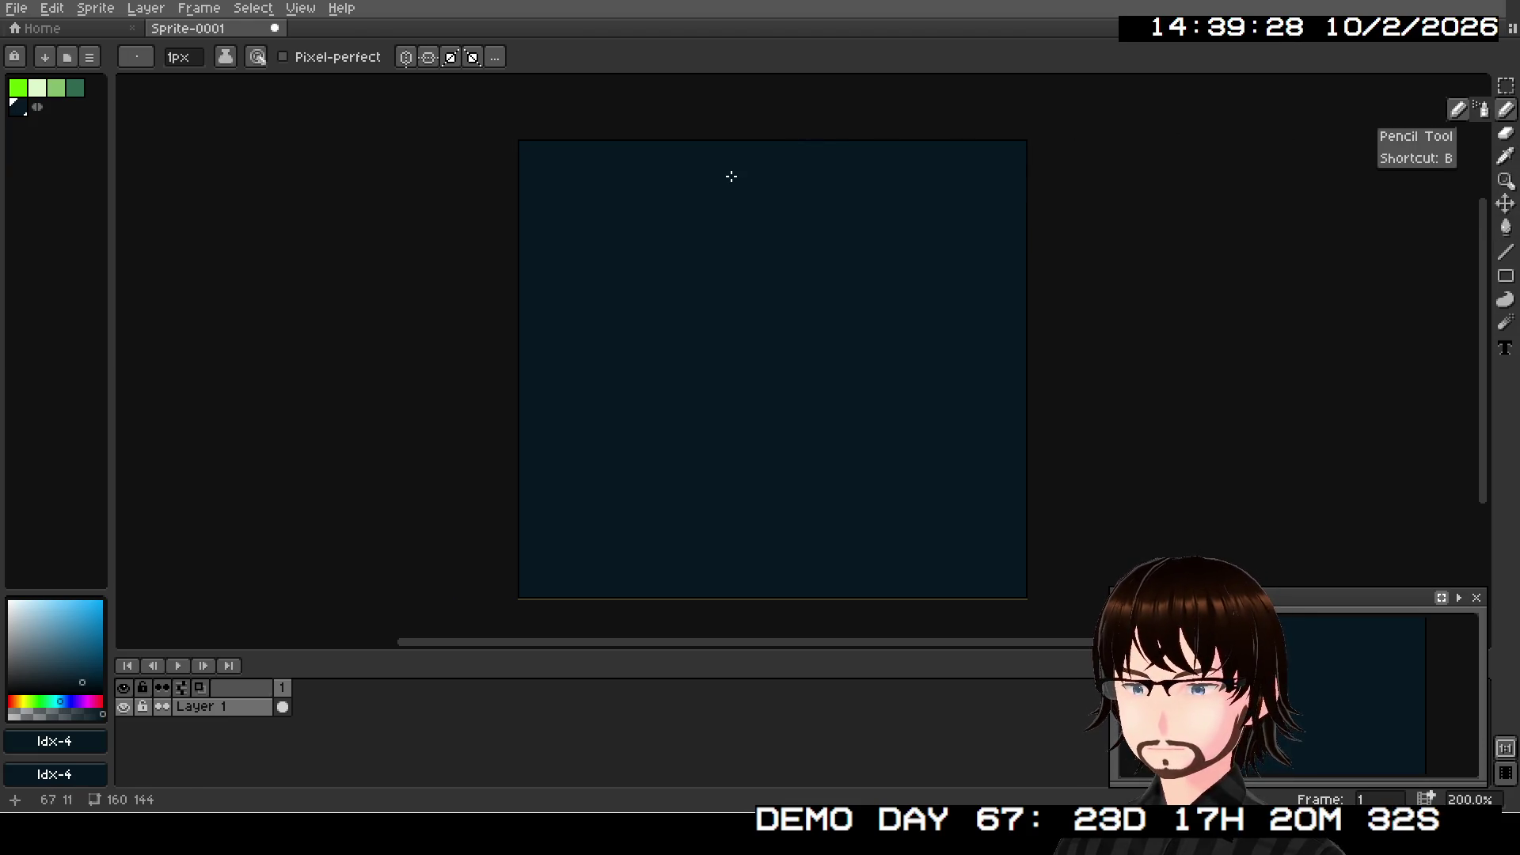
- Pick light green and draft a trial title text box near the canvas top
{"action": "left_click", "coordinate": [37, 87]}
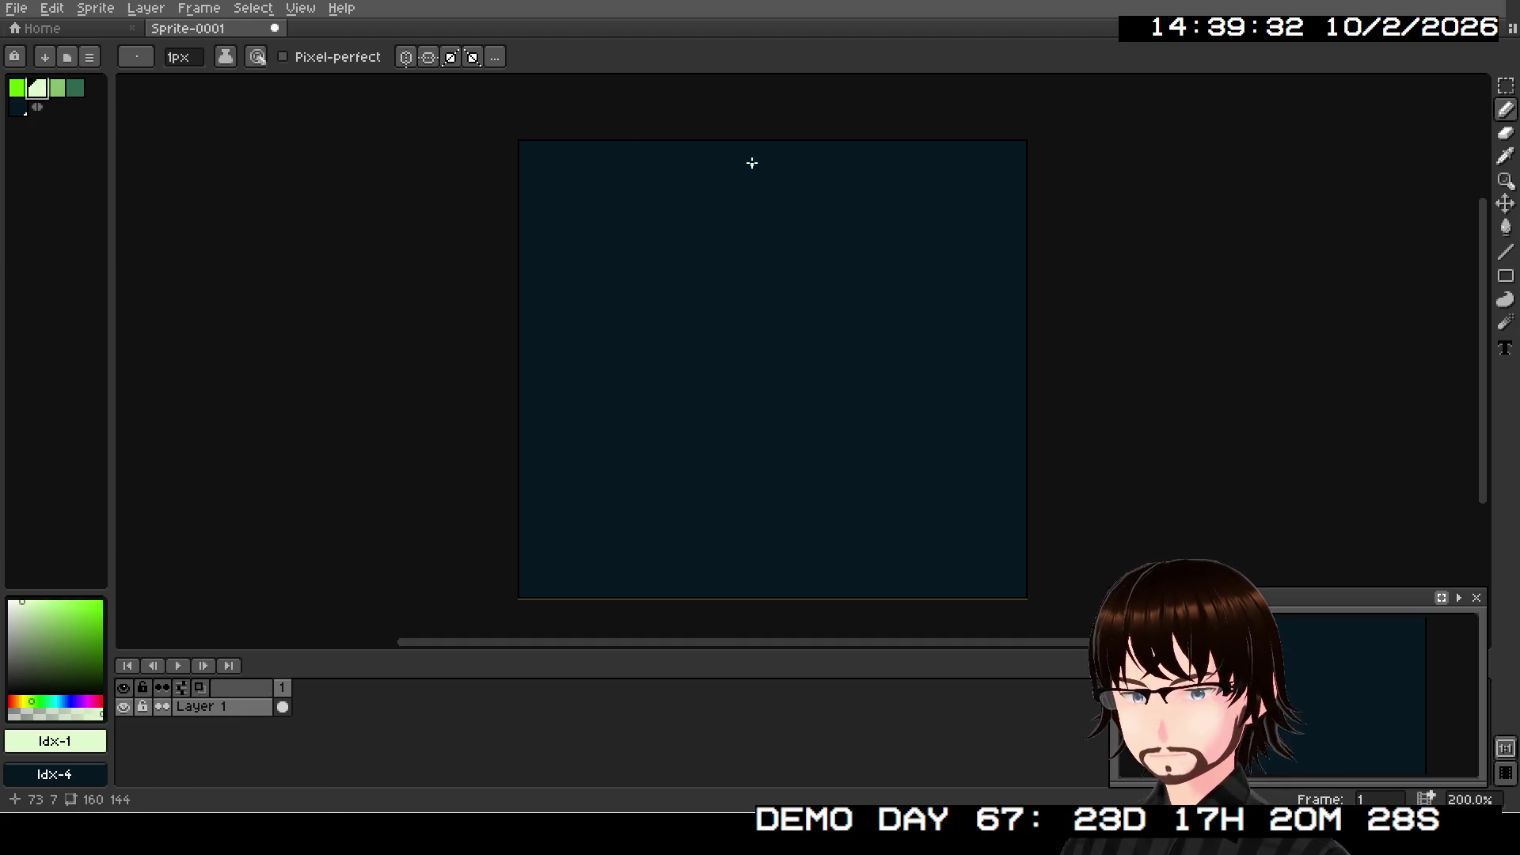
{"action": "key", "text": "t"}
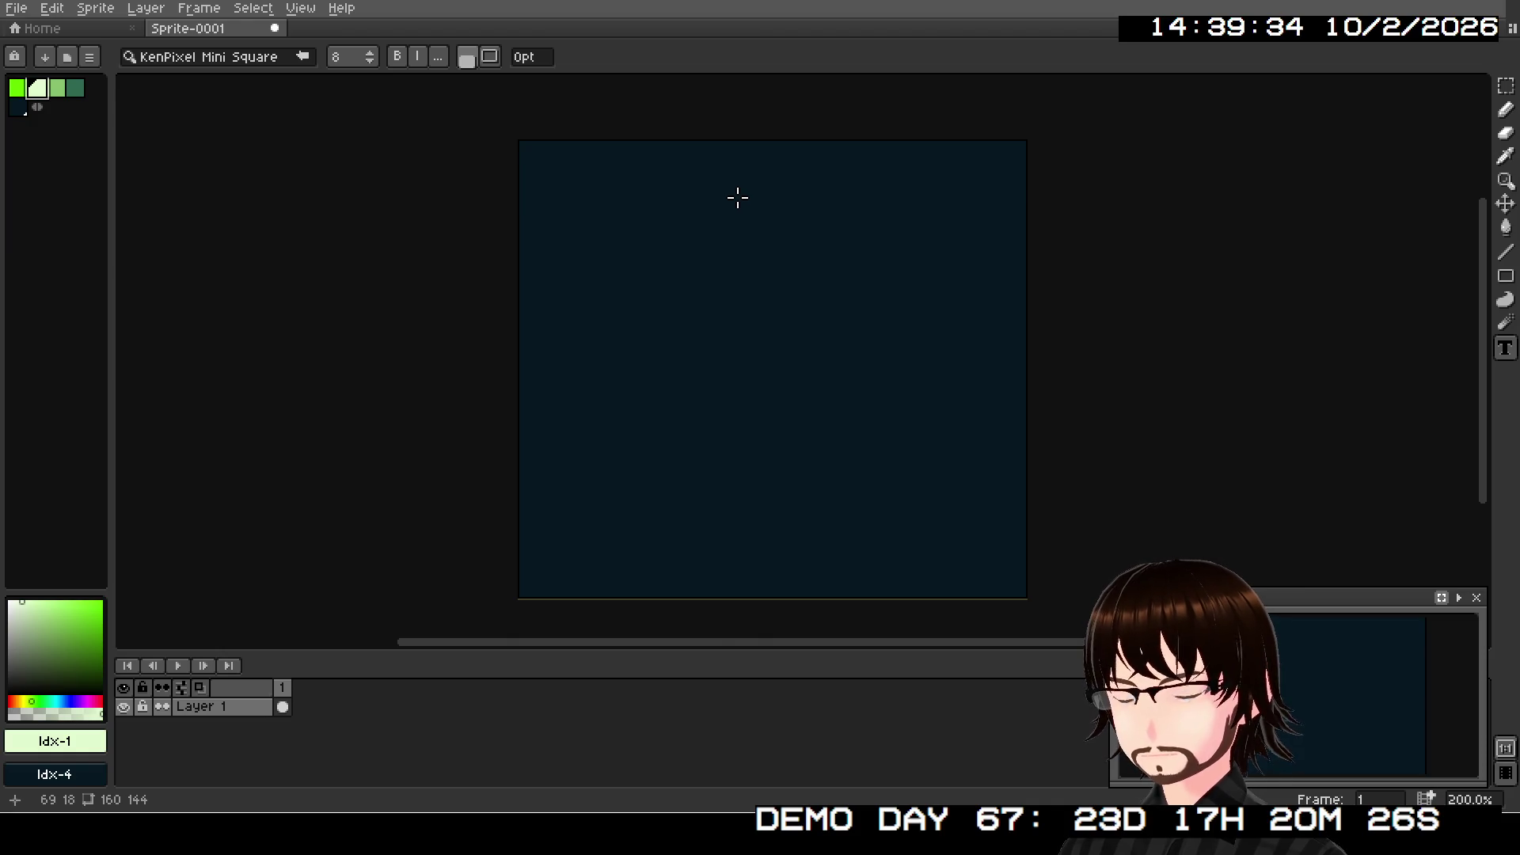
{"action": "left_click_drag", "start_coordinate": [681, 162], "coordinate": [866, 198]}
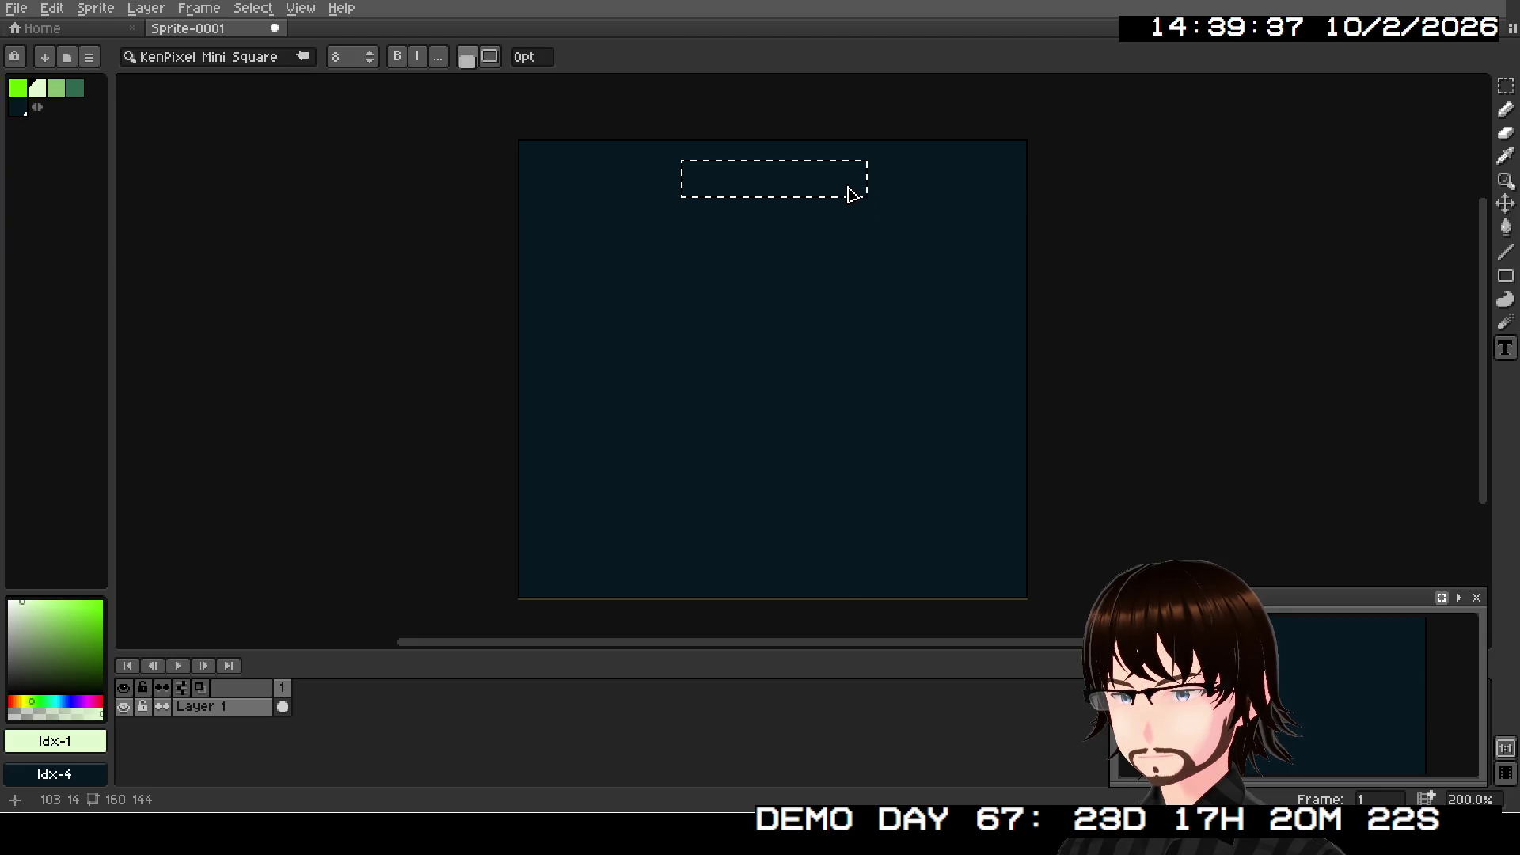
{"action": "type", "text": "5"}
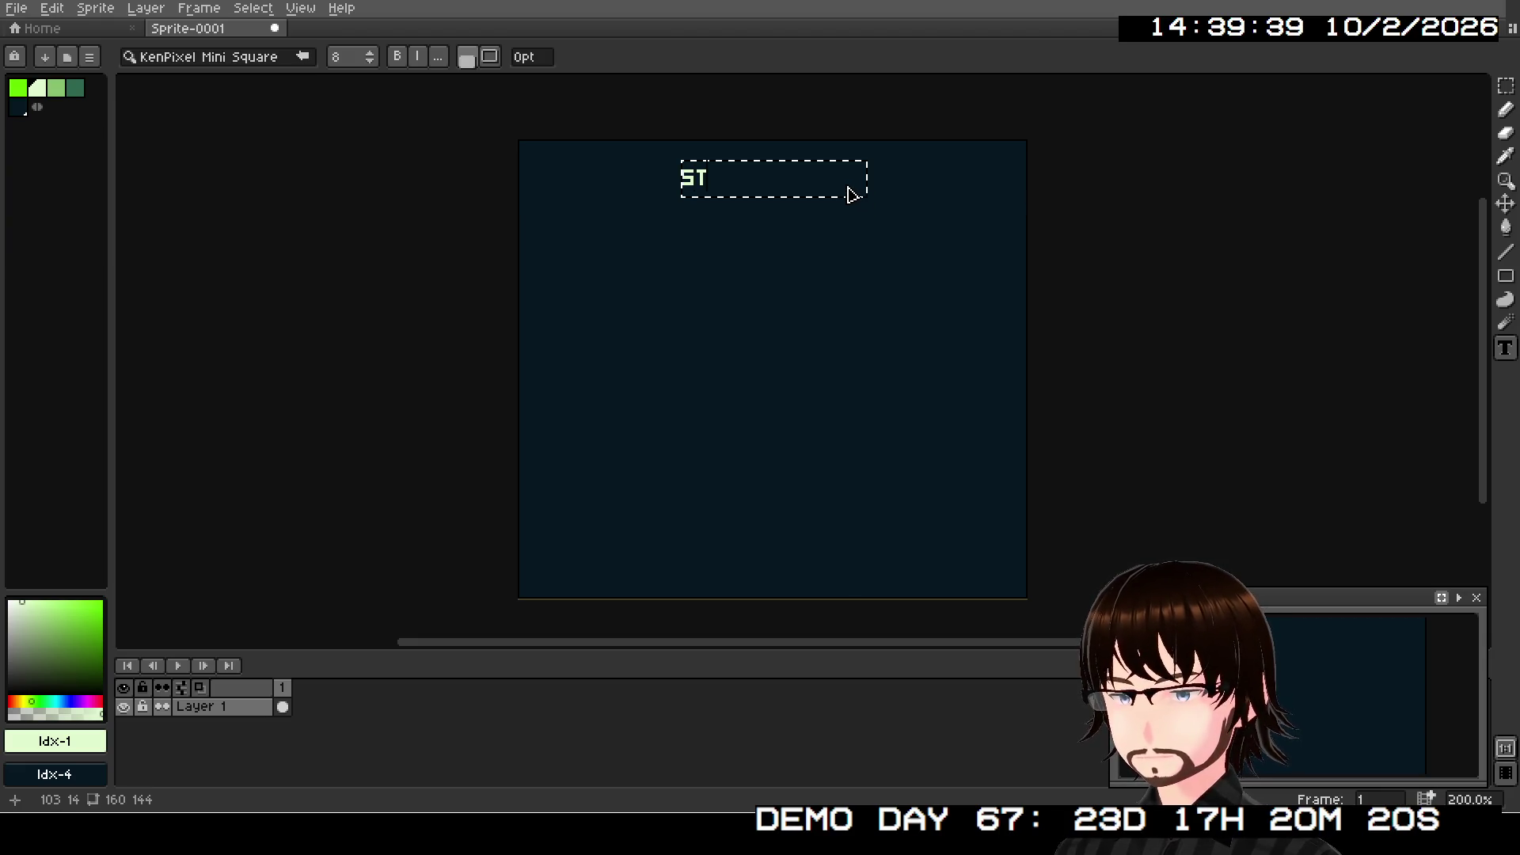
{"action": "type", "text": "US"}
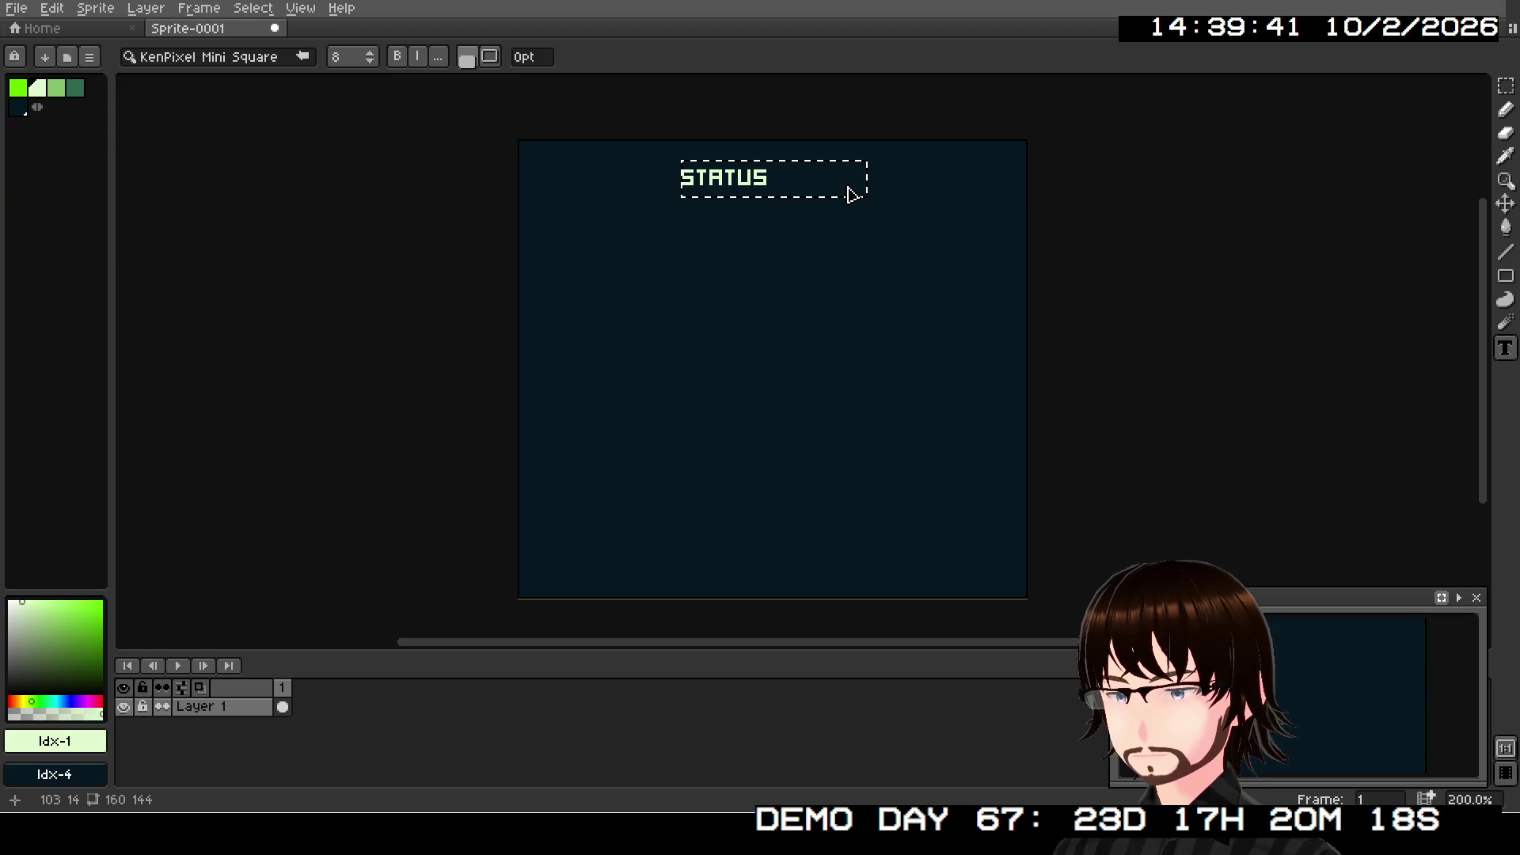
{"action": "left_click", "coordinate": [439, 59]}
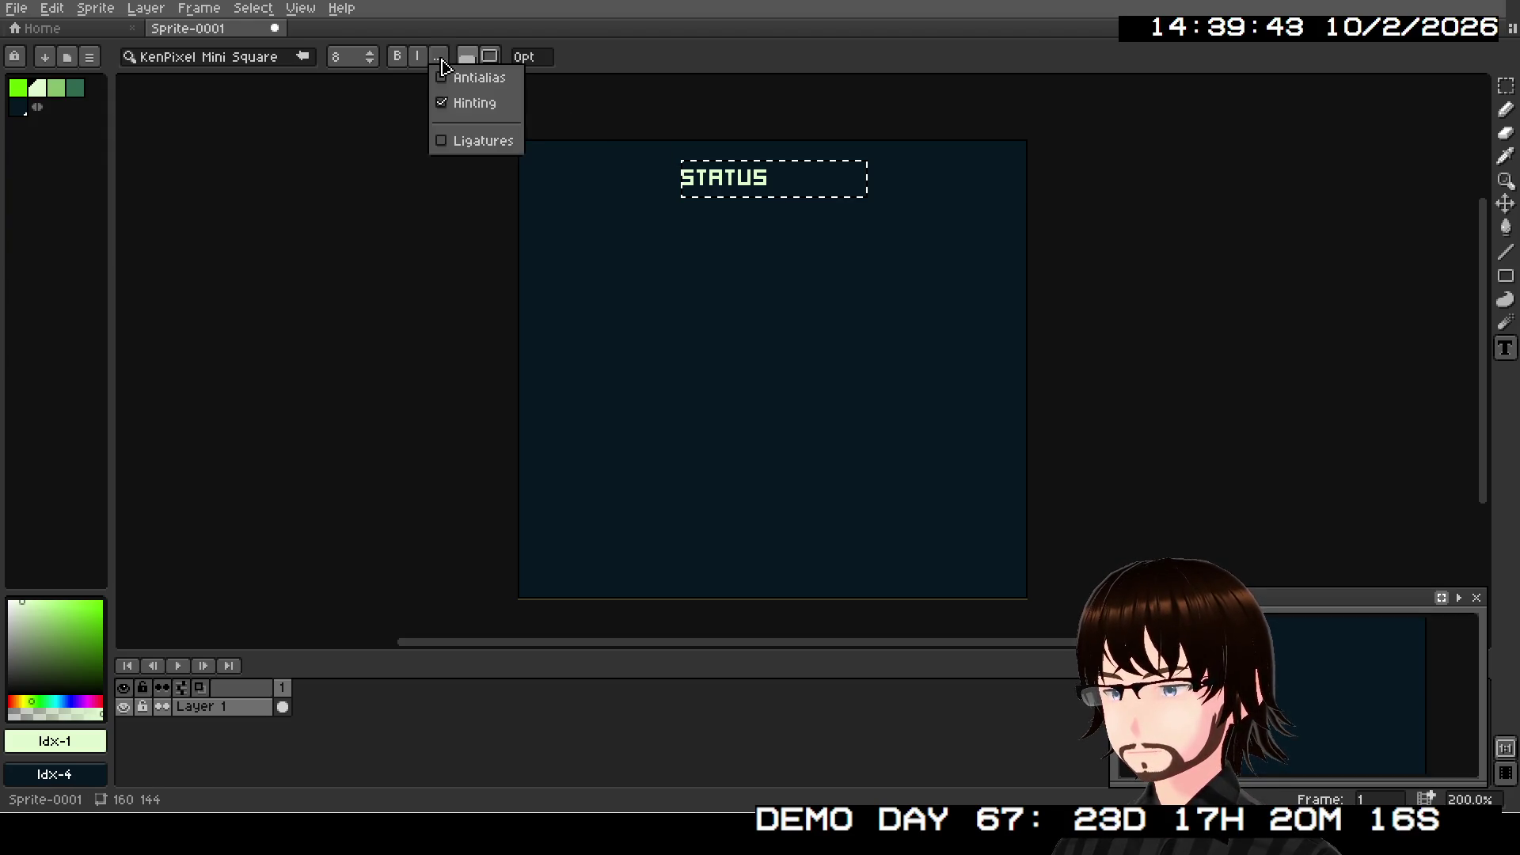
{"action": "left_click", "coordinate": [439, 59]}
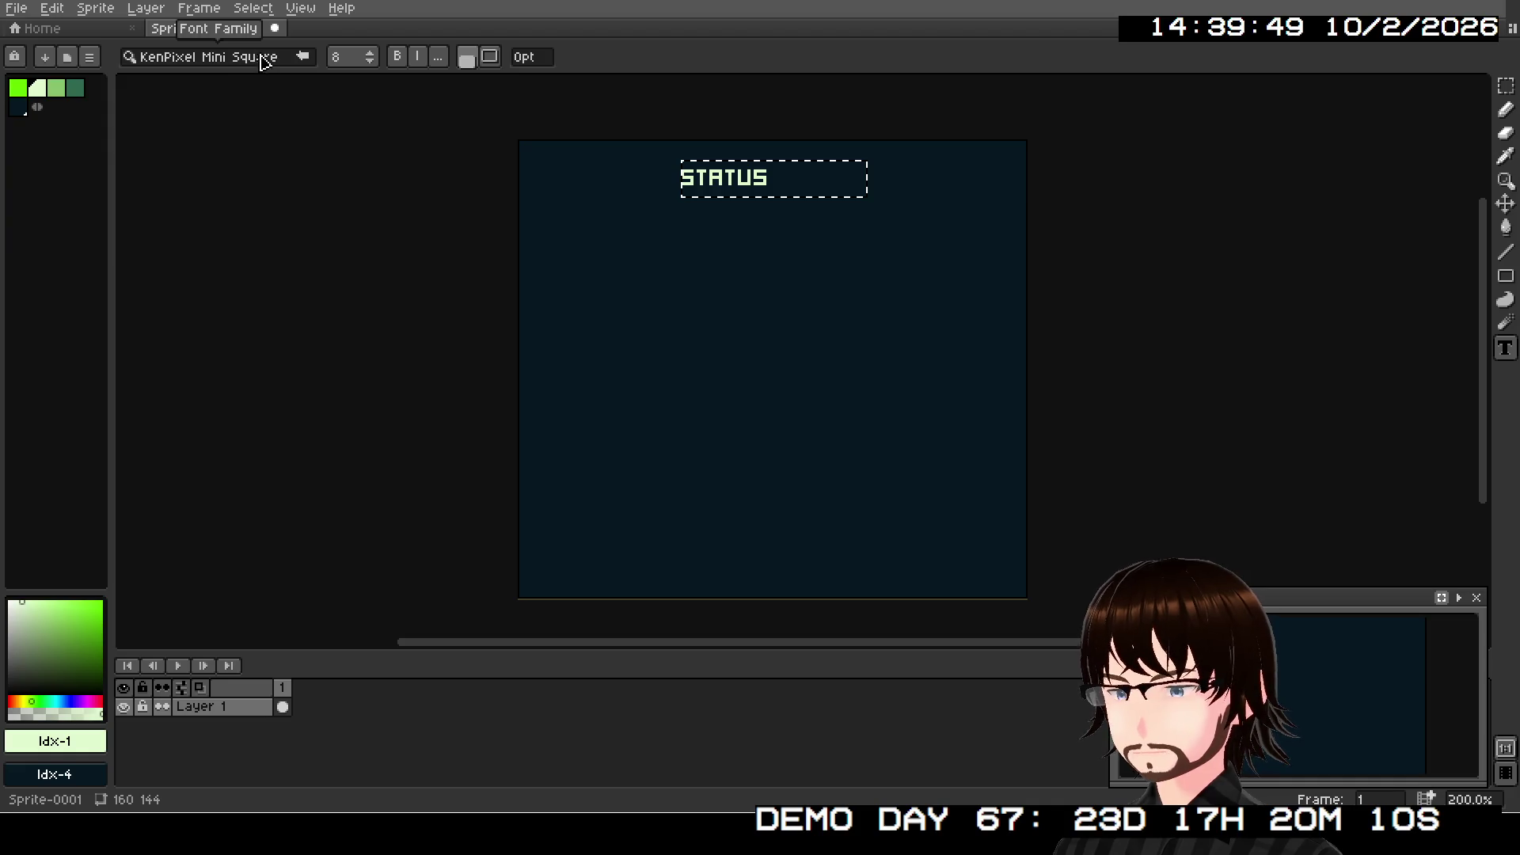
- Undo the trial title so the navy fill is plain, then bring up Layer 1's options
{"action": "right_click", "coordinate": [722, 185]}
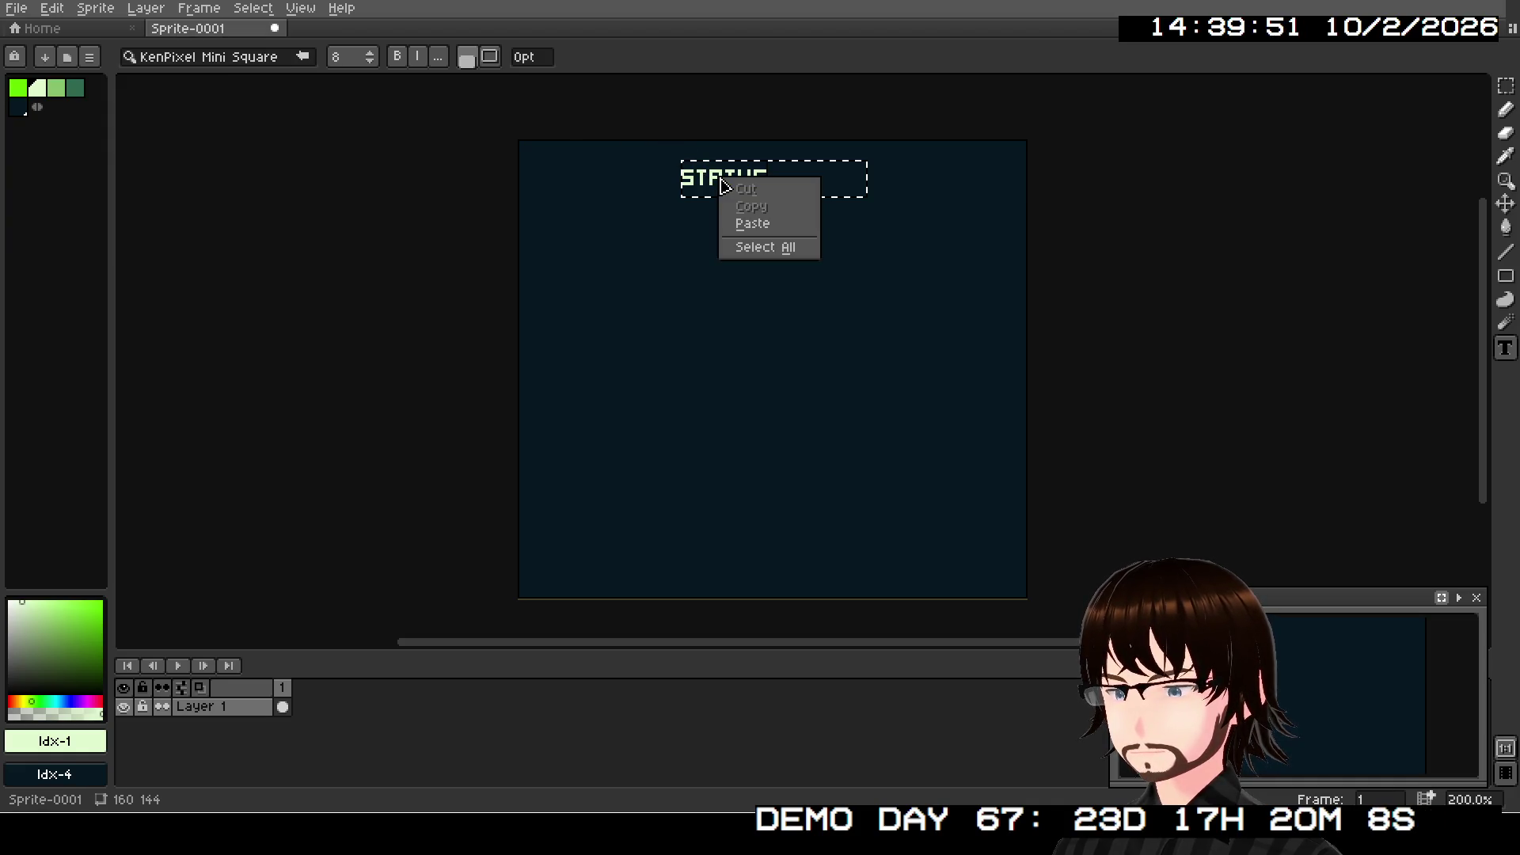
{"action": "key", "text": "Escape"}
{"action": "key", "text": "ctrl+z"}
{"action": "key", "text": "ctrl+y"}
{"action": "key", "text": "t"}
{"action": "right_click", "coordinate": [252, 706]}
- Add a new Layer 2 and type a light-green STATUS title near the canvas top
{"action": "mouse_move", "coordinate": [305, 690]}
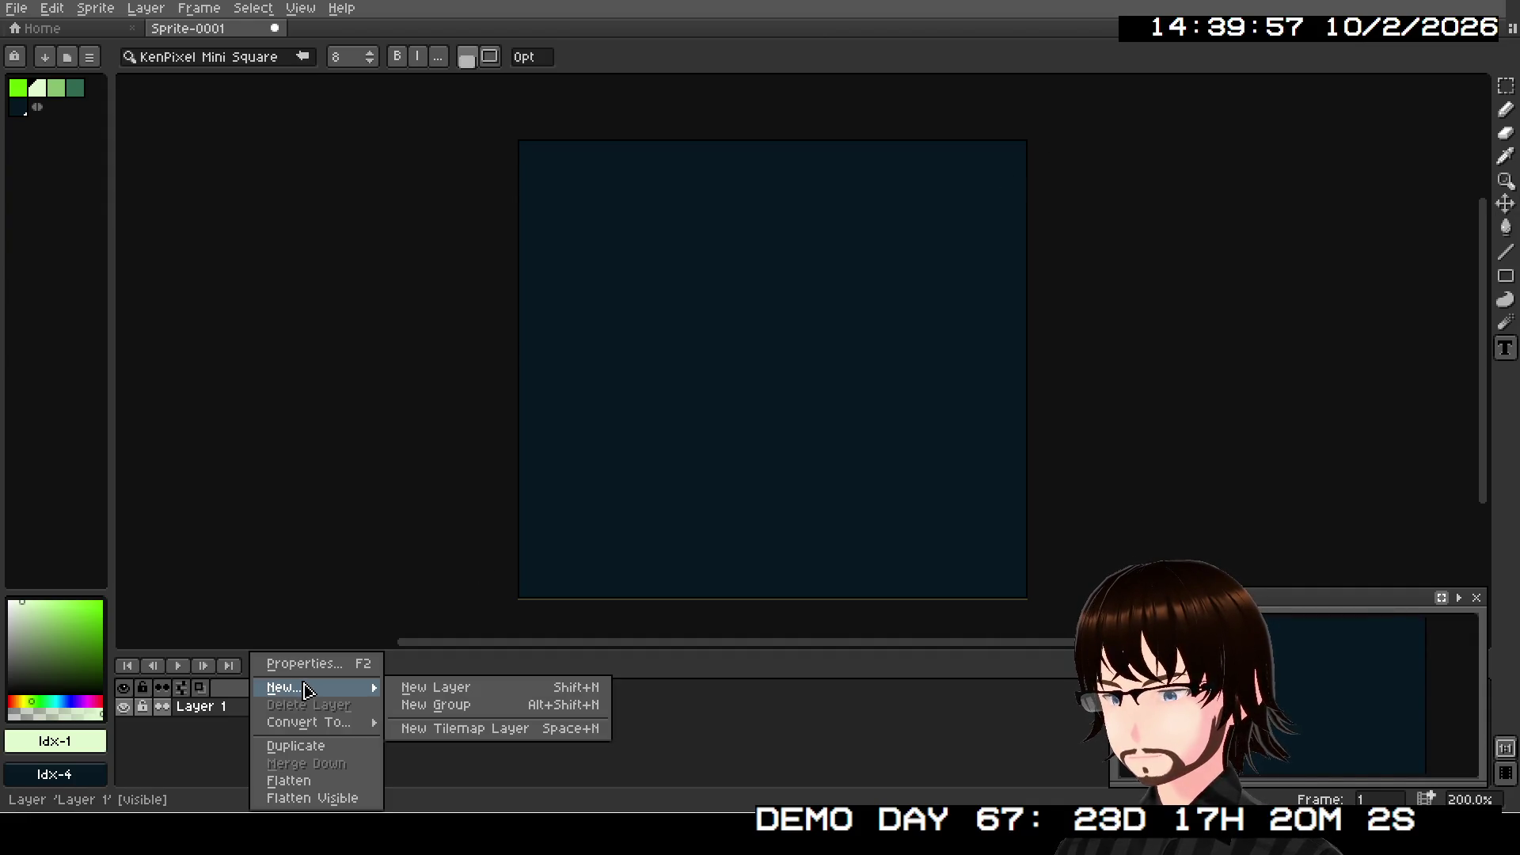
{"action": "left_click", "coordinate": [427, 687]}
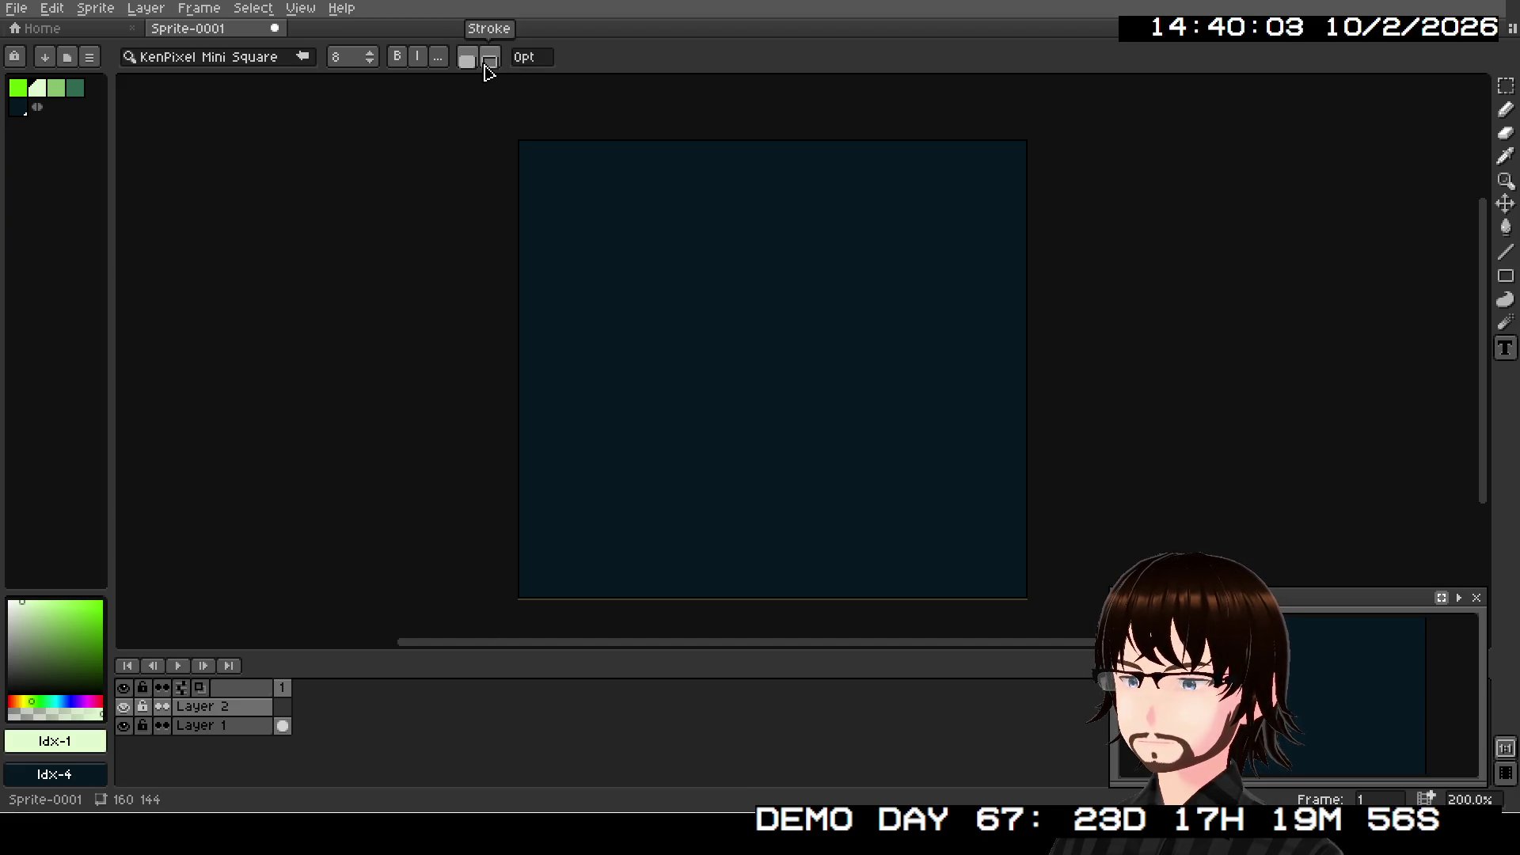
{"action": "left_click_drag", "start_coordinate": [681, 163], "coordinate": [859, 202]}
{"action": "type", "text": "STATUS"}
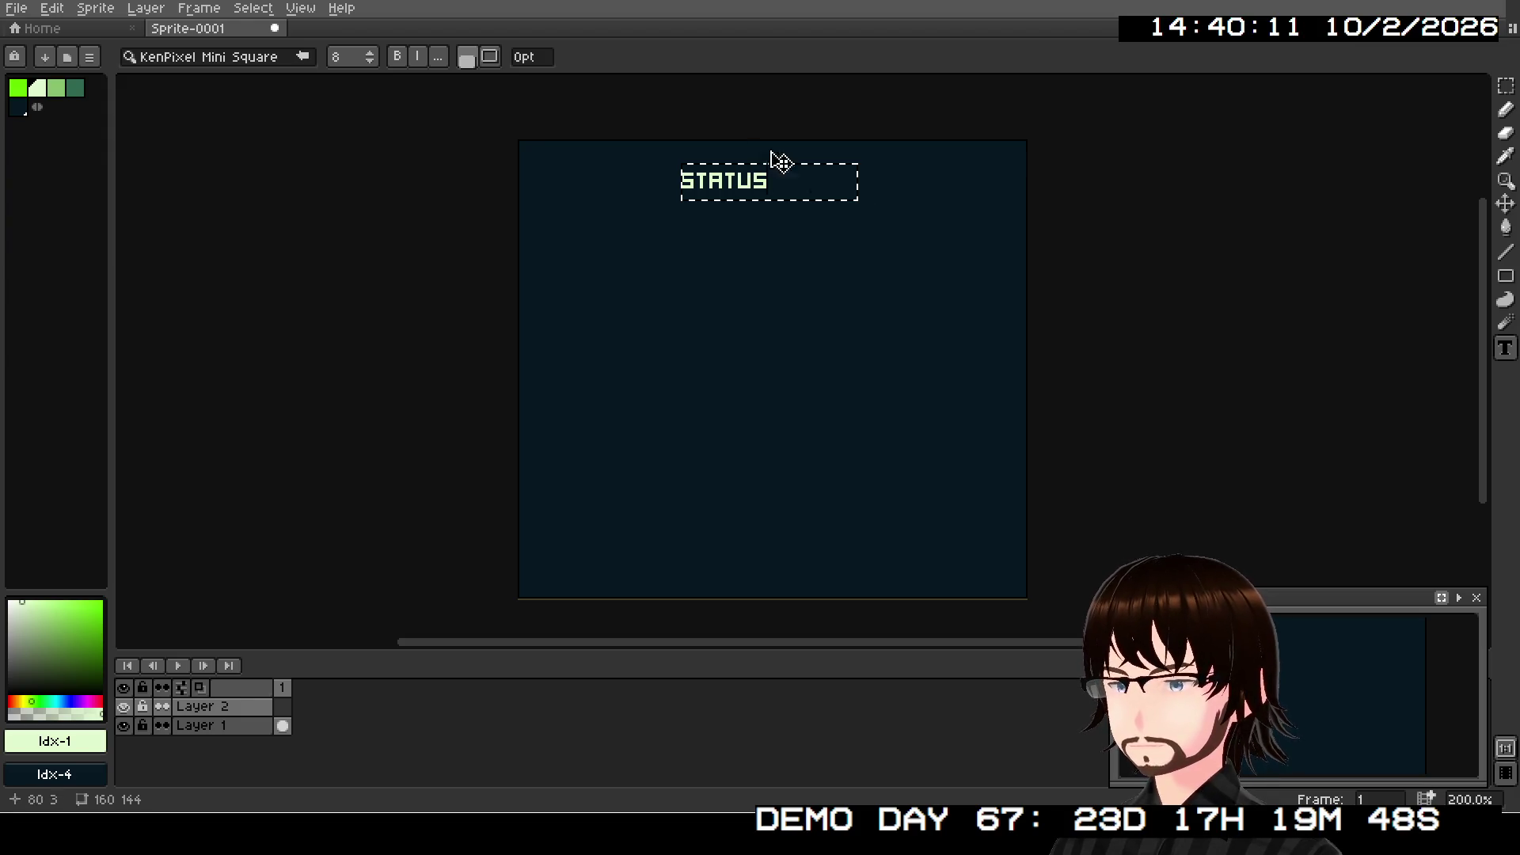
{"action": "left_click", "coordinate": [275, 60]}
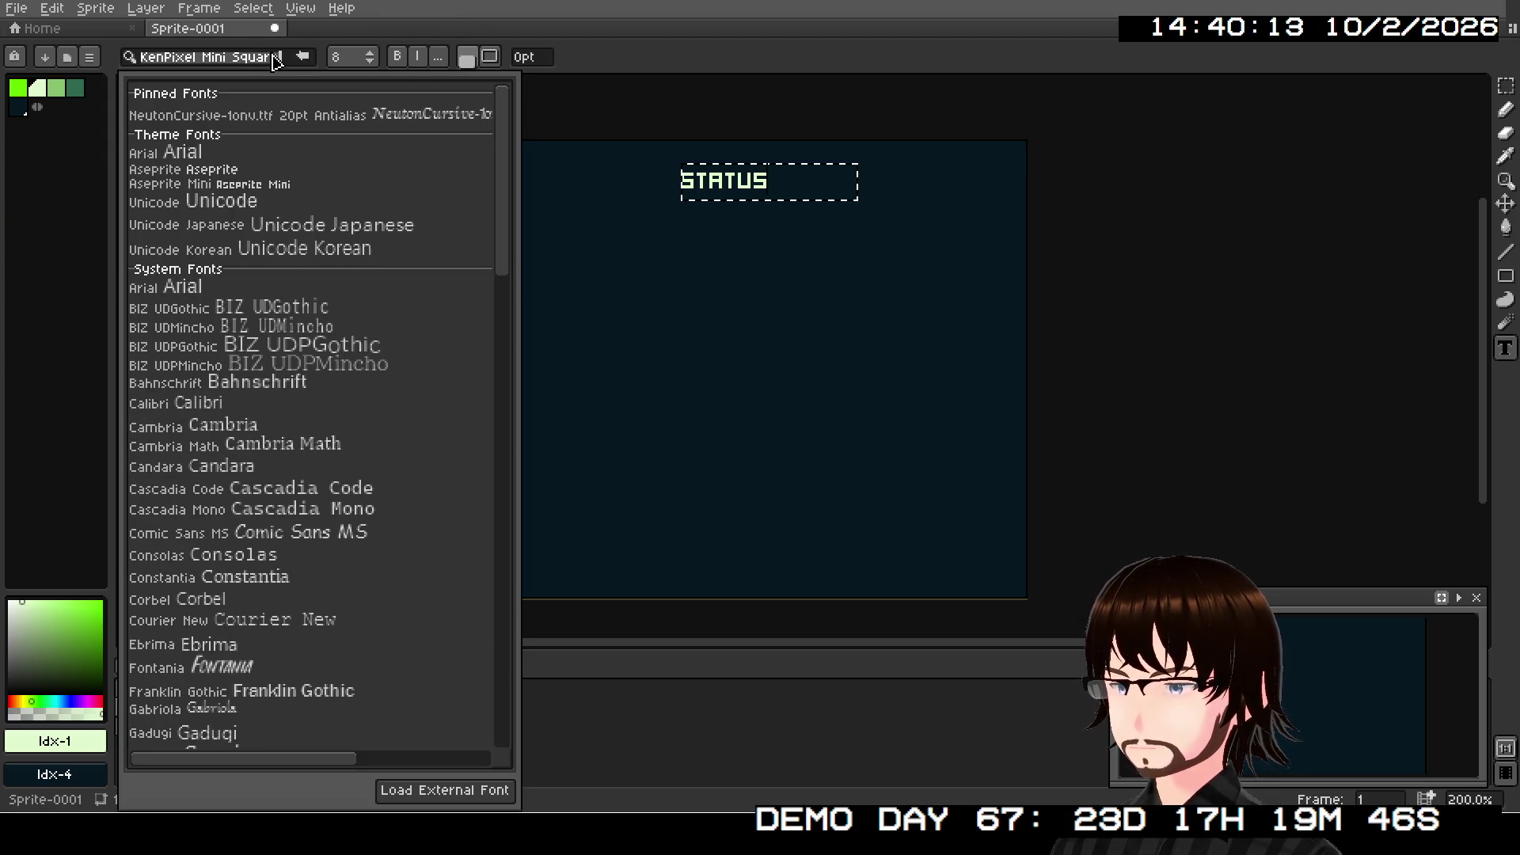
{"action": "left_click", "coordinate": [654, 47]}
{"action": "left_click", "coordinate": [440, 59]}
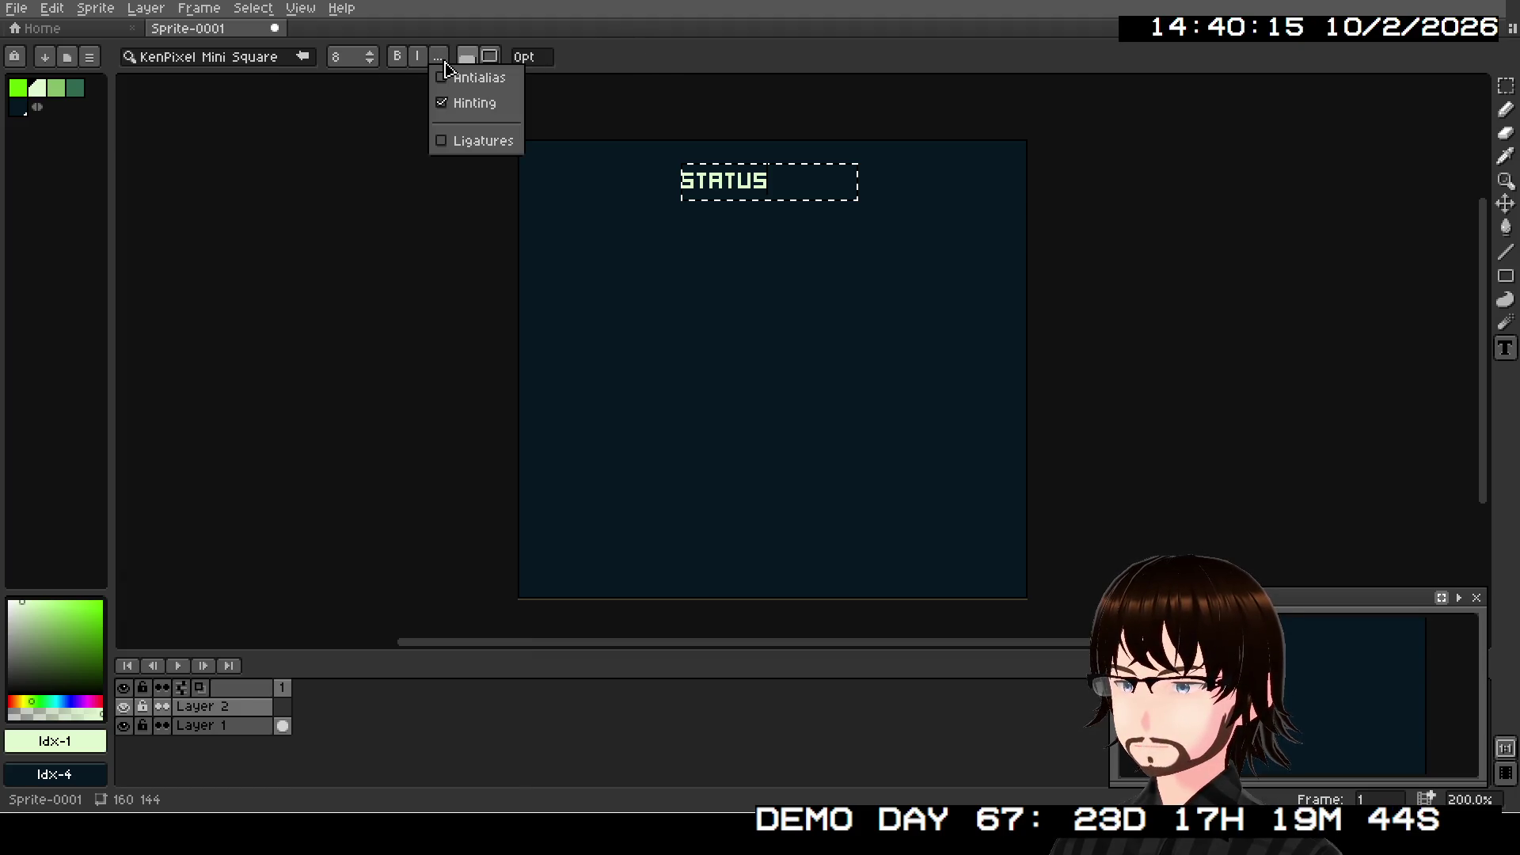
{"action": "left_click", "coordinate": [440, 59]}
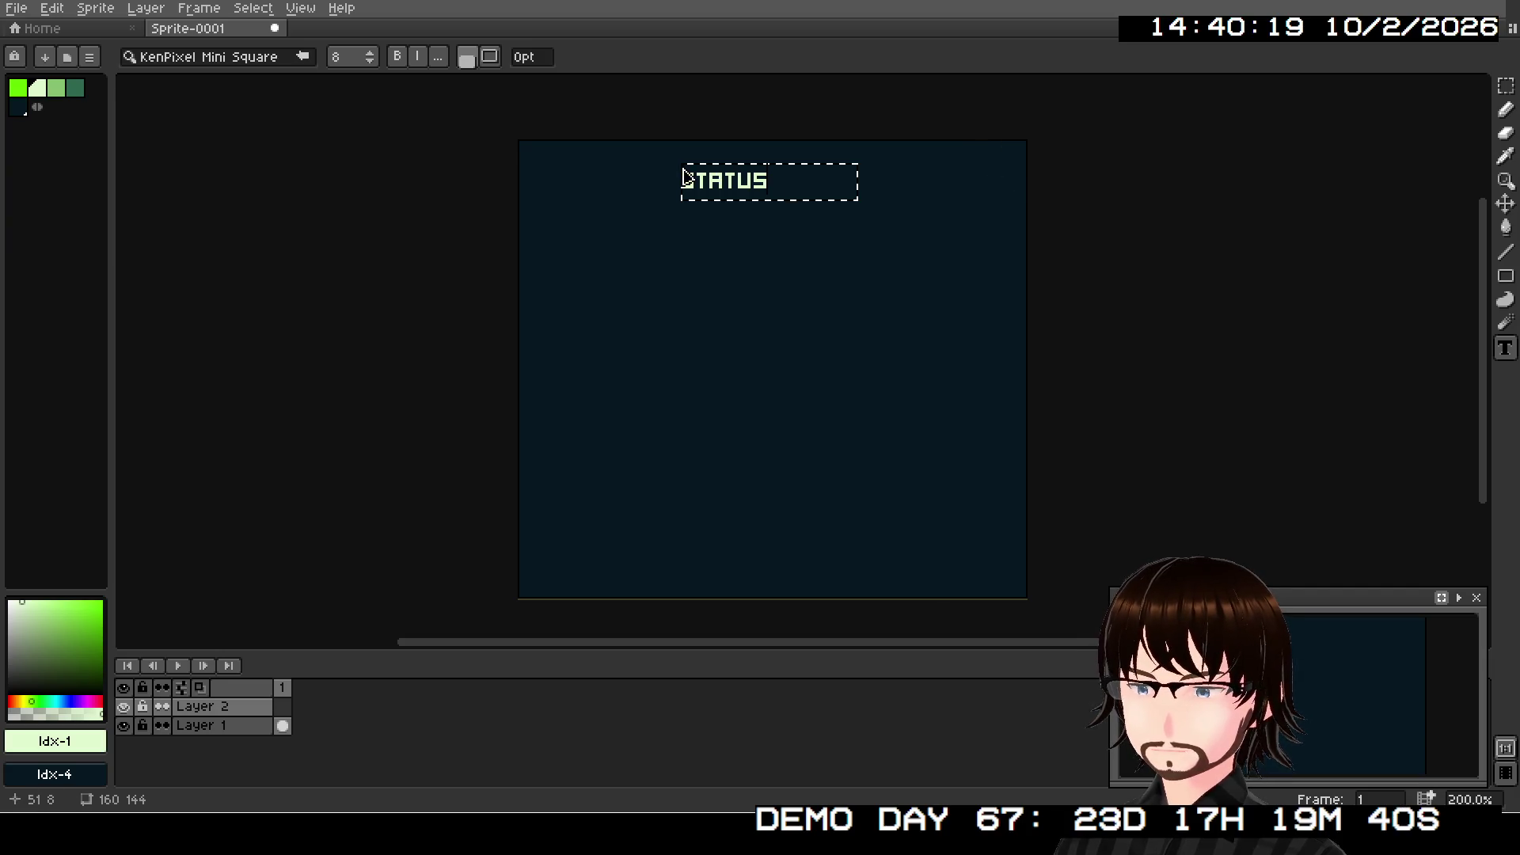
{"action": "left_click", "coordinate": [1505, 86]}
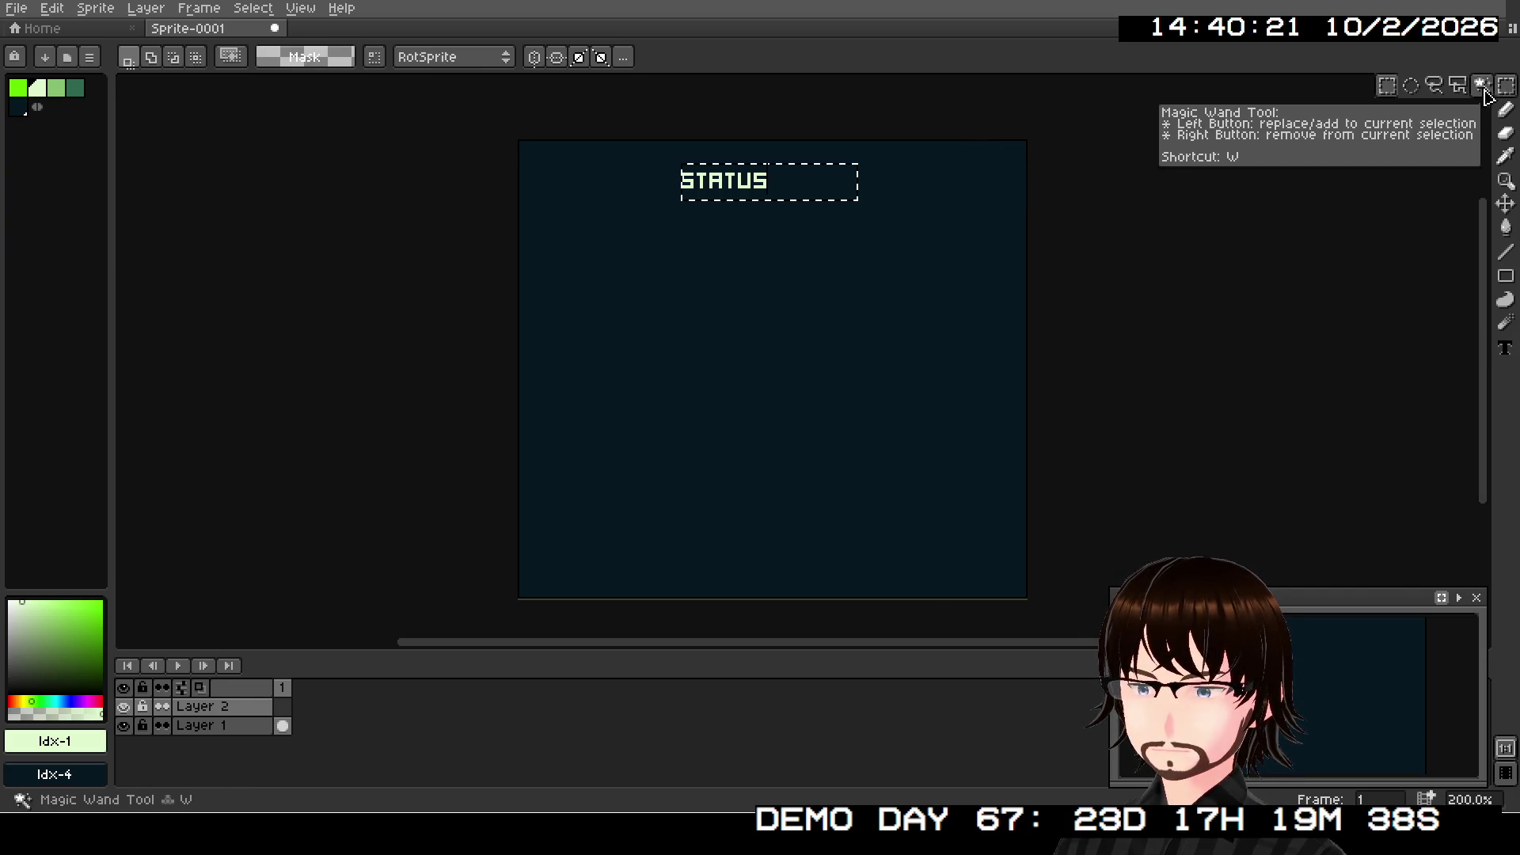
- Move the STATUS title so it sits centred at the top of the canvas
{"action": "left_click", "coordinate": [1506, 204]}
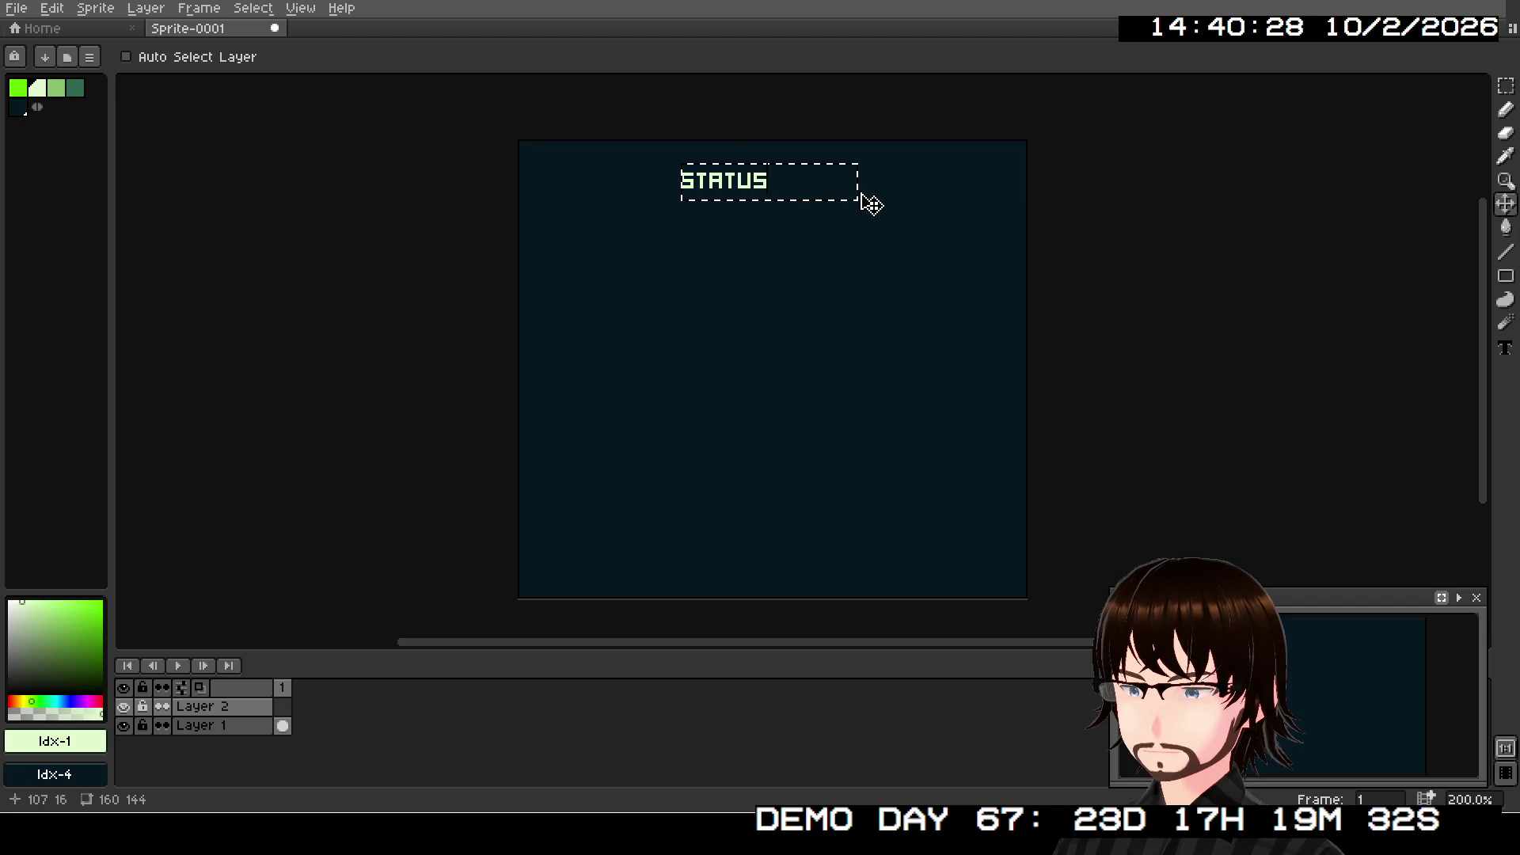
{"action": "key", "text": "ctrl+d"}
{"action": "mouse_move", "coordinate": [817, 193]}
{"action": "left_mouse_down"}
{"action": "mouse_move", "coordinate": [801, 196]}
{"action": "mouse_move", "coordinate": [870, 197]}
{"action": "left_mouse_up"}
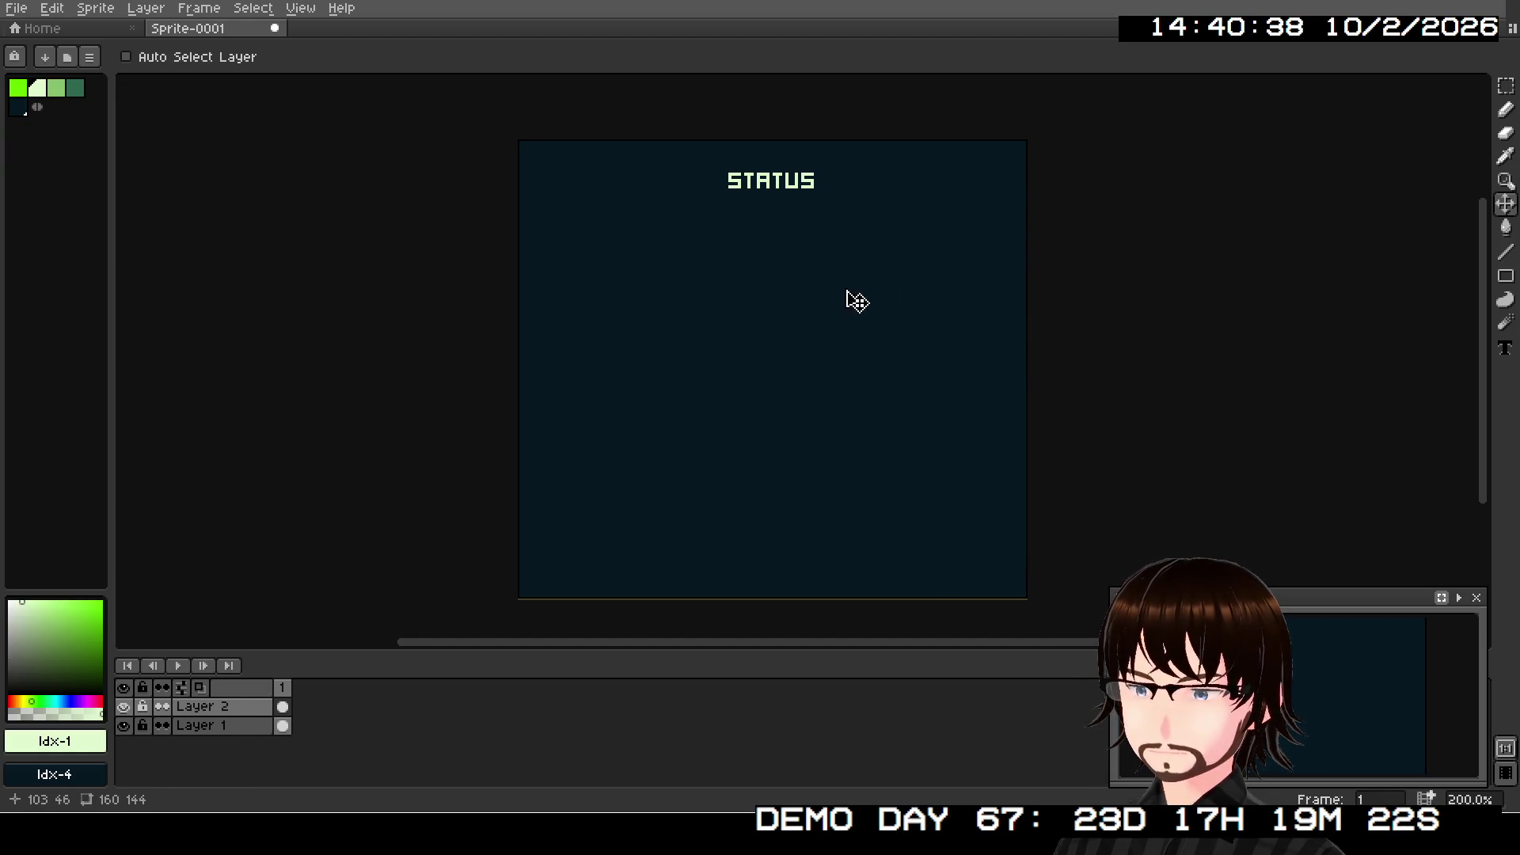
{"action": "left_click", "coordinate": [293, 10]}
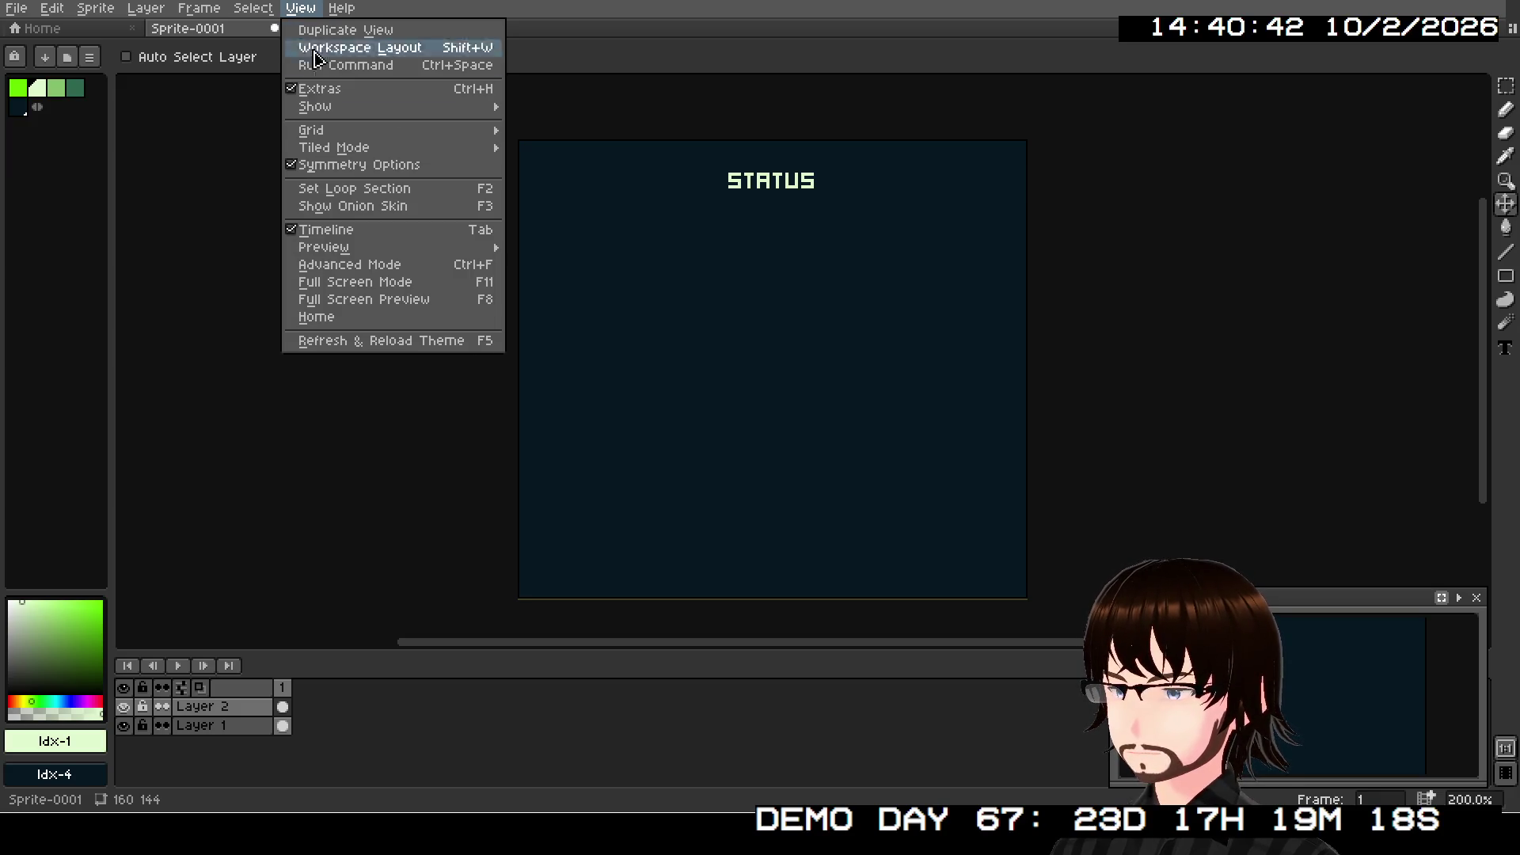
- Overlay an 8×8 grid on the canvas and select the Pencil tool
{"action": "mouse_move", "coordinate": [357, 130]}
{"action": "left_click", "coordinate": [527, 129]}
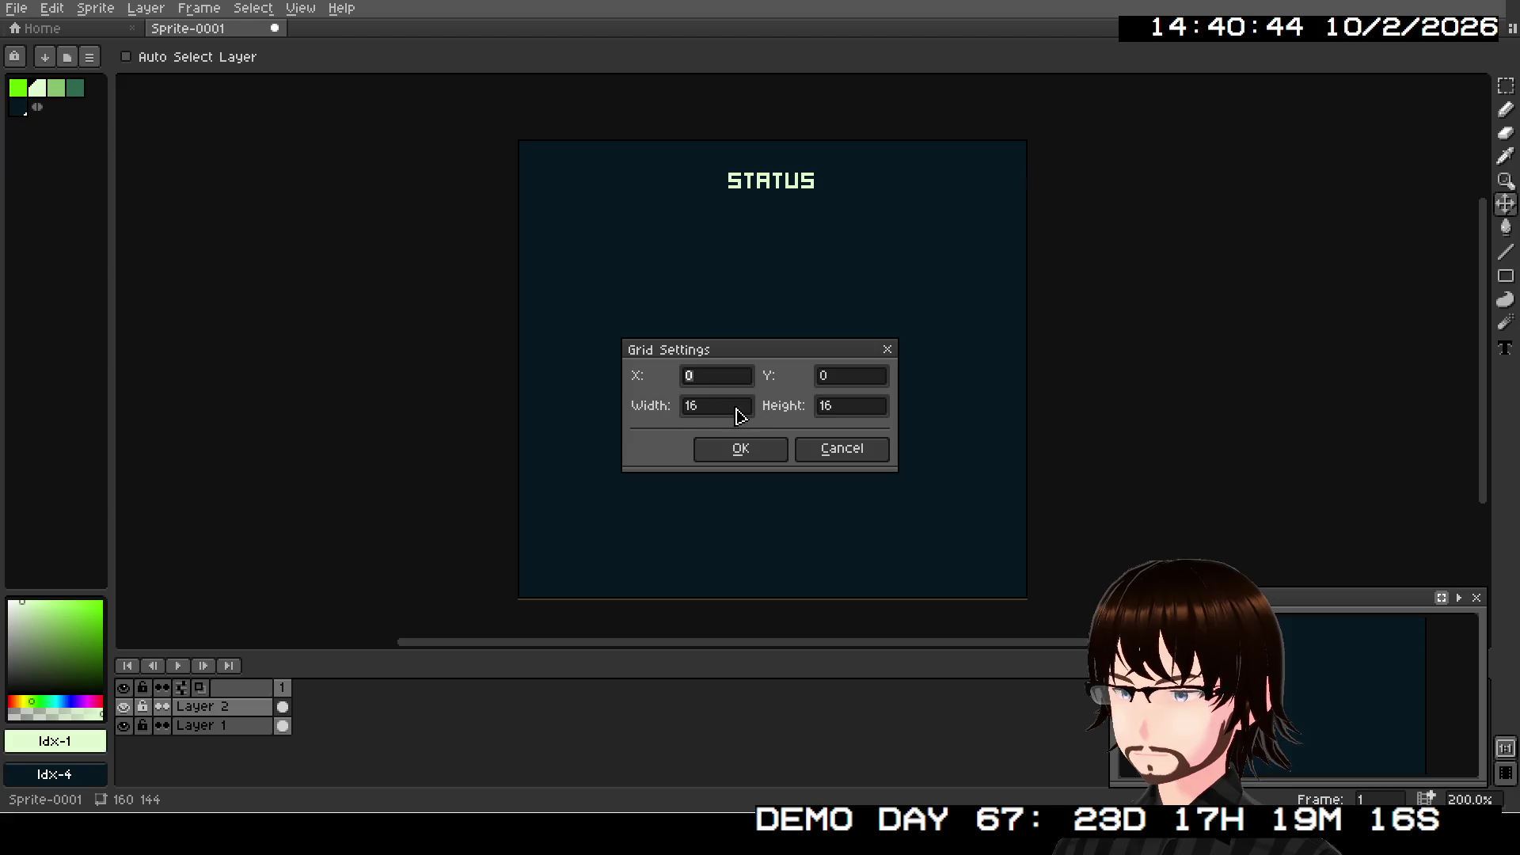
{"action": "type", "text": "8"}
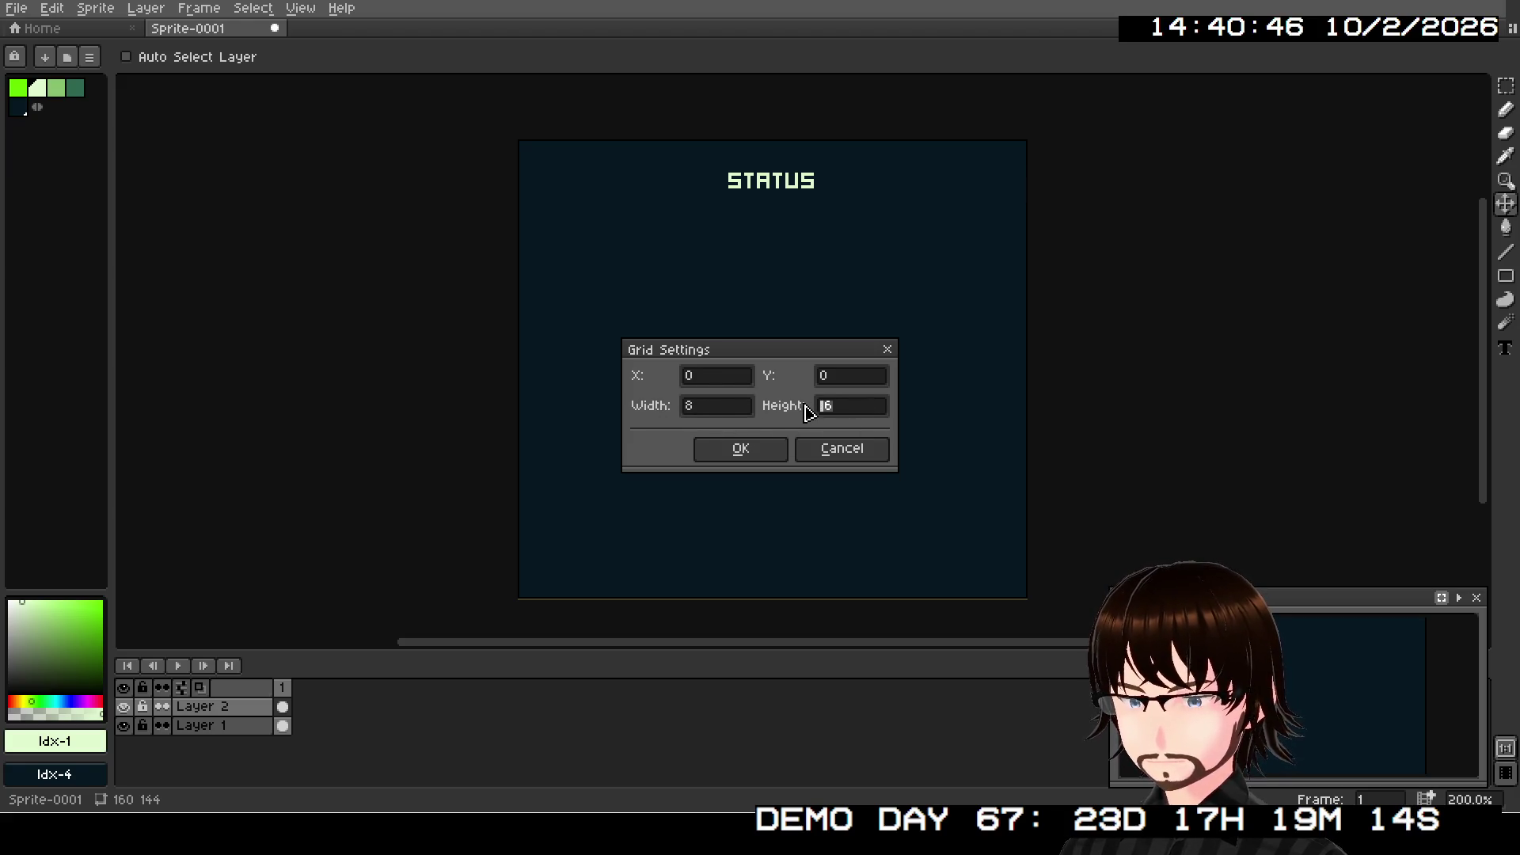
{"action": "type", "text": "8"}
{"action": "left_click", "coordinate": [758, 455]}
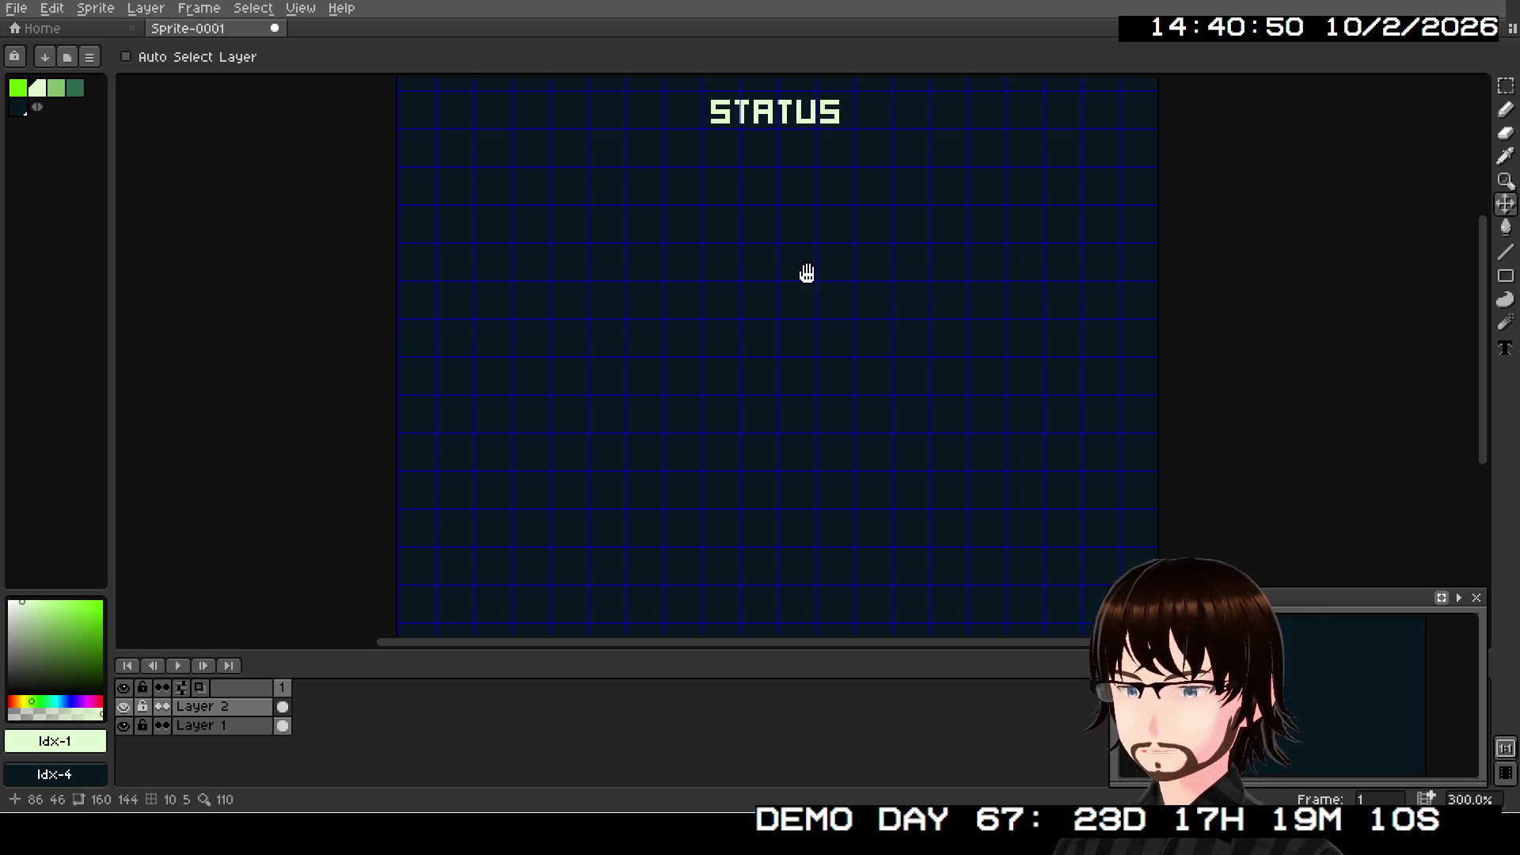
{"action": "scroll", "coordinate": [800, 407], "scroll_direction": "up", "scroll_amount": 2}
{"action": "scroll", "coordinate": [823, 372], "scroll_direction": "up", "scroll_amount": 1}
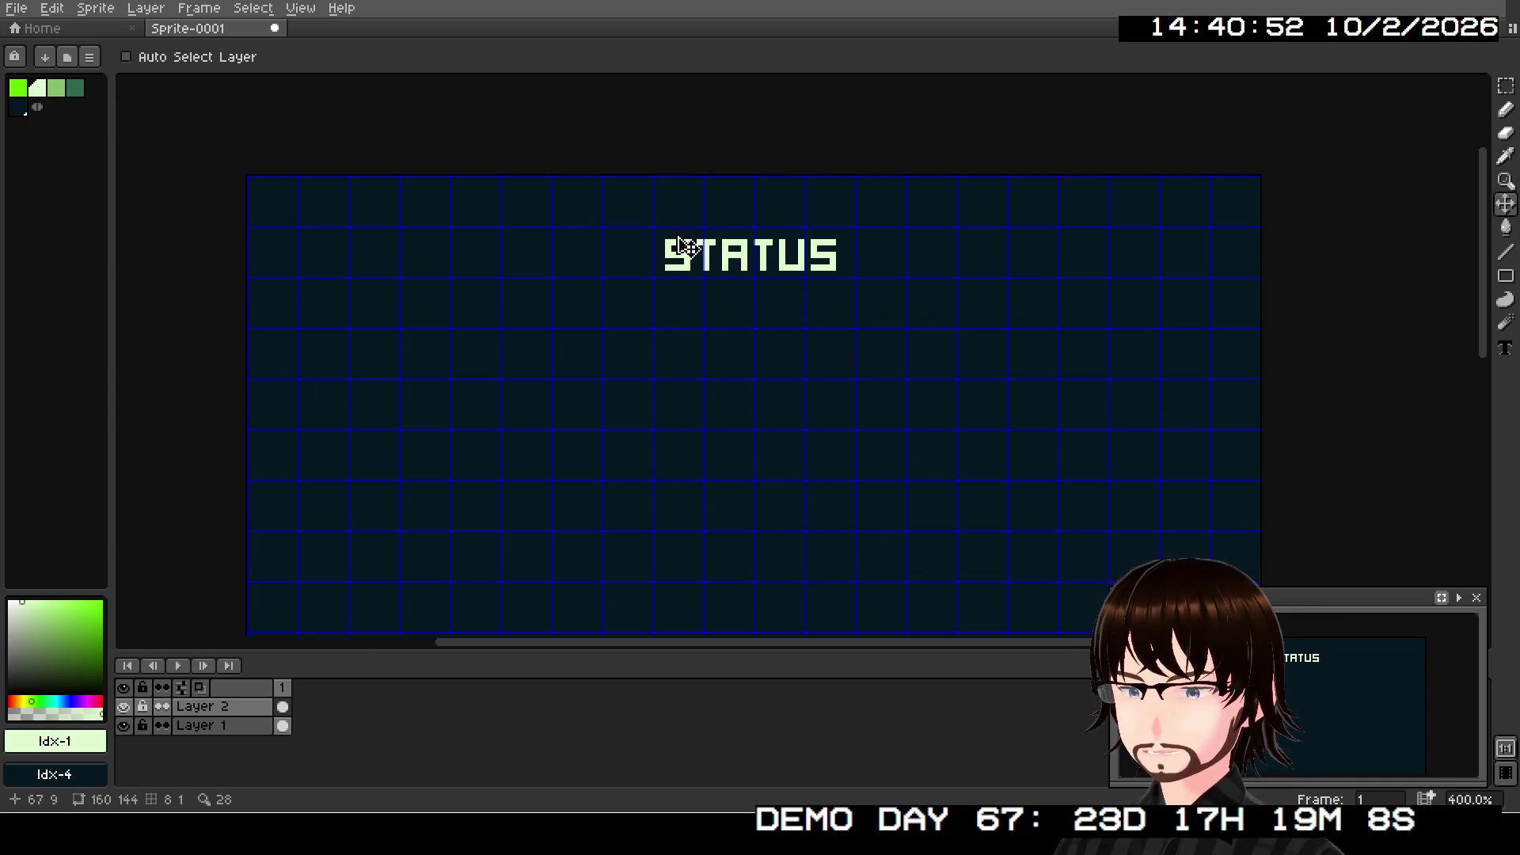
{"action": "mouse_move", "coordinate": [831, 336]}
{"action": "left_mouse_down"}
{"action": "mouse_move", "coordinate": [855, 207]}
{"action": "mouse_move", "coordinate": [859, 268]}
{"action": "left_mouse_up"}
{"action": "scroll", "coordinate": [835, 329], "scroll_direction": "down", "scroll_amount": 2}
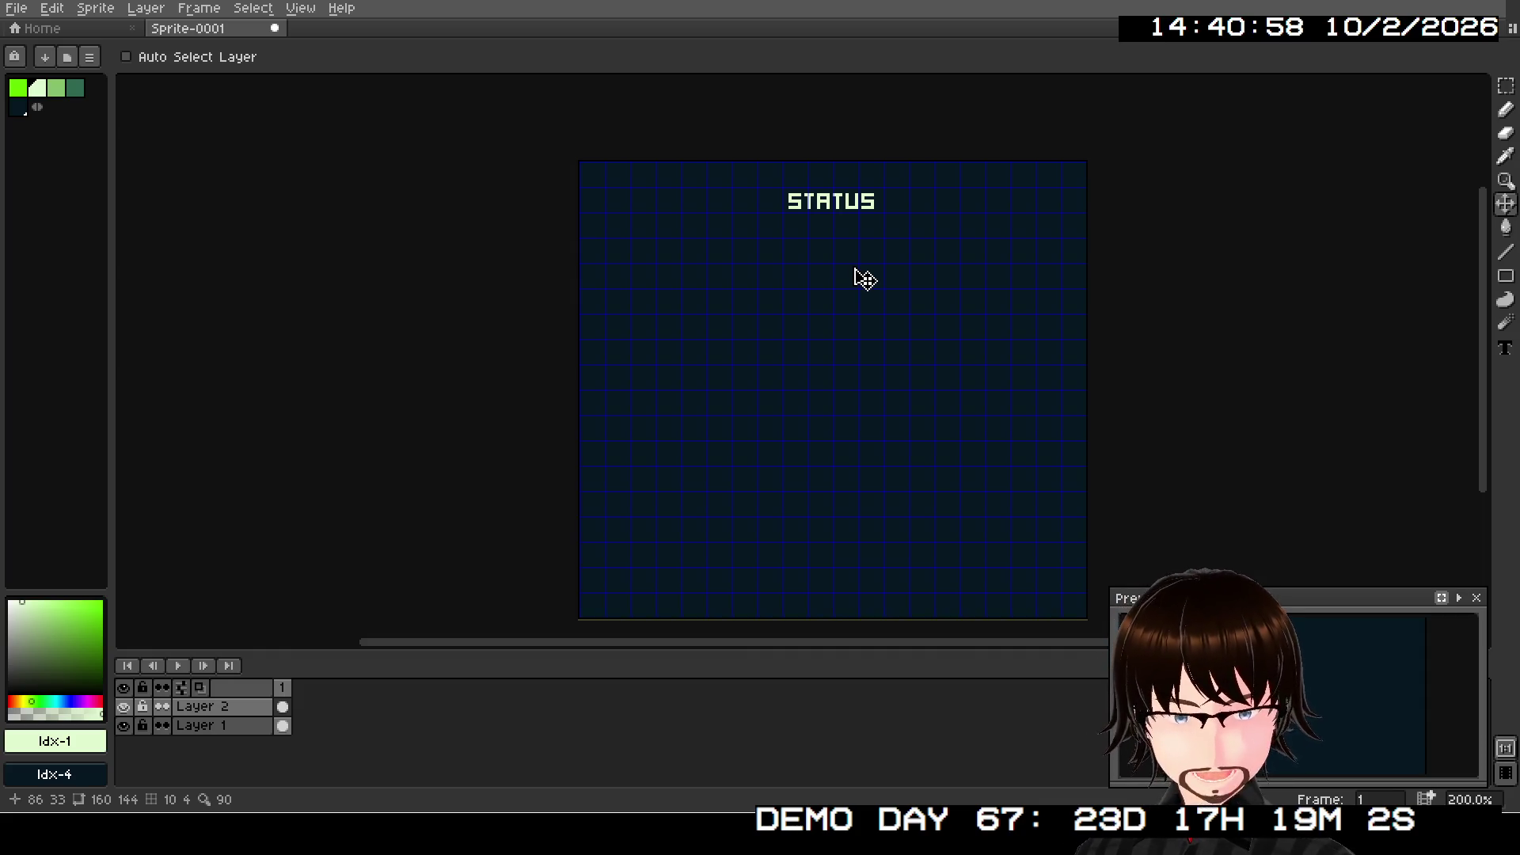
{"action": "left_click", "coordinate": [1504, 113]}
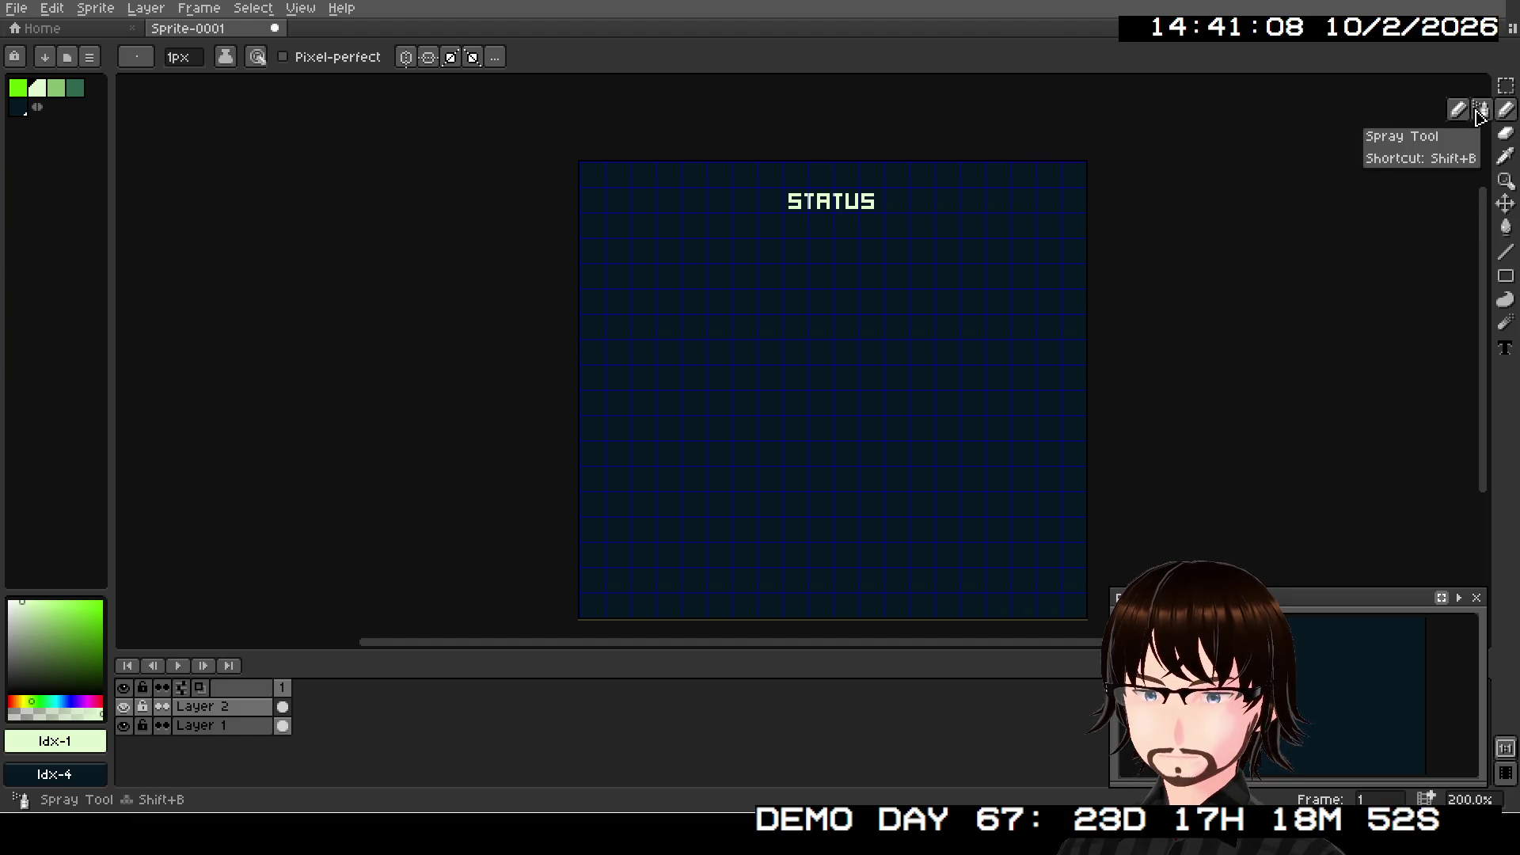
- Zoom in near the STATUS title, then draw and undo a stray test stroke
{"action": "scroll", "coordinate": [689, 275], "scroll_direction": "up", "scroll_amount": 1}
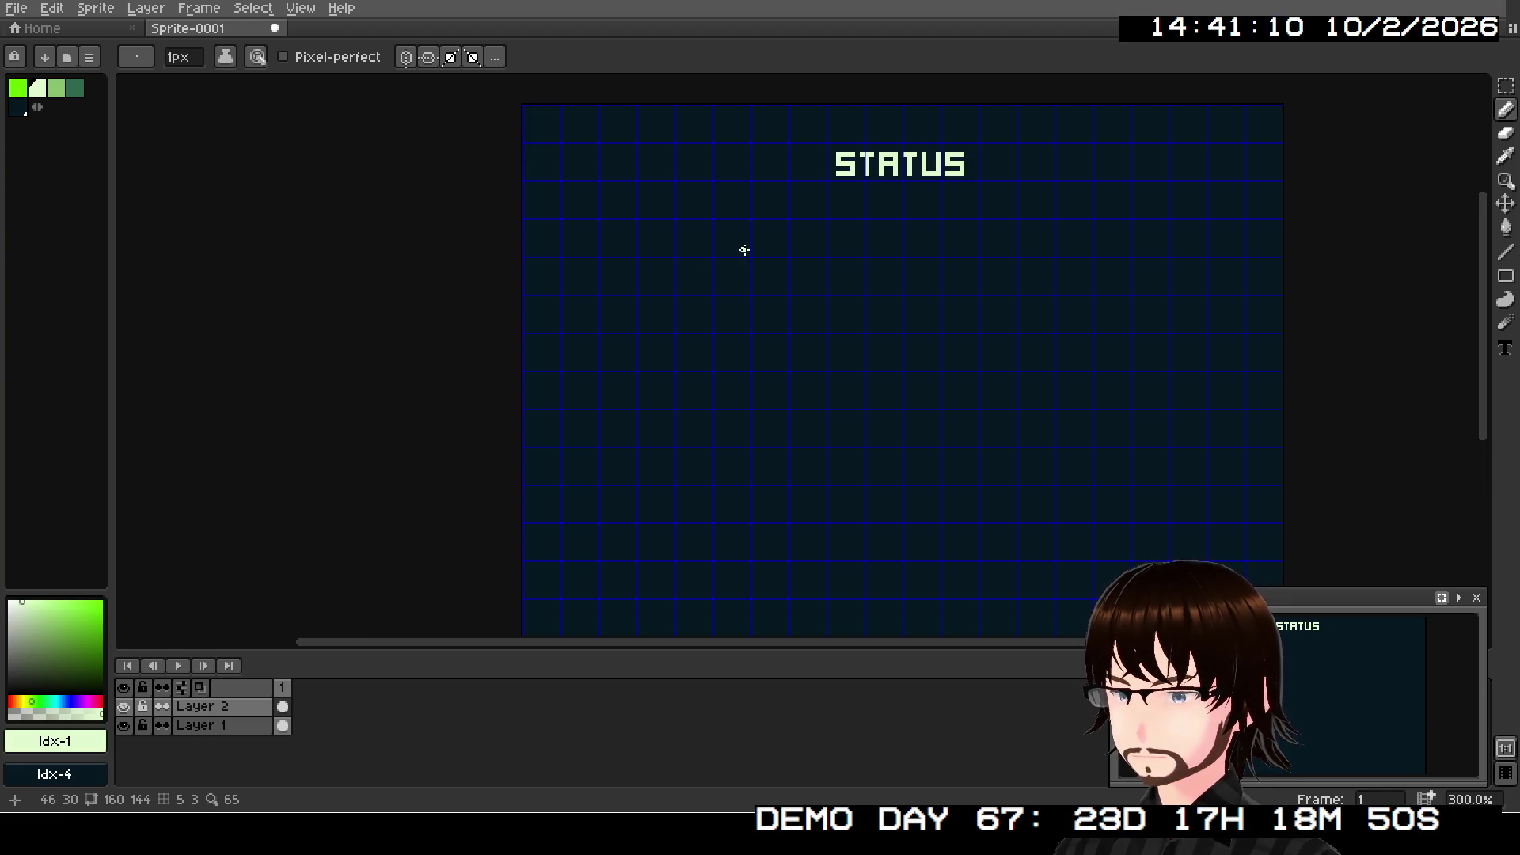
{"action": "left_click_drag", "start_coordinate": [742, 248], "coordinate": [767, 310]}
{"action": "scroll", "coordinate": [767, 310], "scroll_direction": "up", "scroll_amount": 1}
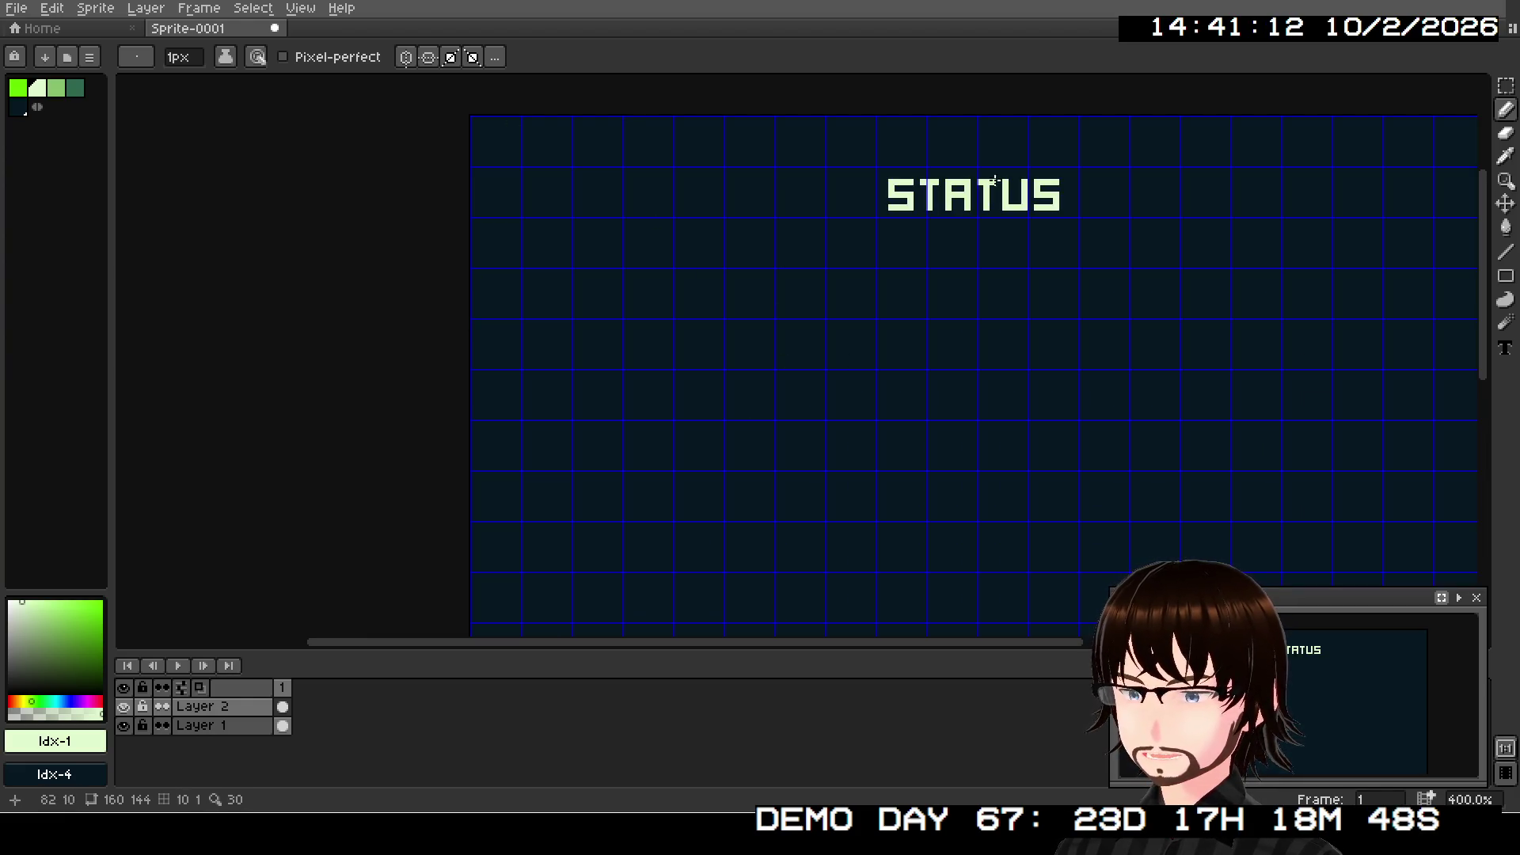
{"action": "left_click_drag", "start_coordinate": [900, 314], "coordinate": [841, 285]}
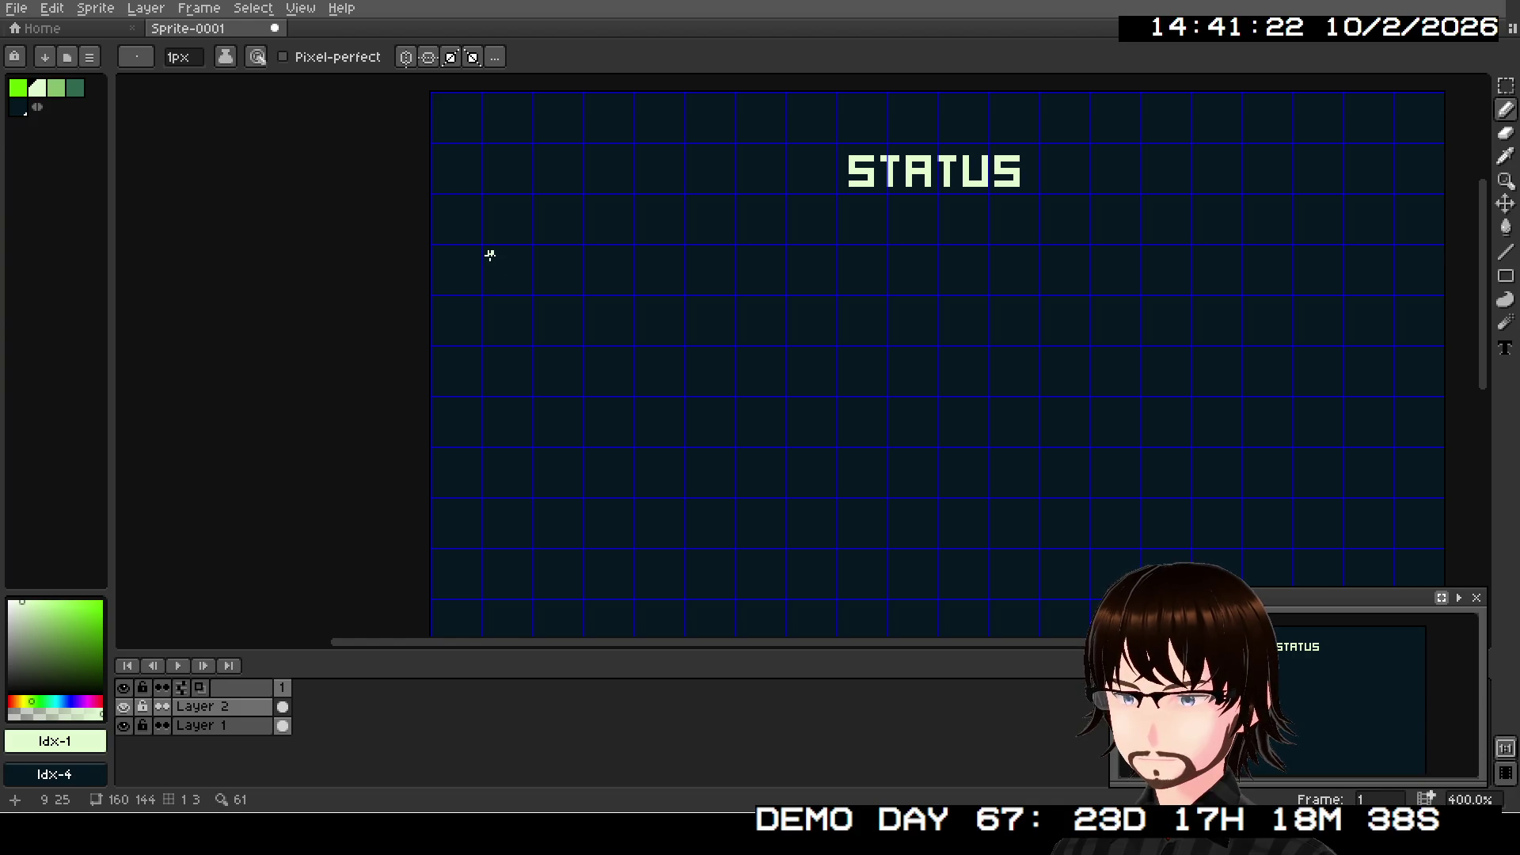
{"action": "scroll", "coordinate": [489, 254], "scroll_direction": "up", "scroll_amount": 5}
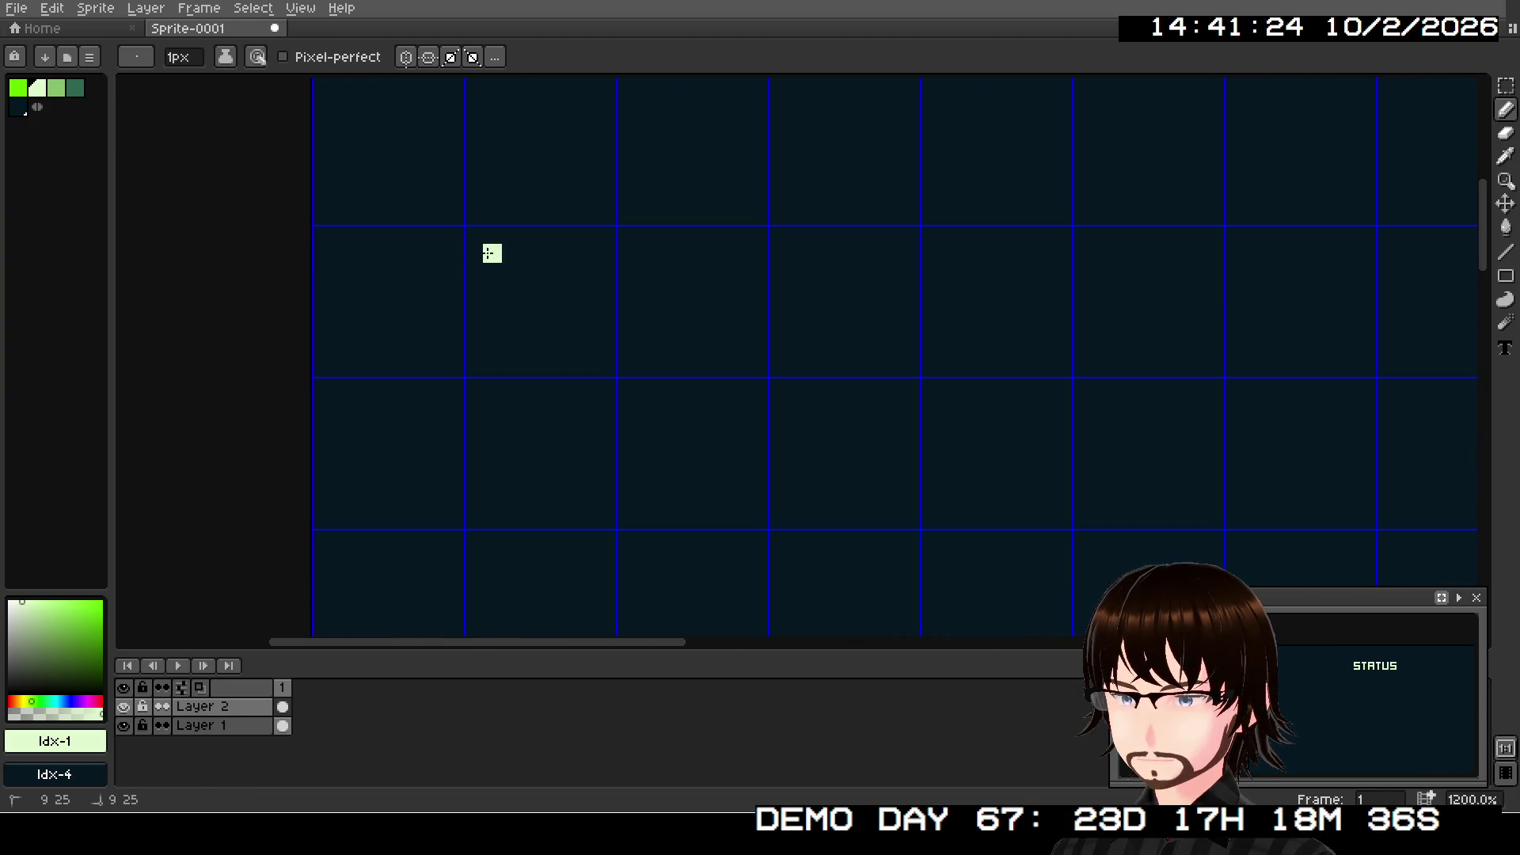
{"action": "left_click_drag", "start_coordinate": [488, 282], "coordinate": [474, 348]}
{"action": "key", "text": "v"}
{"action": "key", "text": "ctrl+z"}
{"action": "key", "text": "b"}
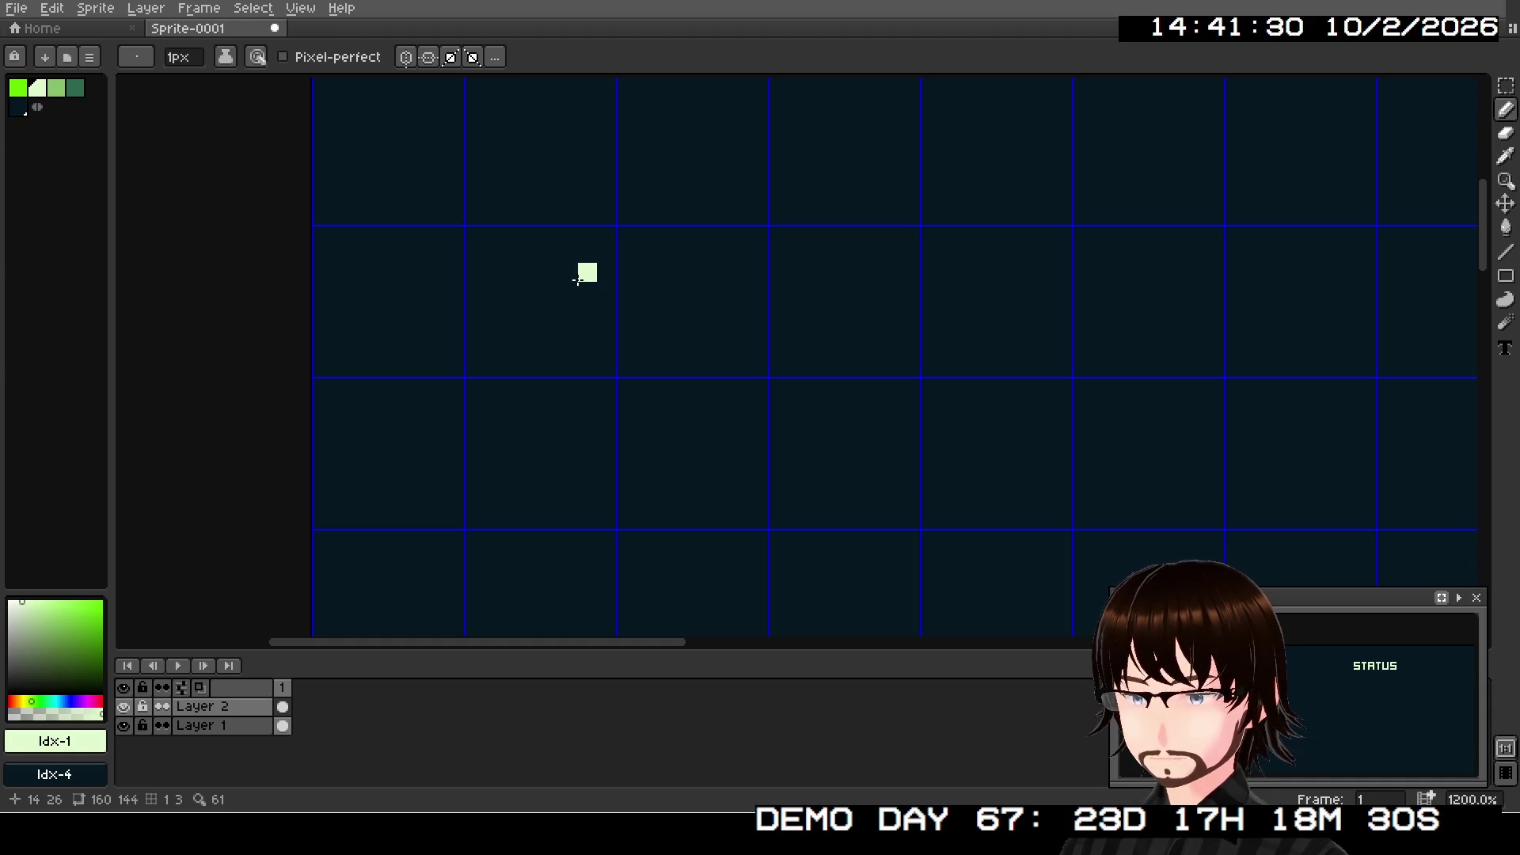
- Type the label HUNGER: in a text box below the STATUS title
{"action": "key", "text": "t"}
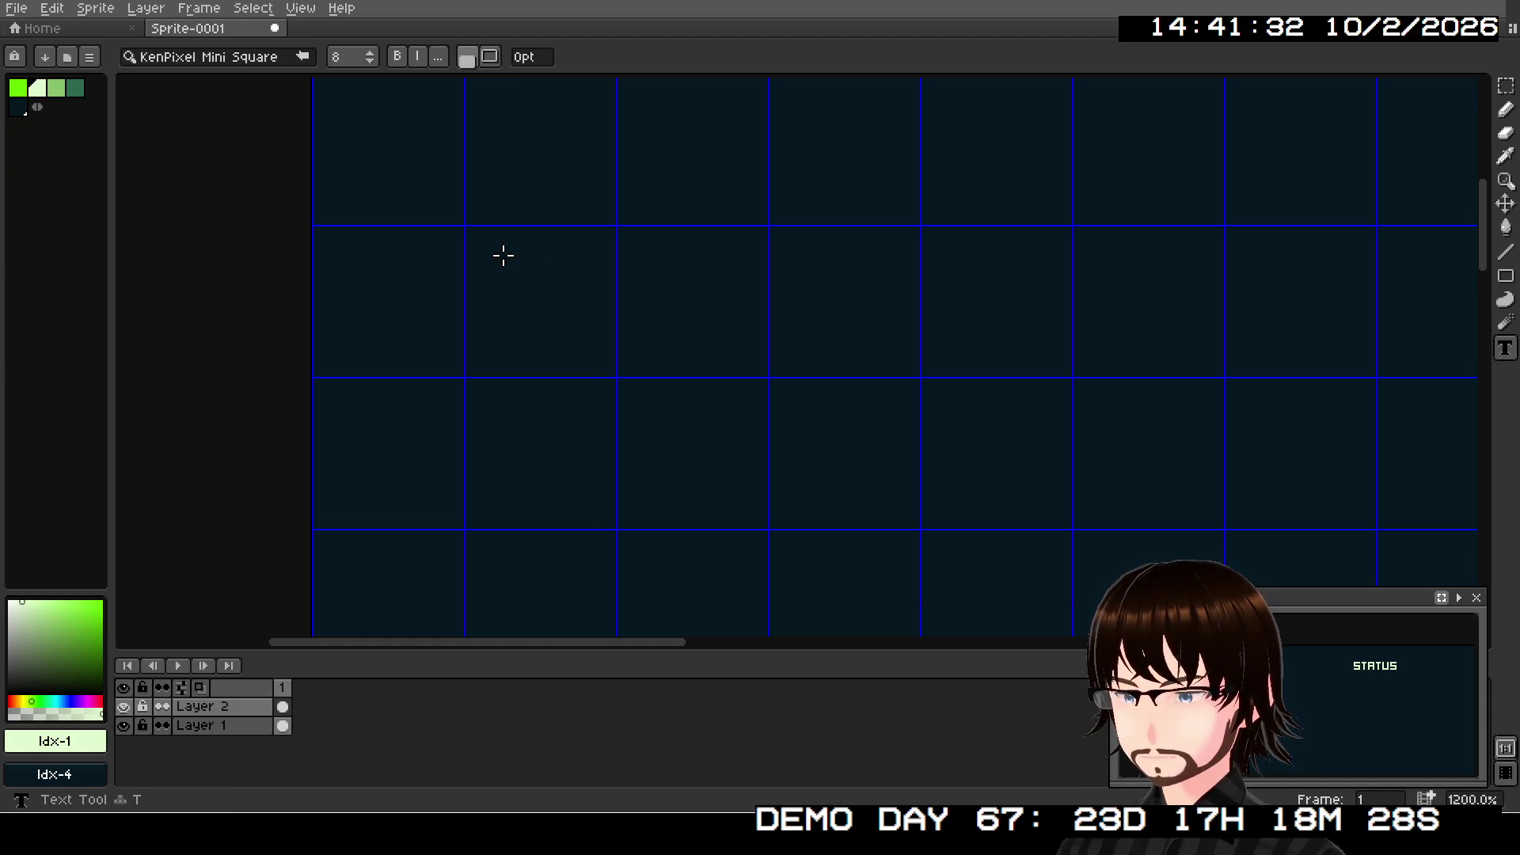
{"action": "mouse_move", "coordinate": [466, 231]}
{"action": "left_mouse_down"}
{"action": "mouse_move", "coordinate": [1129, 358]}
{"action": "mouse_move", "coordinate": [1199, 352]}
{"action": "mouse_move", "coordinate": [1219, 370]}
{"action": "mouse_move", "coordinate": [1201, 368]}
{"action": "left_mouse_up"}
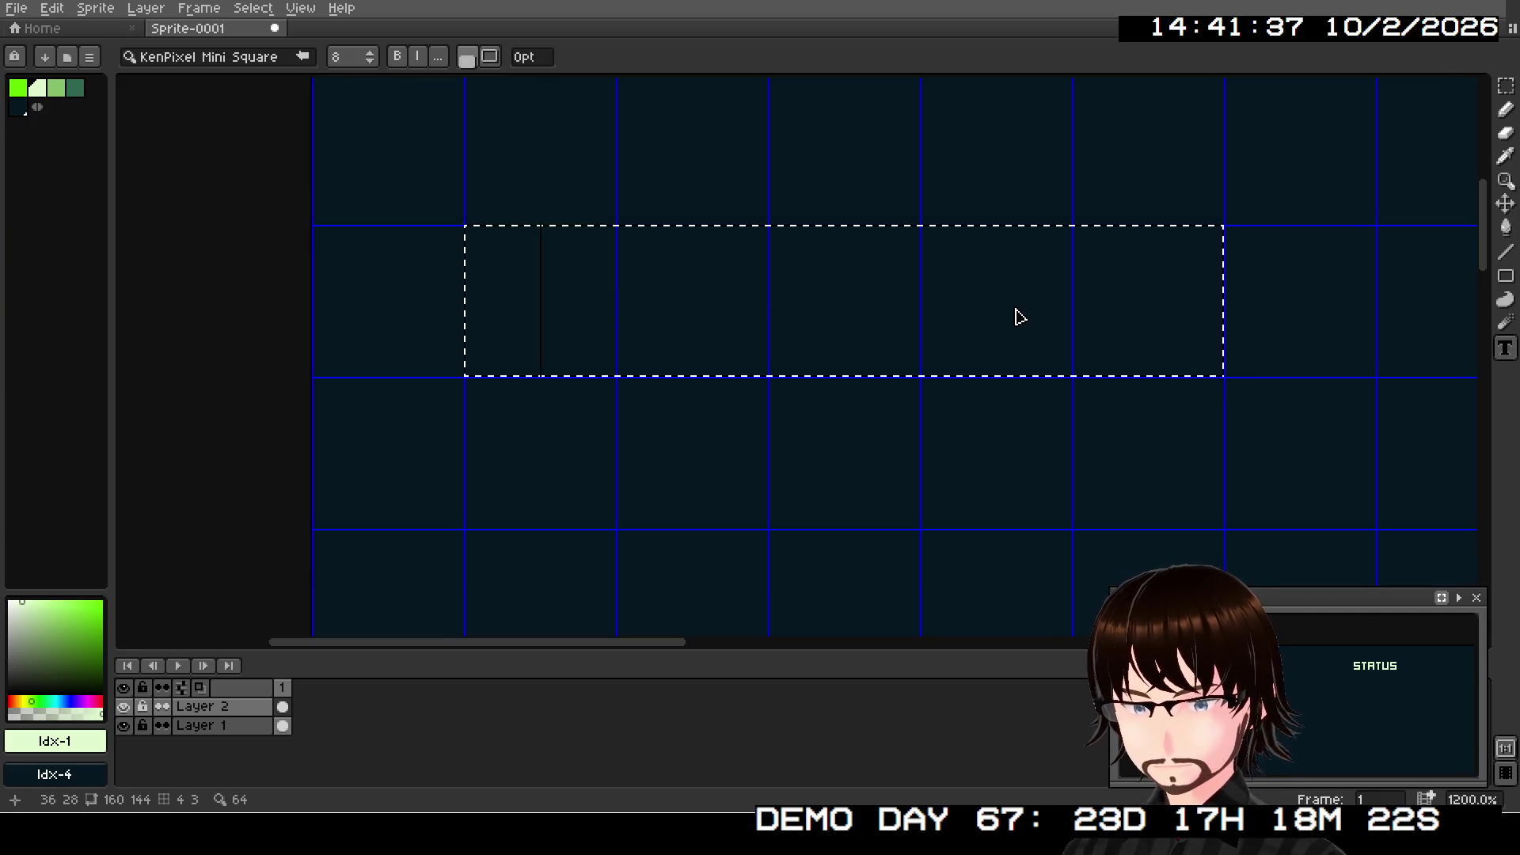
{"action": "type", "text": "HUNGE"}
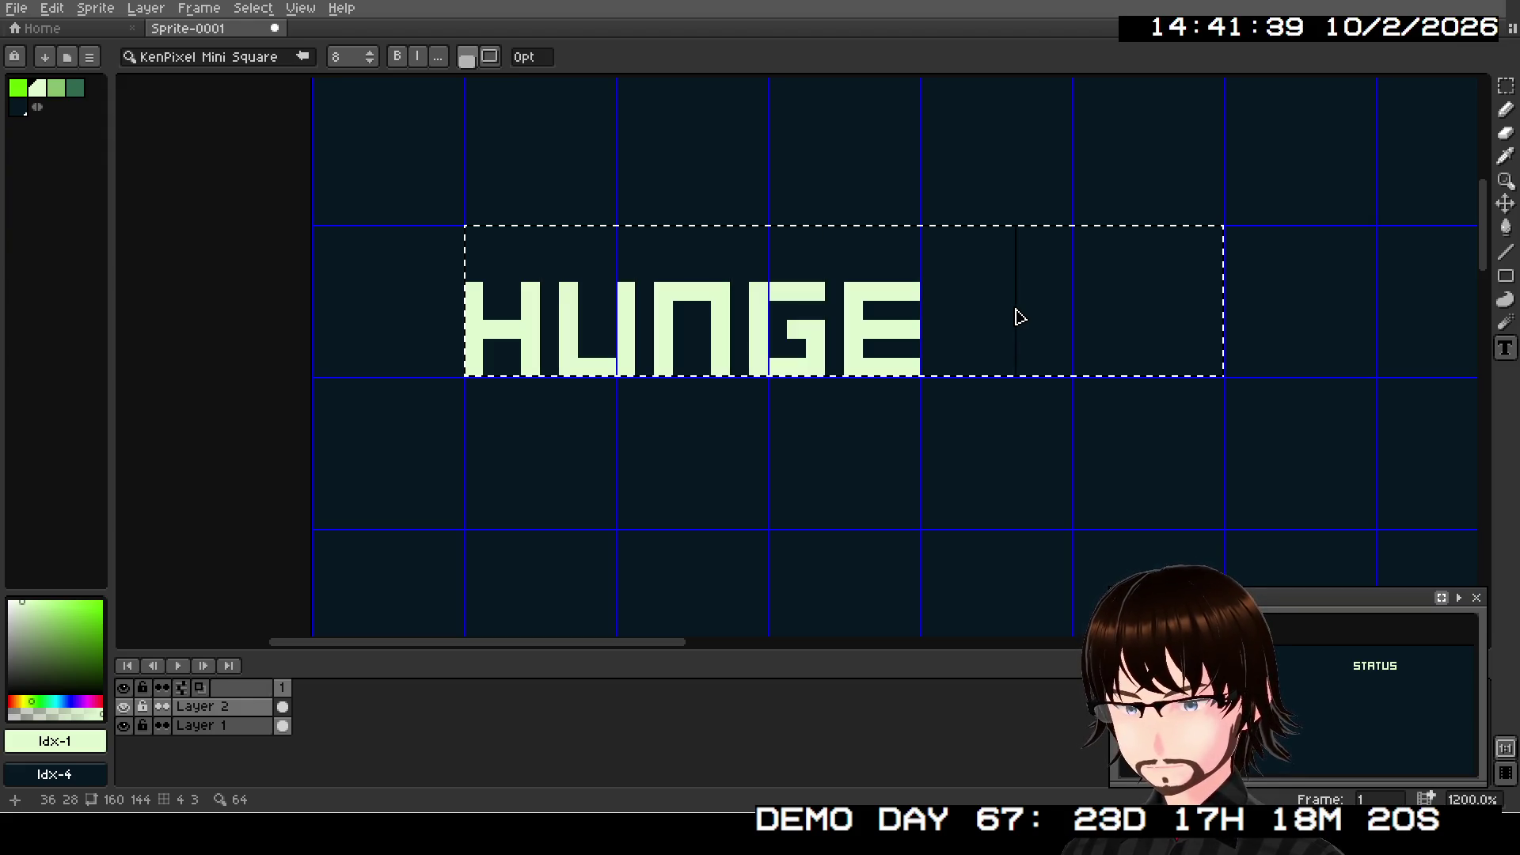
{"action": "type", "text": "R"}
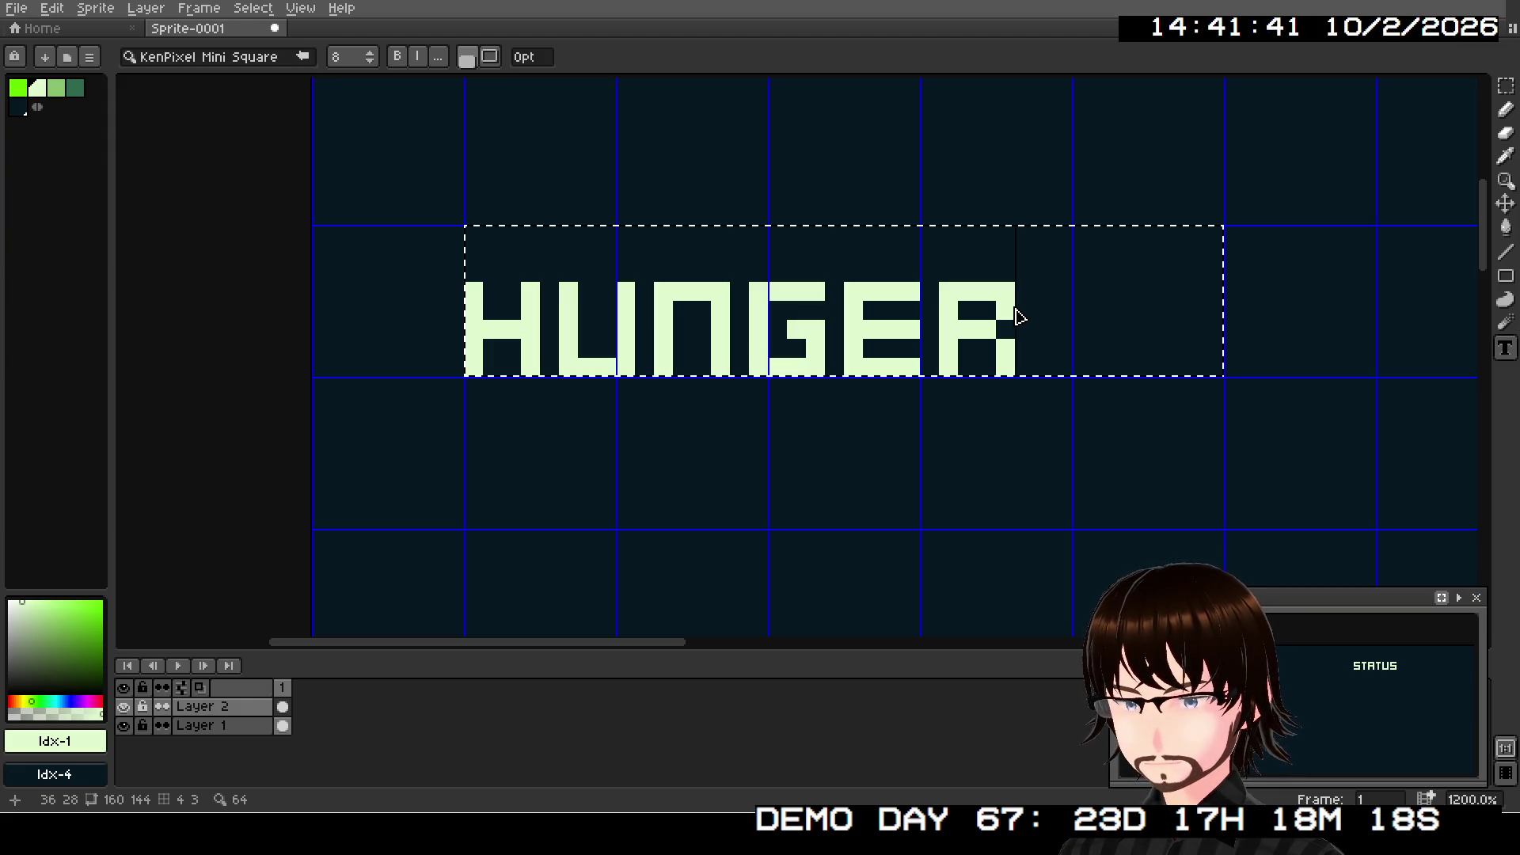
{"action": "type", "text": ":"}
{"action": "left_click", "coordinate": [1017, 420]}
- Settle the HUNGER: label at the left and frame it together with STATUS
{"action": "left_click", "coordinate": [1504, 205]}
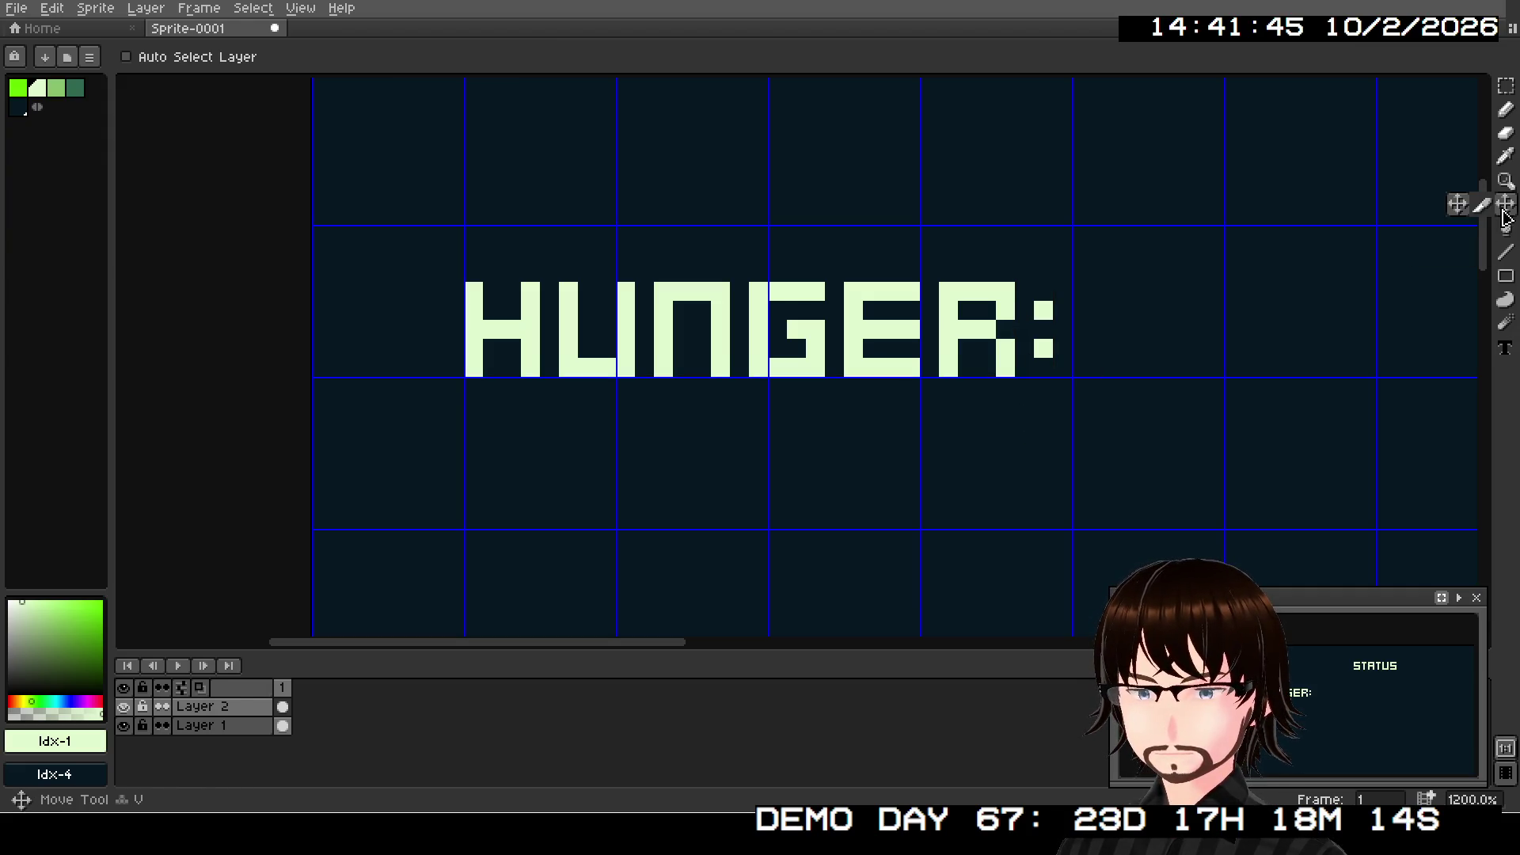
{"action": "scroll", "coordinate": [1061, 372], "scroll_direction": "down", "scroll_amount": 2}
{"action": "left_click_drag", "start_coordinate": [1037, 369], "coordinate": [1046, 363]}
{"action": "key", "text": "ctrl+z"}
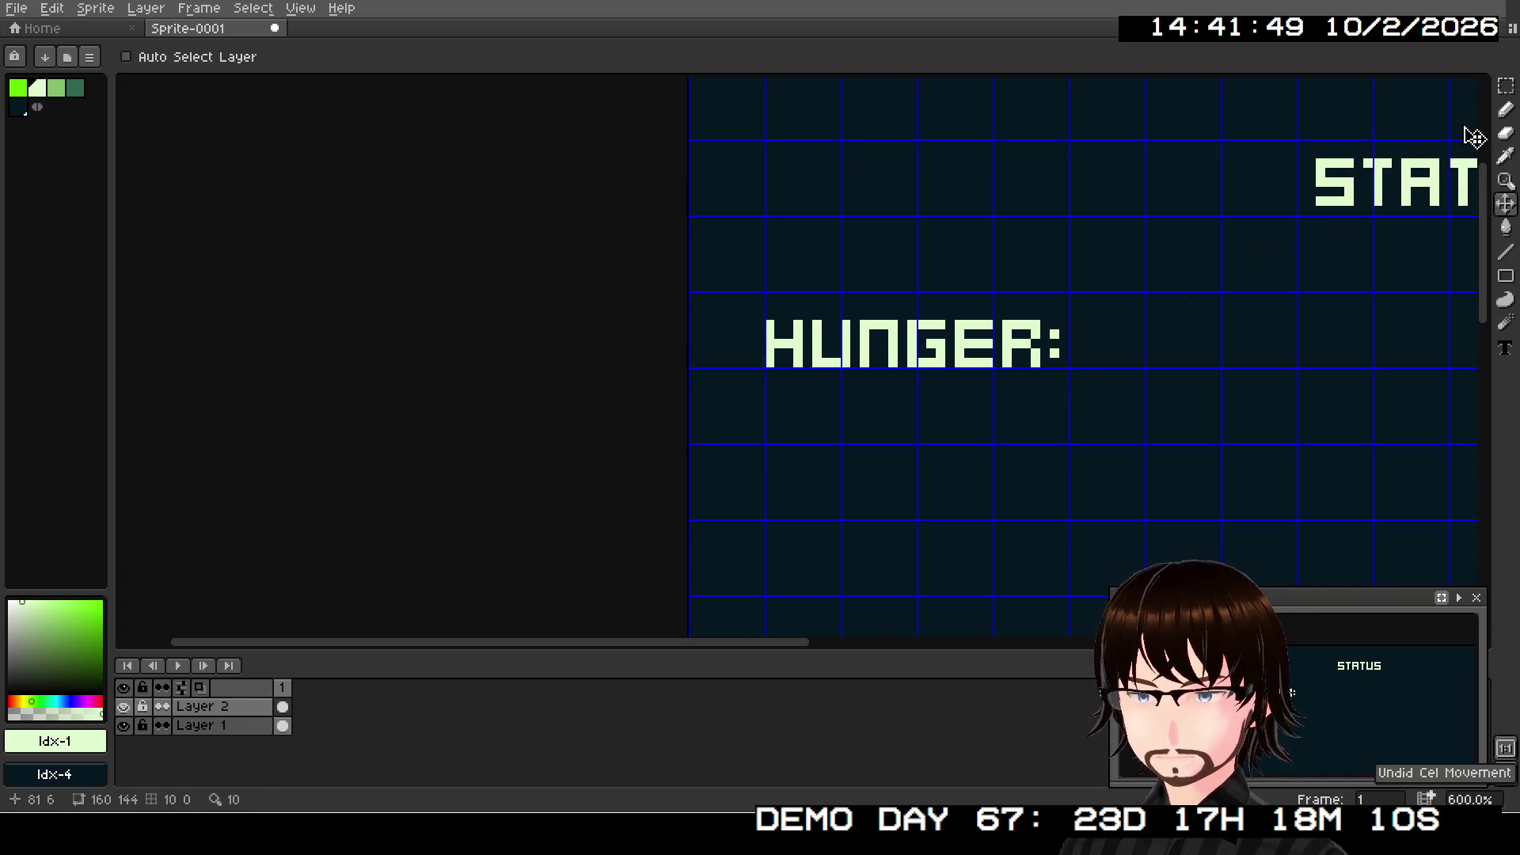
{"action": "left_click", "coordinate": [1505, 86]}
{"action": "mouse_move", "coordinate": [768, 295]}
{"action": "left_mouse_down"}
{"action": "mouse_move", "coordinate": [1051, 362]}
{"action": "mouse_move", "coordinate": [1040, 349]}
{"action": "left_mouse_up"}
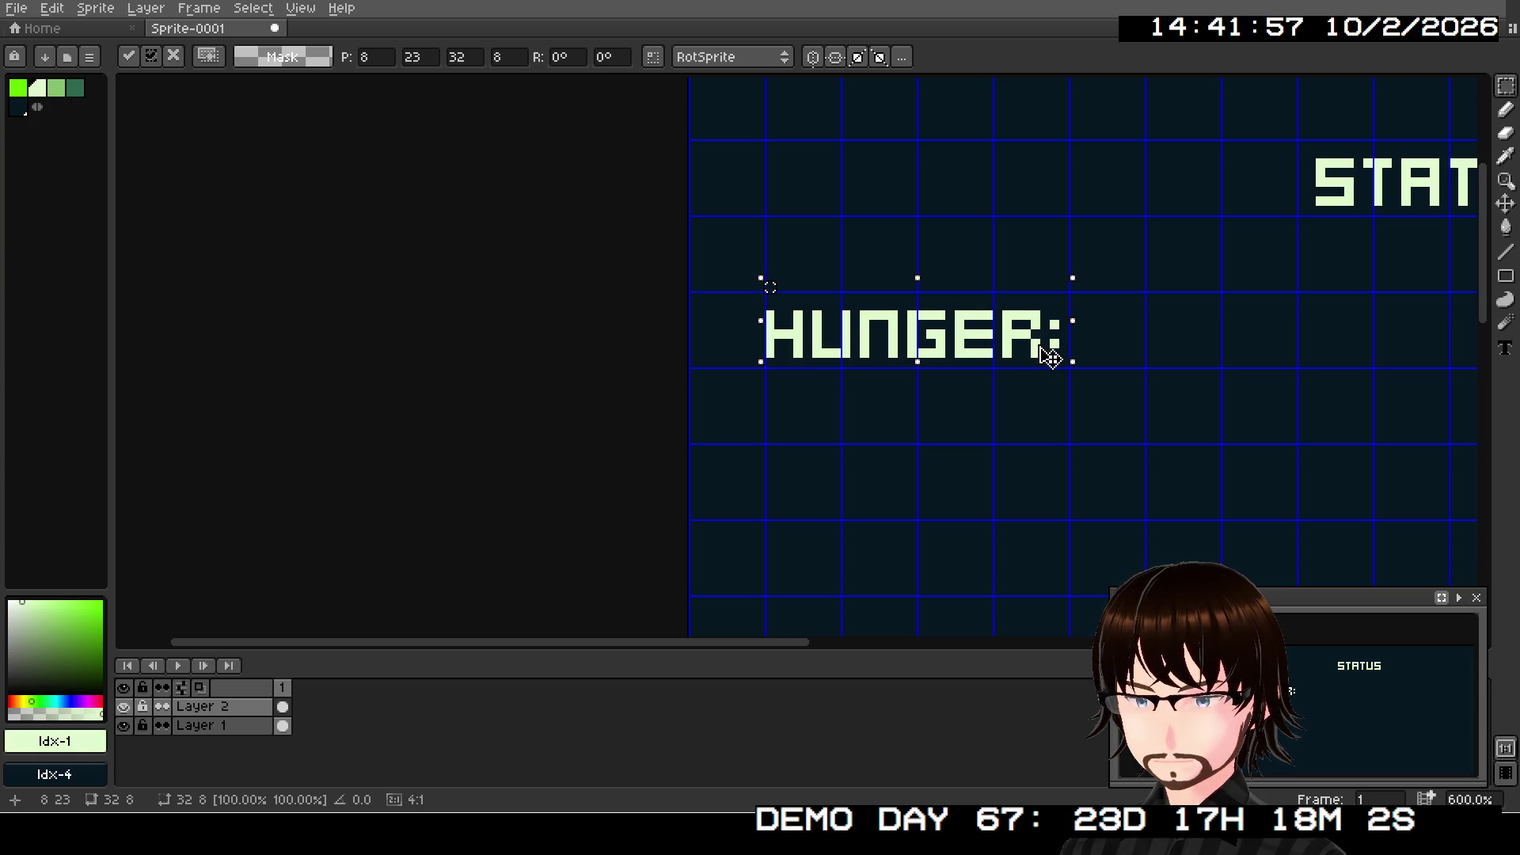
{"action": "left_click", "coordinate": [1126, 349]}
{"action": "scroll", "coordinate": [1077, 350], "scroll_direction": "down", "scroll_amount": 1}
{"action": "mouse_move", "coordinate": [1029, 383]}
{"action": "left_mouse_down"}
{"action": "mouse_move", "coordinate": [757, 327]}
{"action": "mouse_move", "coordinate": [634, 332]}
{"action": "mouse_move", "coordinate": [644, 441]}
{"action": "left_mouse_up"}
{"action": "mouse_move", "coordinate": [777, 401]}
{"action": "left_mouse_down"}
{"action": "mouse_move", "coordinate": [848, 318]}
{"action": "mouse_move", "coordinate": [834, 401]}
{"action": "left_mouse_up"}
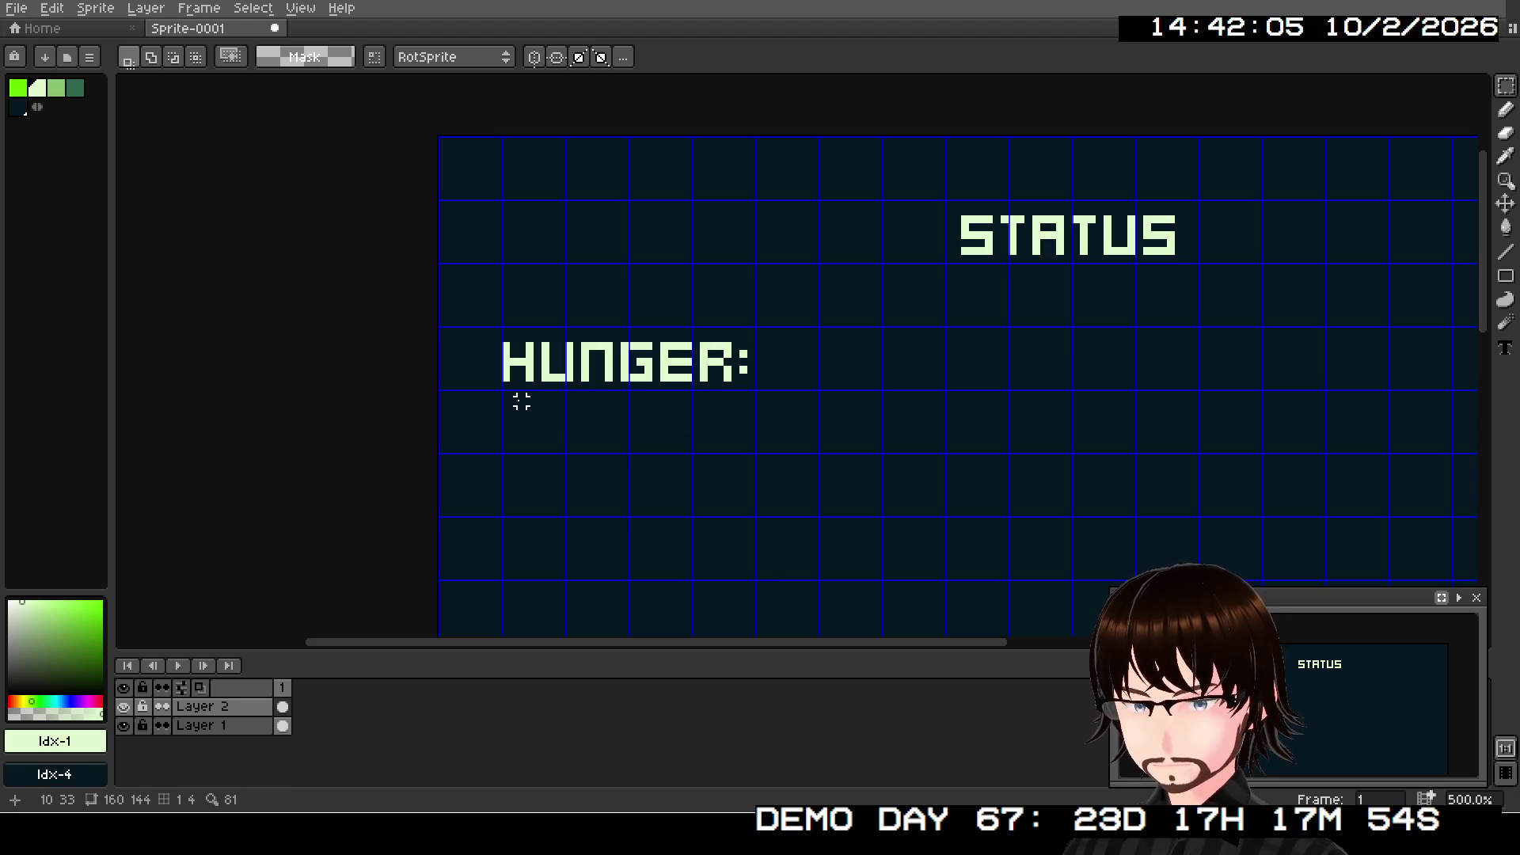
- Draft a misspelled TIREDNESS label under HUNGER: and undo it
{"action": "key", "text": "t"}
{"action": "mouse_move", "coordinate": [504, 392]}
{"action": "left_mouse_down"}
{"action": "mouse_move", "coordinate": [607, 438]}
{"action": "mouse_move", "coordinate": [782, 455]}
{"action": "mouse_move", "coordinate": [750, 448]}
{"action": "left_mouse_up"}
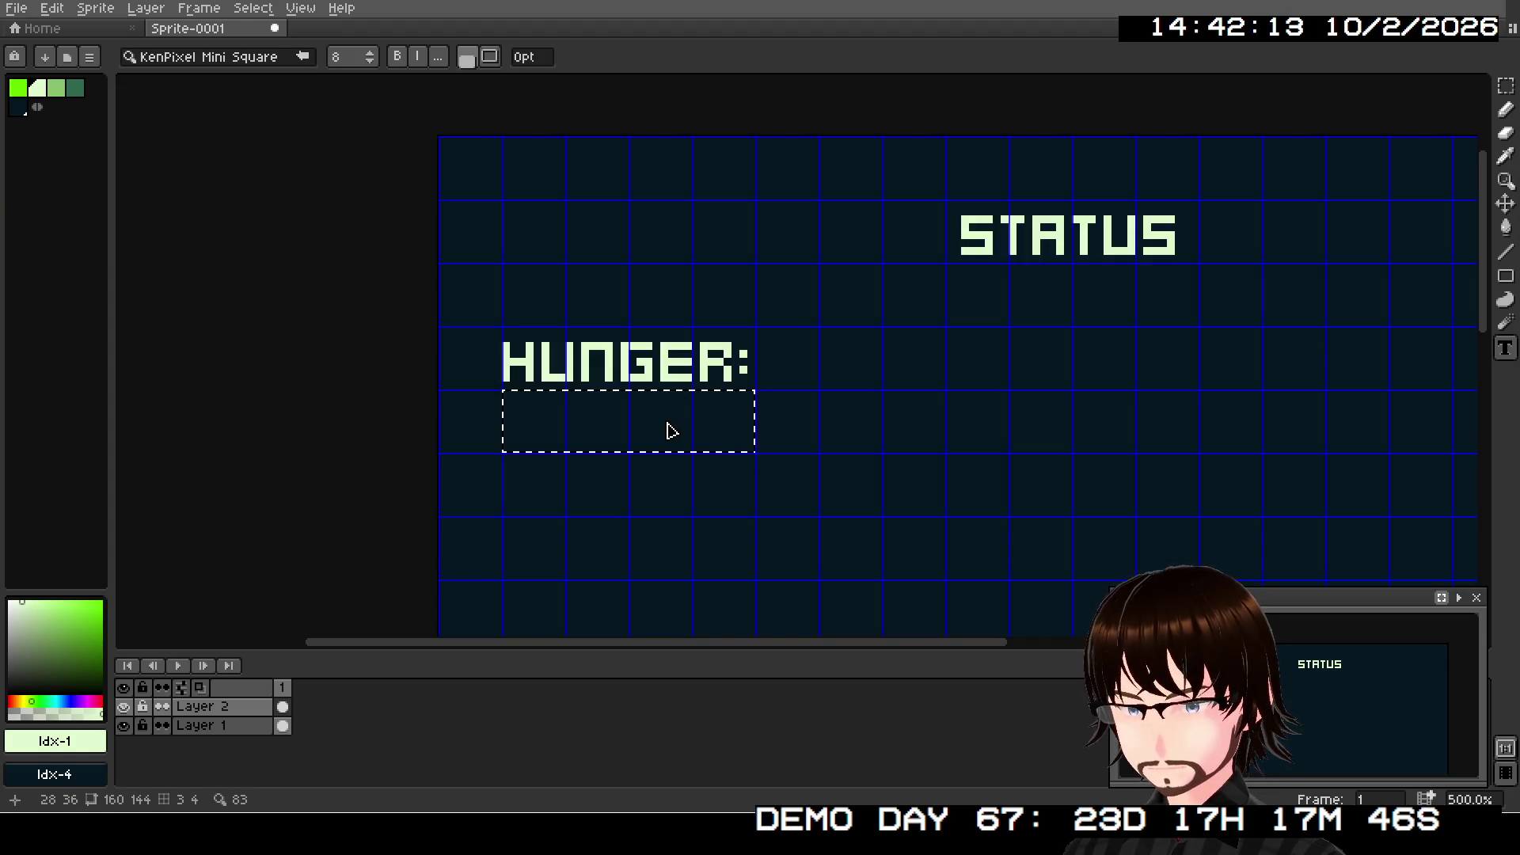
{"action": "type", "text": "TIRD"}
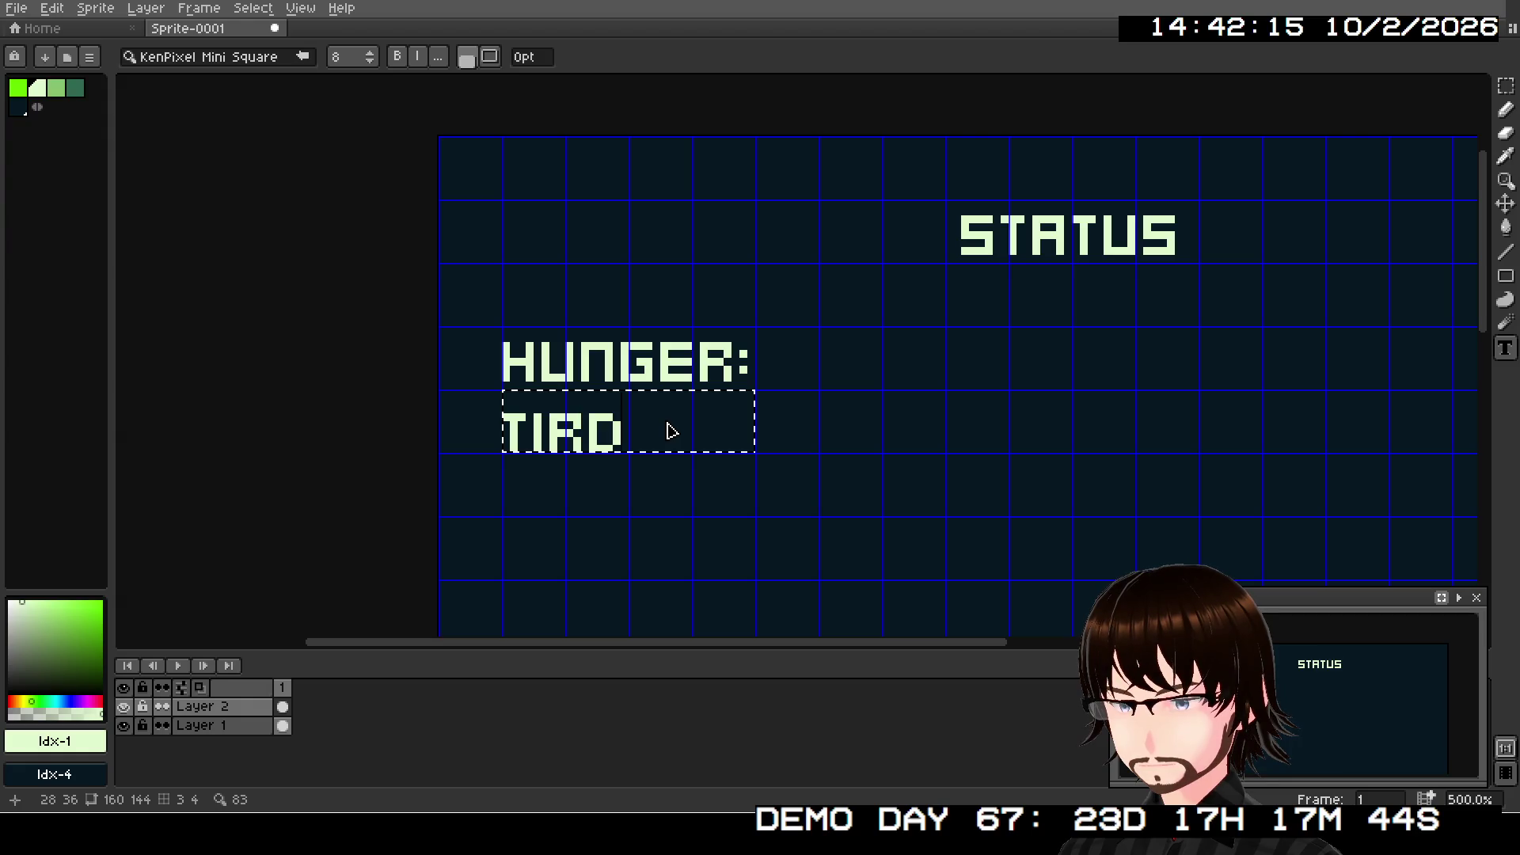
{"action": "key", "text": "BackSpace"}
{"action": "type", "text": "EDNESS"}
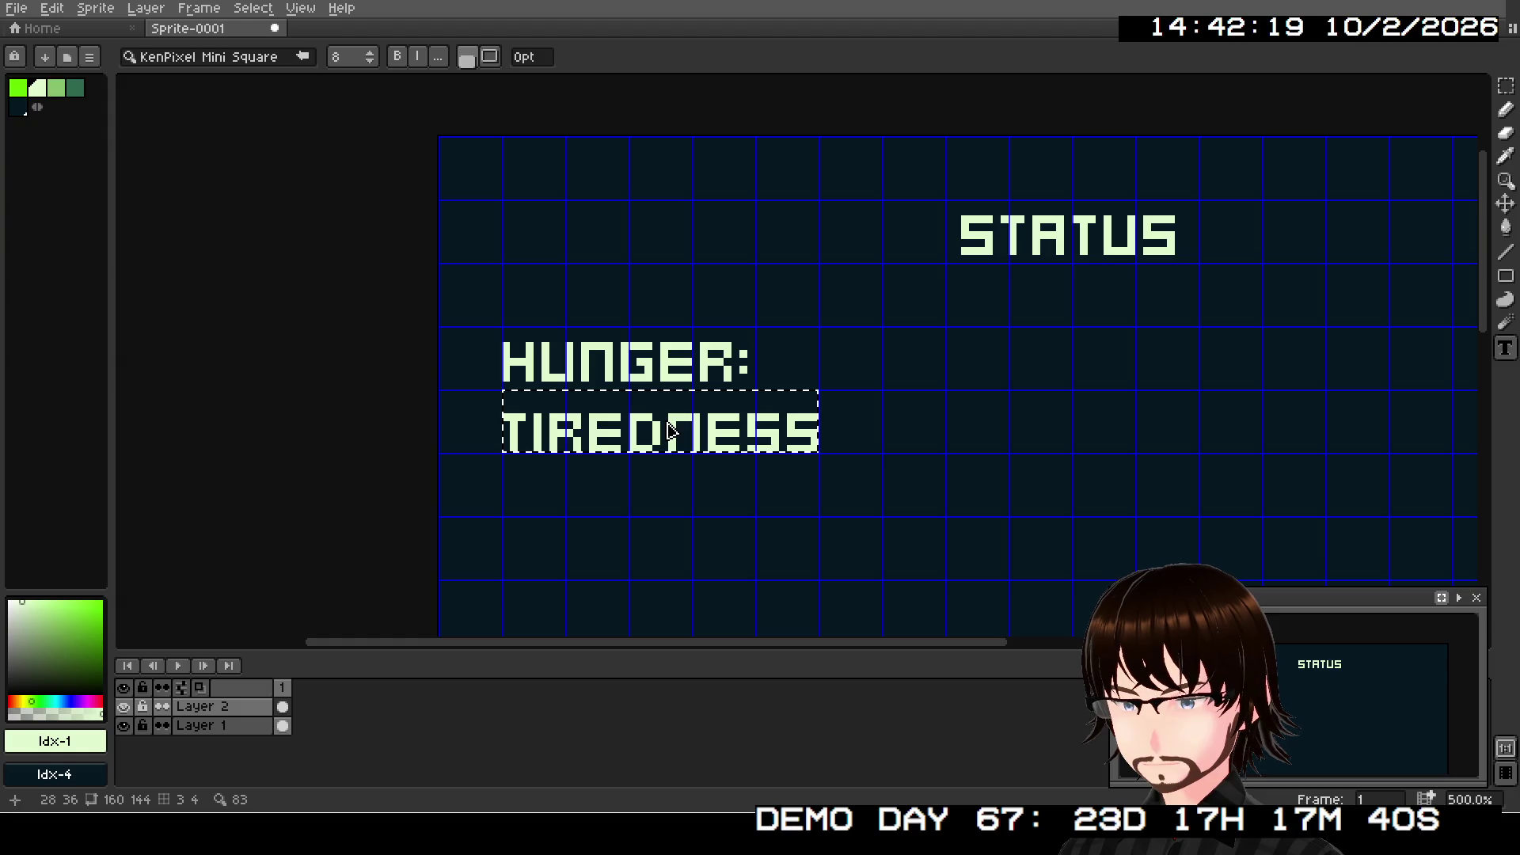
{"action": "key", "text": "Return"}
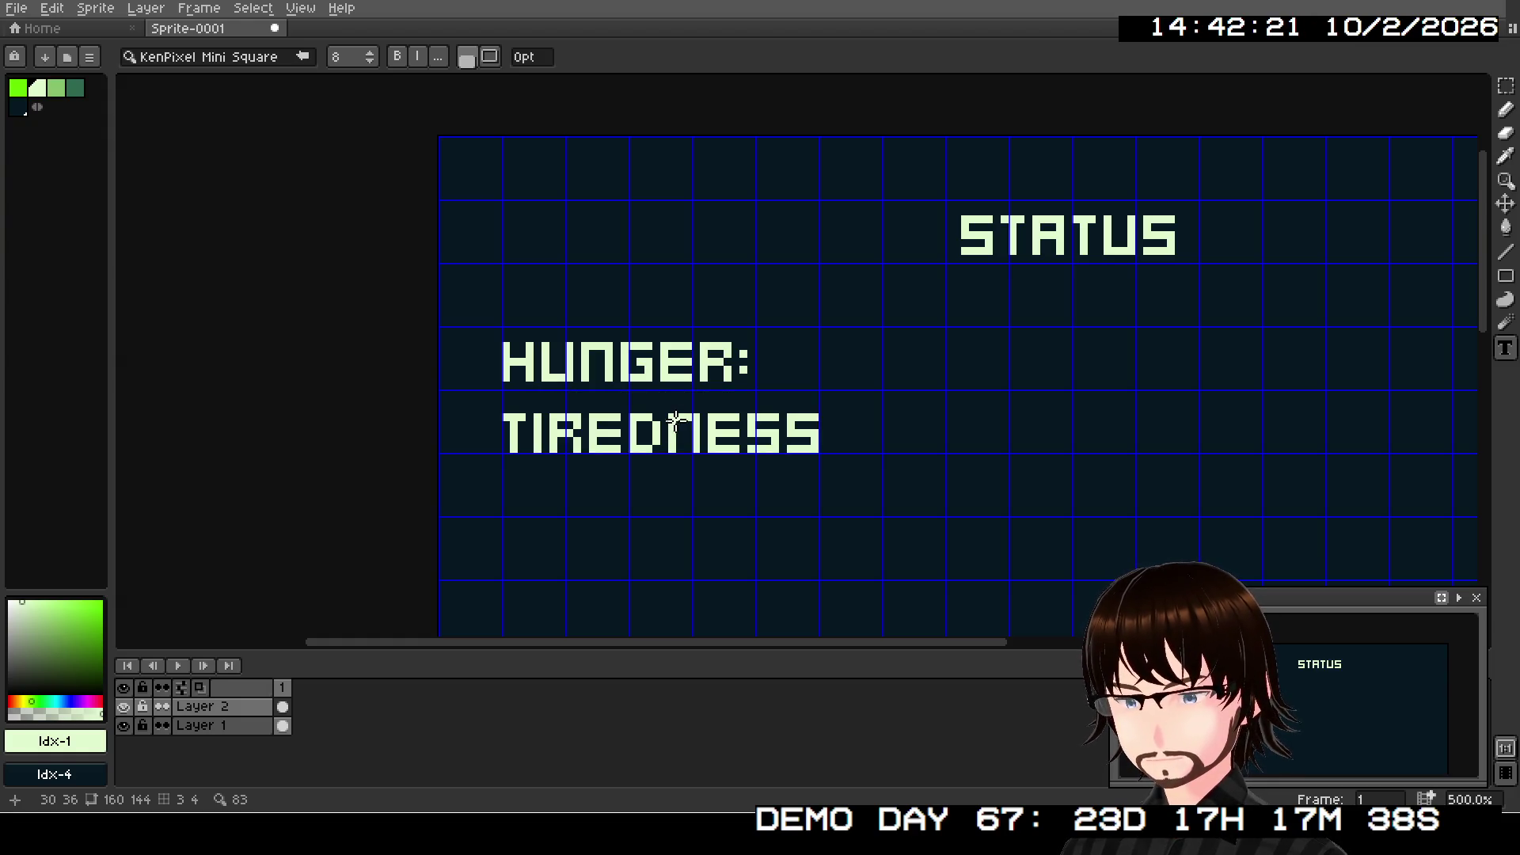
{"action": "left_click", "coordinate": [678, 421]}
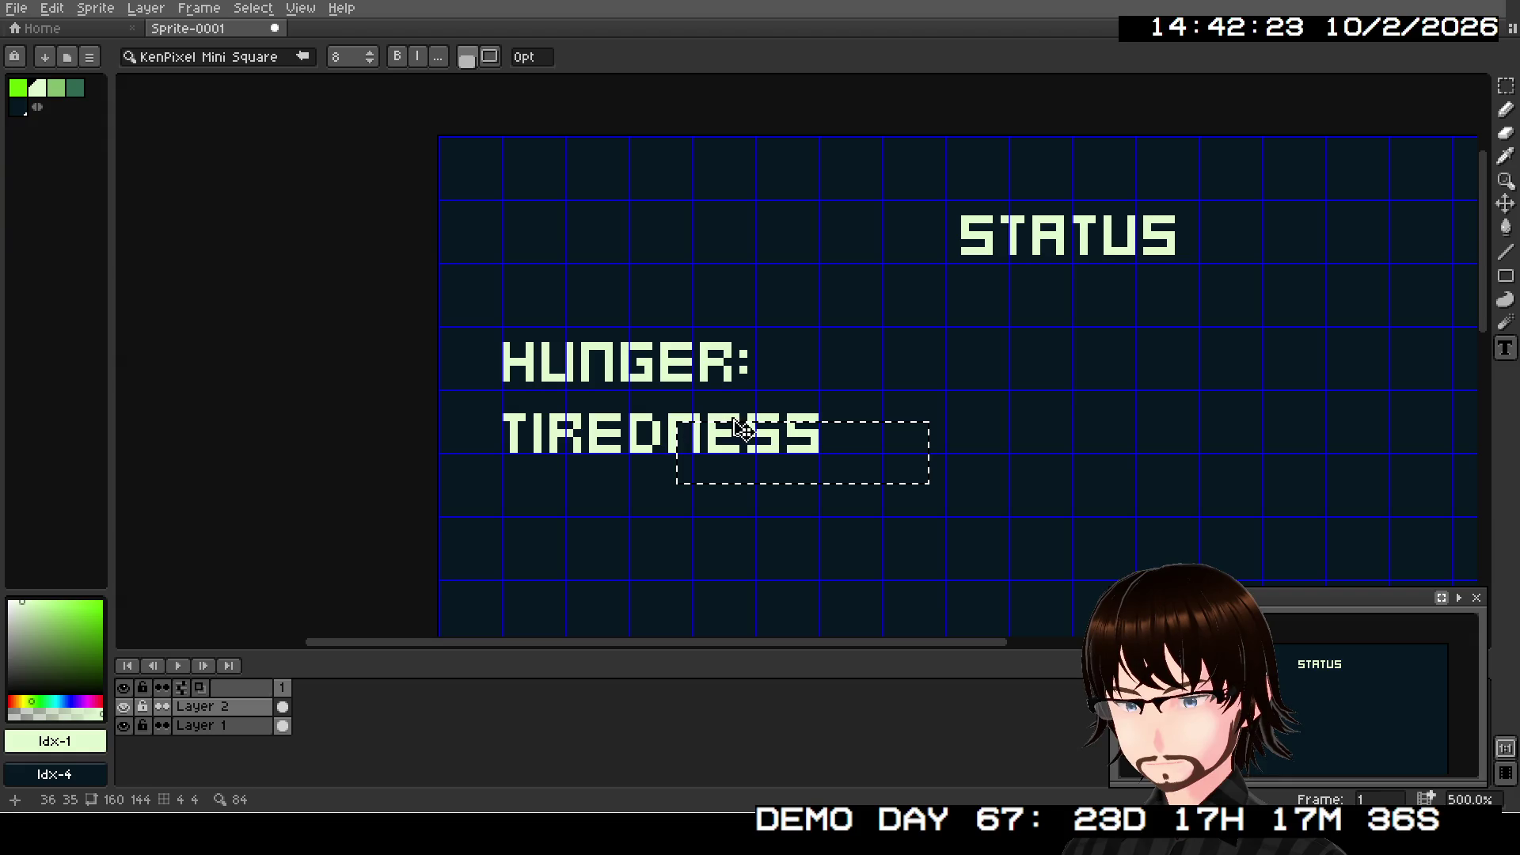
{"action": "key", "text": "ctrl+z"}
{"action": "key", "text": "Escape"}
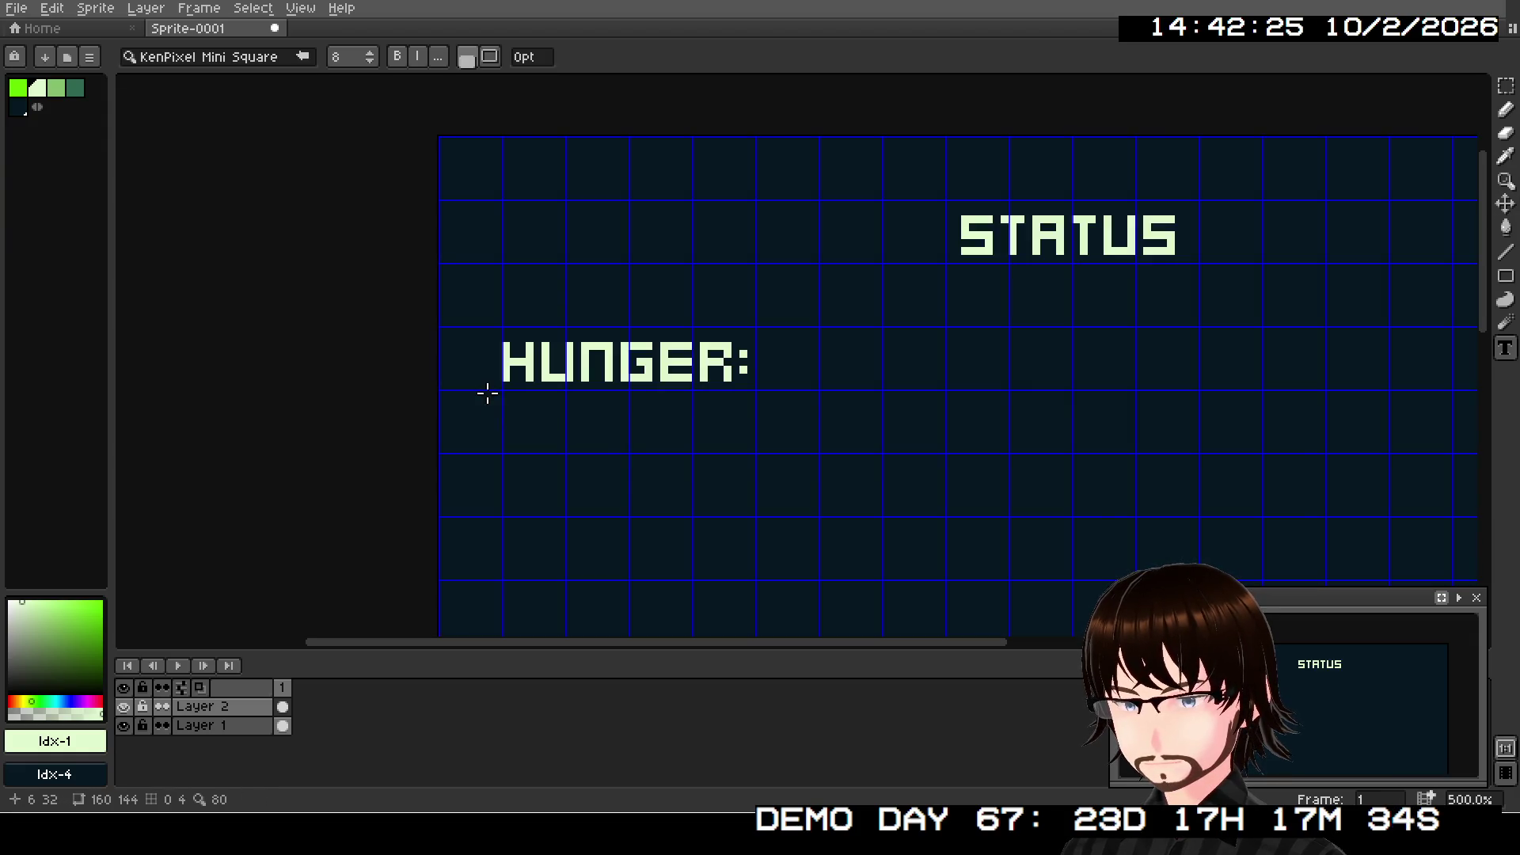
- Retype the label as TIREDNESS: beneath HUNGER:, fixing the typo, and commit it
{"action": "mouse_move", "coordinate": [502, 390]}
{"action": "left_mouse_down"}
{"action": "mouse_move", "coordinate": [592, 431]}
{"action": "mouse_move", "coordinate": [881, 452]}
{"action": "left_mouse_up"}
{"action": "type", "text": "TIRED"}
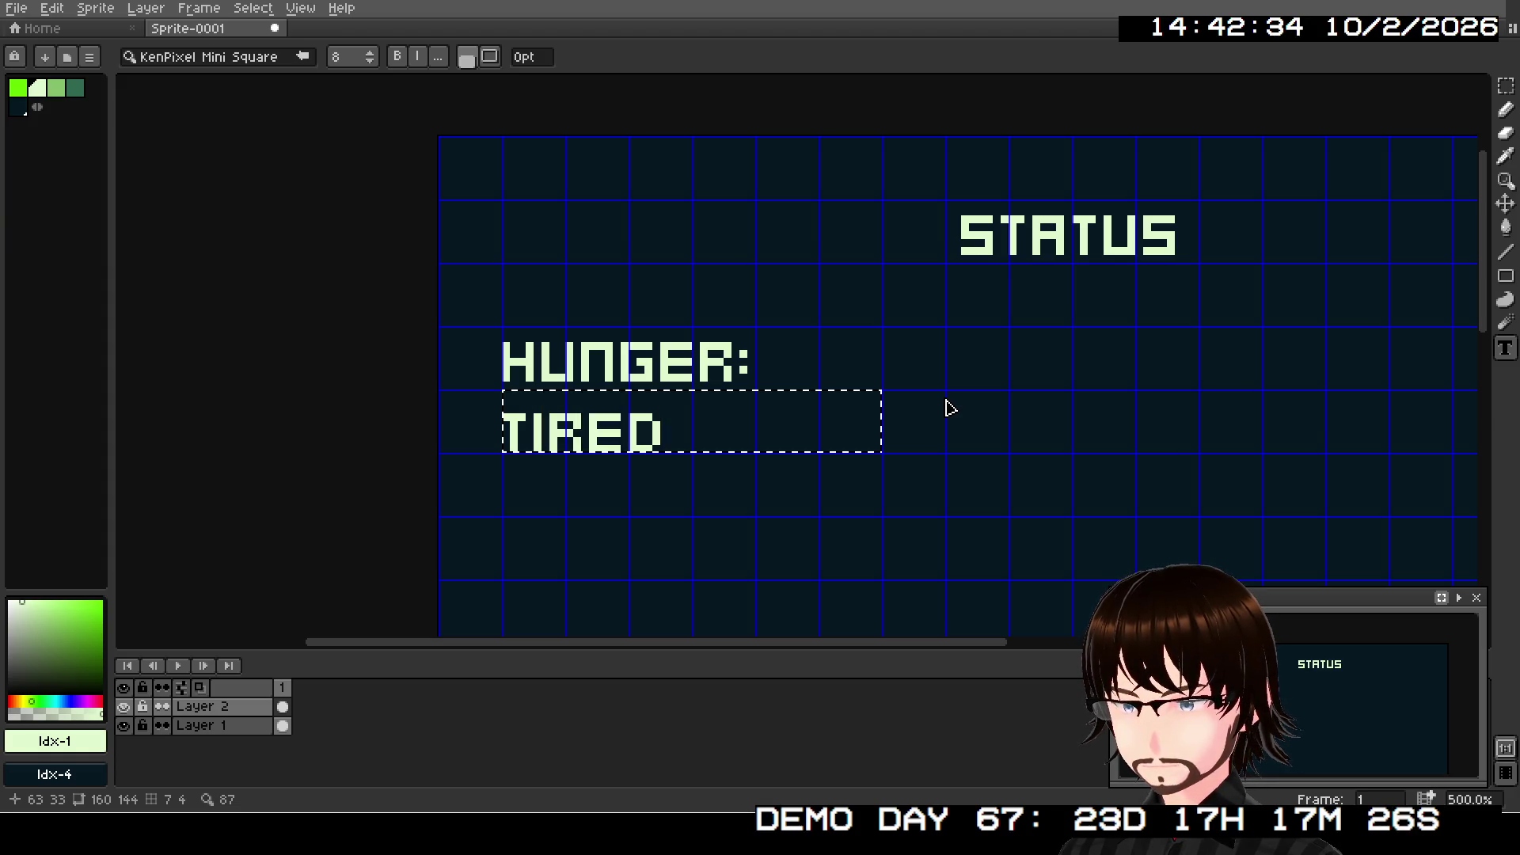
{"action": "type", "text": "NESS:"}
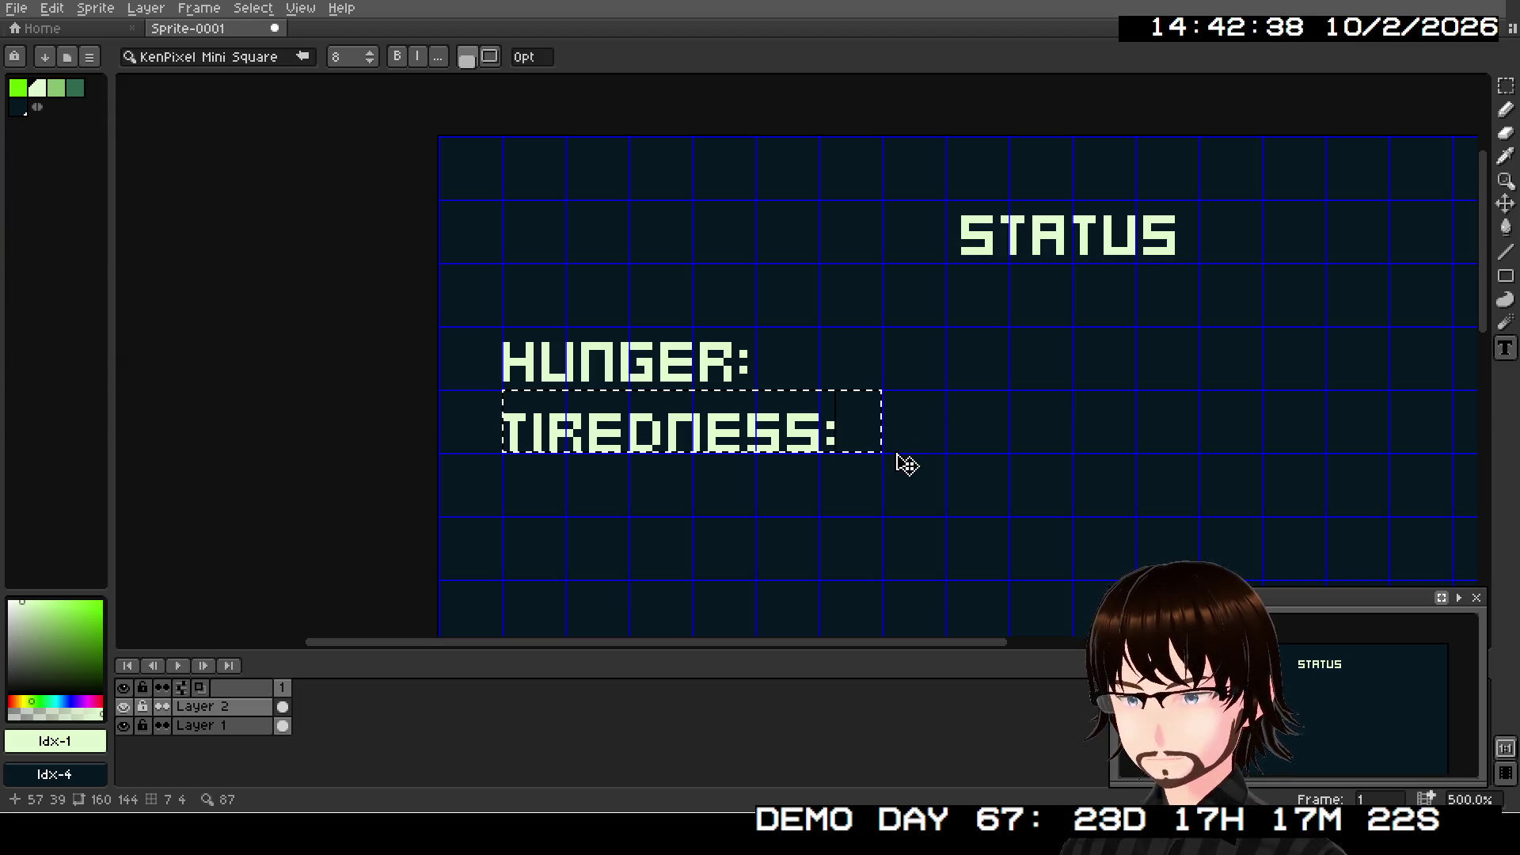
{"action": "left_click", "coordinate": [934, 437]}
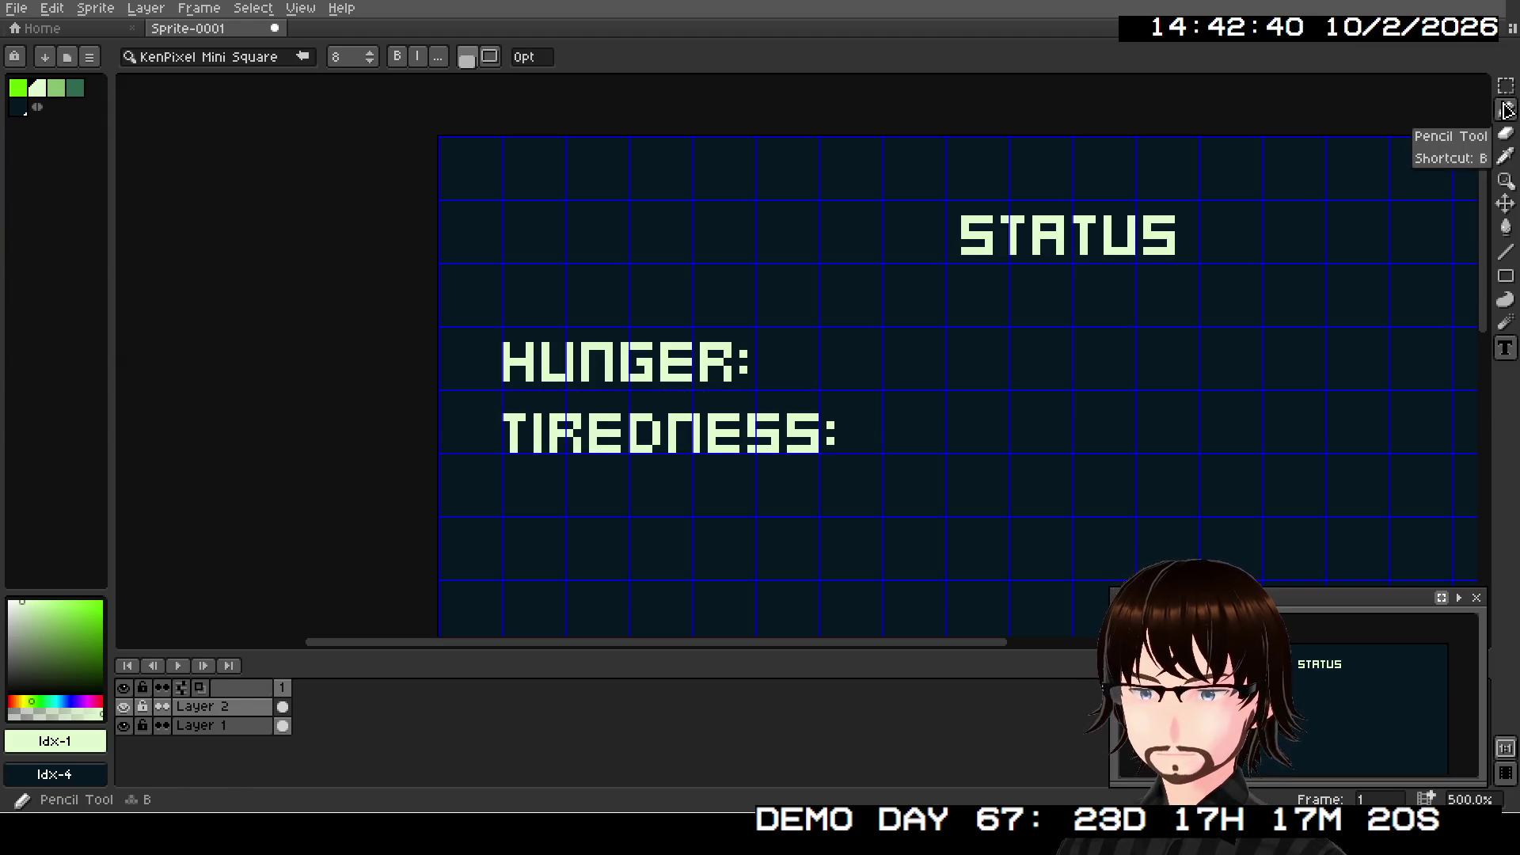
- Nudge TIREDNESS: up 2 px and align its left edge with HUNGER:
{"action": "left_click", "coordinate": [1482, 85]}
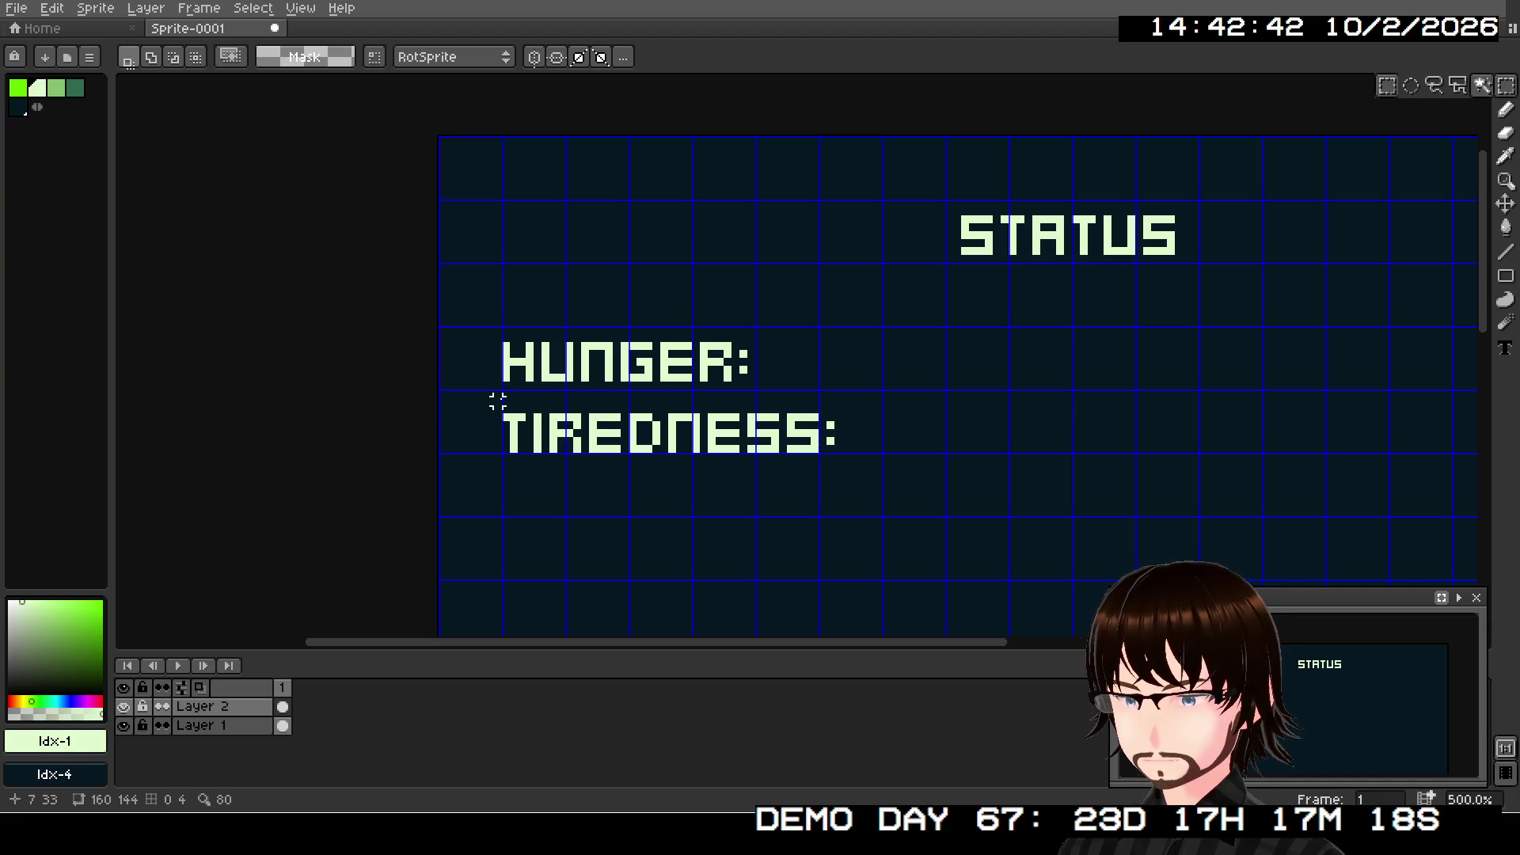
{"action": "left_click_drag", "start_coordinate": [504, 394], "coordinate": [838, 449]}
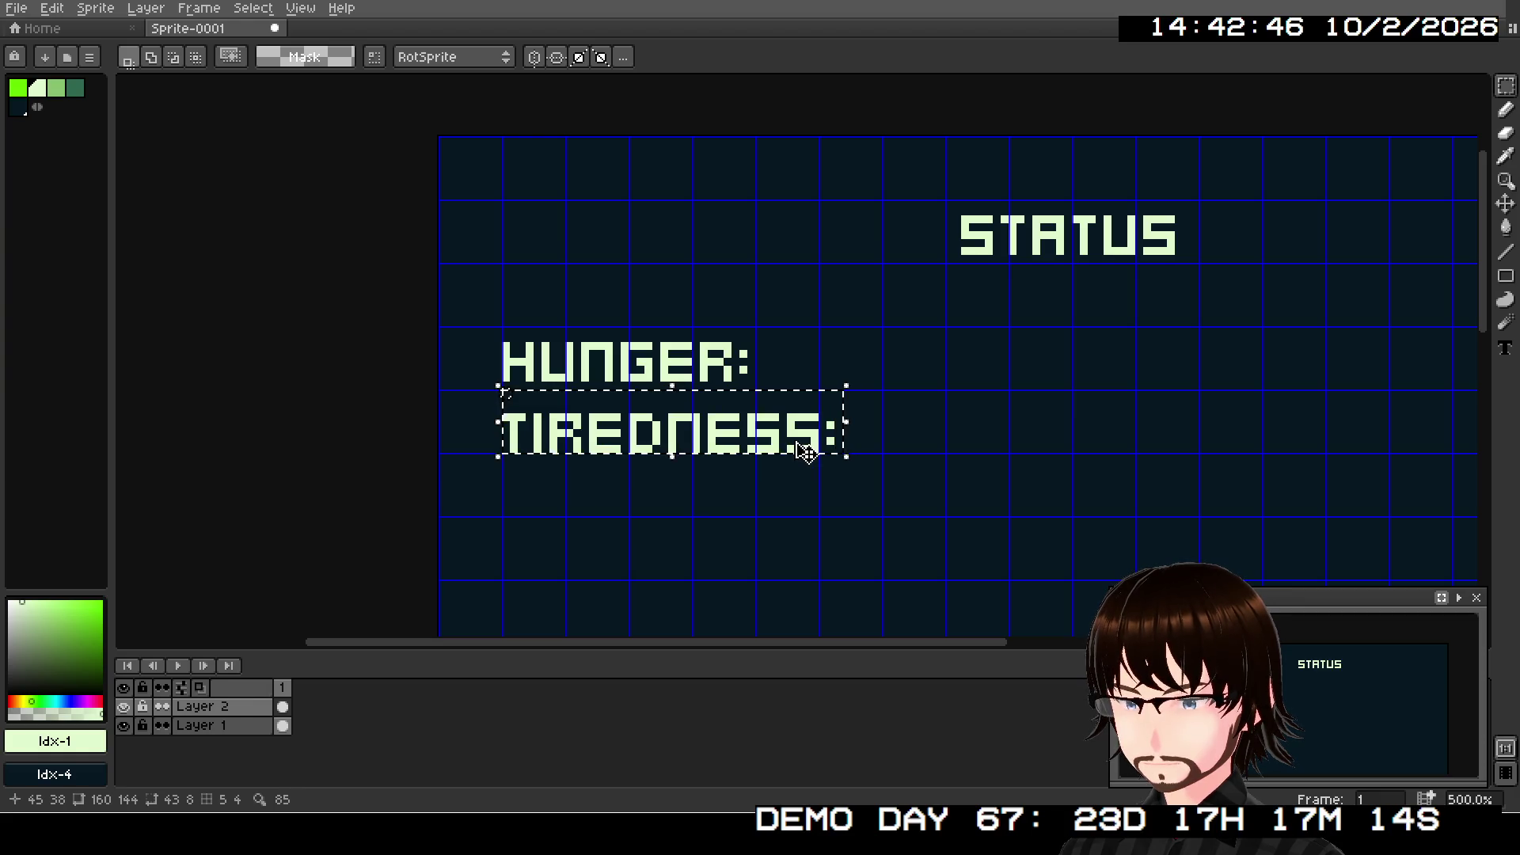
{"action": "left_click", "coordinate": [803, 449]}
{"action": "mouse_move", "coordinate": [804, 451]}
{"action": "left_mouse_down"}
{"action": "mouse_move", "coordinate": [808, 437]}
{"action": "mouse_move", "coordinate": [759, 443]}
{"action": "mouse_move", "coordinate": [780, 445]}
{"action": "left_mouse_up"}
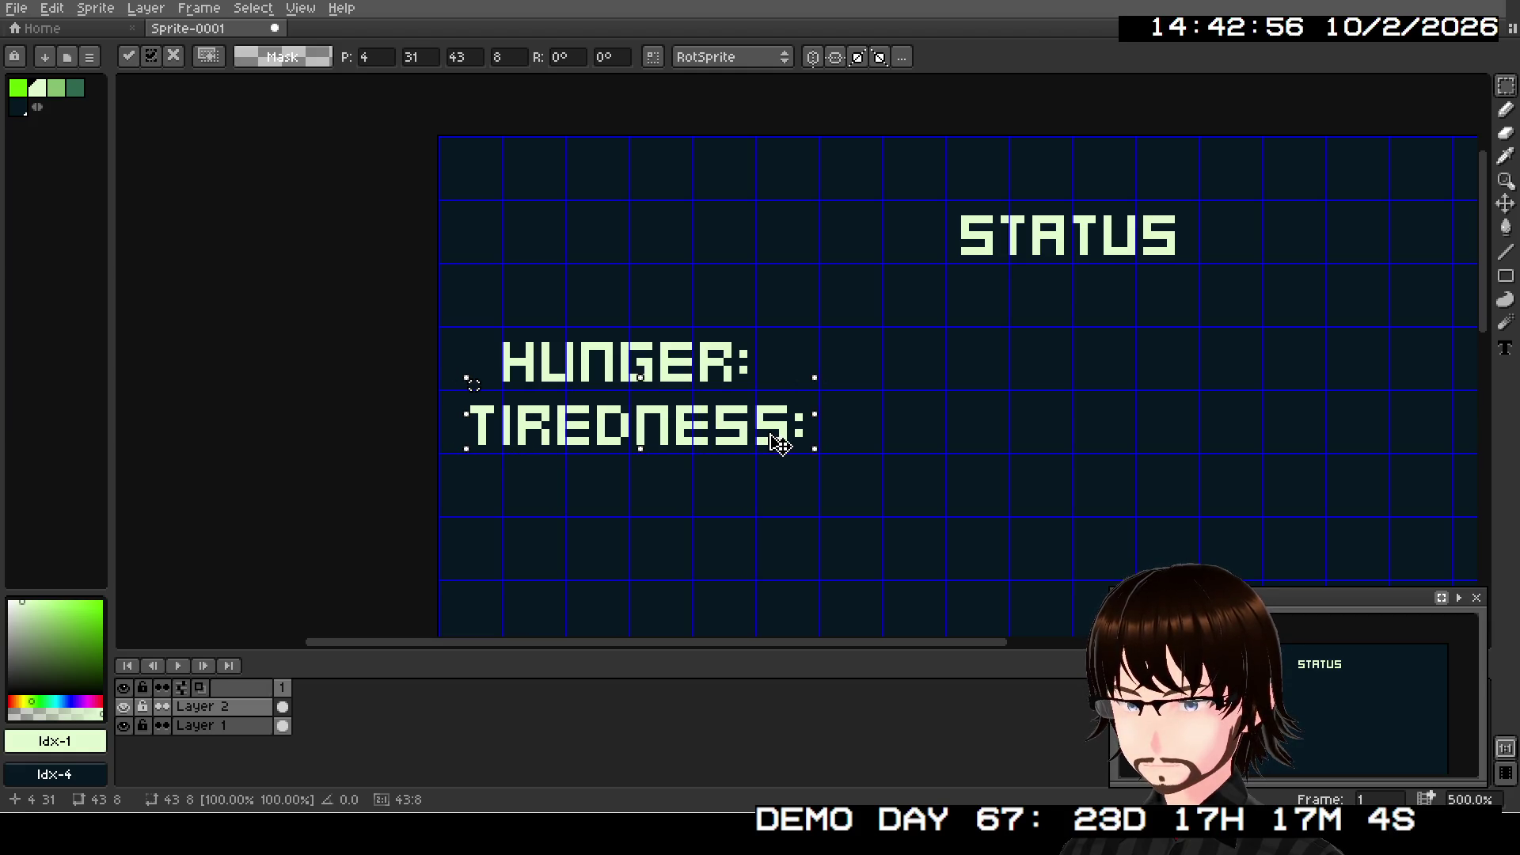
{"action": "left_click_drag", "start_coordinate": [780, 445], "coordinate": [809, 440]}
{"action": "left_click", "coordinate": [813, 451]}
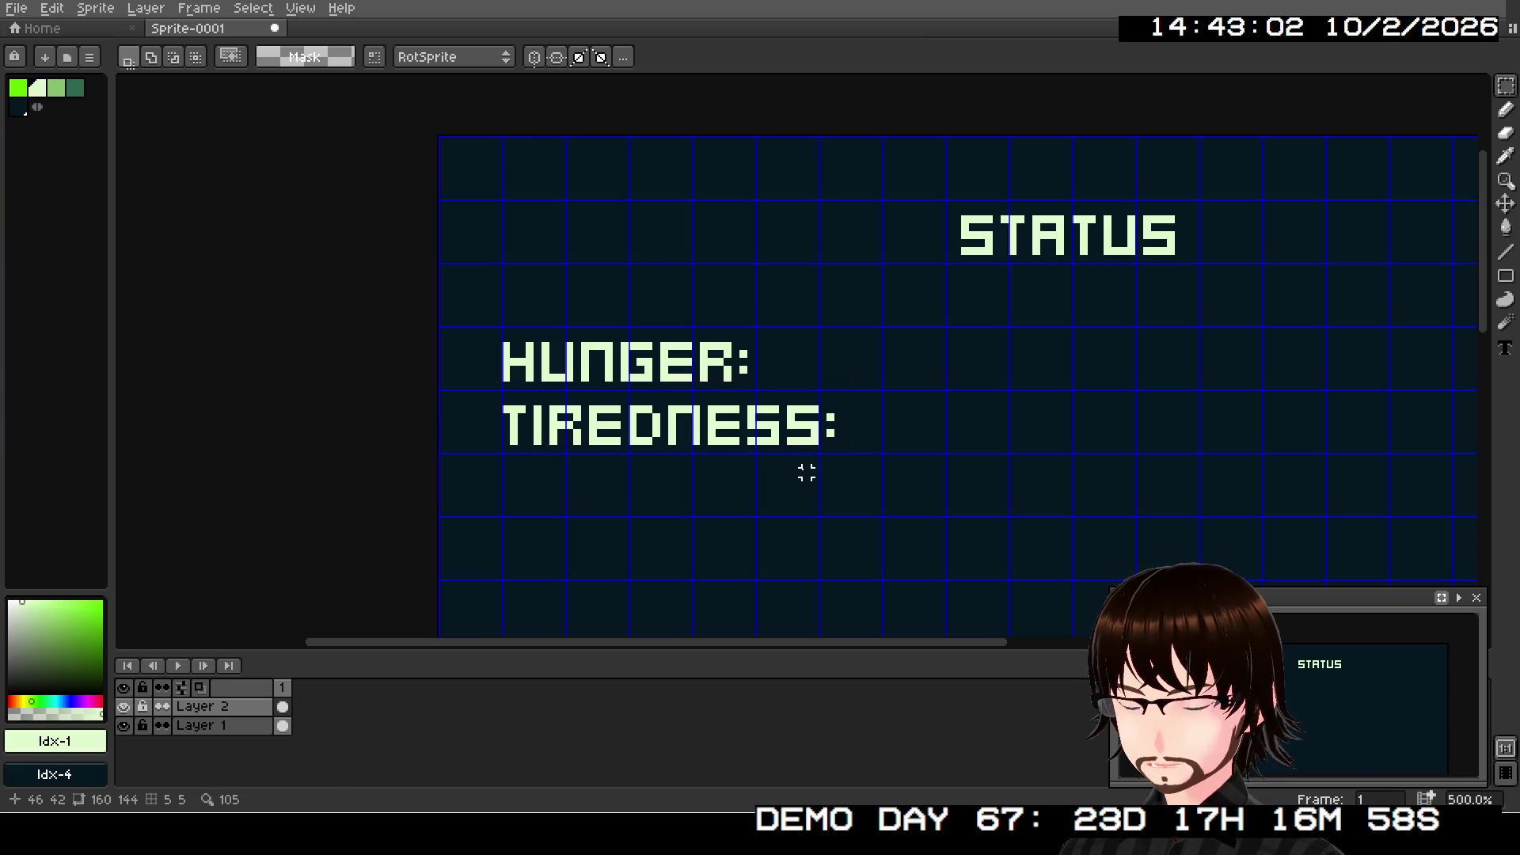
- Pan and zoom the view to reframe the status screen labels
{"action": "mouse_move", "coordinate": [892, 410]}
{"action": "left_mouse_down"}
{"action": "mouse_move", "coordinate": [841, 430]}
{"action": "mouse_move", "coordinate": [712, 397]}
{"action": "mouse_move", "coordinate": [868, 316]}
{"action": "mouse_move", "coordinate": [818, 366]}
{"action": "left_mouse_up"}
{"action": "scroll", "coordinate": [737, 491], "scroll_direction": "down", "scroll_amount": 1}
{"action": "scroll", "coordinate": [760, 485], "scroll_direction": "down", "scroll_amount": 1}
{"action": "left_click_drag", "start_coordinate": [760, 486], "coordinate": [784, 406]}
{"action": "scroll", "coordinate": [784, 406], "scroll_direction": "up", "scroll_amount": 2}
{"action": "scroll", "coordinate": [1058, 383], "scroll_direction": "up", "scroll_amount": 4}
{"action": "scroll", "coordinate": [1058, 384], "scroll_direction": "right", "scroll_amount": 4}
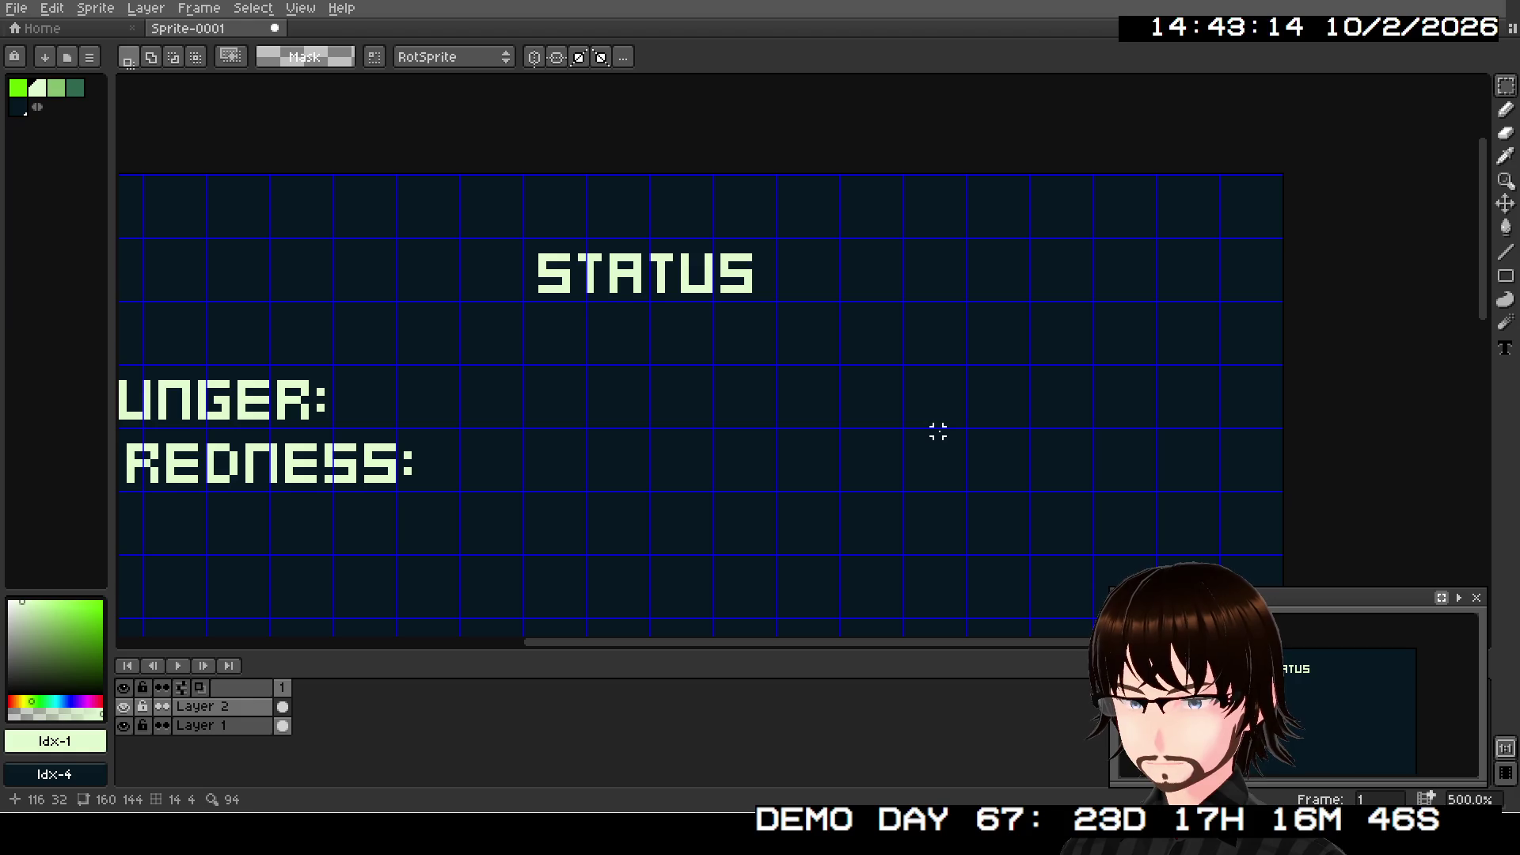
- Pan the view up and right and zoom the canvas in to 600%
{"action": "mouse_move", "coordinate": [920, 444]}
{"action": "left_mouse_down"}
{"action": "mouse_move", "coordinate": [981, 379]}
{"action": "mouse_move", "coordinate": [961, 417]}
{"action": "mouse_move", "coordinate": [928, 426]}
{"action": "mouse_move", "coordinate": [1024, 383]}
{"action": "mouse_move", "coordinate": [1141, 376]}
{"action": "left_mouse_up"}
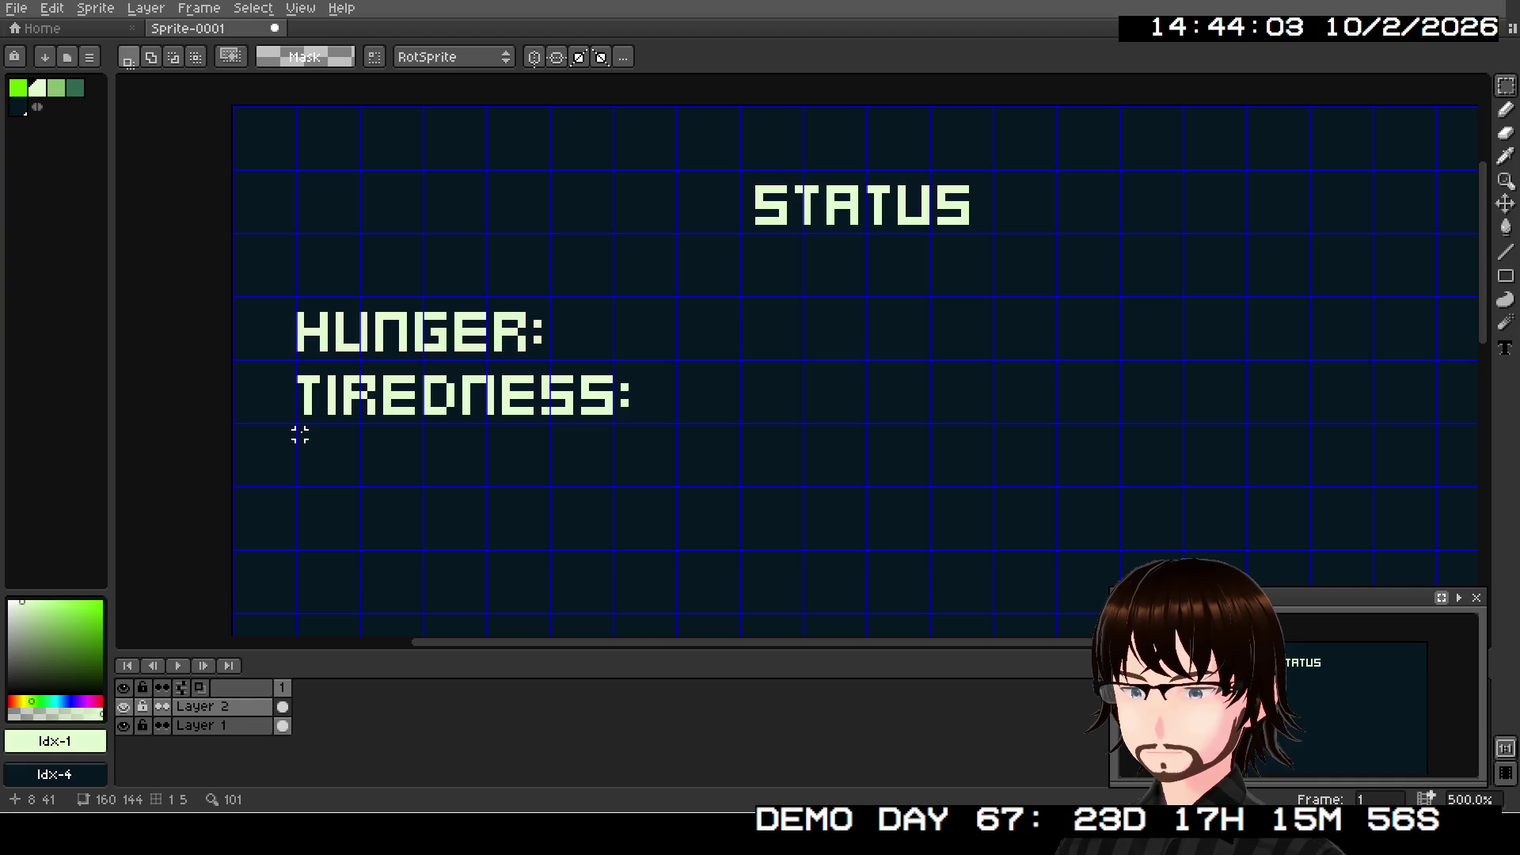
{"action": "scroll", "coordinate": [299, 433], "scroll_direction": "up", "scroll_amount": 1}
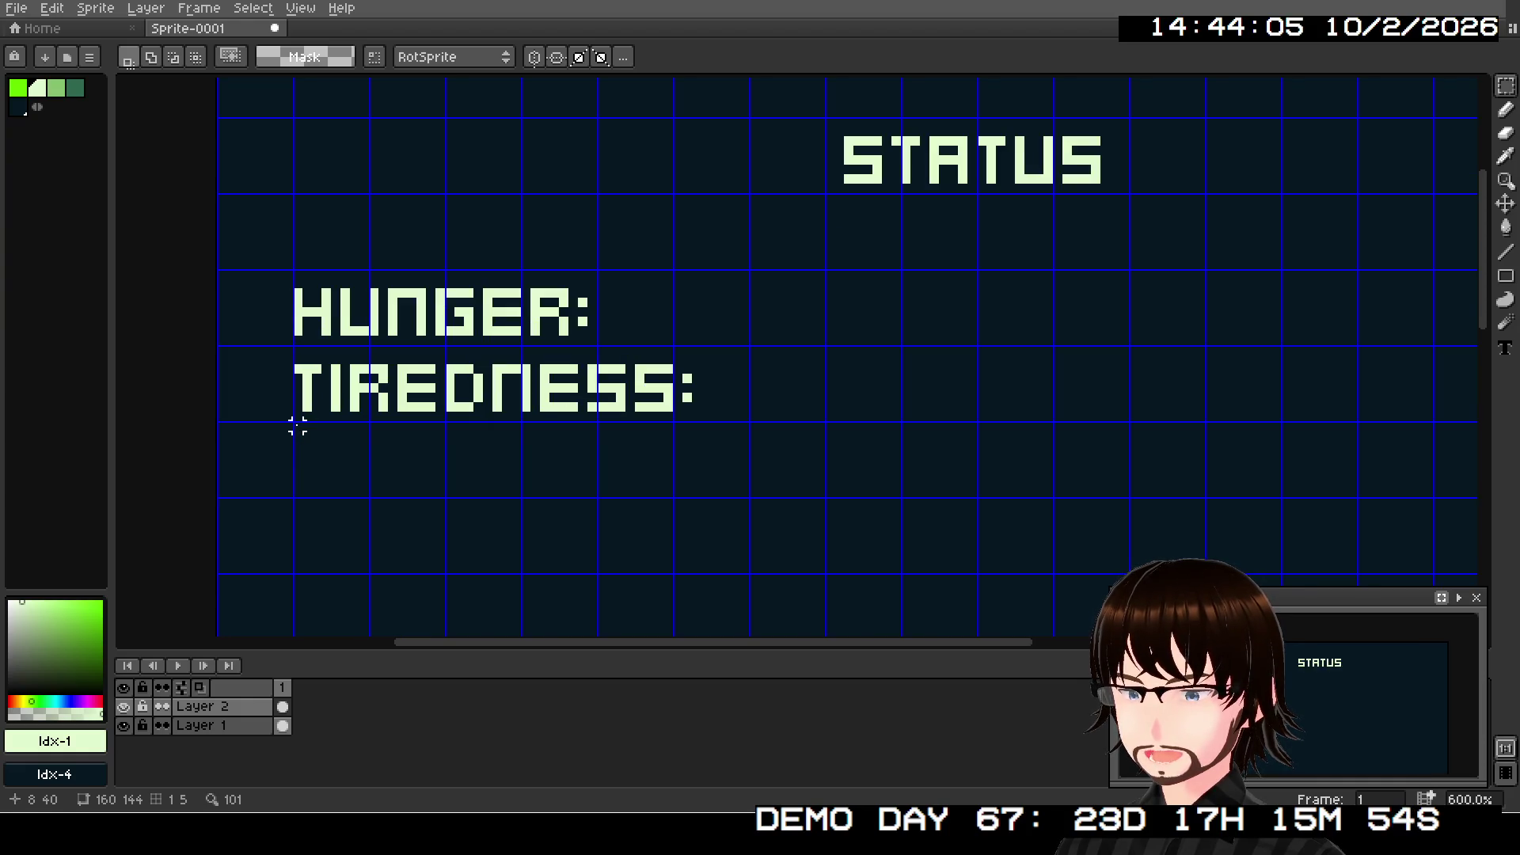
- Type the label STAMINA: in a text box below TIREDNESS:
{"action": "key", "text": "t"}
{"action": "mouse_move", "coordinate": [297, 427]}
{"action": "left_mouse_down"}
{"action": "mouse_move", "coordinate": [401, 482]}
{"action": "mouse_move", "coordinate": [744, 492]}
{"action": "left_mouse_up"}
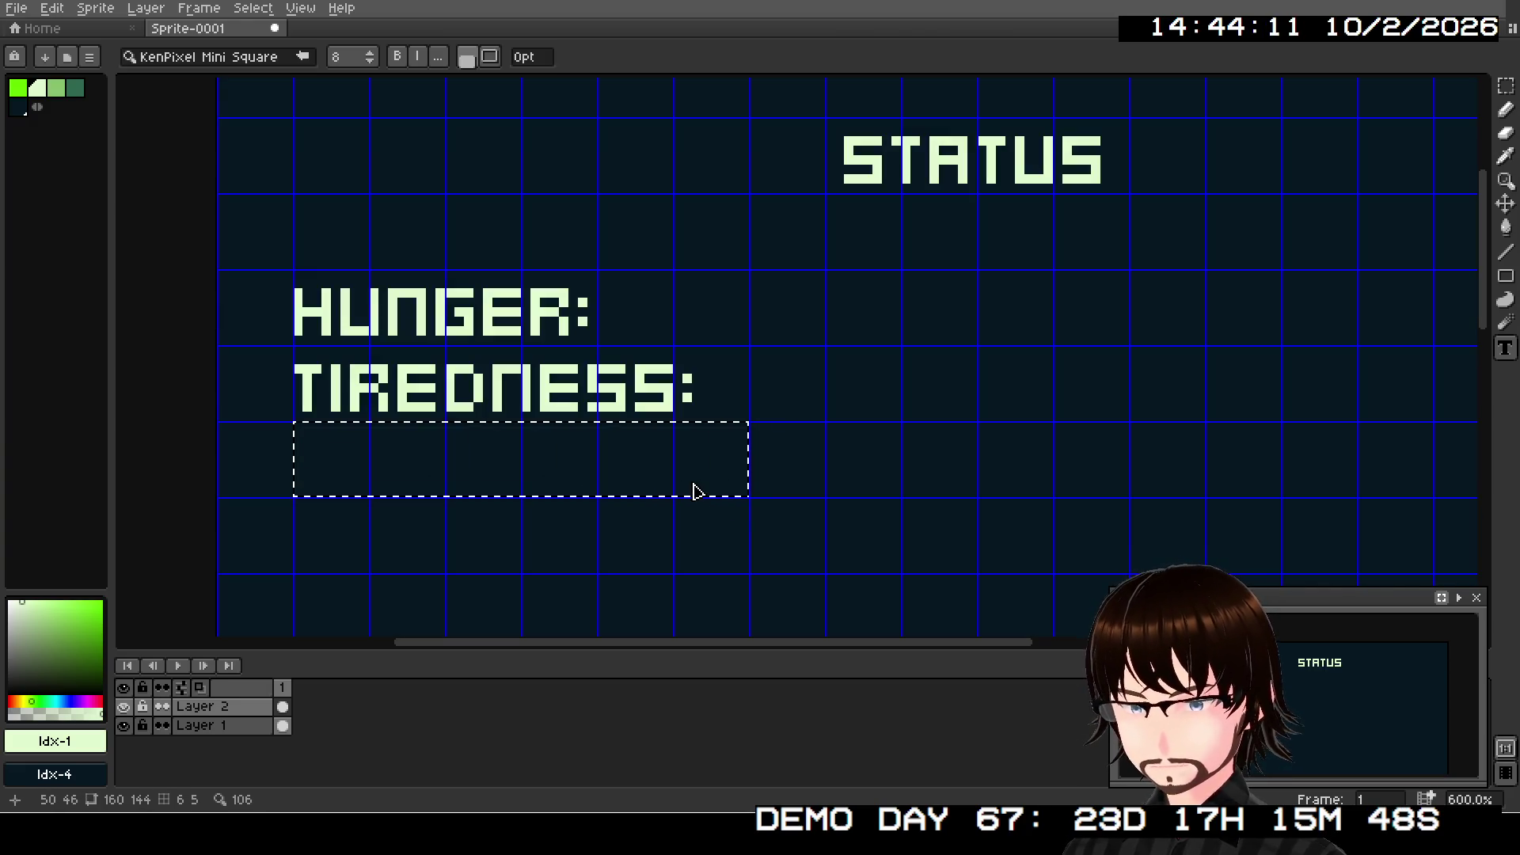
{"action": "type", "text": "STAMINA"}
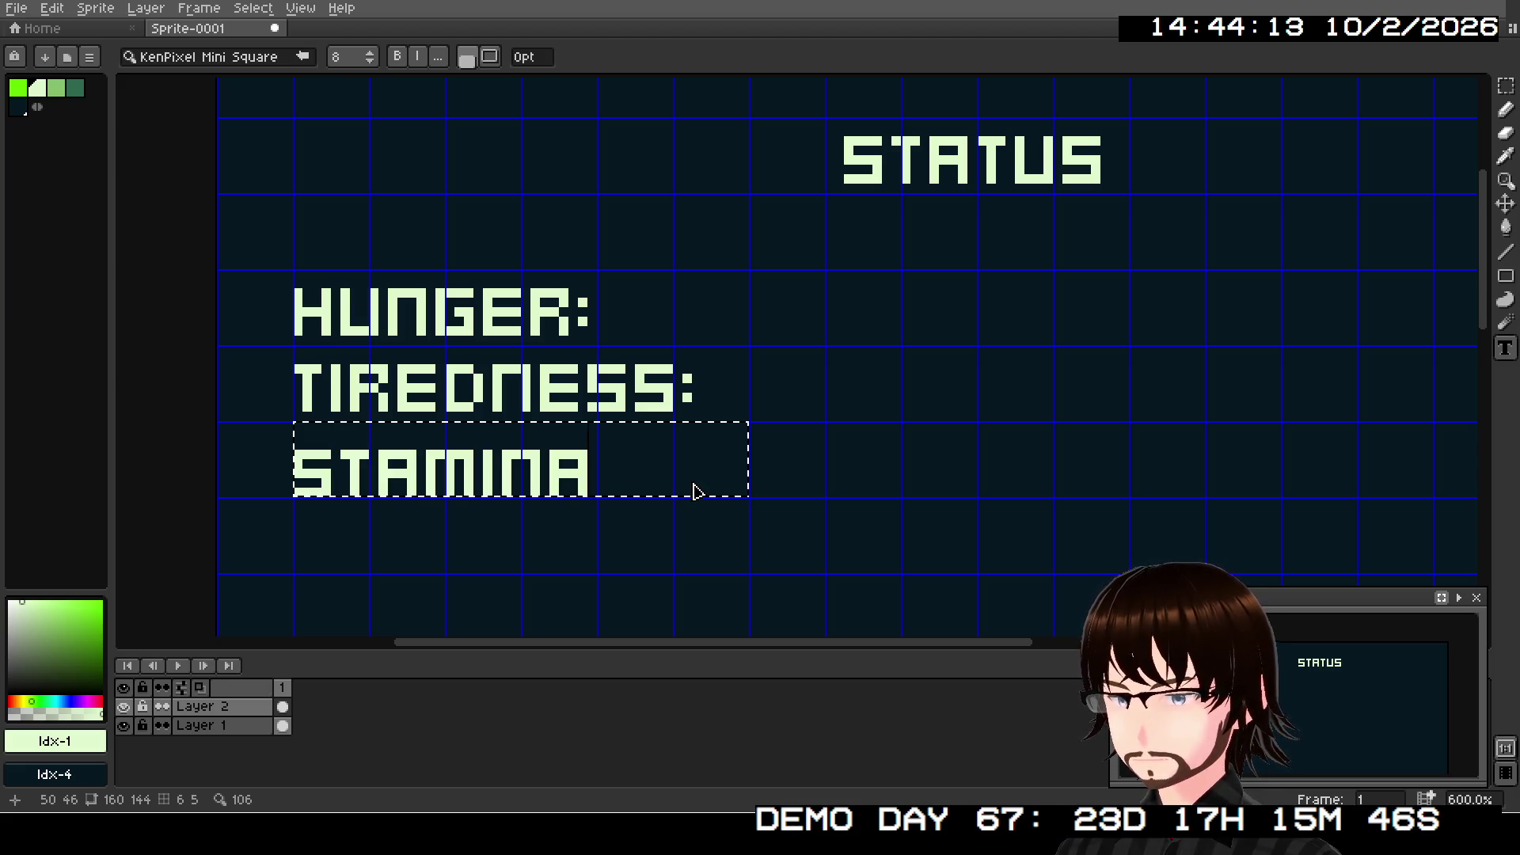
{"action": "type", "text": ":"}
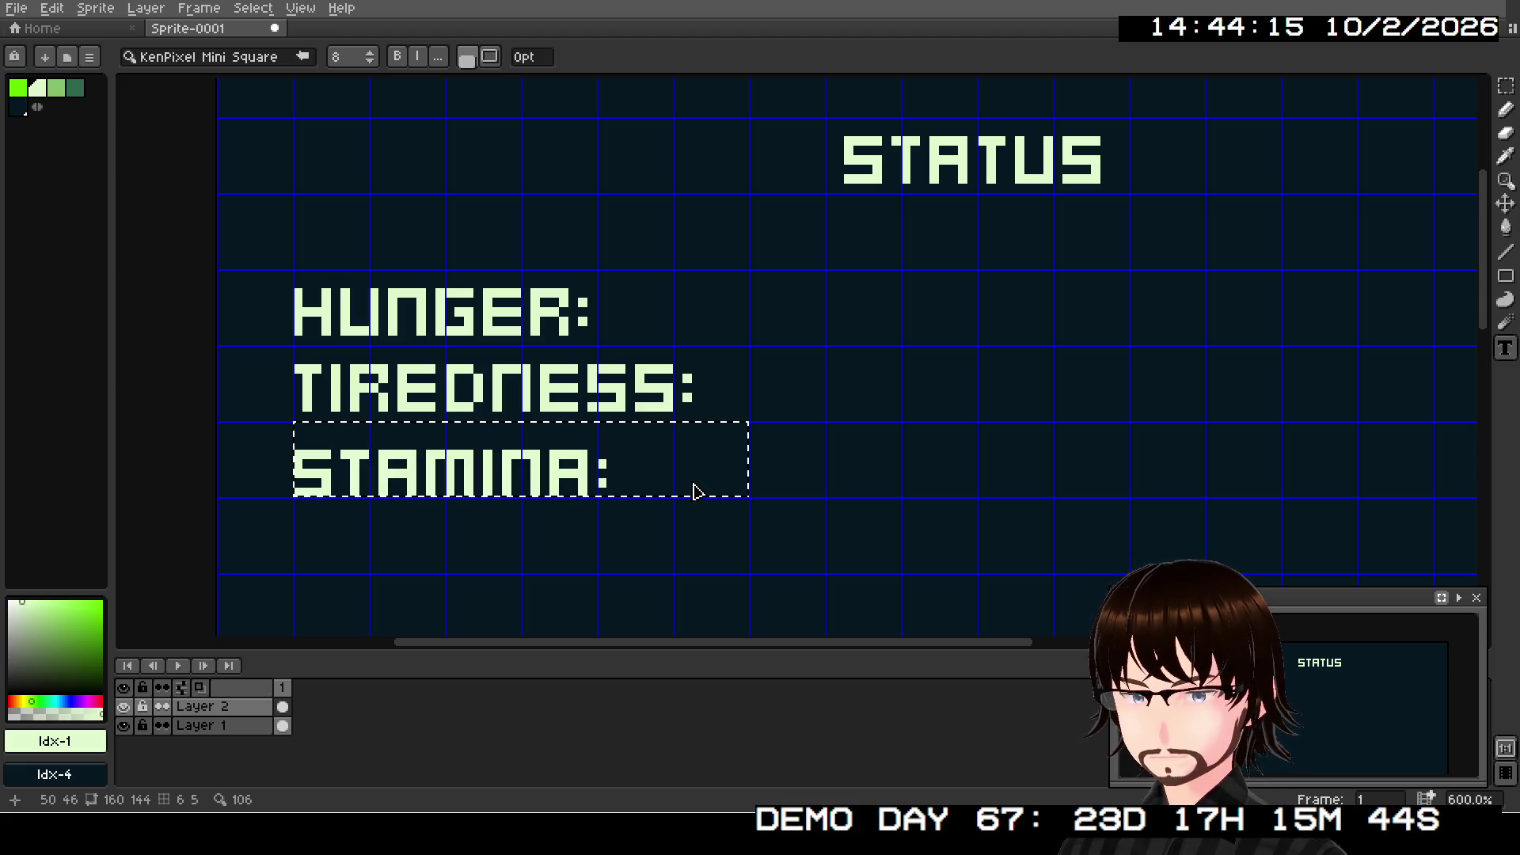
{"action": "key", "text": "Return"}
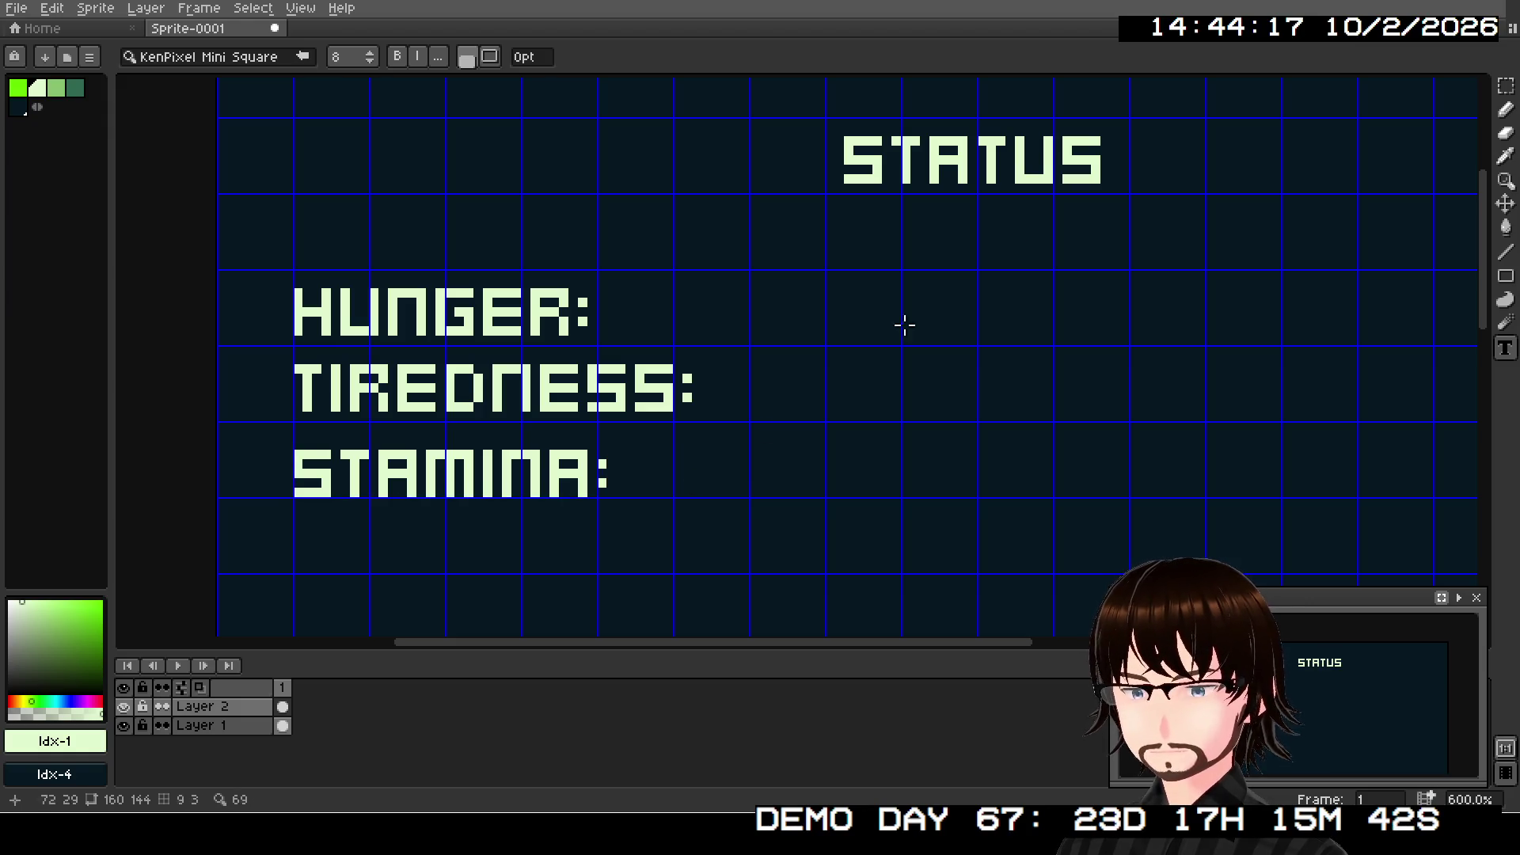
- Select STAMINA: and nudge it up one pixel to line up with the others
{"action": "key", "text": "m"}
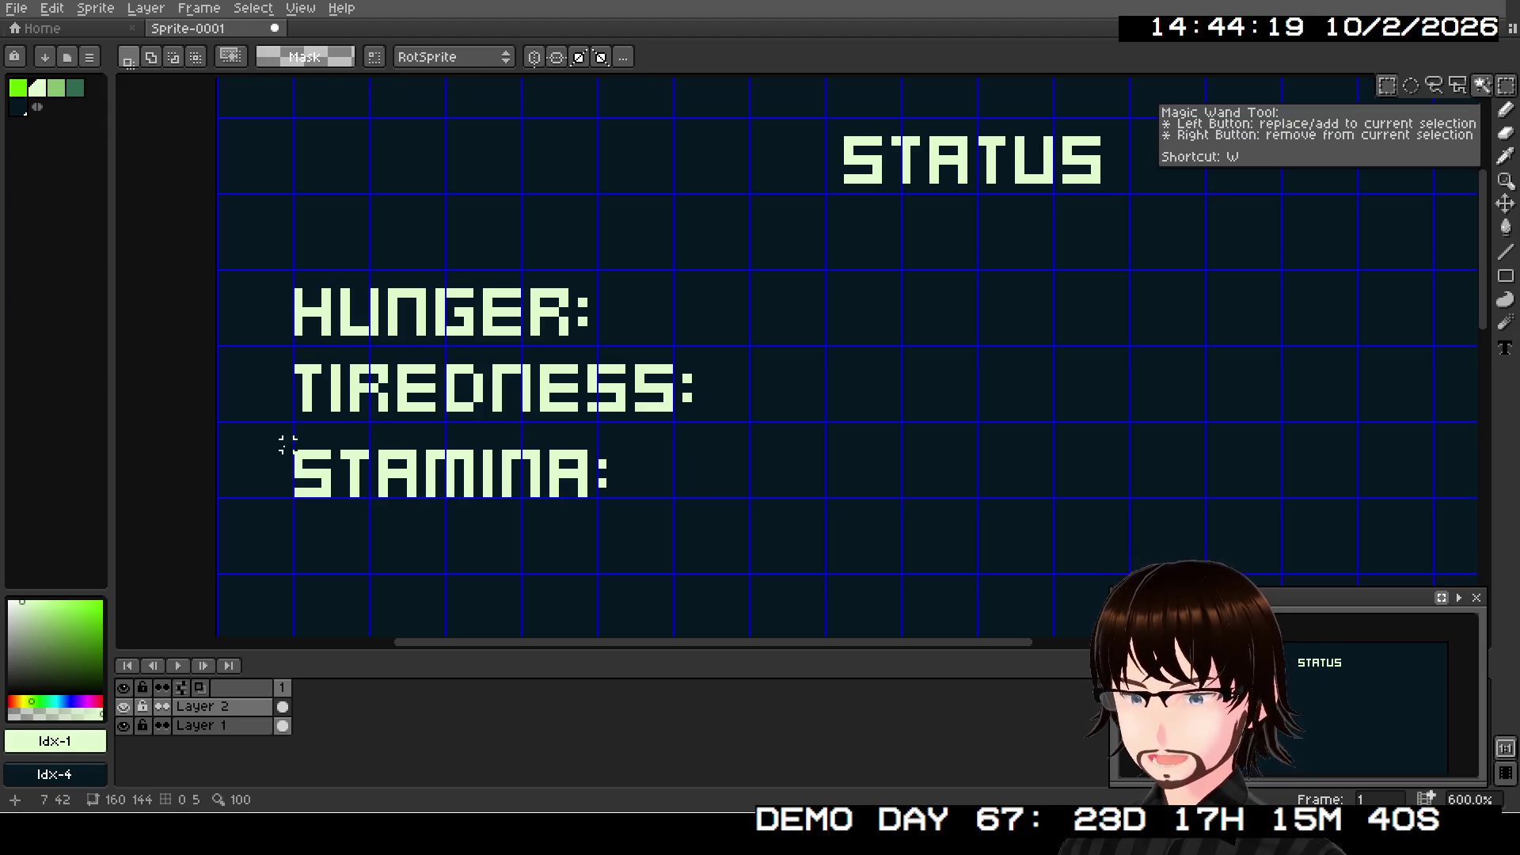
{"action": "mouse_move", "coordinate": [294, 425]}
{"action": "left_mouse_down"}
{"action": "mouse_move", "coordinate": [623, 501]}
{"action": "mouse_move", "coordinate": [600, 485]}
{"action": "left_mouse_up"}
{"action": "left_click", "coordinate": [606, 496]}
{"action": "key", "text": "Up"}
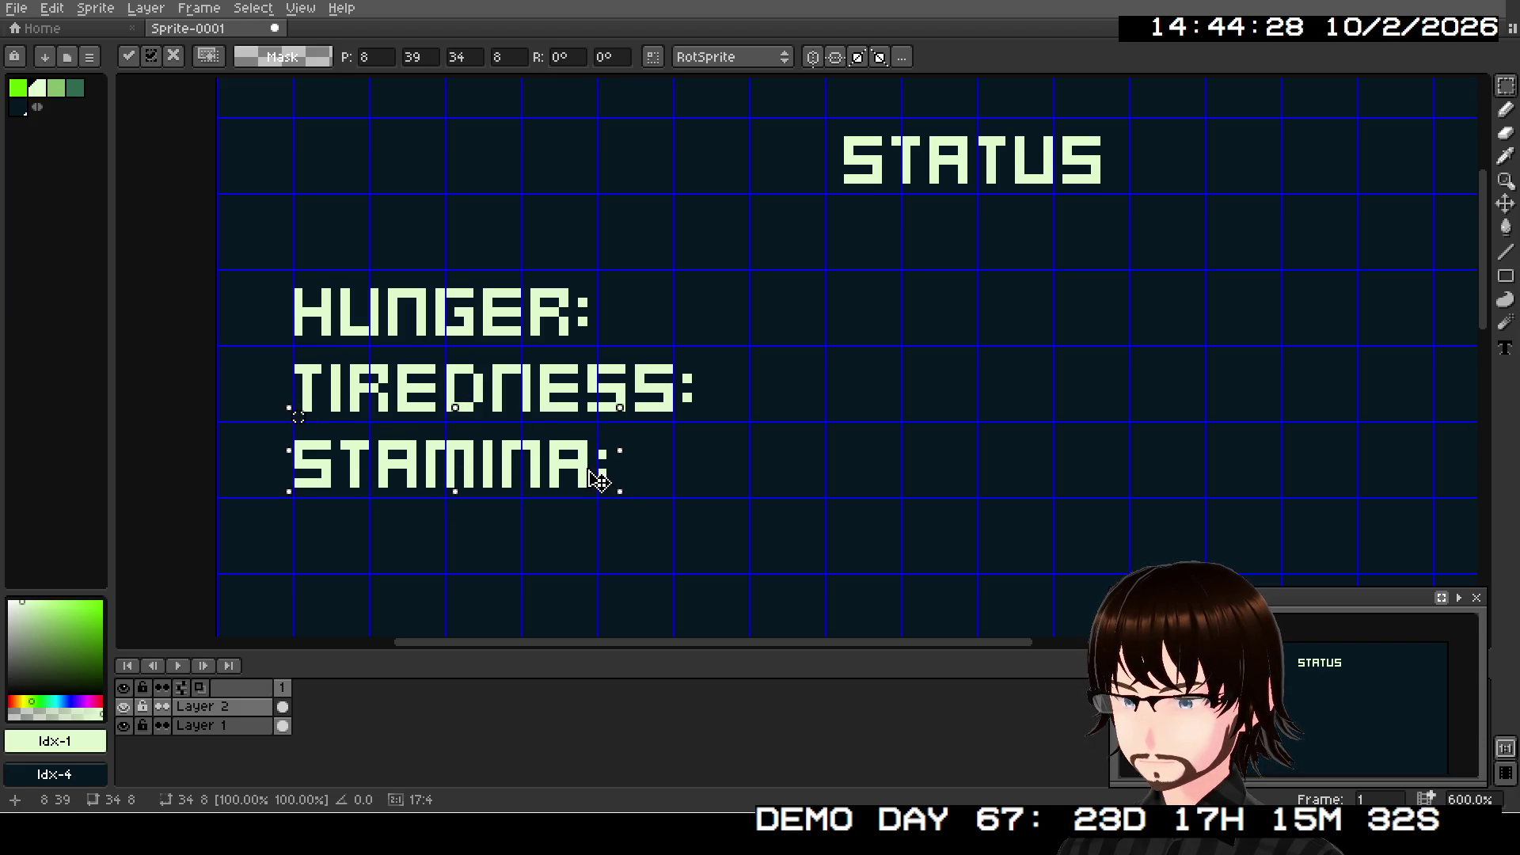
{"action": "left_click", "coordinate": [725, 464]}
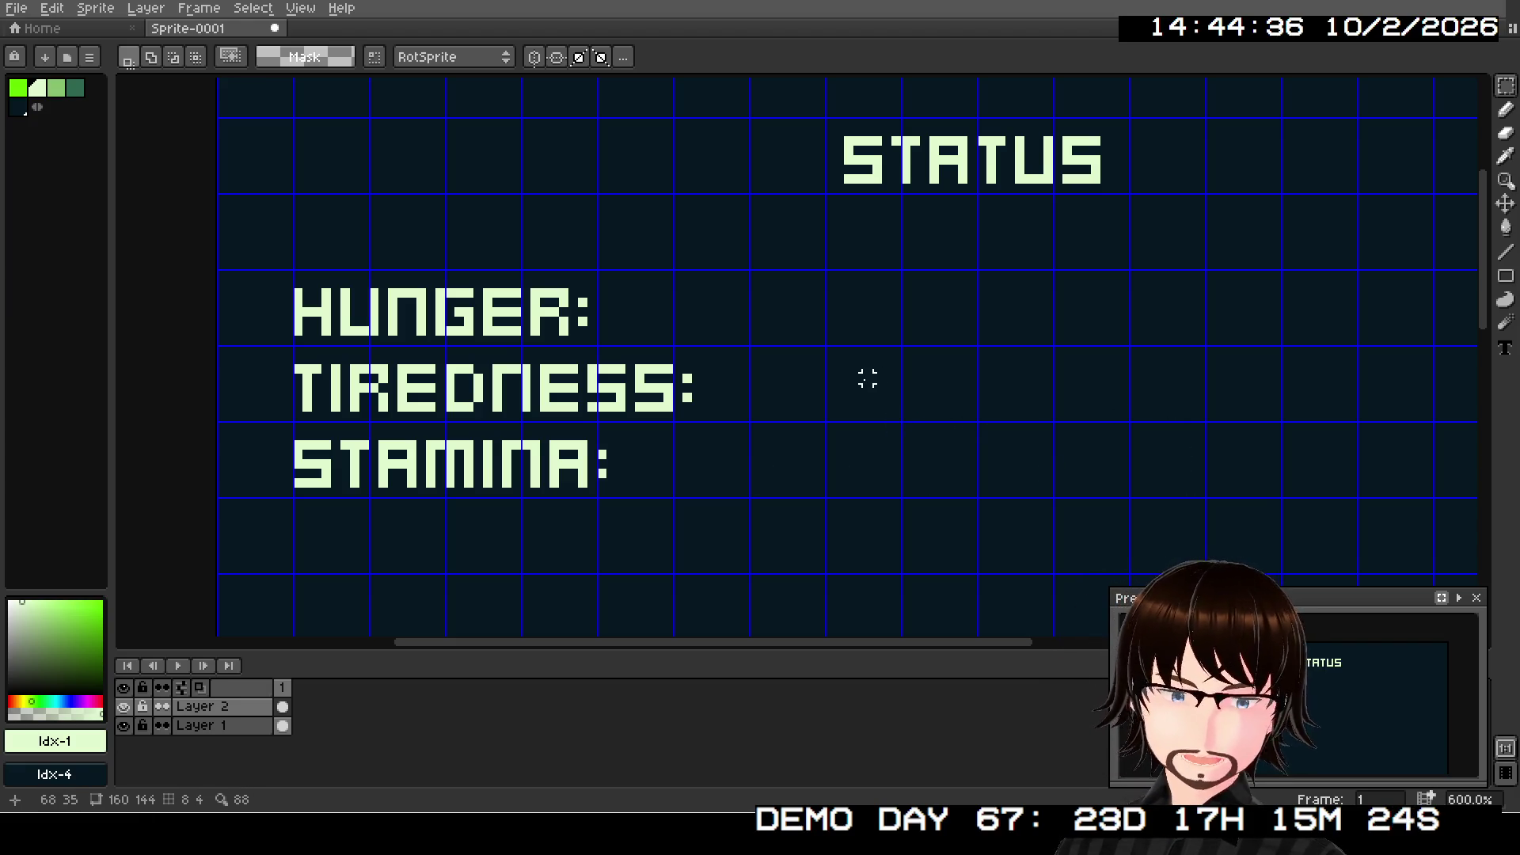
{"action": "scroll", "coordinate": [868, 379], "scroll_direction": "down", "scroll_amount": 2}
- Survey the sprite, return to STATUS at 500% zoom, and pick the 1px Pencil
{"action": "scroll", "coordinate": [736, 299], "scroll_direction": "down", "scroll_amount": 1}
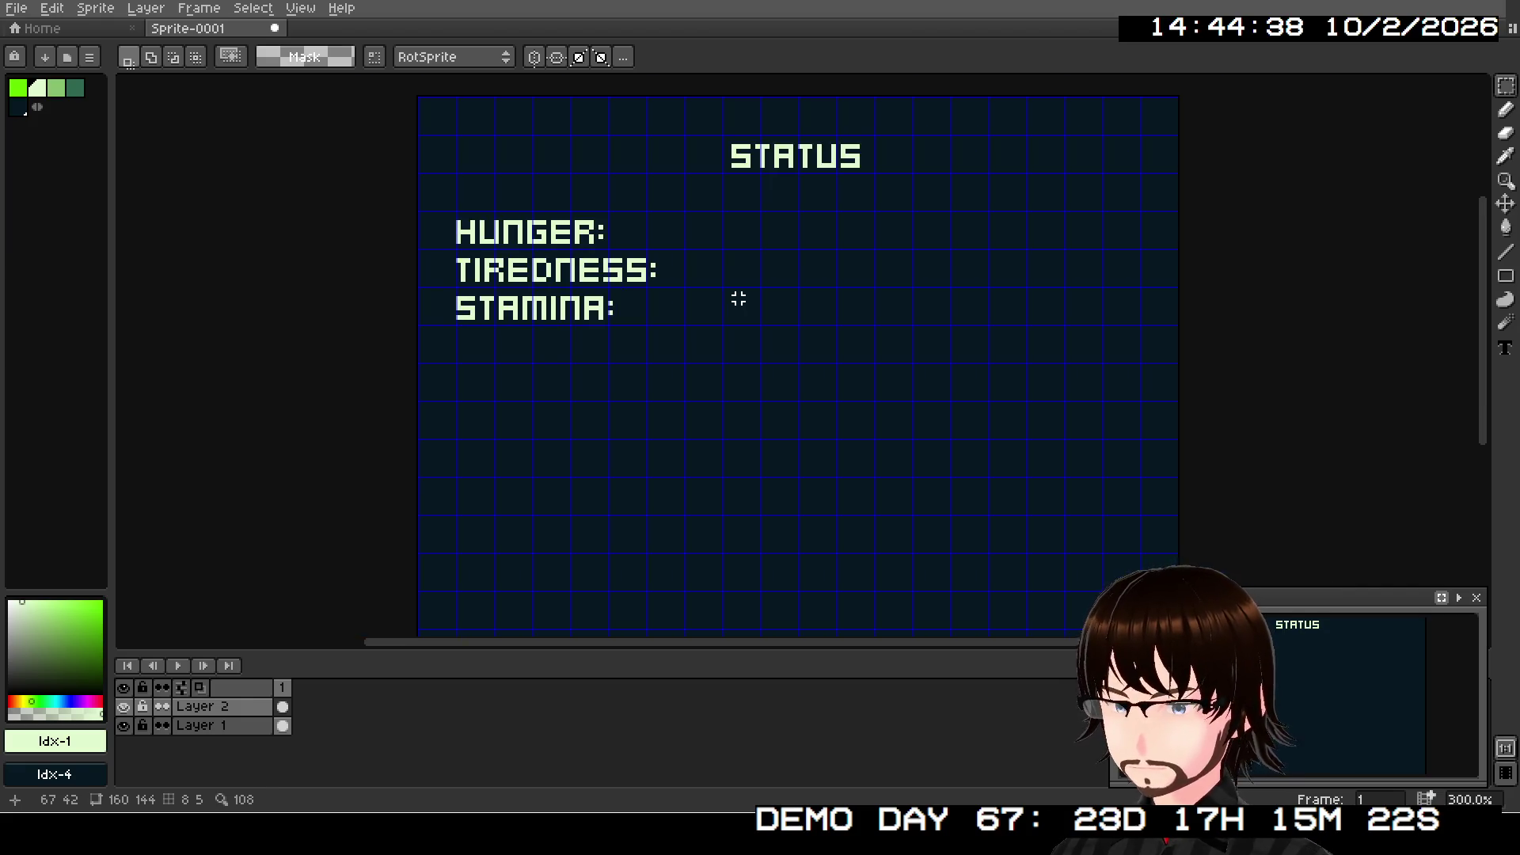
{"action": "mouse_move", "coordinate": [719, 329]}
{"action": "left_mouse_down"}
{"action": "mouse_move", "coordinate": [455, 509]}
{"action": "mouse_move", "coordinate": [464, 415]}
{"action": "left_mouse_up"}
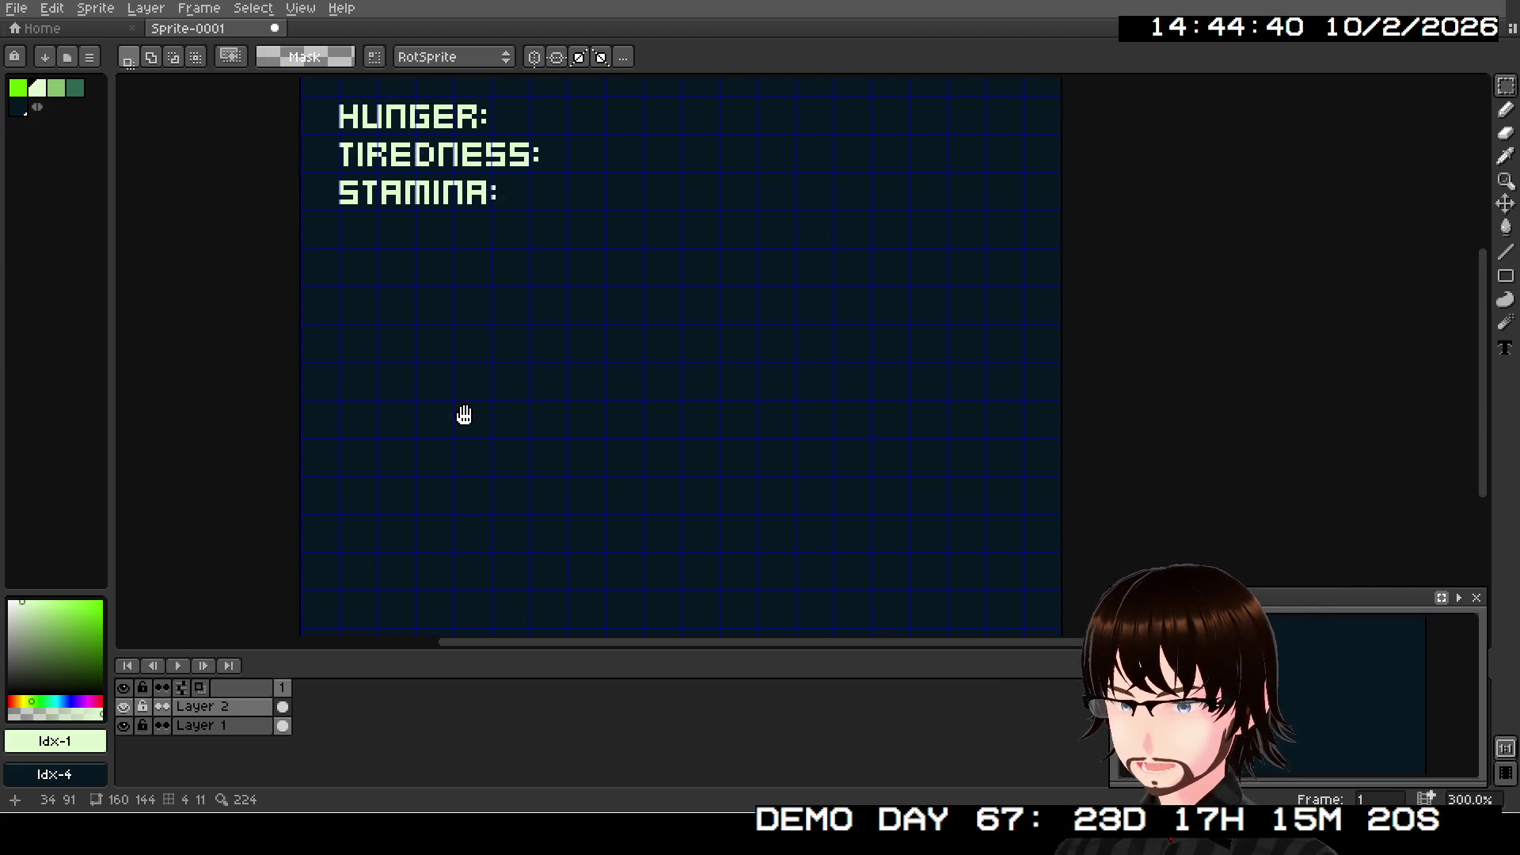
{"action": "mouse_move", "coordinate": [532, 590]}
{"action": "left_mouse_down"}
{"action": "mouse_move", "coordinate": [486, 261]}
{"action": "mouse_move", "coordinate": [581, 400]}
{"action": "mouse_move", "coordinate": [566, 518]}
{"action": "left_mouse_up"}
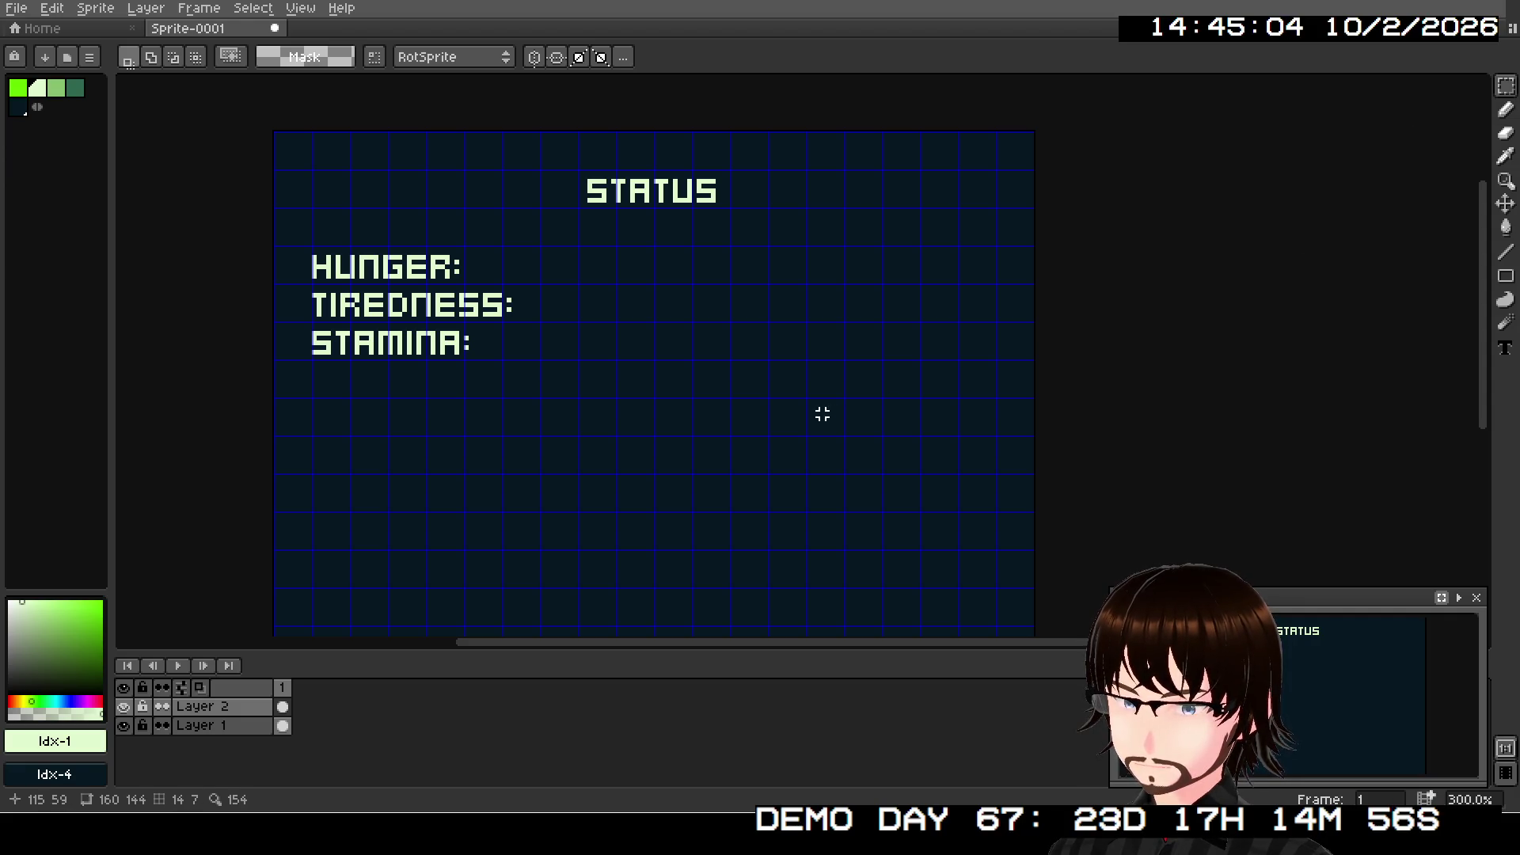
{"action": "scroll", "coordinate": [817, 413], "scroll_direction": "up", "scroll_amount": 2}
{"action": "scroll", "coordinate": [816, 413], "scroll_direction": "down", "scroll_amount": 1}
{"action": "scroll", "coordinate": [815, 412], "scroll_direction": "up", "scroll_amount": 1}
{"action": "left_click", "coordinate": [1506, 109]}
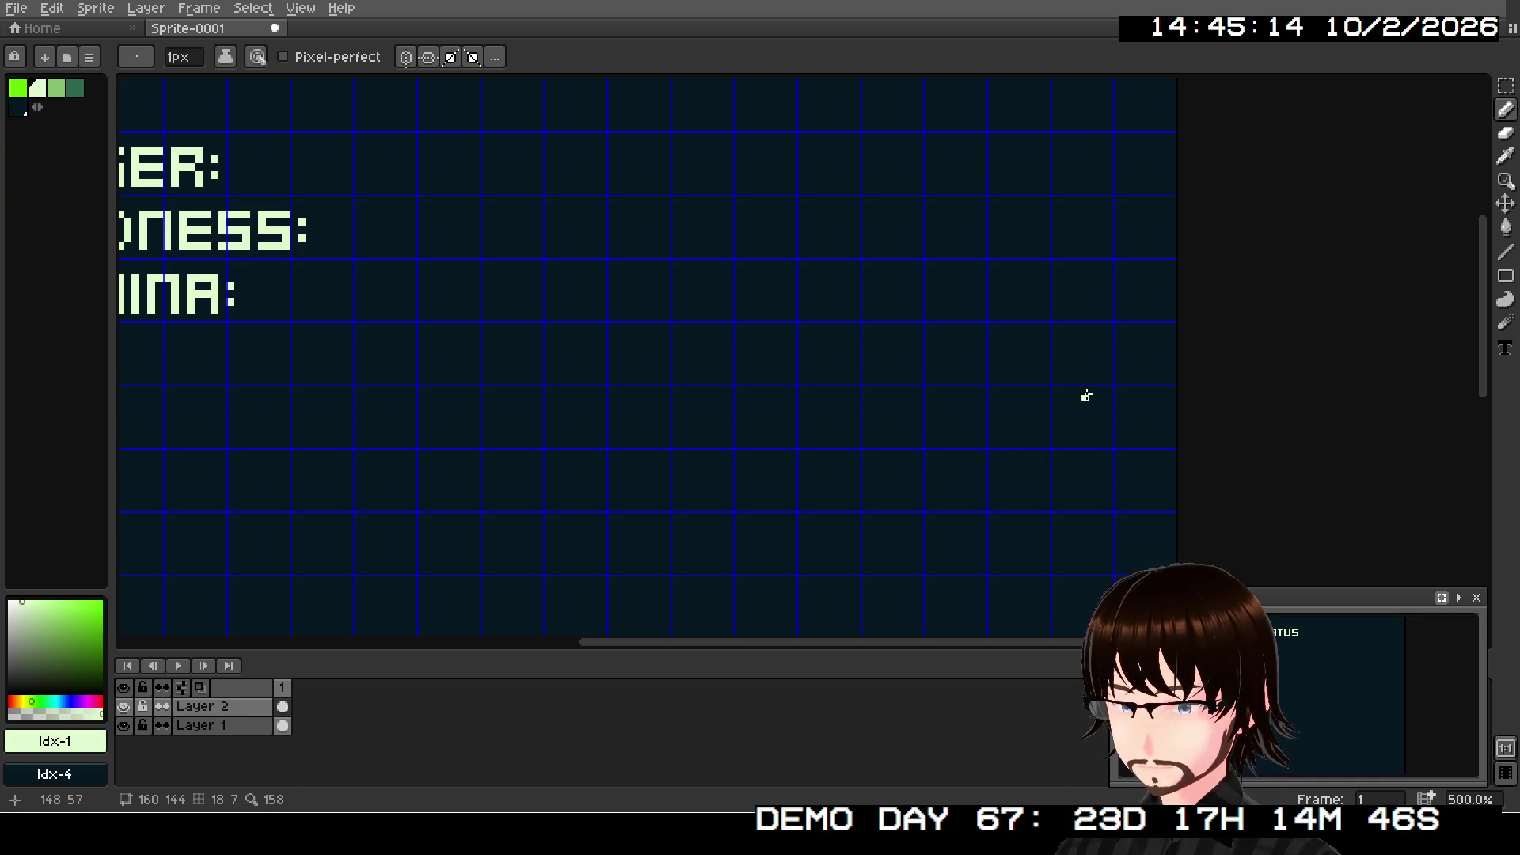
- Draw a light-green pixel G beside the STAMINA: label, undoing a stray stroke
{"action": "key", "text": "shift"}
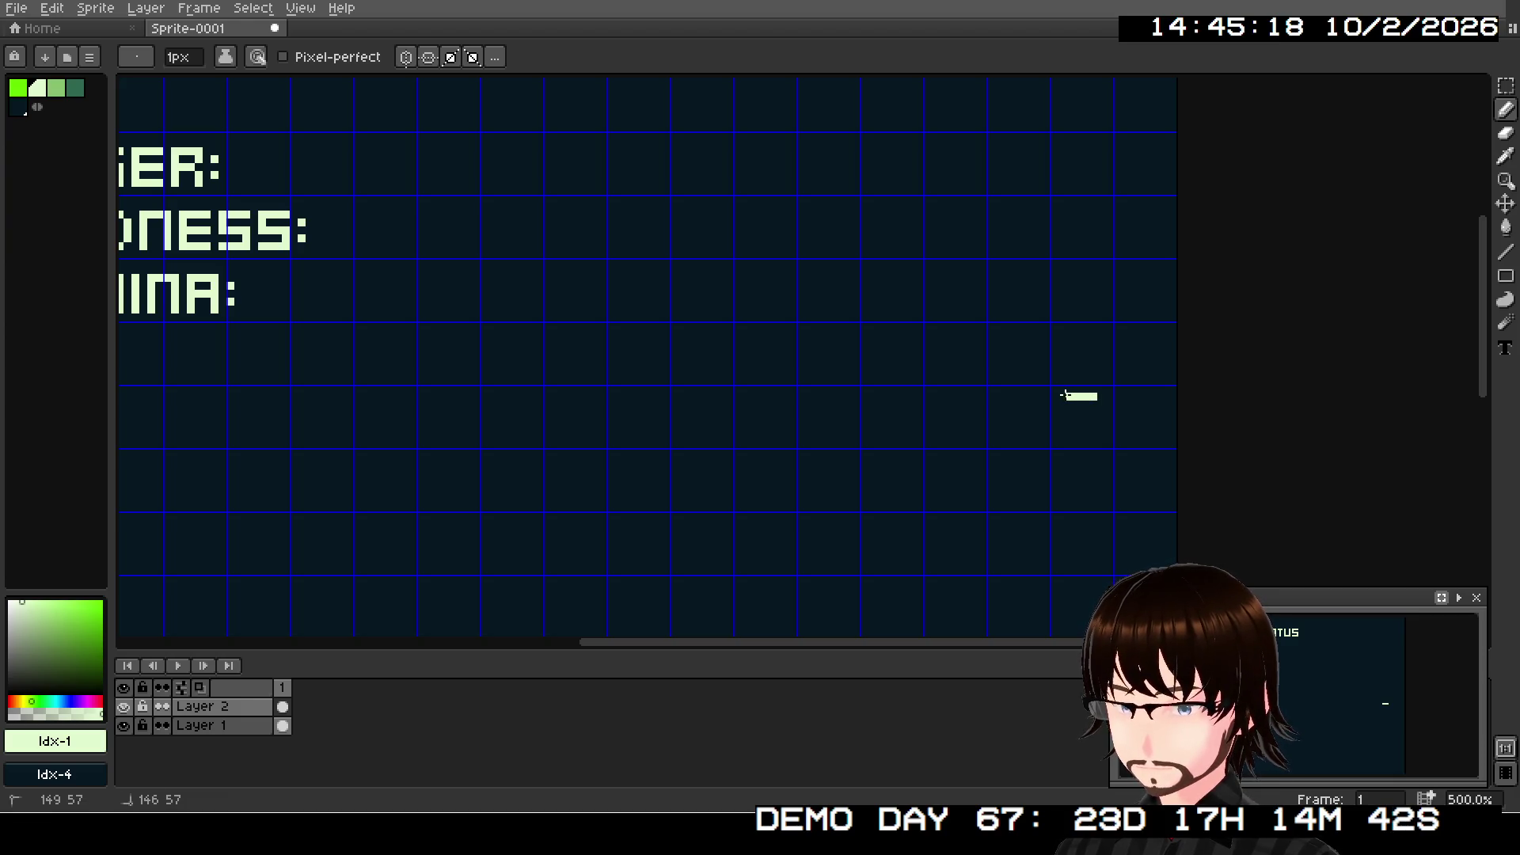
{"action": "left_click_drag", "start_coordinate": [1065, 408], "coordinate": [1067, 417]}
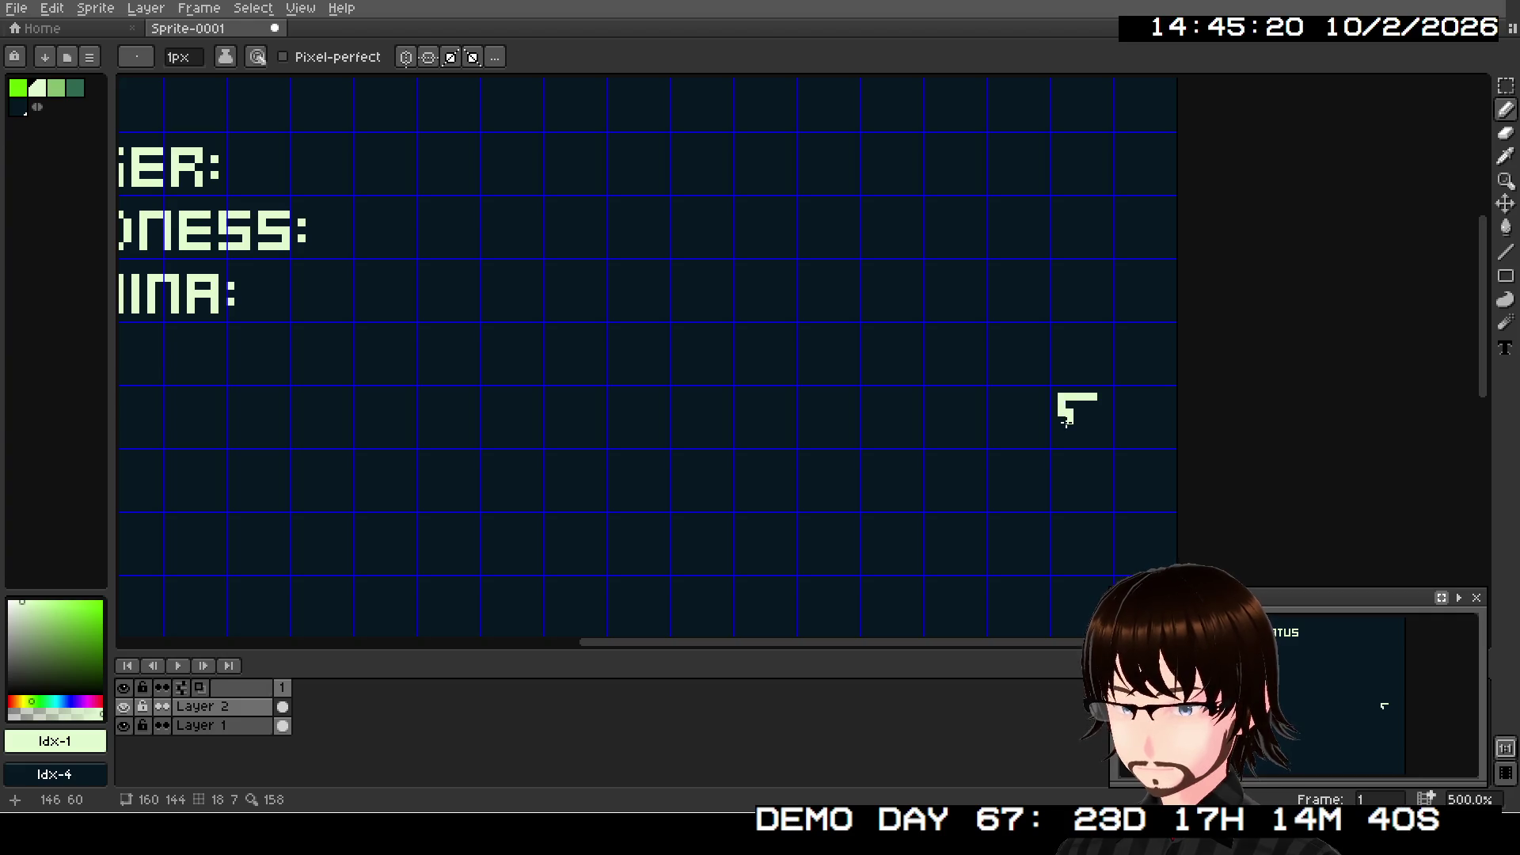
{"action": "key", "text": "v"}
{"action": "key", "text": "ctrl+z"}
{"action": "key", "text": "b"}
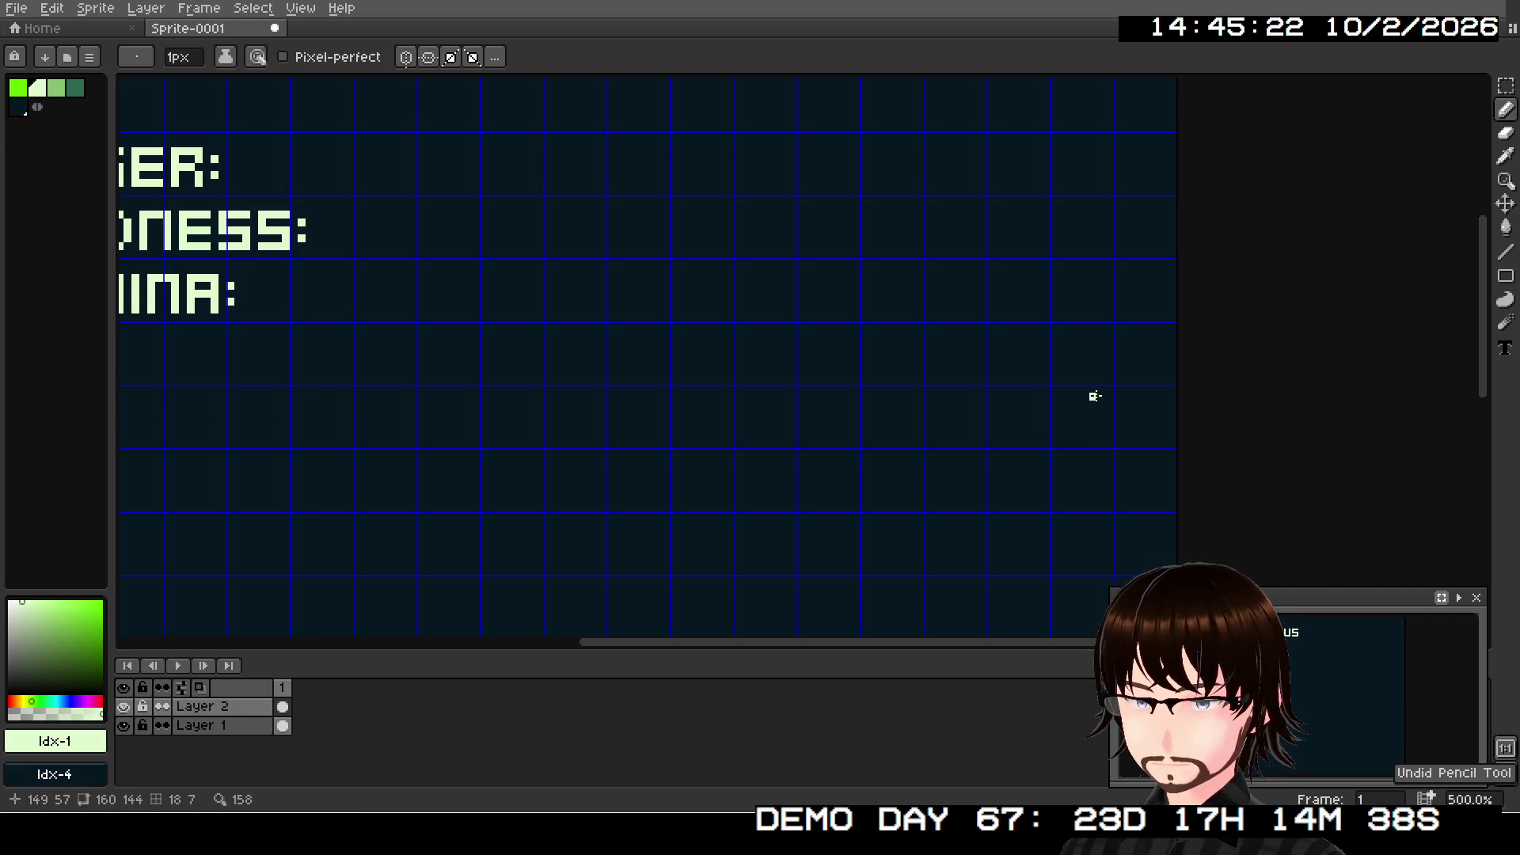
{"action": "left_click", "coordinate": [1067, 397], "text": "shift"}
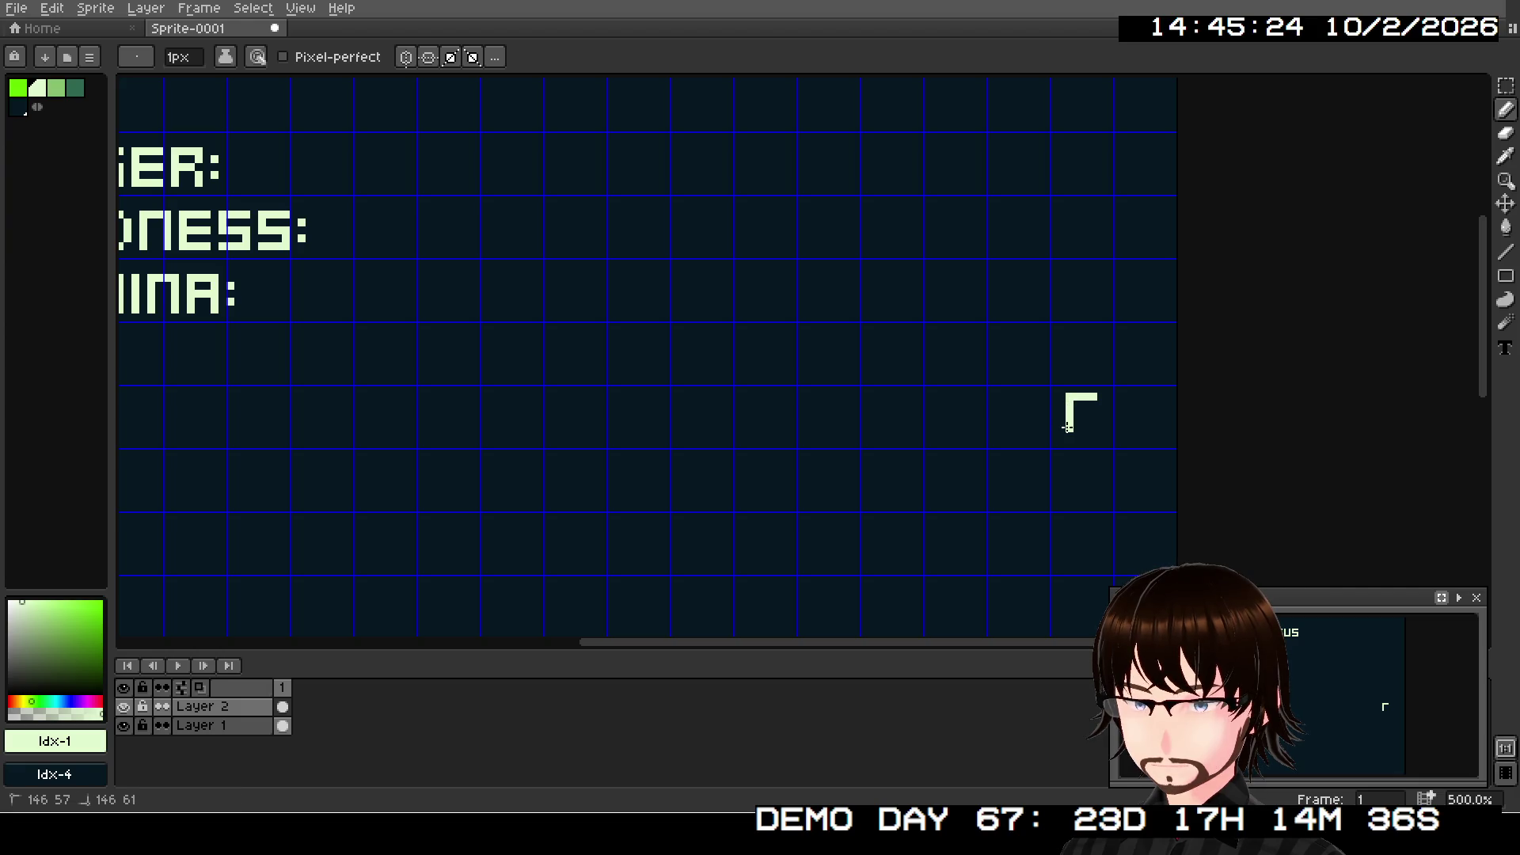
{"action": "mouse_move", "coordinate": [1066, 432]}
{"action": "left_mouse_down"}
{"action": "mouse_move", "coordinate": [1097, 431]}
{"action": "mouse_move", "coordinate": [1089, 419]}
{"action": "left_mouse_up"}
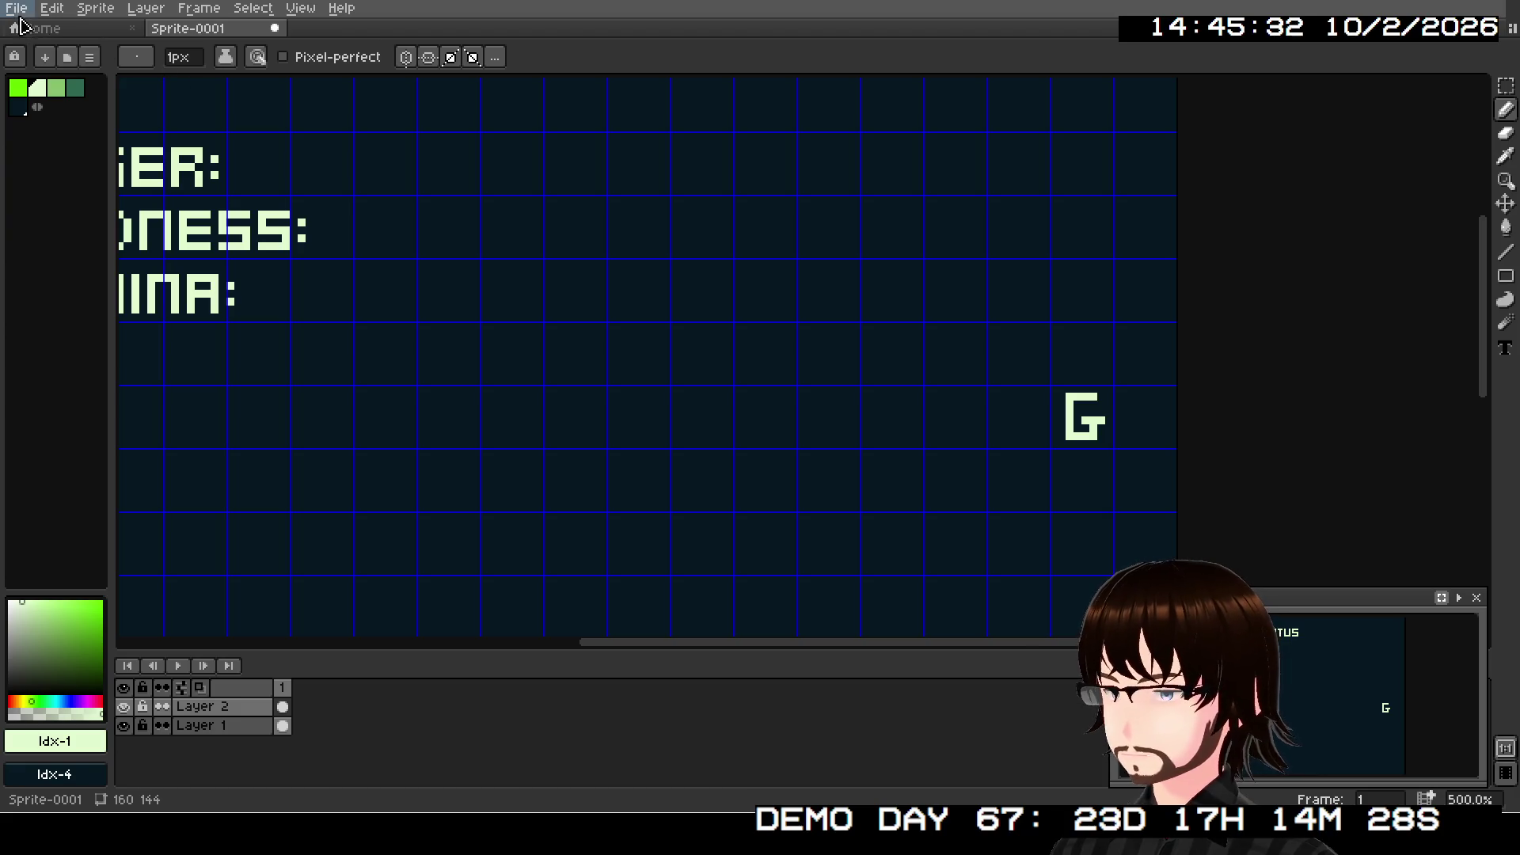
- Check File > Open Recent, then view CampScreen.aseprite beside Sprite-0001 at 500%
{"action": "left_click", "coordinate": [18, 9]}
{"action": "mouse_move", "coordinate": [49, 72]}
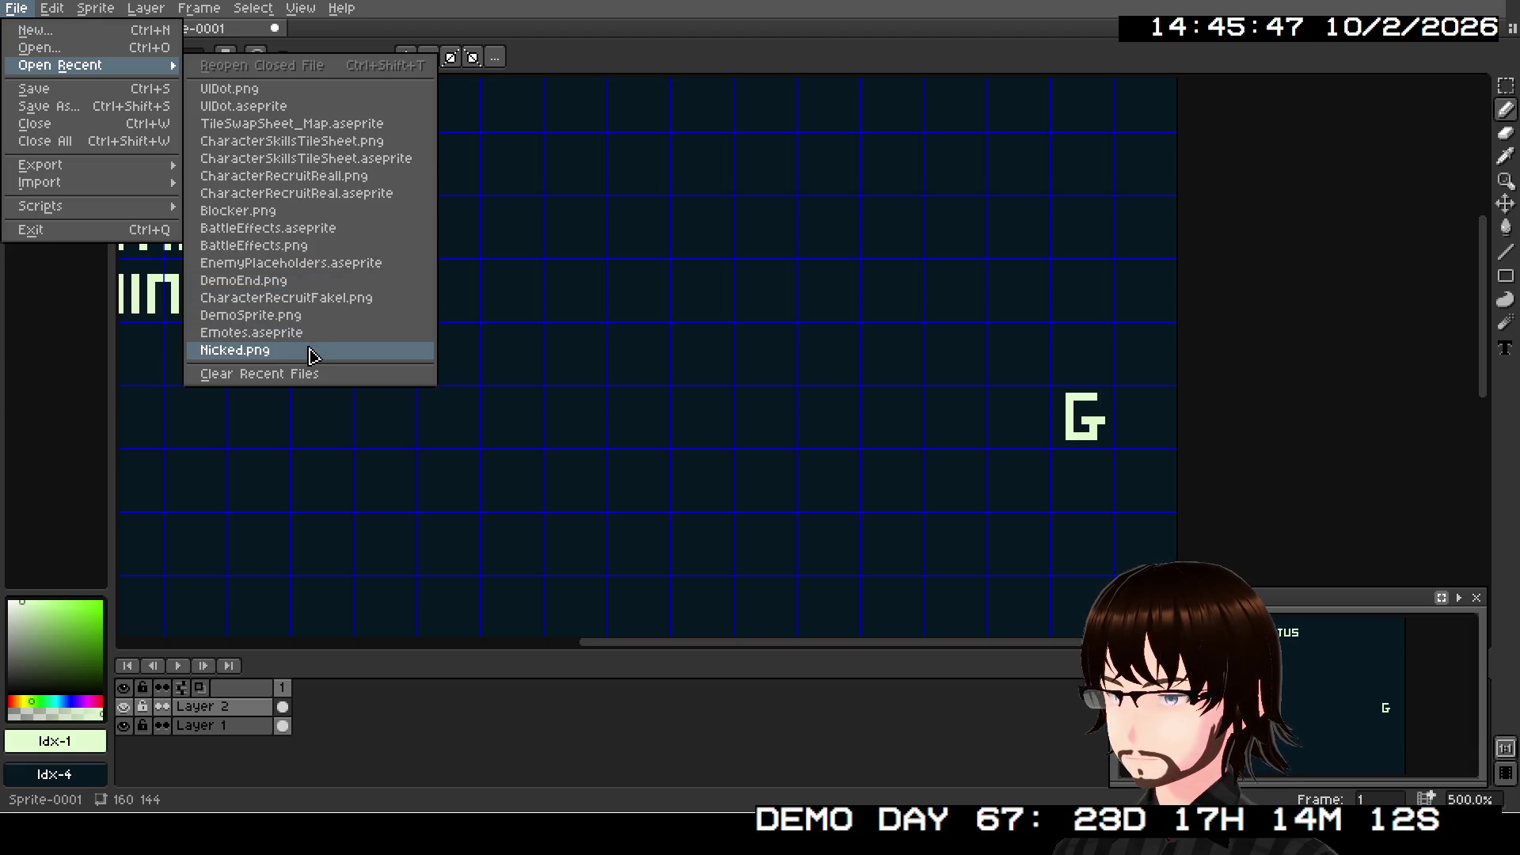
{"action": "left_click", "coordinate": [522, 135]}
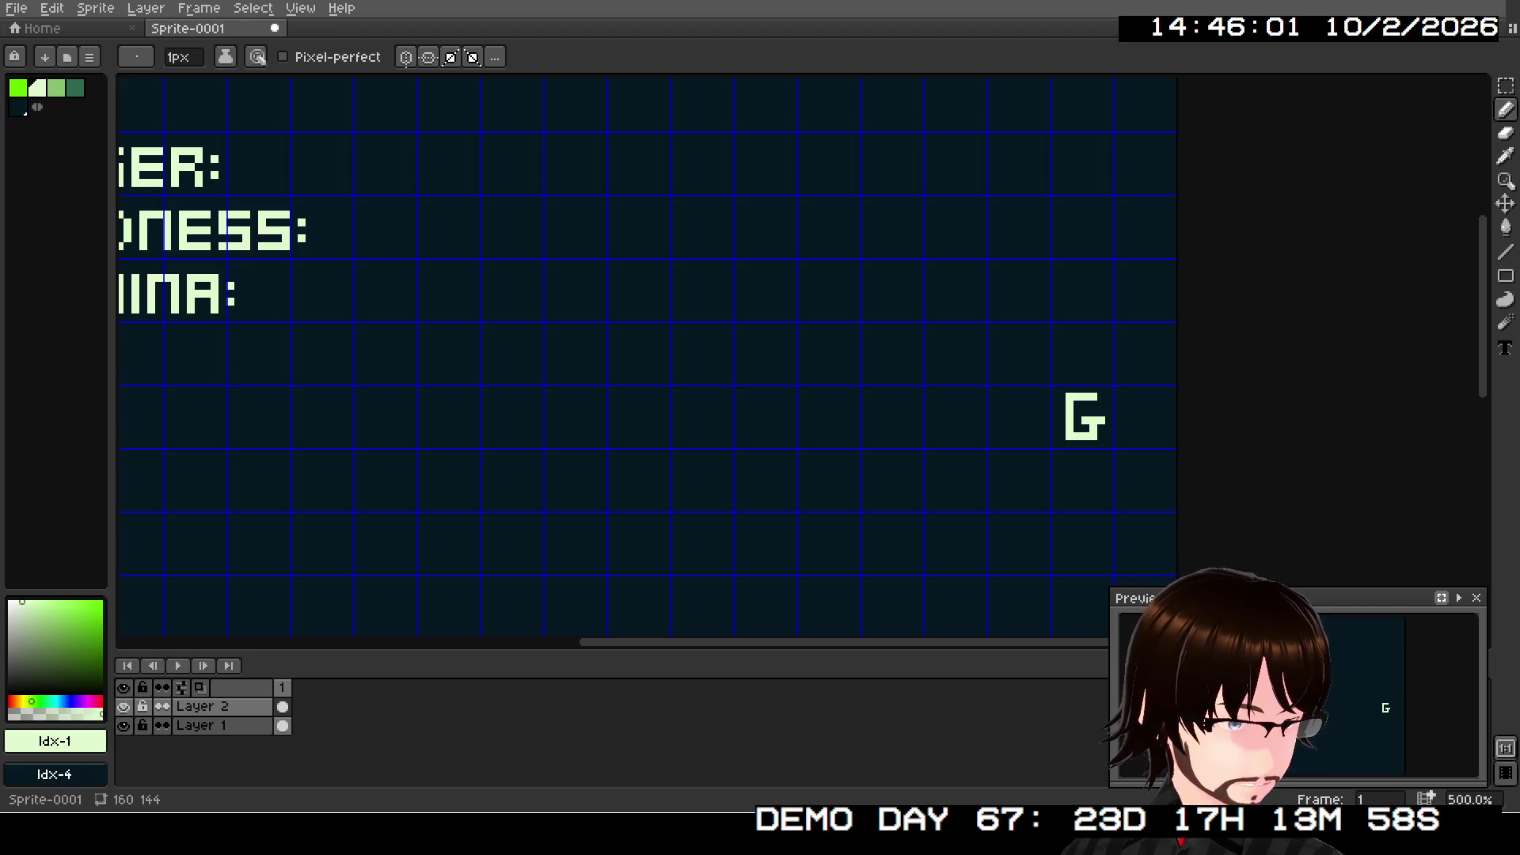
{"action": "scroll", "coordinate": [931, 275], "scroll_direction": "up", "scroll_amount": 3}
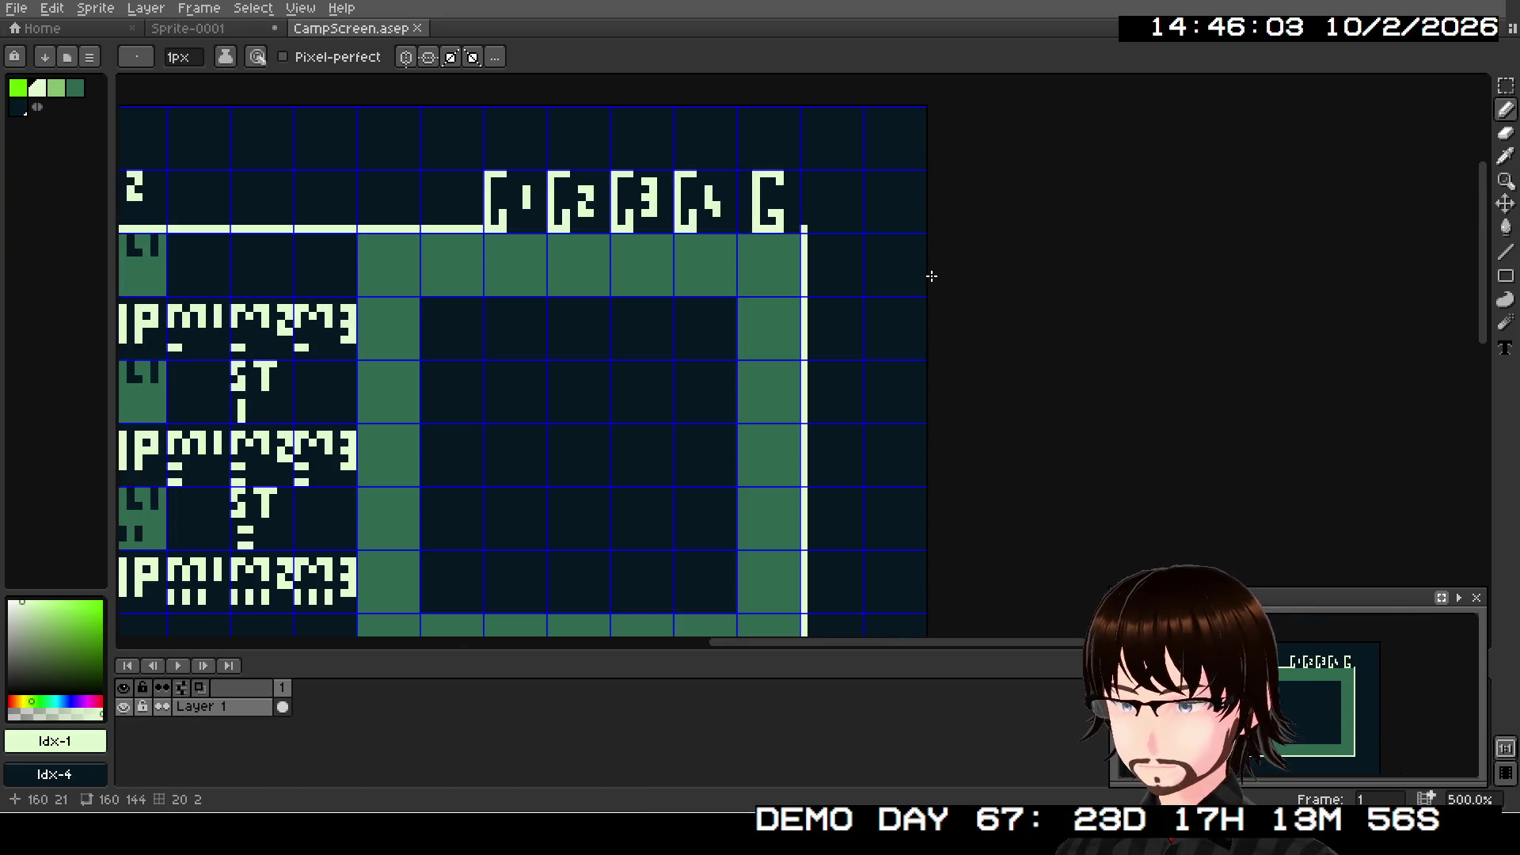
- Copy CampScreen's G tile and paste it exactly over the hand-drawn G in Sprite-0001
{"action": "key", "text": "m"}
{"action": "left_click", "coordinate": [761, 238]}
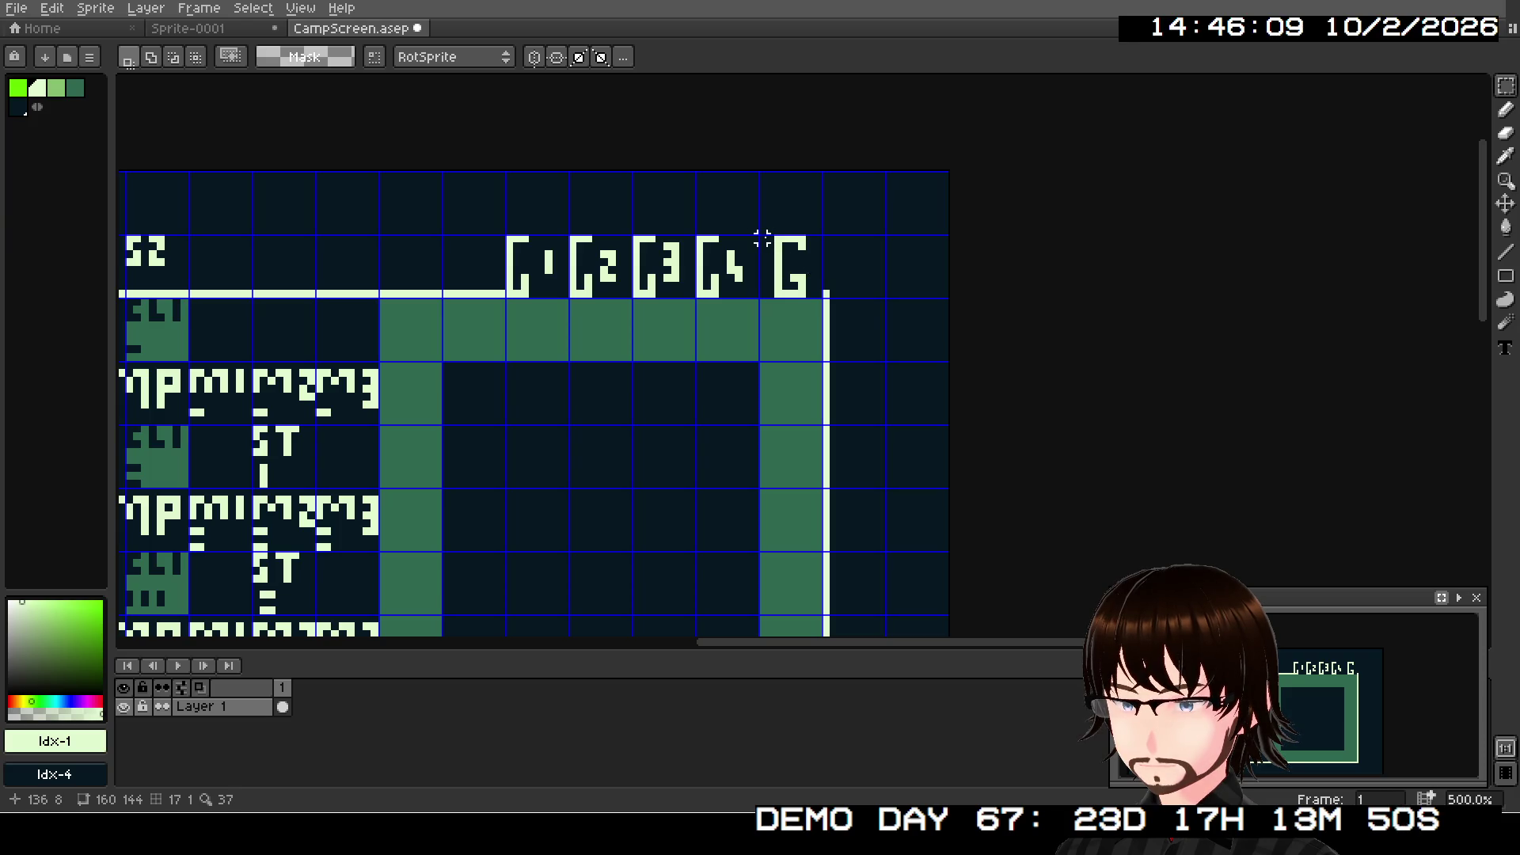
{"action": "left_click_drag", "start_coordinate": [761, 237], "coordinate": [825, 301]}
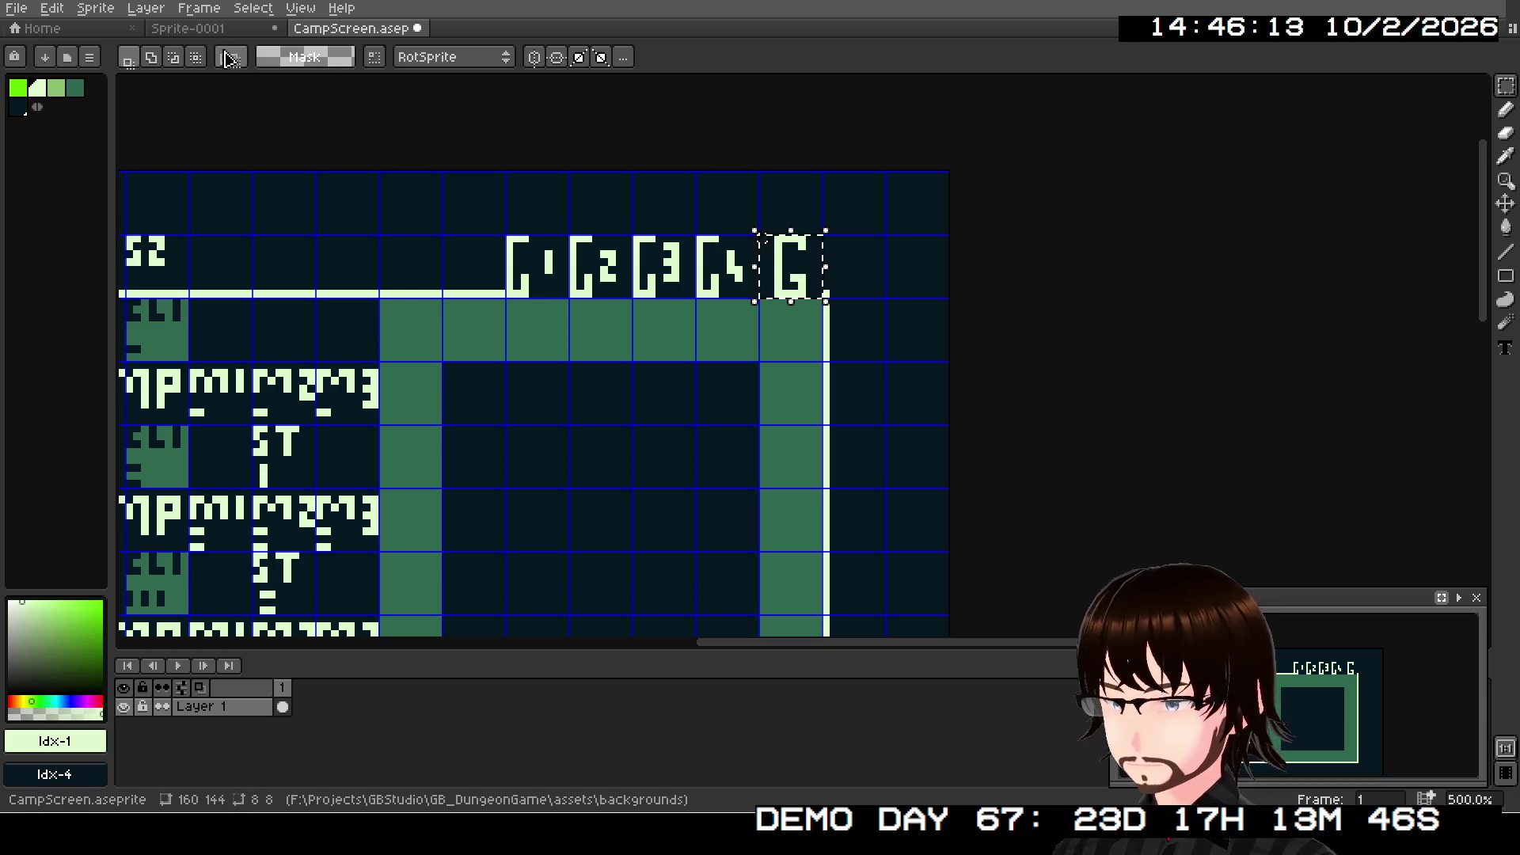
{"action": "key", "text": "ctrl+c"}
{"action": "key", "text": "ctrl+Tab"}
{"action": "key", "text": "ctrl+v"}
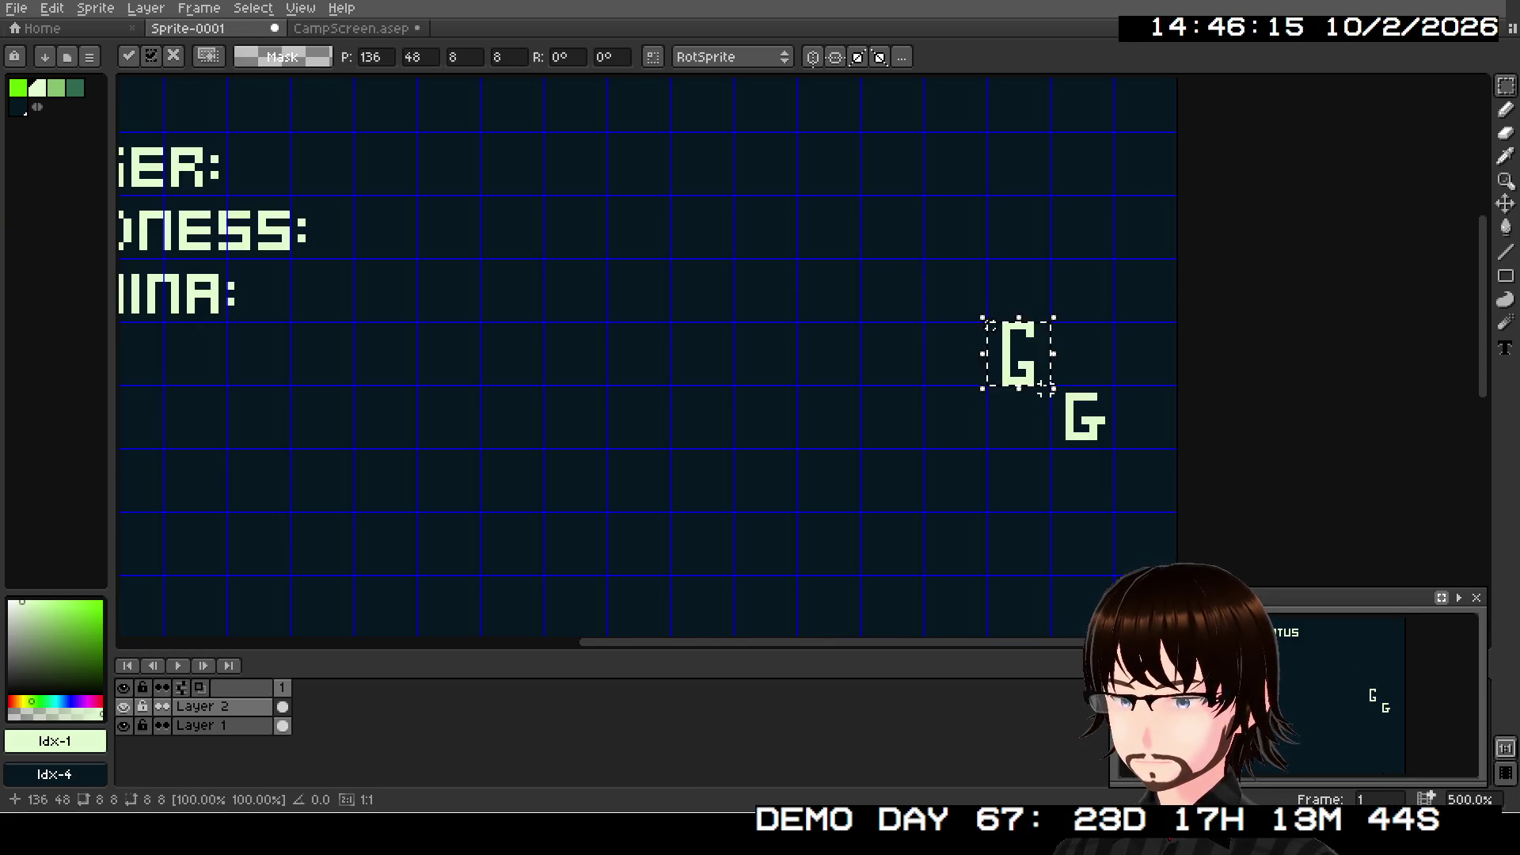
{"action": "left_click_drag", "start_coordinate": [1021, 362], "coordinate": [1083, 425]}
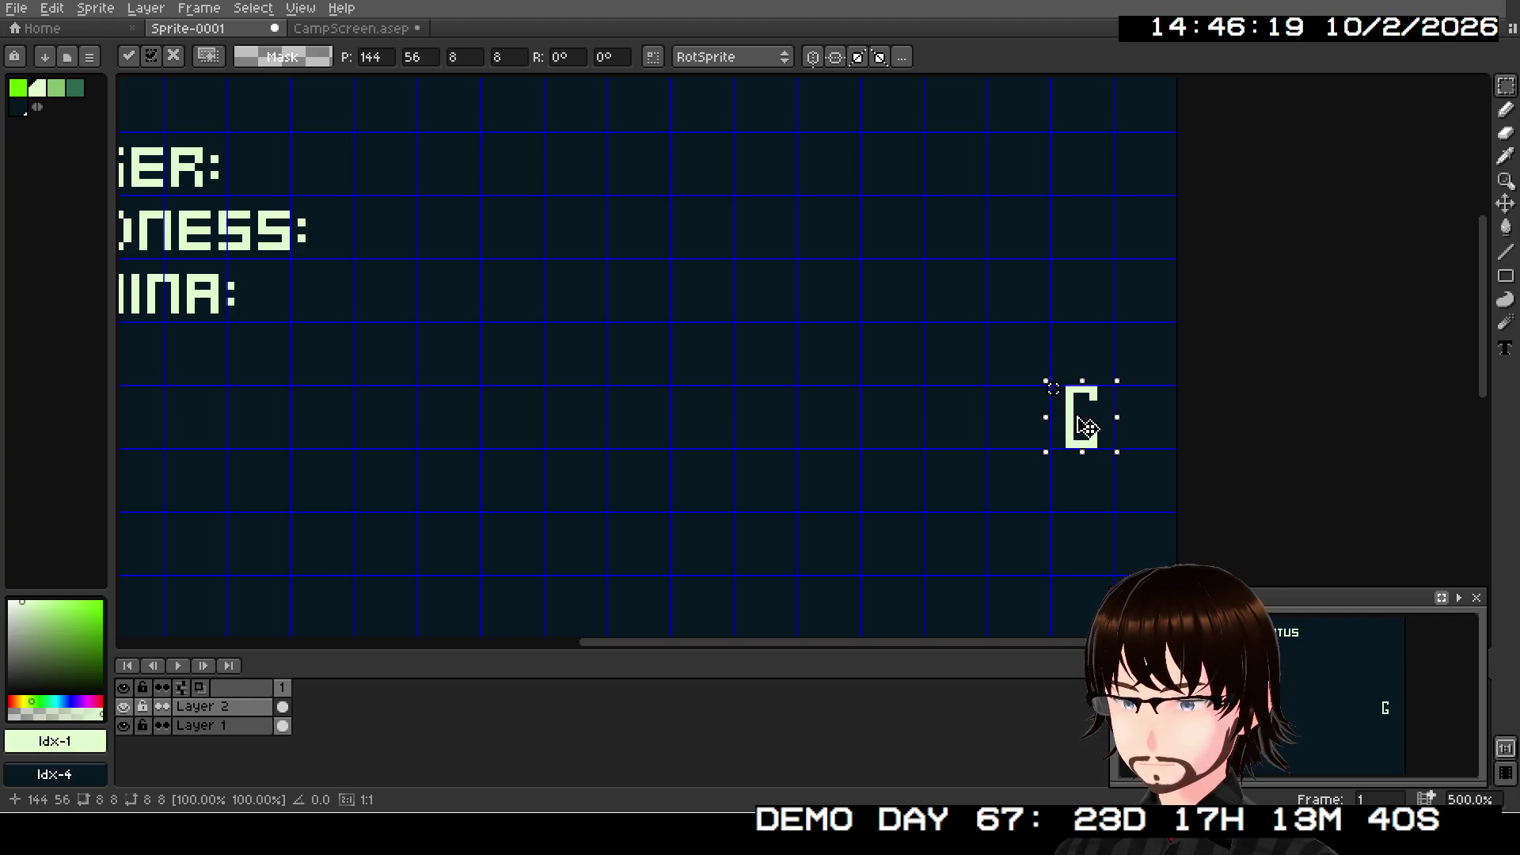
{"action": "left_click", "coordinate": [1211, 436]}
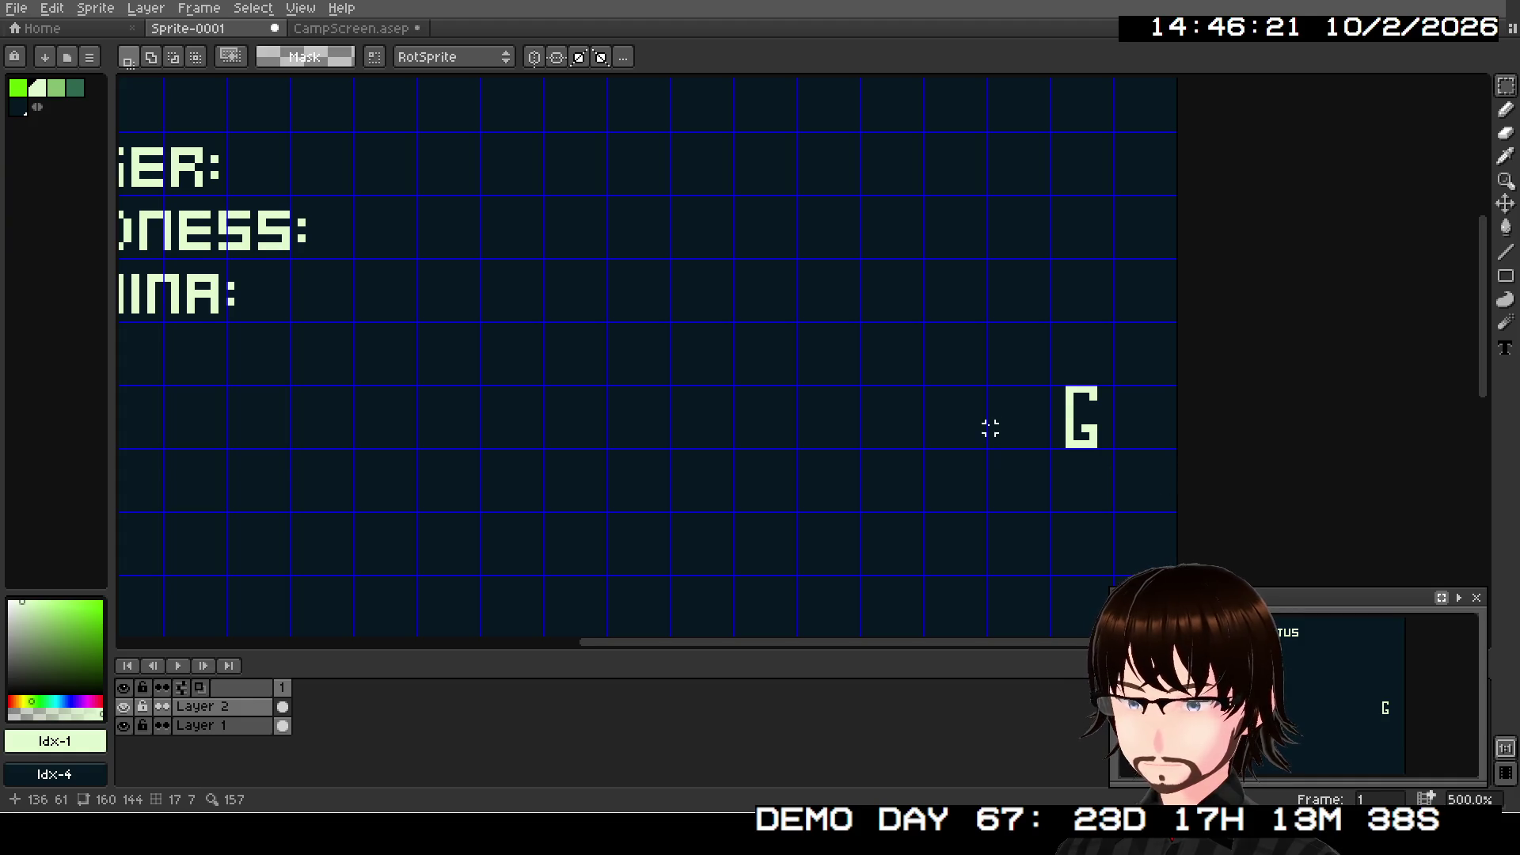
{"action": "scroll", "coordinate": [989, 427], "scroll_direction": "down", "scroll_amount": 1}
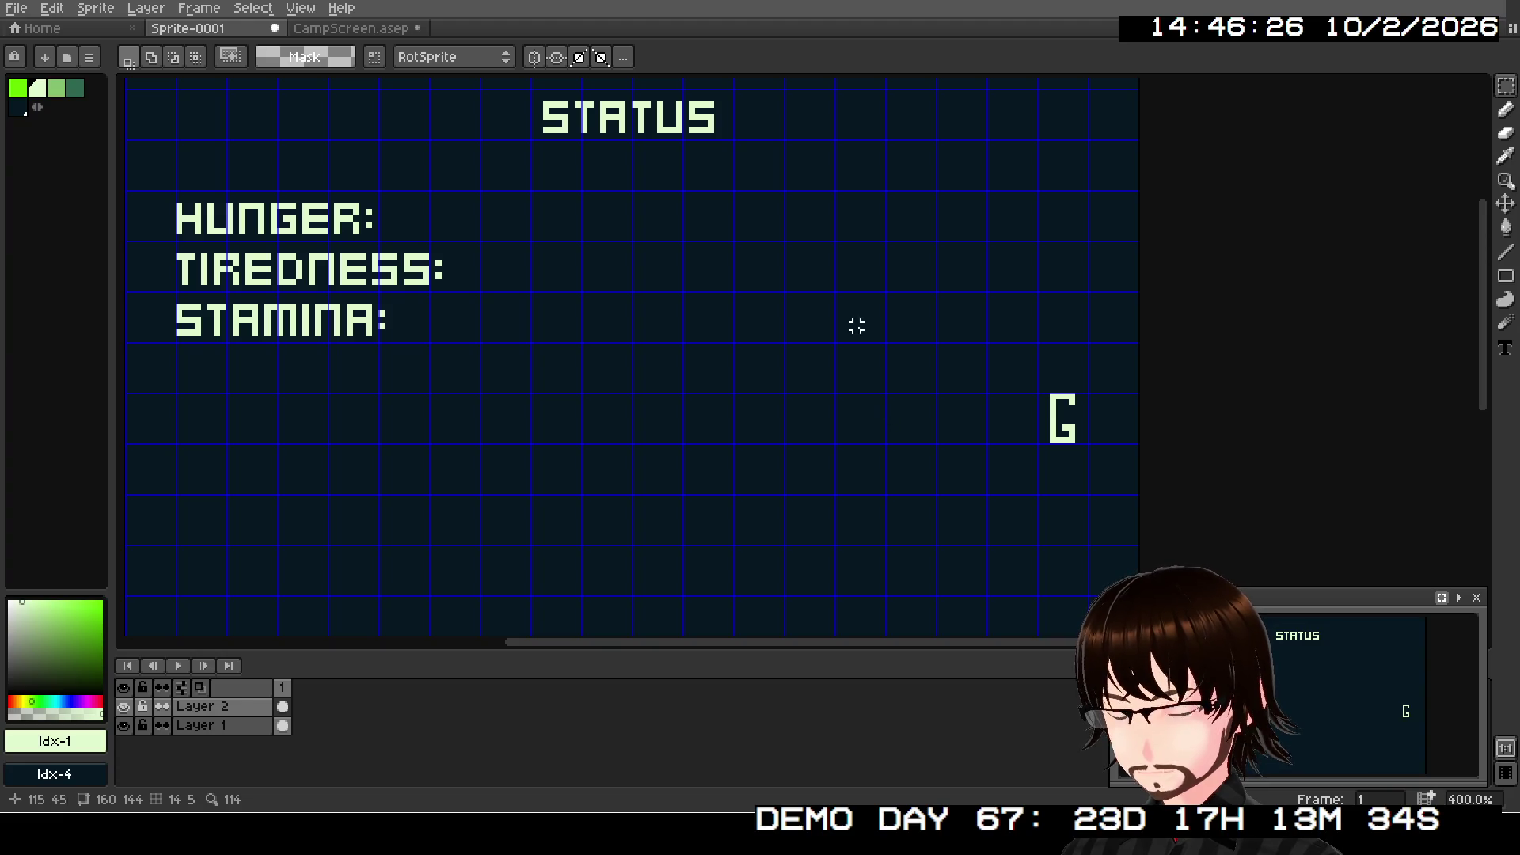
{"action": "key", "text": "ctrl+Tab"}
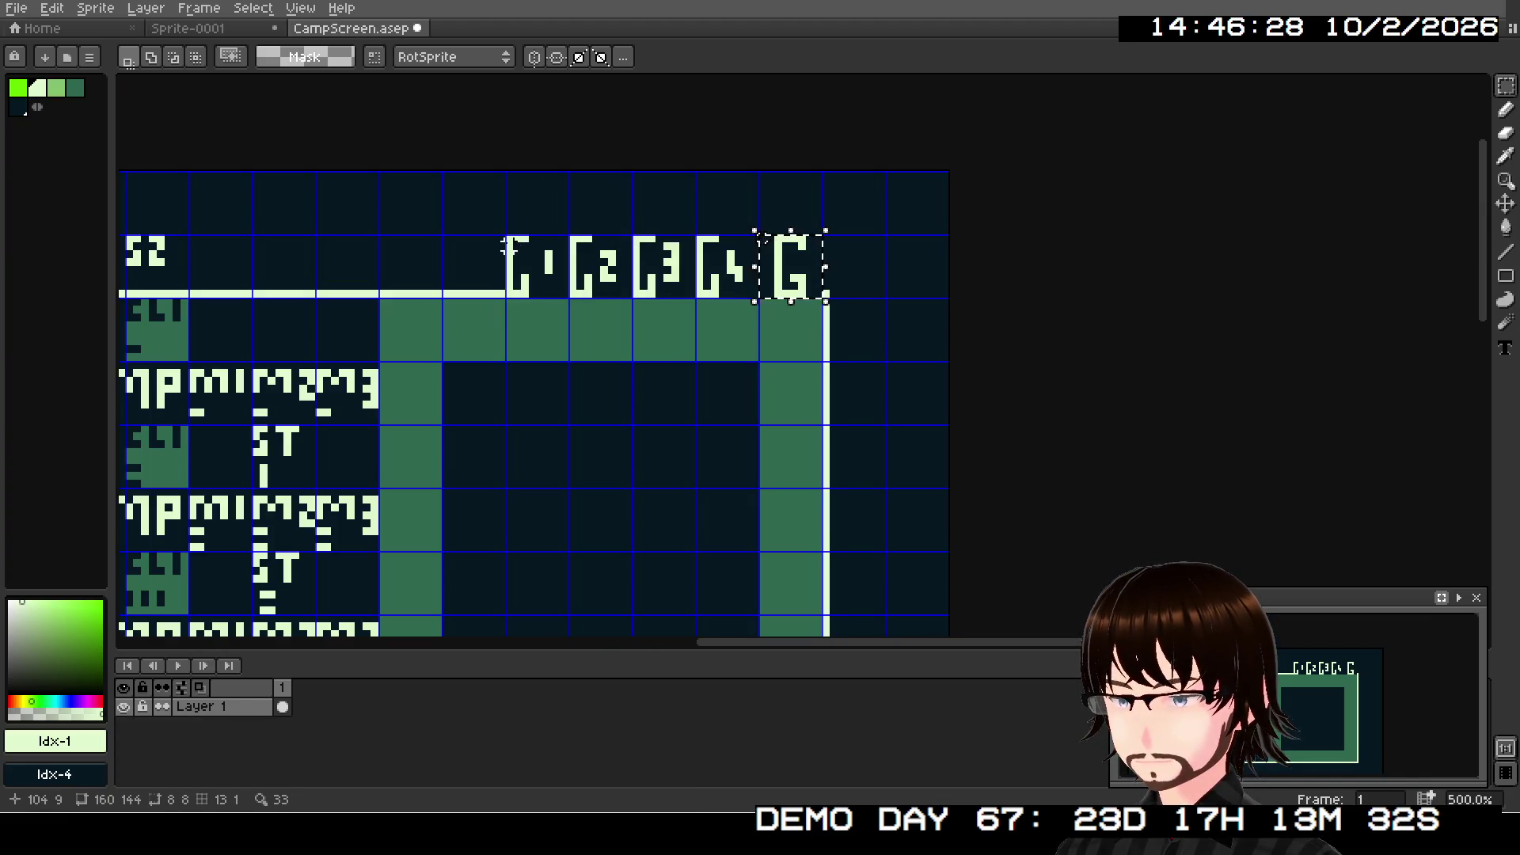
- Copy CampScreen's row of four numbered tiles and paste it left of the G in Sprite-0001
{"action": "left_click_drag", "start_coordinate": [509, 247], "coordinate": [762, 300]}
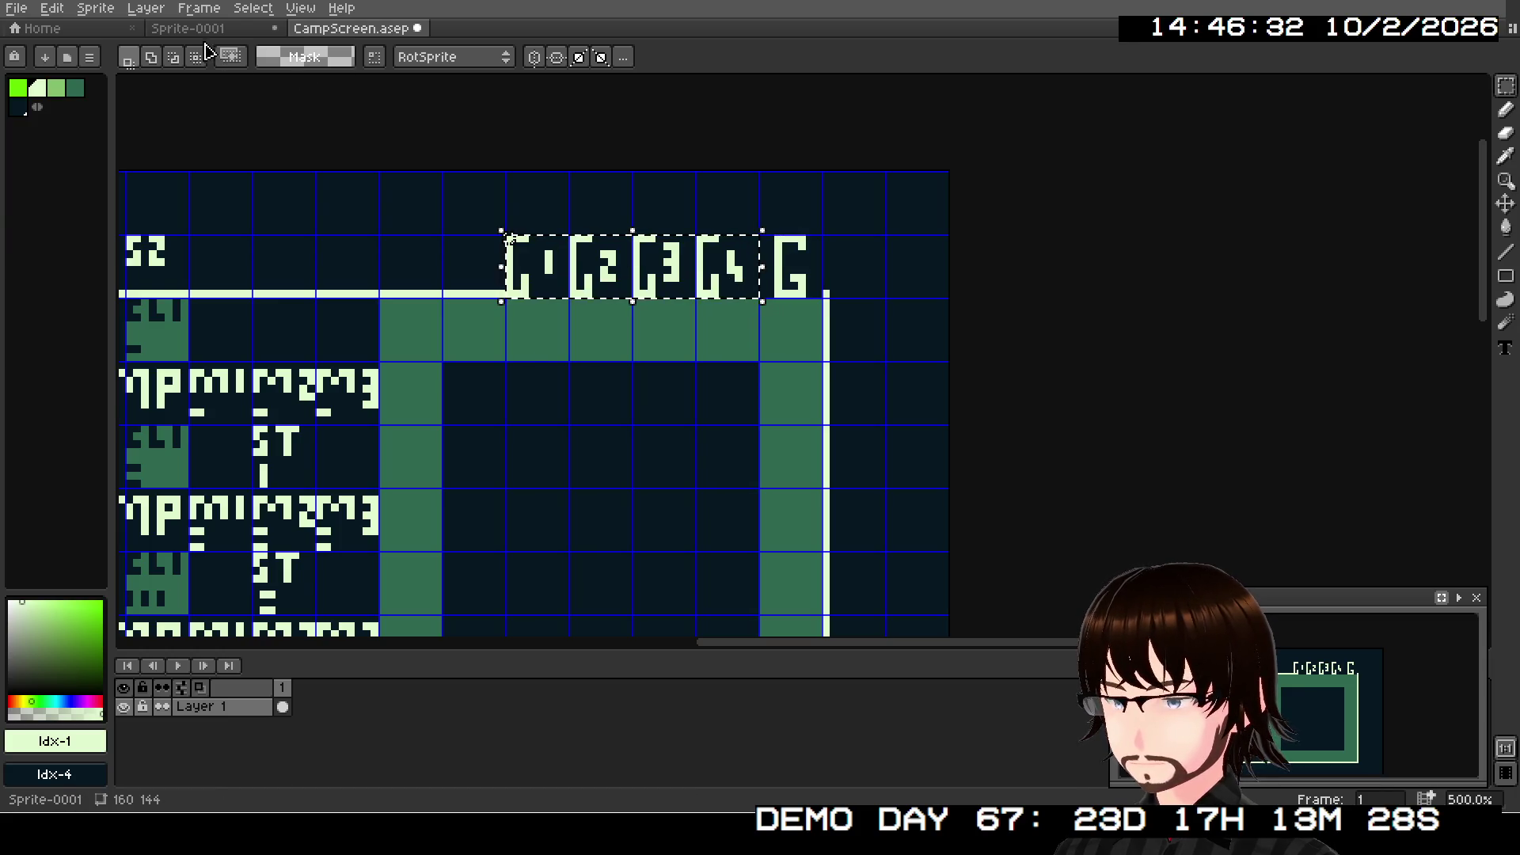
{"action": "left_click", "coordinate": [202, 29]}
{"action": "left_click", "coordinate": [51, 8]}
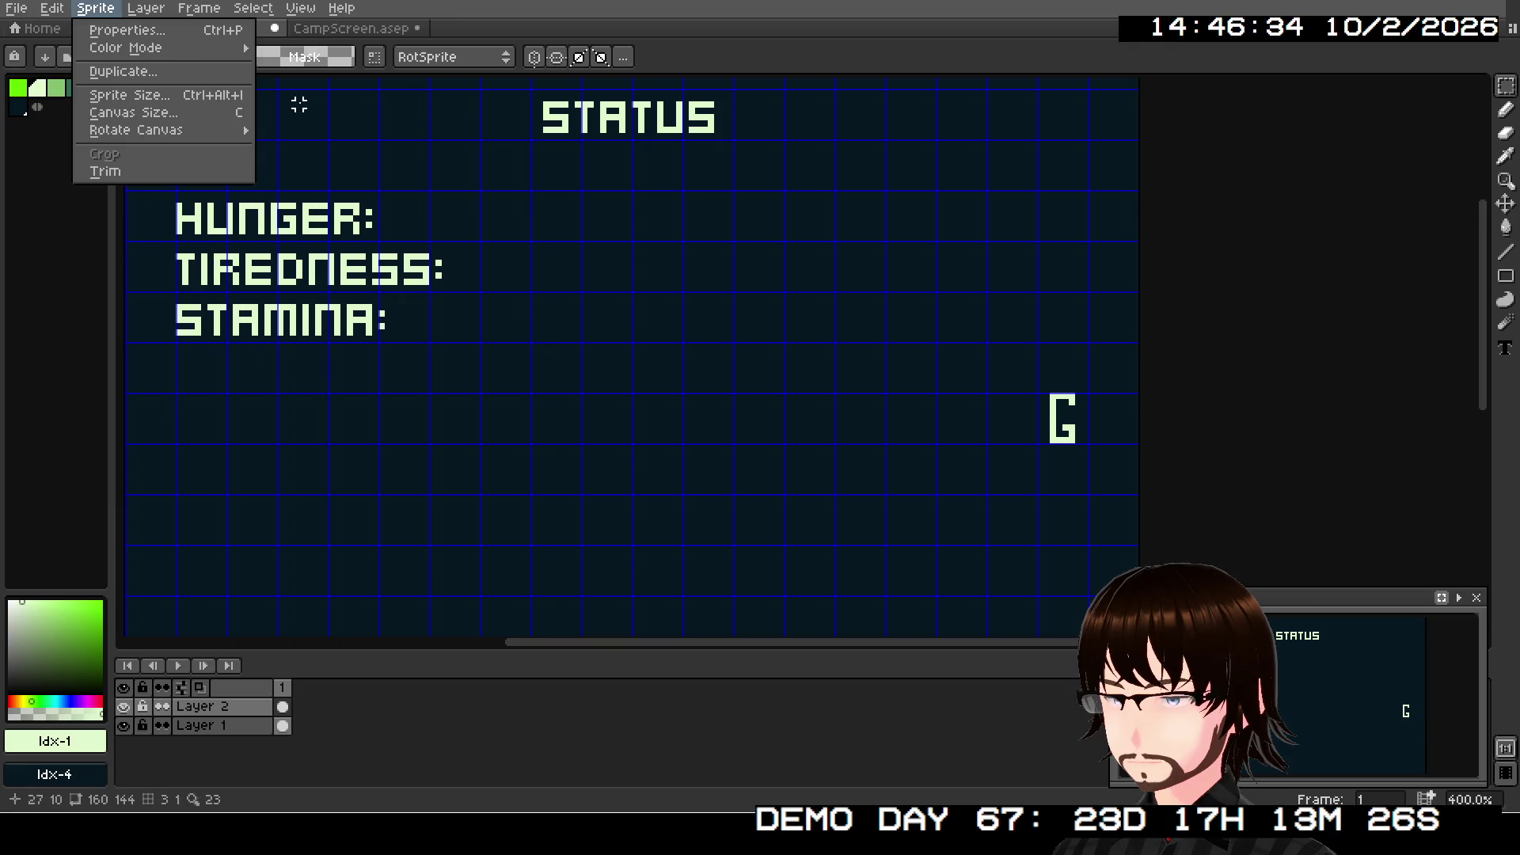
{"action": "key", "text": "ctrl+v"}
{"action": "mouse_move", "coordinate": [960, 125]}
{"action": "left_mouse_down"}
{"action": "mouse_move", "coordinate": [987, 407]}
{"action": "mouse_move", "coordinate": [1006, 446]}
{"action": "left_mouse_up"}
{"action": "left_click", "coordinate": [1021, 522]}
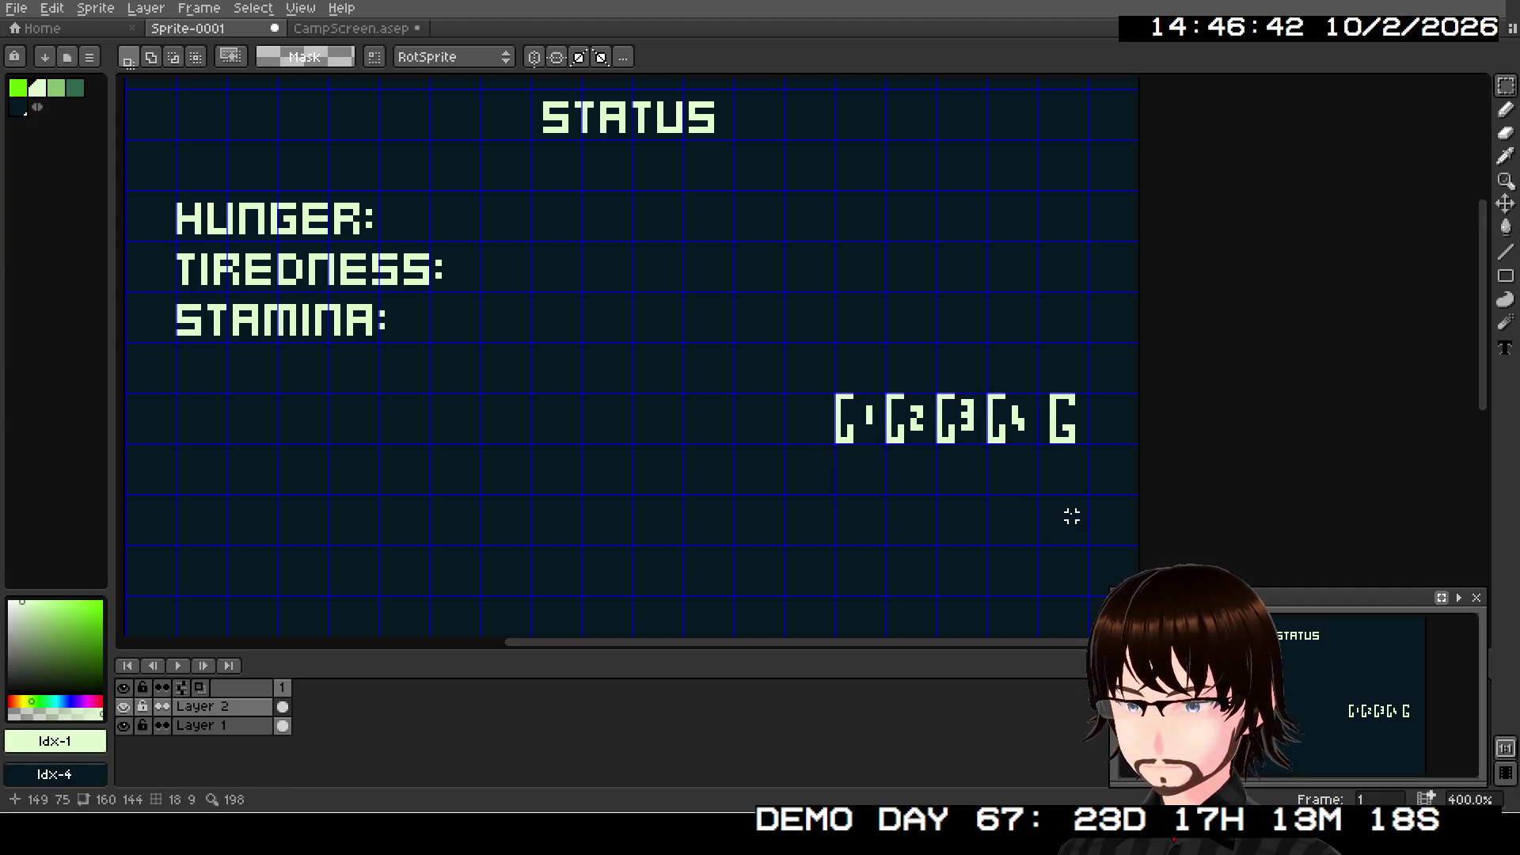
{"action": "scroll", "coordinate": [1011, 482], "scroll_direction": "down", "scroll_amount": 1}
{"action": "left_click_drag", "start_coordinate": [992, 495], "coordinate": [1090, 319]}
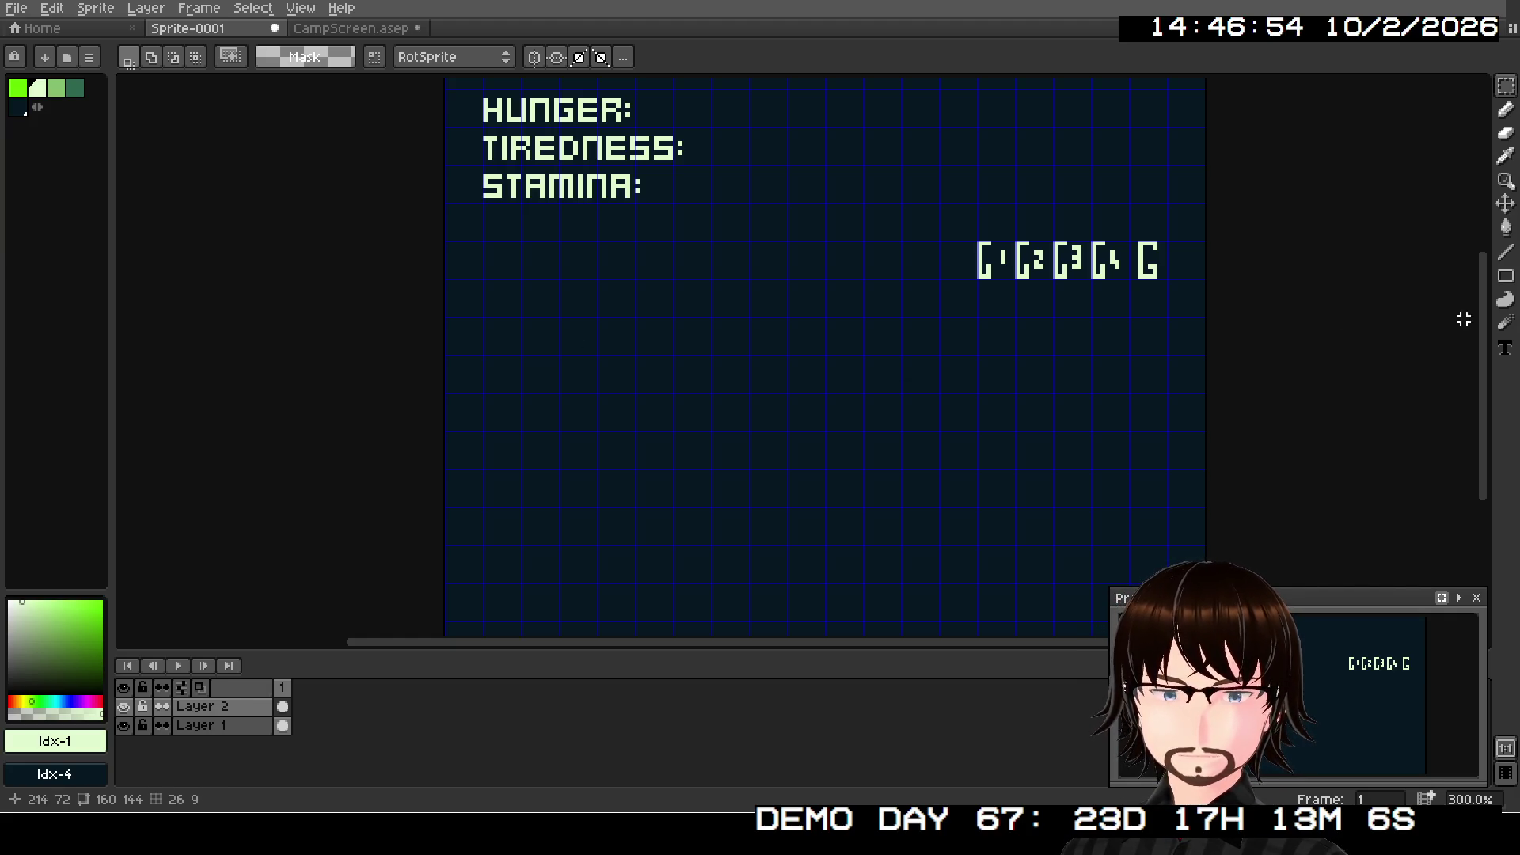
- Draw a small square outline under STAMINA: and a long bar outline to its right
{"action": "scroll", "coordinate": [577, 390], "scroll_direction": "up", "scroll_amount": 1}
{"action": "mouse_move", "coordinate": [726, 390]}
{"action": "left_mouse_down"}
{"action": "mouse_move", "coordinate": [855, 125]}
{"action": "mouse_move", "coordinate": [740, 432]}
{"action": "left_mouse_up"}
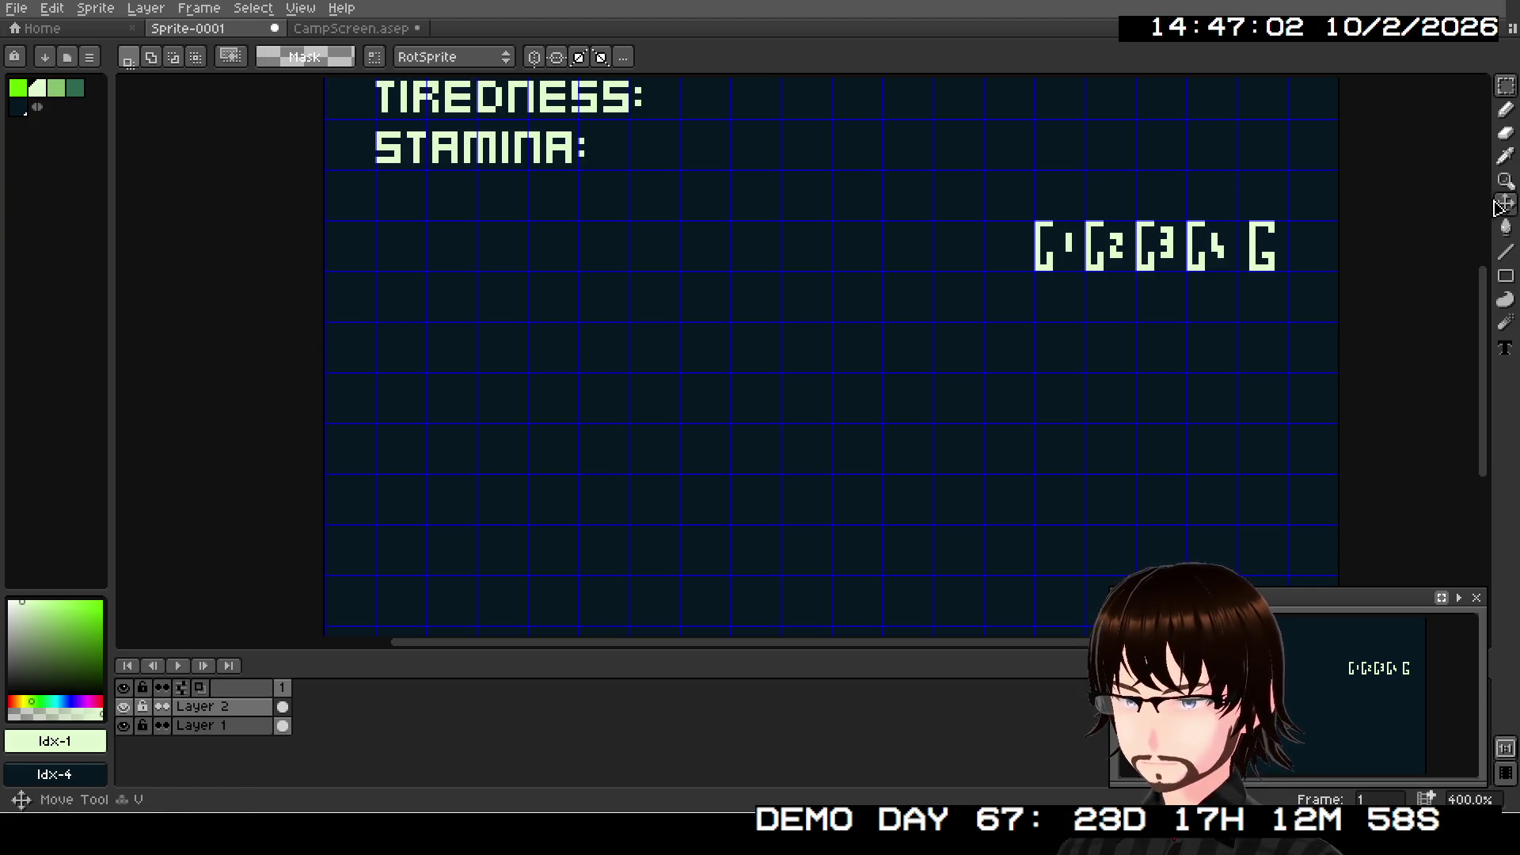
{"action": "left_click", "coordinate": [1508, 277]}
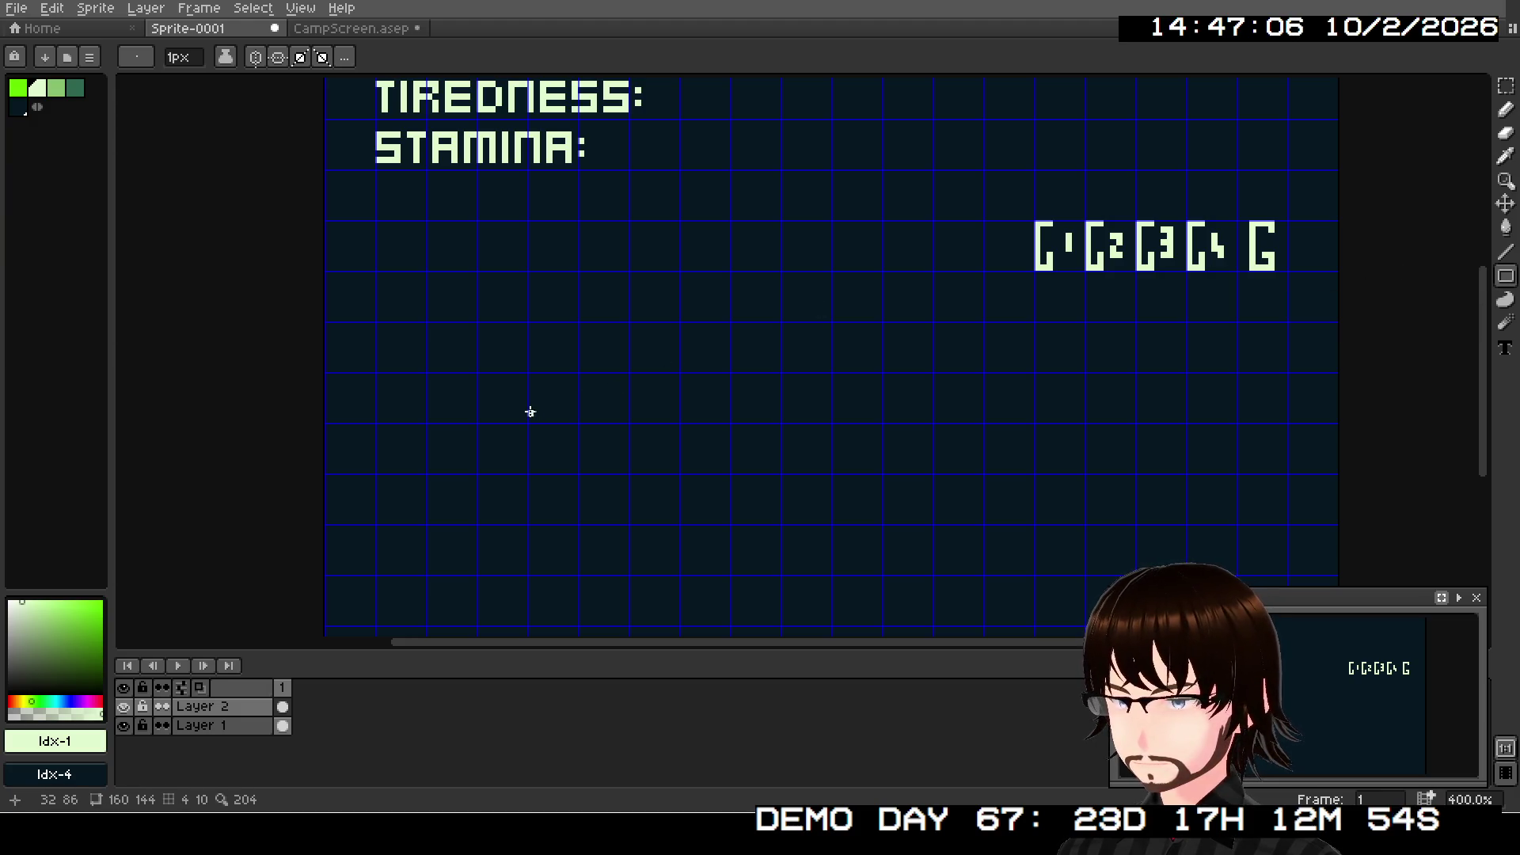
{"action": "left_click_drag", "start_coordinate": [377, 325], "coordinate": [422, 368]}
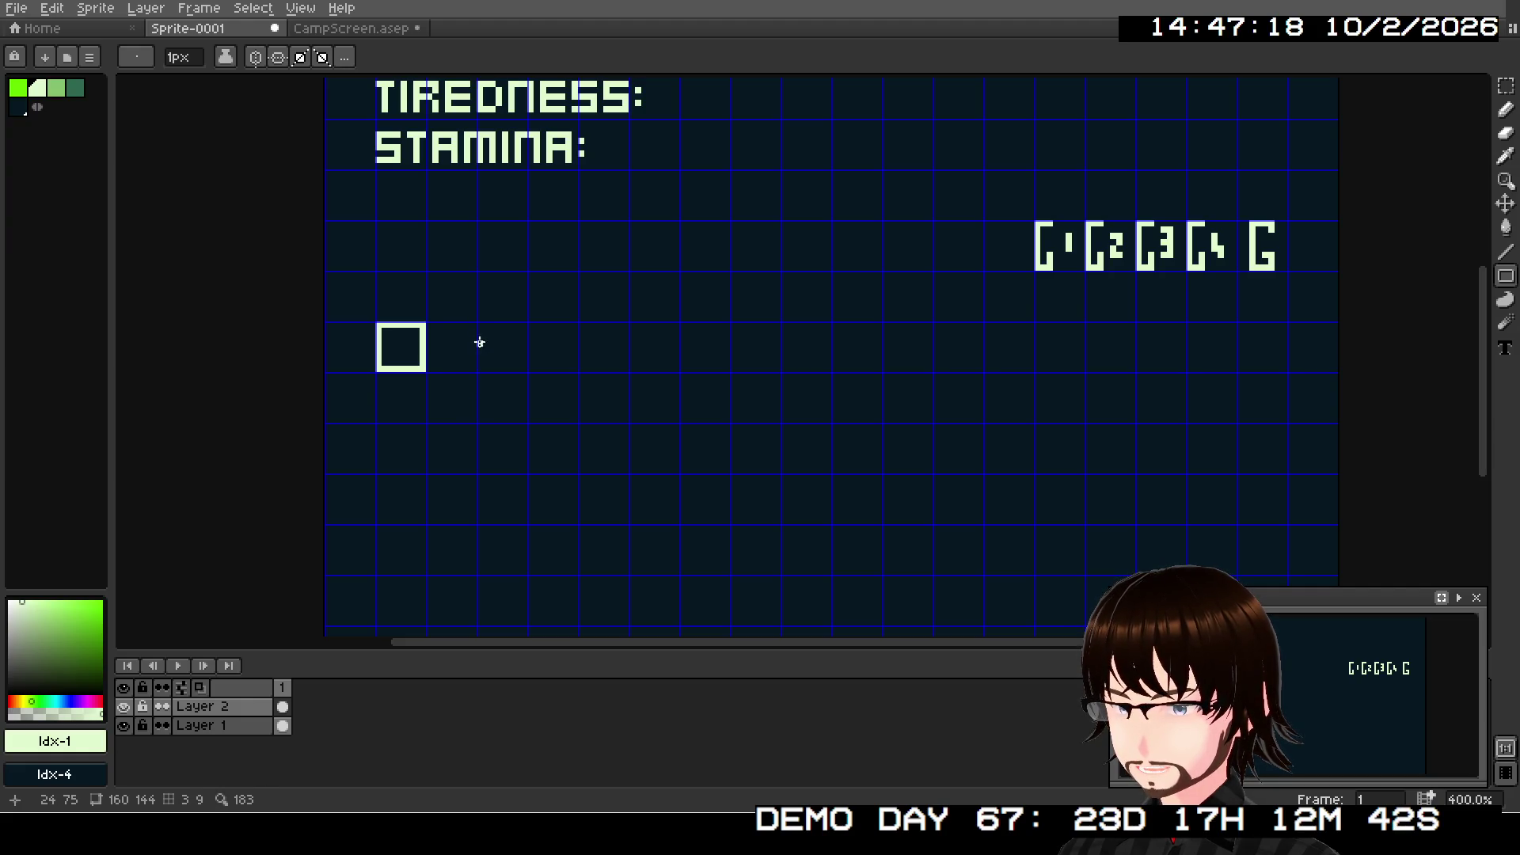
{"action": "mouse_move", "coordinate": [479, 327]}
{"action": "left_mouse_down"}
{"action": "mouse_move", "coordinate": [518, 349]}
{"action": "mouse_move", "coordinate": [674, 368]}
{"action": "left_mouse_up"}
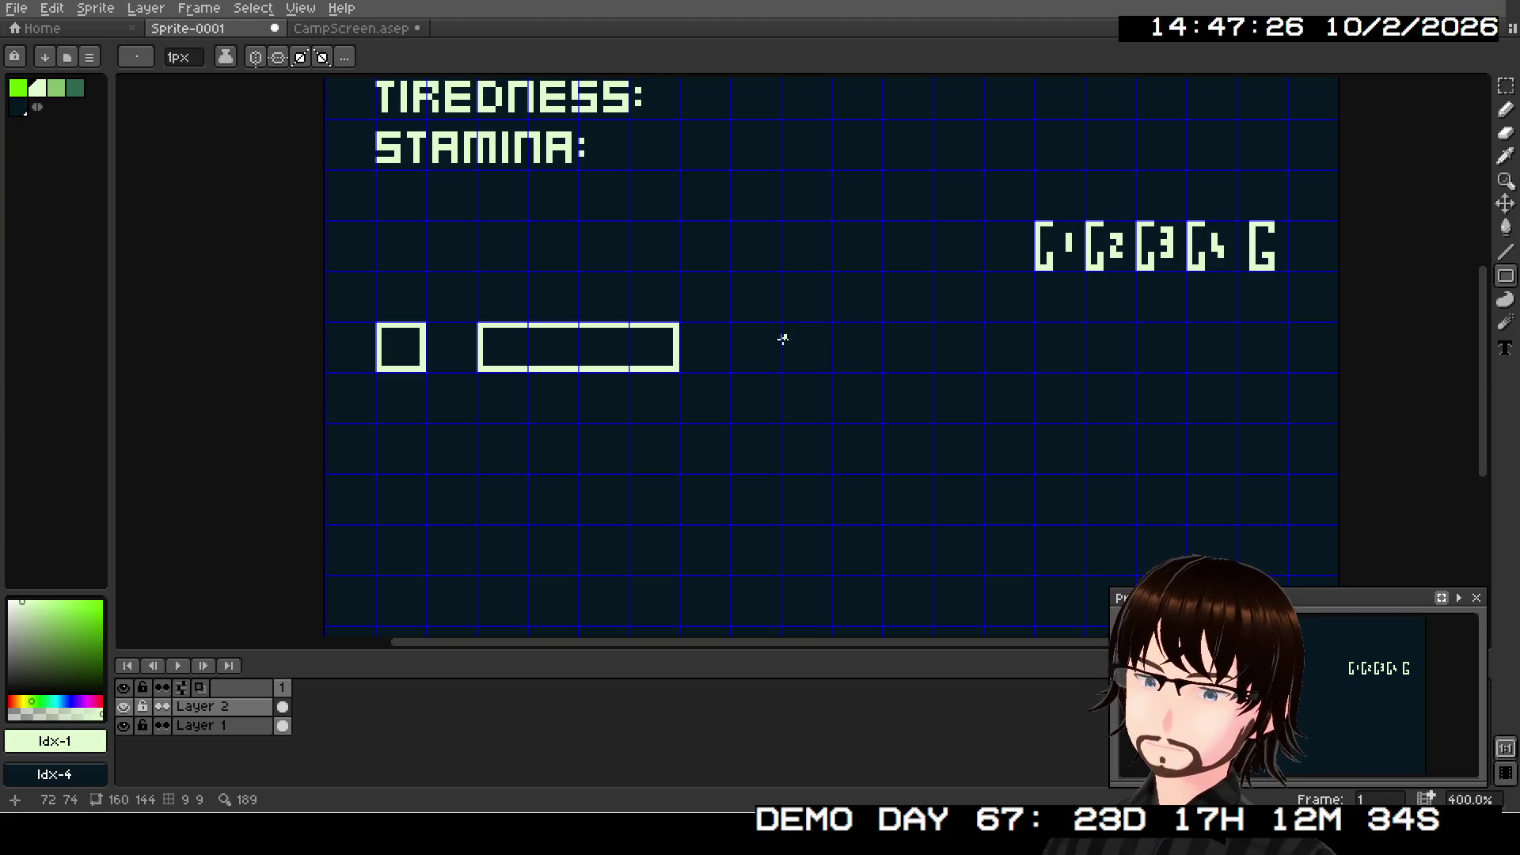
{"action": "left_click", "coordinate": [1505, 109]}
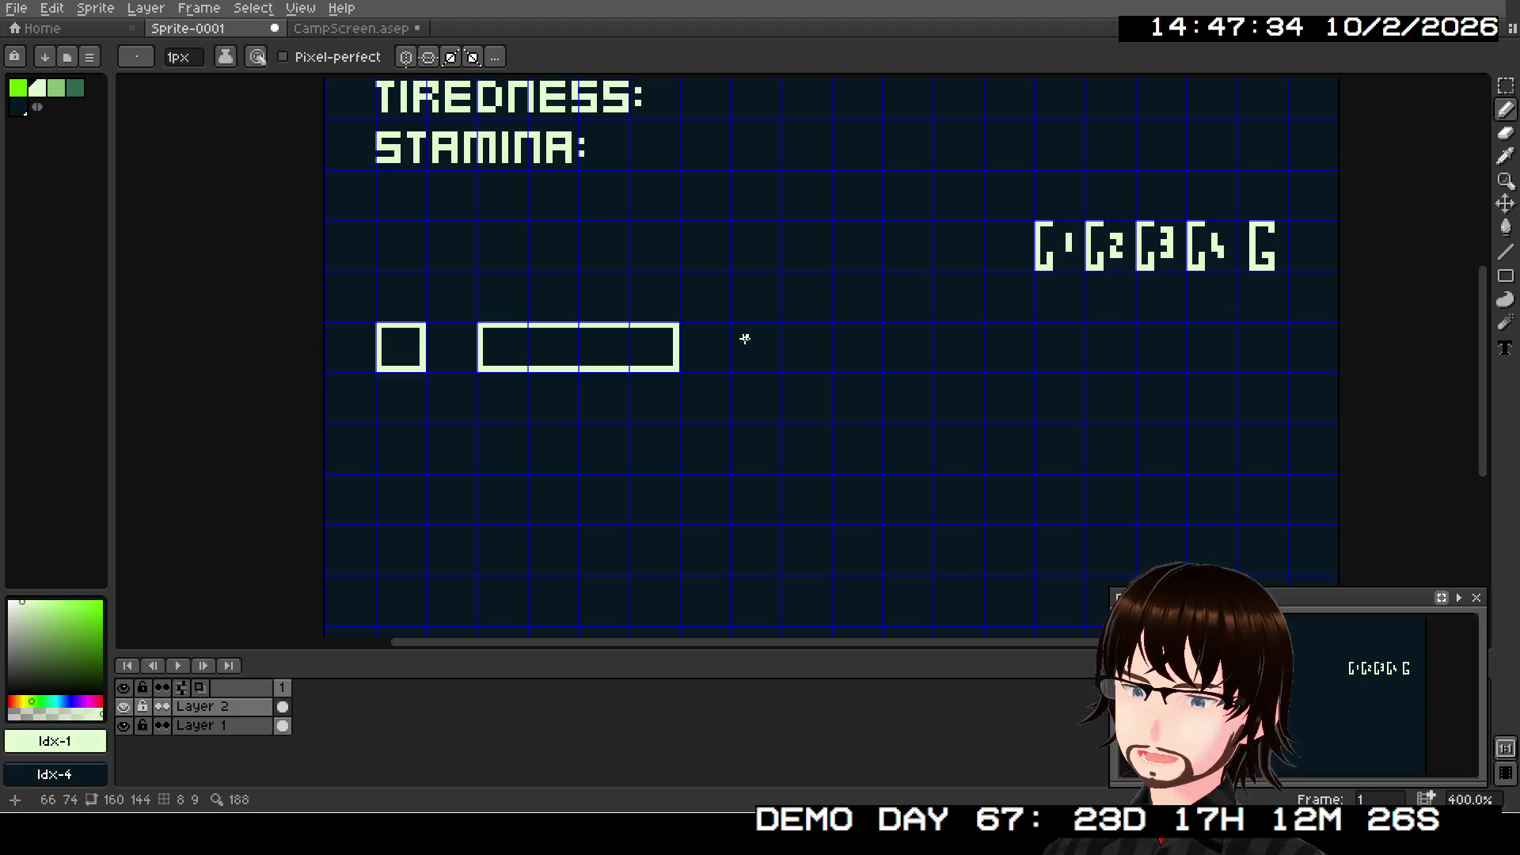
- Hand-draw the pixel letters H and P right of the long gauge outline
{"action": "scroll", "coordinate": [745, 339], "scroll_direction": "up", "scroll_amount": 2}
{"action": "scroll", "coordinate": [746, 345], "scroll_direction": "down", "scroll_amount": 2}
{"action": "scroll", "coordinate": [747, 345], "scroll_direction": "up", "scroll_amount": 2}
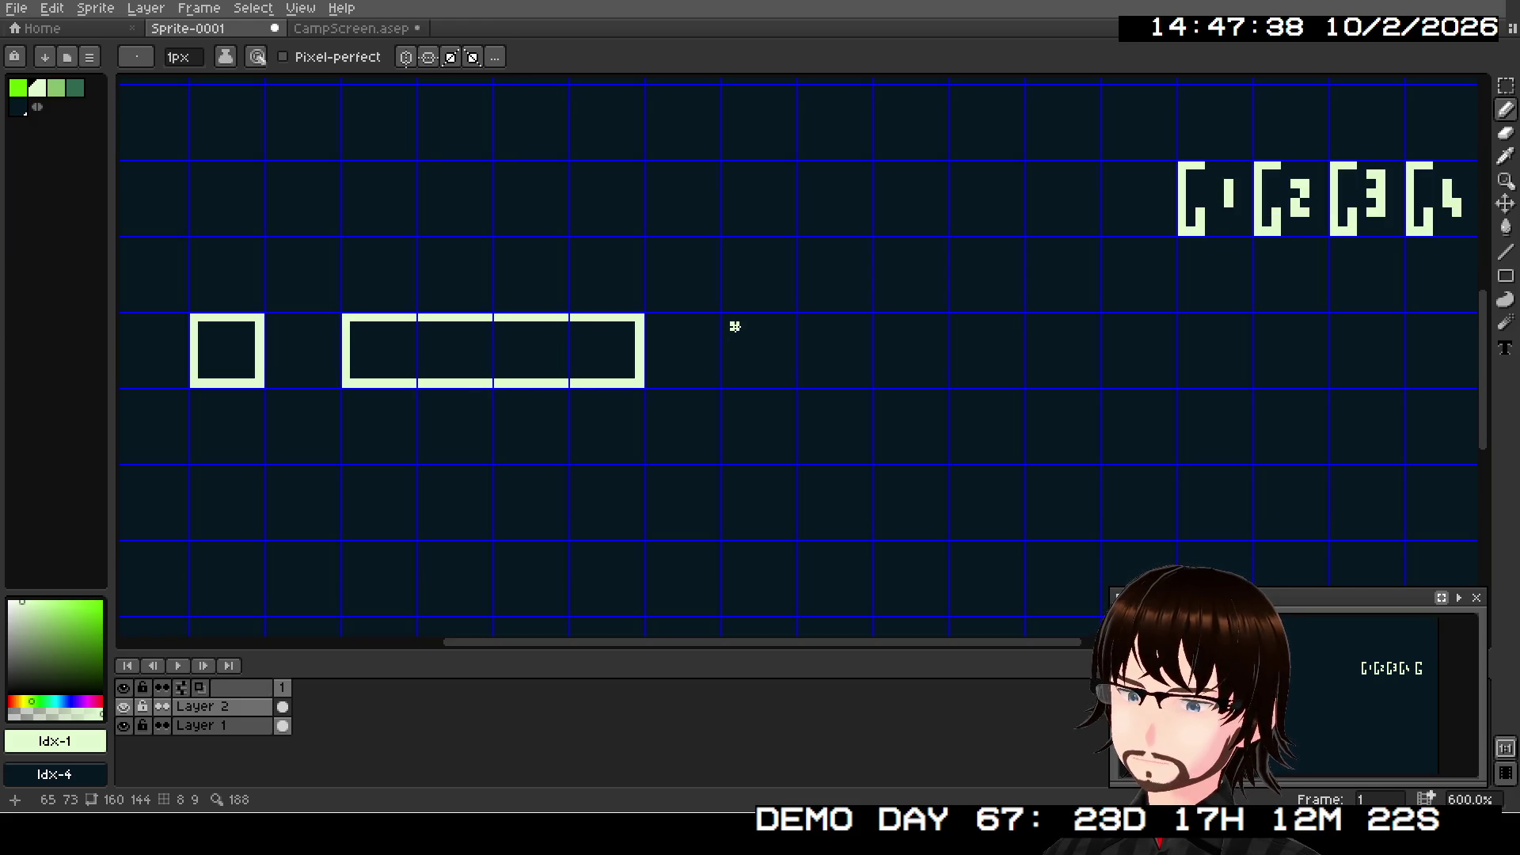
{"action": "left_click", "coordinate": [735, 327]}
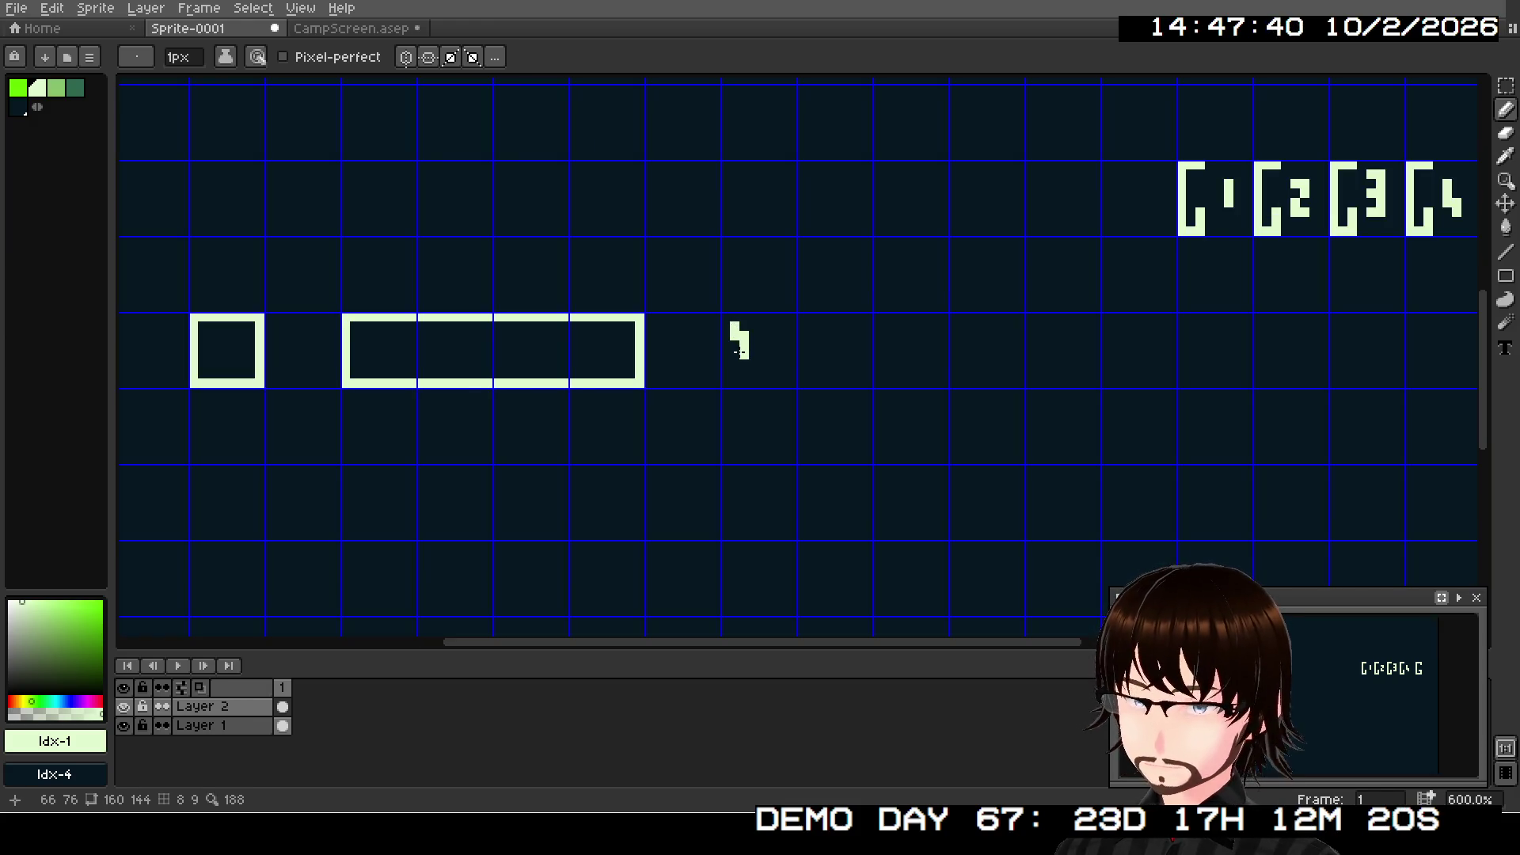
{"action": "key", "text": "ctrl+z"}
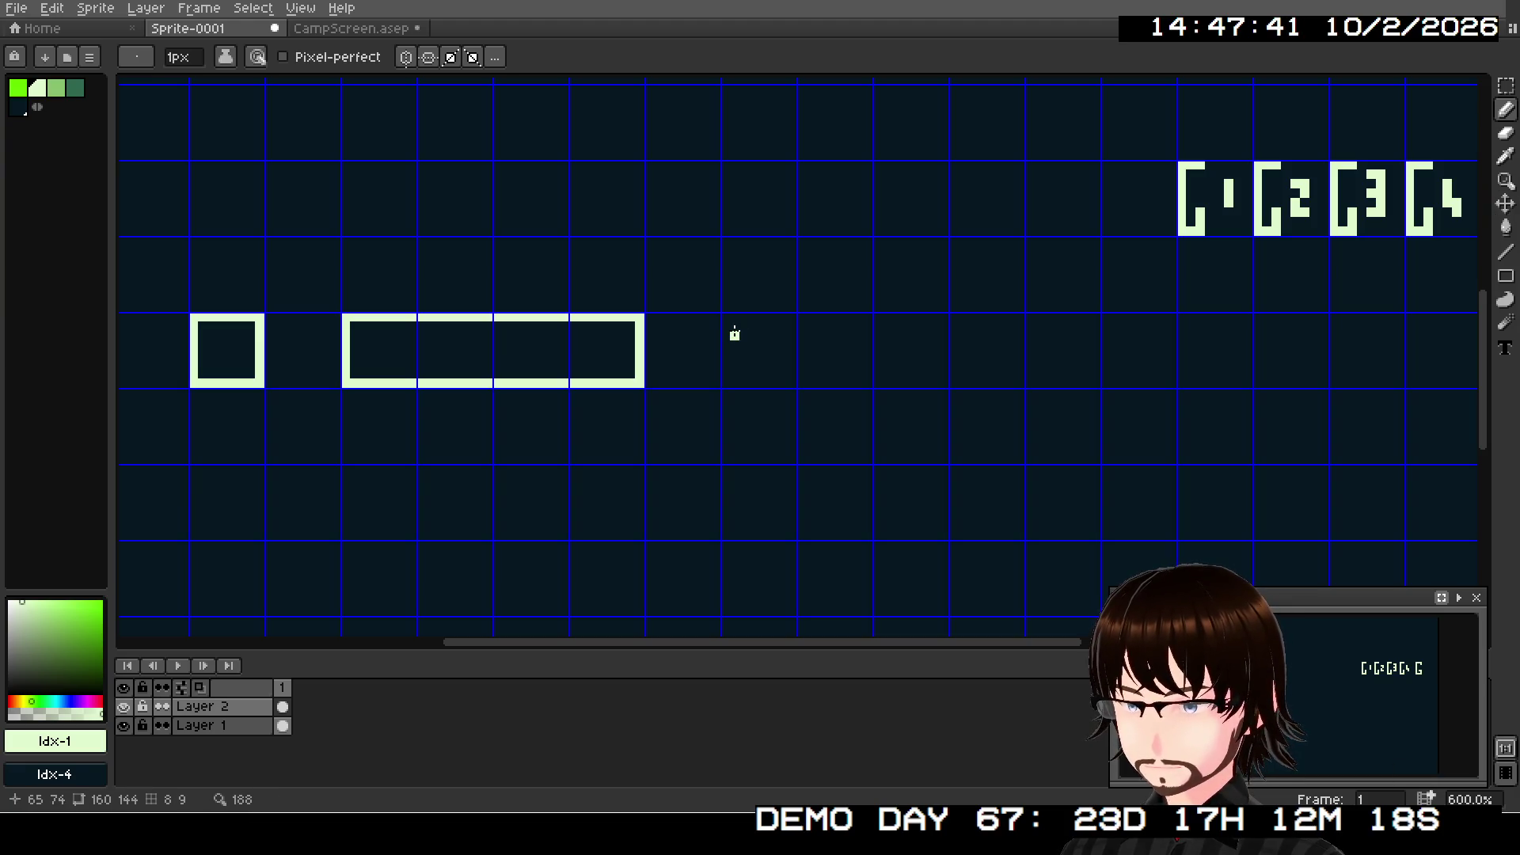
{"action": "left_click", "coordinate": [734, 326]}
{"action": "left_click_drag", "start_coordinate": [735, 343], "coordinate": [734, 376]}
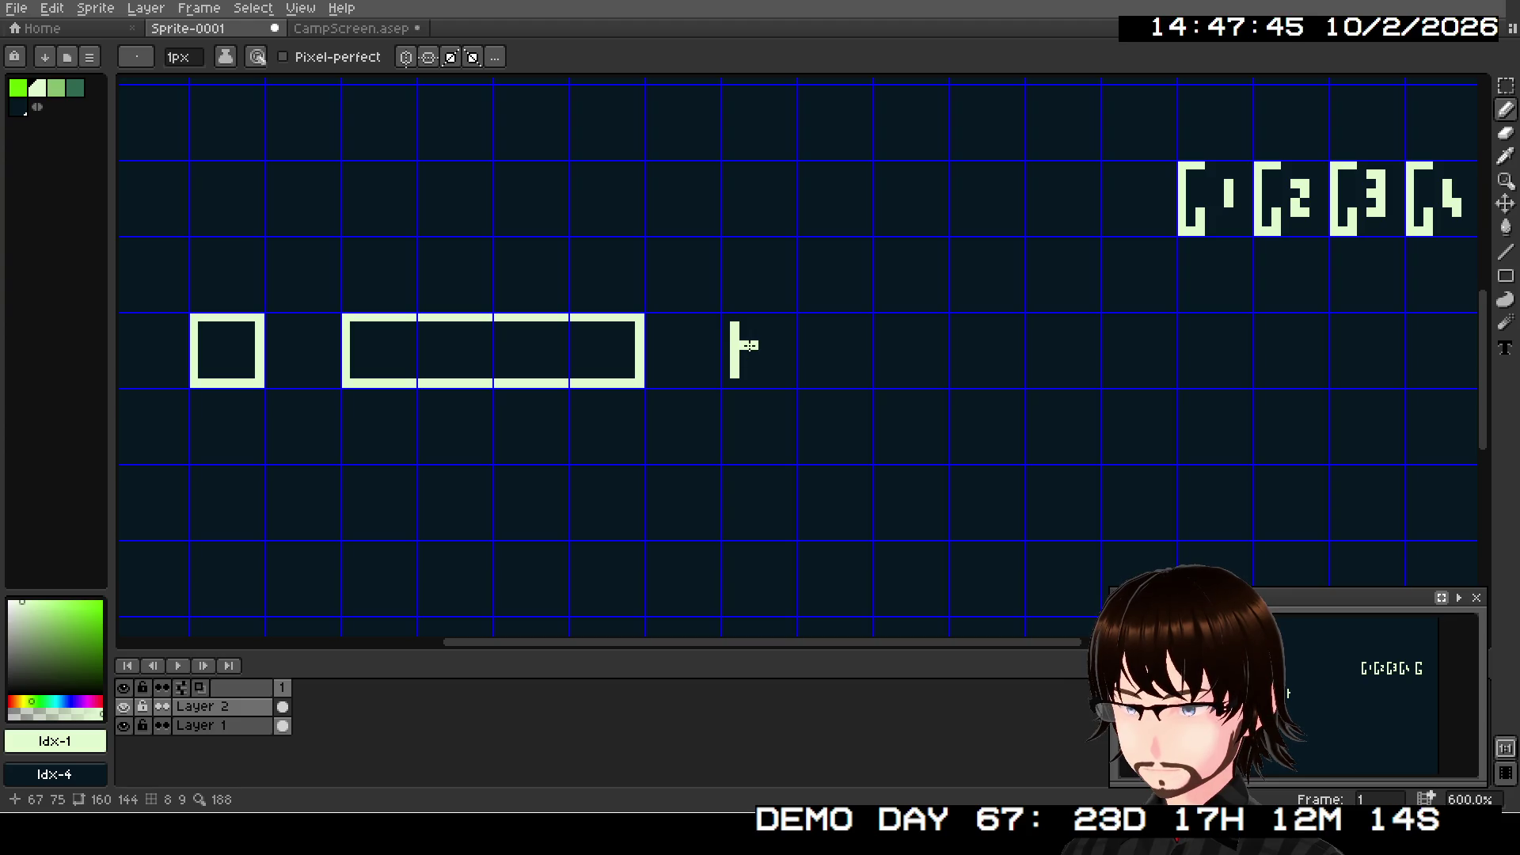
{"action": "mouse_move", "coordinate": [754, 325]}
{"action": "left_mouse_down"}
{"action": "mouse_move", "coordinate": [754, 363]}
{"action": "mouse_move", "coordinate": [773, 376]}
{"action": "mouse_move", "coordinate": [788, 326]}
{"action": "mouse_move", "coordinate": [782, 352]}
{"action": "left_mouse_up"}
{"action": "key", "text": "ctrl+z"}
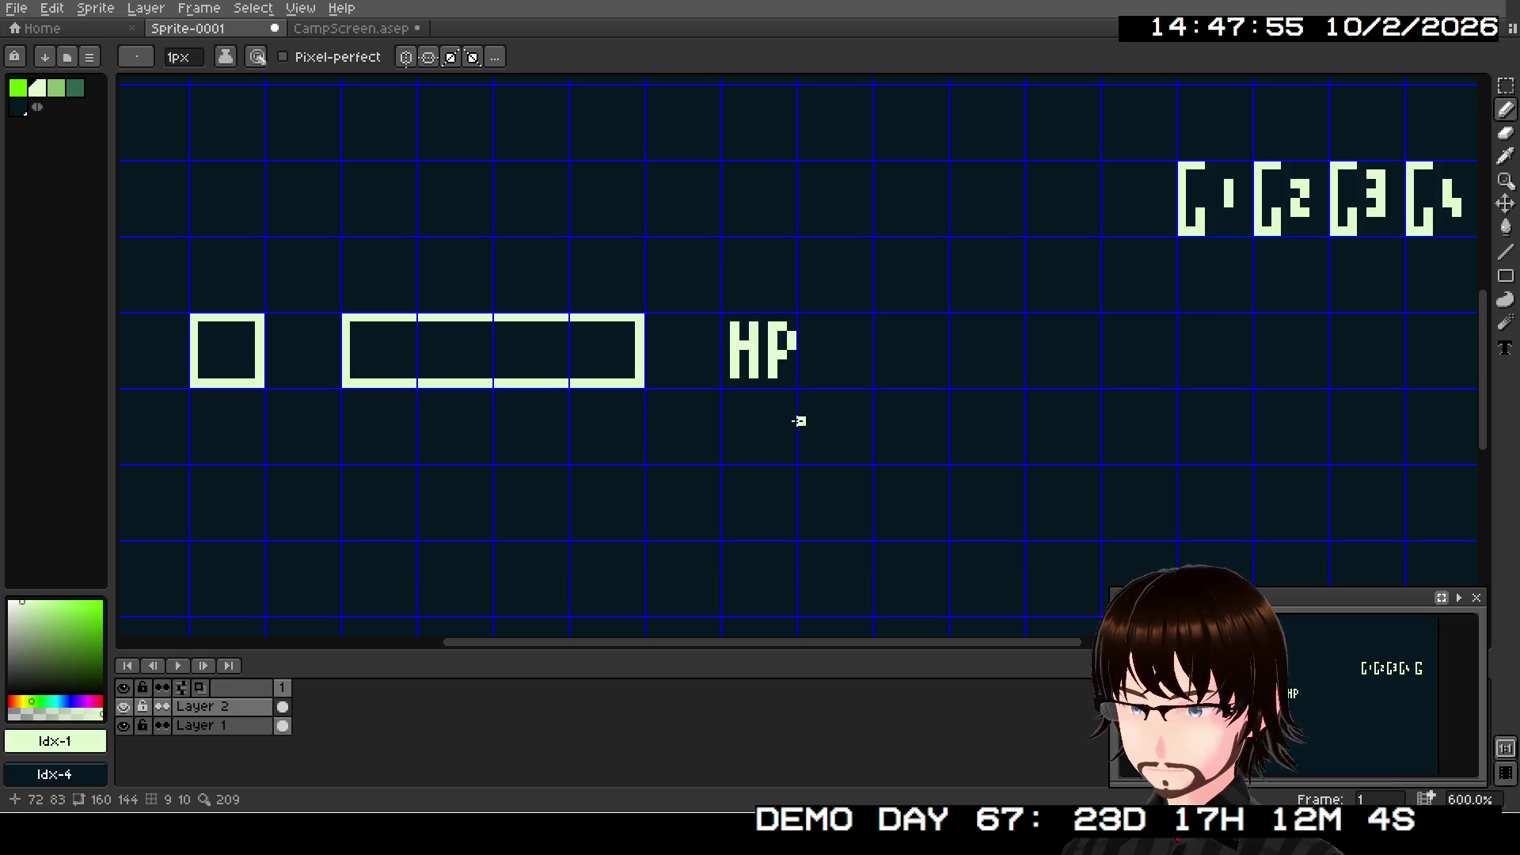
- Draw the pixel letters MP below HP and add the colon dots
{"action": "left_click", "coordinate": [732, 448]}
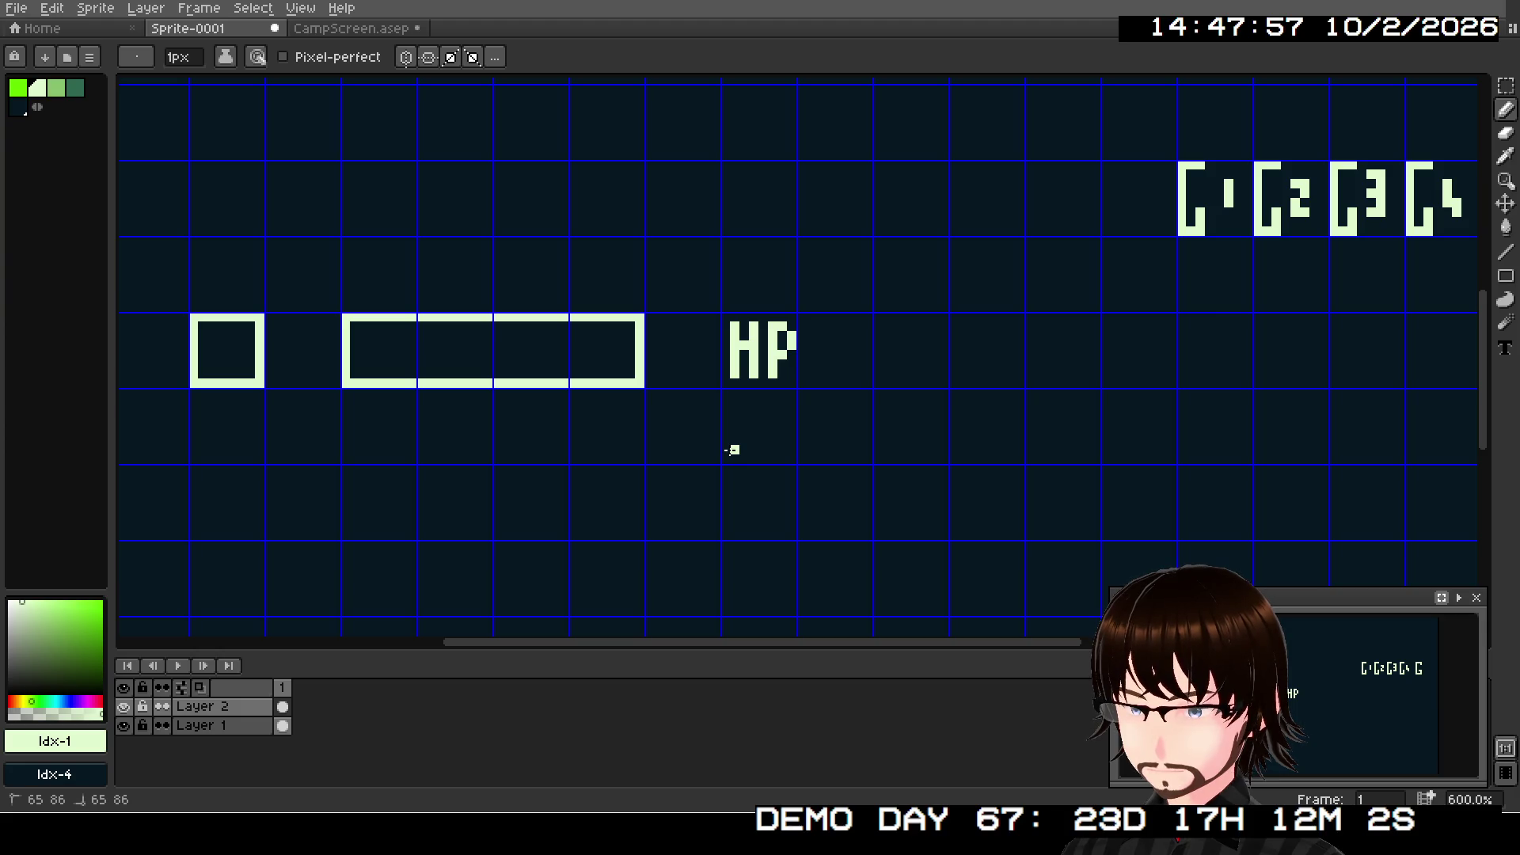
{"action": "left_click_drag", "start_coordinate": [732, 440], "coordinate": [733, 409]}
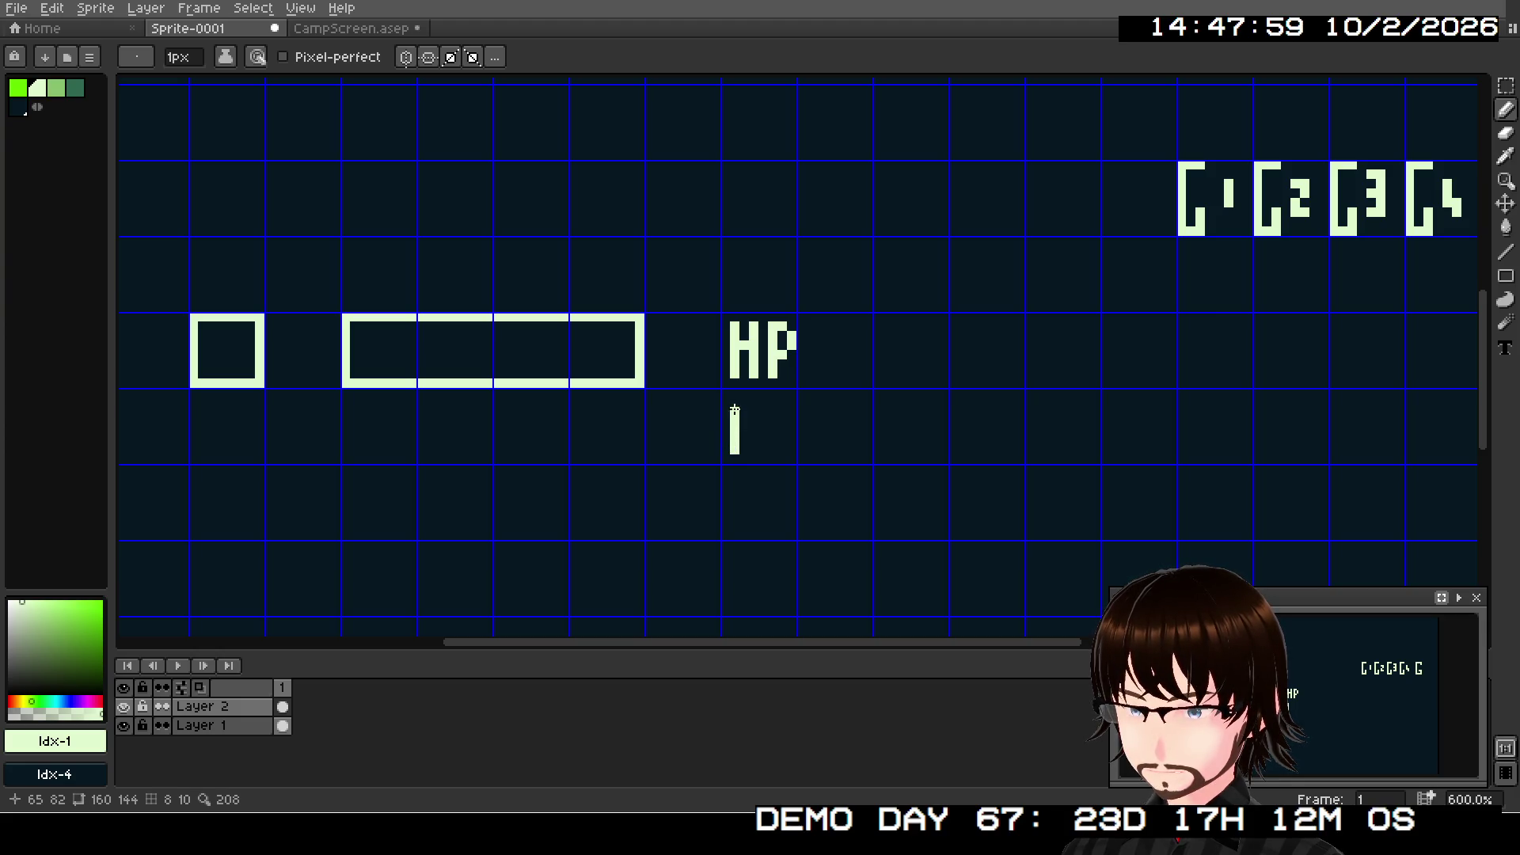
{"action": "left_click", "coordinate": [766, 408]}
{"action": "mouse_move", "coordinate": [772, 410]}
{"action": "left_mouse_down"}
{"action": "mouse_move", "coordinate": [775, 447]}
{"action": "mouse_move", "coordinate": [790, 404]}
{"action": "left_mouse_up"}
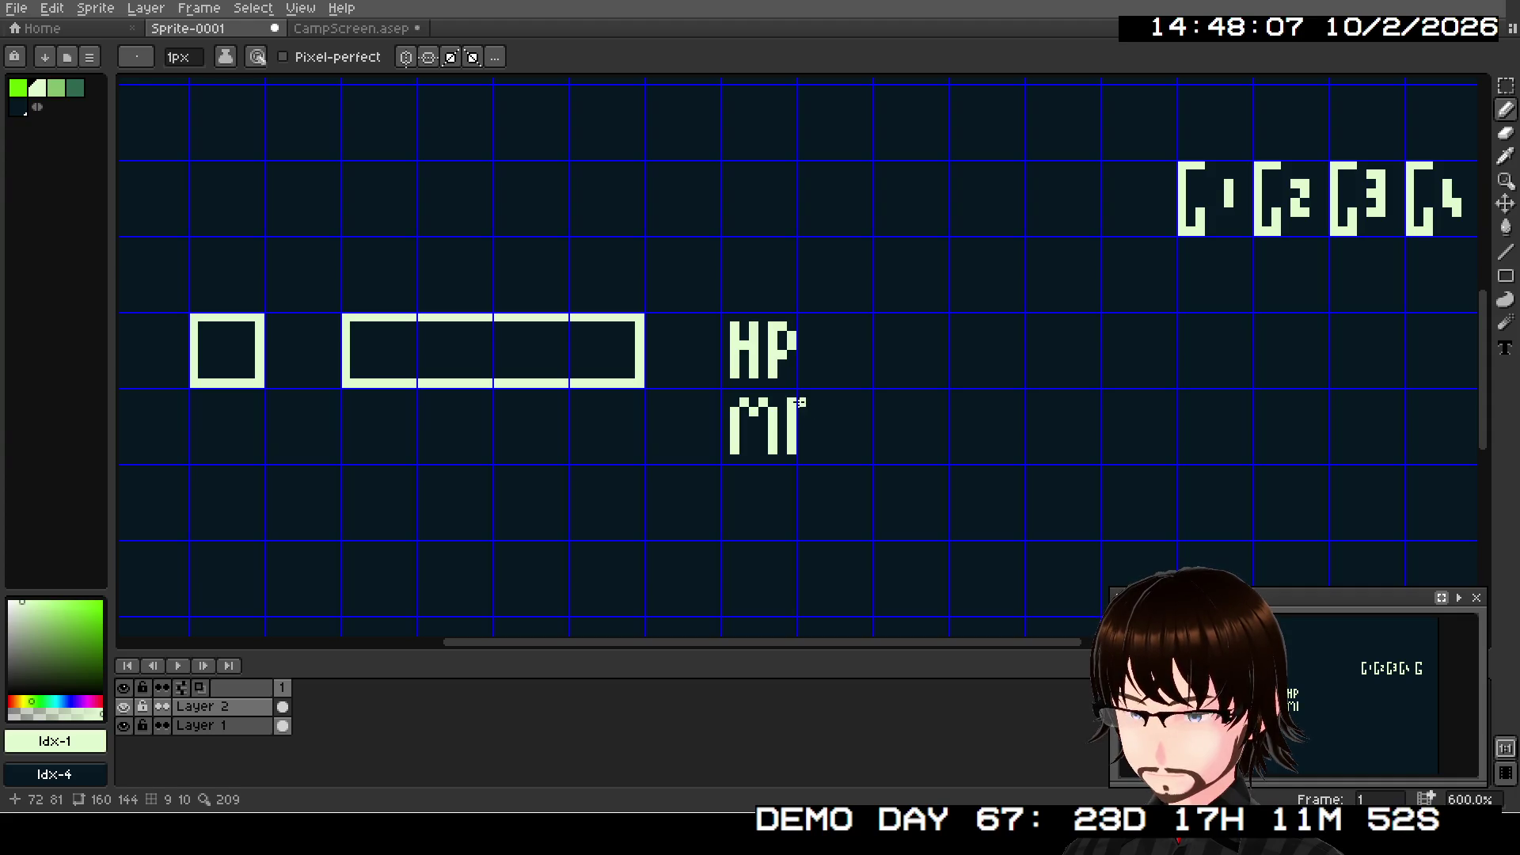
{"action": "left_click_drag", "start_coordinate": [809, 410], "coordinate": [801, 432]}
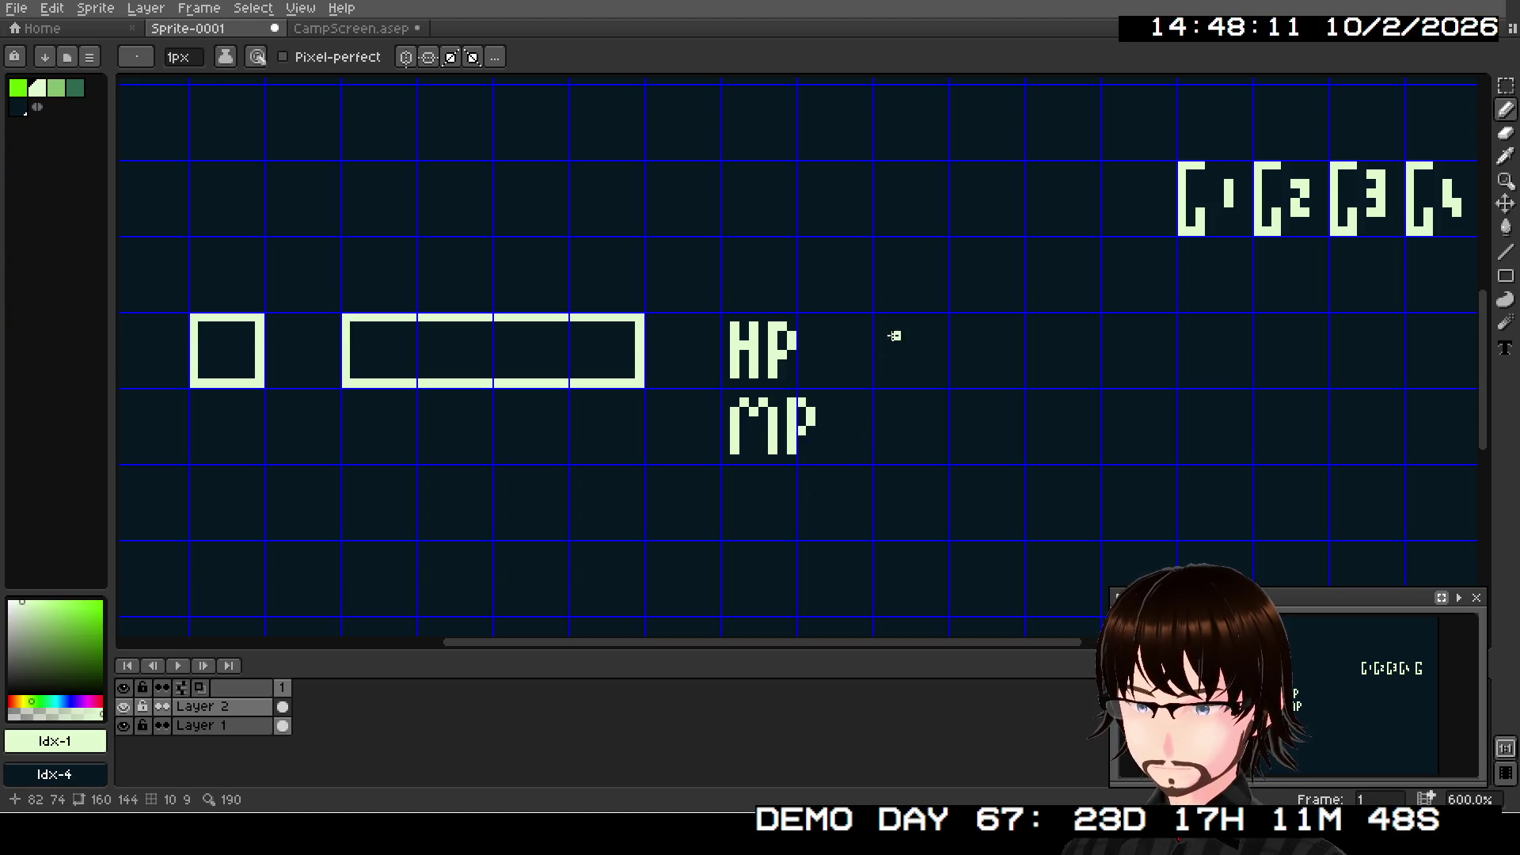
{"action": "scroll", "coordinate": [910, 427], "scroll_direction": "down", "scroll_amount": 3}
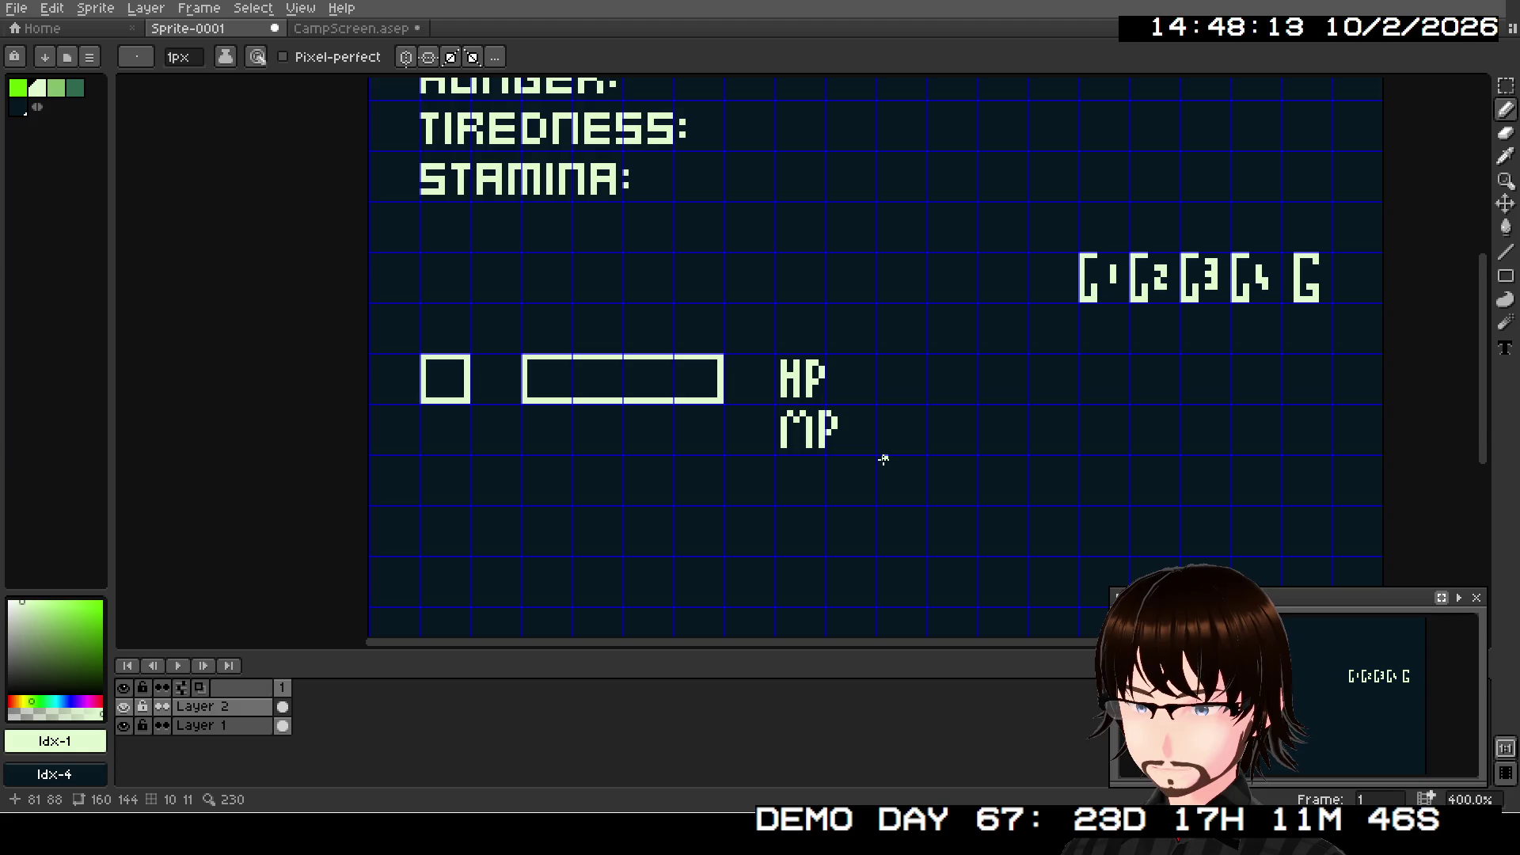
{"action": "scroll", "coordinate": [800, 407], "scroll_direction": "up", "scroll_amount": 2}
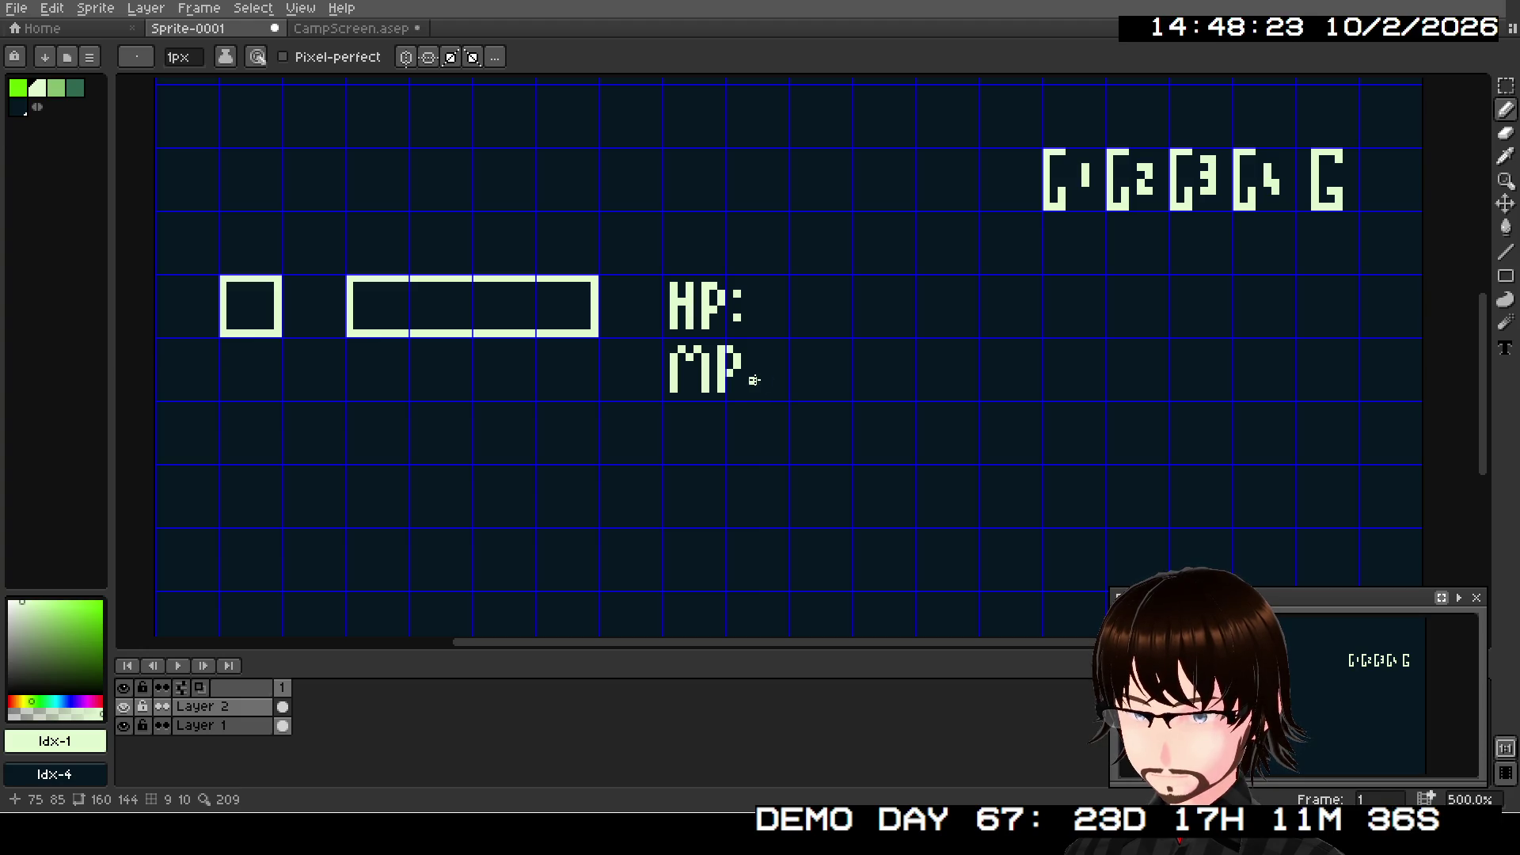
{"action": "left_click", "coordinate": [754, 380]}
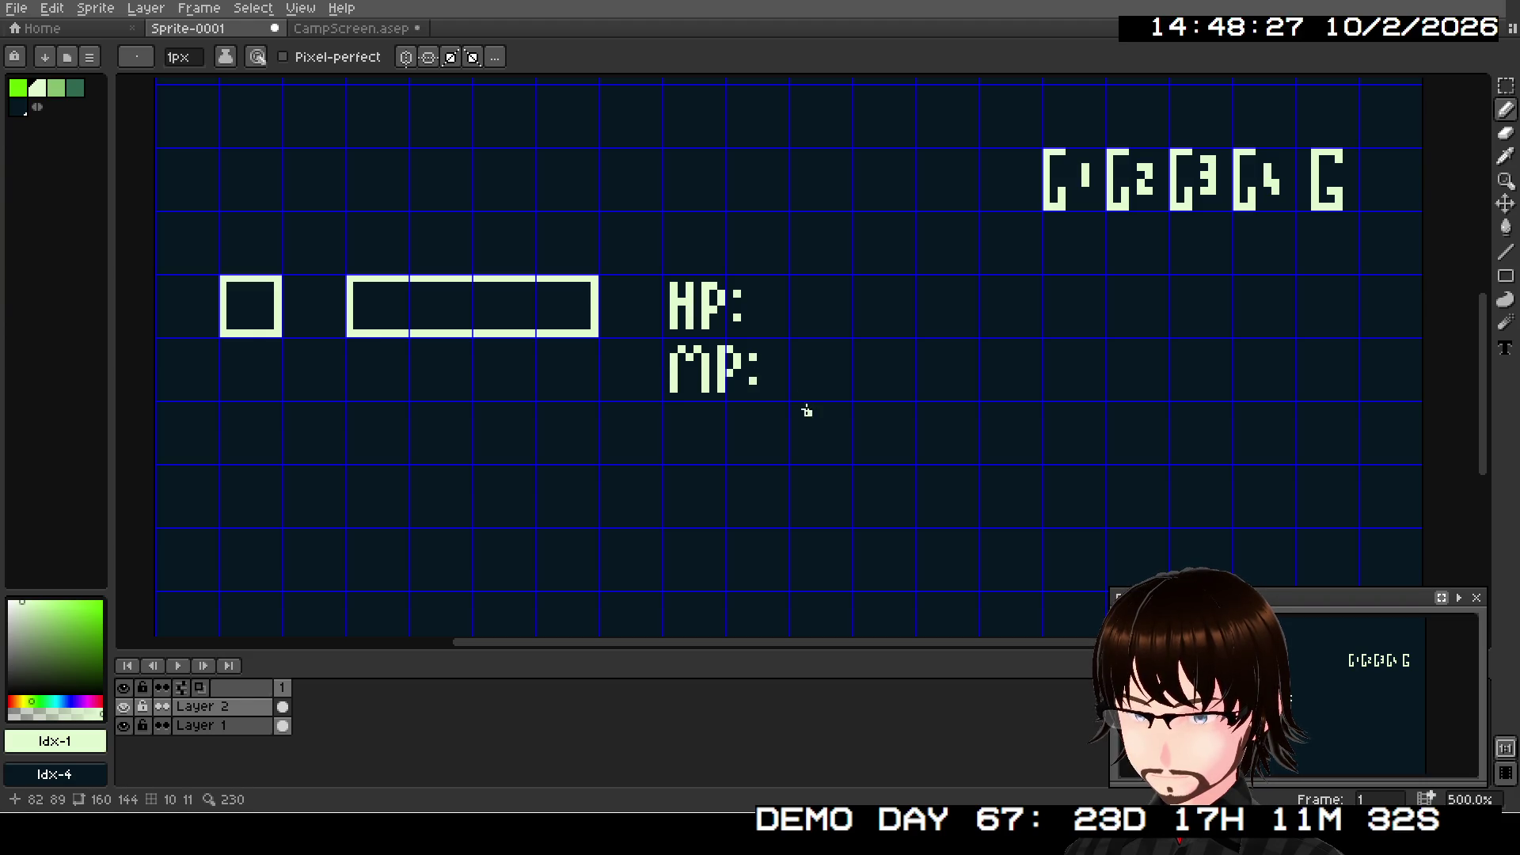
{"action": "scroll", "coordinate": [816, 451], "scroll_direction": "down", "scroll_amount": 1}
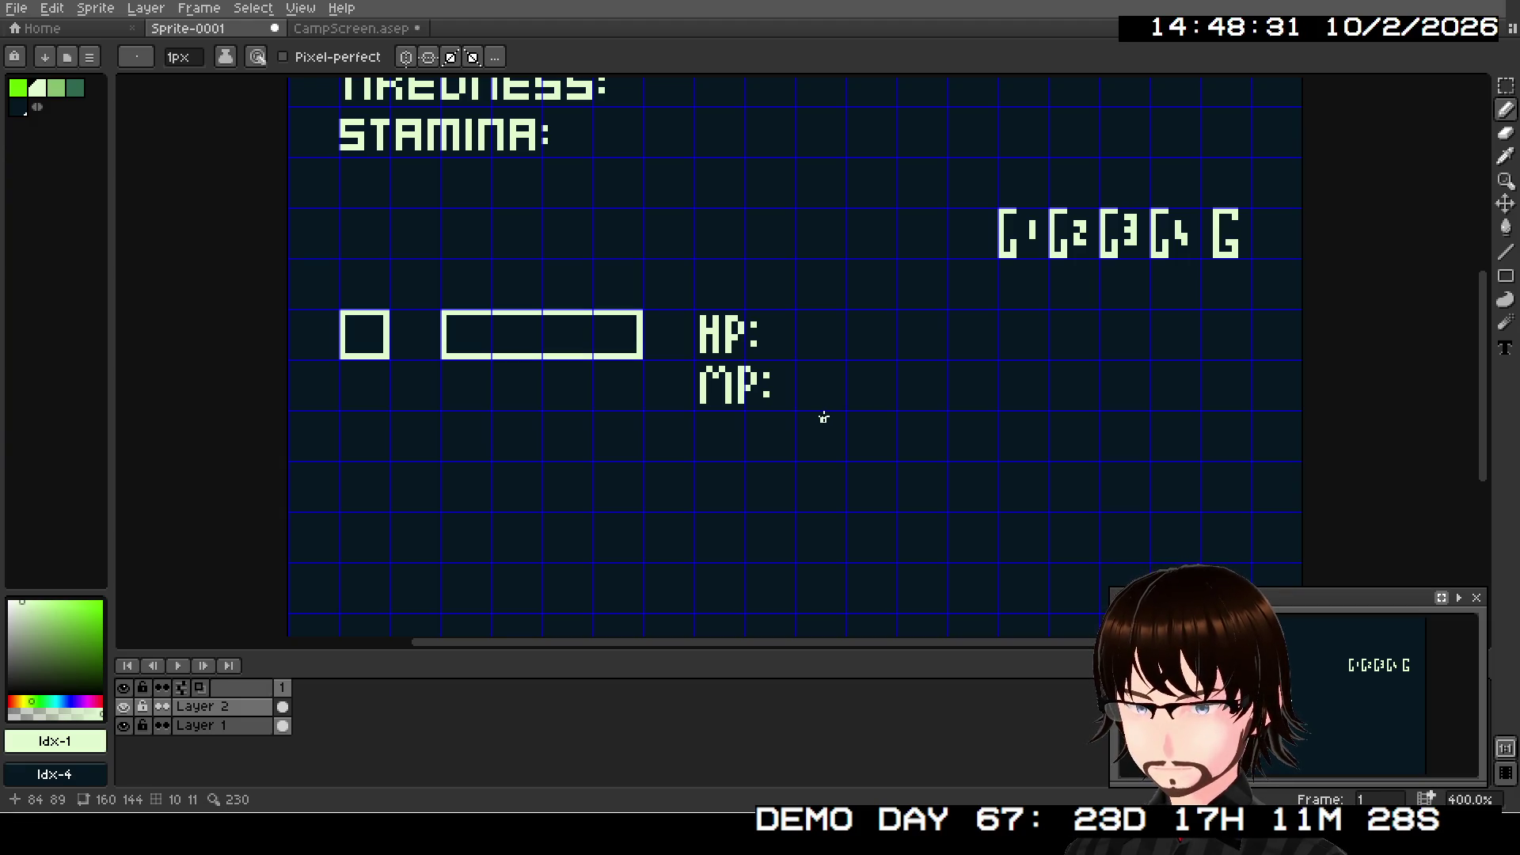
{"action": "mouse_move", "coordinate": [787, 462]}
{"action": "left_mouse_down"}
{"action": "mouse_move", "coordinate": [869, 377]}
{"action": "mouse_move", "coordinate": [806, 441]}
{"action": "left_mouse_up"}
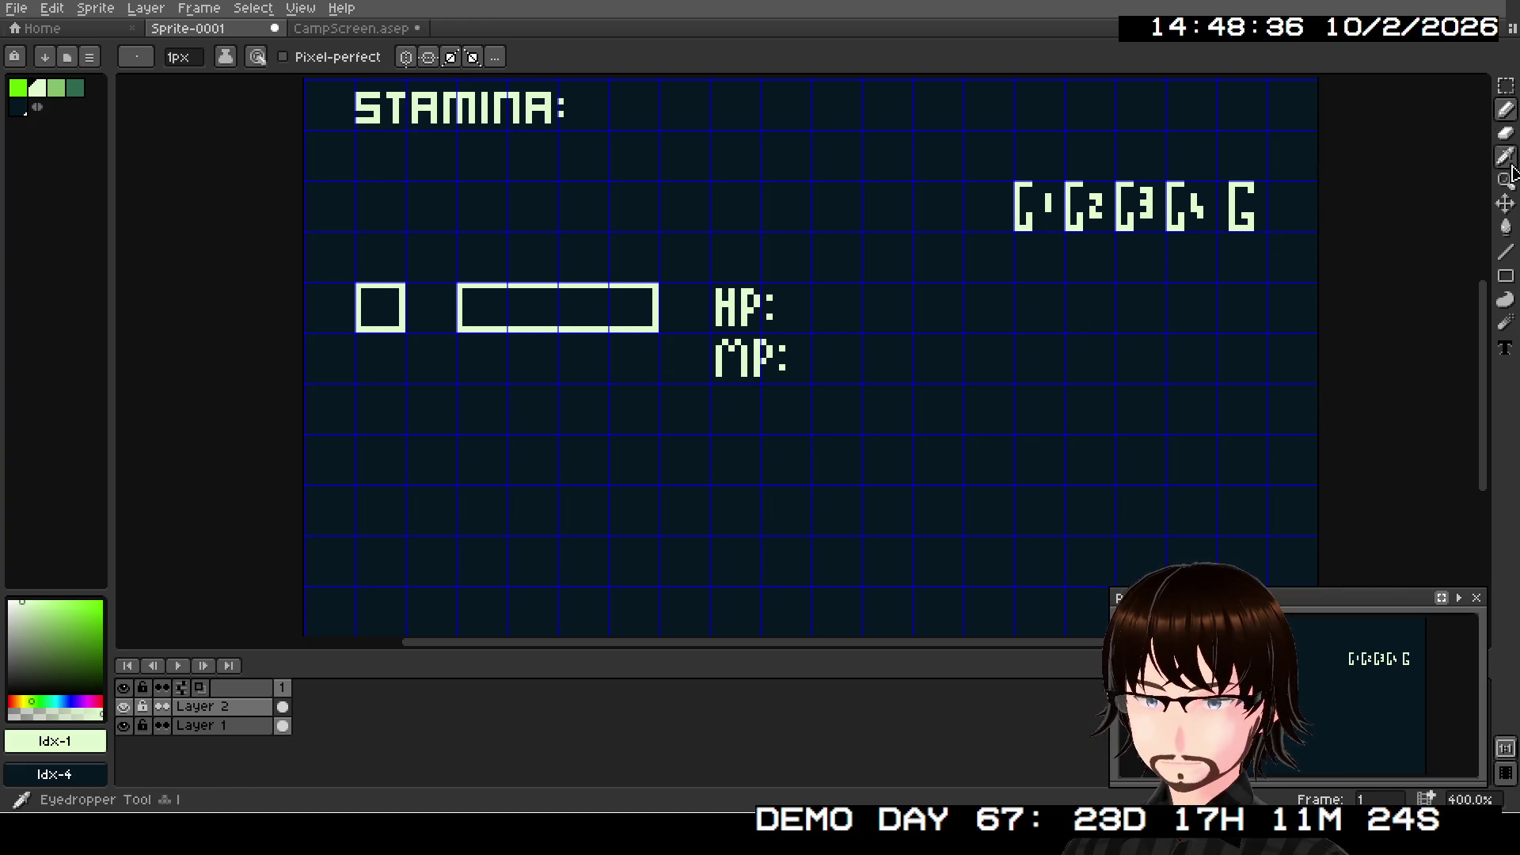
{"action": "left_click", "coordinate": [1508, 279]}
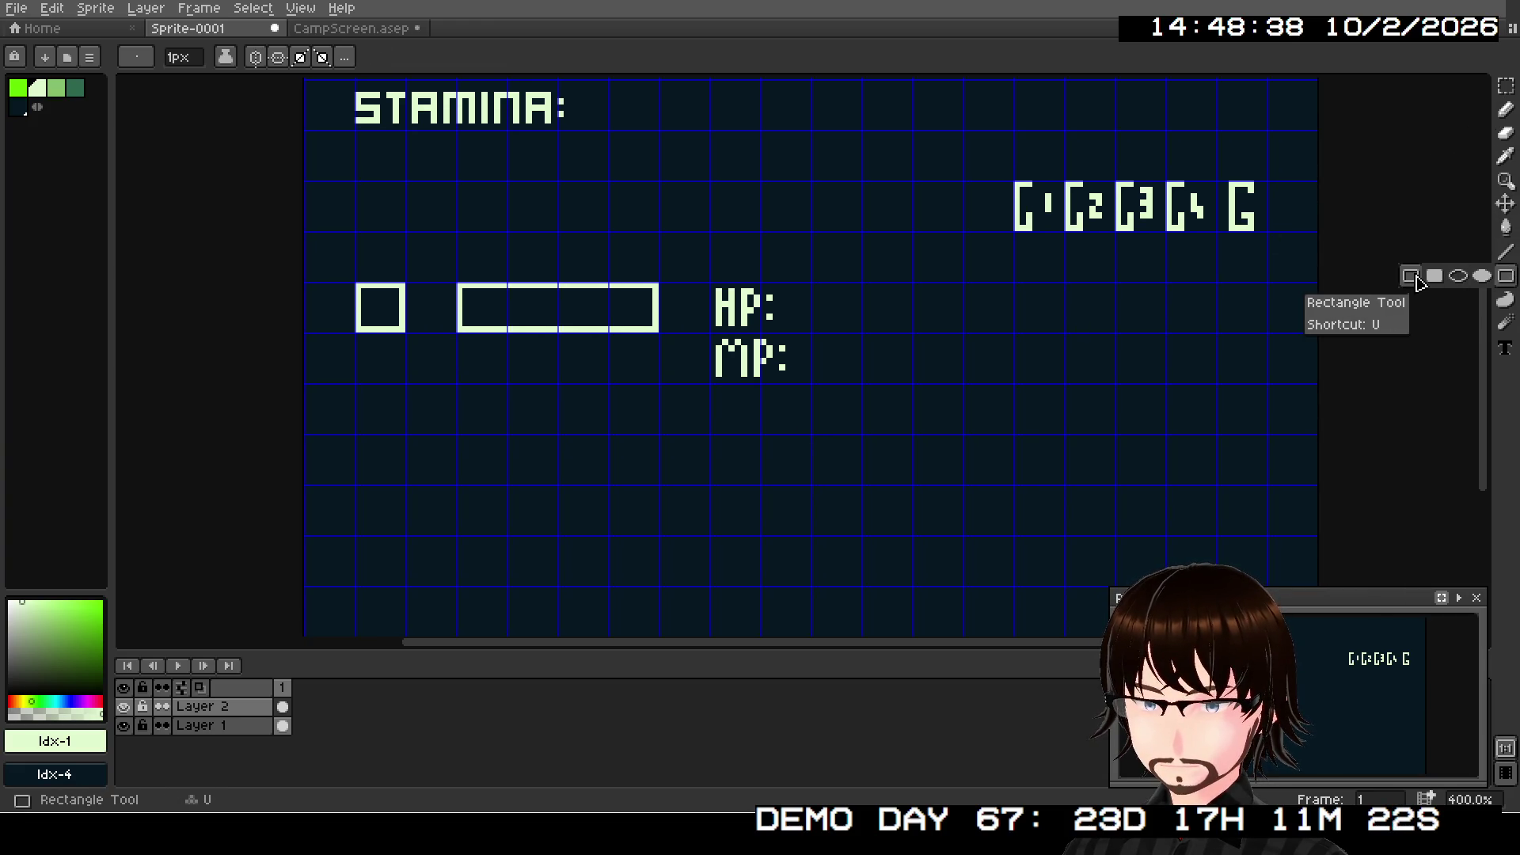
- Draw value boxes after HP: and MP:, each followed by a diagonal slash
{"action": "scroll", "coordinate": [856, 320], "scroll_direction": "up", "scroll_amount": 1}
{"action": "scroll", "coordinate": [856, 321], "scroll_direction": "up", "scroll_amount": 1}
{"action": "left_click_drag", "start_coordinate": [789, 267], "coordinate": [1006, 330]}
{"action": "mouse_move", "coordinate": [789, 343]}
{"action": "left_mouse_down"}
{"action": "mouse_move", "coordinate": [871, 401]}
{"action": "mouse_move", "coordinate": [1004, 408]}
{"action": "left_mouse_up"}
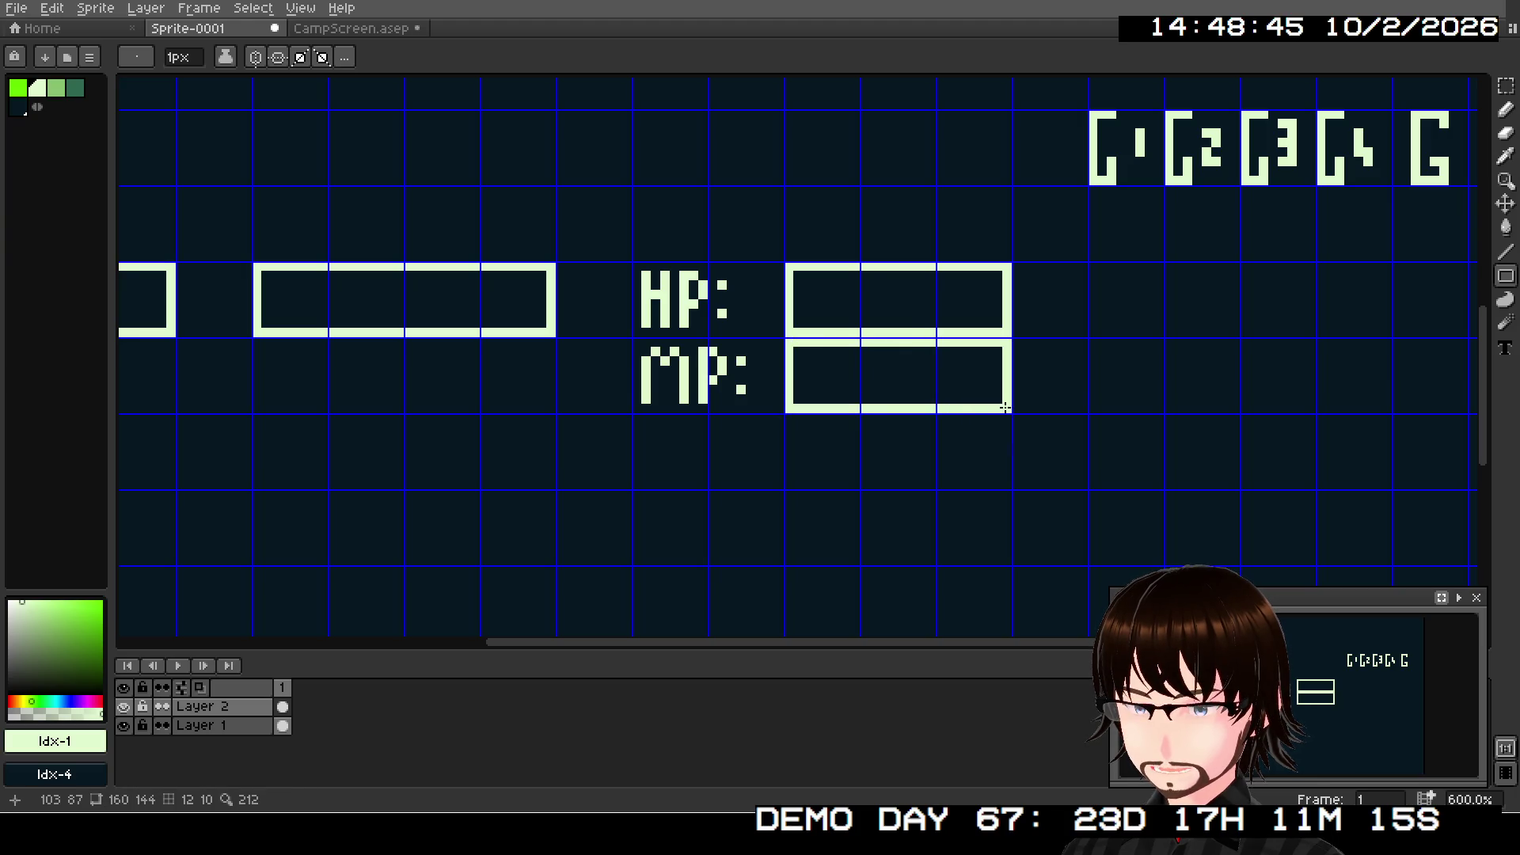
{"action": "left_click", "coordinate": [1511, 252]}
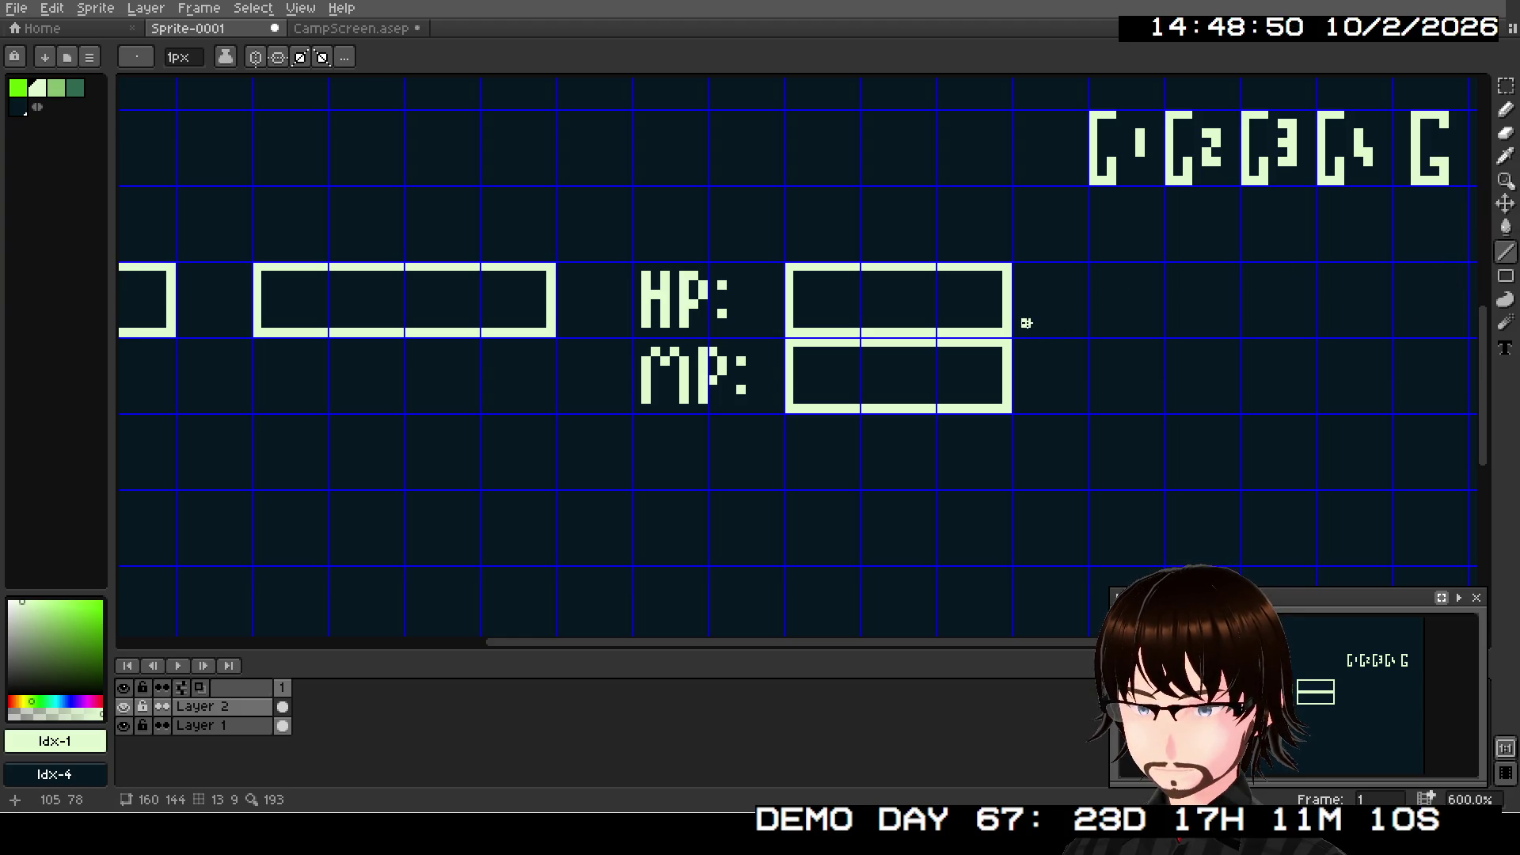
{"action": "left_click_drag", "start_coordinate": [1024, 323], "coordinate": [1073, 276]}
{"action": "left_click_drag", "start_coordinate": [1024, 399], "coordinate": [1073, 353]}
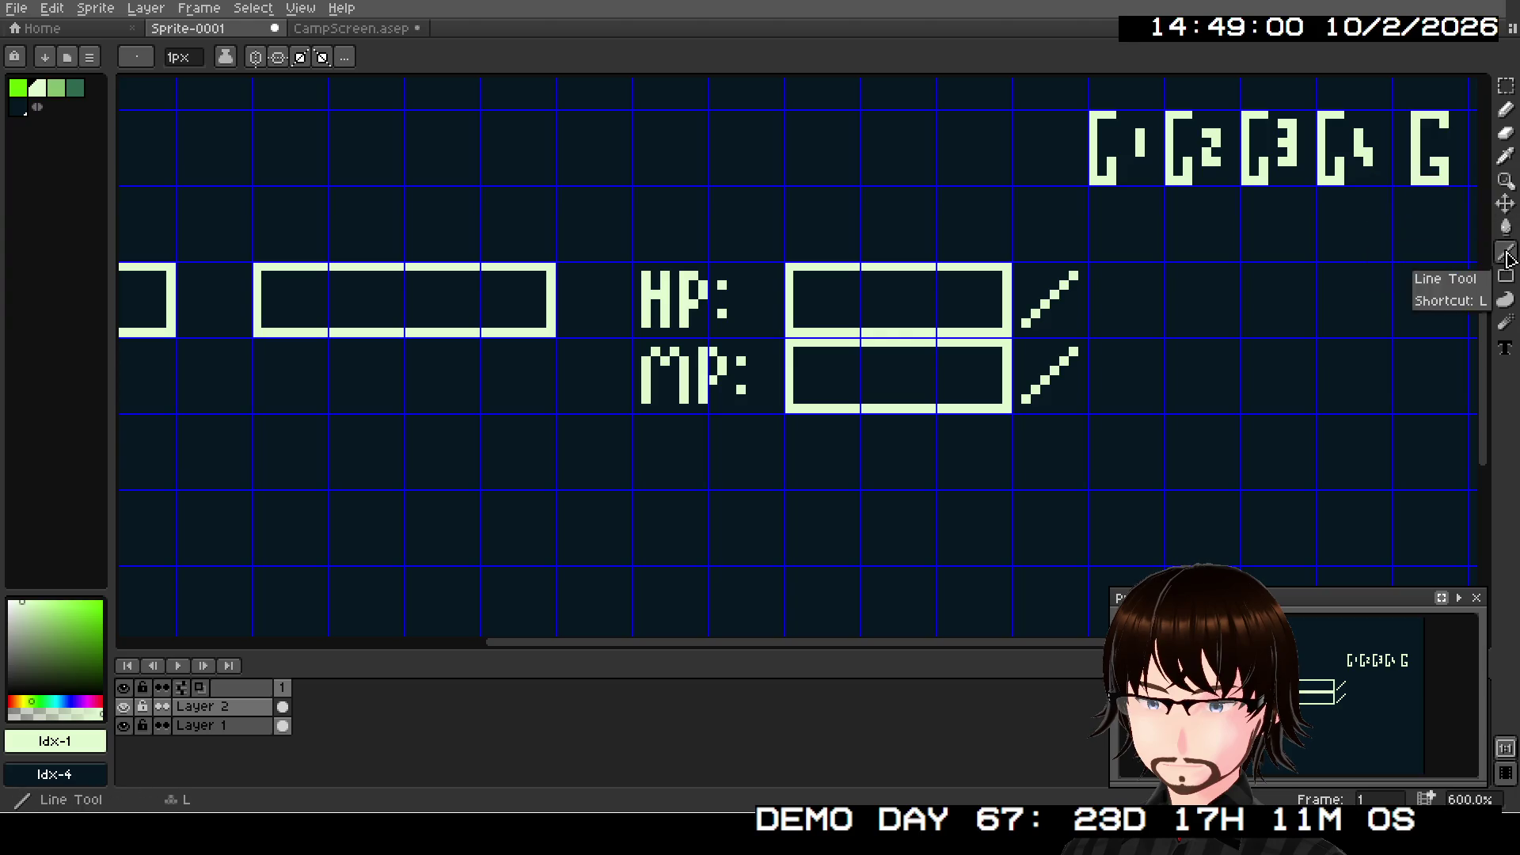
- Draw a maximum-value box after each slash on the HP and MP rows
{"action": "left_click", "coordinate": [1506, 276]}
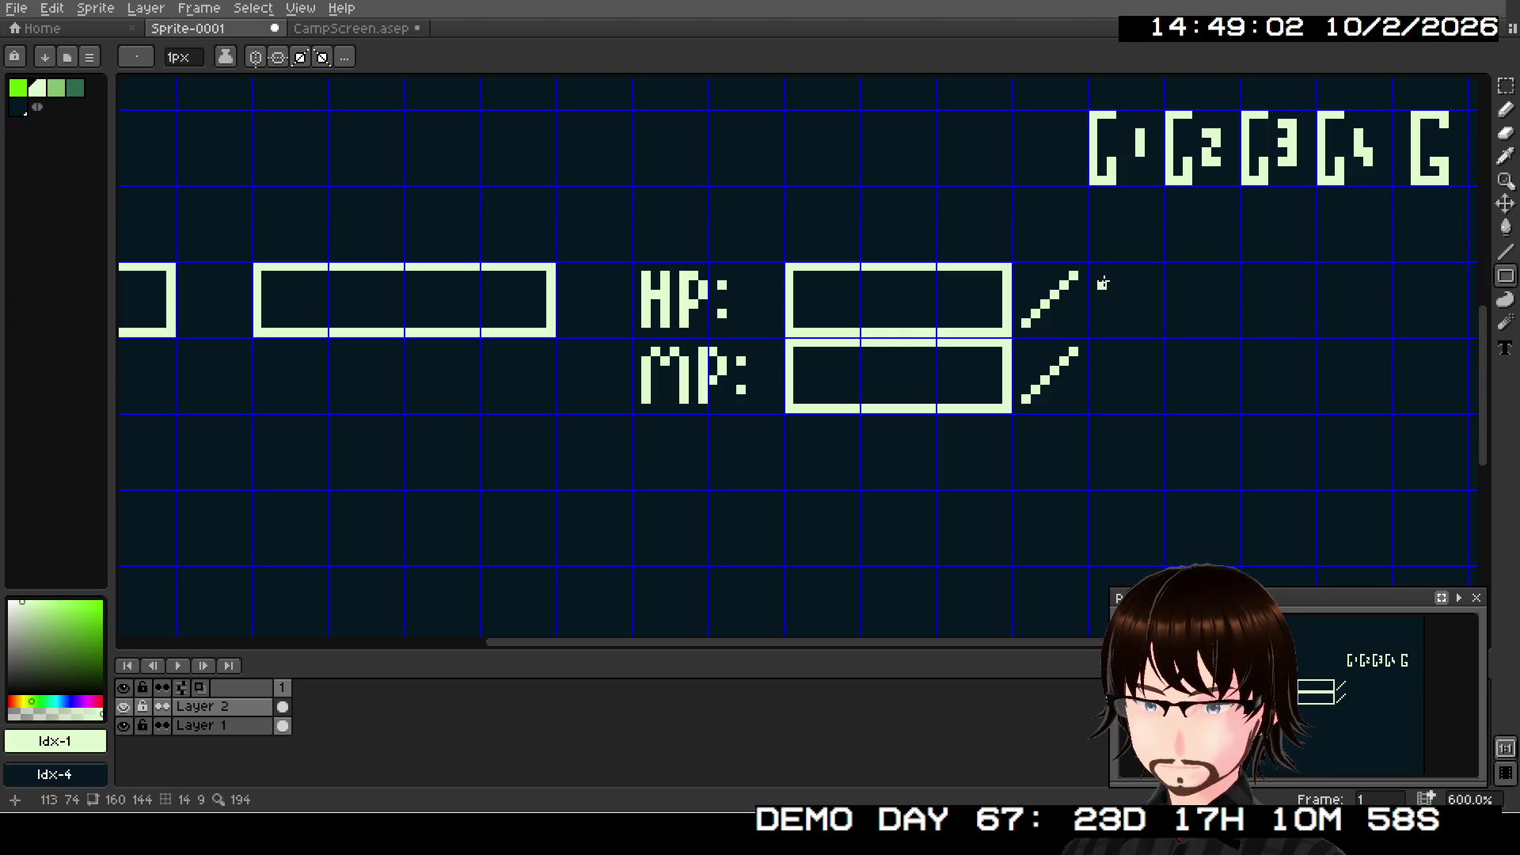
{"action": "mouse_move", "coordinate": [1099, 268]}
{"action": "left_mouse_down"}
{"action": "mouse_move", "coordinate": [1193, 311]}
{"action": "mouse_move", "coordinate": [1308, 333]}
{"action": "left_mouse_up"}
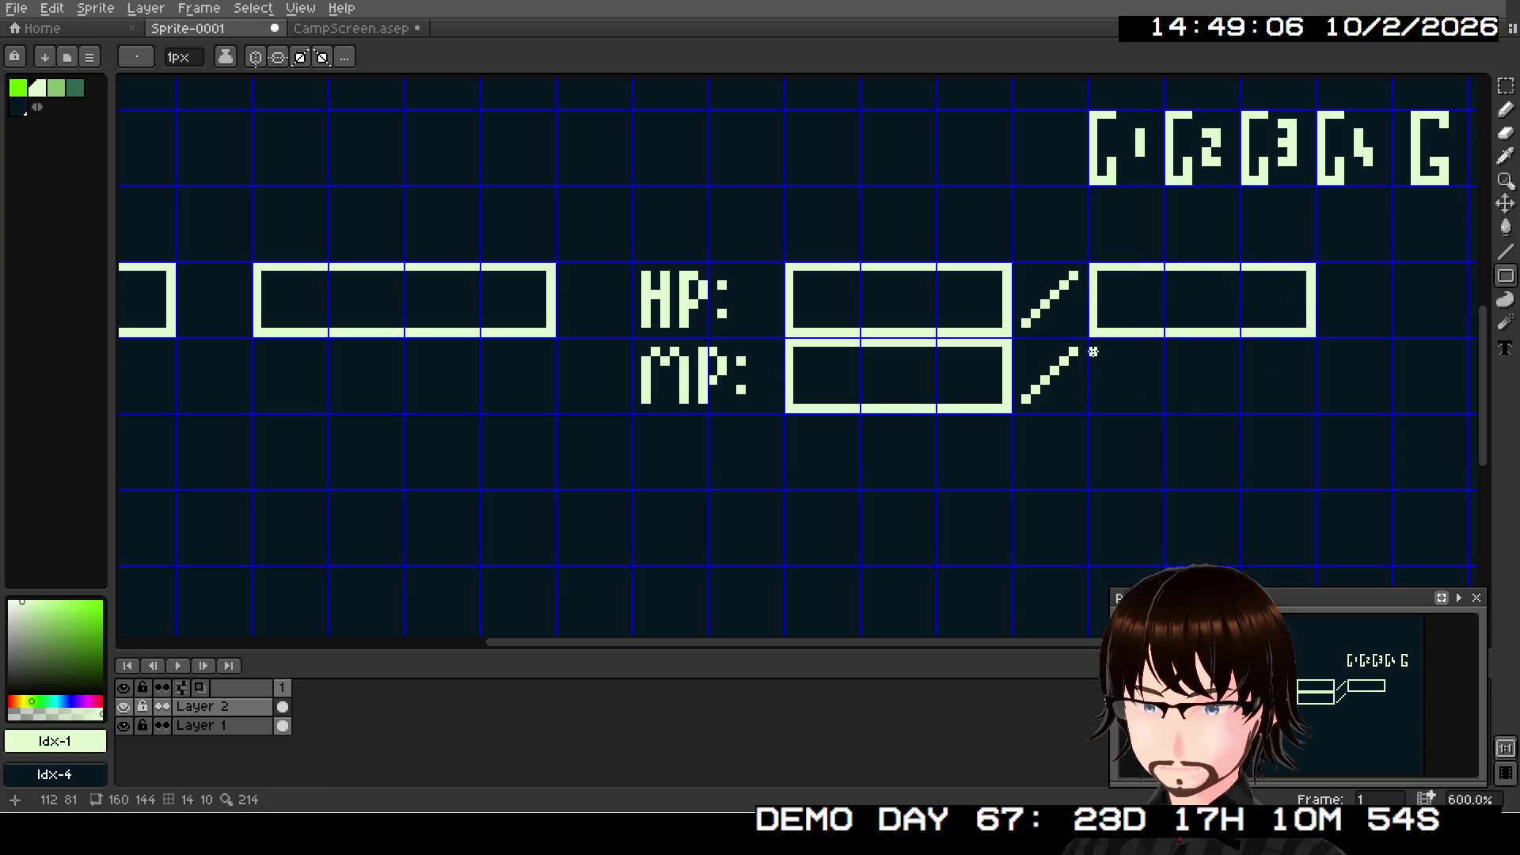
{"action": "left_click_drag", "start_coordinate": [1094, 342], "coordinate": [1308, 406]}
{"action": "scroll", "coordinate": [1136, 383], "scroll_direction": "down", "scroll_amount": 3}
{"action": "mouse_move", "coordinate": [1092, 388]}
{"action": "left_mouse_down"}
{"action": "mouse_move", "coordinate": [1041, 349]}
{"action": "mouse_move", "coordinate": [1000, 370]}
{"action": "left_mouse_up"}
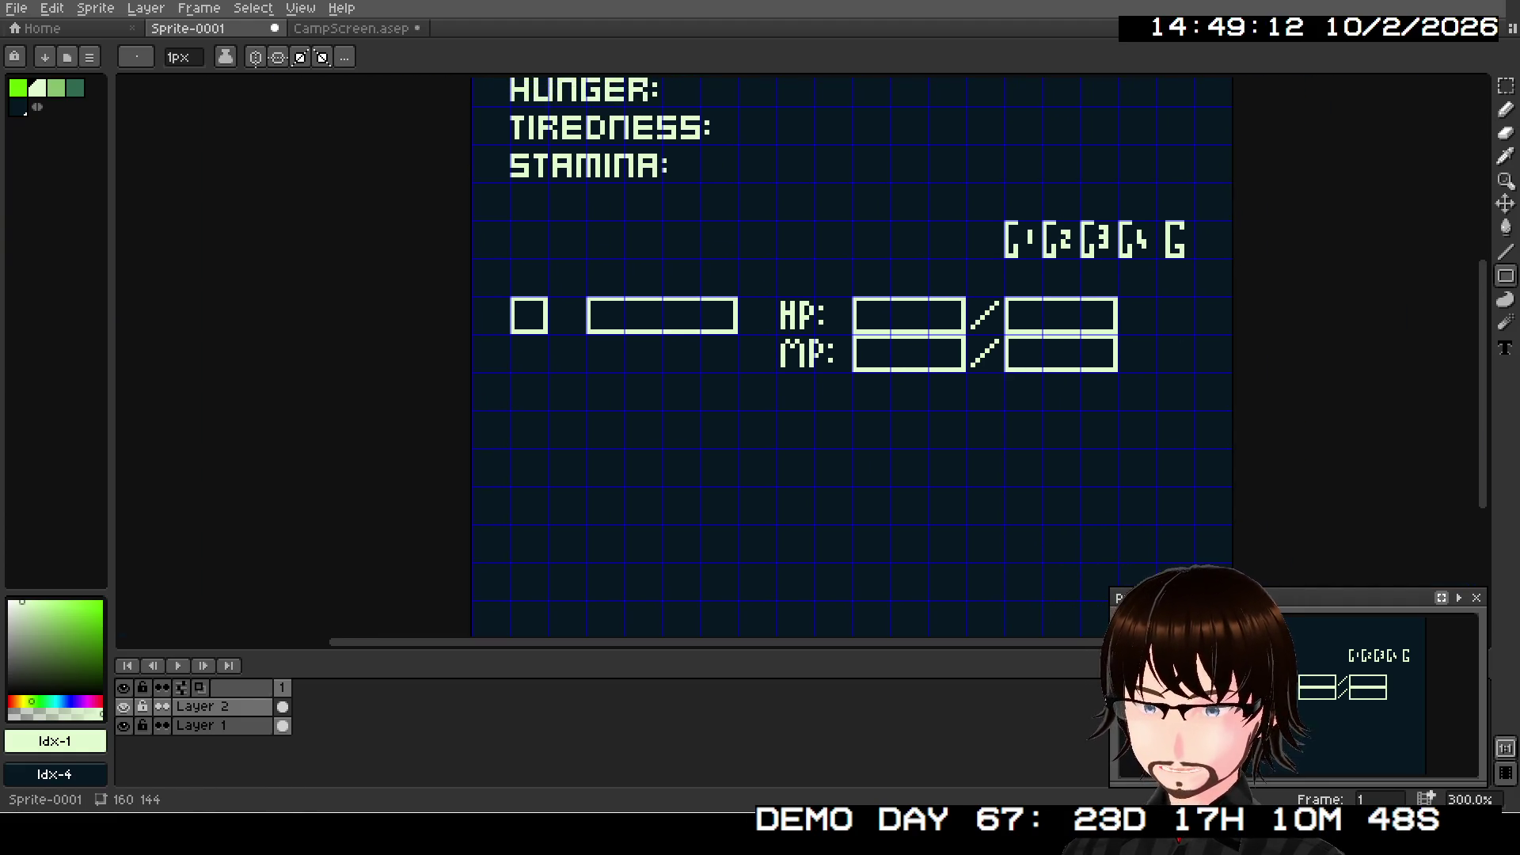
- Marquee-select the square, bar and HP/MP row and stamp two copies below it
{"action": "key", "text": "w"}
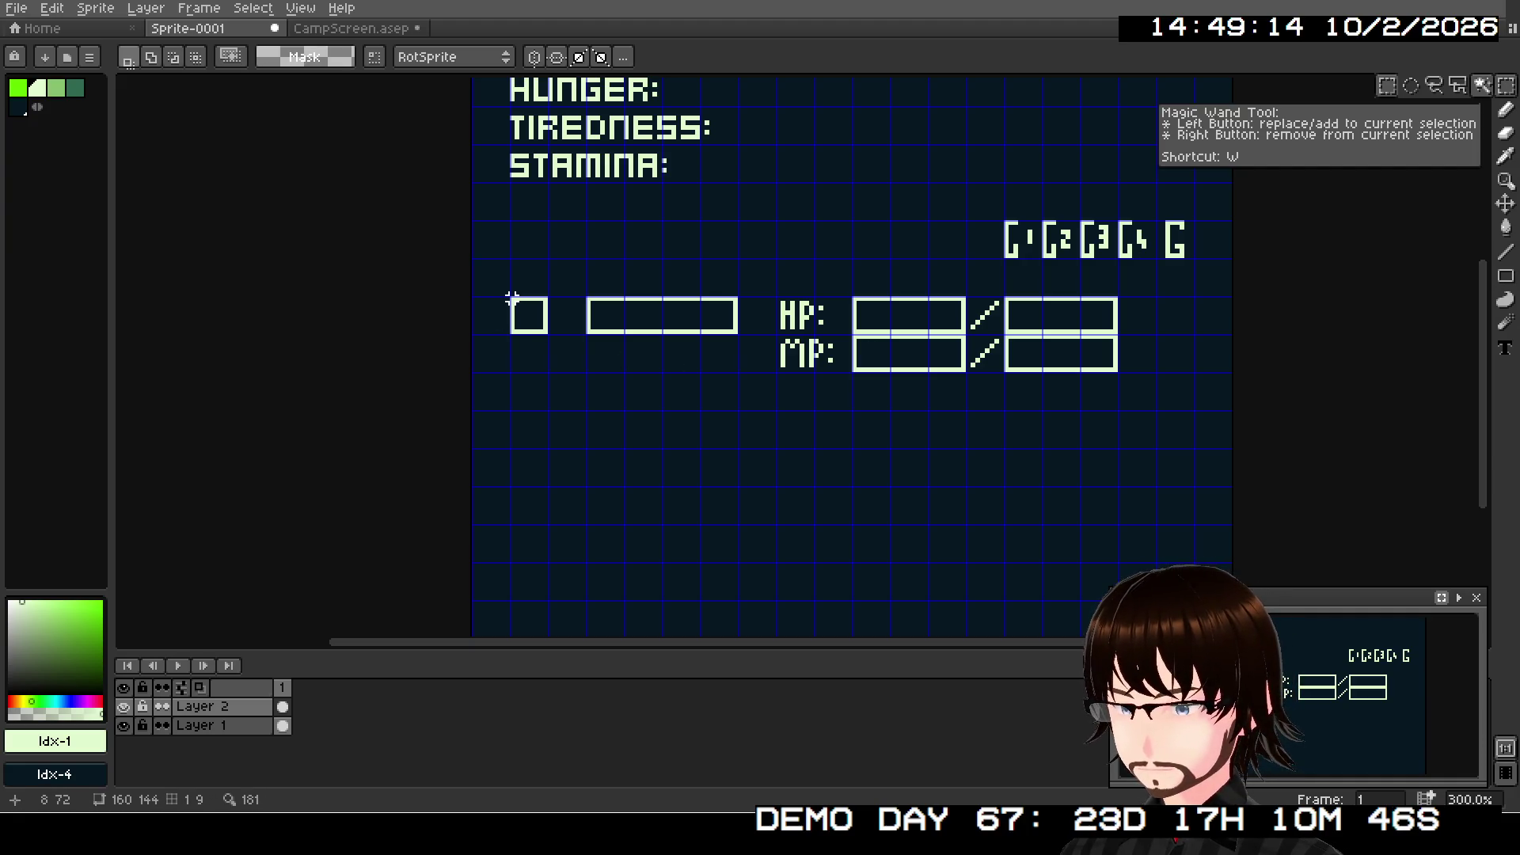
{"action": "key", "text": "m"}
{"action": "mouse_move", "coordinate": [511, 300]}
{"action": "left_mouse_down"}
{"action": "mouse_move", "coordinate": [807, 352]}
{"action": "mouse_move", "coordinate": [1122, 372]}
{"action": "left_mouse_up"}
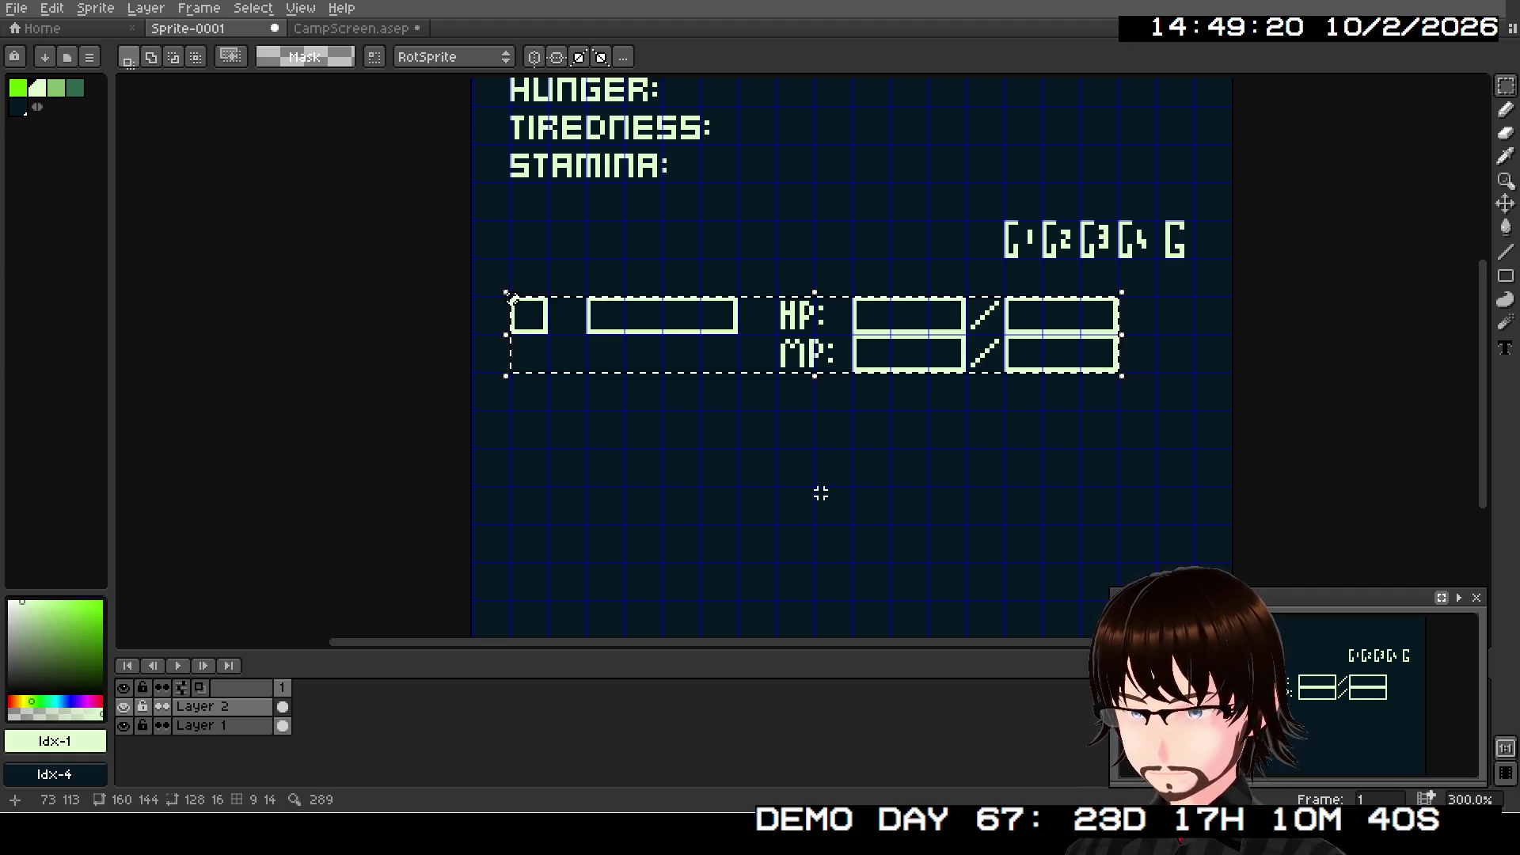
{"action": "left_click", "coordinate": [811, 358]}
{"action": "mouse_move", "coordinate": [812, 358]}
{"action": "left_mouse_down"}
{"action": "mouse_move", "coordinate": [827, 472]}
{"action": "mouse_move", "coordinate": [902, 325]}
{"action": "mouse_move", "coordinate": [881, 346]}
{"action": "left_mouse_up"}
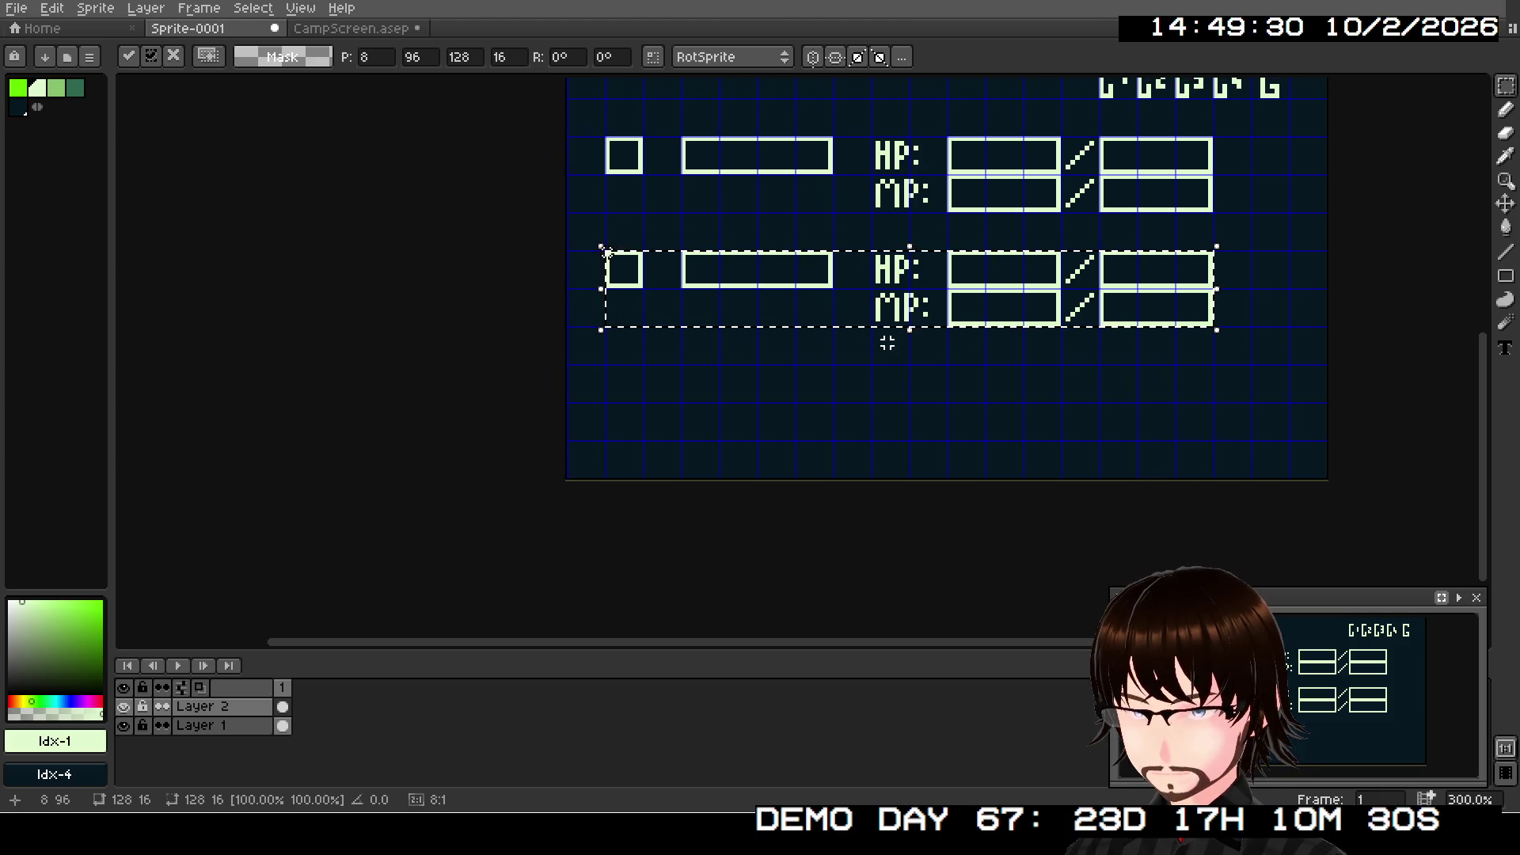
{"action": "key", "text": "ctrl+z"}
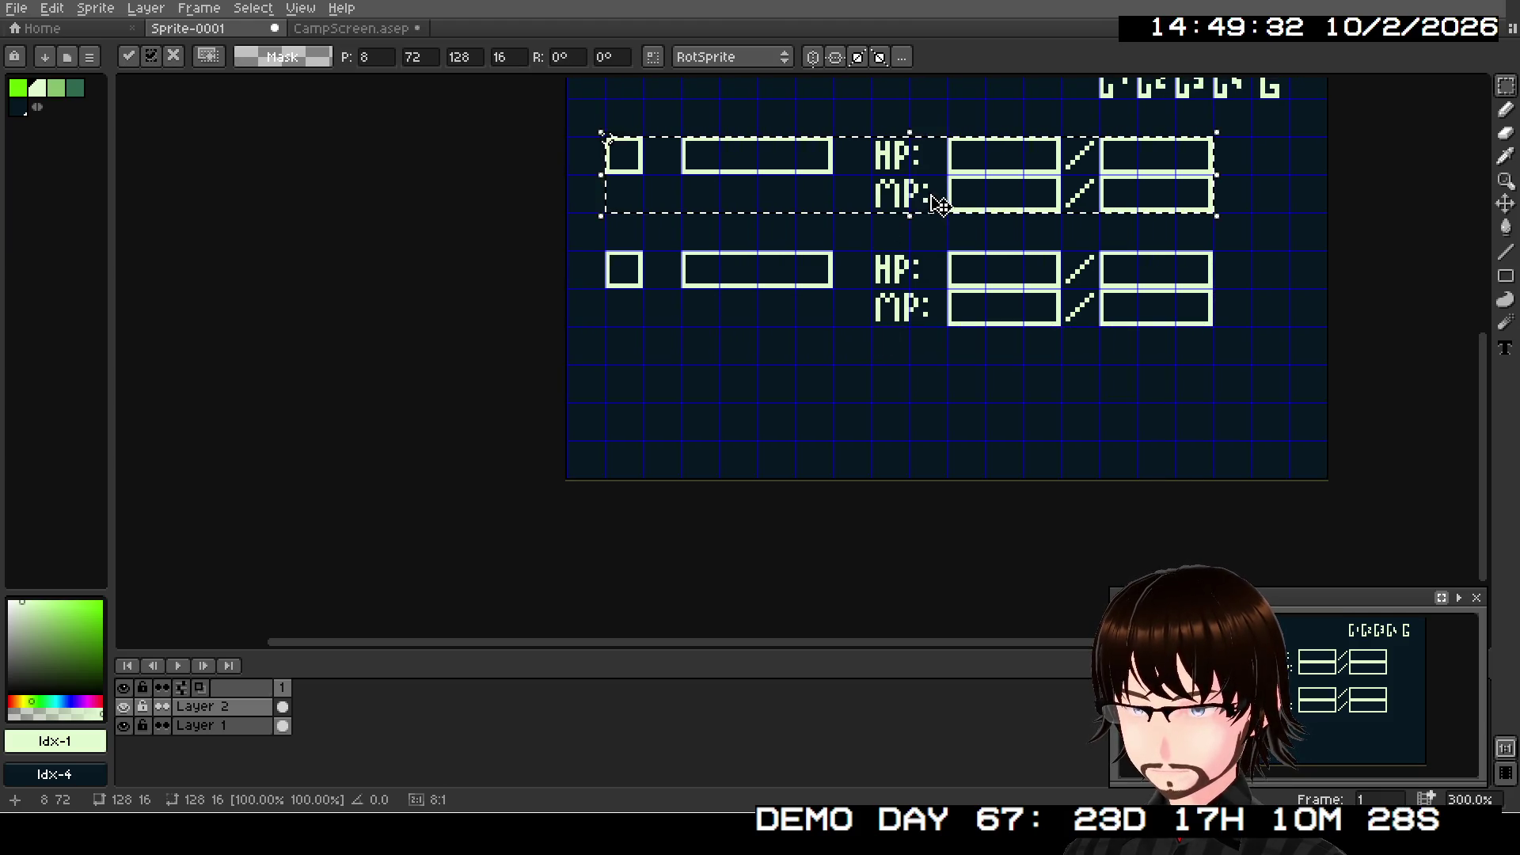
{"action": "mouse_move", "coordinate": [926, 197]}
{"action": "left_mouse_down"}
{"action": "mouse_move", "coordinate": [923, 292]}
{"action": "mouse_move", "coordinate": [952, 431]}
{"action": "left_mouse_up"}
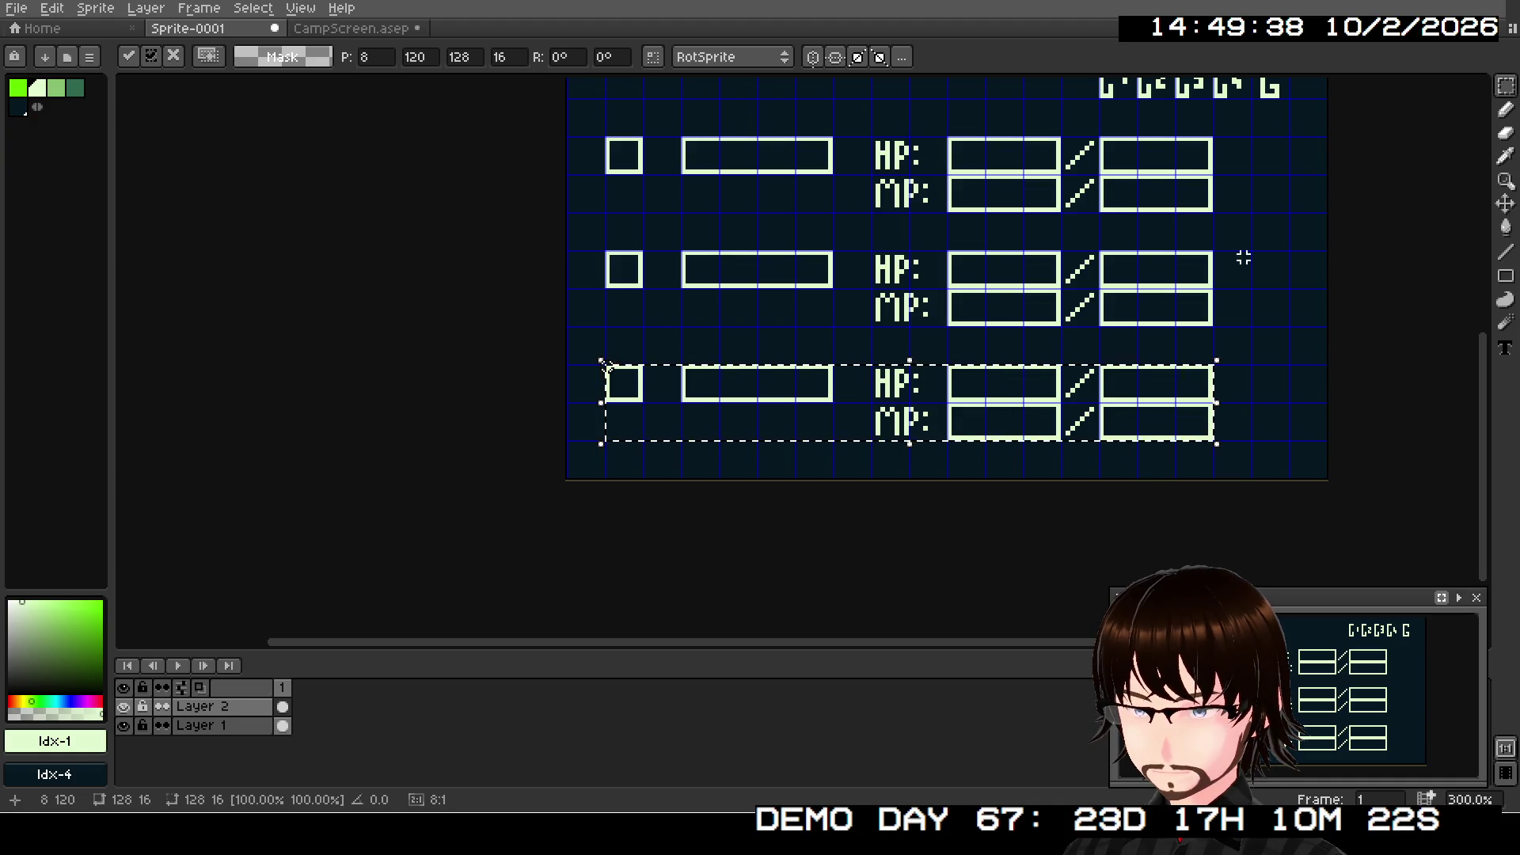
{"action": "key", "text": "ctrl+d"}
- Zoom and pan back up to the STATUS title and upper labels
{"action": "scroll", "coordinate": [1254, 270], "scroll_direction": "down", "scroll_amount": 1}
{"action": "mouse_move", "coordinate": [1254, 271]}
{"action": "left_mouse_down"}
{"action": "mouse_move", "coordinate": [1082, 471]}
{"action": "mouse_move", "coordinate": [1072, 425]}
{"action": "left_mouse_up"}
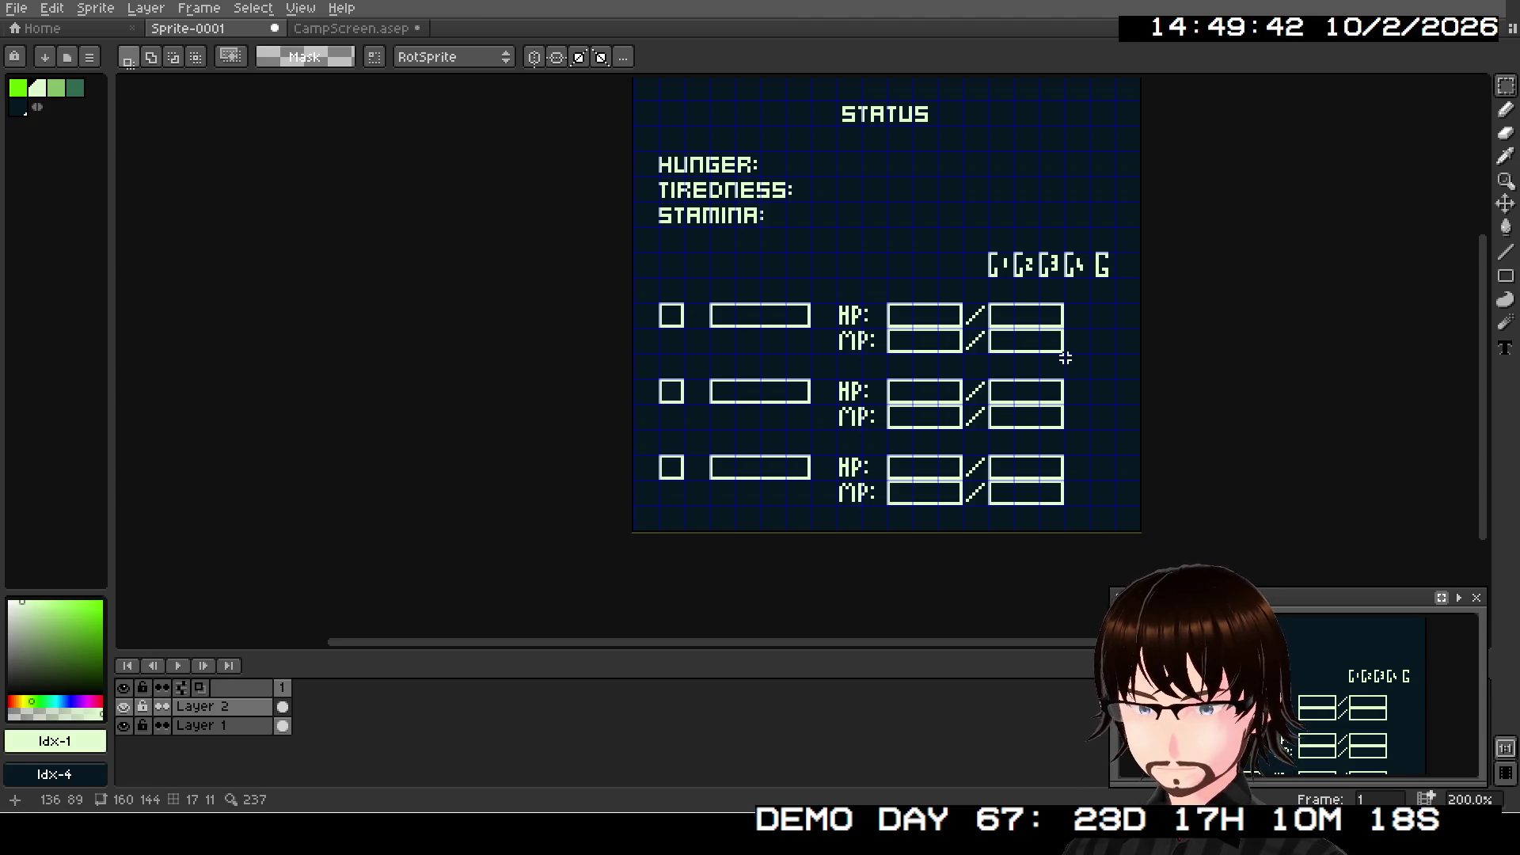
{"action": "scroll", "coordinate": [1062, 344], "scroll_direction": "up", "scroll_amount": 1}
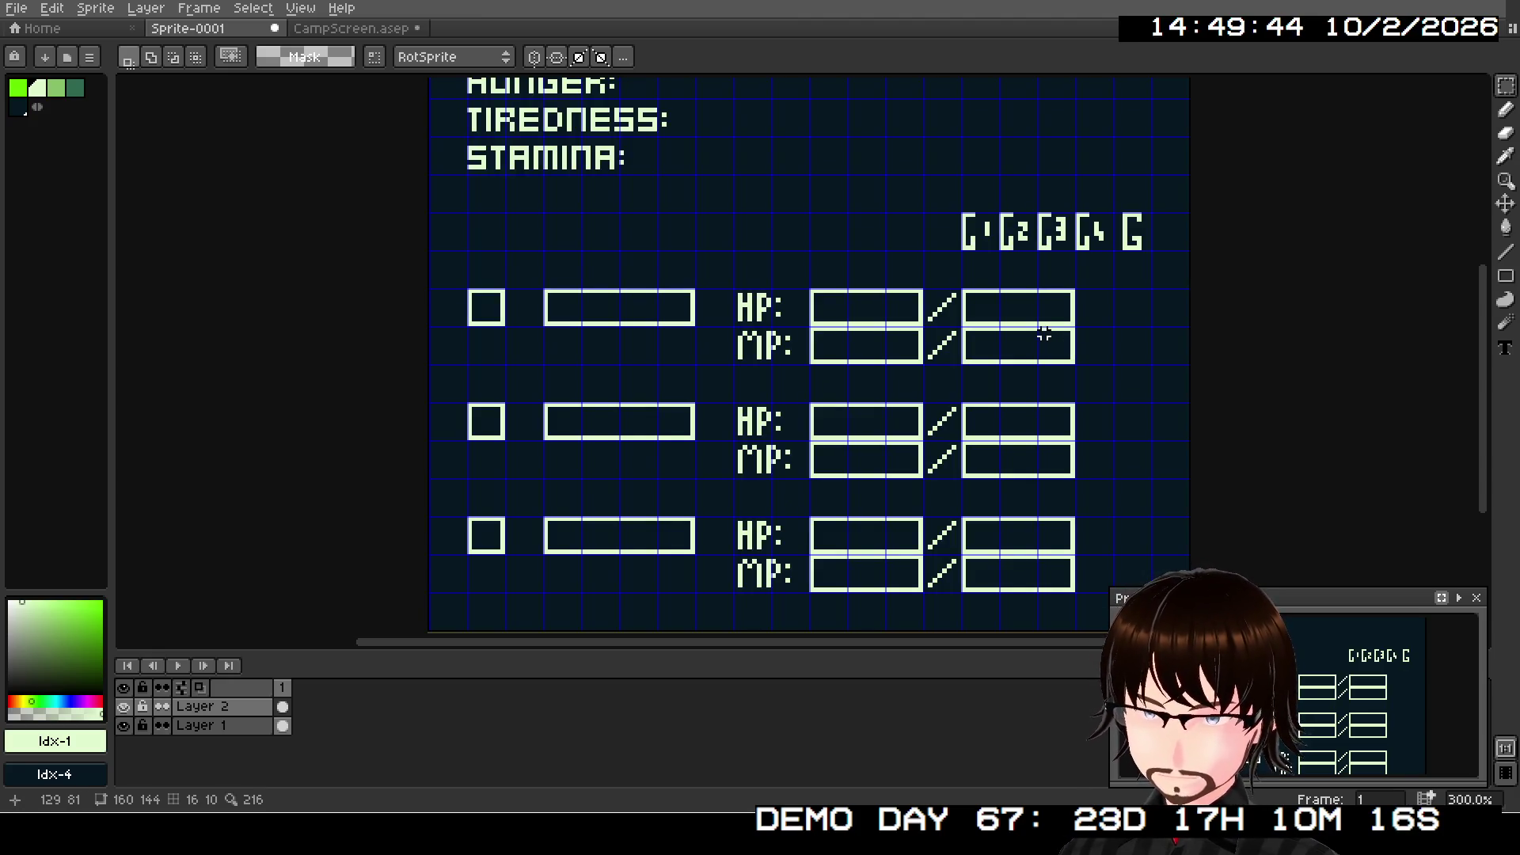
{"action": "scroll", "coordinate": [1040, 327], "scroll_direction": "up", "scroll_amount": 1}
{"action": "scroll", "coordinate": [1037, 327], "scroll_direction": "down", "scroll_amount": 1}
{"action": "scroll", "coordinate": [1030, 327], "scroll_direction": "up", "scroll_amount": 1}
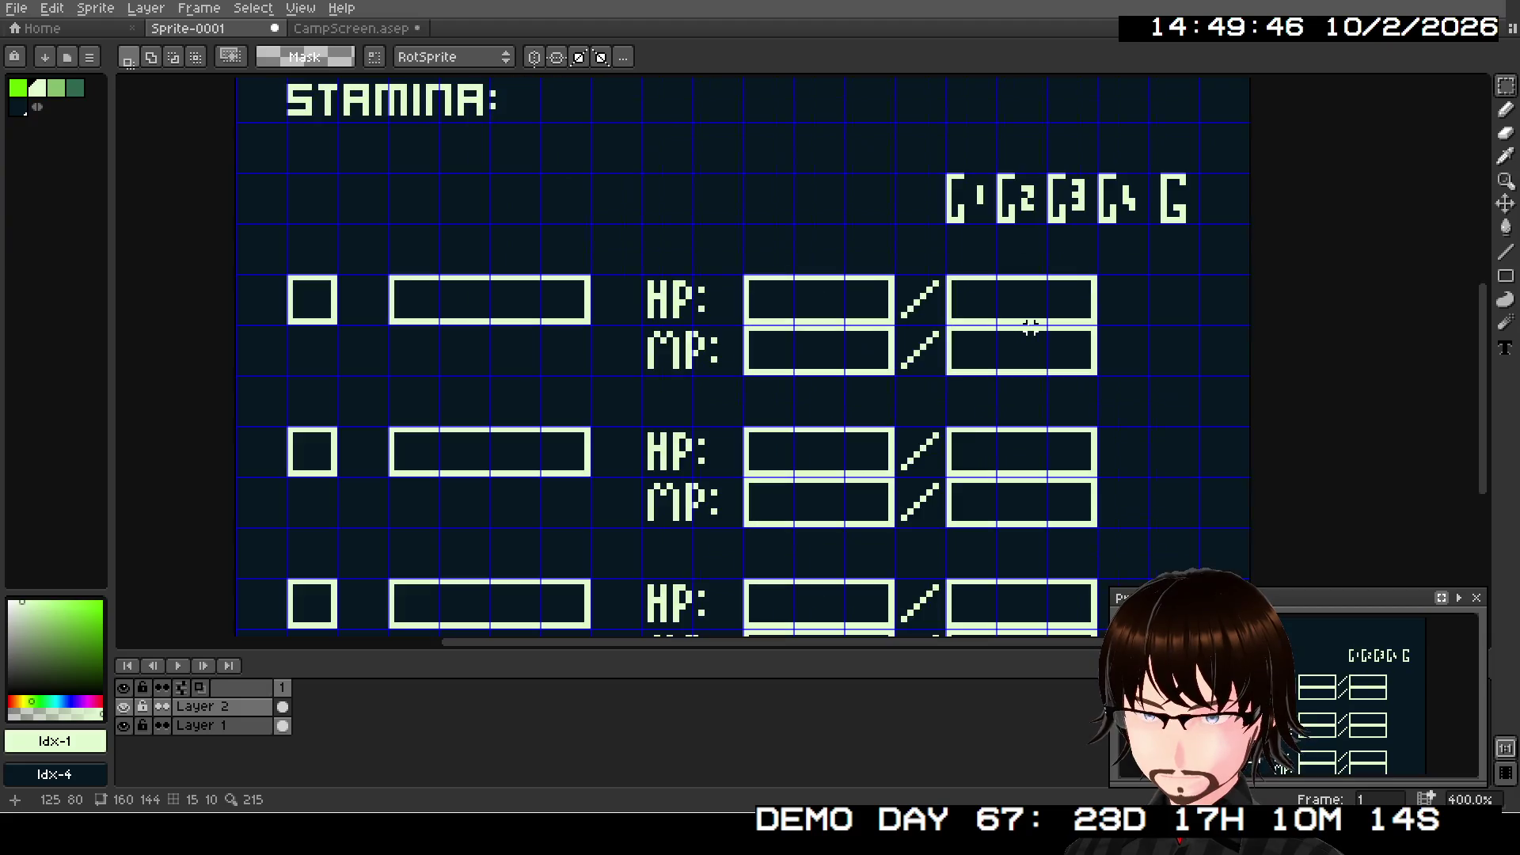
{"action": "mouse_move", "coordinate": [992, 327]}
{"action": "left_mouse_down"}
{"action": "mouse_move", "coordinate": [1079, 248]}
{"action": "mouse_move", "coordinate": [1055, 383]}
{"action": "mouse_move", "coordinate": [1003, 531]}
{"action": "left_mouse_up"}
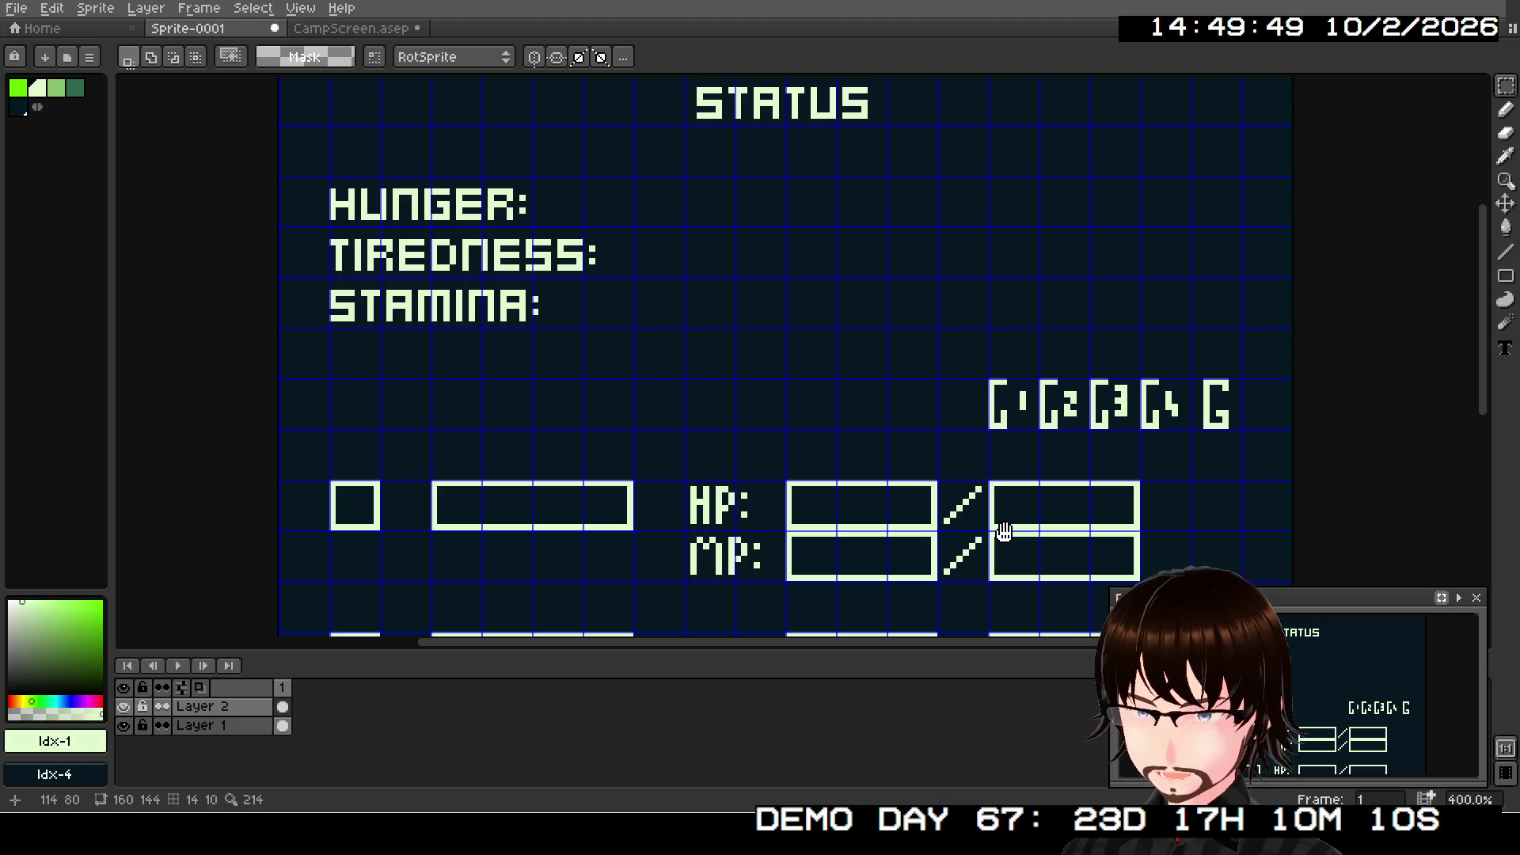
- Pan to show the full STATUS title and select the 1px Eraser at 100% opacity
{"action": "mouse_move", "coordinate": [909, 472]}
{"action": "left_mouse_down"}
{"action": "mouse_move", "coordinate": [892, 430]}
{"action": "mouse_move", "coordinate": [906, 510]}
{"action": "left_mouse_up"}
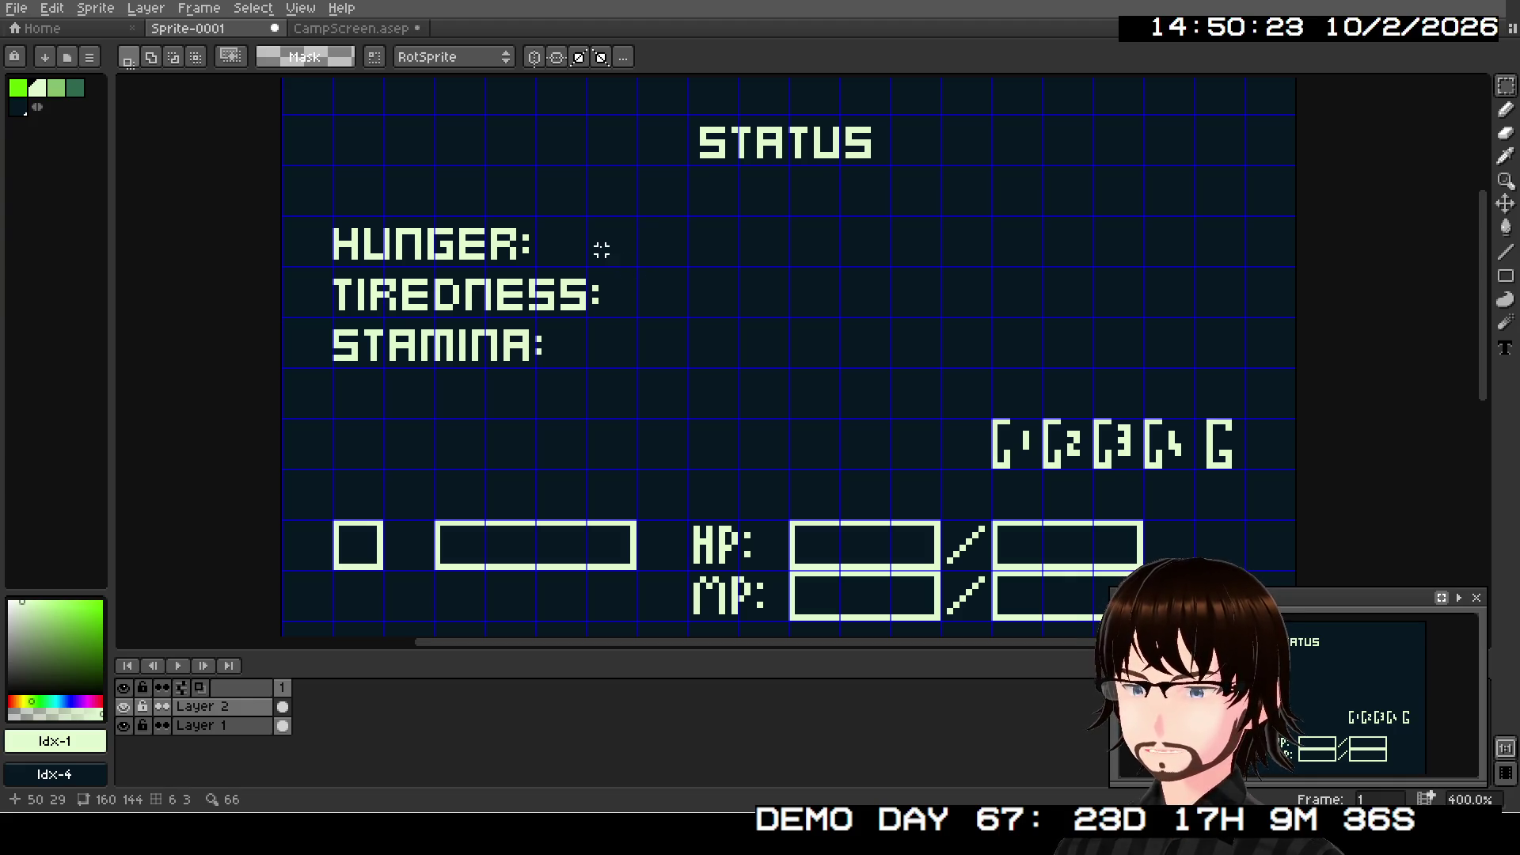
{"action": "left_click", "coordinate": [1507, 134]}
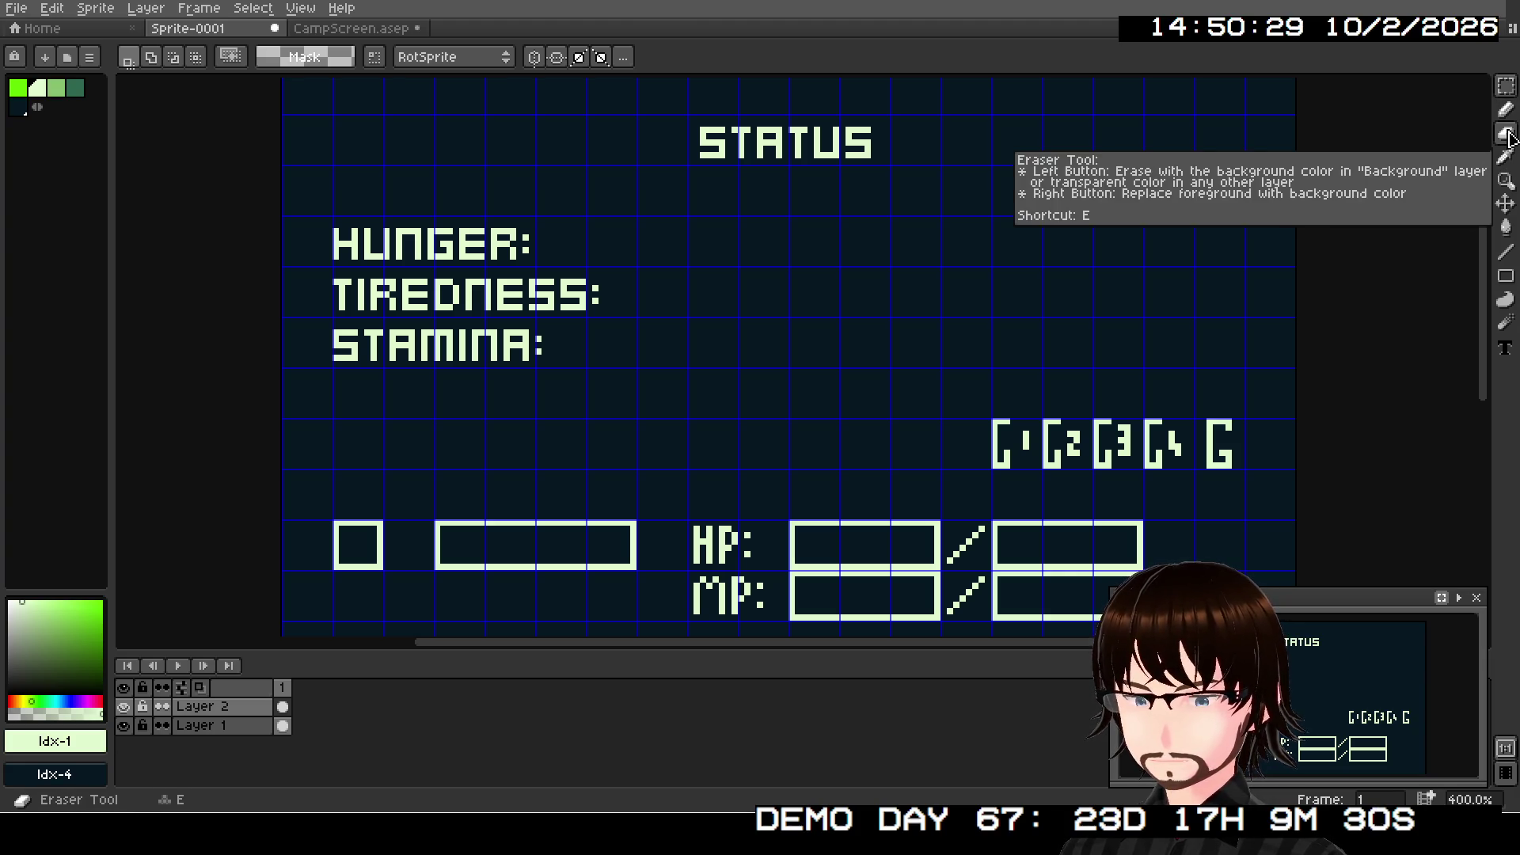
{"action": "left_click", "coordinate": [1507, 134]}
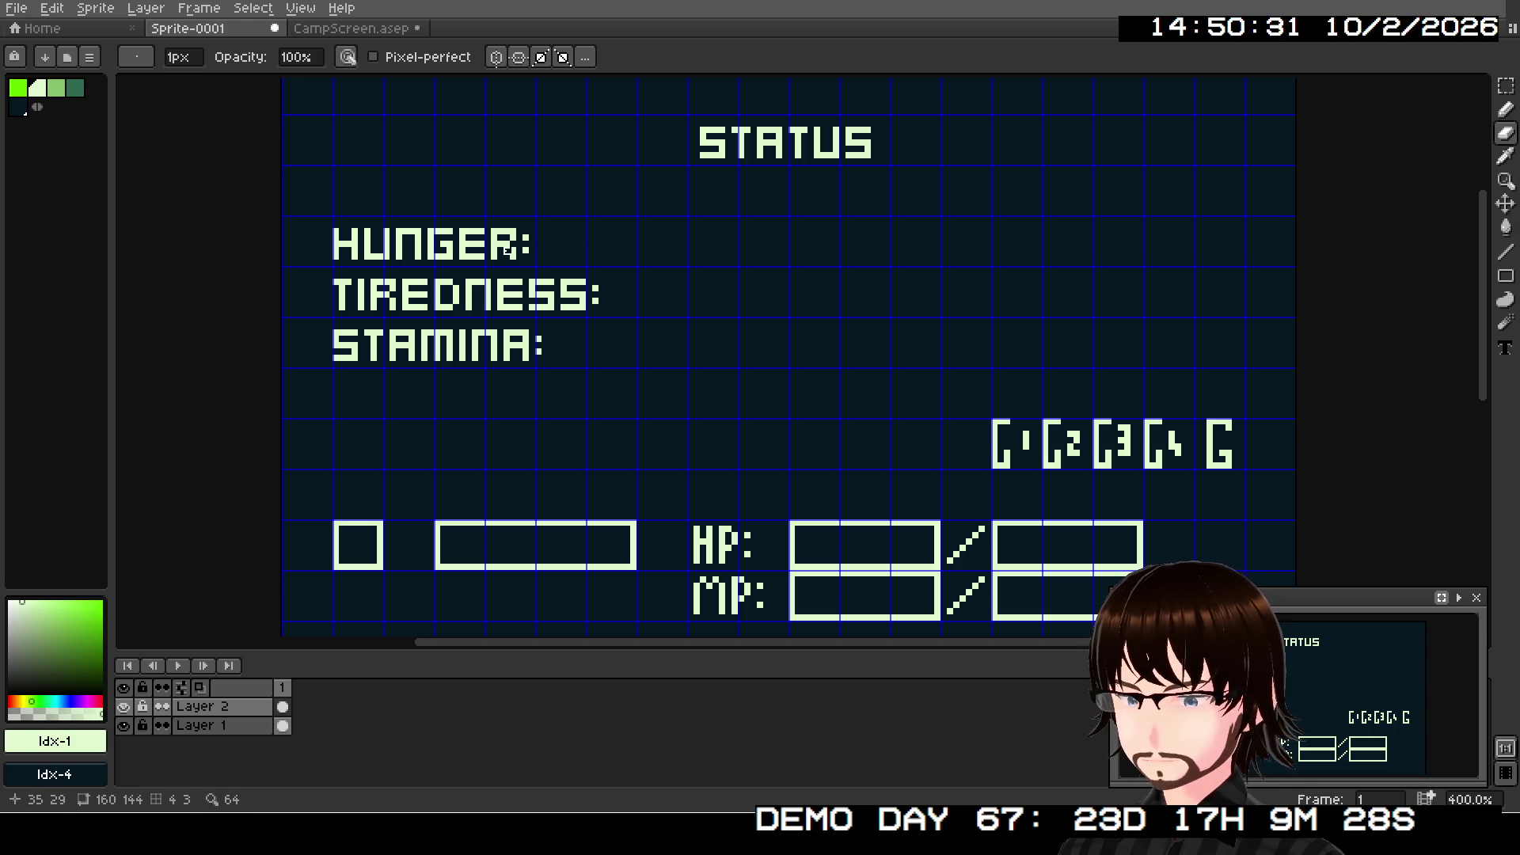
- Zoom in, enlarge the eraser to 8px, and erase the HUNGER: label
{"action": "scroll", "coordinate": [514, 250], "scroll_direction": "up", "scroll_amount": 1}
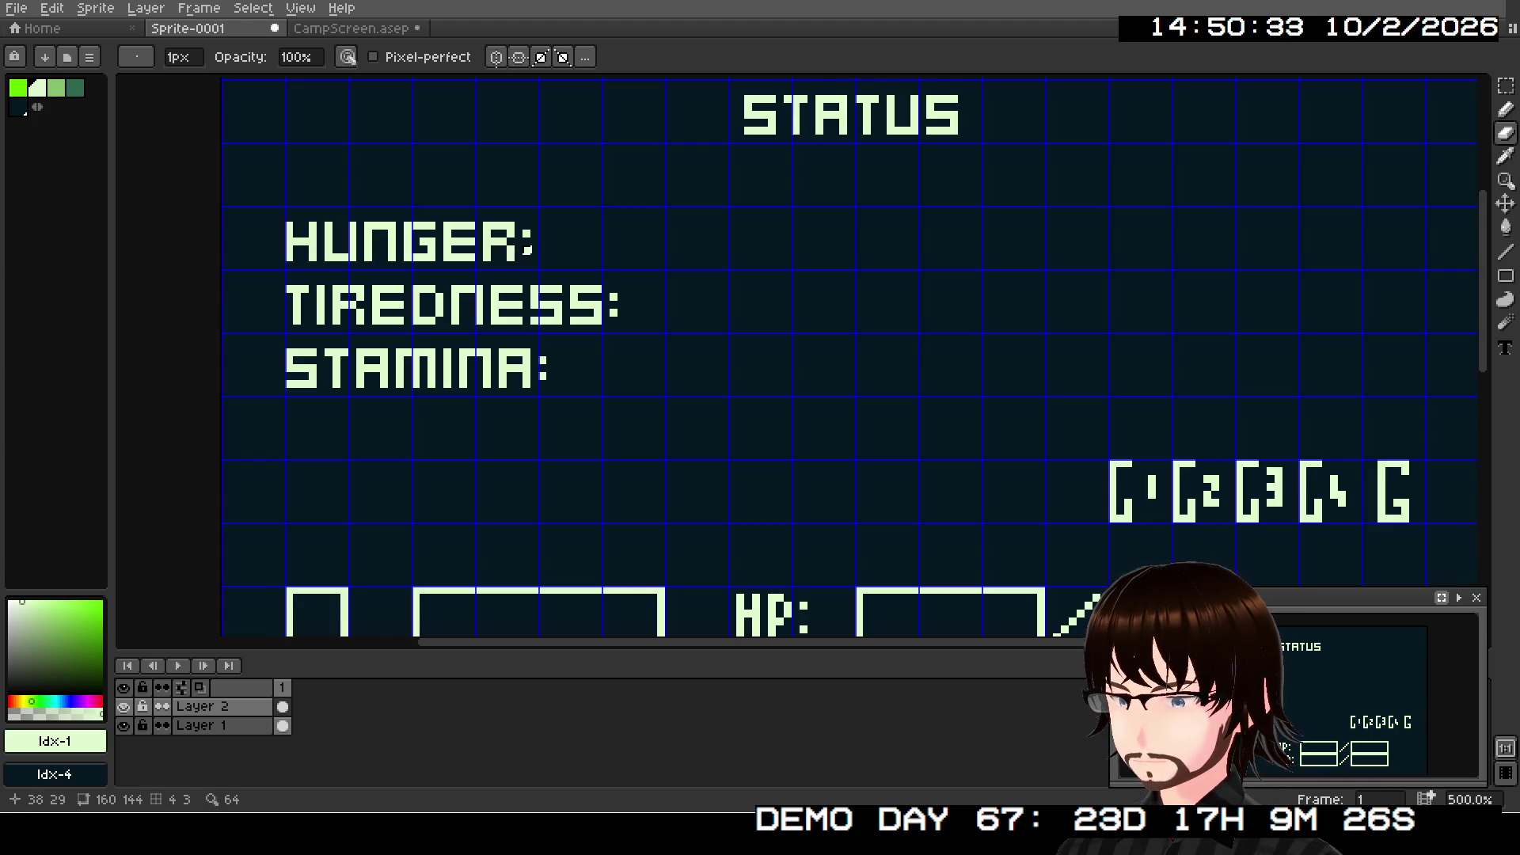
{"action": "key", "text": "plus"}
{"action": "key", "text": "plus"}
{"action": "key", "text": "plus"}
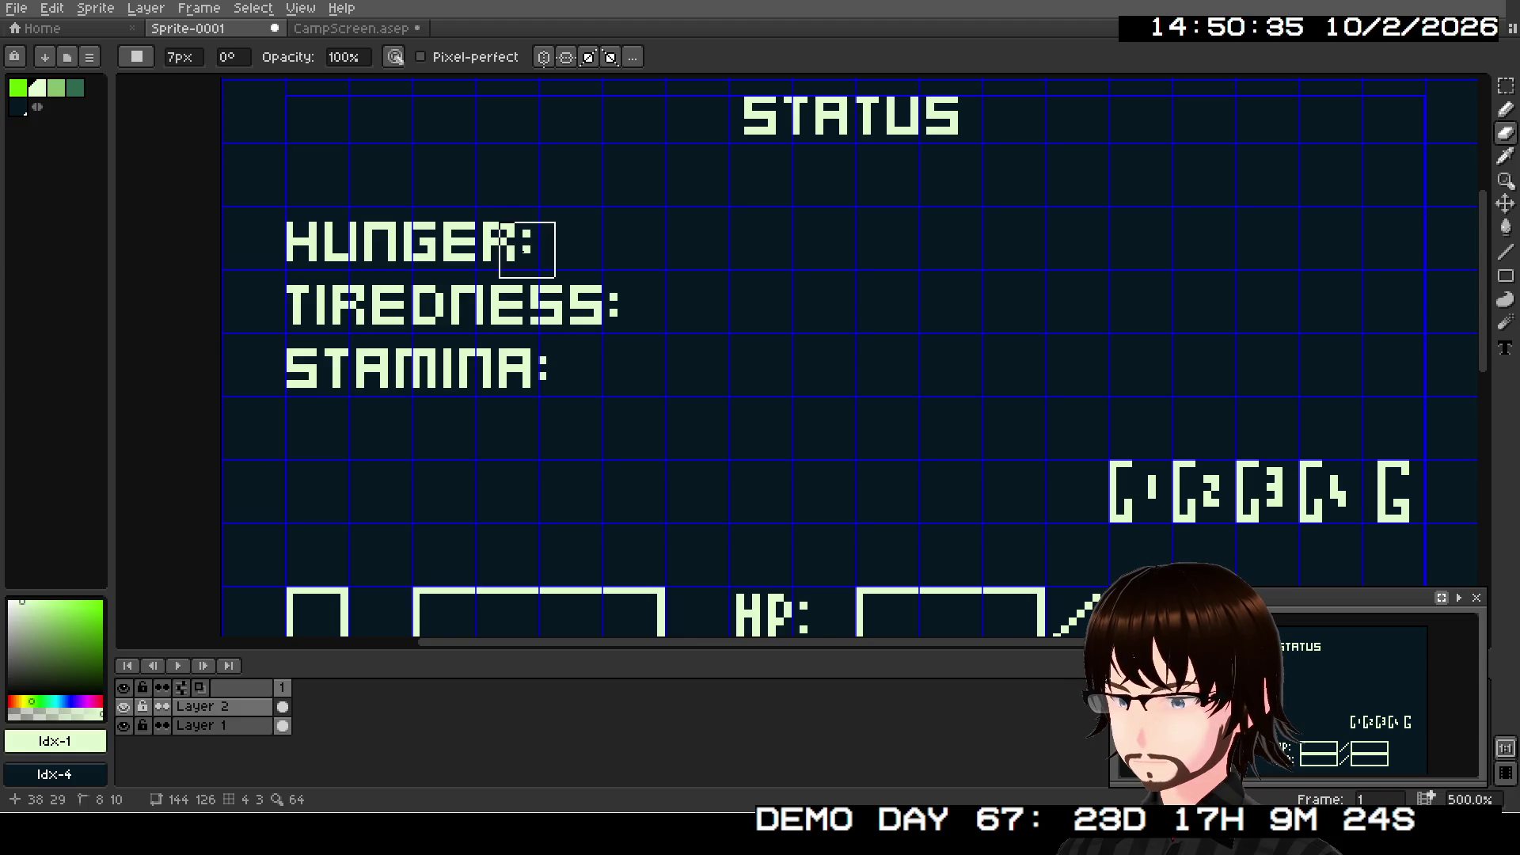
{"action": "key", "text": "plus"}
{"action": "mouse_move", "coordinate": [507, 230]}
{"action": "left_mouse_down"}
{"action": "mouse_move", "coordinate": [412, 246]}
{"action": "mouse_move", "coordinate": [316, 236]}
{"action": "left_mouse_up"}
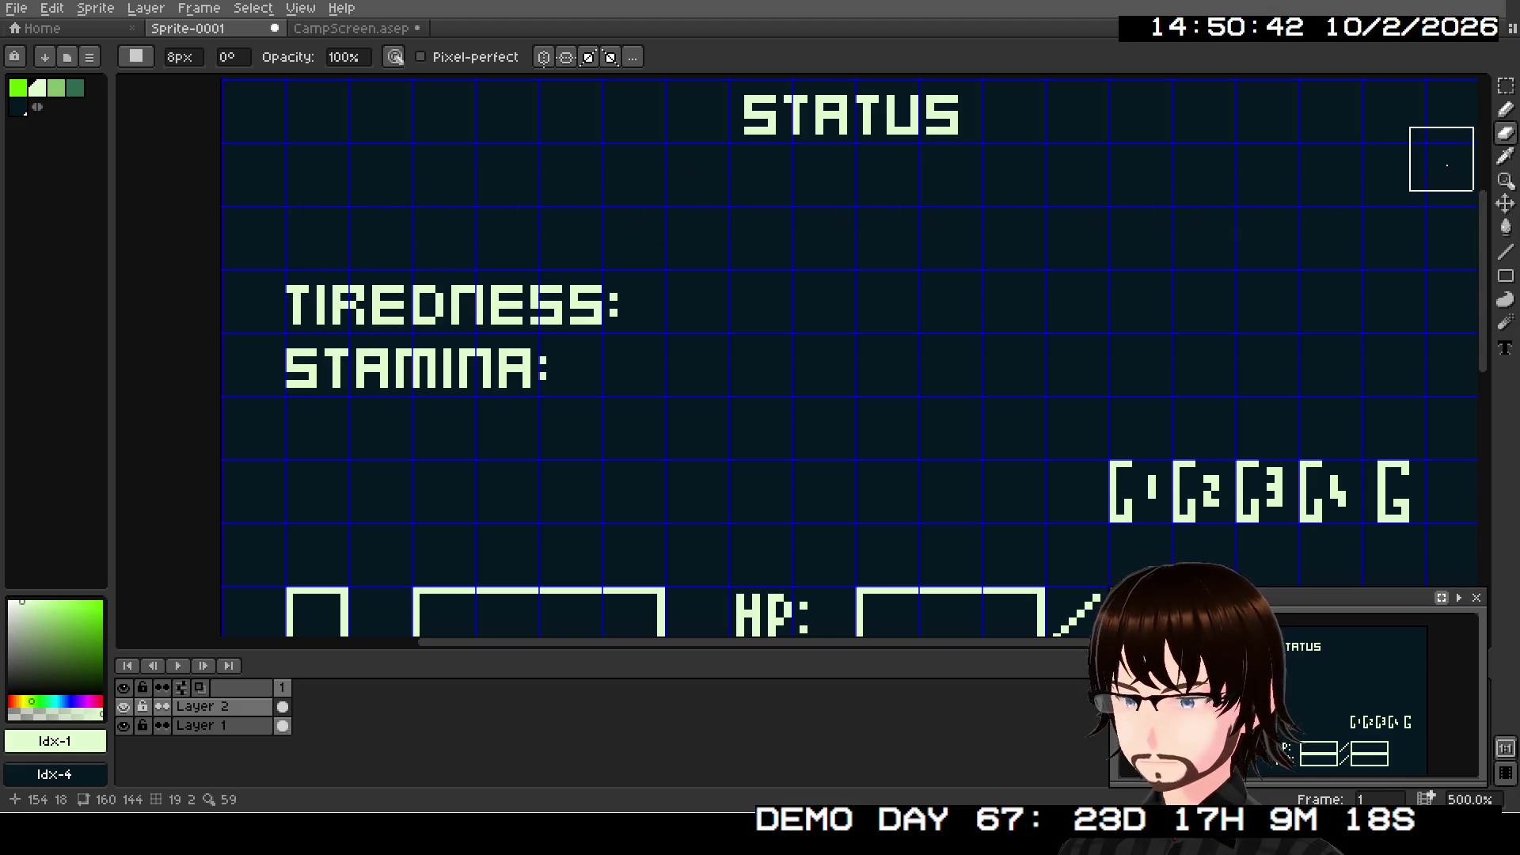
{"action": "left_click", "coordinate": [1505, 109]}
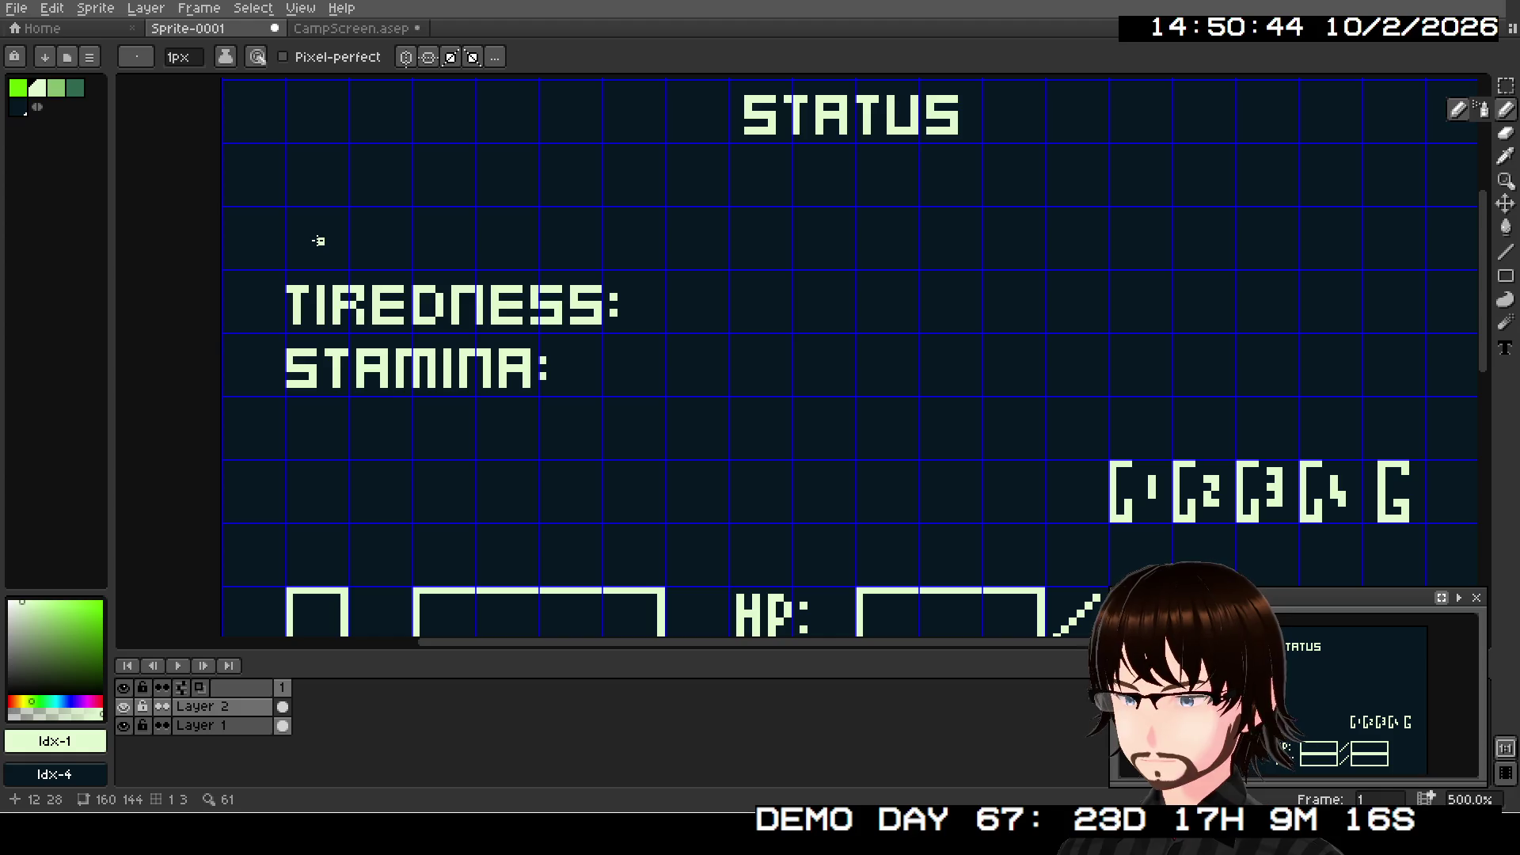
- Type FULLNESS: in a text box where HUNGER: used to be
{"action": "key", "text": "t"}
{"action": "mouse_move", "coordinate": [285, 207]}
{"action": "left_mouse_down"}
{"action": "mouse_move", "coordinate": [465, 254]}
{"action": "mouse_move", "coordinate": [660, 265]}
{"action": "left_mouse_up"}
{"action": "type", "text": "F"}
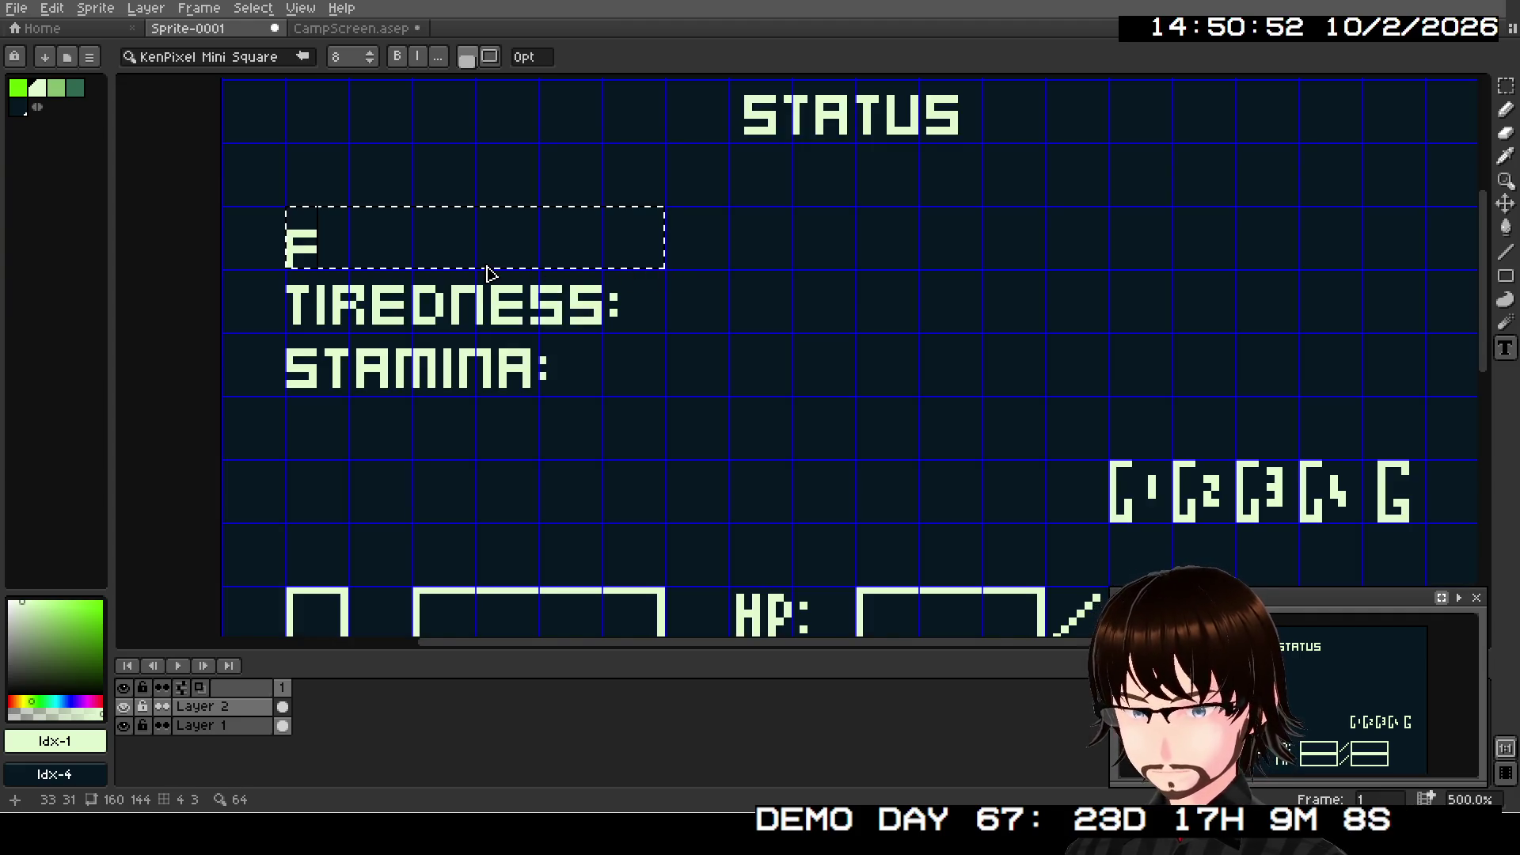
{"action": "type", "text": "ULLN"}
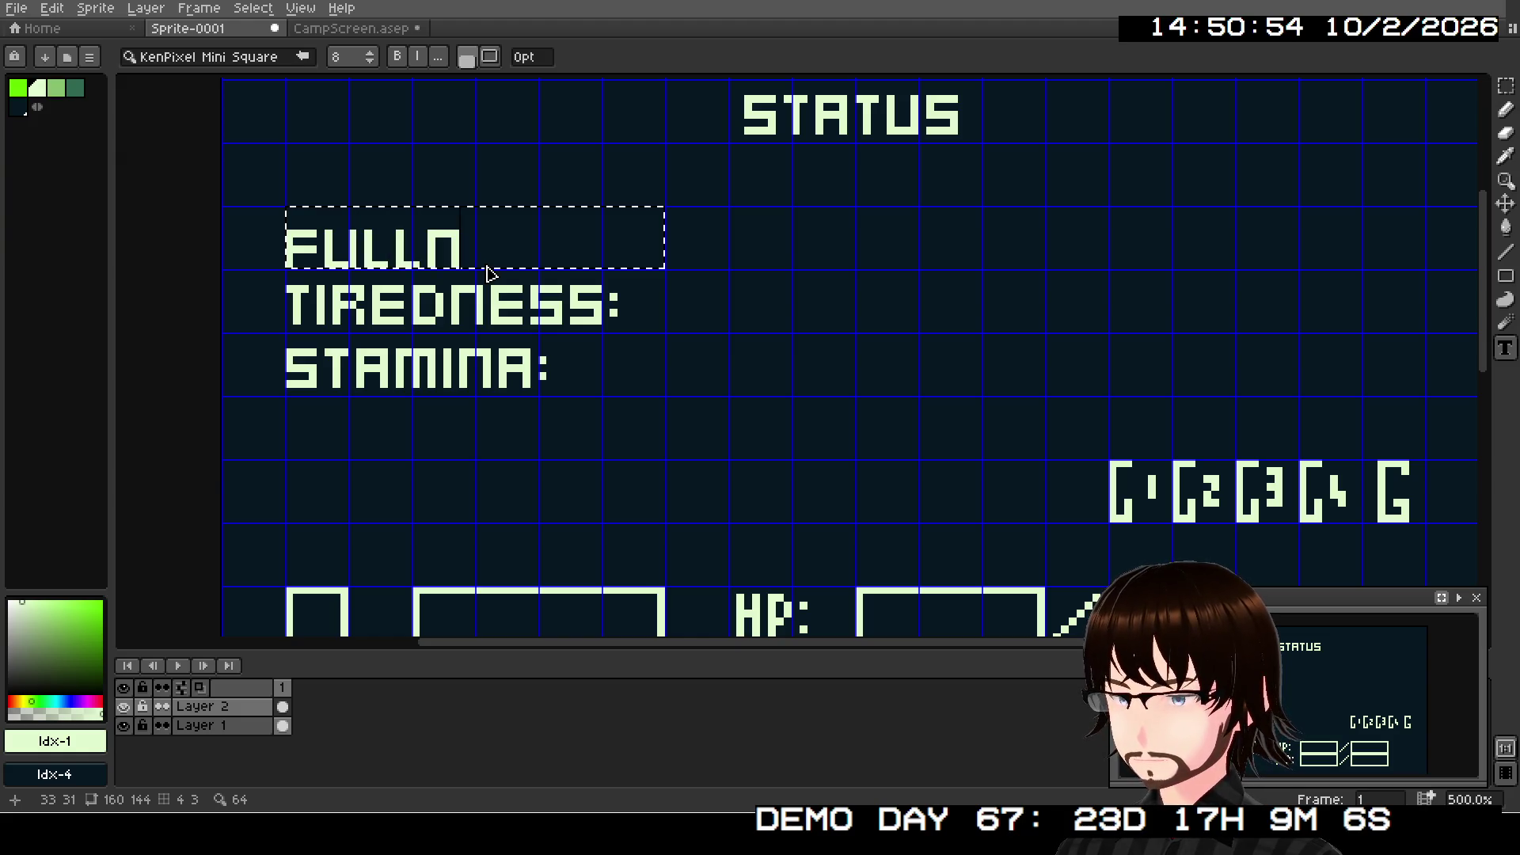
{"action": "type", "text": "ESS:"}
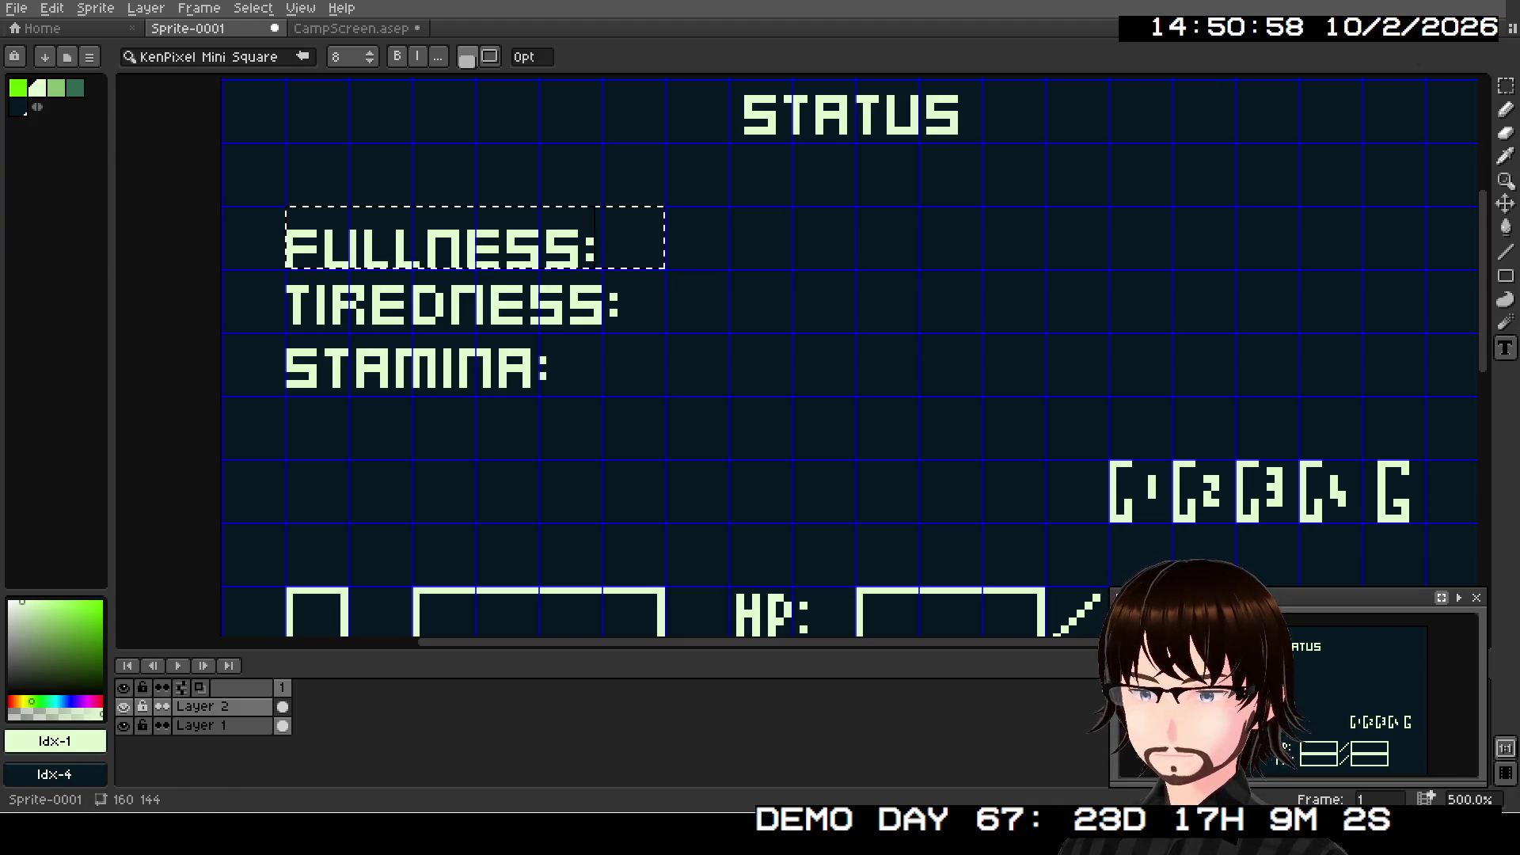
- Select the FULLNESS: label and nudge it flush-left with TIREDNESS: and STAMINA:
{"action": "left_click", "coordinate": [1508, 85]}
{"action": "left_click", "coordinate": [289, 218]}
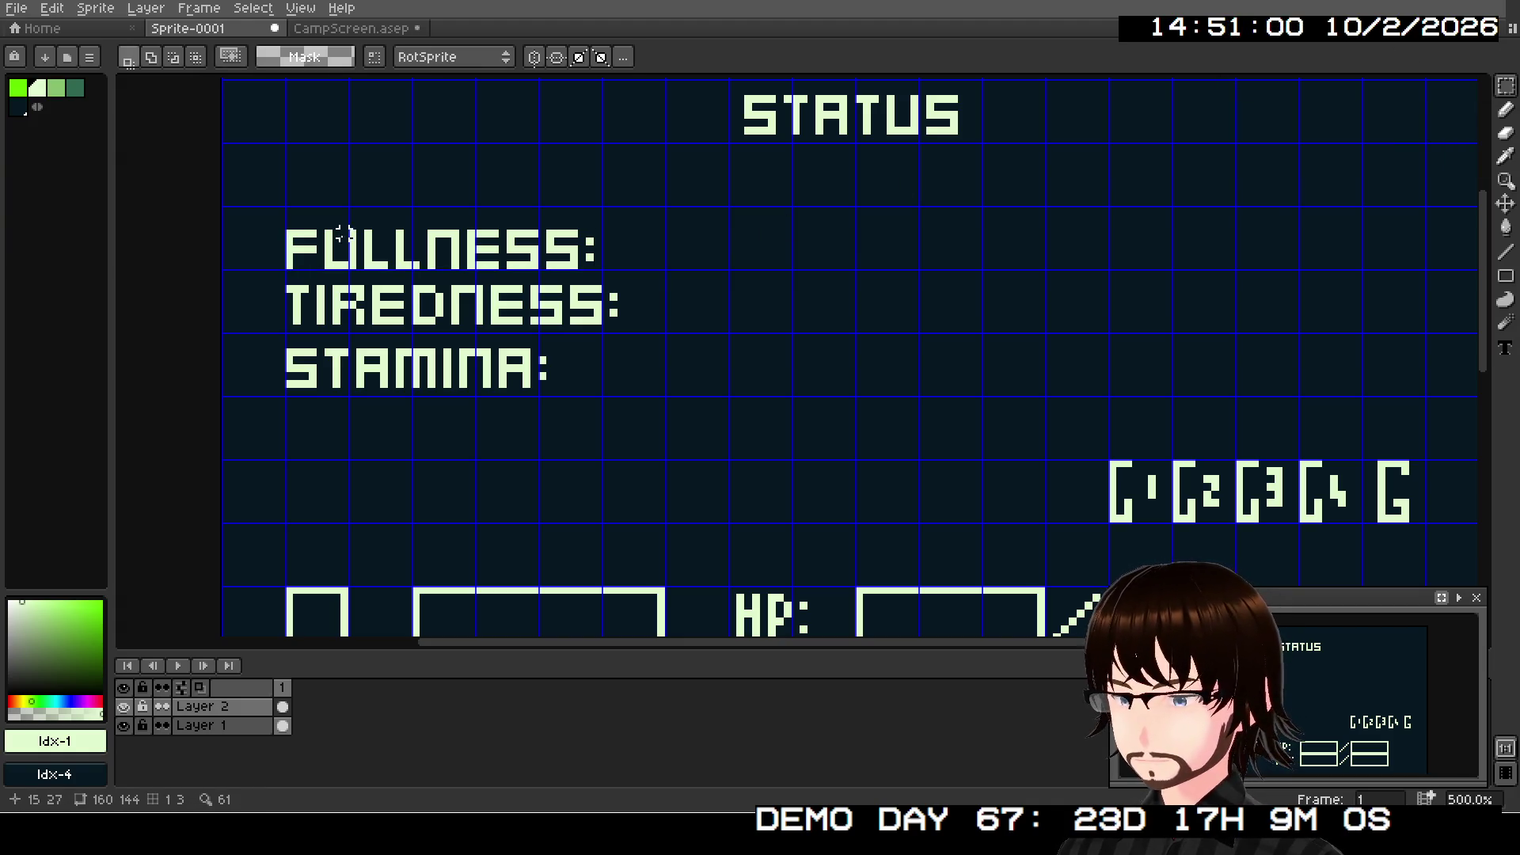
{"action": "mouse_move", "coordinate": [289, 209]}
{"action": "left_mouse_down"}
{"action": "mouse_move", "coordinate": [594, 245]}
{"action": "mouse_move", "coordinate": [606, 265]}
{"action": "mouse_move", "coordinate": [581, 257]}
{"action": "left_mouse_up"}
{"action": "key", "text": "Left"}
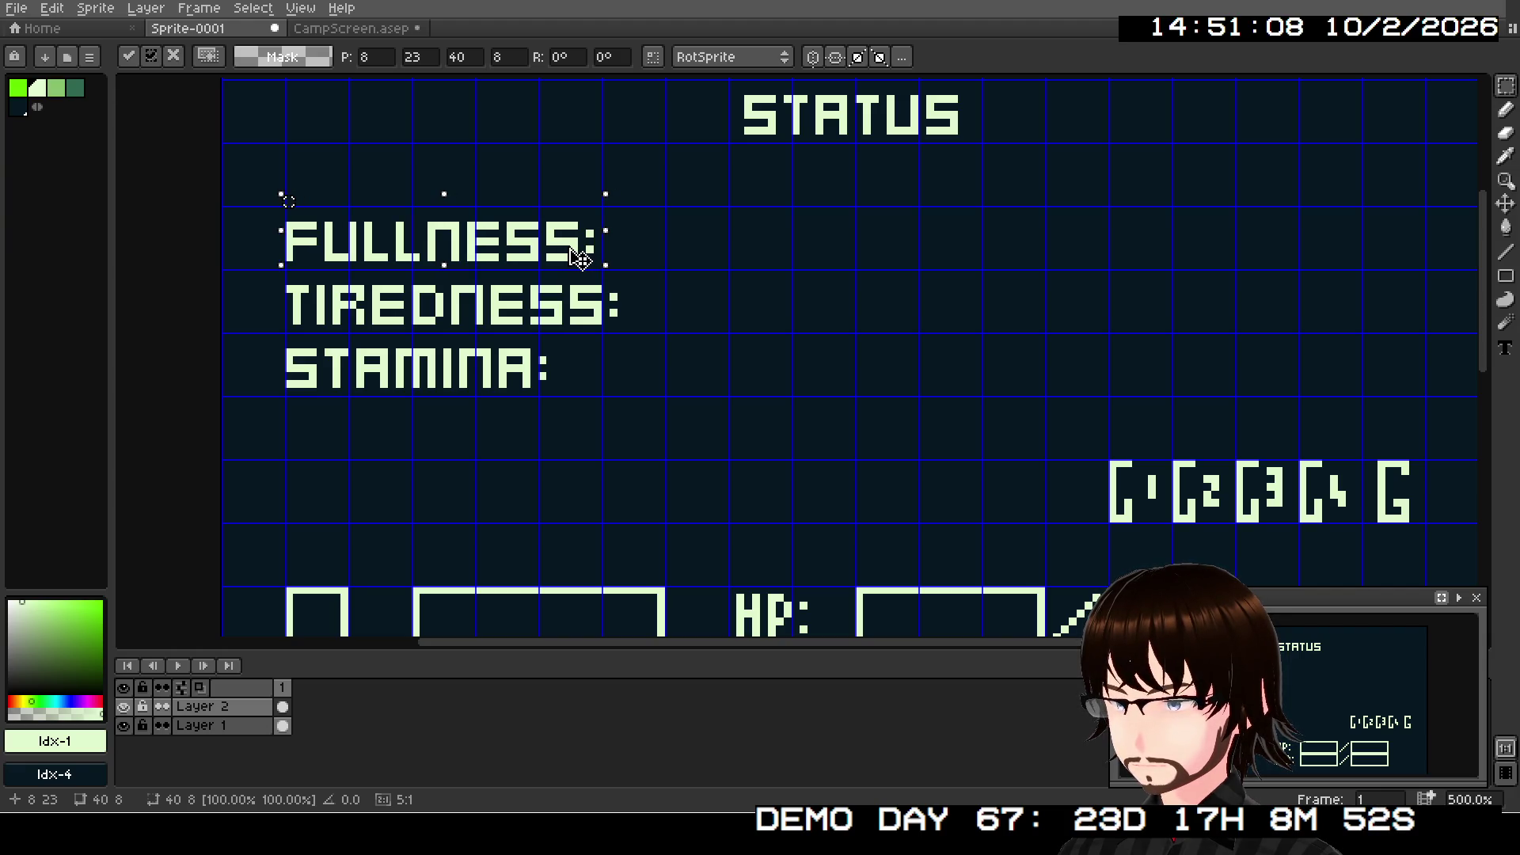
{"action": "key", "text": "Right"}
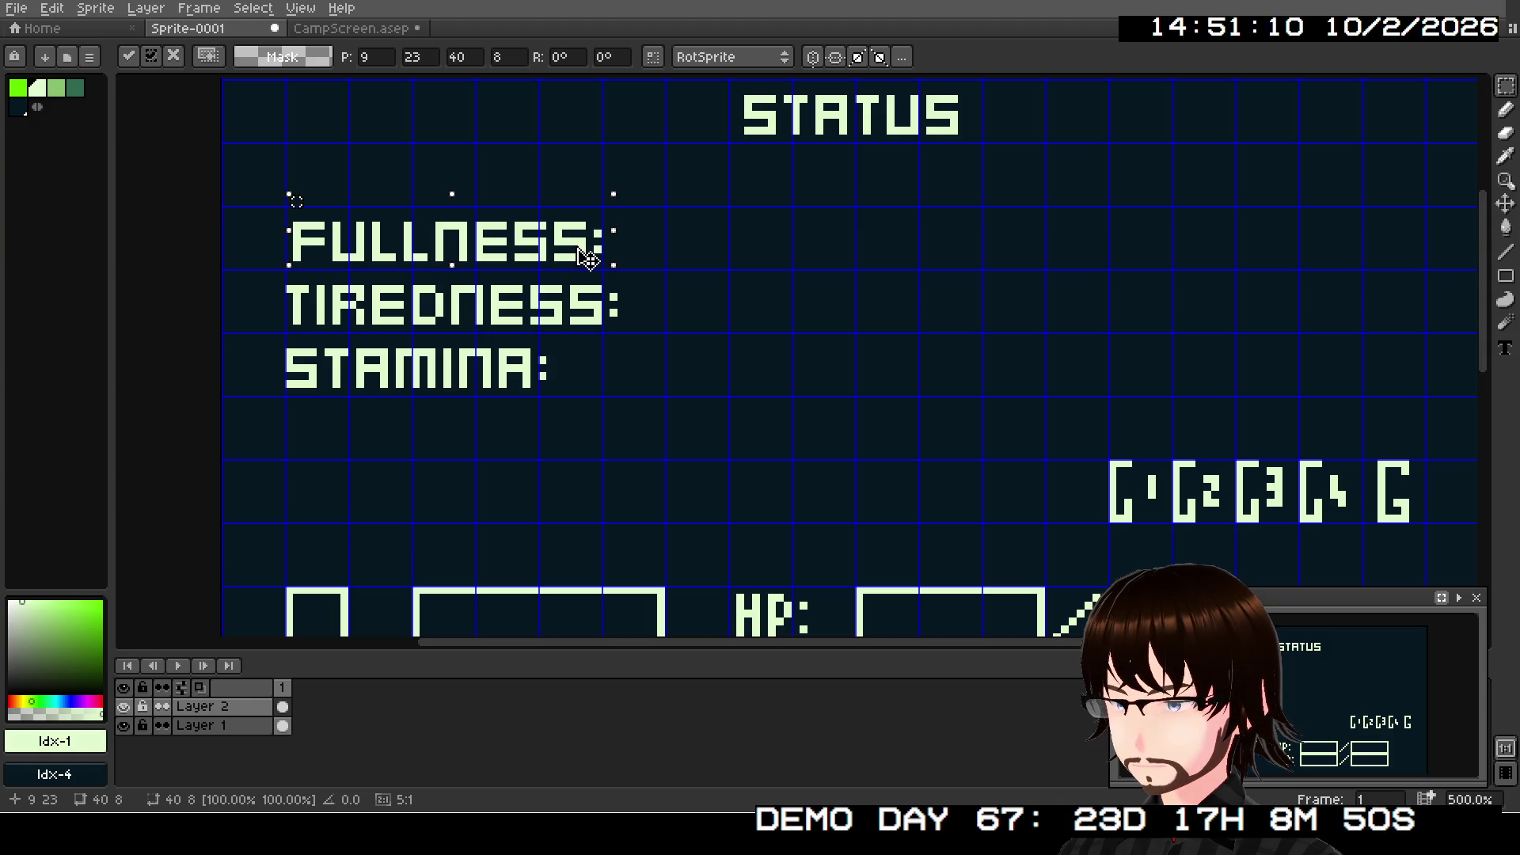
{"action": "mouse_move", "coordinate": [587, 257]}
{"action": "left_mouse_down"}
{"action": "mouse_move", "coordinate": [646, 259]}
{"action": "mouse_move", "coordinate": [587, 264]}
{"action": "left_mouse_up"}
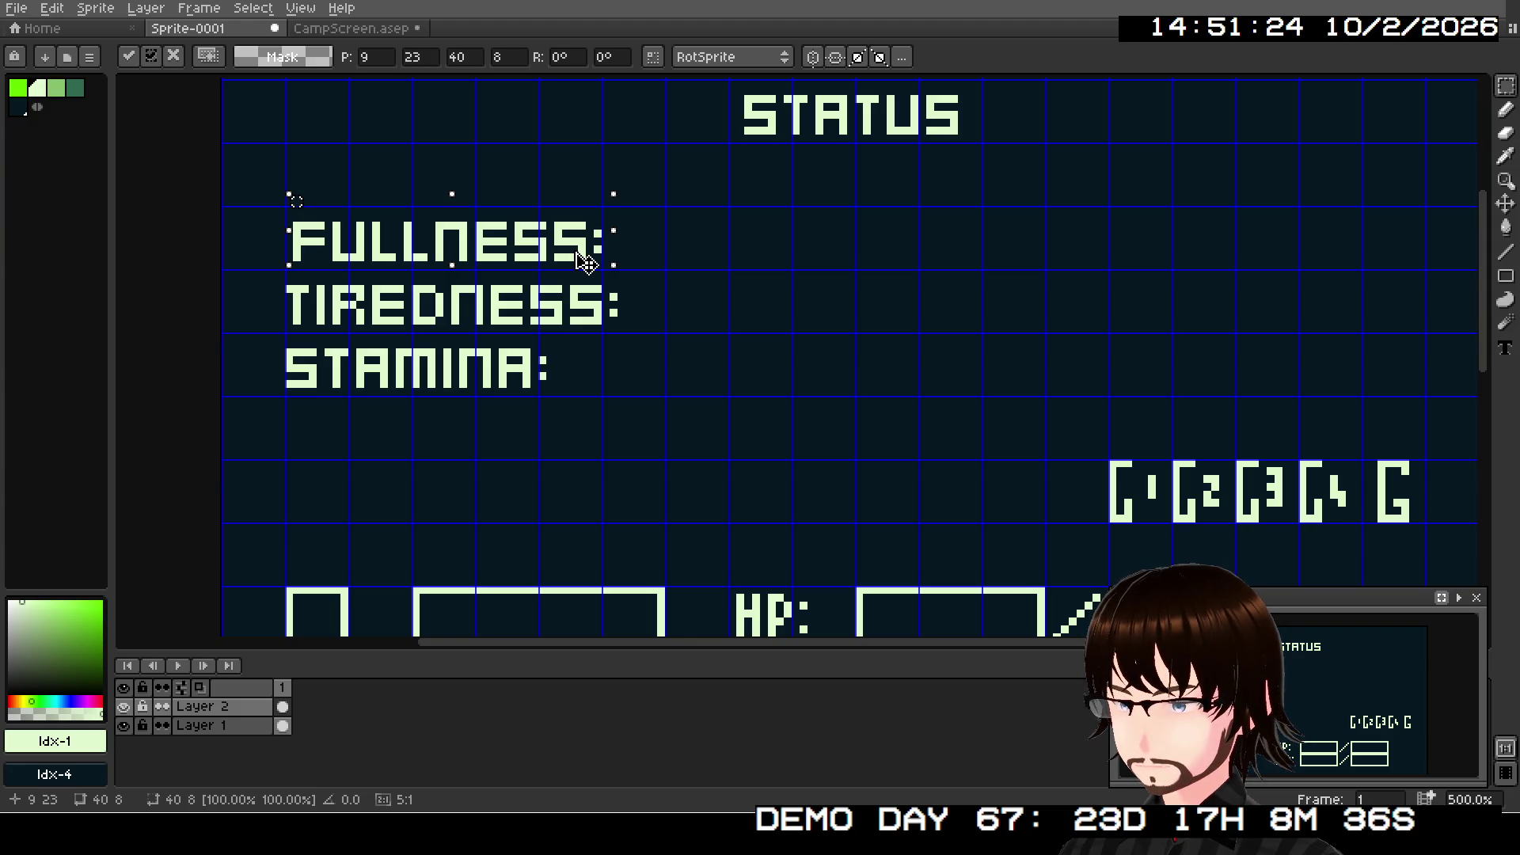
{"action": "left_click_drag", "start_coordinate": [584, 261], "coordinate": [581, 262]}
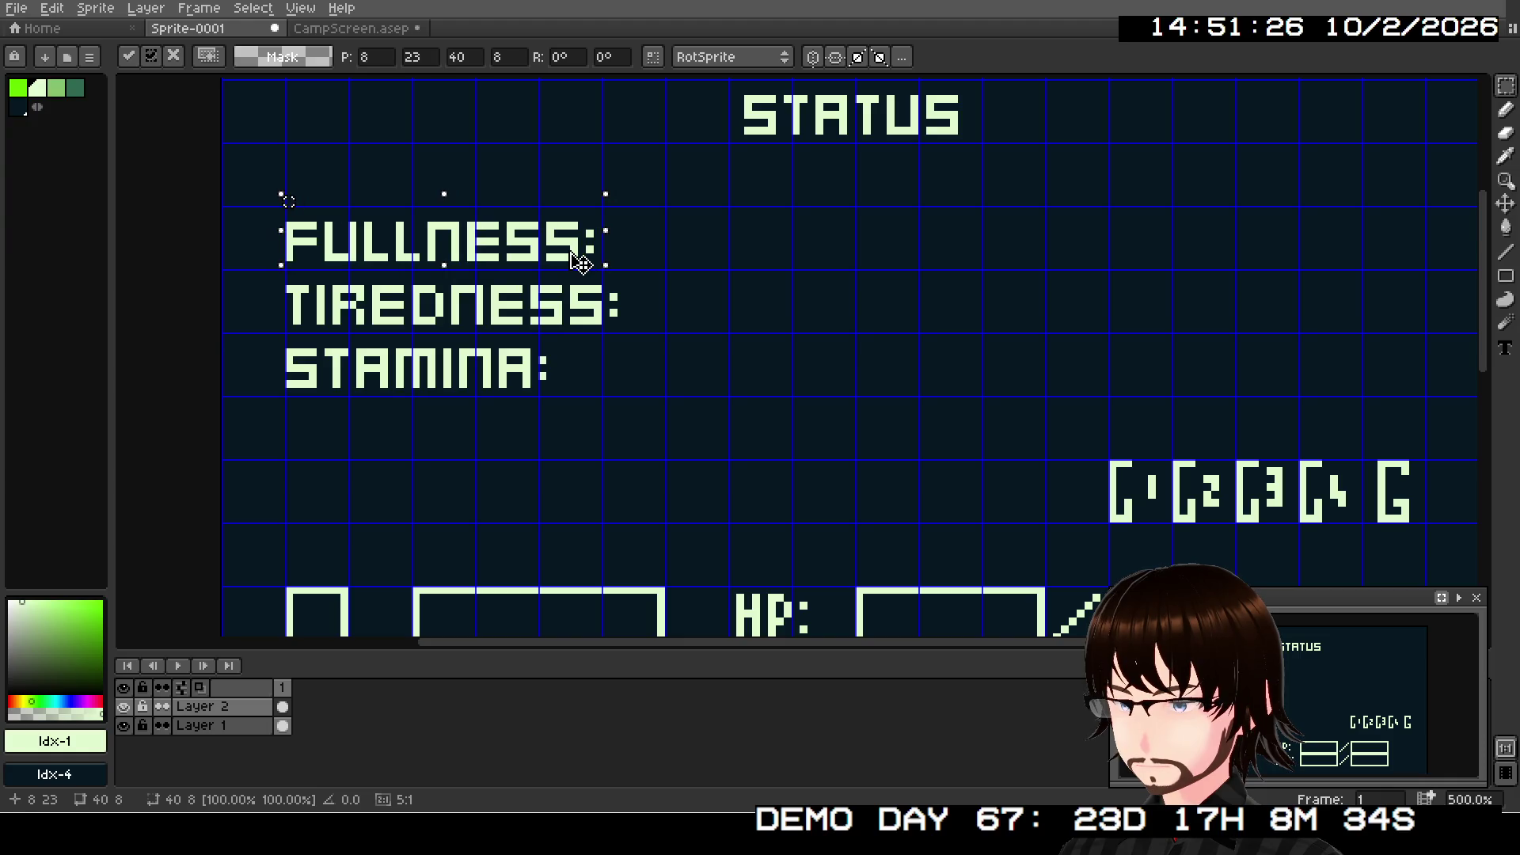
{"action": "left_click", "coordinate": [693, 246]}
{"action": "scroll", "coordinate": [697, 269], "scroll_direction": "down", "scroll_amount": 1}
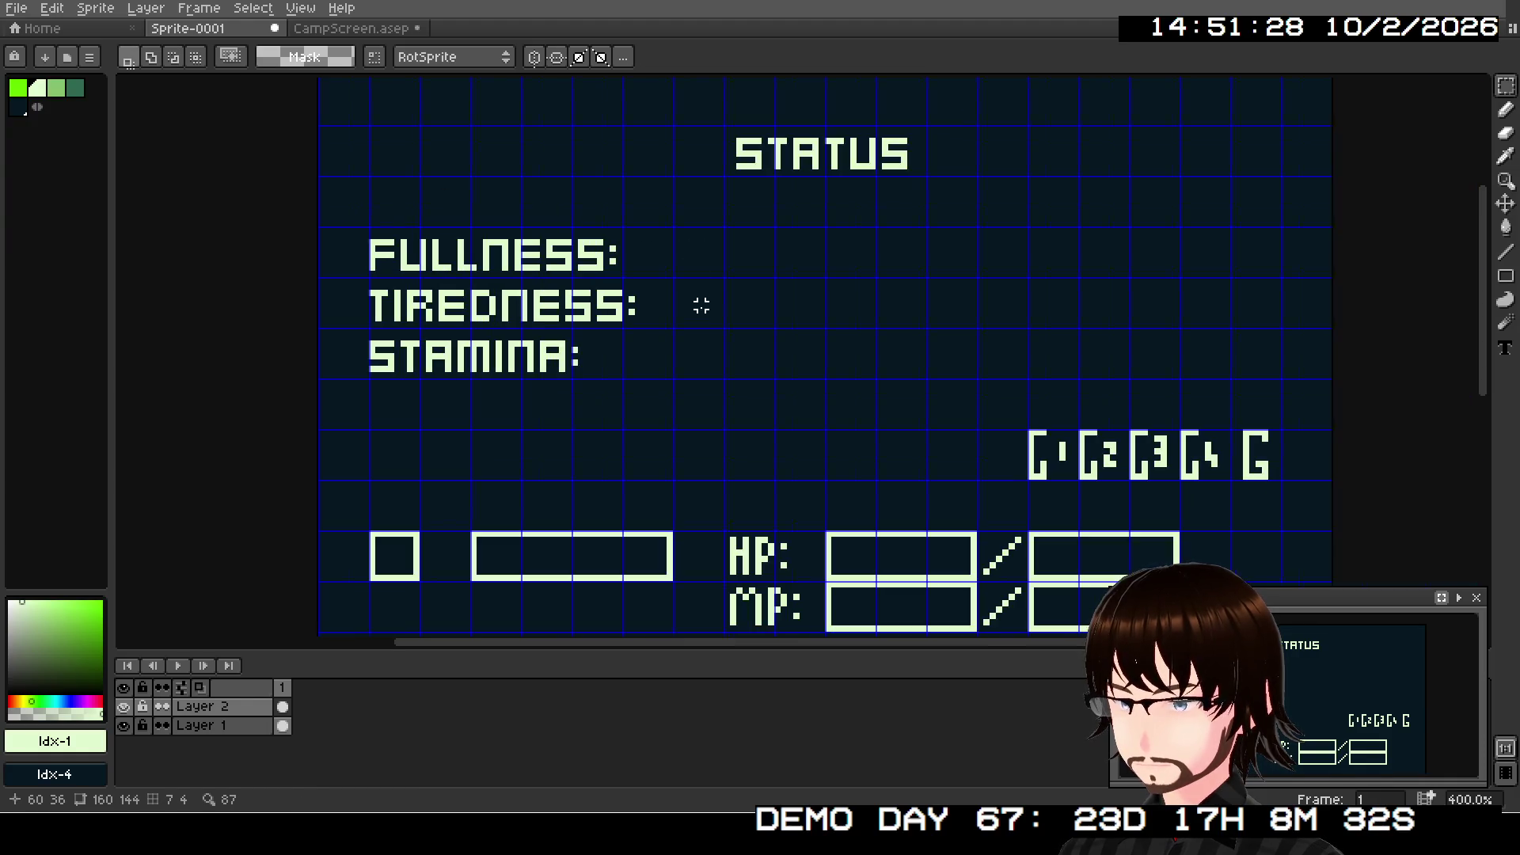
{"action": "scroll", "coordinate": [1290, 680], "scroll_direction": "up", "scroll_amount": 2}
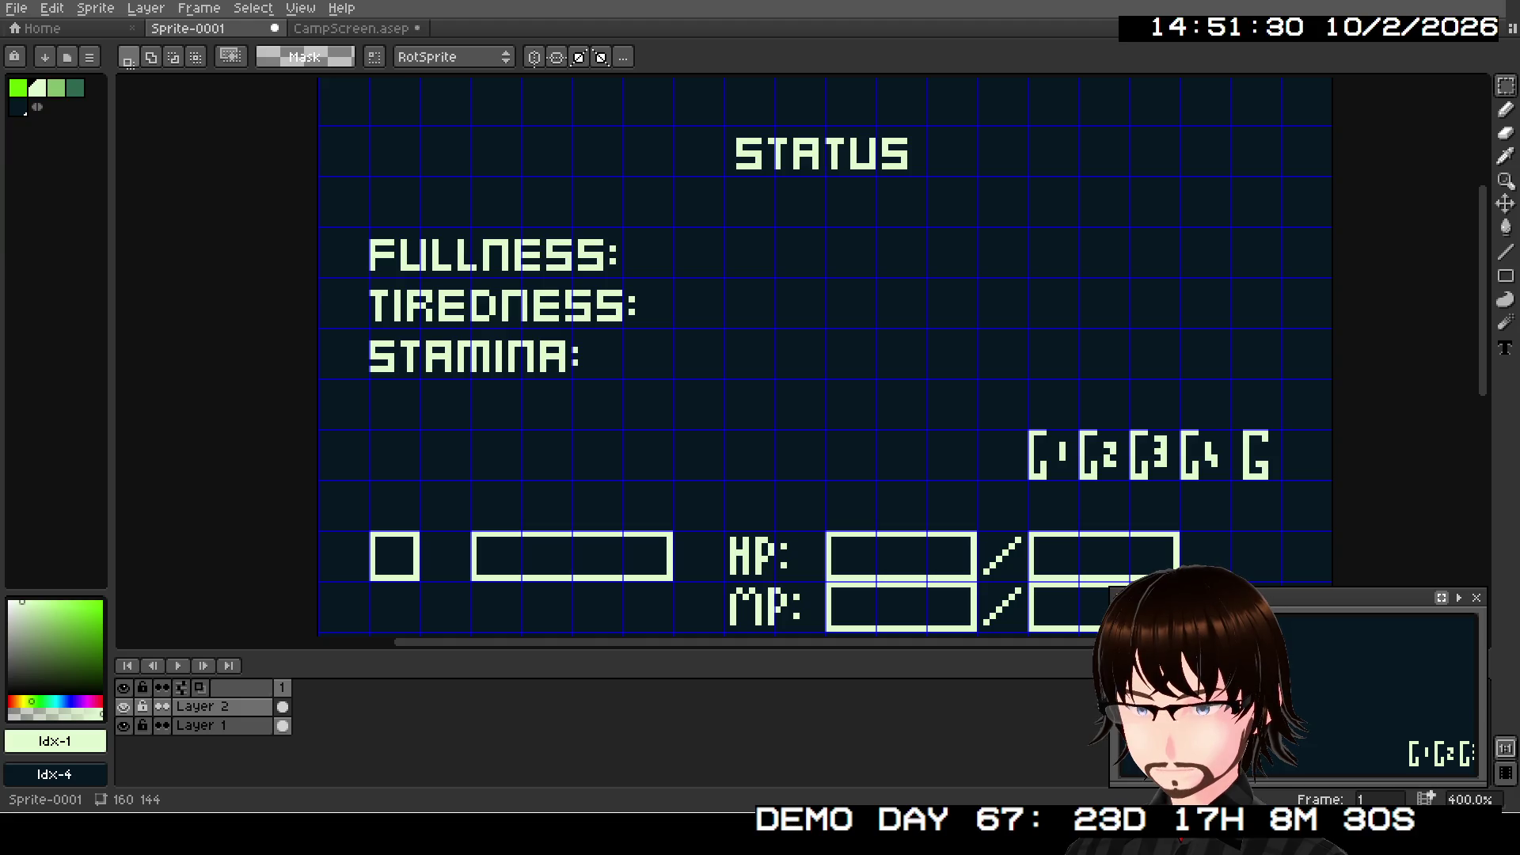
- Pan the preview and canvas over the HP/MP slot rows and back to the labels
{"action": "mouse_move", "coordinate": [1381, 703]}
{"action": "left_mouse_down"}
{"action": "mouse_move", "coordinate": [1314, 601]}
{"action": "mouse_move", "coordinate": [1250, 636]}
{"action": "mouse_move", "coordinate": [1337, 742]}
{"action": "mouse_move", "coordinate": [1345, 715]}
{"action": "left_mouse_up"}
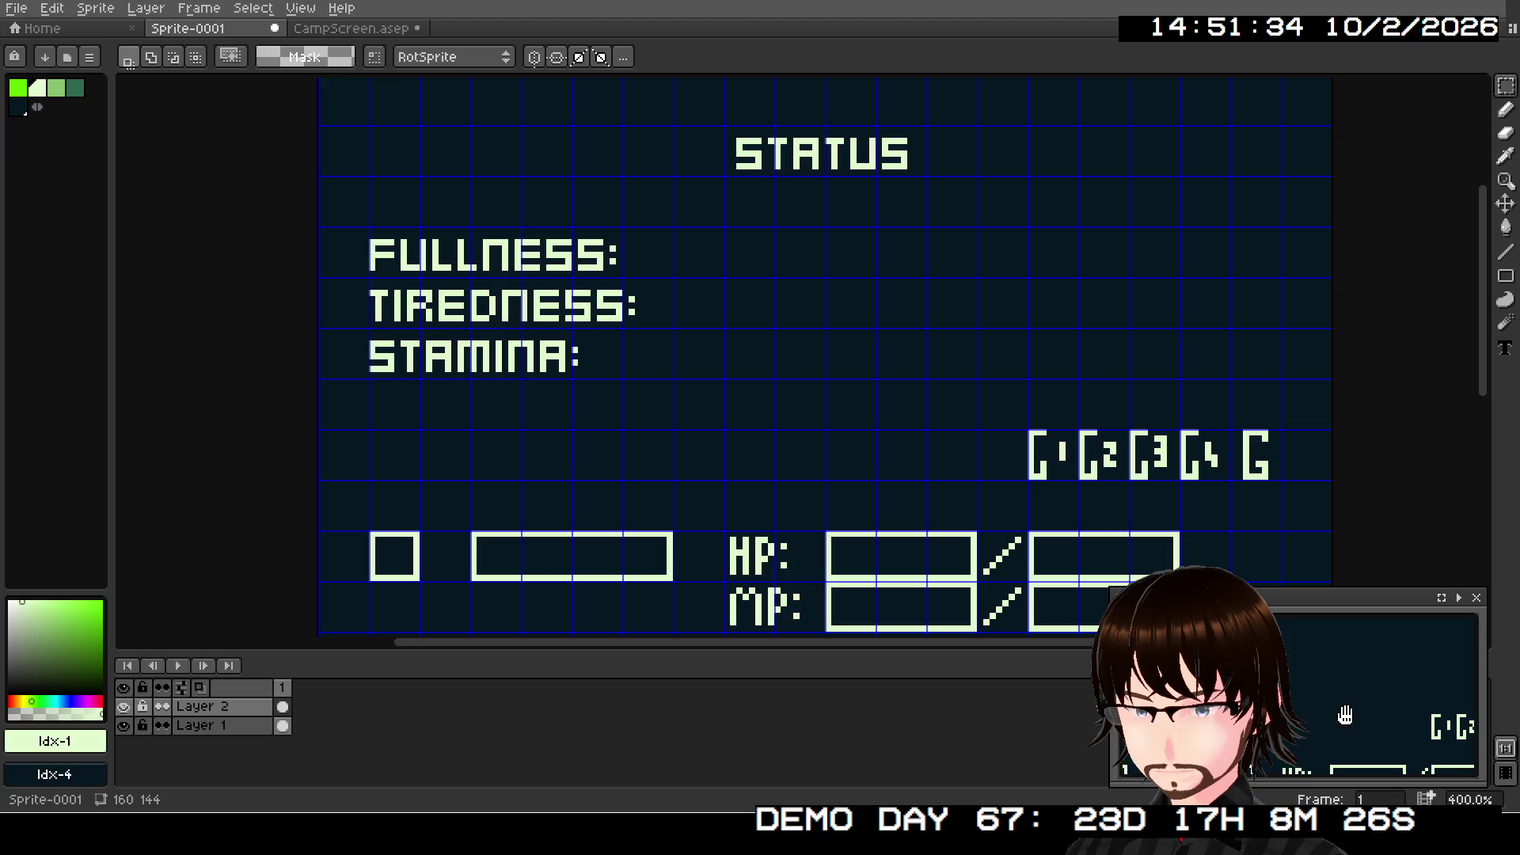
{"action": "scroll", "coordinate": [905, 360], "scroll_direction": "down", "scroll_amount": 1}
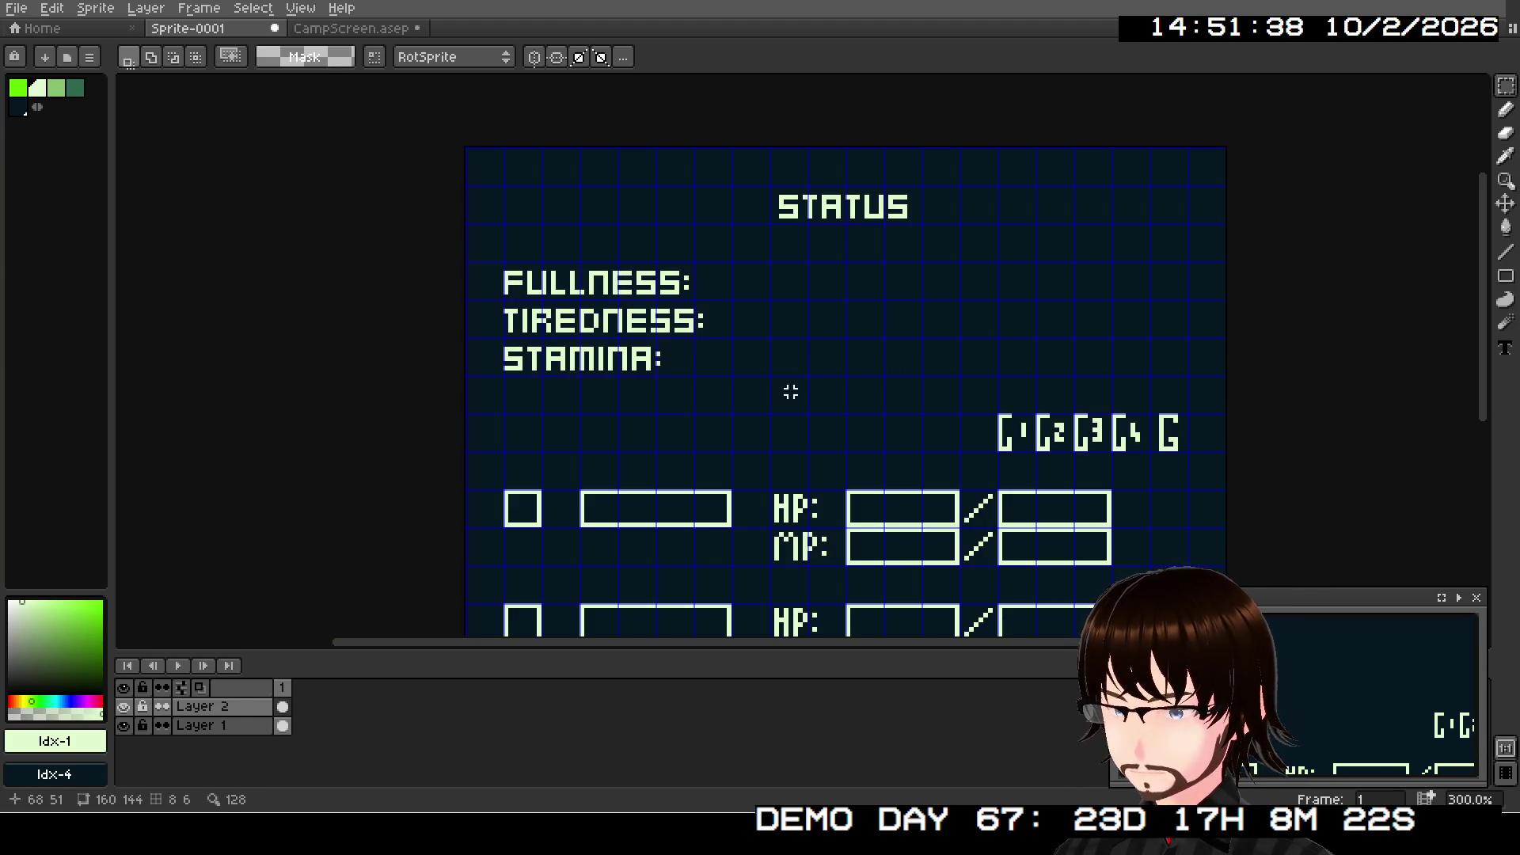
{"action": "left_click_drag", "start_coordinate": [790, 392], "coordinate": [899, 298]}
{"action": "scroll", "coordinate": [902, 298], "scroll_direction": "up", "scroll_amount": 2}
{"action": "mouse_move", "coordinate": [858, 353]}
{"action": "left_mouse_down"}
{"action": "mouse_move", "coordinate": [971, 209]}
{"action": "mouse_move", "coordinate": [743, 404]}
{"action": "mouse_move", "coordinate": [729, 262]}
{"action": "mouse_move", "coordinate": [760, 207]}
{"action": "left_mouse_up"}
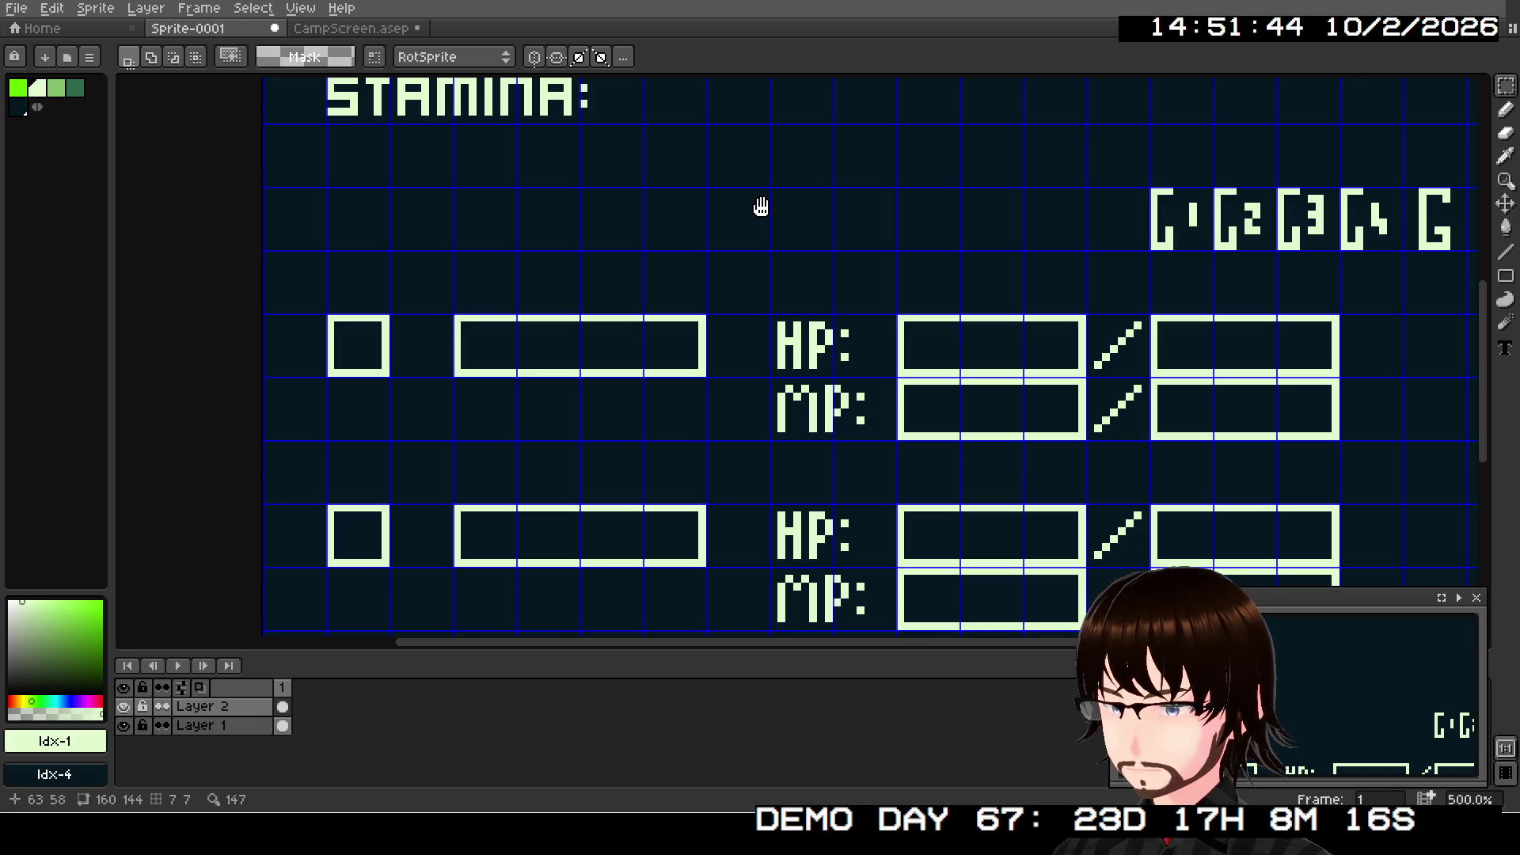
{"action": "mouse_move", "coordinate": [760, 203]}
{"action": "left_mouse_down"}
{"action": "mouse_move", "coordinate": [736, 292]}
{"action": "mouse_move", "coordinate": [787, 74]}
{"action": "left_mouse_up"}
{"action": "left_click_drag", "start_coordinate": [832, 379], "coordinate": [775, 713]}
{"action": "scroll", "coordinate": [1342, 706], "scroll_direction": "up", "scroll_amount": 3}
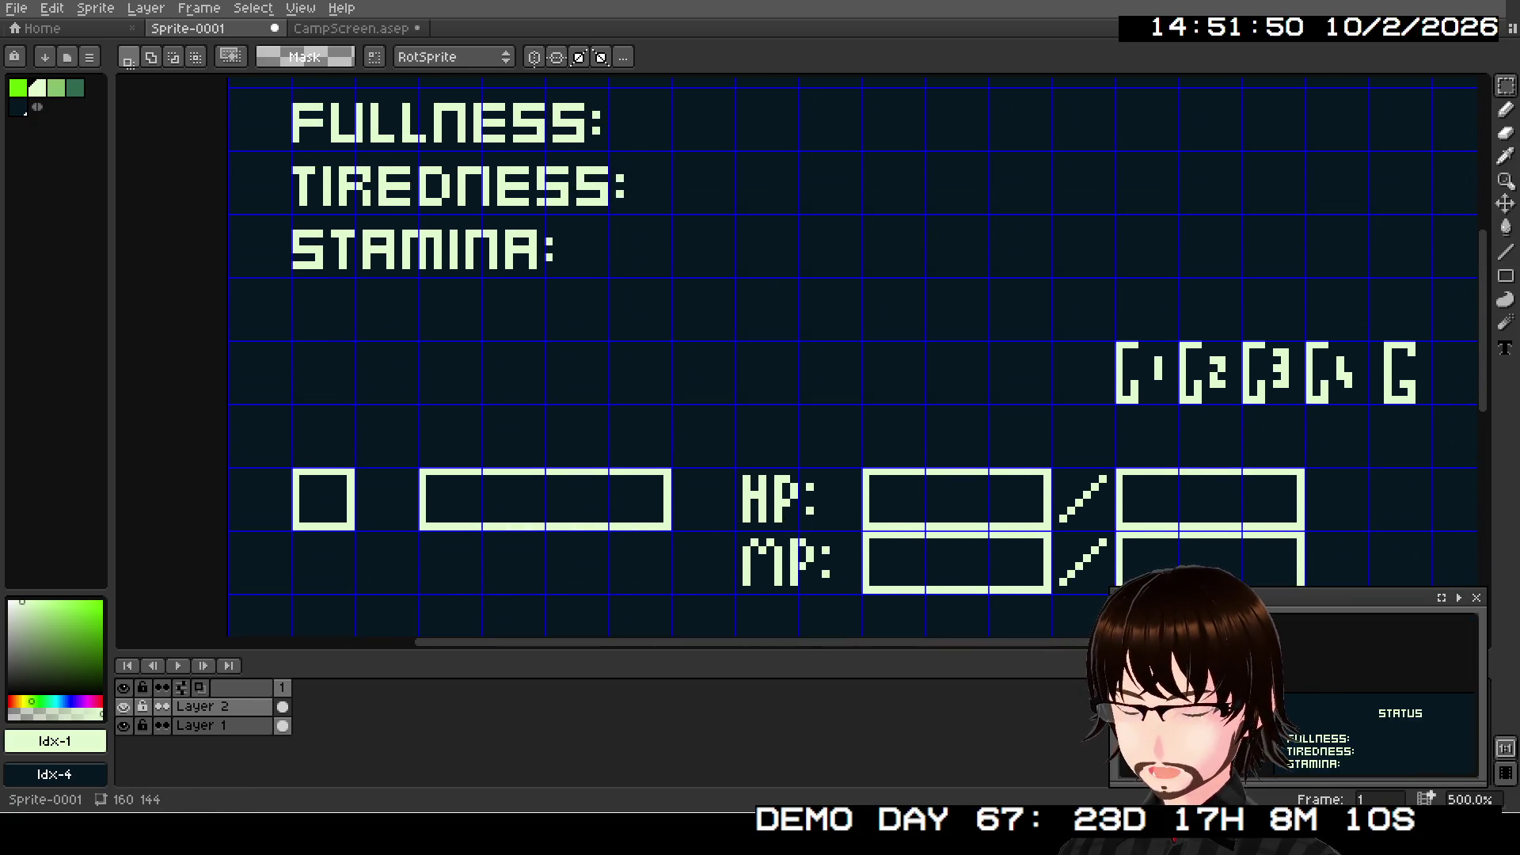
- Make the preview panel taller and wider, framing the whole status screen
{"action": "left_click_drag", "start_coordinate": [1081, 590], "coordinate": [1081, 447]}
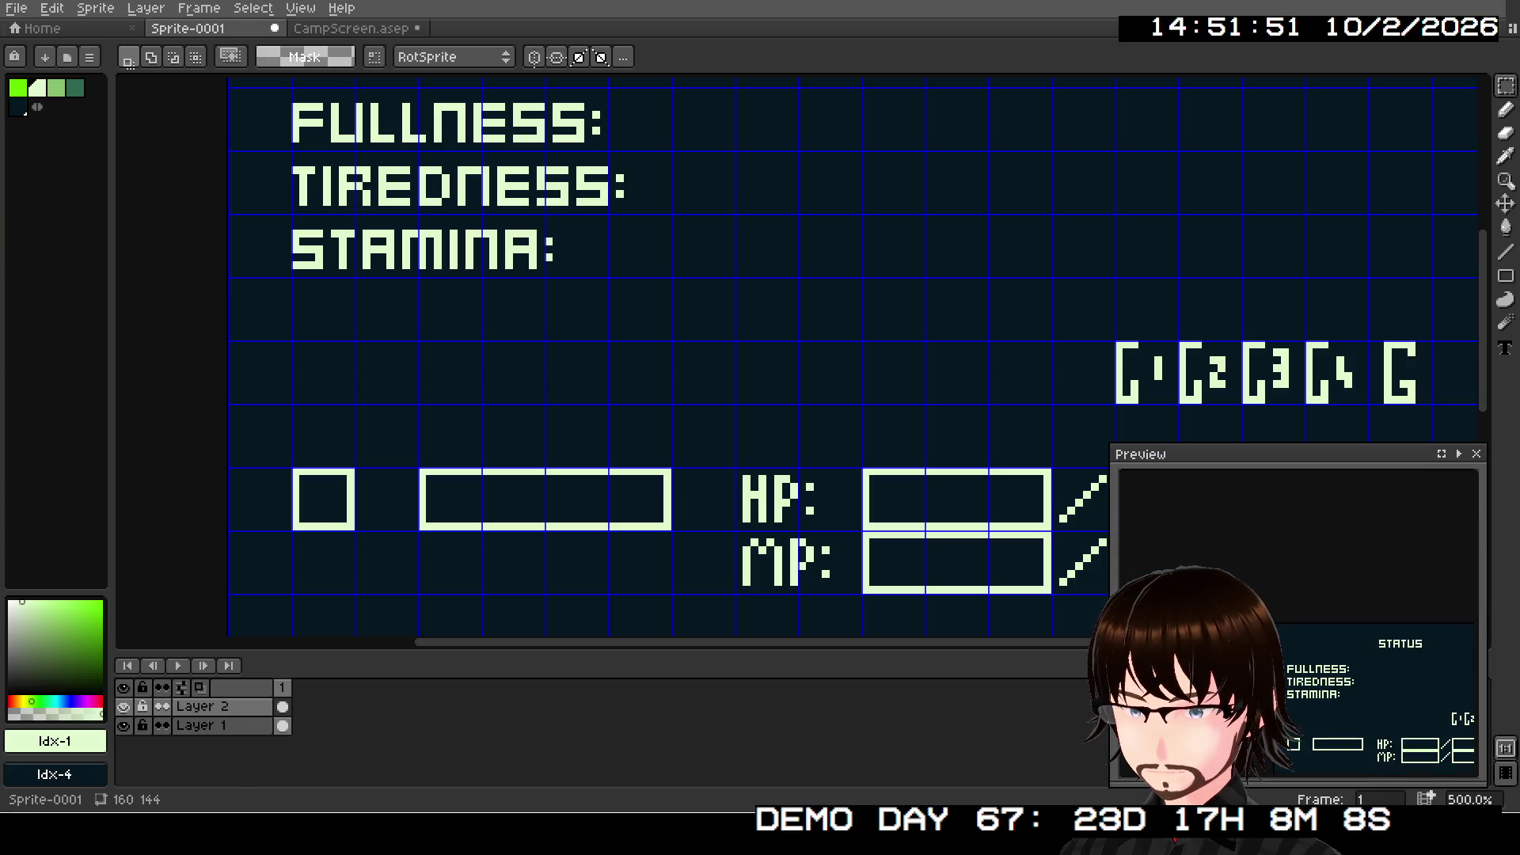
{"action": "left_click_drag", "start_coordinate": [1111, 523], "coordinate": [1043, 523]}
{"action": "scroll", "coordinate": [1264, 626], "scroll_direction": "up", "scroll_amount": 2}
{"action": "mouse_move", "coordinate": [1227, 606]}
{"action": "left_mouse_down"}
{"action": "mouse_move", "coordinate": [1302, 601]}
{"action": "mouse_move", "coordinate": [1256, 588]}
{"action": "left_mouse_up"}
{"action": "scroll", "coordinate": [1302, 601], "scroll_direction": "up", "scroll_amount": 1}
{"action": "scroll", "coordinate": [1302, 600], "scroll_direction": "down", "scroll_amount": 1}
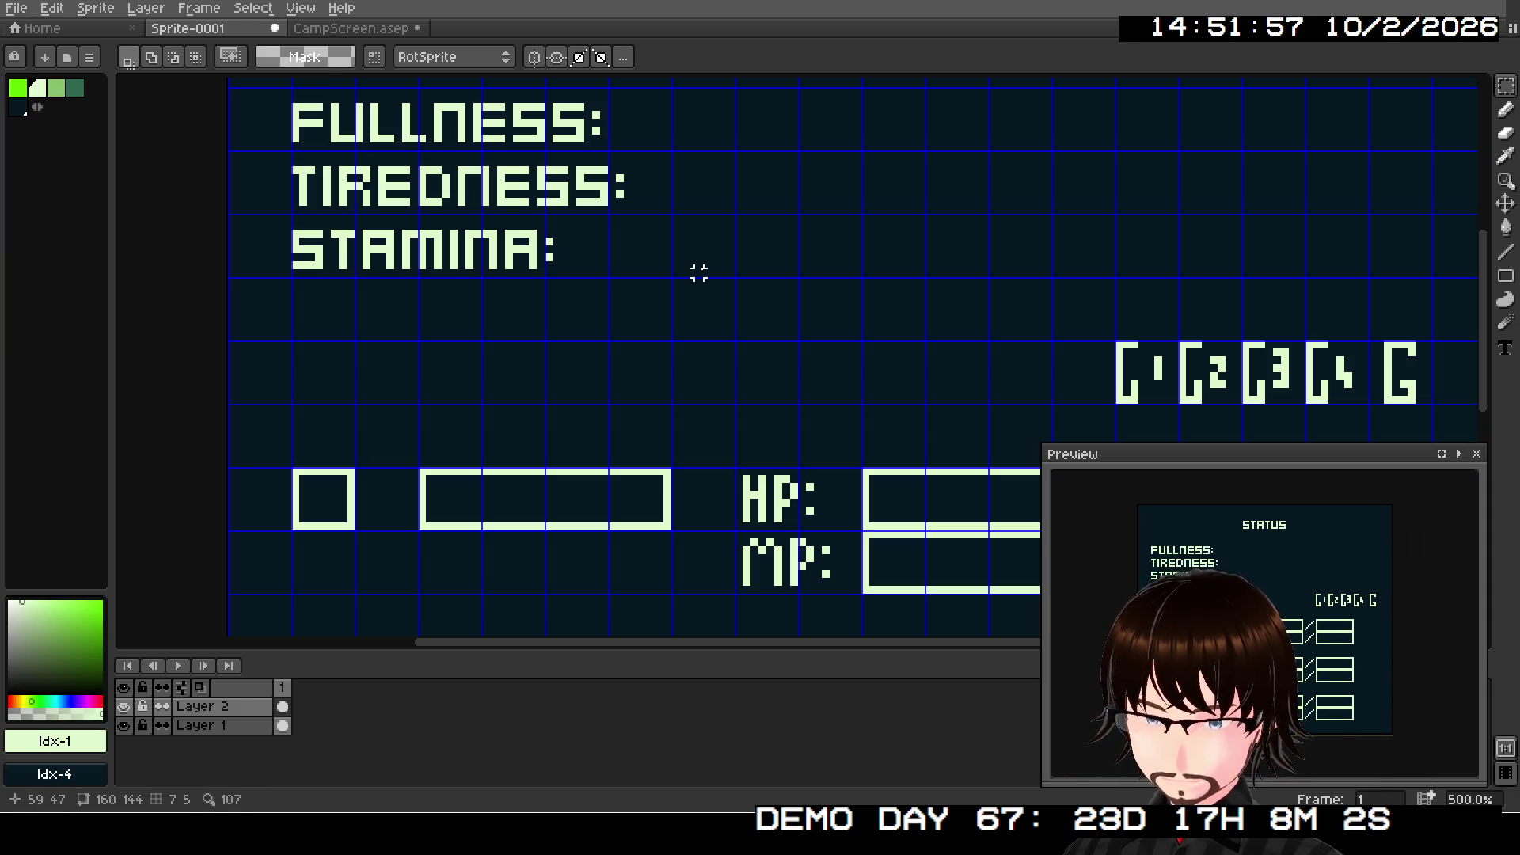
{"action": "scroll", "coordinate": [689, 277], "scroll_direction": "up", "scroll_amount": 3}
{"action": "left_click_drag", "start_coordinate": [685, 282], "coordinate": [567, 299]}
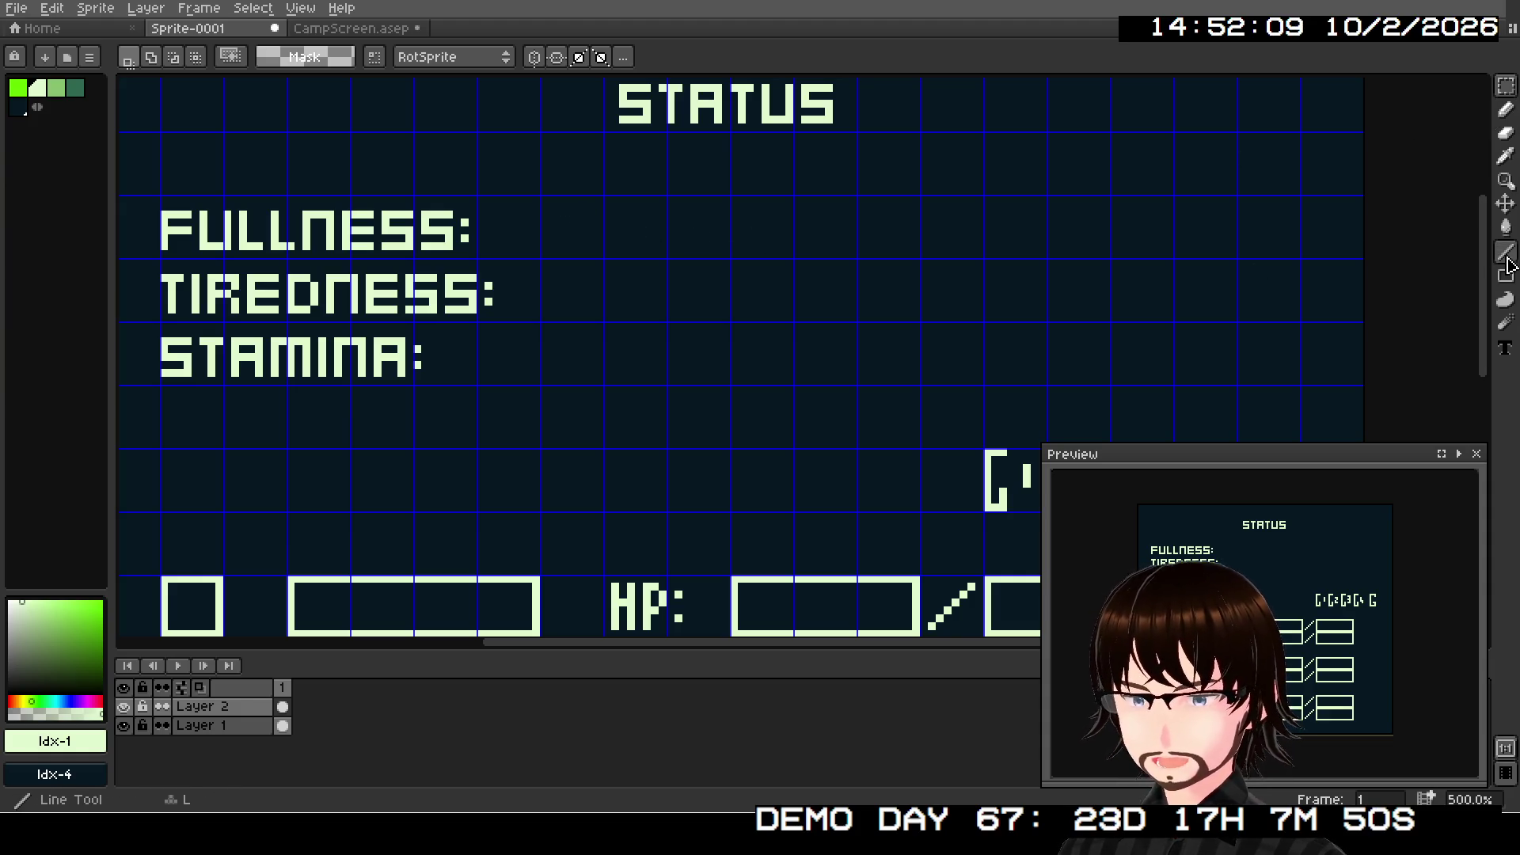
{"action": "left_click", "coordinate": [1507, 277]}
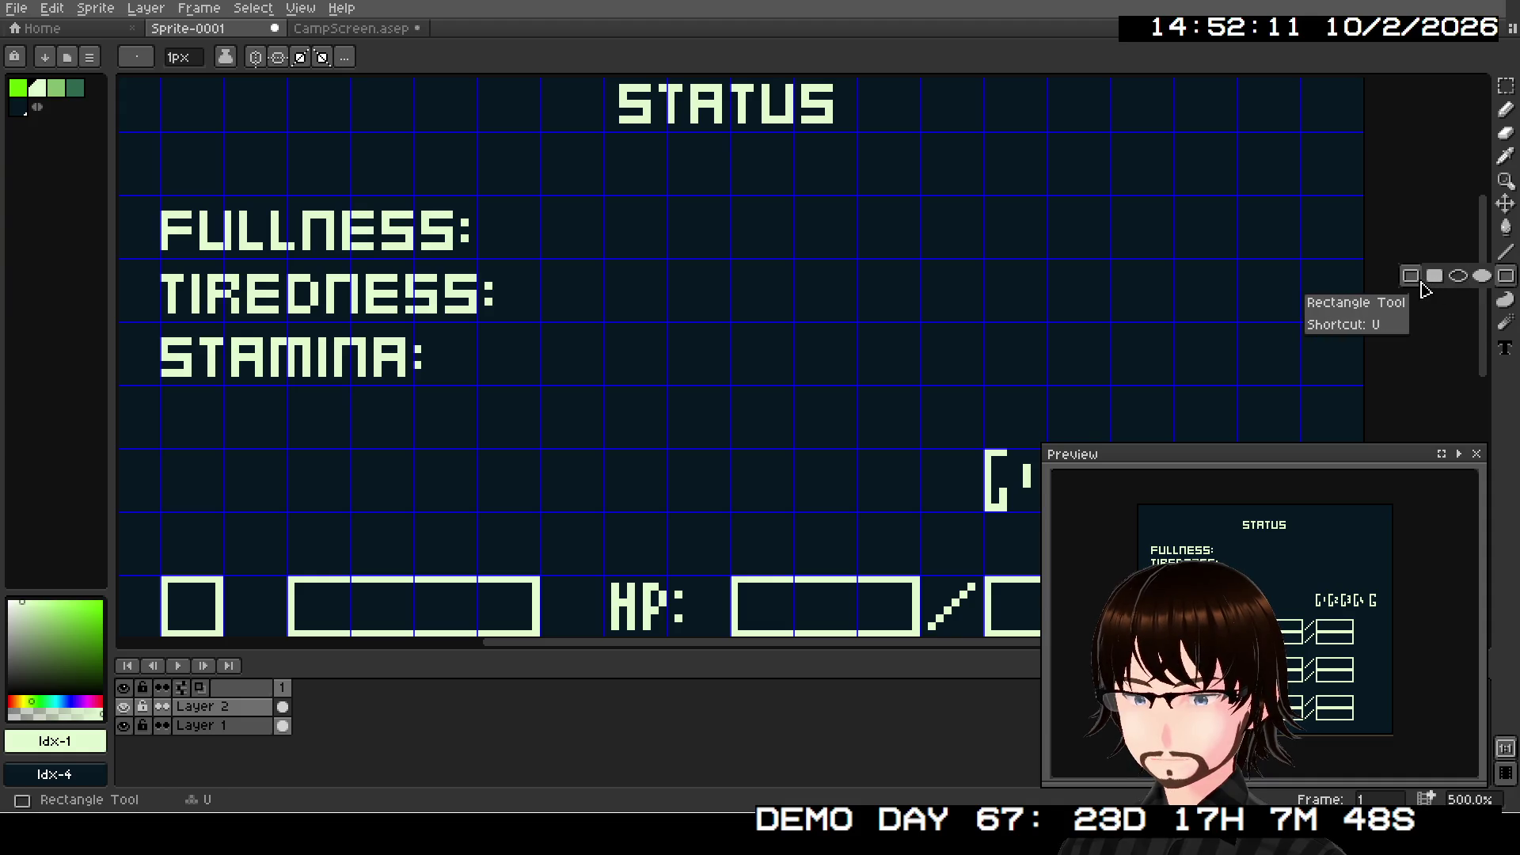
- Draw three matching outlined gauge boxes beside FULLNESS, TIREDNESS and STAMINA
{"action": "left_click", "coordinate": [1412, 277]}
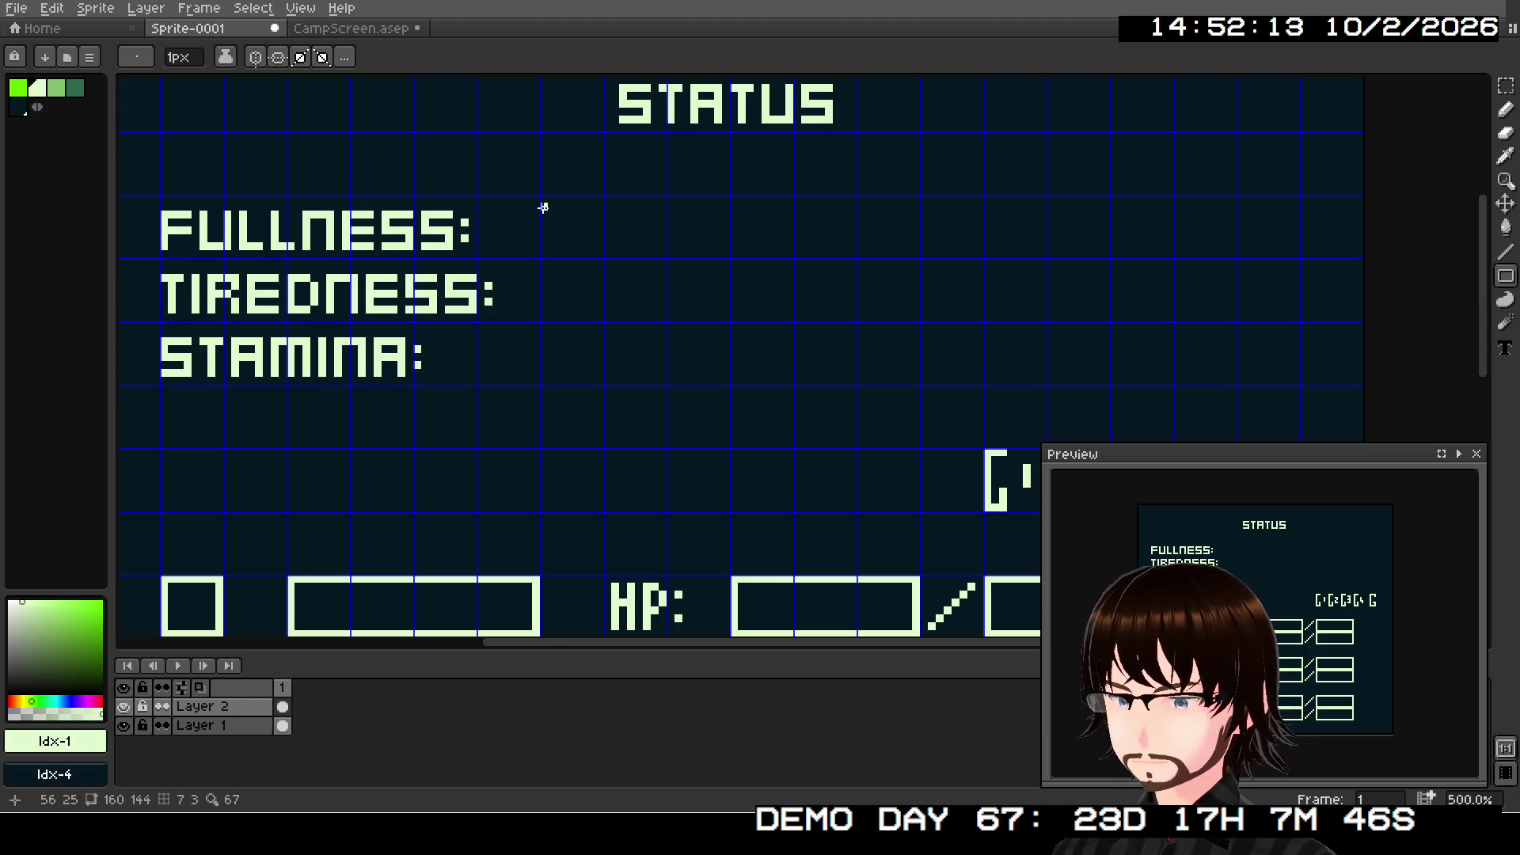
{"action": "scroll", "coordinate": [543, 208], "scroll_direction": "up", "scroll_amount": 1}
{"action": "mouse_move", "coordinate": [544, 196]}
{"action": "left_mouse_down"}
{"action": "mouse_move", "coordinate": [780, 258]}
{"action": "mouse_move", "coordinate": [765, 262]}
{"action": "left_mouse_up"}
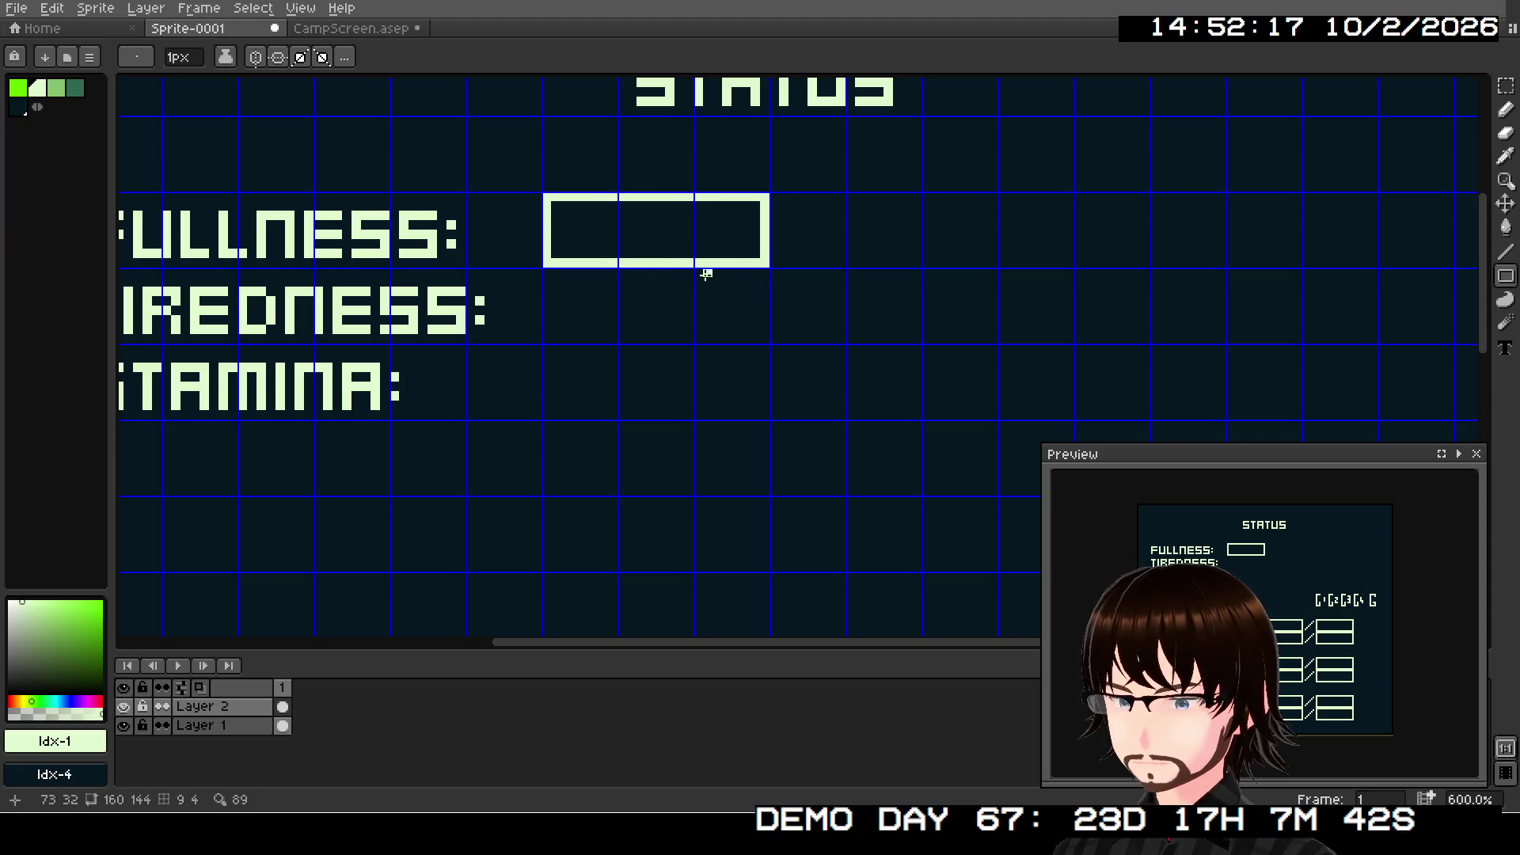
{"action": "left_click_drag", "start_coordinate": [548, 274], "coordinate": [764, 335]}
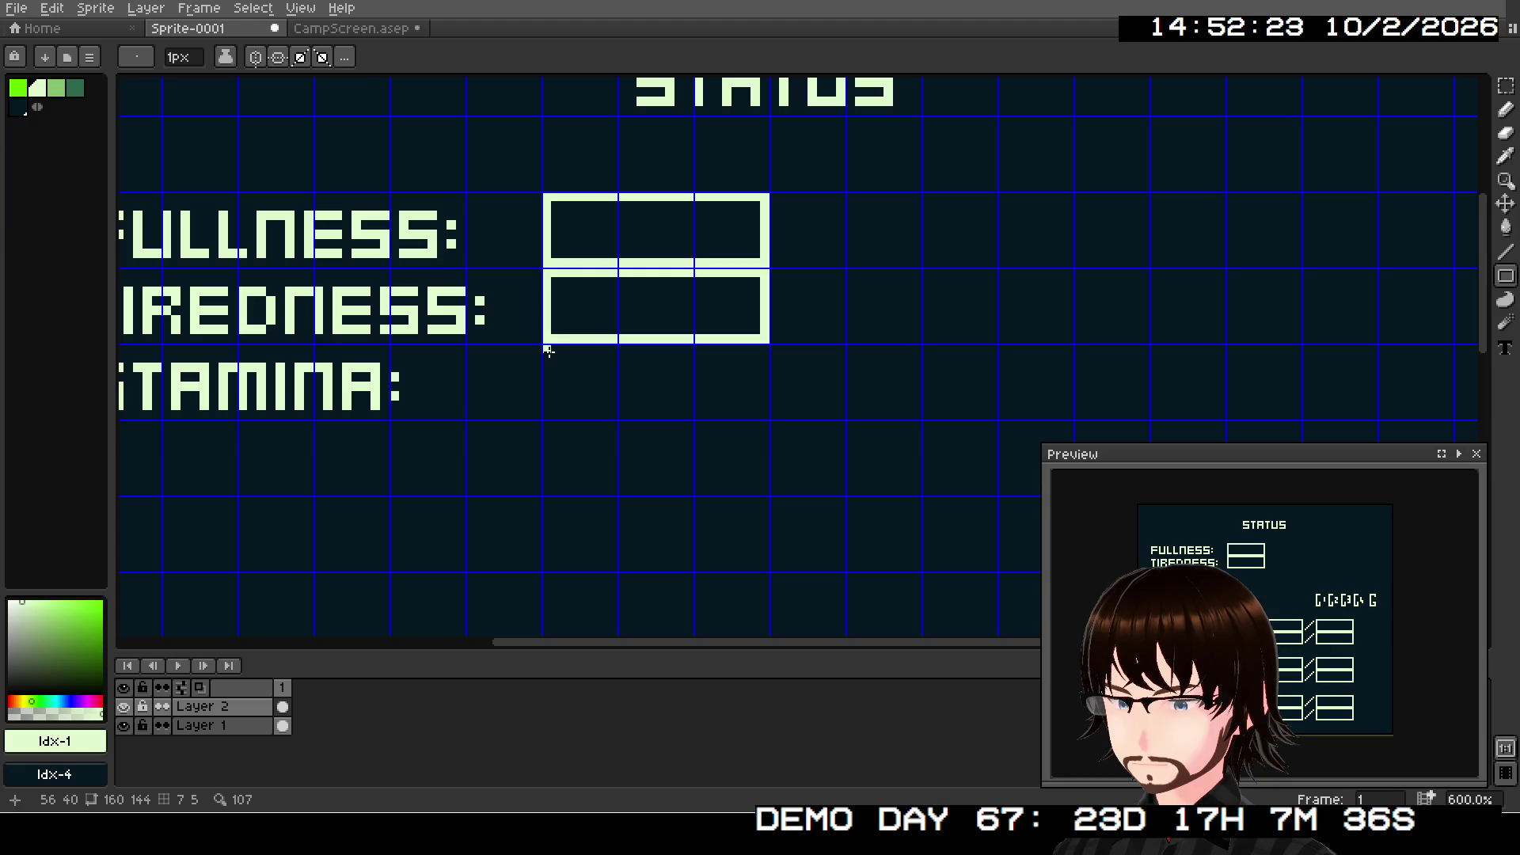
{"action": "left_click_drag", "start_coordinate": [548, 351], "coordinate": [762, 415]}
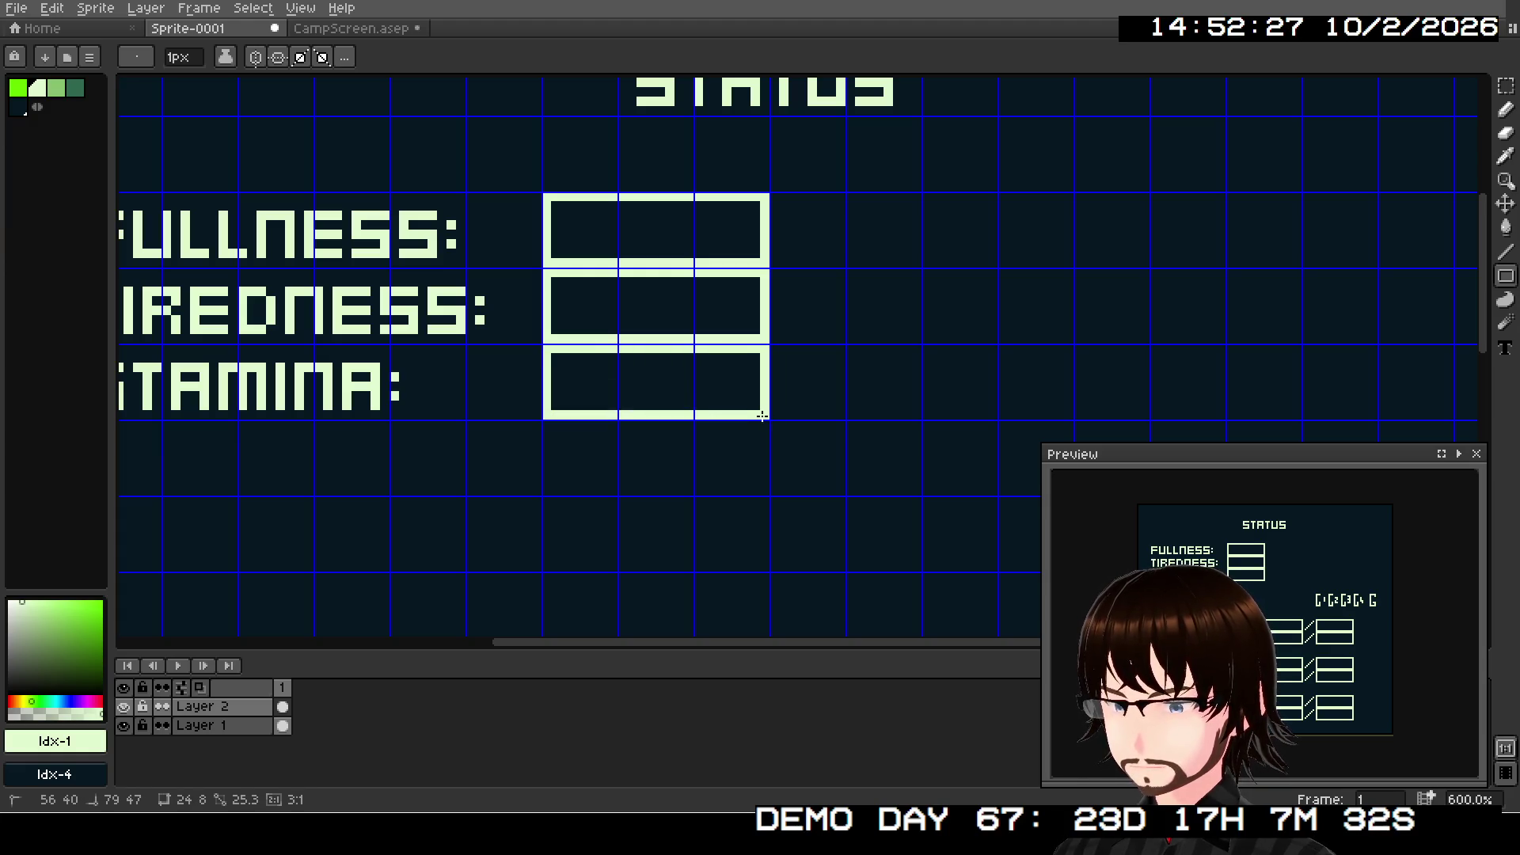
- Draw a diagonal slash line after the STAMINA gauge box
{"action": "key", "text": "l"}
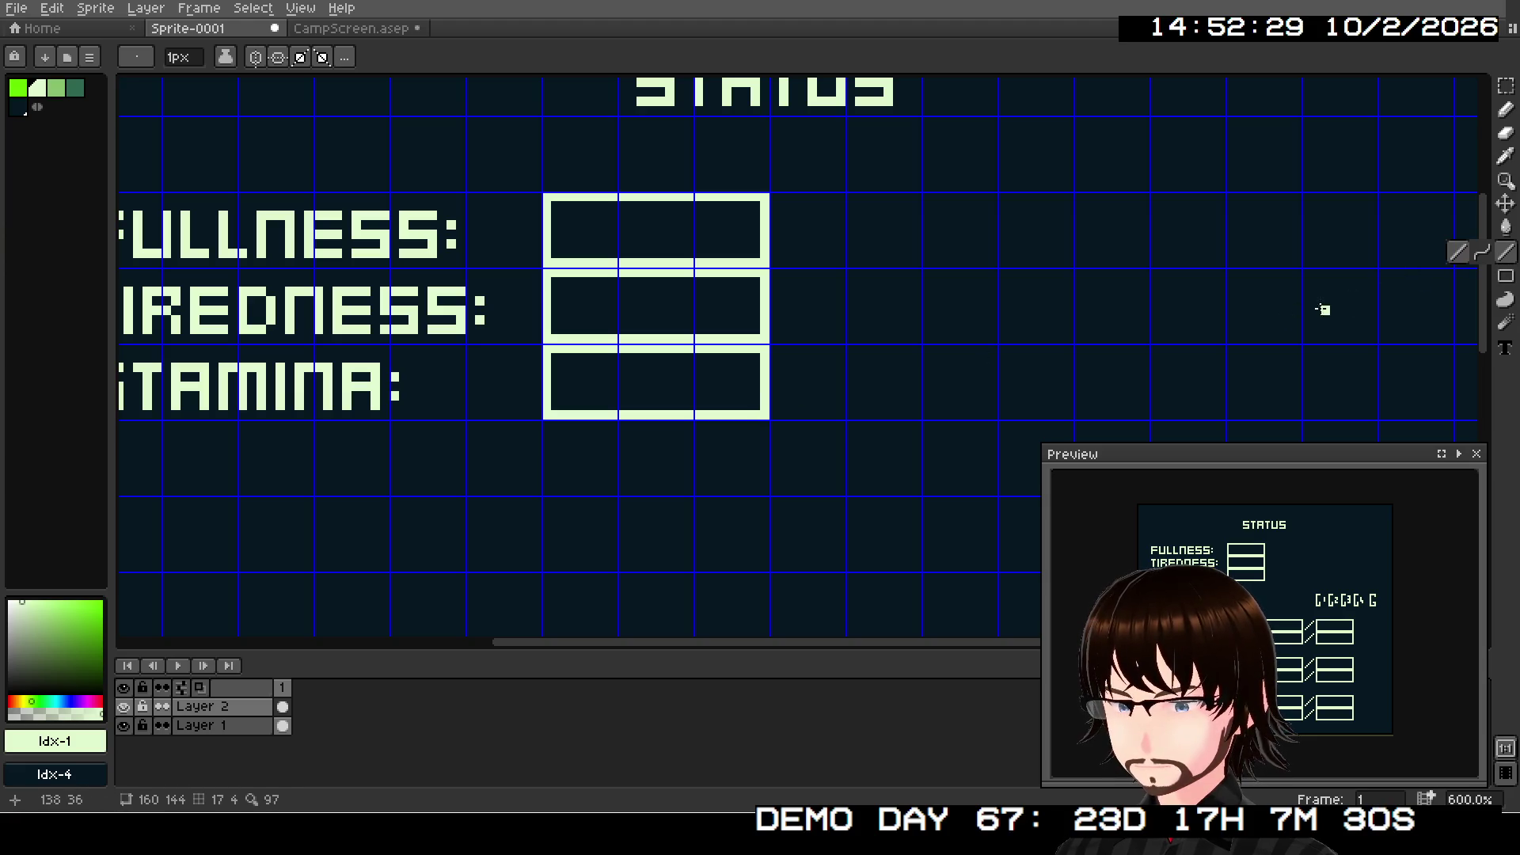
{"action": "left_click_drag", "start_coordinate": [783, 406], "coordinate": [831, 358]}
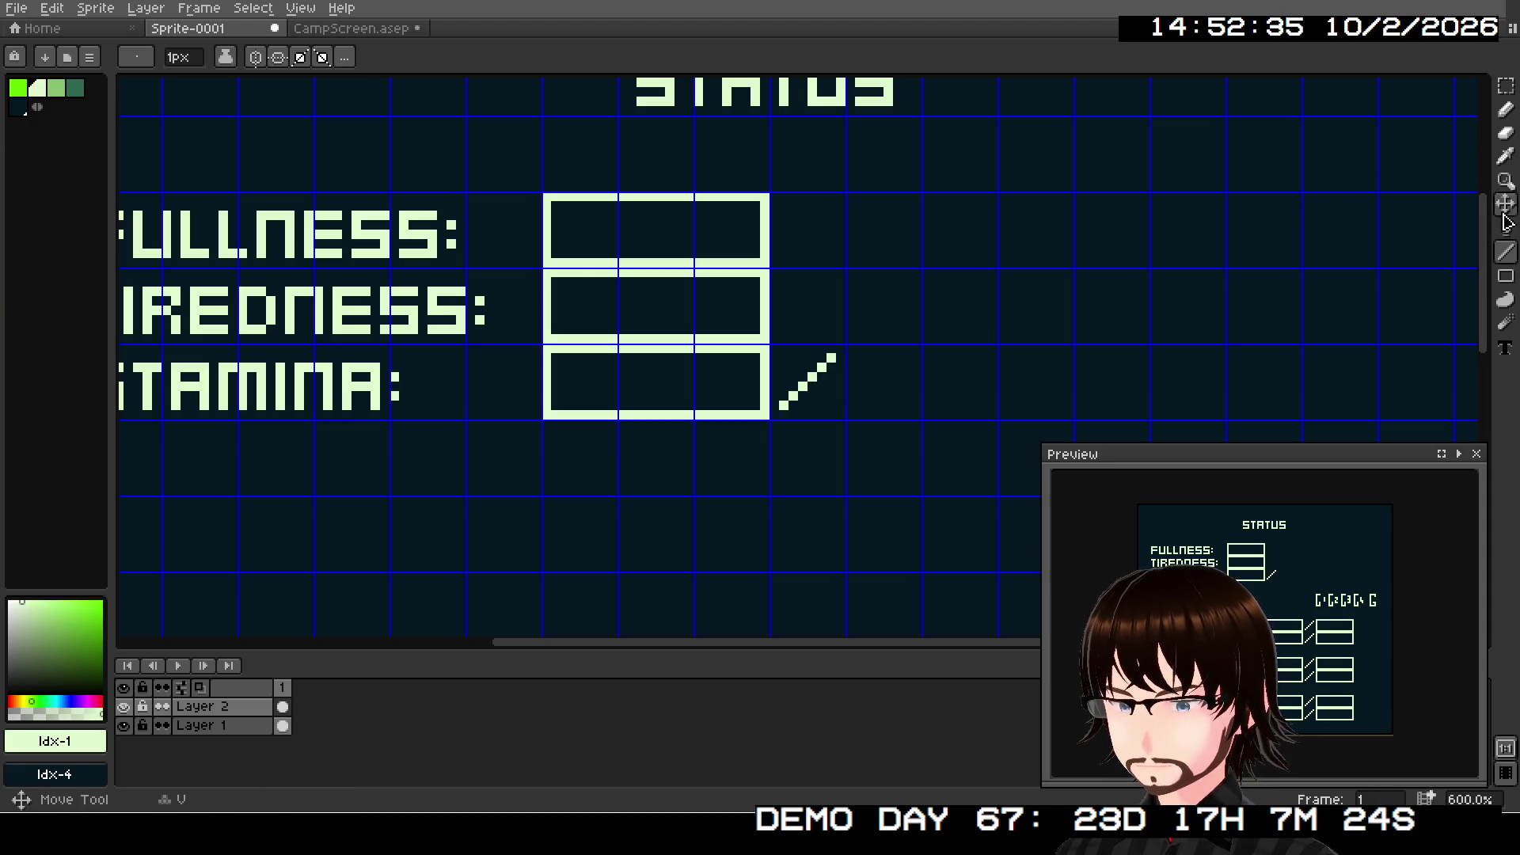
{"action": "left_click", "coordinate": [1507, 278]}
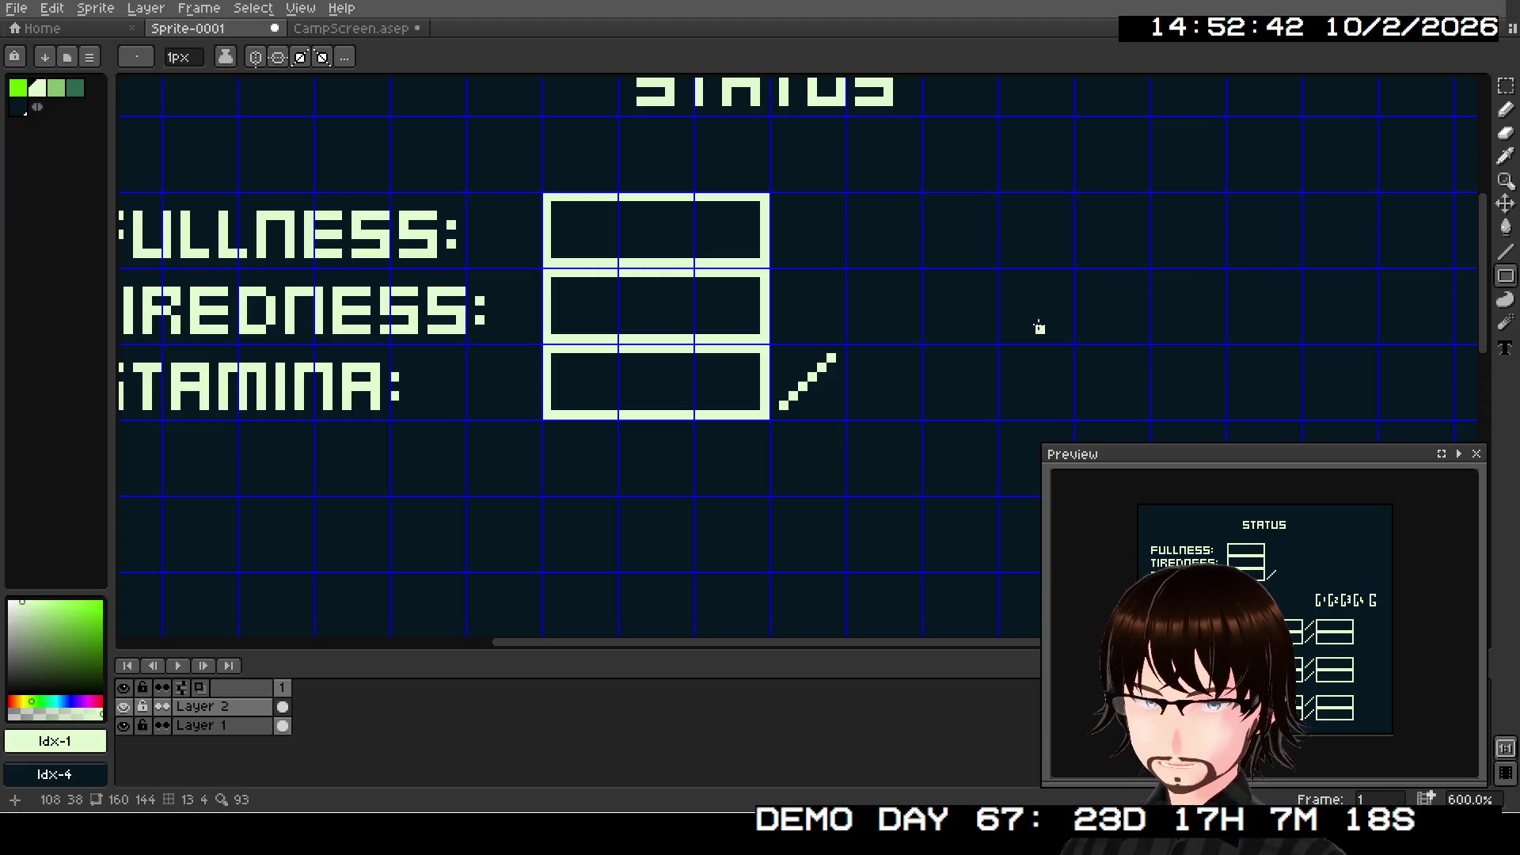
- Type 300 in a text box after the STAMINA slash
{"action": "key", "text": "t"}
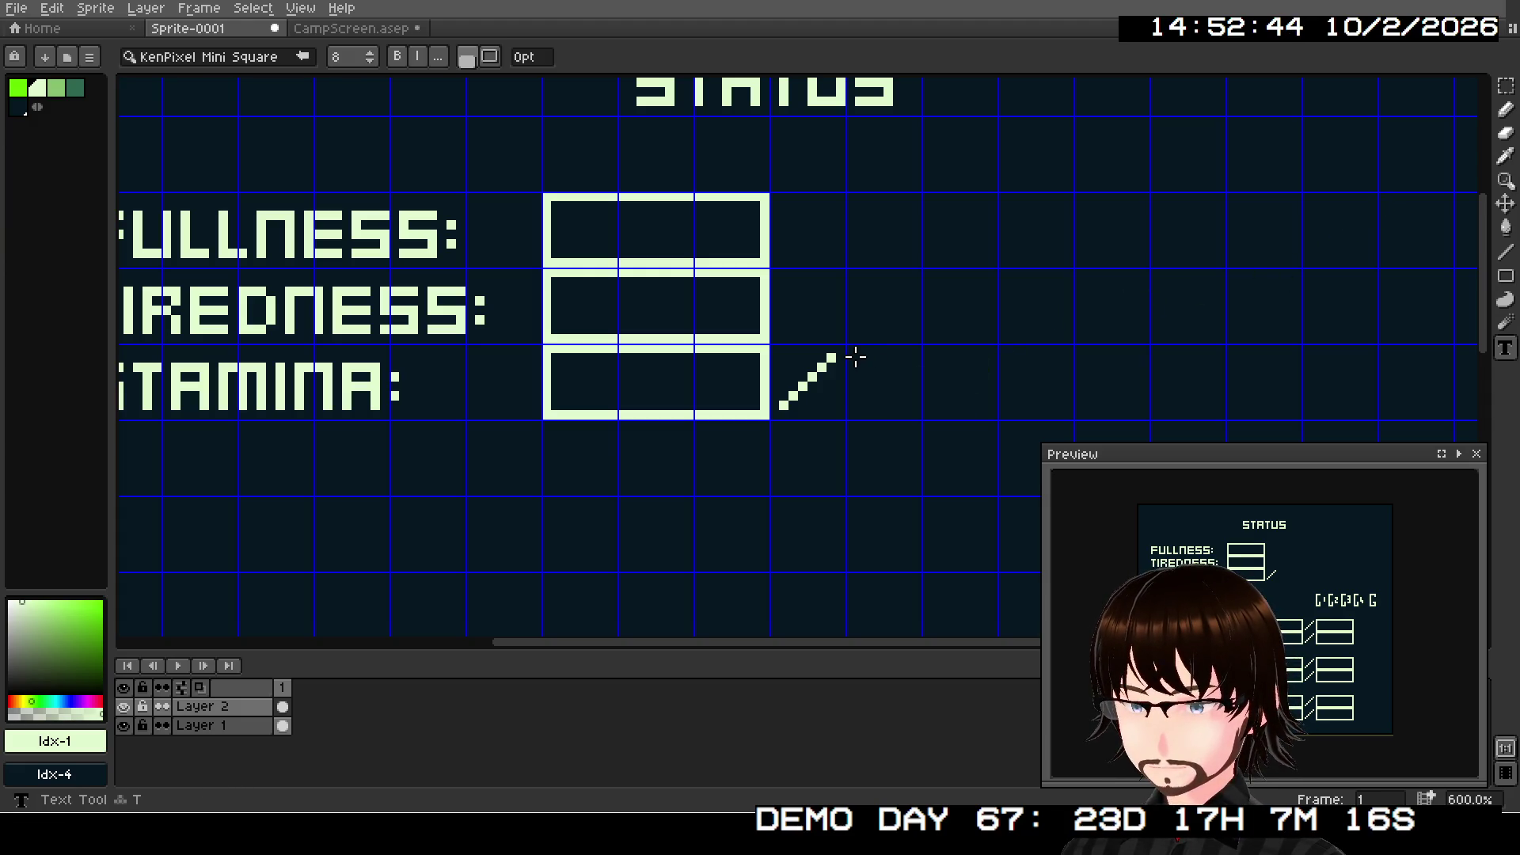
{"action": "left_click", "coordinate": [849, 348]}
{"action": "mouse_move", "coordinate": [849, 348]}
{"action": "left_mouse_down"}
{"action": "mouse_move", "coordinate": [916, 387]}
{"action": "mouse_move", "coordinate": [1069, 412]}
{"action": "left_mouse_up"}
{"action": "type", "text": "3"}
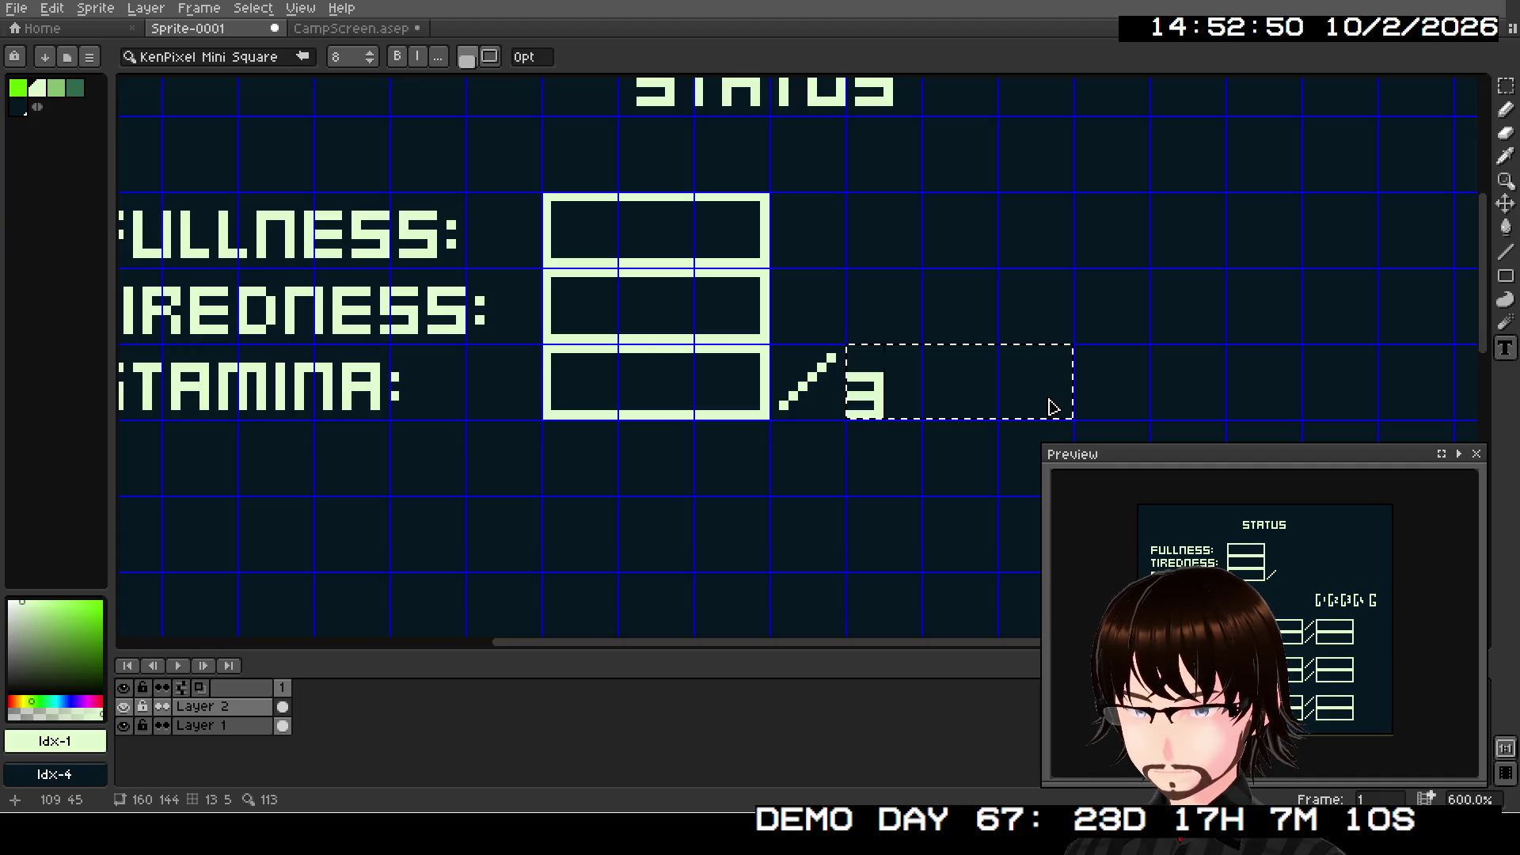
{"action": "type", "text": "00"}
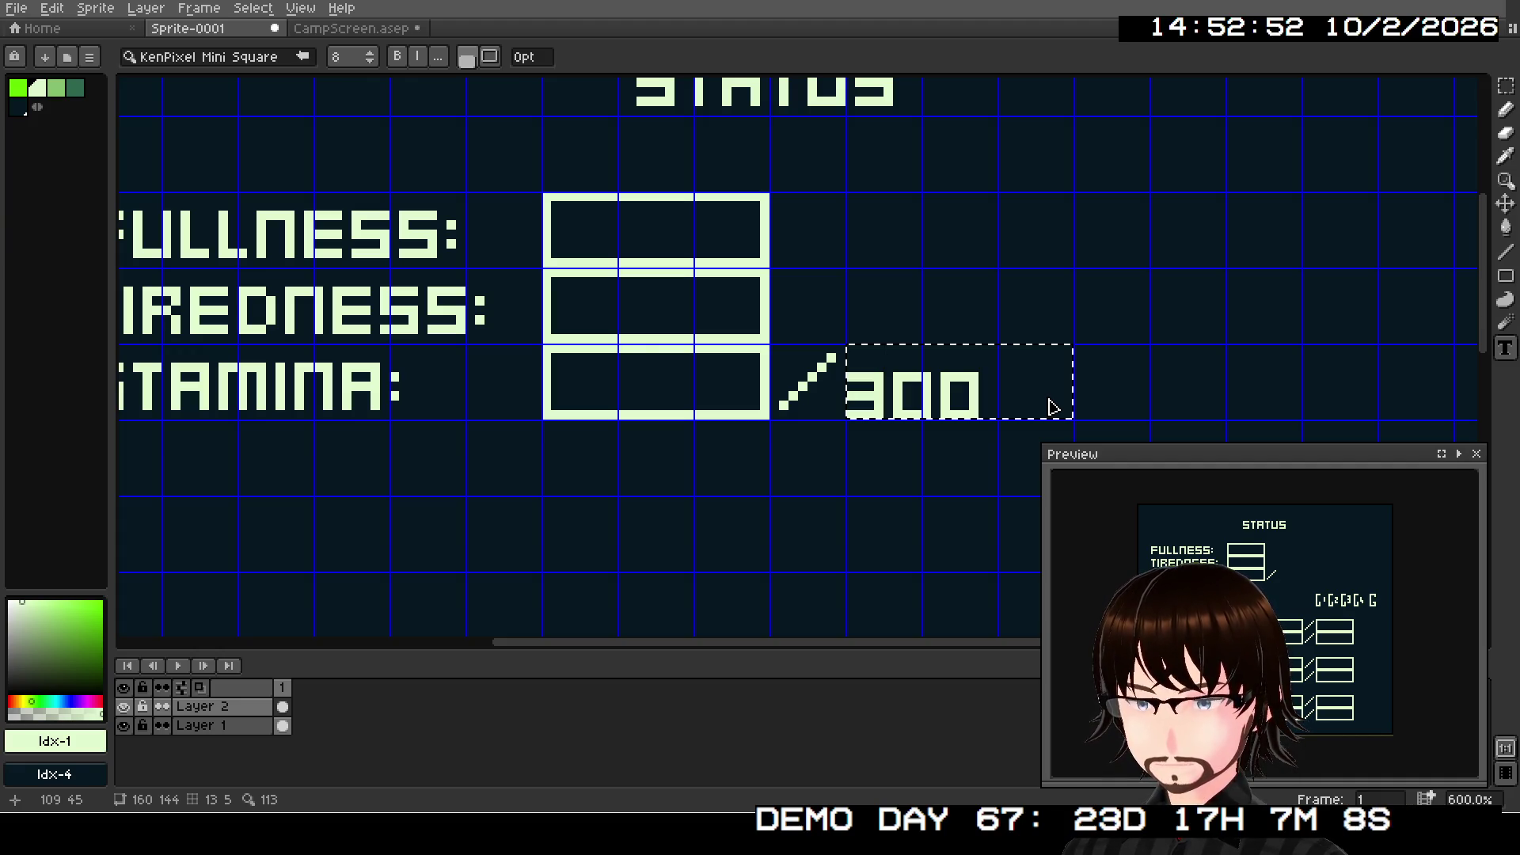
{"action": "key", "text": "Return"}
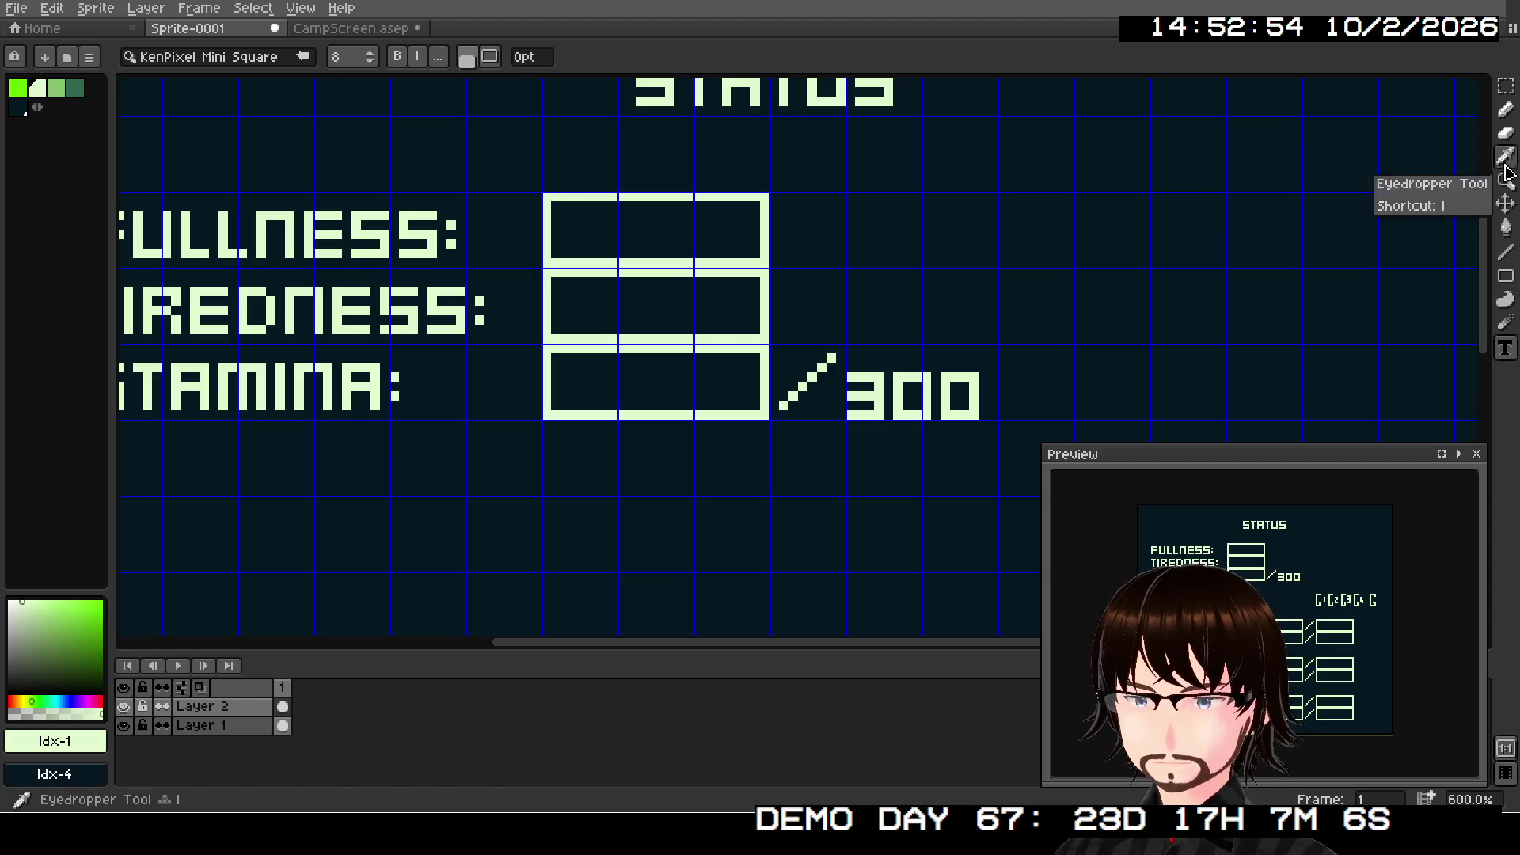
- Select the 300 readout and reposition it neatly after the slash
{"action": "key", "text": "m"}
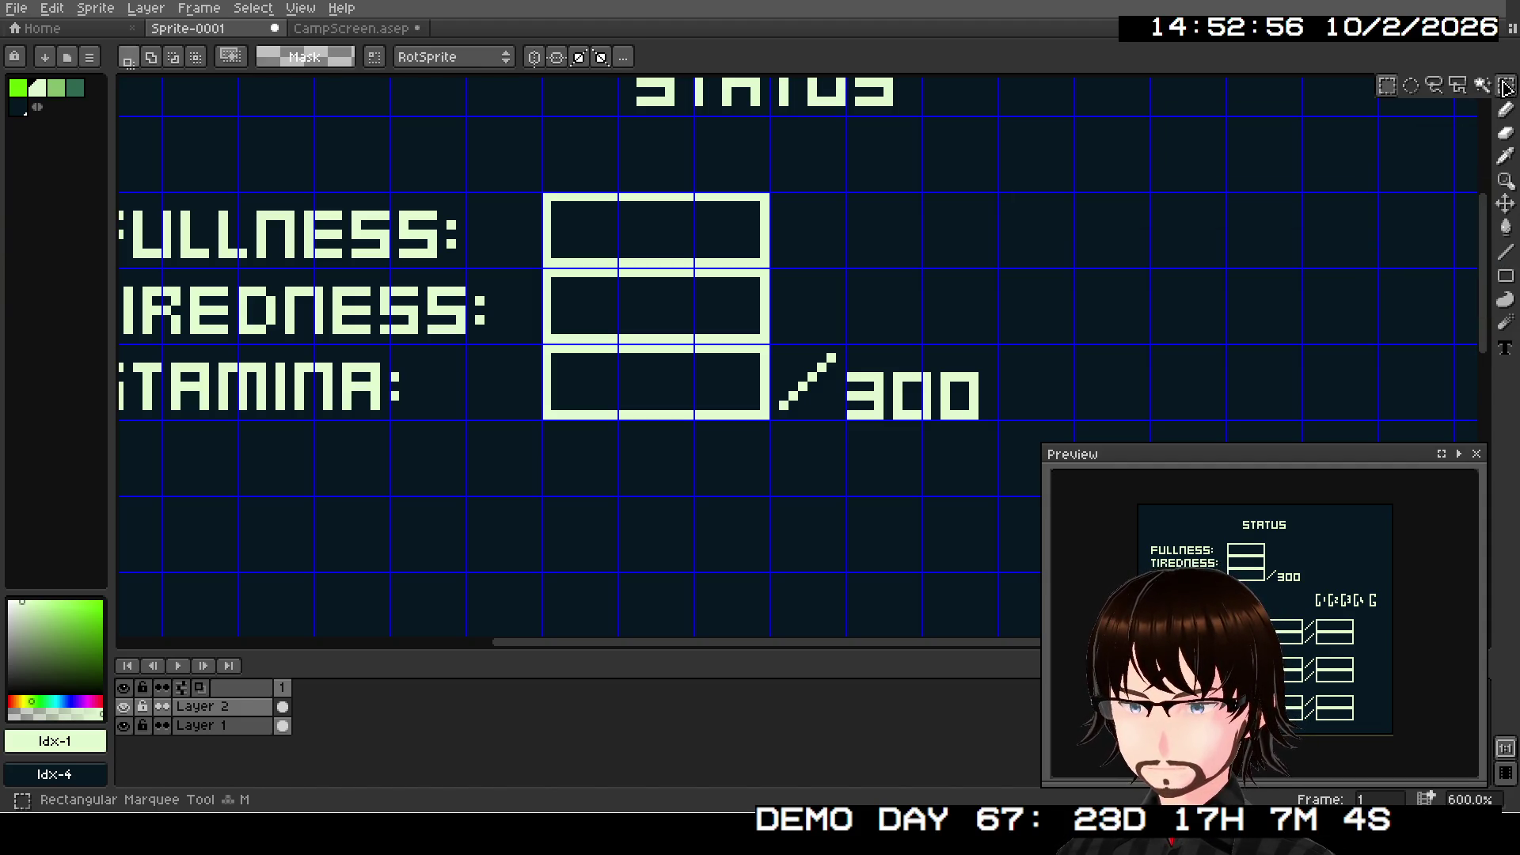
{"action": "mouse_move", "coordinate": [841, 341]}
{"action": "left_mouse_down"}
{"action": "mouse_move", "coordinate": [999, 424]}
{"action": "mouse_move", "coordinate": [979, 398]}
{"action": "left_mouse_up"}
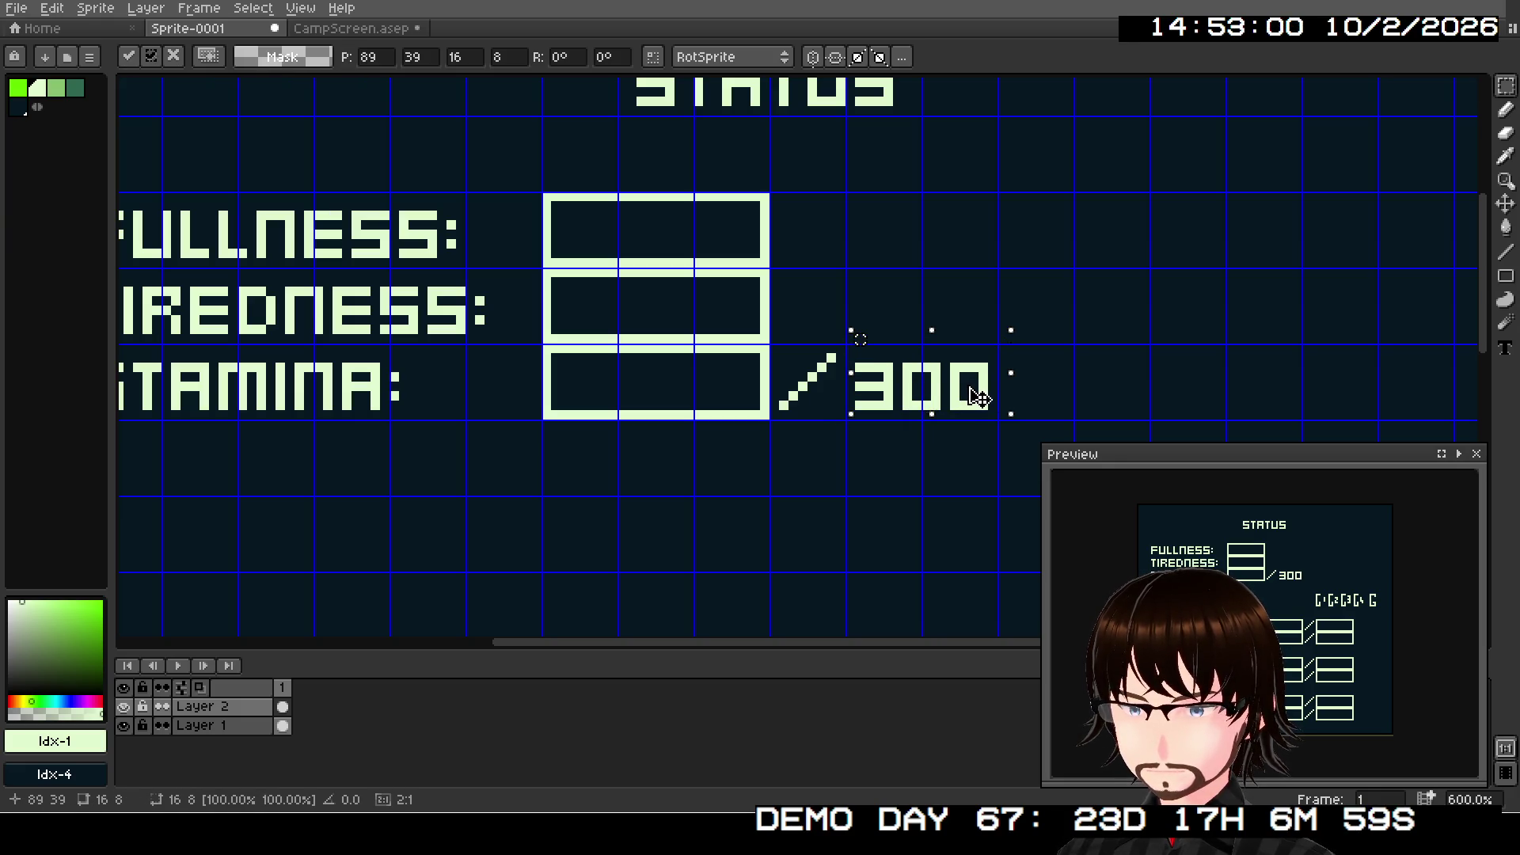
{"action": "left_click", "coordinate": [1059, 310]}
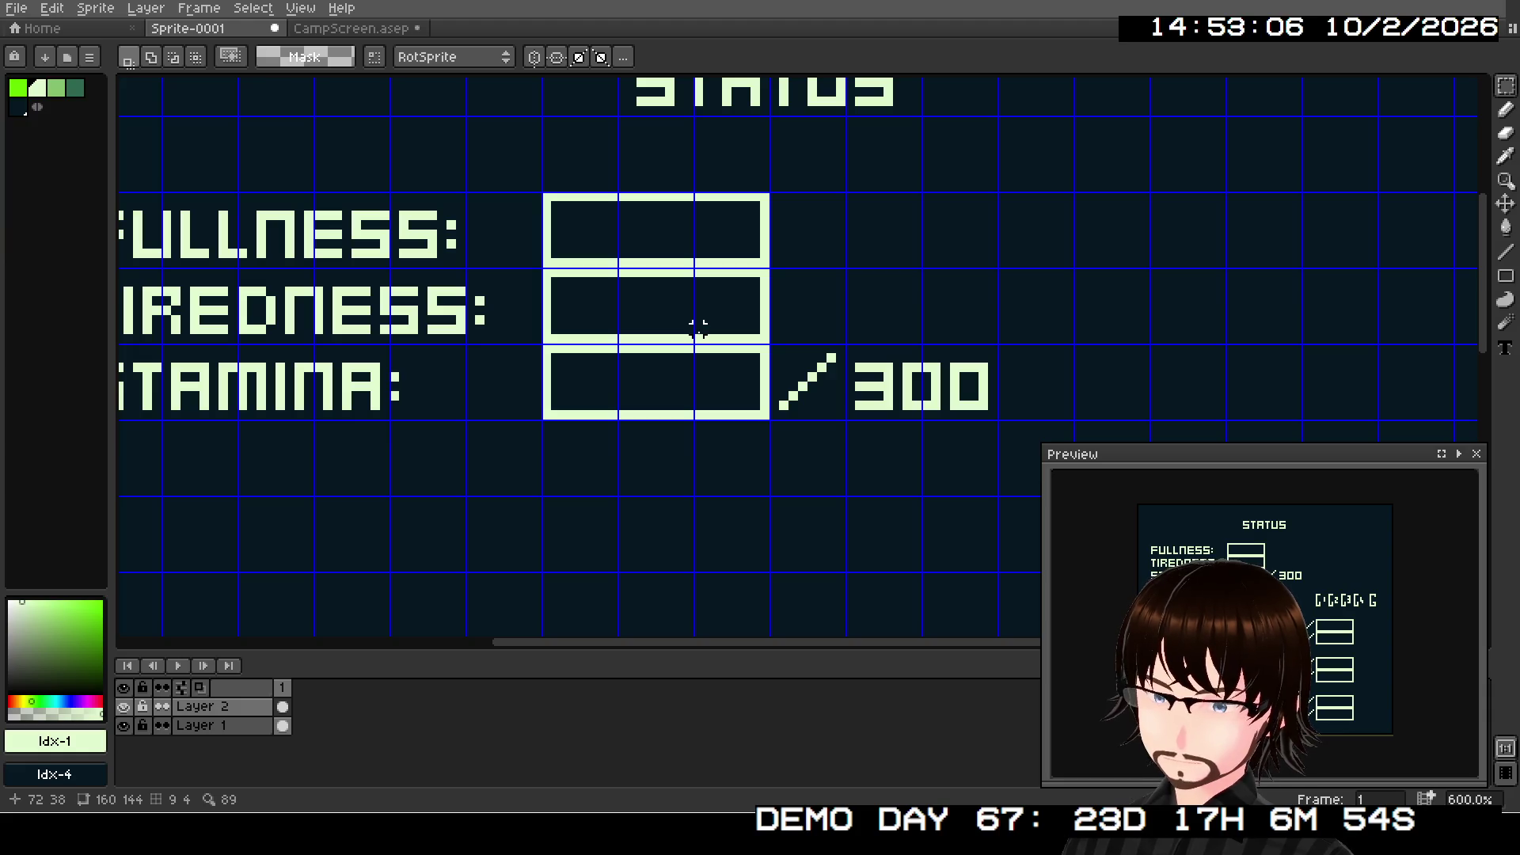
{"action": "mouse_move", "coordinate": [697, 327]}
{"action": "left_mouse_down"}
{"action": "mouse_move", "coordinate": [852, 224]}
{"action": "mouse_move", "coordinate": [791, 330]}
{"action": "left_mouse_up"}
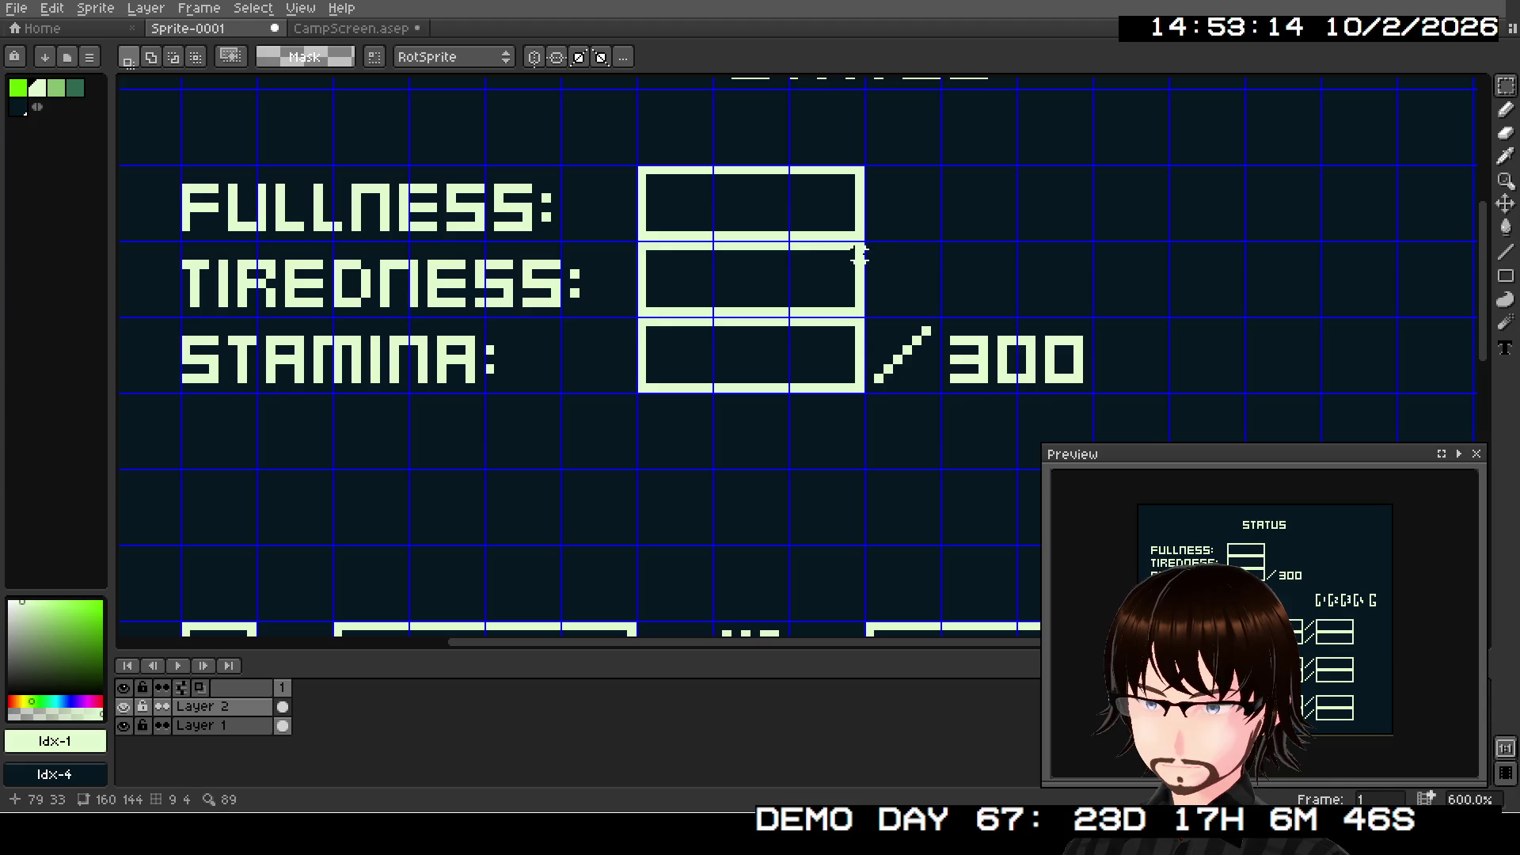
- Add a typed '/' glyph in a text box beside the TIREDNESS gauge
{"action": "key", "text": "t"}
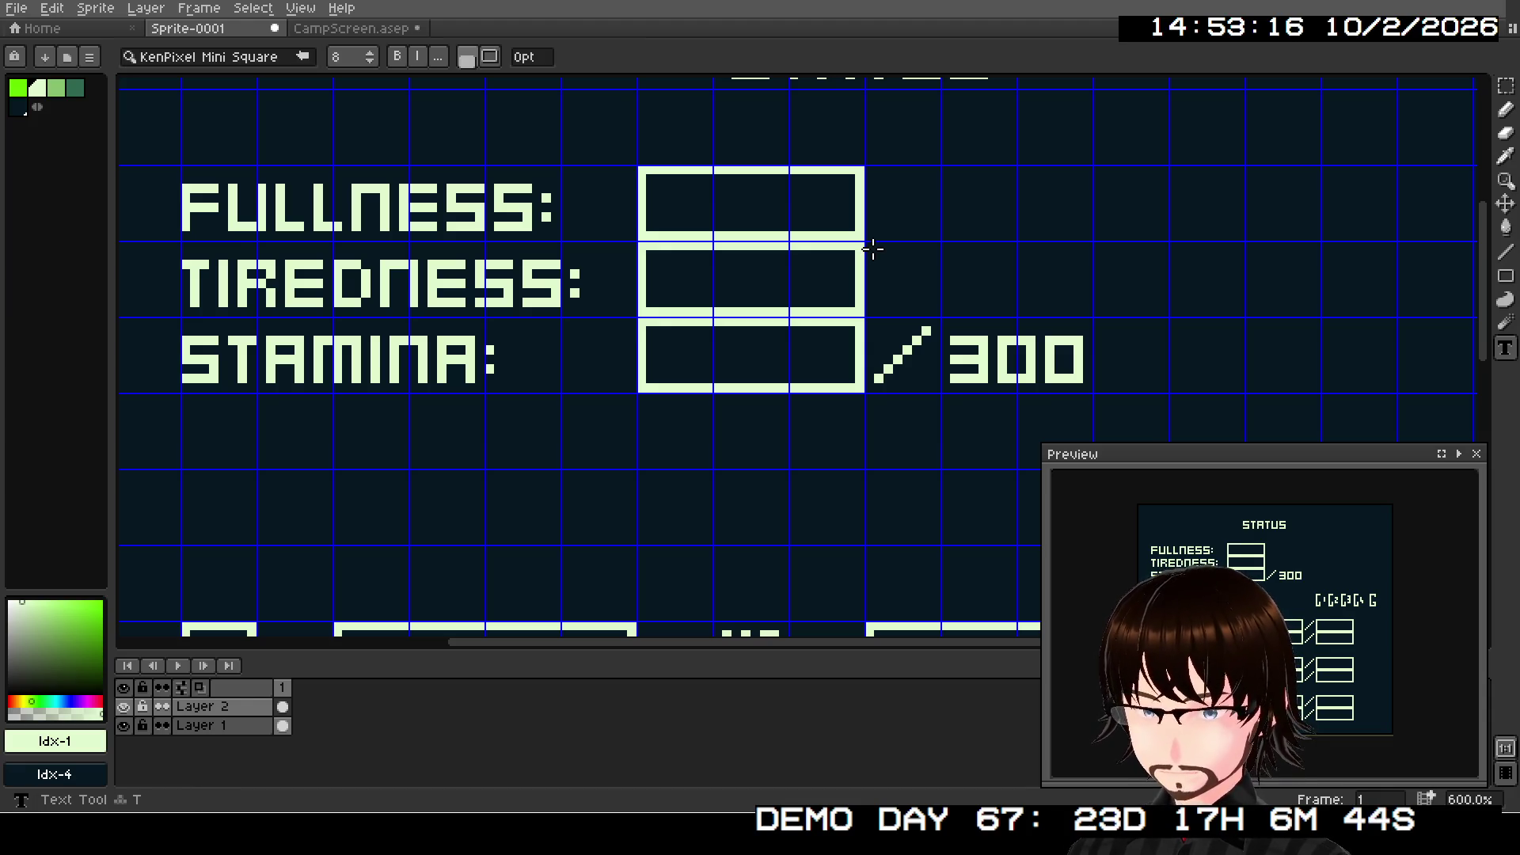
{"action": "mouse_move", "coordinate": [867, 248]}
{"action": "left_mouse_down"}
{"action": "mouse_move", "coordinate": [943, 299]}
{"action": "mouse_move", "coordinate": [941, 315]}
{"action": "left_mouse_up"}
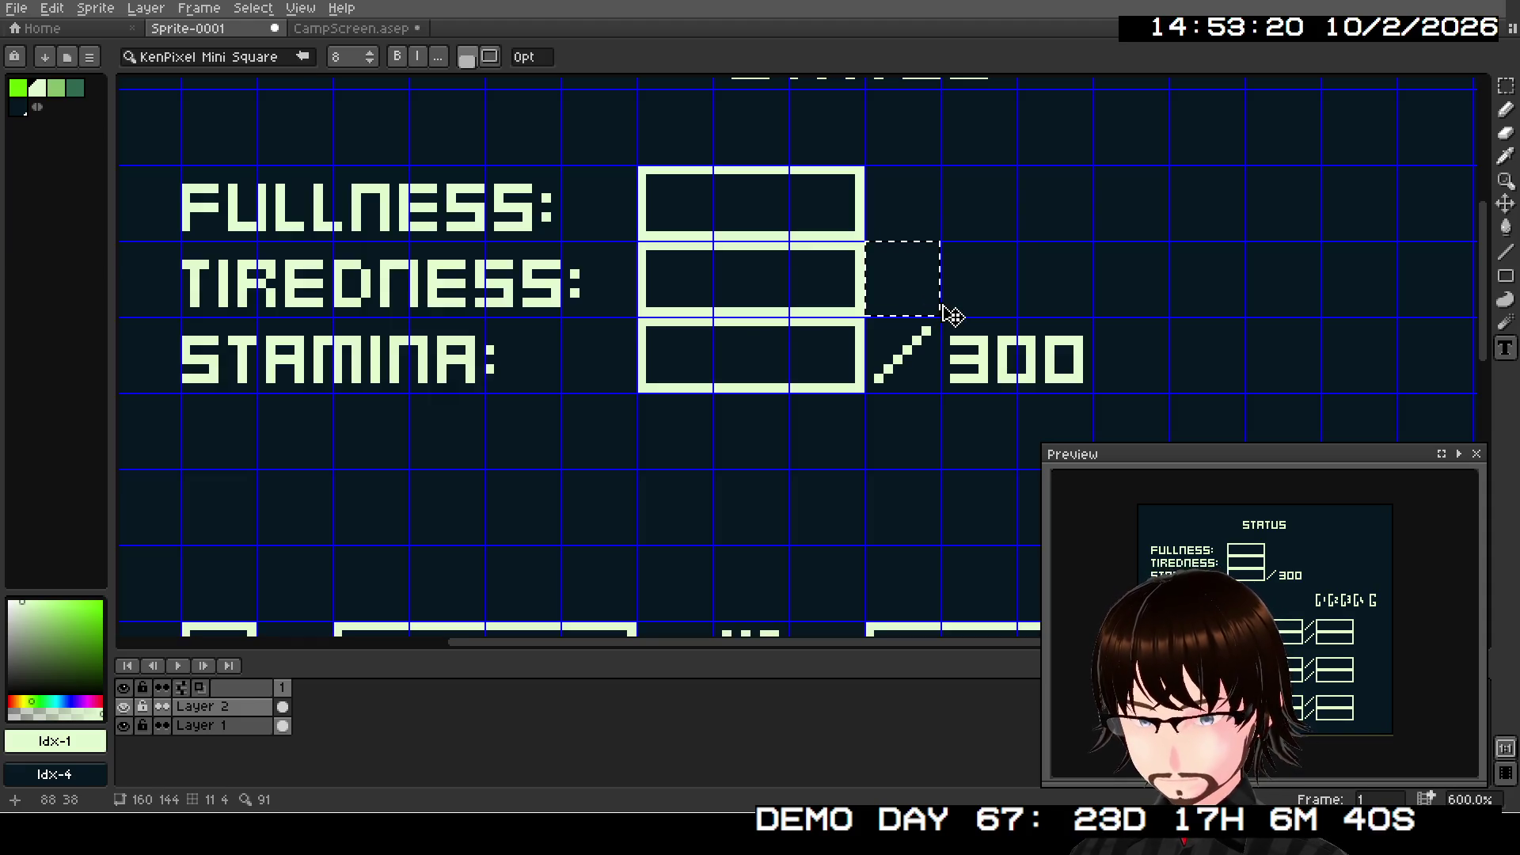
{"action": "type", "text": "/"}
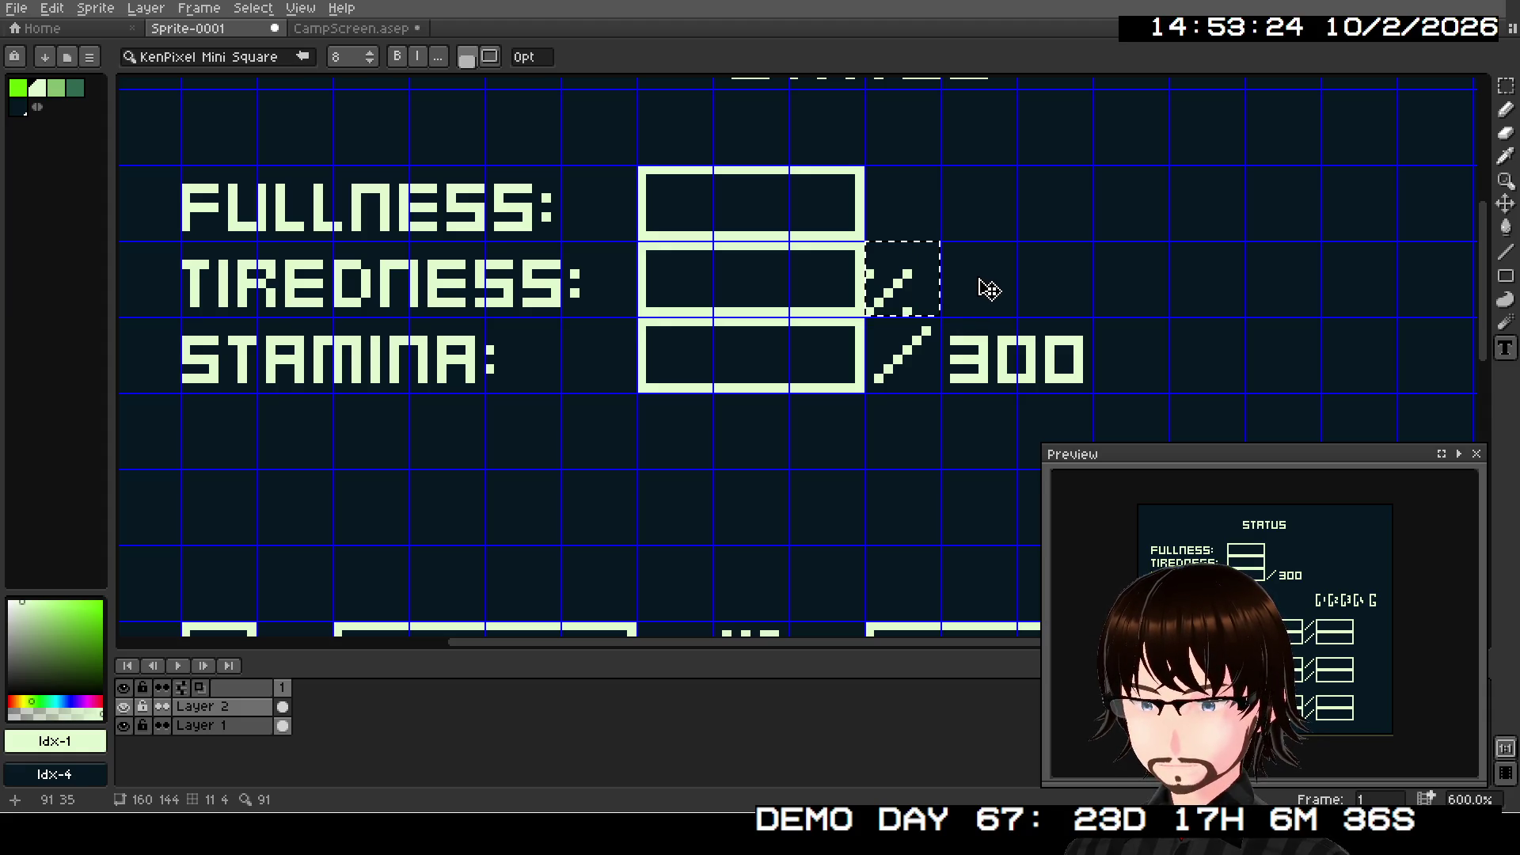
{"action": "key", "text": "Return"}
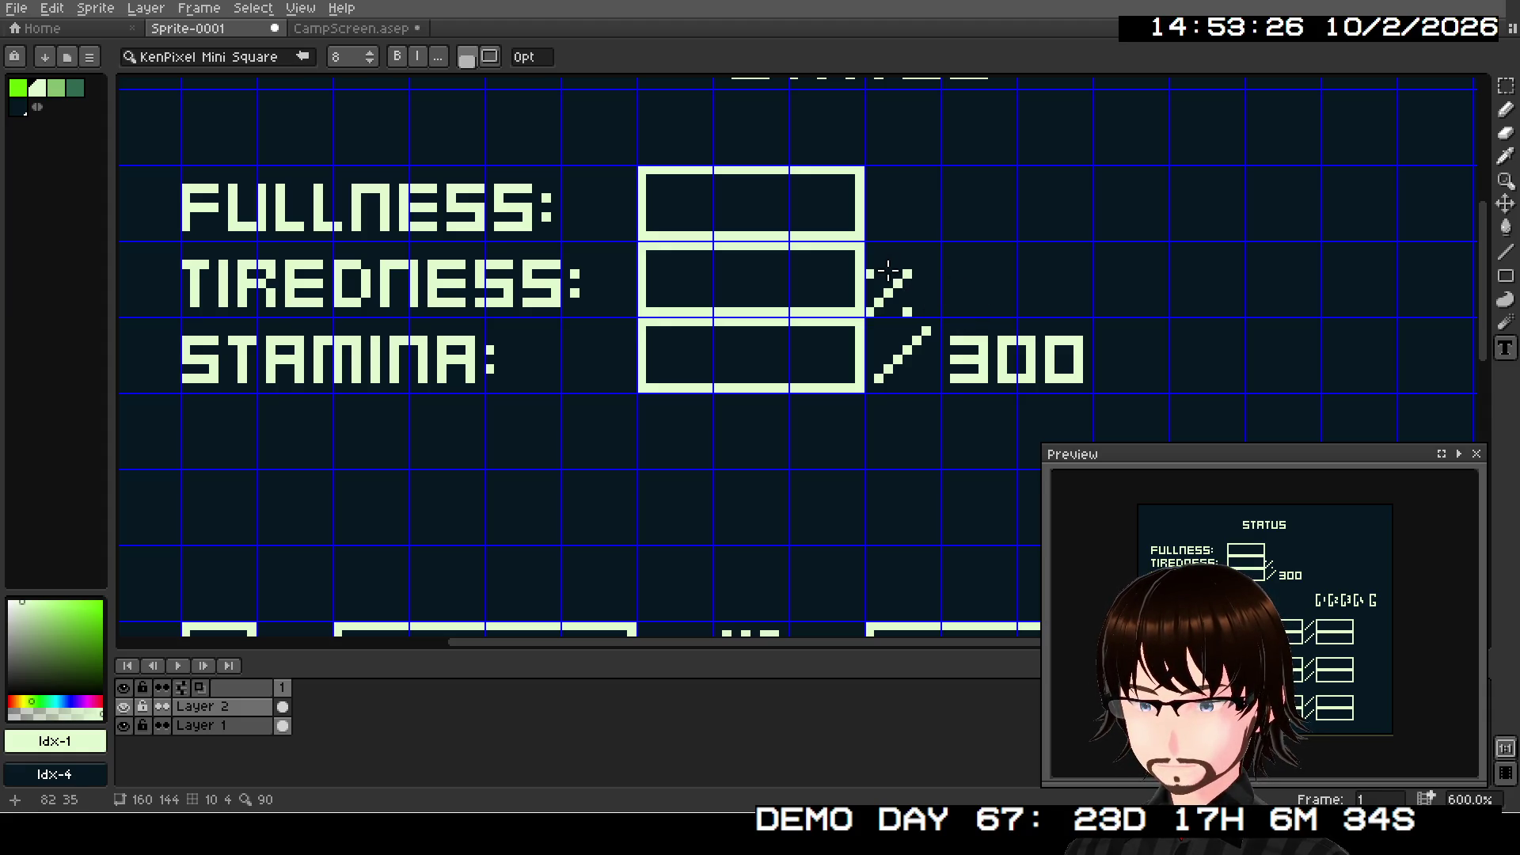
- Cut the glyph beside the TIREDNESS gauge and paste it back into place
{"action": "key", "text": "m"}
{"action": "mouse_move", "coordinate": [866, 242]}
{"action": "left_mouse_down"}
{"action": "mouse_move", "coordinate": [940, 301]}
{"action": "mouse_move", "coordinate": [940, 318]}
{"action": "left_mouse_up"}
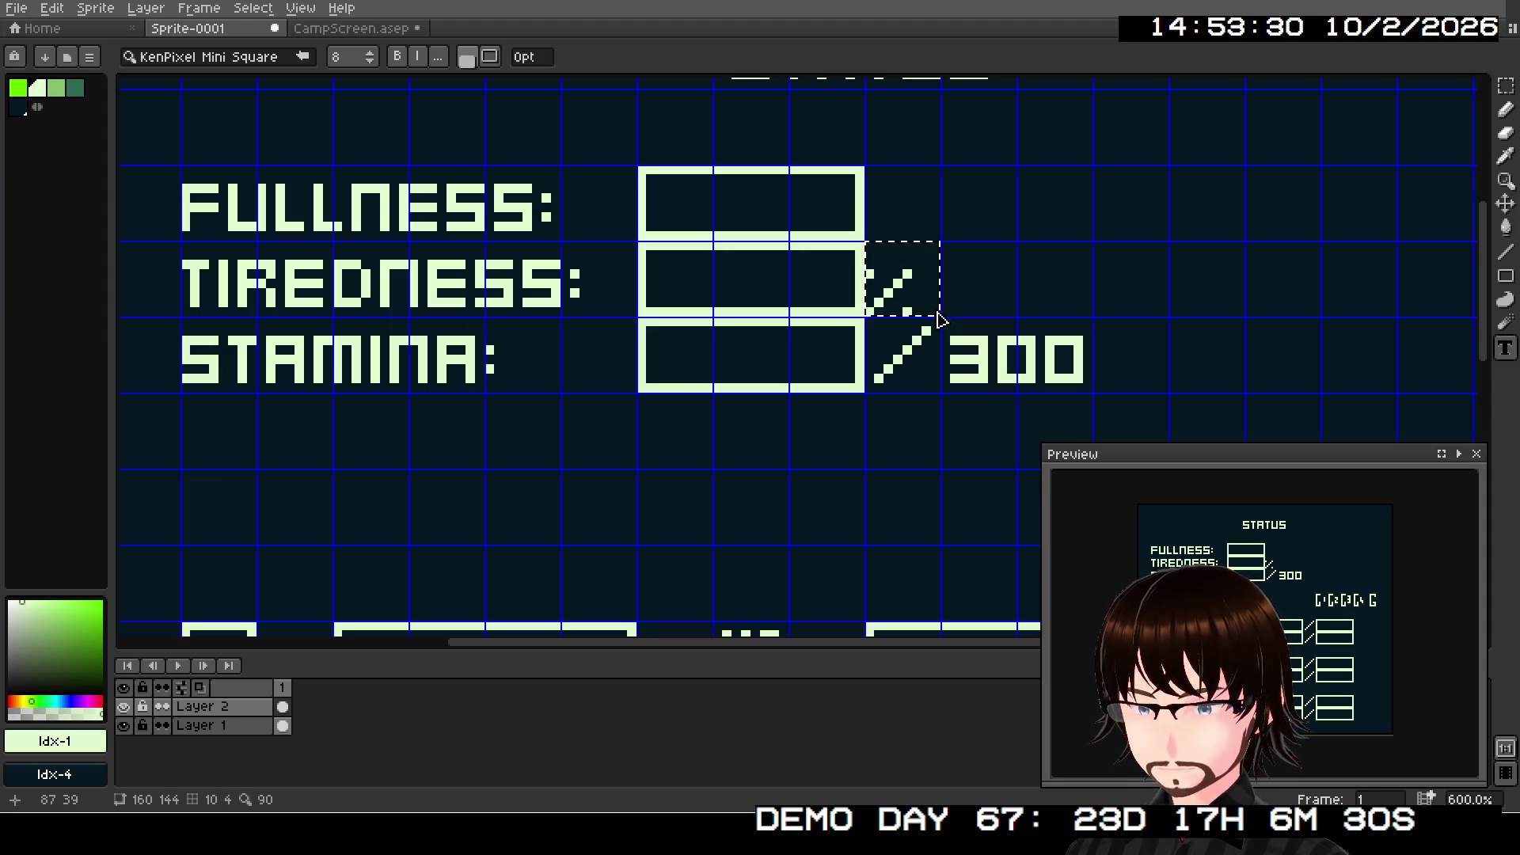
{"action": "key", "text": "ctrl+x"}
{"action": "left_click_drag", "start_coordinate": [866, 242], "coordinate": [936, 311]}
{"action": "key", "text": "ctrl+v"}
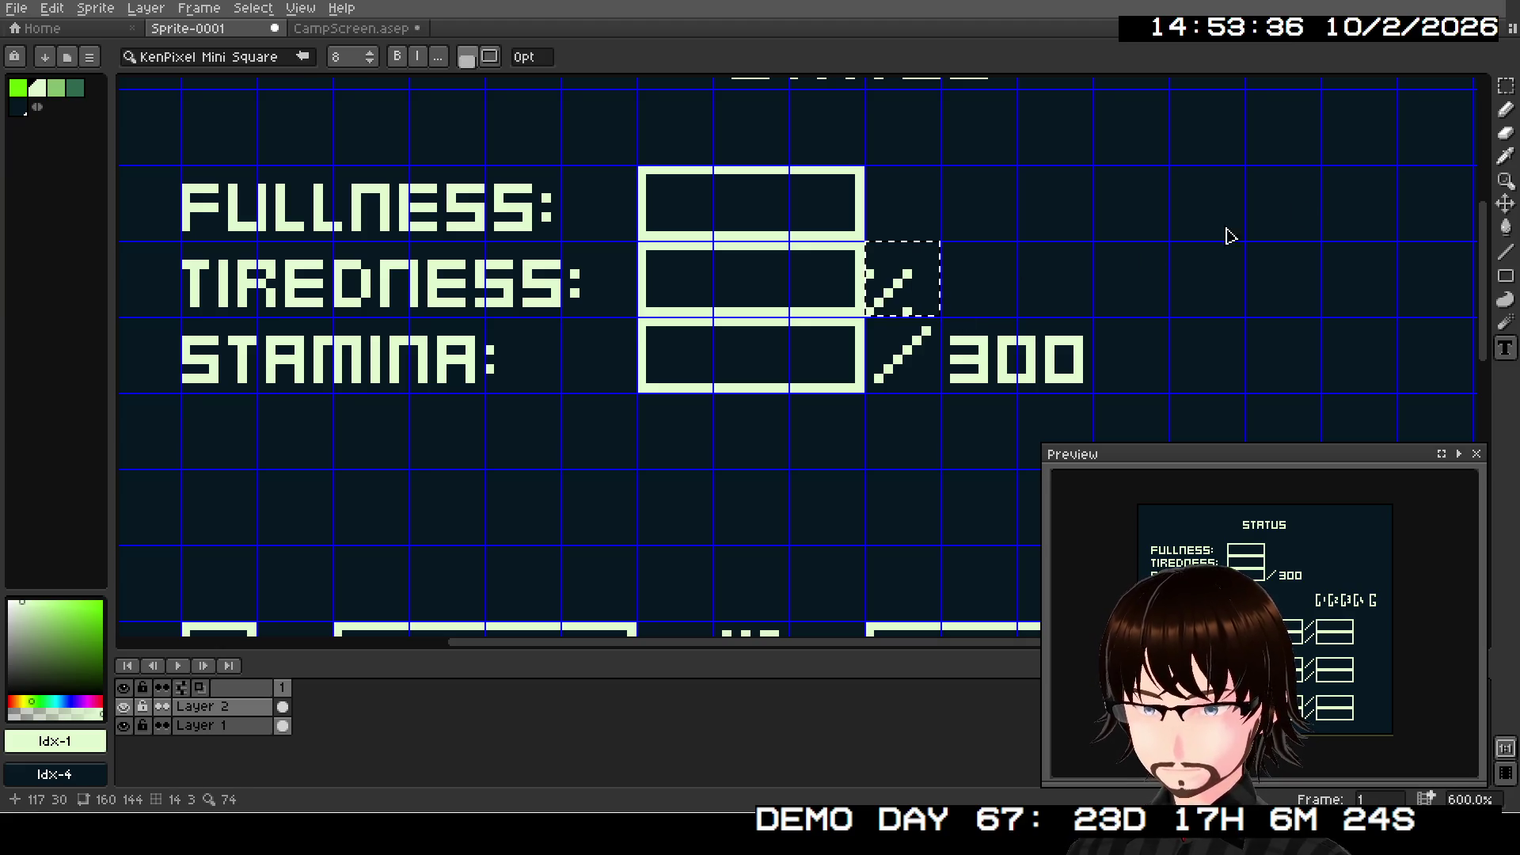
{"action": "left_click", "coordinate": [1505, 85]}
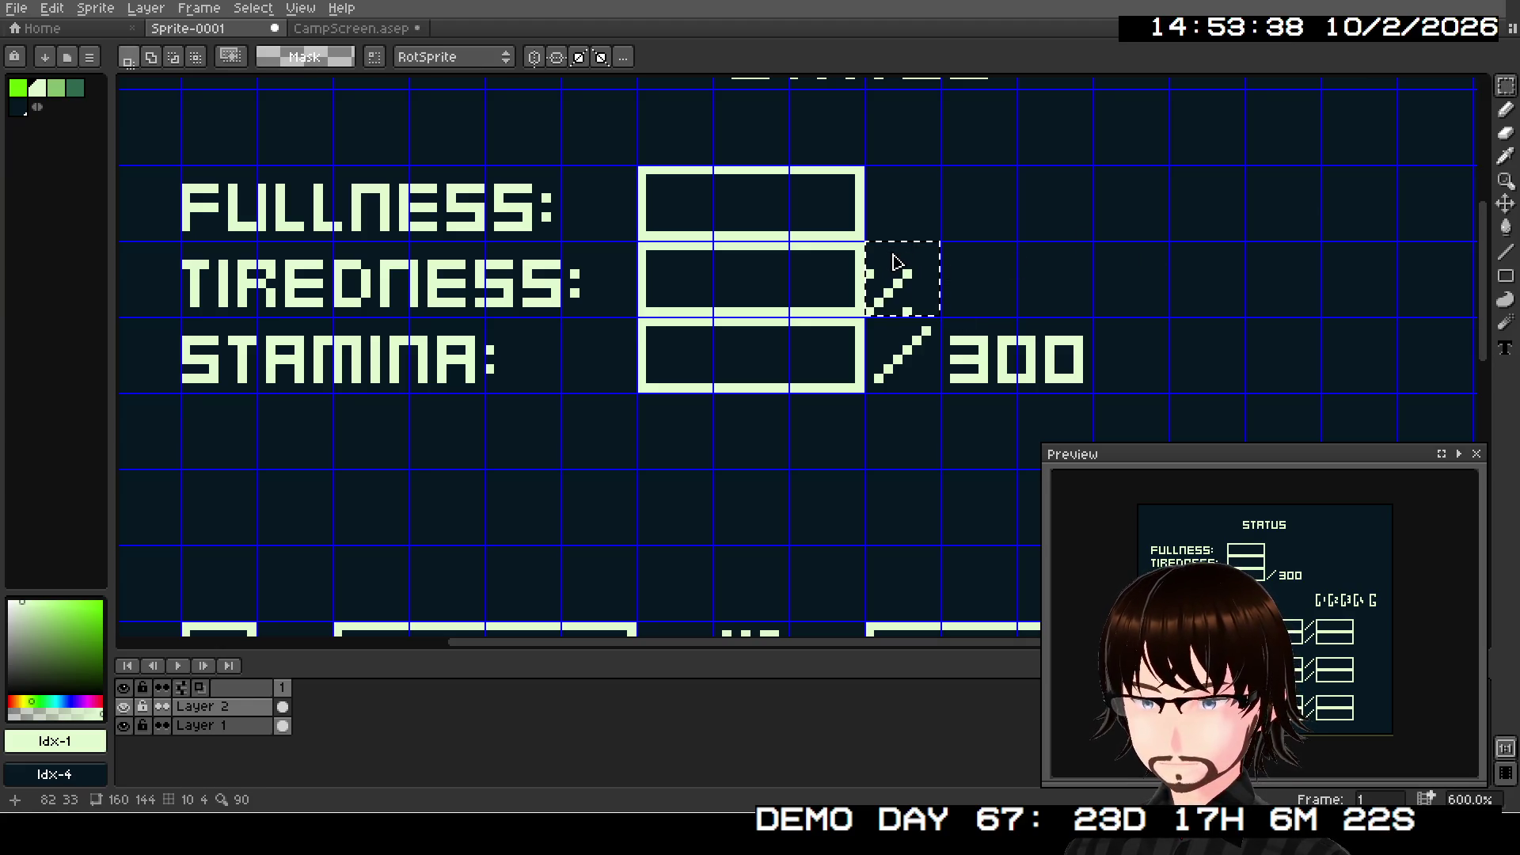
{"action": "left_click", "coordinate": [1078, 293]}
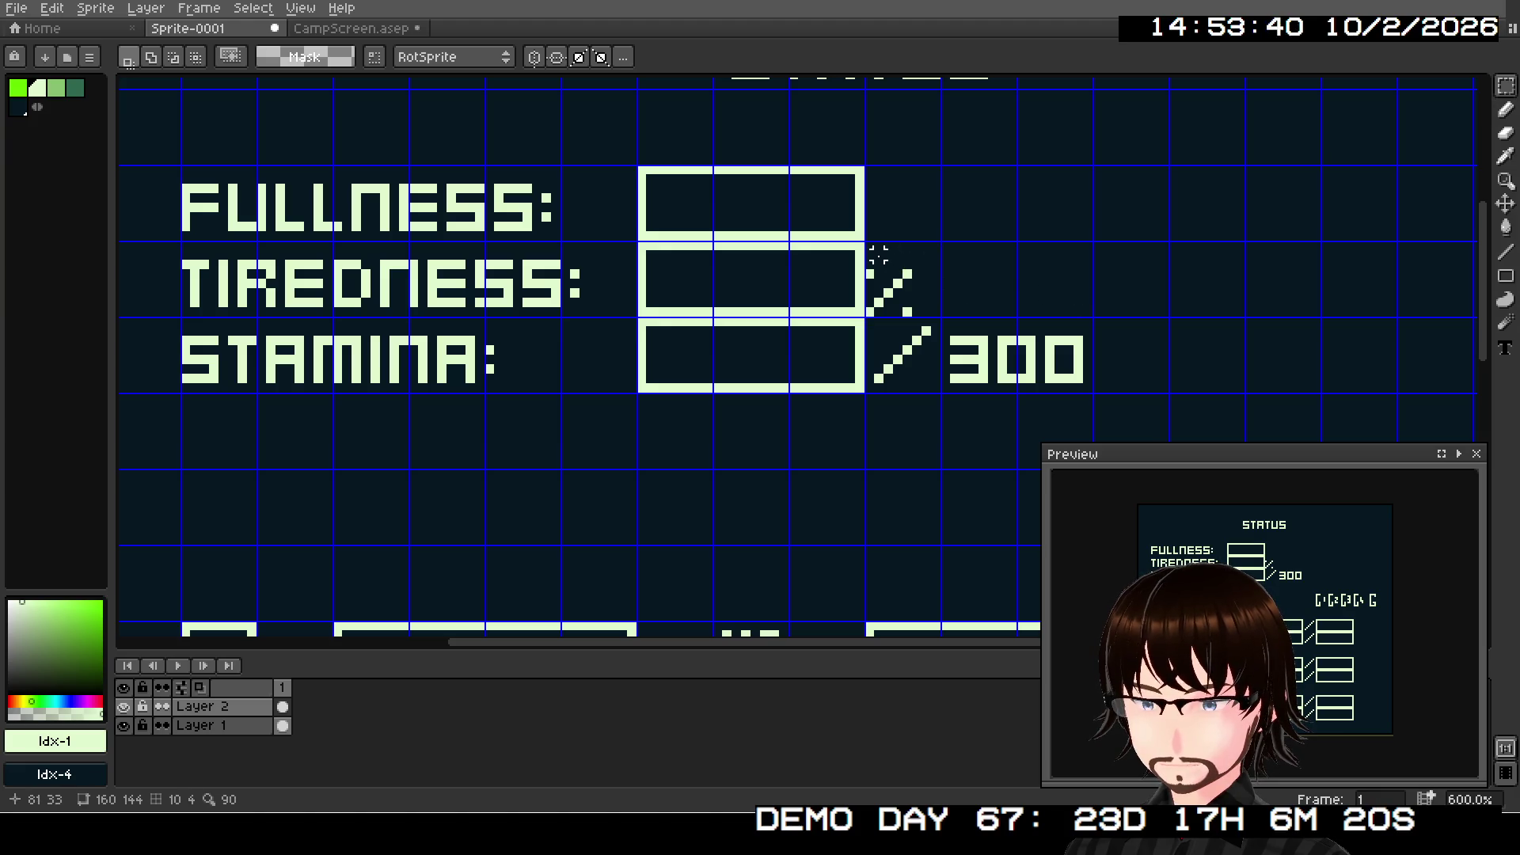
- Nudge the percent mark one pixel right, then undo the stray box and mark
{"action": "mouse_move", "coordinate": [865, 240]}
{"action": "left_mouse_down"}
{"action": "mouse_move", "coordinate": [934, 319]}
{"action": "mouse_move", "coordinate": [934, 301]}
{"action": "left_mouse_up"}
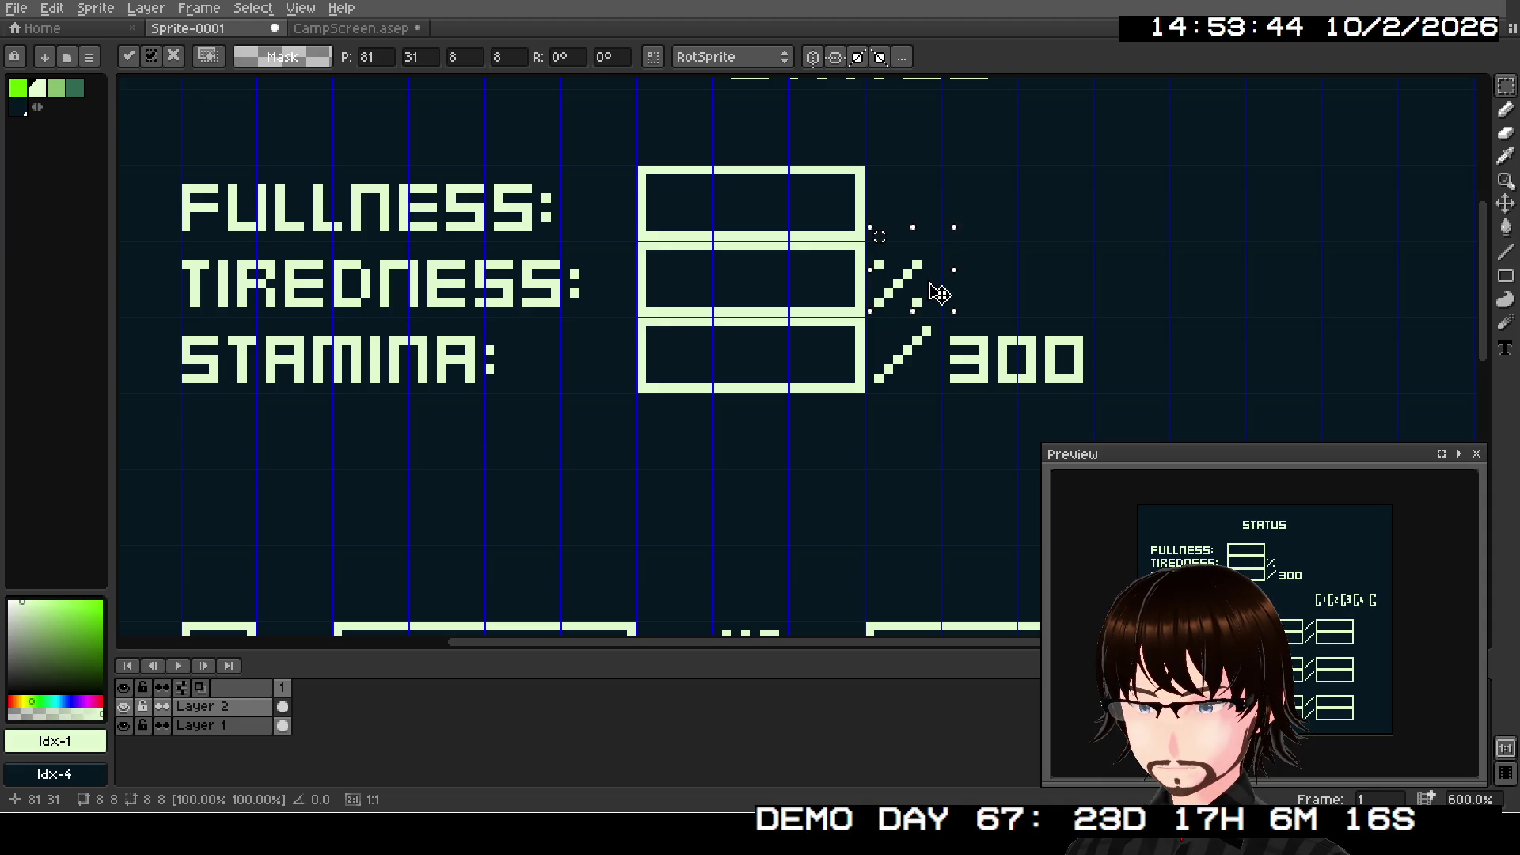
{"action": "mouse_move", "coordinate": [940, 291]}
{"action": "left_mouse_down"}
{"action": "mouse_move", "coordinate": [880, 246]}
{"action": "mouse_move", "coordinate": [944, 302]}
{"action": "left_mouse_up"}
{"action": "left_click", "coordinate": [1011, 261]}
{"action": "key", "text": "ctrl+d"}
{"action": "key", "text": "u"}
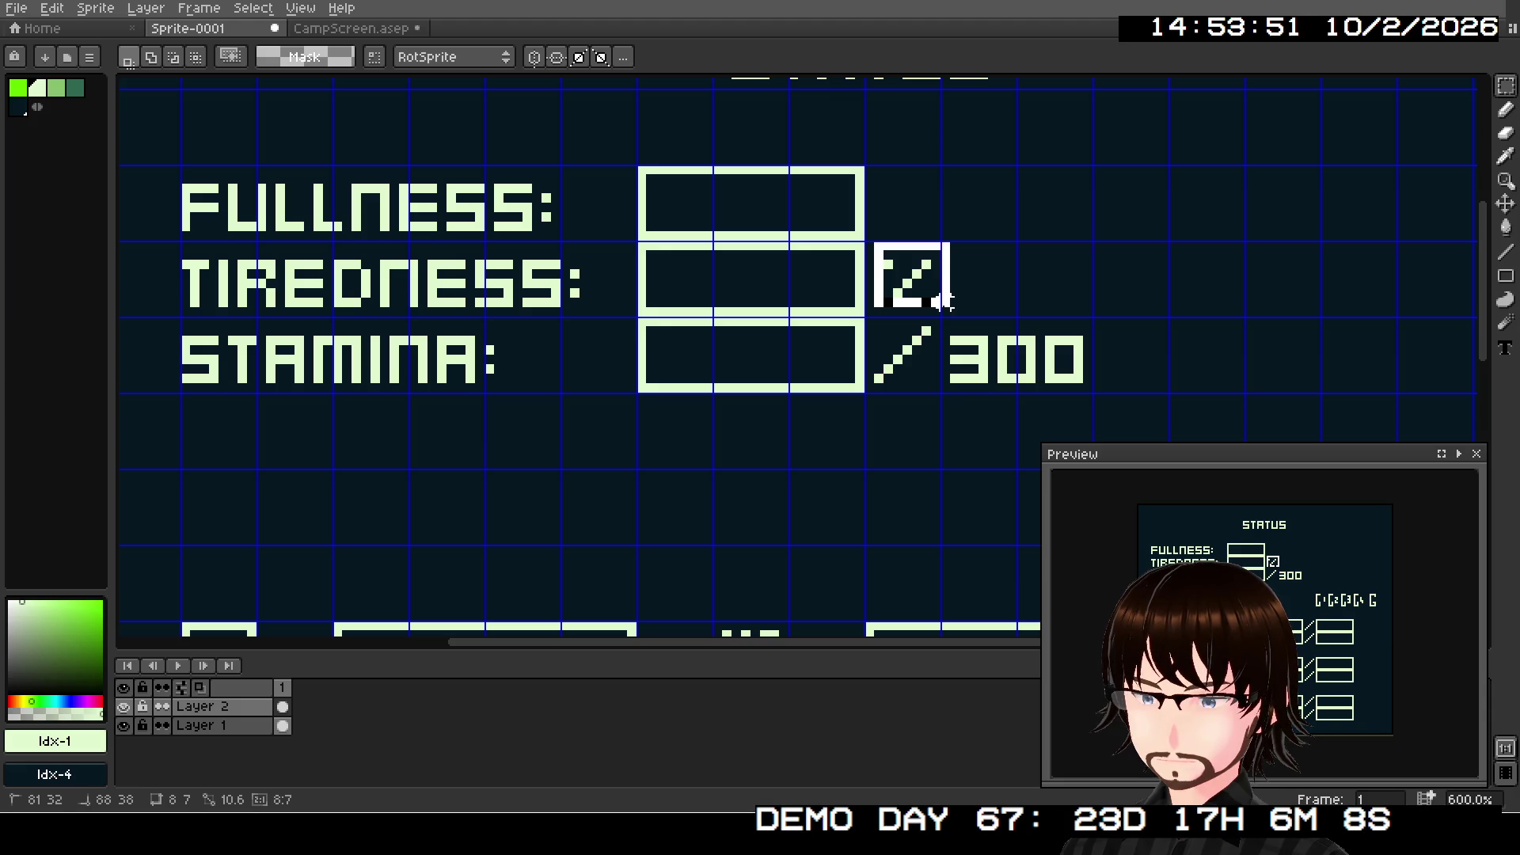
{"action": "key", "text": "ctrl+z"}
{"action": "key", "text": "ctrl+z"}
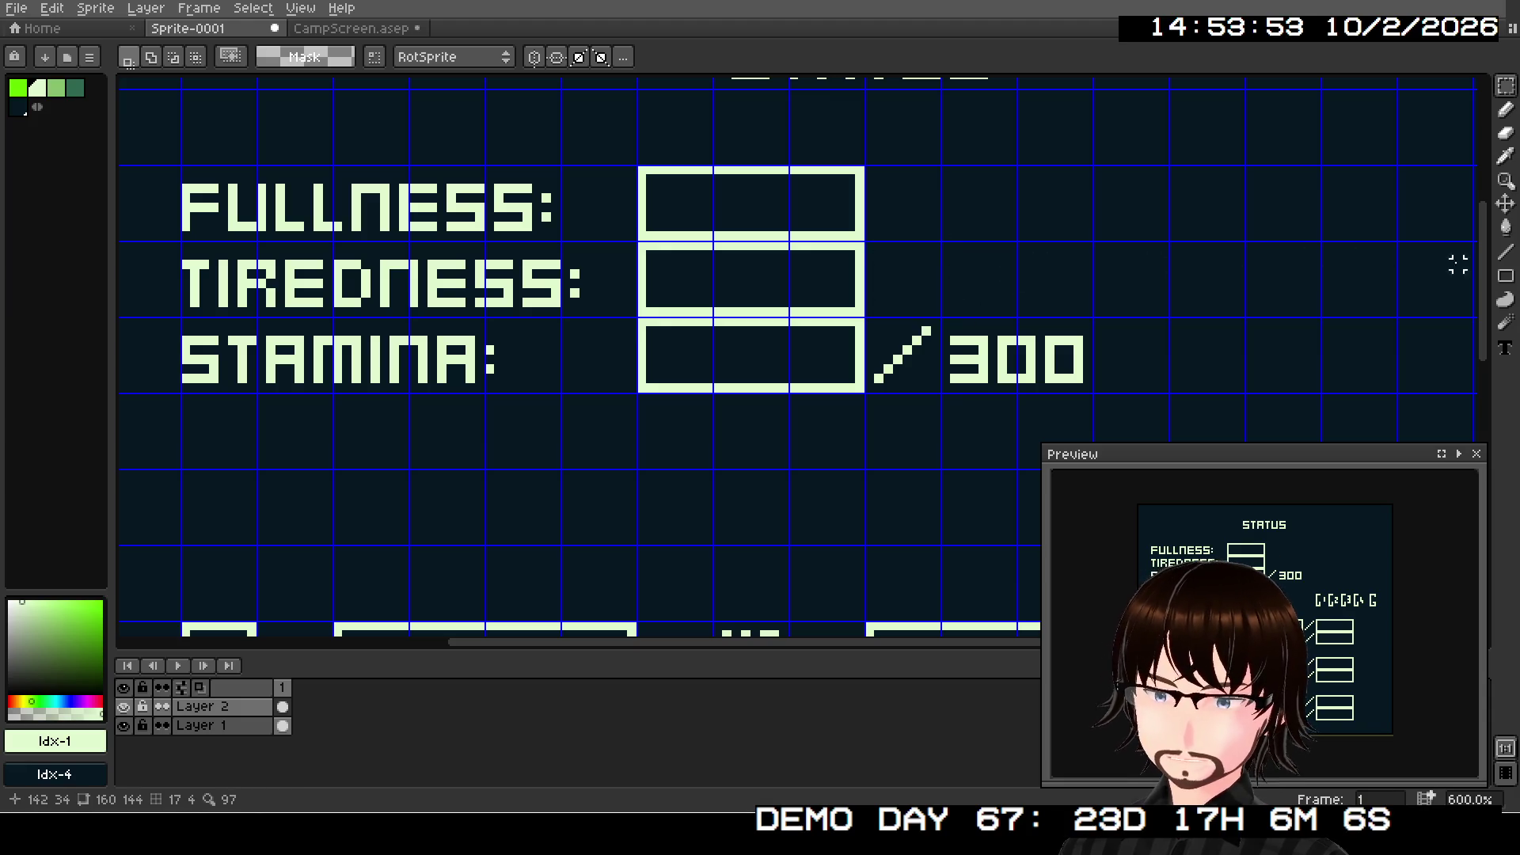
{"action": "left_click", "coordinate": [1504, 252]}
- Draw a pixel % sign from line strokes beside the TIREDNESS gauge
{"action": "scroll", "coordinate": [925, 303], "scroll_direction": "up", "scroll_amount": 2}
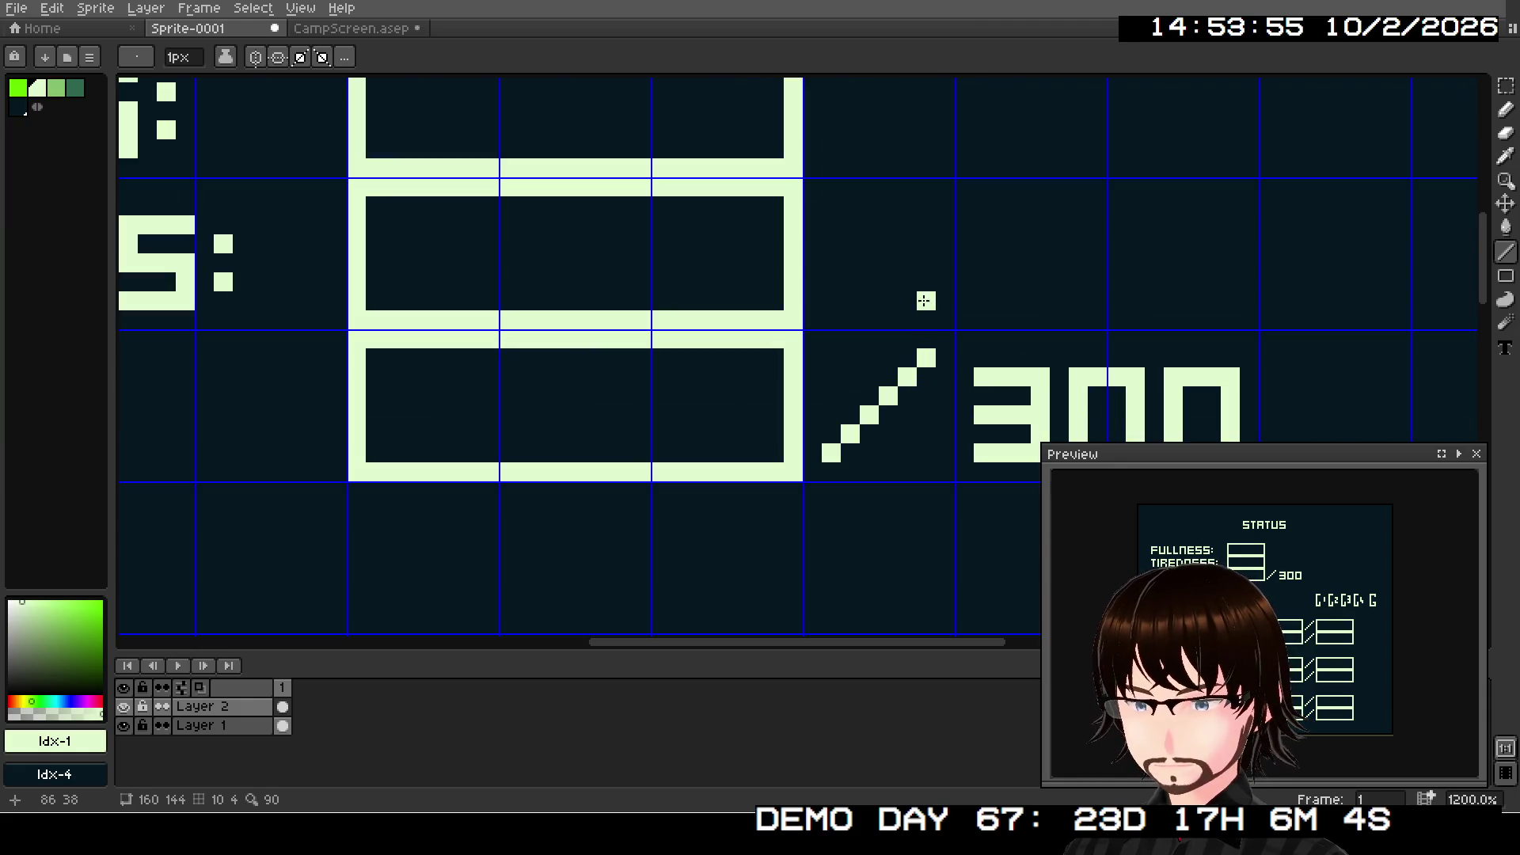
{"action": "left_click_drag", "start_coordinate": [831, 301], "coordinate": [926, 204]}
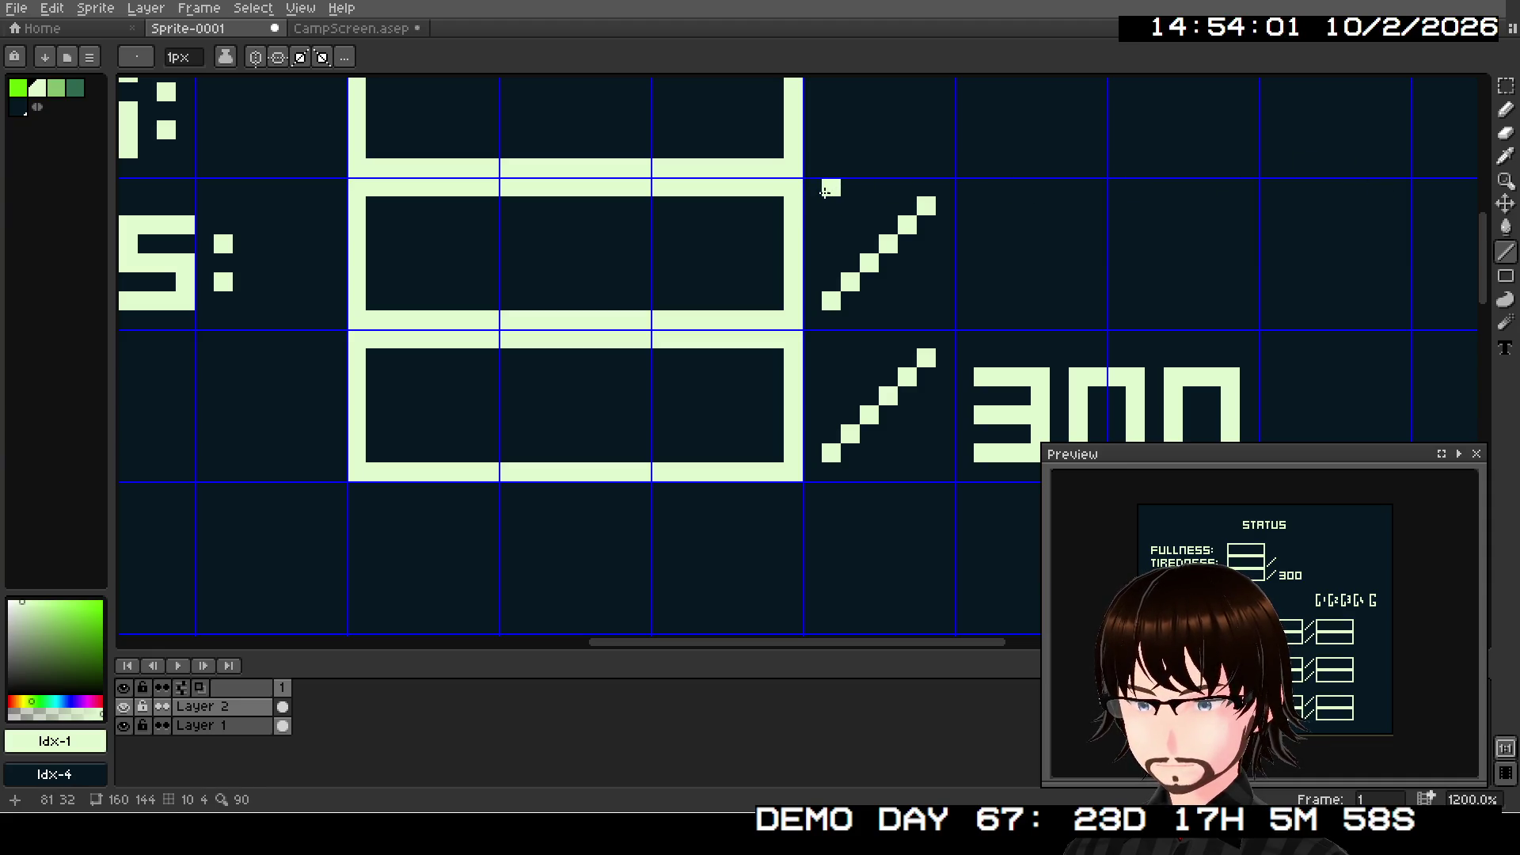
{"action": "mouse_move", "coordinate": [815, 190]}
{"action": "left_mouse_down"}
{"action": "mouse_move", "coordinate": [830, 229]}
{"action": "mouse_move", "coordinate": [853, 227]}
{"action": "mouse_move", "coordinate": [845, 193]}
{"action": "mouse_move", "coordinate": [825, 190]}
{"action": "left_mouse_up"}
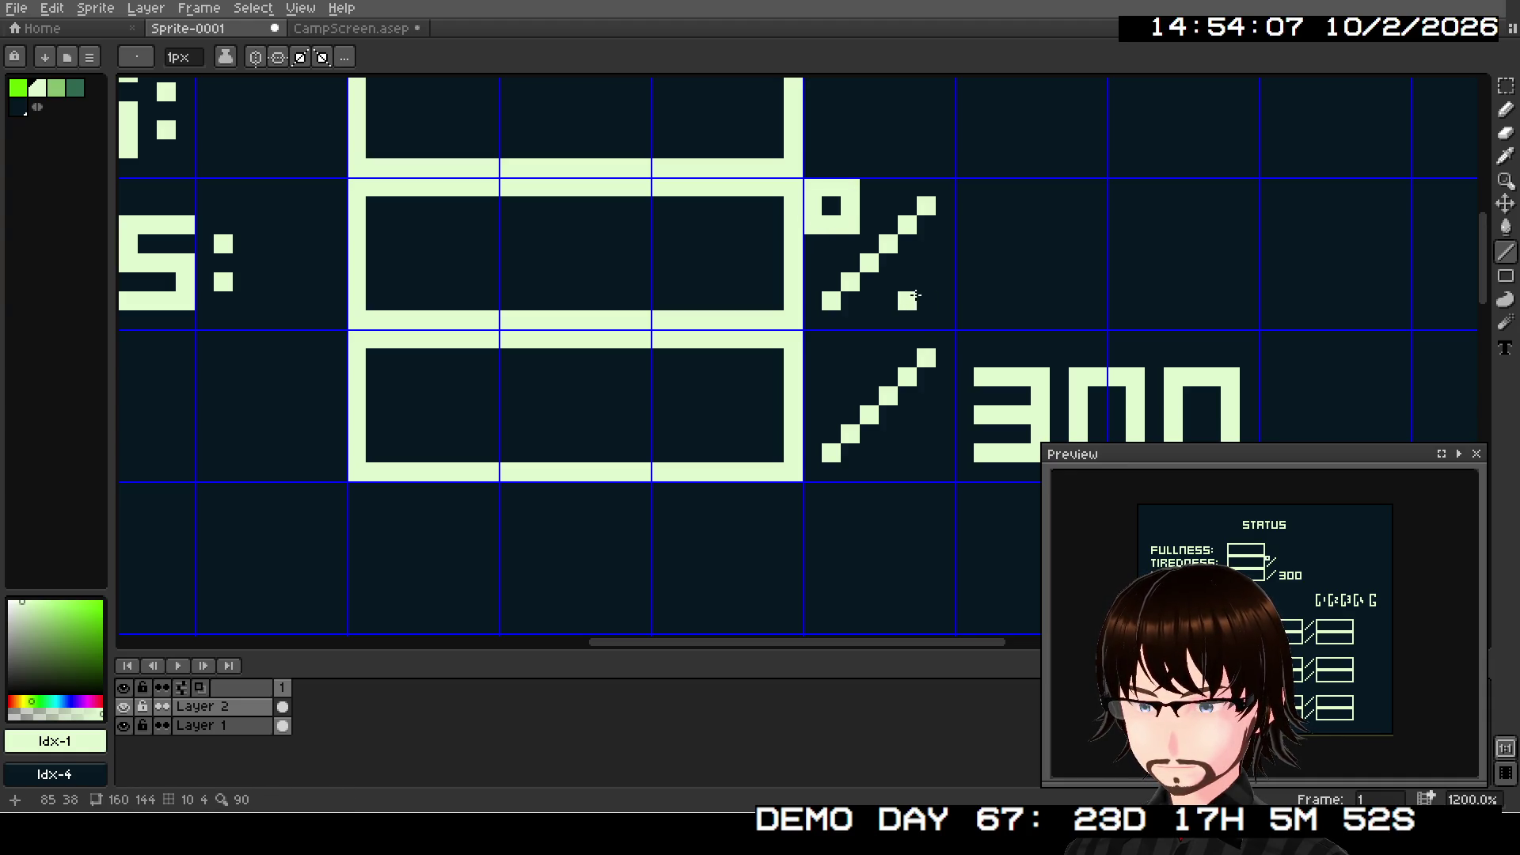
{"action": "mouse_move", "coordinate": [943, 321]}
{"action": "left_mouse_down"}
{"action": "mouse_move", "coordinate": [922, 284]}
{"action": "mouse_move", "coordinate": [907, 283]}
{"action": "mouse_move", "coordinate": [905, 311]}
{"action": "left_mouse_up"}
{"action": "left_click", "coordinate": [927, 320]}
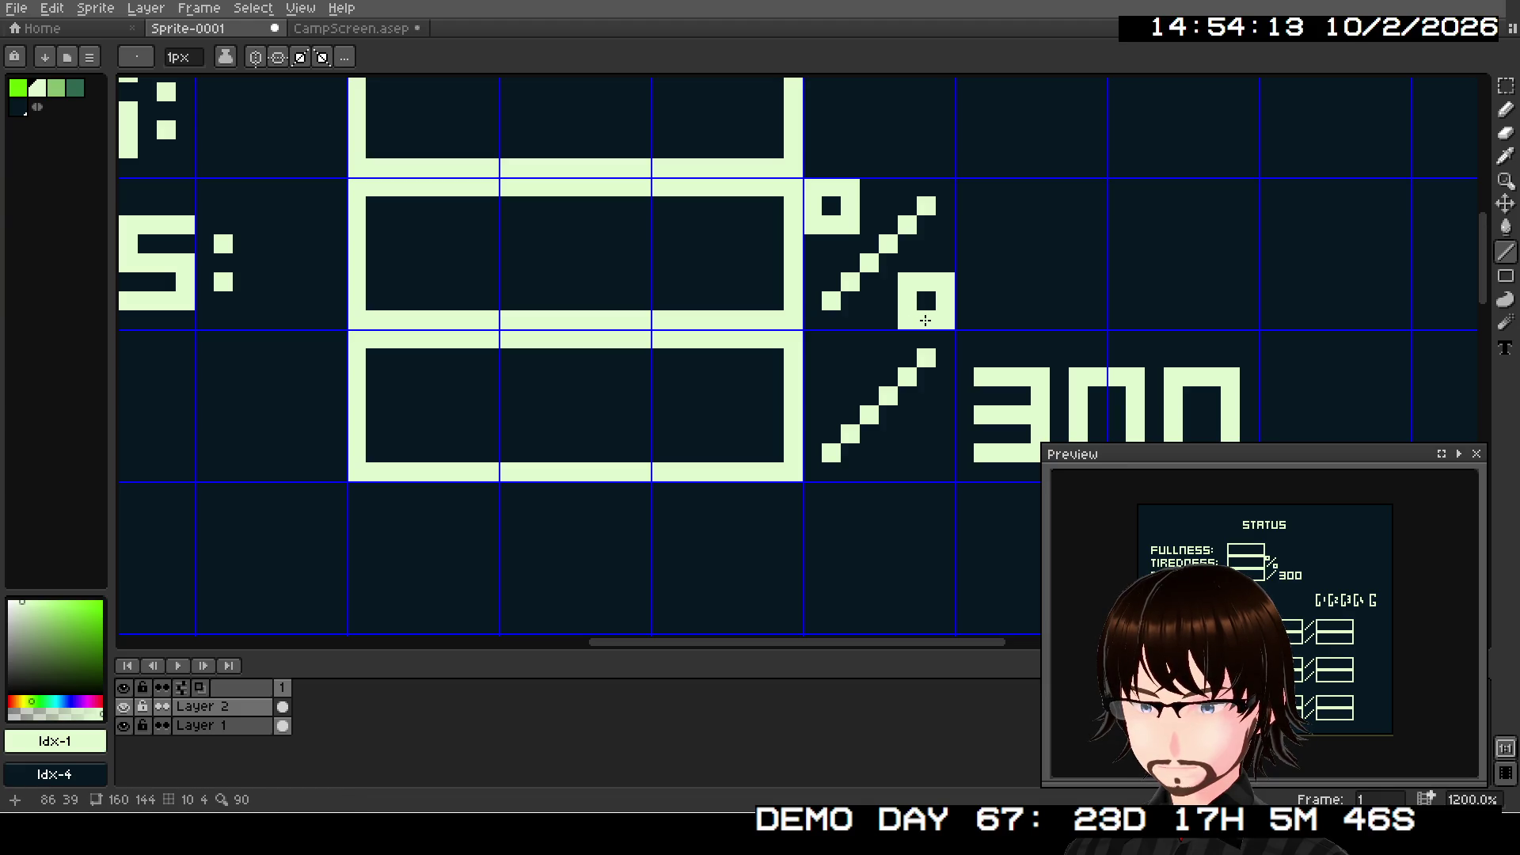
- Duplicate the % sign and place the copy beside the FULLNESS gauge
{"action": "scroll", "coordinate": [1038, 262], "scroll_direction": "down", "scroll_amount": 1}
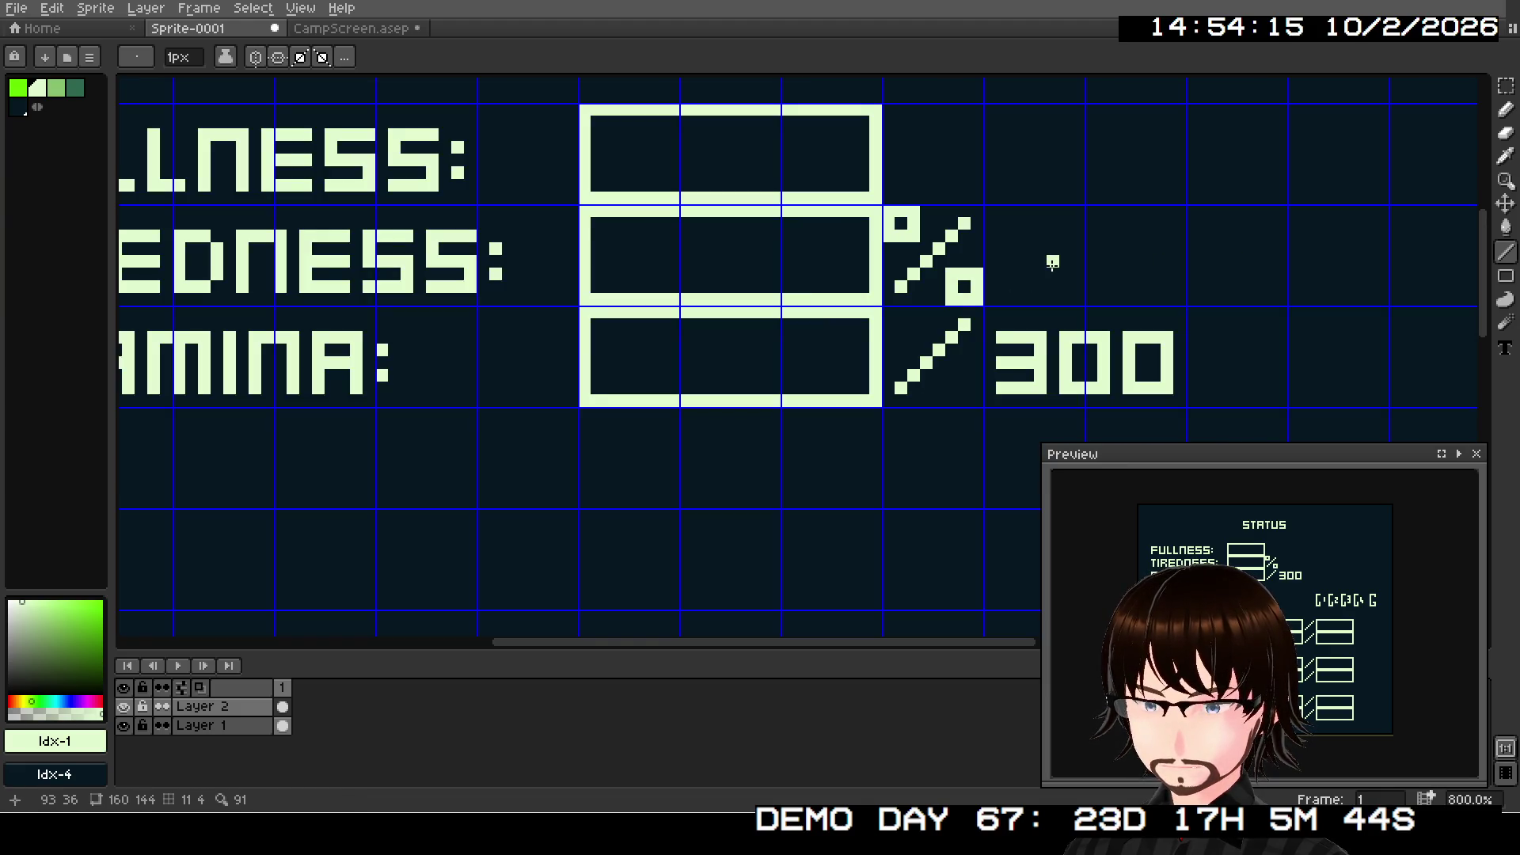
{"action": "left_click_drag", "start_coordinate": [1052, 262], "coordinate": [985, 279]}
{"action": "left_click", "coordinate": [1505, 89]}
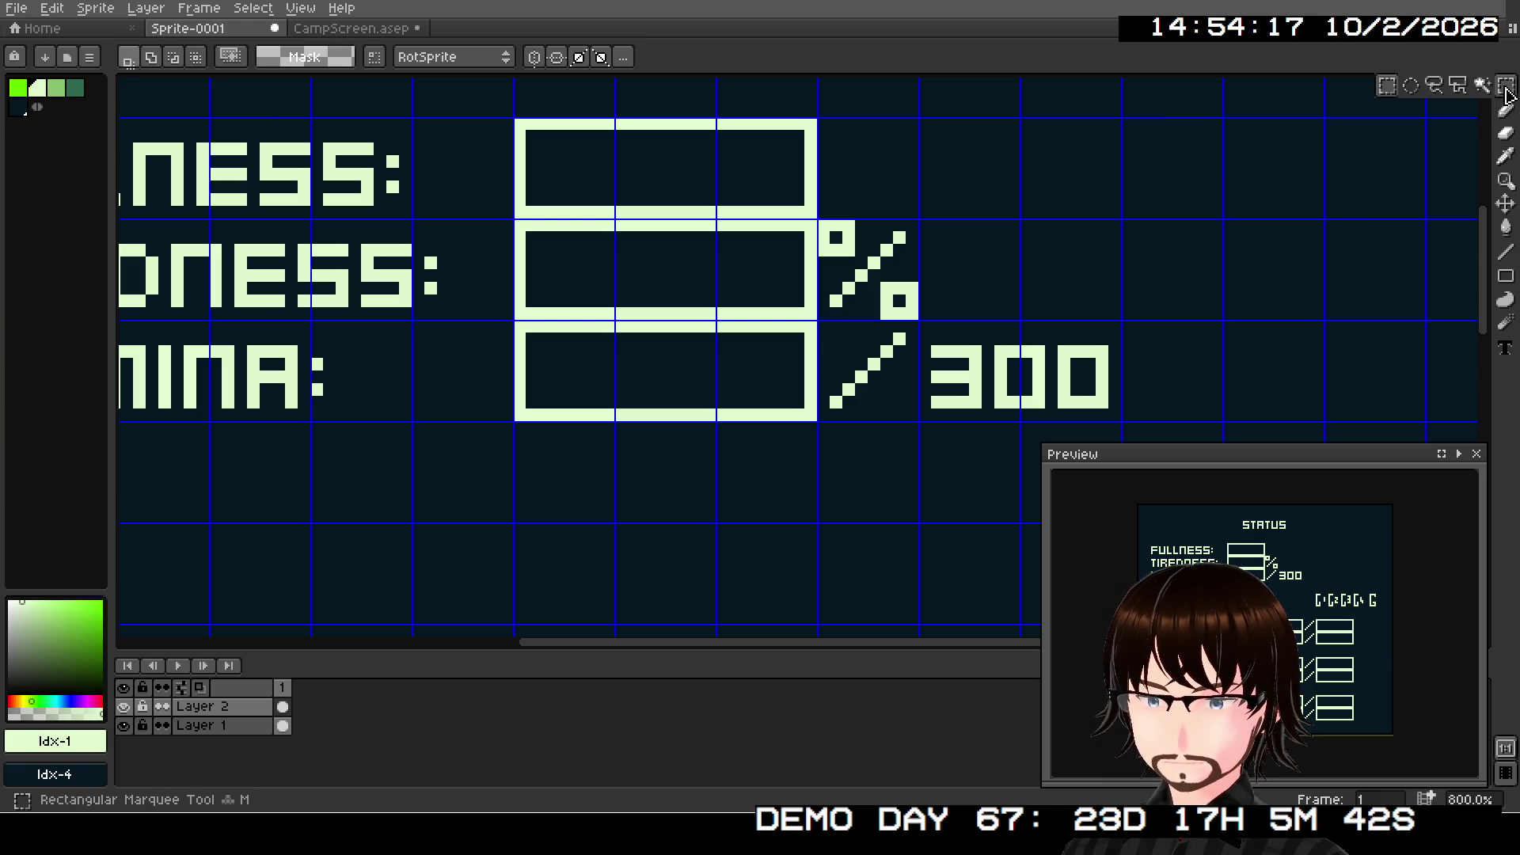
{"action": "left_click_drag", "start_coordinate": [820, 222], "coordinate": [921, 317]}
{"action": "left_click", "coordinate": [843, 151]}
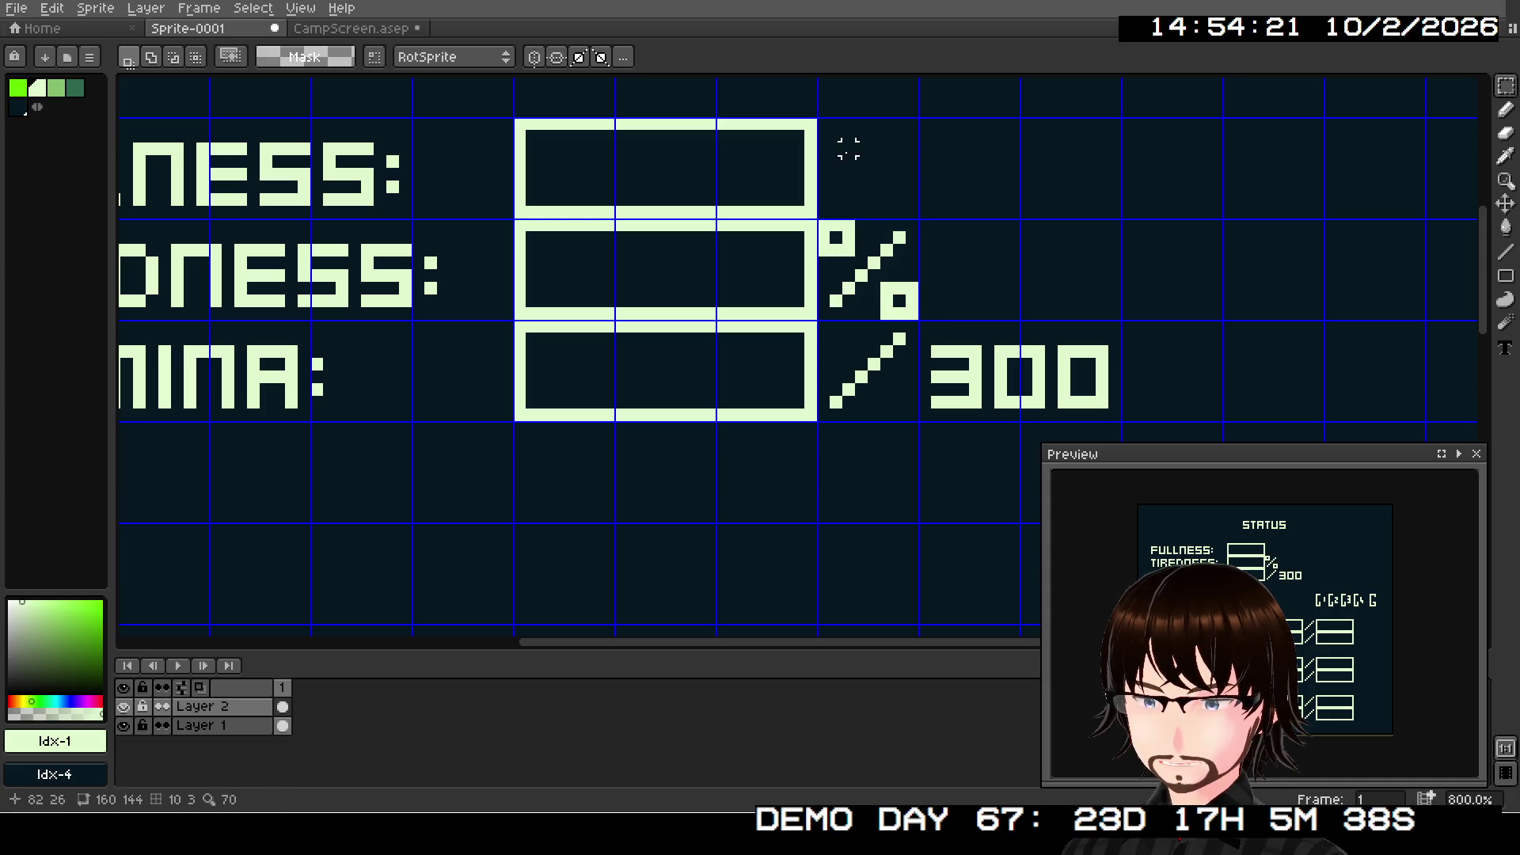
{"action": "key", "text": "ctrl+shift+d"}
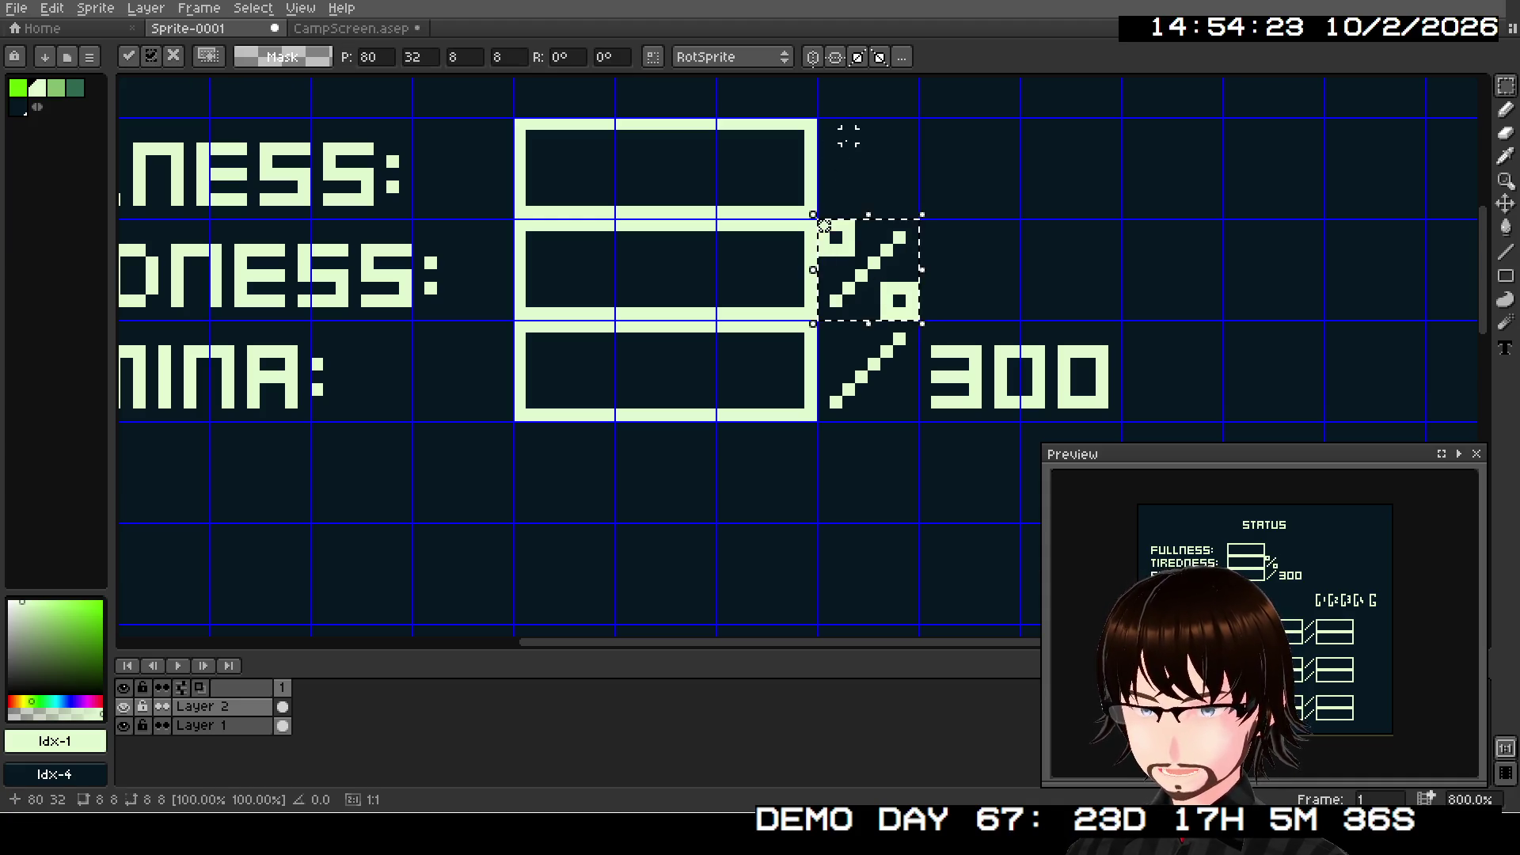
{"action": "left_click_drag", "start_coordinate": [903, 292], "coordinate": [899, 193]}
{"action": "left_click", "coordinate": [1000, 174]}
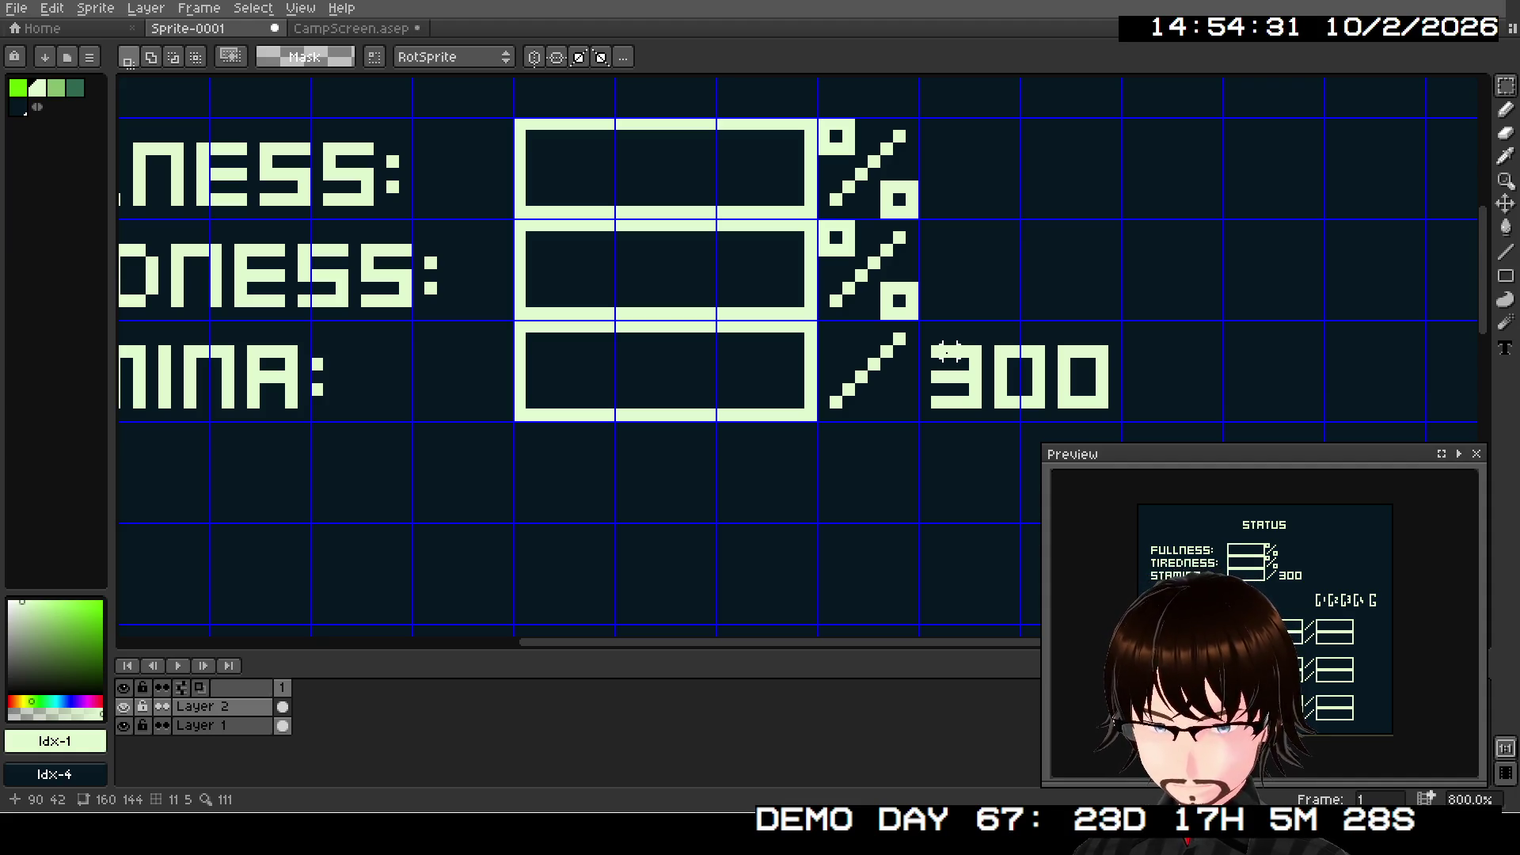
{"action": "scroll", "coordinate": [950, 351], "scroll_direction": "down", "scroll_amount": 1}
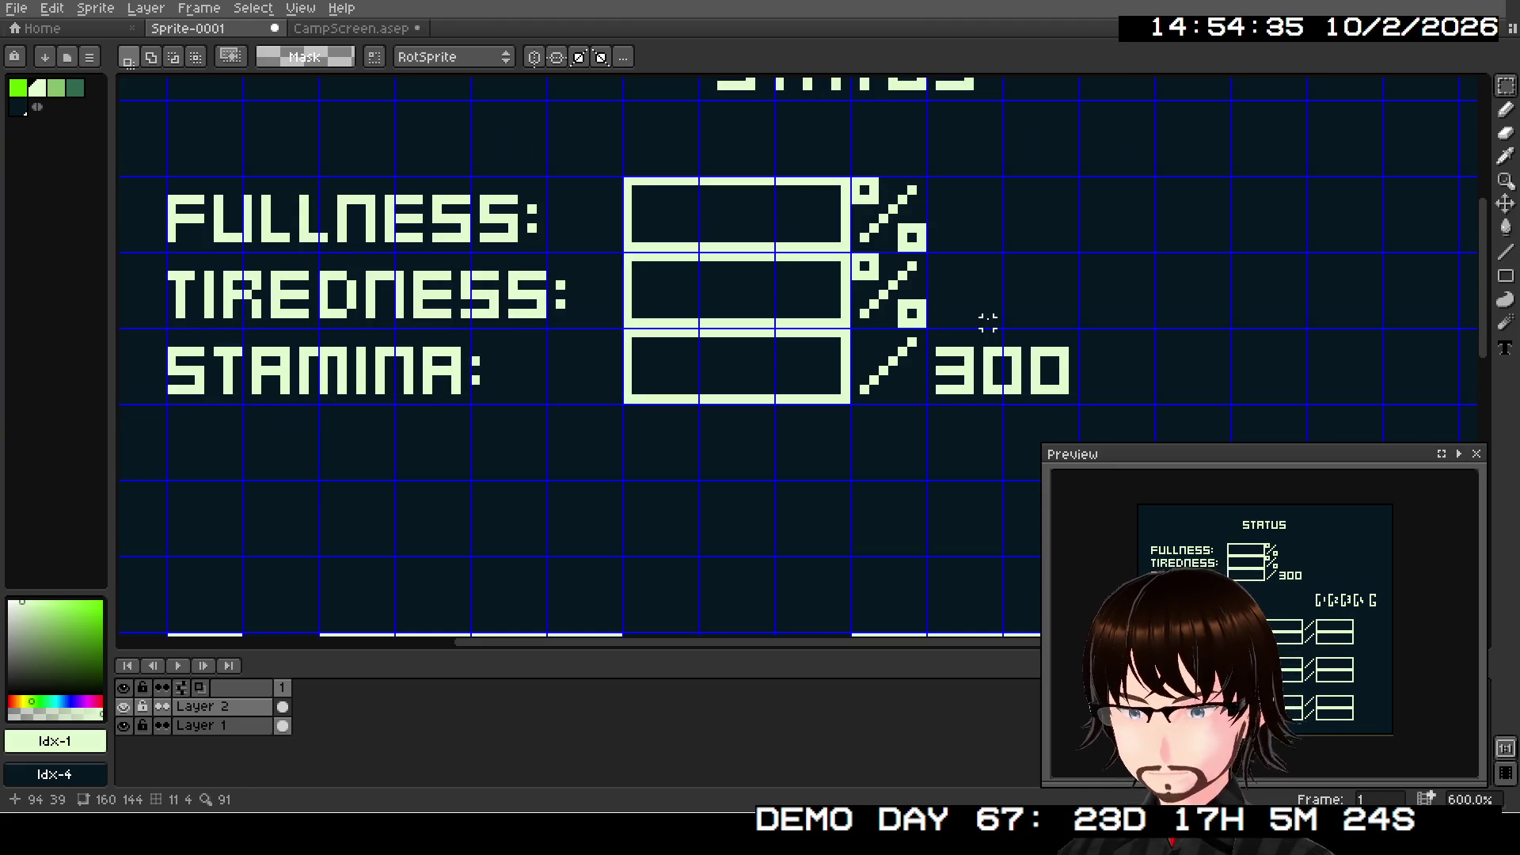
{"action": "scroll", "coordinate": [933, 316], "scroll_direction": "up", "scroll_amount": 2}
{"action": "scroll", "coordinate": [957, 279], "scroll_direction": "down", "scroll_amount": 2}
{"action": "left_click_drag", "start_coordinate": [957, 279], "coordinate": [910, 532]}
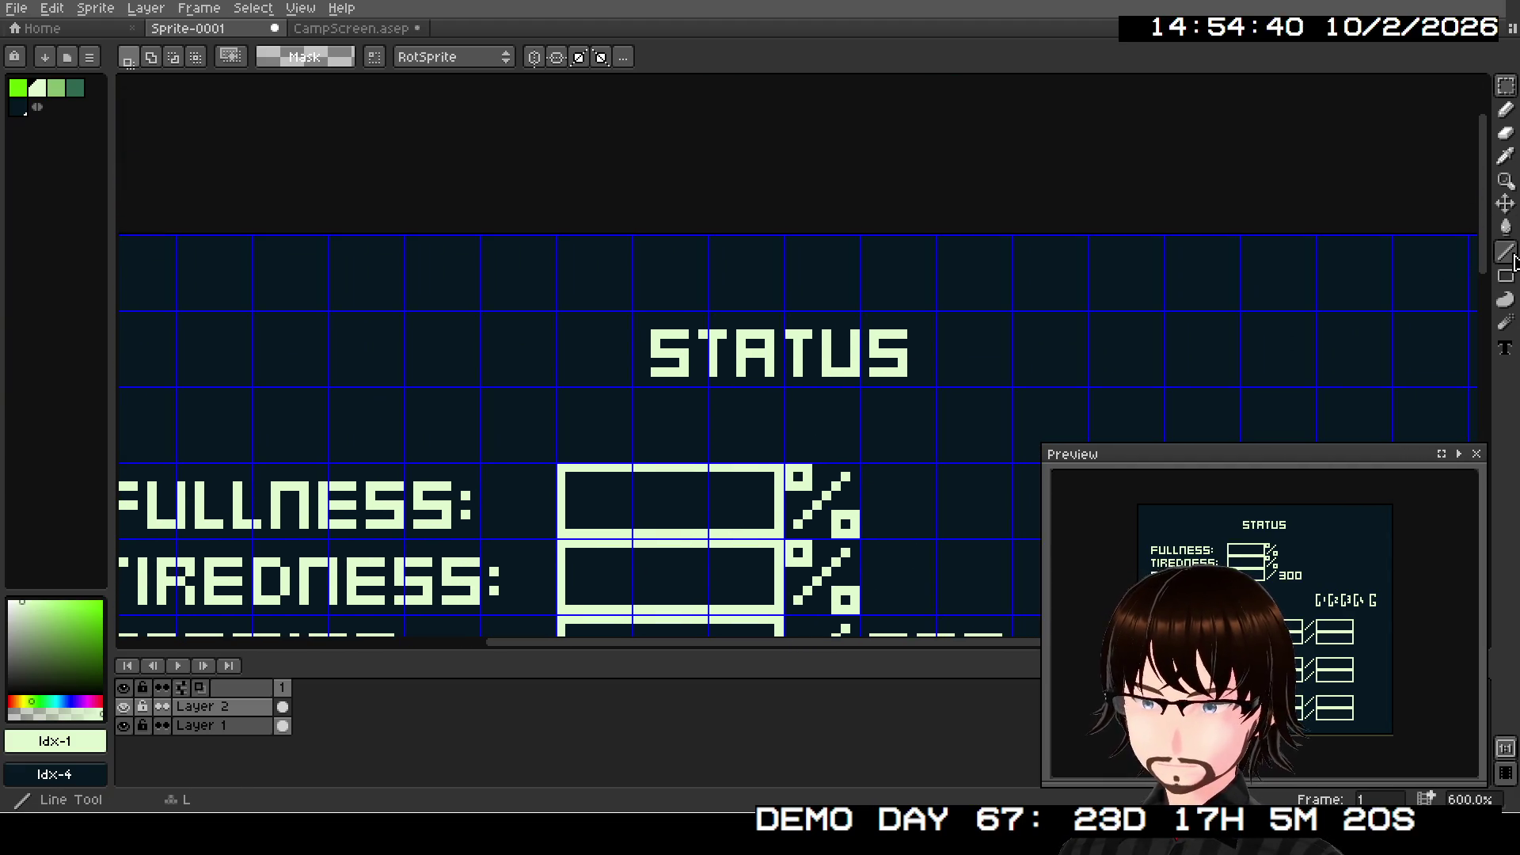
- Draw a horizontal line under the full STATUS word and undo the stray dot
{"action": "left_click", "coordinate": [1506, 251]}
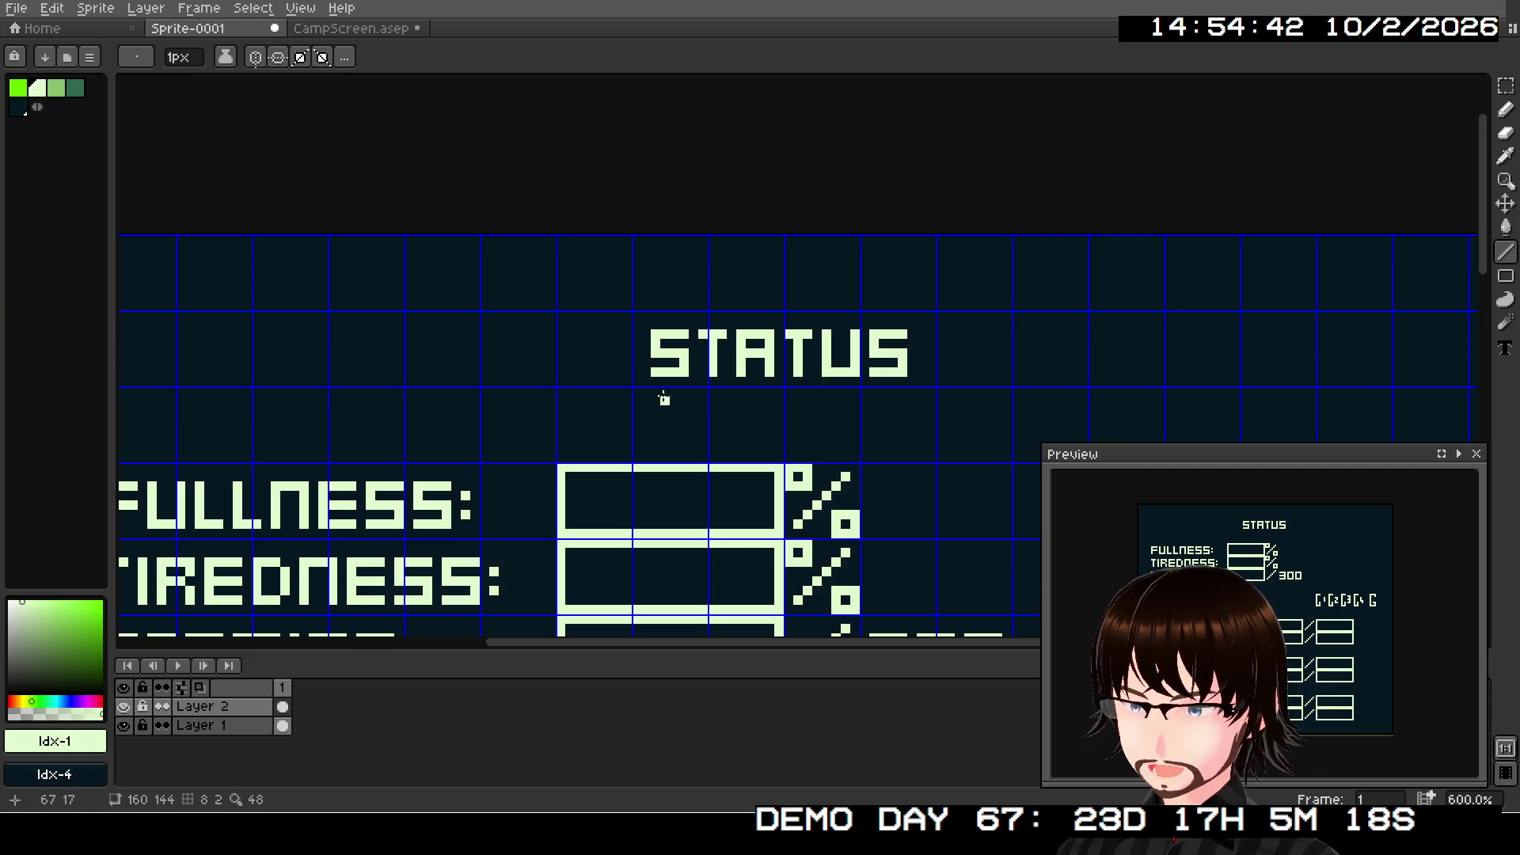
{"action": "left_click_drag", "start_coordinate": [637, 391], "coordinate": [934, 391]}
{"action": "left_click", "coordinate": [1026, 343]}
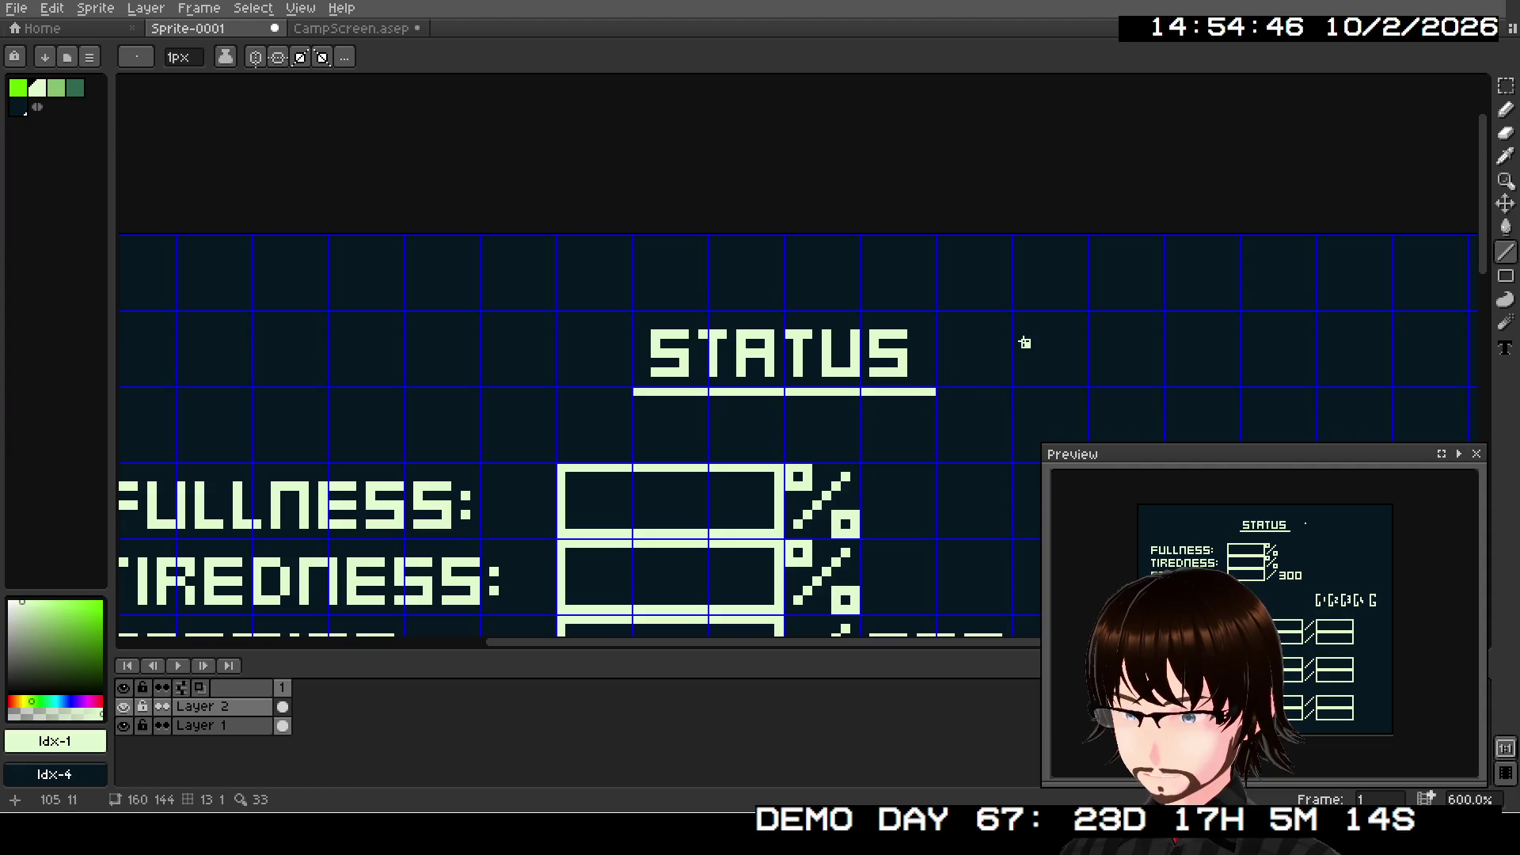
{"action": "key", "text": "ctrl+z"}
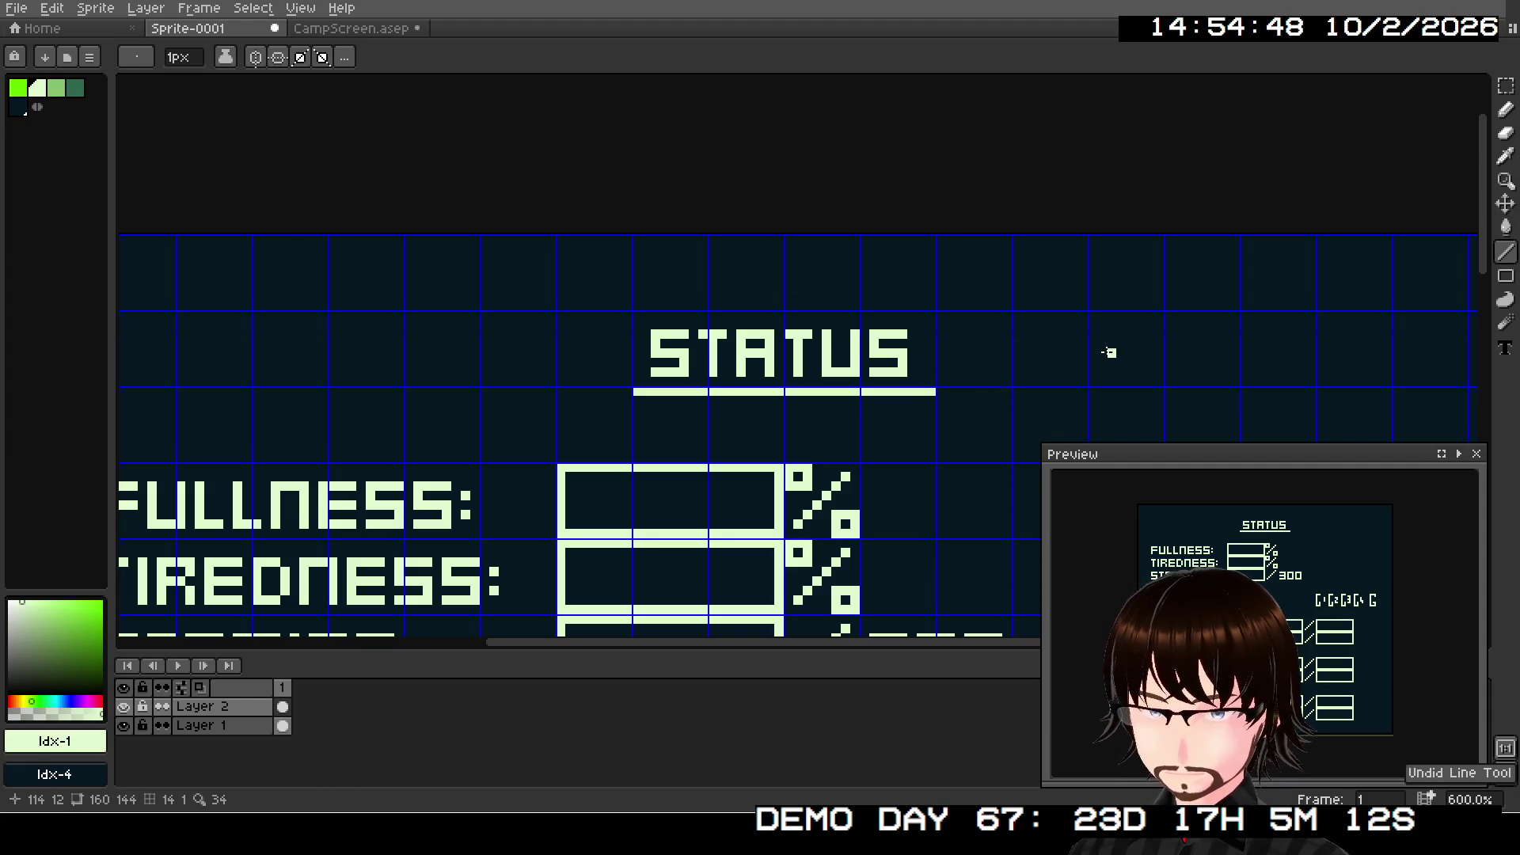
{"action": "left_click", "coordinate": [1506, 86]}
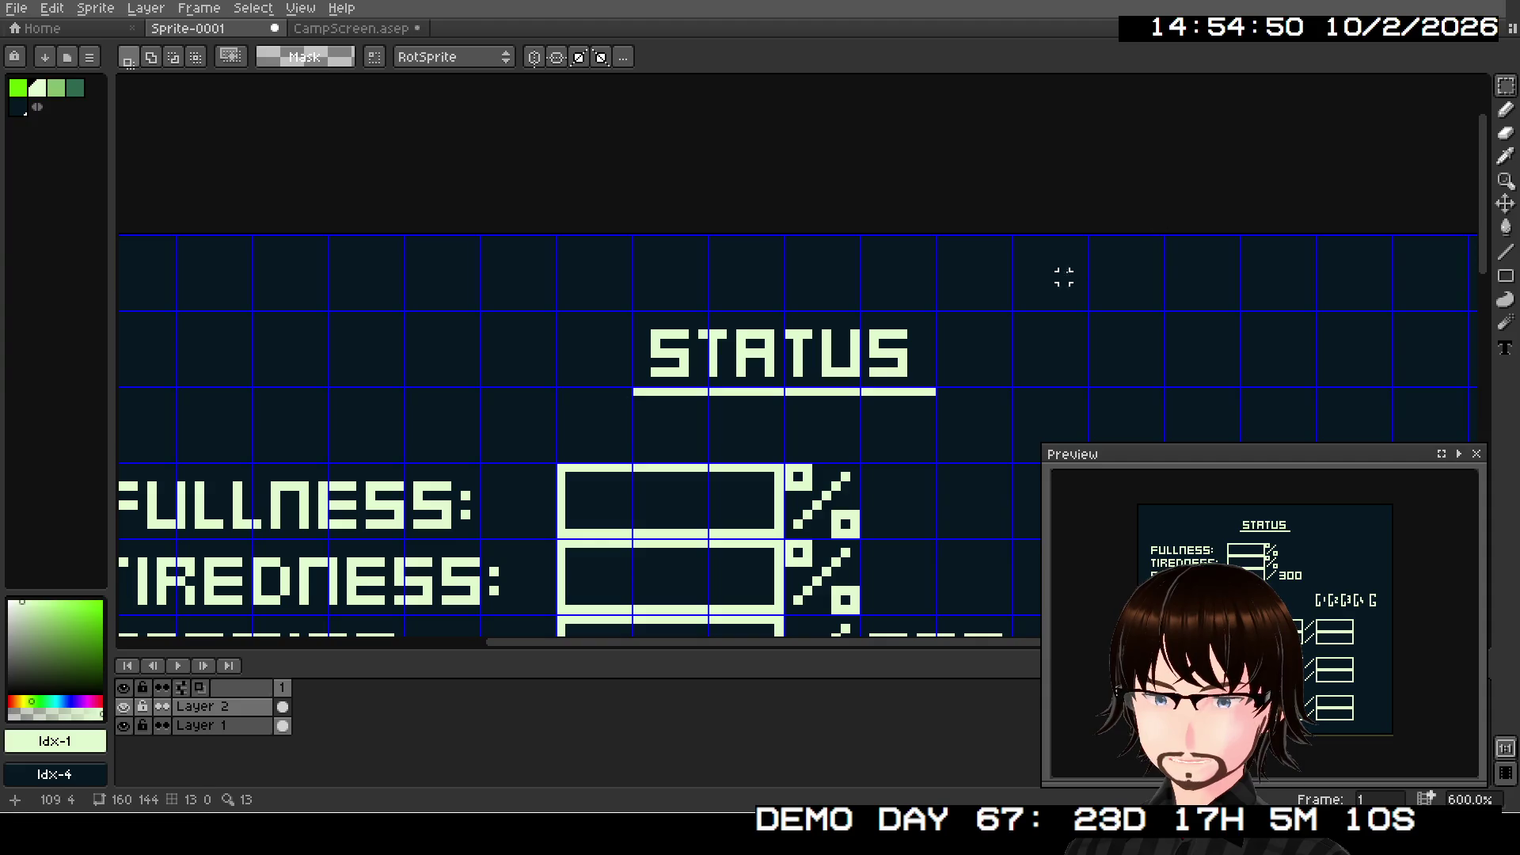
{"action": "scroll", "coordinate": [893, 389], "scroll_direction": "down", "scroll_amount": 2}
{"action": "mouse_move", "coordinate": [893, 433]}
{"action": "left_mouse_down"}
{"action": "mouse_move", "coordinate": [795, 228]}
{"action": "mouse_move", "coordinate": [806, 136]}
{"action": "left_mouse_up"}
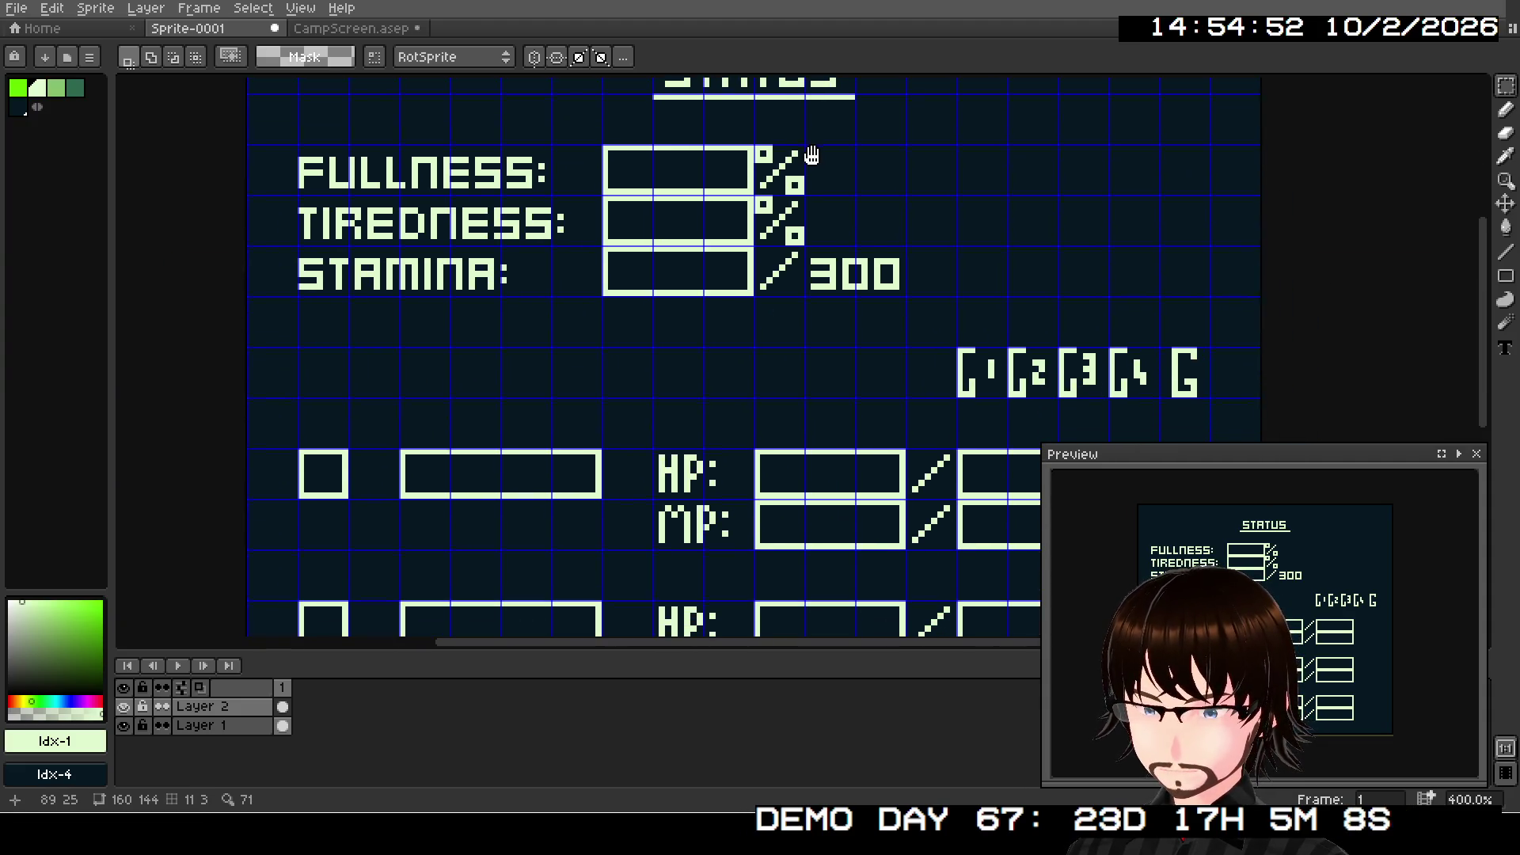
{"action": "mouse_move", "coordinate": [786, 467]}
{"action": "left_mouse_down"}
{"action": "mouse_move", "coordinate": [817, 186]}
{"action": "mouse_move", "coordinate": [801, 578]}
{"action": "left_mouse_up"}
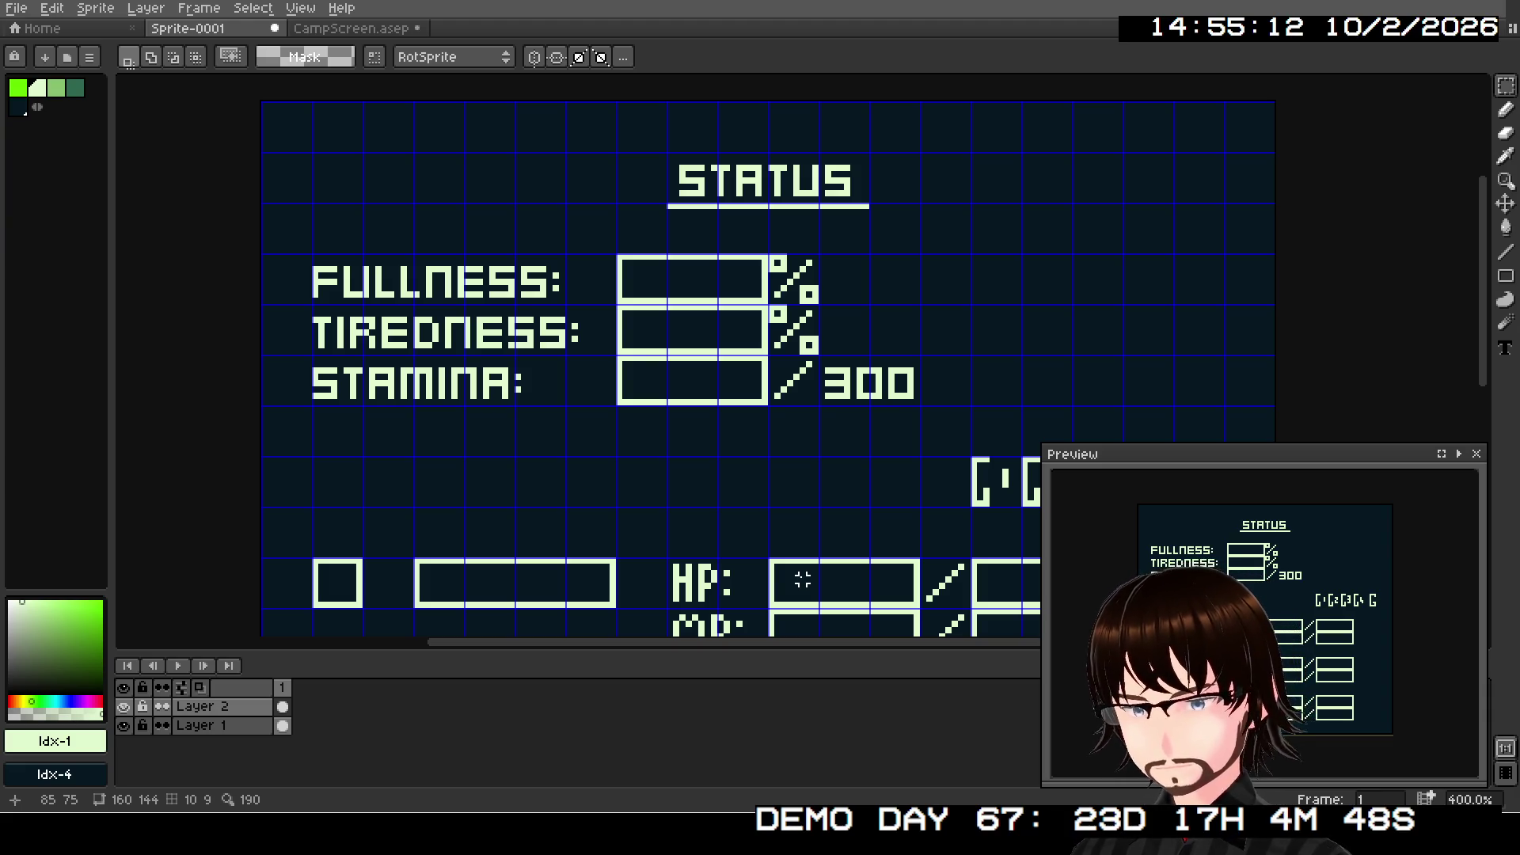
{"action": "scroll", "coordinate": [789, 471], "scroll_direction": "down", "scroll_amount": 1}
- Draw small square outlines right of each HP row's second bar
{"action": "left_click_drag", "start_coordinate": [787, 468], "coordinate": [570, 214]}
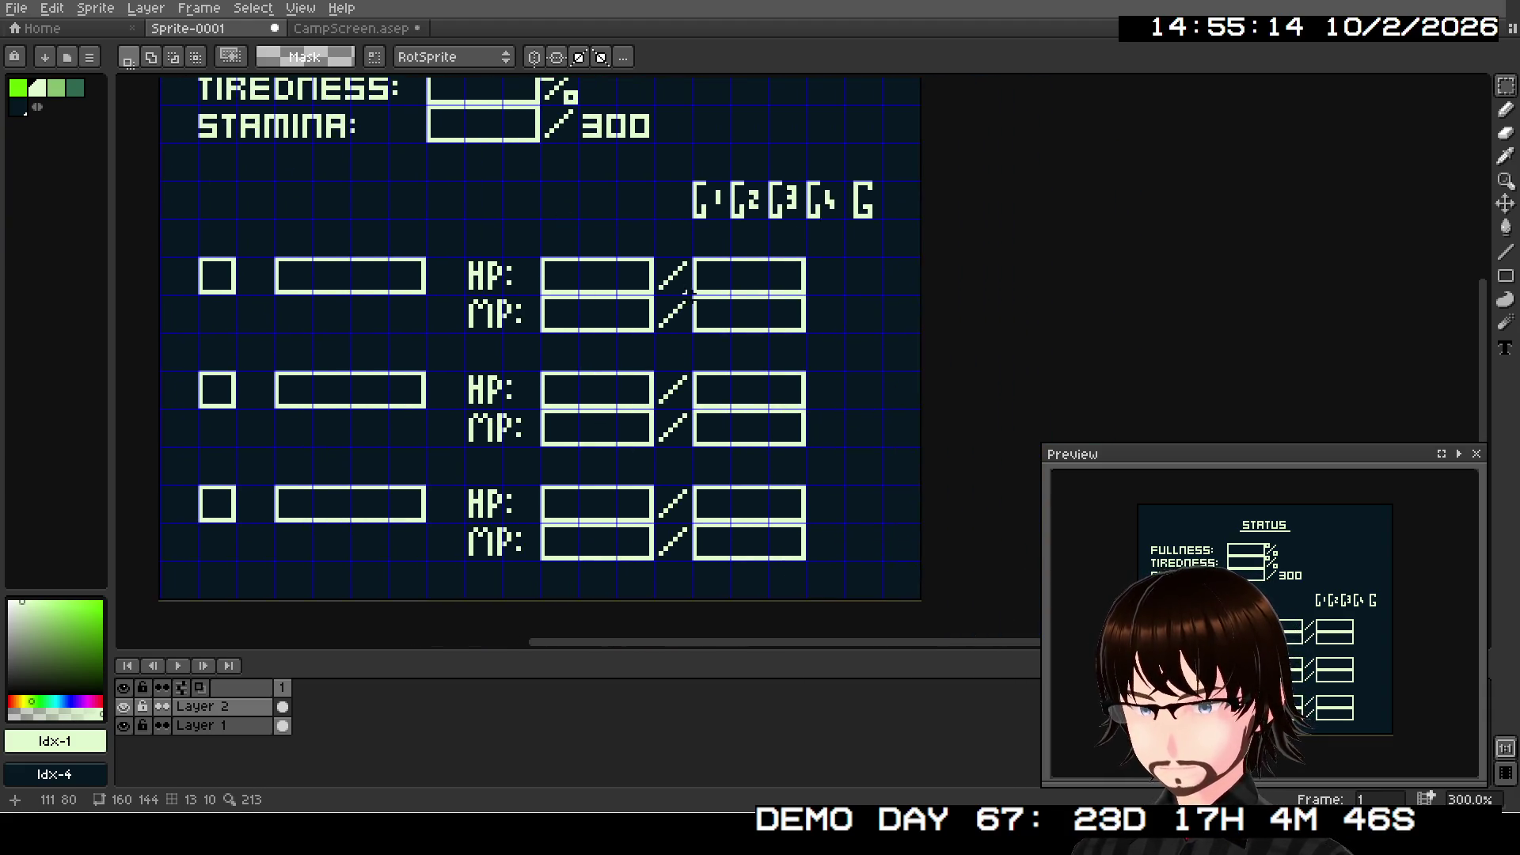
{"action": "scroll", "coordinate": [965, 378], "scroll_direction": "up", "scroll_amount": 2}
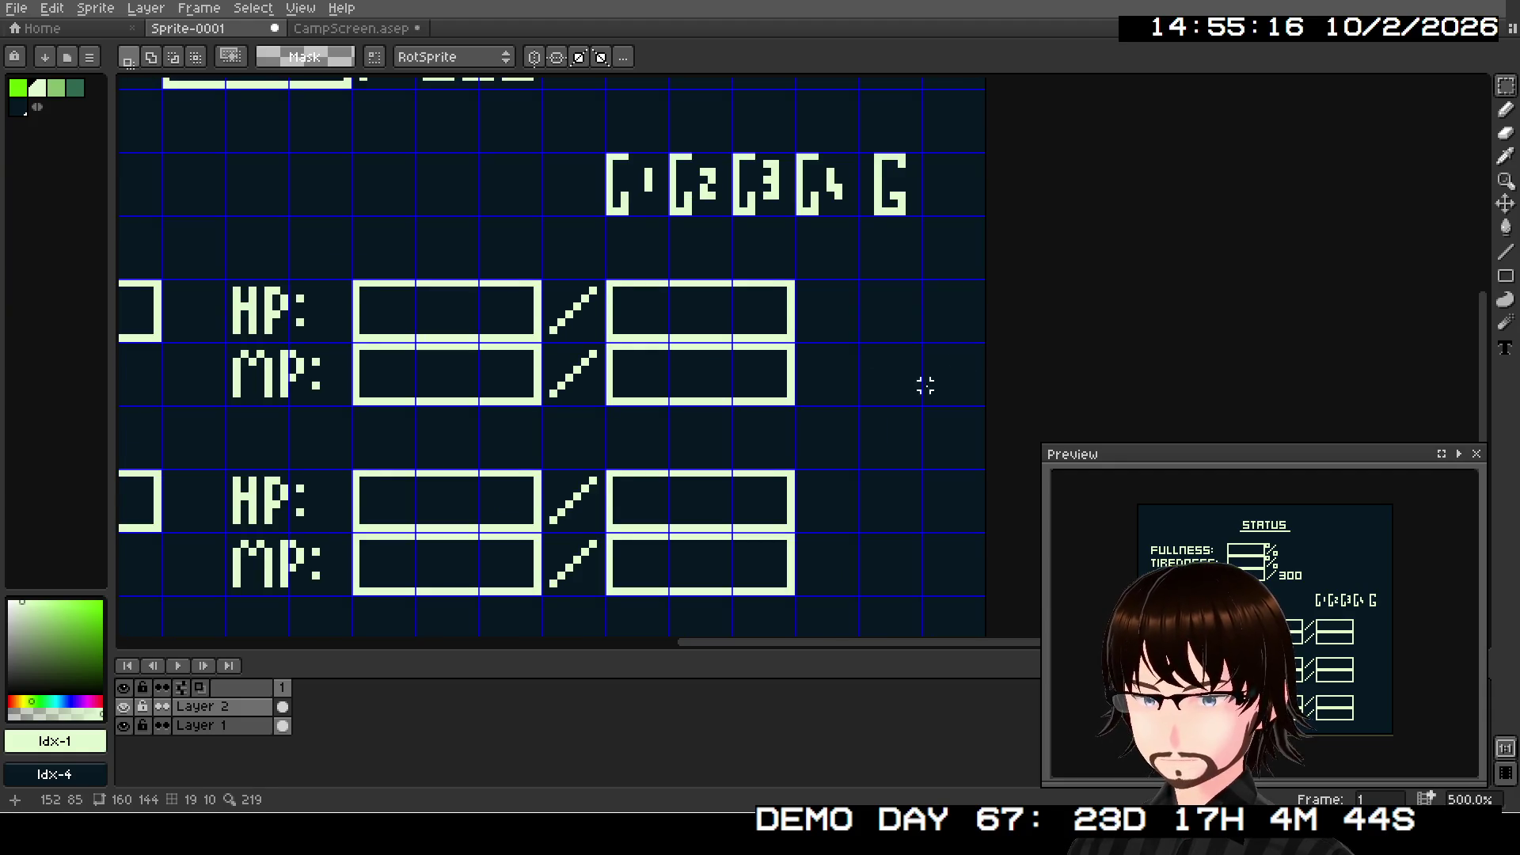
{"action": "left_click_drag", "start_coordinate": [744, 411], "coordinate": [821, 455]}
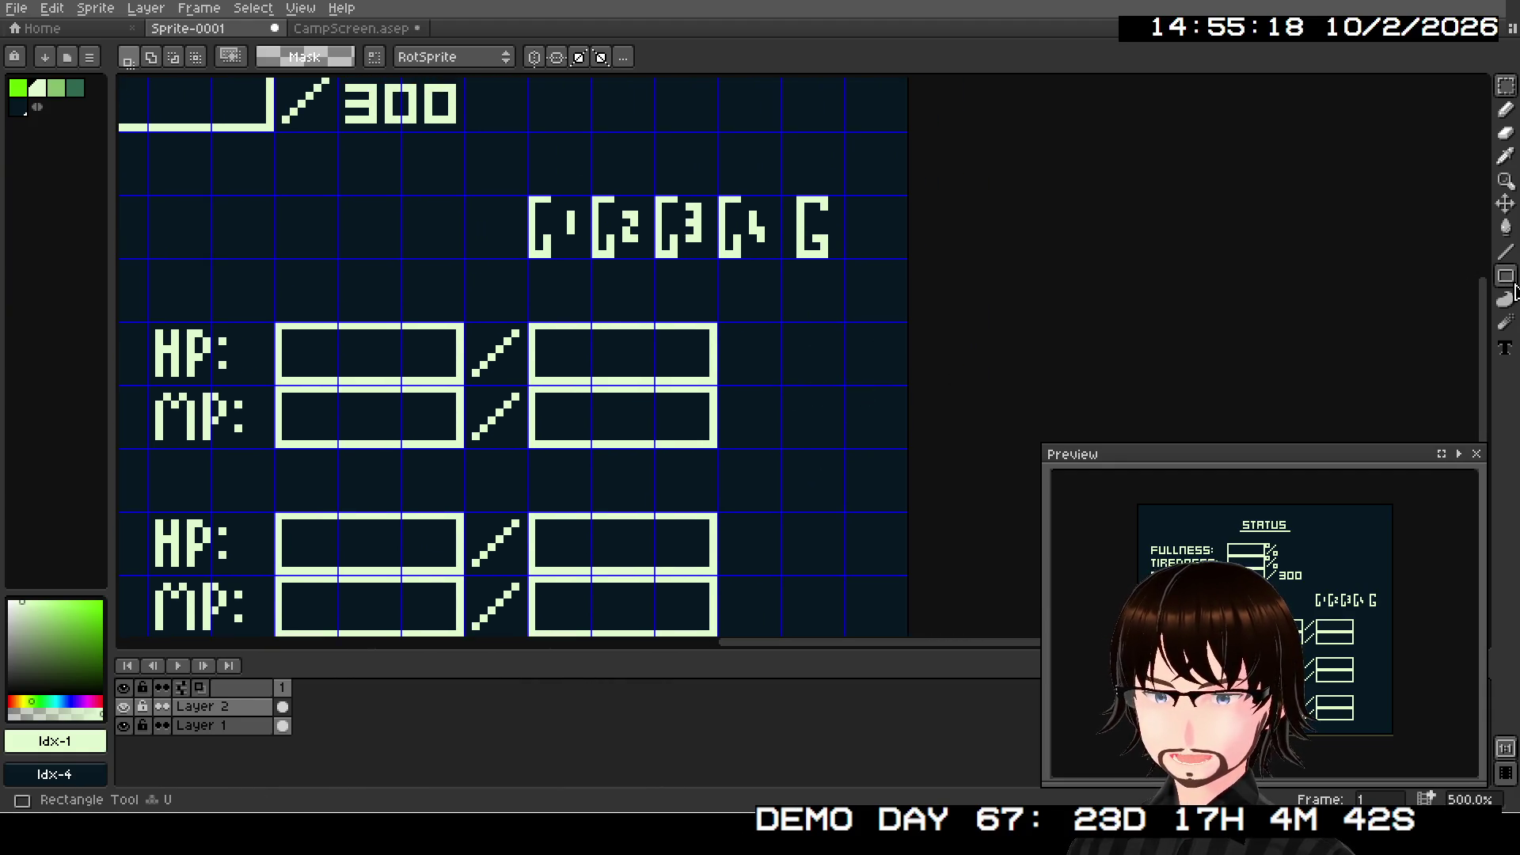
{"action": "left_click", "coordinate": [1512, 283]}
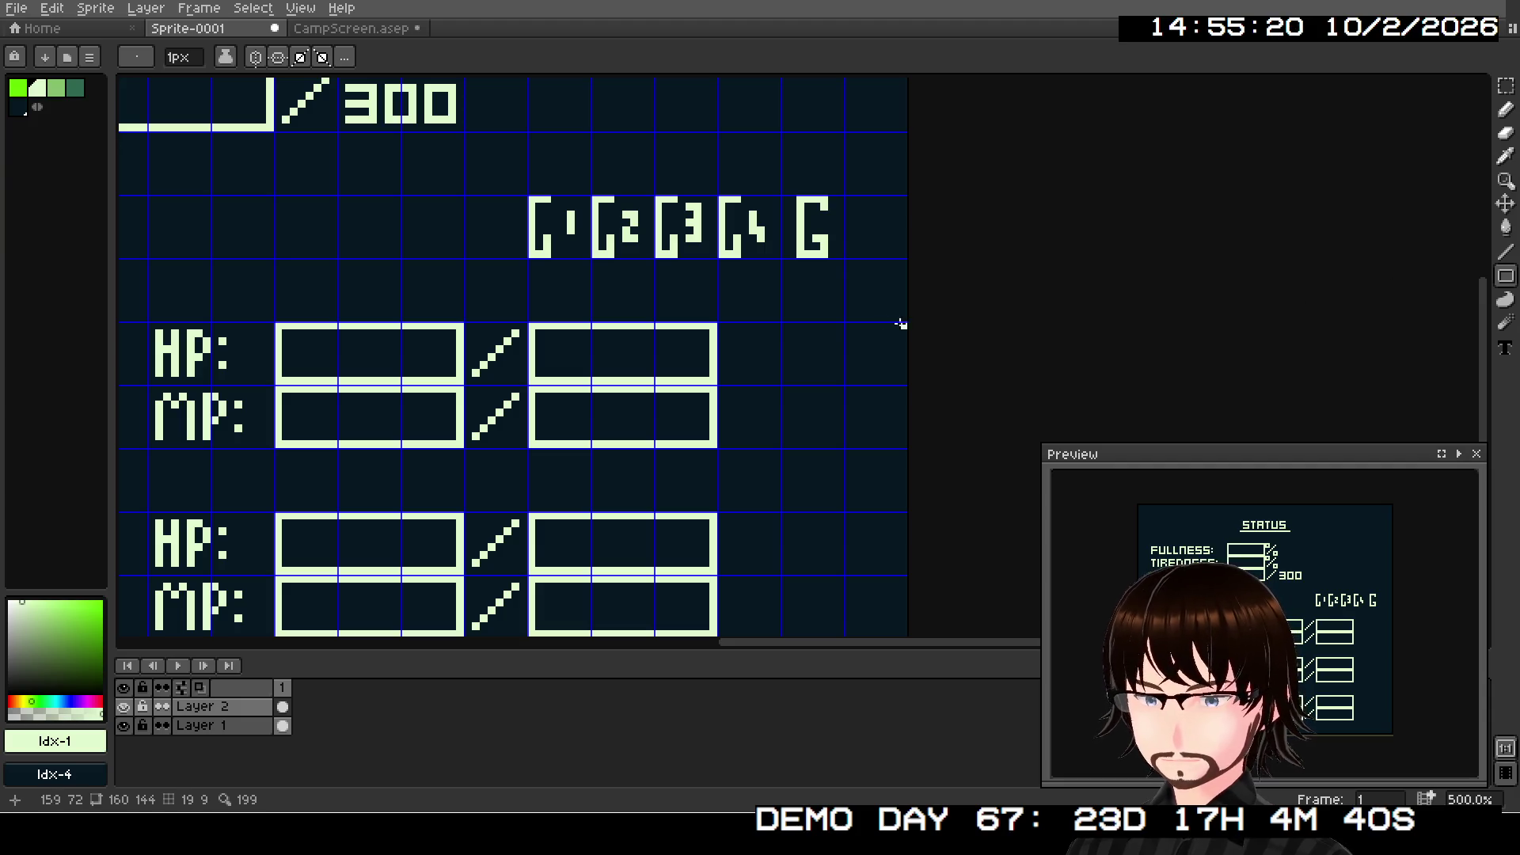
{"action": "mouse_move", "coordinate": [784, 331]}
{"action": "left_mouse_down"}
{"action": "mouse_move", "coordinate": [842, 383]}
{"action": "mouse_move", "coordinate": [963, 400]}
{"action": "left_mouse_up"}
{"action": "scroll", "coordinate": [807, 345], "scroll_direction": "down", "scroll_amount": 3}
{"action": "scroll", "coordinate": [855, 383], "scroll_direction": "left", "scroll_amount": 2}
{"action": "mouse_move", "coordinate": [939, 502]}
{"action": "left_mouse_down"}
{"action": "mouse_move", "coordinate": [905, 271]}
{"action": "mouse_move", "coordinate": [924, 369]}
{"action": "left_mouse_up"}
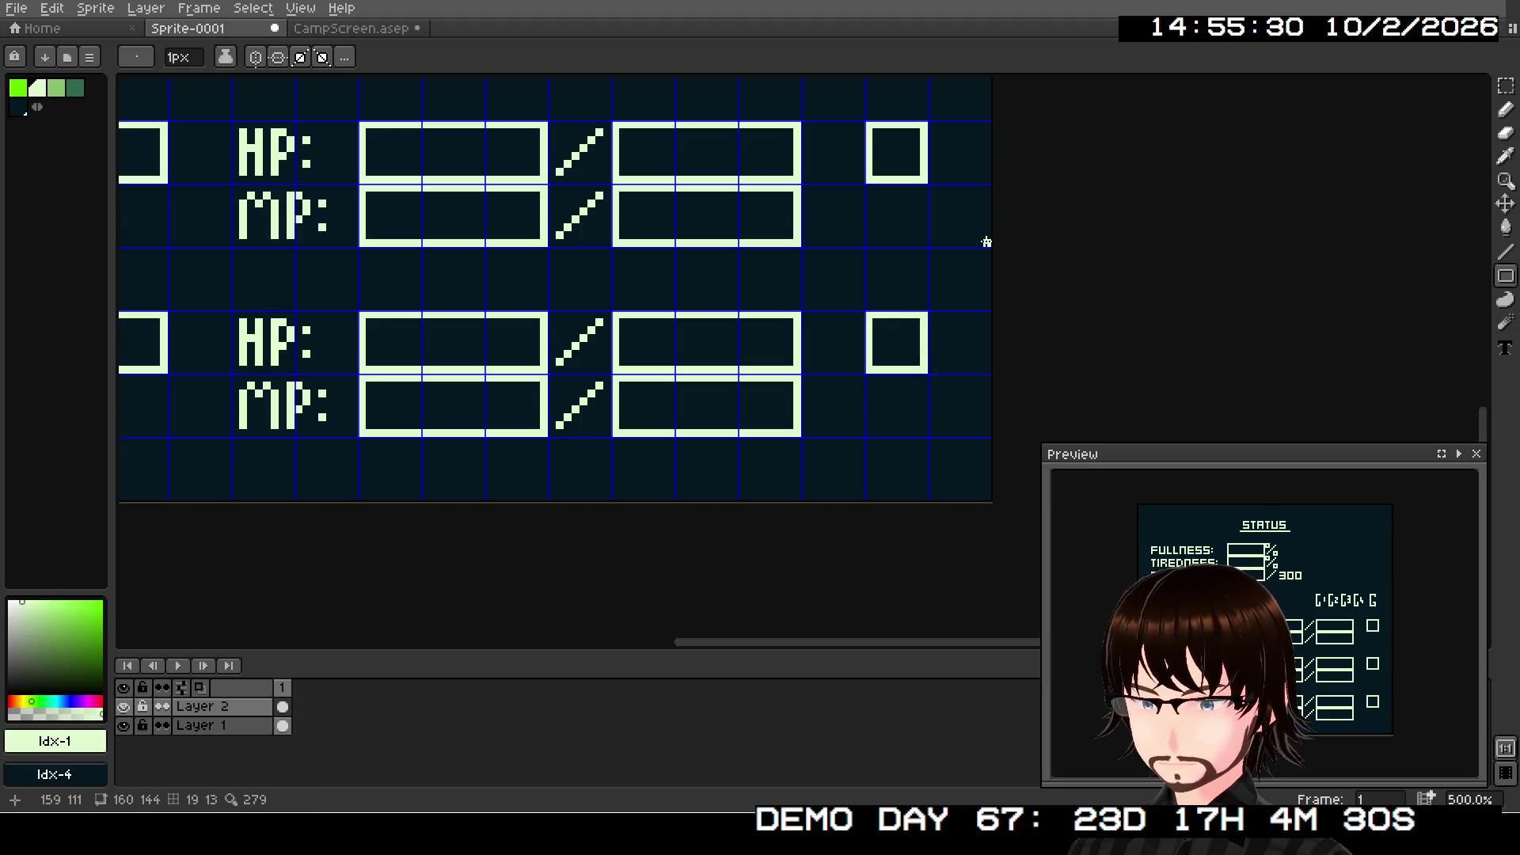
{"action": "scroll", "coordinate": [958, 396], "scroll_direction": "up", "scroll_amount": 2}
{"action": "scroll", "coordinate": [942, 514], "scroll_direction": "right", "scroll_amount": 1}
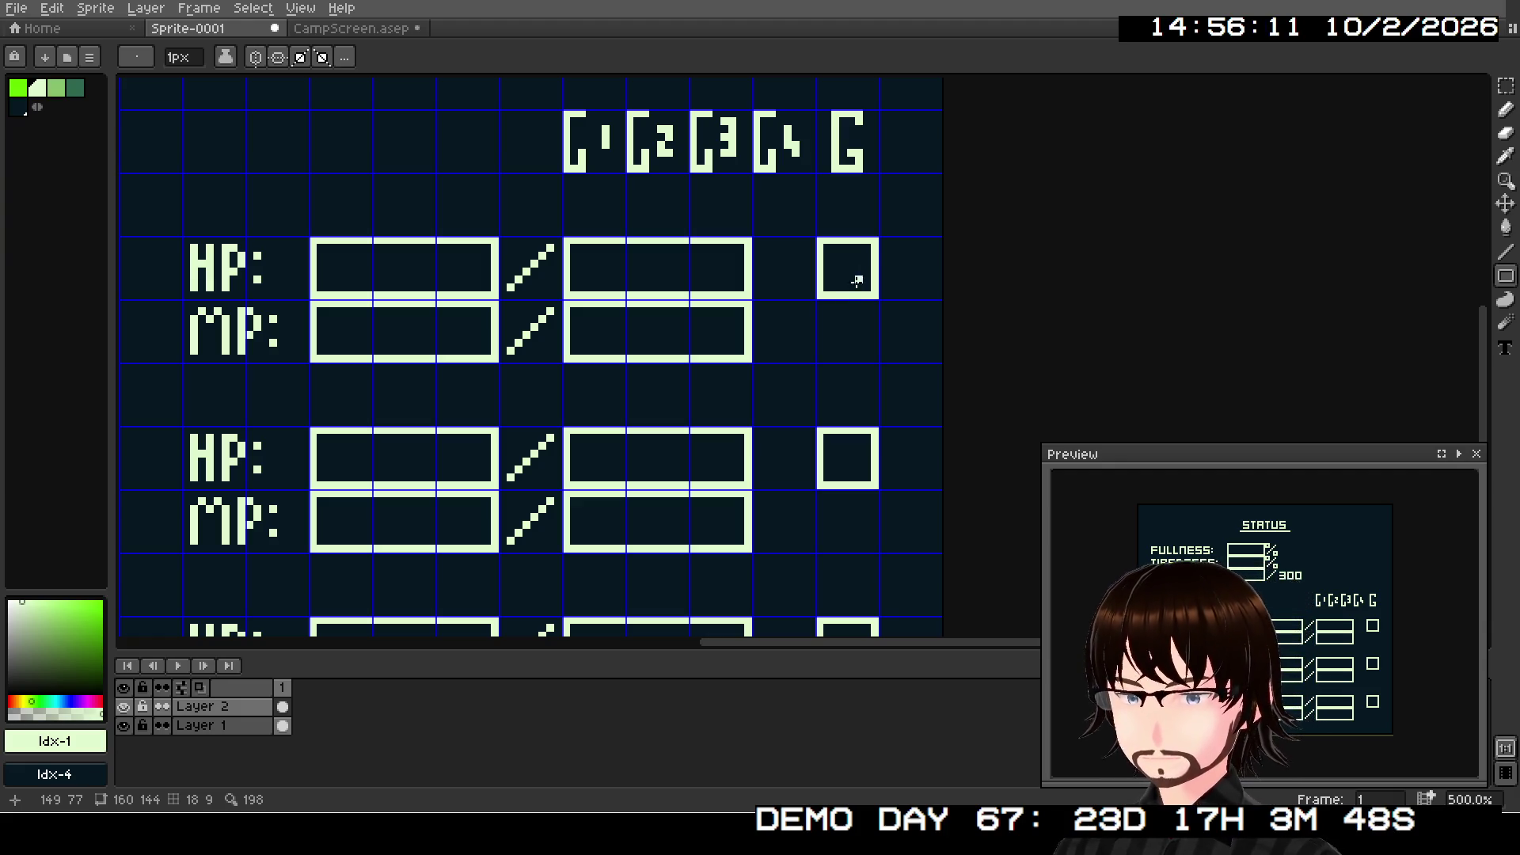
{"action": "mouse_move", "coordinate": [814, 343]}
{"action": "left_mouse_down"}
{"action": "mouse_move", "coordinate": [936, 247]}
{"action": "mouse_move", "coordinate": [879, 308]}
{"action": "mouse_move", "coordinate": [828, 420]}
{"action": "mouse_move", "coordinate": [726, 316]}
{"action": "left_mouse_up"}
{"action": "mouse_move", "coordinate": [728, 393]}
{"action": "left_mouse_down"}
{"action": "mouse_move", "coordinate": [773, 142]}
{"action": "mouse_move", "coordinate": [1004, 438]}
{"action": "mouse_move", "coordinate": [692, 248]}
{"action": "mouse_move", "coordinate": [1222, 248]}
{"action": "mouse_move", "coordinate": [1440, 424]}
{"action": "mouse_move", "coordinate": [990, 290]}
{"action": "mouse_move", "coordinate": [886, 428]}
{"action": "mouse_move", "coordinate": [883, 330]}
{"action": "mouse_move", "coordinate": [916, 359]}
{"action": "mouse_move", "coordinate": [909, 396]}
{"action": "mouse_move", "coordinate": [888, 261]}
{"action": "mouse_move", "coordinate": [865, 379]}
{"action": "mouse_move", "coordinate": [855, 334]}
{"action": "left_mouse_up"}
{"action": "scroll", "coordinate": [989, 290], "scroll_direction": "down", "scroll_amount": 2}
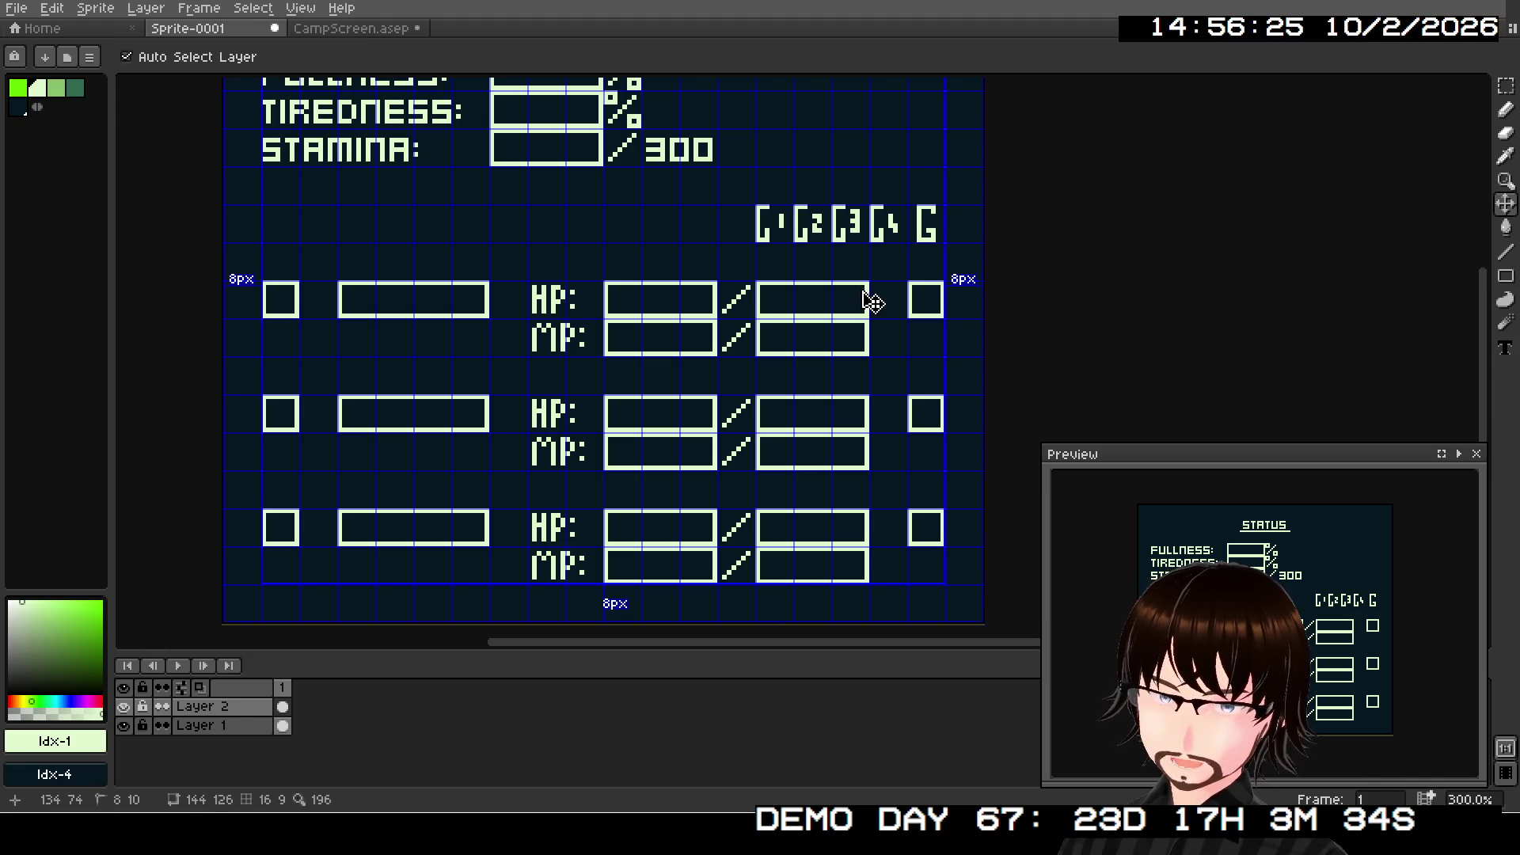
- Undo the small squares beside the HP rows, zoom back to STATUS, and pick the Pencil
{"action": "key", "text": "ctrl+z"}
{"action": "key", "text": "ctrl+z"}
{"action": "key", "text": "ctrl+z"}
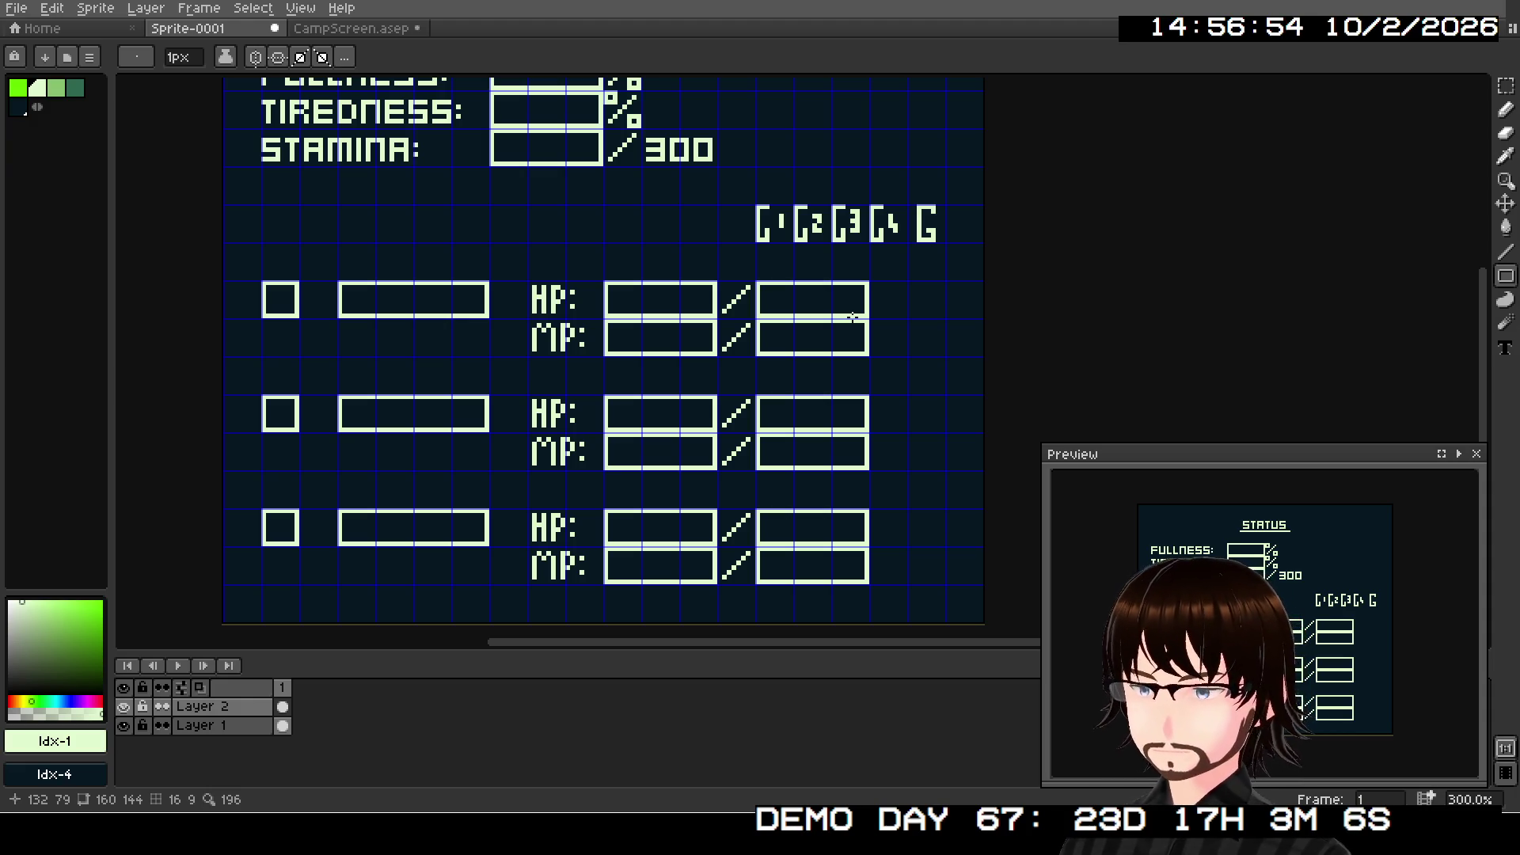
{"action": "scroll", "coordinate": [752, 253], "scroll_direction": "down", "scroll_amount": 1}
{"action": "mouse_move", "coordinate": [751, 265]}
{"action": "left_mouse_down"}
{"action": "mouse_move", "coordinate": [766, 351]}
{"action": "mouse_move", "coordinate": [800, 299]}
{"action": "left_mouse_up"}
{"action": "scroll", "coordinate": [788, 317], "scroll_direction": "up", "scroll_amount": 1}
{"action": "scroll", "coordinate": [848, 301], "scroll_direction": "up", "scroll_amount": 2}
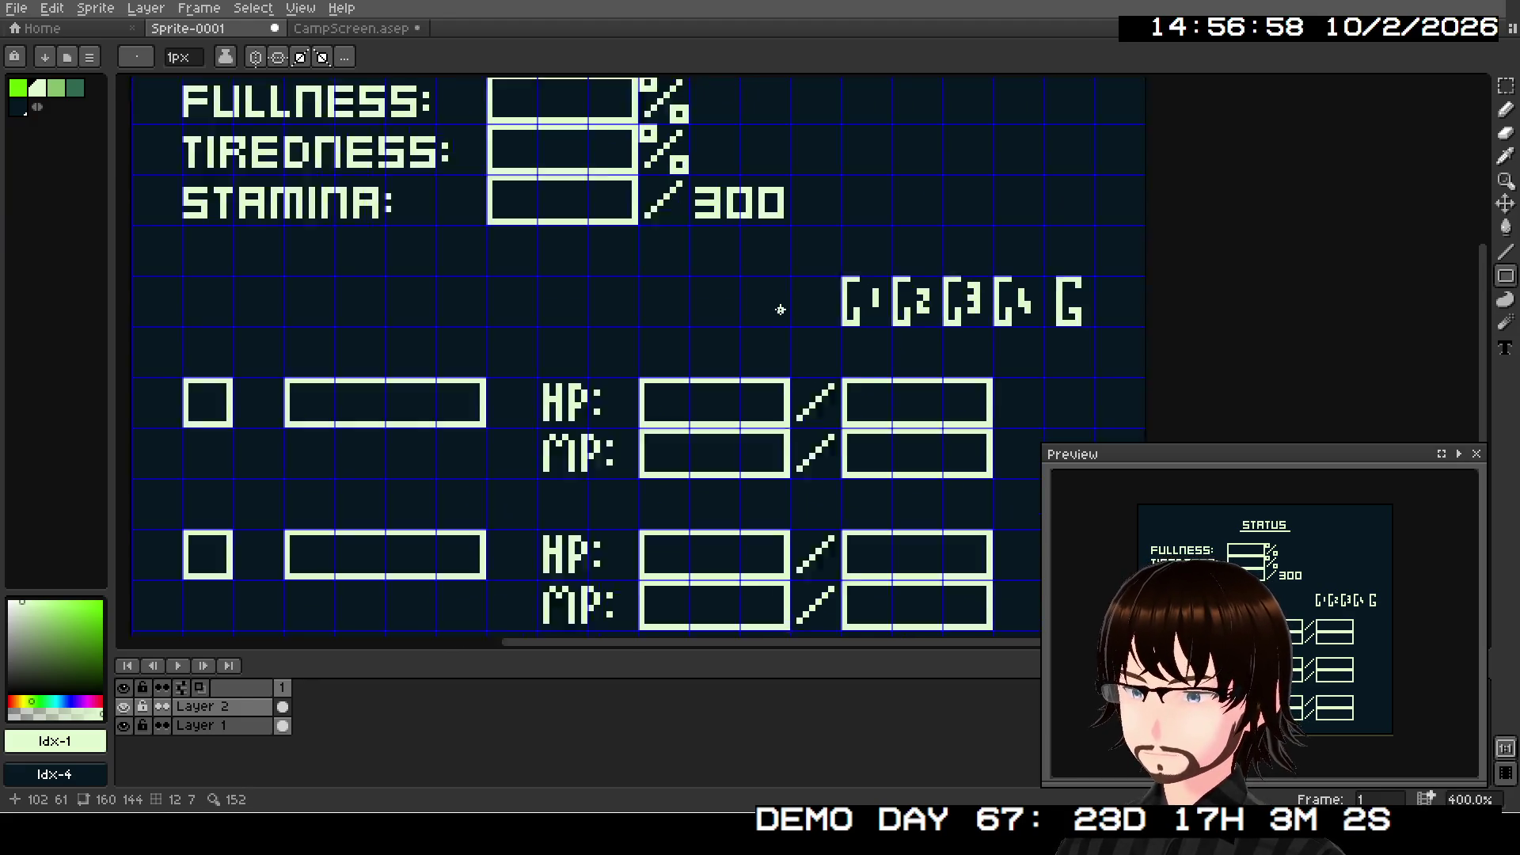
{"action": "left_click_drag", "start_coordinate": [1067, 170], "coordinate": [1112, 297]}
{"action": "left_click", "coordinate": [1506, 109]}
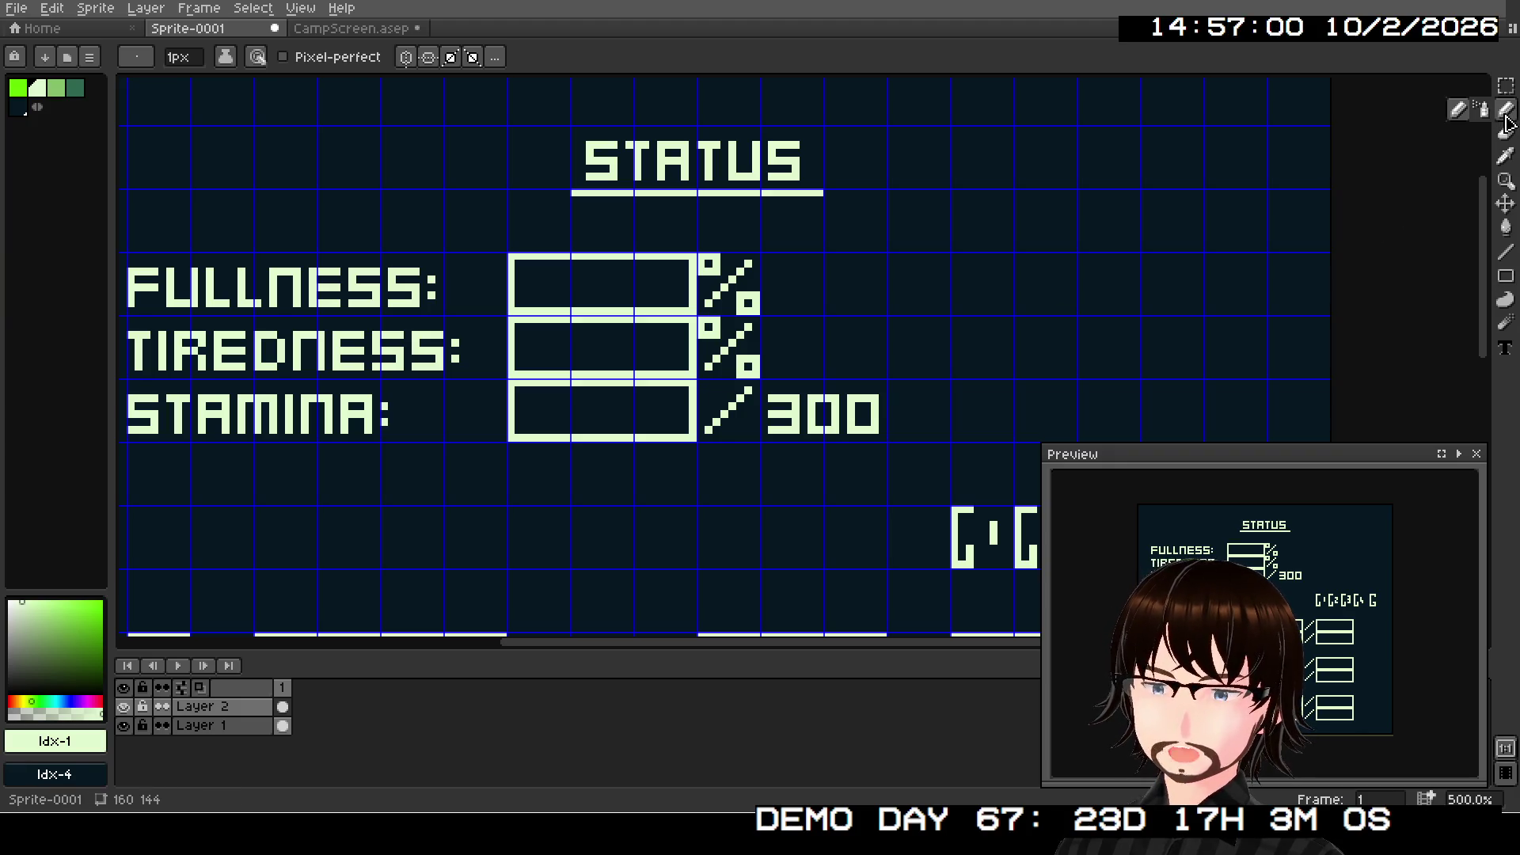
- Zoom into the FULLNESS gauge and draw the first segment's stepped-corner glyph marked 1
{"action": "scroll", "coordinate": [624, 338], "scroll_direction": "up", "scroll_amount": 4}
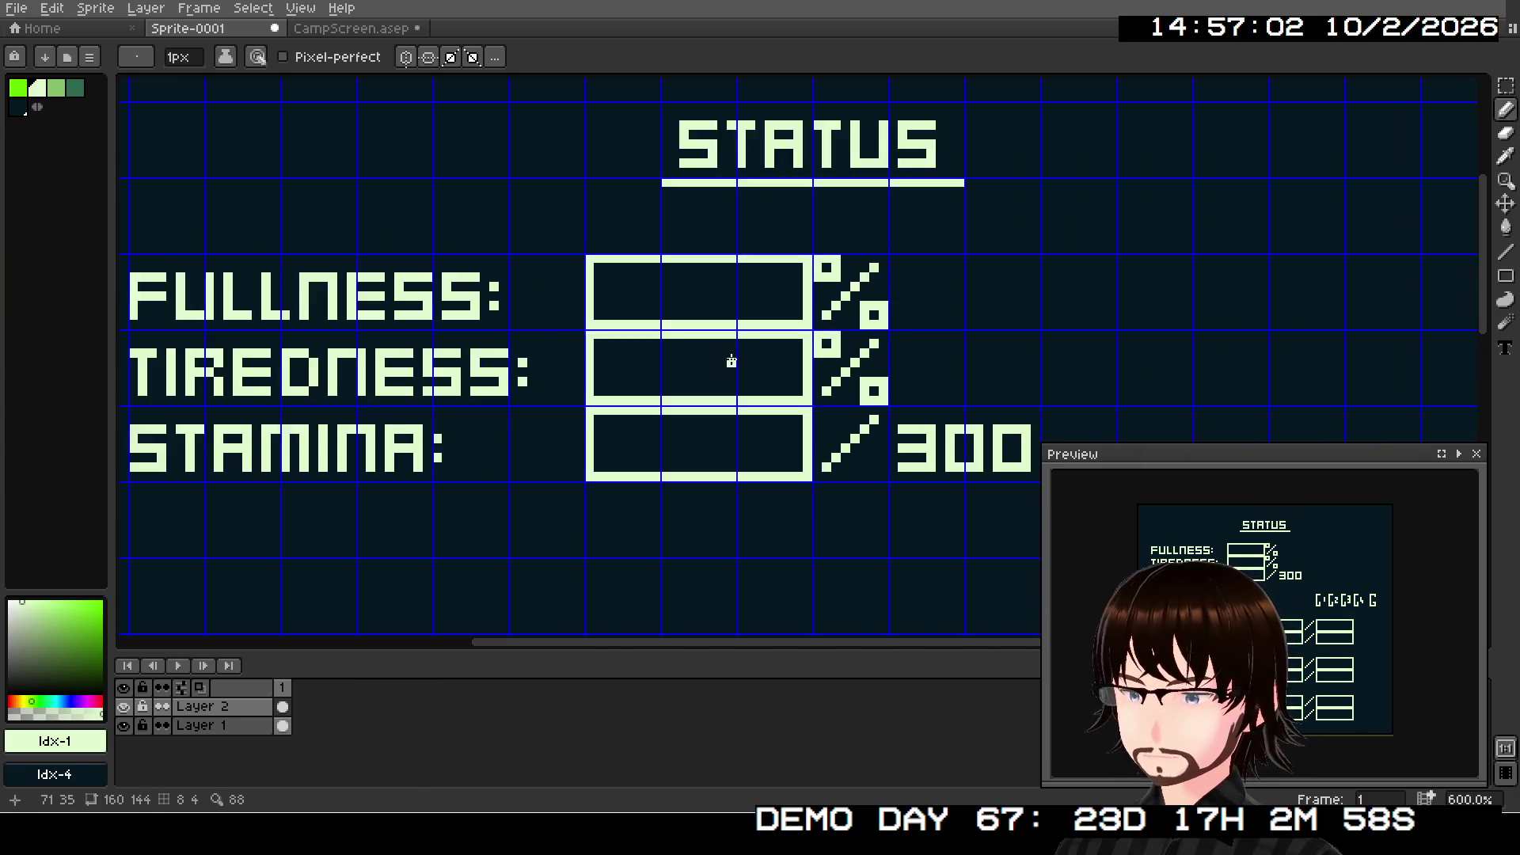
{"action": "scroll", "coordinate": [710, 405], "scroll_direction": "up", "scroll_amount": 1}
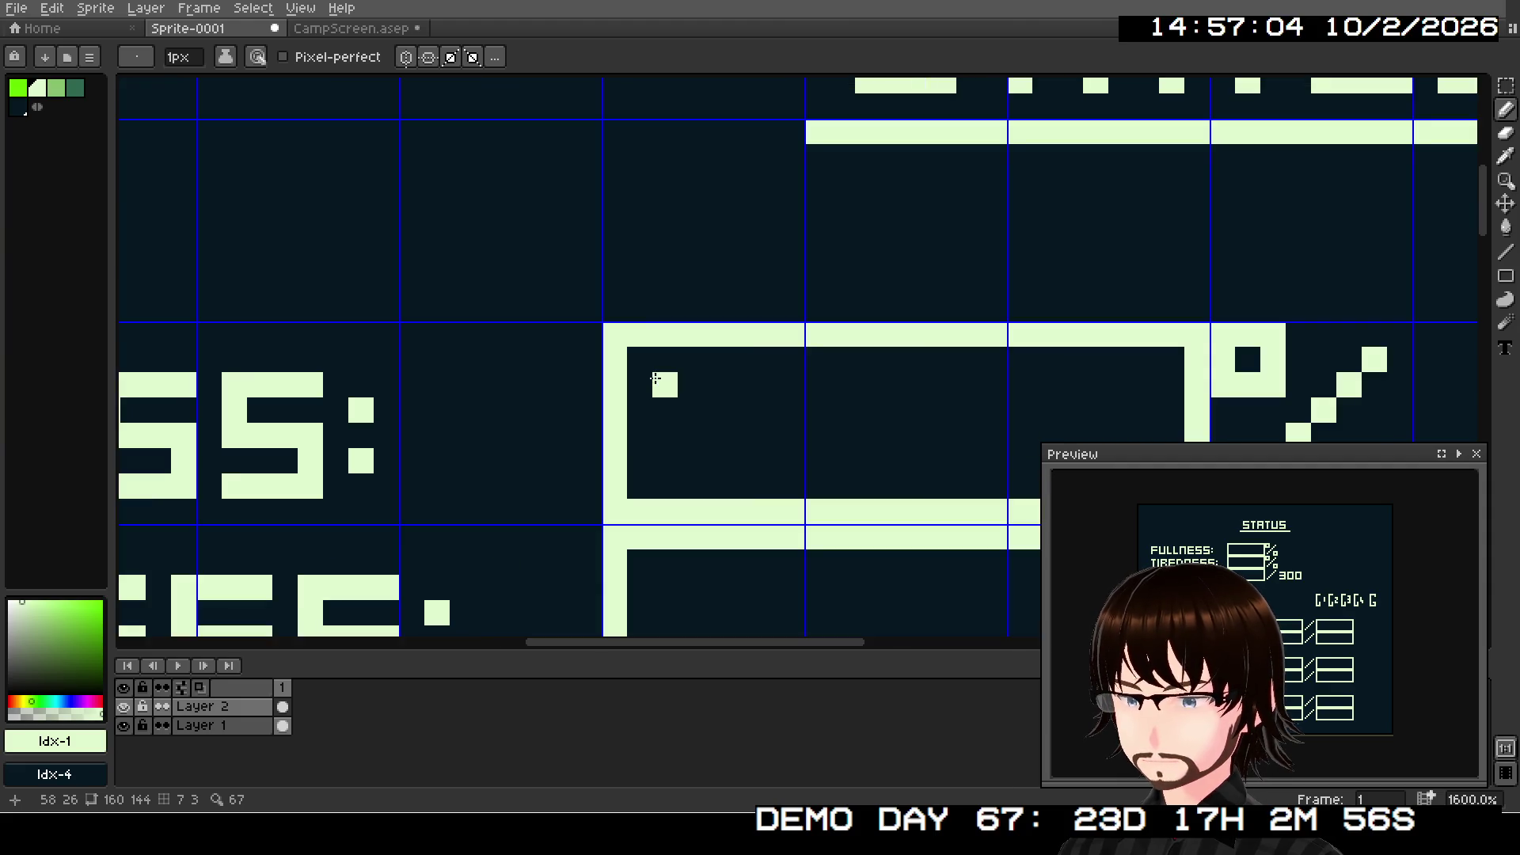
{"action": "left_click_drag", "start_coordinate": [648, 368], "coordinate": [667, 398]}
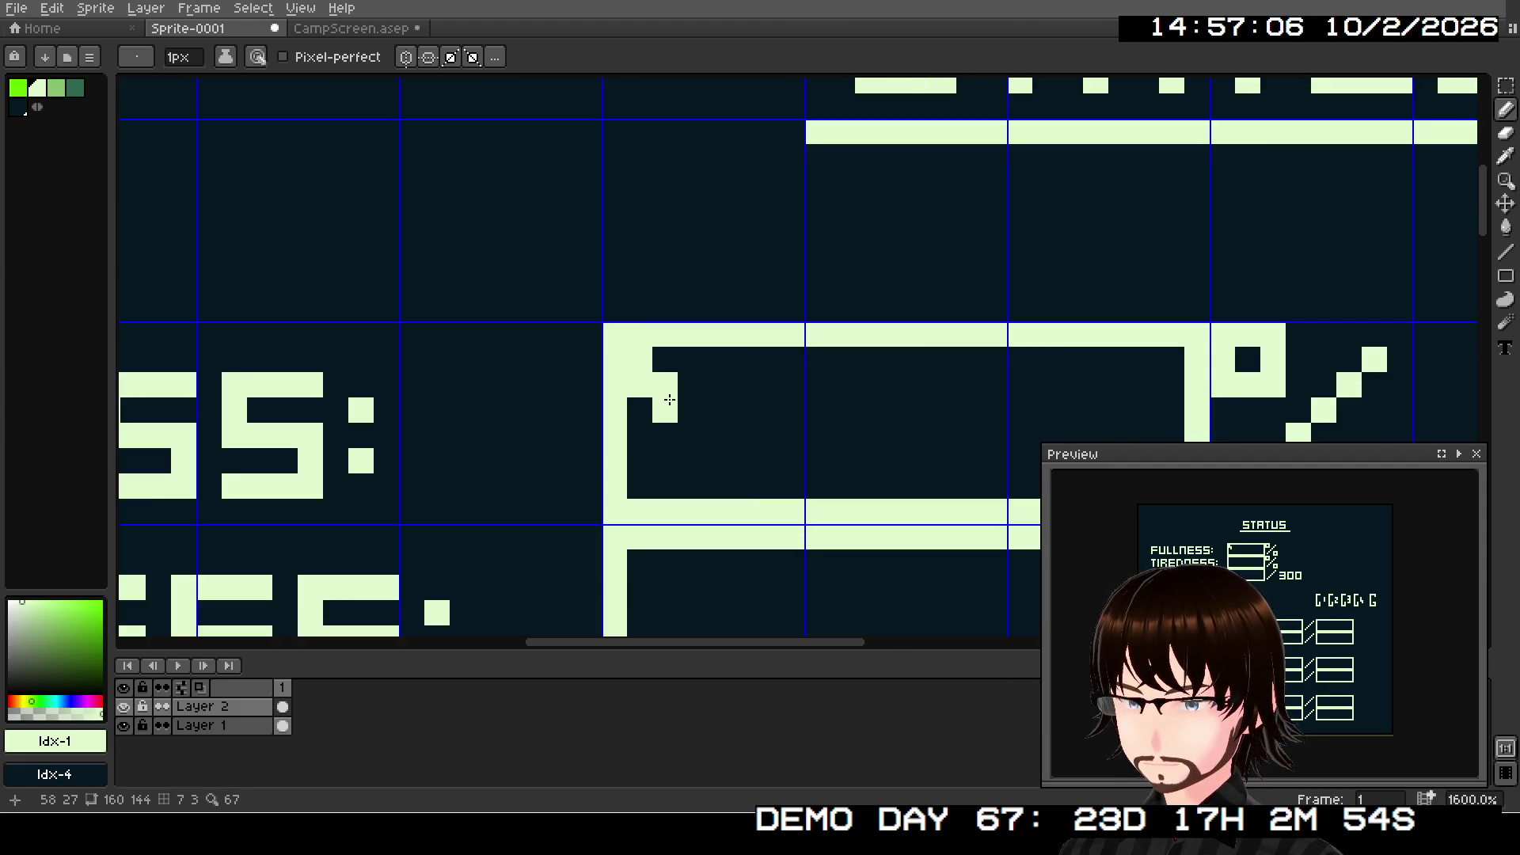
{"action": "key", "text": "ctrl+z"}
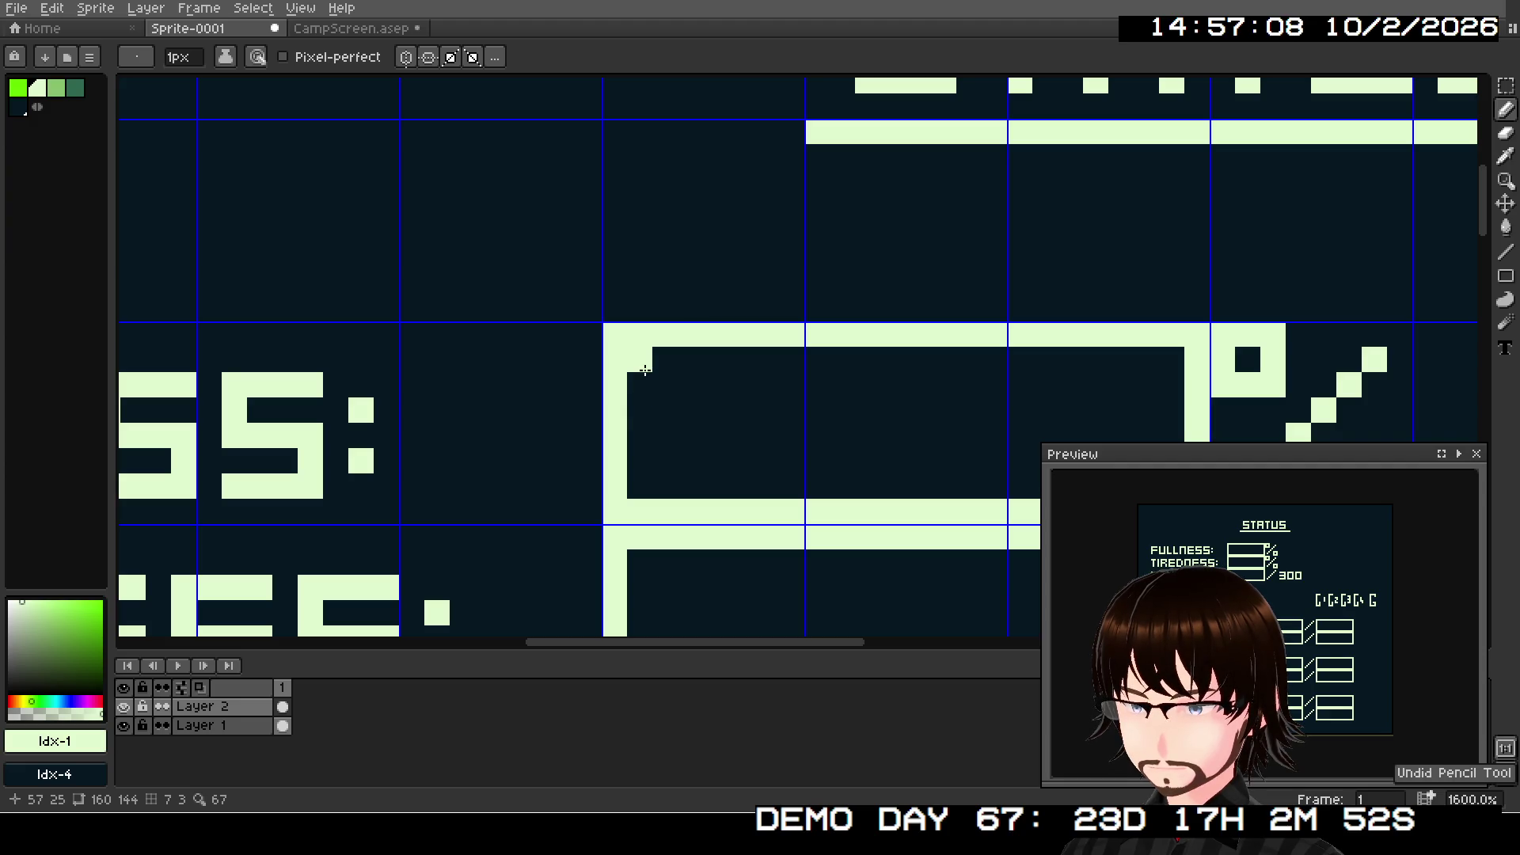
{"action": "left_click_drag", "start_coordinate": [643, 372], "coordinate": [649, 402]}
{"action": "key", "text": "ctrl+z"}
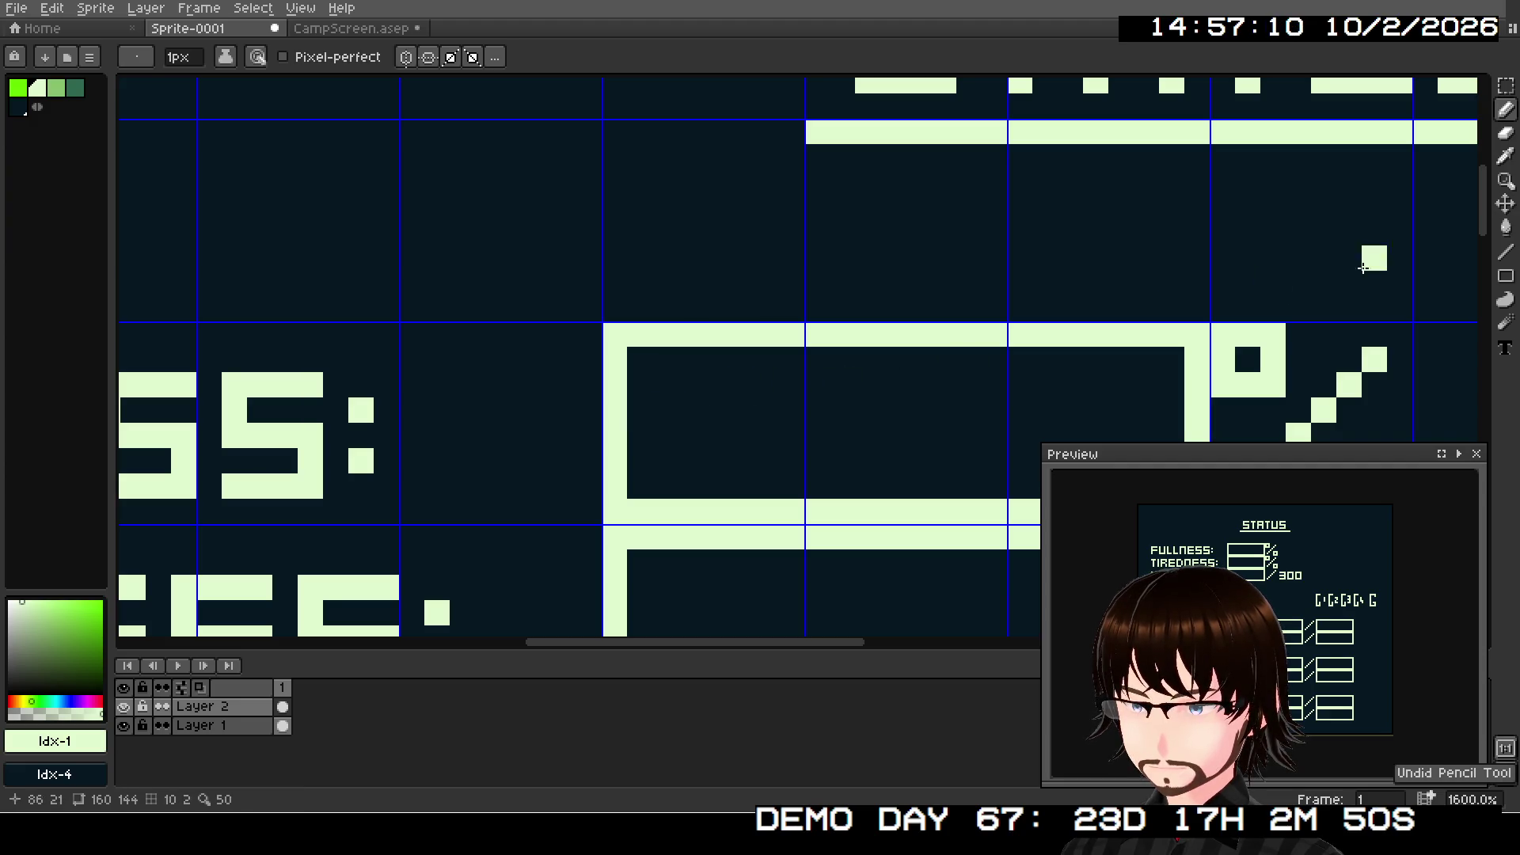
{"action": "left_click", "coordinate": [1512, 257]}
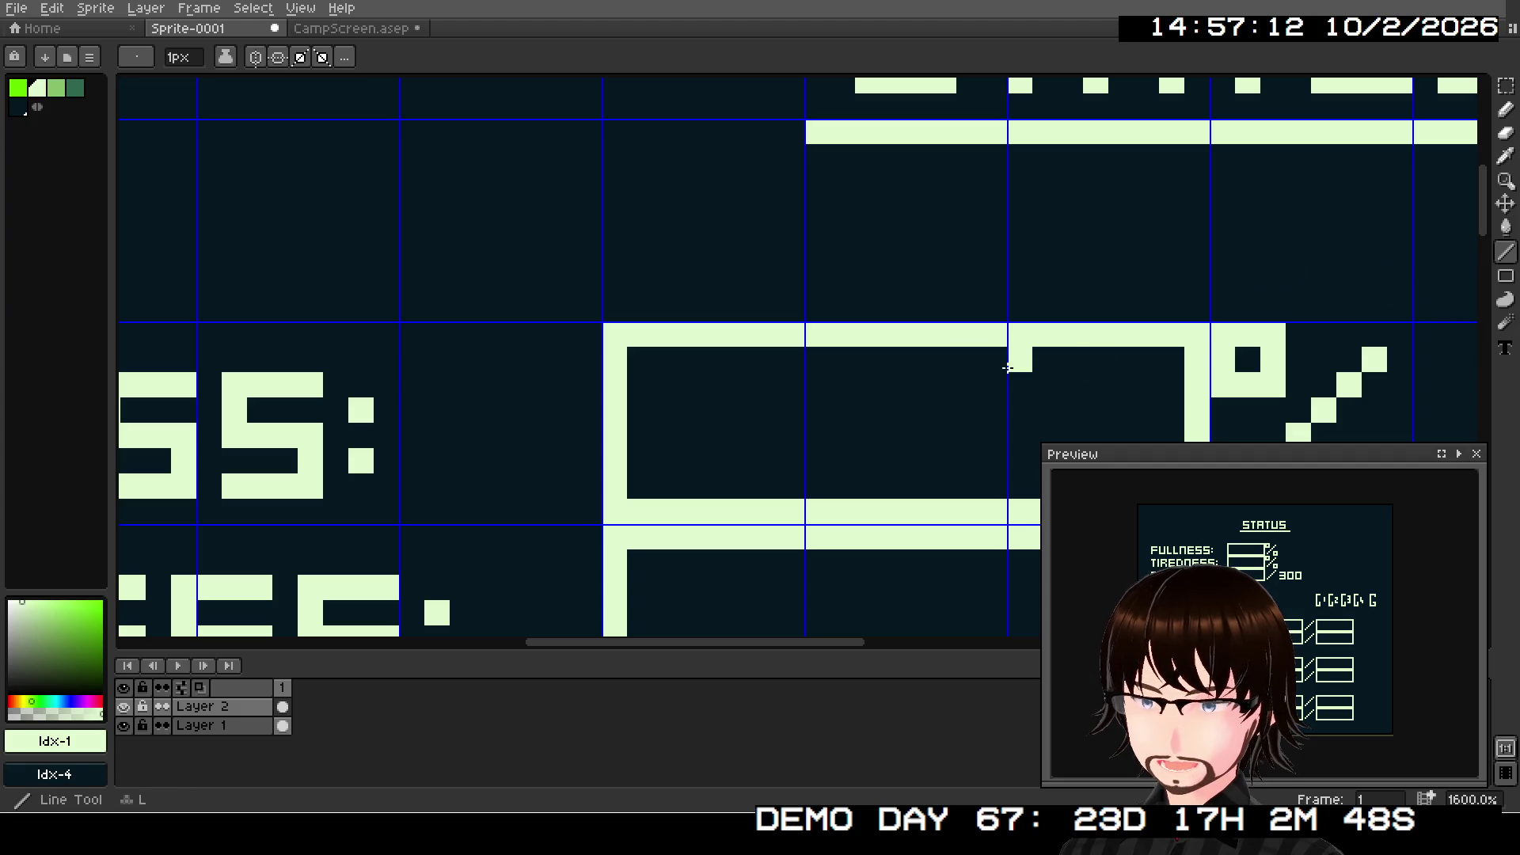
{"action": "left_click_drag", "start_coordinate": [639, 359], "coordinate": [639, 412]}
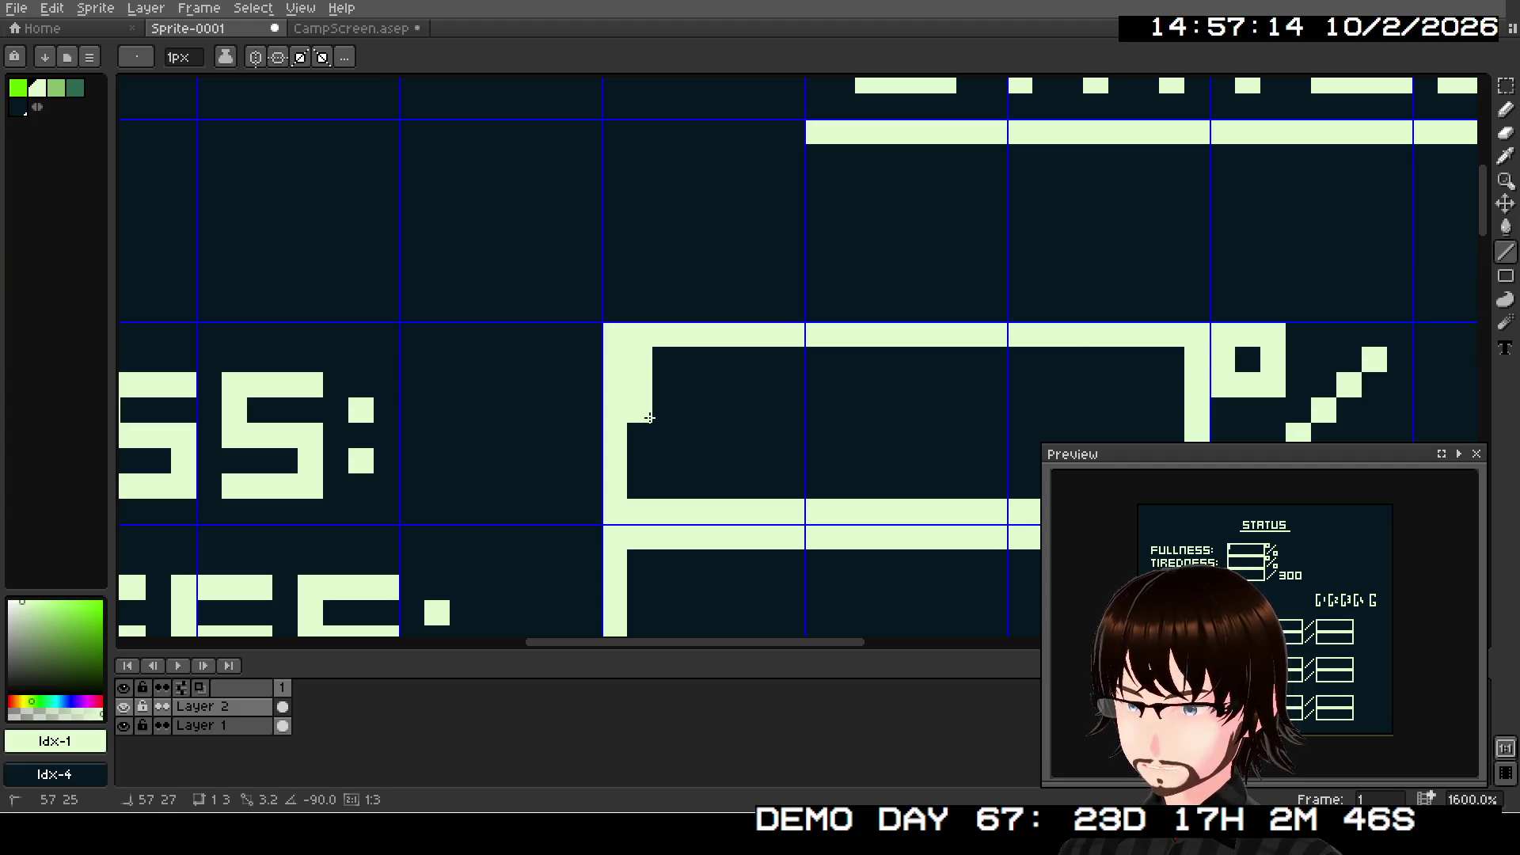
{"action": "left_click", "coordinate": [665, 410]}
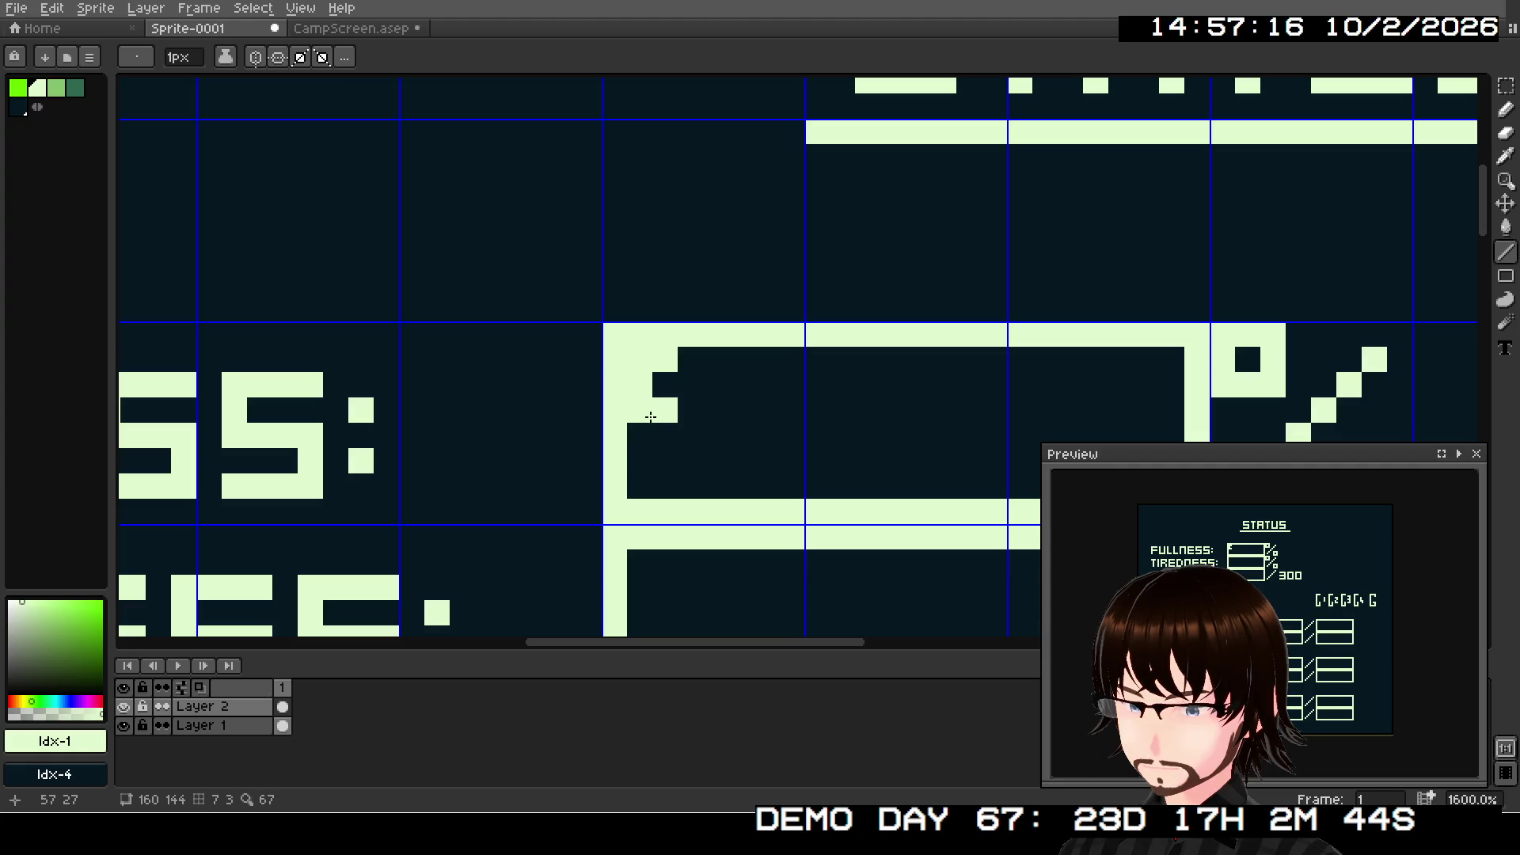
{"action": "left_click", "coordinate": [648, 441]}
{"action": "left_click_drag", "start_coordinate": [716, 384], "coordinate": [715, 410]}
- Draw the second FULLNESS segment with its stem, corner step and 2-shaped mark
{"action": "mouse_move", "coordinate": [819, 384]}
{"action": "left_mouse_down"}
{"action": "mouse_move", "coordinate": [818, 359]}
{"action": "mouse_move", "coordinate": [818, 437]}
{"action": "left_mouse_up"}
{"action": "left_click", "coordinate": [842, 359]}
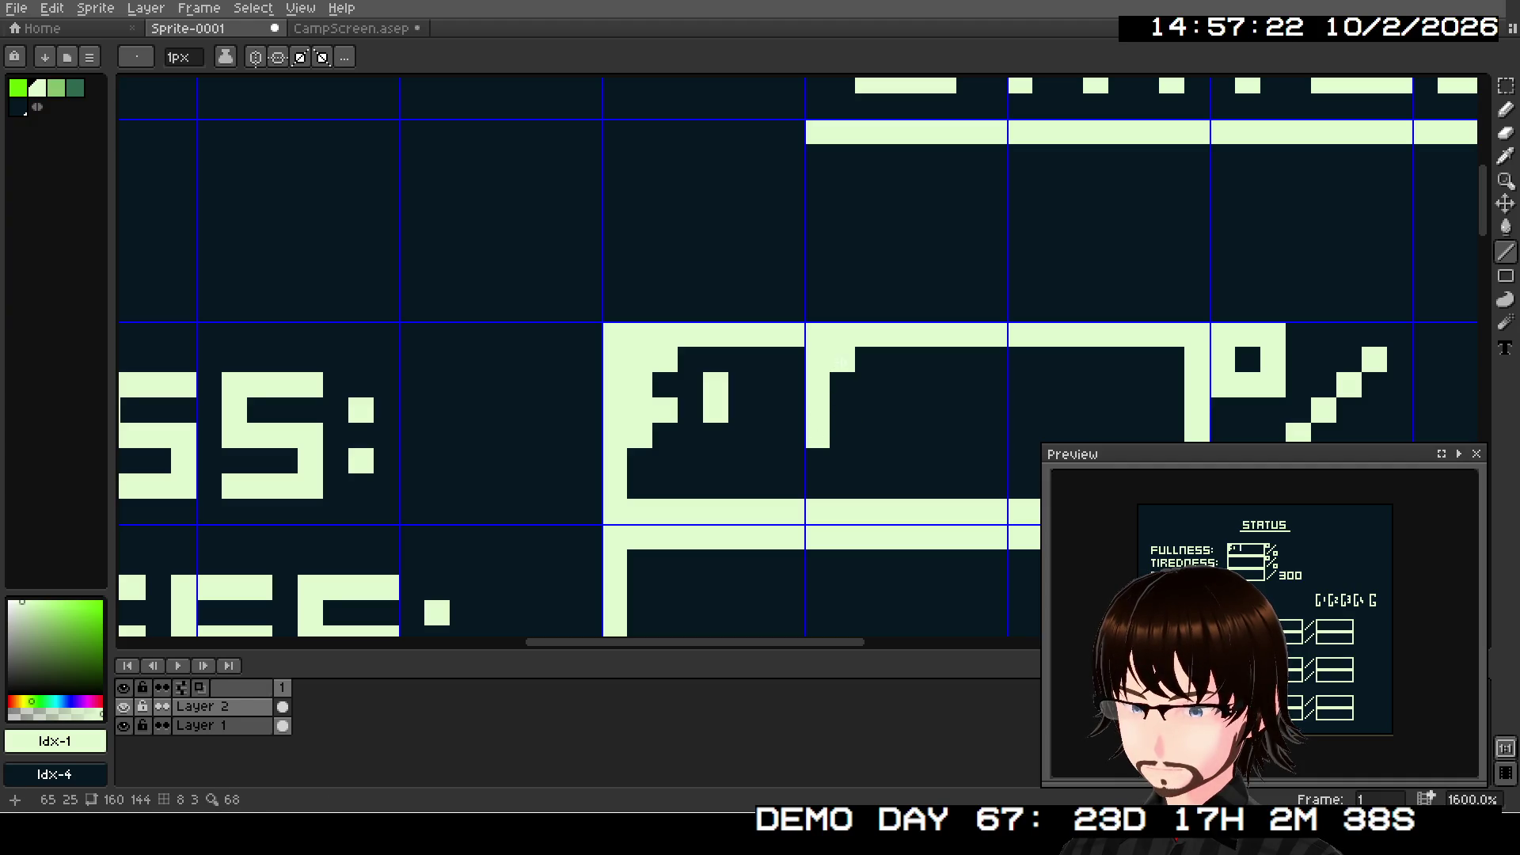
{"action": "left_click", "coordinate": [842, 410]}
{"action": "mouse_move", "coordinate": [887, 377]}
{"action": "left_mouse_down"}
{"action": "mouse_move", "coordinate": [918, 384]}
{"action": "mouse_move", "coordinate": [896, 448]}
{"action": "left_mouse_up"}
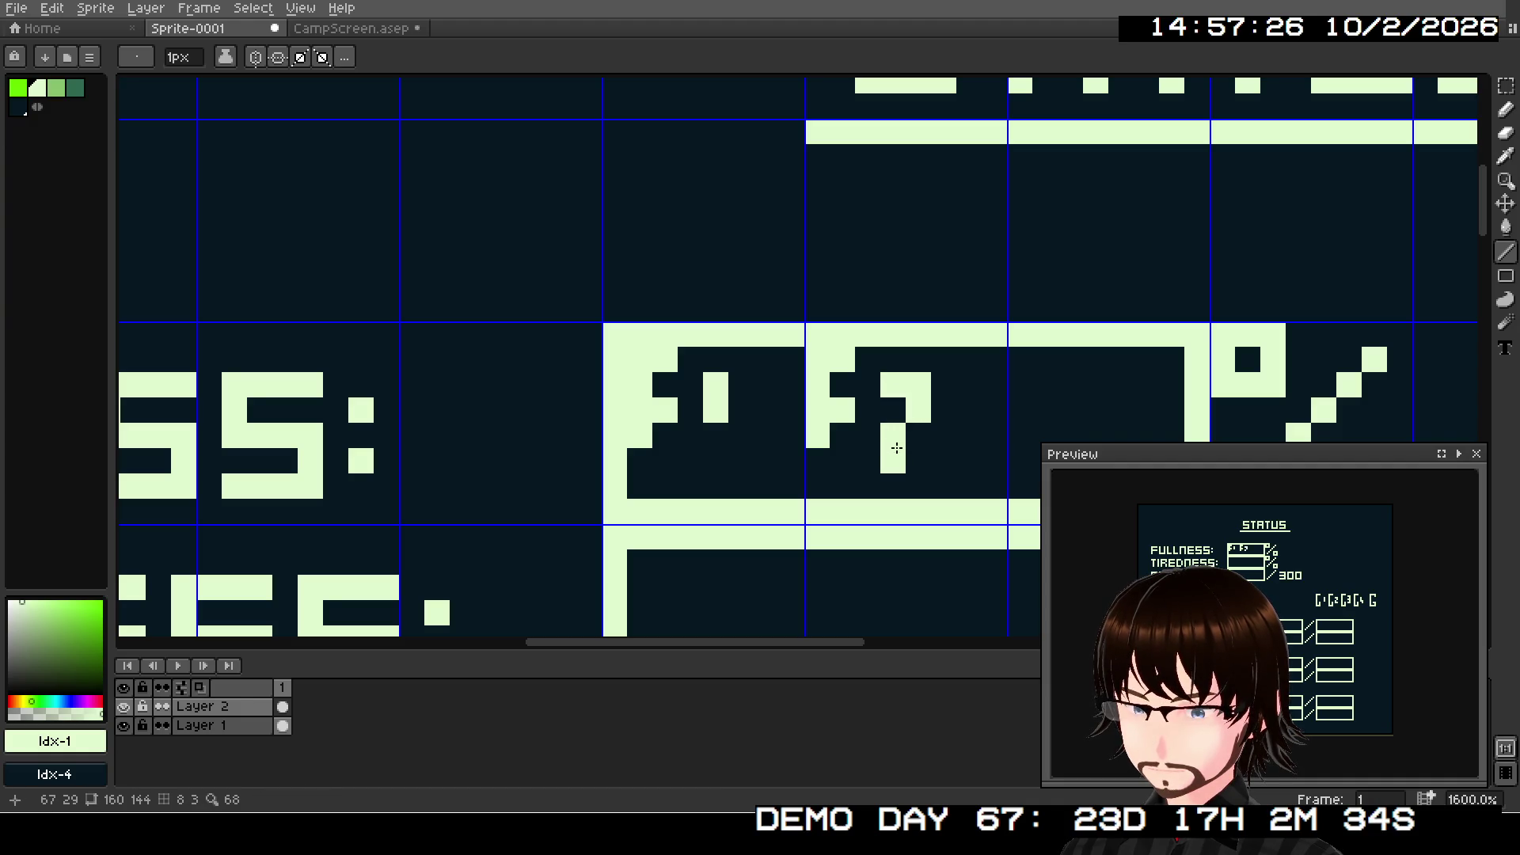
{"action": "left_click", "coordinate": [968, 461]}
{"action": "key", "text": "ctrl+z"}
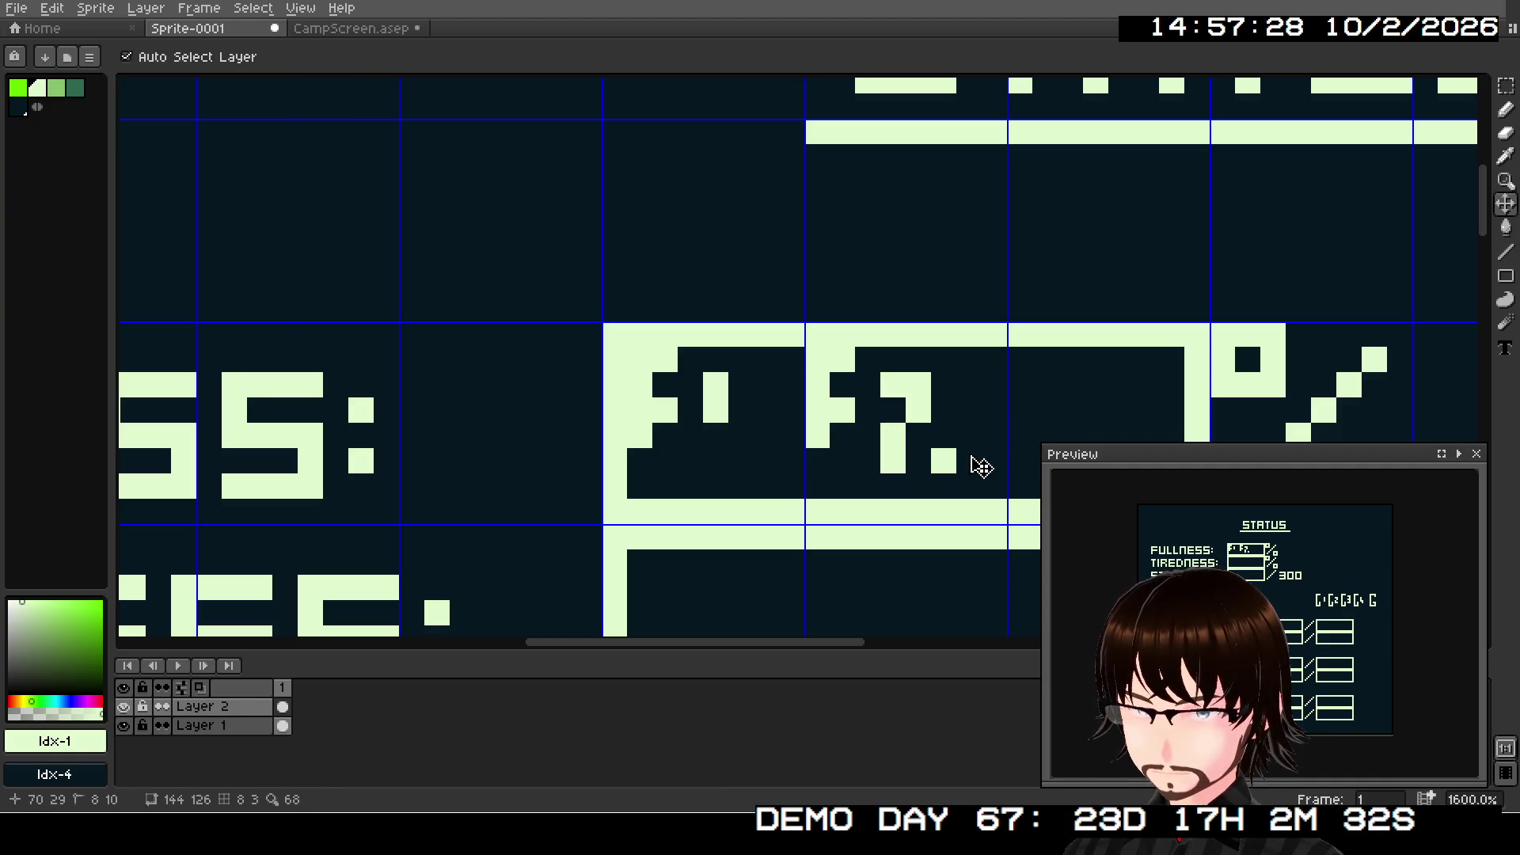
- Draw the third FULLNESS segment with its corner step and 3-shaped mark, then zoom out
{"action": "left_click_drag", "start_coordinate": [924, 463], "coordinate": [679, 418]}
{"action": "left_click_drag", "start_coordinate": [758, 351], "coordinate": [753, 421]}
{"action": "left_click", "coordinate": [770, 341]}
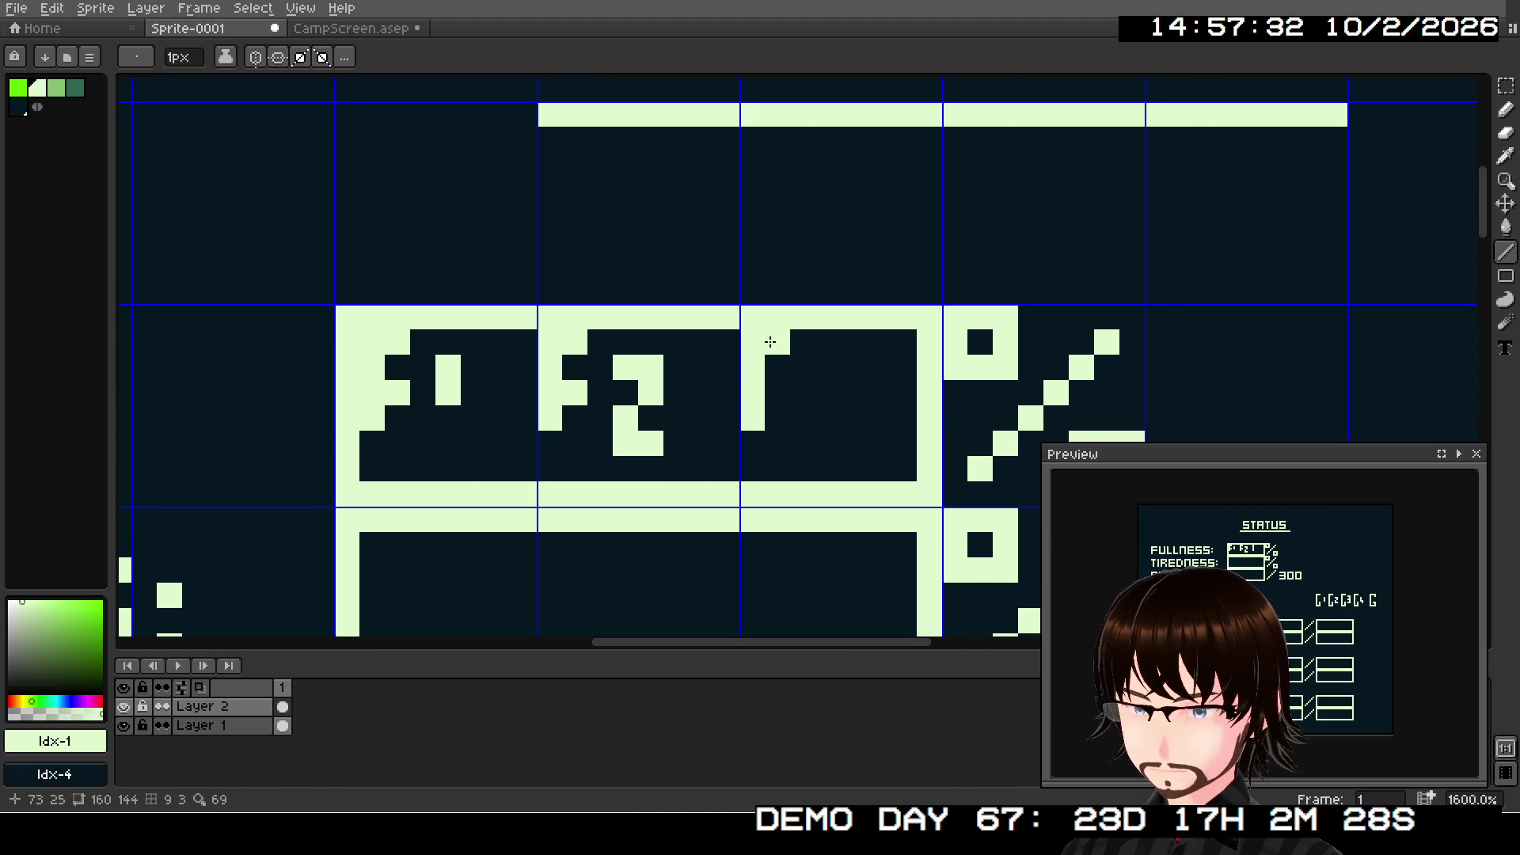
{"action": "left_click", "coordinate": [778, 392]}
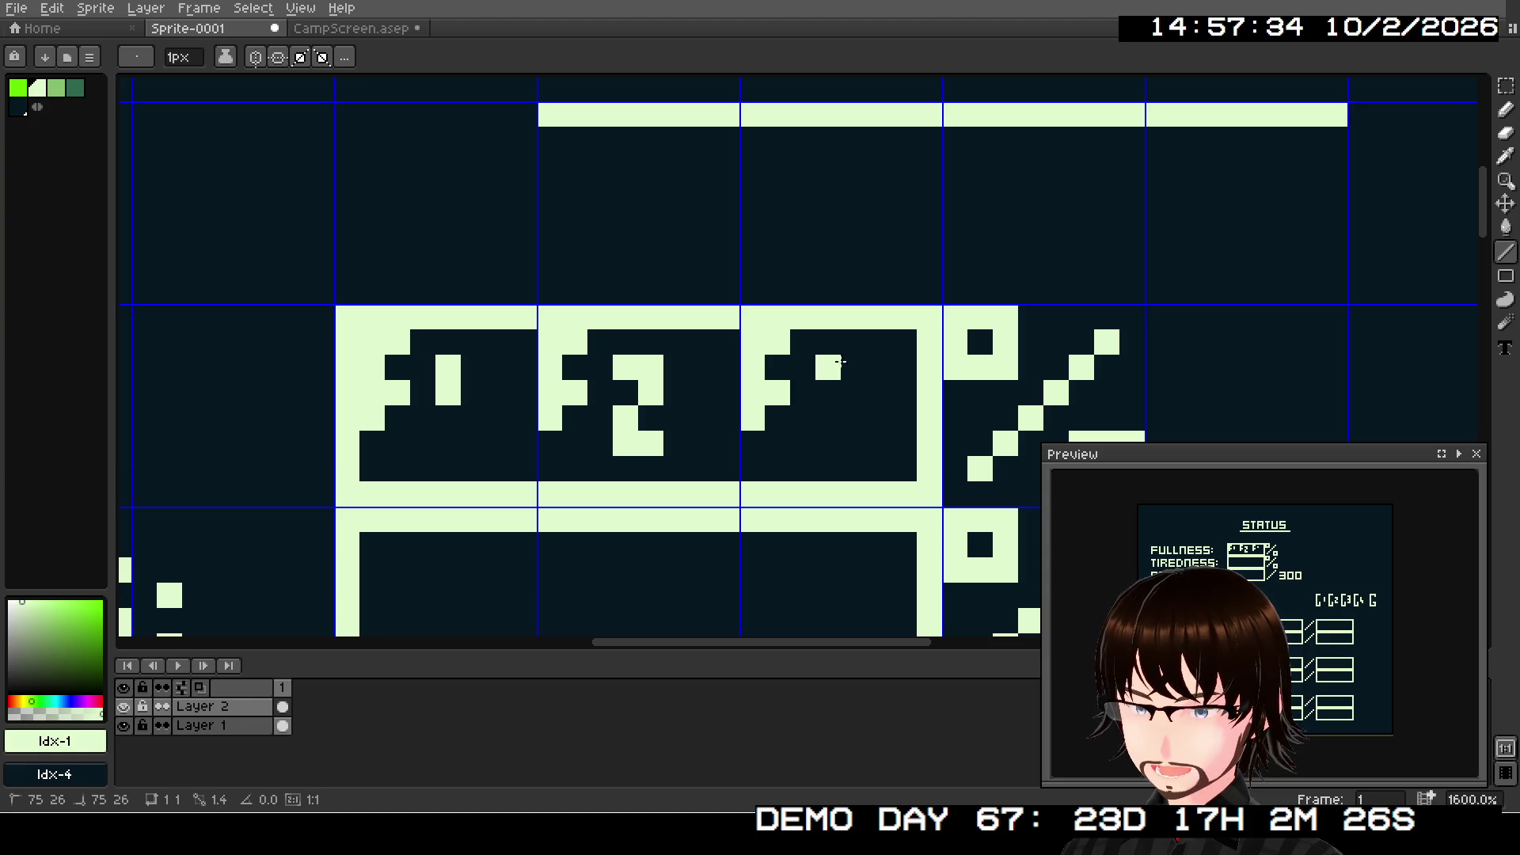
{"action": "left_click_drag", "start_coordinate": [828, 366], "coordinate": [854, 367]}
{"action": "left_click_drag", "start_coordinate": [853, 418], "coordinate": [835, 416]}
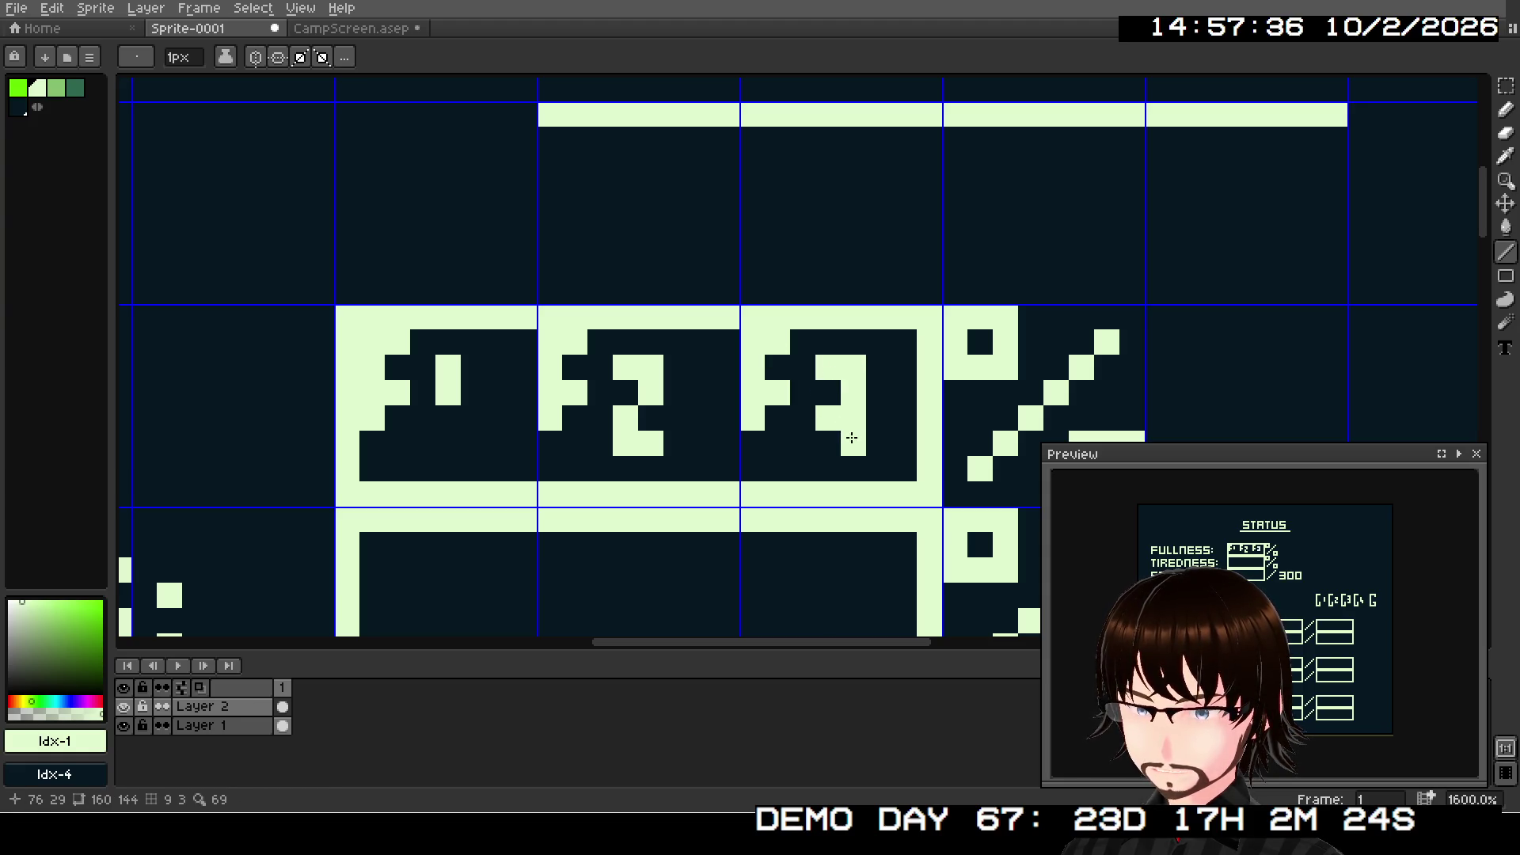
{"action": "left_click", "coordinate": [828, 468]}
{"action": "left_click", "coordinate": [853, 469]}
{"action": "left_click", "coordinate": [780, 536]}
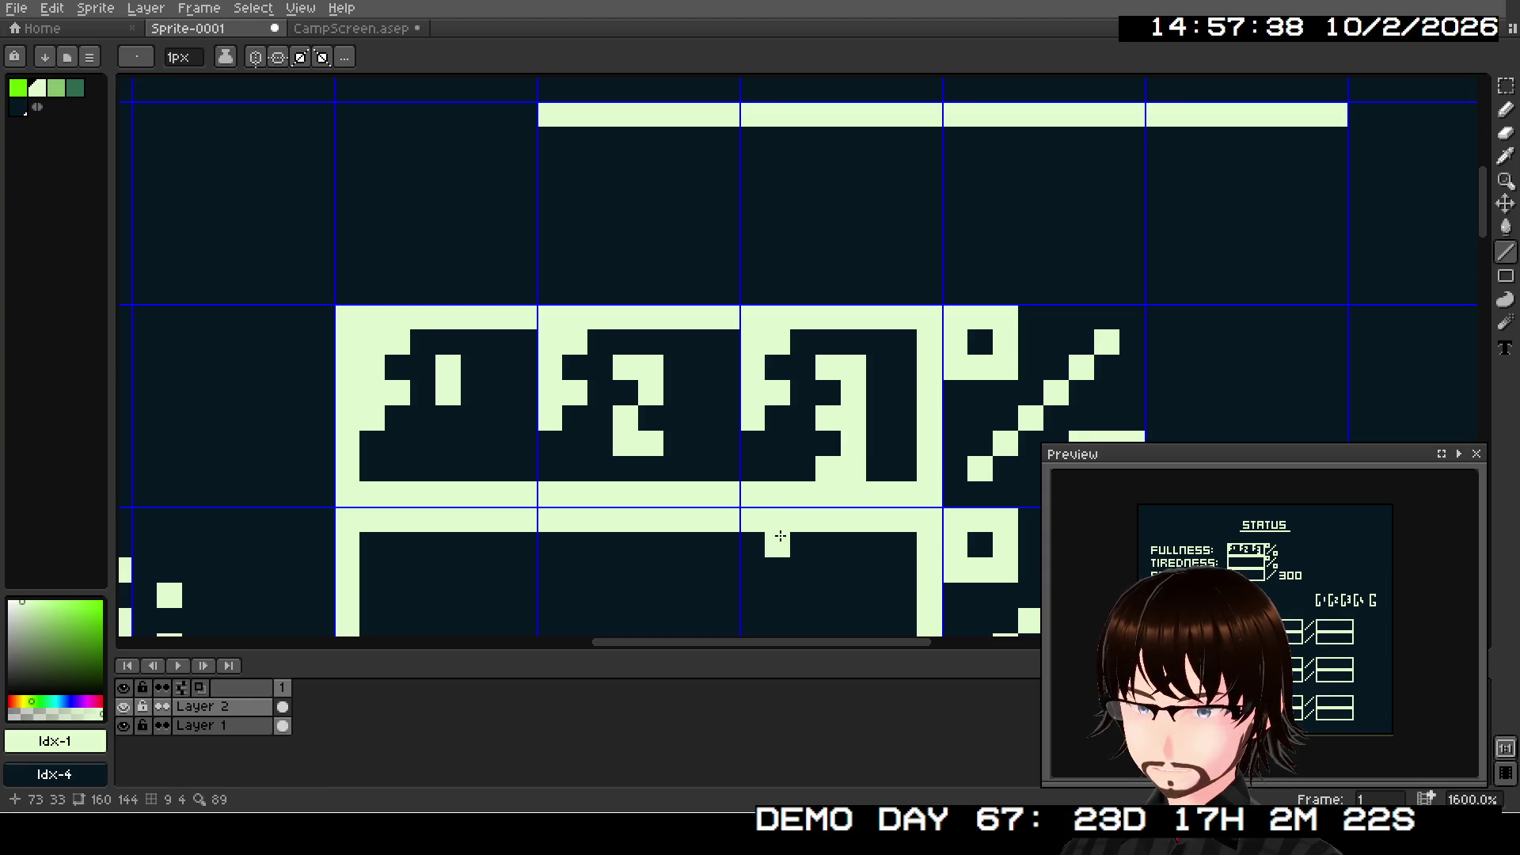
{"action": "left_click_drag", "start_coordinate": [780, 536], "coordinate": [907, 365]}
{"action": "scroll", "coordinate": [908, 366], "scroll_direction": "down", "scroll_amount": 2}
{"action": "left_click_drag", "start_coordinate": [736, 400], "coordinate": [862, 383]}
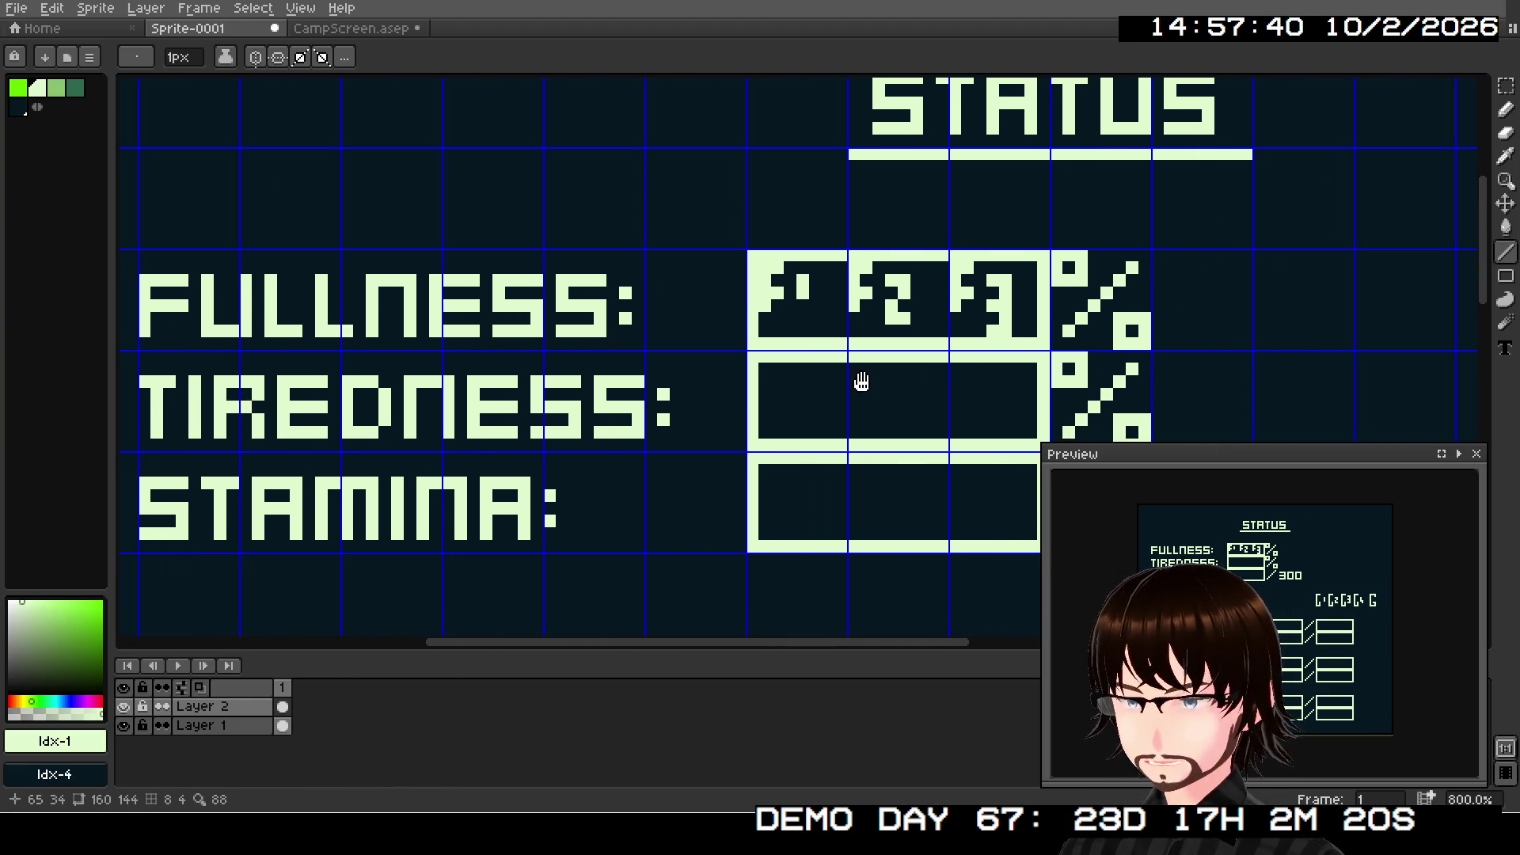
- Draw the TIREDNESS gauge's first two segment glyphs, marked 1 and 2
{"action": "scroll", "coordinate": [861, 383], "scroll_direction": "up", "scroll_amount": 1}
{"action": "mouse_move", "coordinate": [690, 320]}
{"action": "left_mouse_down"}
{"action": "mouse_move", "coordinate": [729, 325]}
{"action": "mouse_move", "coordinate": [716, 348]}
{"action": "mouse_move", "coordinate": [741, 370]}
{"action": "mouse_move", "coordinate": [715, 370]}
{"action": "left_mouse_up"}
{"action": "left_click", "coordinate": [794, 335]}
{"action": "left_click_drag", "start_coordinate": [794, 336], "coordinate": [792, 370]}
{"action": "mouse_move", "coordinate": [868, 317]}
{"action": "left_mouse_down"}
{"action": "mouse_move", "coordinate": [909, 312]}
{"action": "mouse_move", "coordinate": [892, 370]}
{"action": "mouse_move", "coordinate": [994, 345]}
{"action": "mouse_move", "coordinate": [994, 370]}
{"action": "mouse_move", "coordinate": [966, 395]}
{"action": "mouse_move", "coordinate": [967, 421]}
{"action": "mouse_move", "coordinate": [994, 421]}
{"action": "left_mouse_up"}
{"action": "left_click", "coordinate": [970, 350]}
{"action": "left_click_drag", "start_coordinate": [1176, 357], "coordinate": [945, 345]}
- Draw the third TIREDNESS segment glyph marked 3, erasing stray pixels with right-clicks
{"action": "mouse_move", "coordinate": [841, 307]}
{"action": "left_mouse_down"}
{"action": "mouse_move", "coordinate": [885, 310]}
{"action": "mouse_move", "coordinate": [866, 332]}
{"action": "mouse_move", "coordinate": [891, 389]}
{"action": "left_mouse_up"}
{"action": "right_click", "coordinate": [890, 389]}
{"action": "left_click", "coordinate": [936, 343]}
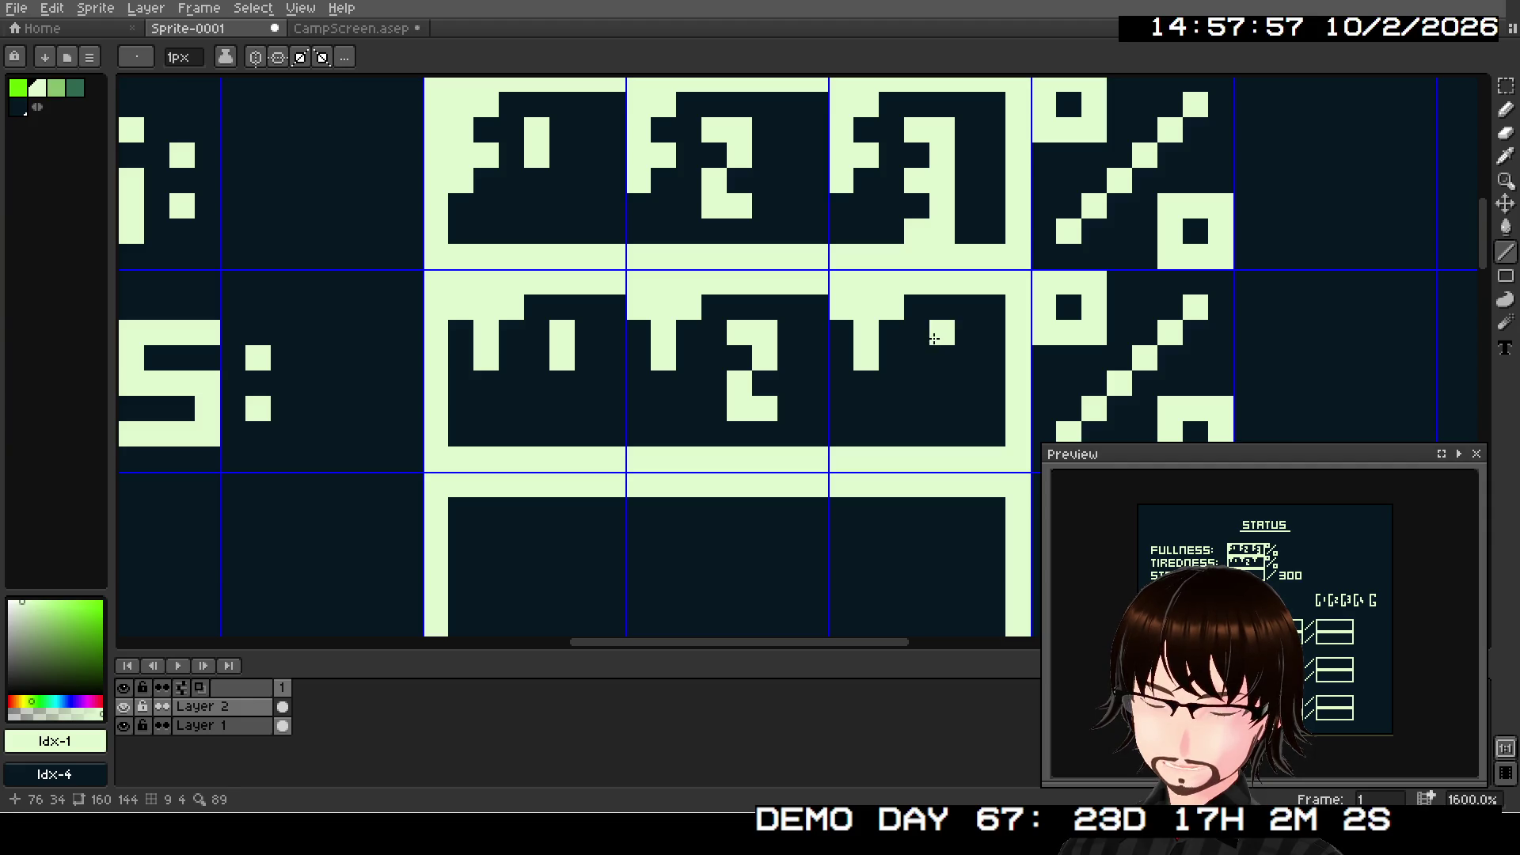
{"action": "right_click", "coordinate": [934, 338]}
{"action": "left_click", "coordinate": [933, 337]}
{"action": "mouse_move", "coordinate": [933, 337]}
{"action": "left_mouse_down"}
{"action": "mouse_move", "coordinate": [965, 336]}
{"action": "mouse_move", "coordinate": [967, 410]}
{"action": "mouse_move", "coordinate": [950, 426]}
{"action": "left_mouse_up"}
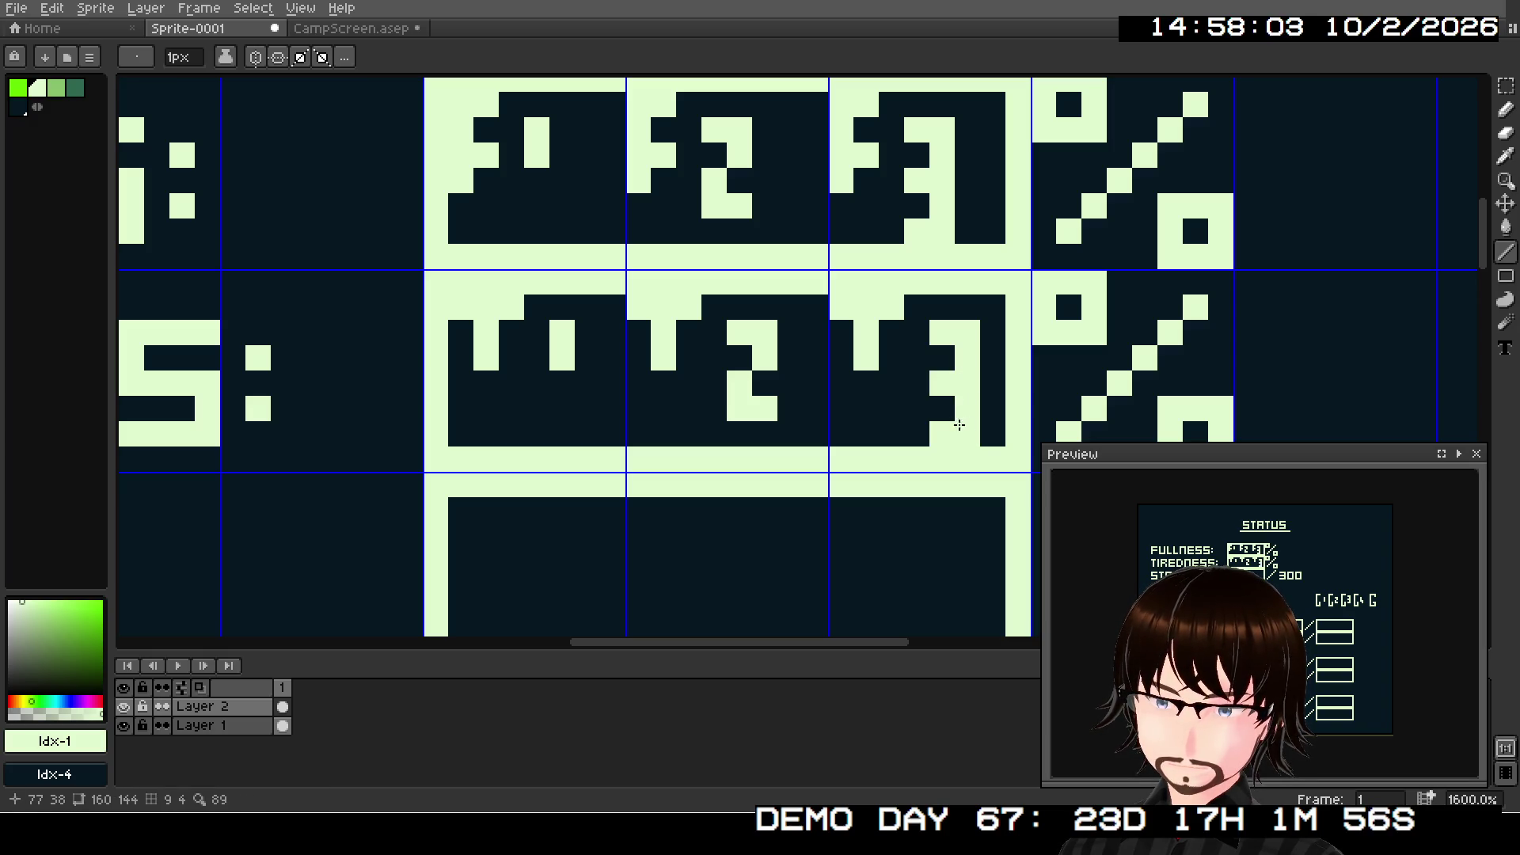
{"action": "scroll", "coordinate": [946, 407], "scroll_direction": "down", "scroll_amount": 3}
{"action": "scroll", "coordinate": [864, 425], "scroll_direction": "up", "scroll_amount": 3}
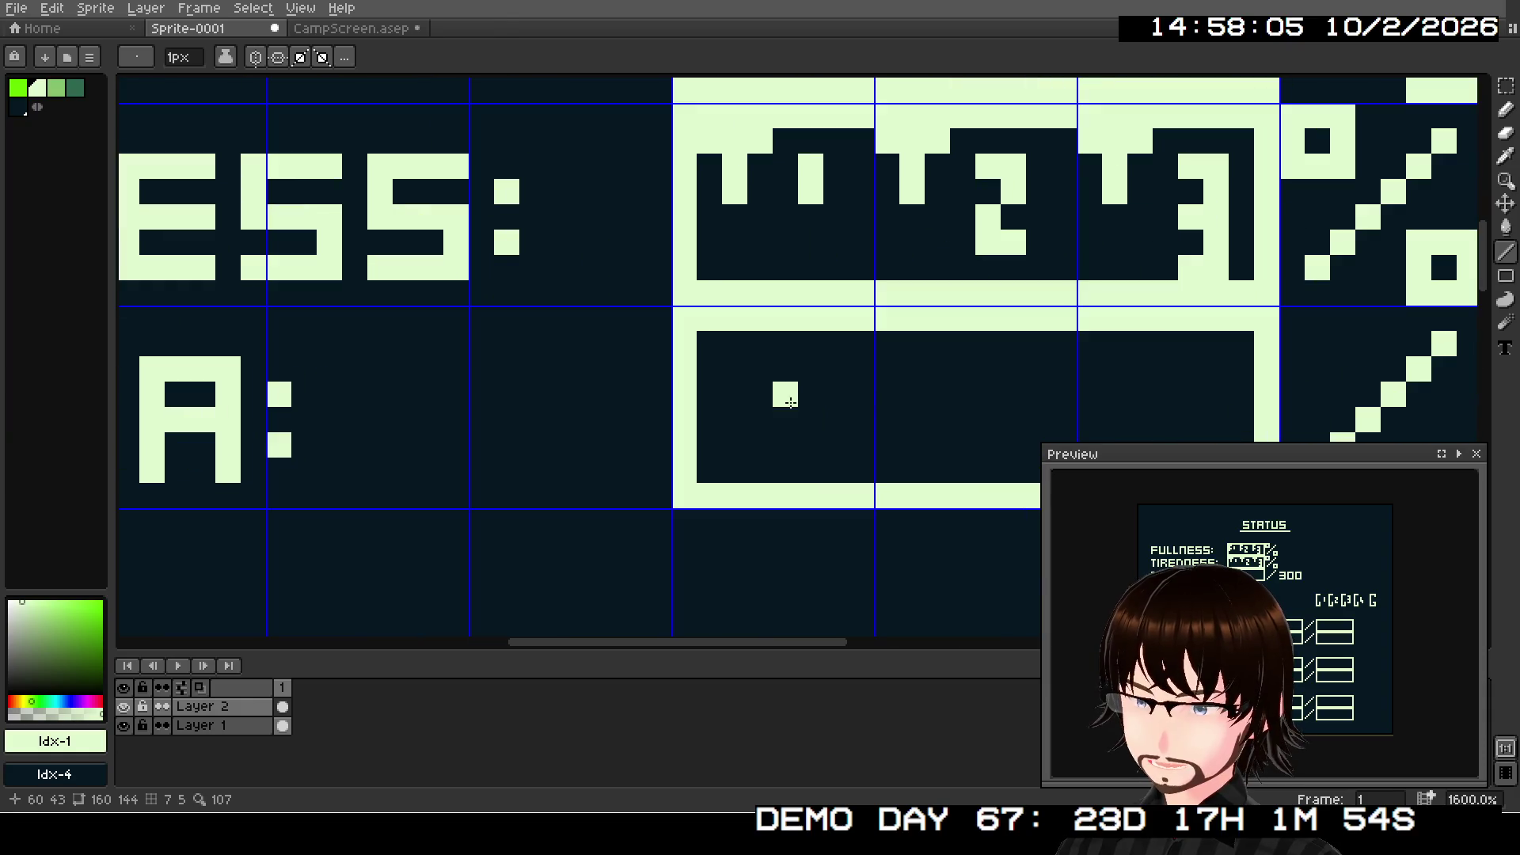
- Draw the STAMINA gauge's first segment with a stepped corner diagonal and short vertical mark
{"action": "left_click", "coordinate": [735, 343]}
{"action": "left_click", "coordinate": [709, 369]}
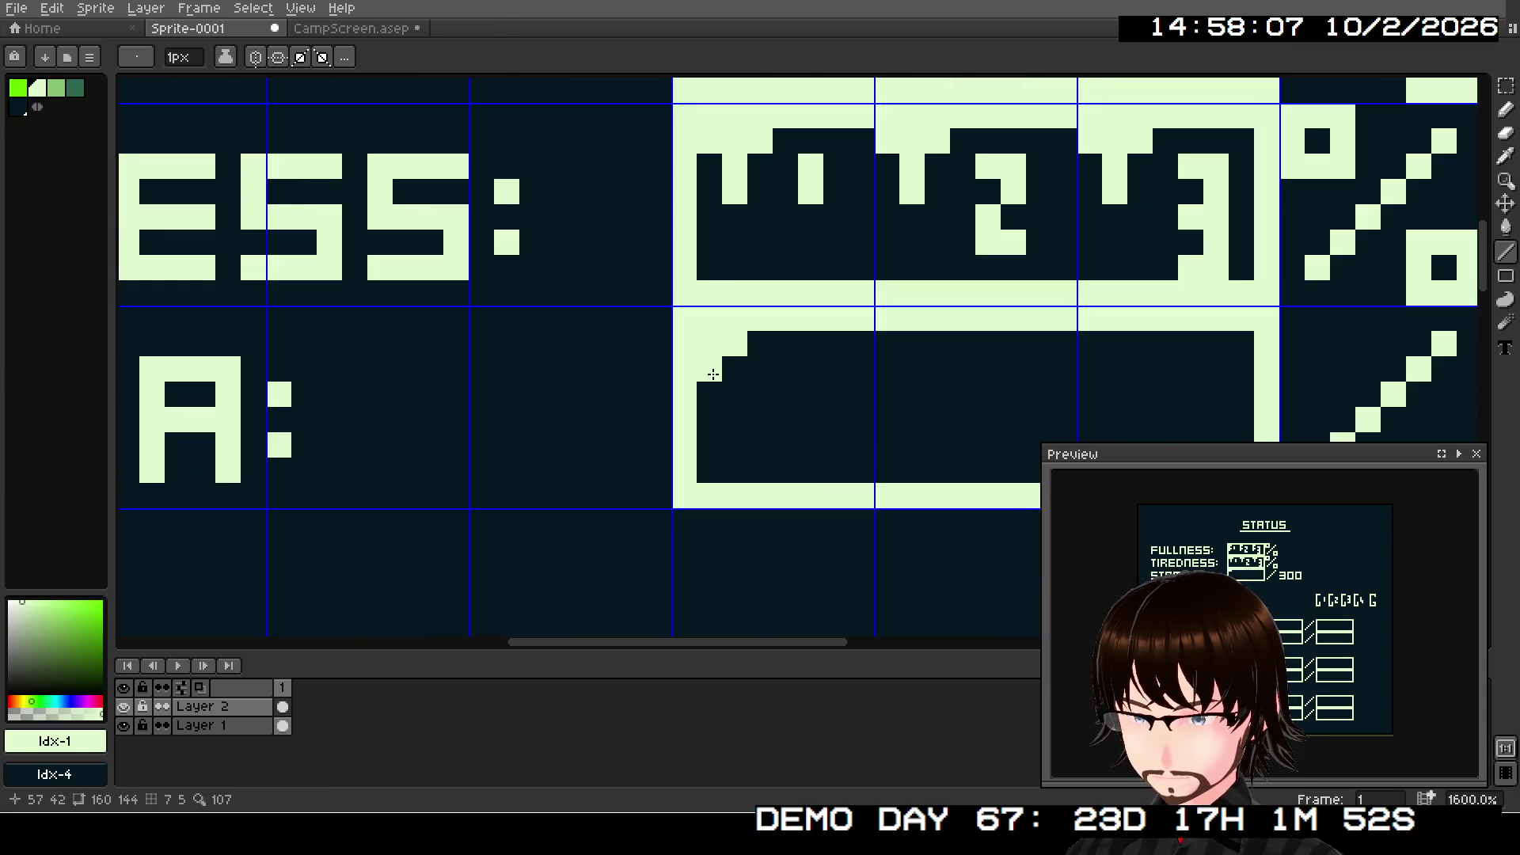
{"action": "left_click", "coordinate": [734, 395]}
{"action": "left_click", "coordinate": [720, 418]}
{"action": "left_click", "coordinate": [722, 418]}
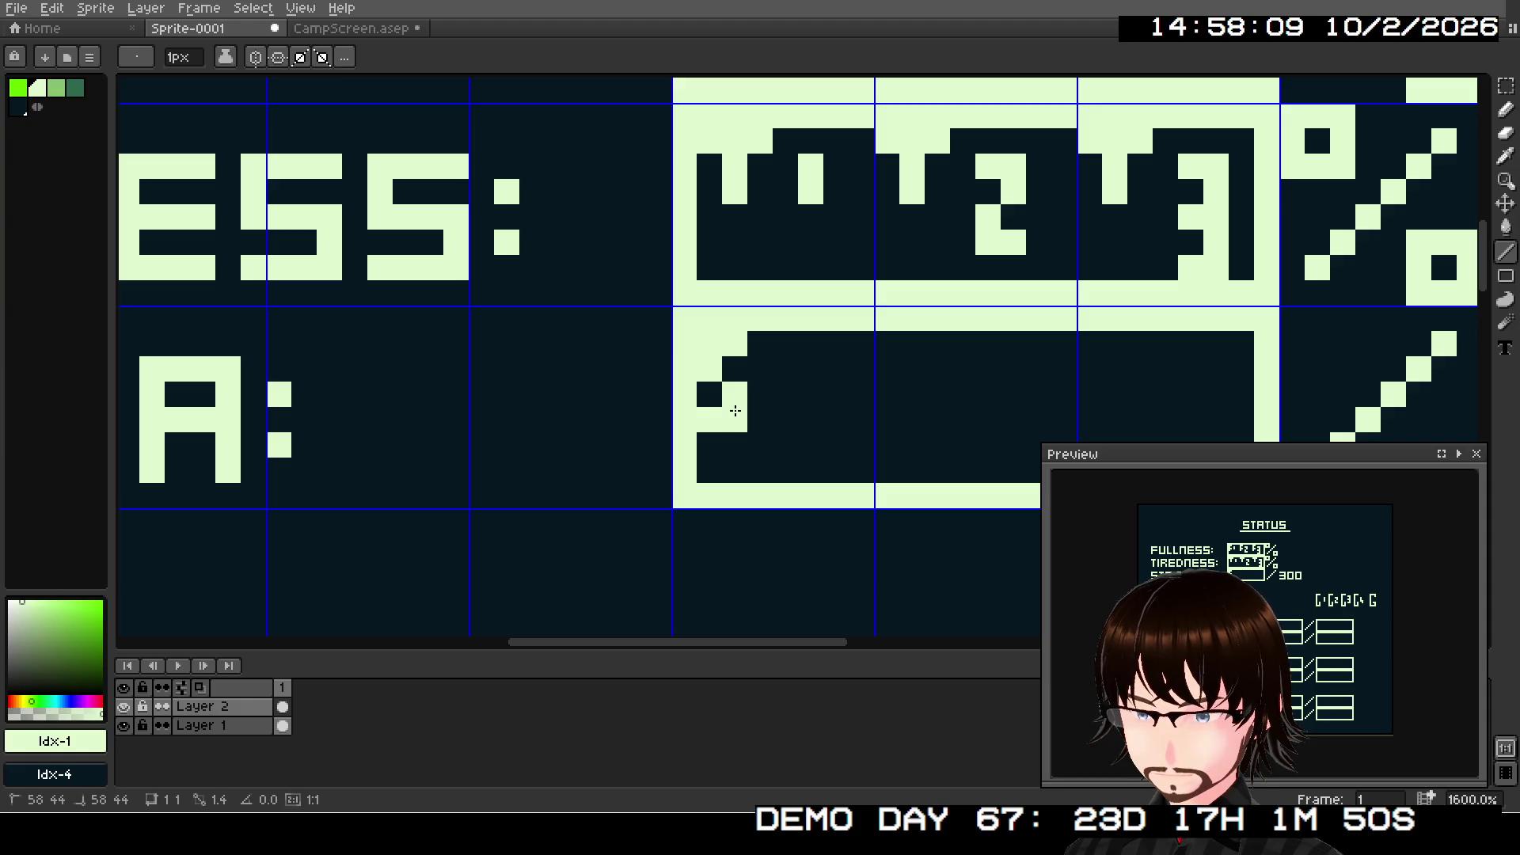
{"action": "left_click_drag", "start_coordinate": [783, 367], "coordinate": [782, 384]}
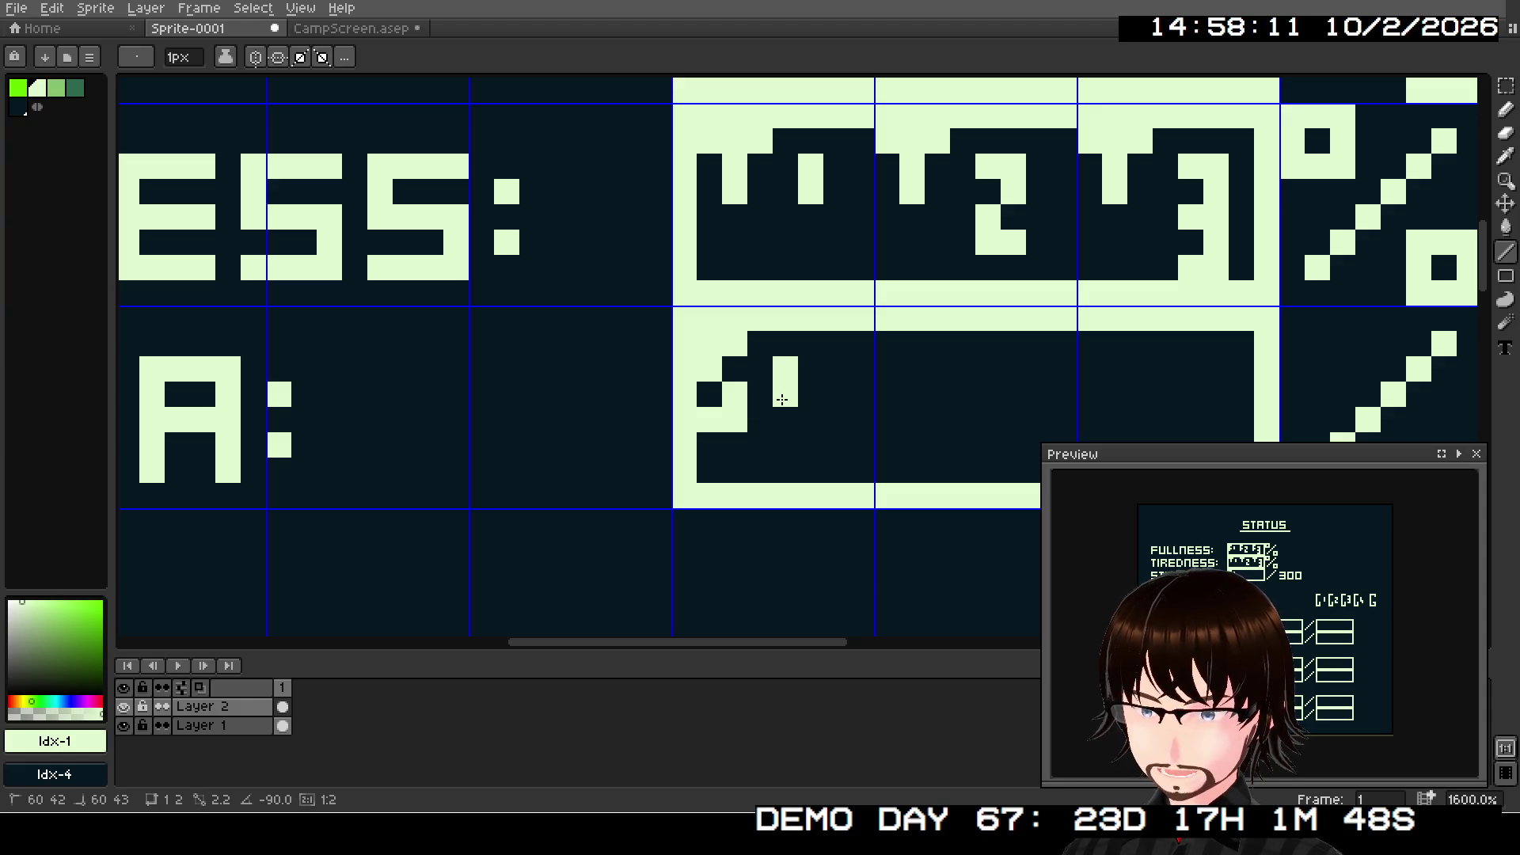
- Draw the second STAMINA segment's stepped 2-shaped mark pixel by pixel
{"action": "left_click", "coordinate": [910, 344]}
{"action": "left_click", "coordinate": [886, 343]}
{"action": "left_click", "coordinate": [887, 369]}
{"action": "left_click", "coordinate": [911, 394]}
{"action": "left_click", "coordinate": [911, 420]}
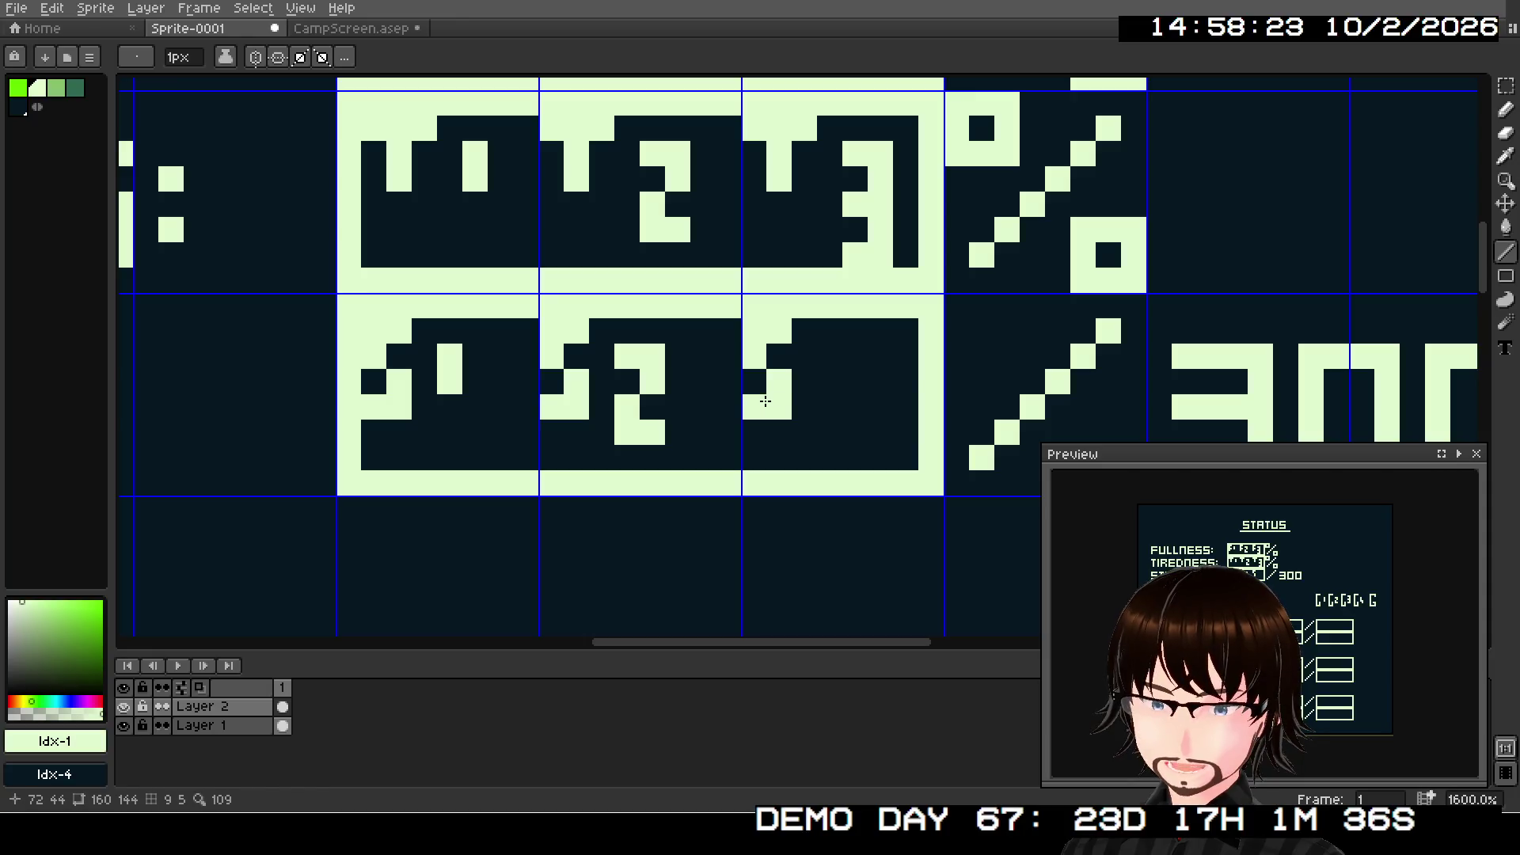
- Draw the third STAMINA segment's 3-shaped mark, then zoom out
{"action": "left_click", "coordinate": [829, 356]}
{"action": "left_click", "coordinate": [855, 356]}
{"action": "left_click", "coordinate": [862, 395]}
{"action": "left_click", "coordinate": [829, 407]}
{"action": "left_click", "coordinate": [854, 432]}
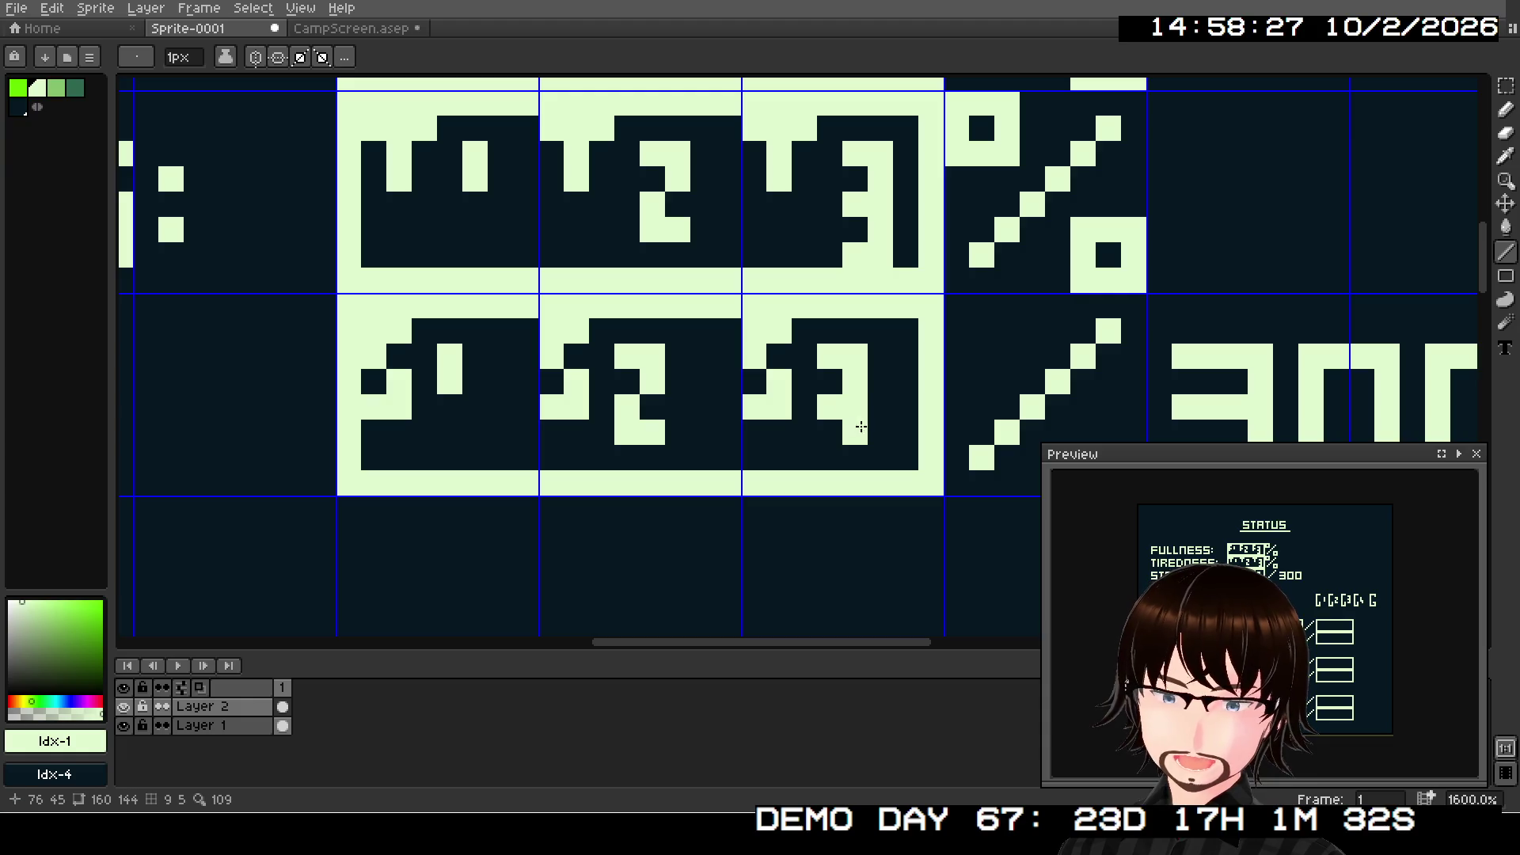
{"action": "left_click", "coordinate": [855, 457]}
{"action": "left_click", "coordinate": [830, 457]}
{"action": "scroll", "coordinate": [817, 418], "scroll_direction": "down", "scroll_amount": 3}
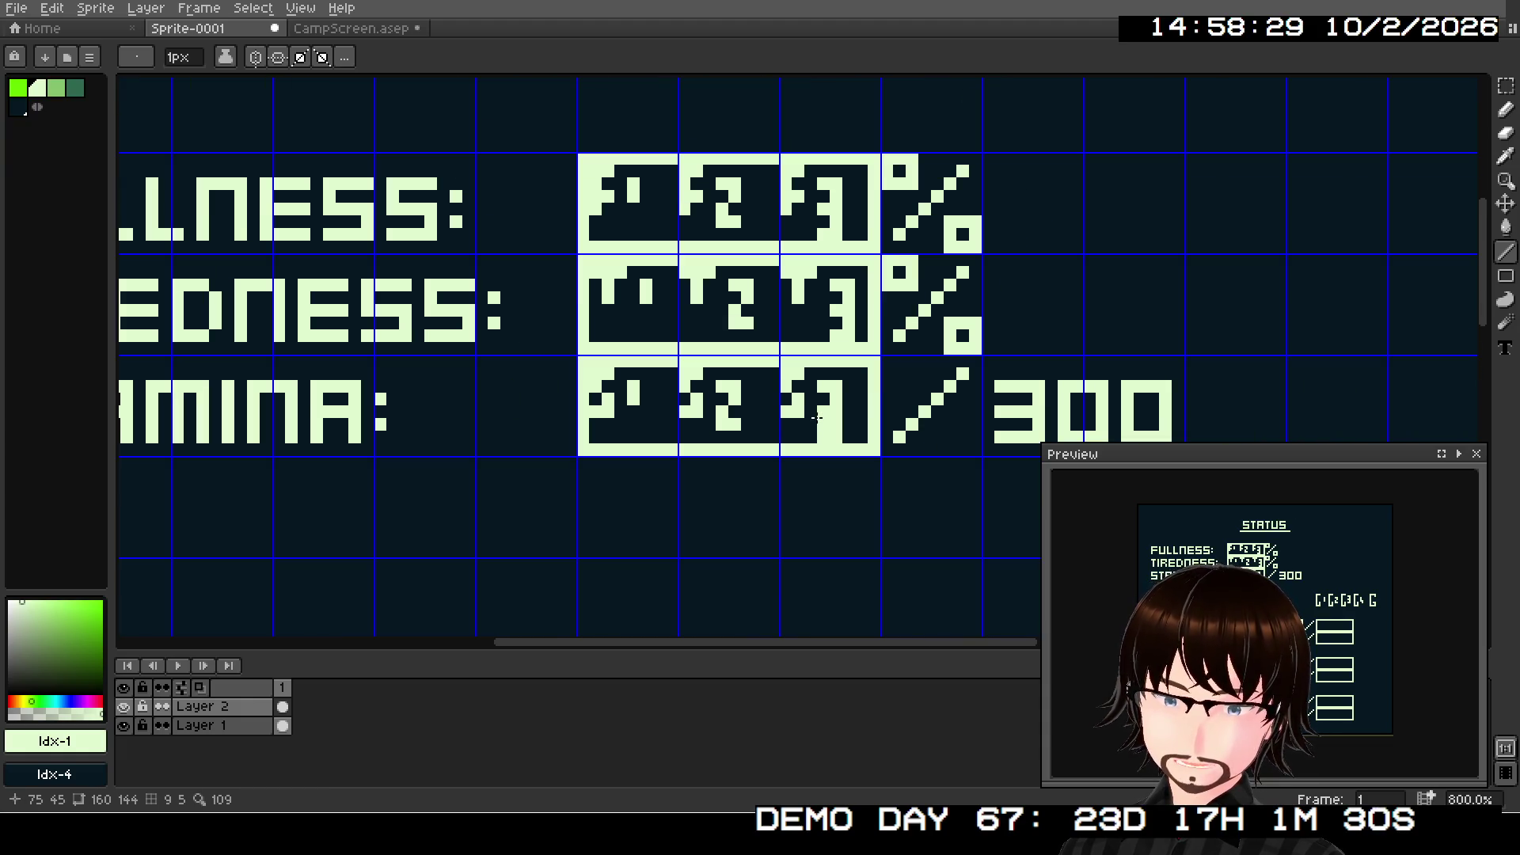
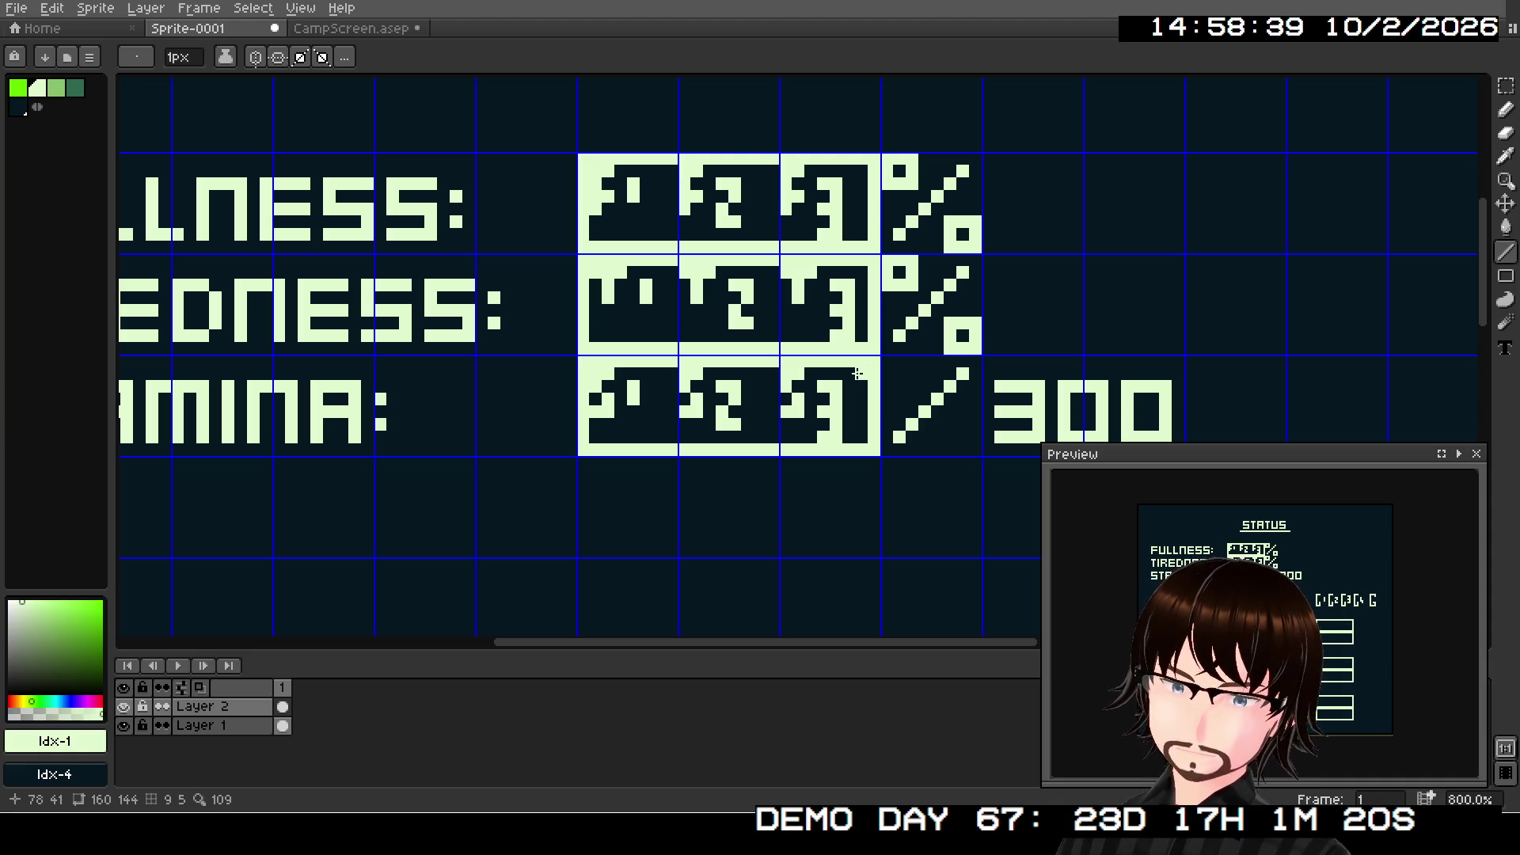
- Draw a light stroke and a short vertical bar inside the first square box
{"action": "scroll", "coordinate": [858, 374], "scroll_direction": "down", "scroll_amount": 2}
{"action": "scroll", "coordinate": [854, 387], "scroll_direction": "down", "scroll_amount": 5}
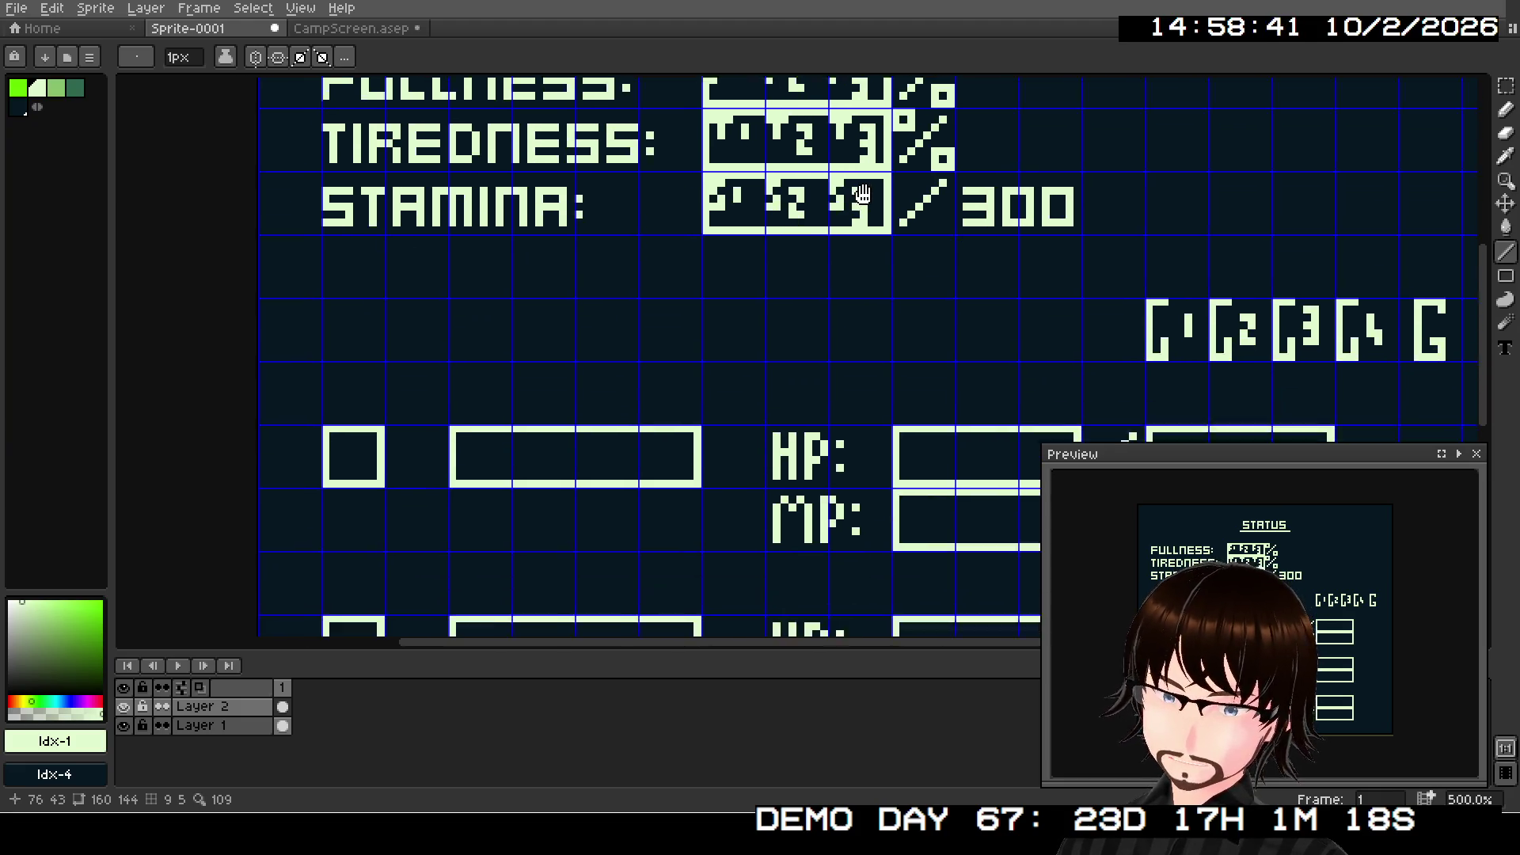
{"action": "scroll", "coordinate": [644, 329], "scroll_direction": "up", "scroll_amount": 4}
{"action": "scroll", "coordinate": [603, 344], "scroll_direction": "up", "scroll_amount": 1}
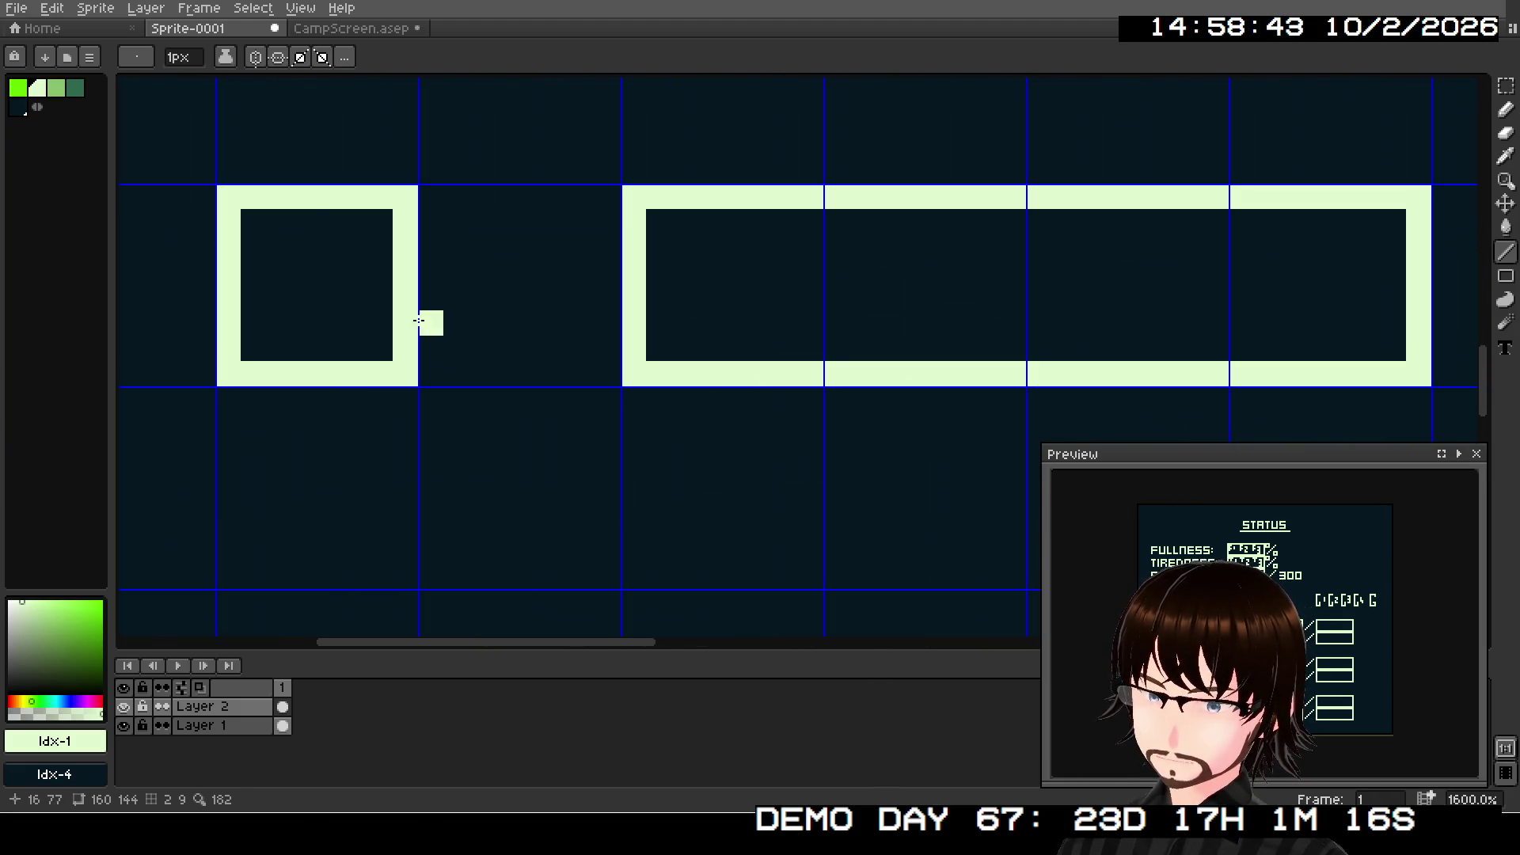
{"action": "mouse_move", "coordinate": [319, 230]}
{"action": "left_mouse_down"}
{"action": "mouse_move", "coordinate": [273, 224]}
{"action": "mouse_move", "coordinate": [277, 348]}
{"action": "mouse_move", "coordinate": [313, 348]}
{"action": "mouse_move", "coordinate": [354, 308]}
{"action": "mouse_move", "coordinate": [356, 276]}
{"action": "left_mouse_up"}
{"action": "left_click_drag", "start_coordinate": [518, 442], "coordinate": [521, 440]}
- Draw a vertical-bar and L-shaped pixel glyph inside the lower square box
{"action": "scroll", "coordinate": [521, 441], "scroll_direction": "down", "scroll_amount": 3}
{"action": "left_click_drag", "start_coordinate": [611, 339], "coordinate": [743, 329]}
{"action": "scroll", "coordinate": [654, 407], "scroll_direction": "up", "scroll_amount": 3}
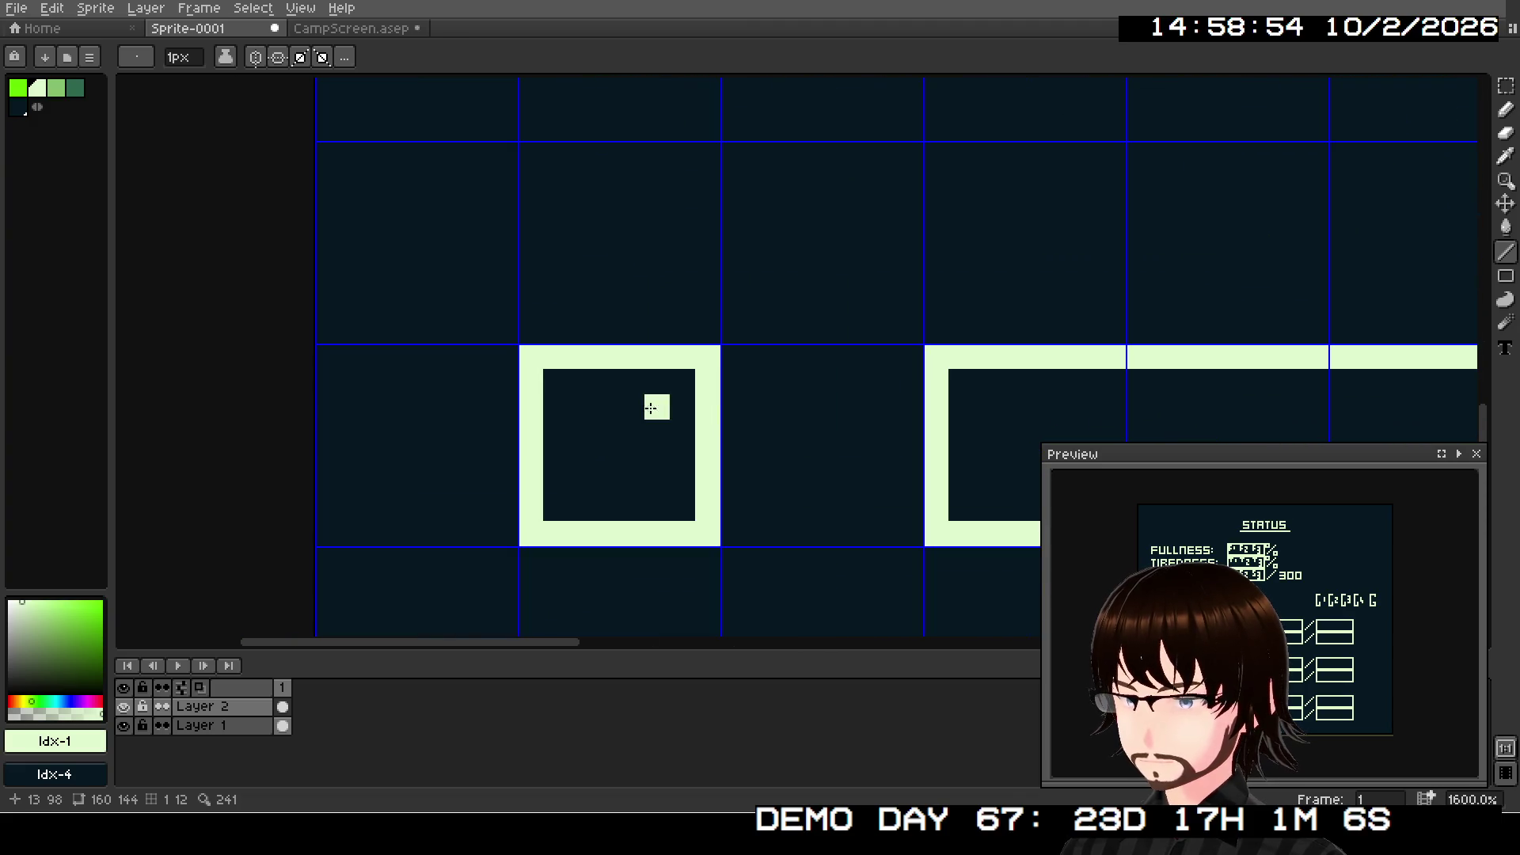
{"action": "mouse_move", "coordinate": [612, 380]}
{"action": "left_mouse_down"}
{"action": "mouse_move", "coordinate": [581, 382]}
{"action": "mouse_move", "coordinate": [578, 483]}
{"action": "mouse_move", "coordinate": [600, 501]}
{"action": "mouse_move", "coordinate": [577, 502]}
{"action": "left_mouse_up"}
{"action": "left_click", "coordinate": [600, 509]}
{"action": "left_click", "coordinate": [628, 450]}
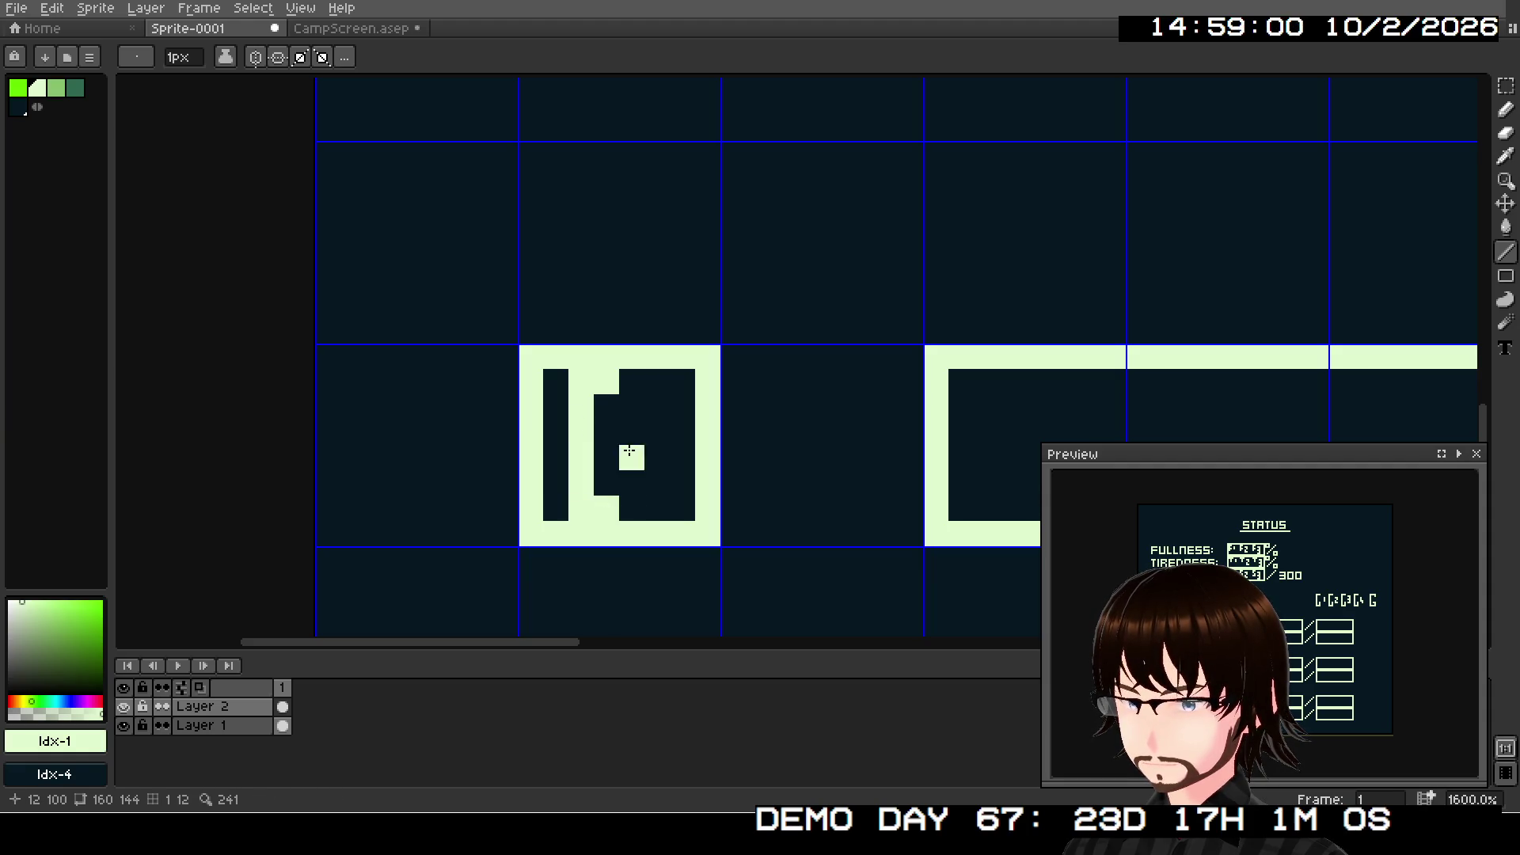
{"action": "mouse_move", "coordinate": [631, 432]}
{"action": "left_mouse_down"}
{"action": "mouse_move", "coordinate": [648, 432]}
{"action": "mouse_move", "coordinate": [644, 457]}
{"action": "left_mouse_up"}
{"action": "left_click", "coordinate": [632, 483]}
{"action": "left_click", "coordinate": [632, 508]}
{"action": "left_click", "coordinate": [657, 508]}
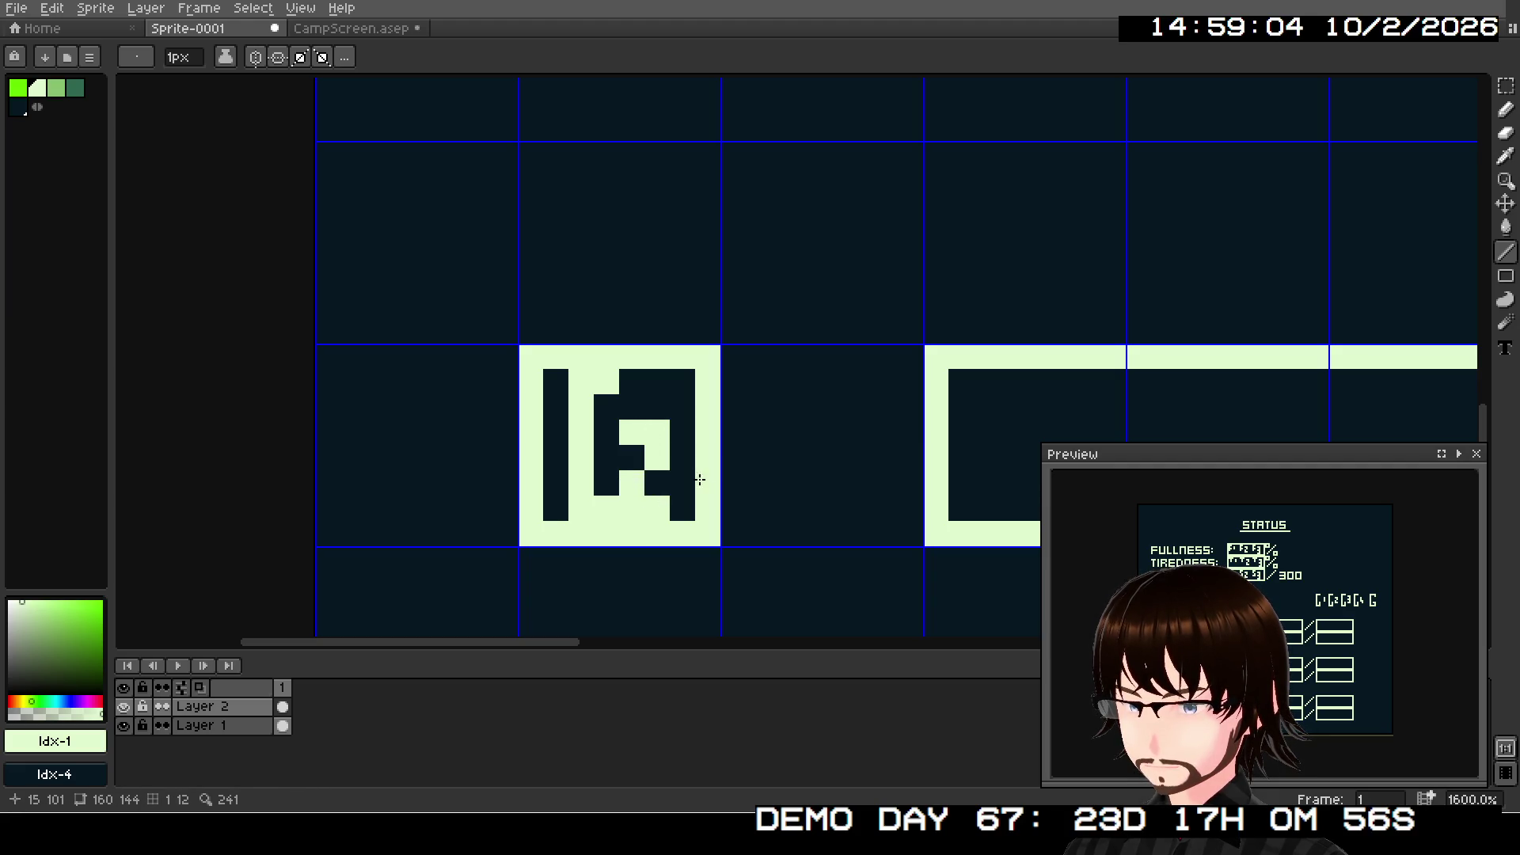
- Add light pixels along the box's inner top edge, extending the stroke one pixel right
{"action": "scroll", "coordinate": [752, 452], "scroll_direction": "down", "scroll_amount": 2}
{"action": "scroll", "coordinate": [816, 395], "scroll_direction": "down", "scroll_amount": 2}
{"action": "scroll", "coordinate": [836, 333], "scroll_direction": "down", "scroll_amount": 3}
{"action": "scroll", "coordinate": [792, 348], "scroll_direction": "up", "scroll_amount": 2}
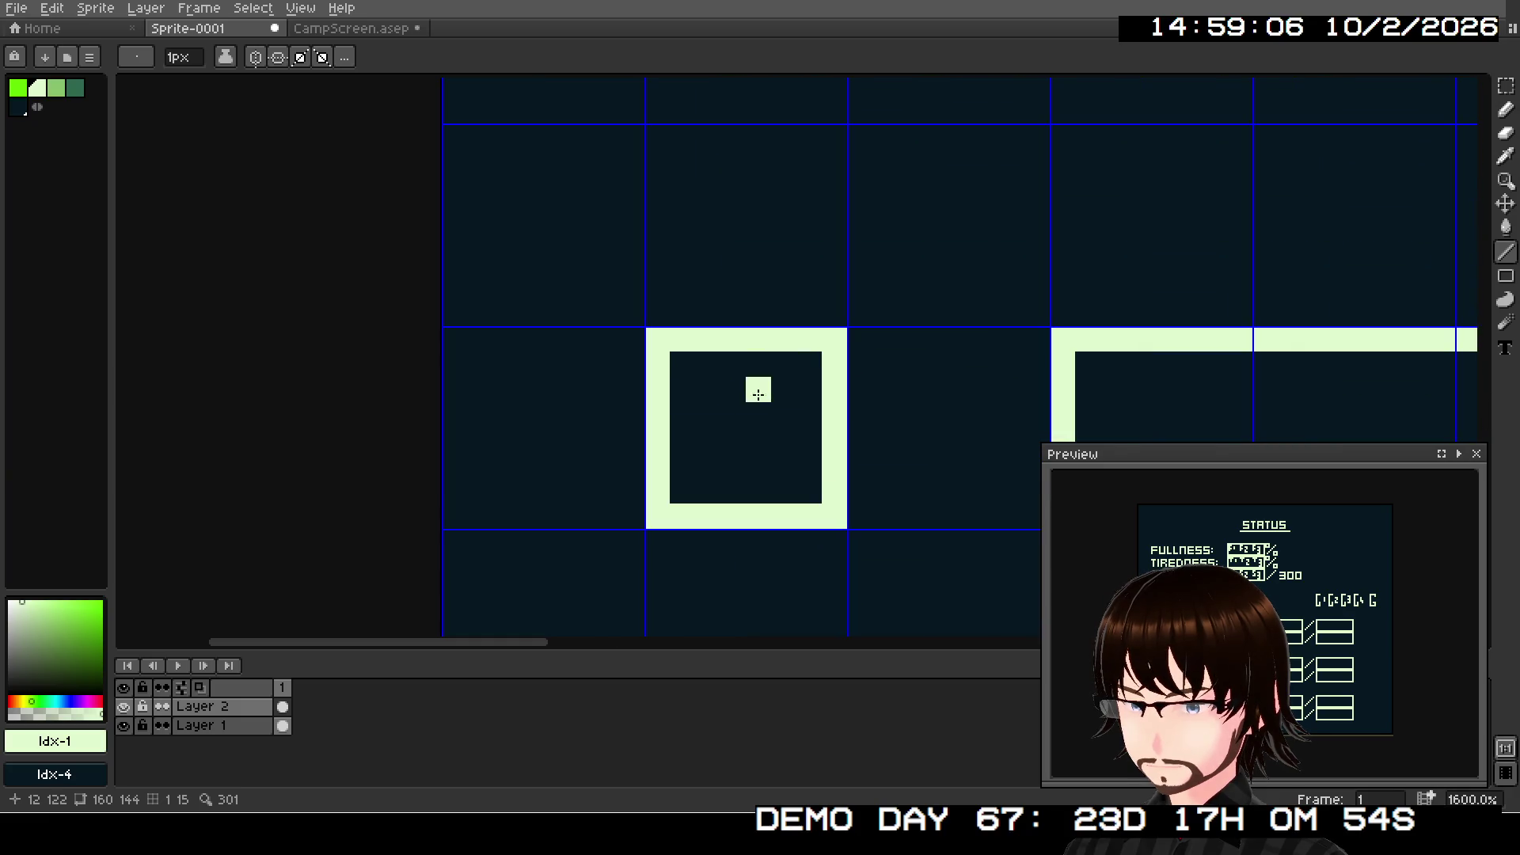
{"action": "mouse_move", "coordinate": [733, 364]}
{"action": "left_mouse_down"}
{"action": "mouse_move", "coordinate": [707, 364]}
{"action": "mouse_move", "coordinate": [704, 420]}
{"action": "mouse_move", "coordinate": [708, 491]}
{"action": "mouse_move", "coordinate": [726, 492]}
{"action": "left_mouse_up"}
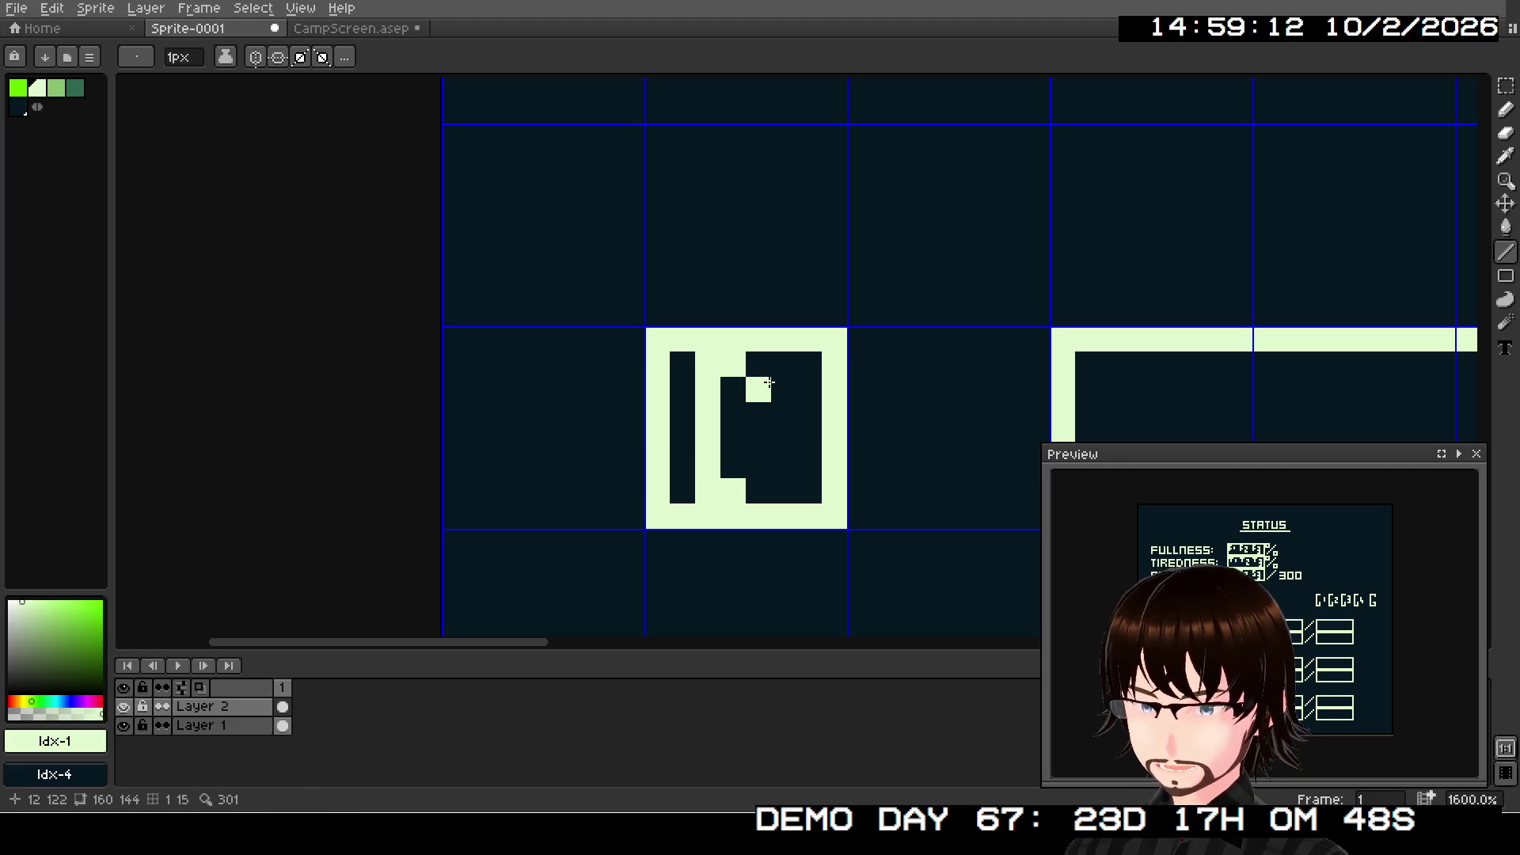
{"action": "left_click_drag", "start_coordinate": [769, 383], "coordinate": [782, 383]}
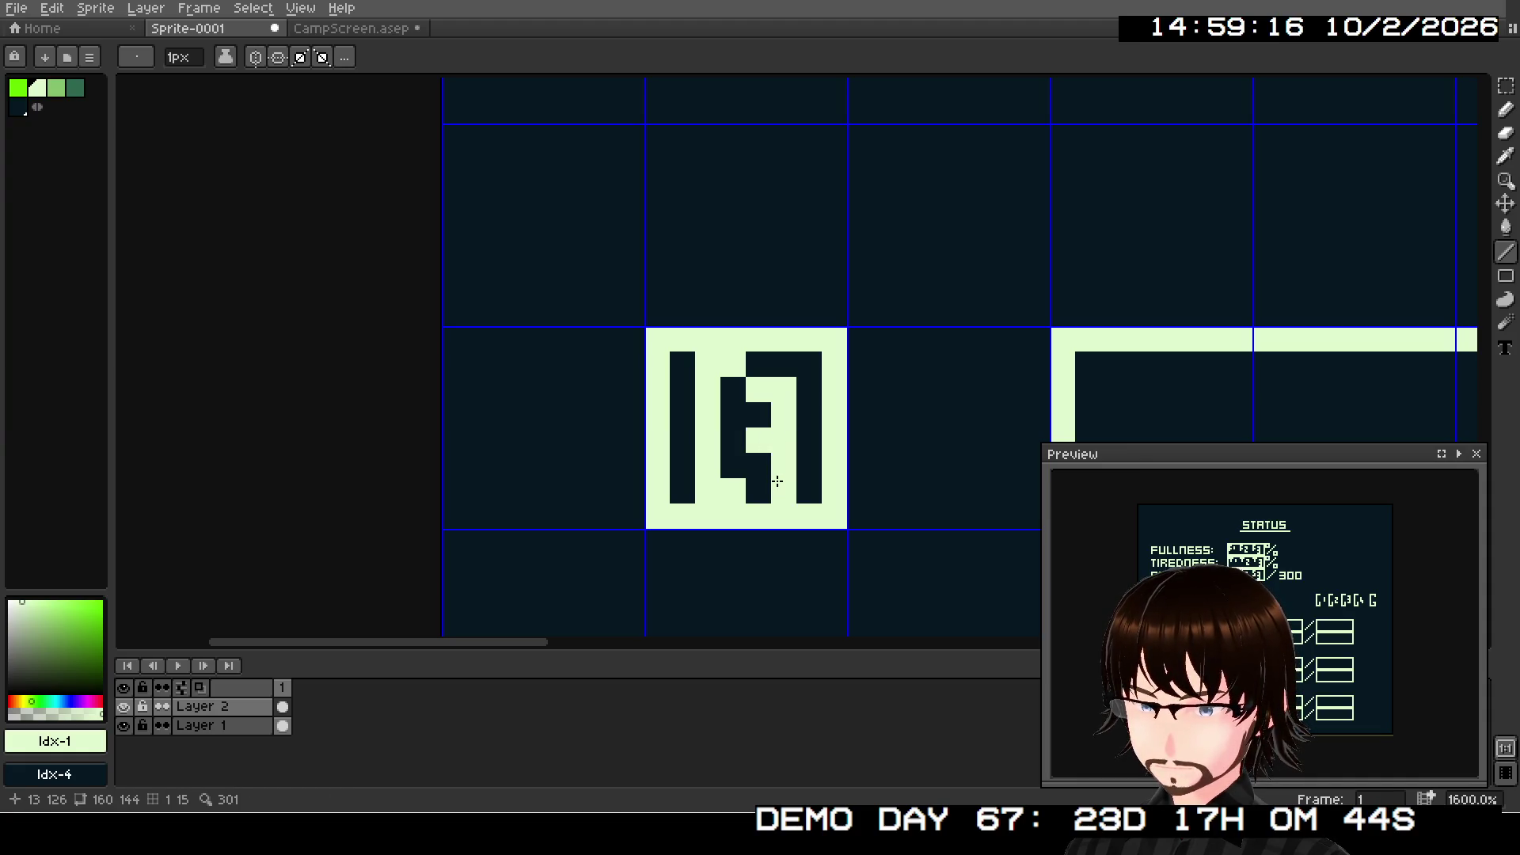
{"action": "left_click_drag", "start_coordinate": [814, 431], "coordinate": [736, 427]}
{"action": "scroll", "coordinate": [736, 428], "scroll_direction": "down", "scroll_amount": 1}
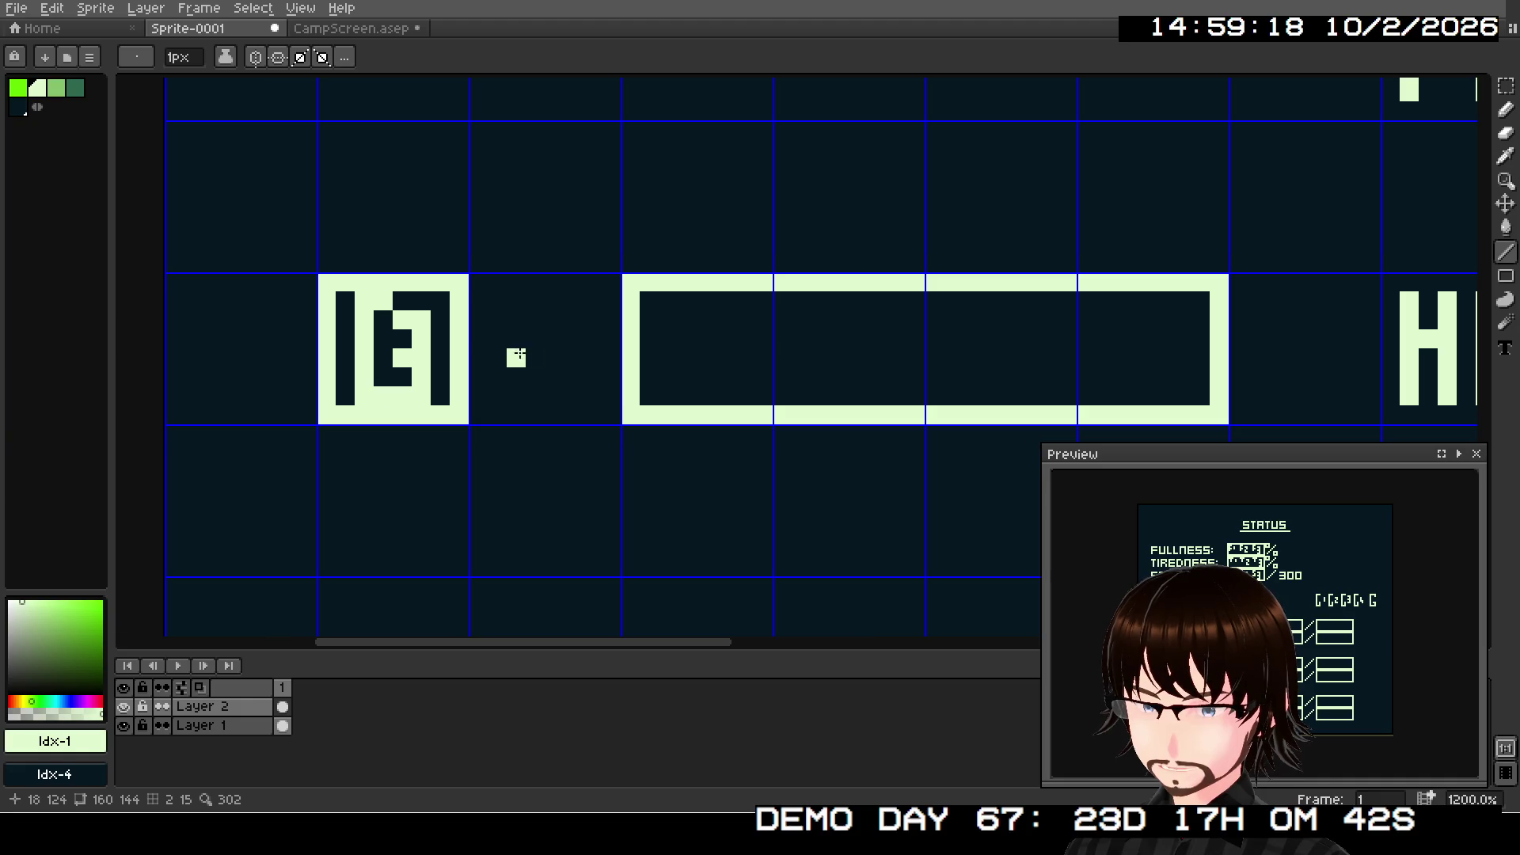
- Paint light pixels into the long bar's inner corner
{"action": "left_click_drag", "start_coordinate": [515, 349], "coordinate": [668, 495]}
{"action": "scroll", "coordinate": [736, 269], "scroll_direction": "down", "scroll_amount": 3}
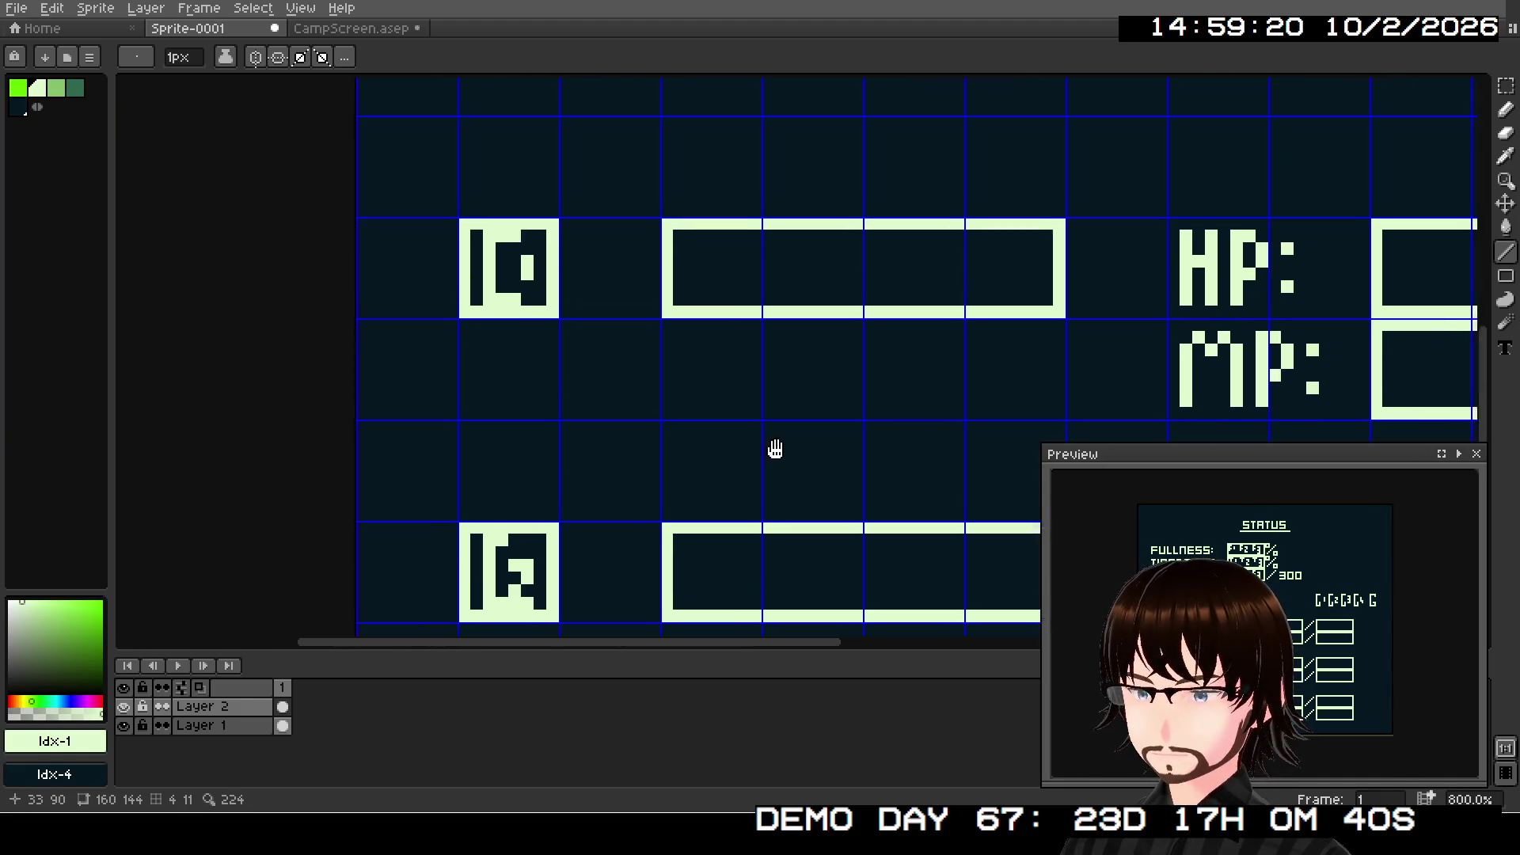
{"action": "scroll", "coordinate": [773, 444], "scroll_direction": "up", "scroll_amount": 5}
{"action": "scroll", "coordinate": [714, 619], "scroll_direction": "down", "scroll_amount": 1}
{"action": "scroll", "coordinate": [655, 414], "scroll_direction": "down", "scroll_amount": 3}
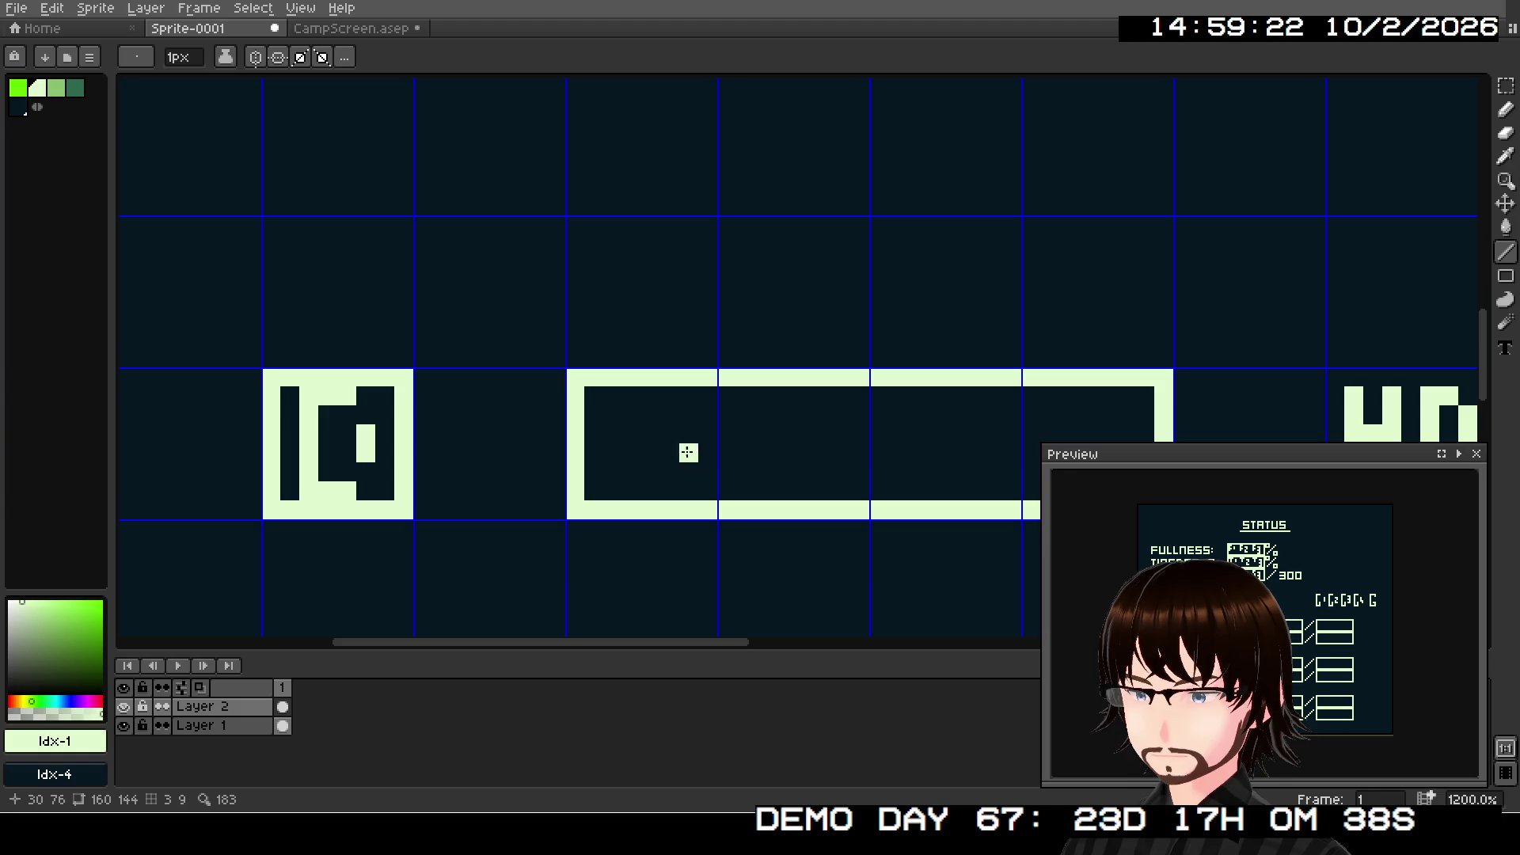
{"action": "scroll", "coordinate": [672, 443], "scroll_direction": "up", "scroll_amount": 3}
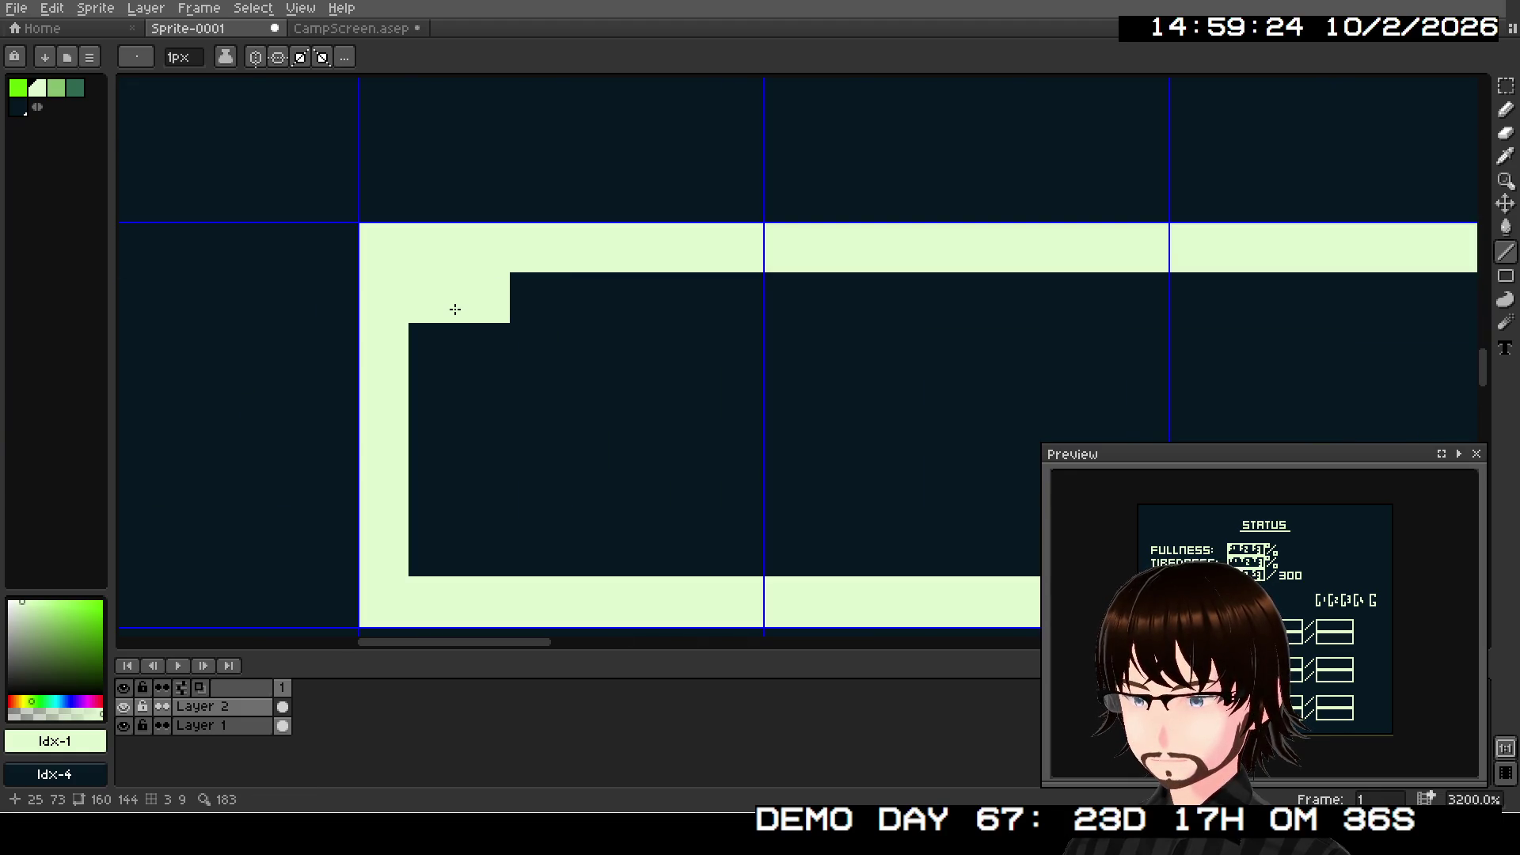
{"action": "left_click", "coordinate": [448, 349]}
{"action": "left_click_drag", "start_coordinate": [432, 400], "coordinate": [459, 380]}
- Add pixels around the corner notch, then undo the last strokes
{"action": "left_click", "coordinate": [543, 346]}
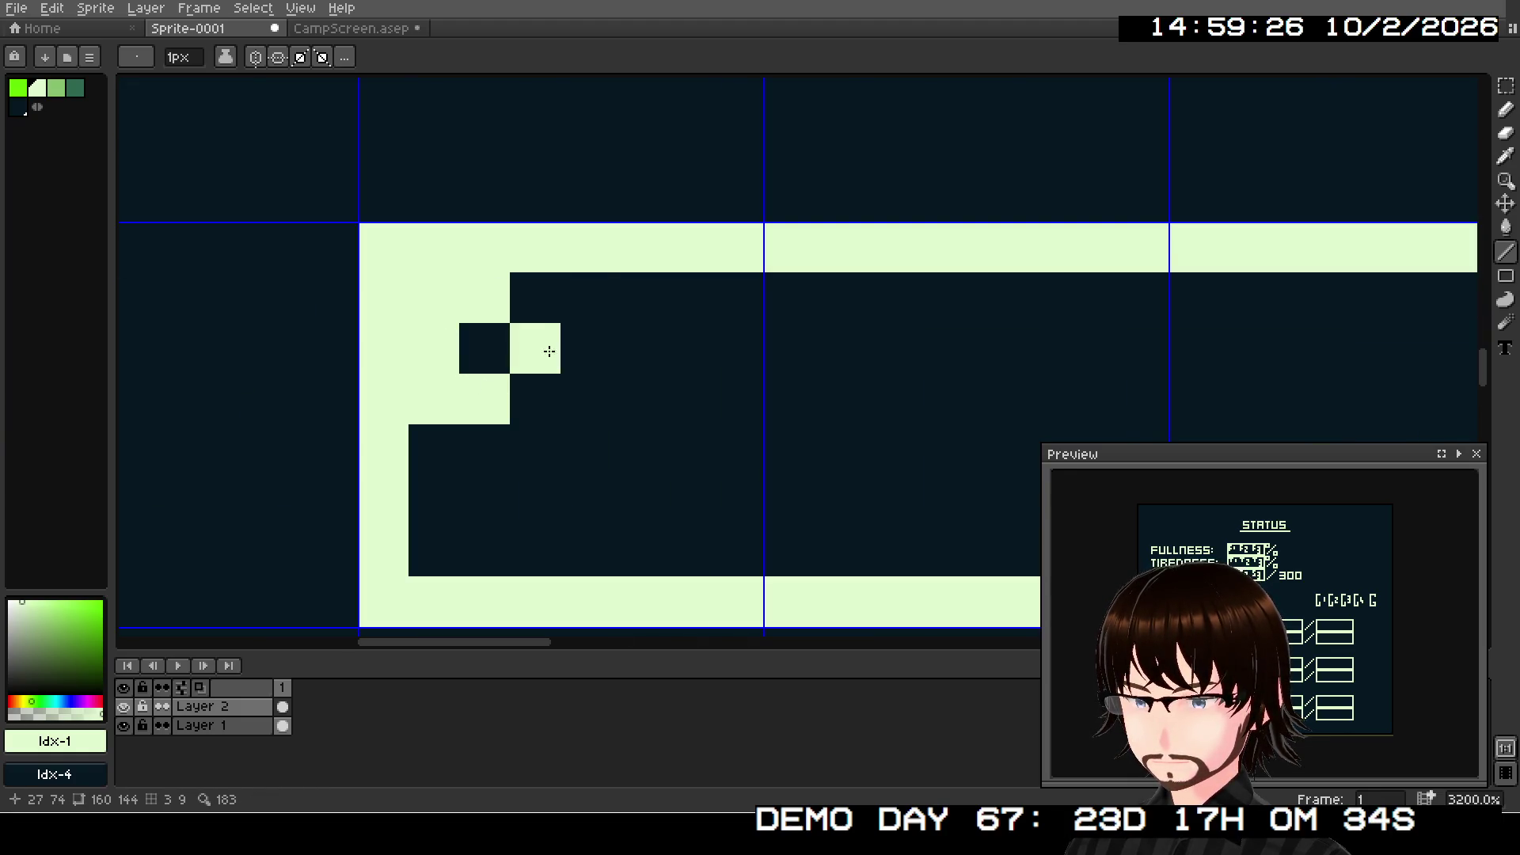
{"action": "right_click", "coordinate": [543, 345]}
{"action": "left_click", "coordinate": [582, 312]}
{"action": "left_click", "coordinate": [587, 334]}
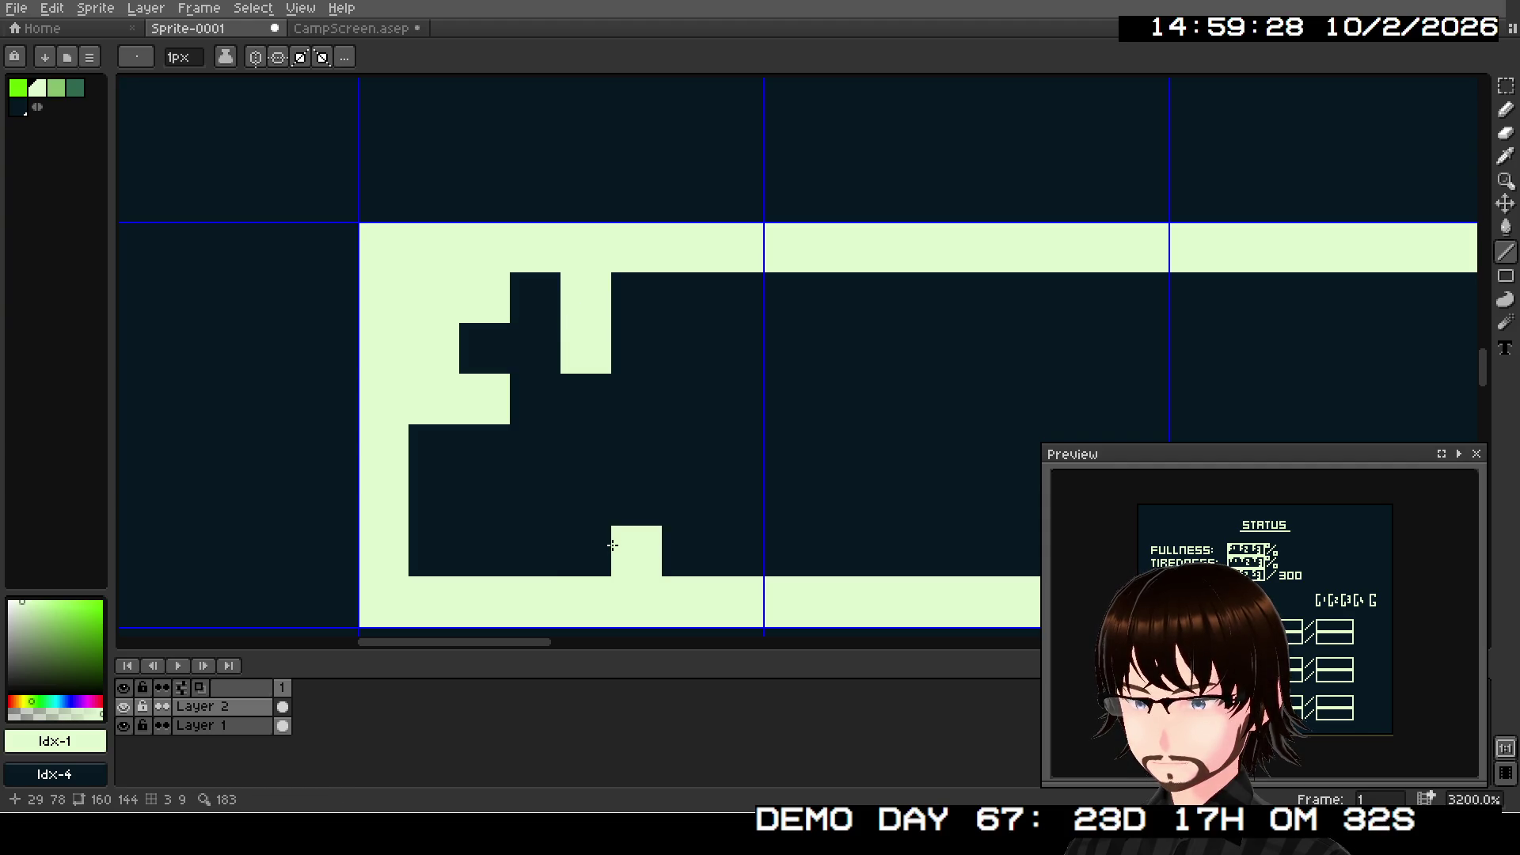
{"action": "mouse_move", "coordinate": [604, 534]}
{"action": "left_mouse_down"}
{"action": "mouse_move", "coordinate": [604, 477]}
{"action": "mouse_move", "coordinate": [663, 499]}
{"action": "mouse_move", "coordinate": [661, 533]}
{"action": "left_mouse_up"}
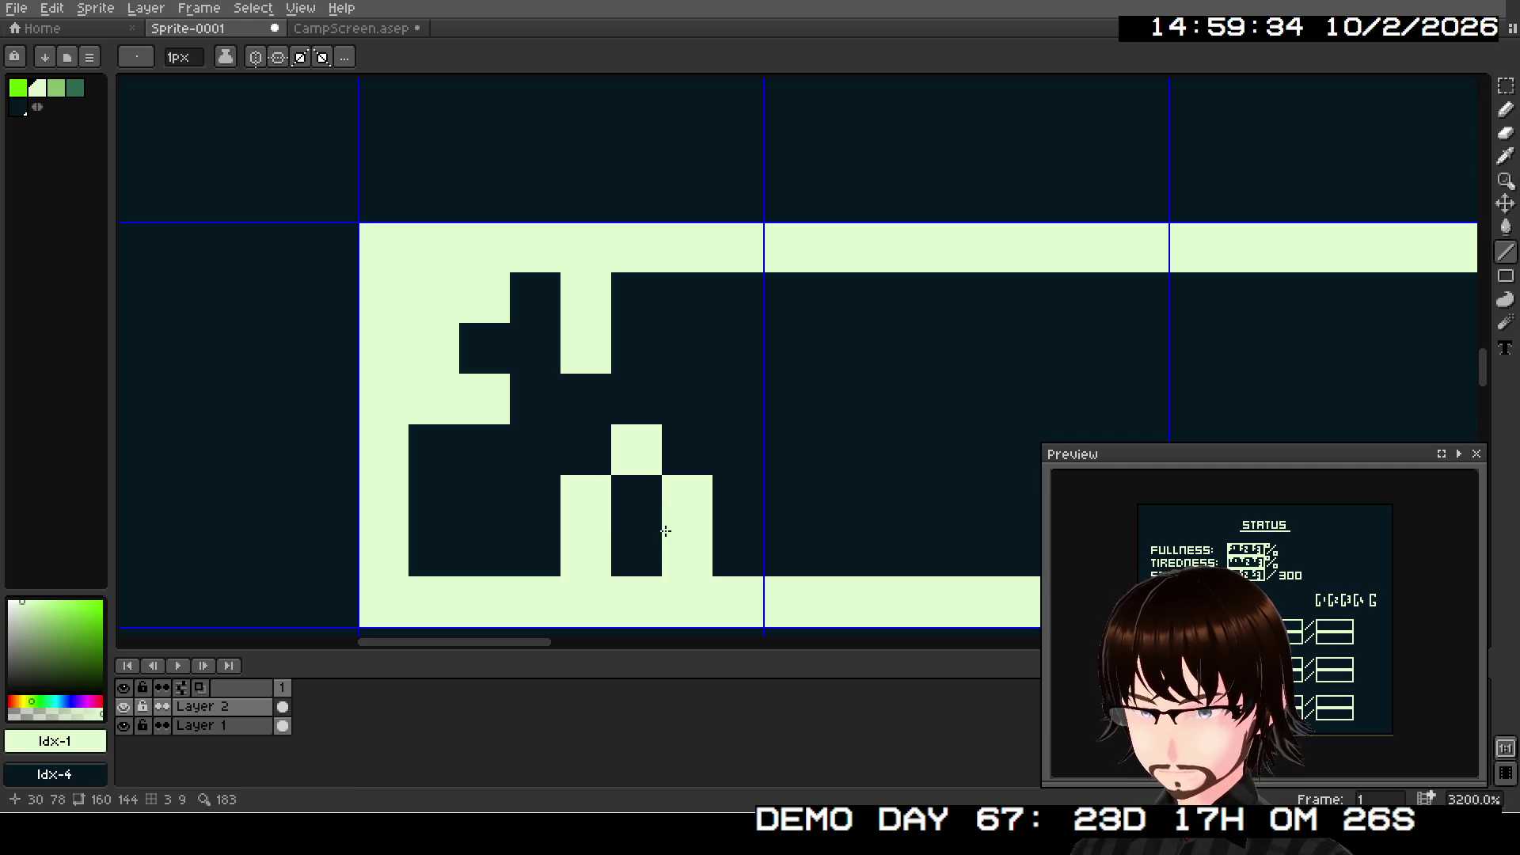
{"action": "key", "text": "ctrl+z"}
{"action": "key", "text": "ctrl+z"}
{"action": "key", "text": "ctrl+z"}
- Draw two short vertical lines inside the bar for the first glyph
{"action": "mouse_move", "coordinate": [453, 461]}
{"action": "left_mouse_down"}
{"action": "mouse_move", "coordinate": [446, 532]}
{"action": "mouse_move", "coordinate": [485, 458]}
{"action": "mouse_move", "coordinate": [483, 506]}
{"action": "mouse_move", "coordinate": [486, 469]}
{"action": "mouse_move", "coordinate": [514, 473]}
{"action": "mouse_move", "coordinate": [509, 525]}
{"action": "left_mouse_up"}
{"action": "left_click_drag", "start_coordinate": [633, 458], "coordinate": [634, 478]}
{"action": "scroll", "coordinate": [672, 322], "scroll_direction": "right", "scroll_amount": 4}
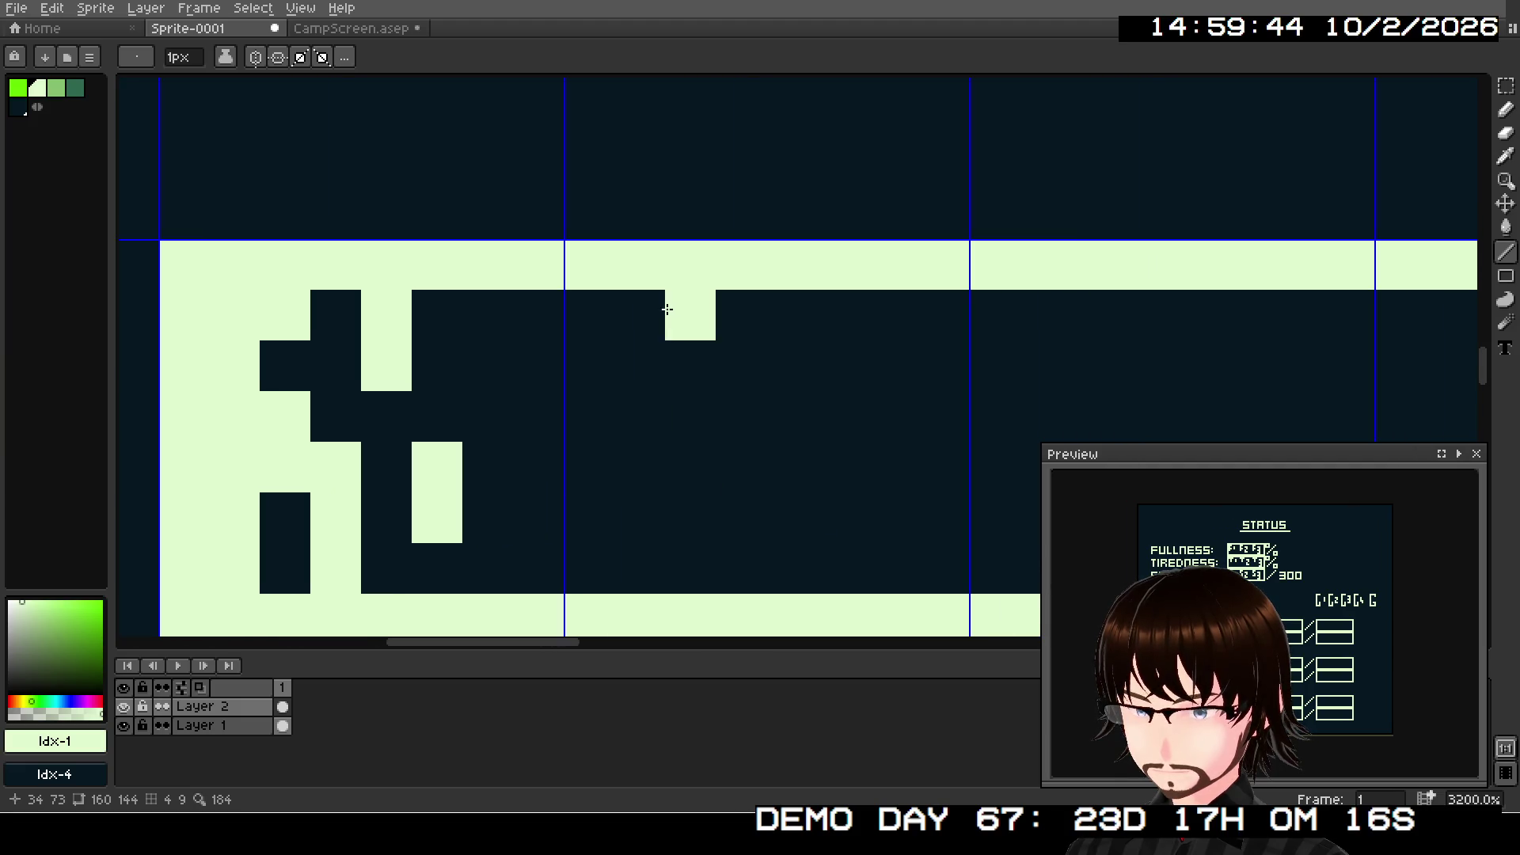
- Sketch the next glyph with horizontal, vertical and diagonal strokes, undoing the misplaced ones
{"action": "left_click_drag", "start_coordinate": [649, 313], "coordinate": [610, 319]}
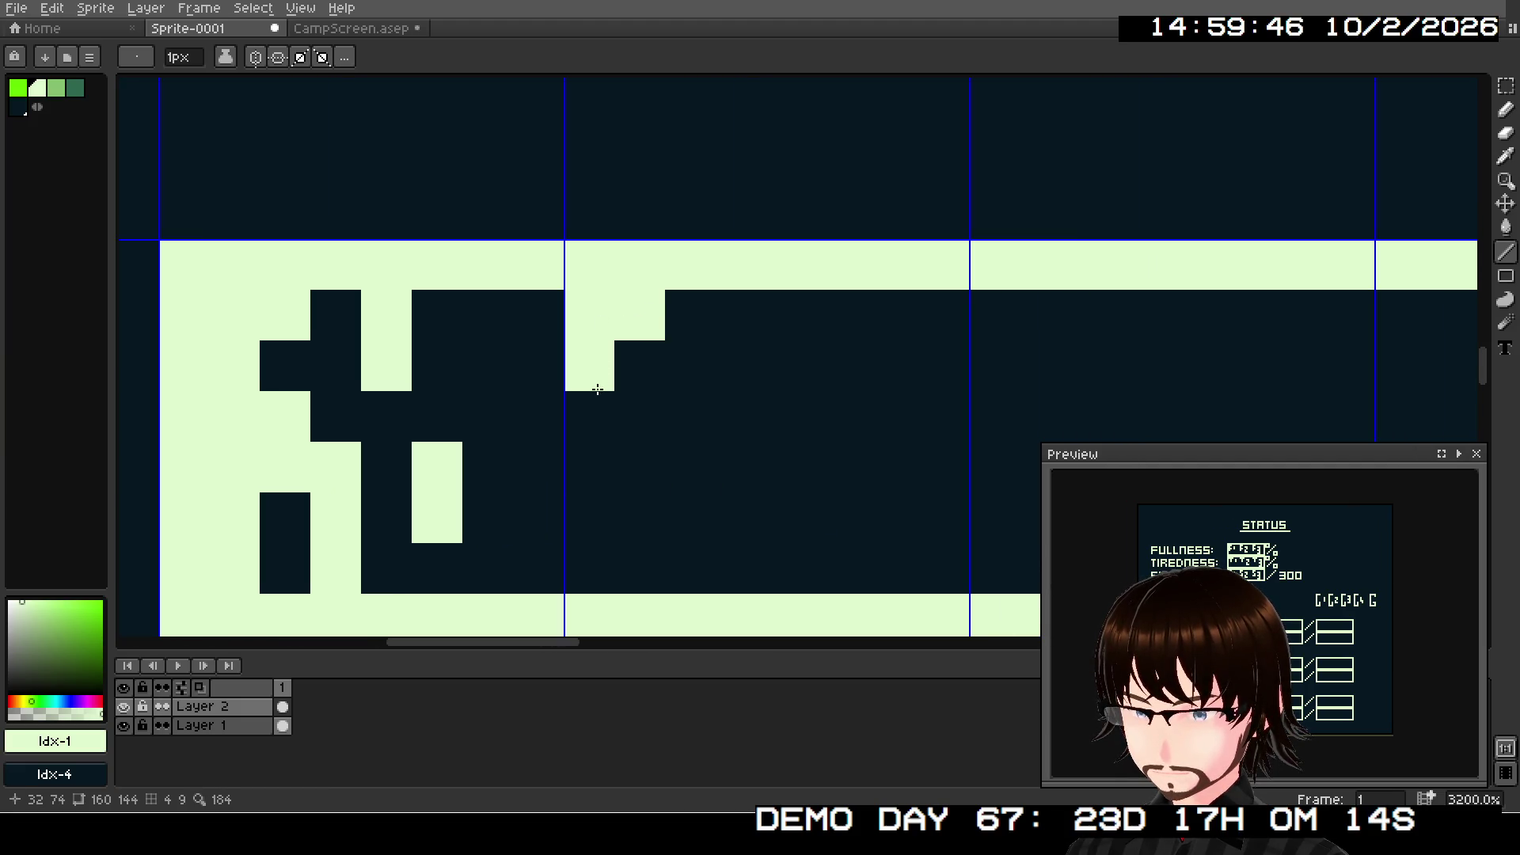
{"action": "left_click_drag", "start_coordinate": [596, 391], "coordinate": [621, 391]}
{"action": "left_click", "coordinate": [745, 322]}
{"action": "left_click_drag", "start_coordinate": [788, 327], "coordinate": [766, 455]}
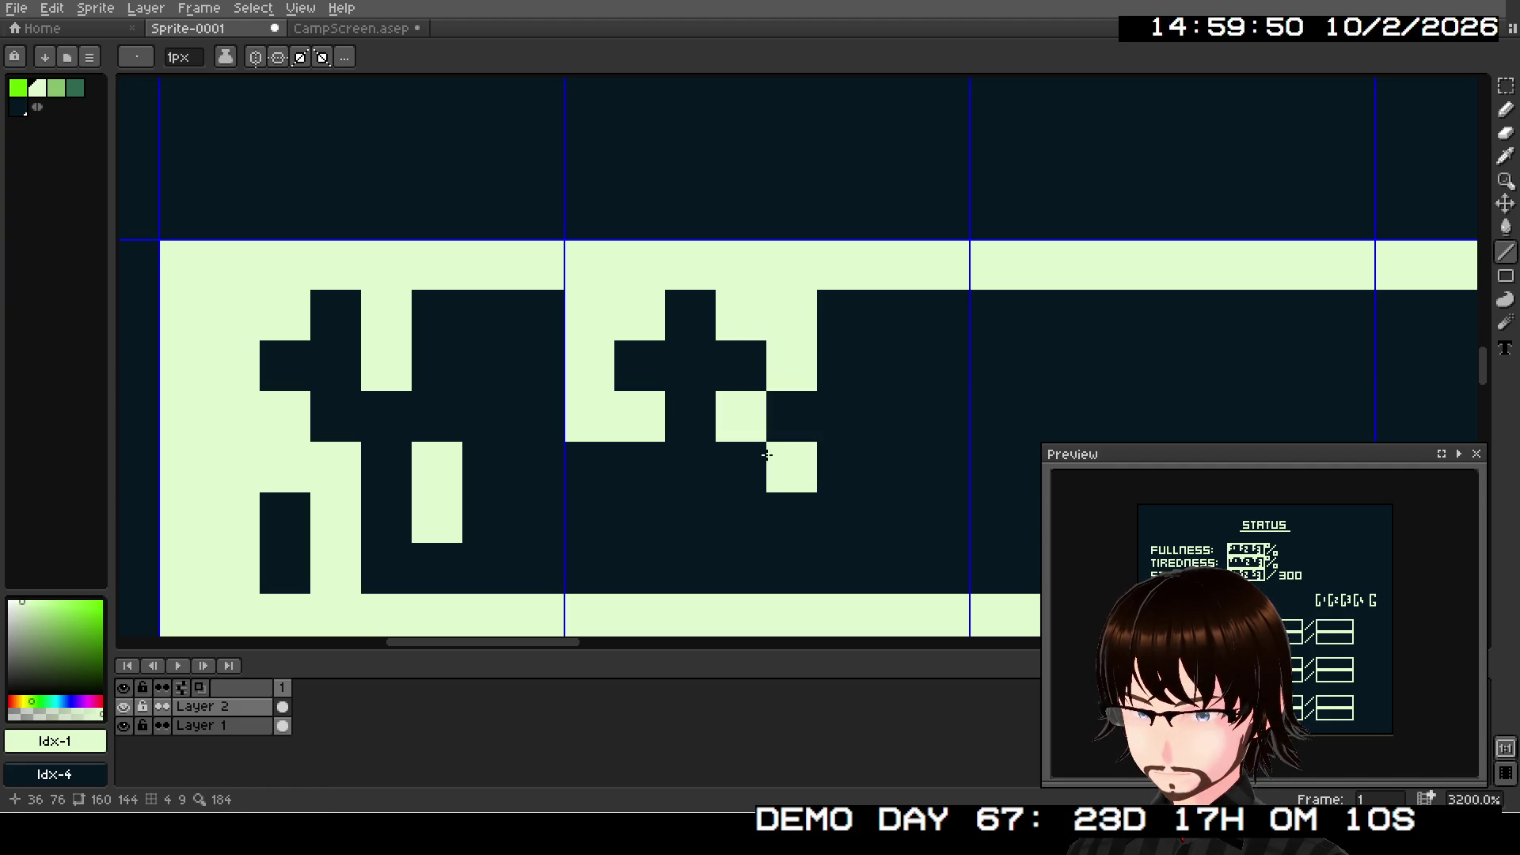
{"action": "mouse_move", "coordinate": [594, 555]}
{"action": "left_mouse_down"}
{"action": "mouse_move", "coordinate": [624, 516]}
{"action": "mouse_move", "coordinate": [604, 501]}
{"action": "mouse_move", "coordinate": [702, 502]}
{"action": "left_mouse_up"}
{"action": "key", "text": "ctrl+z"}
{"action": "key", "text": "ctrl+z"}
{"action": "key", "text": "ctrl+z"}
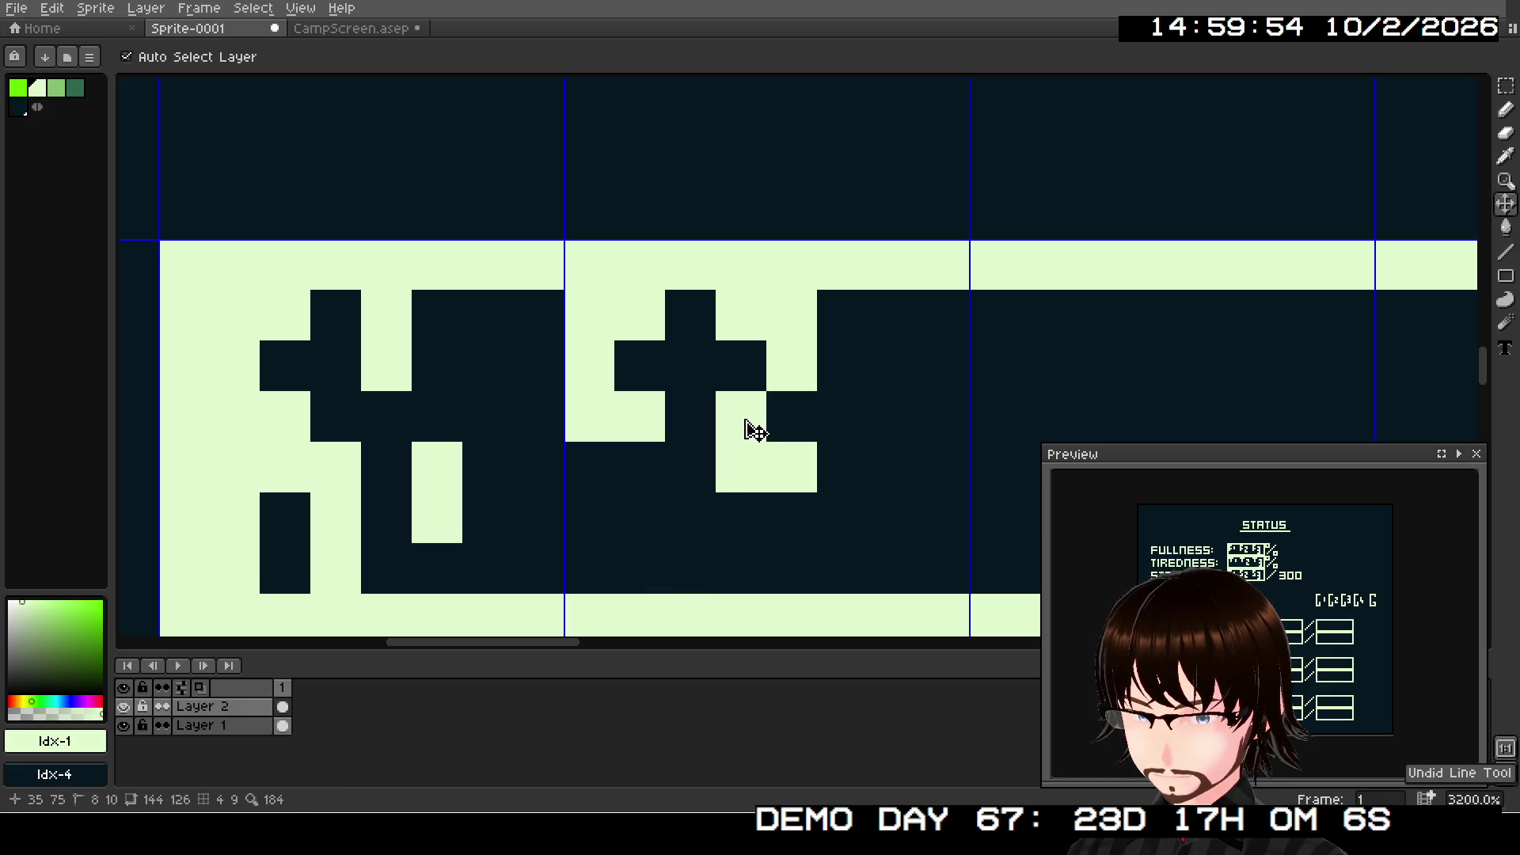
{"action": "key", "text": "ctrl+z"}
{"action": "key", "text": "ctrl+z"}
{"action": "key", "text": "ctrl+z"}
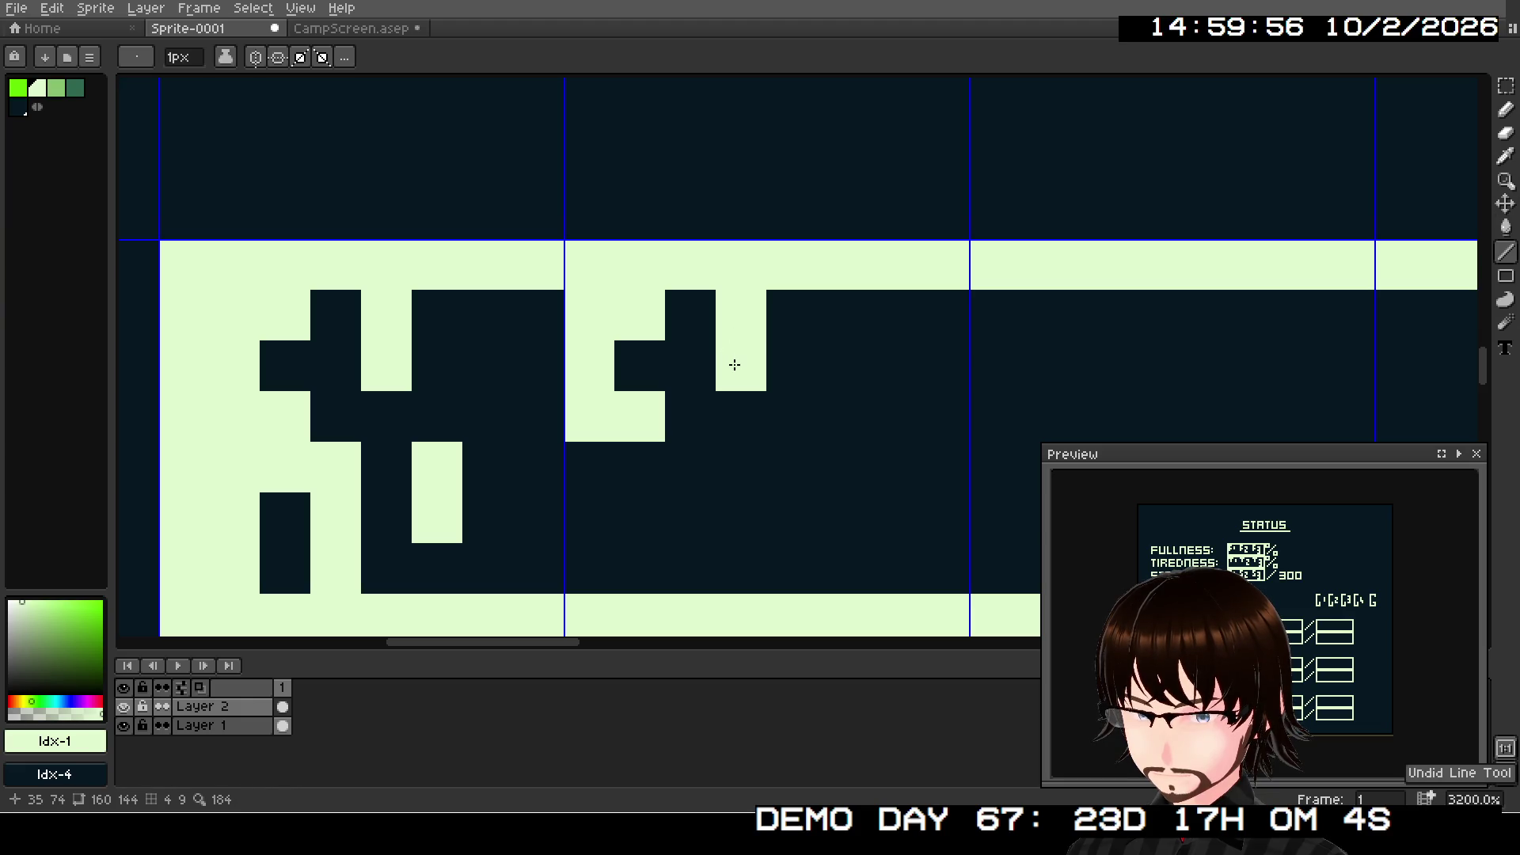
- Redraw the glyph's vertical stroke and fill in its right-side pixels
{"action": "left_click_drag", "start_coordinate": [606, 479], "coordinate": [606, 568]}
{"action": "left_click", "coordinate": [645, 484]}
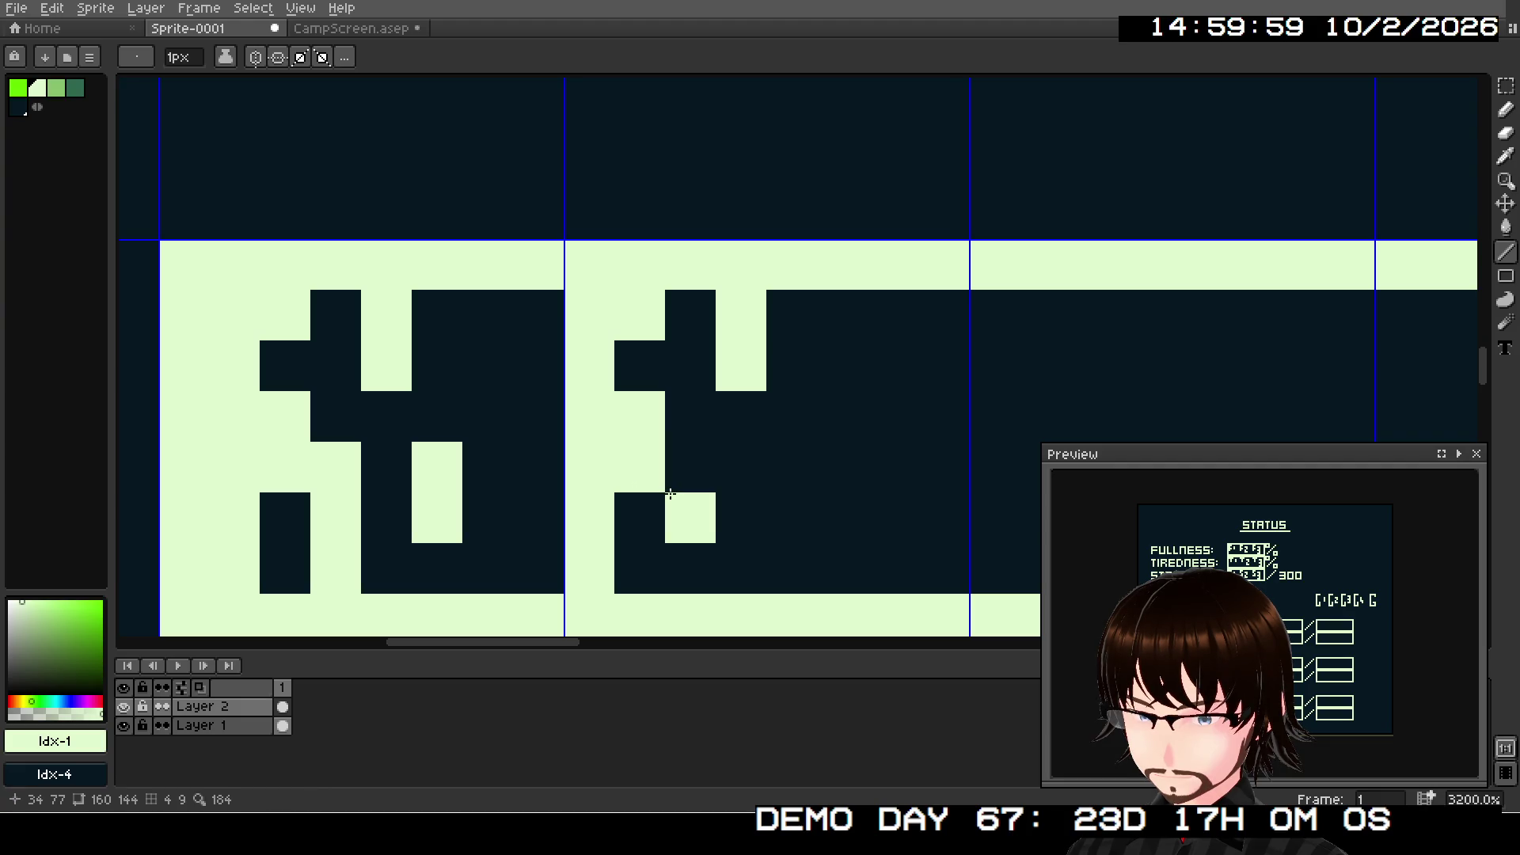
{"action": "left_click", "coordinate": [669, 545]}
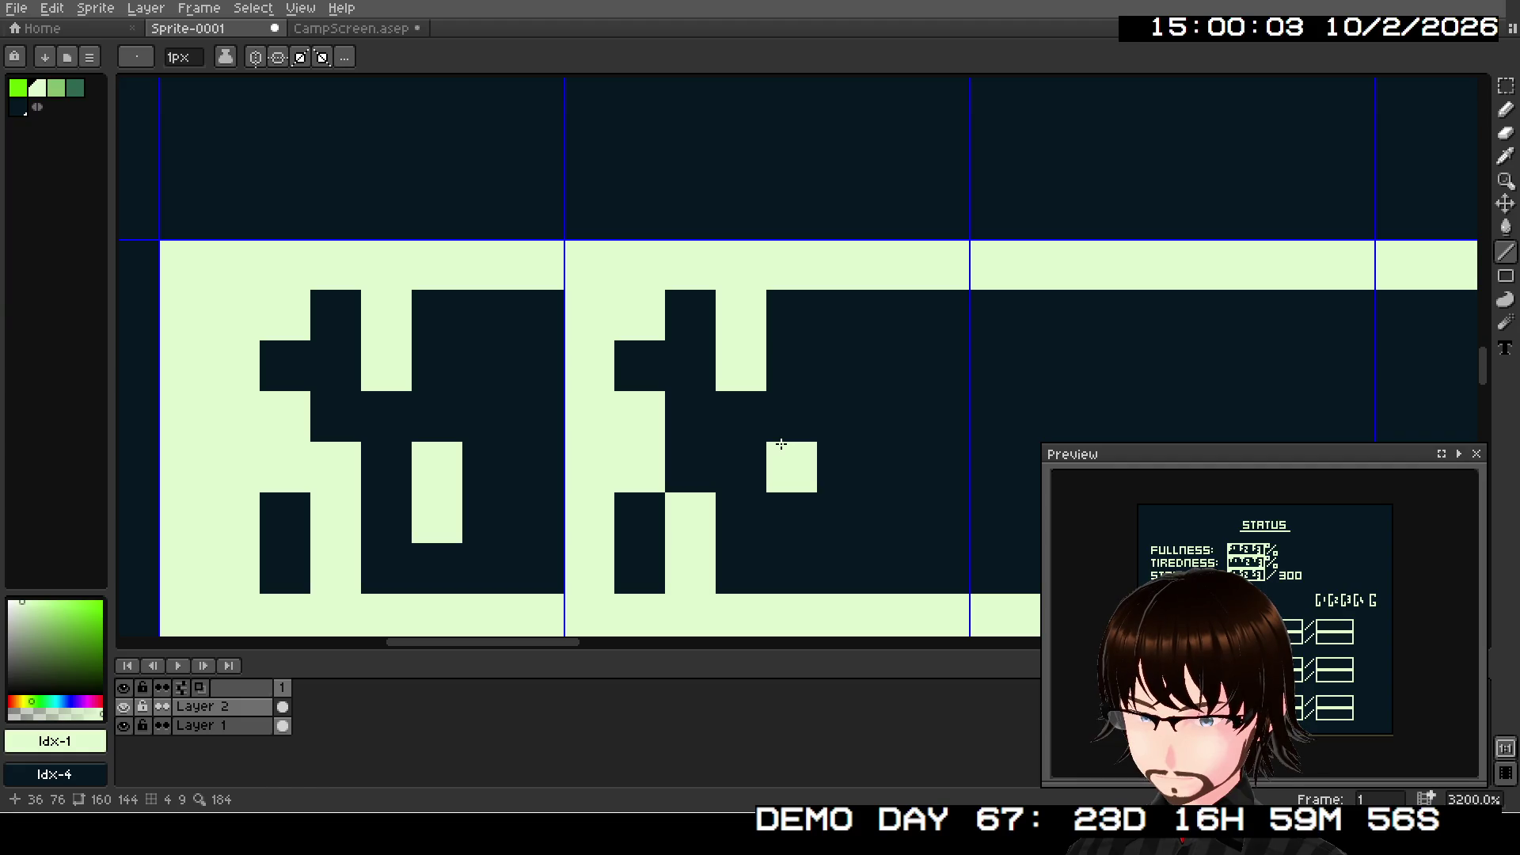
{"action": "left_click", "coordinate": [840, 467]}
{"action": "left_click", "coordinate": [841, 516]}
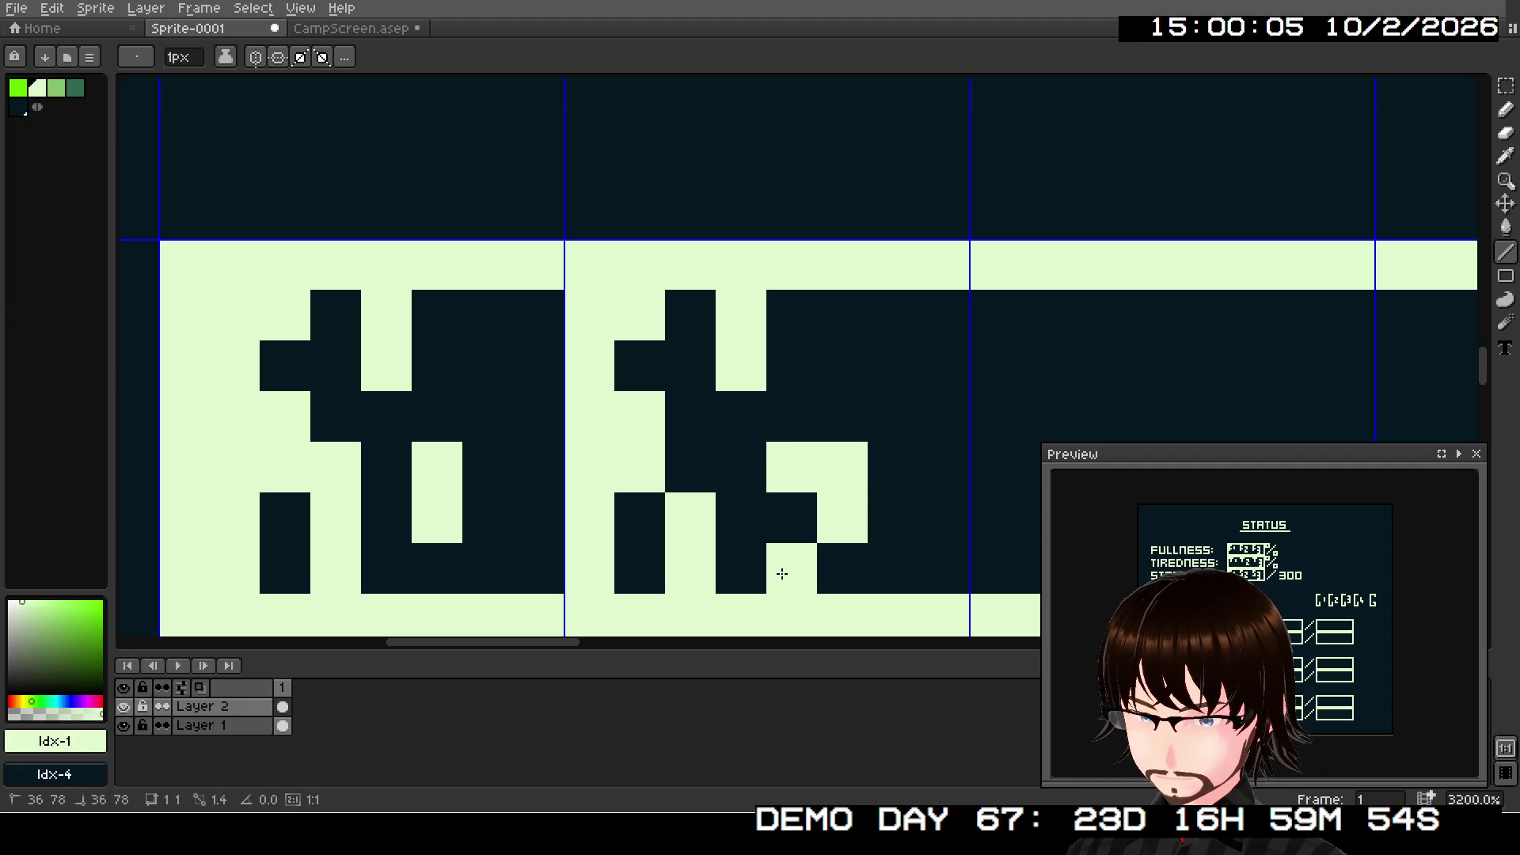
- Draw the third glyph with single pixels, a two-pixel column and a short horizontal stroke
{"action": "left_click_drag", "start_coordinate": [889, 465], "coordinate": [553, 353]}
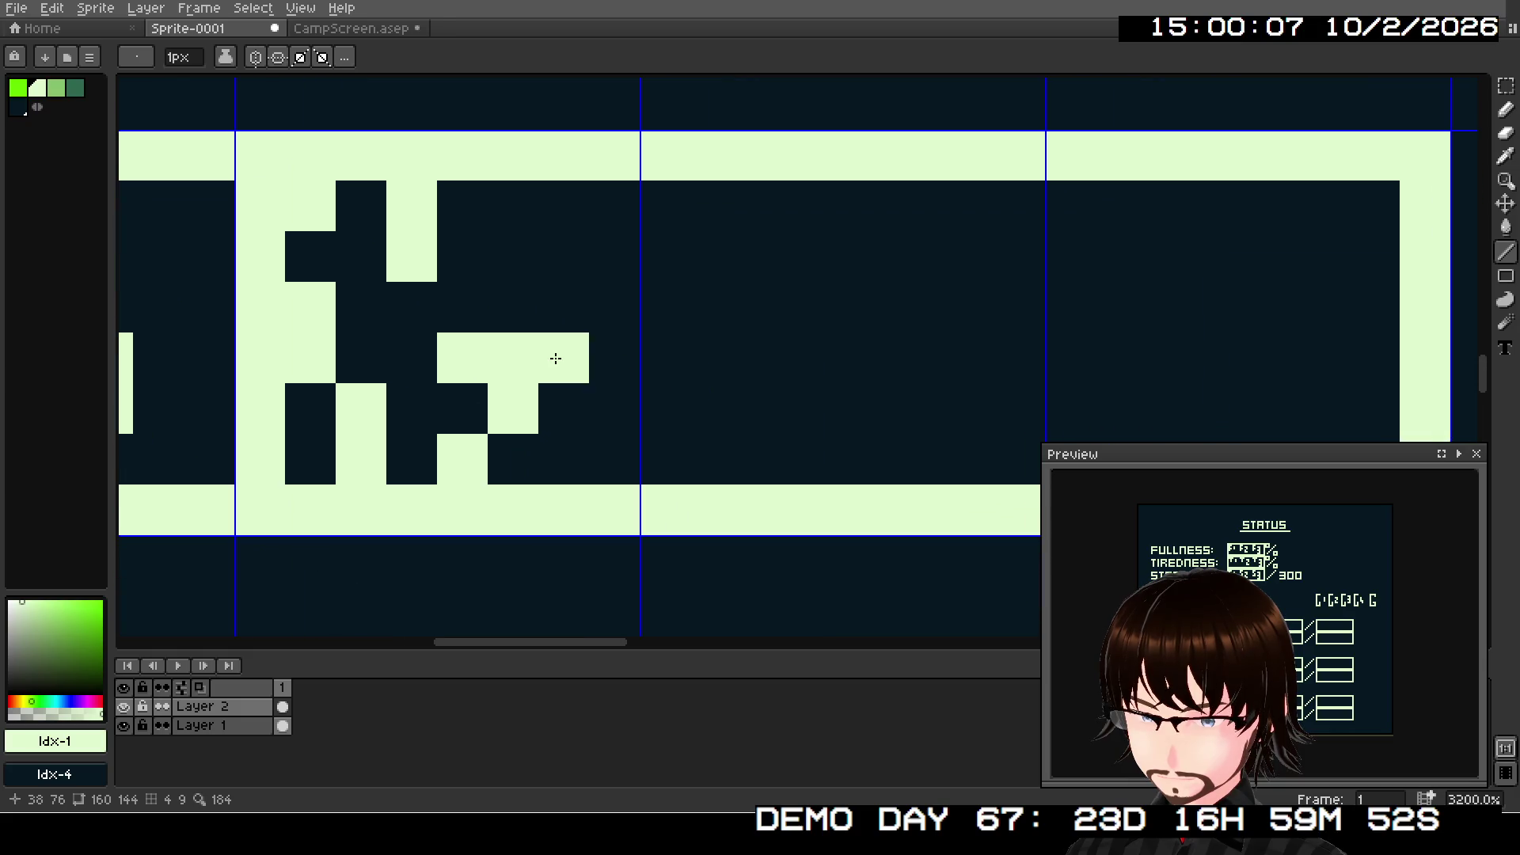
{"action": "left_click_drag", "start_coordinate": [791, 380], "coordinate": [789, 470]}
{"action": "left_click", "coordinate": [672, 302]}
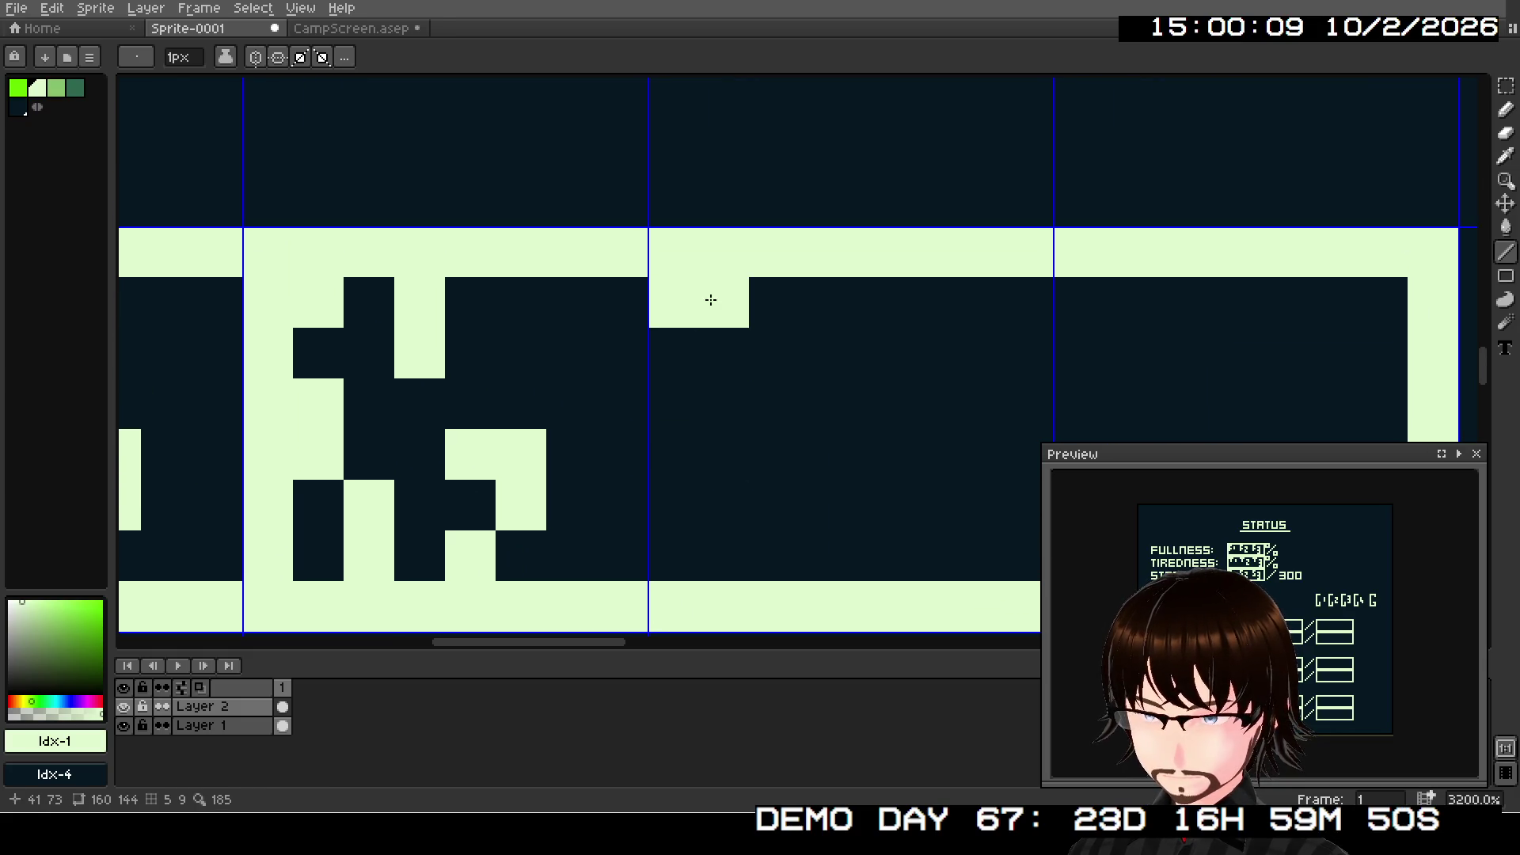
{"action": "left_click", "coordinate": [667, 349]}
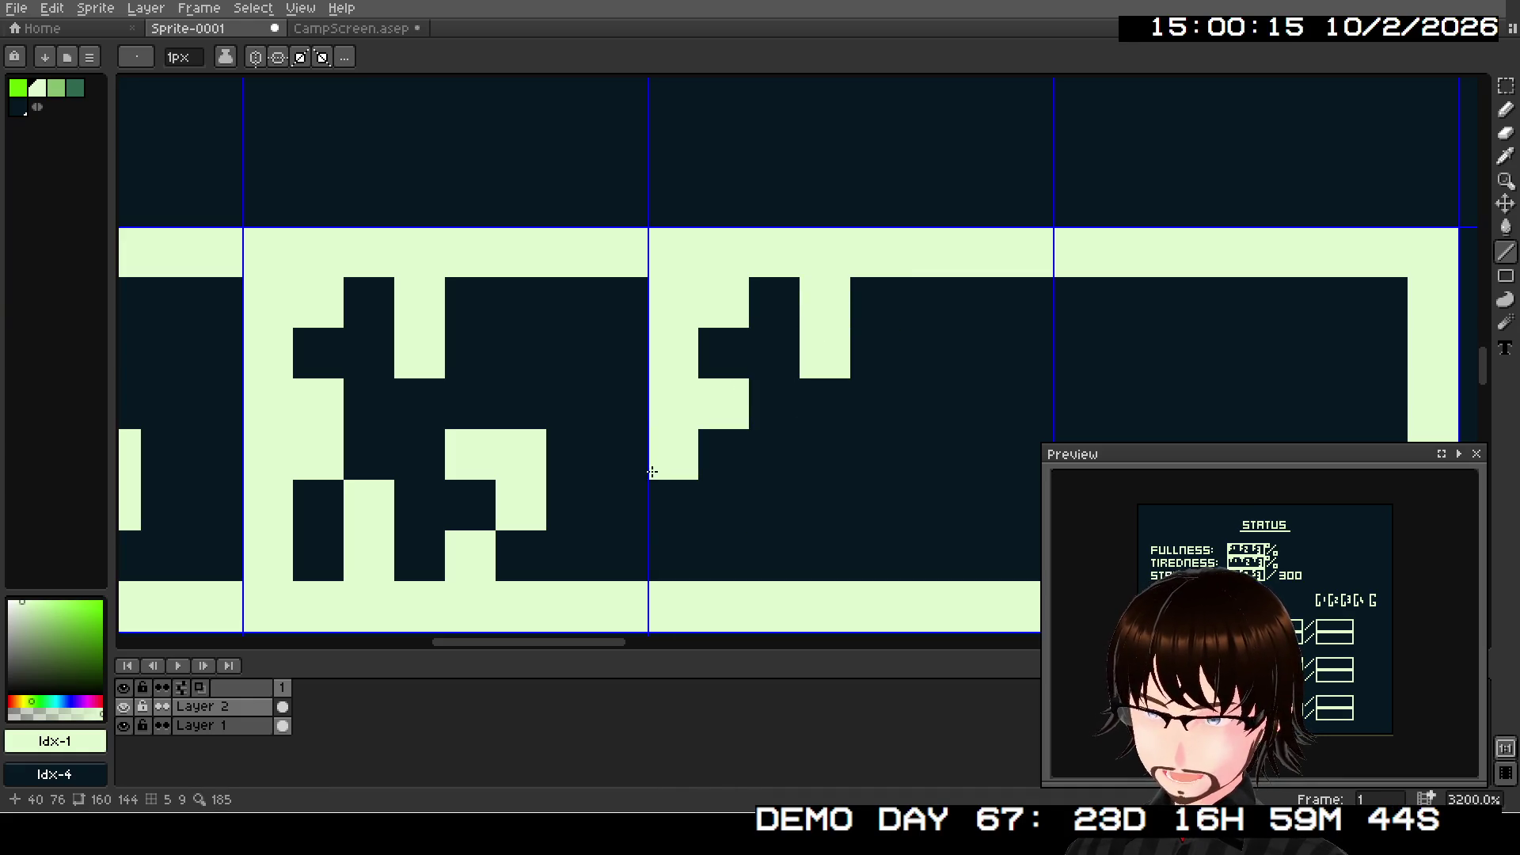
{"action": "left_click_drag", "start_coordinate": [660, 540], "coordinate": [662, 507]}
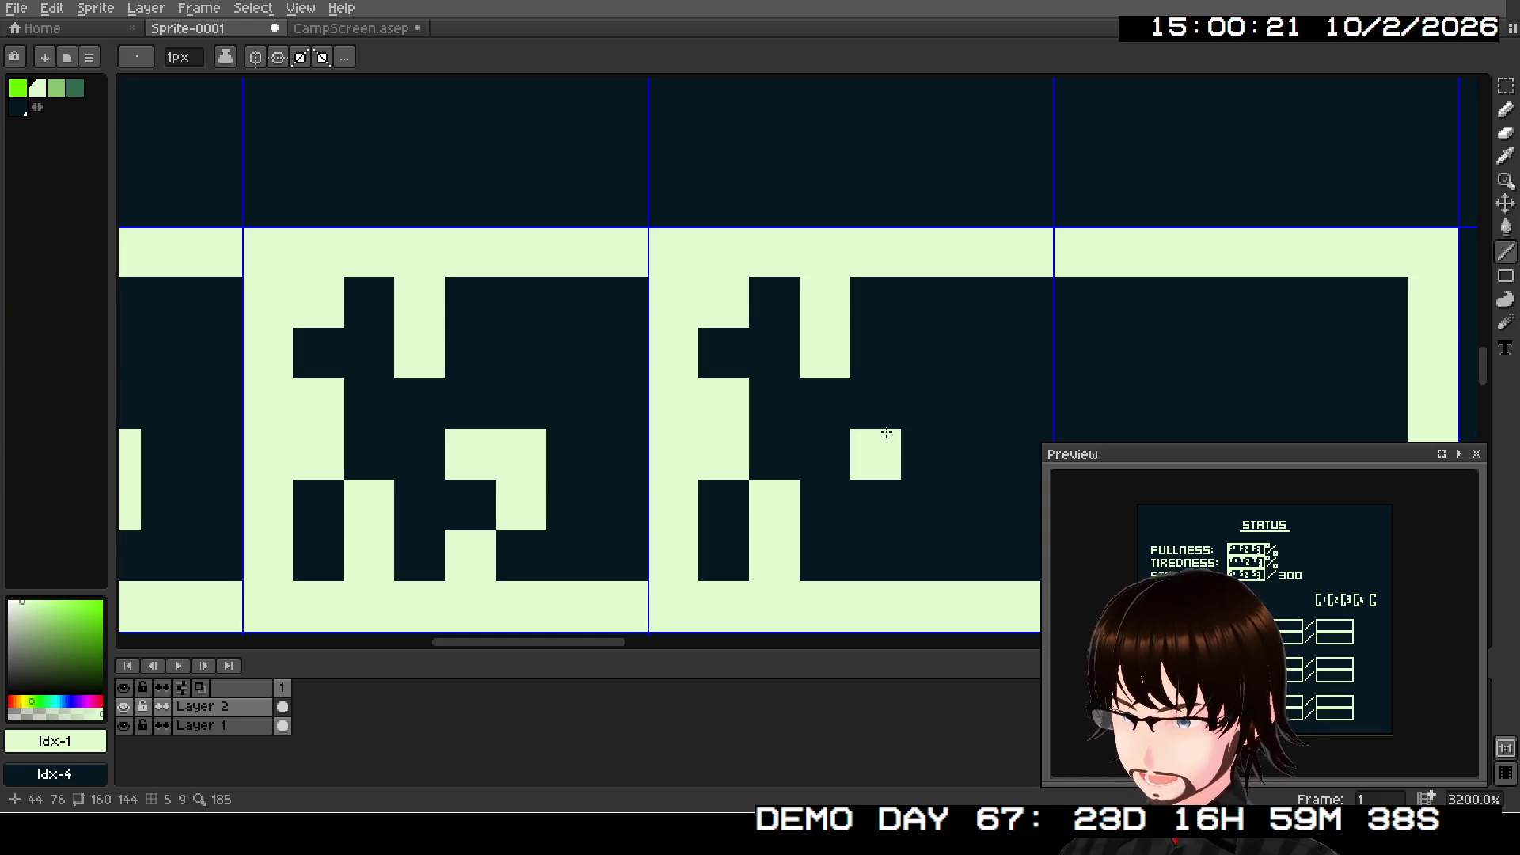
{"action": "mouse_move", "coordinate": [876, 429]}
{"action": "left_mouse_down"}
{"action": "mouse_move", "coordinate": [905, 433]}
{"action": "mouse_move", "coordinate": [914, 532]}
{"action": "left_mouse_up"}
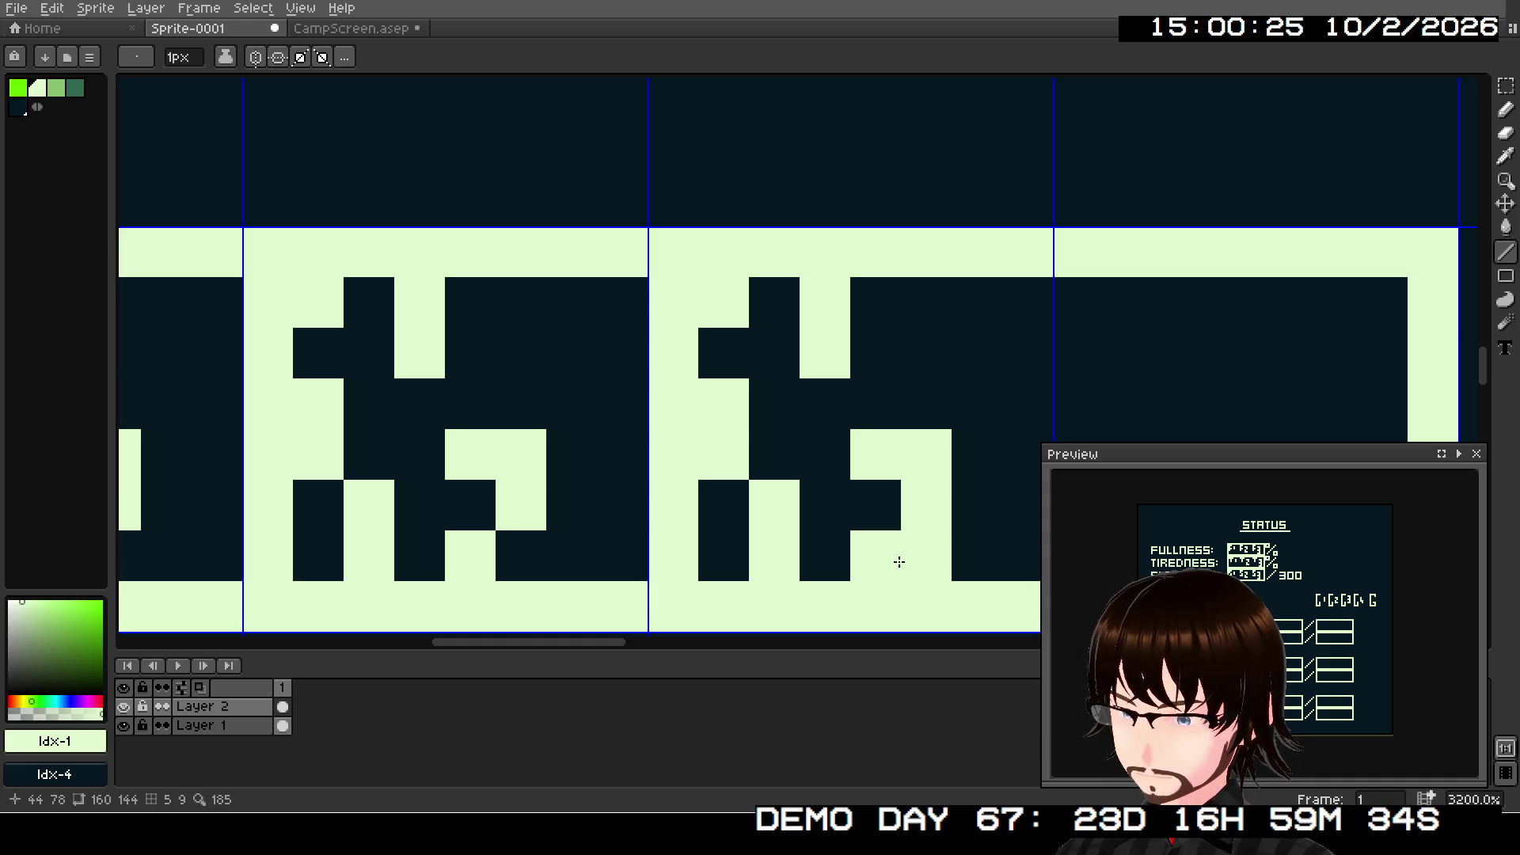
{"action": "mouse_move", "coordinate": [979, 559]}
{"action": "left_mouse_down"}
{"action": "mouse_move", "coordinate": [821, 396]}
{"action": "mouse_move", "coordinate": [824, 509]}
{"action": "left_mouse_up"}
{"action": "scroll", "coordinate": [839, 372], "scroll_direction": "down", "scroll_amount": 2}
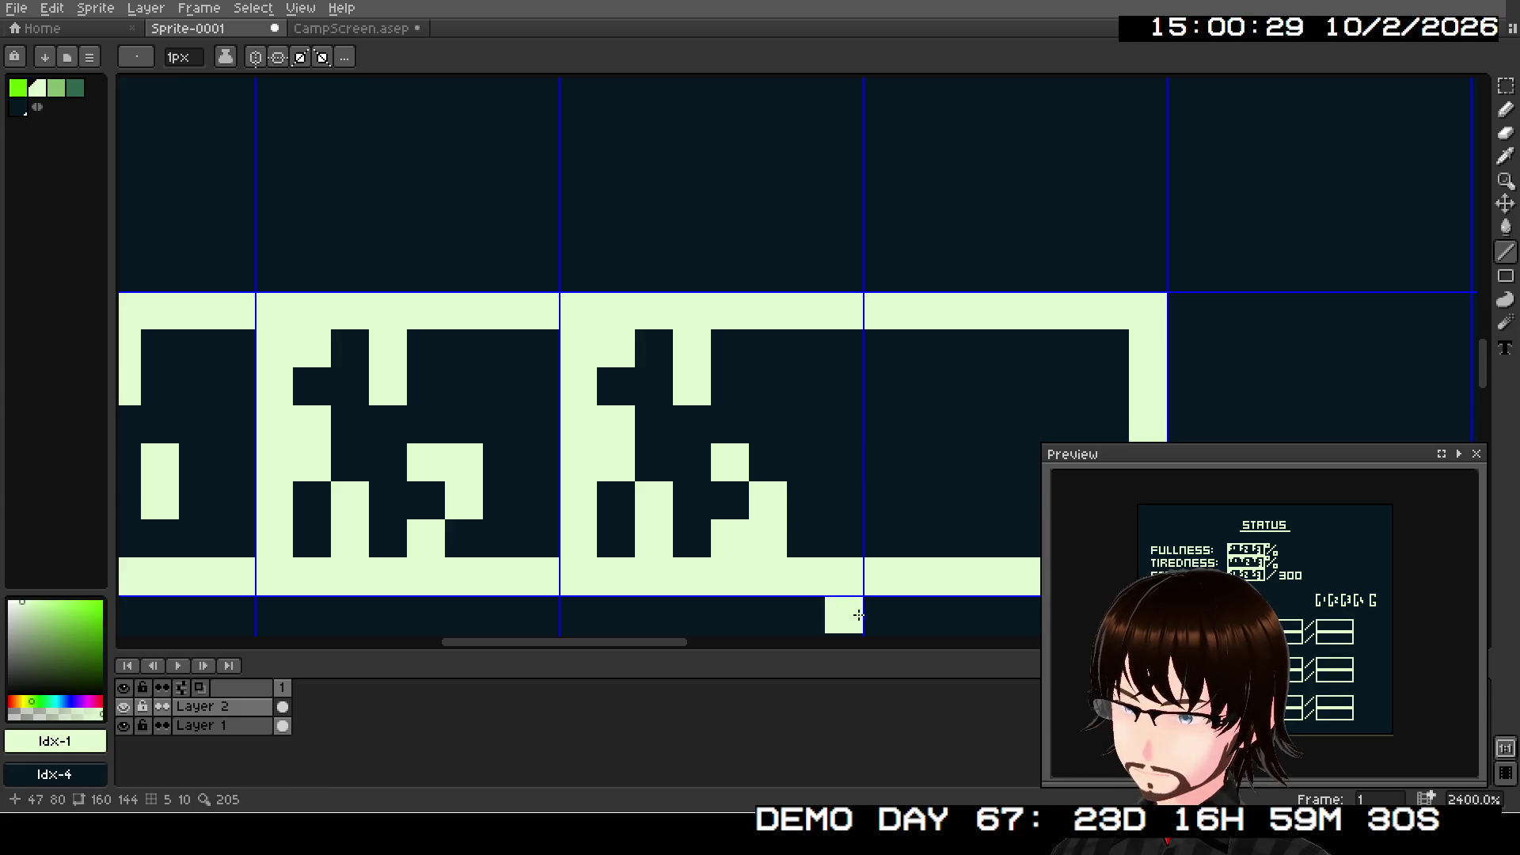
- Paint the last glyph's remaining light pixels down its left edge, then view the HP/MP rows
{"action": "left_click_drag", "start_coordinate": [958, 522], "coordinate": [797, 478]}
{"action": "left_click", "coordinate": [746, 297]}
{"action": "left_click_drag", "start_coordinate": [746, 296], "coordinate": [728, 304]}
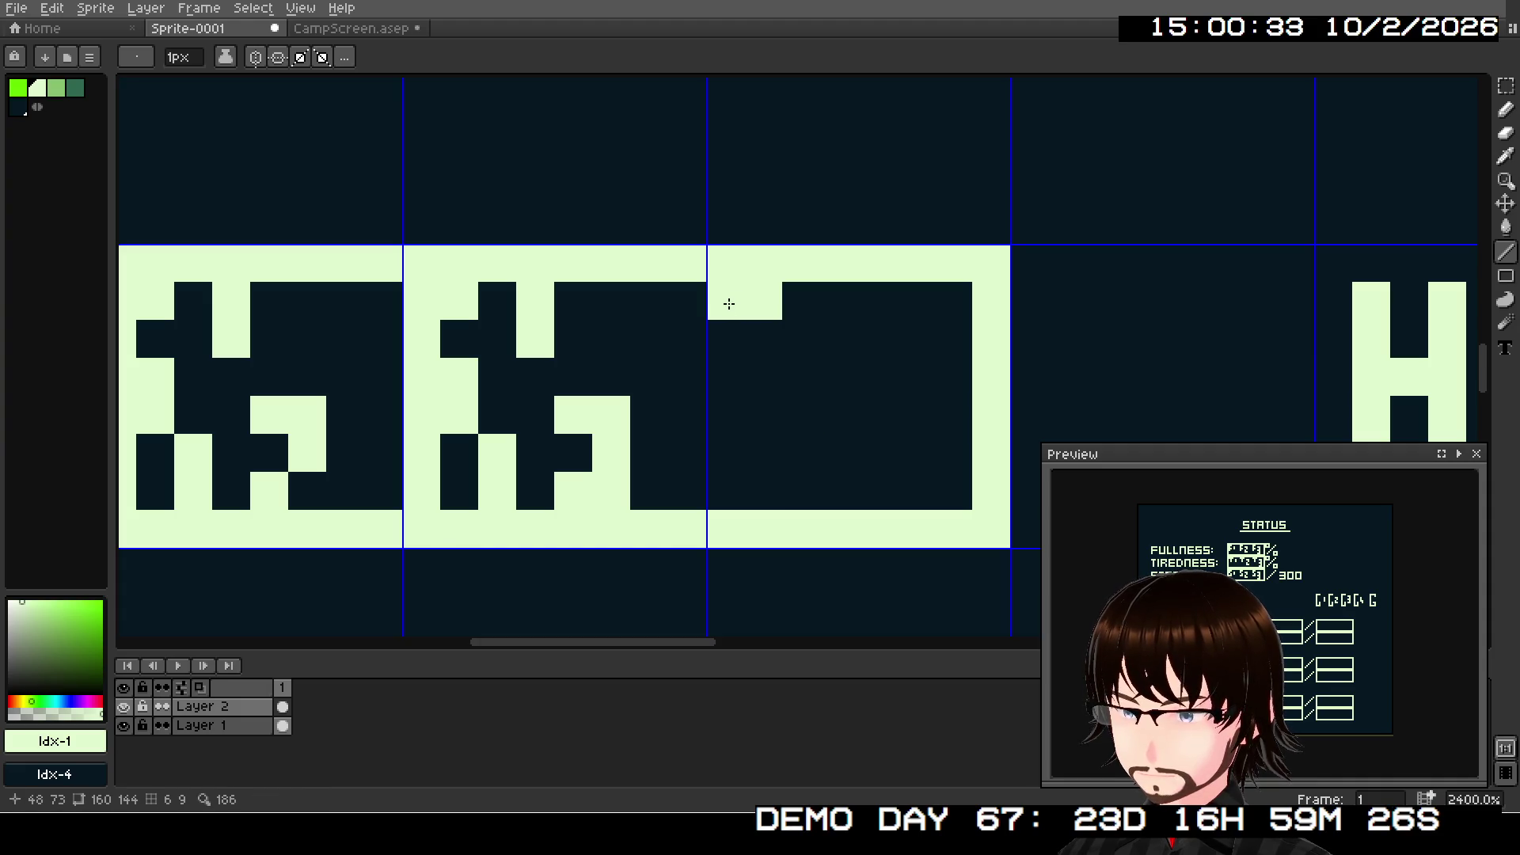
{"action": "left_click_drag", "start_coordinate": [726, 359], "coordinate": [759, 373]}
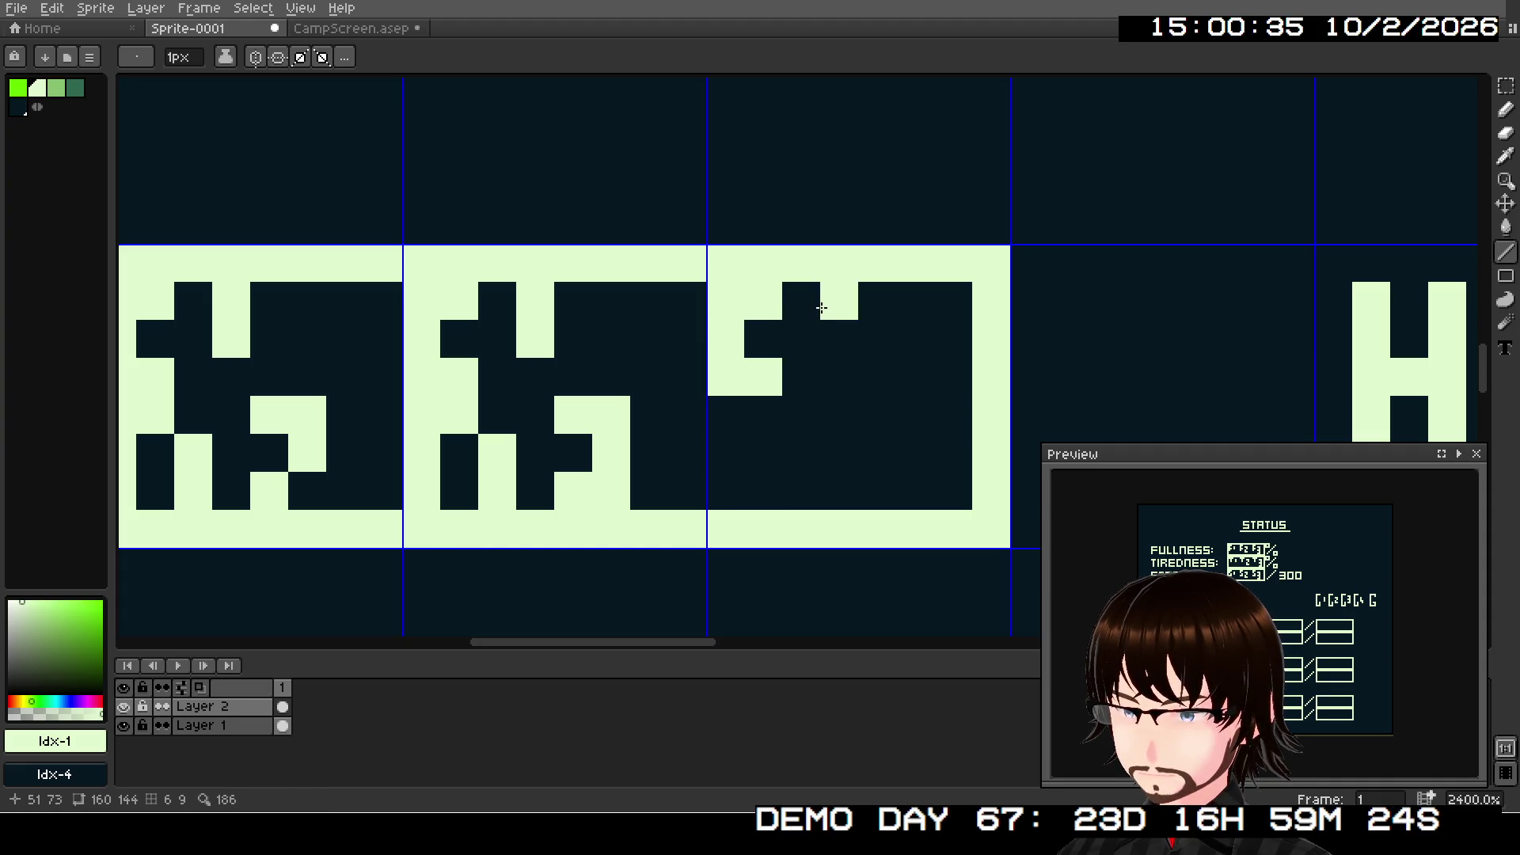
{"action": "mouse_move", "coordinate": [722, 413]}
{"action": "left_mouse_down"}
{"action": "mouse_move", "coordinate": [723, 491]}
{"action": "mouse_move", "coordinate": [726, 475]}
{"action": "mouse_move", "coordinate": [792, 480]}
{"action": "left_mouse_up"}
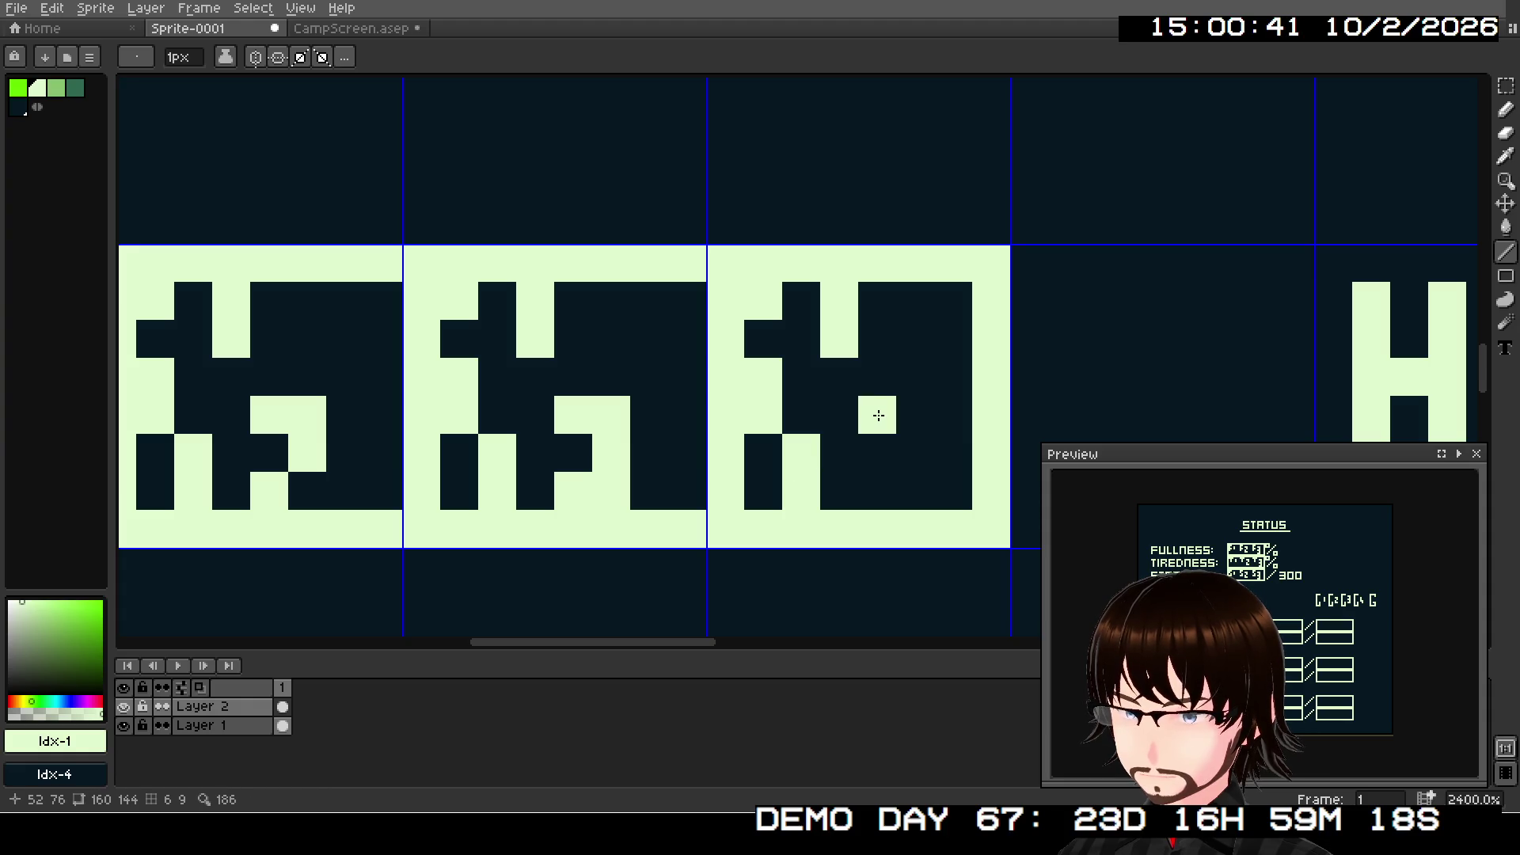
{"action": "mouse_move", "coordinate": [884, 430]}
{"action": "left_mouse_down"}
{"action": "mouse_move", "coordinate": [883, 465]}
{"action": "mouse_move", "coordinate": [908, 485]}
{"action": "left_mouse_up"}
{"action": "scroll", "coordinate": [789, 542], "scroll_direction": "down", "scroll_amount": 2}
{"action": "left_click_drag", "start_coordinate": [790, 515], "coordinate": [900, 262]}
{"action": "scroll", "coordinate": [838, 329], "scroll_direction": "down", "scroll_amount": 2}
{"action": "left_click_drag", "start_coordinate": [838, 330], "coordinate": [862, 360]}
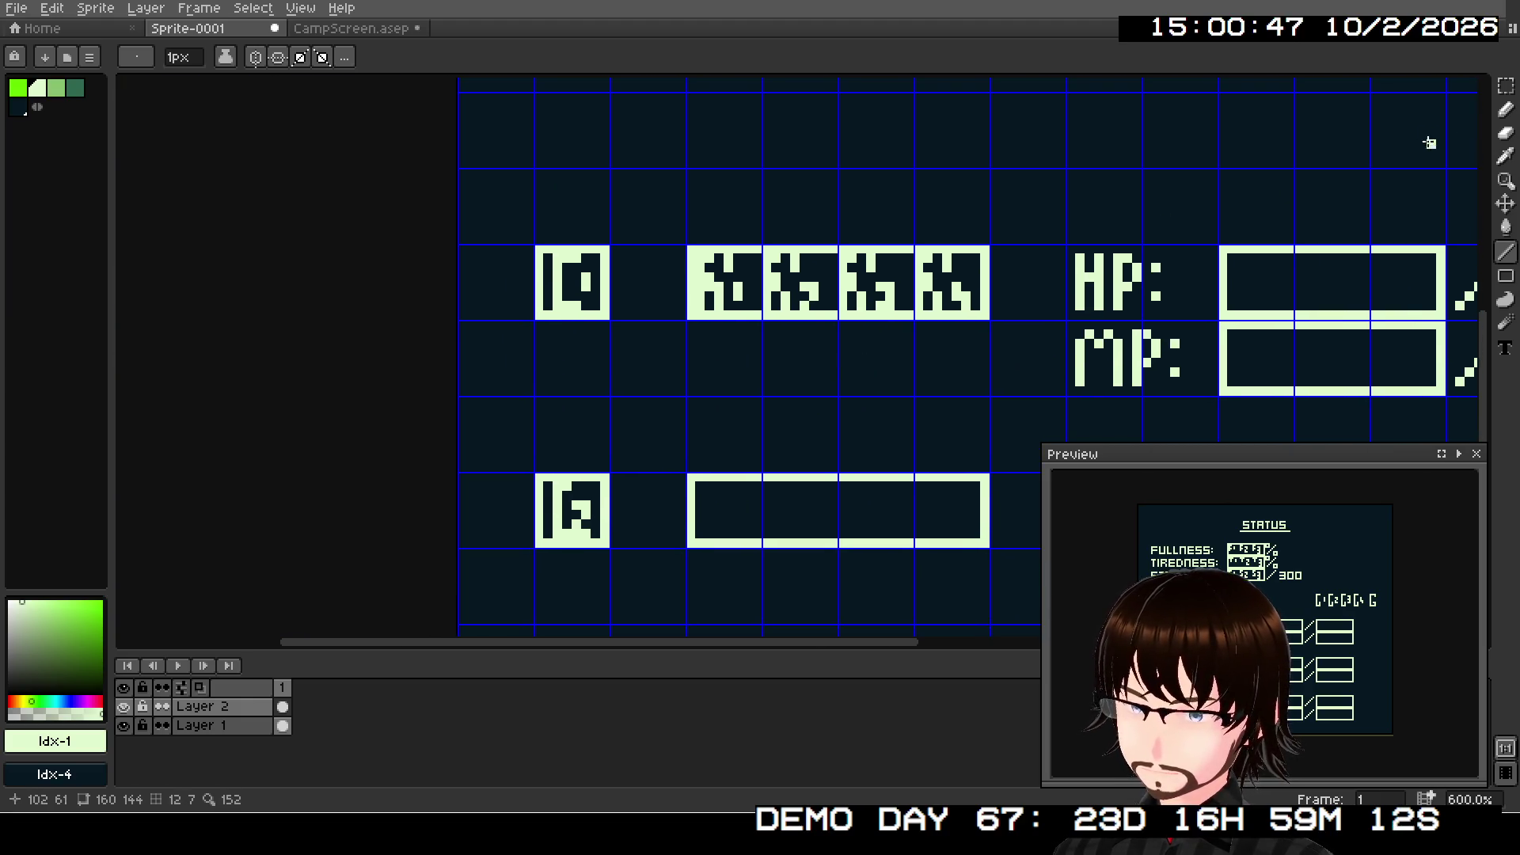
- Duplicate the four-glyph row into the lower box, nudged down two pixels, and commit it
{"action": "left_click", "coordinate": [1505, 85]}
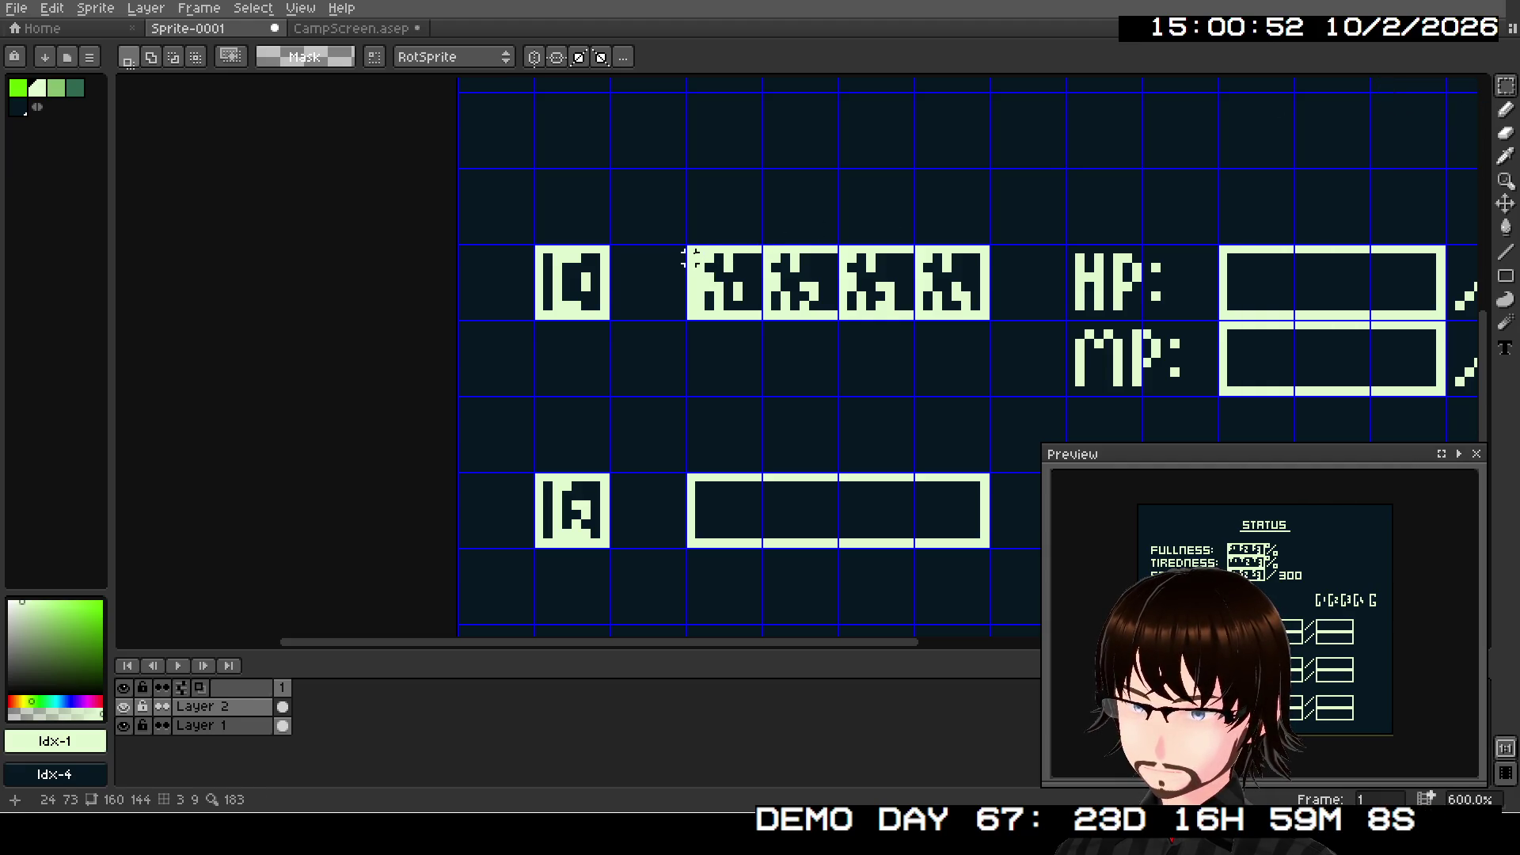
{"action": "mouse_move", "coordinate": [690, 247]}
{"action": "left_mouse_down"}
{"action": "mouse_move", "coordinate": [879, 306]}
{"action": "mouse_move", "coordinate": [986, 317]}
{"action": "left_mouse_up"}
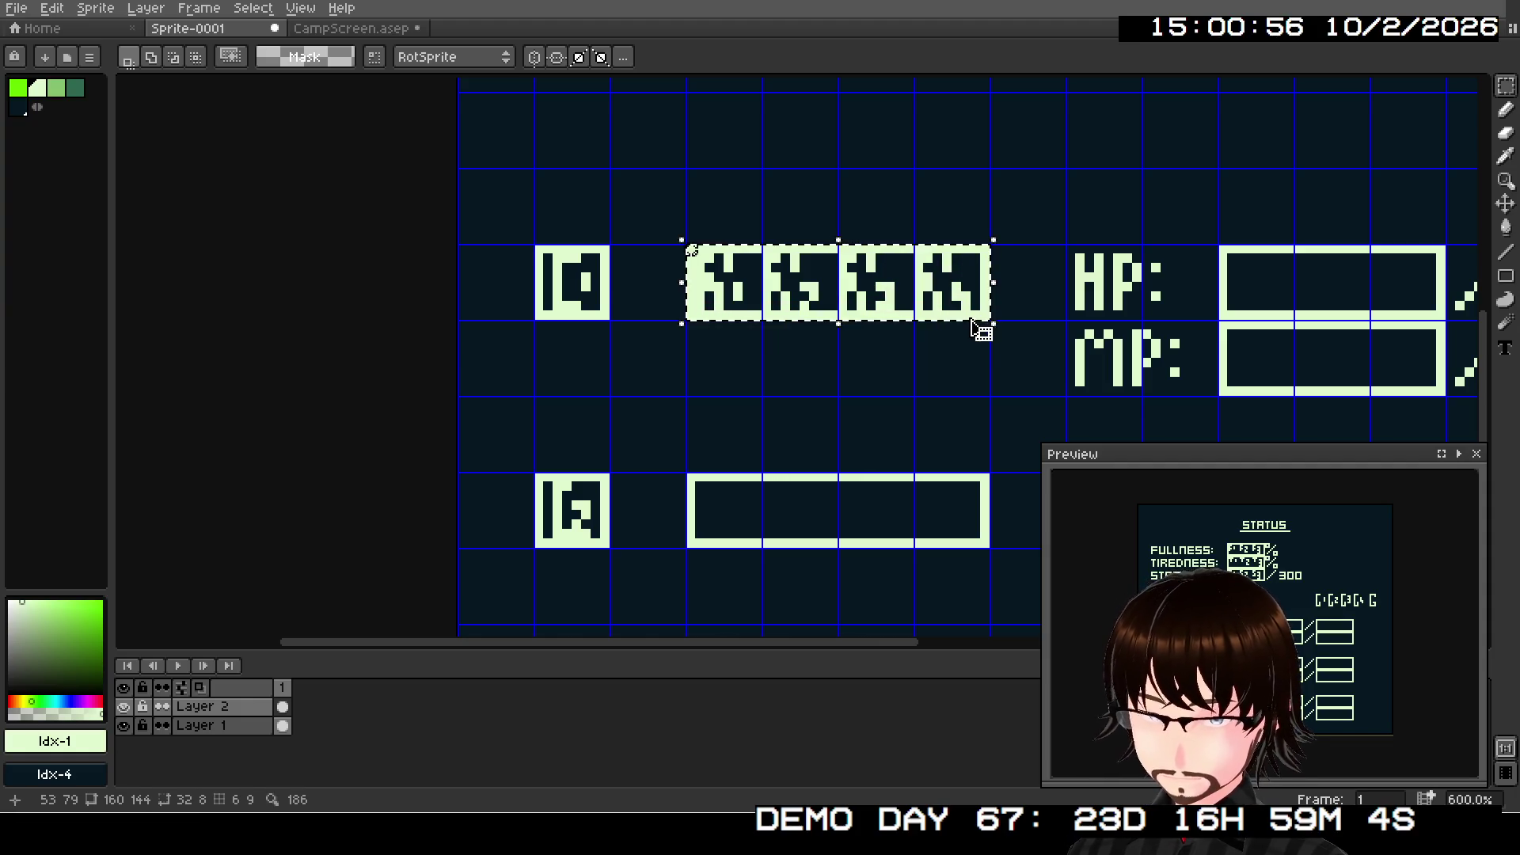
{"action": "left_click", "coordinate": [871, 317]}
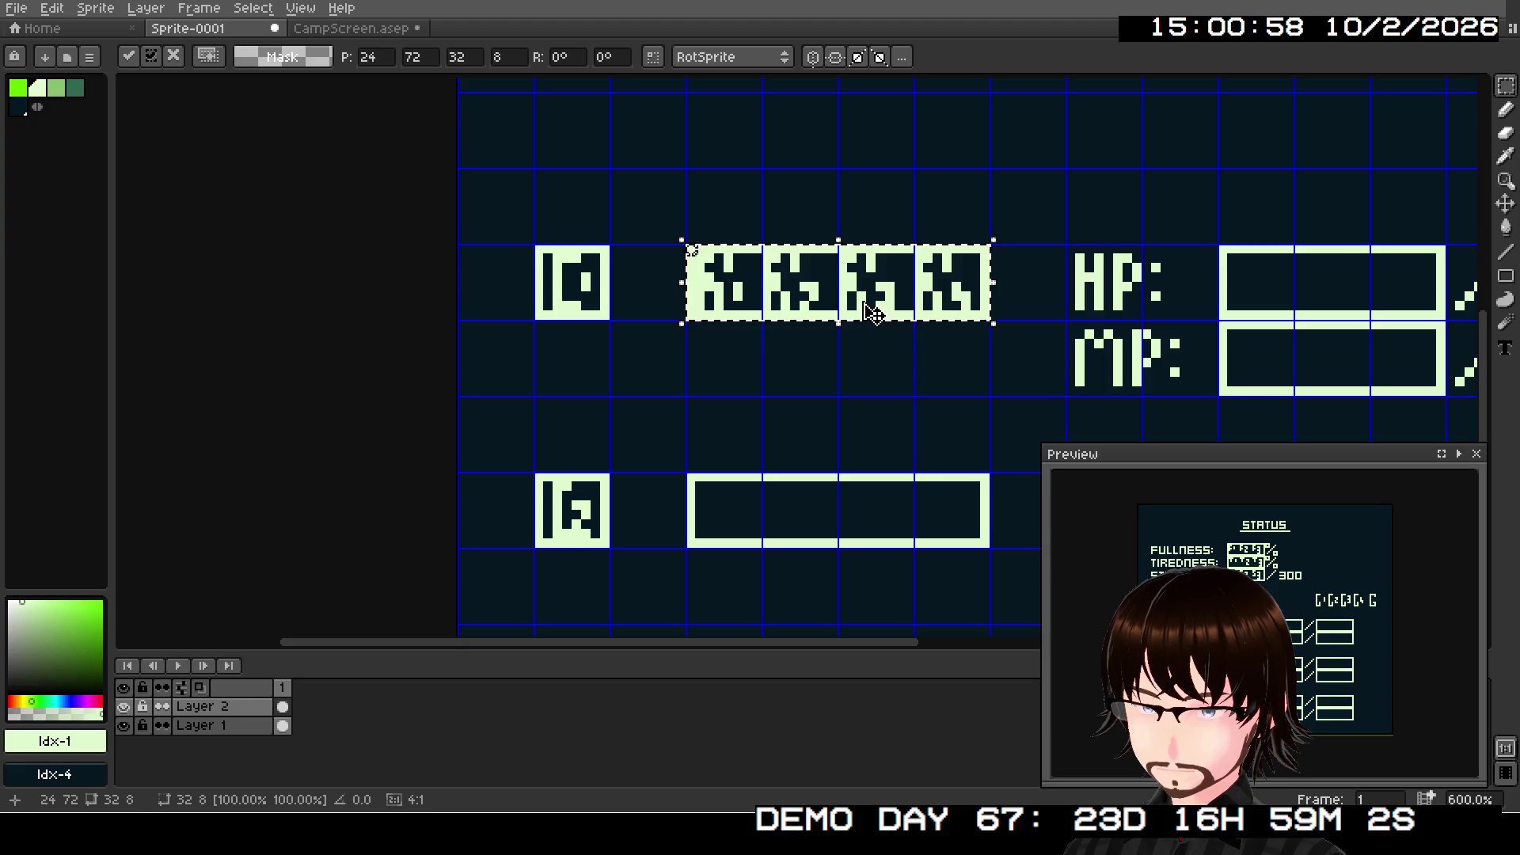
{"action": "left_click_drag", "start_coordinate": [873, 319], "coordinate": [862, 532]}
{"action": "key", "text": "Down"}
{"action": "key", "text": "Down"}
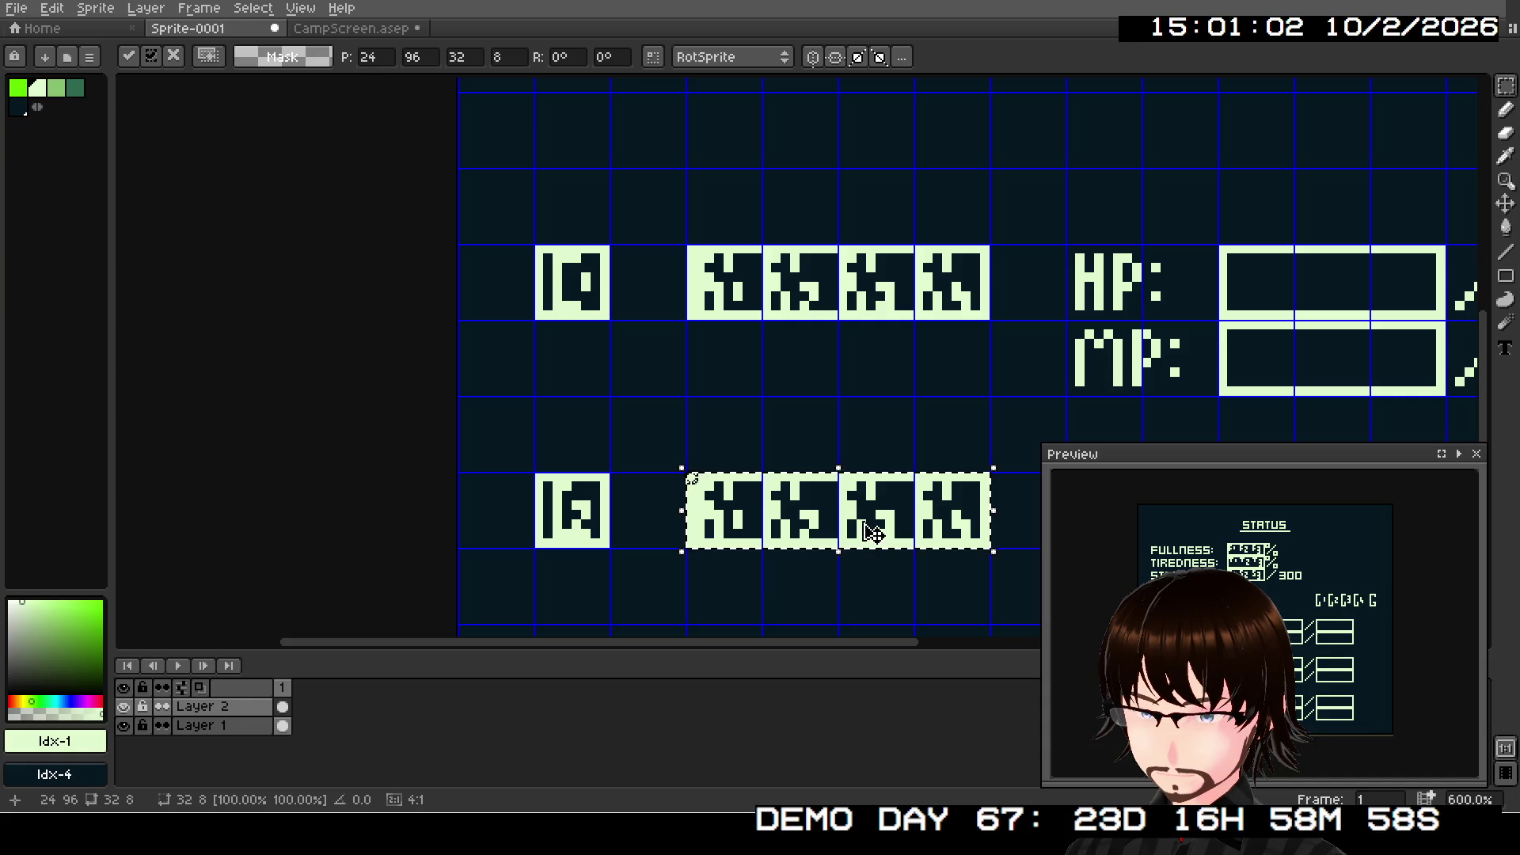
{"action": "scroll", "coordinate": [868, 497], "scroll_direction": "up", "scroll_amount": 4}
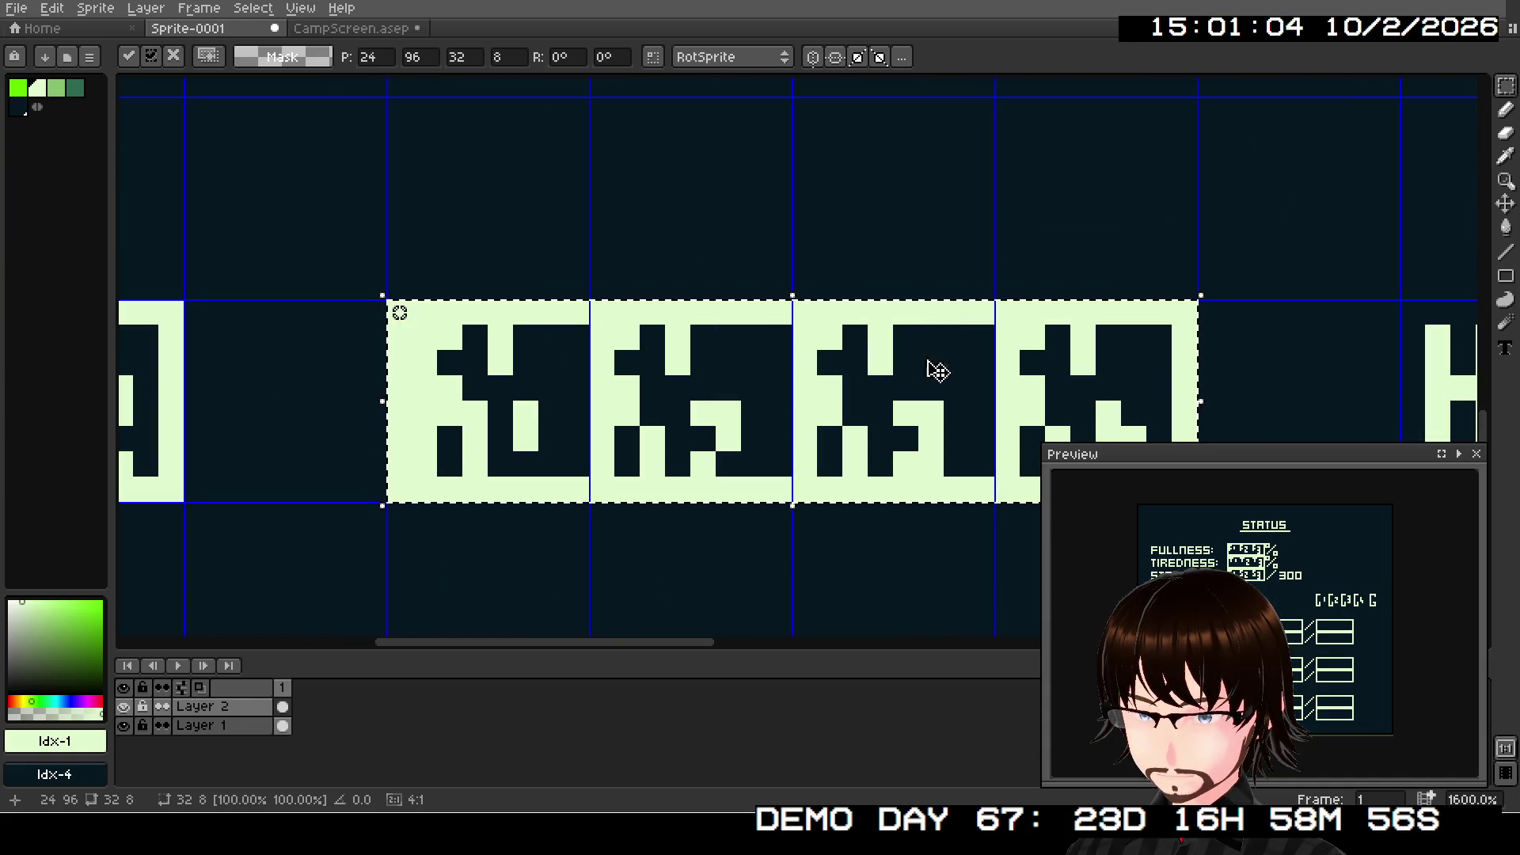
{"action": "key", "text": "Return"}
{"action": "left_click", "coordinate": [1503, 252]}
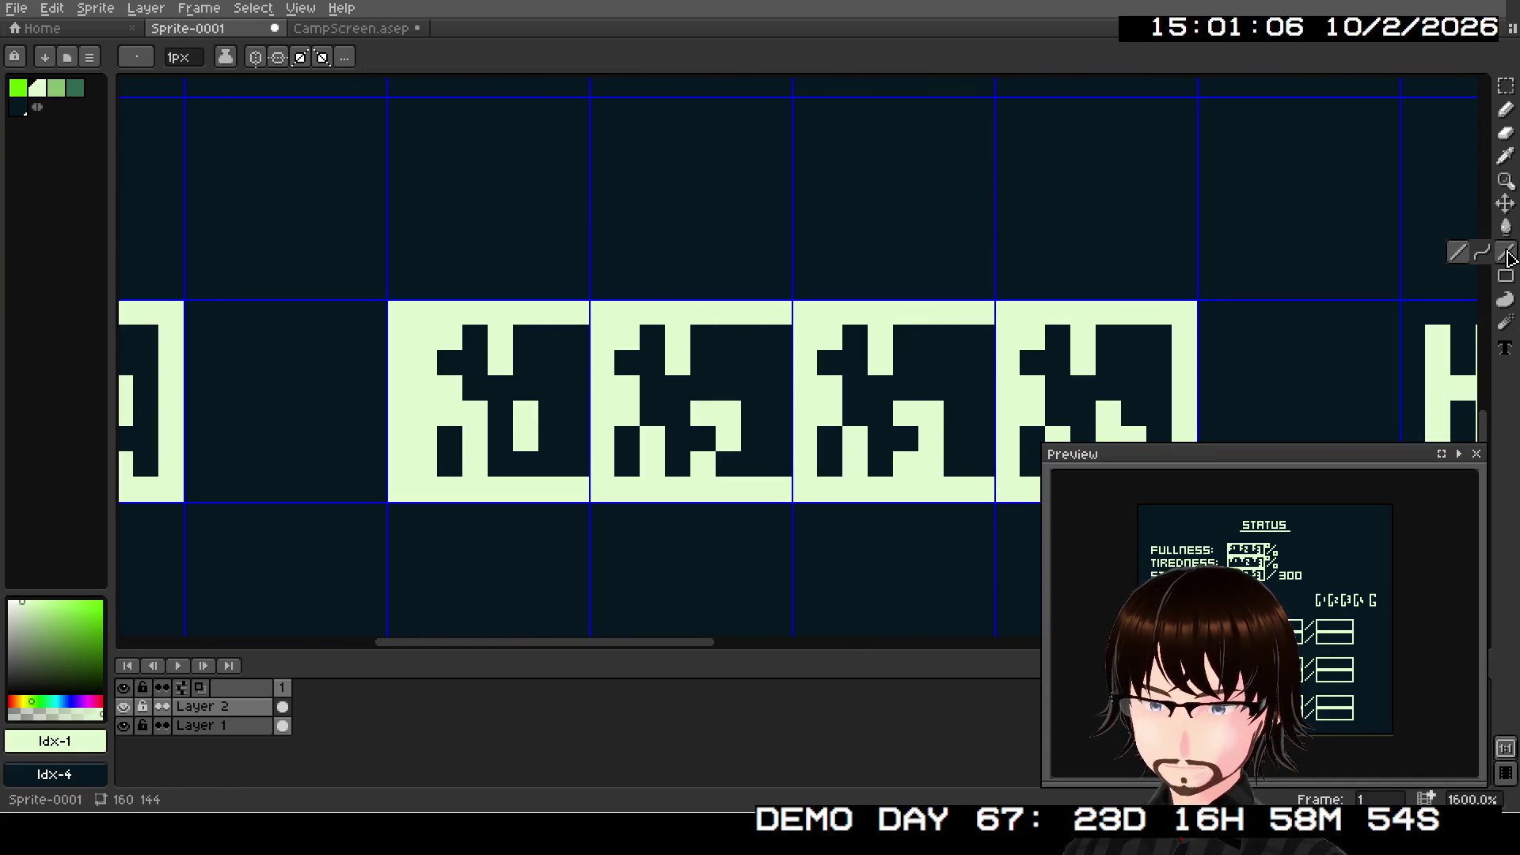
- Reshape the first two copied glyphs by lighting and darkening individual pixels
{"action": "scroll", "coordinate": [520, 365], "scroll_direction": "up", "scroll_amount": 3}
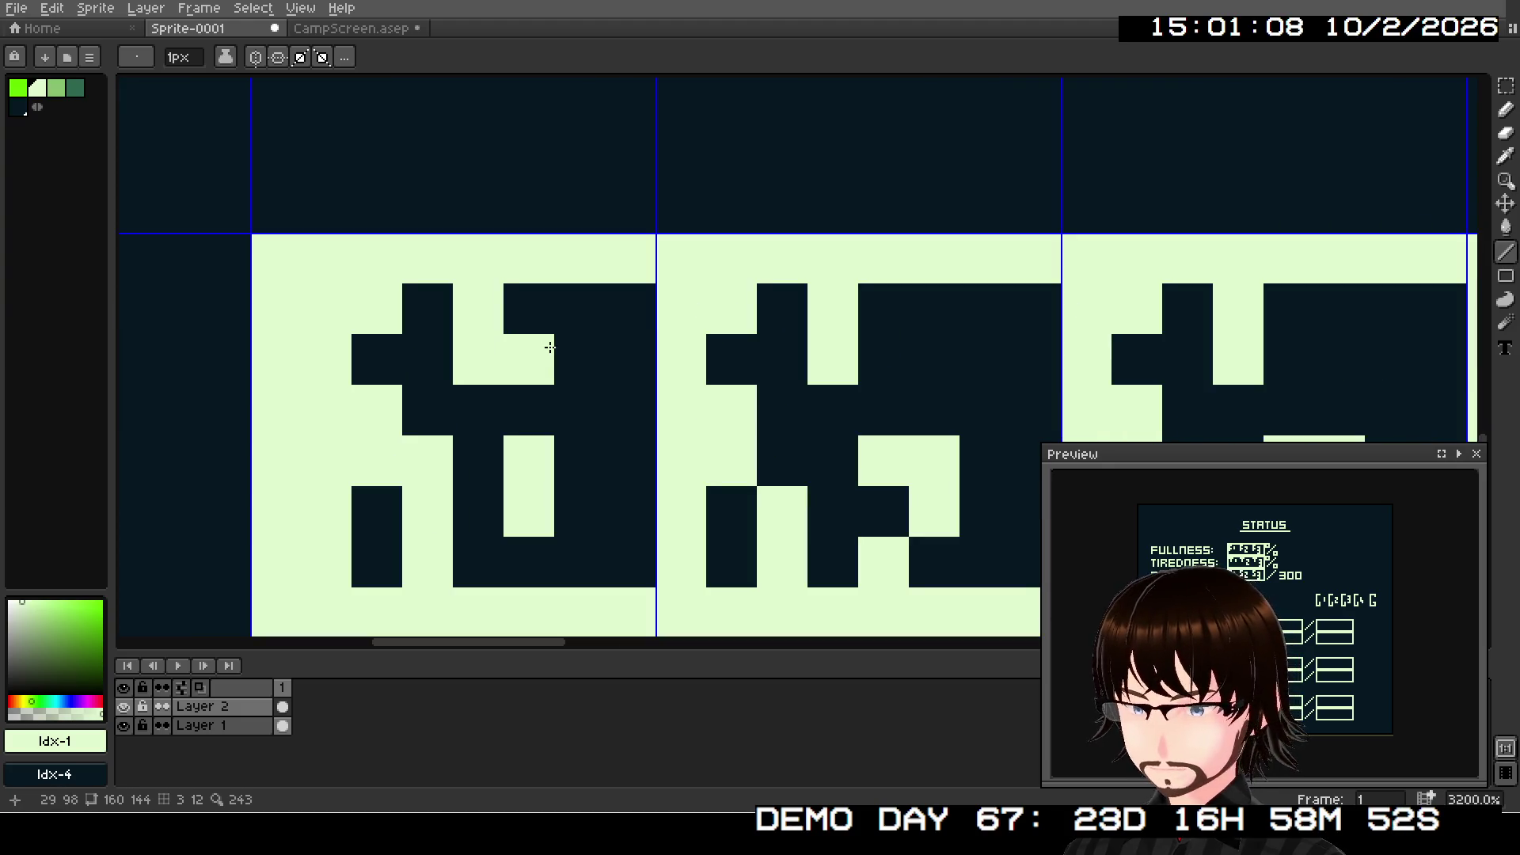
{"action": "right_click", "coordinate": [572, 308]}
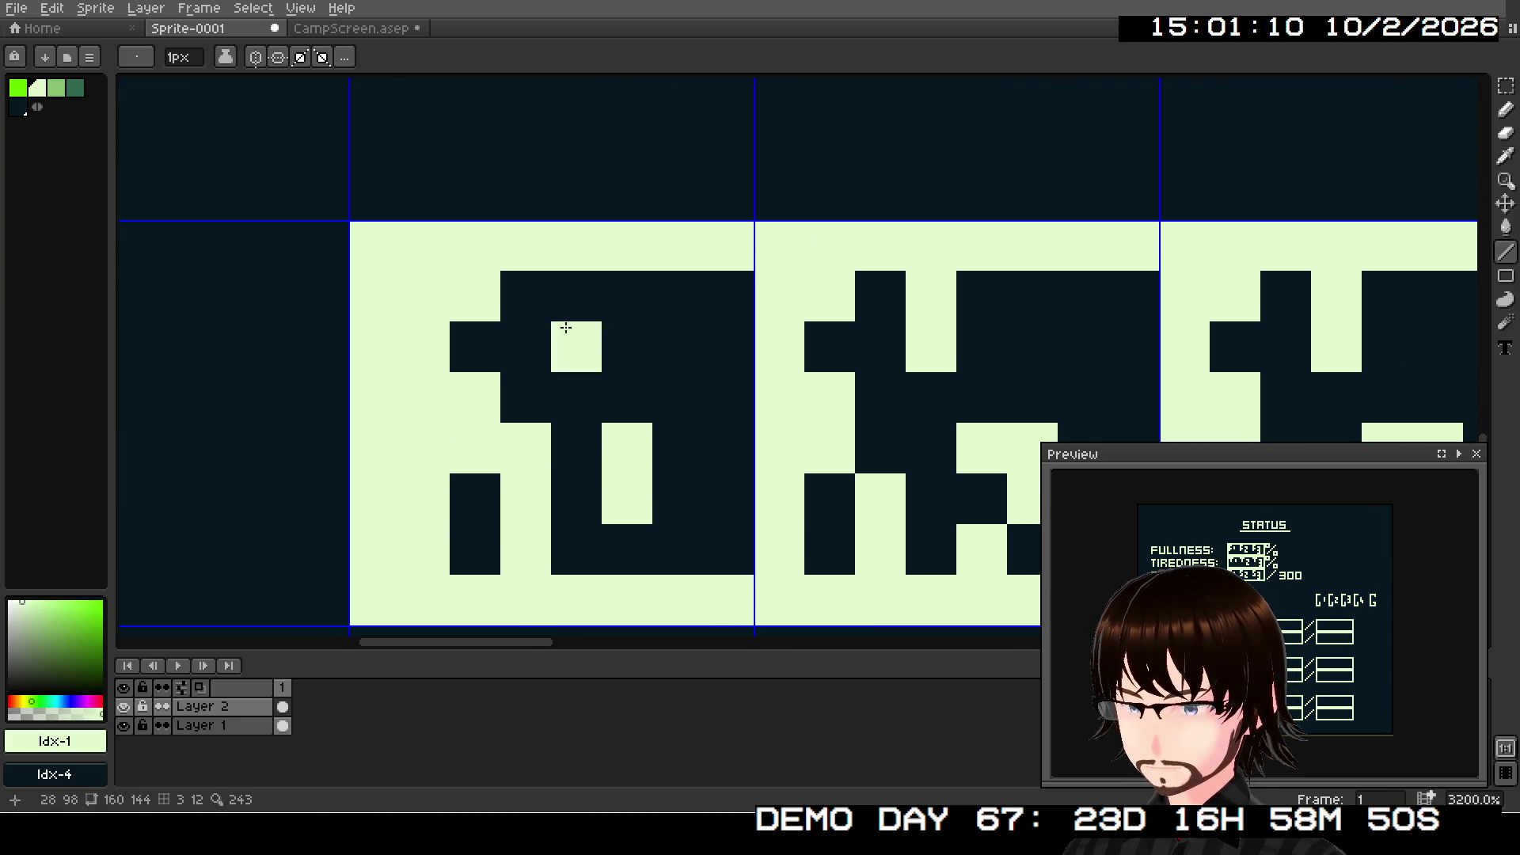
{"action": "key", "text": "ctrl+z"}
{"action": "left_click_drag", "start_coordinate": [610, 340], "coordinate": [580, 373]}
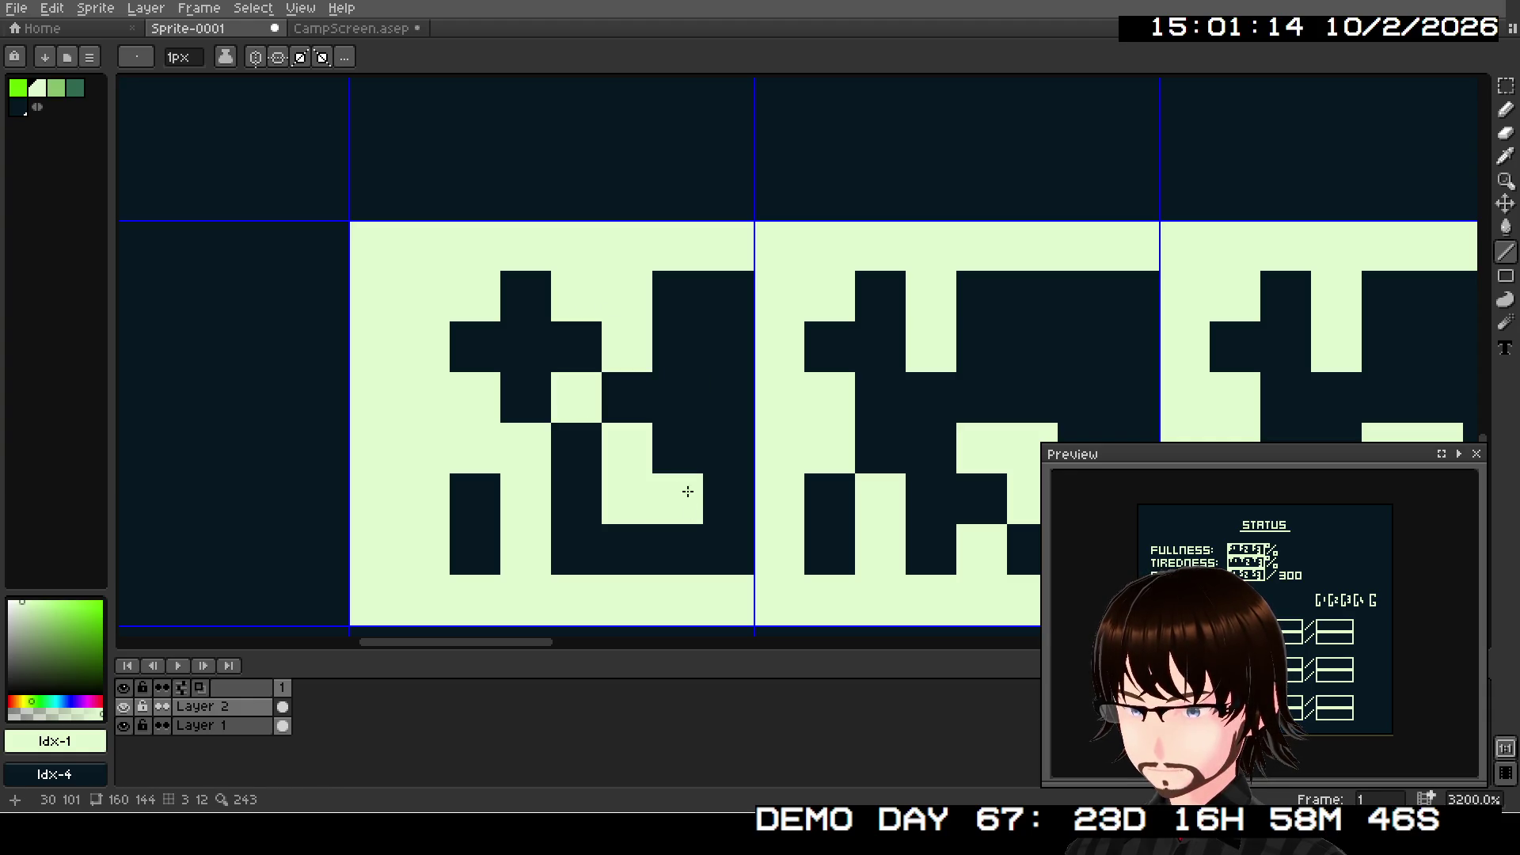
{"action": "left_click_drag", "start_coordinate": [858, 417], "coordinate": [696, 486]}
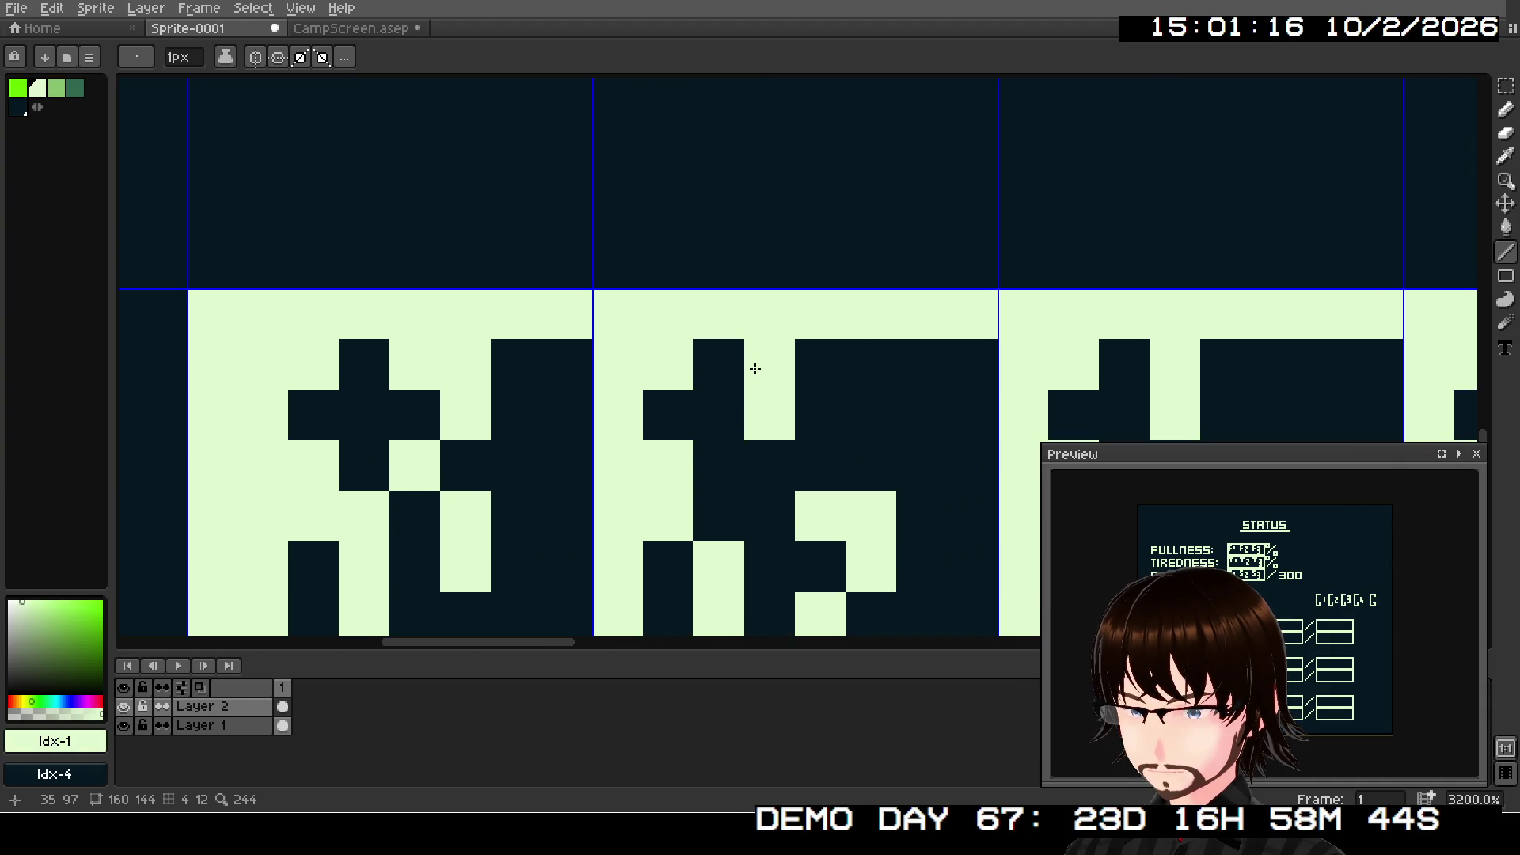
{"action": "right_click", "coordinate": [753, 407]}
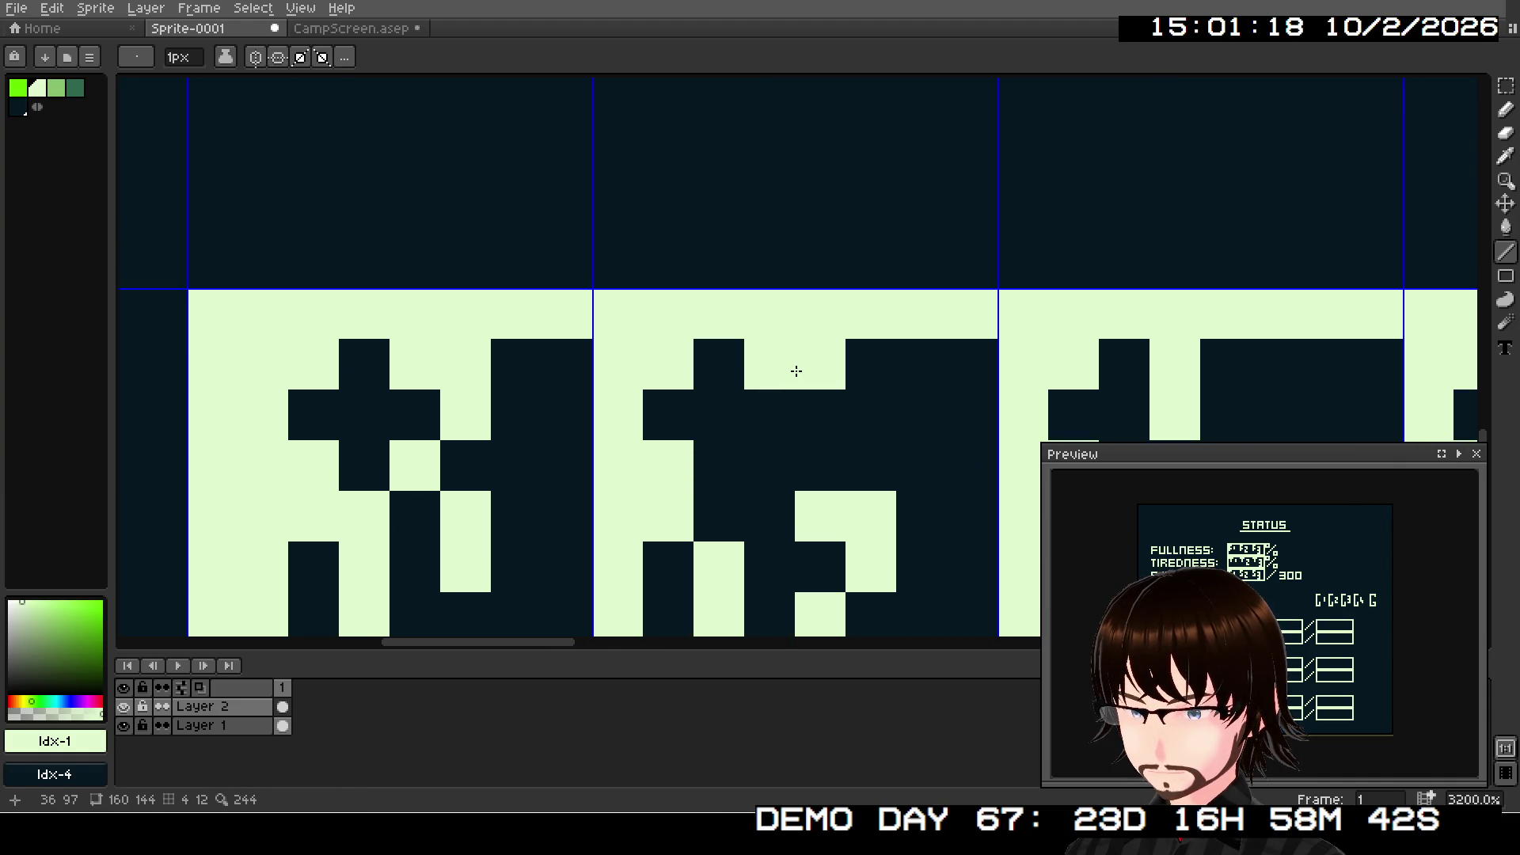
{"action": "left_click", "coordinate": [820, 413]}
{"action": "left_click", "coordinate": [764, 459]}
- Rework the third and last copied glyphs' pixels, then paste the glyph row again
{"action": "mouse_move", "coordinate": [934, 449]}
{"action": "left_mouse_down"}
{"action": "mouse_move", "coordinate": [834, 424]}
{"action": "mouse_move", "coordinate": [652, 333]}
{"action": "mouse_move", "coordinate": [645, 413]}
{"action": "left_mouse_up"}
{"action": "right_click", "coordinate": [874, 324]}
{"action": "right_click", "coordinate": [869, 362]}
{"action": "left_click_drag", "start_coordinate": [869, 331], "coordinate": [895, 336]}
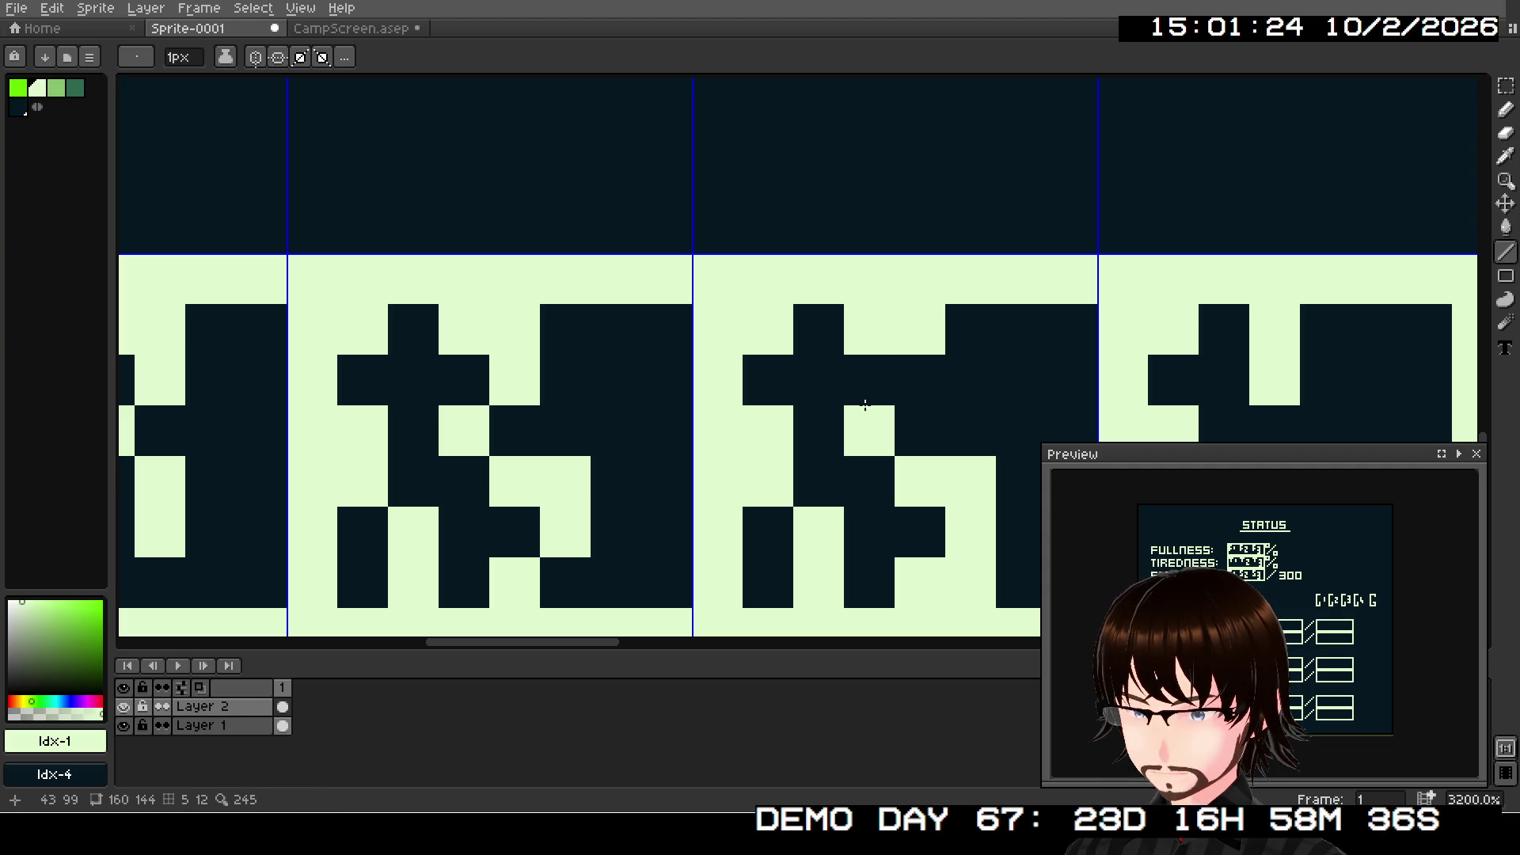
{"action": "left_click", "coordinate": [869, 431]}
{"action": "left_click_drag", "start_coordinate": [993, 428], "coordinate": [602, 342]}
{"action": "right_click", "coordinate": [882, 269]}
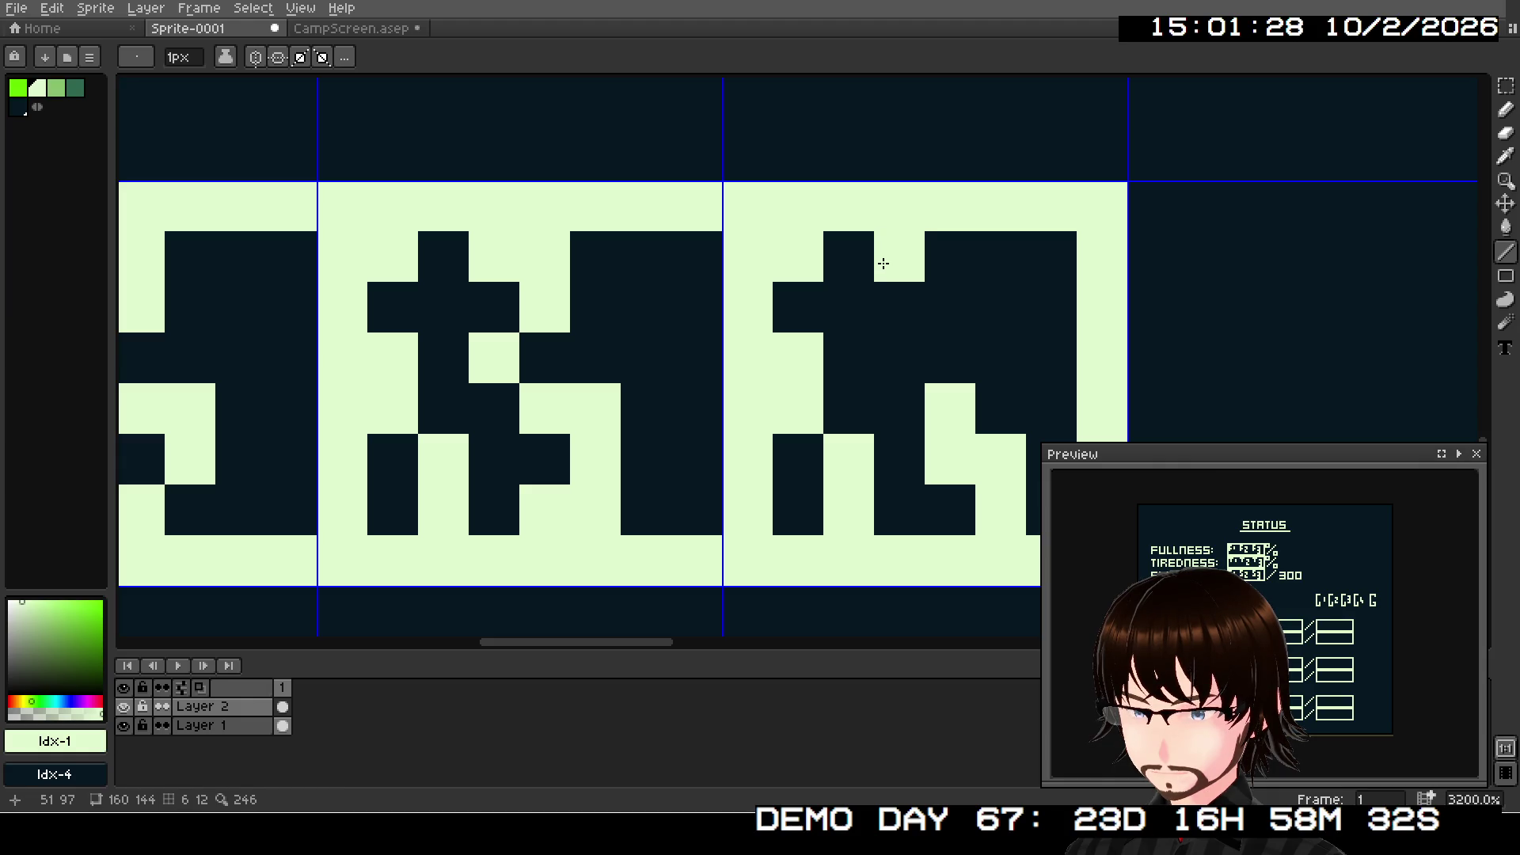
{"action": "mouse_move", "coordinate": [889, 262]}
{"action": "left_mouse_down"}
{"action": "mouse_move", "coordinate": [926, 261]}
{"action": "mouse_move", "coordinate": [936, 306]}
{"action": "mouse_move", "coordinate": [888, 359]}
{"action": "mouse_move", "coordinate": [921, 387]}
{"action": "left_mouse_up"}
{"action": "scroll", "coordinate": [922, 387], "scroll_direction": "down", "scroll_amount": 2}
{"action": "left_click_drag", "start_coordinate": [827, 403], "coordinate": [937, 224]}
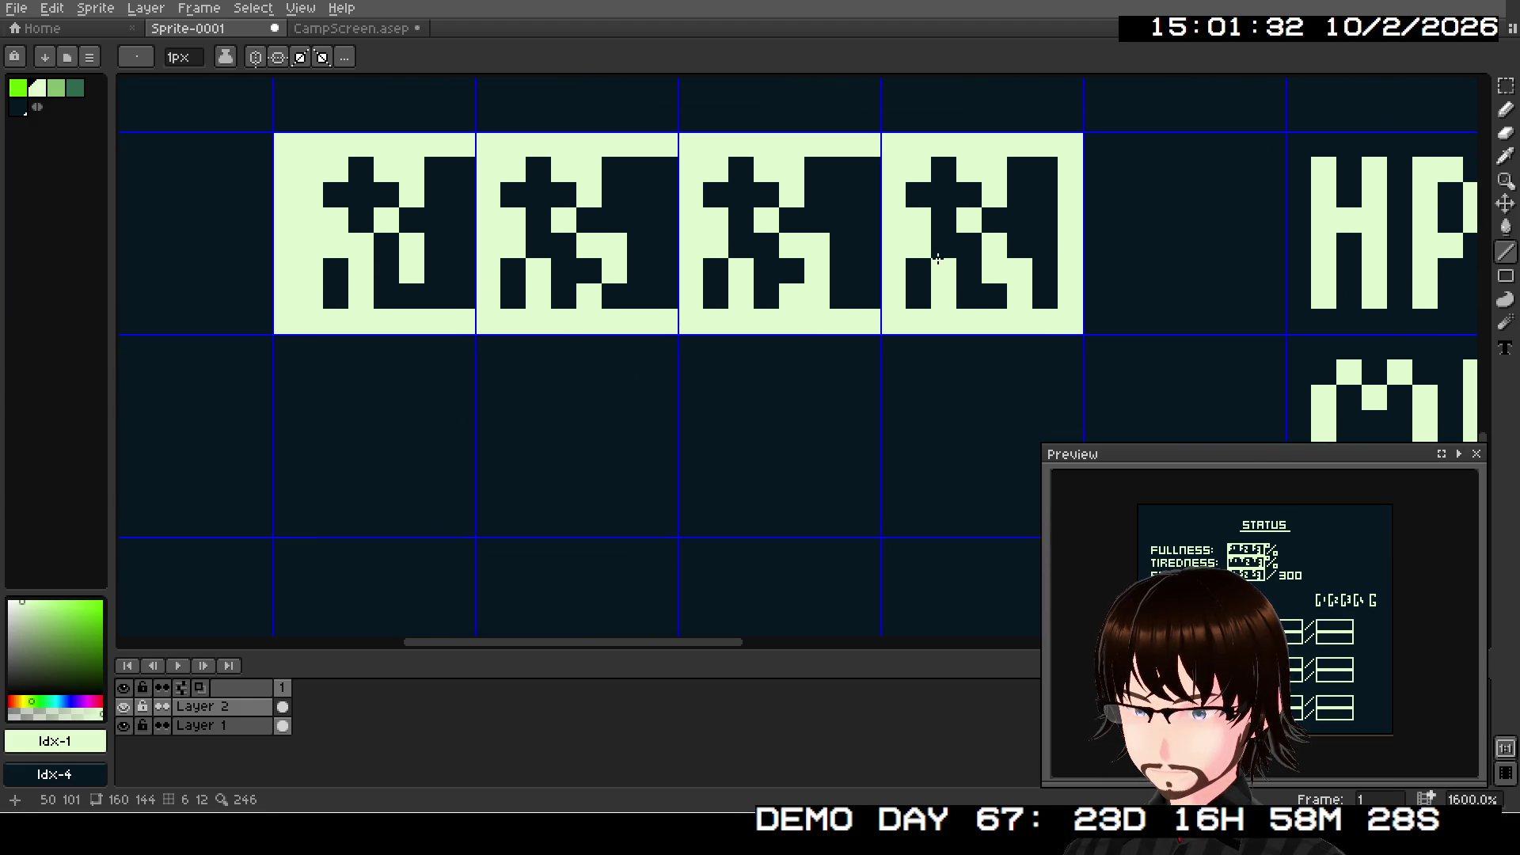
{"action": "scroll", "coordinate": [895, 345], "scroll_direction": "down", "scroll_amount": 2}
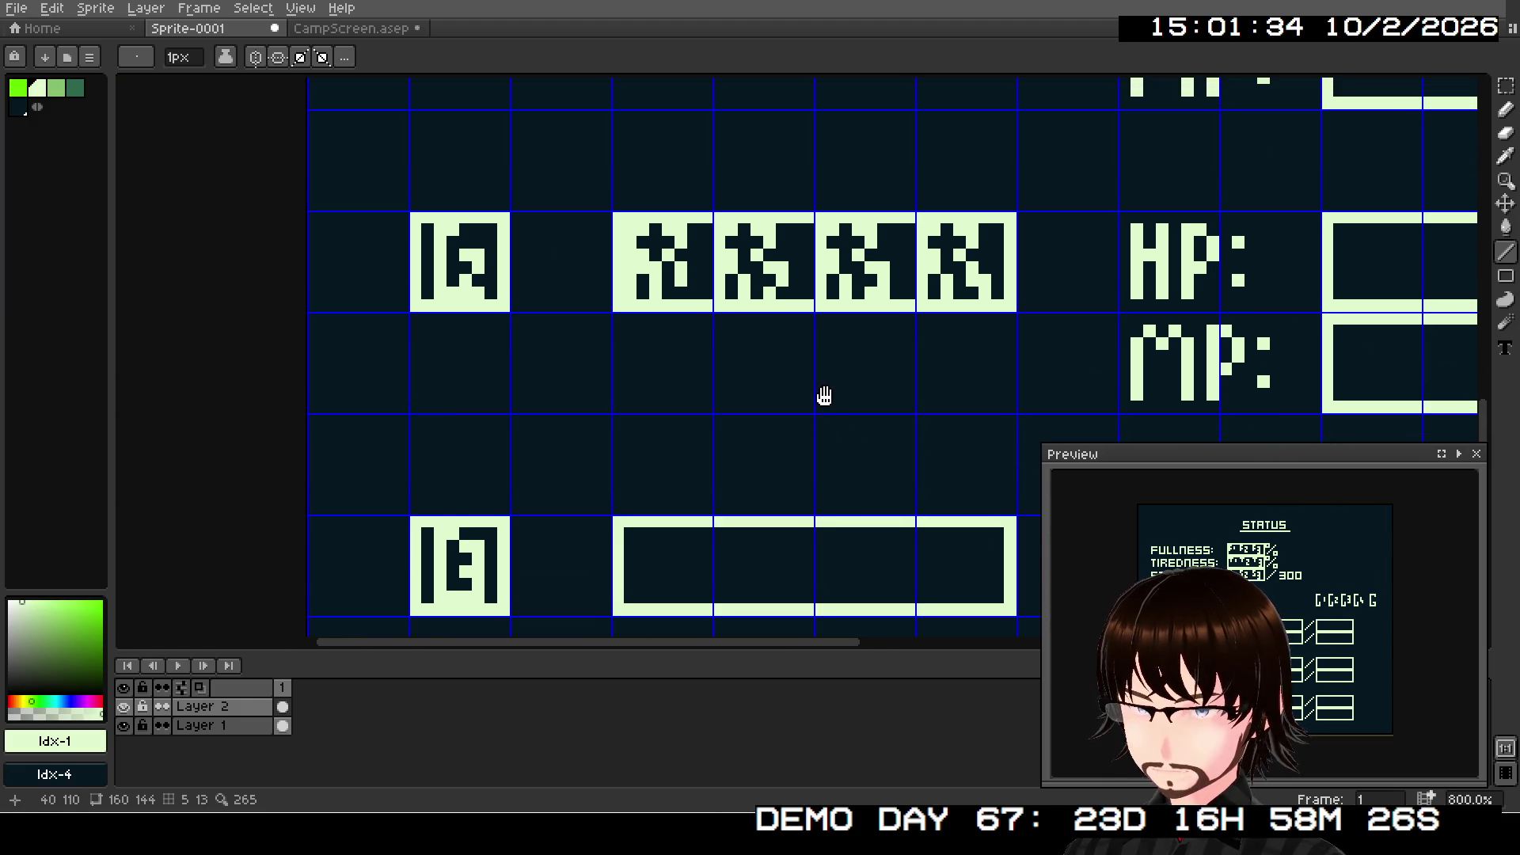
{"action": "key", "text": "ctrl+v"}
- Move the pasted glyph row into the third box and commit it
{"action": "mouse_move", "coordinate": [829, 162]}
{"action": "left_mouse_down"}
{"action": "mouse_move", "coordinate": [847, 645]}
{"action": "mouse_move", "coordinate": [849, 578]}
{"action": "left_mouse_up"}
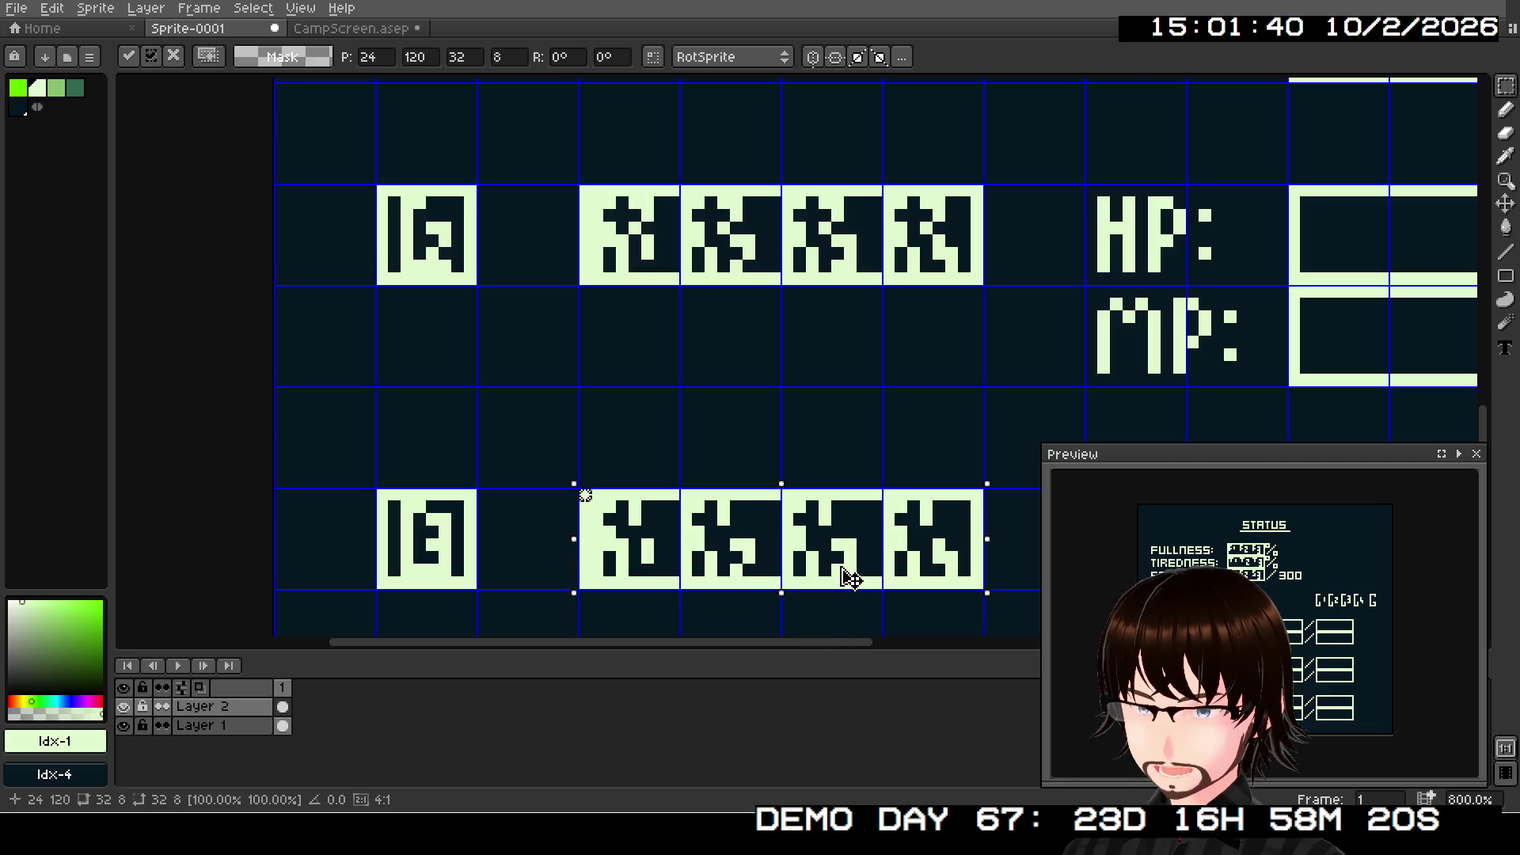
{"action": "scroll", "coordinate": [847, 571], "scroll_direction": "up", "scroll_amount": 5}
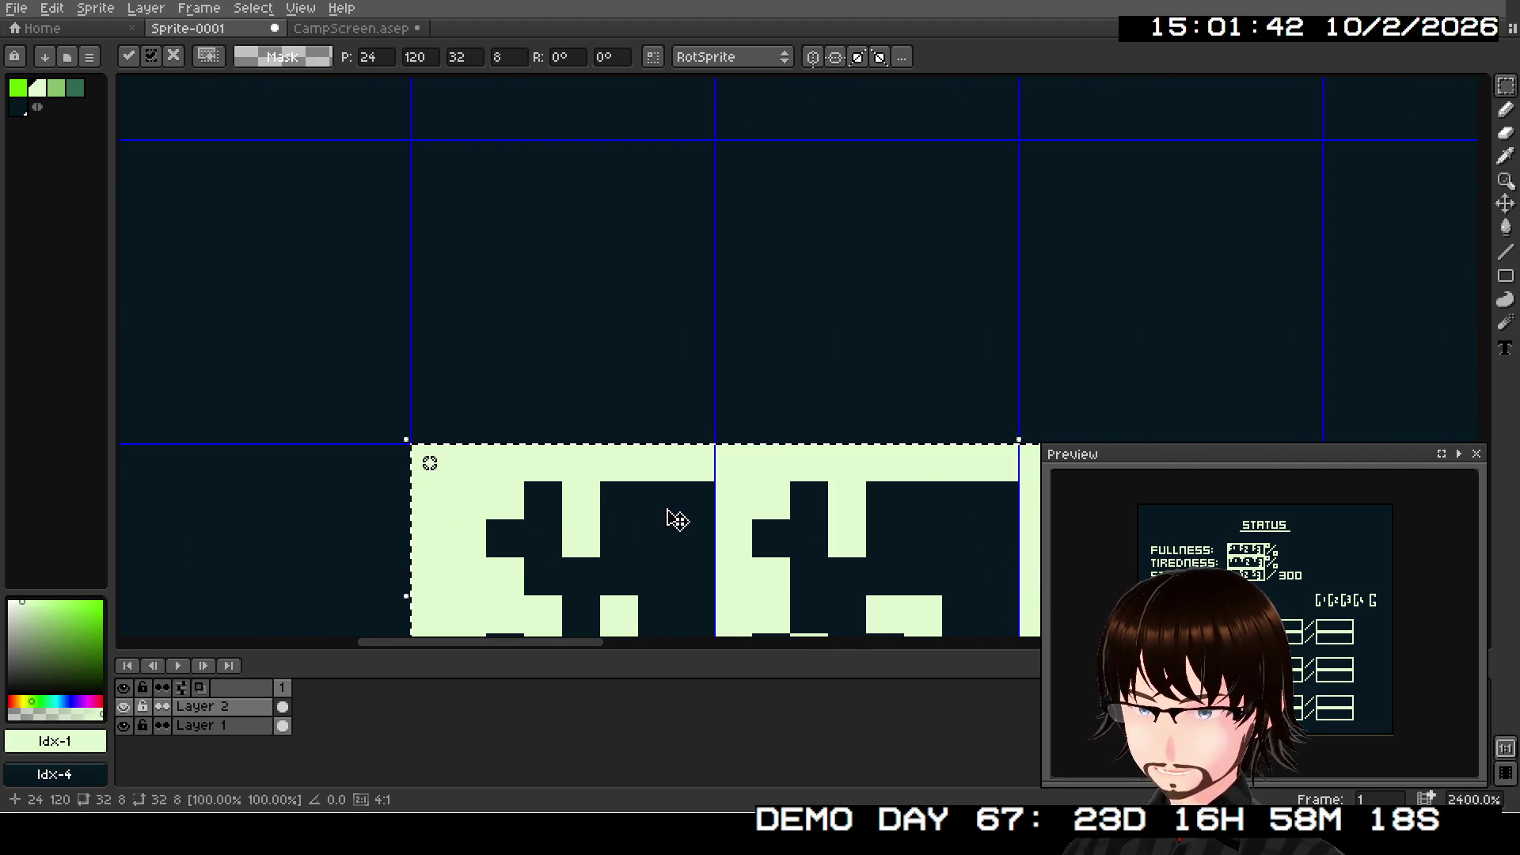
{"action": "left_click_drag", "start_coordinate": [677, 520], "coordinate": [695, 203]}
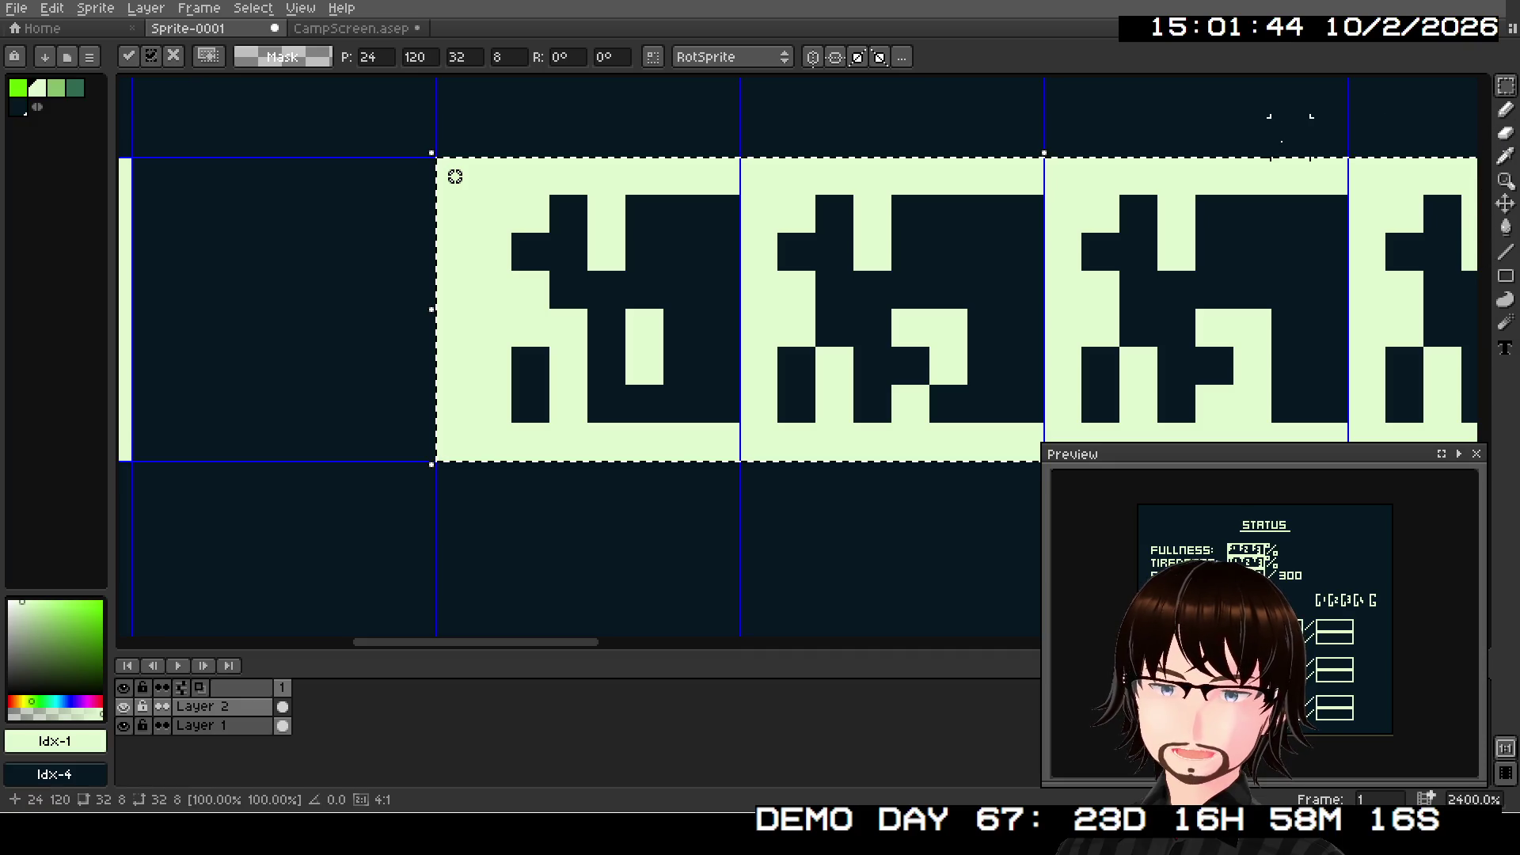
{"action": "left_click", "coordinate": [1338, 139]}
{"action": "left_click", "coordinate": [1503, 253]}
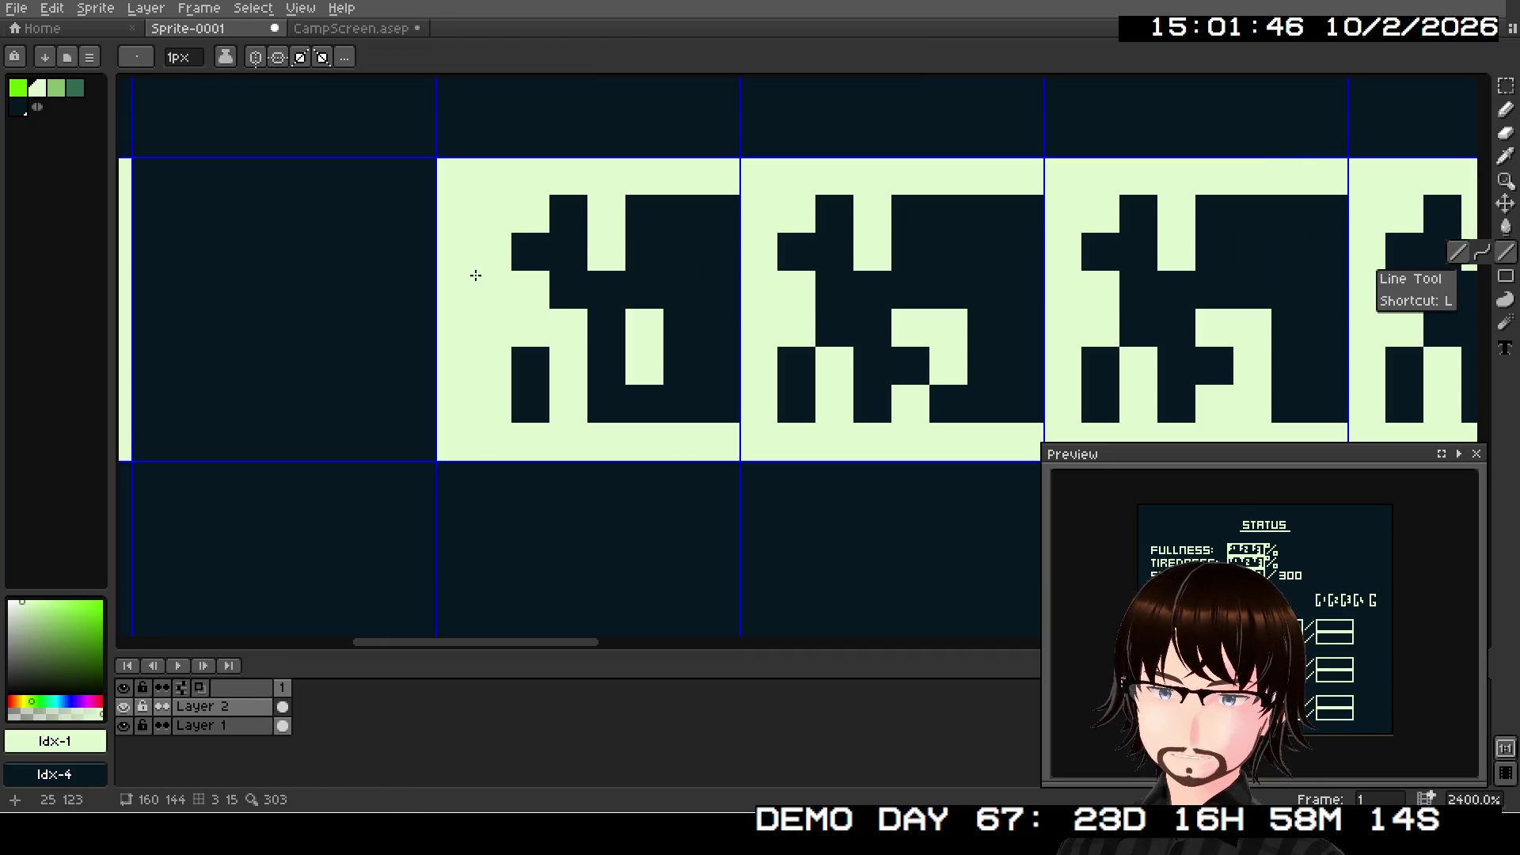
- Reshape the first pasted glyph, darkening pixels and adding a three-pixel vertical light stroke
{"action": "right_click", "coordinate": [595, 228]}
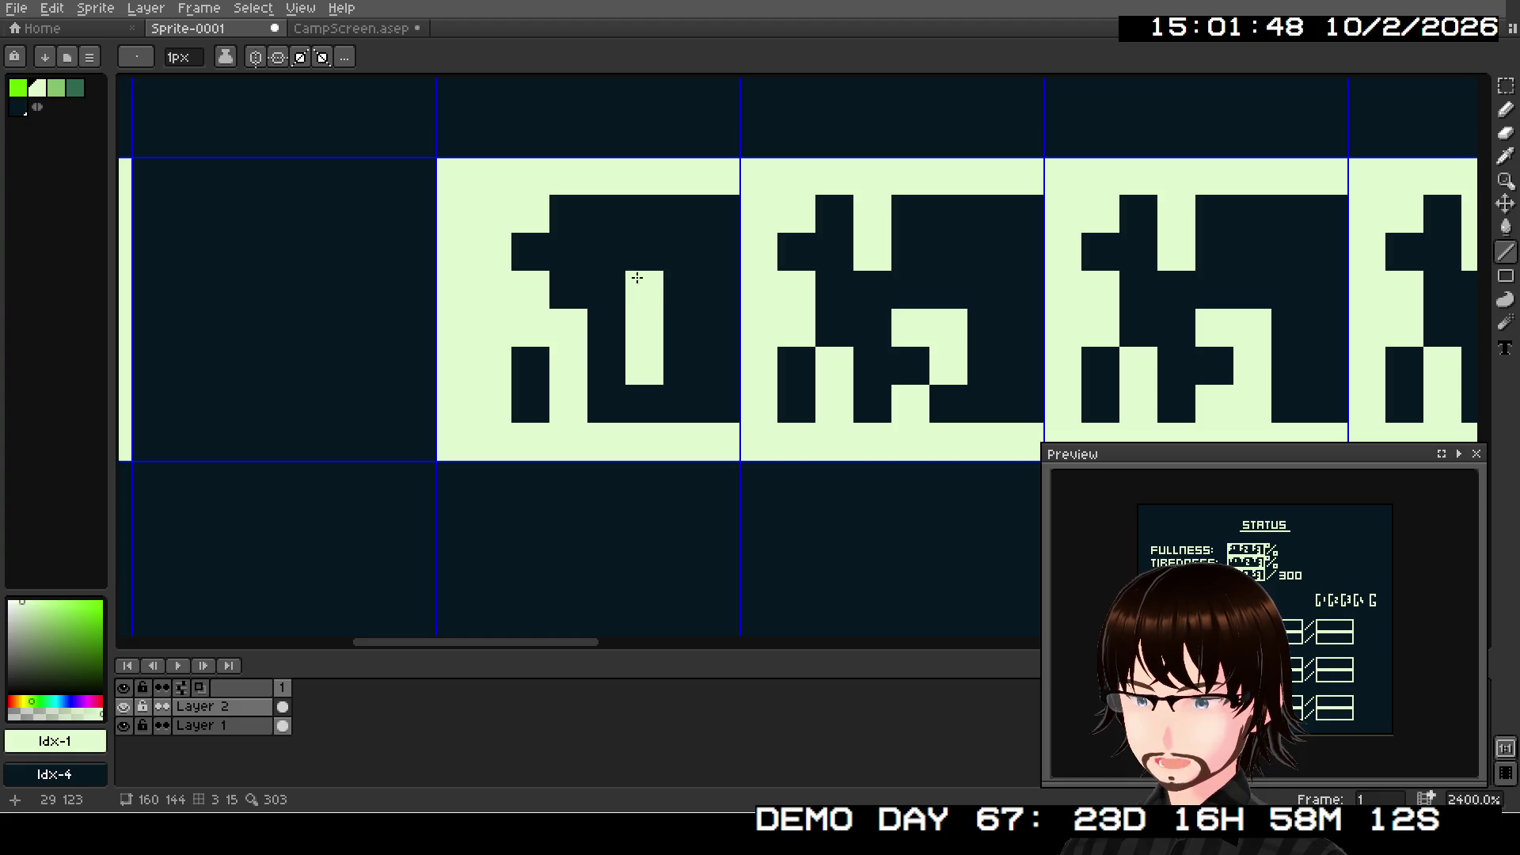
{"action": "right_click", "coordinate": [637, 278]}
{"action": "scroll", "coordinate": [594, 241], "scroll_direction": "up", "scroll_amount": 1}
{"action": "left_click", "coordinate": [597, 204]}
{"action": "left_click_drag", "start_coordinate": [642, 214], "coordinate": [650, 234]}
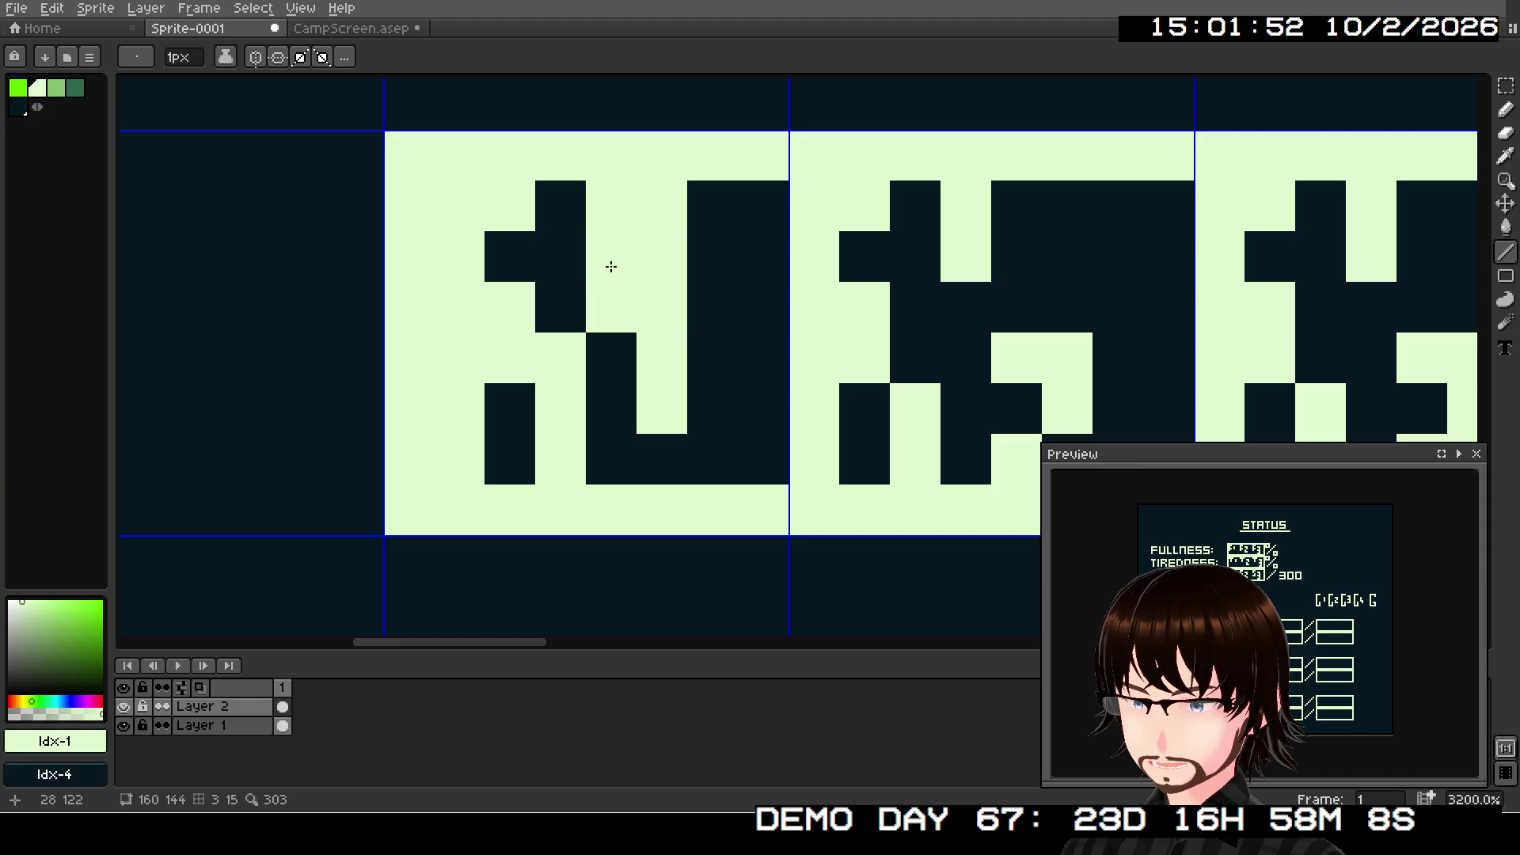
{"action": "scroll", "coordinate": [702, 353], "scroll_direction": "right", "scroll_amount": 2}
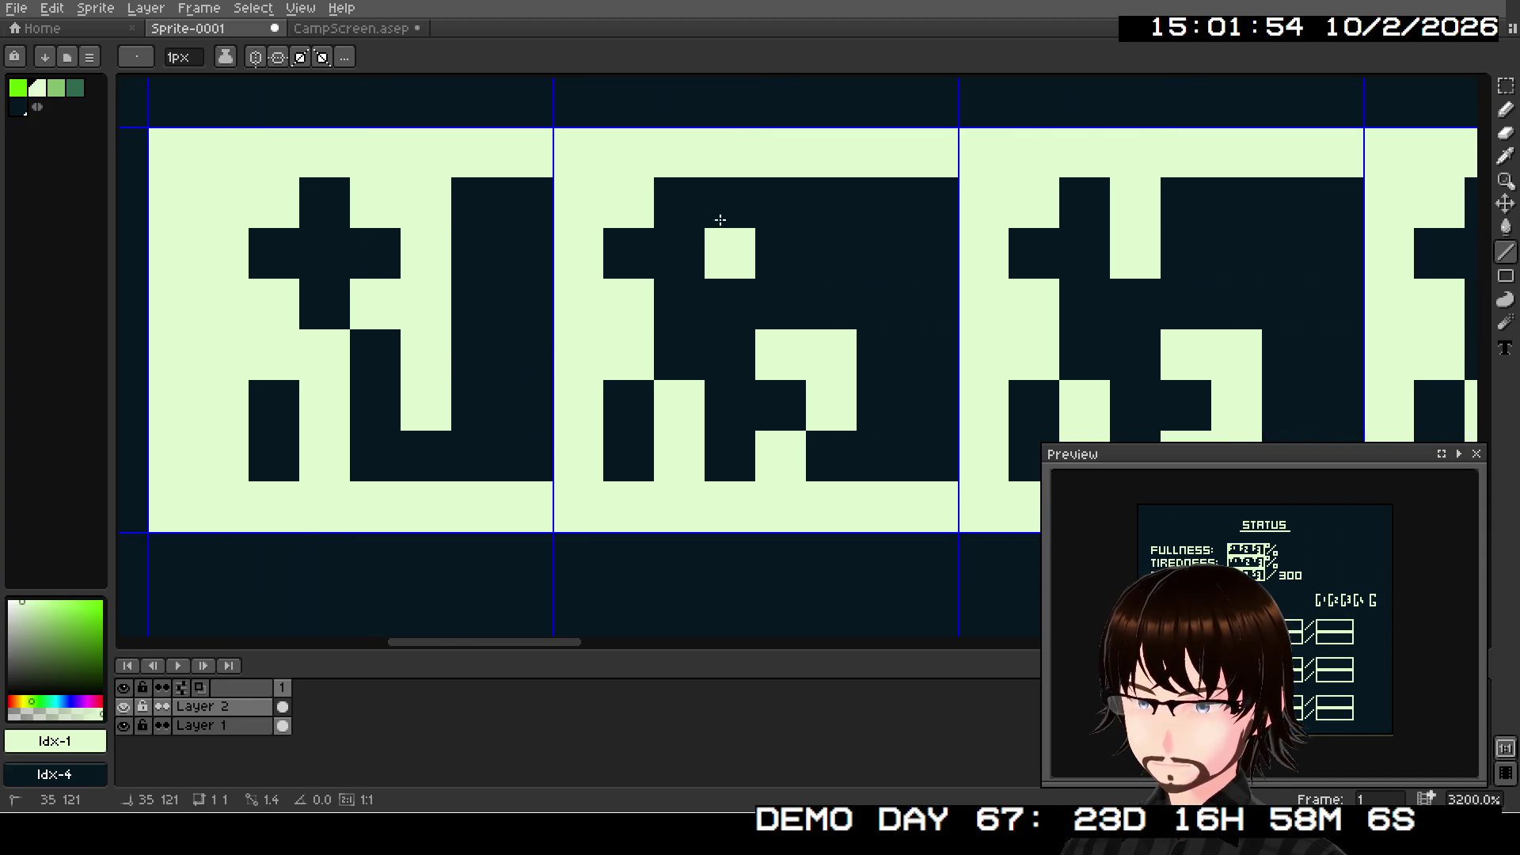
{"action": "right_click", "coordinate": [724, 250]}
{"action": "mouse_move", "coordinate": [717, 208]}
{"action": "left_mouse_down"}
{"action": "mouse_move", "coordinate": [767, 206]}
{"action": "mouse_move", "coordinate": [778, 286]}
{"action": "mouse_move", "coordinate": [583, 305]}
{"action": "left_mouse_up"}
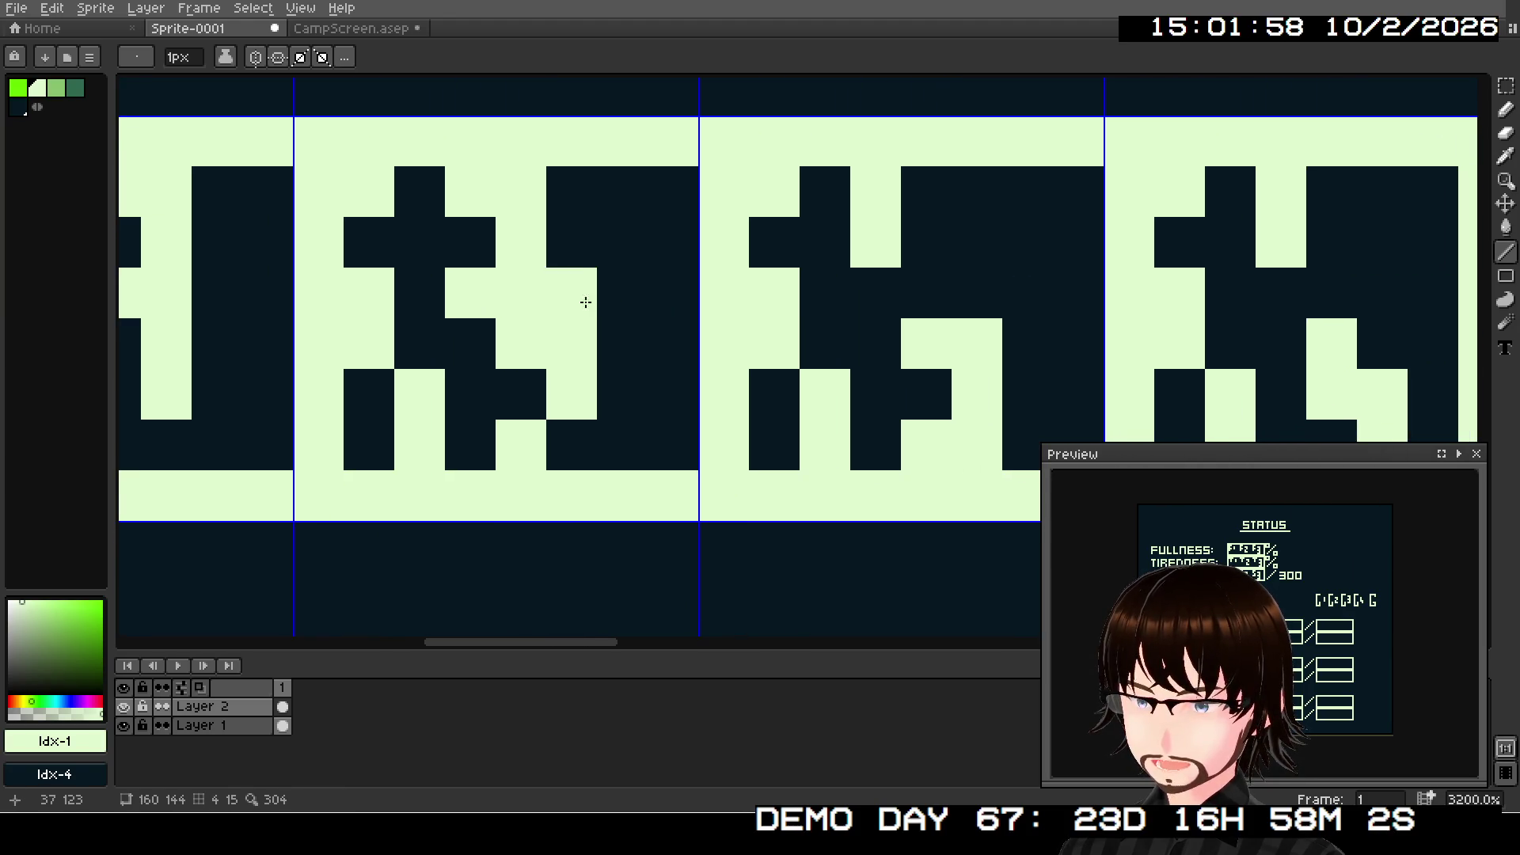
- Rework the second pasted glyph by darkening two pixels and lighting several others
{"action": "right_click", "coordinate": [869, 193]}
{"action": "right_click", "coordinate": [868, 251]}
{"action": "left_click", "coordinate": [866, 205]}
{"action": "mouse_move", "coordinate": [865, 204]}
{"action": "left_mouse_down"}
{"action": "mouse_move", "coordinate": [906, 197]}
{"action": "mouse_move", "coordinate": [918, 227]}
{"action": "left_mouse_up"}
{"action": "left_click", "coordinate": [884, 295]}
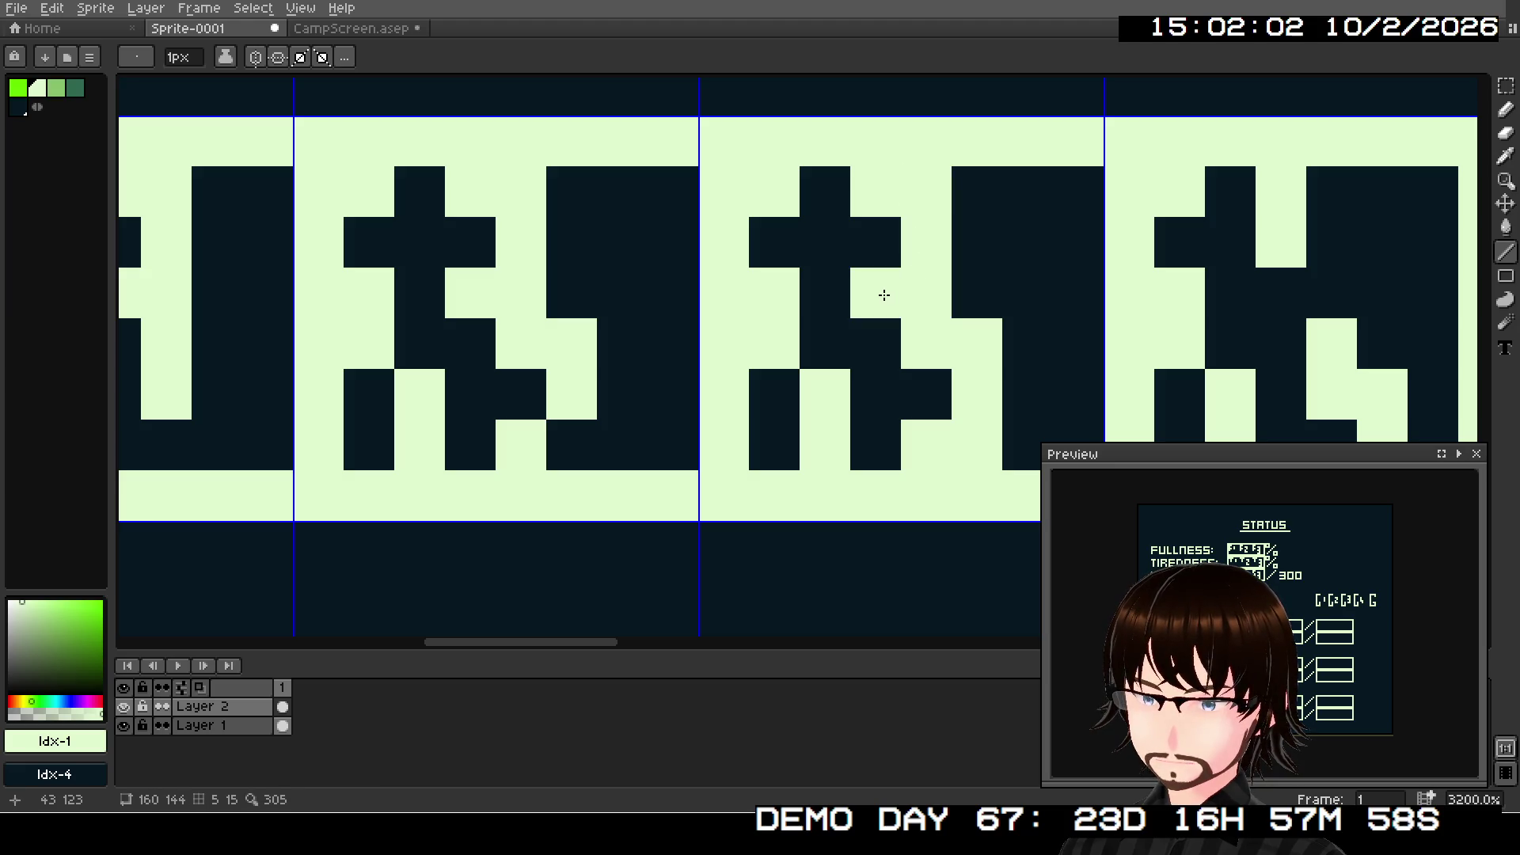
{"action": "left_click_drag", "start_coordinate": [1029, 278], "coordinate": [655, 237]}
- Darken and light pixels to reshape the third and last pasted glyphs
{"action": "right_click", "coordinate": [865, 292]}
{"action": "right_click", "coordinate": [948, 217]}
{"action": "right_click", "coordinate": [930, 247]}
{"action": "left_click", "coordinate": [934, 211]}
{"action": "left_click", "coordinate": [971, 210]}
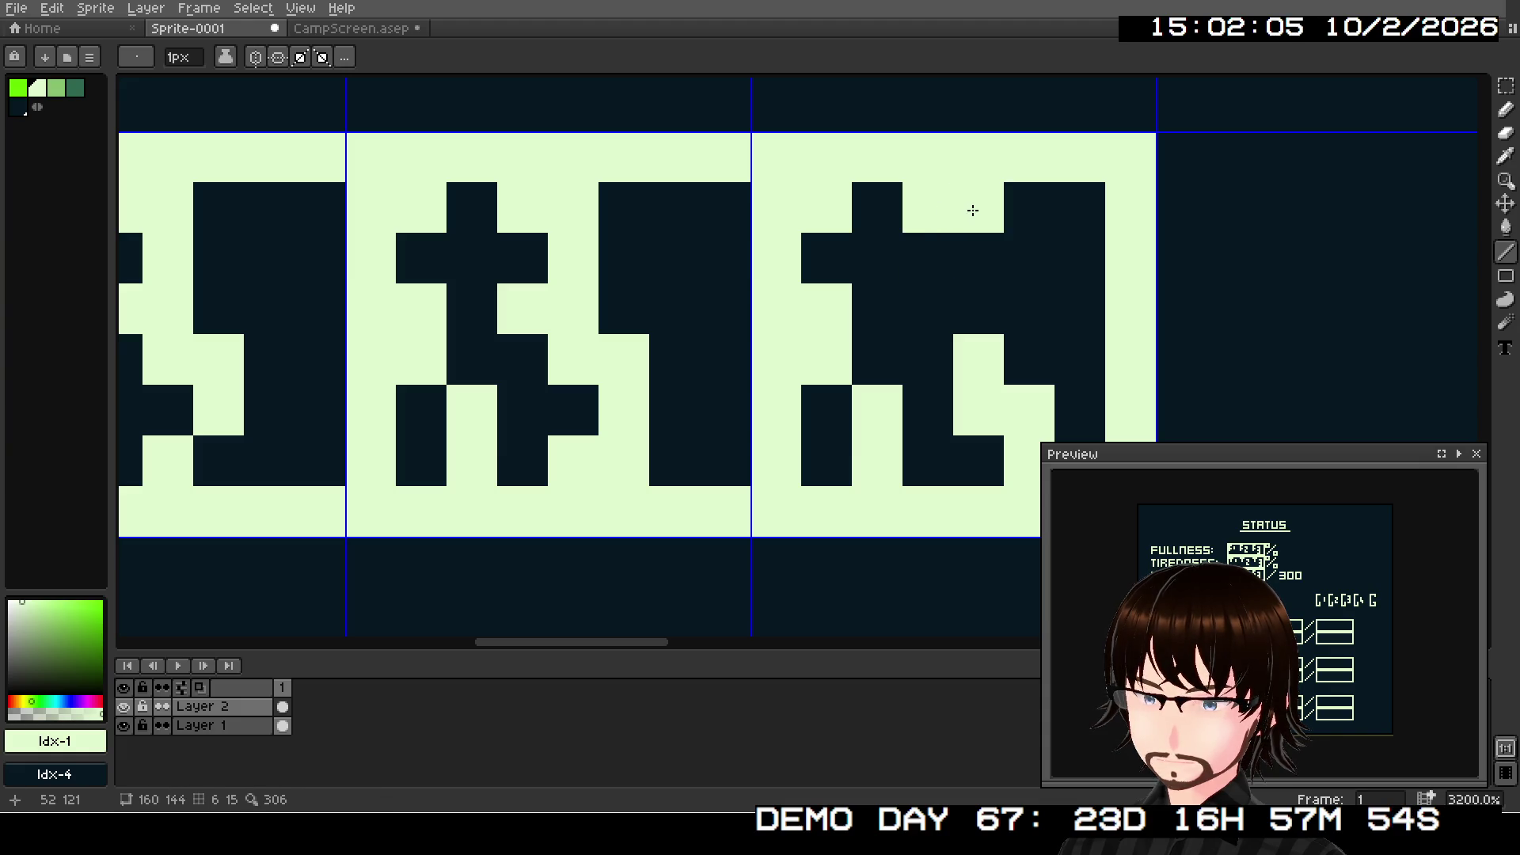
{"action": "left_click", "coordinate": [970, 263]}
{"action": "left_click", "coordinate": [942, 300]}
{"action": "scroll", "coordinate": [871, 285], "scroll_direction": "down", "scroll_amount": 6}
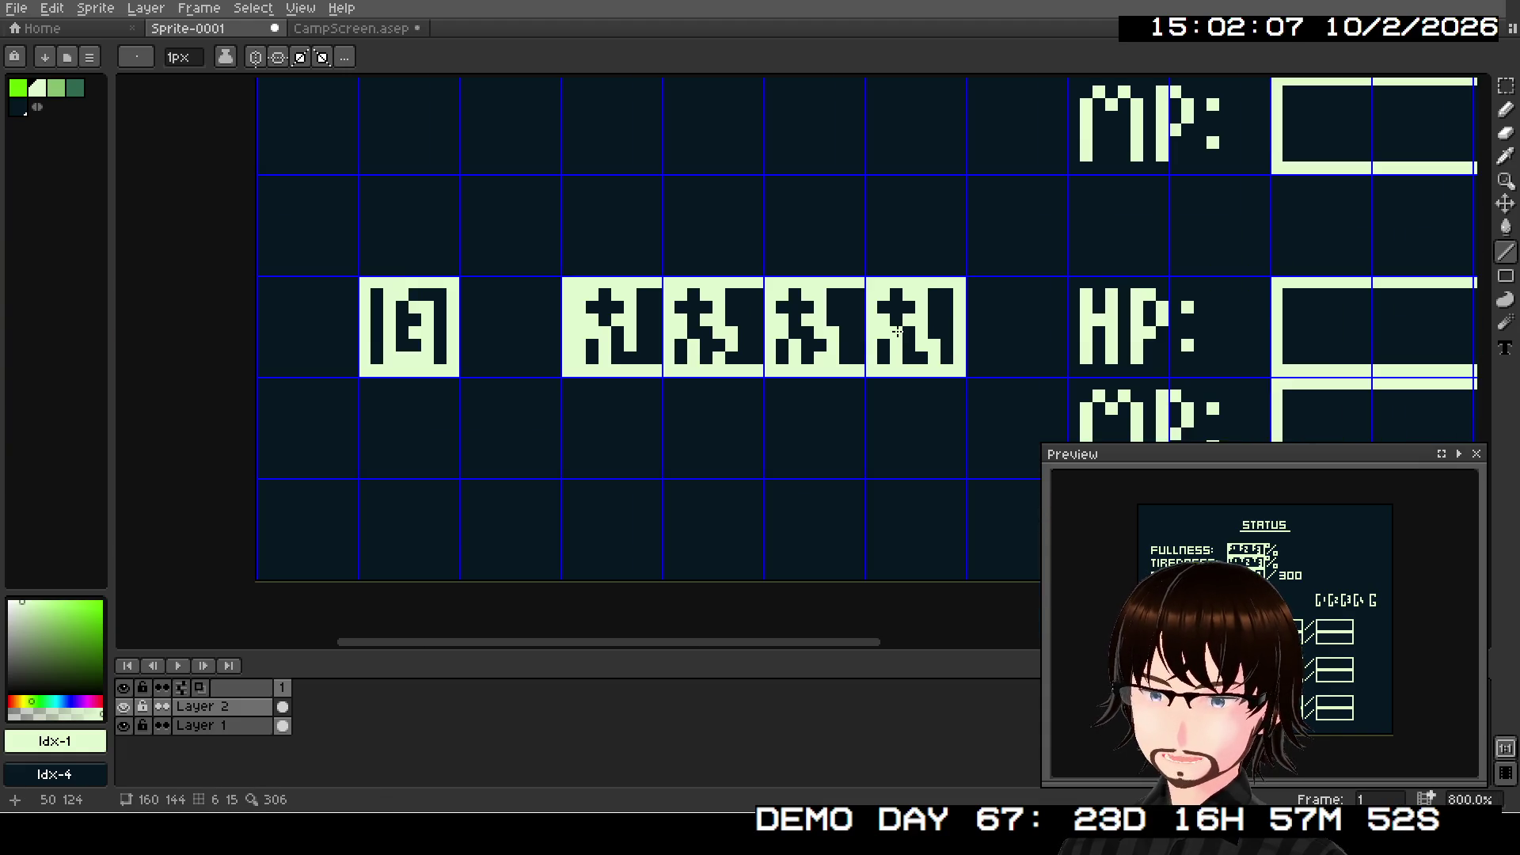
{"action": "mouse_move", "coordinate": [729, 554]}
{"action": "left_mouse_down"}
{"action": "mouse_move", "coordinate": [661, 634]}
{"action": "mouse_move", "coordinate": [800, 460]}
{"action": "left_mouse_up"}
- Extend the HP value box's corner and columns with light pixels, erasing stray pixels
{"action": "scroll", "coordinate": [924, 299], "scroll_direction": "up", "scroll_amount": 4}
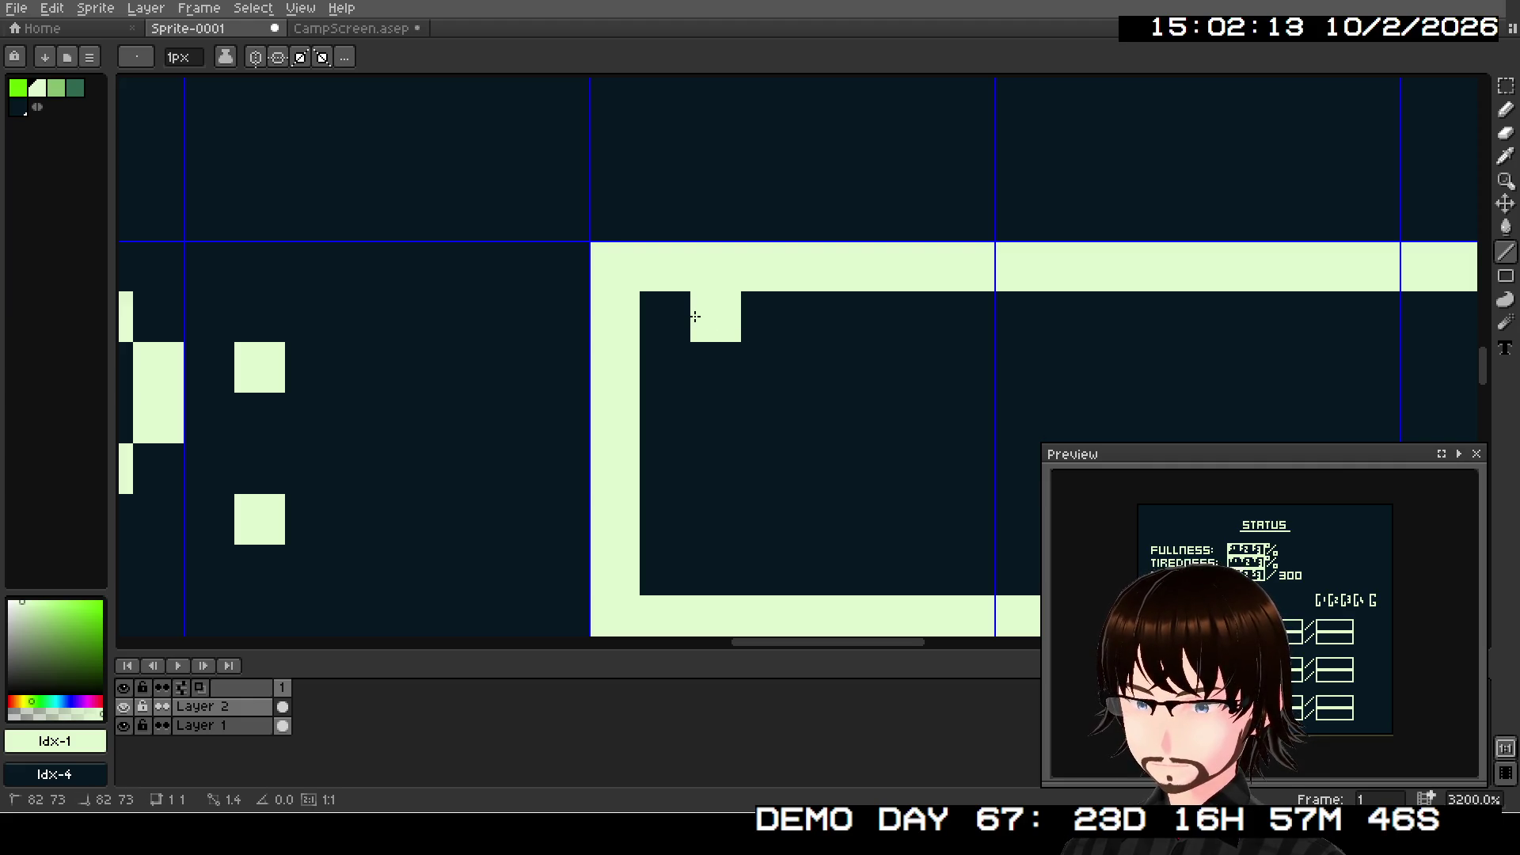
{"action": "left_click", "coordinate": [678, 316]}
{"action": "left_click", "coordinate": [665, 366]}
{"action": "left_click", "coordinate": [668, 401]}
{"action": "left_click", "coordinate": [707, 410]}
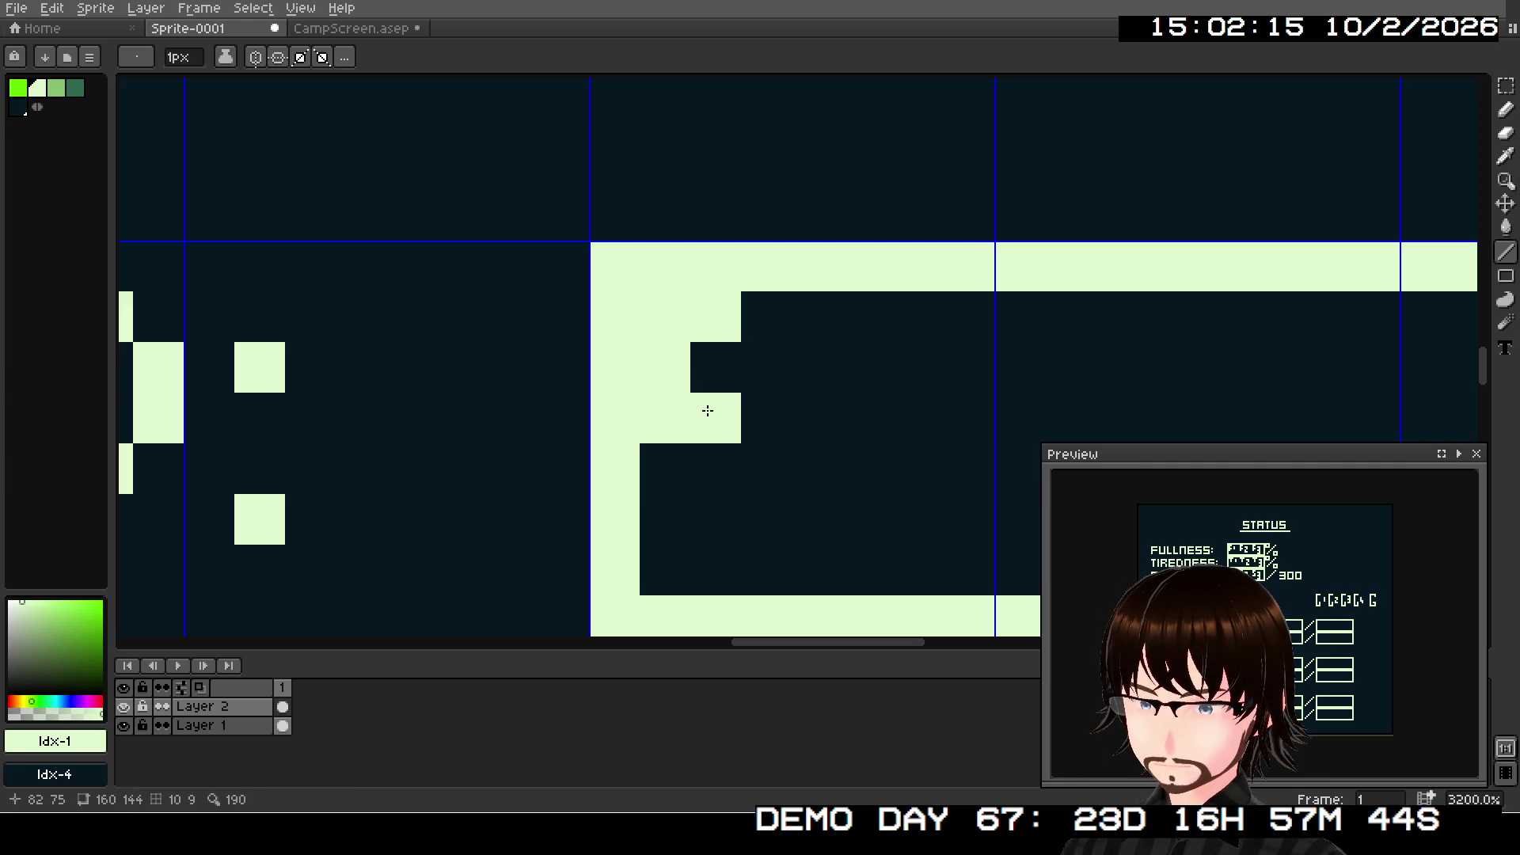
{"action": "left_click", "coordinate": [815, 360]}
{"action": "left_click_drag", "start_coordinate": [836, 450], "coordinate": [766, 338]}
{"action": "left_click_drag", "start_coordinate": [655, 367], "coordinate": [655, 455]}
{"action": "left_click", "coordinate": [686, 394]}
{"action": "mouse_move", "coordinate": [733, 356]}
{"action": "left_mouse_down"}
{"action": "mouse_move", "coordinate": [740, 401]}
{"action": "mouse_move", "coordinate": [776, 437]}
{"action": "left_mouse_up"}
{"action": "right_click", "coordinate": [777, 438]}
{"action": "mouse_move", "coordinate": [841, 348]}
{"action": "left_mouse_down"}
{"action": "mouse_move", "coordinate": [842, 424]}
{"action": "mouse_move", "coordinate": [889, 437]}
{"action": "left_mouse_up"}
{"action": "right_click", "coordinate": [889, 437]}
{"action": "mouse_move", "coordinate": [951, 392]}
{"action": "left_mouse_down"}
{"action": "mouse_move", "coordinate": [845, 384]}
{"action": "mouse_move", "coordinate": [678, 444]}
{"action": "left_mouse_up"}
{"action": "mouse_move", "coordinate": [715, 288]}
{"action": "left_mouse_down"}
{"action": "mouse_move", "coordinate": [722, 271]}
{"action": "mouse_move", "coordinate": [709, 275]}
{"action": "left_mouse_up"}
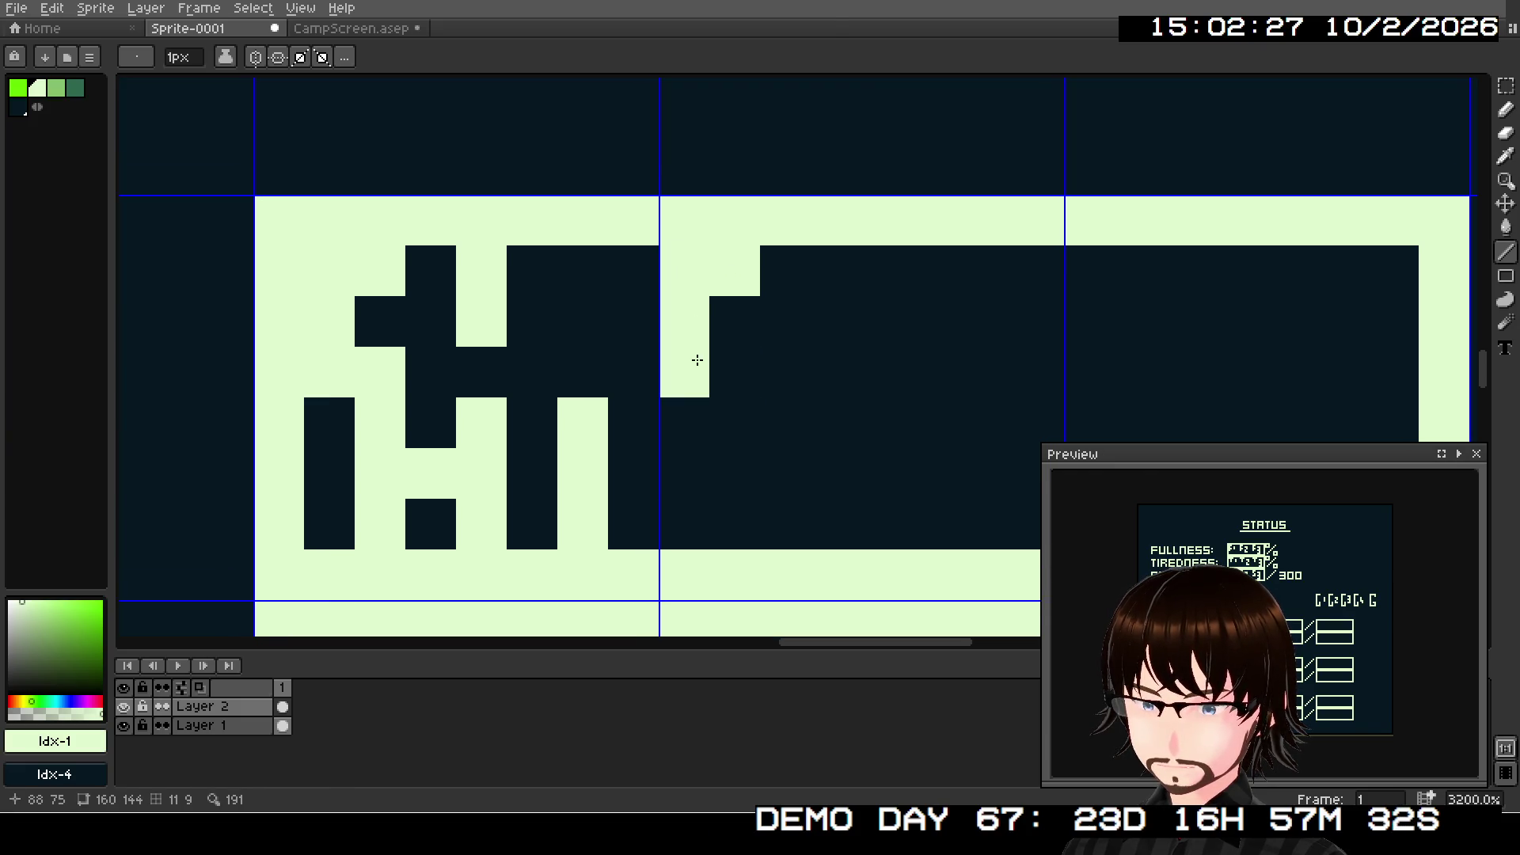
- Build up a light pixel marking in the second tile of the HP box
{"action": "left_click", "coordinate": [736, 368]}
{"action": "left_click_drag", "start_coordinate": [841, 269], "coordinate": [848, 307]}
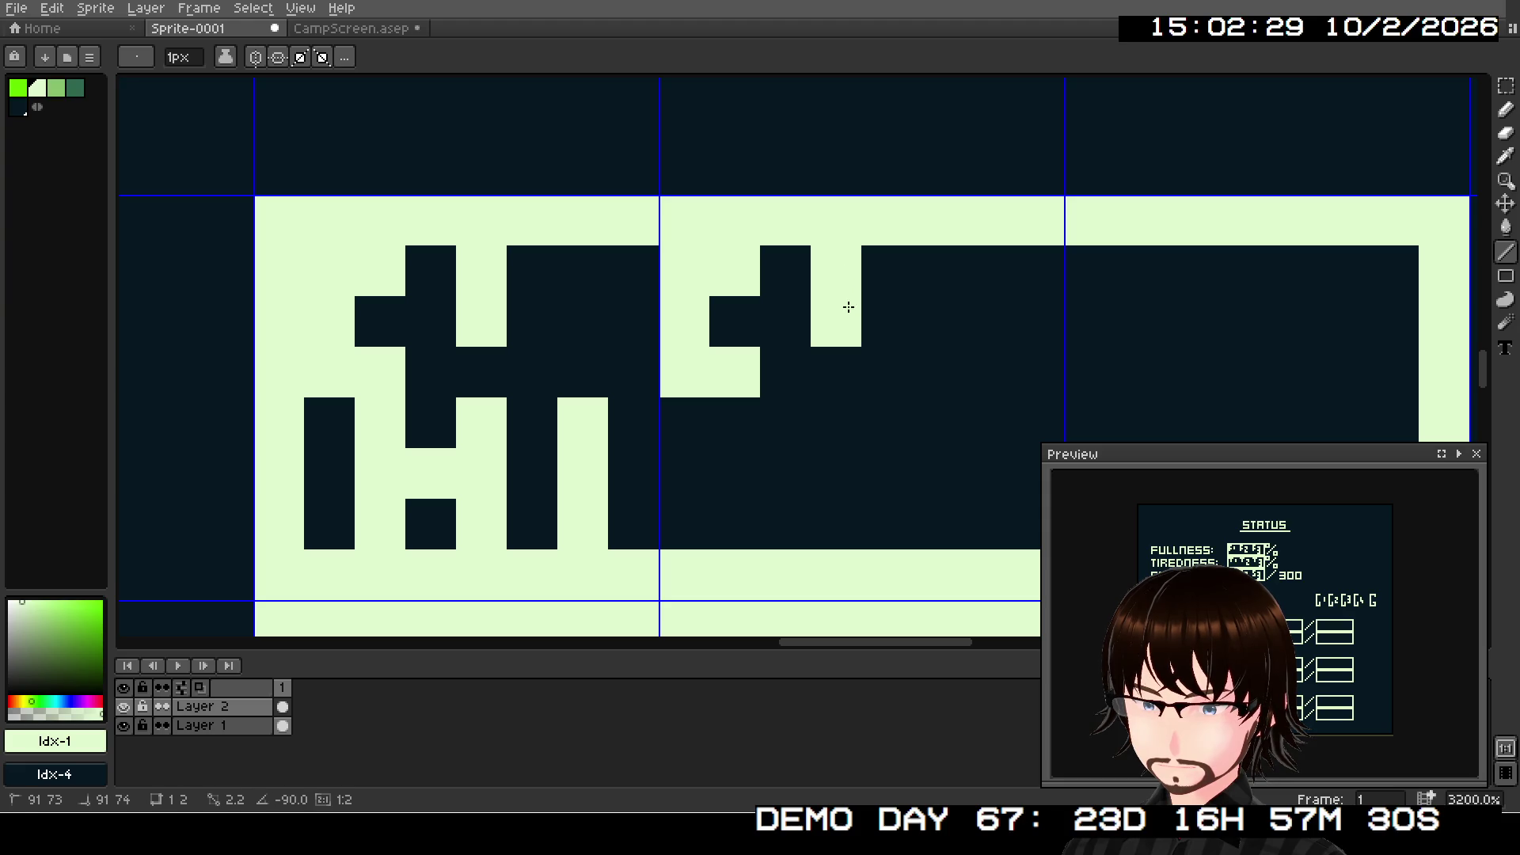
{"action": "left_click", "coordinate": [760, 505]}
{"action": "left_click", "coordinate": [772, 427]}
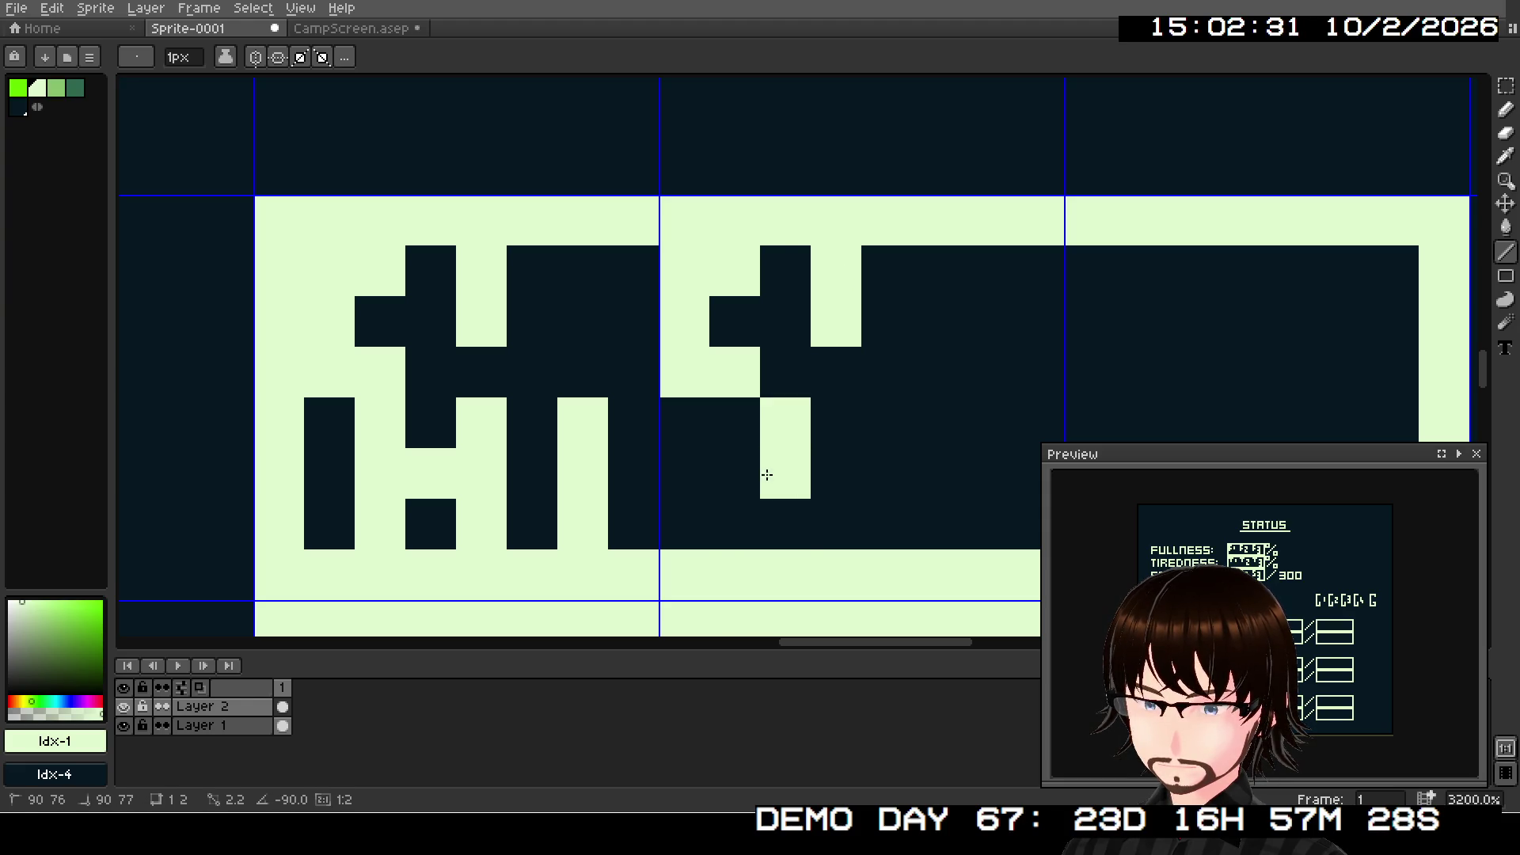
{"action": "left_click", "coordinate": [773, 509]}
{"action": "left_click", "coordinate": [828, 474]}
{"action": "left_click", "coordinate": [868, 423]}
{"action": "left_click_drag", "start_coordinate": [868, 423], "coordinate": [863, 509]}
{"action": "left_click", "coordinate": [946, 465]}
{"action": "mouse_move", "coordinate": [946, 464]}
{"action": "left_mouse_down"}
{"action": "mouse_move", "coordinate": [790, 451]}
{"action": "mouse_move", "coordinate": [905, 444]}
{"action": "left_mouse_up"}
- Undo the misplaced strokes and redraw the second tile's marking with a column and diagonal pixels
{"action": "key", "text": "ctrl+z"}
{"action": "left_click", "coordinate": [820, 441]}
{"action": "key", "text": "ctrl+z"}
{"action": "key", "text": "ctrl+z"}
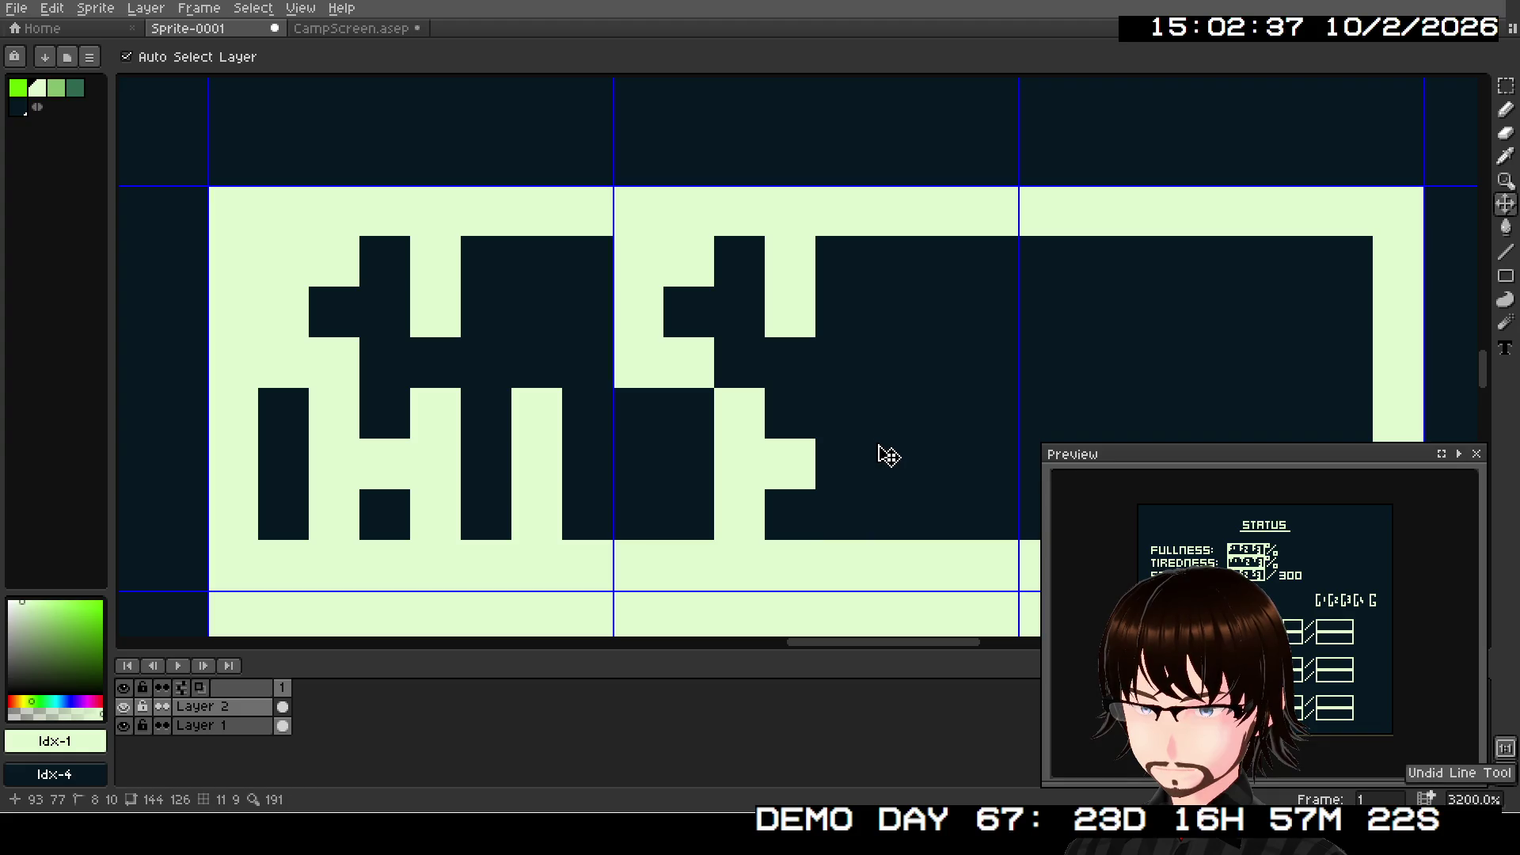
{"action": "key", "text": "ctrl+z"}
{"action": "left_click", "coordinate": [683, 403]}
{"action": "left_click", "coordinate": [692, 462]}
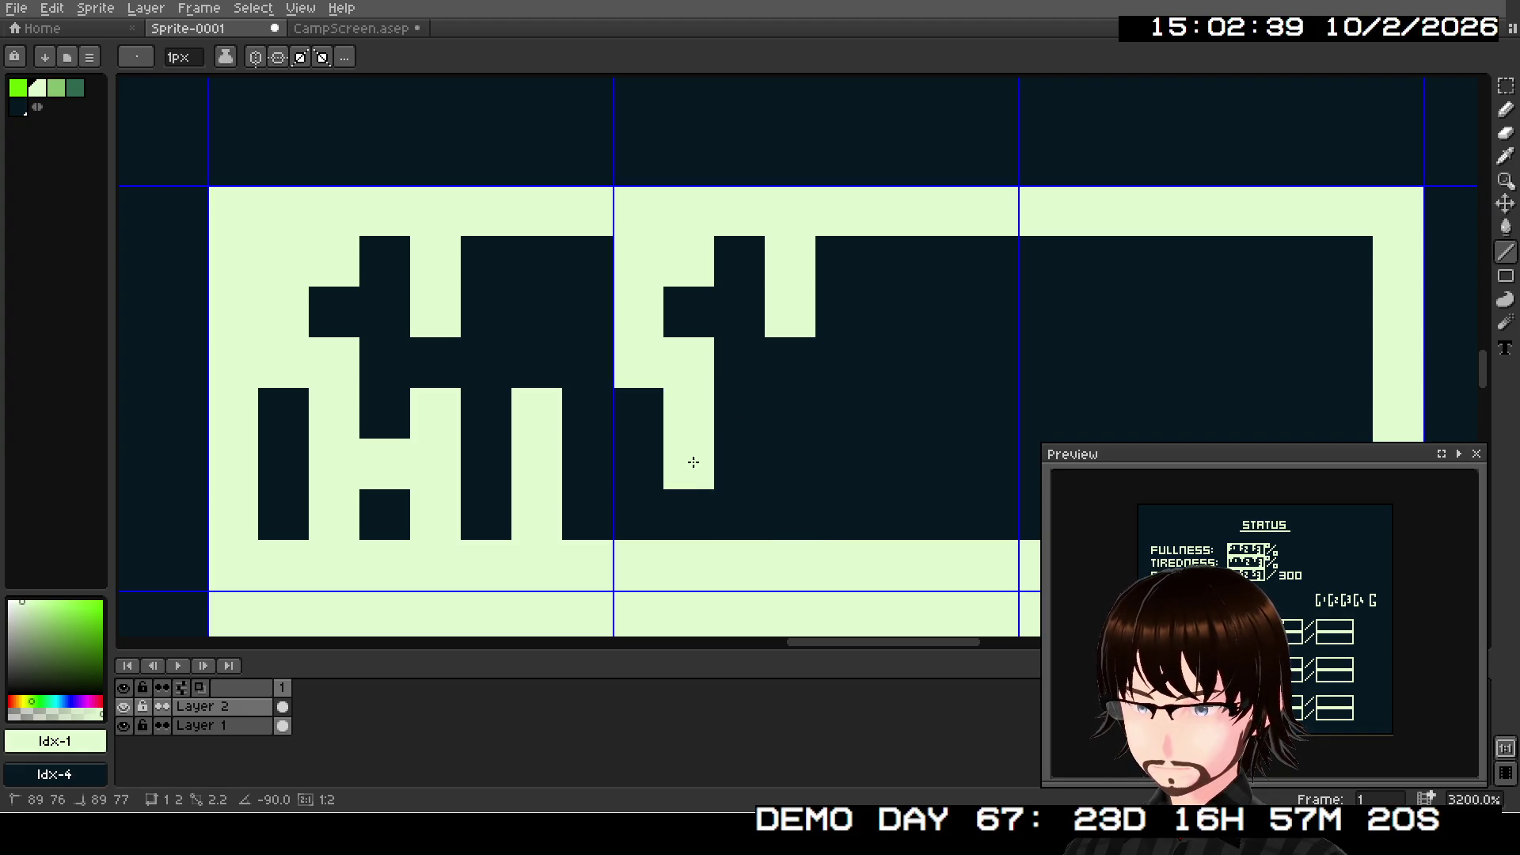
{"action": "left_click", "coordinate": [695, 506]}
{"action": "left_click", "coordinate": [716, 450]}
{"action": "left_click", "coordinate": [769, 409]}
{"action": "left_click_drag", "start_coordinate": [768, 409], "coordinate": [784, 513]}
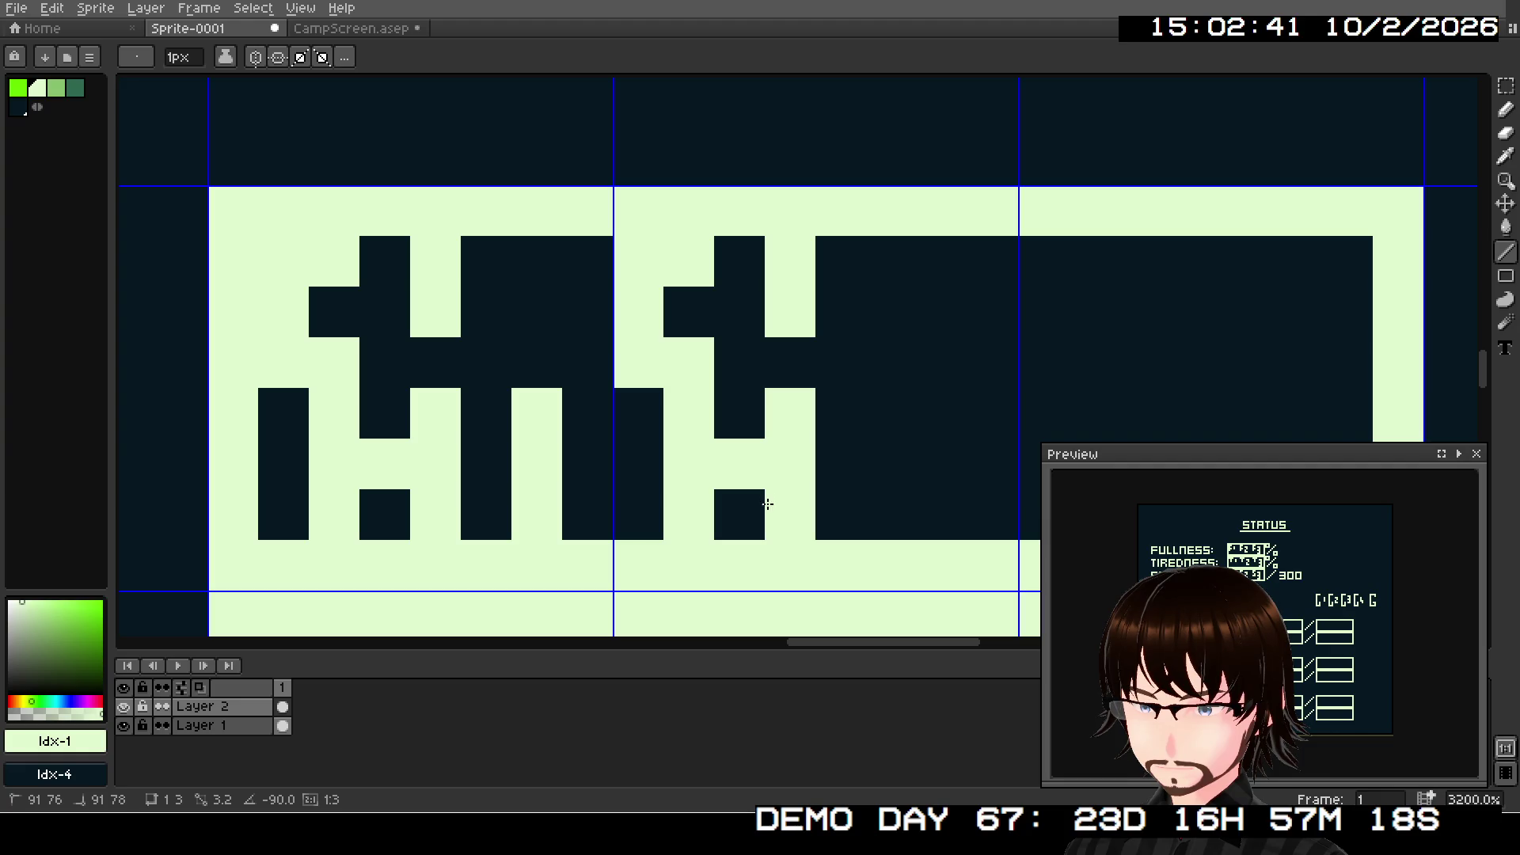
{"action": "left_click", "coordinate": [891, 406]}
{"action": "left_click", "coordinate": [922, 455]}
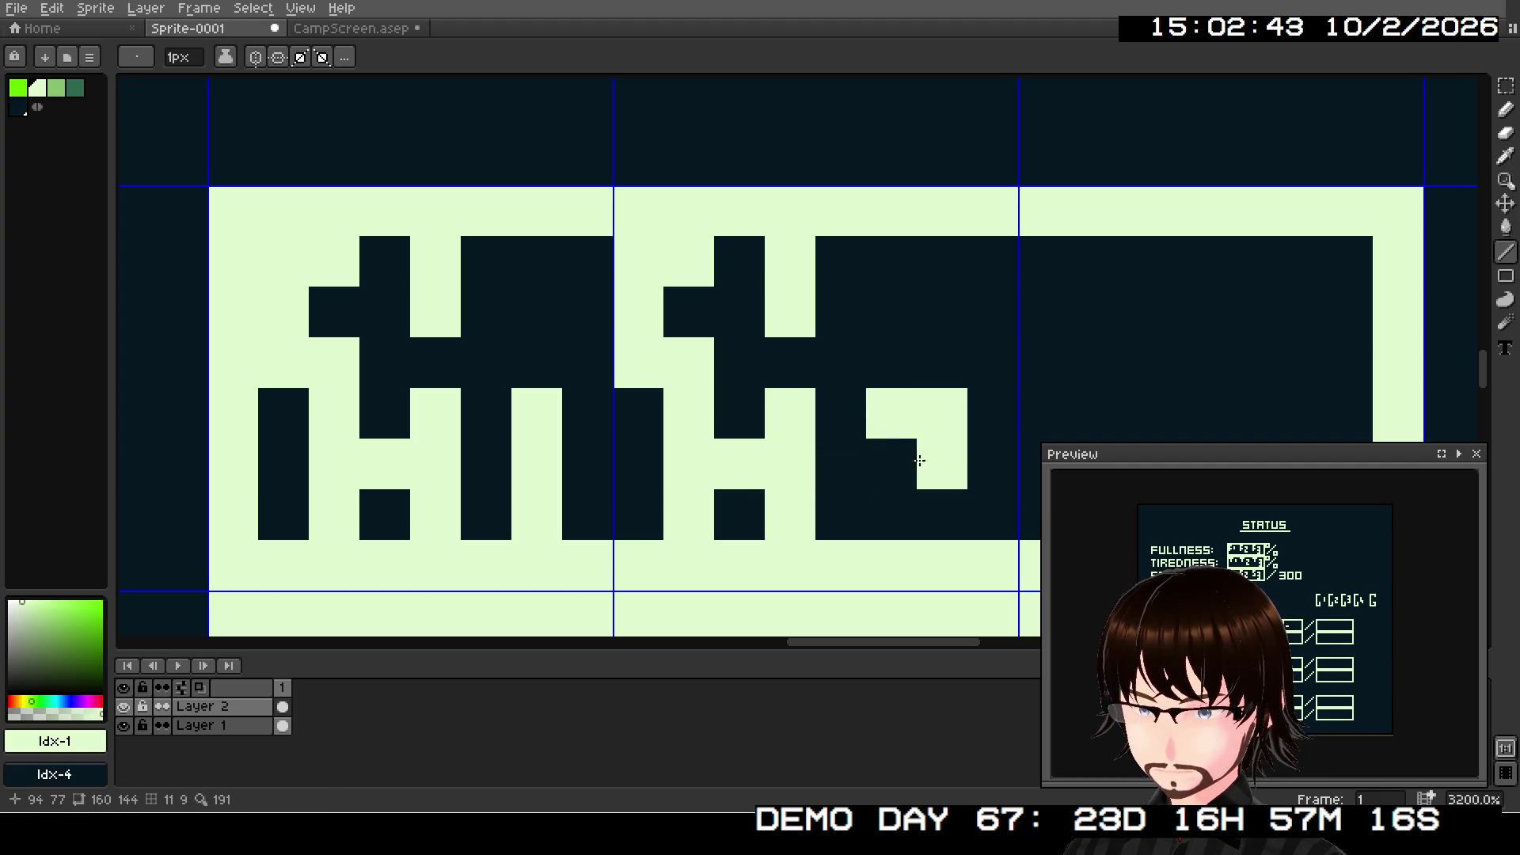
{"action": "left_click", "coordinate": [900, 495]}
- Draw and tidy the light pixel marking in the third tile of the HP box
{"action": "mouse_move", "coordinate": [922, 420]}
{"action": "left_mouse_down"}
{"action": "mouse_move", "coordinate": [672, 380]}
{"action": "mouse_move", "coordinate": [760, 373]}
{"action": "mouse_move", "coordinate": [510, 401]}
{"action": "left_mouse_up"}
{"action": "left_click_drag", "start_coordinate": [702, 344], "coordinate": [705, 407]}
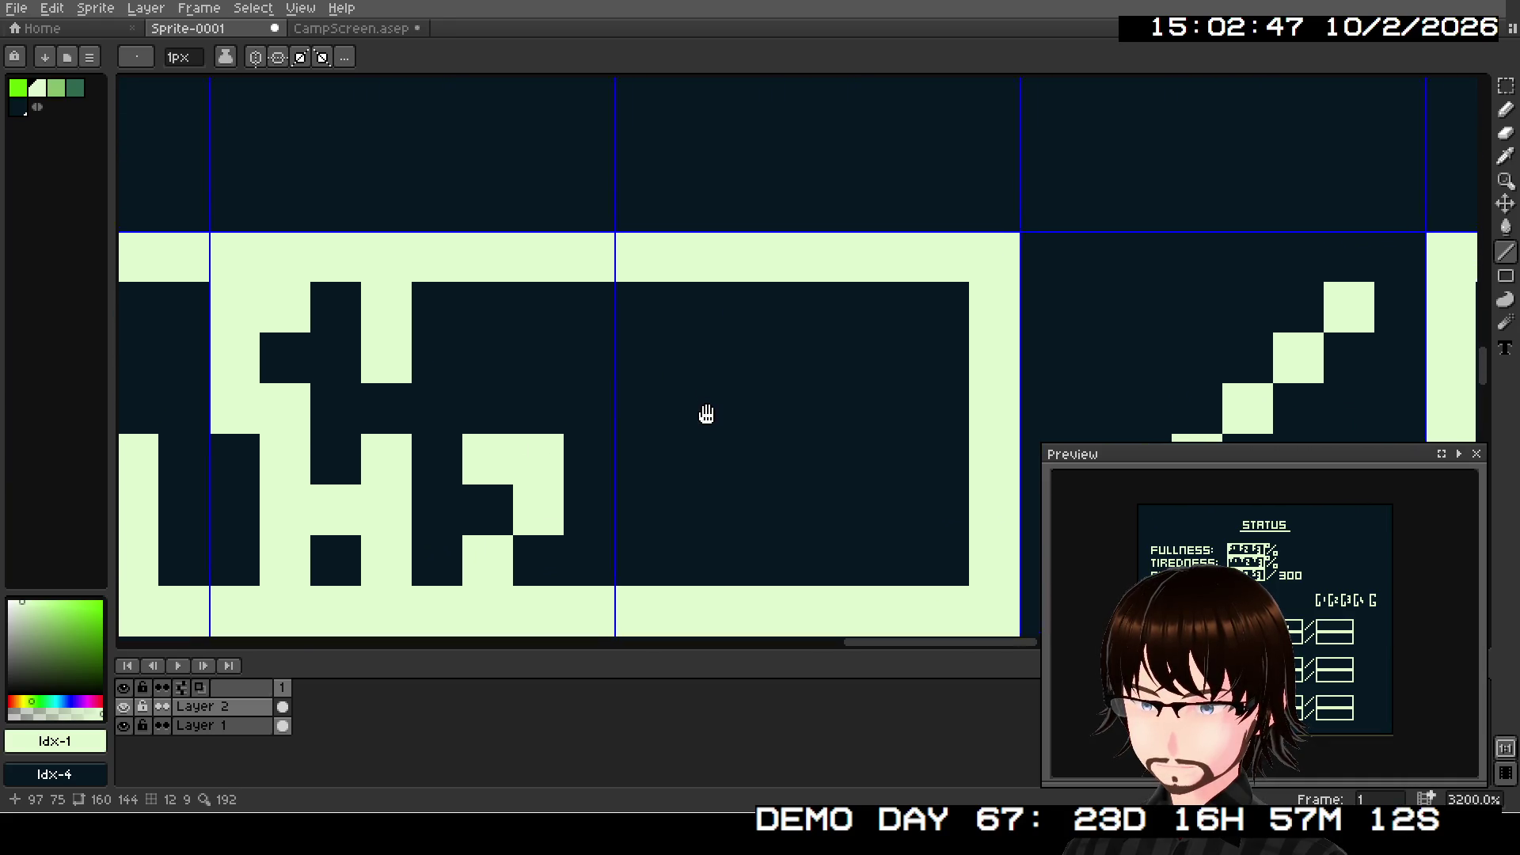
{"action": "mouse_move", "coordinate": [672, 303]}
{"action": "left_mouse_down"}
{"action": "mouse_move", "coordinate": [628, 306]}
{"action": "mouse_move", "coordinate": [645, 400]}
{"action": "mouse_move", "coordinate": [702, 390]}
{"action": "mouse_move", "coordinate": [774, 326]}
{"action": "mouse_move", "coordinate": [759, 431]}
{"action": "mouse_move", "coordinate": [702, 467]}
{"action": "mouse_move", "coordinate": [705, 544]}
{"action": "mouse_move", "coordinate": [774, 465]}
{"action": "mouse_move", "coordinate": [773, 549]}
{"action": "left_mouse_up"}
{"action": "right_click", "coordinate": [760, 431]}
{"action": "left_click", "coordinate": [872, 552]}
{"action": "right_click", "coordinate": [872, 551]}
{"action": "left_click", "coordinate": [874, 461]}
{"action": "right_click", "coordinate": [873, 459]}
{"action": "mouse_move", "coordinate": [871, 456]}
{"action": "left_mouse_down"}
{"action": "mouse_move", "coordinate": [926, 451]}
{"action": "mouse_move", "coordinate": [927, 492]}
{"action": "left_mouse_up"}
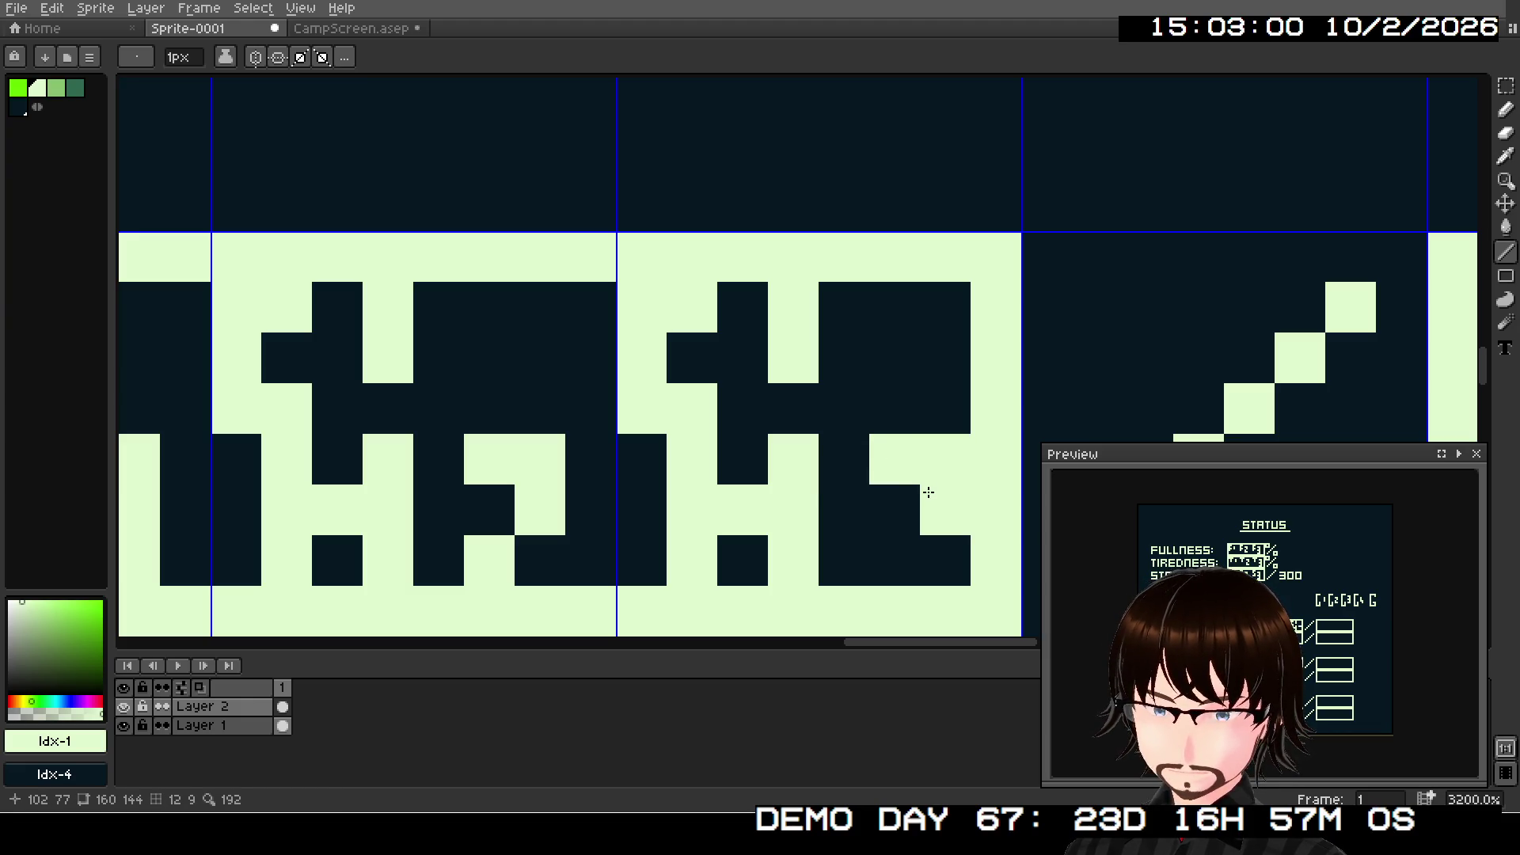
{"action": "left_click", "coordinate": [902, 541]}
{"action": "left_click_drag", "start_coordinate": [911, 548], "coordinate": [935, 559]}
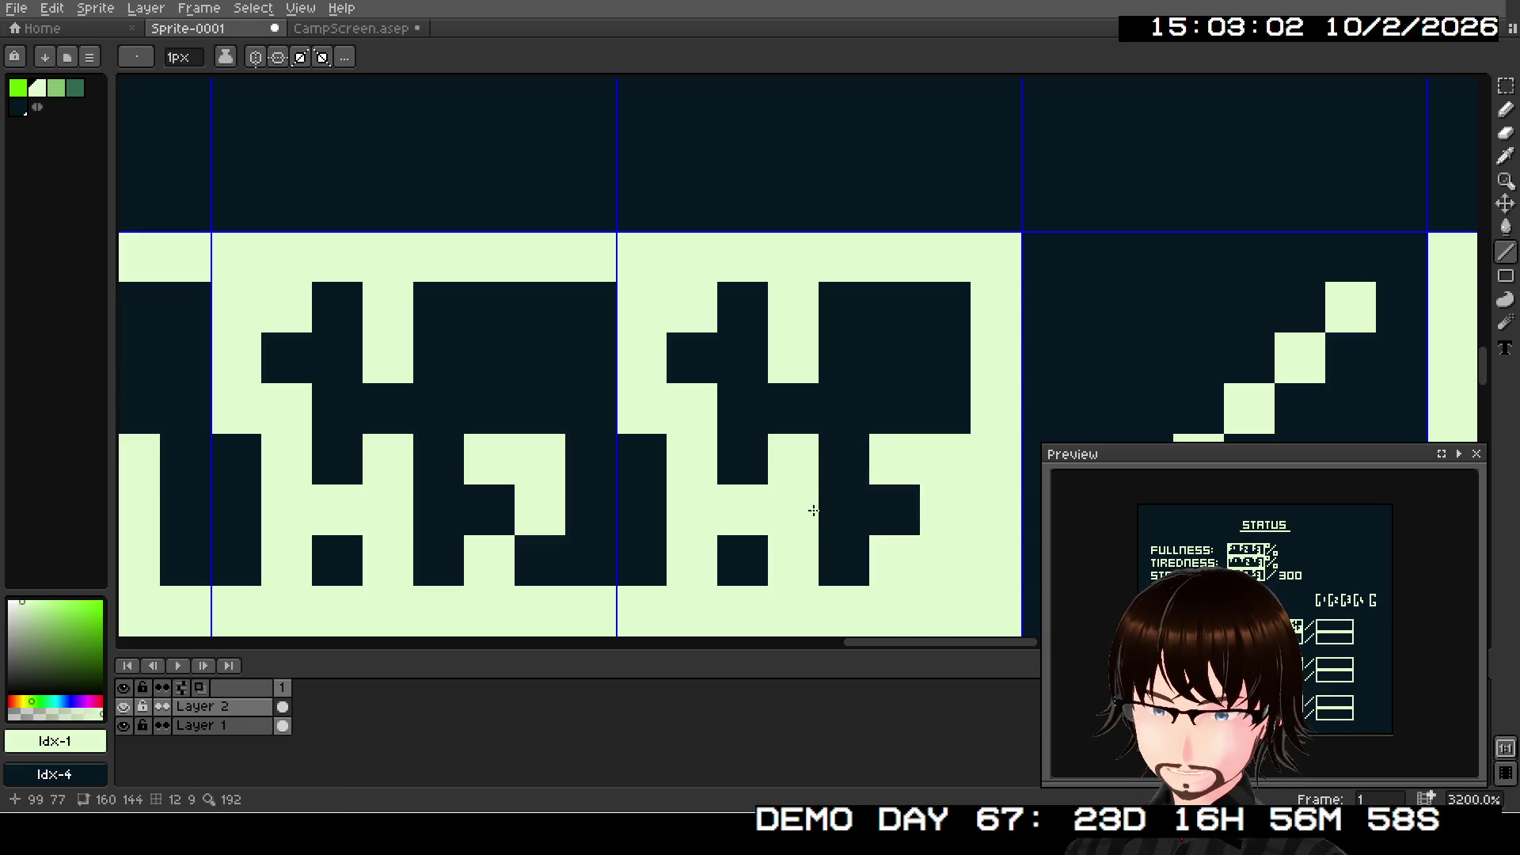
{"action": "scroll", "coordinate": [813, 510], "scroll_direction": "down", "scroll_amount": 6}
{"action": "scroll", "coordinate": [885, 251], "scroll_direction": "up", "scroll_amount": 2}
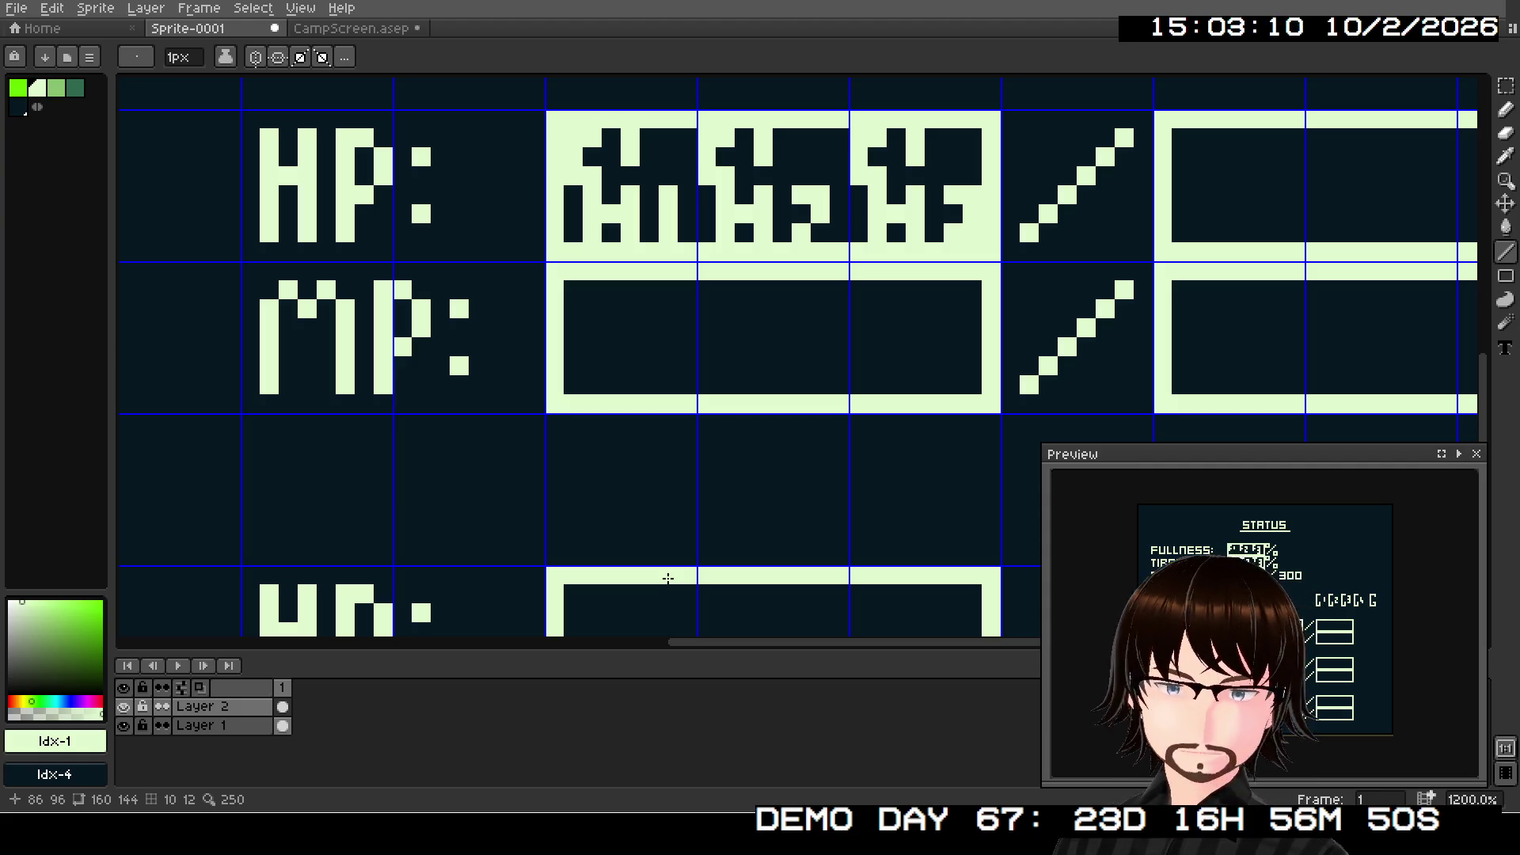
- Select the three marked tiles of the first HP value box
{"action": "left_click_drag", "start_coordinate": [877, 309], "coordinate": [803, 383]}
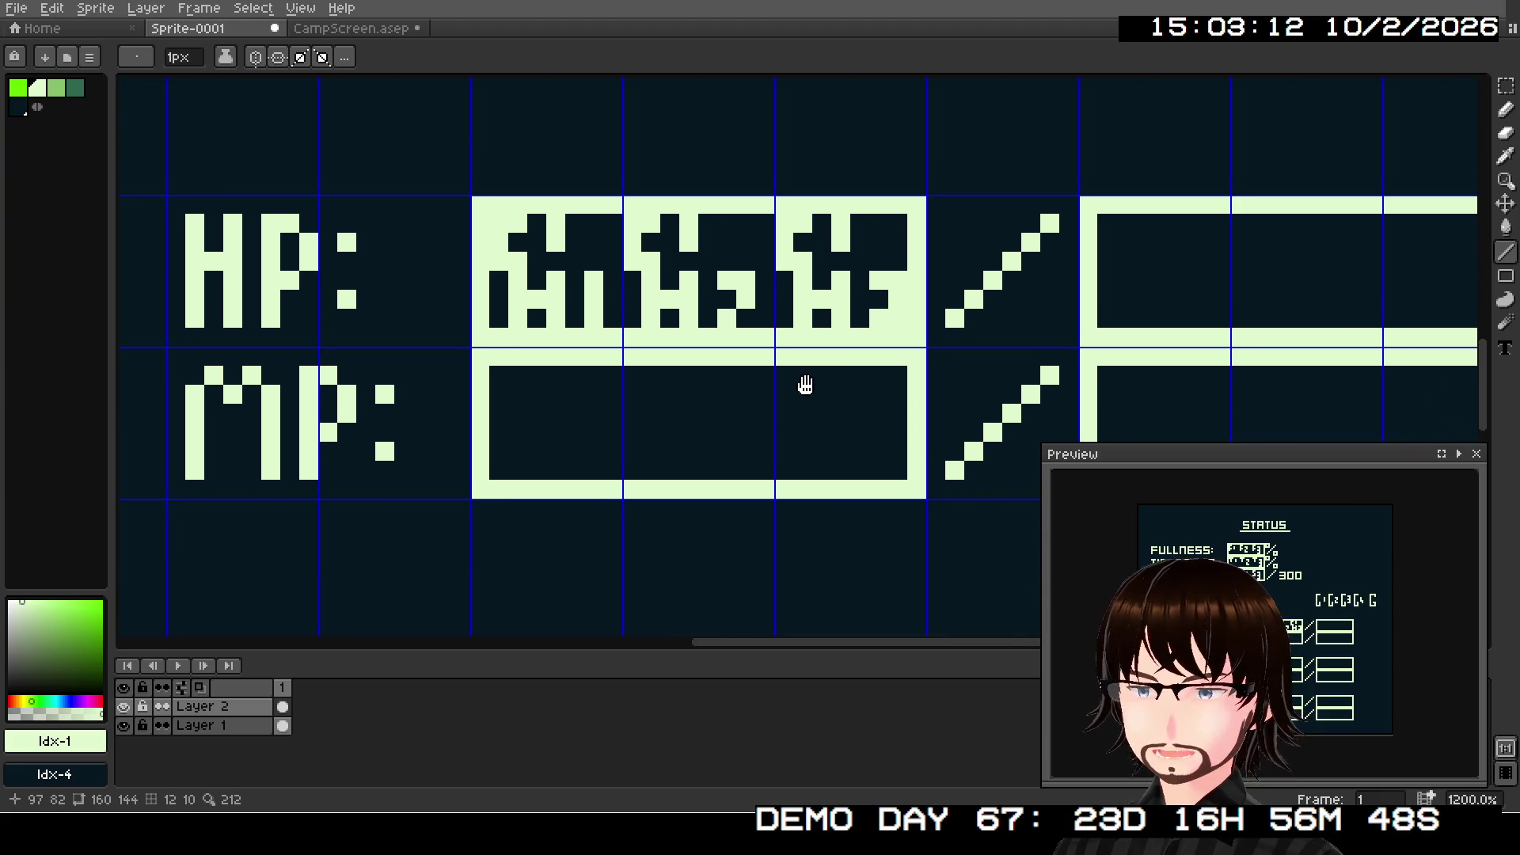
{"action": "scroll", "coordinate": [839, 317], "scroll_direction": "up", "scroll_amount": 1}
{"action": "left_click_drag", "start_coordinate": [839, 317], "coordinate": [676, 352]}
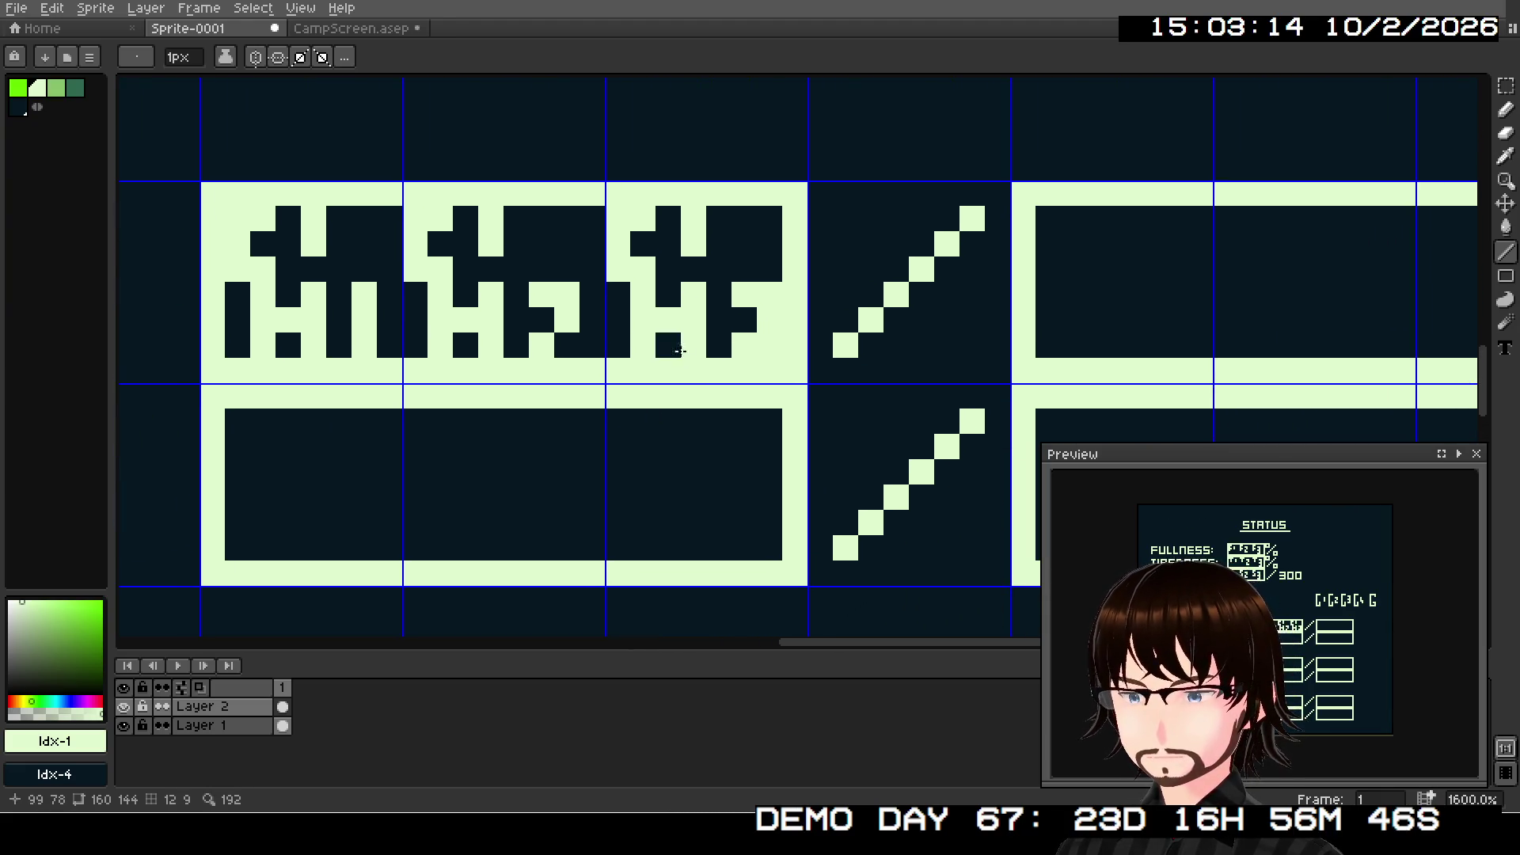
{"action": "scroll", "coordinate": [680, 350], "scroll_direction": "right", "scroll_amount": 4}
{"action": "scroll", "coordinate": [688, 325], "scroll_direction": "left", "scroll_amount": 5}
{"action": "scroll", "coordinate": [689, 325], "scroll_direction": "down", "scroll_amount": 2}
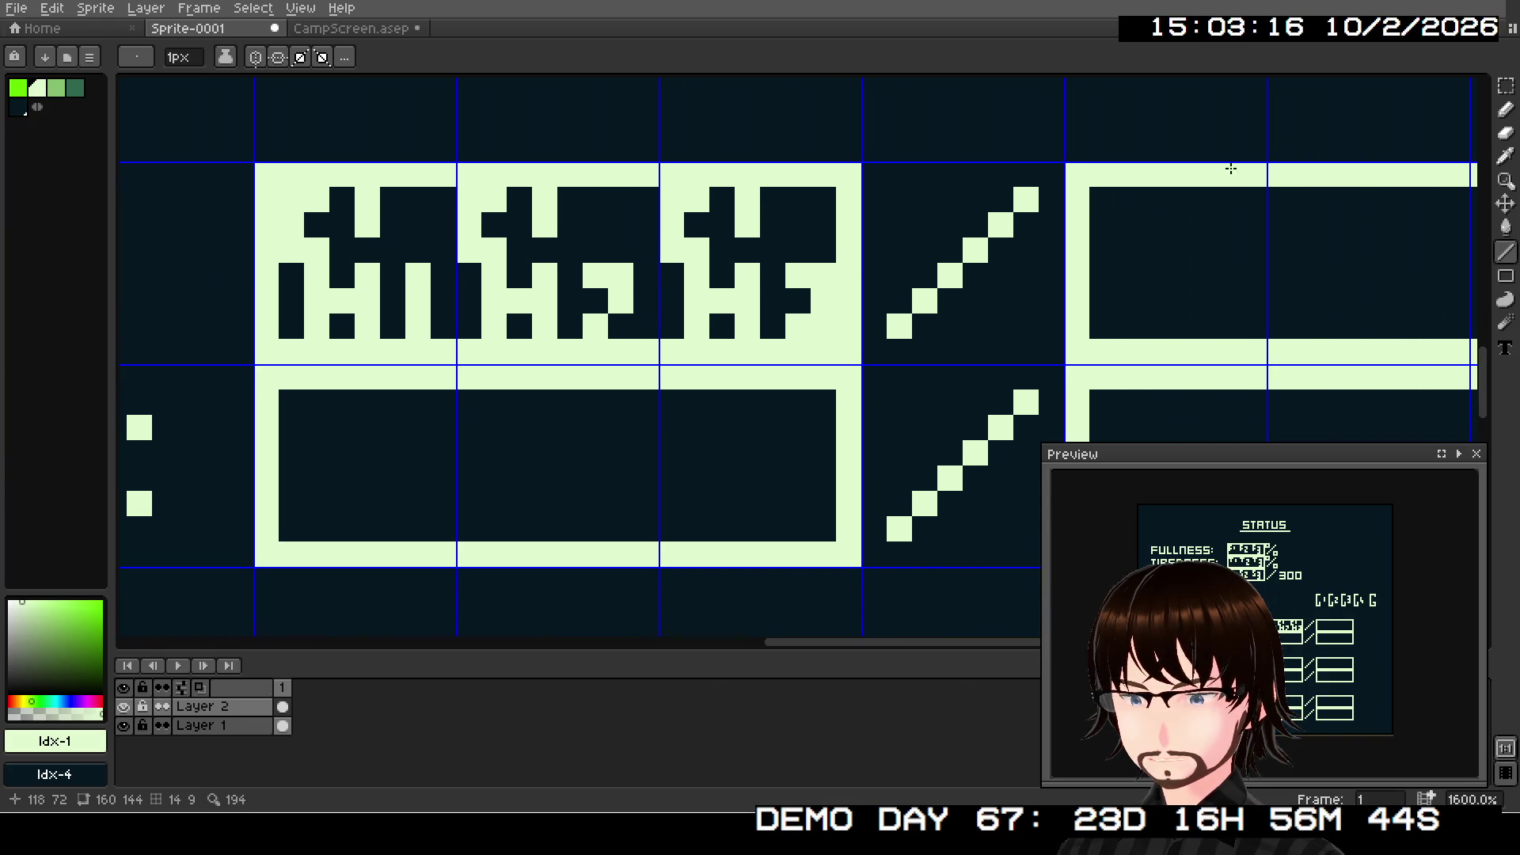
{"action": "key", "text": "q"}
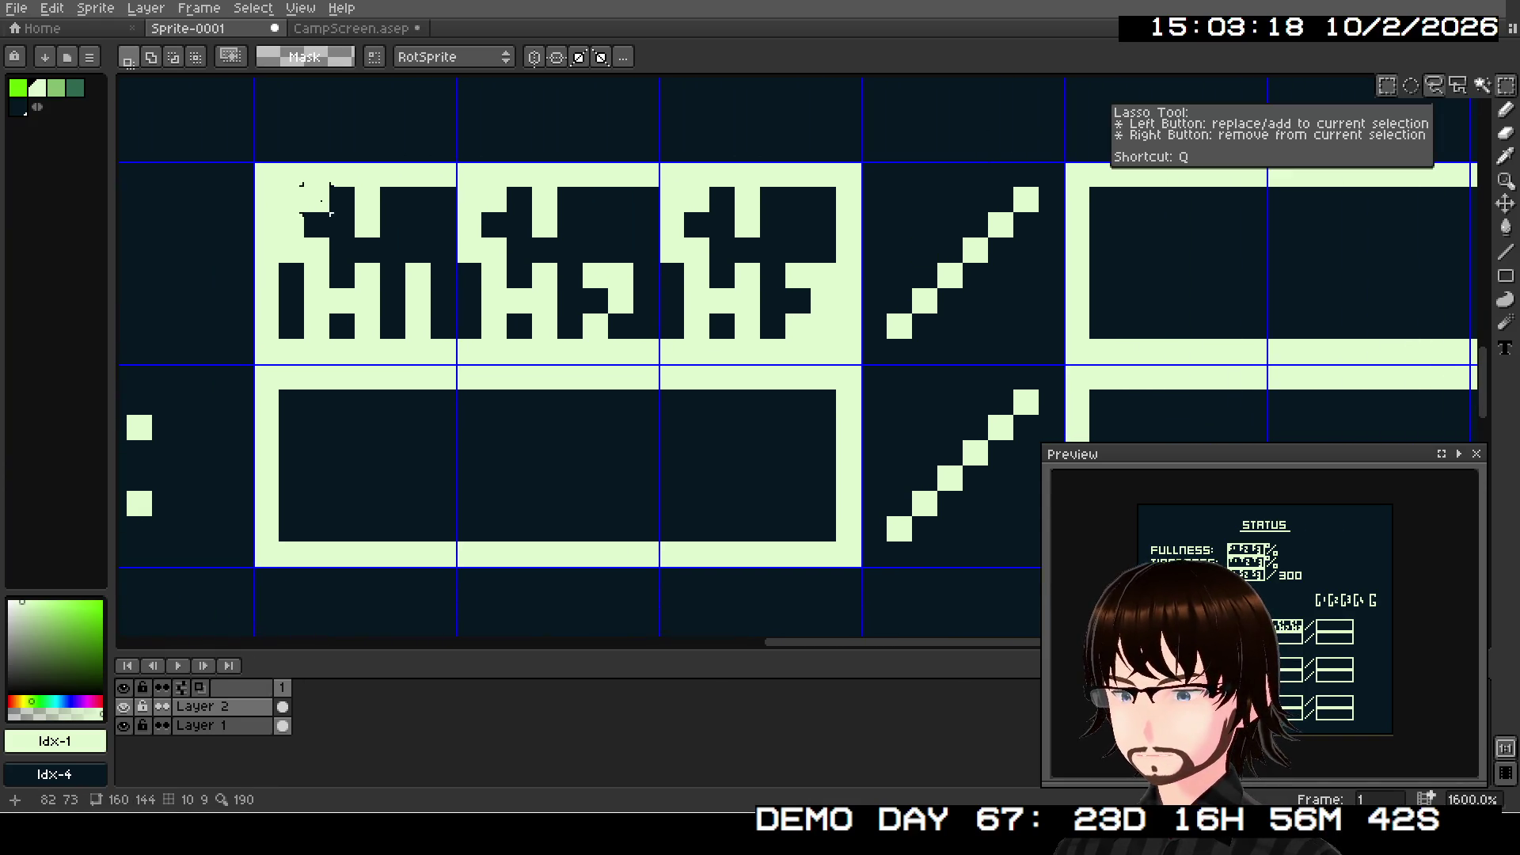
{"action": "mouse_move", "coordinate": [252, 160]}
{"action": "left_mouse_down"}
{"action": "mouse_move", "coordinate": [560, 340]}
{"action": "mouse_move", "coordinate": [863, 368]}
{"action": "left_mouse_up"}
{"action": "scroll", "coordinate": [516, 311], "scroll_direction": "down", "scroll_amount": 3}
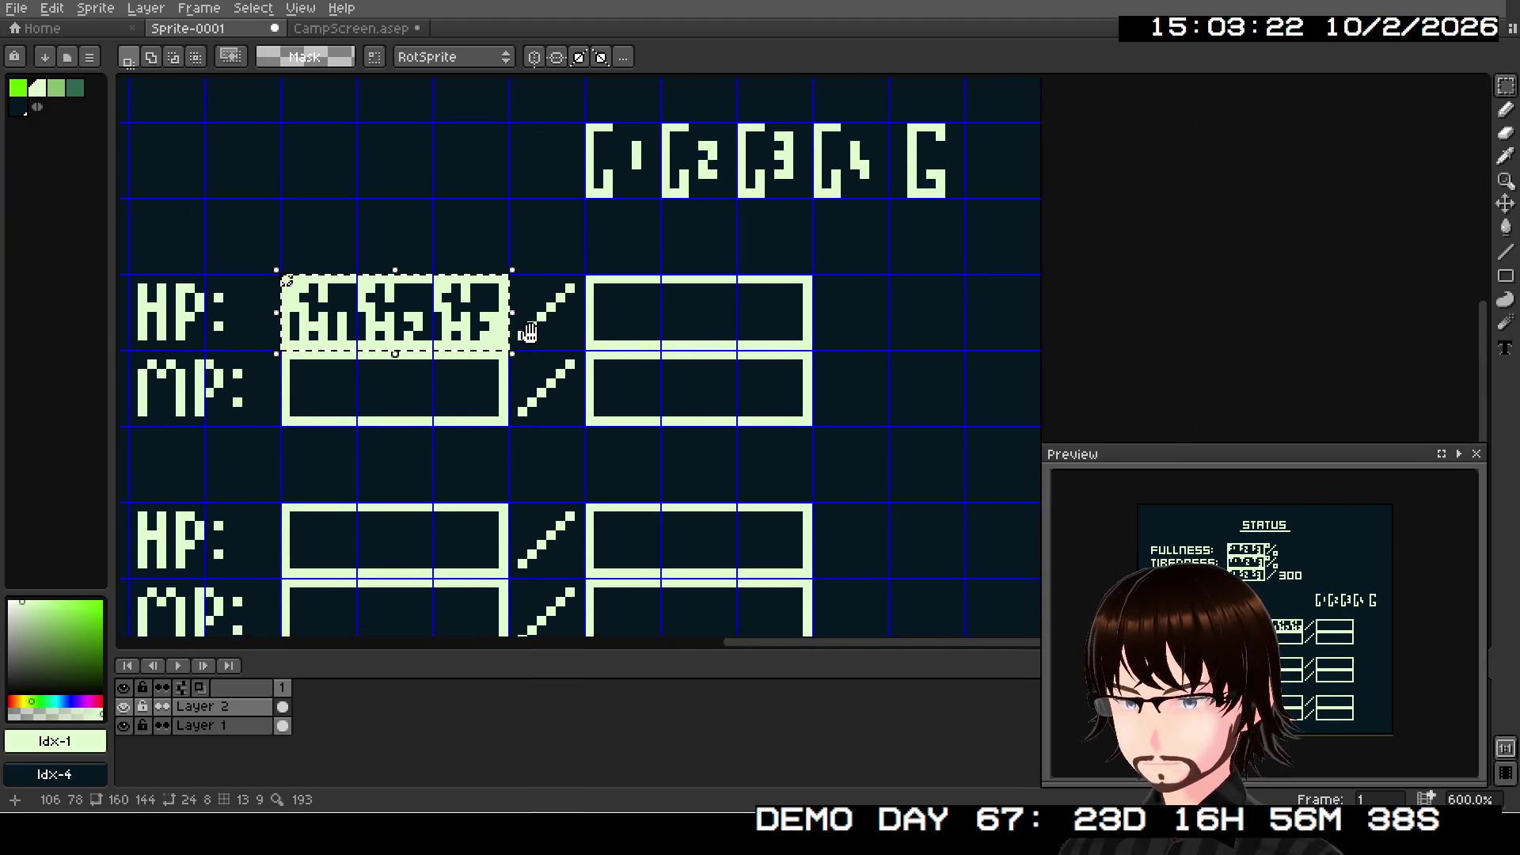
{"action": "scroll", "coordinate": [518, 329], "scroll_direction": "up", "scroll_amount": 2}
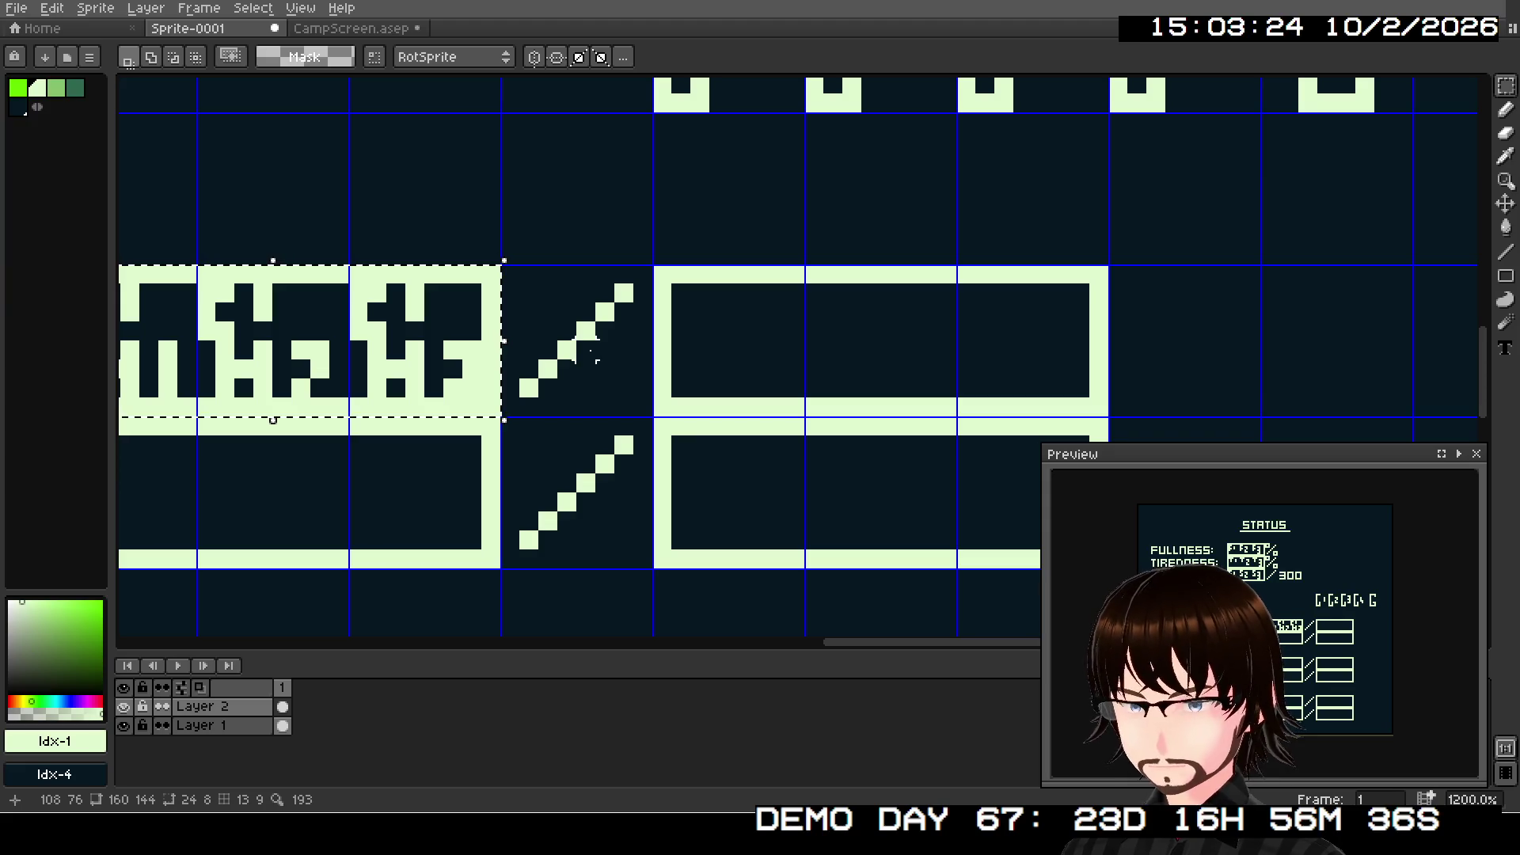
- Duplicate the selected tiles into the HP box after the slash and drop them in place
{"action": "key", "text": "ctrl+t"}
{"action": "key", "text": "Return"}
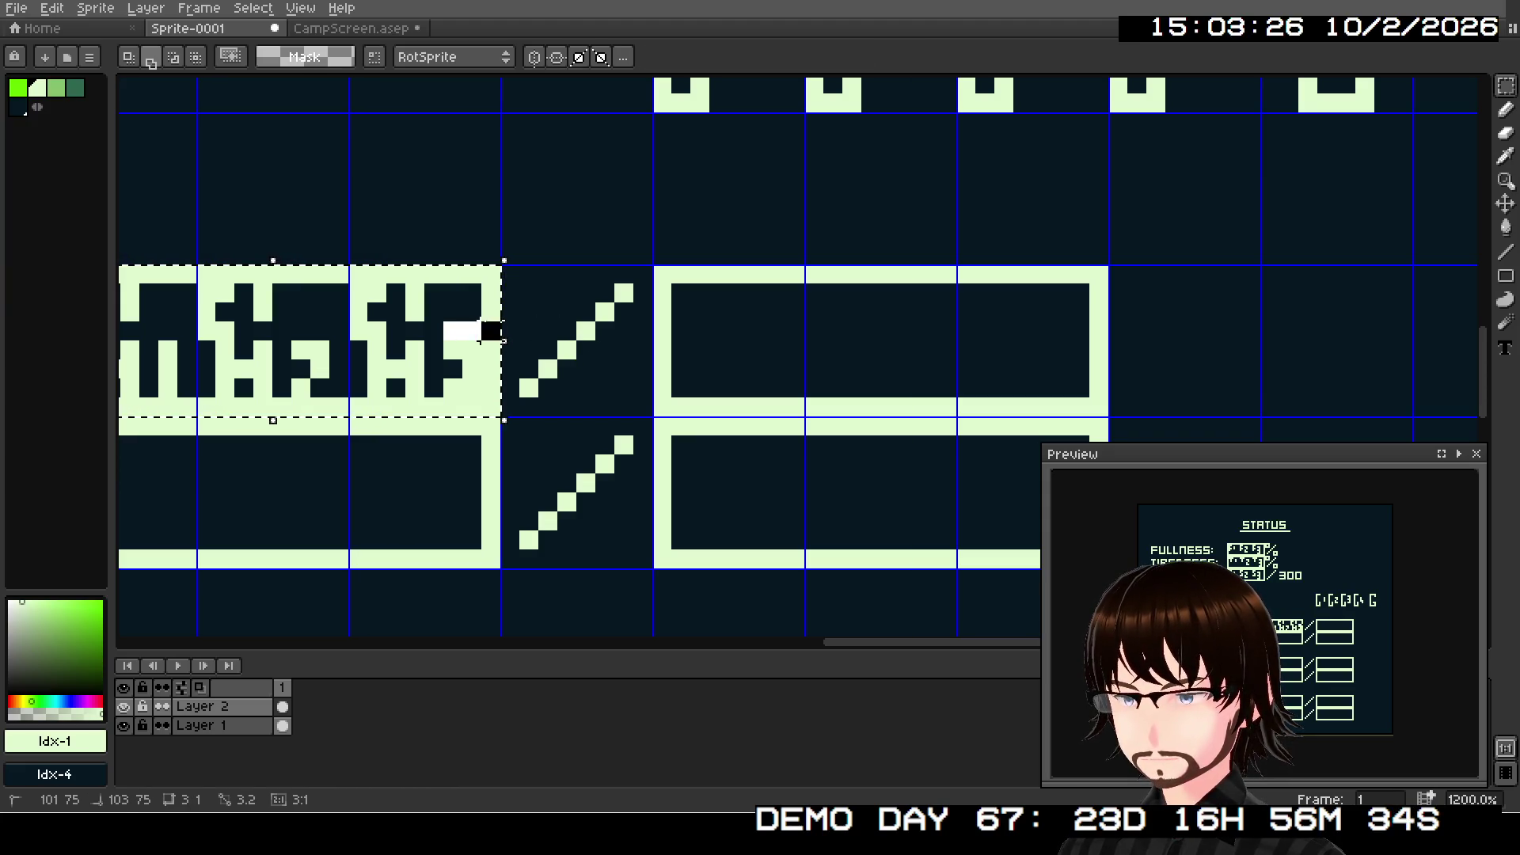
{"action": "left_click_drag", "start_coordinate": [497, 350], "coordinate": [854, 351]}
{"action": "scroll", "coordinate": [853, 351], "scroll_direction": "down", "scroll_amount": 4}
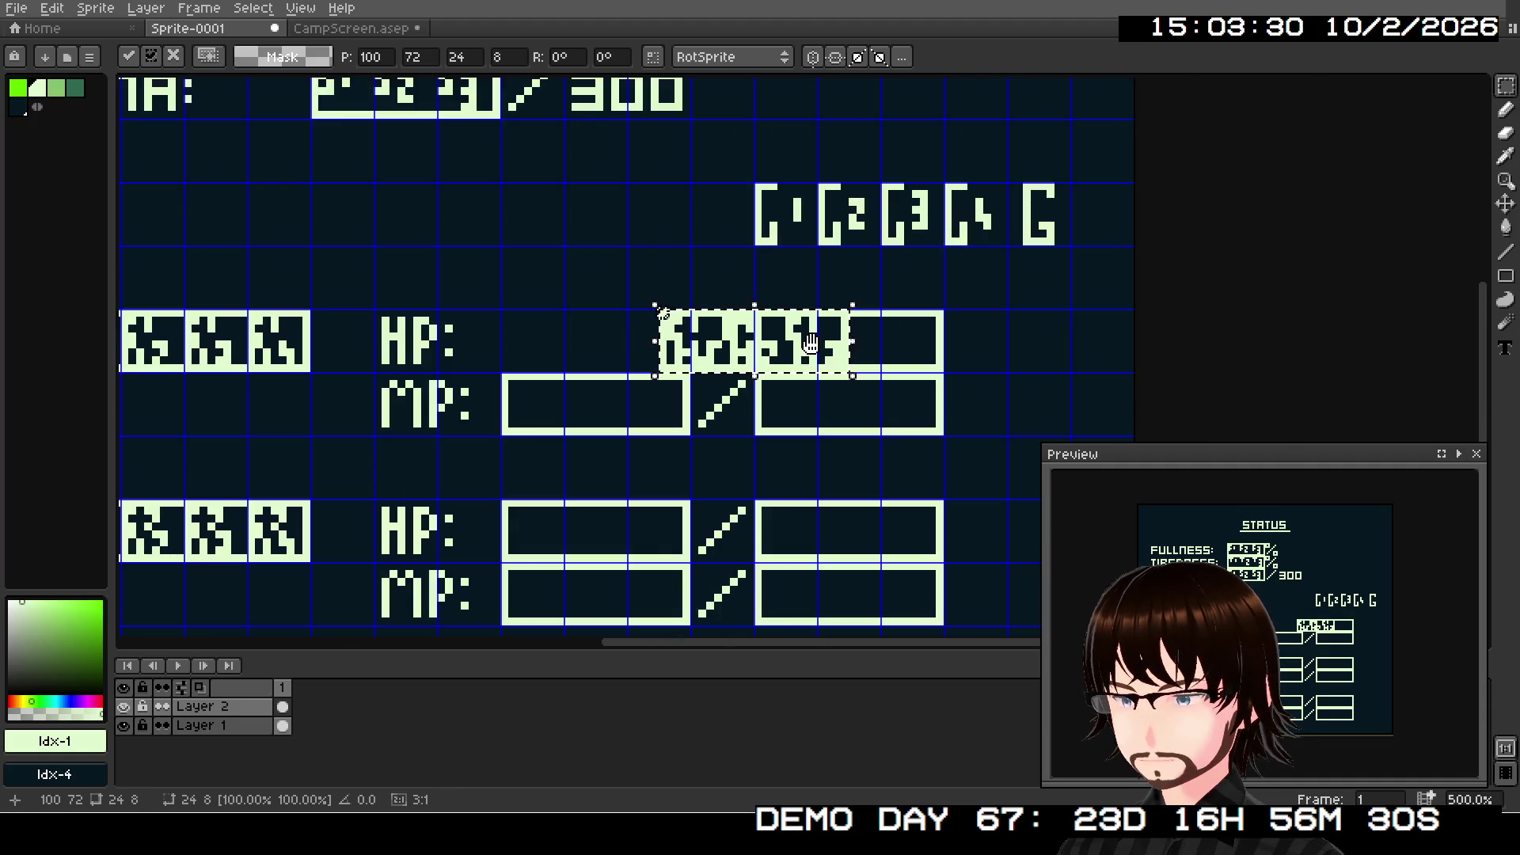
{"action": "key", "text": "Escape"}
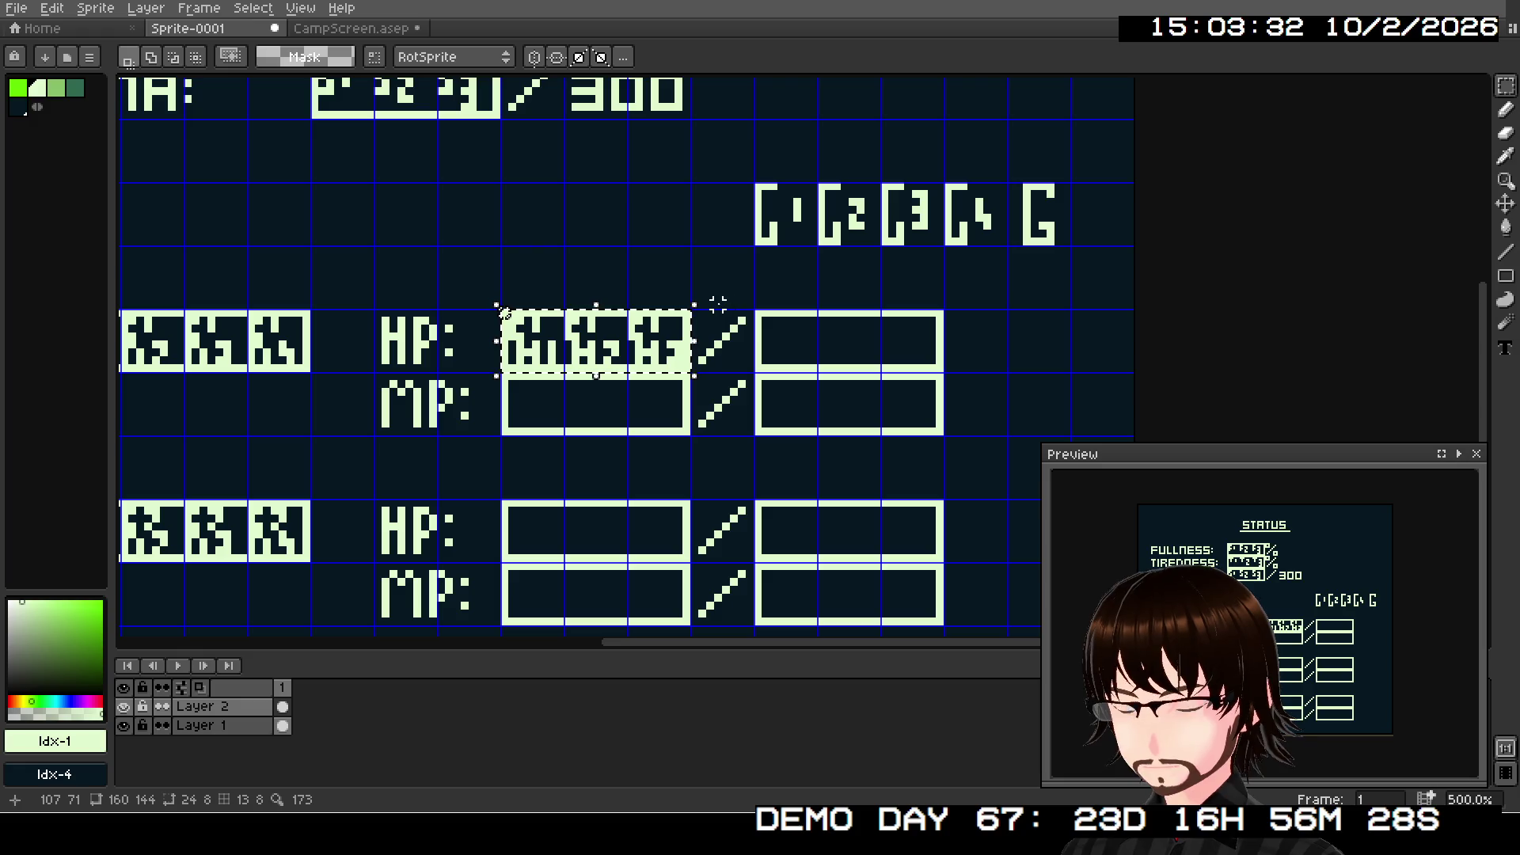
{"action": "key", "text": "ctrl+t"}
{"action": "left_click_drag", "start_coordinate": [690, 364], "coordinate": [940, 369]}
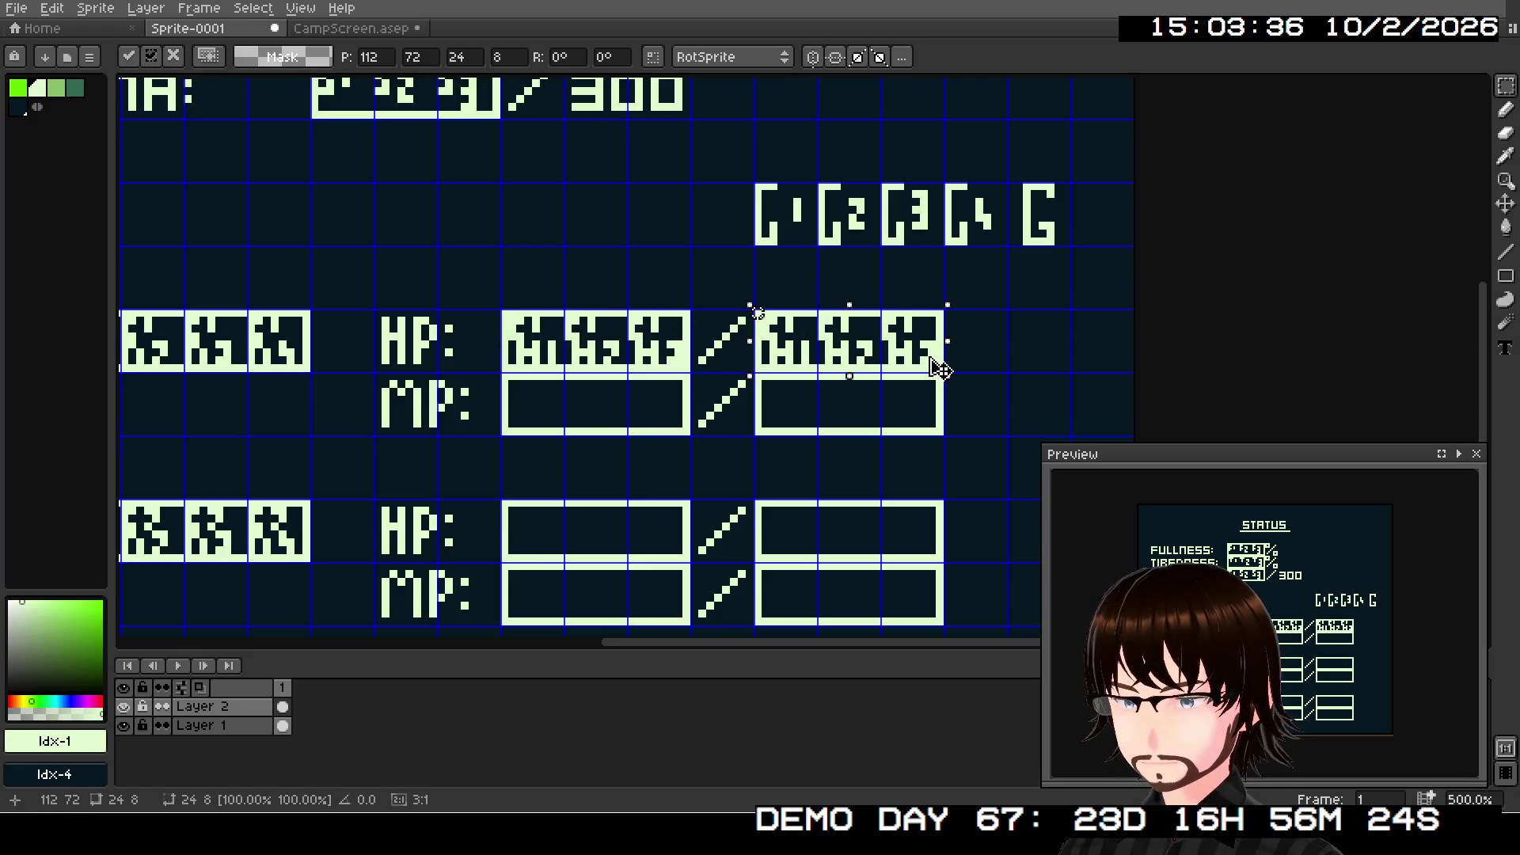
{"action": "scroll", "coordinate": [942, 365], "scroll_direction": "up", "scroll_amount": 8}
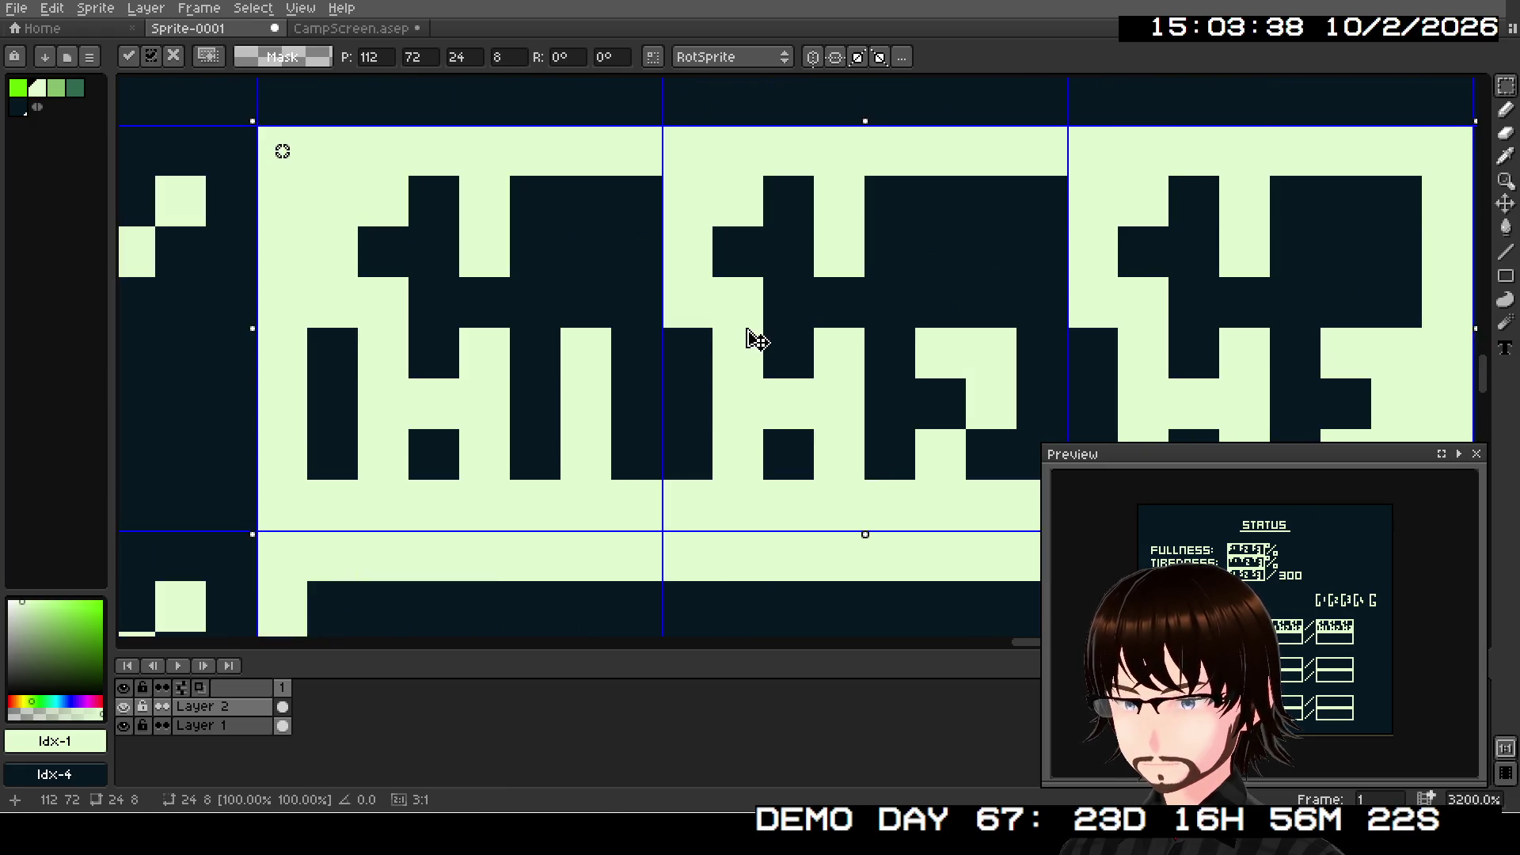
{"action": "key", "text": "ctrl+d"}
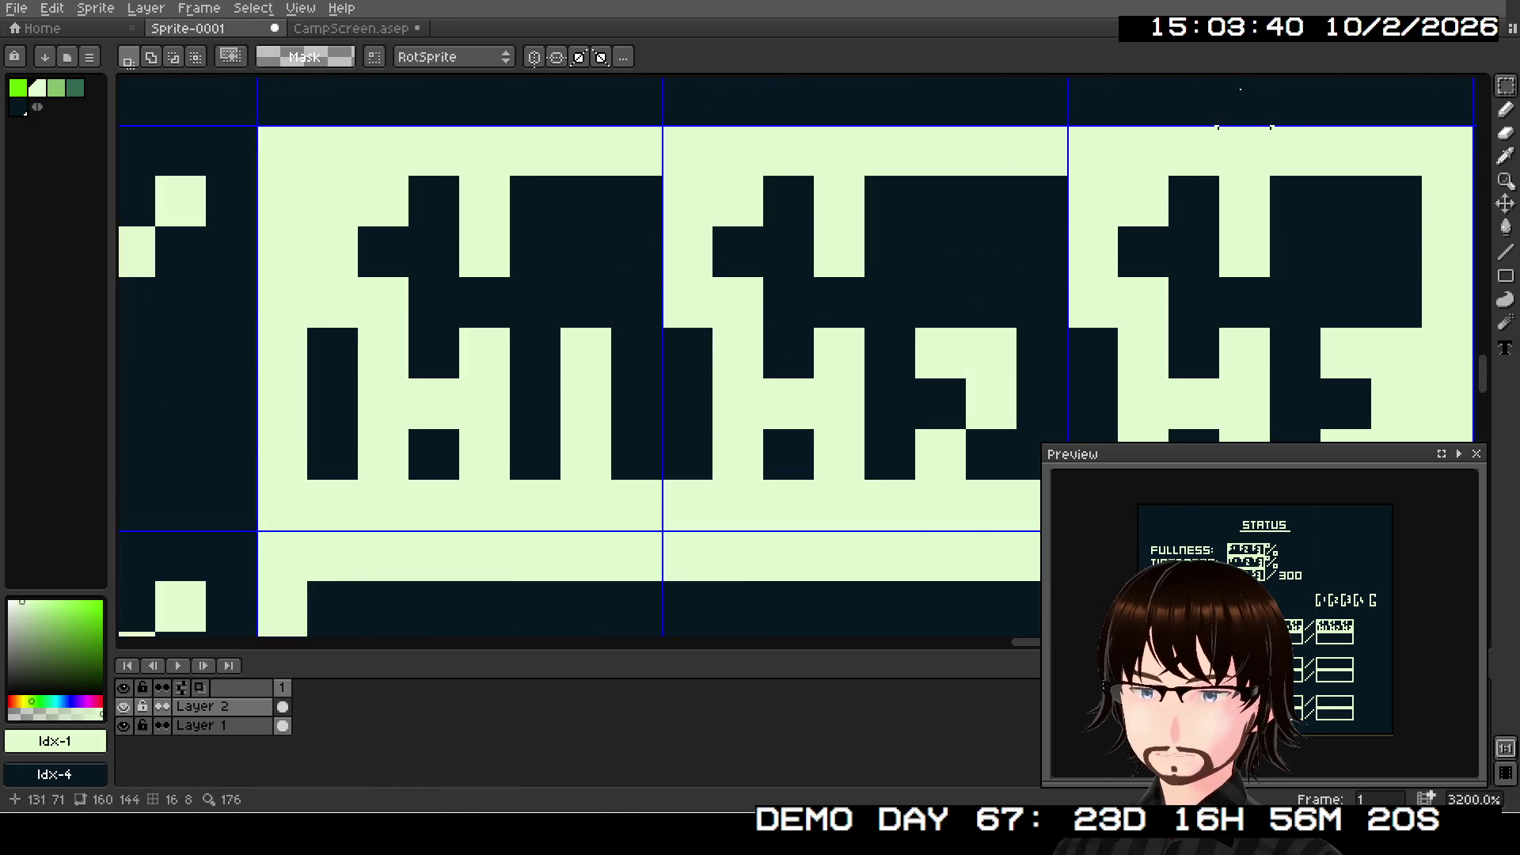
- Return to the one-pixel Line tool and bring the HP labels into view
{"action": "left_click", "coordinate": [1504, 252]}
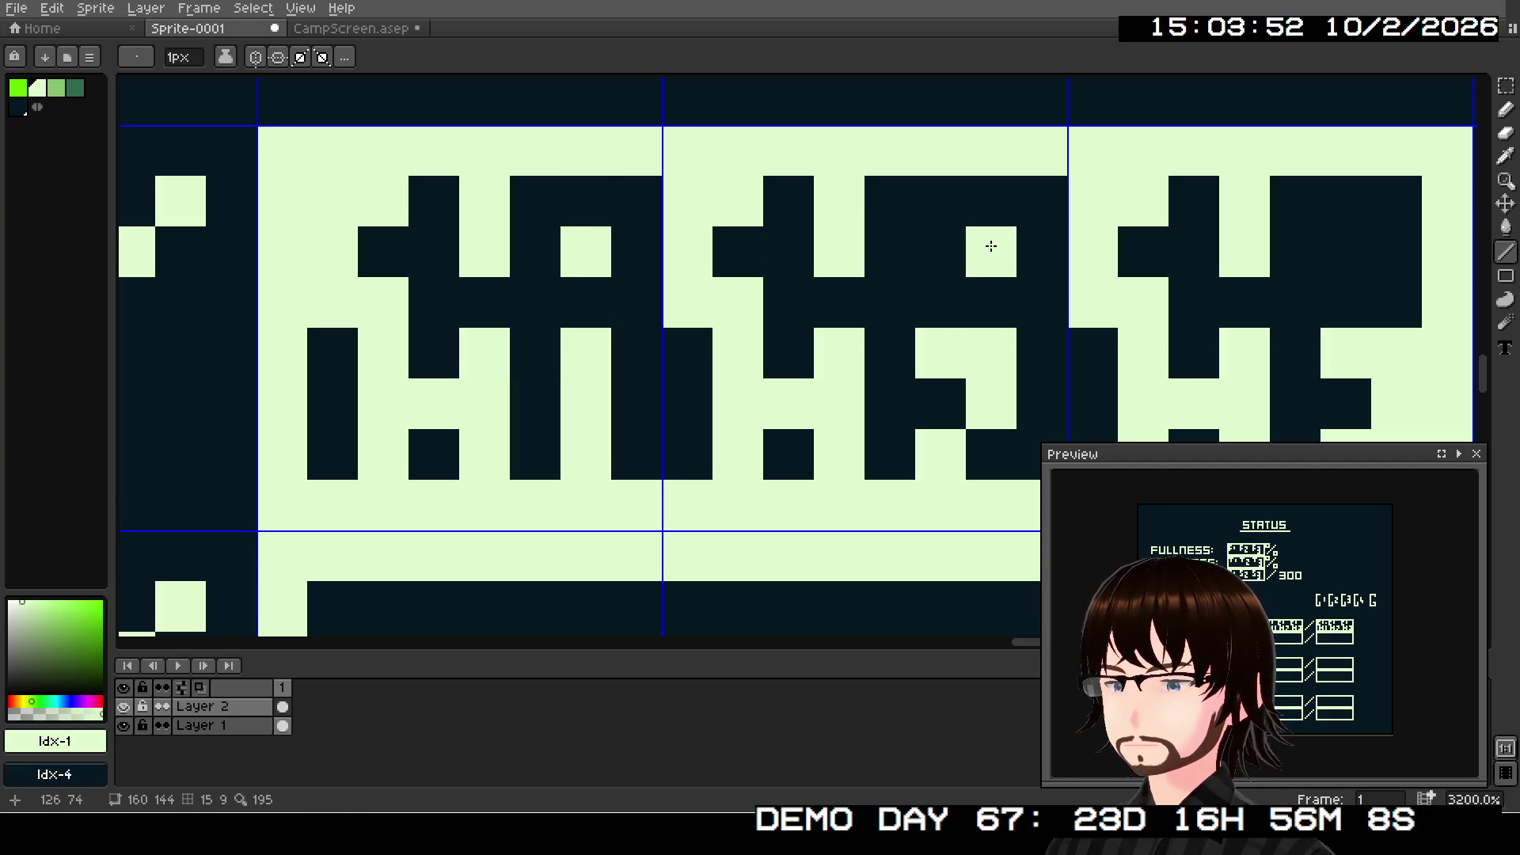
{"action": "scroll", "coordinate": [1029, 270], "scroll_direction": "right", "scroll_amount": 3}
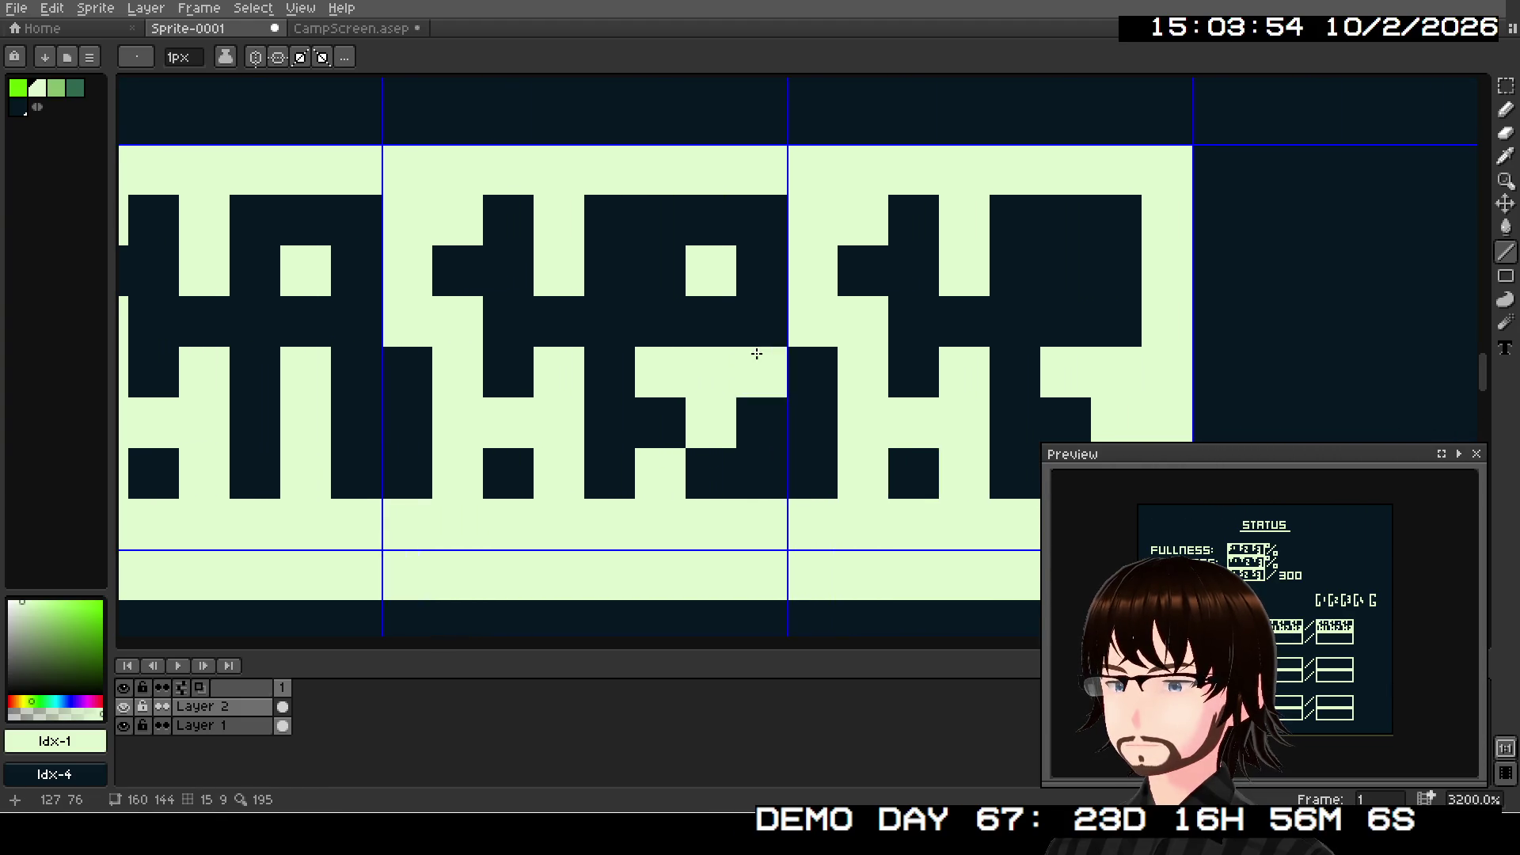
{"action": "scroll", "coordinate": [808, 448], "scroll_direction": "down", "scroll_amount": 4}
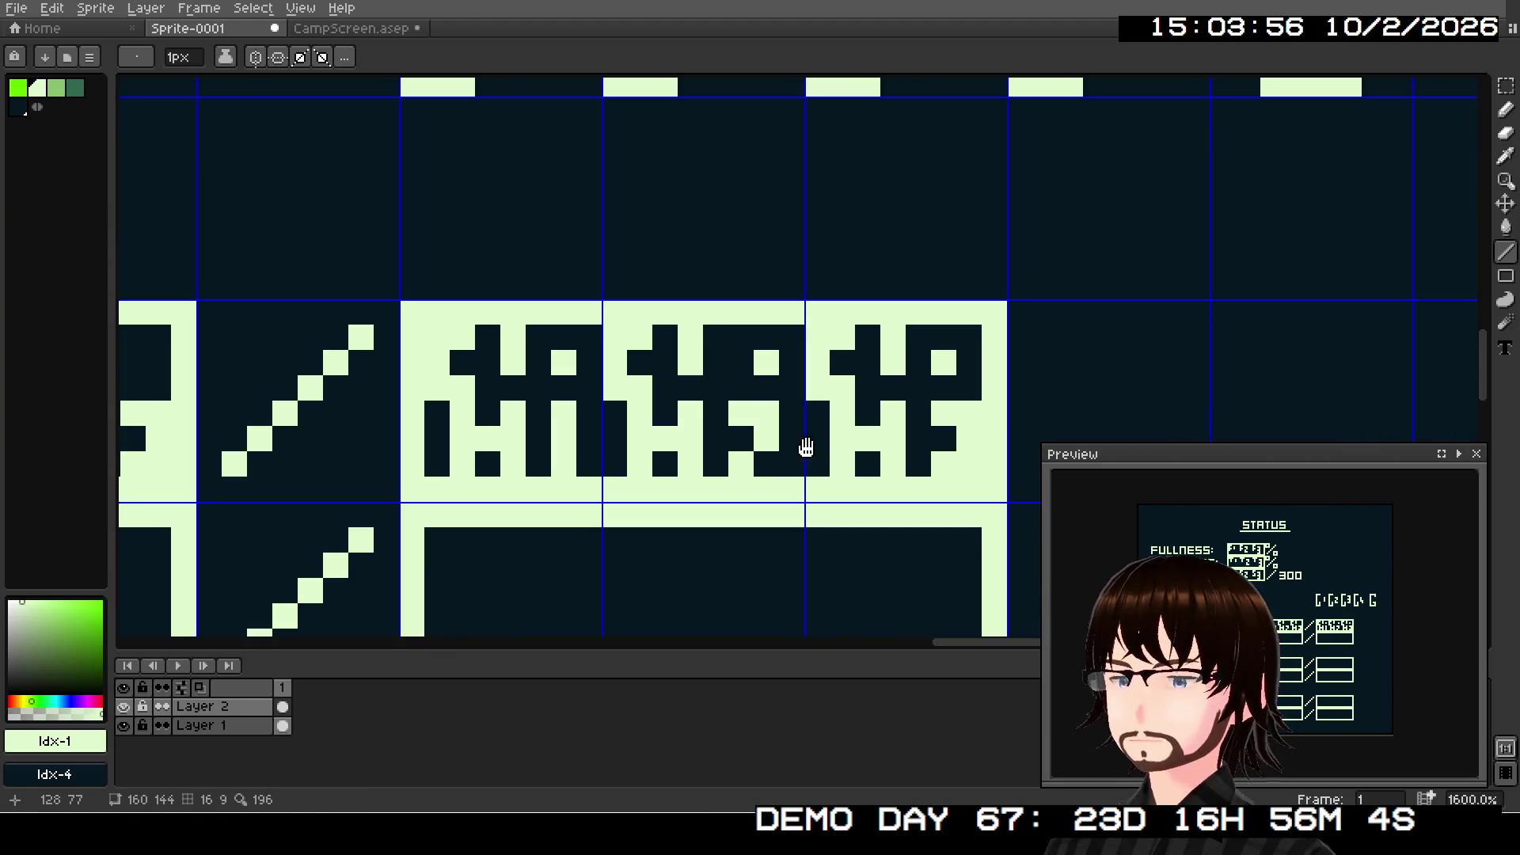
{"action": "scroll", "coordinate": [806, 394], "scroll_direction": "down", "scroll_amount": 2}
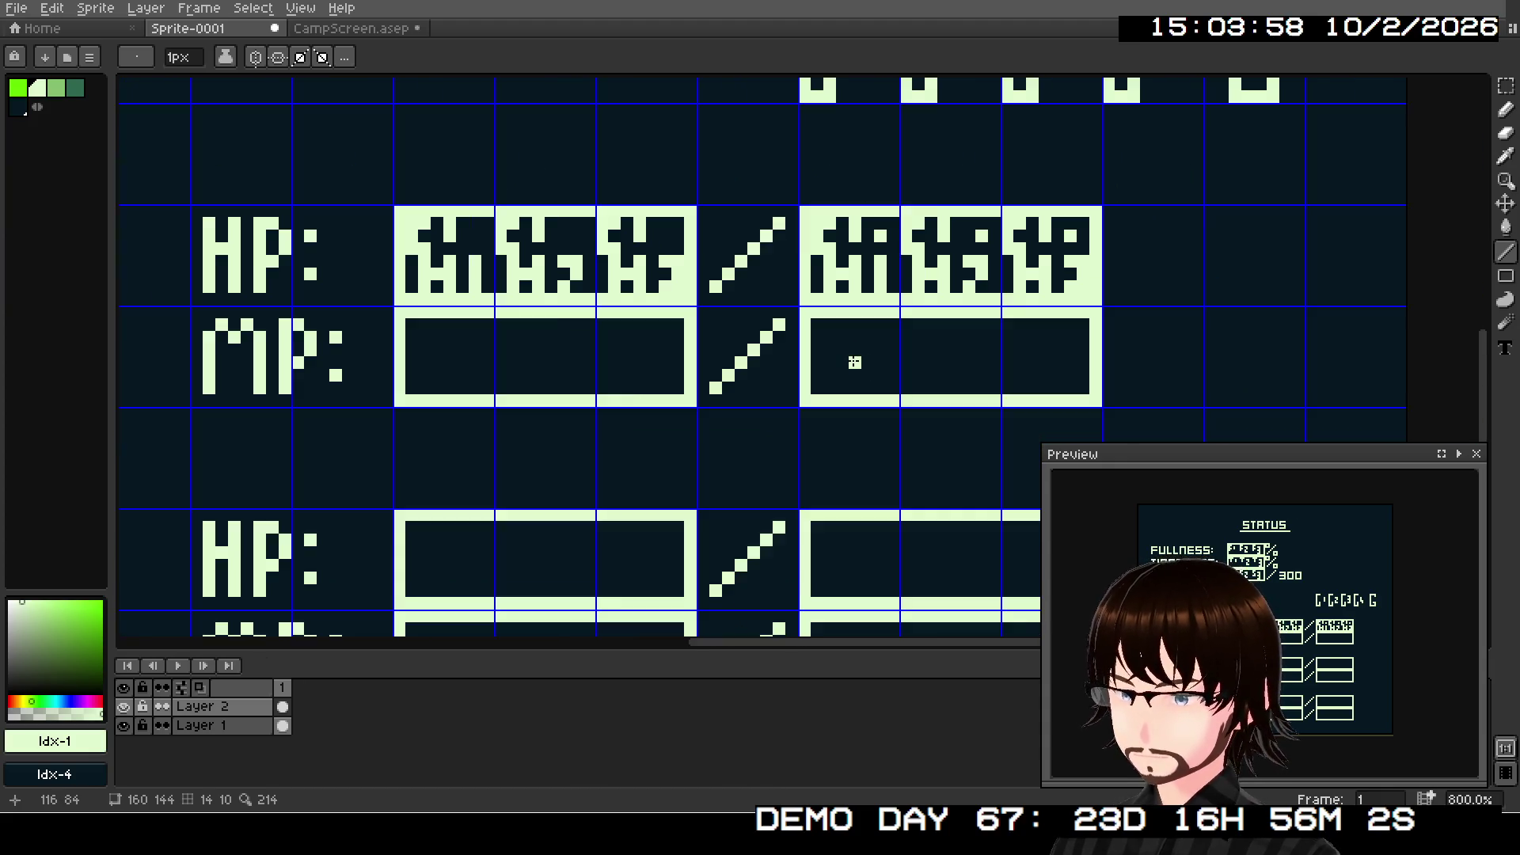
{"action": "left_click_drag", "start_coordinate": [829, 364], "coordinate": [873, 364]}
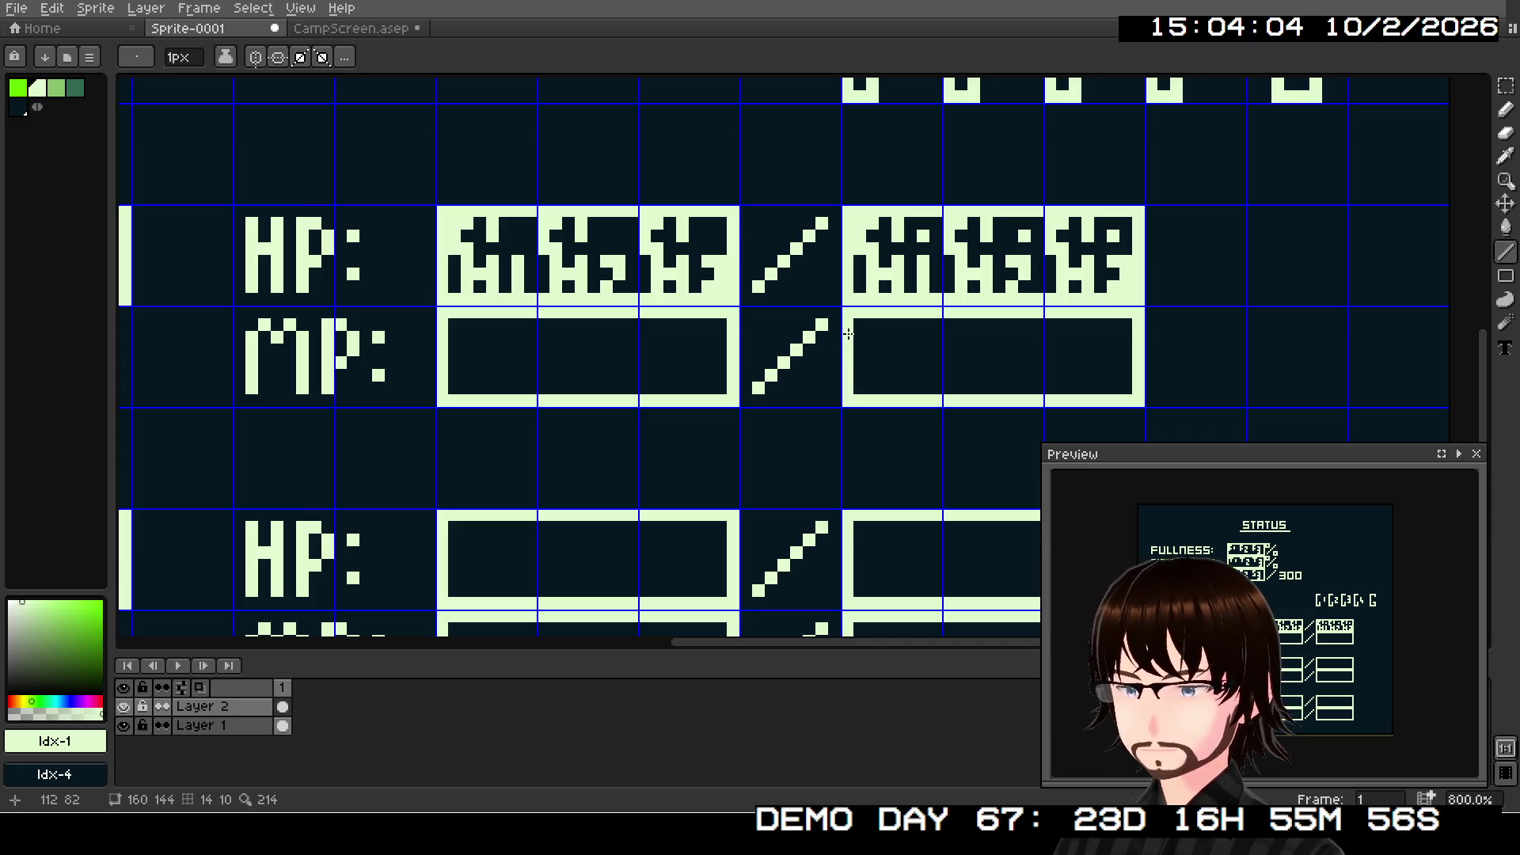
- Copy and paste the tiles of the first HP value box
{"action": "left_click", "coordinate": [1511, 90]}
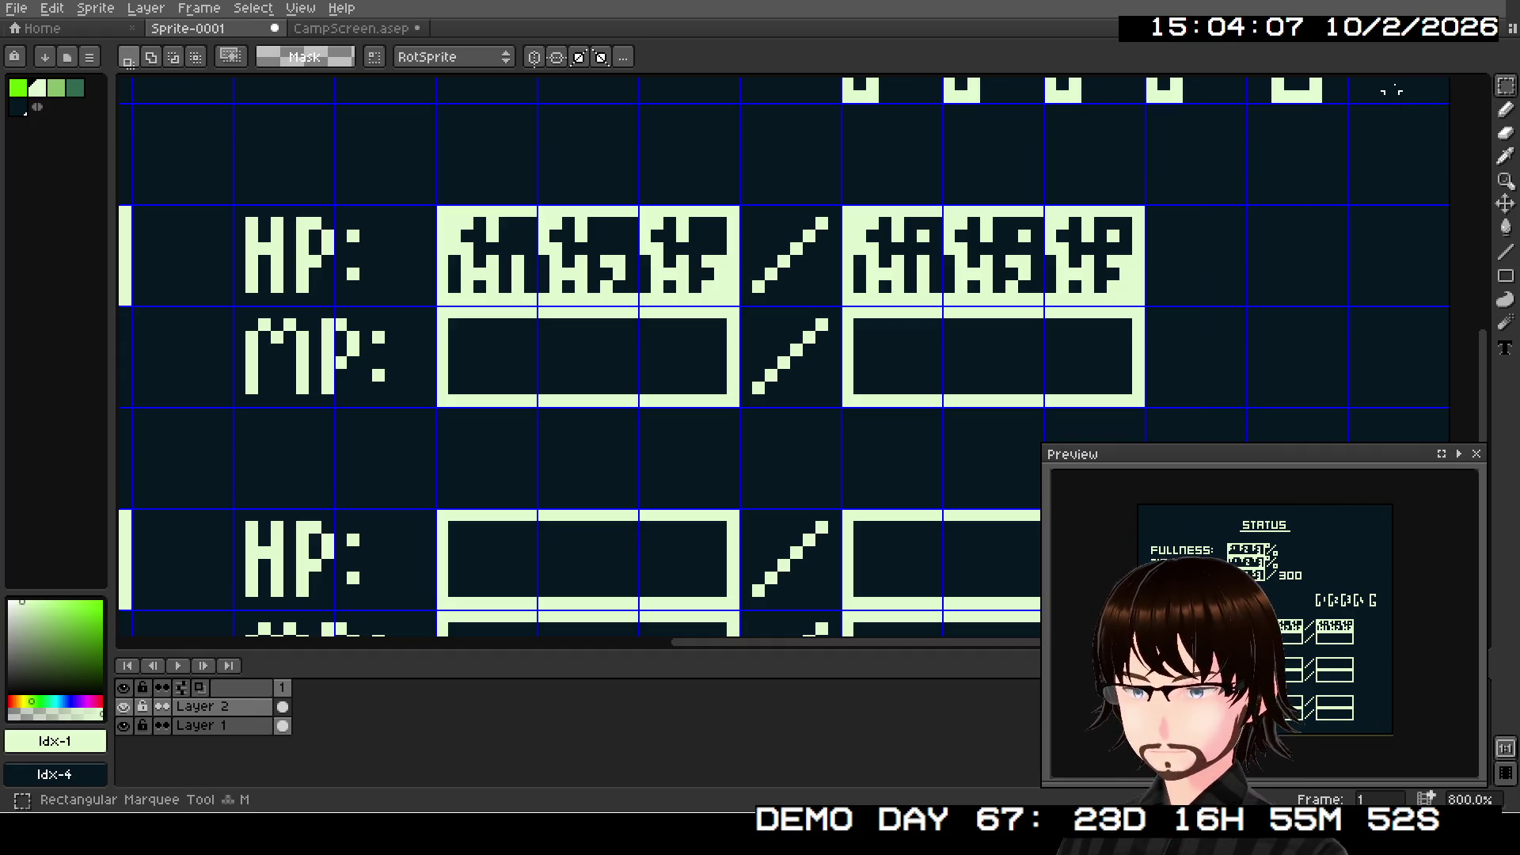
{"action": "left_click_drag", "start_coordinate": [441, 209], "coordinate": [741, 308]}
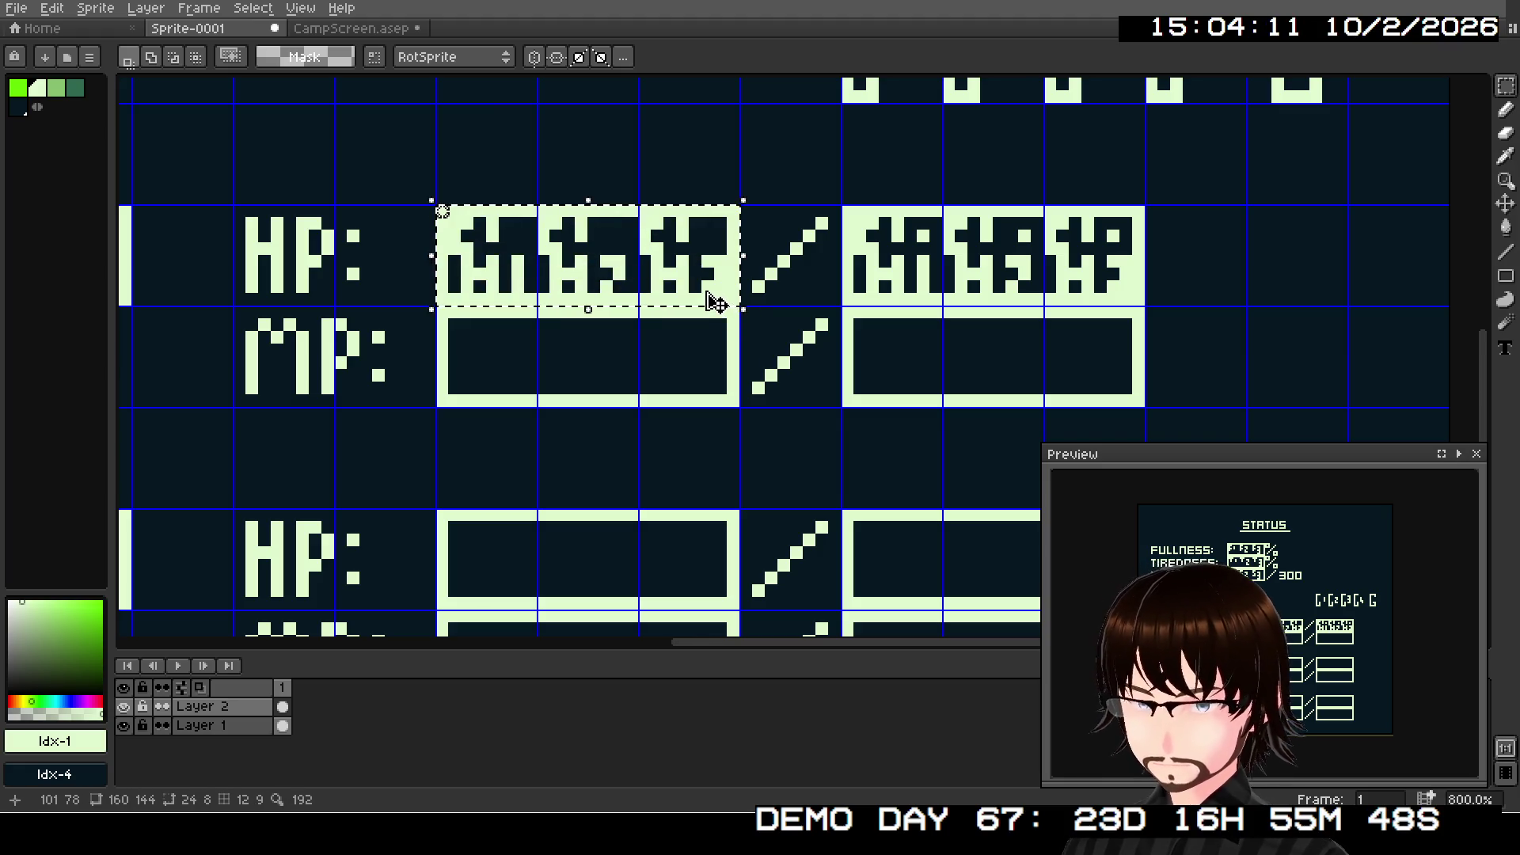
{"action": "key", "text": "ctrl+c"}
{"action": "key", "text": "ctrl+v"}
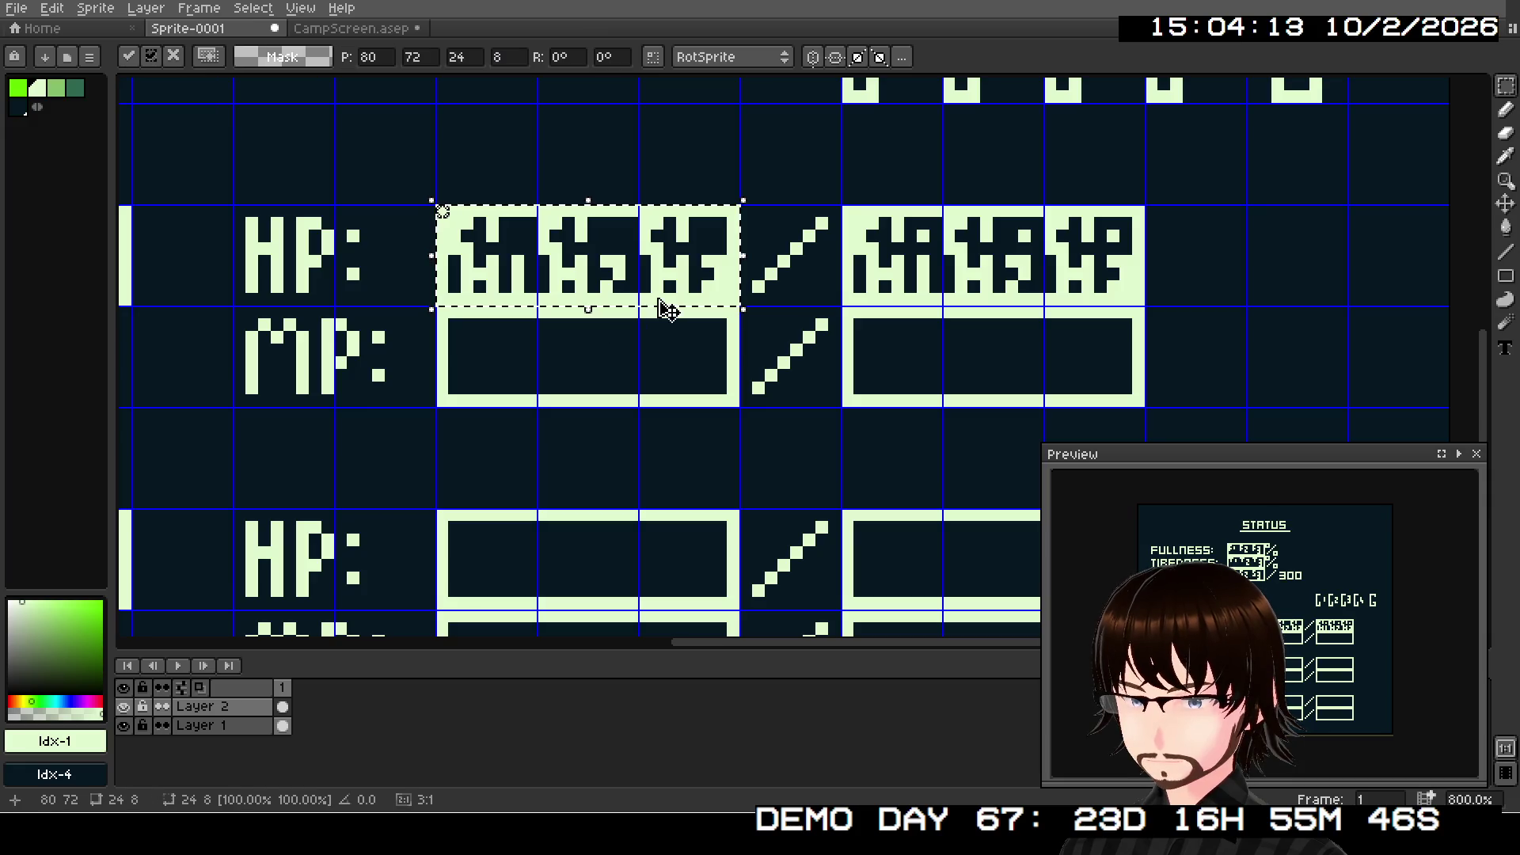
- Place the pasted number tiles into the MP row's first box
{"action": "mouse_move", "coordinate": [668, 296]}
{"action": "left_mouse_down"}
{"action": "mouse_move", "coordinate": [675, 404]}
{"action": "mouse_move", "coordinate": [655, 383]}
{"action": "left_mouse_up"}
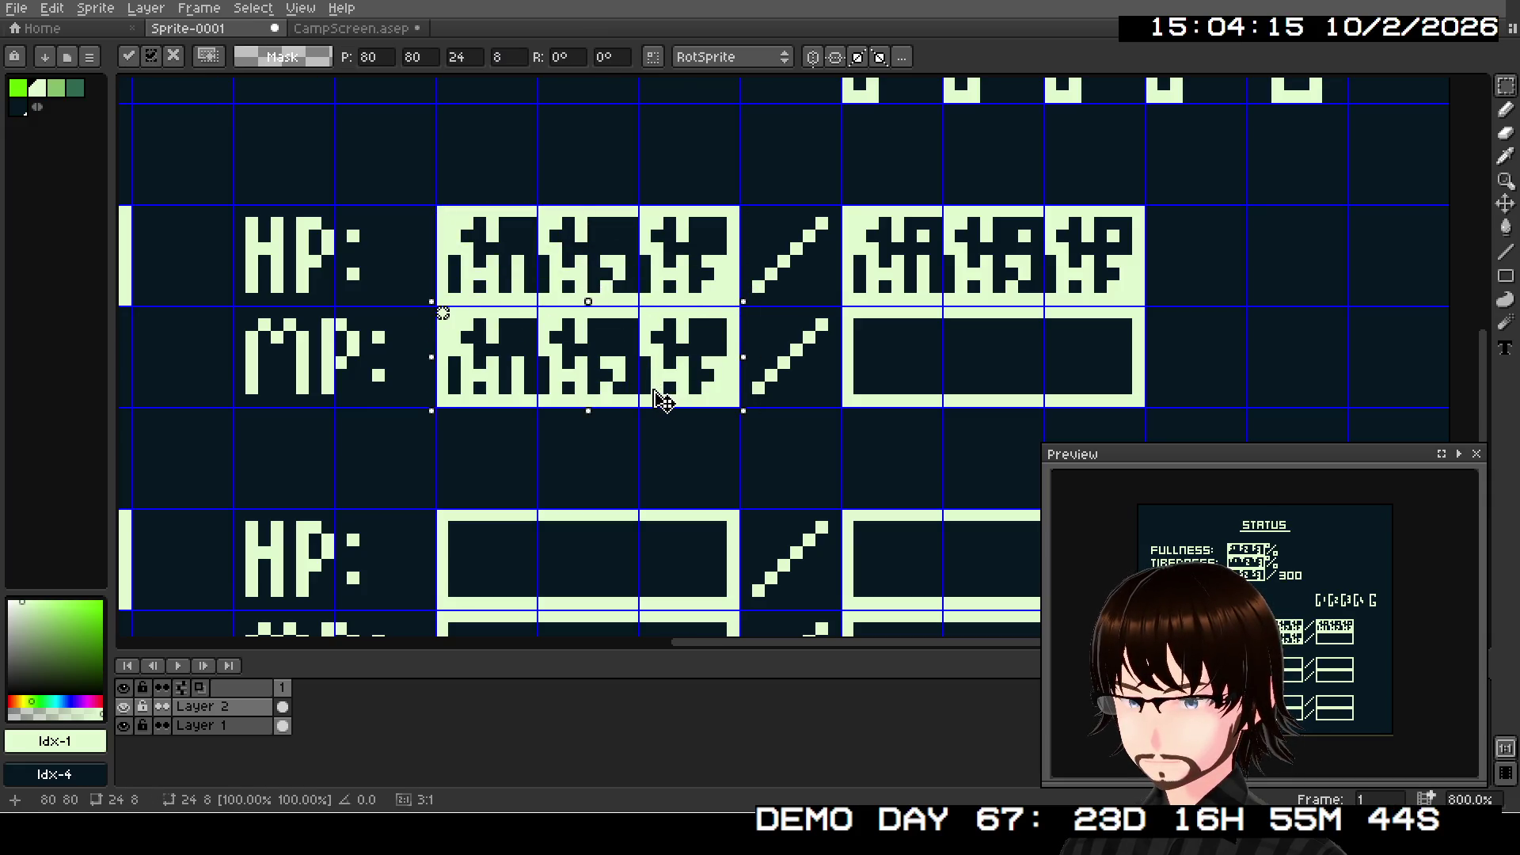
{"action": "left_click", "coordinate": [618, 423]}
{"action": "scroll", "coordinate": [618, 423], "scroll_direction": "up", "scroll_amount": 5}
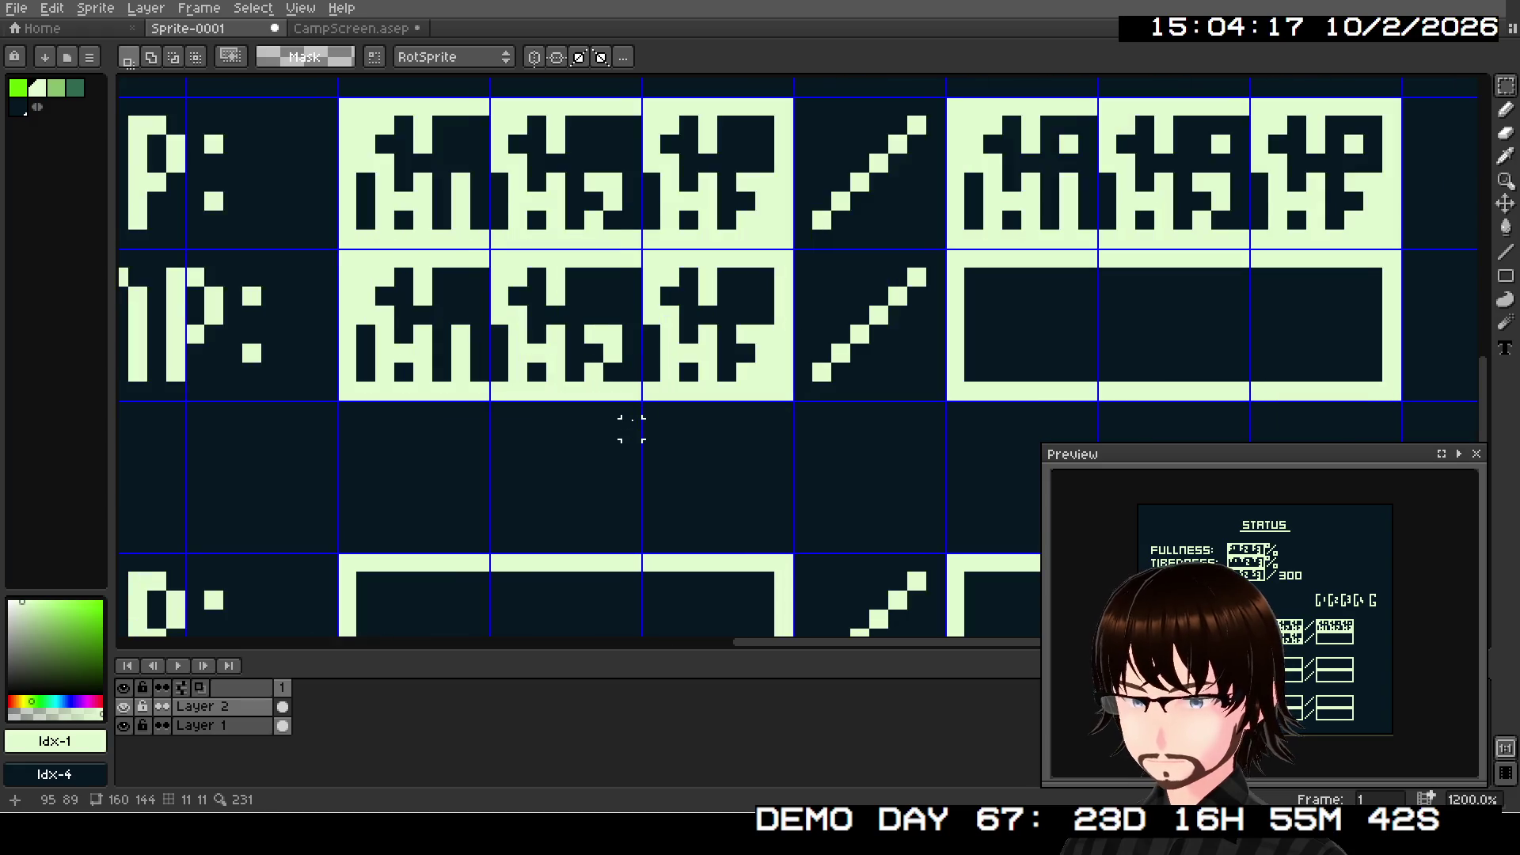
- Repaint the first MP tile's pixels with the Line tool, splitting its dark bar
{"action": "key", "text": "l"}
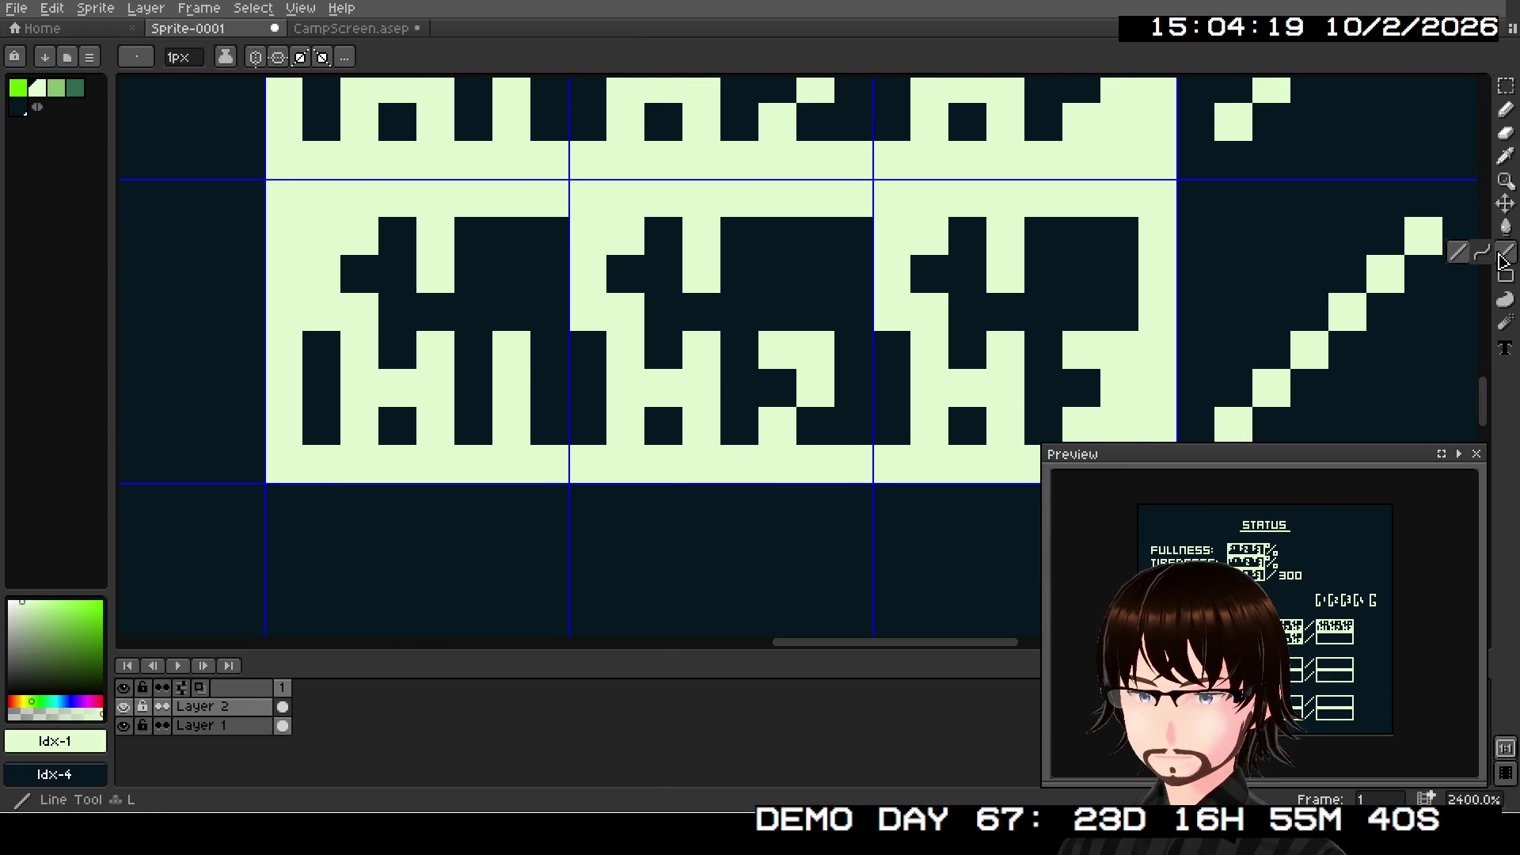
{"action": "mouse_move", "coordinate": [372, 357]}
{"action": "left_mouse_down"}
{"action": "mouse_move", "coordinate": [365, 396]}
{"action": "mouse_move", "coordinate": [411, 417]}
{"action": "mouse_move", "coordinate": [436, 388]}
{"action": "mouse_move", "coordinate": [364, 393]}
{"action": "left_mouse_up"}
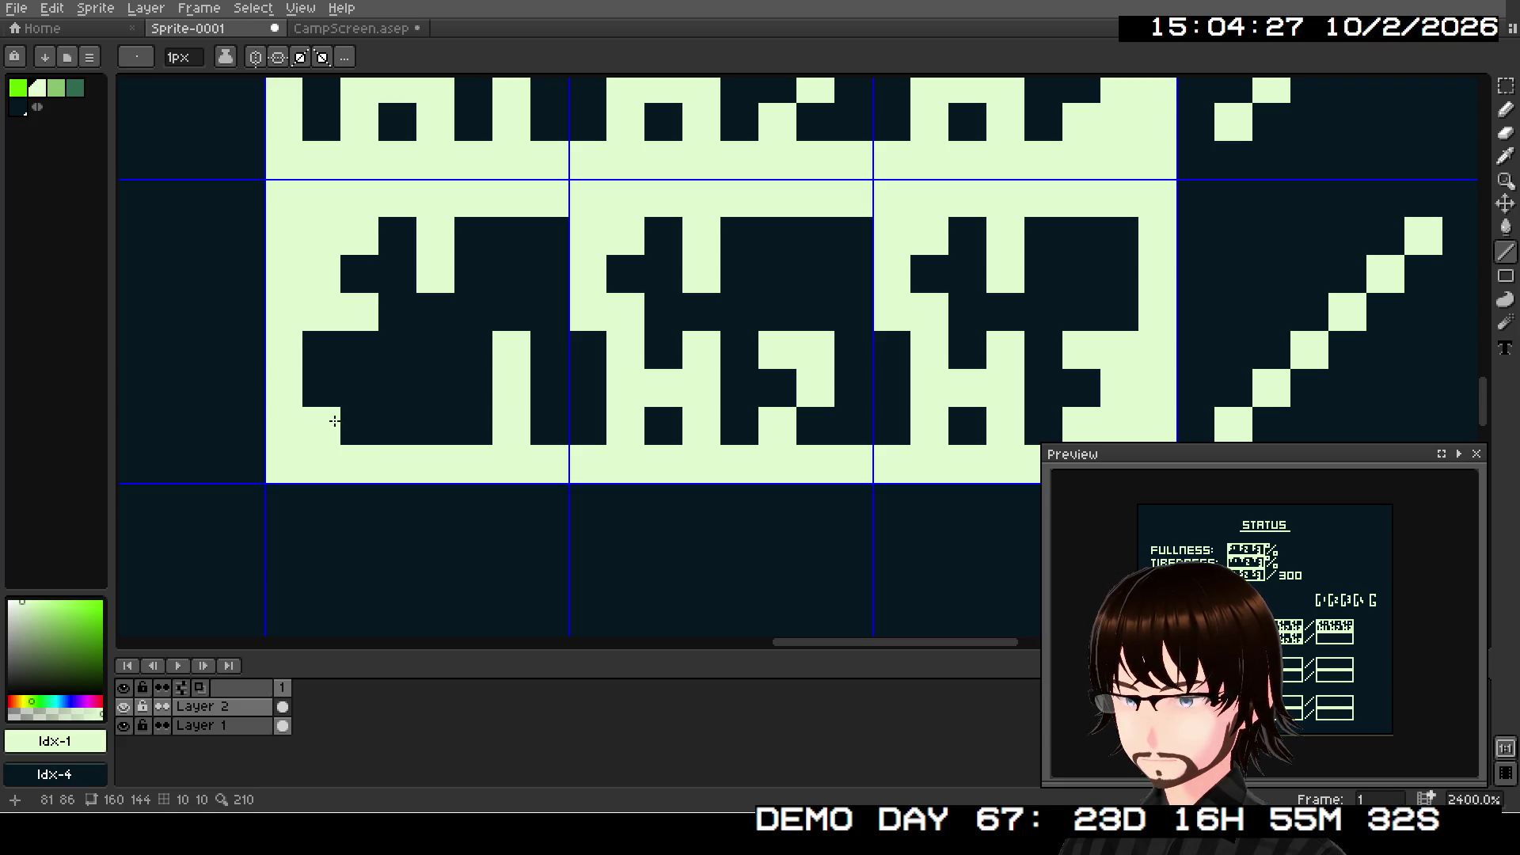
{"action": "left_click", "coordinate": [324, 424]}
{"action": "left_click", "coordinate": [325, 387]}
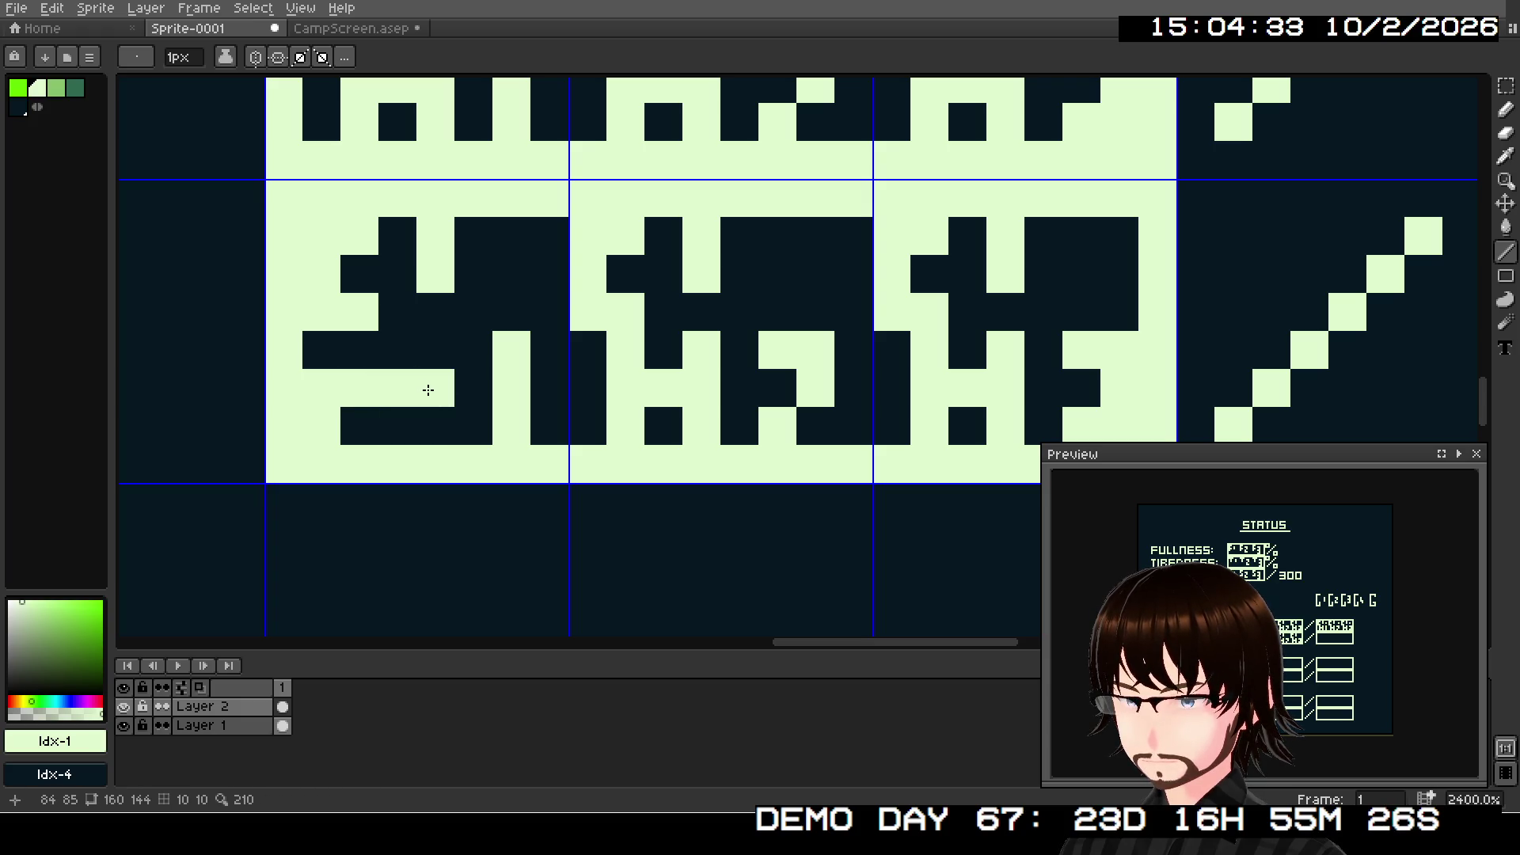
{"action": "left_click", "coordinate": [436, 409]}
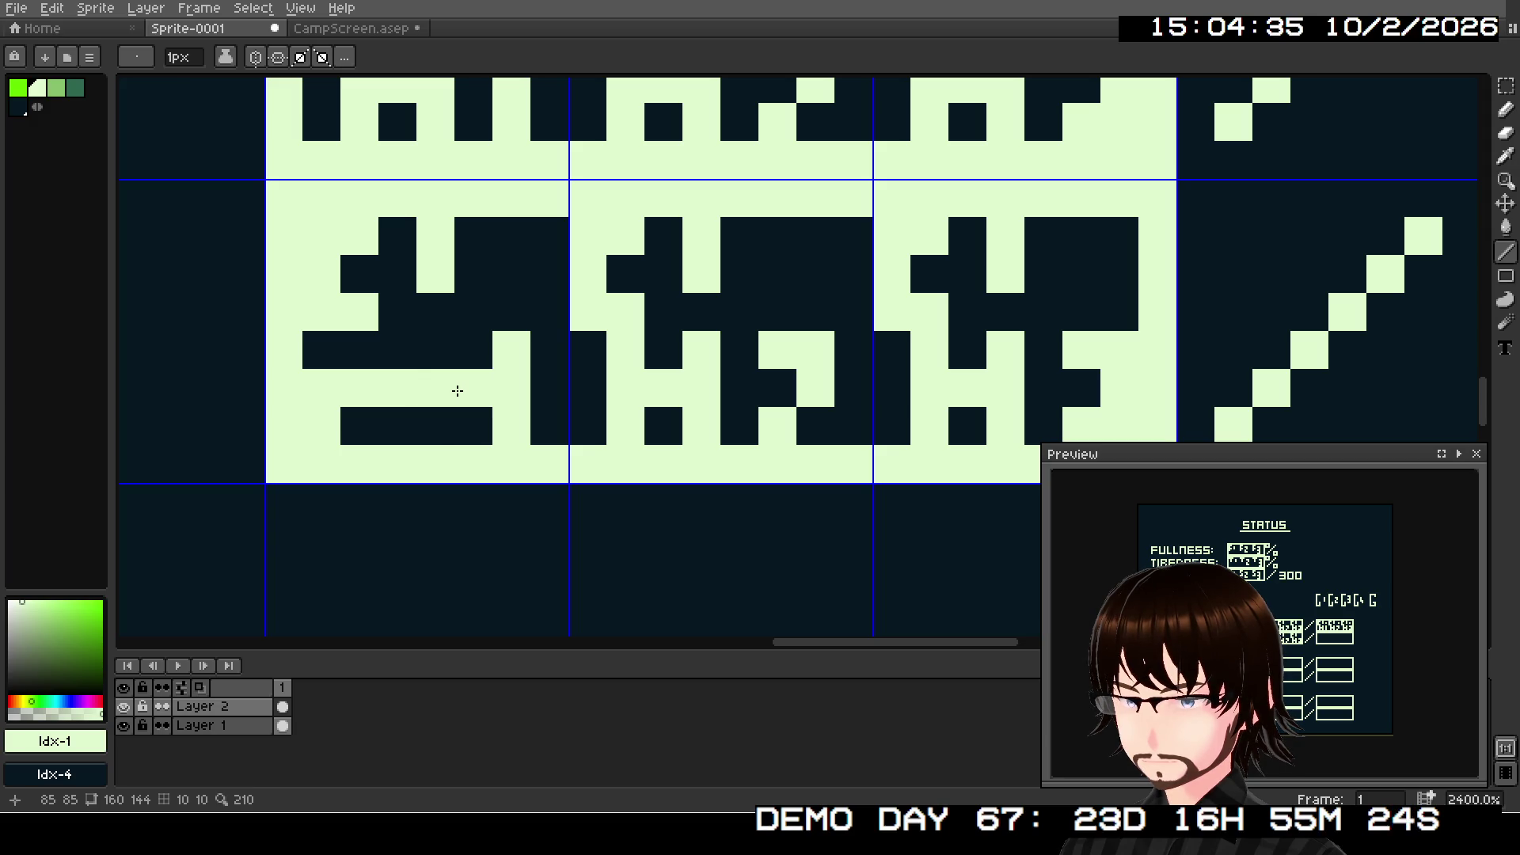
{"action": "left_click", "coordinate": [400, 415]}
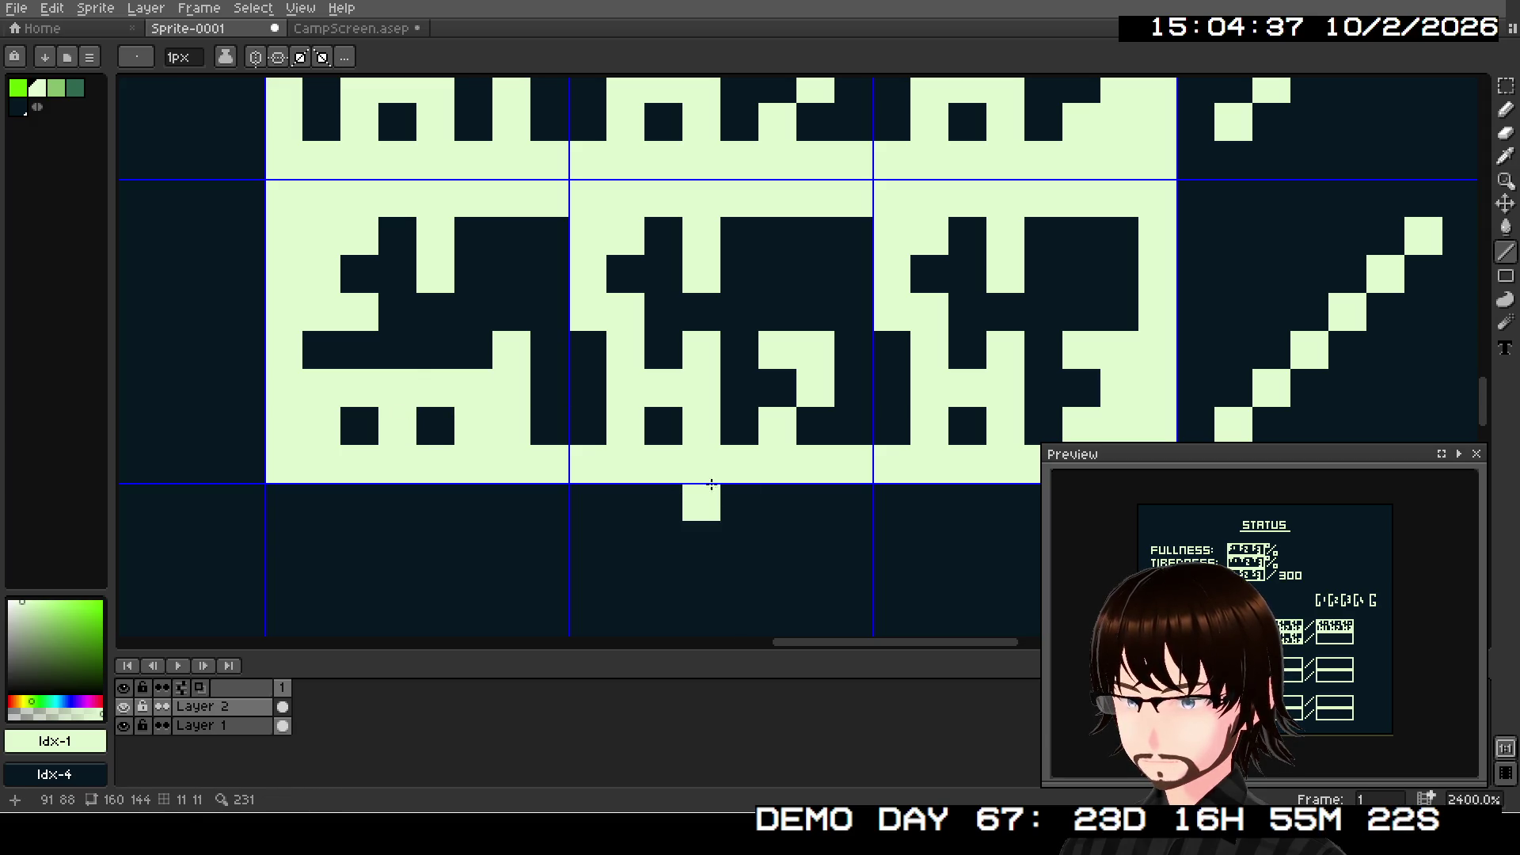
- Reshape the second MP tile by darkening a stroke and lightening pixels
{"action": "mouse_move", "coordinate": [648, 352]}
{"action": "left_mouse_down"}
{"action": "mouse_move", "coordinate": [627, 346]}
{"action": "mouse_move", "coordinate": [627, 431]}
{"action": "mouse_move", "coordinate": [672, 401]}
{"action": "mouse_move", "coordinate": [692, 349]}
{"action": "mouse_move", "coordinate": [701, 420]}
{"action": "left_mouse_up"}
{"action": "left_click", "coordinate": [605, 379]}
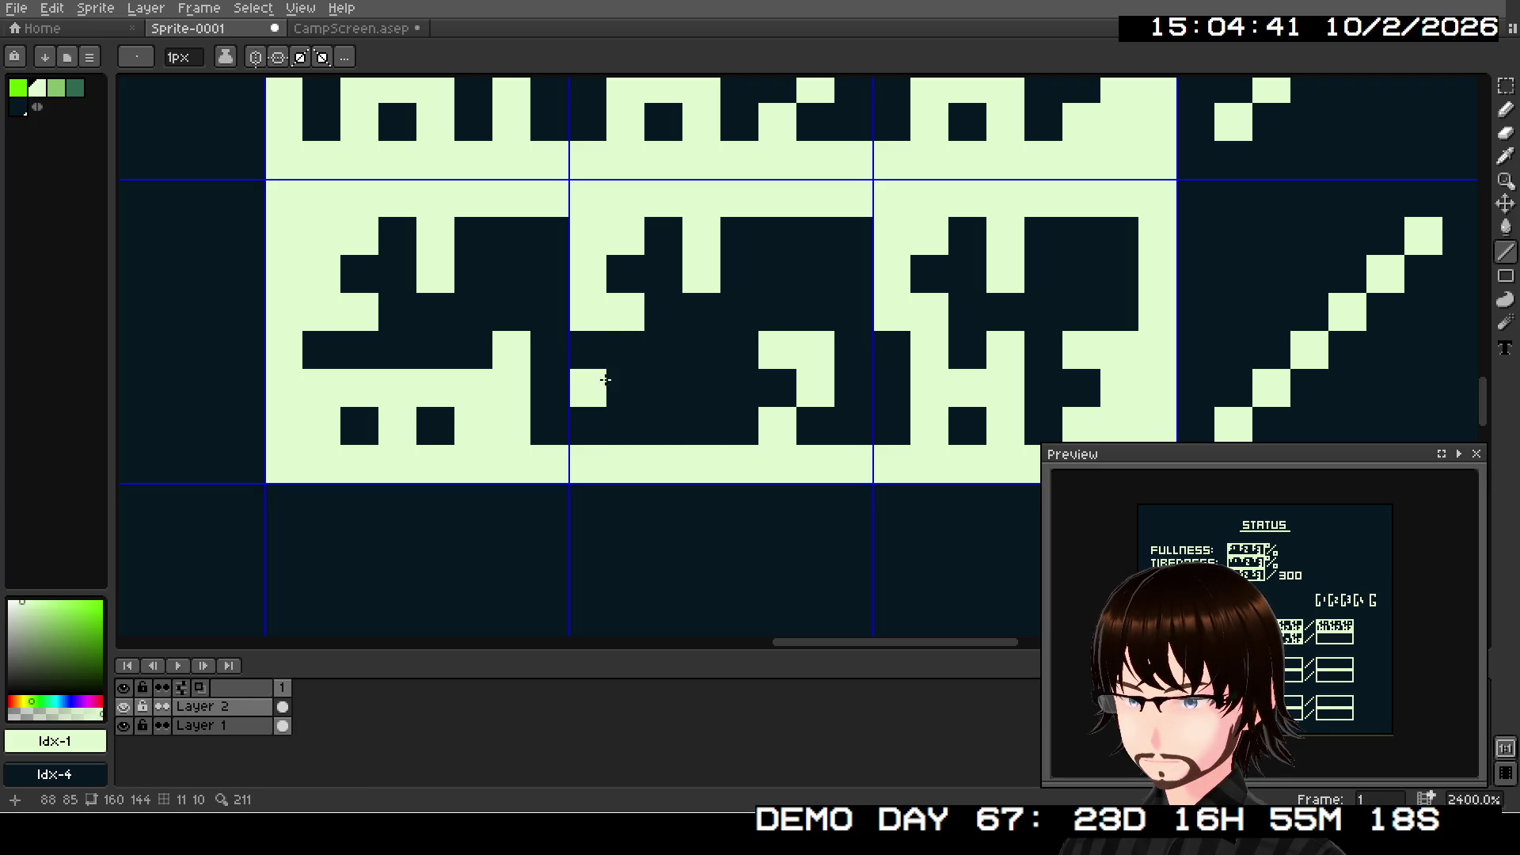
{"action": "left_click_drag", "start_coordinate": [602, 402], "coordinate": [724, 388]}
{"action": "left_click", "coordinate": [664, 416]}
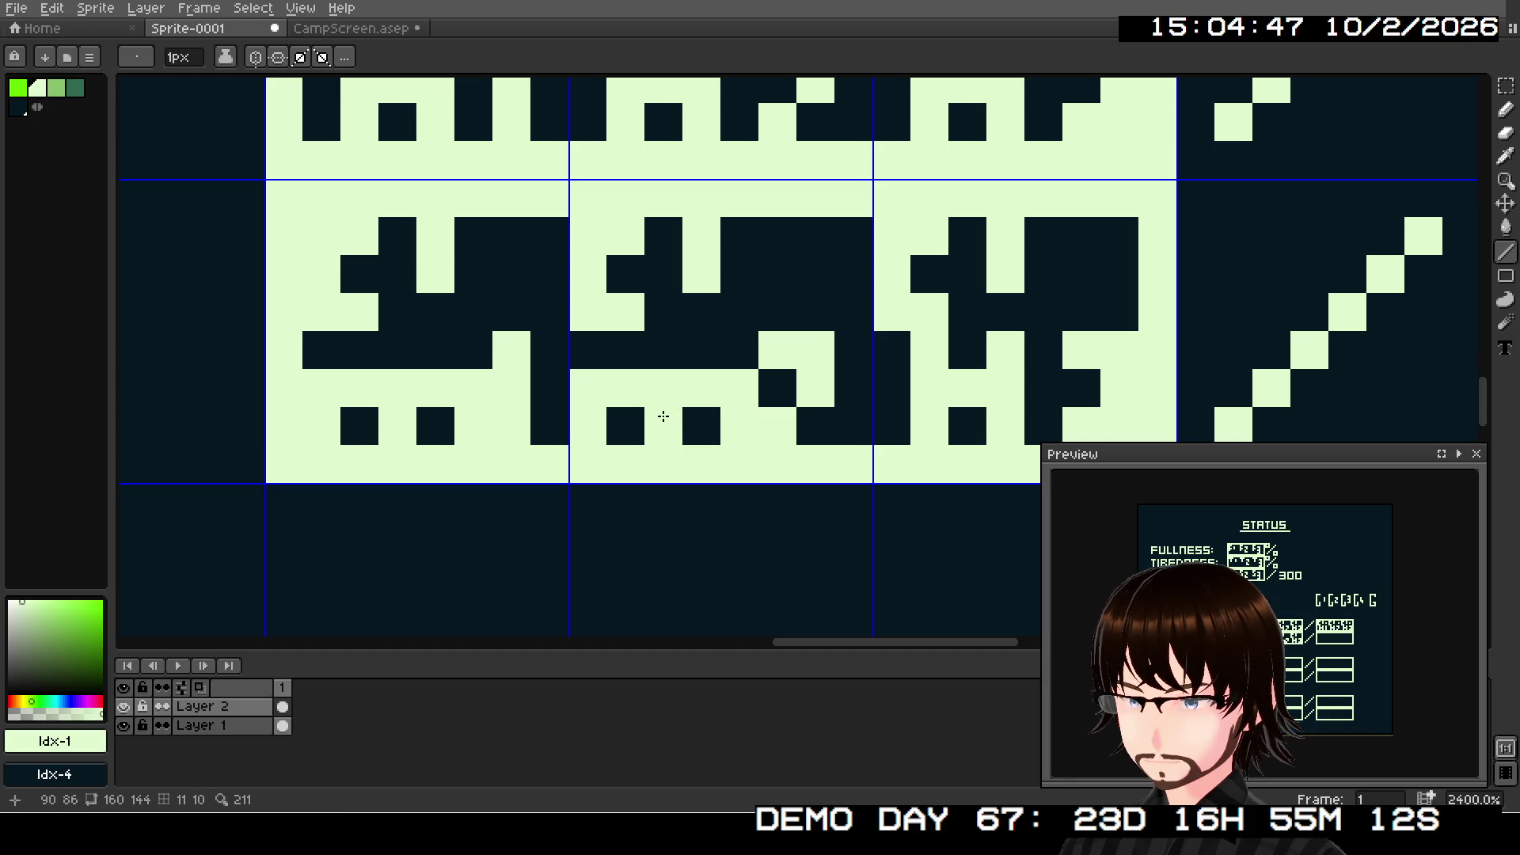
- Reshape the third MP tile with a dark column and split light strokes
{"action": "right_click", "coordinate": [844, 359]}
{"action": "mouse_move", "coordinate": [844, 359]}
{"action": "left_mouse_down"}
{"action": "mouse_move", "coordinate": [618, 388]}
{"action": "mouse_move", "coordinate": [689, 424]}
{"action": "mouse_move", "coordinate": [697, 451]}
{"action": "left_mouse_up"}
{"action": "left_click_drag", "start_coordinate": [772, 372], "coordinate": [763, 443]}
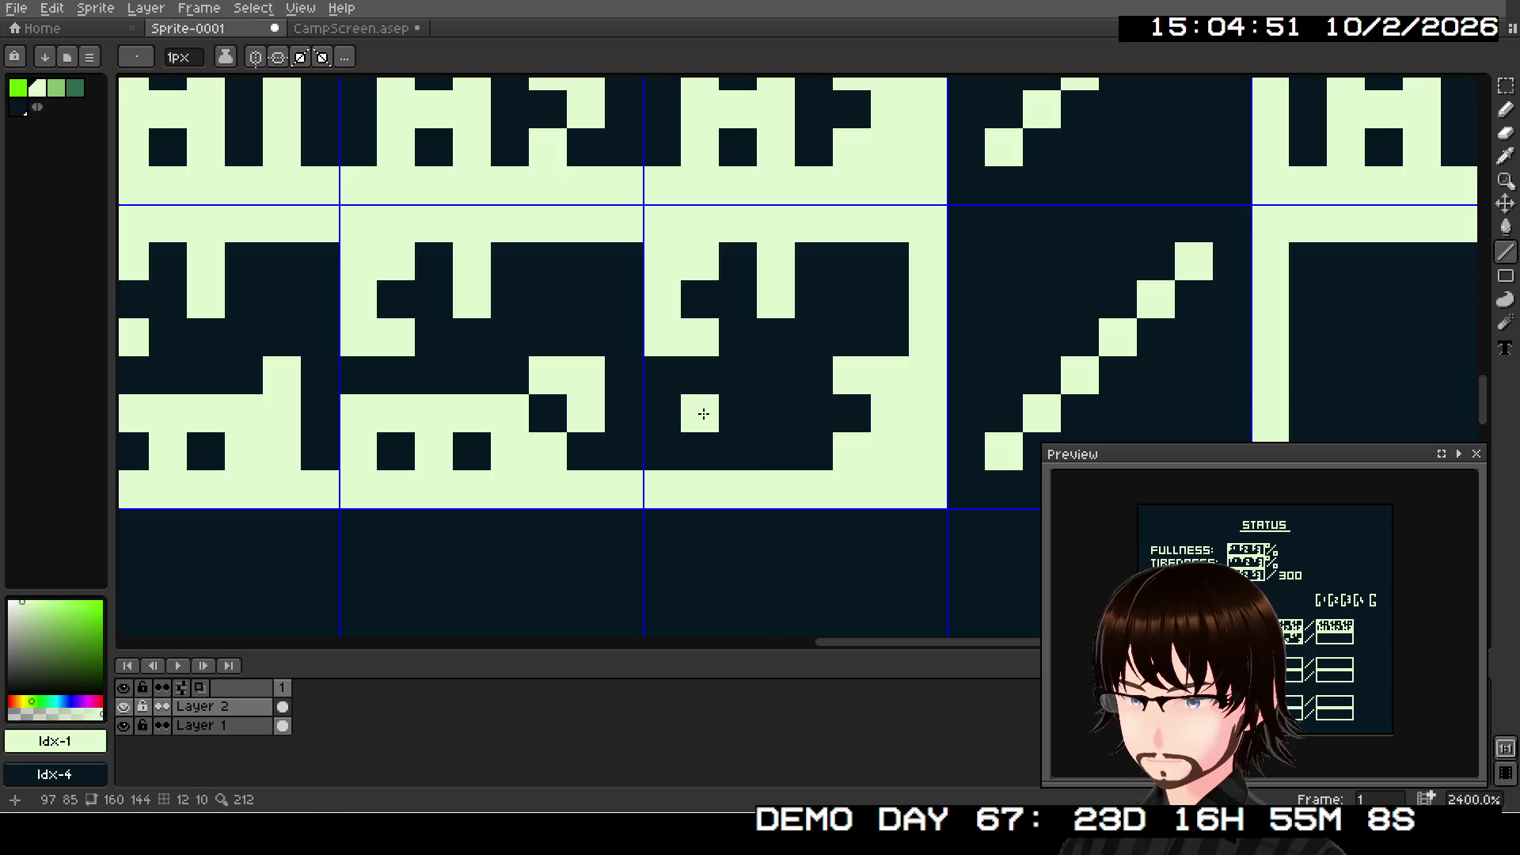
{"action": "left_click", "coordinate": [665, 447]}
{"action": "left_click", "coordinate": [700, 412]}
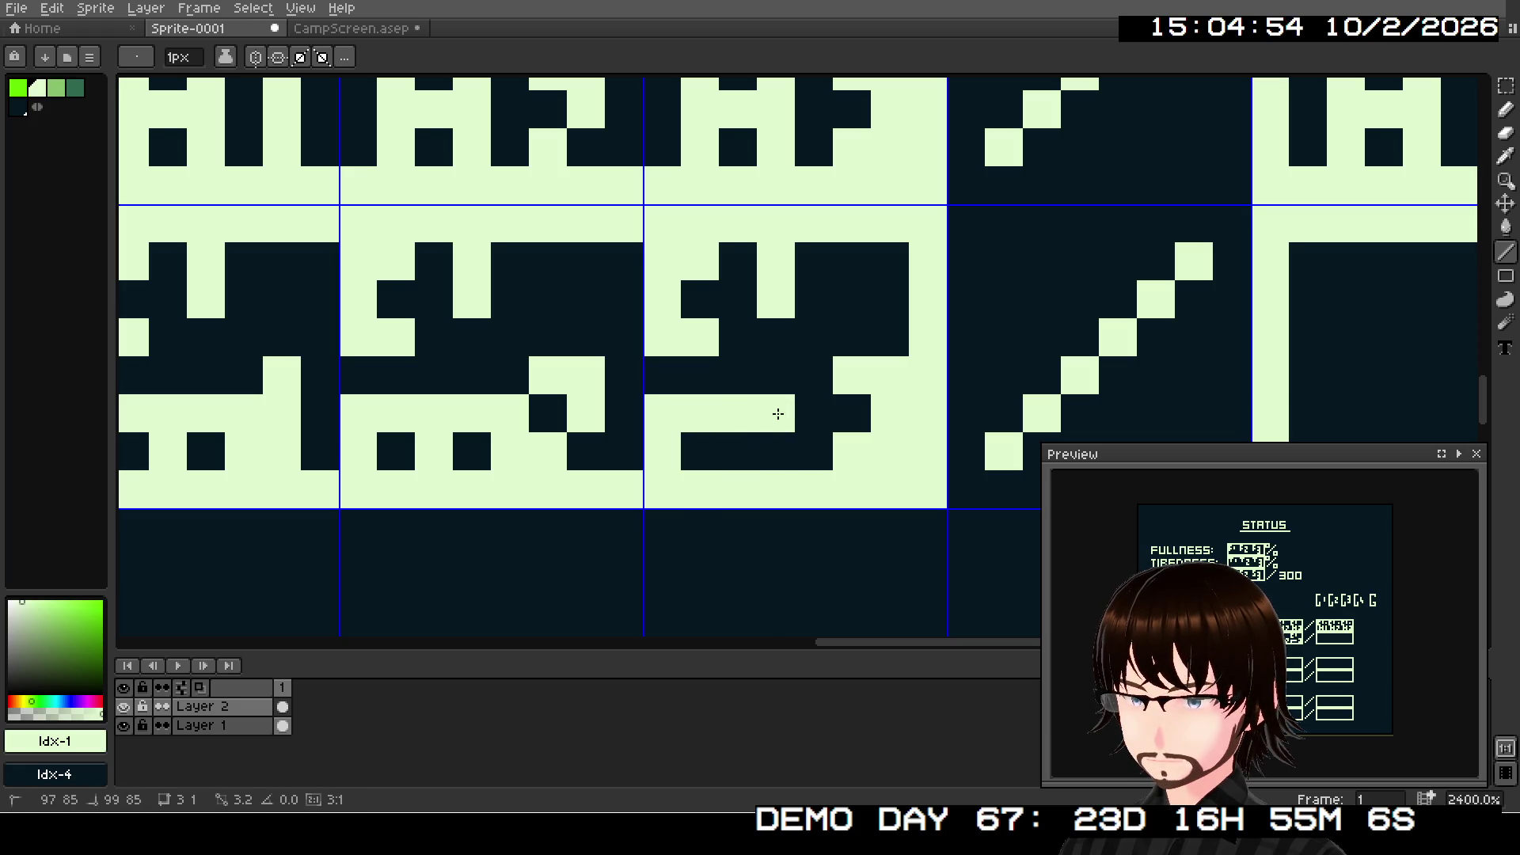
{"action": "left_click_drag", "start_coordinate": [778, 414], "coordinate": [805, 420]}
{"action": "left_click", "coordinate": [736, 448]}
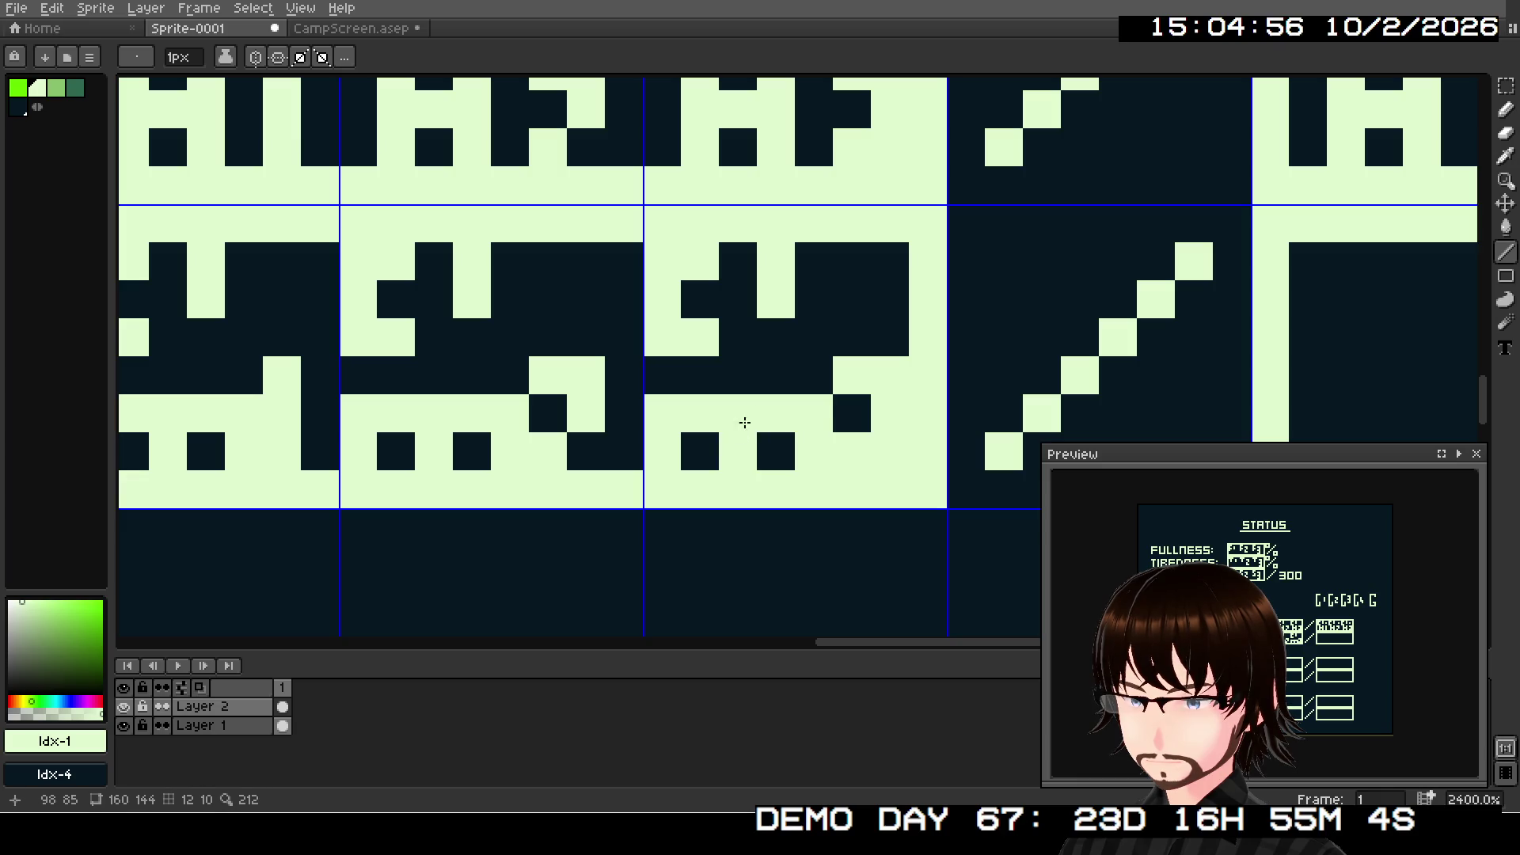
{"action": "scroll", "coordinate": [756, 444], "scroll_direction": "down", "scroll_amount": 3}
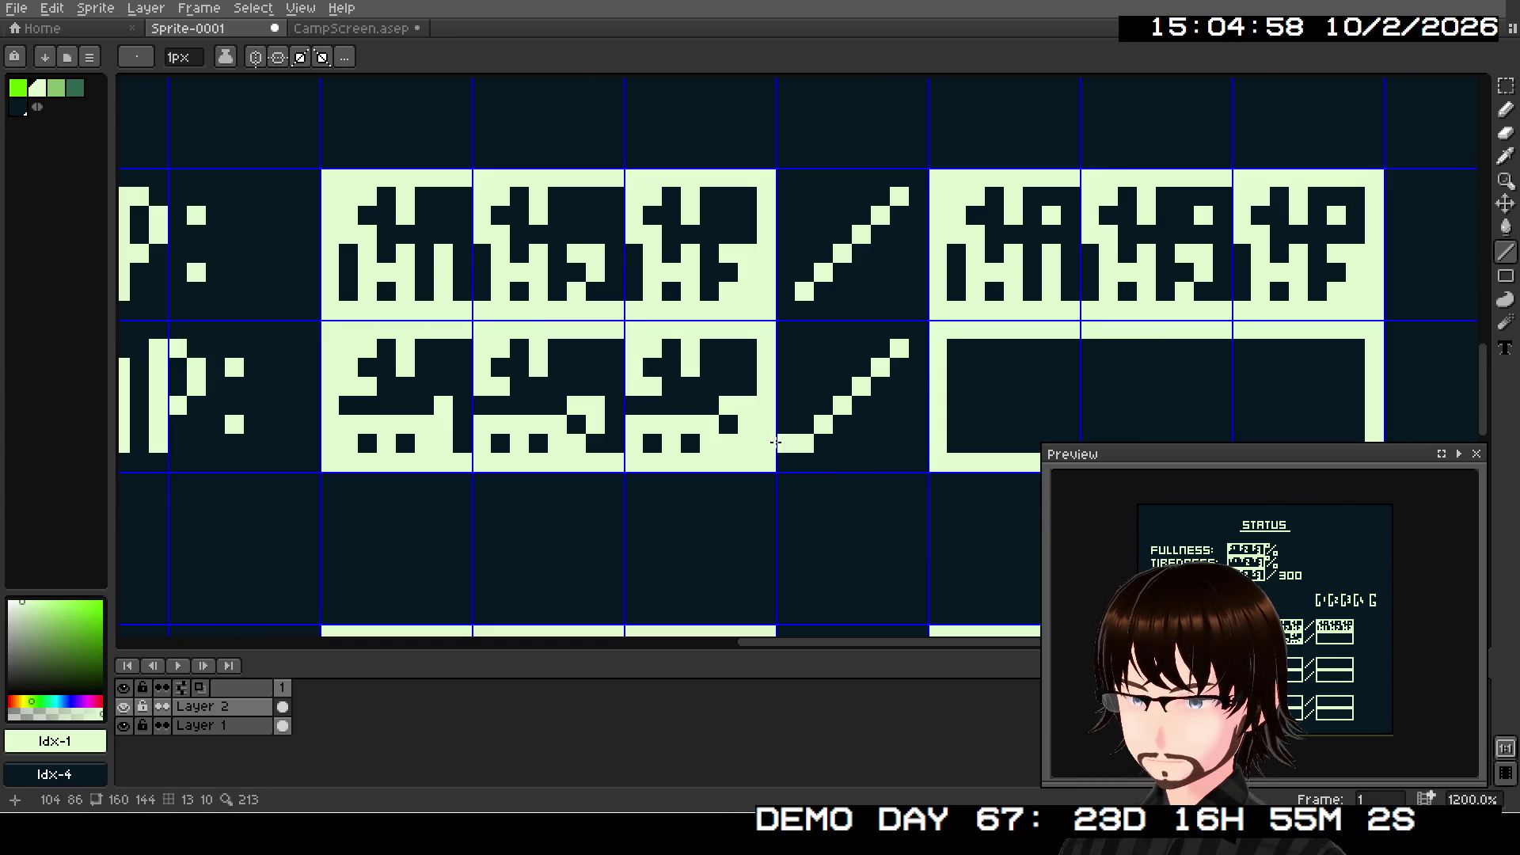
- Copy the three redrawn MP tiles into the MP maximum box after the slash
{"action": "key", "text": "m"}
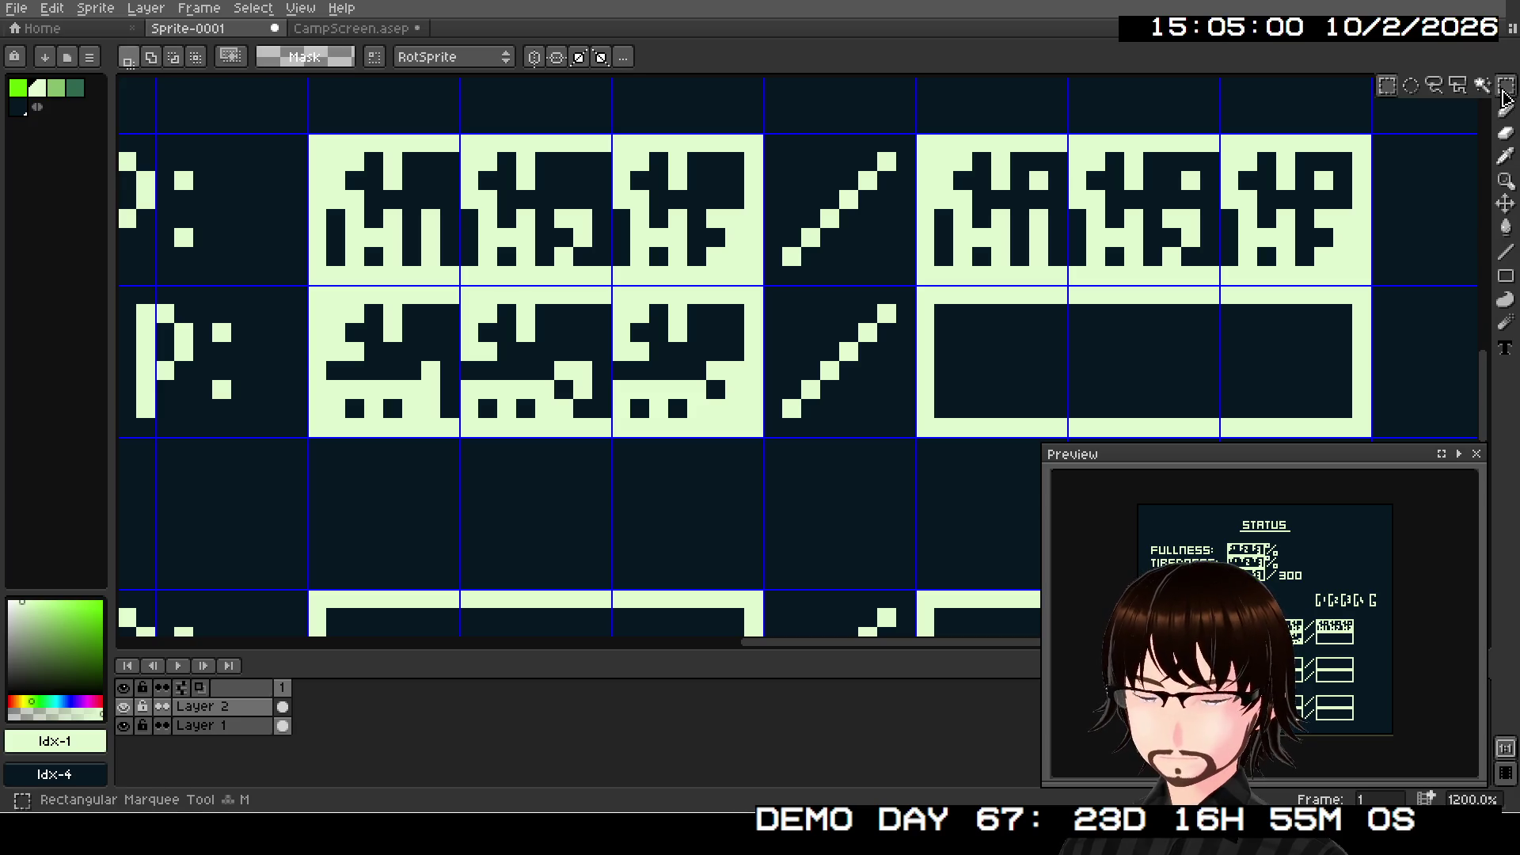
{"action": "mouse_move", "coordinate": [313, 290]}
{"action": "left_mouse_down"}
{"action": "mouse_move", "coordinate": [462, 431]}
{"action": "mouse_move", "coordinate": [756, 435]}
{"action": "left_mouse_up"}
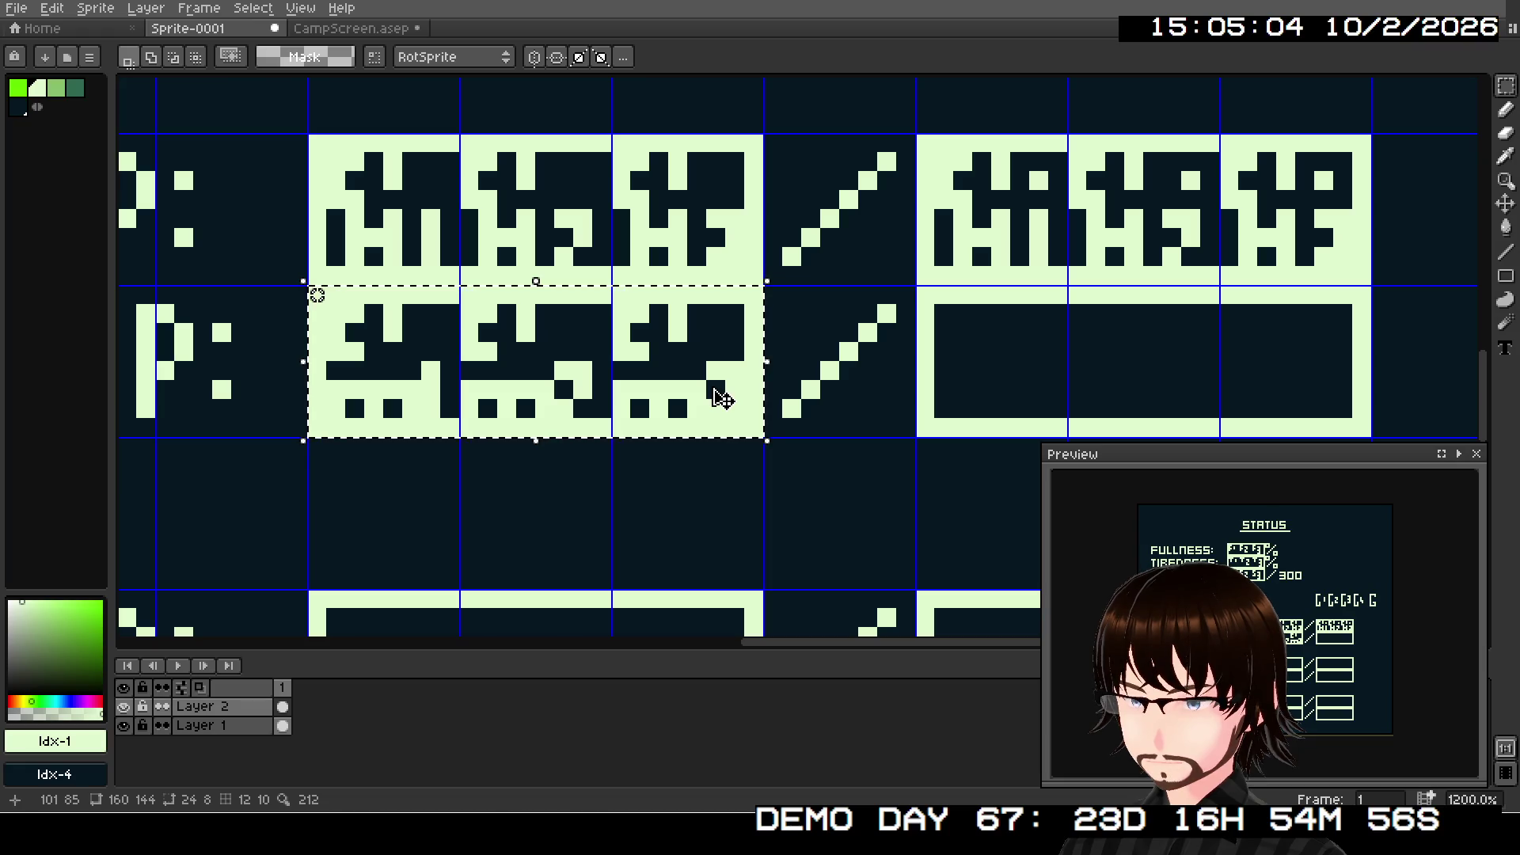
{"action": "left_click", "coordinate": [744, 400]}
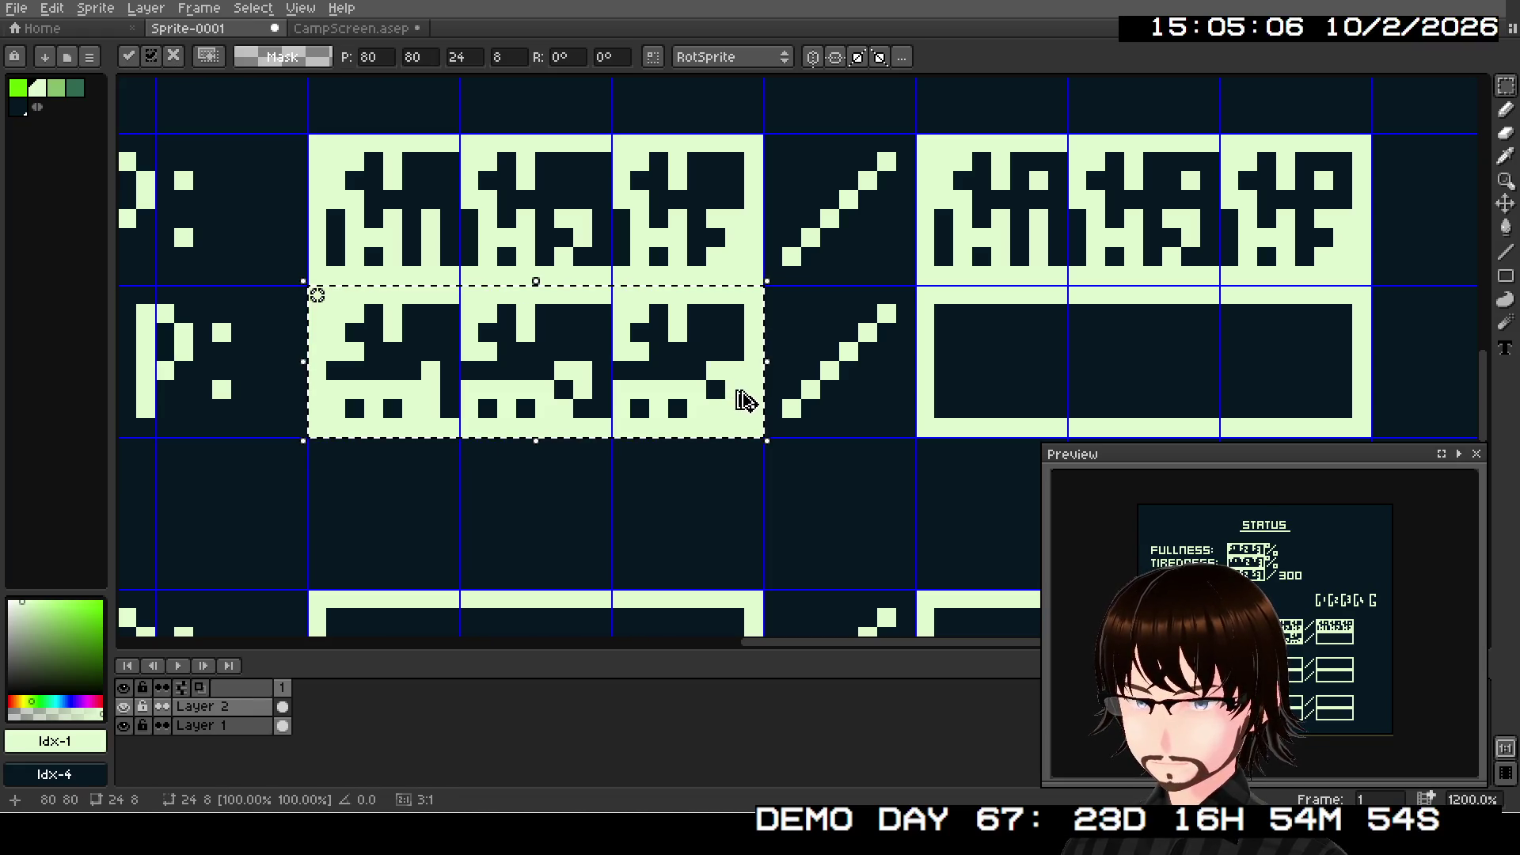
{"action": "left_click_drag", "start_coordinate": [744, 428], "coordinate": [1357, 435]}
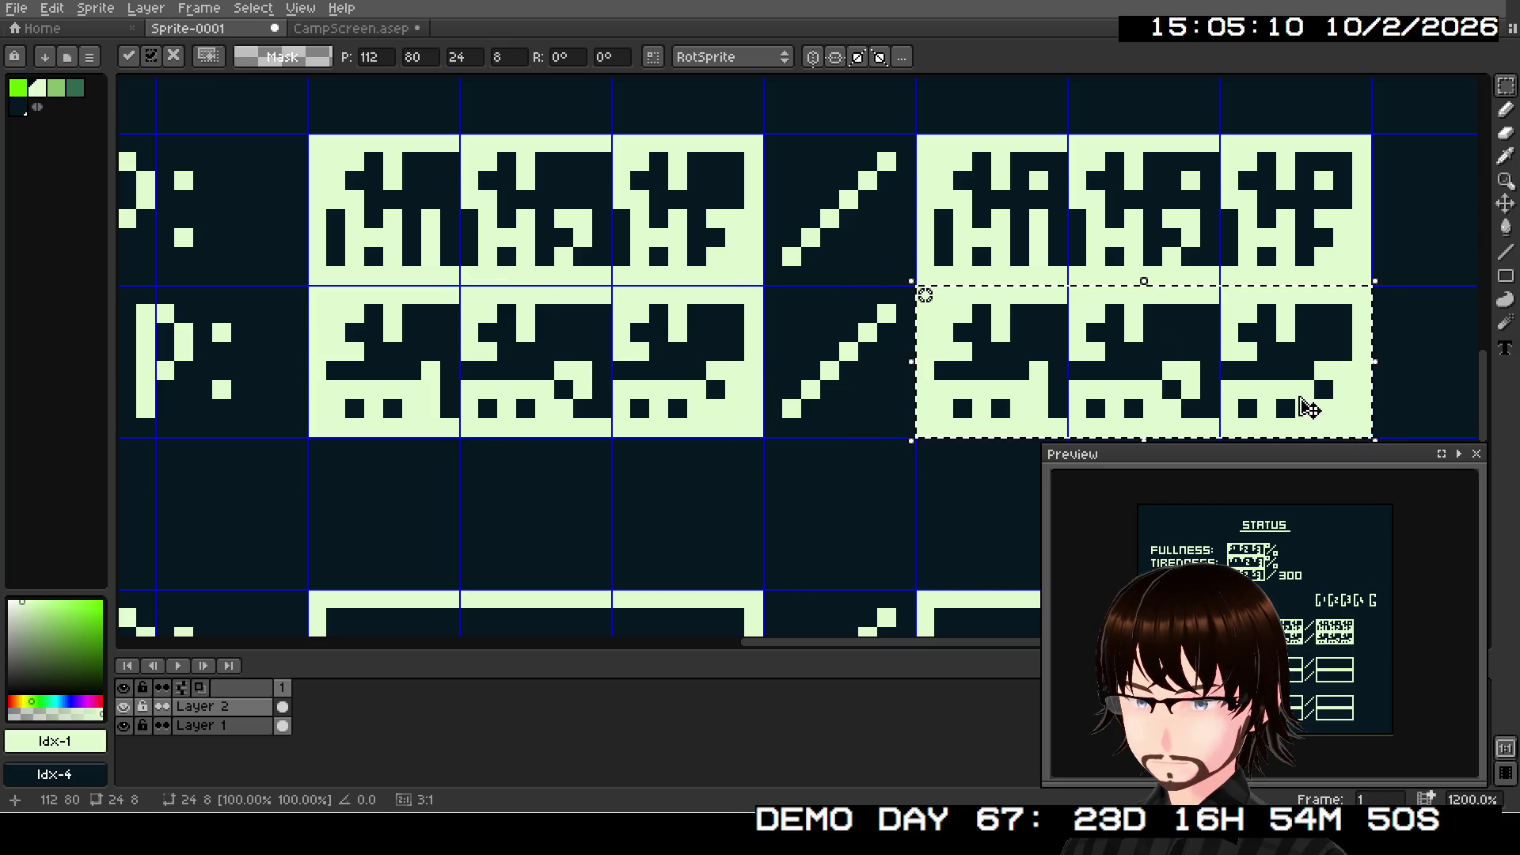
{"action": "key", "text": "ctrl+d"}
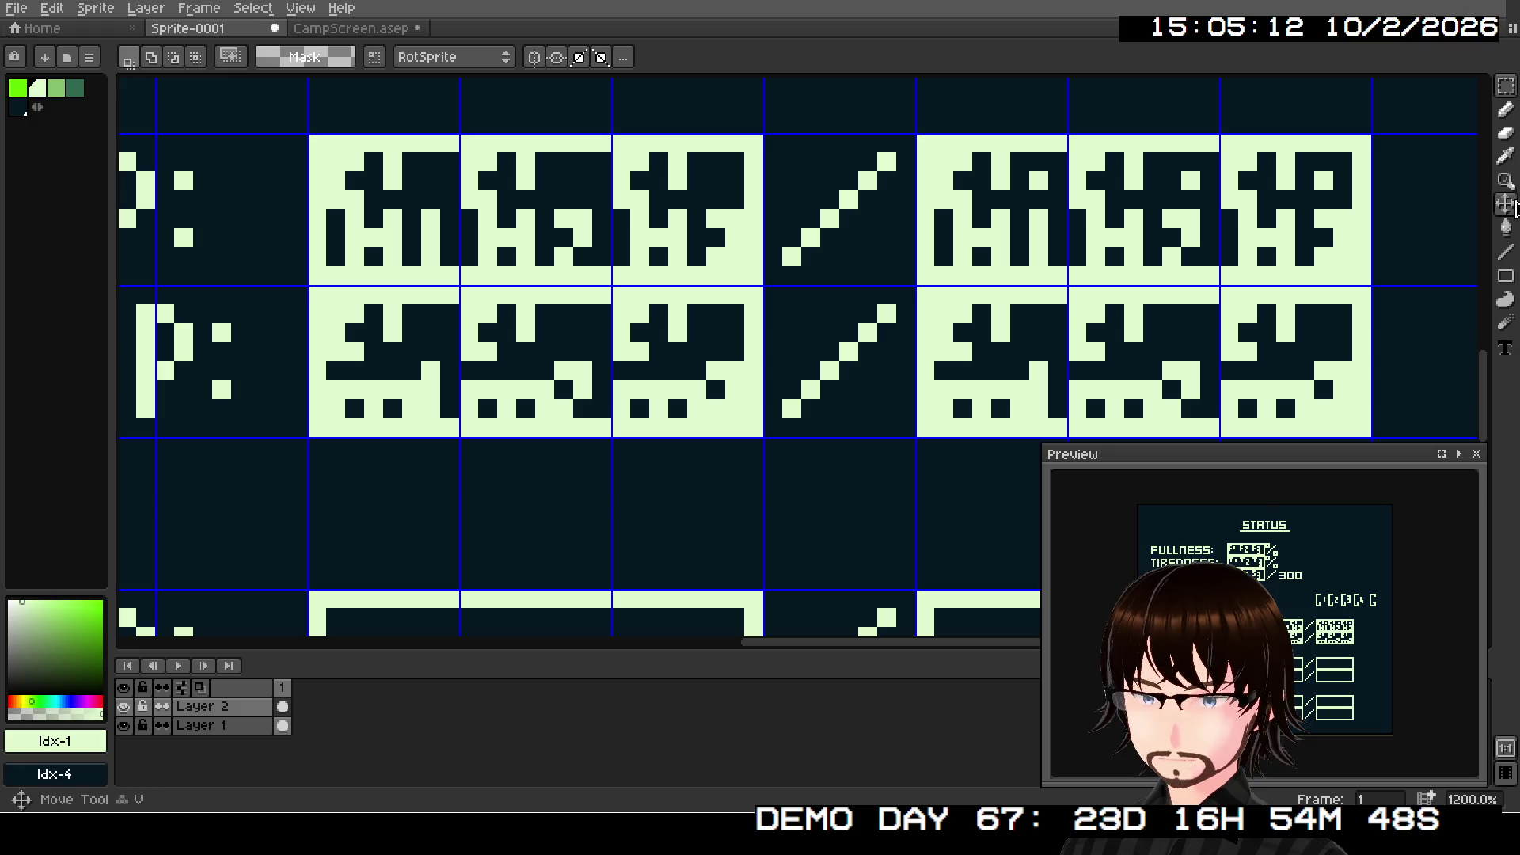
- Lighten two pixels in the copied MP tiles with the one-pixel Line tool
{"action": "left_click", "coordinate": [1505, 252]}
{"action": "scroll", "coordinate": [994, 354], "scroll_direction": "up", "scroll_amount": 5}
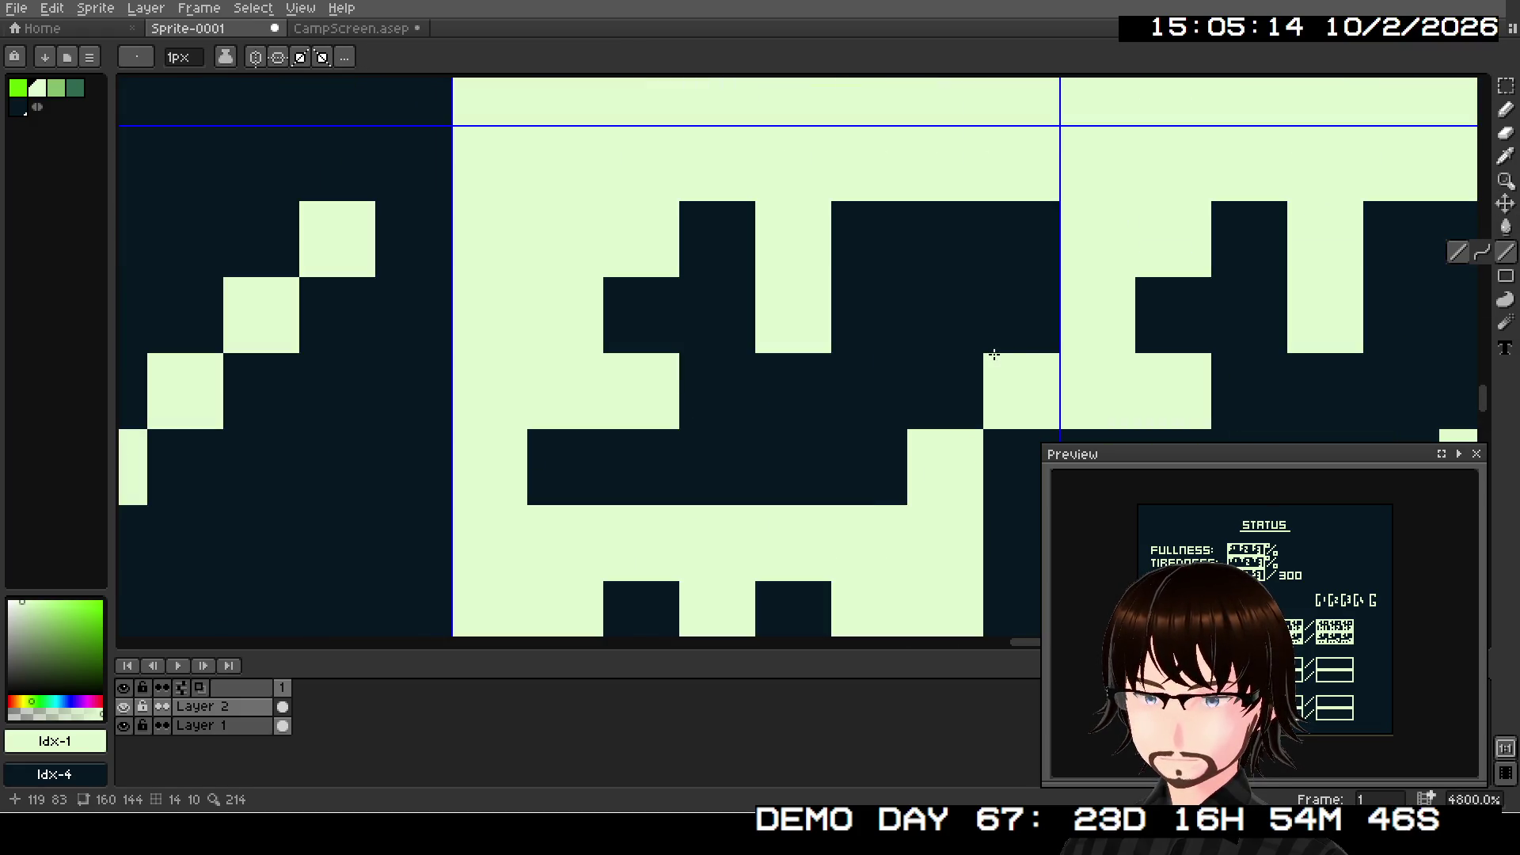
{"action": "scroll", "coordinate": [967, 329], "scroll_direction": "down", "scroll_amount": 3}
{"action": "scroll", "coordinate": [824, 295], "scroll_direction": "right", "scroll_amount": 3}
{"action": "left_click", "coordinate": [871, 293]}
{"action": "left_click", "coordinate": [1136, 293]}
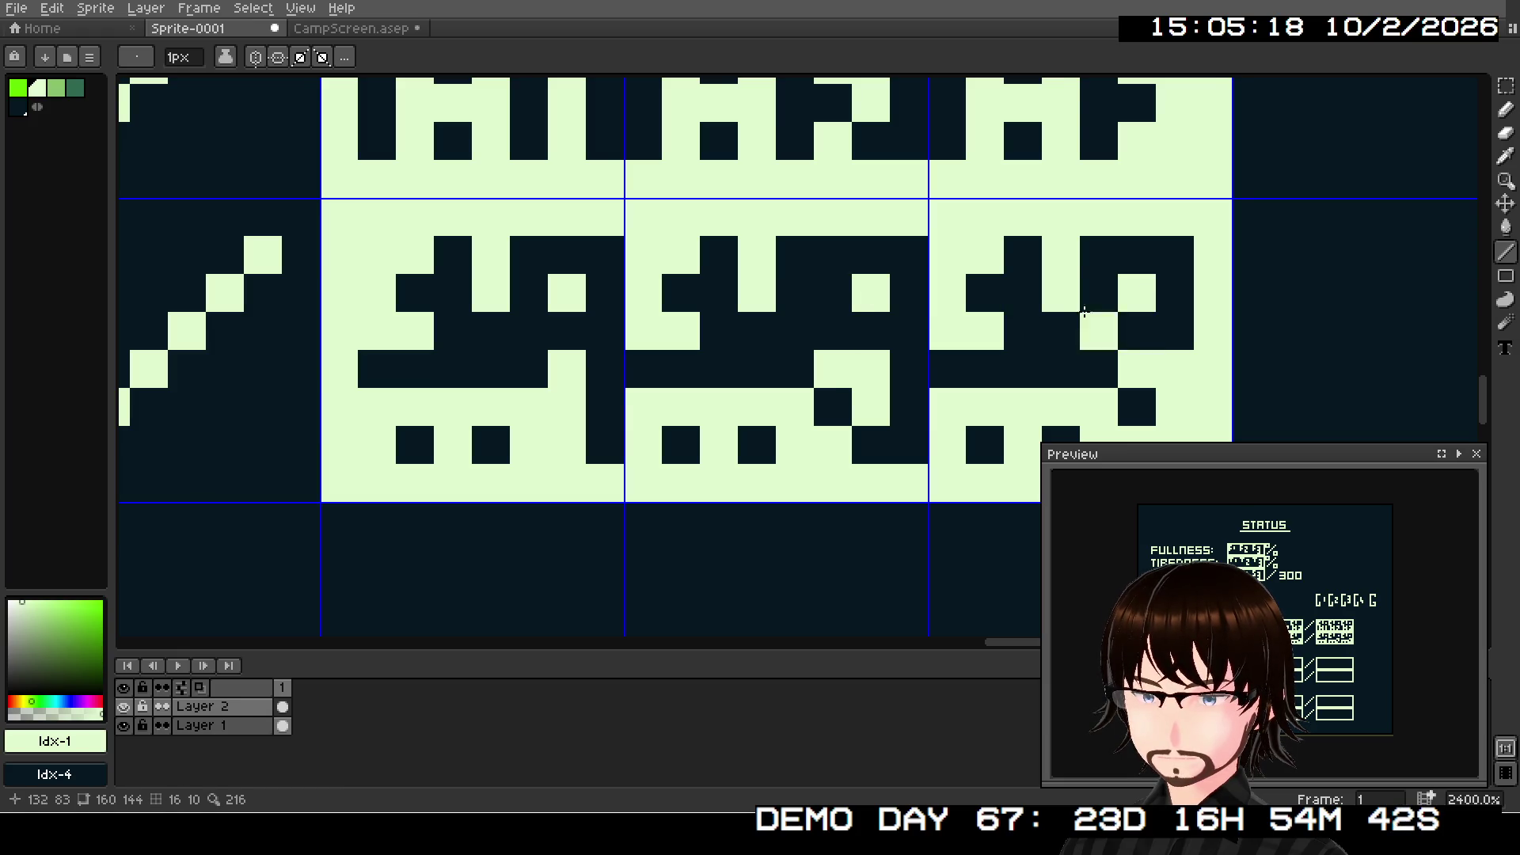
{"action": "scroll", "coordinate": [1083, 311], "scroll_direction": "down", "scroll_amount": 7}
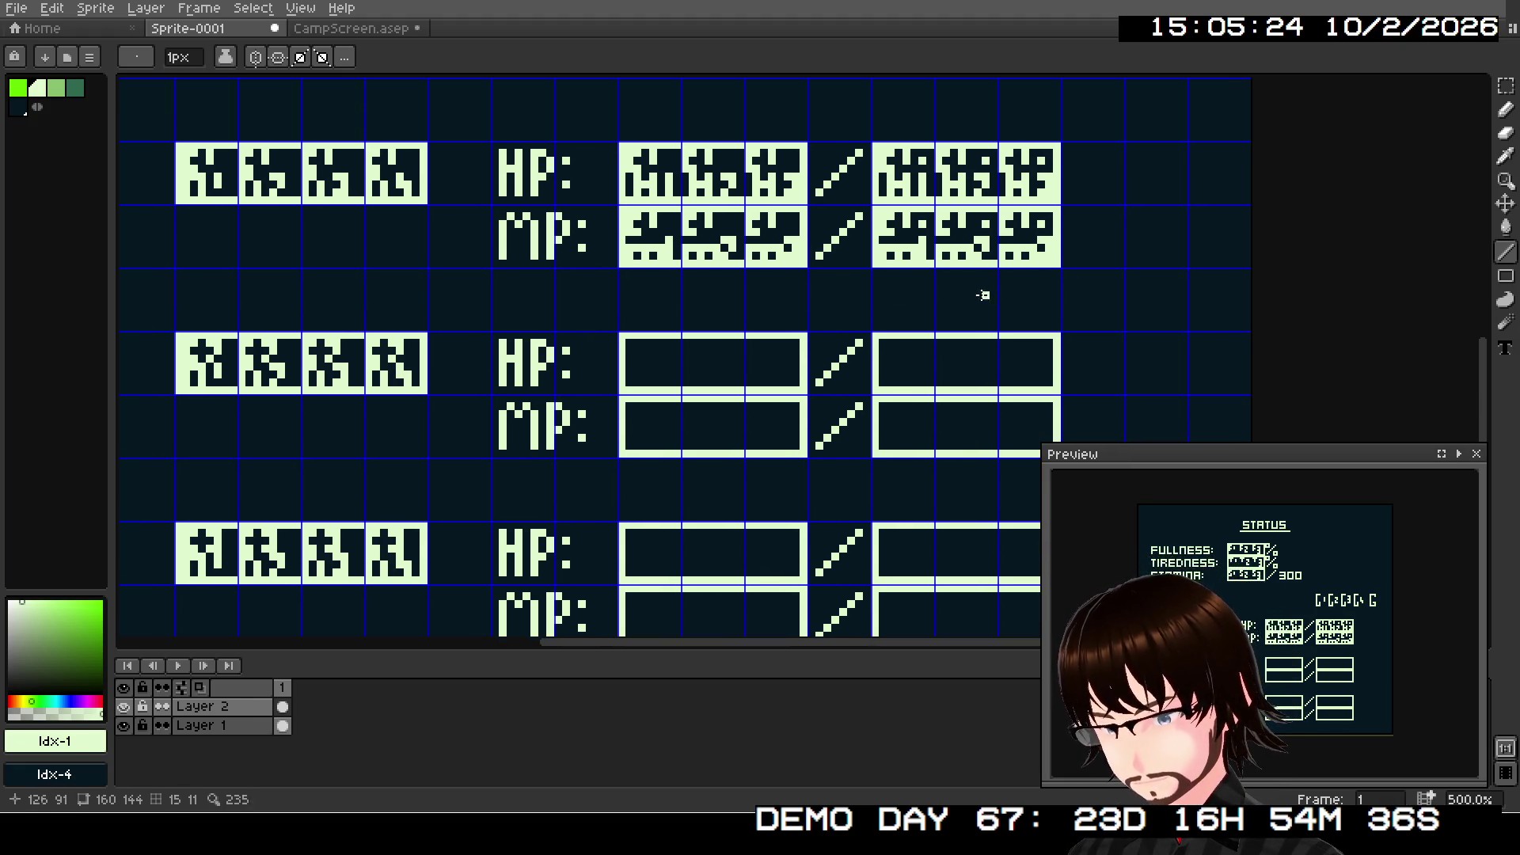
- Duplicate the filled HP and MP number block down into the next party entry
{"action": "left_click", "coordinate": [1506, 86]}
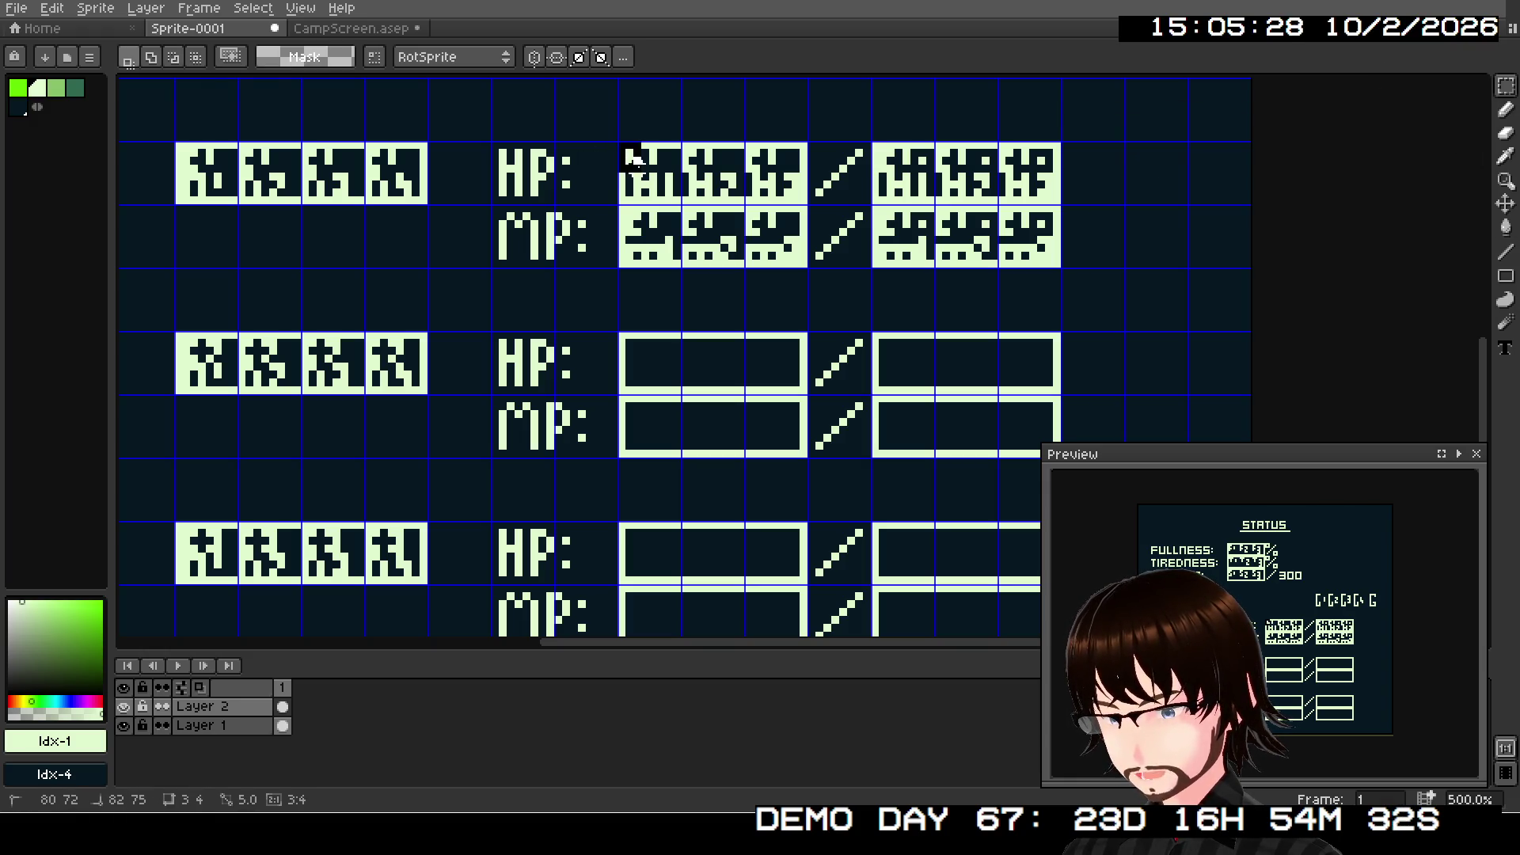
{"action": "mouse_move", "coordinate": [650, 182]}
{"action": "left_mouse_down"}
{"action": "mouse_move", "coordinate": [804, 266]}
{"action": "mouse_move", "coordinate": [1063, 271]}
{"action": "left_mouse_up"}
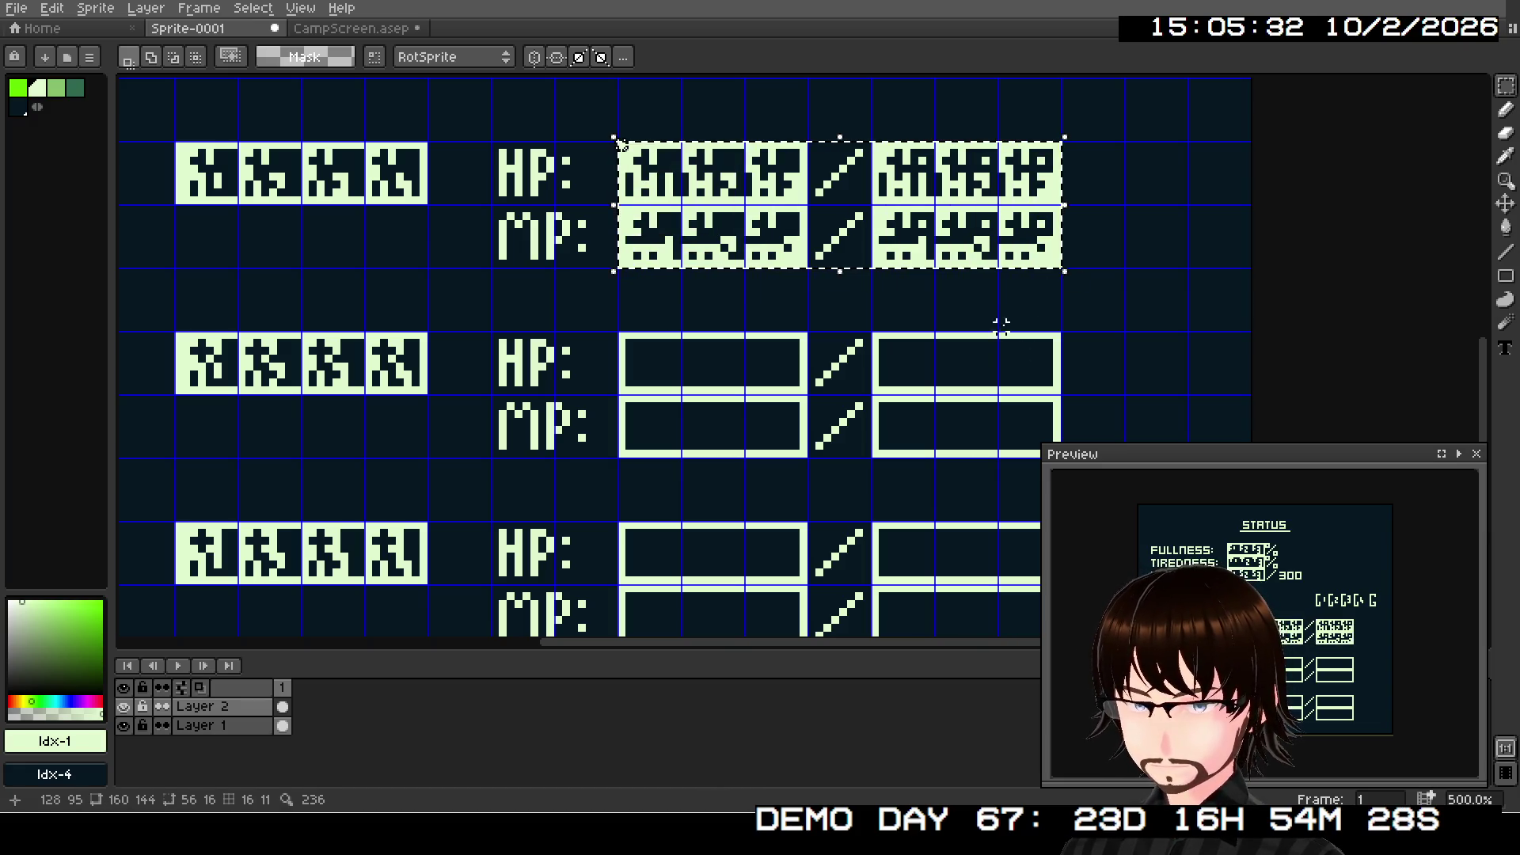
{"action": "key", "text": "ctrl+t"}
{"action": "mouse_move", "coordinate": [984, 265]}
{"action": "left_mouse_down"}
{"action": "mouse_move", "coordinate": [976, 462]}
{"action": "mouse_move", "coordinate": [918, 324]}
{"action": "mouse_move", "coordinate": [932, 306]}
{"action": "mouse_move", "coordinate": [957, 329]}
{"action": "mouse_move", "coordinate": [954, 425]}
{"action": "left_mouse_up"}
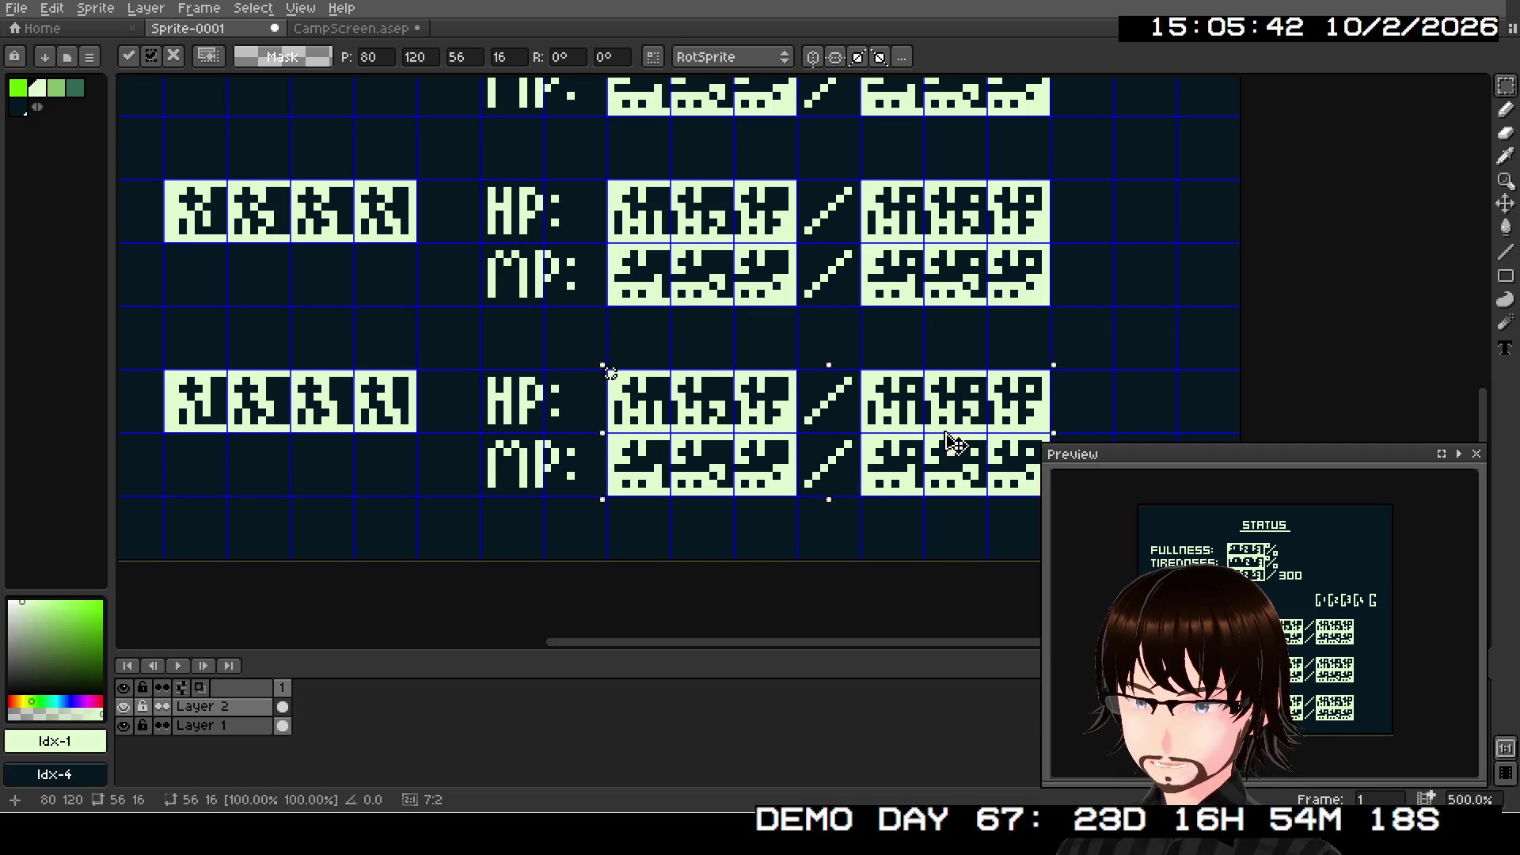
{"action": "left_click", "coordinate": [942, 348]}
{"action": "mouse_move", "coordinate": [923, 346]}
{"action": "left_mouse_down"}
{"action": "mouse_move", "coordinate": [957, 451]}
{"action": "mouse_move", "coordinate": [989, 396]}
{"action": "mouse_move", "coordinate": [1022, 234]}
{"action": "mouse_move", "coordinate": [815, 428]}
{"action": "left_mouse_up"}
{"action": "scroll", "coordinate": [855, 373], "scroll_direction": "up", "scroll_amount": 2}
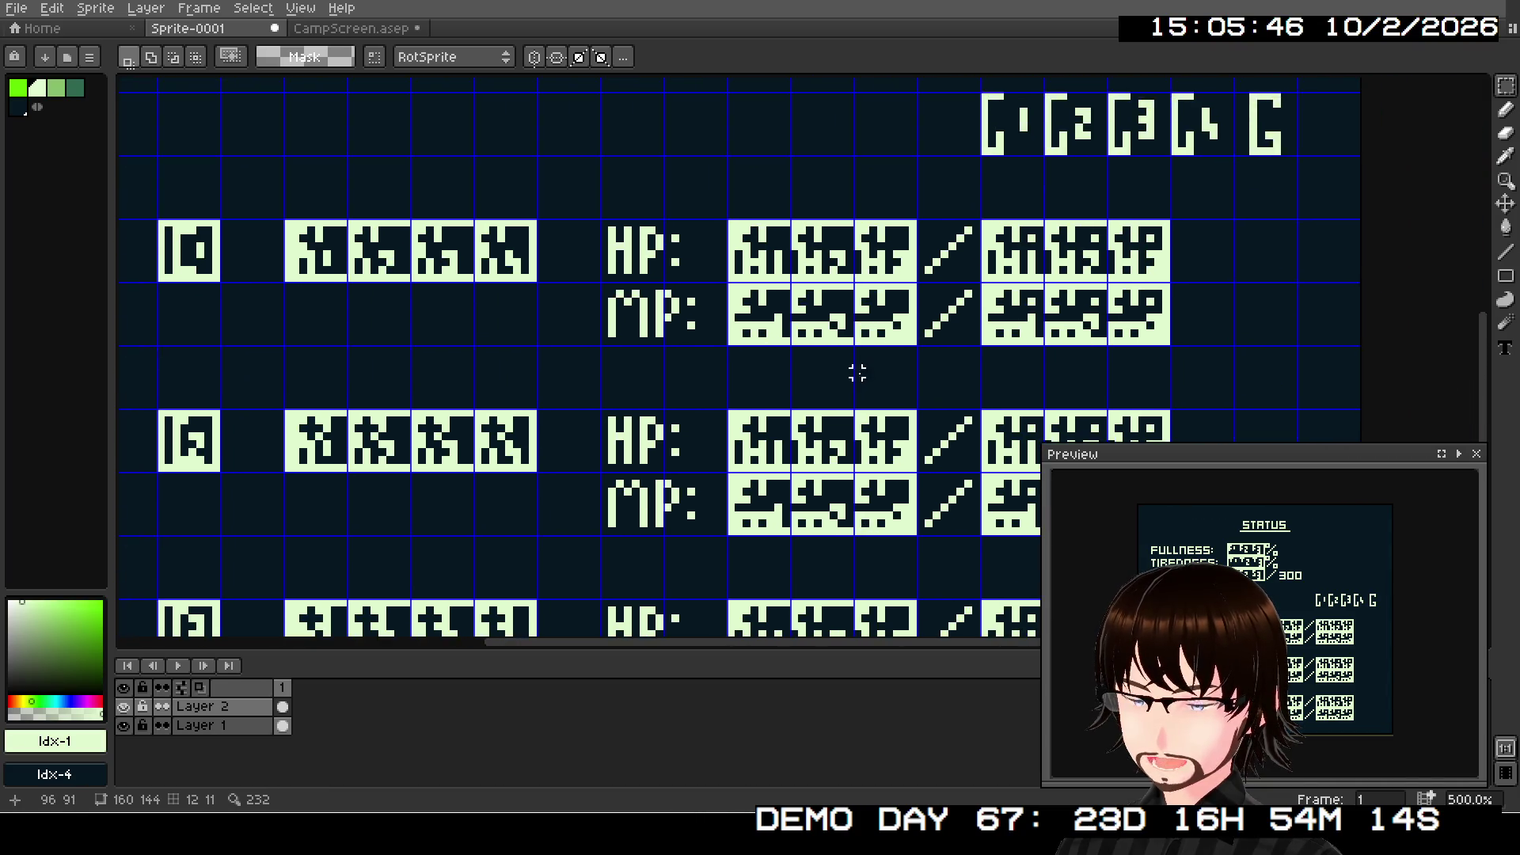
- Bring the HP/MP number rows into view and set the Pencil to single-pixel drawing
{"action": "scroll", "coordinate": [773, 440], "scroll_direction": "up", "scroll_amount": 4}
{"action": "scroll", "coordinate": [795, 305], "scroll_direction": "down", "scroll_amount": 2}
{"action": "scroll", "coordinate": [796, 305], "scroll_direction": "down", "scroll_amount": 4}
{"action": "mouse_move", "coordinate": [871, 237]}
{"action": "left_mouse_down"}
{"action": "mouse_move", "coordinate": [910, 412]}
{"action": "mouse_move", "coordinate": [983, 366]}
{"action": "left_mouse_up"}
{"action": "scroll", "coordinate": [983, 366], "scroll_direction": "up", "scroll_amount": 4}
{"action": "scroll", "coordinate": [982, 368], "scroll_direction": "up", "scroll_amount": 3}
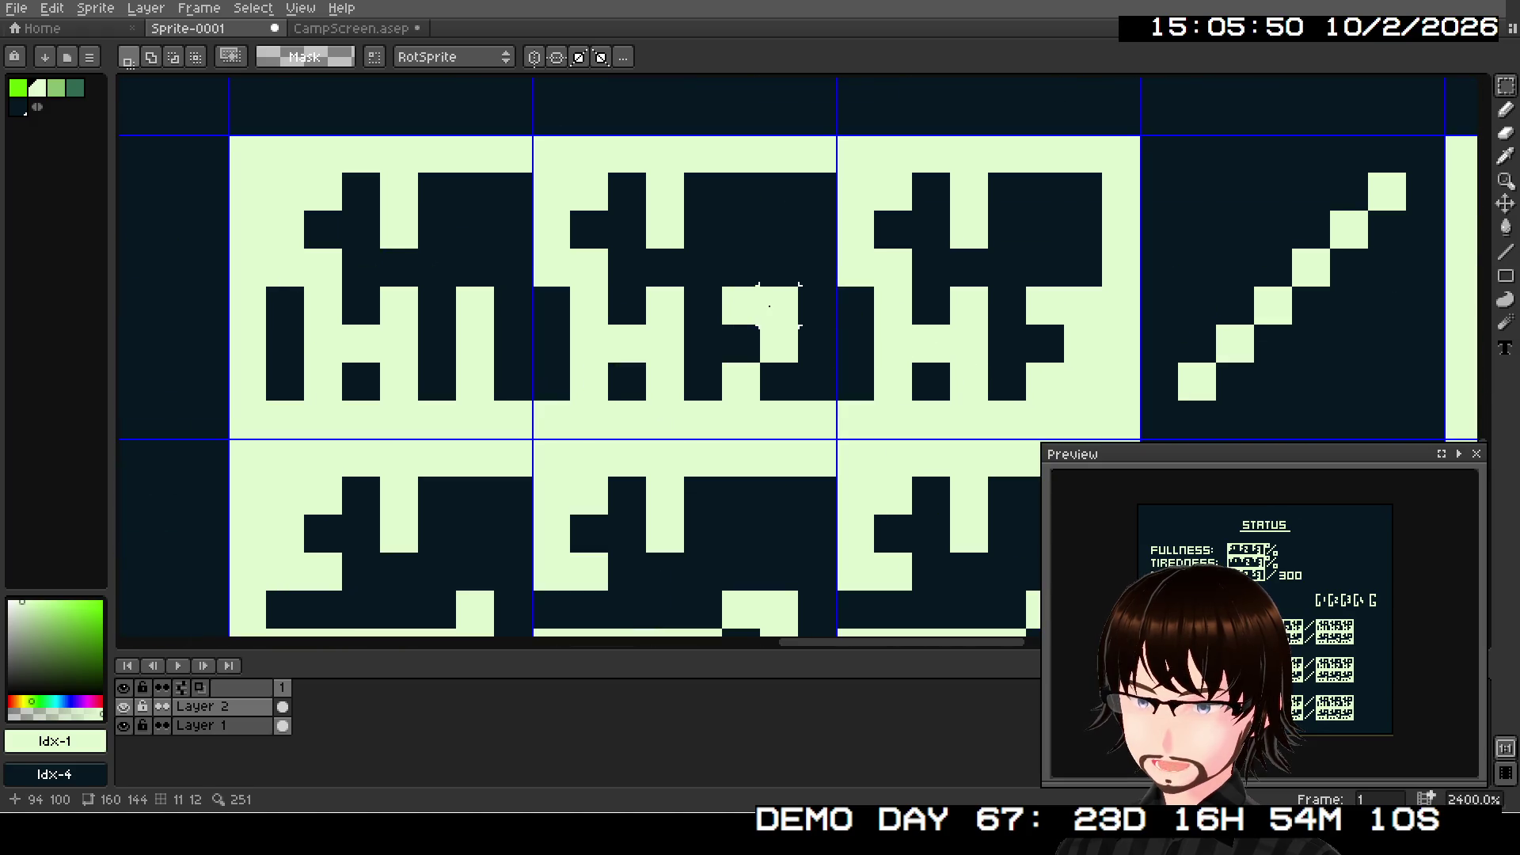
{"action": "scroll", "coordinate": [781, 306], "scroll_direction": "down", "scroll_amount": 3}
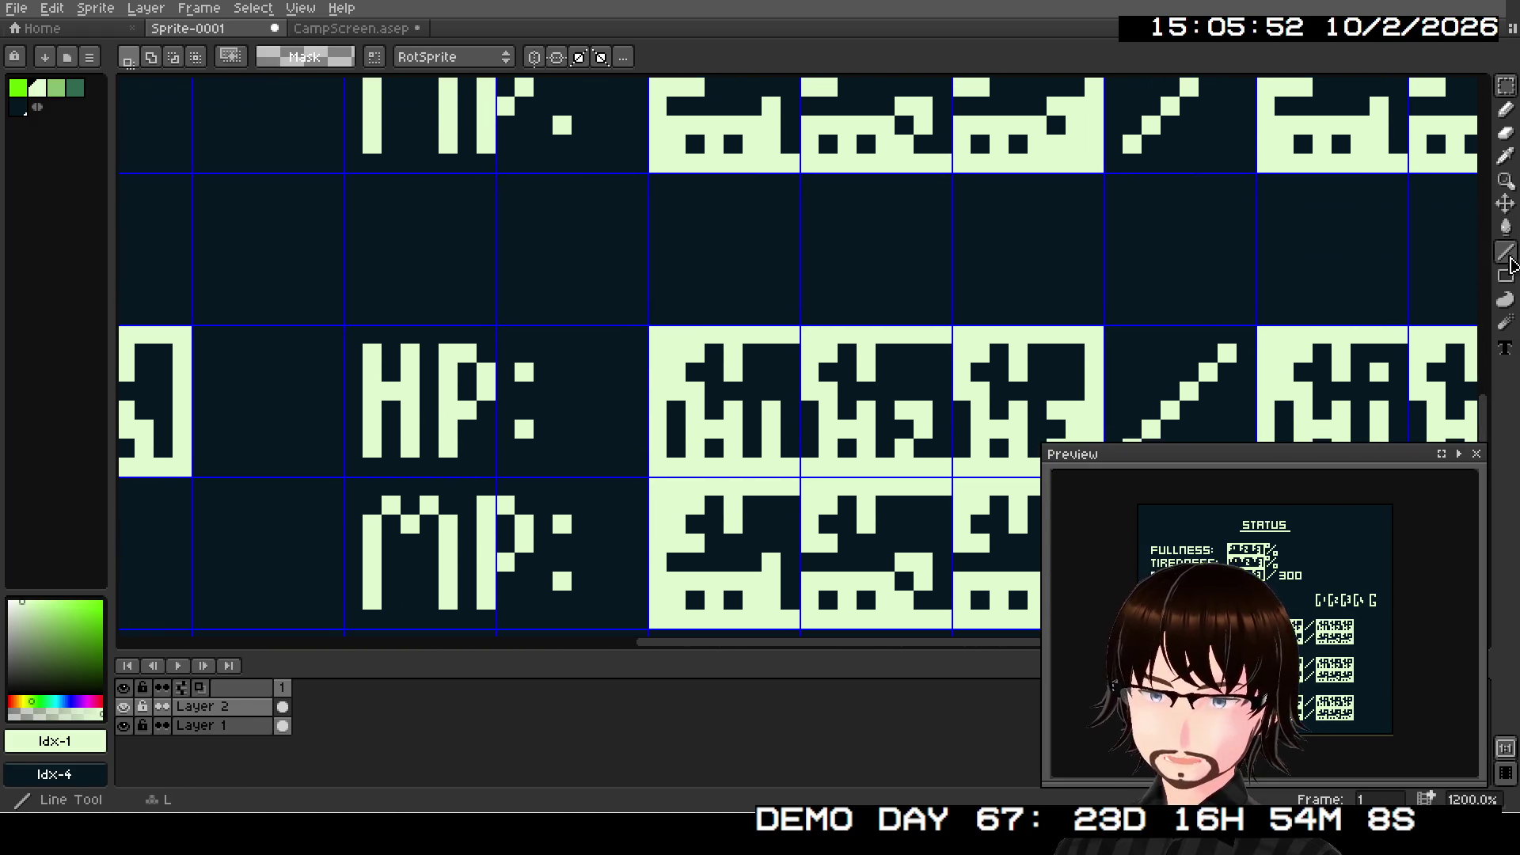
{"action": "left_click", "coordinate": [1506, 253]}
- Draw two dark pixel columns in the HP tiles and fill the right tile's light notch dark
{"action": "scroll", "coordinate": [752, 356], "scroll_direction": "up", "scroll_amount": 4}
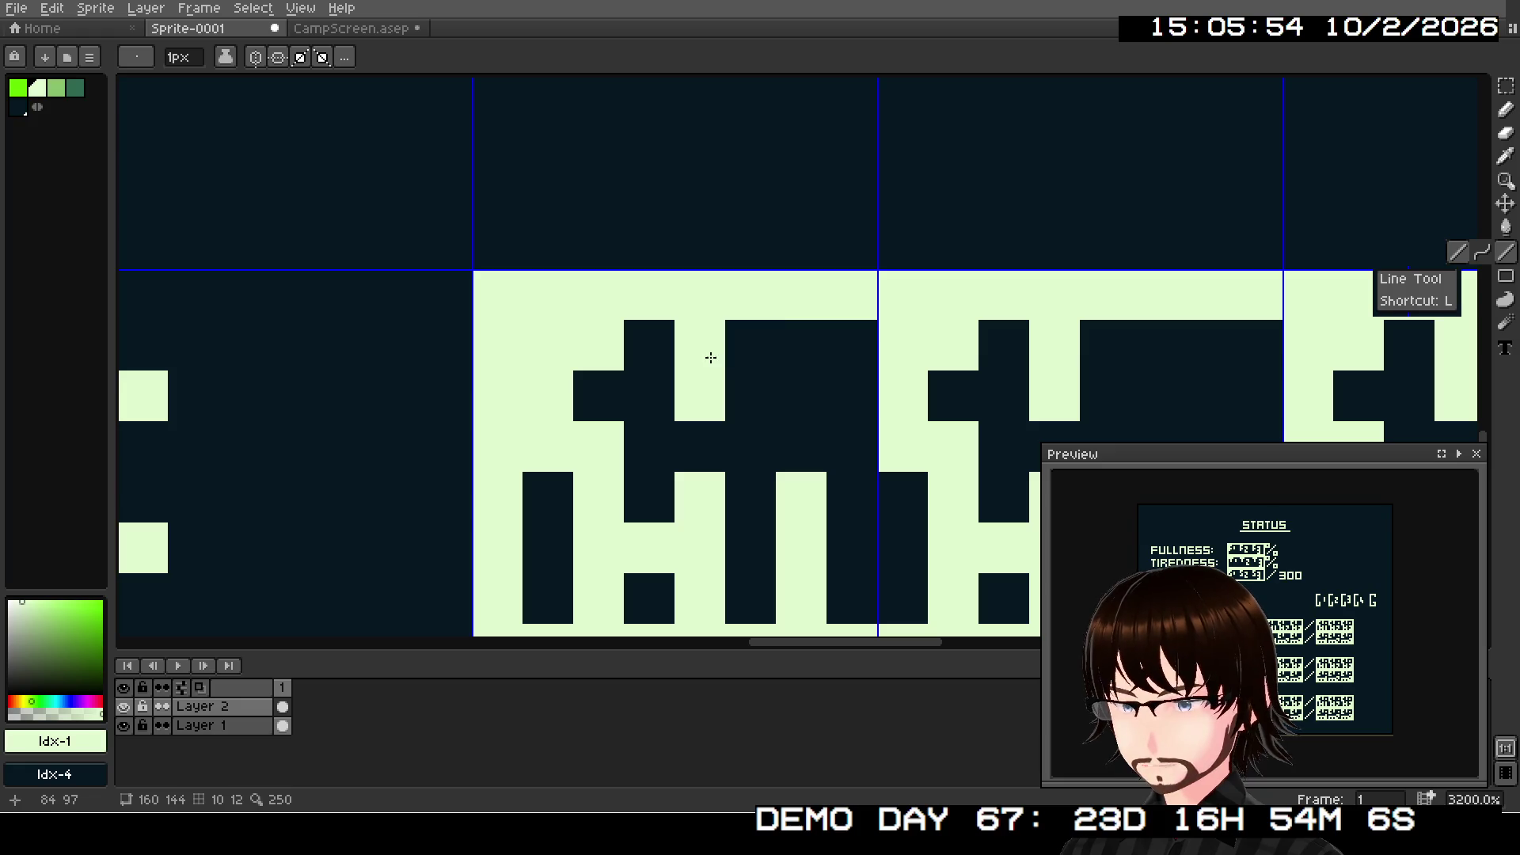
{"action": "left_click_drag", "start_coordinate": [710, 358], "coordinate": [712, 388]}
{"action": "mouse_move", "coordinate": [1072, 353]}
{"action": "left_mouse_down"}
{"action": "mouse_move", "coordinate": [1044, 390]}
{"action": "mouse_move", "coordinate": [702, 347]}
{"action": "left_mouse_up"}
{"action": "left_click_drag", "start_coordinate": [1084, 321], "coordinate": [1072, 363]}
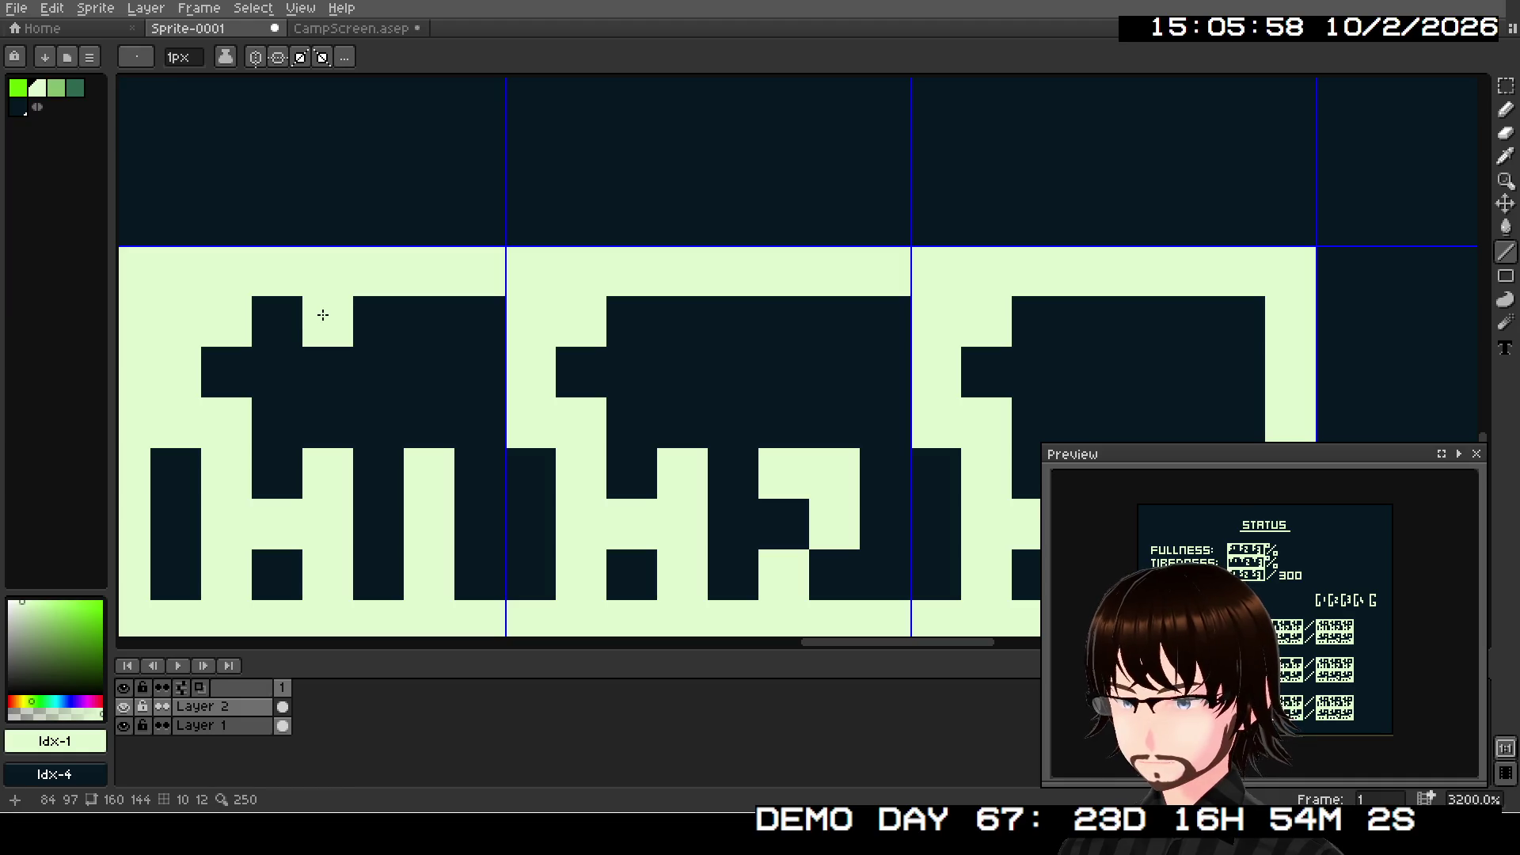
- Lighten single pixels in the first HP tile, undoing the misplaced ones
{"action": "left_click", "coordinate": [380, 320]}
{"action": "left_click", "coordinate": [376, 371]}
{"action": "left_click", "coordinate": [330, 420]}
{"action": "left_click", "coordinate": [456, 429]}
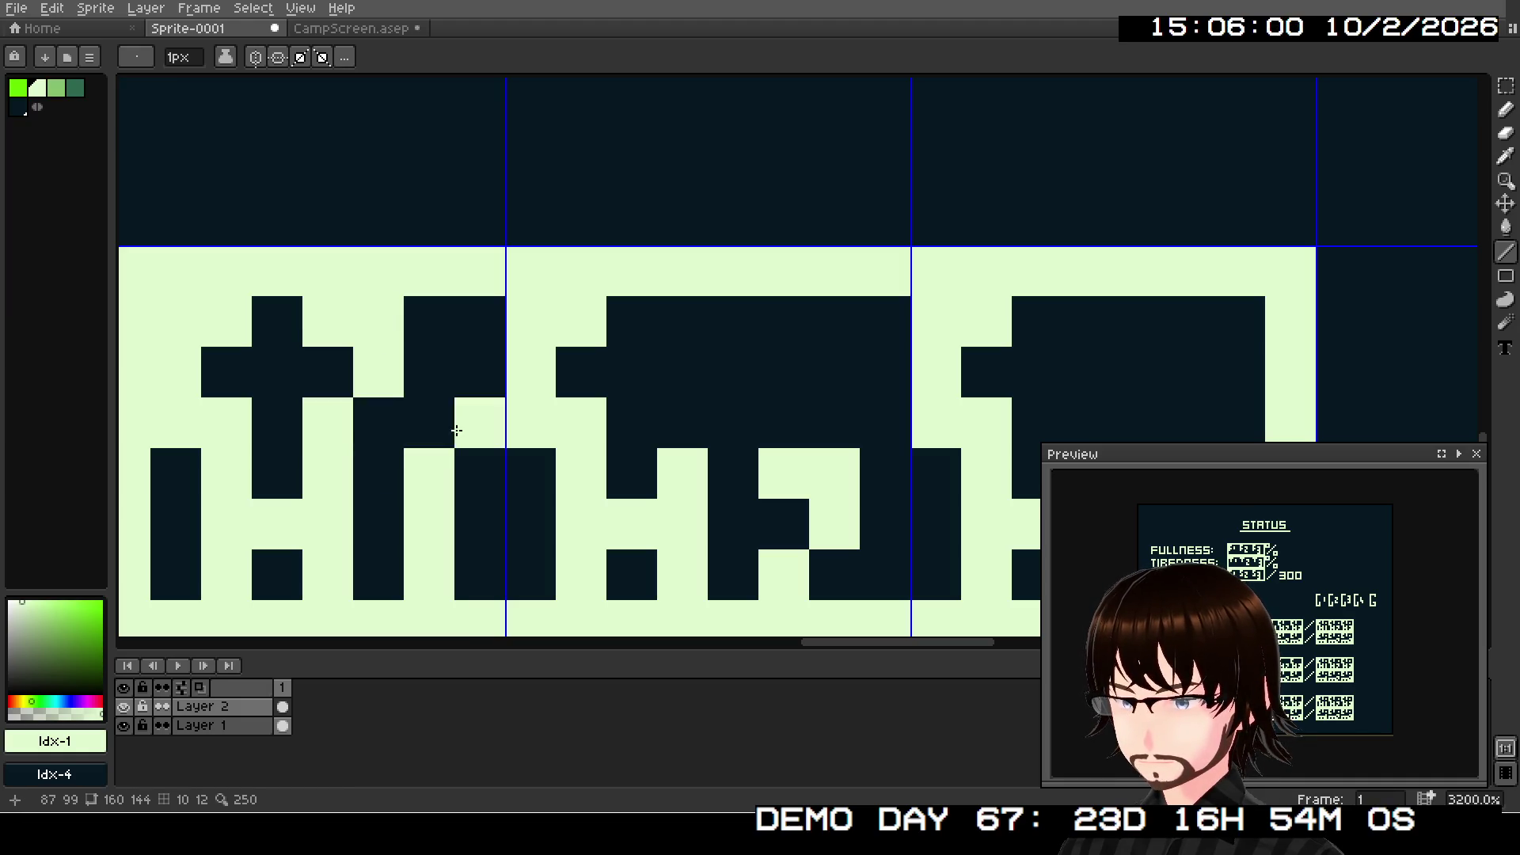
{"action": "key", "text": "ctrl+z"}
{"action": "left_click", "coordinate": [400, 434]}
{"action": "key", "text": "ctrl+z"}
- Lighten pixels in the second HP tile, undoing stray placements
{"action": "left_click", "coordinate": [682, 372]}
{"action": "key", "text": "ctrl+z"}
{"action": "left_click", "coordinate": [681, 337]}
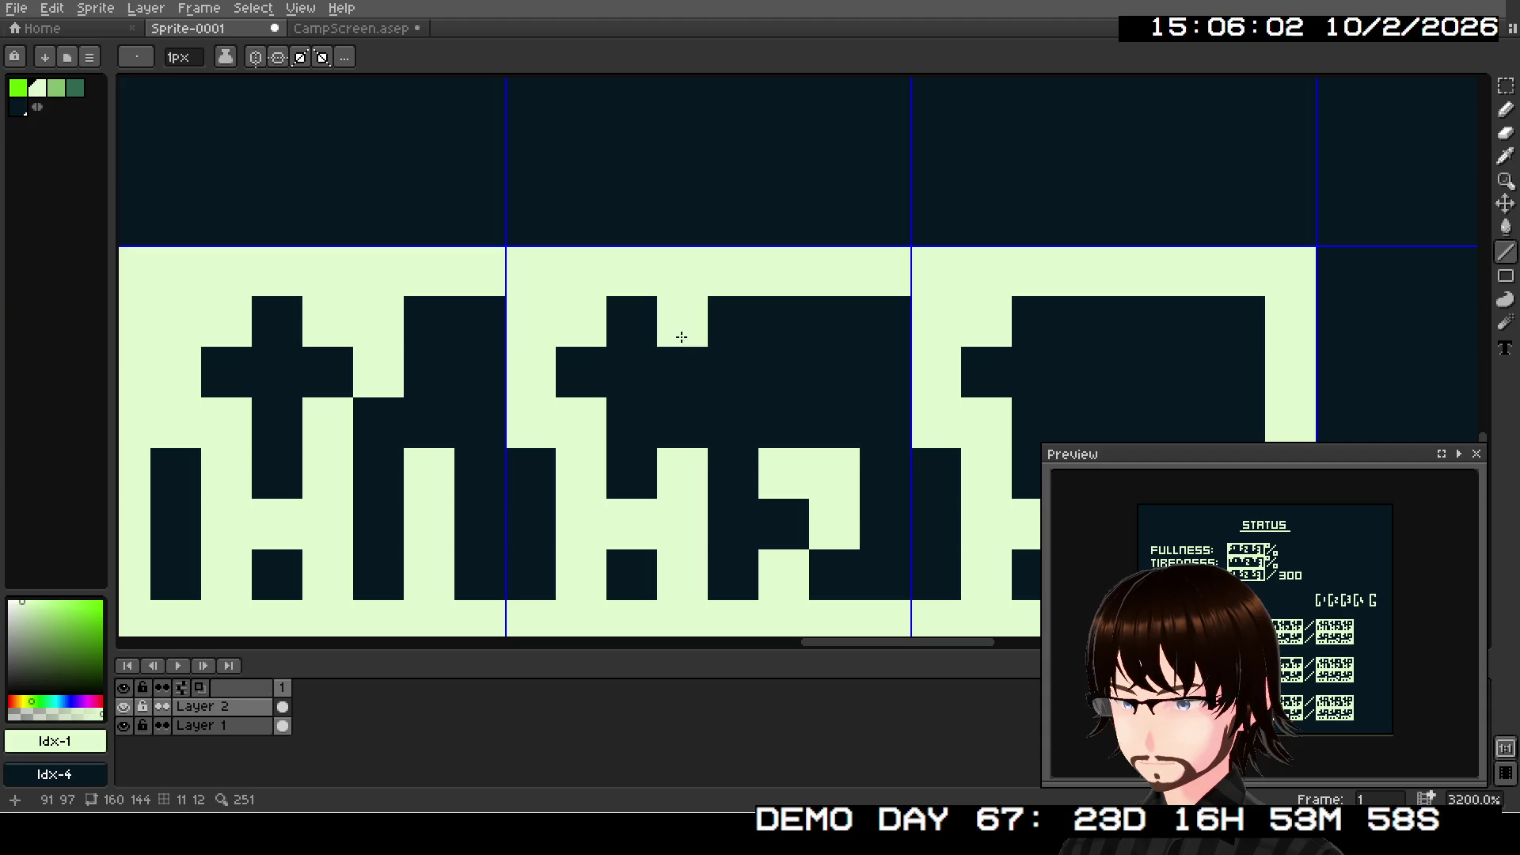
{"action": "left_click", "coordinate": [728, 326]}
{"action": "left_click", "coordinate": [716, 378]}
{"action": "left_click", "coordinate": [673, 421]}
{"action": "left_click", "coordinate": [733, 423]}
{"action": "key", "text": "ctrl+z"}
{"action": "left_click", "coordinate": [901, 480]}
- Repaint the next digit's pixels light, undoing one stray lit pixel
{"action": "scroll", "coordinate": [607, 377], "scroll_direction": "right", "scroll_amount": 5}
{"action": "scroll", "coordinate": [607, 376], "scroll_direction": "down", "scroll_amount": 1}
{"action": "left_click", "coordinate": [713, 271]}
{"action": "key", "text": "ctrl+z"}
{"action": "left_click", "coordinate": [706, 234]}
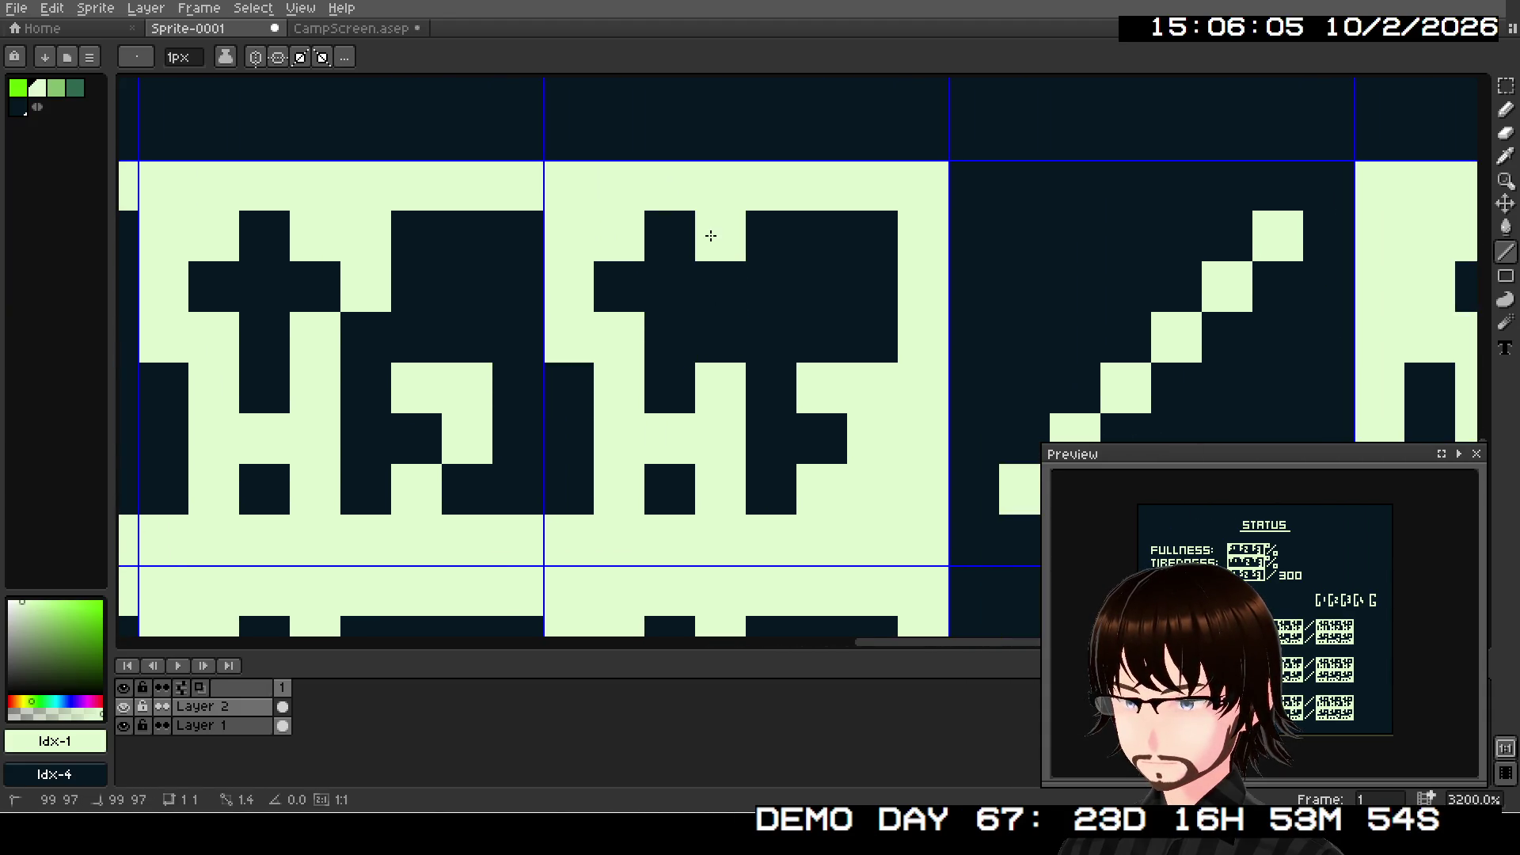
{"action": "left_click", "coordinate": [756, 249]}
{"action": "left_click", "coordinate": [770, 285]}
{"action": "left_click", "coordinate": [718, 317]}
{"action": "scroll", "coordinate": [714, 334], "scroll_direction": "down", "scroll_amount": 3}
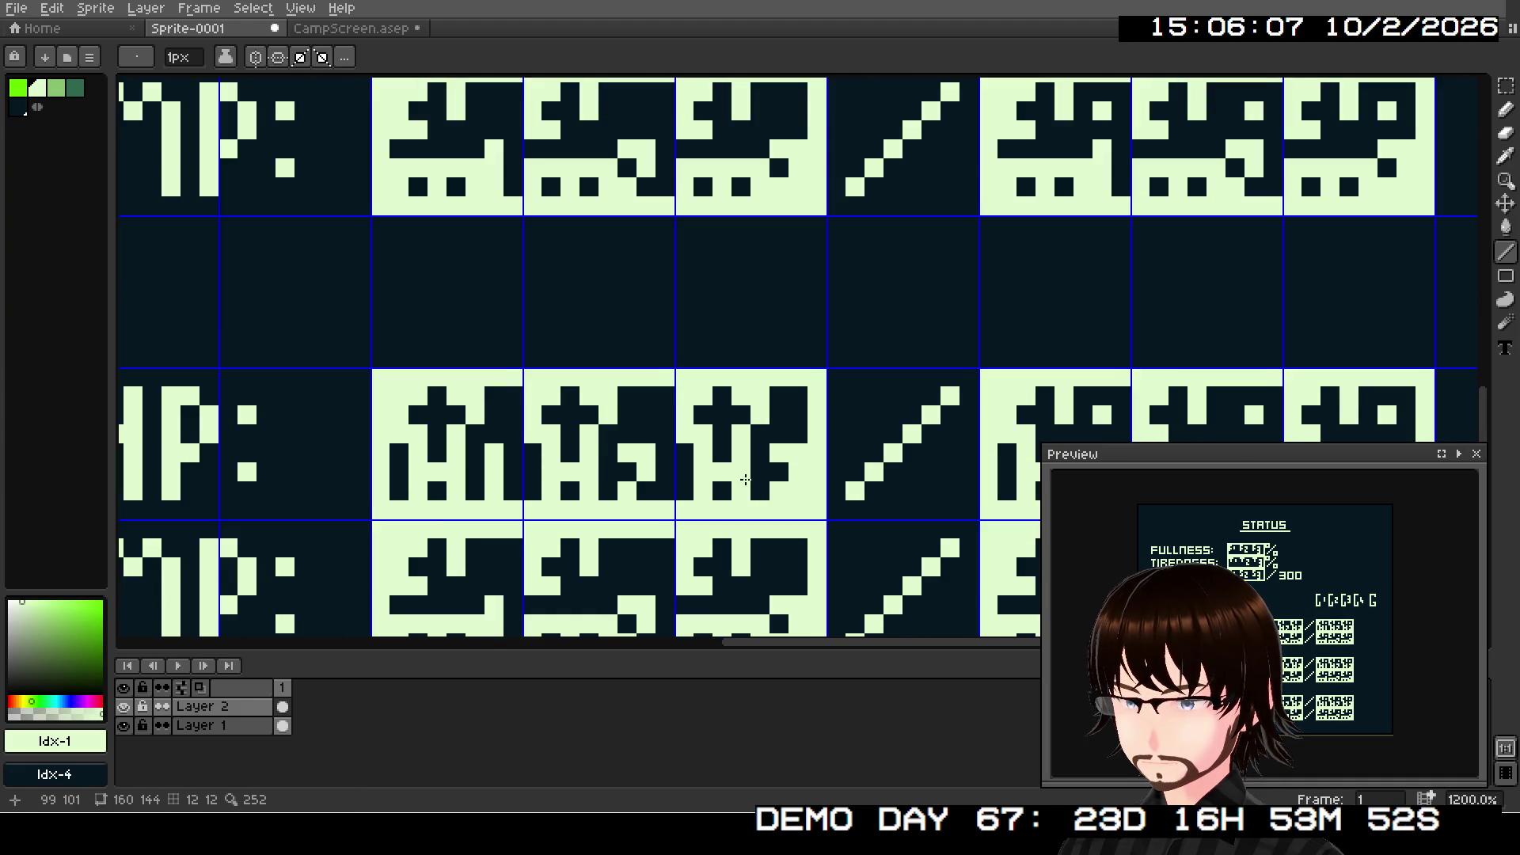
- Reshape the first digit with one dark pixel and a short run of light pixels
{"action": "scroll", "coordinate": [752, 316], "scroll_direction": "right", "scroll_amount": 5}
{"action": "scroll", "coordinate": [794, 294], "scroll_direction": "up", "scroll_amount": 3}
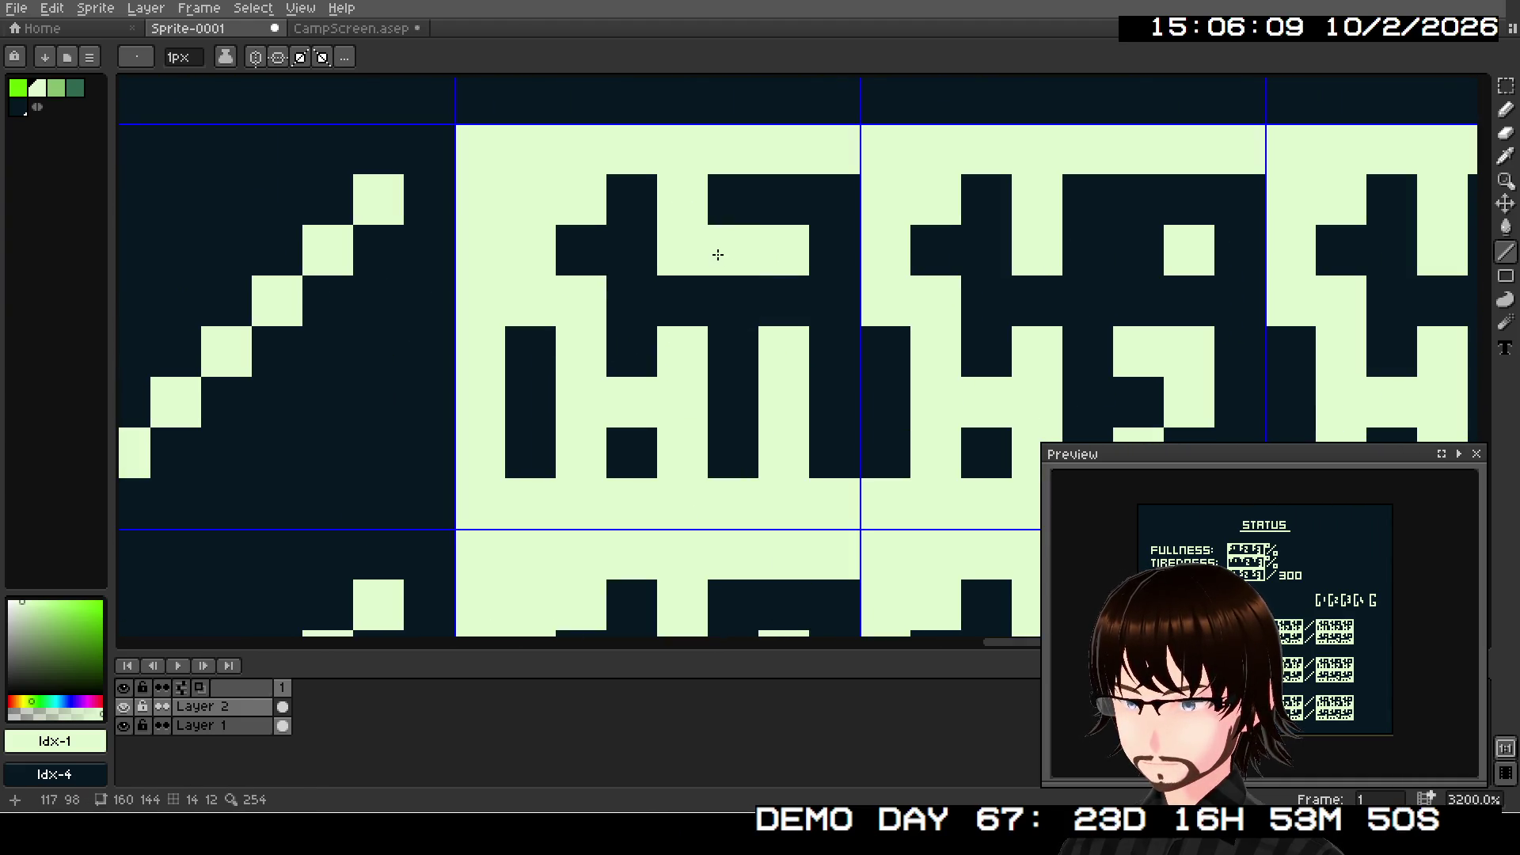
{"action": "right_click", "coordinate": [683, 251]}
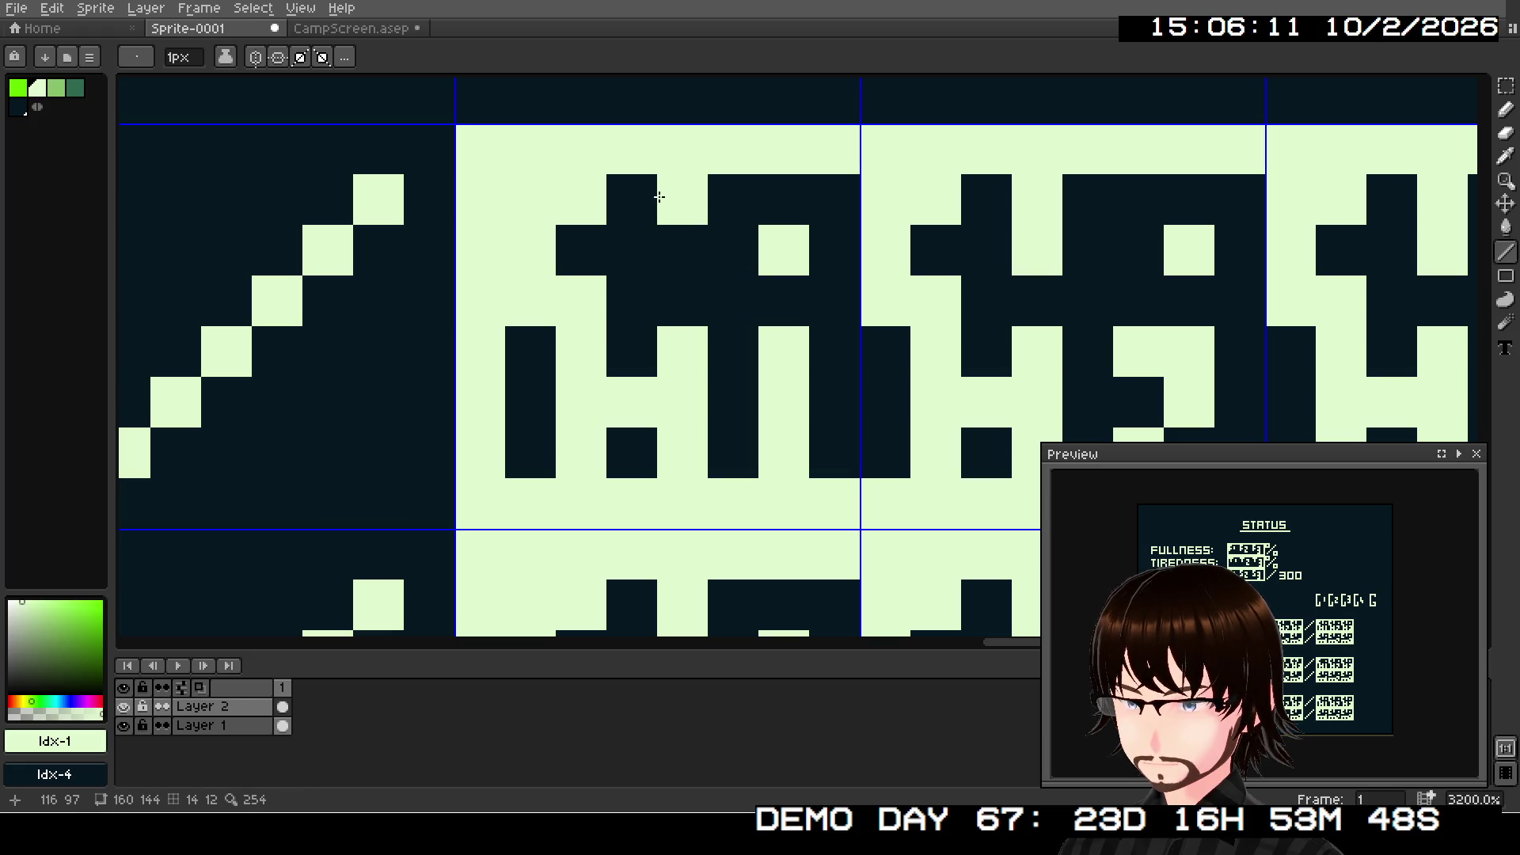
{"action": "mouse_move", "coordinate": [666, 203]}
{"action": "left_mouse_down"}
{"action": "mouse_move", "coordinate": [724, 207]}
{"action": "mouse_move", "coordinate": [725, 252]}
{"action": "left_mouse_up"}
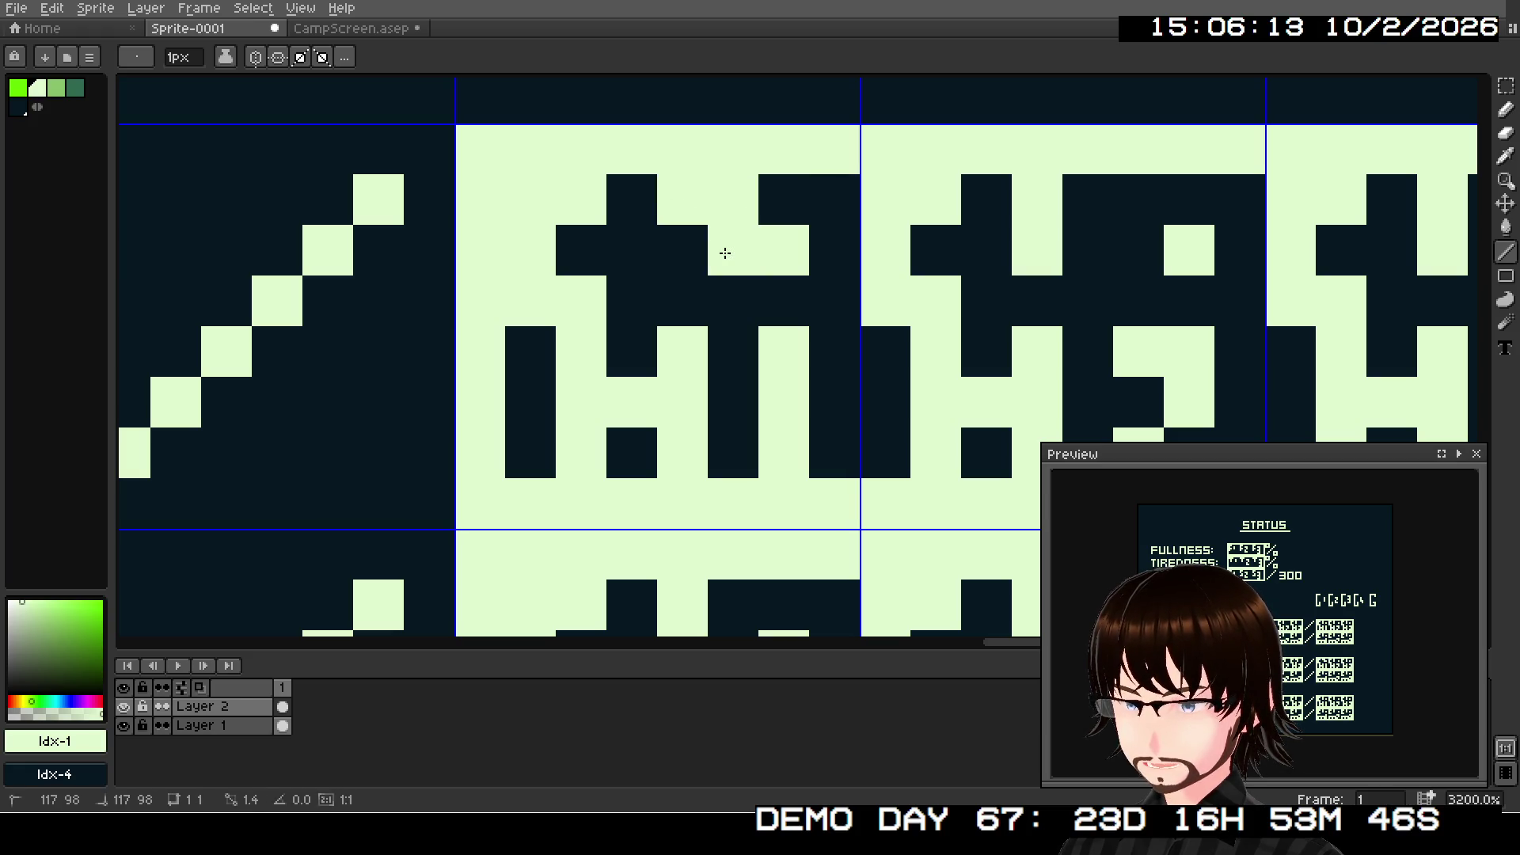
{"action": "left_click", "coordinate": [671, 301]}
- Redraw the next two digit tiles, darkening stray pixels and lighting the strokes
{"action": "left_click_drag", "start_coordinate": [838, 342], "coordinate": [478, 387]}
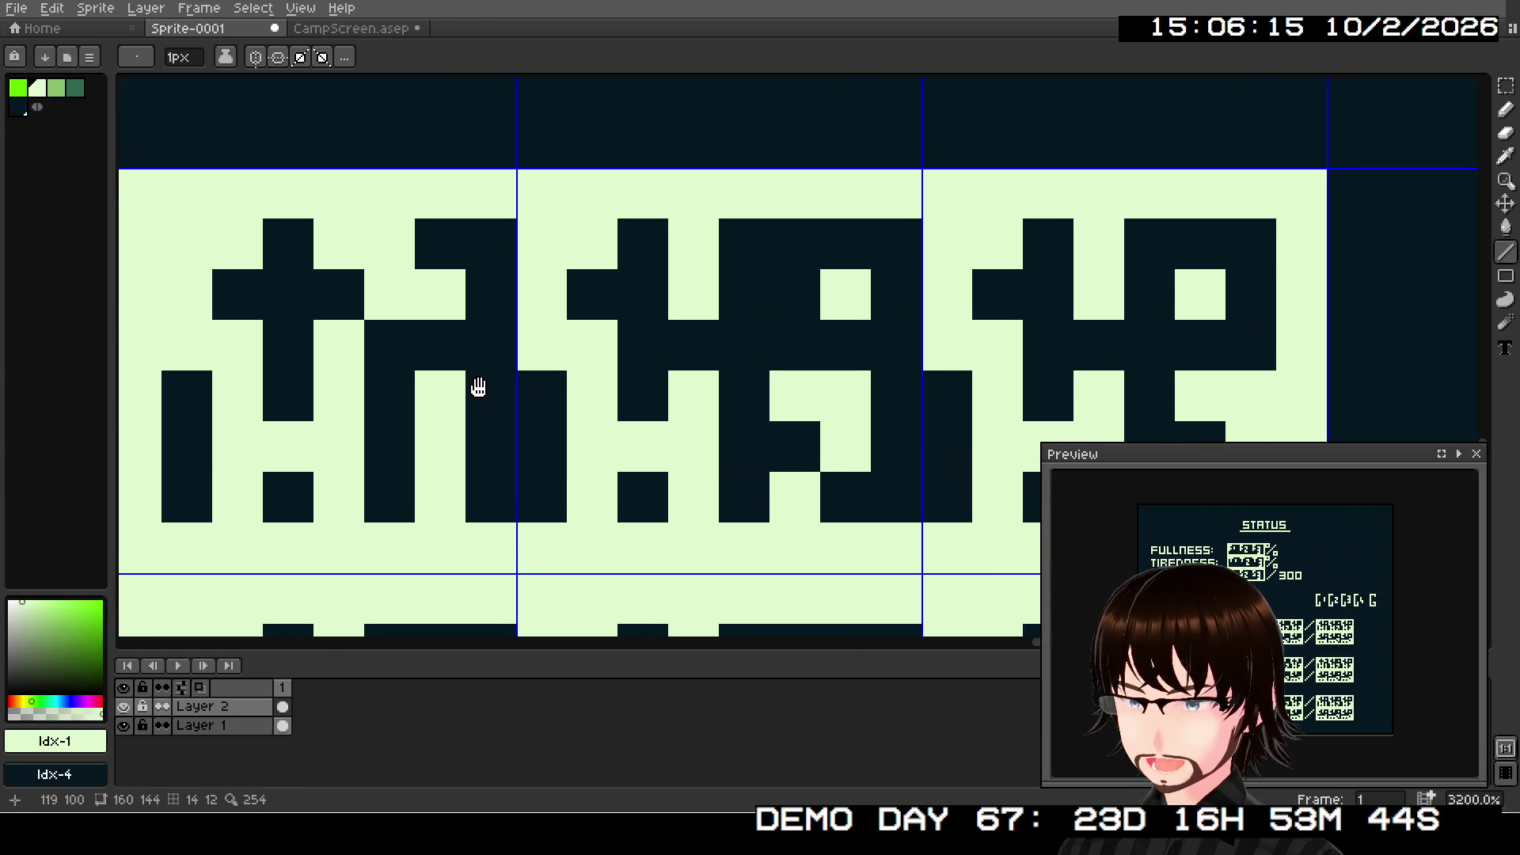
{"action": "right_click", "coordinate": [695, 261]}
{"action": "mouse_move", "coordinate": [695, 253]}
{"action": "left_mouse_down"}
{"action": "mouse_move", "coordinate": [743, 258]}
{"action": "mouse_move", "coordinate": [706, 320]}
{"action": "left_mouse_up"}
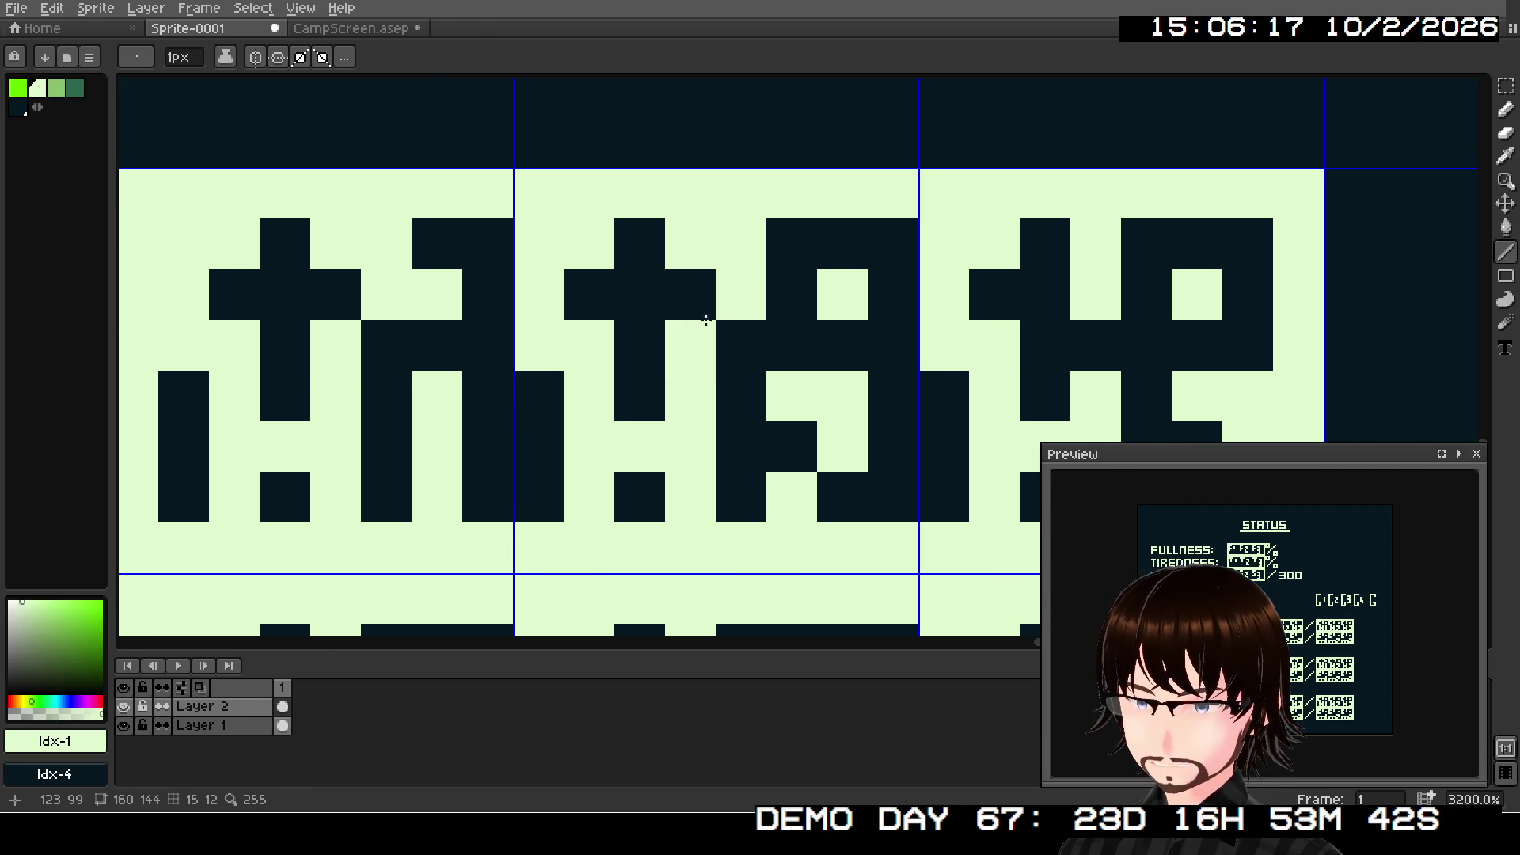
{"action": "left_click_drag", "start_coordinate": [831, 345], "coordinate": [407, 419]}
{"action": "right_click", "coordinate": [648, 317]}
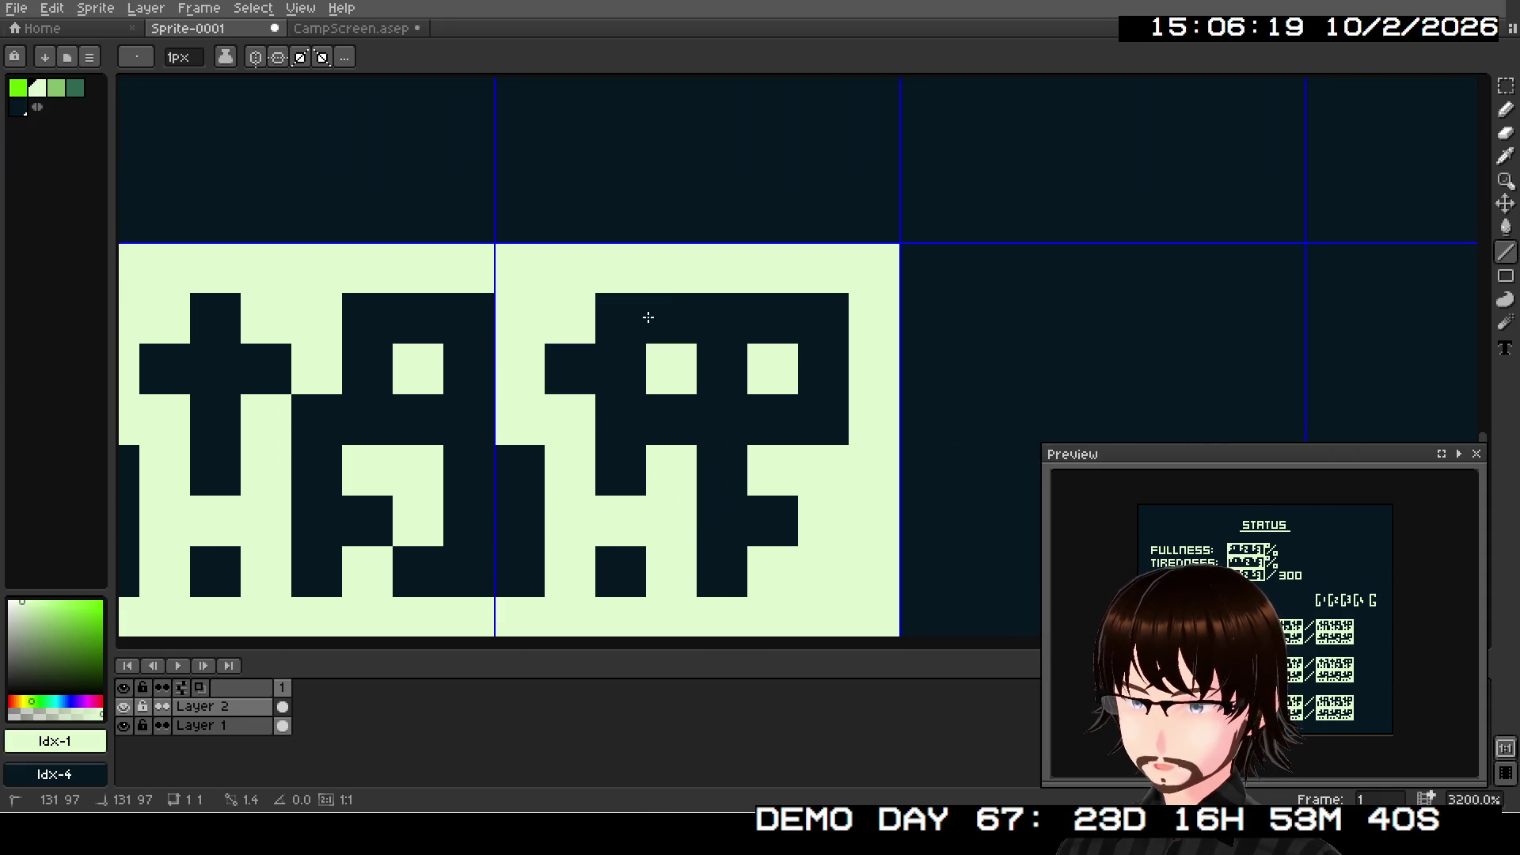
{"action": "right_click", "coordinate": [678, 360]}
{"action": "left_click", "coordinate": [672, 316]}
{"action": "left_click_drag", "start_coordinate": [672, 316], "coordinate": [712, 349]}
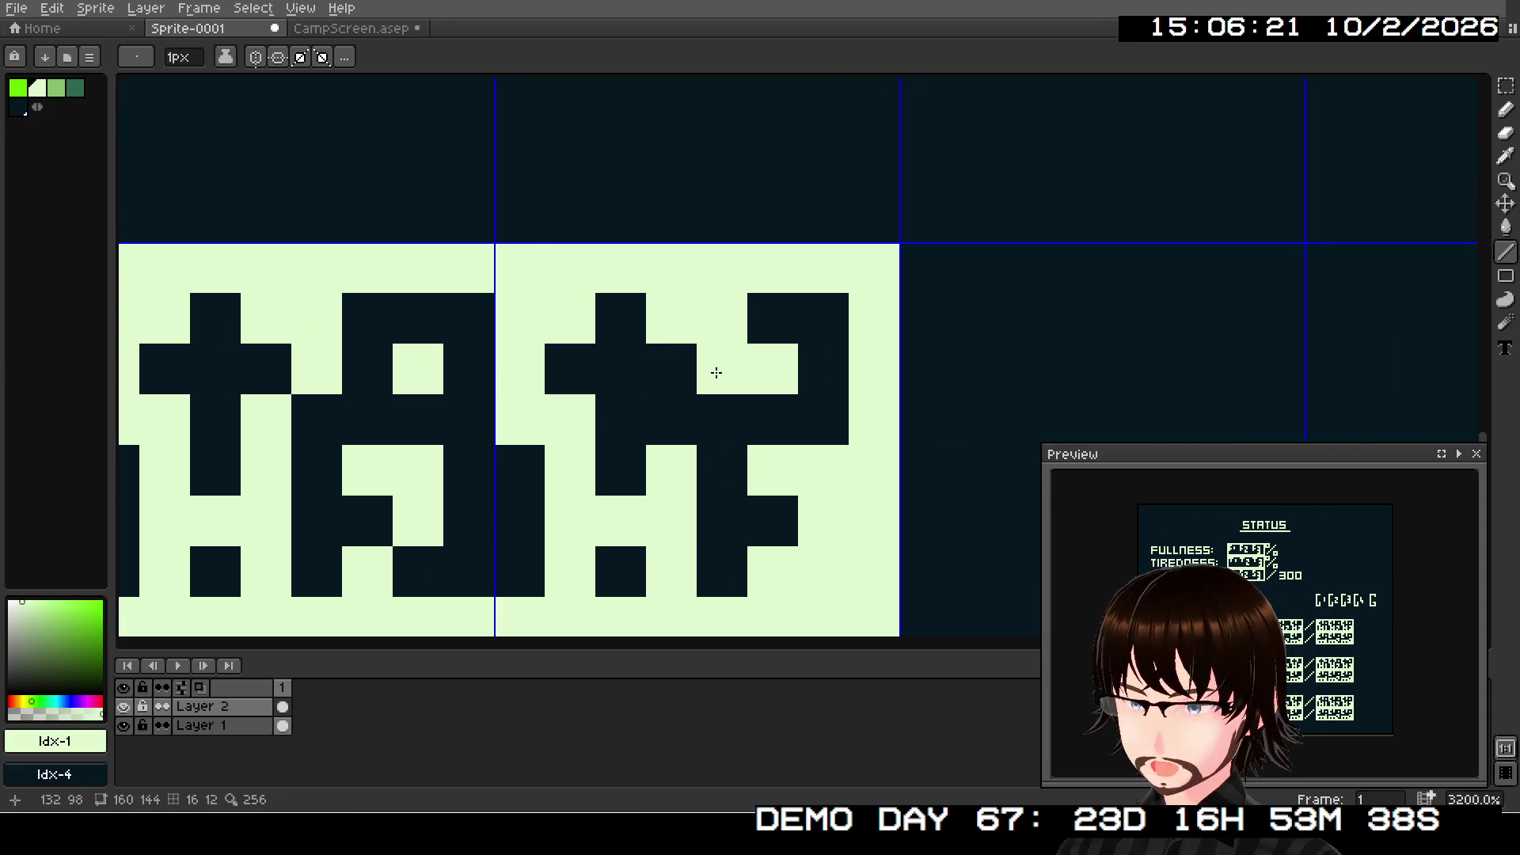
{"action": "left_click", "coordinate": [661, 407]}
{"action": "left_click", "coordinate": [700, 461]}
- Move back to the HP and MP rows and reshape a digit around its dark centre pixel
{"action": "scroll", "coordinate": [697, 459], "scroll_direction": "down", "scroll_amount": 3}
{"action": "mouse_move", "coordinate": [696, 455]}
{"action": "left_mouse_down"}
{"action": "mouse_move", "coordinate": [847, 210]}
{"action": "mouse_move", "coordinate": [694, 271]}
{"action": "mouse_move", "coordinate": [1103, 278]}
{"action": "left_mouse_up"}
{"action": "scroll", "coordinate": [619, 357], "scroll_direction": "up", "scroll_amount": 5}
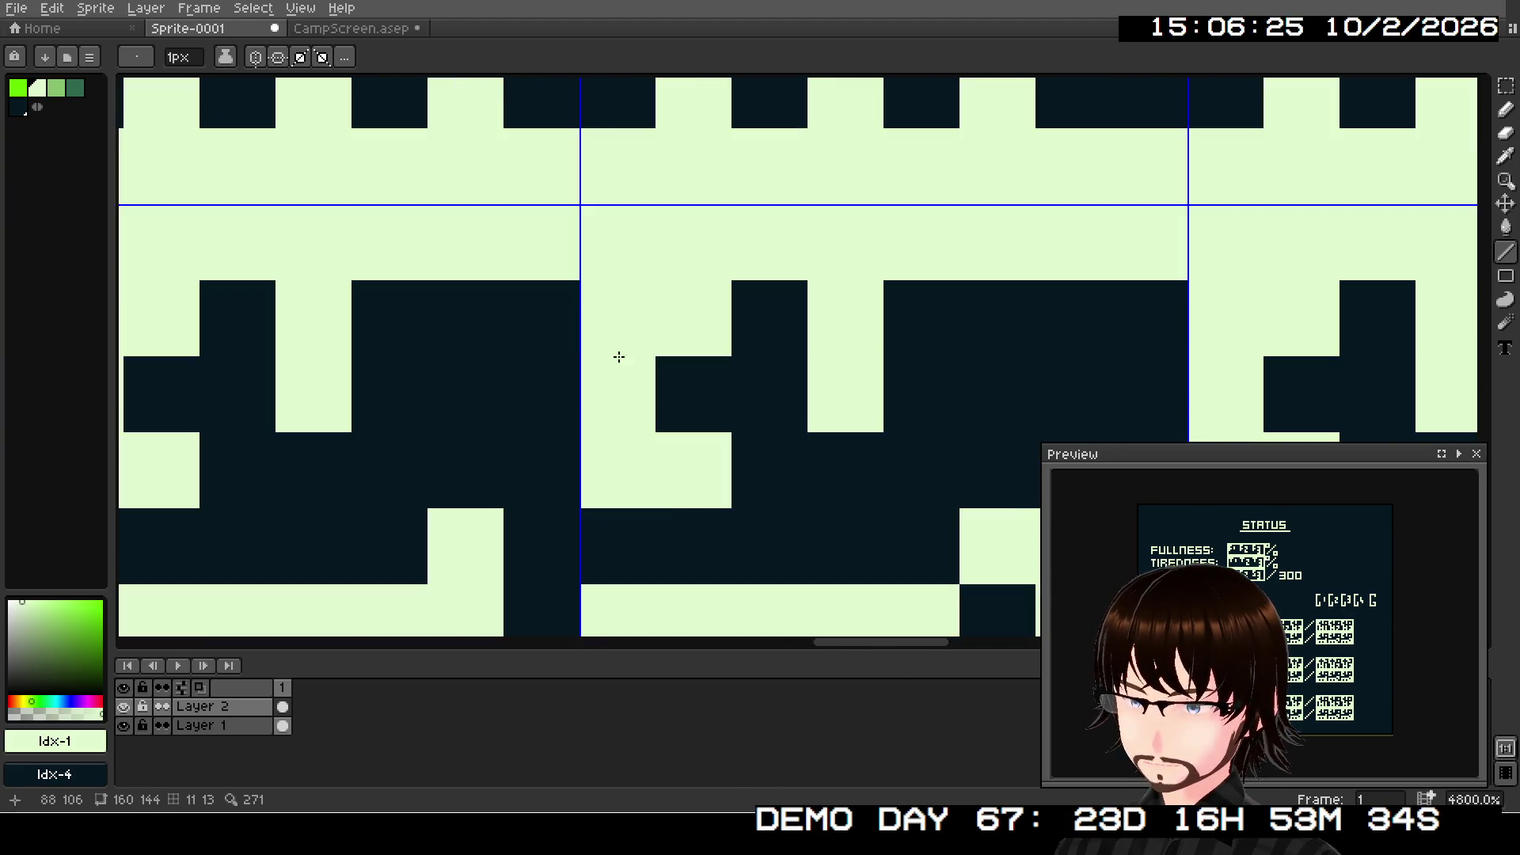
{"action": "left_click", "coordinate": [528, 313]}
{"action": "left_click_drag", "start_coordinate": [529, 313], "coordinate": [875, 248]}
{"action": "scroll", "coordinate": [736, 247], "scroll_direction": "down", "scroll_amount": 1}
{"action": "right_click", "coordinate": [740, 250]}
{"action": "left_click", "coordinate": [727, 284]}
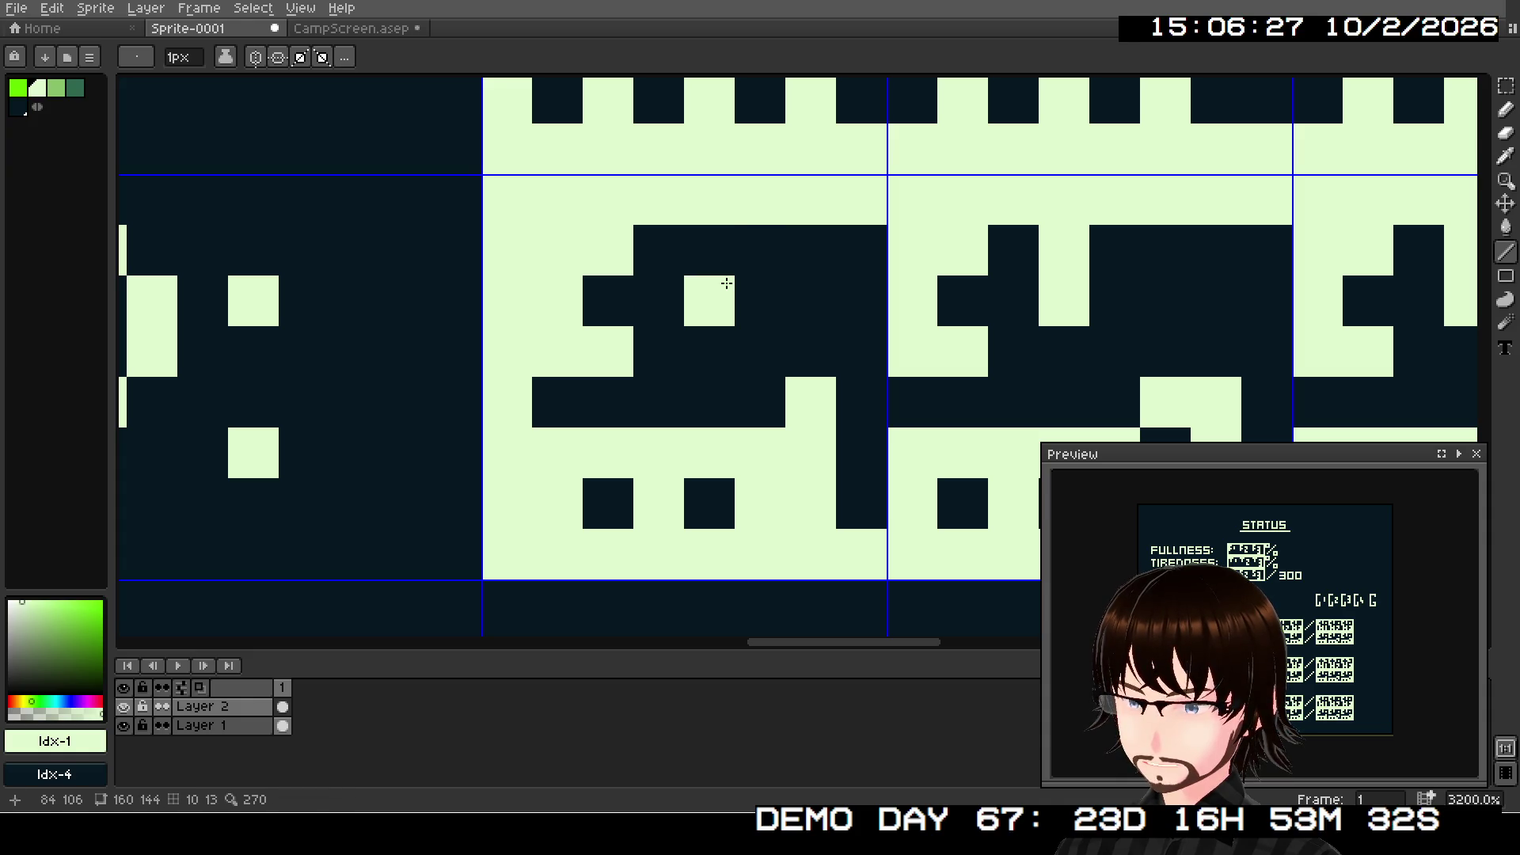
{"action": "right_click", "coordinate": [727, 284]}
{"action": "left_click", "coordinate": [715, 254]}
{"action": "left_click_drag", "start_coordinate": [715, 254], "coordinate": [753, 277]}
{"action": "left_click", "coordinate": [709, 326]}
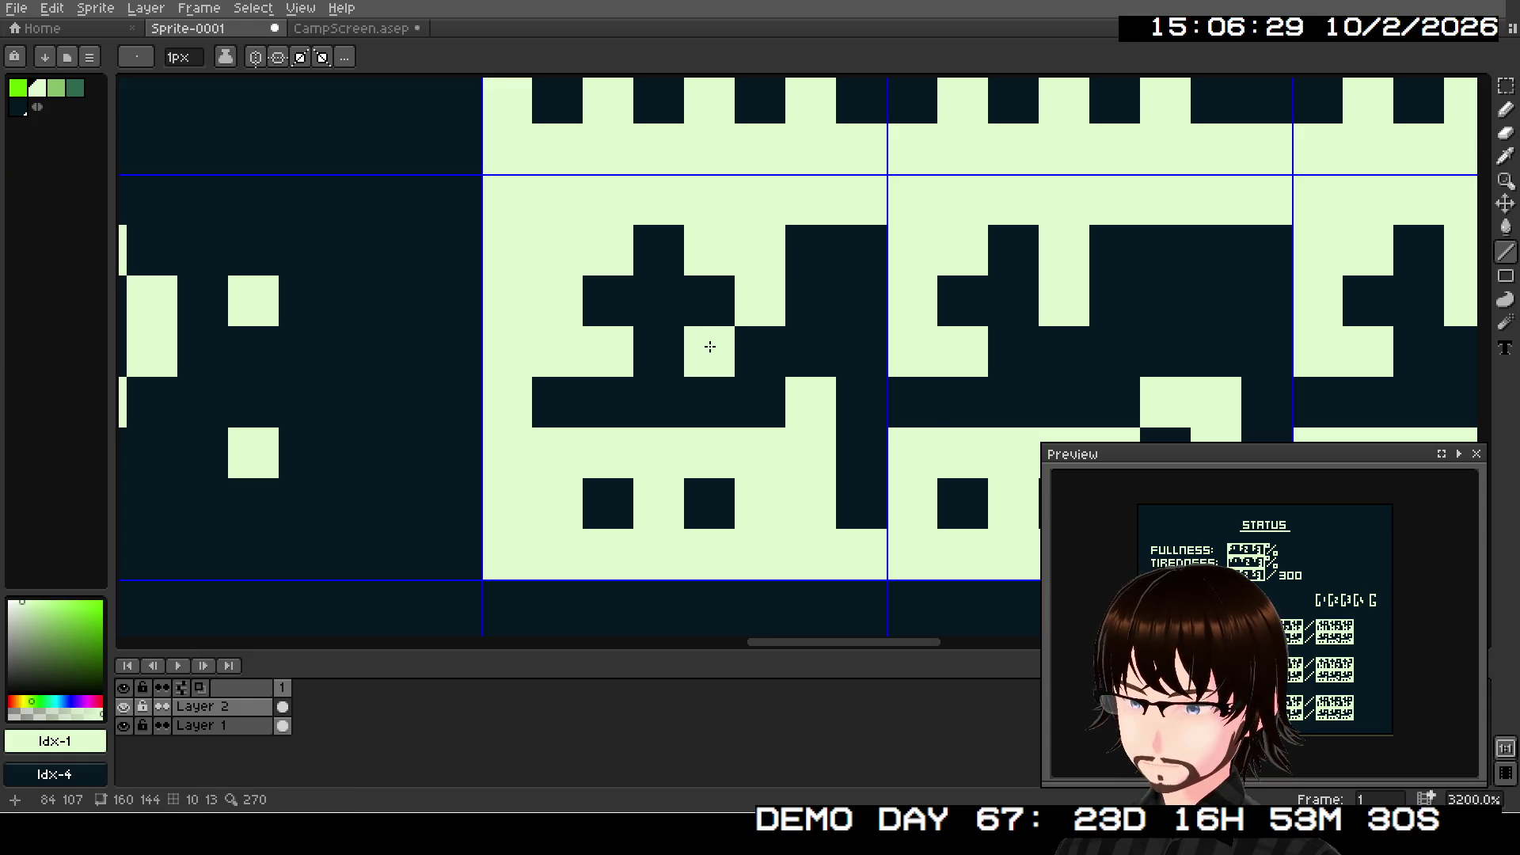
- Redraw the following digit, keeping its notch dark and lighting pixels around it
{"action": "mouse_move", "coordinate": [919, 390]}
{"action": "left_mouse_down"}
{"action": "mouse_move", "coordinate": [471, 329]}
{"action": "mouse_move", "coordinate": [515, 408]}
{"action": "left_mouse_up"}
{"action": "right_click", "coordinate": [661, 301]}
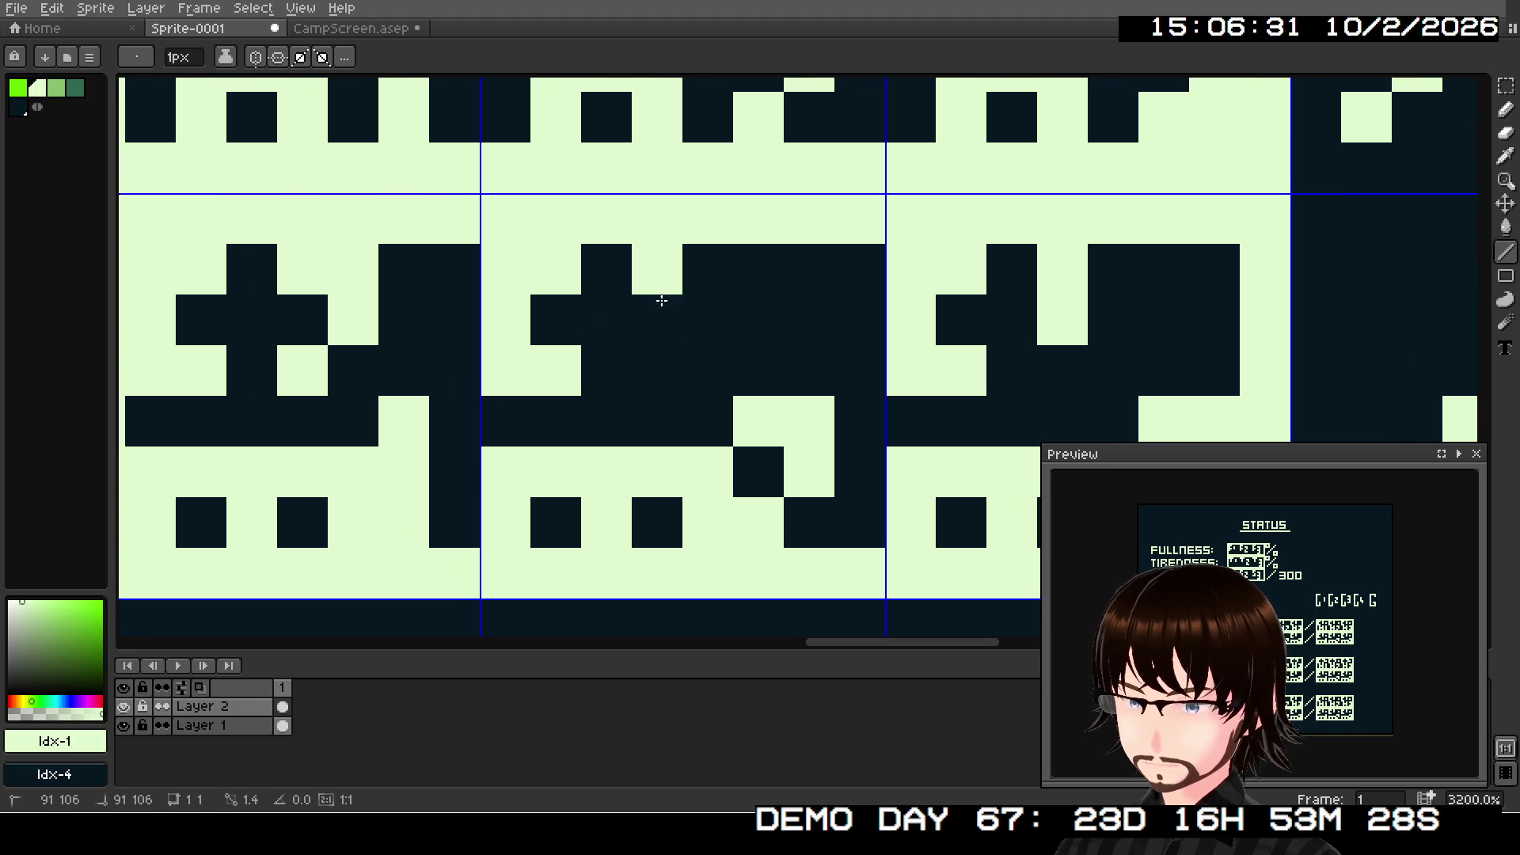
{"action": "left_click", "coordinate": [702, 269]}
{"action": "left_click", "coordinate": [696, 317]}
{"action": "left_click", "coordinate": [654, 322]}
{"action": "right_click", "coordinate": [649, 337]}
{"action": "left_click", "coordinate": [644, 366]}
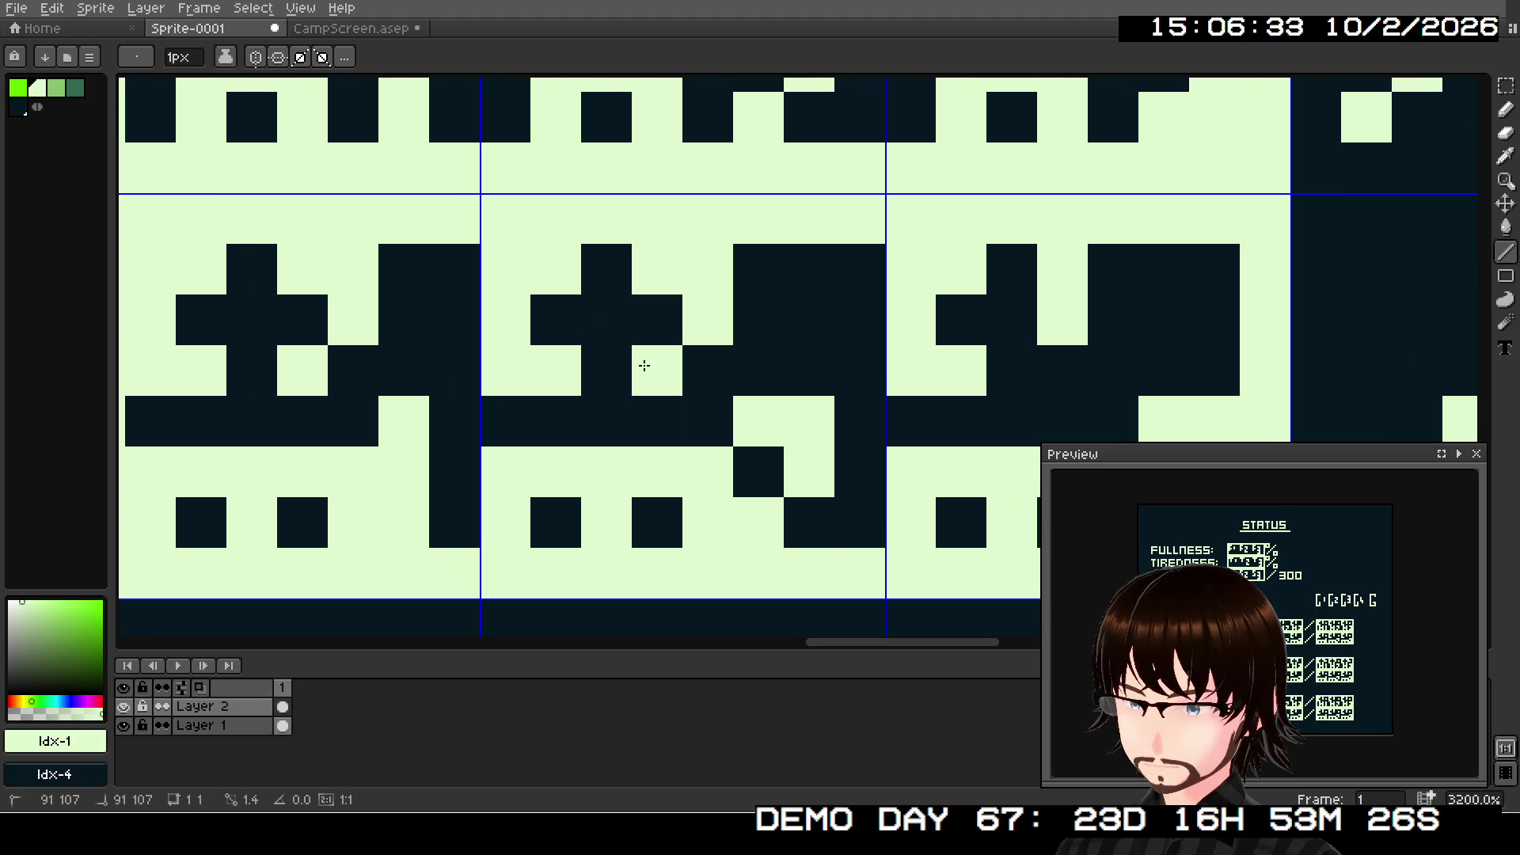
- Touch up the next digit, darkening pixels below the notch and lighting the dark ones
{"action": "left_click_drag", "start_coordinate": [981, 317], "coordinate": [594, 365]}
{"action": "right_click", "coordinate": [662, 330]}
{"action": "right_click", "coordinate": [673, 368]}
{"action": "left_click", "coordinate": [670, 329]}
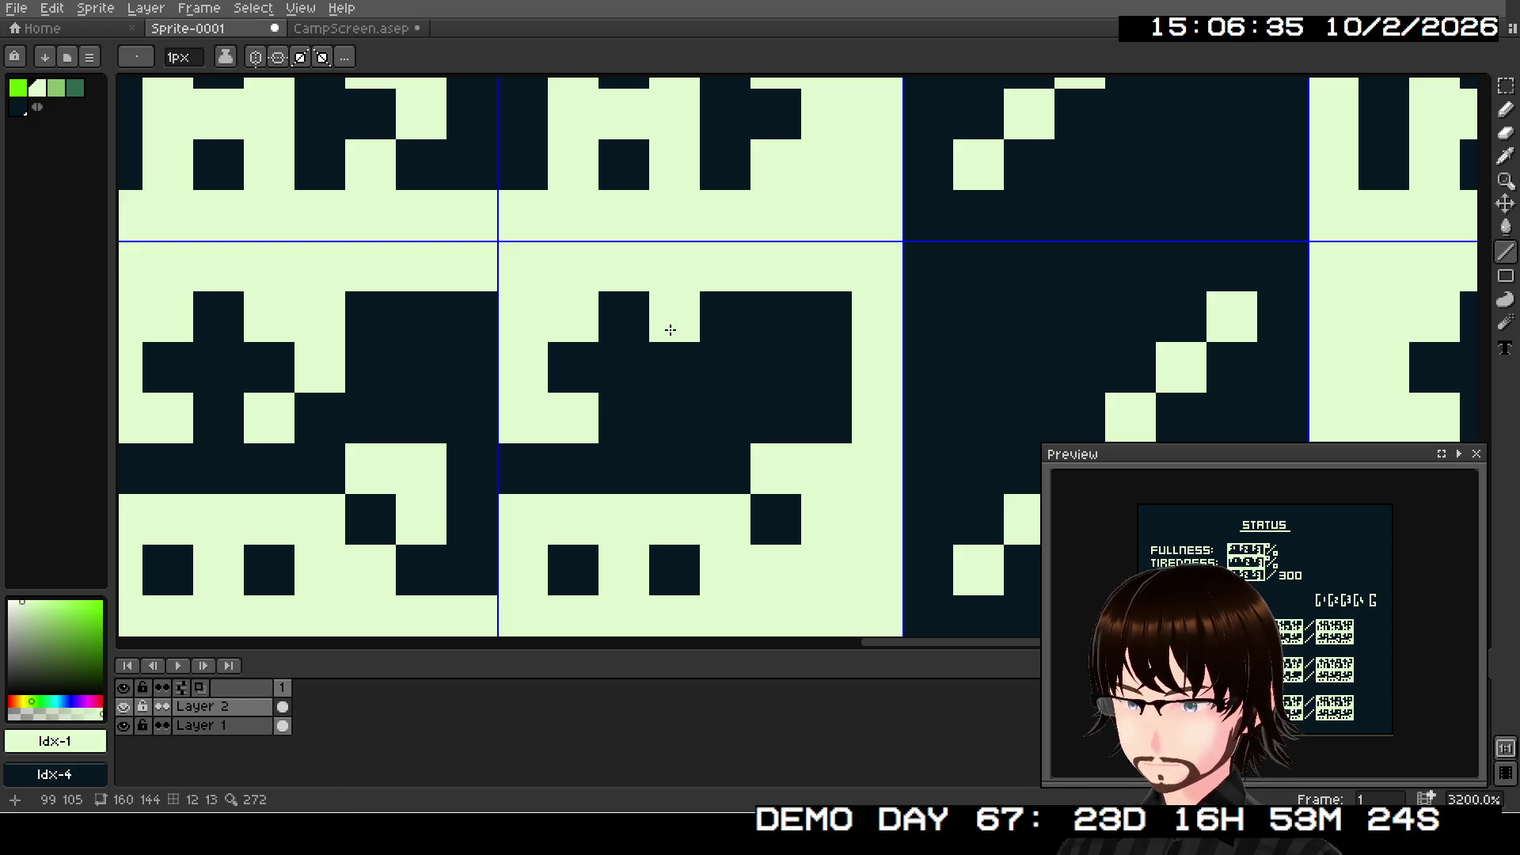
{"action": "left_click", "coordinate": [730, 313]}
{"action": "left_click", "coordinate": [669, 412]}
{"action": "left_click", "coordinate": [788, 375]}
- Light three pixels to form the next digit
{"action": "mouse_move", "coordinate": [791, 377]}
{"action": "left_mouse_down"}
{"action": "mouse_move", "coordinate": [641, 363]}
{"action": "mouse_move", "coordinate": [420, 295]}
{"action": "mouse_move", "coordinate": [749, 336]}
{"action": "mouse_move", "coordinate": [721, 359]}
{"action": "left_mouse_up"}
{"action": "left_click", "coordinate": [713, 316]}
{"action": "left_click", "coordinate": [760, 316]}
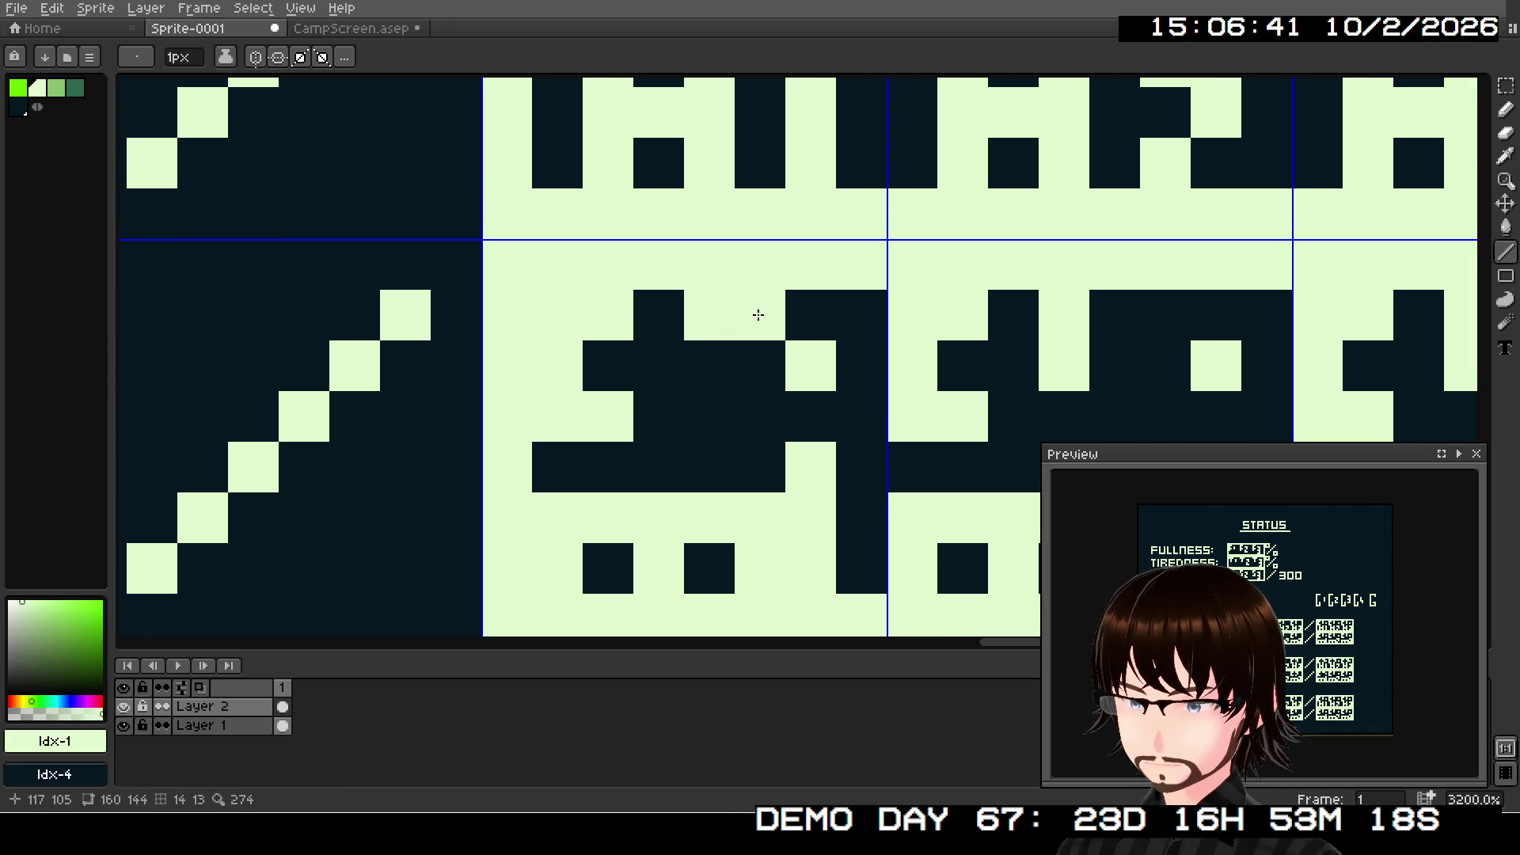
{"action": "left_click", "coordinate": [746, 364]}
- Reshape the notch of the following digit tile with light and dark pixels
{"action": "left_click_drag", "start_coordinate": [810, 415], "coordinate": [308, 383]}
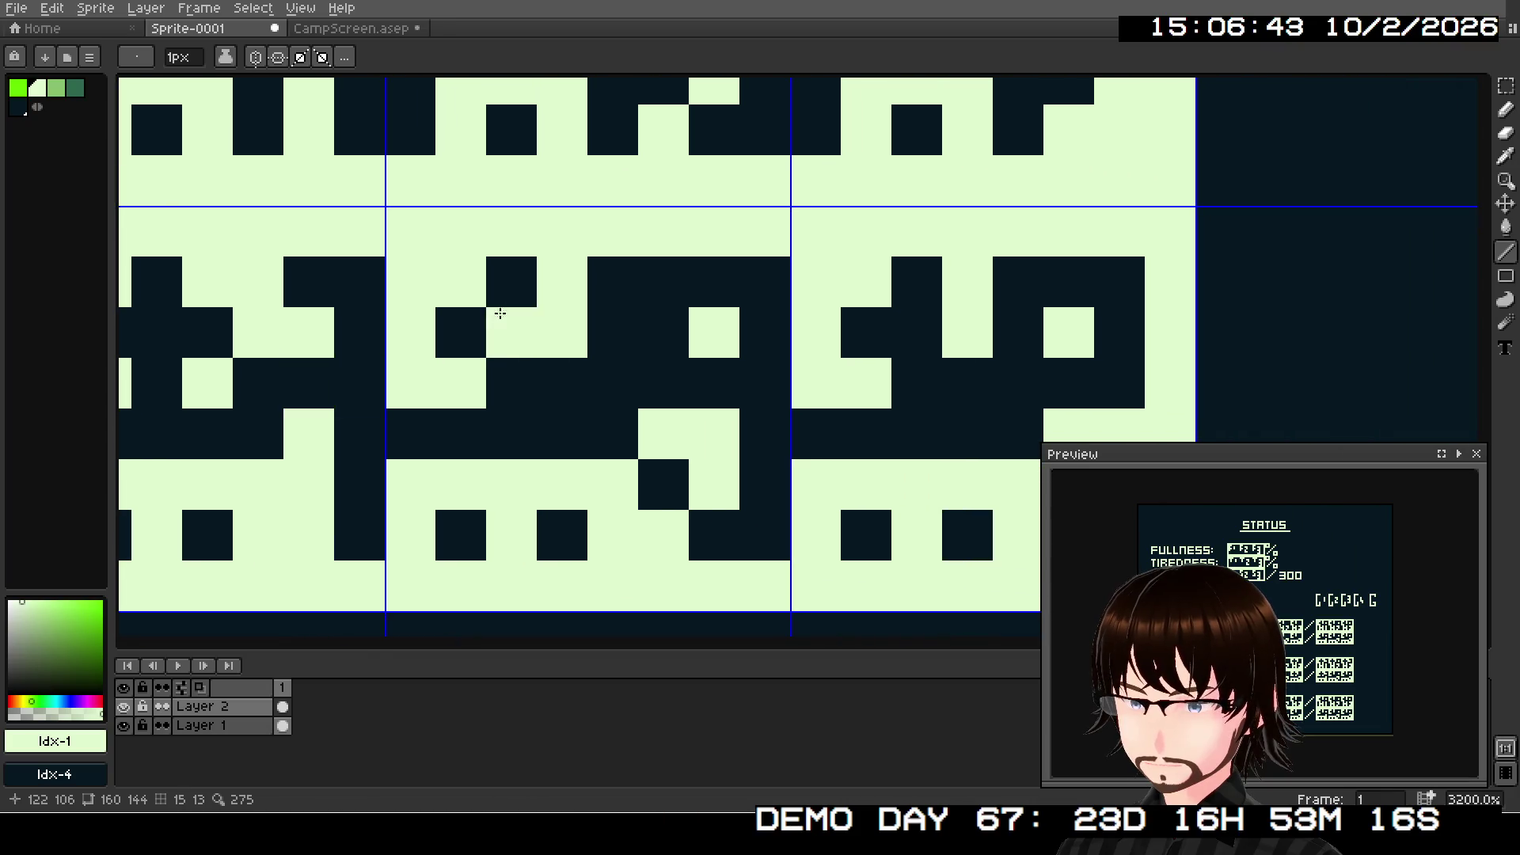
{"action": "left_click_drag", "start_coordinate": [571, 282], "coordinate": [566, 333]}
{"action": "left_click", "coordinate": [566, 282]}
{"action": "left_click", "coordinate": [619, 277]}
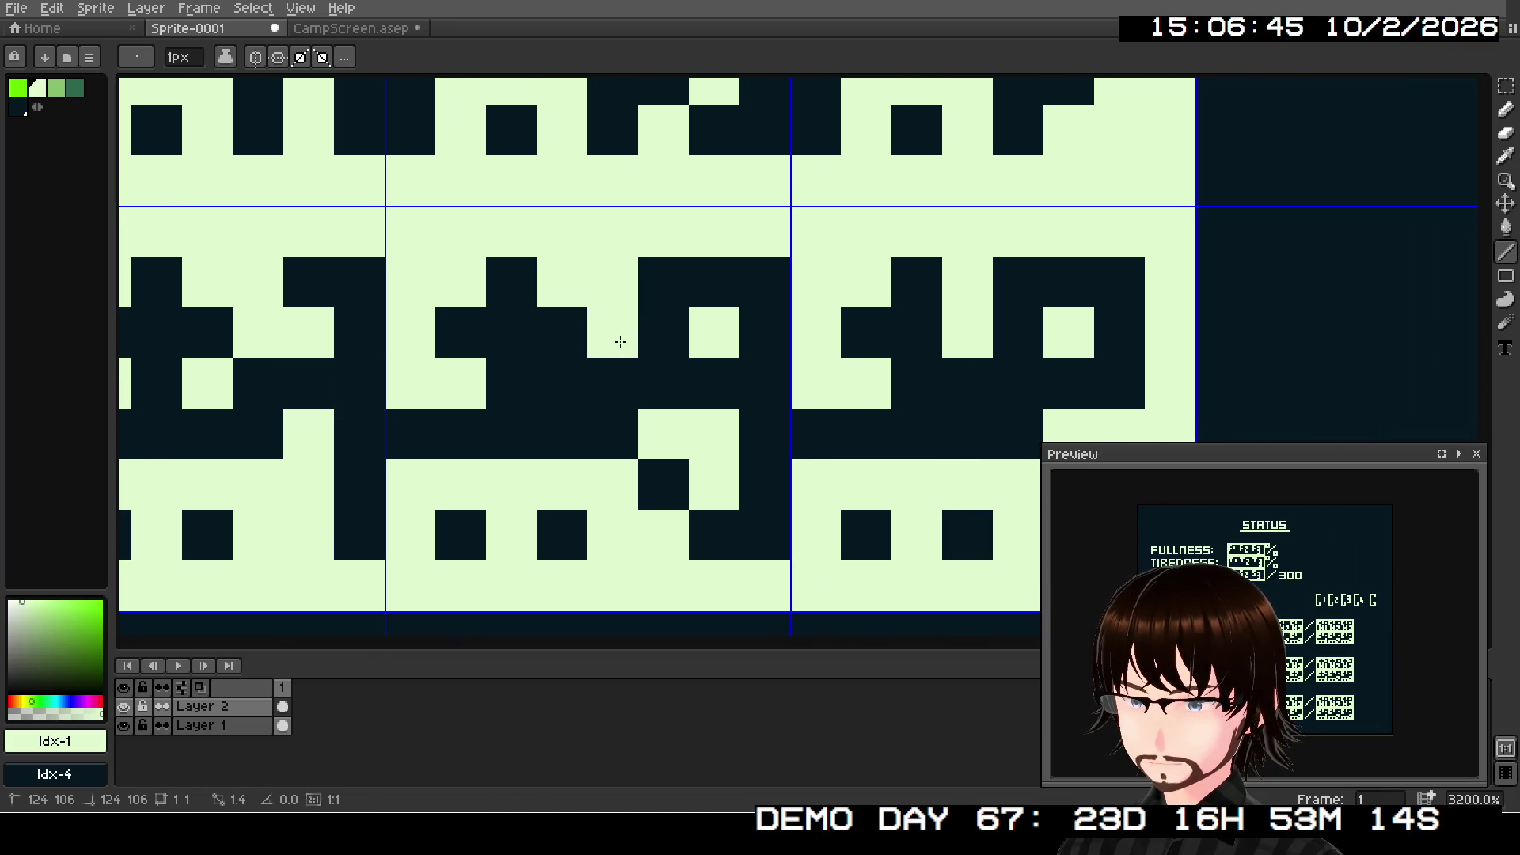
{"action": "scroll", "coordinate": [738, 376], "scroll_direction": "right", "scroll_amount": 3}
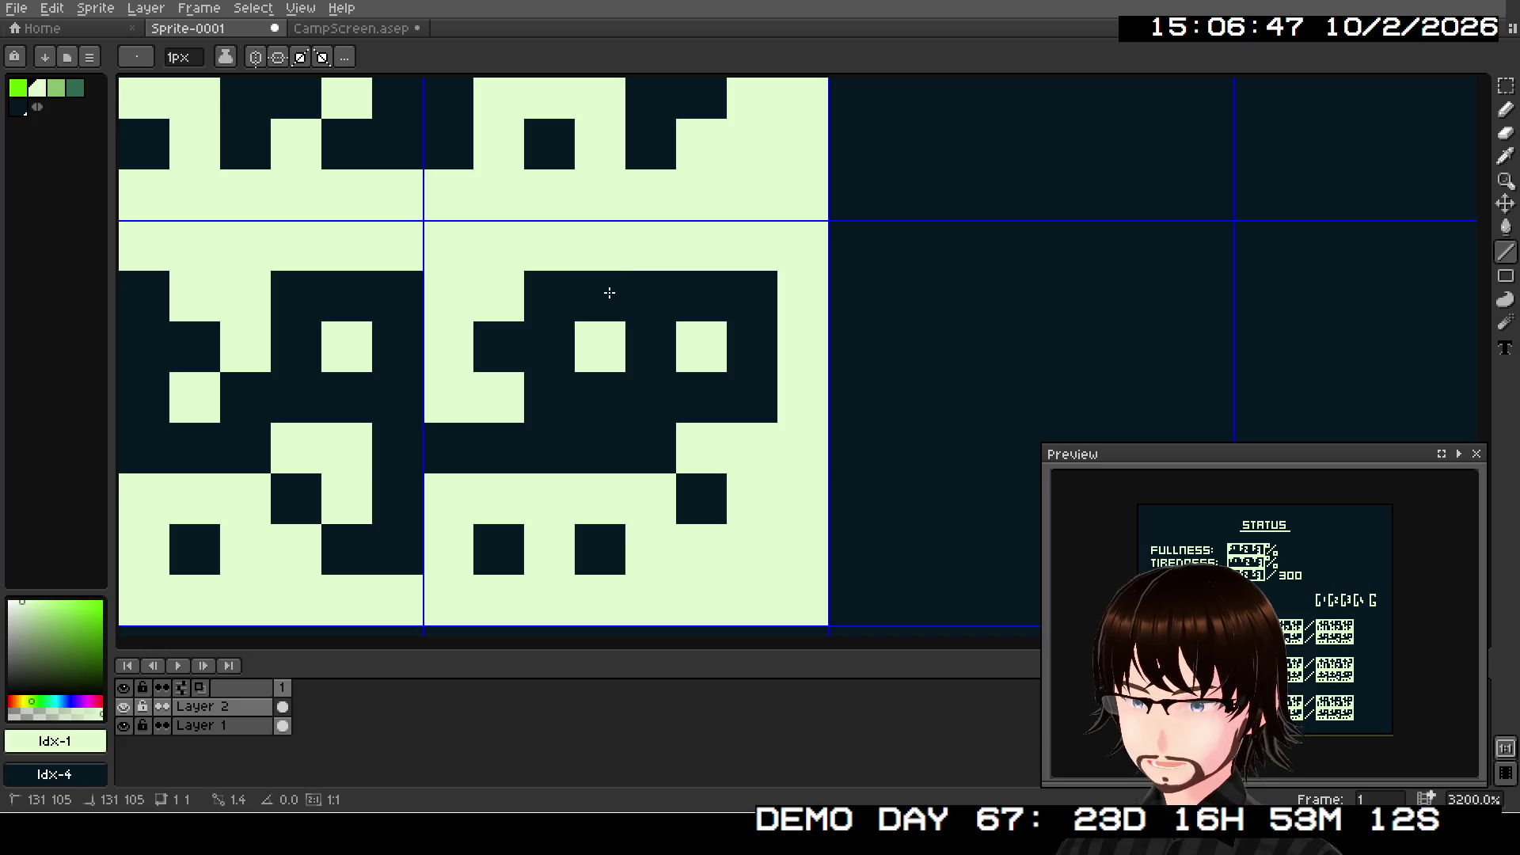
{"action": "left_click_drag", "start_coordinate": [608, 322], "coordinate": [644, 305]}
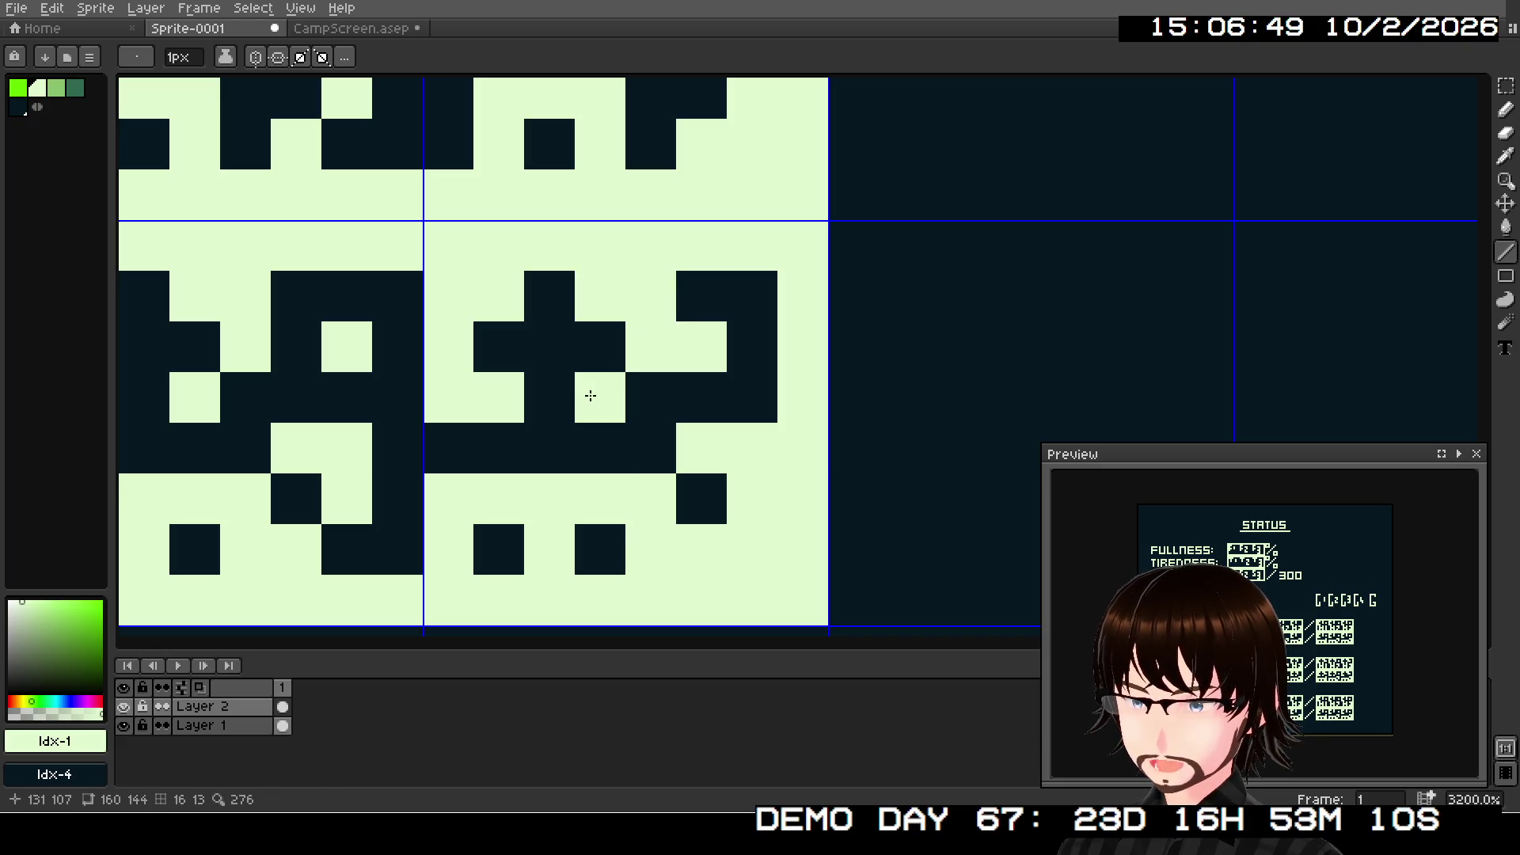
- Return to the HP and MP rows and fill dark cells of a digit light
{"action": "scroll", "coordinate": [847, 340], "scroll_direction": "down", "scroll_amount": 3}
{"action": "left_click_drag", "start_coordinate": [753, 451], "coordinate": [1088, 227]}
{"action": "scroll", "coordinate": [1087, 228], "scroll_direction": "down", "scroll_amount": 5}
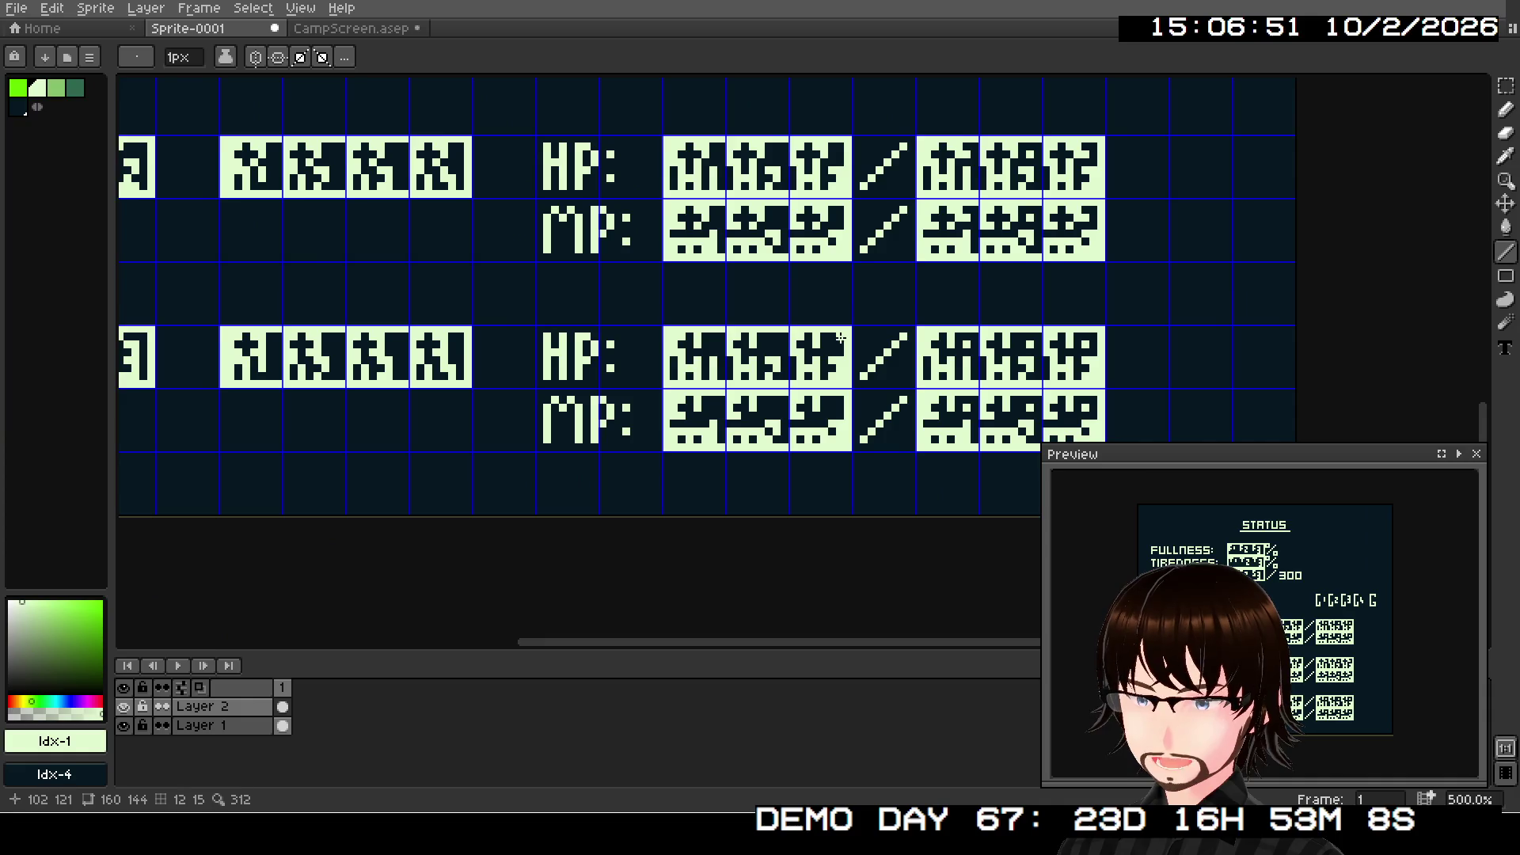
{"action": "scroll", "coordinate": [892, 279], "scroll_direction": "up", "scroll_amount": 7}
{"action": "scroll", "coordinate": [893, 279], "scroll_direction": "up", "scroll_amount": 2}
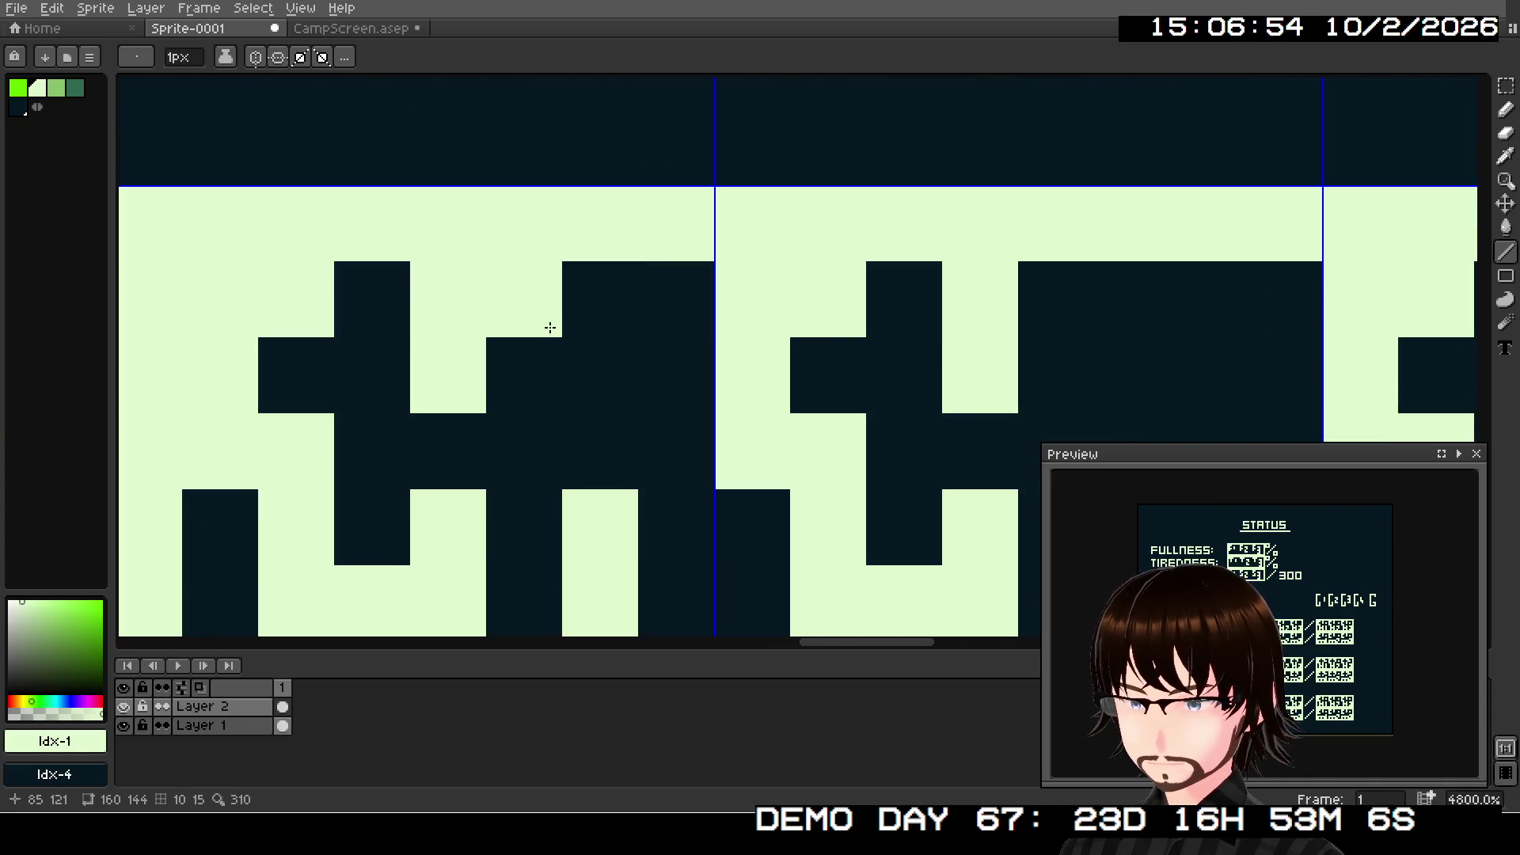
{"action": "right_click", "coordinate": [467, 316]}
{"action": "key", "text": "ctrl+z"}
{"action": "left_click", "coordinate": [495, 309]}
{"action": "left_click", "coordinate": [531, 348]}
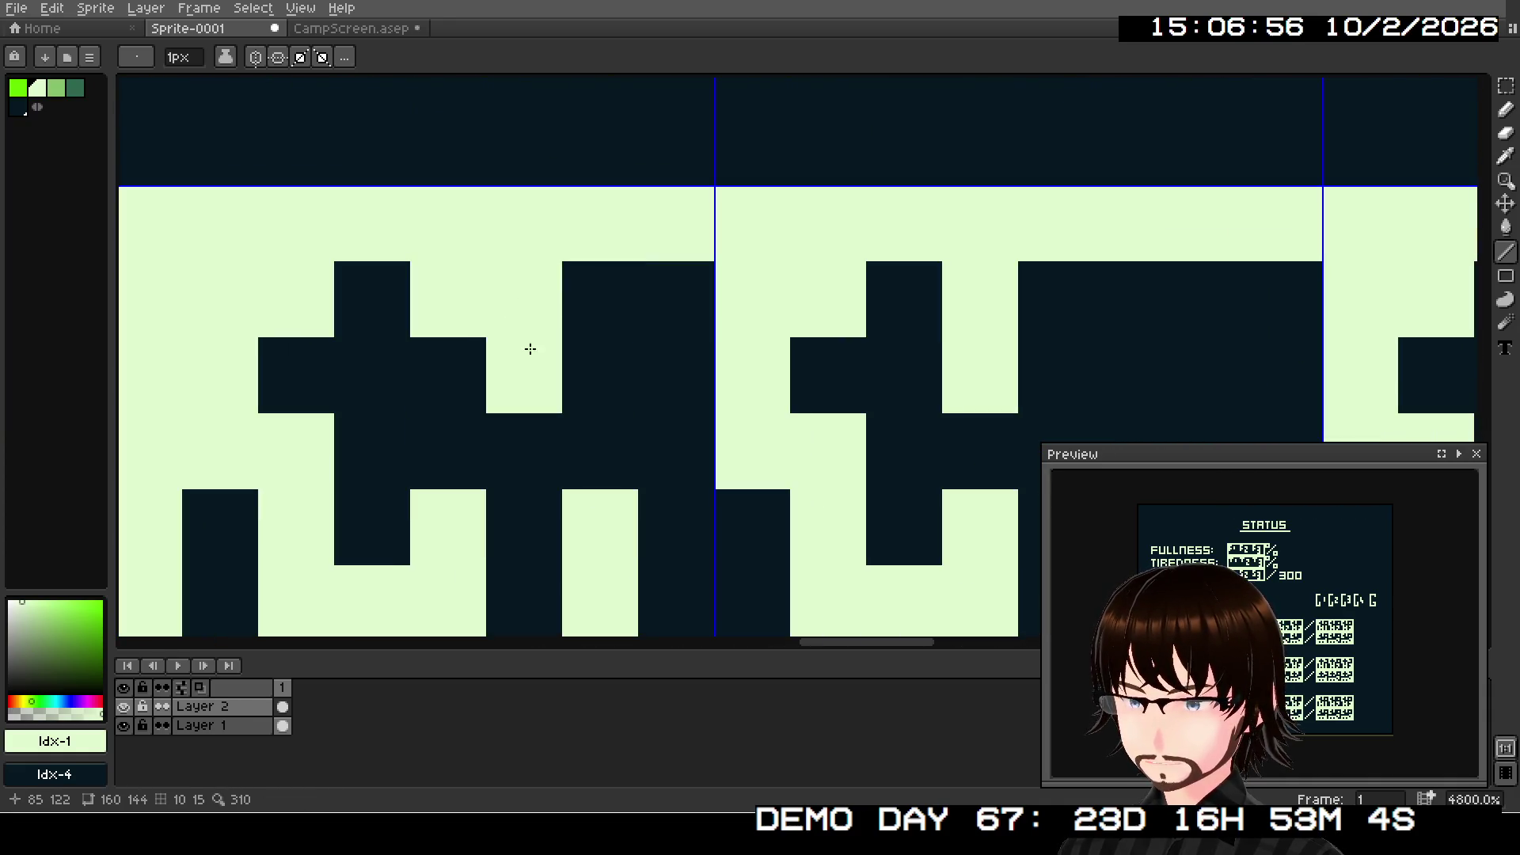
{"action": "left_click", "coordinate": [518, 419]}
{"action": "left_click", "coordinate": [472, 428]}
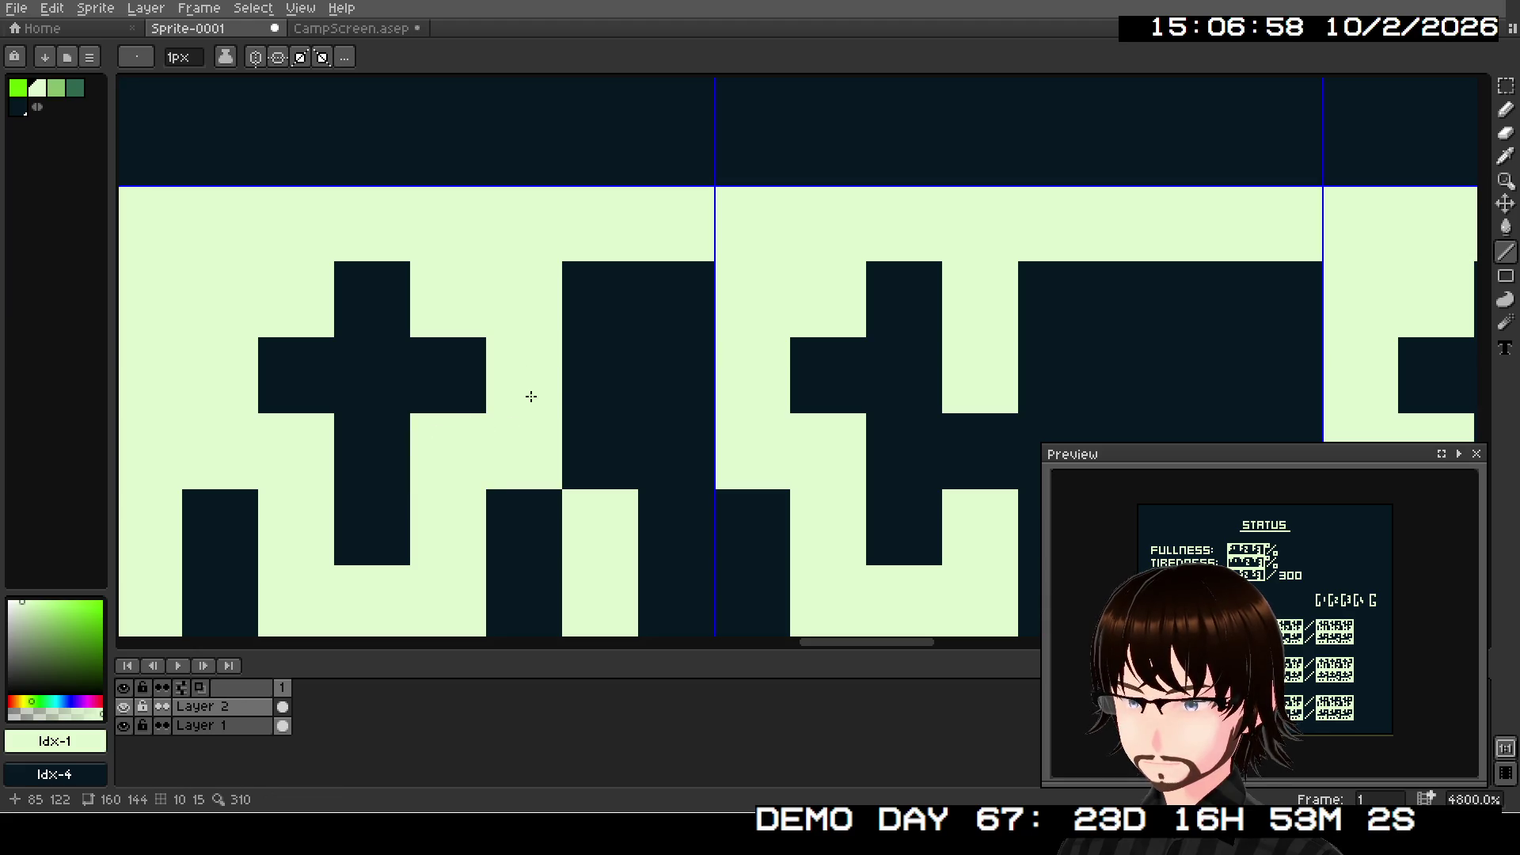
- Redraw the next digit's stroke and base cells light after darkening two pixels
{"action": "scroll", "coordinate": [530, 395], "scroll_direction": "right", "scroll_amount": 5}
{"action": "left_click", "coordinate": [672, 282]}
{"action": "key", "text": "ctrl+z"}
{"action": "right_click", "coordinate": [704, 293]}
{"action": "right_click", "coordinate": [713, 319]}
{"action": "left_click", "coordinate": [719, 264]}
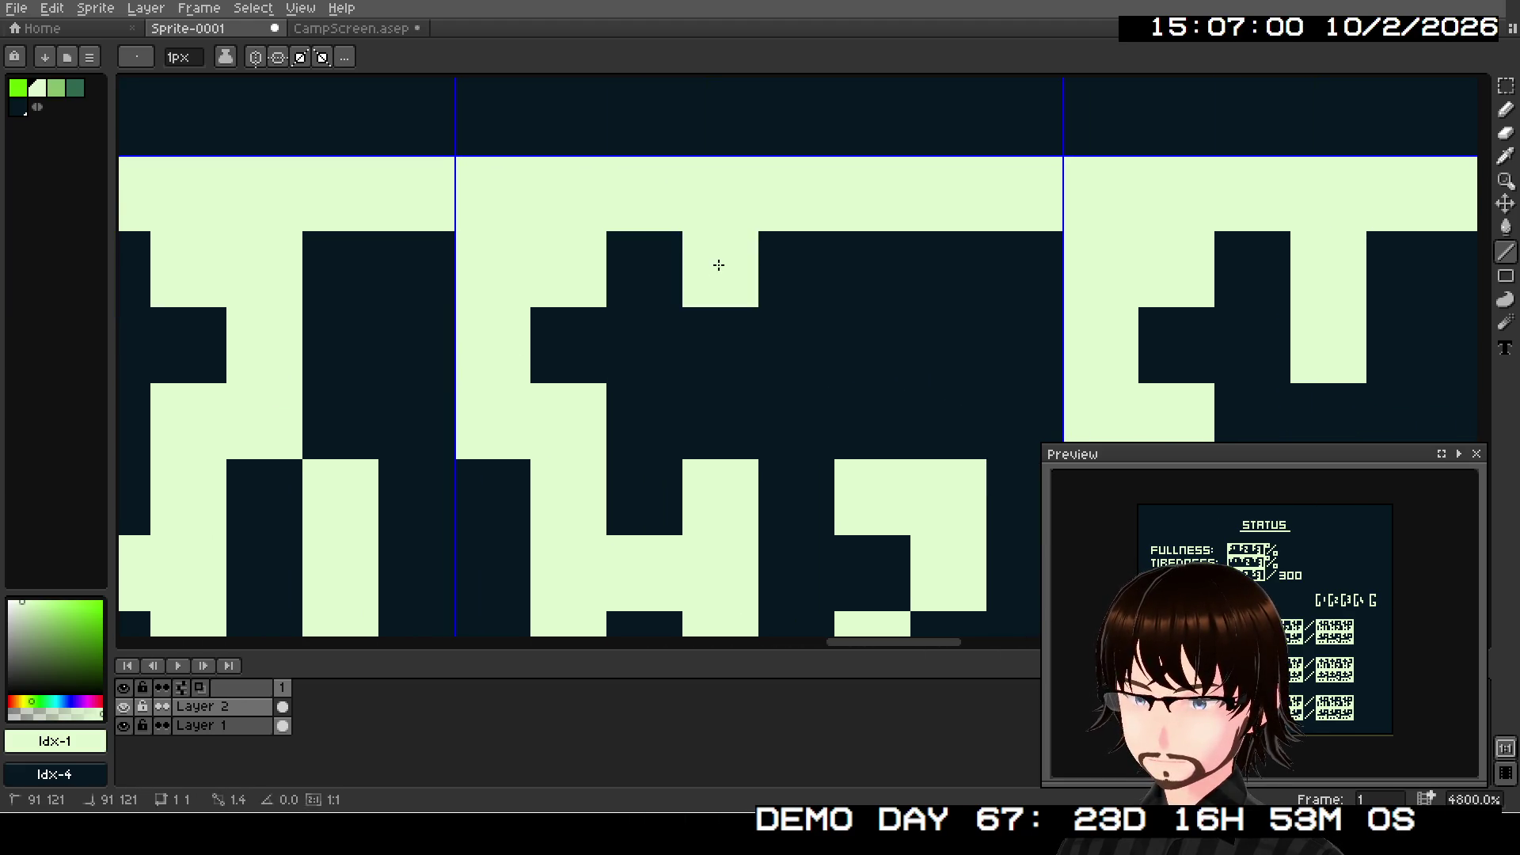
{"action": "left_click", "coordinate": [801, 269]}
{"action": "left_click", "coordinate": [795, 344]}
{"action": "left_click", "coordinate": [784, 395]}
{"action": "left_click", "coordinate": [747, 405]}
{"action": "left_click", "coordinate": [912, 388]}
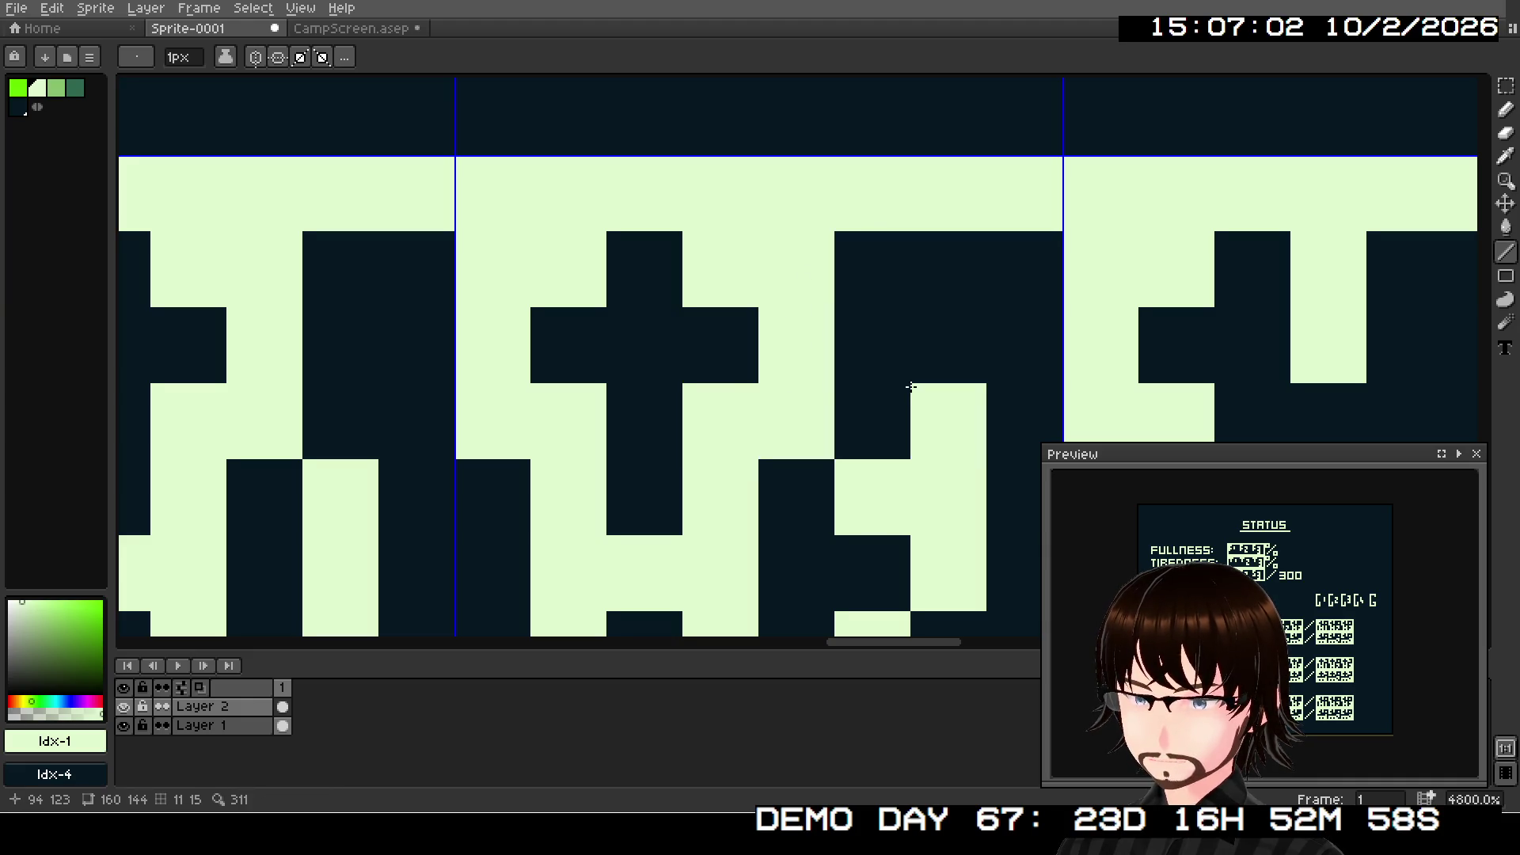
- Rebuild the following digit's stem and base cells light, darkening two pixels beside it
{"action": "scroll", "coordinate": [910, 387], "scroll_direction": "right", "scroll_amount": 5}
{"action": "scroll", "coordinate": [910, 387], "scroll_direction": "down", "scroll_amount": 1}
{"action": "key", "text": "ctrl+z"}
{"action": "right_click", "coordinate": [800, 224]}
{"action": "right_click", "coordinate": [800, 278]}
{"action": "left_click", "coordinate": [825, 209]}
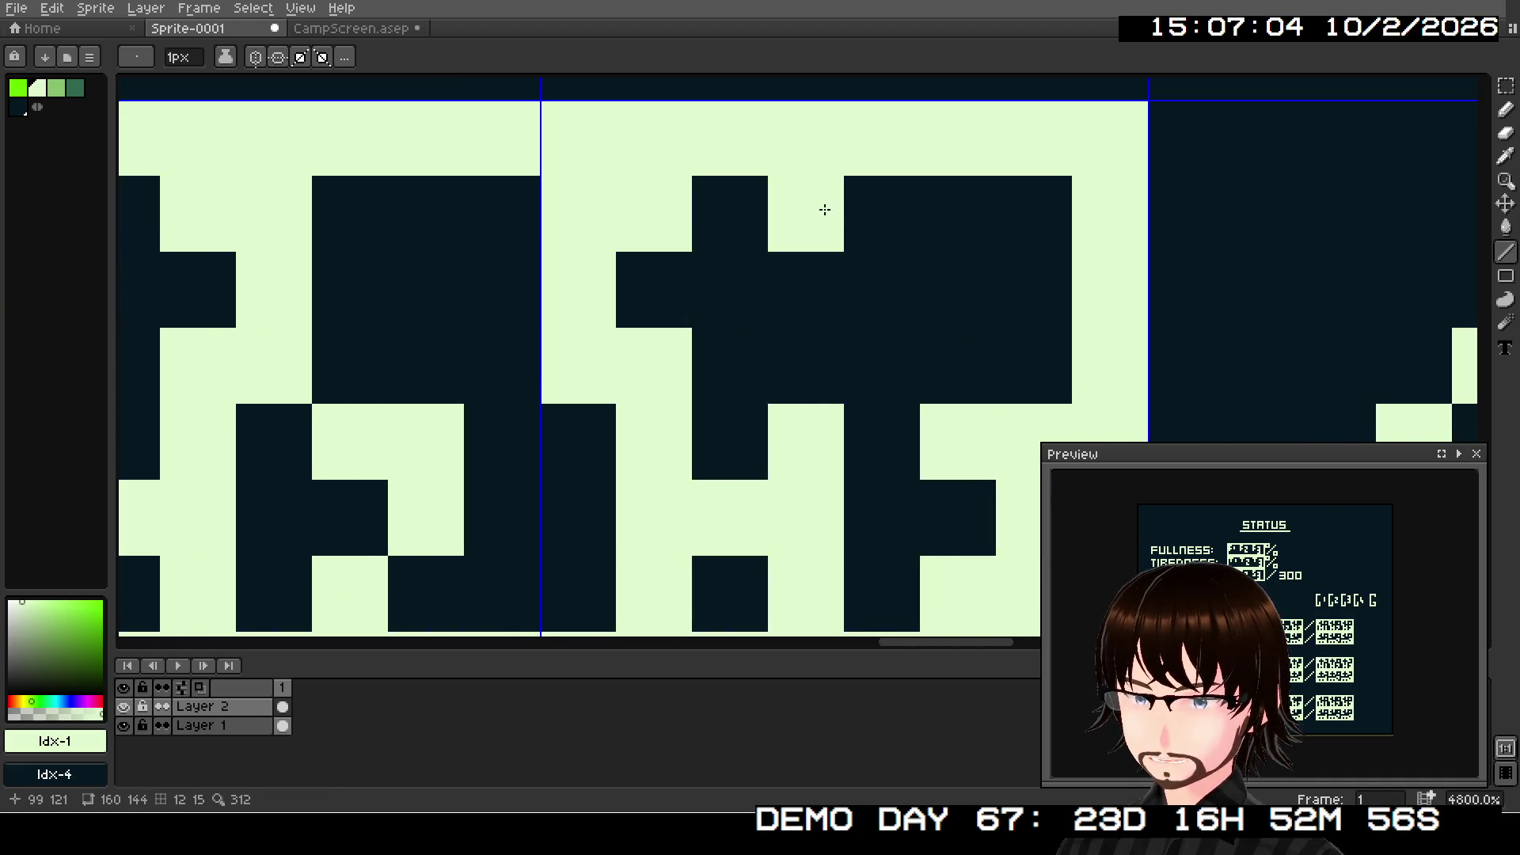
{"action": "left_click", "coordinate": [878, 213]}
{"action": "left_click", "coordinate": [875, 261]}
{"action": "left_click", "coordinate": [875, 353]}
{"action": "left_click", "coordinate": [817, 359]}
{"action": "left_click", "coordinate": [946, 368]}
{"action": "scroll", "coordinate": [928, 377], "scroll_direction": "down", "scroll_amount": 5}
{"action": "mouse_move", "coordinate": [927, 377]}
{"action": "left_mouse_down"}
{"action": "mouse_move", "coordinate": [763, 271]}
{"action": "mouse_move", "coordinate": [855, 176]}
{"action": "mouse_move", "coordinate": [763, 271]}
{"action": "mouse_move", "coordinate": [582, 326]}
{"action": "left_mouse_up"}
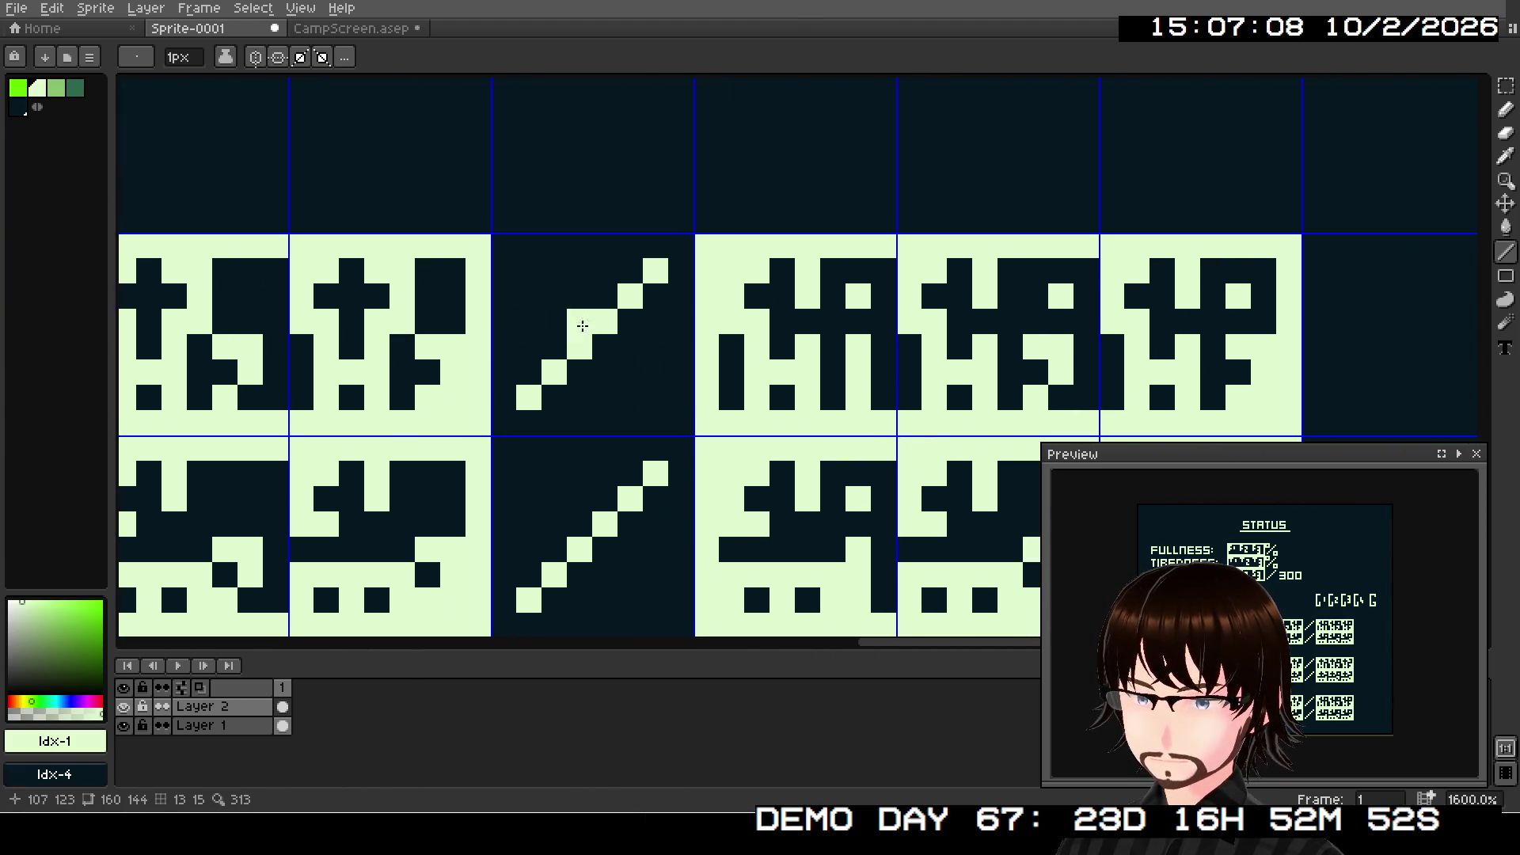
- Repaint the light and dark pixels of the first digit glyph at 3200% zoom
{"action": "scroll", "coordinate": [793, 348], "scroll_direction": "up", "scroll_amount": 3}
{"action": "right_click", "coordinate": [824, 289]}
{"action": "right_click", "coordinate": [837, 203]}
{"action": "left_click", "coordinate": [837, 197]}
{"action": "left_click", "coordinate": [870, 202]}
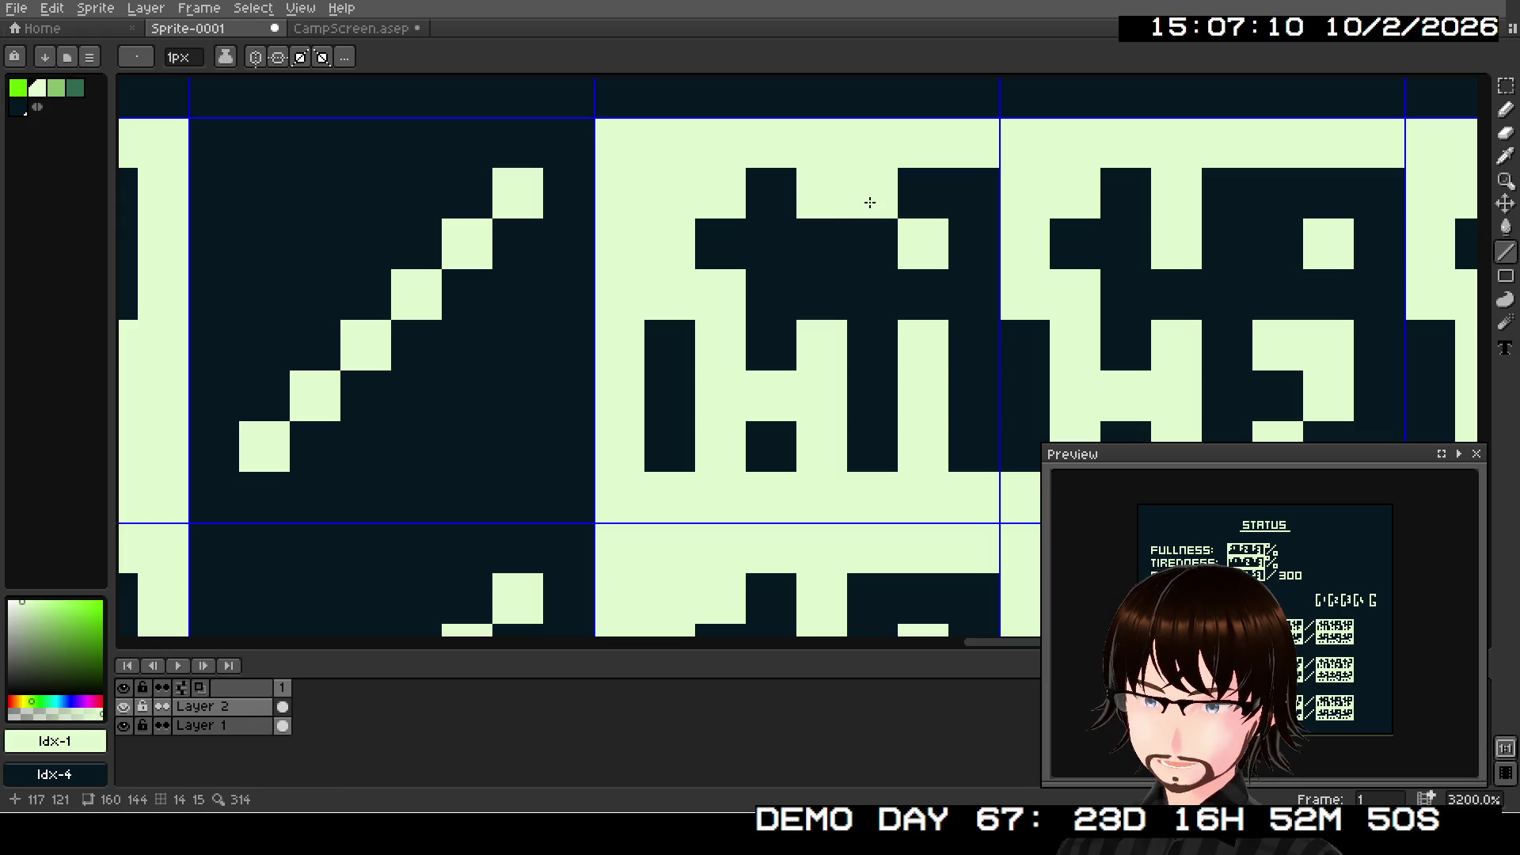
{"action": "left_click", "coordinate": [820, 294]}
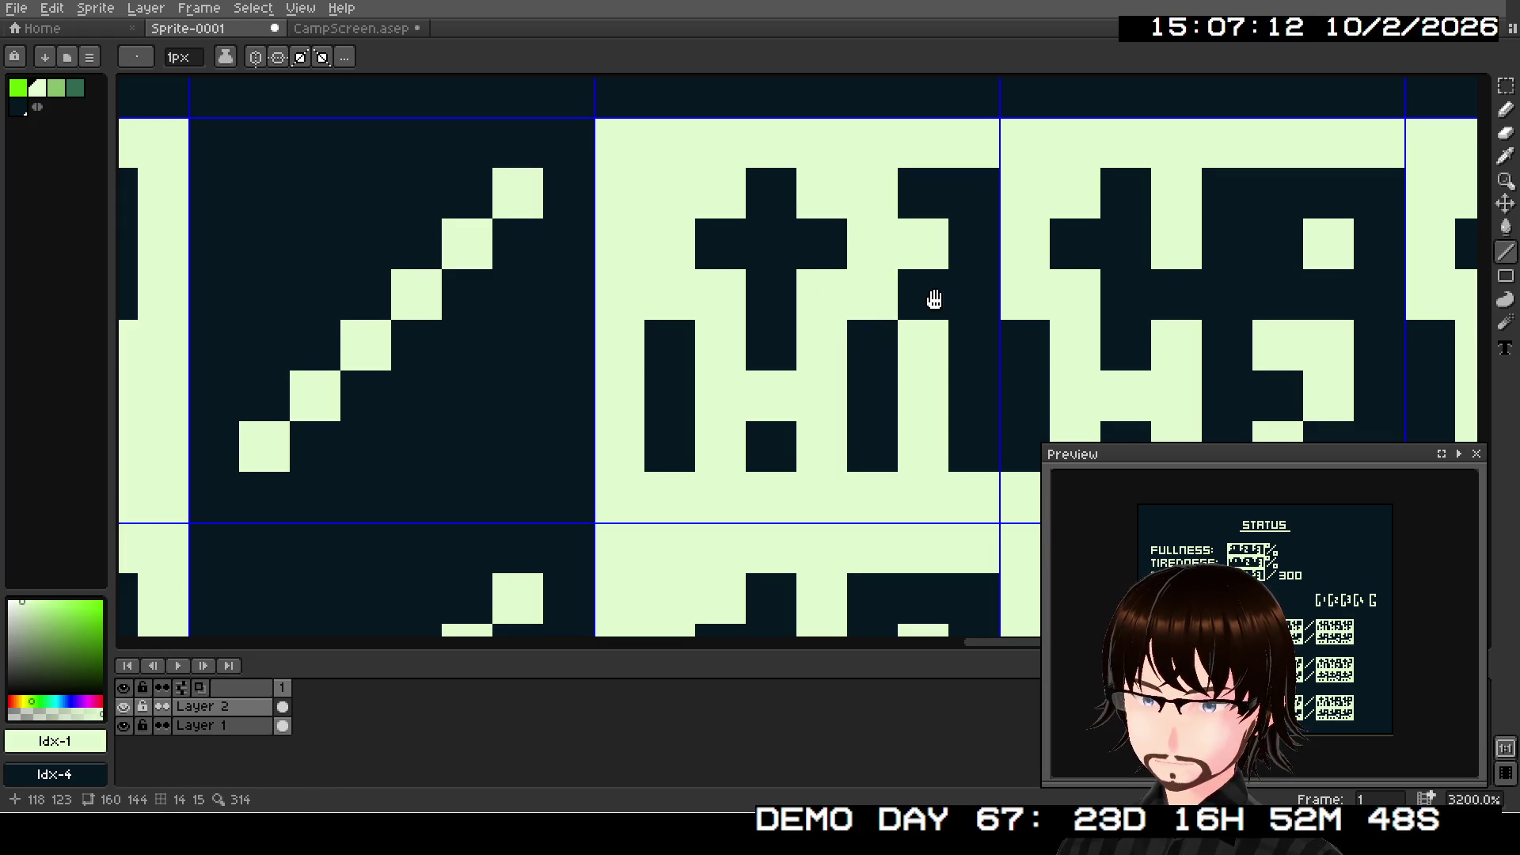
- Darken two pixels in the next digit and lighten three pixels where the t and 9 join
{"action": "left_click_drag", "start_coordinate": [934, 299], "coordinate": [499, 314]}
{"action": "right_click", "coordinate": [791, 209]}
{"action": "right_click", "coordinate": [741, 238]}
{"action": "left_click_drag", "start_coordinate": [741, 209], "coordinate": [783, 222]}
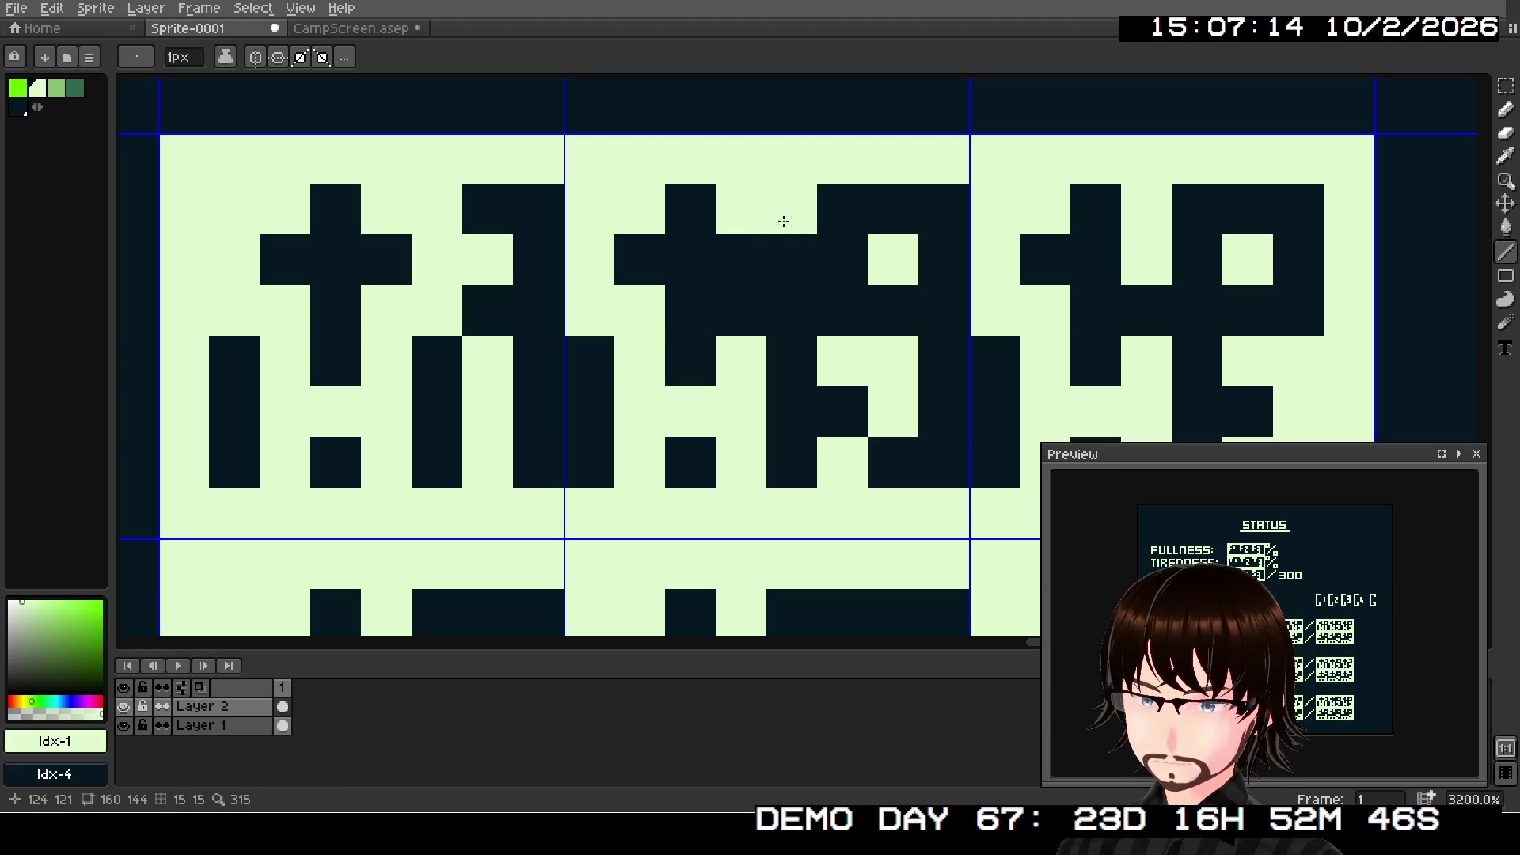
{"action": "left_click", "coordinate": [801, 245]}
{"action": "left_click", "coordinate": [800, 292]}
{"action": "left_click", "coordinate": [750, 302]}
- Lighten the stray dark pixels in the adjacent digit glyph
{"action": "left_click_drag", "start_coordinate": [881, 327], "coordinate": [455, 322]}
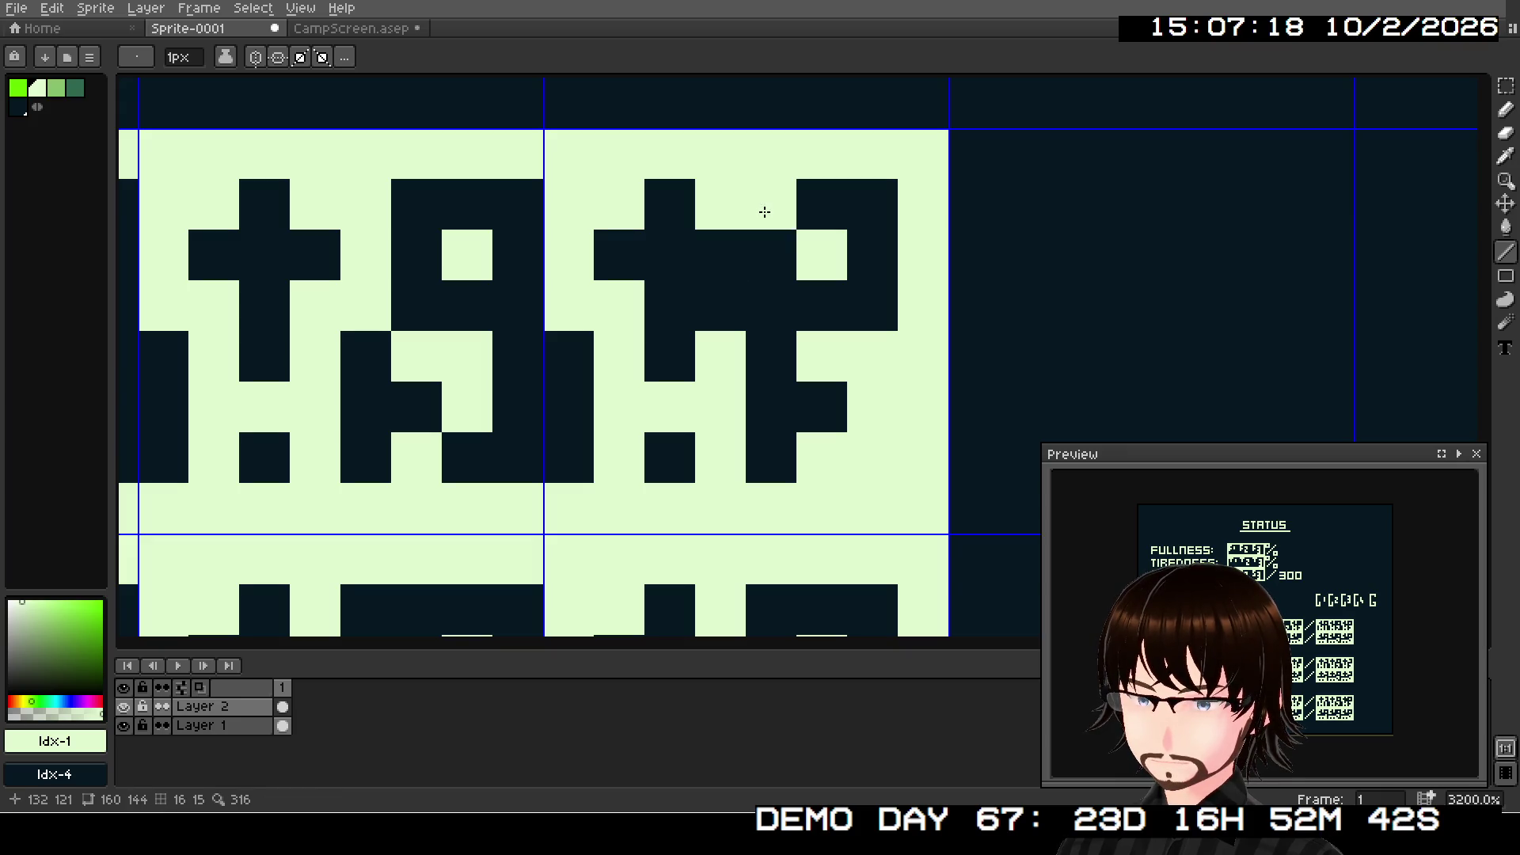
{"action": "left_click", "coordinate": [757, 254]}
{"action": "left_click", "coordinate": [753, 295]}
{"action": "left_click", "coordinate": [733, 298]}
- Darken the HP/MP digit's middle stem and light its right-hand column and left pixel
{"action": "scroll", "coordinate": [733, 298], "scroll_direction": "down", "scroll_amount": 4}
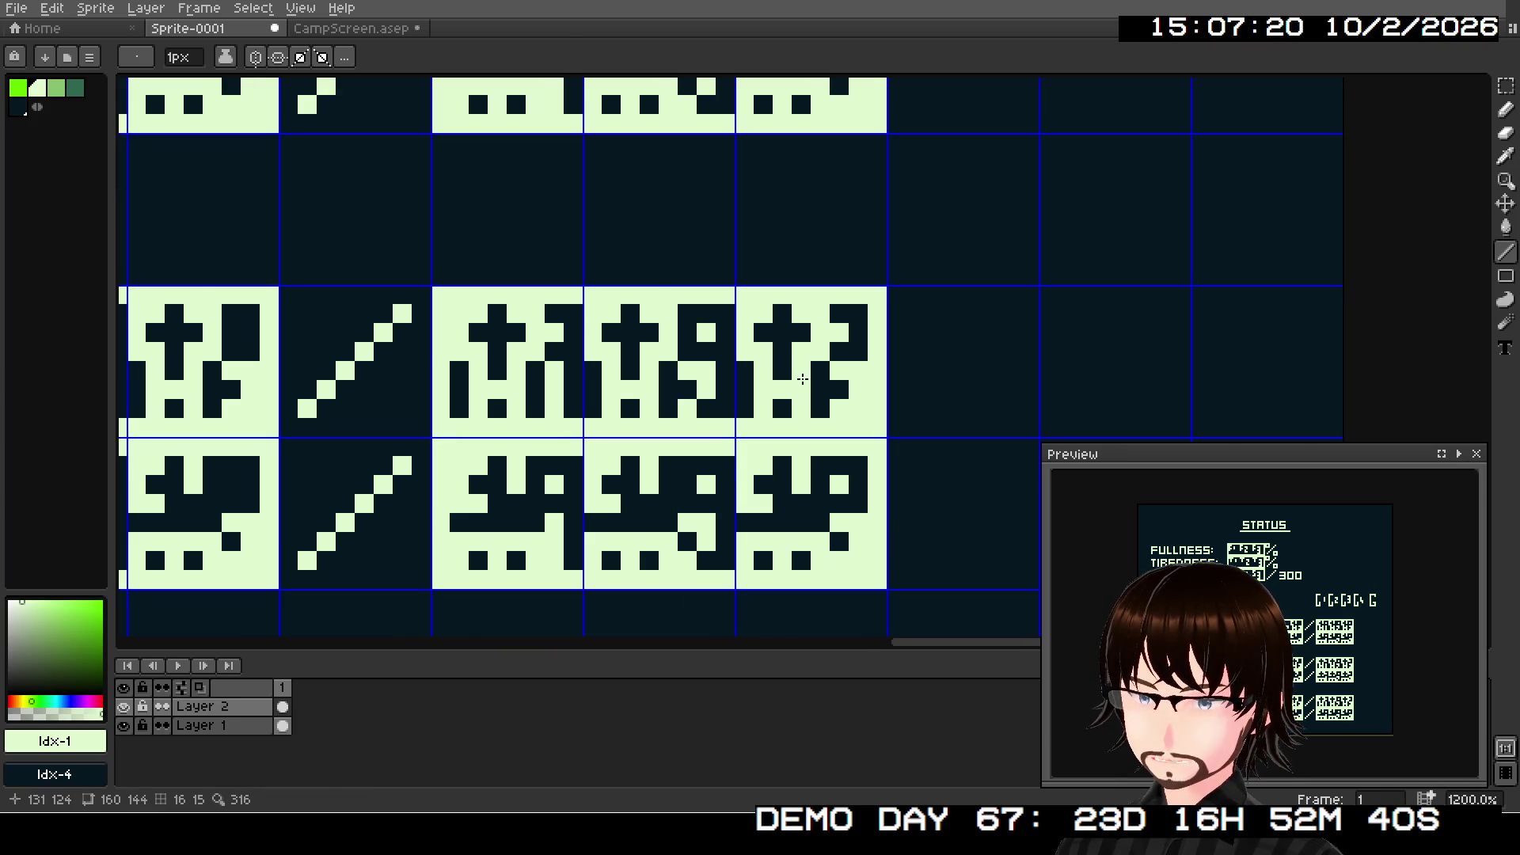
{"action": "left_click_drag", "start_coordinate": [802, 380], "coordinate": [933, 208]}
{"action": "left_click_drag", "start_coordinate": [721, 286], "coordinate": [1282, 298]}
{"action": "scroll", "coordinate": [629, 397], "scroll_direction": "up", "scroll_amount": 4}
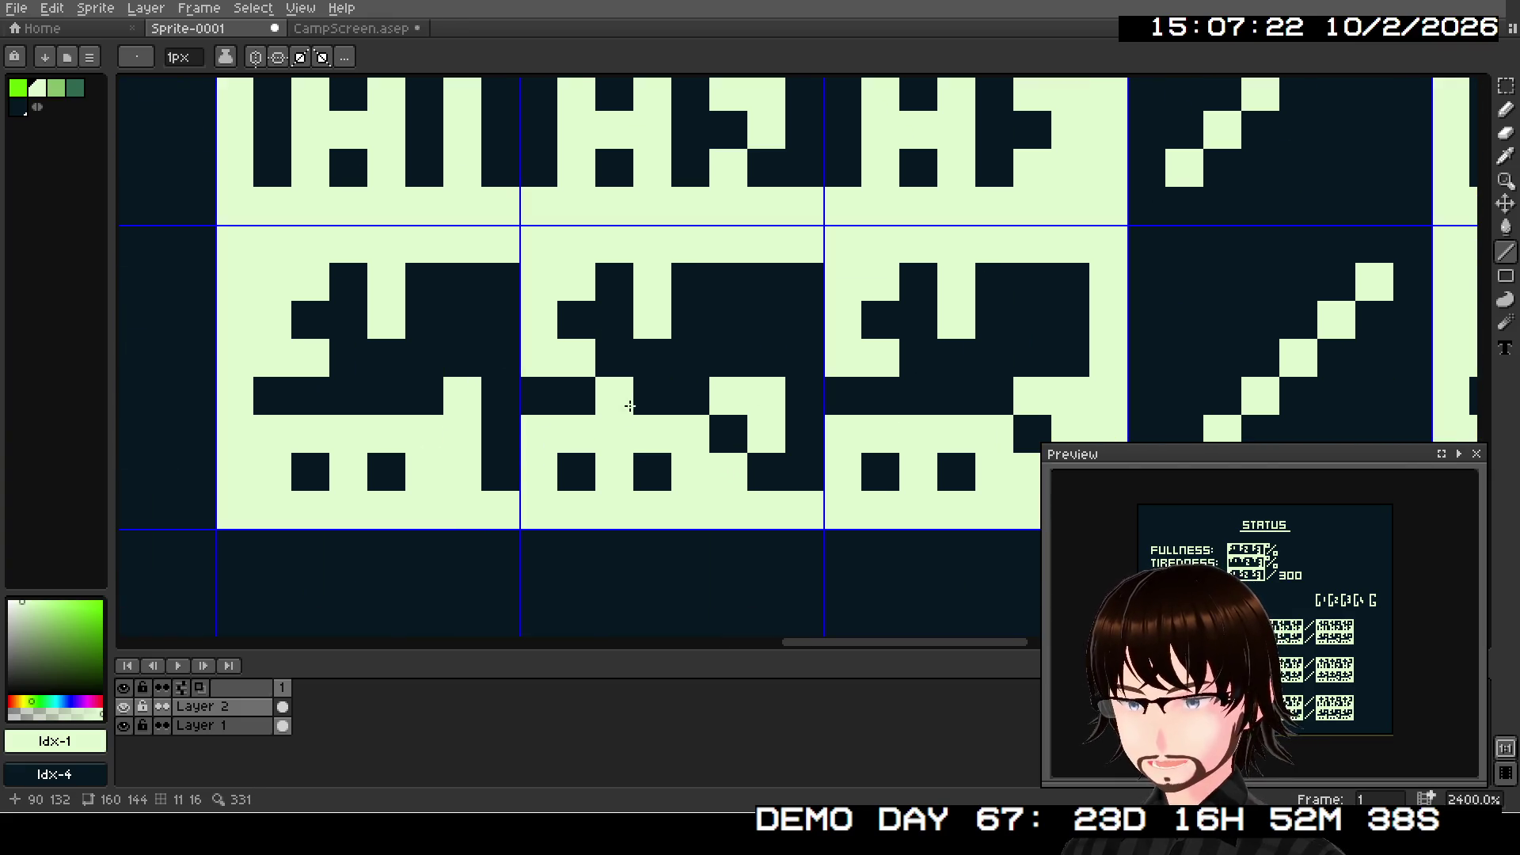
{"action": "right_click", "coordinate": [804, 251]}
{"action": "right_click", "coordinate": [814, 278]}
{"action": "left_click", "coordinate": [808, 244]}
{"action": "left_click_drag", "start_coordinate": [847, 236], "coordinate": [843, 318]}
{"action": "left_click", "coordinate": [796, 336]}
- Darken the pixel below the neighbouring digit's stem and light the three-pixel column beside it
{"action": "left_click_drag", "start_coordinate": [950, 384], "coordinate": [722, 377]}
{"action": "right_click", "coordinate": [936, 269]}
{"action": "mouse_move", "coordinate": [982, 229]}
{"action": "left_mouse_down"}
{"action": "mouse_move", "coordinate": [971, 314]}
{"action": "mouse_move", "coordinate": [763, 335]}
{"action": "left_mouse_up"}
{"action": "left_click", "coordinate": [928, 328]}
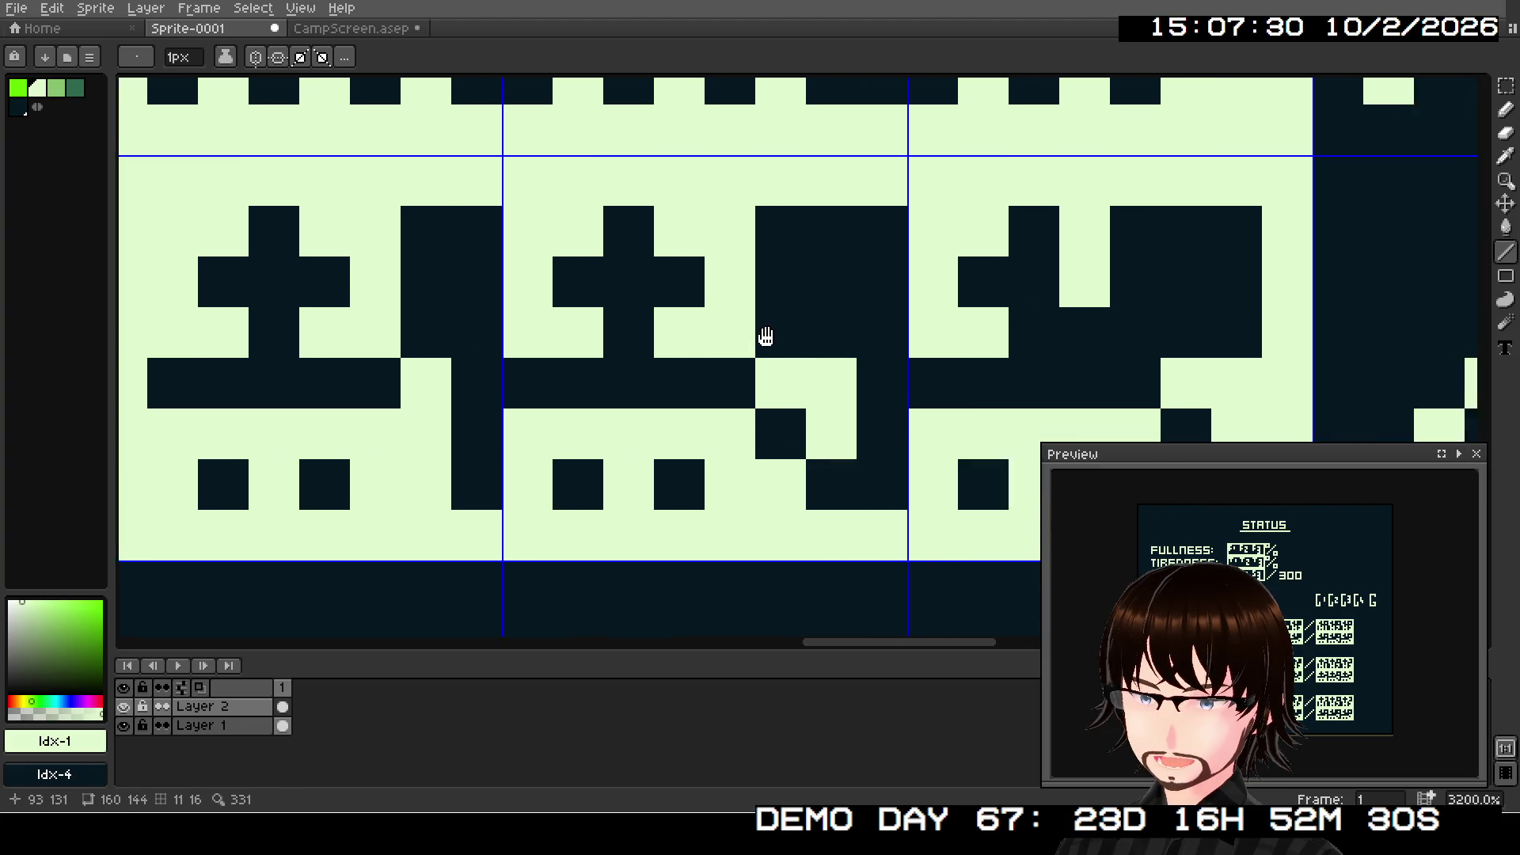
- Reshape the next glyph by darkening pixels and lighting its right-hand column
{"action": "right_click", "coordinate": [1179, 289]}
{"action": "right_click", "coordinate": [1097, 293]}
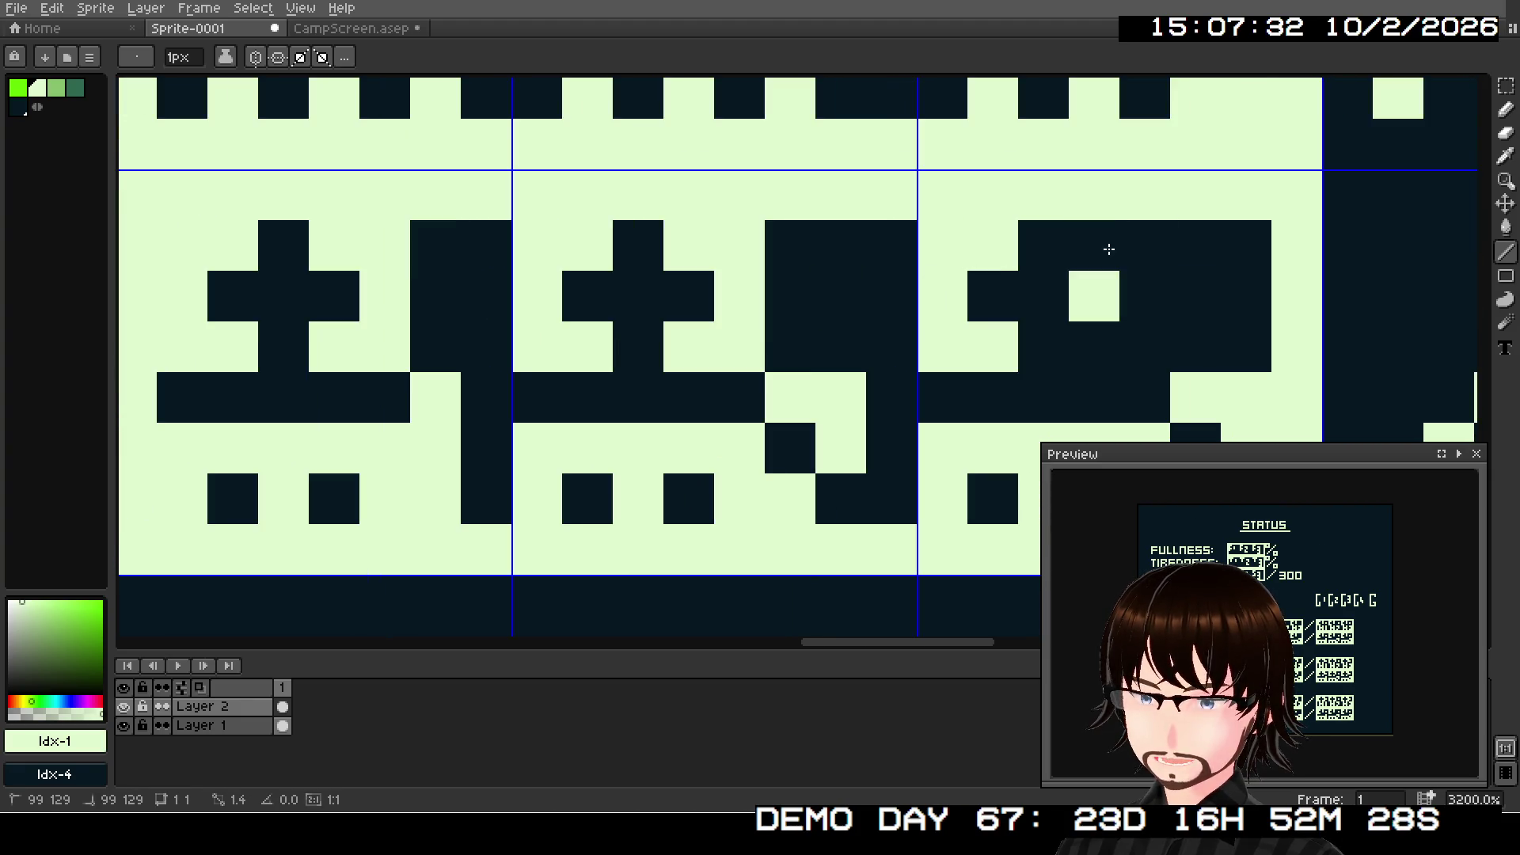
{"action": "left_click", "coordinate": [1089, 248]}
{"action": "mouse_move", "coordinate": [1139, 237]}
{"action": "left_mouse_down"}
{"action": "mouse_move", "coordinate": [1133, 321]}
{"action": "mouse_move", "coordinate": [367, 373]}
{"action": "mouse_move", "coordinate": [847, 404]}
{"action": "left_mouse_up"}
{"action": "left_click", "coordinate": [1093, 344]}
{"action": "left_click", "coordinate": [1195, 347]}
- Darken a glyph pixel and light the dark pixels beside and under the glyph
{"action": "right_click", "coordinate": [940, 316]}
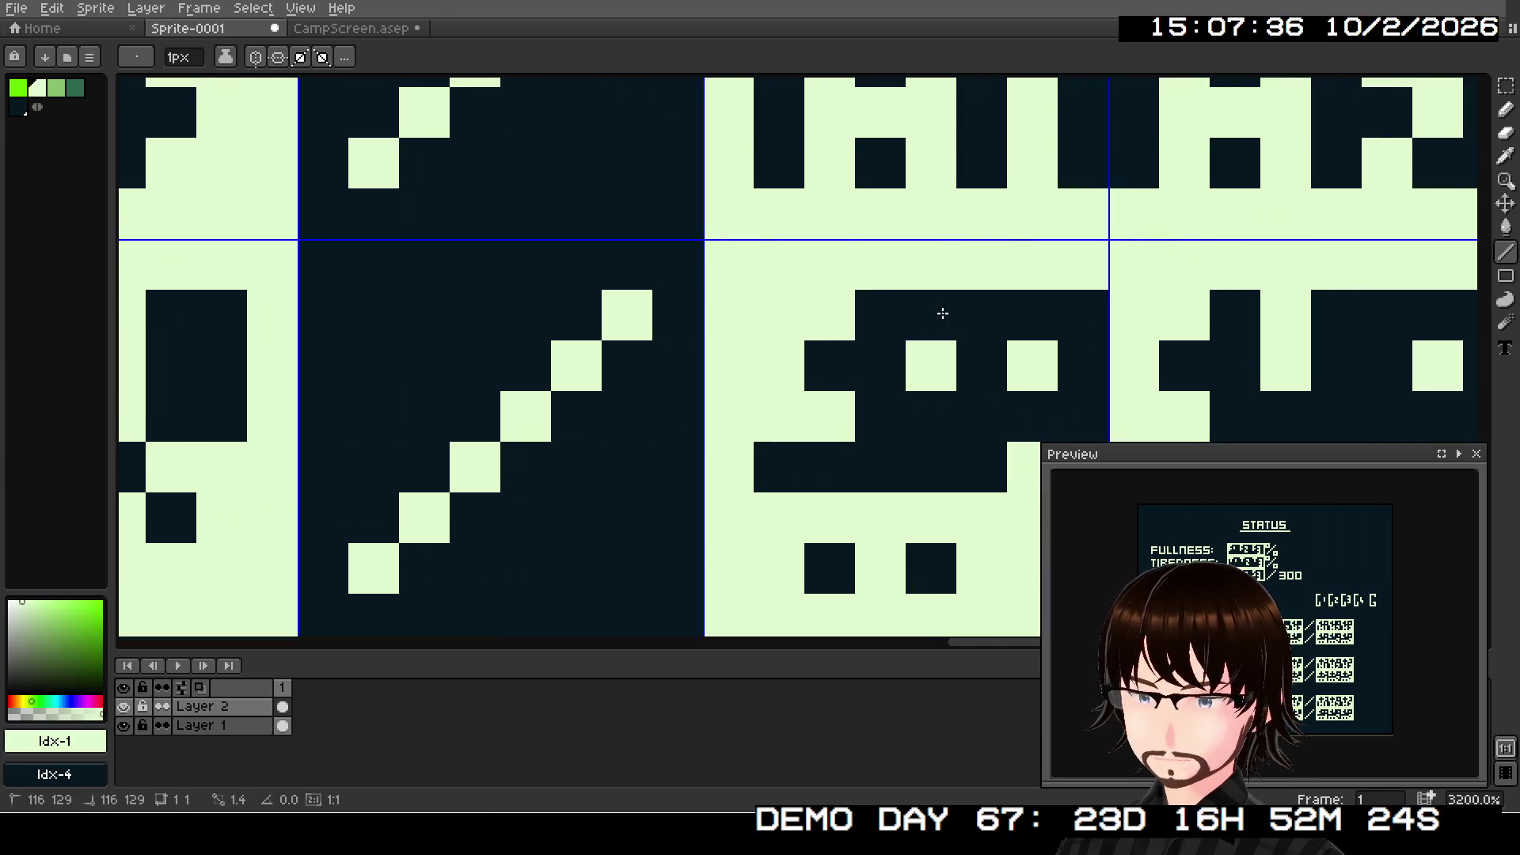
{"action": "key", "text": "ctrl+z"}
{"action": "right_click", "coordinate": [931, 348]}
{"action": "left_click", "coordinate": [963, 326]}
{"action": "left_click", "coordinate": [968, 358]}
{"action": "mouse_move", "coordinate": [968, 359]}
{"action": "left_mouse_down"}
{"action": "mouse_move", "coordinate": [963, 396]}
{"action": "mouse_move", "coordinate": [987, 406]}
{"action": "mouse_move", "coordinate": [447, 341]}
{"action": "left_mouse_up"}
{"action": "left_click", "coordinate": [939, 404]}
- Reshape the following digit with dark pixels and lighten the neighbouring digit's dark pixels
{"action": "right_click", "coordinate": [447, 341]}
{"action": "right_click", "coordinate": [650, 270]}
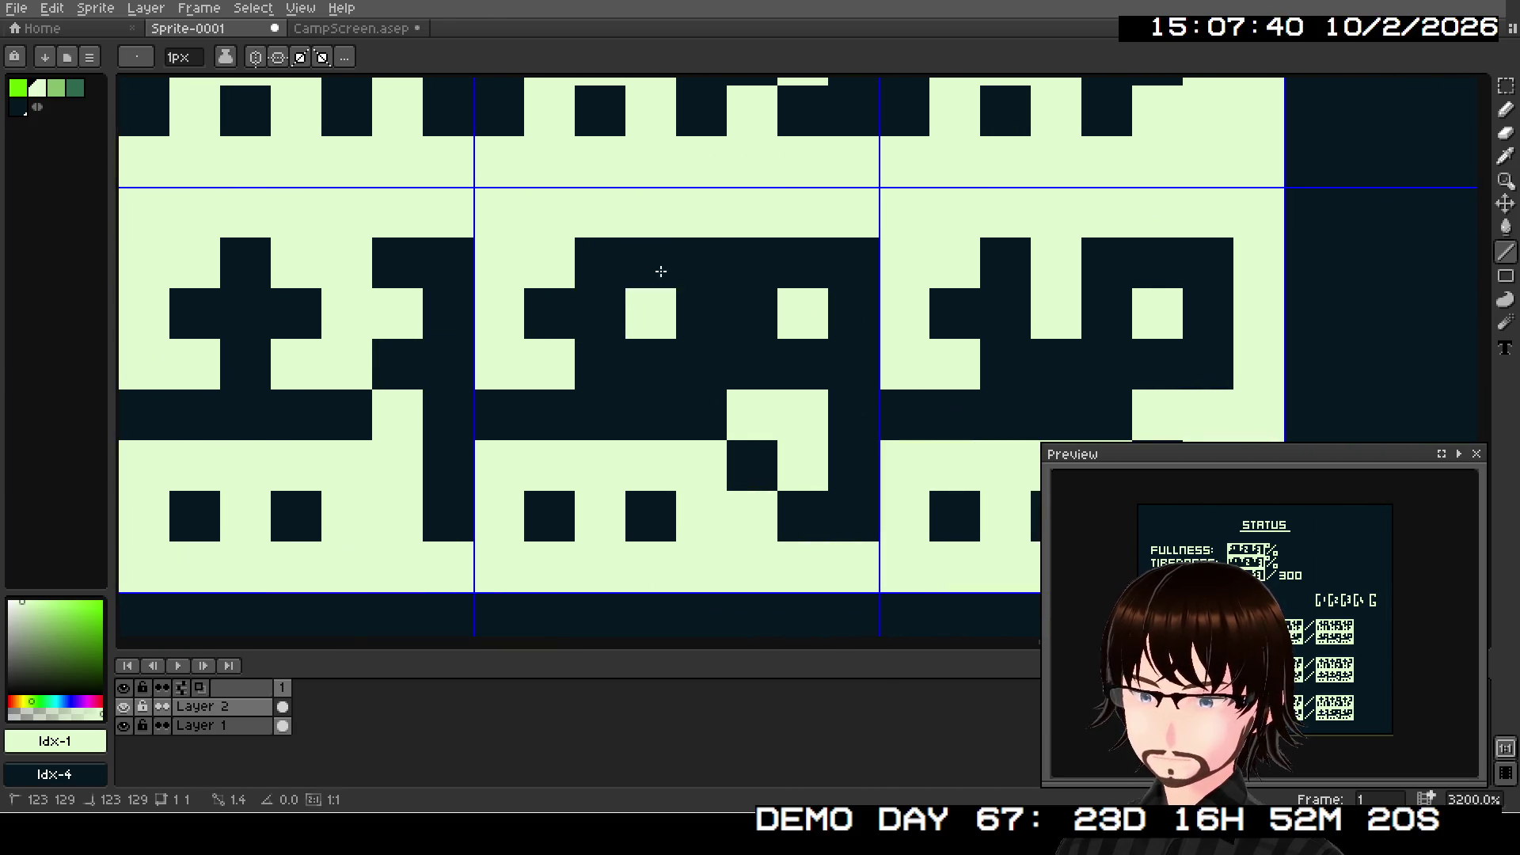
{"action": "key", "text": "ctrl+z"}
{"action": "right_click", "coordinate": [651, 313]}
{"action": "left_click", "coordinate": [701, 267]}
{"action": "left_click", "coordinate": [696, 342]}
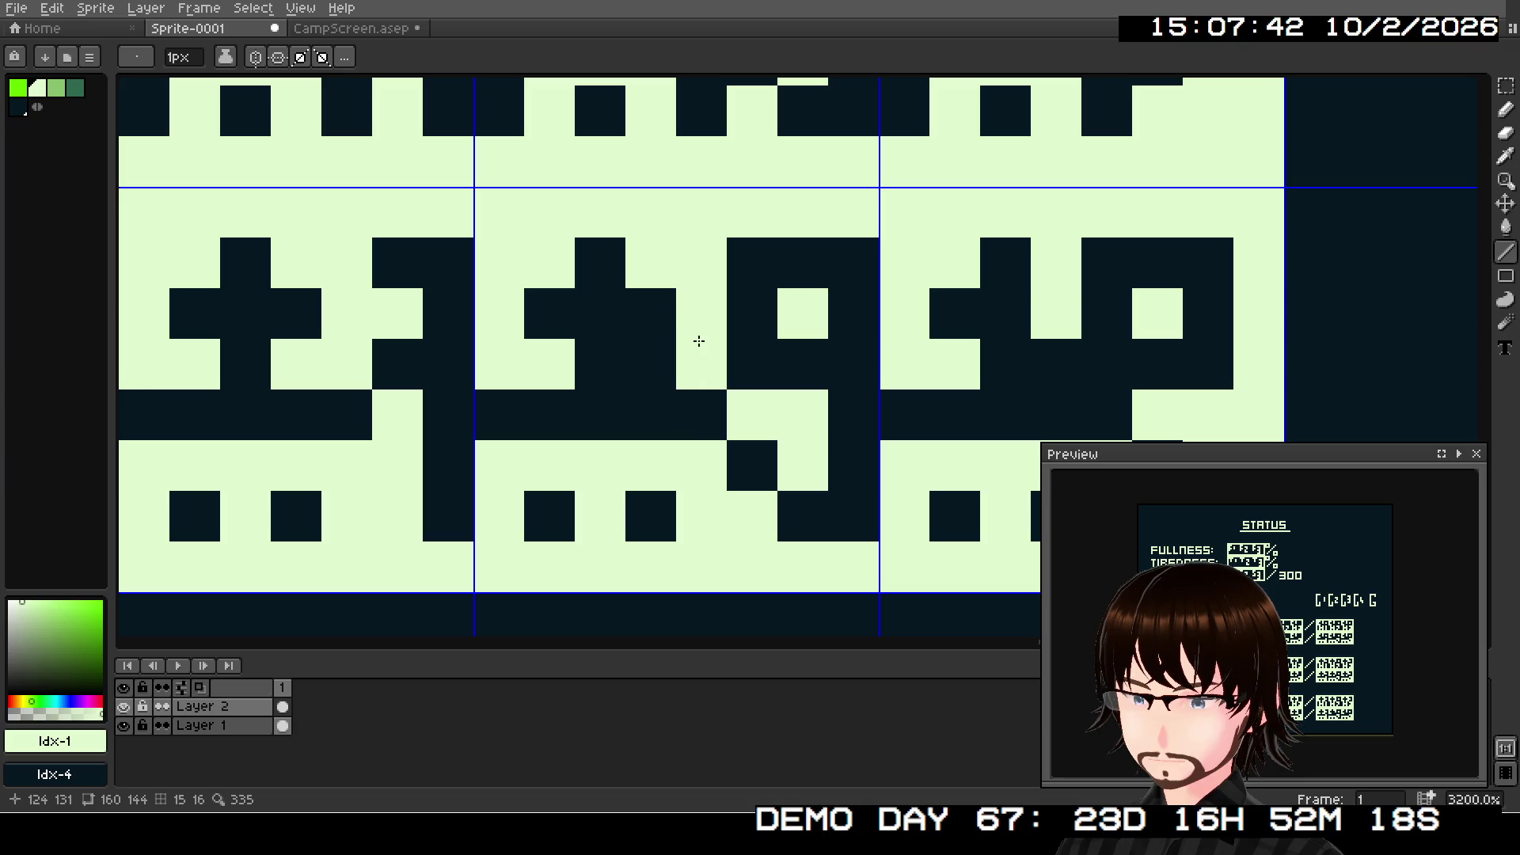
{"action": "left_click", "coordinate": [654, 350]}
- Form the last digit's curve with dark pixels and fill its gap with light pixels
{"action": "scroll", "coordinate": [736, 373], "scroll_direction": "right", "scroll_amount": 5}
{"action": "left_click", "coordinate": [706, 279]}
{"action": "right_click", "coordinate": [706, 279]}
{"action": "right_click", "coordinate": [751, 248]}
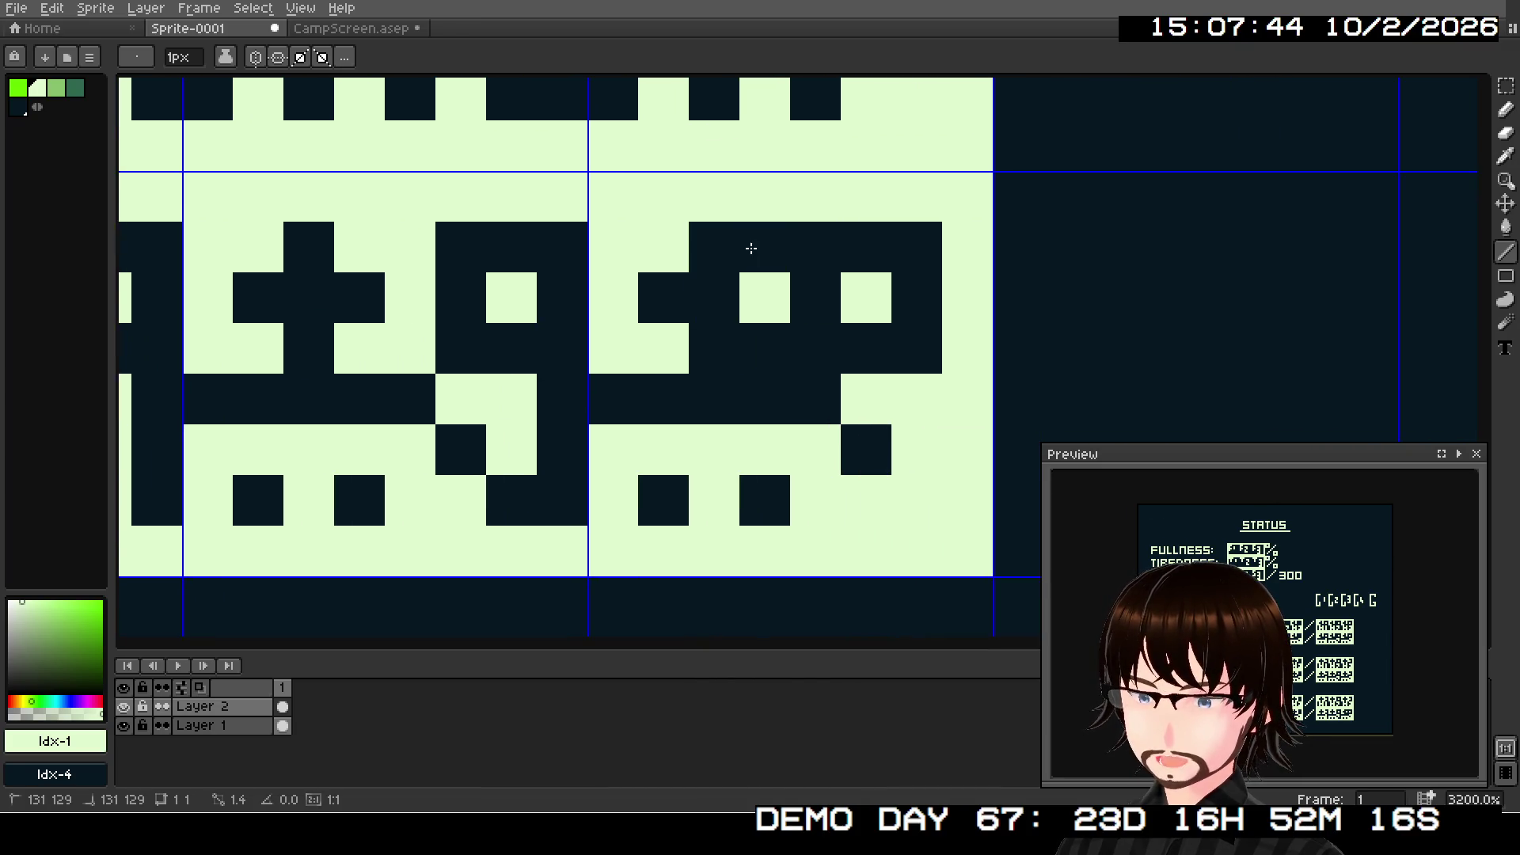
{"action": "right_click", "coordinate": [758, 289]}
{"action": "left_click", "coordinate": [757, 261]}
{"action": "left_click", "coordinate": [797, 261]}
{"action": "left_click", "coordinate": [799, 294]}
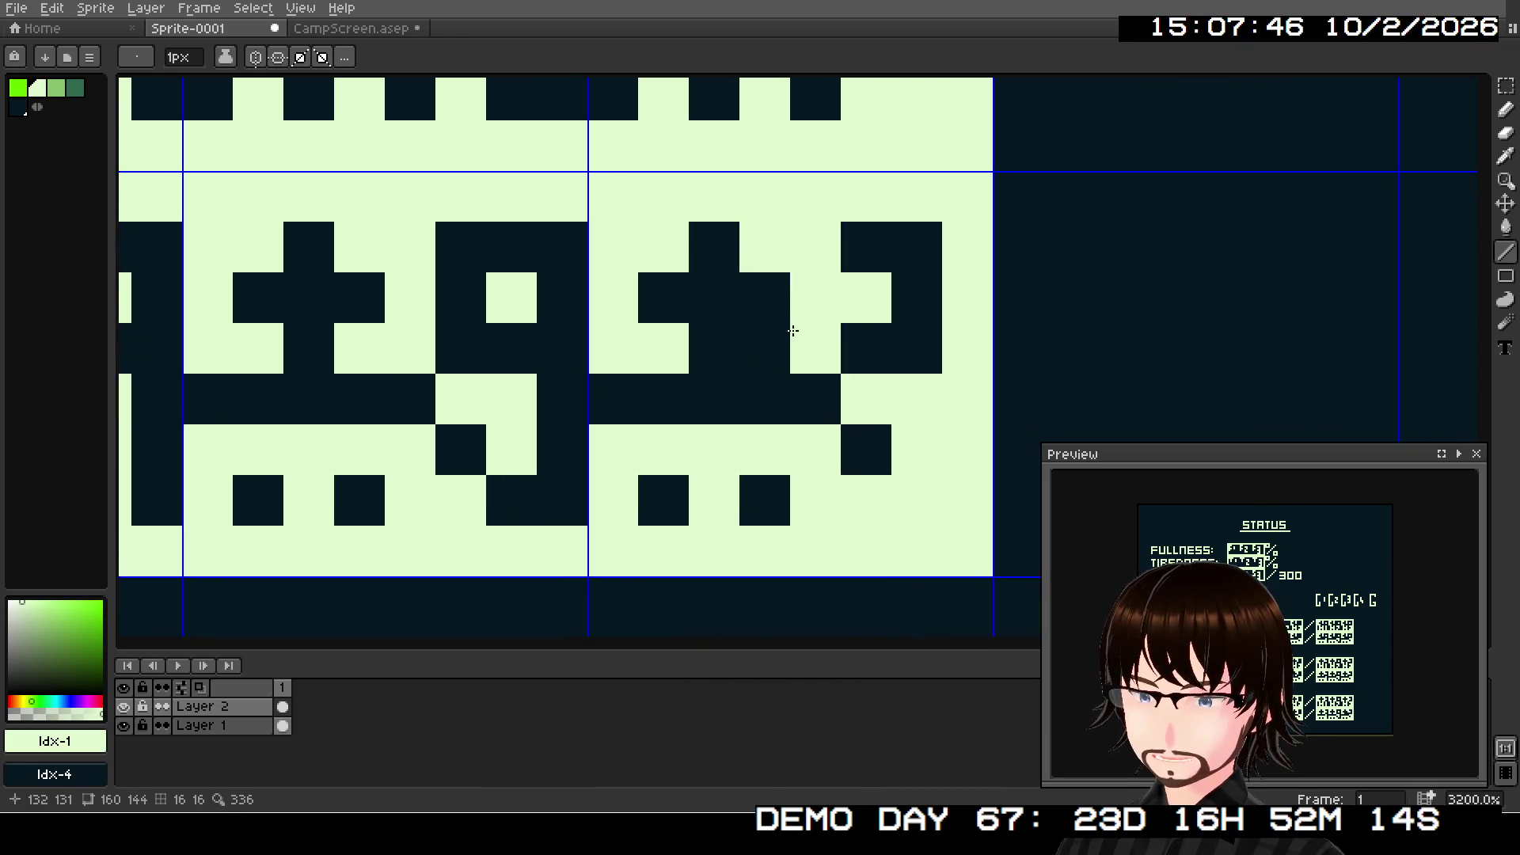
{"action": "left_click", "coordinate": [756, 332]}
{"action": "scroll", "coordinate": [780, 341], "scroll_direction": "down", "scroll_amount": 4}
{"action": "mouse_move", "coordinate": [804, 353]}
{"action": "left_mouse_down"}
{"action": "mouse_move", "coordinate": [1126, 312]}
{"action": "mouse_move", "coordinate": [994, 387]}
{"action": "mouse_move", "coordinate": [900, 354]}
{"action": "left_mouse_up"}
- Zoom out to 400% and review all three party rows' HP and MP strips before saving
{"action": "scroll", "coordinate": [994, 387], "scroll_direction": "down", "scroll_amount": 2}
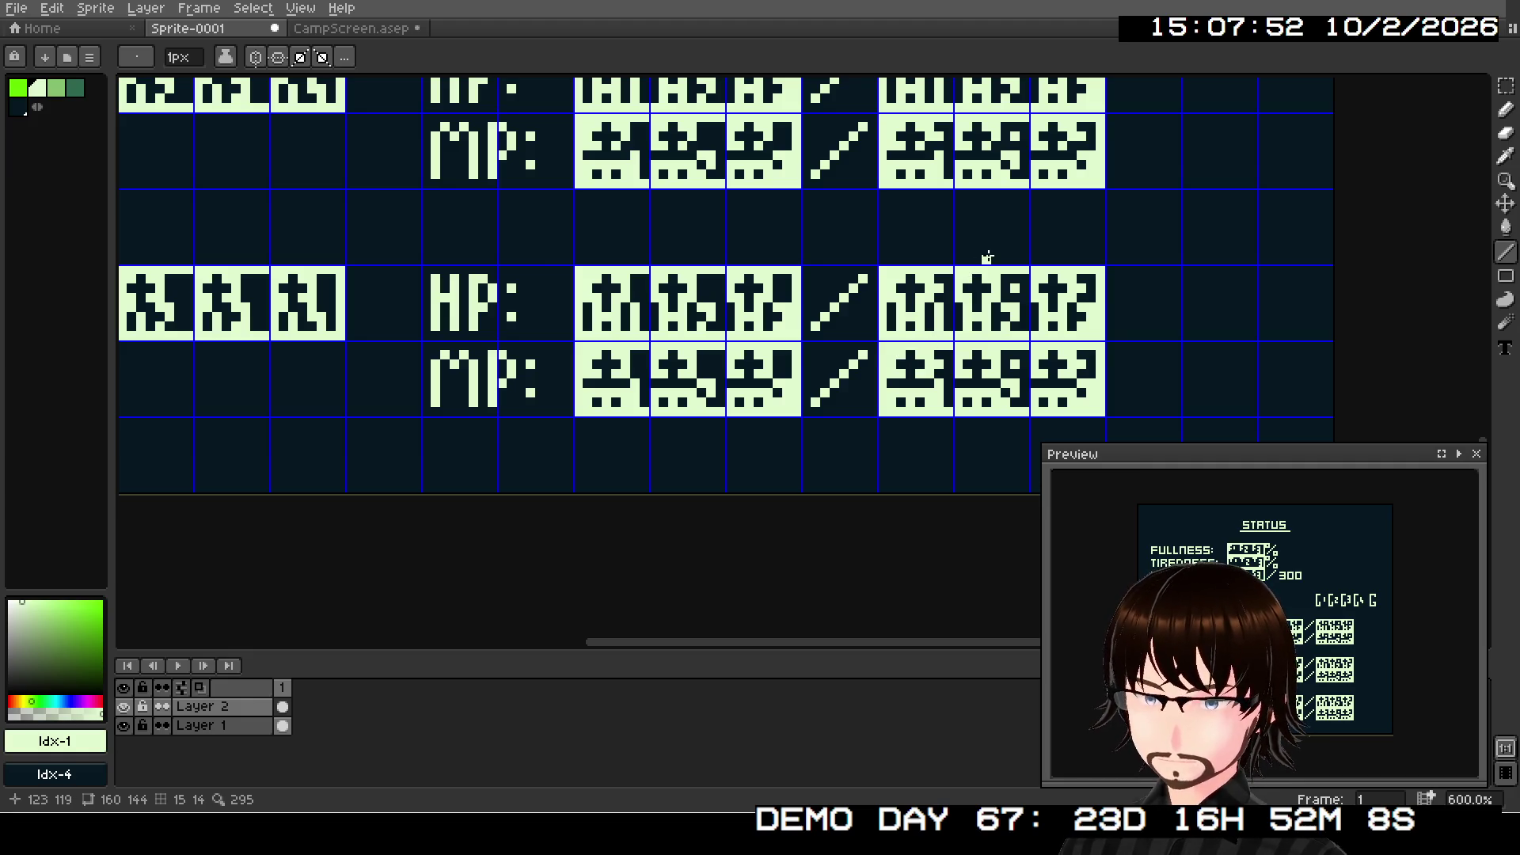
{"action": "left_click_drag", "start_coordinate": [987, 254], "coordinate": [974, 299]}
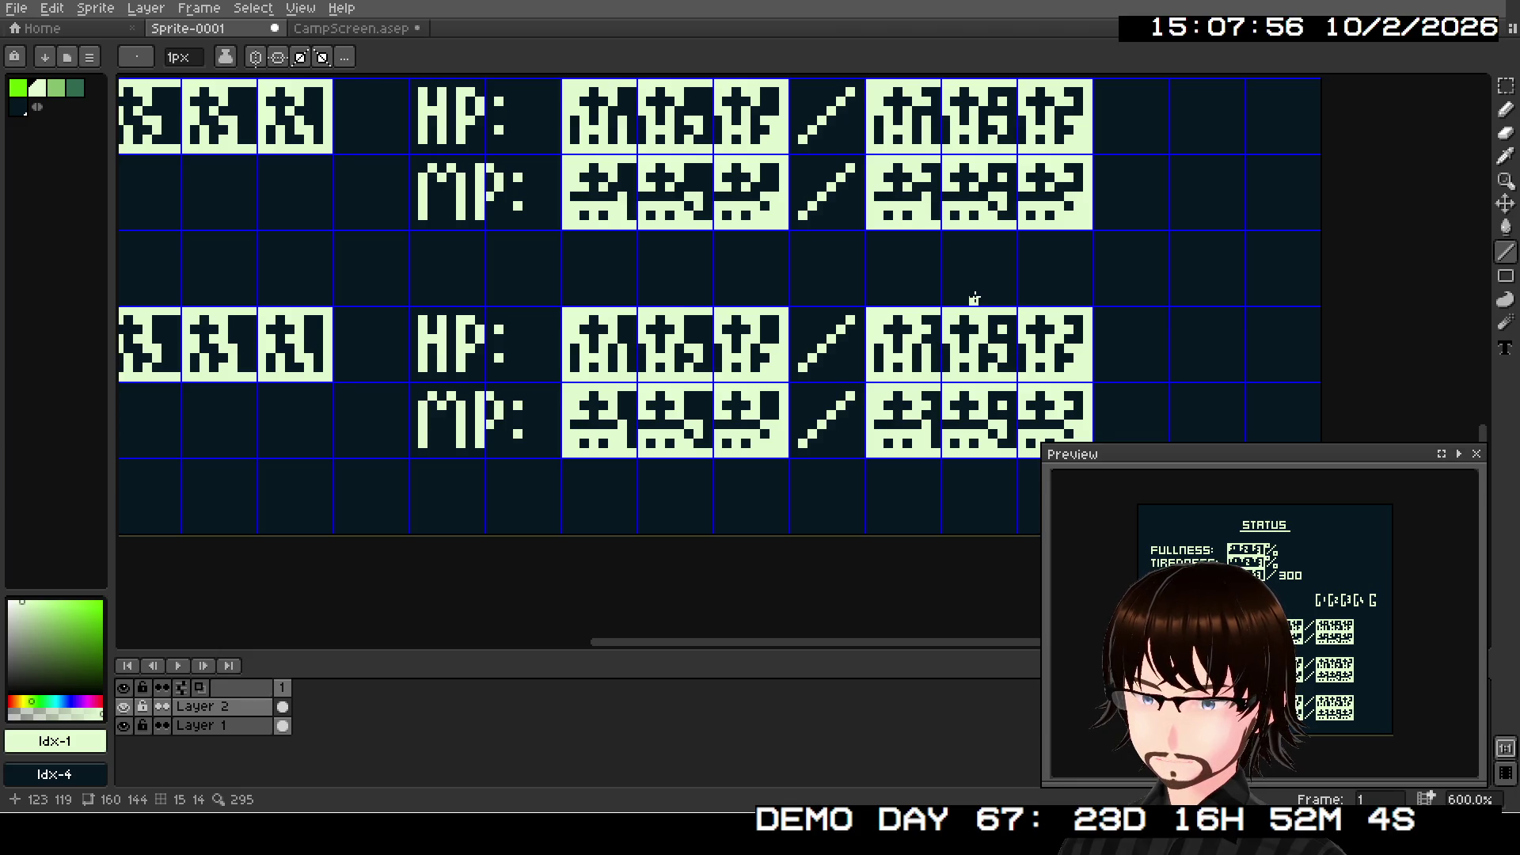
{"action": "left_click_drag", "start_coordinate": [959, 424], "coordinate": [941, 394]}
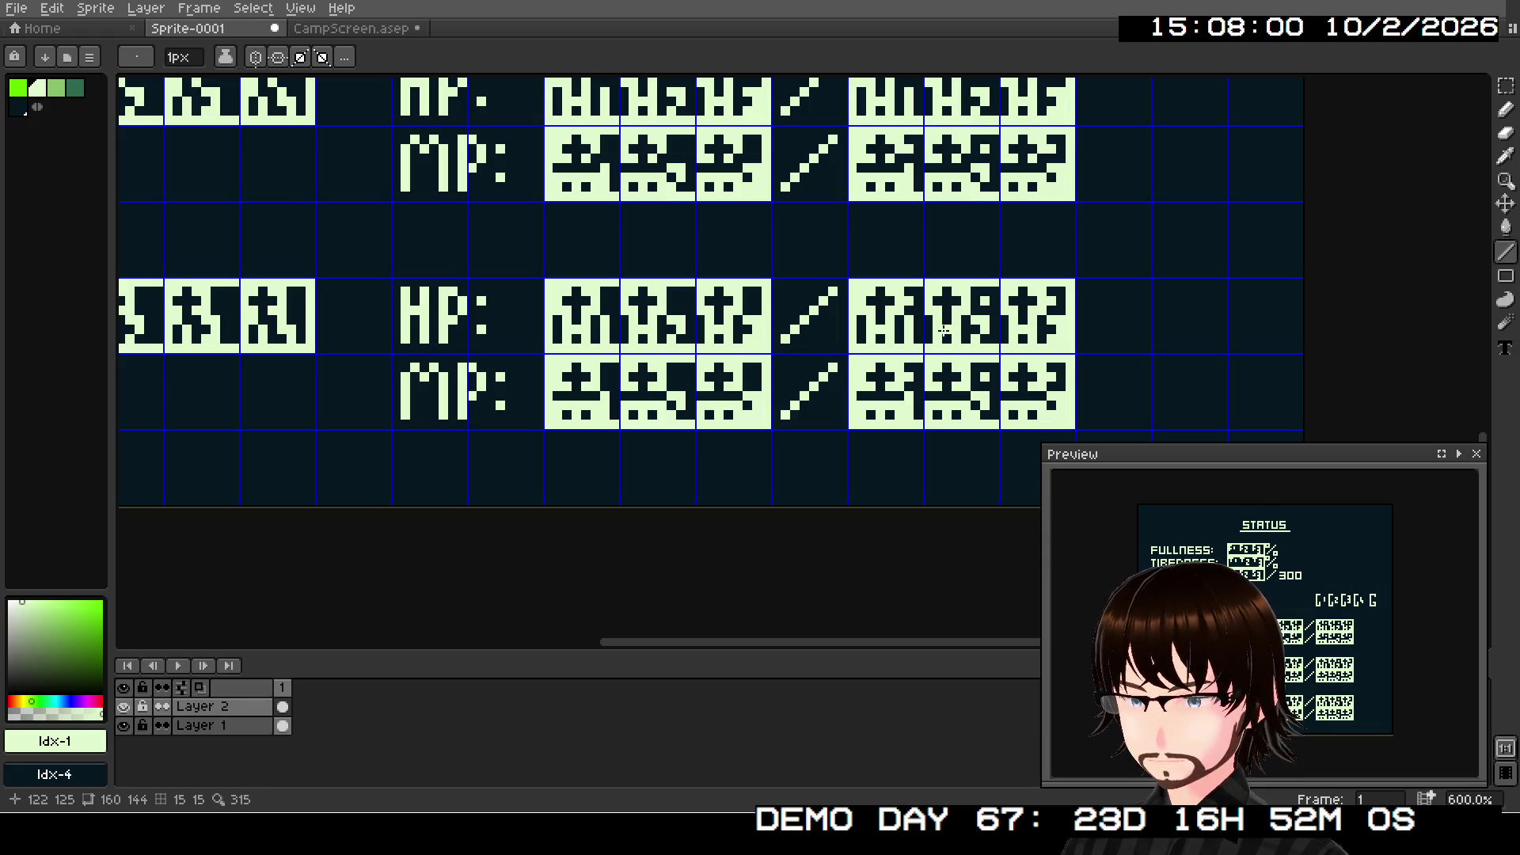
{"action": "left_click_drag", "start_coordinate": [939, 298], "coordinate": [919, 366]}
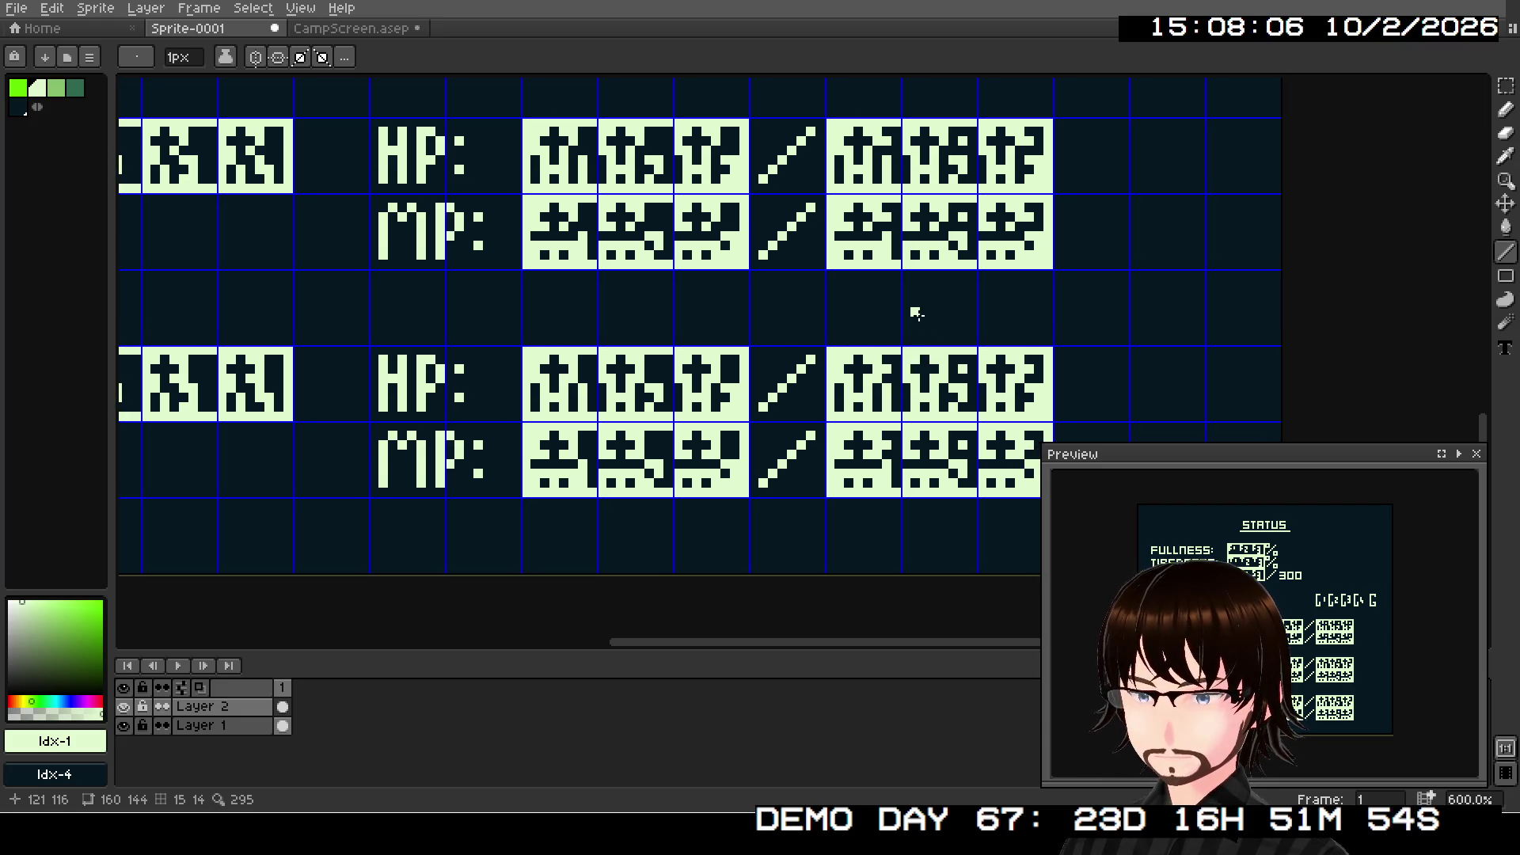
{"action": "mouse_move", "coordinate": [916, 314]}
{"action": "left_mouse_down"}
{"action": "mouse_move", "coordinate": [941, 377]}
{"action": "mouse_move", "coordinate": [903, 380]}
{"action": "mouse_move", "coordinate": [865, 560]}
{"action": "mouse_move", "coordinate": [889, 509]}
{"action": "left_mouse_up"}
{"action": "scroll", "coordinate": [889, 509], "scroll_direction": "down", "scroll_amount": 2}
{"action": "mouse_move", "coordinate": [725, 495]}
{"action": "left_mouse_down"}
{"action": "mouse_move", "coordinate": [939, 340]}
{"action": "mouse_move", "coordinate": [908, 434]}
{"action": "left_mouse_up"}
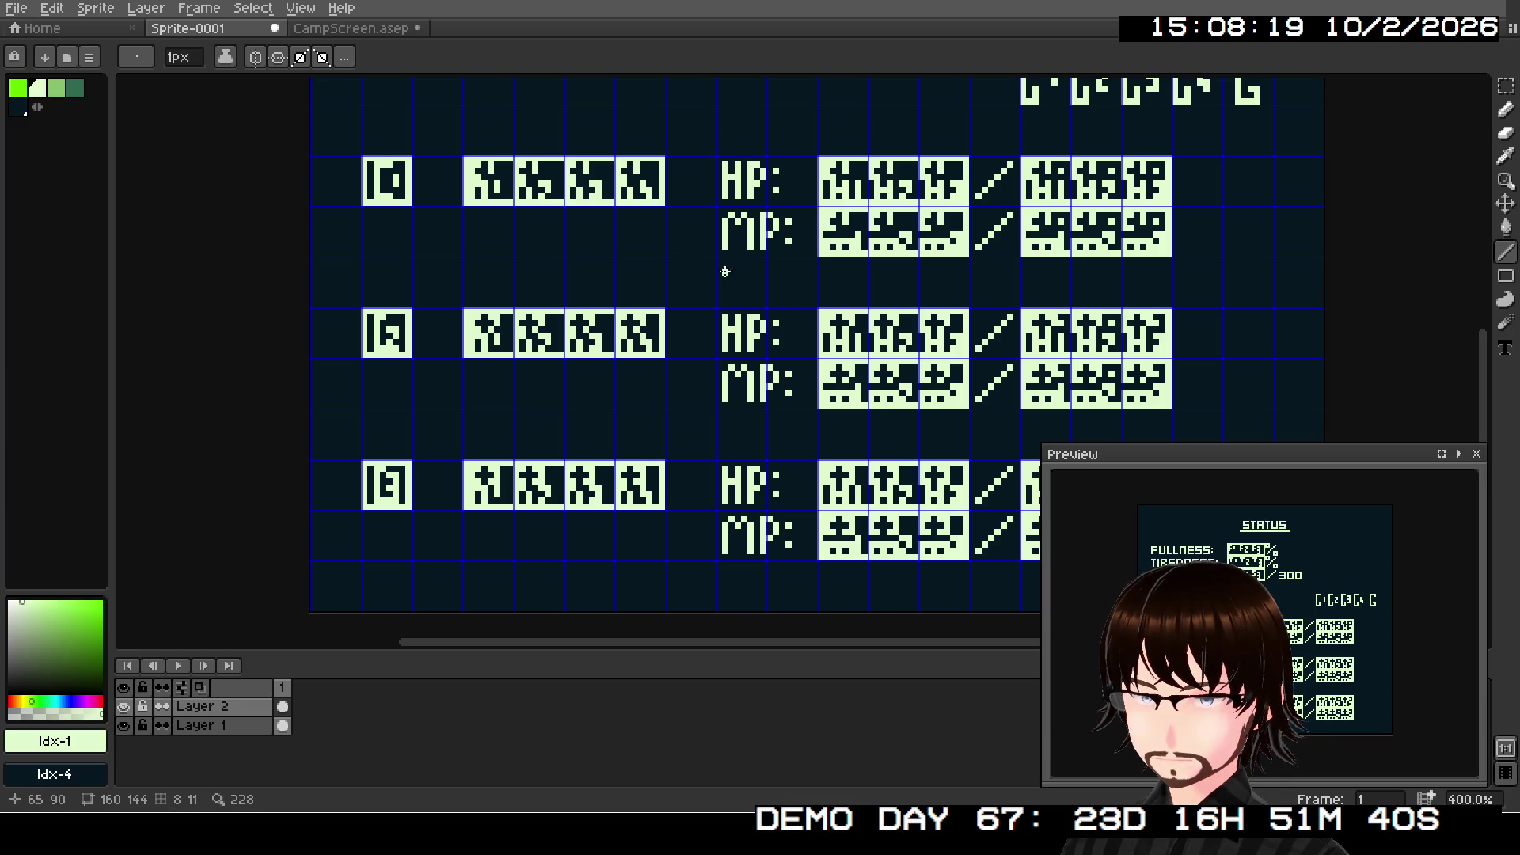
{"action": "left_click", "coordinate": [19, 8]}
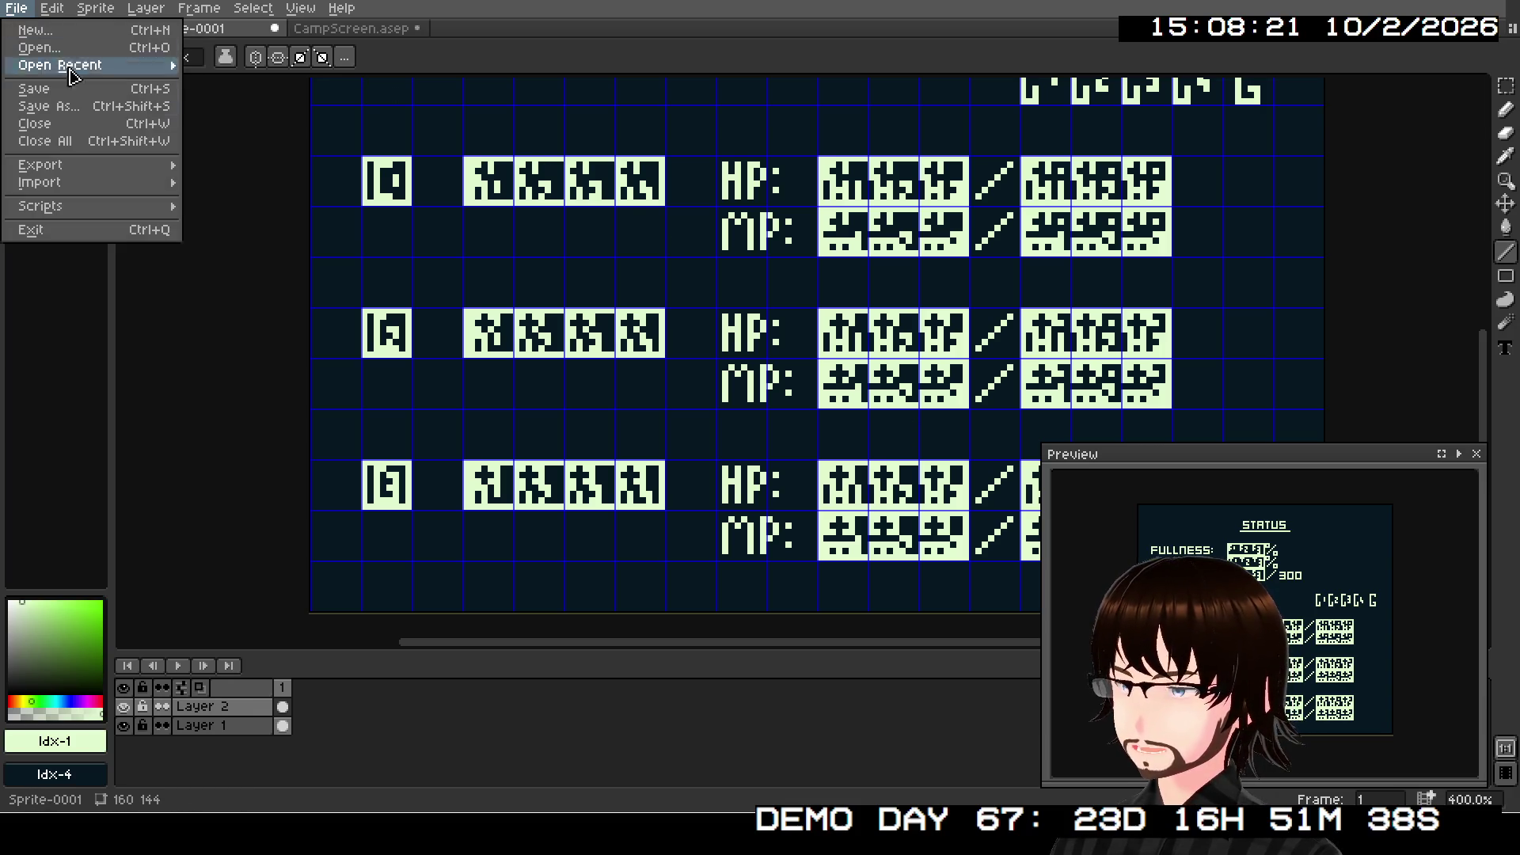
- Save the sprite as StatusScreen.aseprite in GB_DungeonGame/assets/backgrounds
{"action": "left_click", "coordinate": [109, 102]}
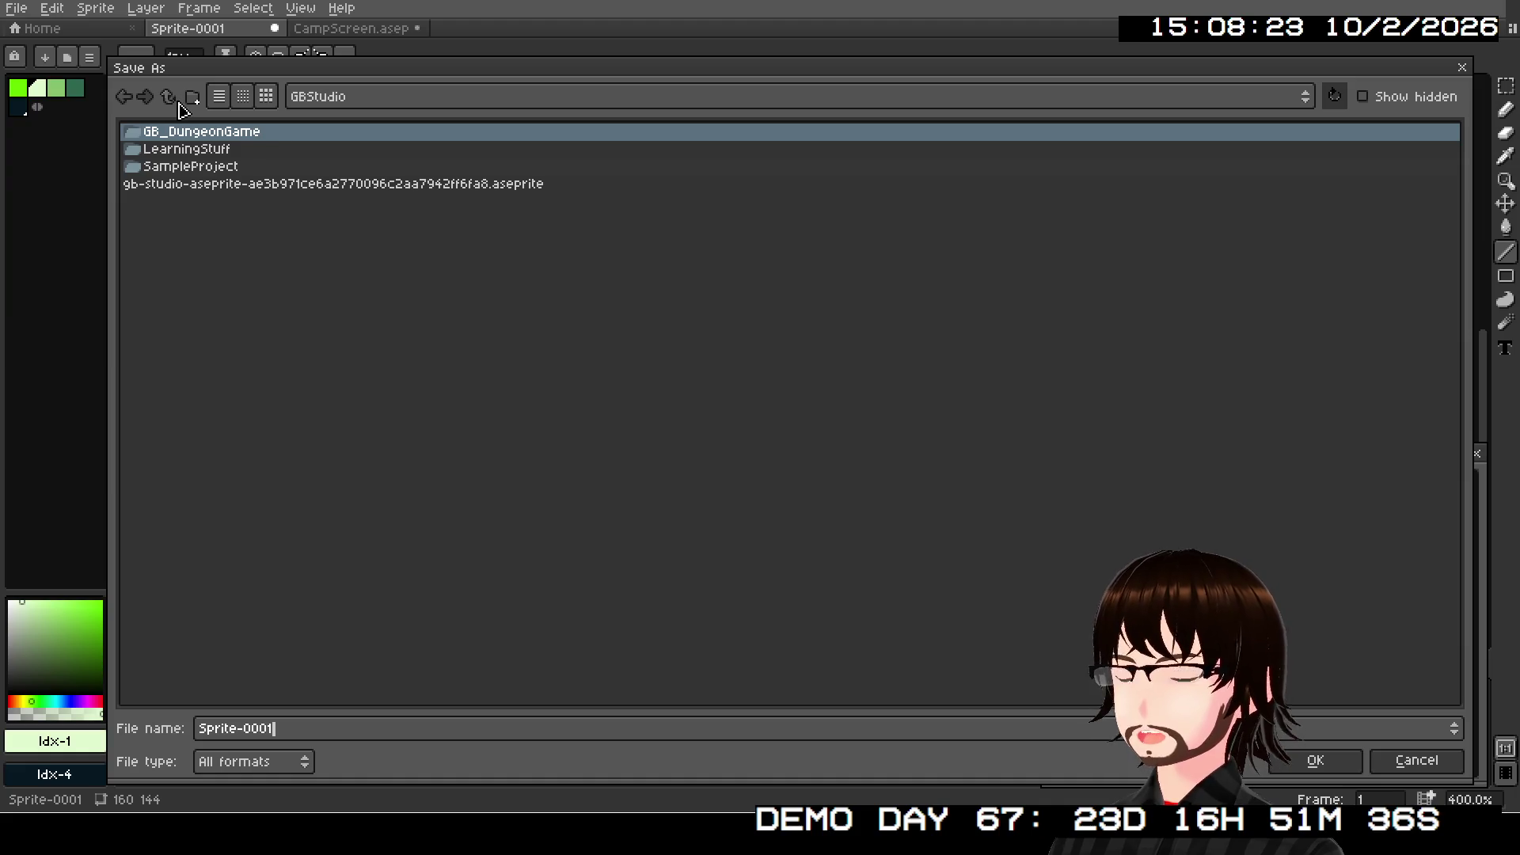
{"action": "double_click", "coordinate": [190, 136]}
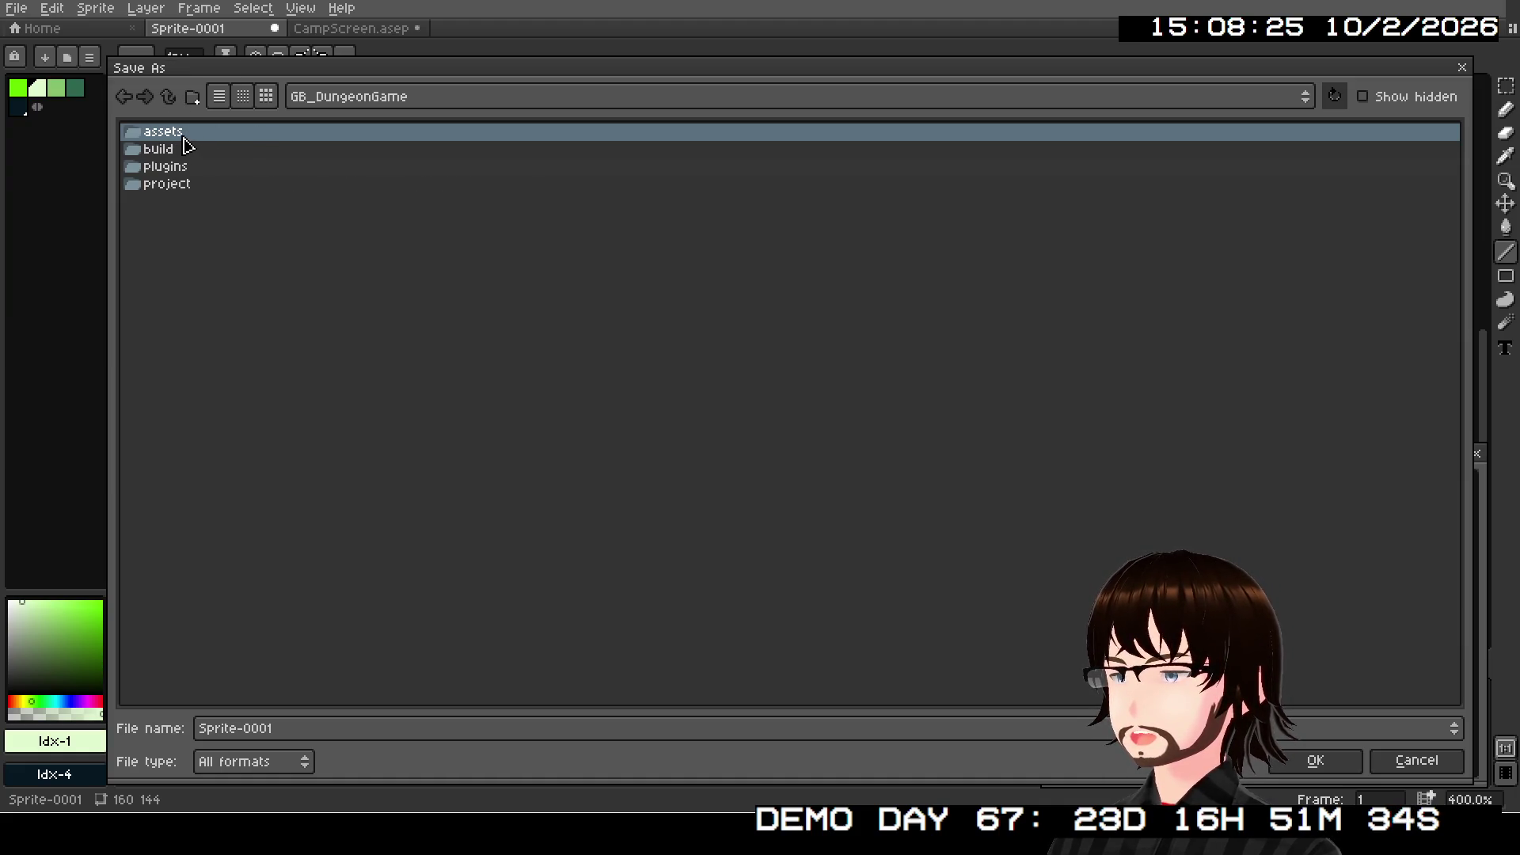
{"action": "double_click", "coordinate": [182, 137]}
{"action": "double_click", "coordinate": [209, 150]}
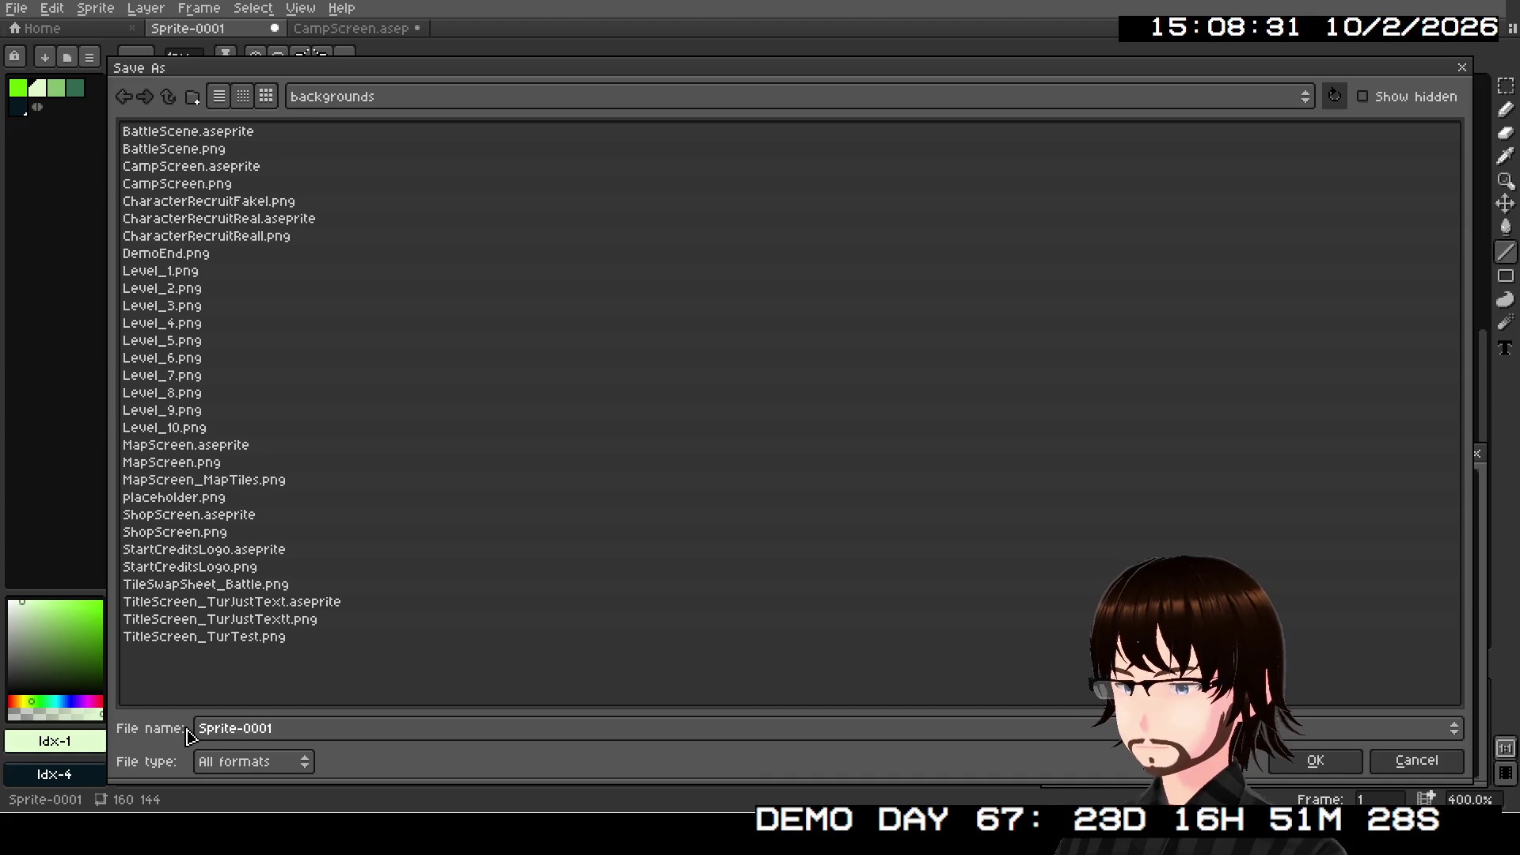
{"action": "type", "text": "StatusScreen"}
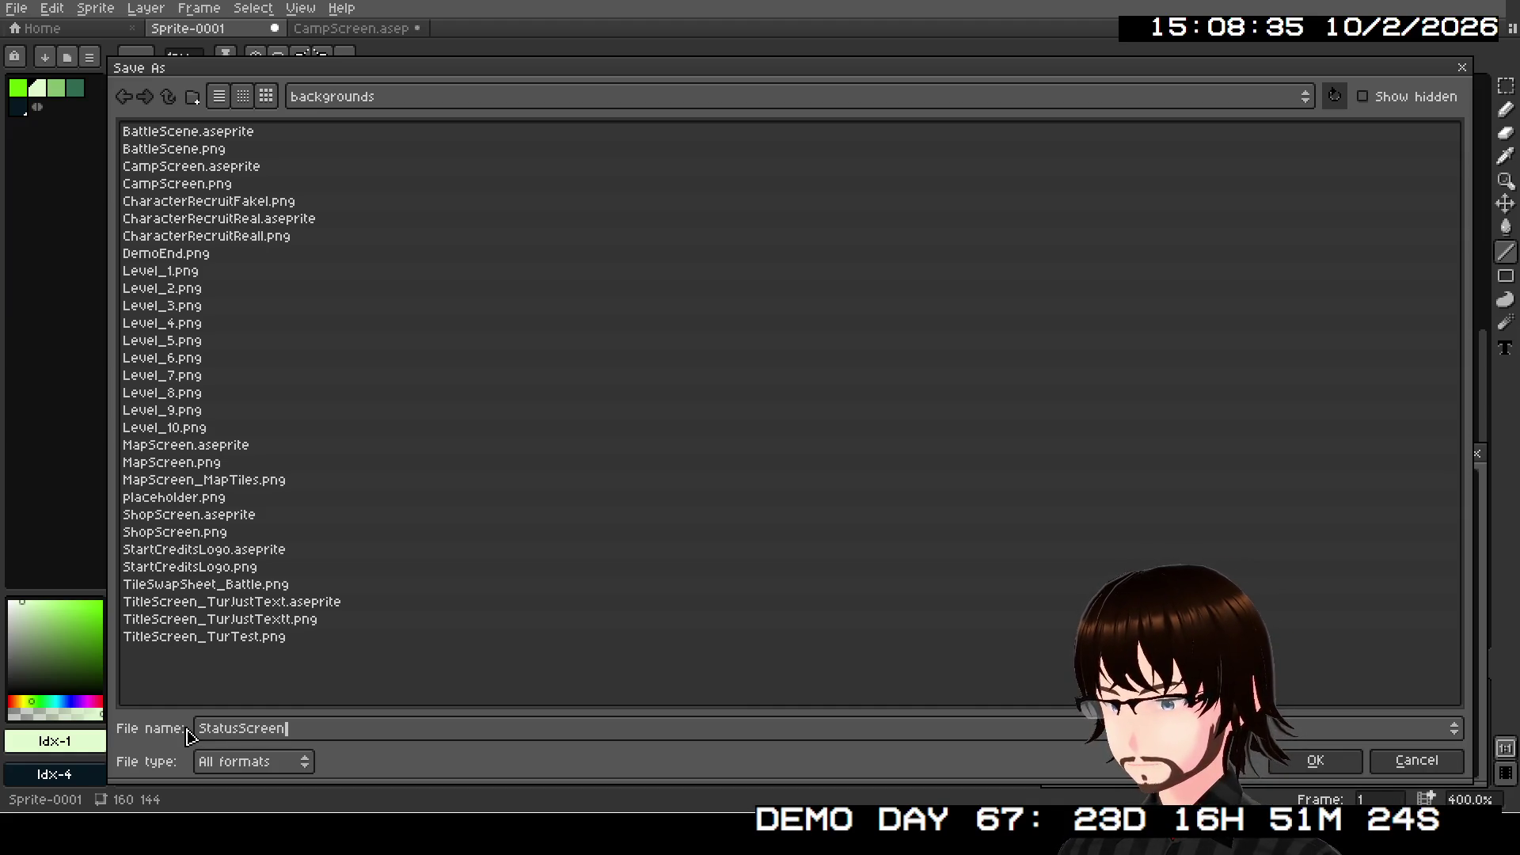
{"action": "key", "text": "Return"}
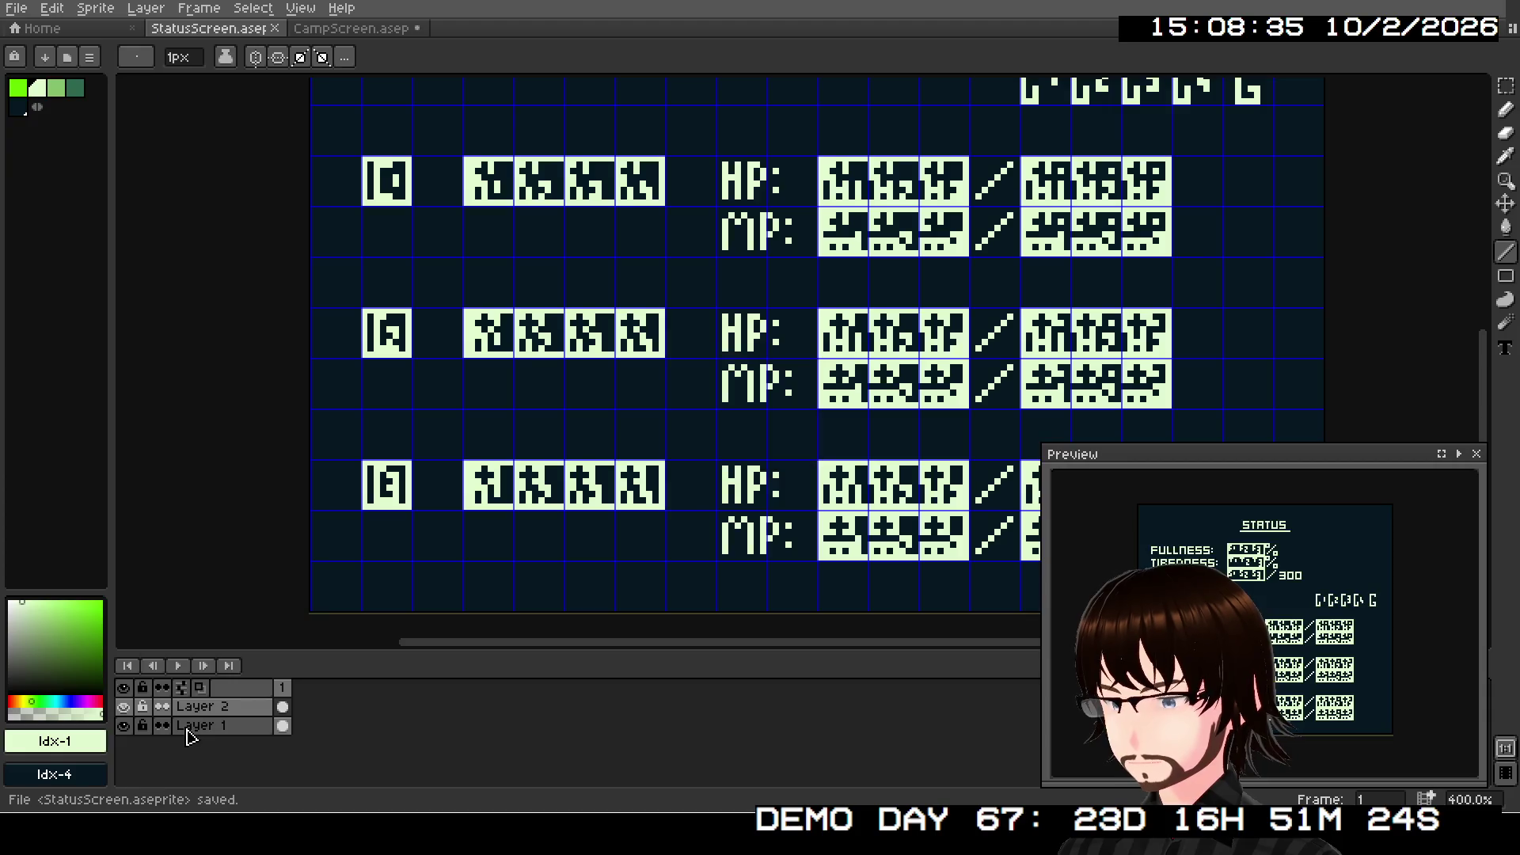
- Export the sprite as StatusScreen.png, accepting the png-without-layers warning
{"action": "left_click", "coordinate": [16, 8]}
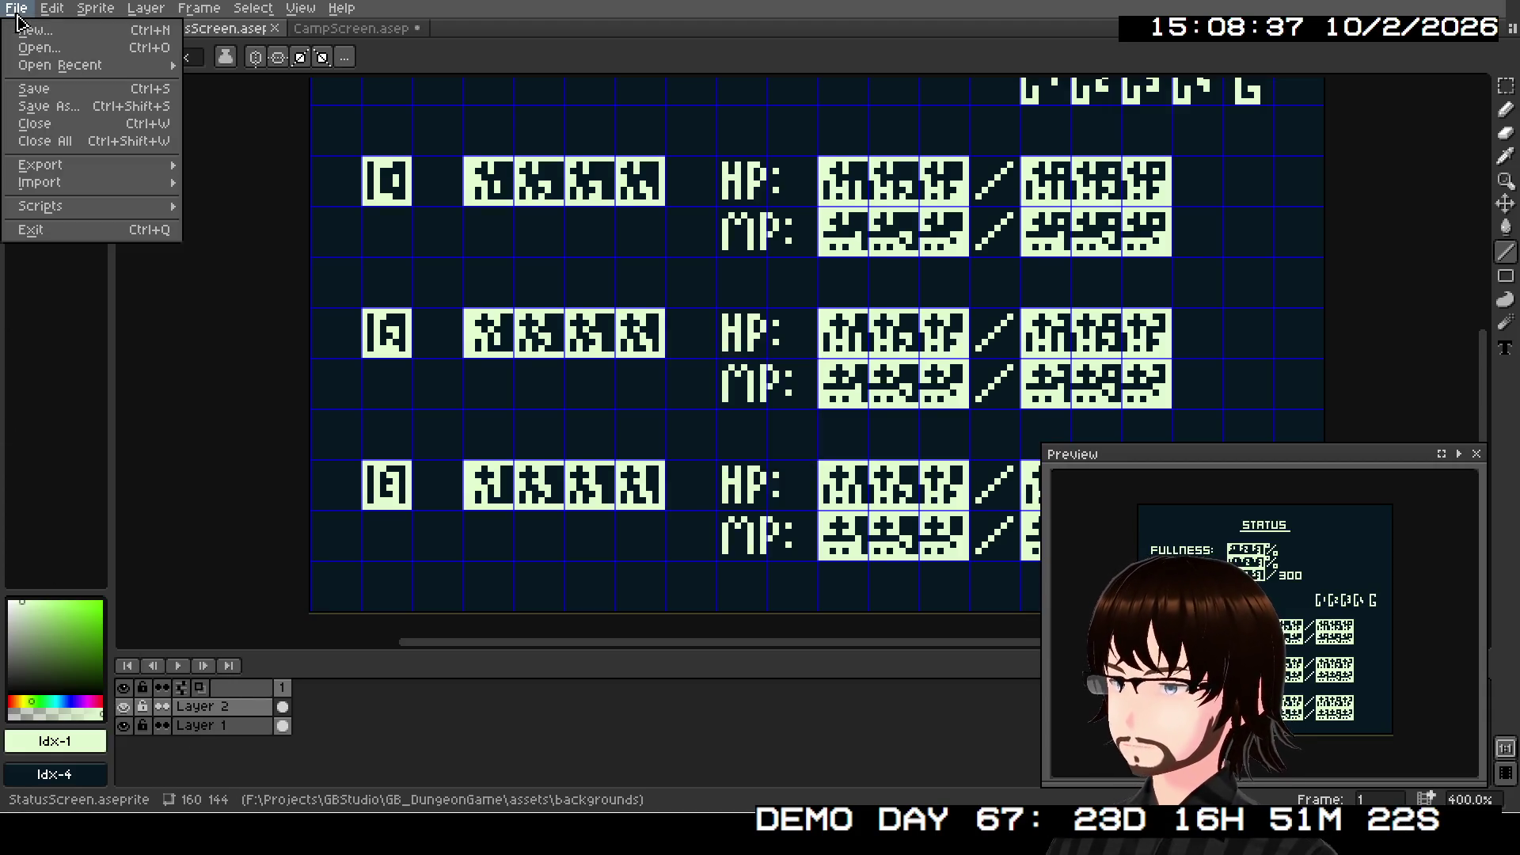
{"action": "mouse_move", "coordinate": [114, 172]}
{"action": "left_click", "coordinate": [238, 165]}
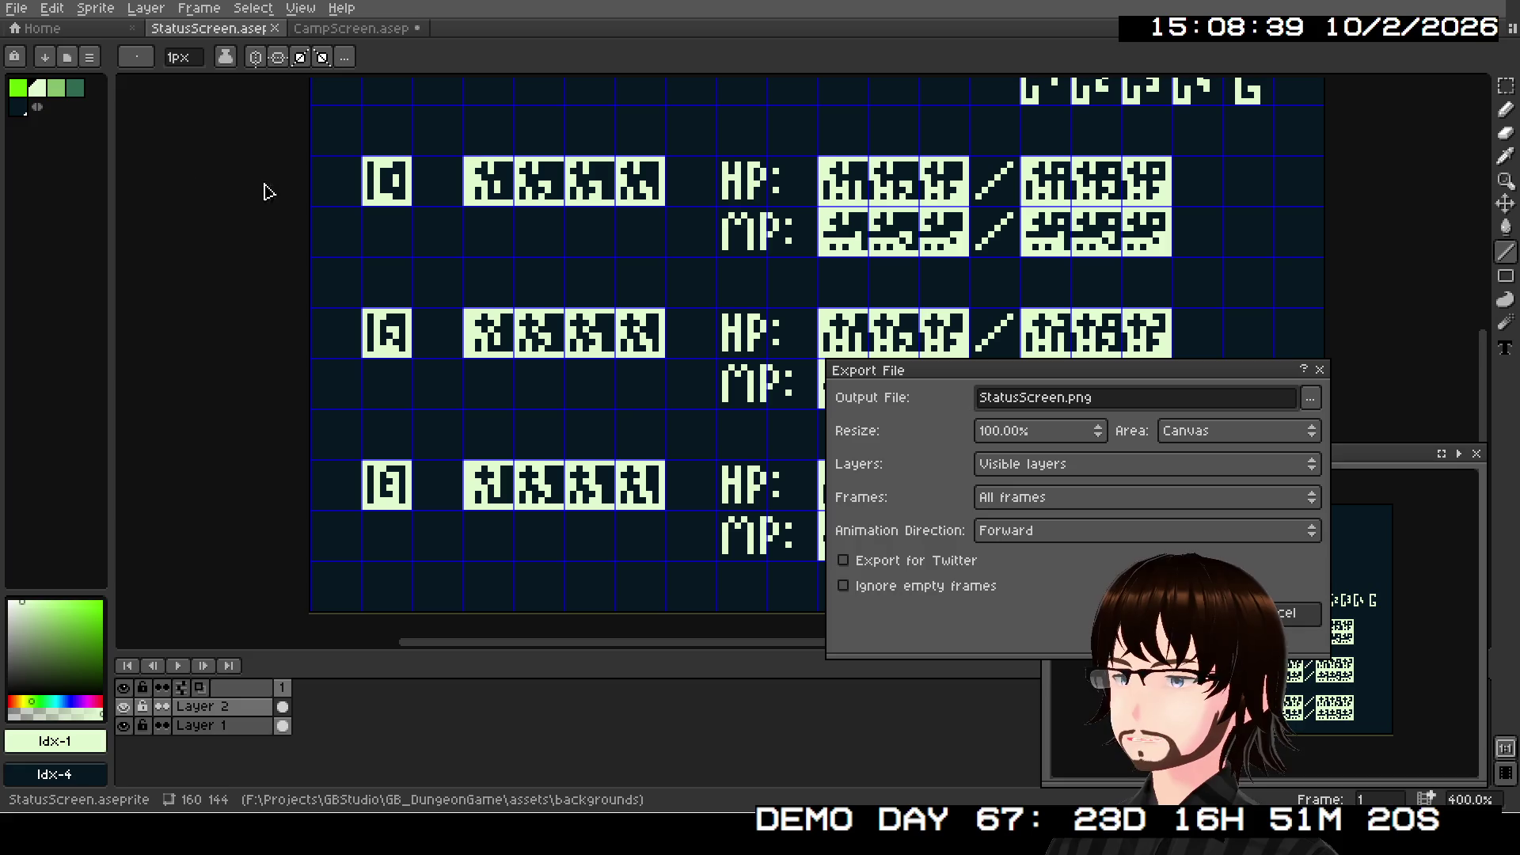
{"action": "key", "text": "Return"}
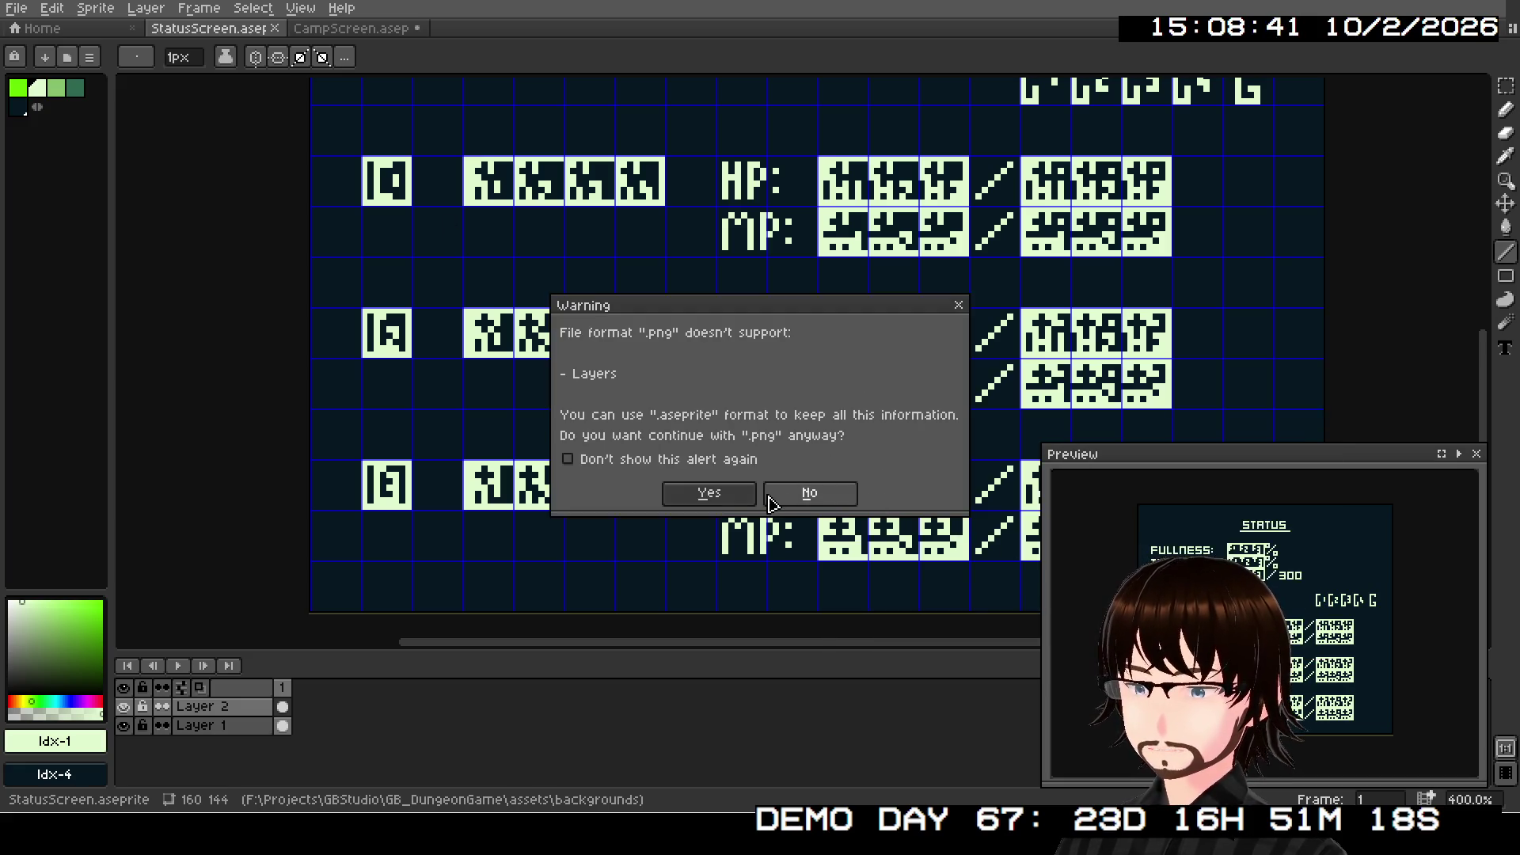
{"action": "left_click", "coordinate": [772, 497]}
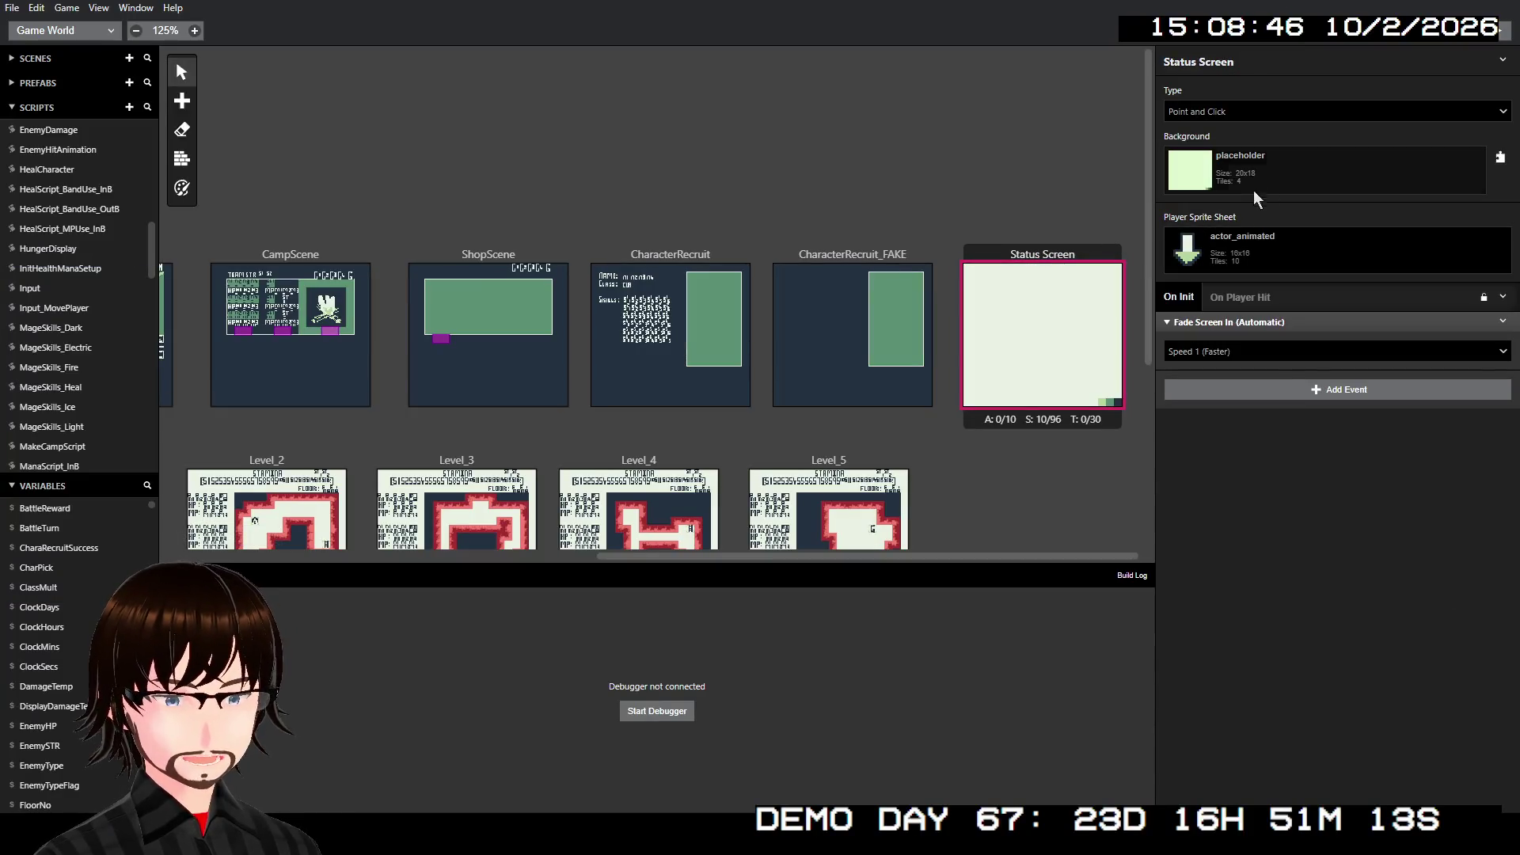
- Choose StatusScreen as the Status Screen scene's background image
{"action": "left_click", "coordinate": [1255, 183]}
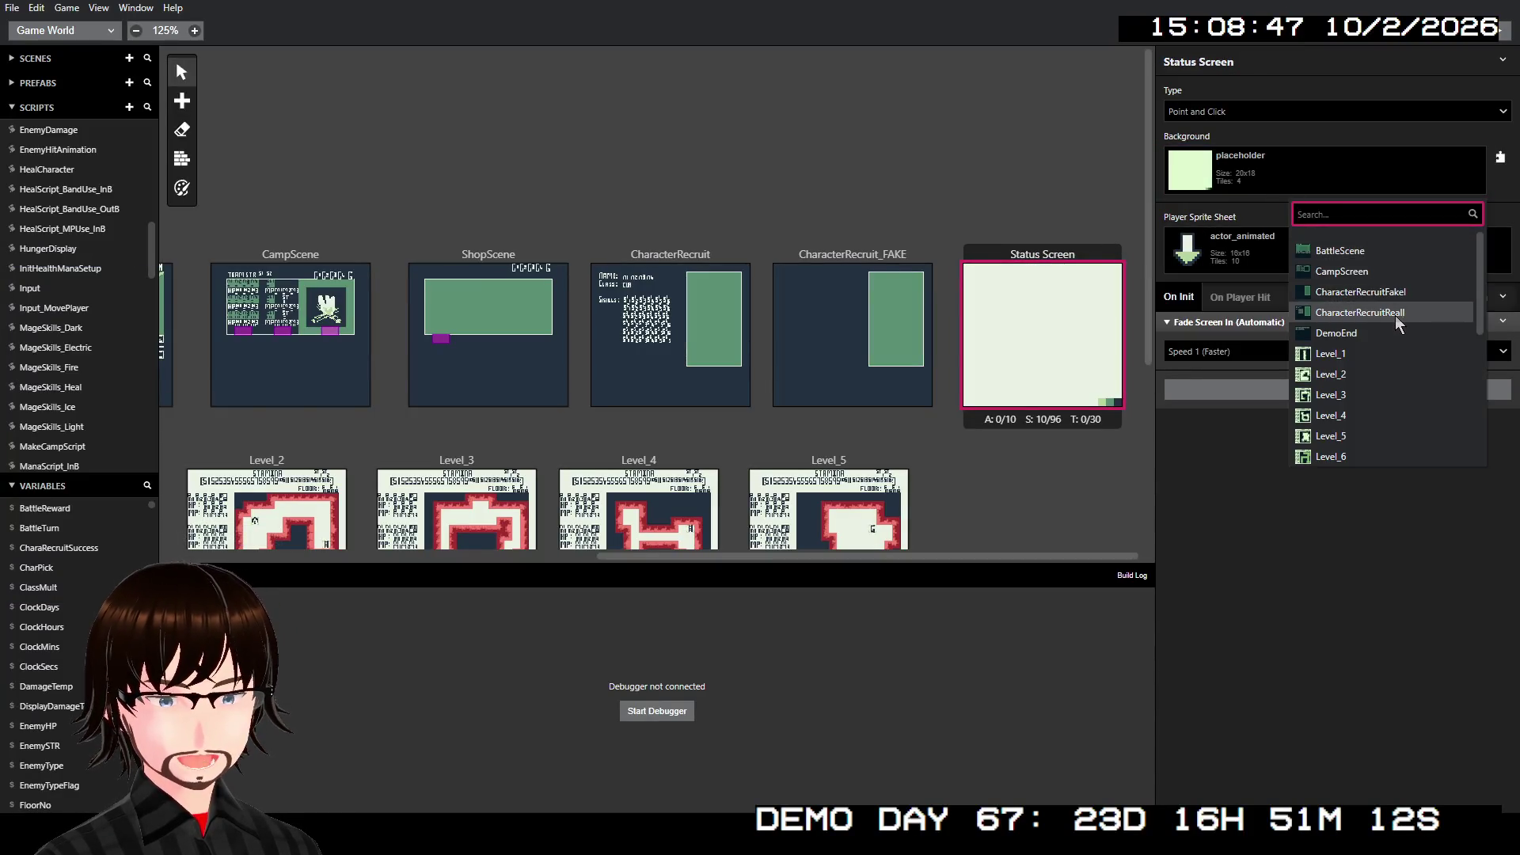
{"action": "scroll", "coordinate": [1393, 332], "scroll_direction": "down", "scroll_amount": 3}
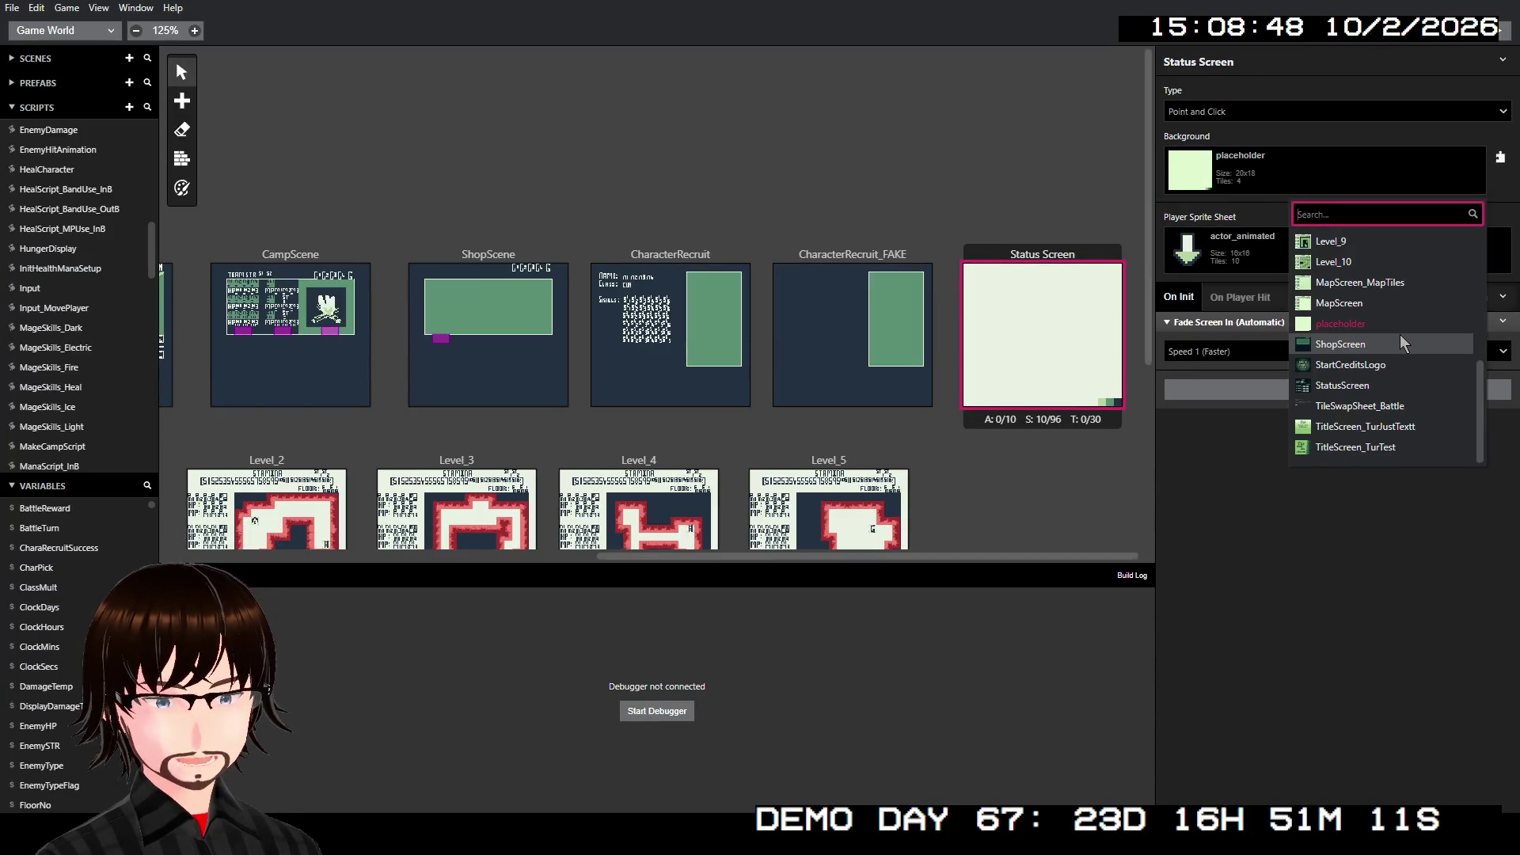
{"action": "left_click", "coordinate": [1375, 385]}
{"action": "scroll", "coordinate": [988, 354], "scroll_direction": "left", "scroll_amount": 2}
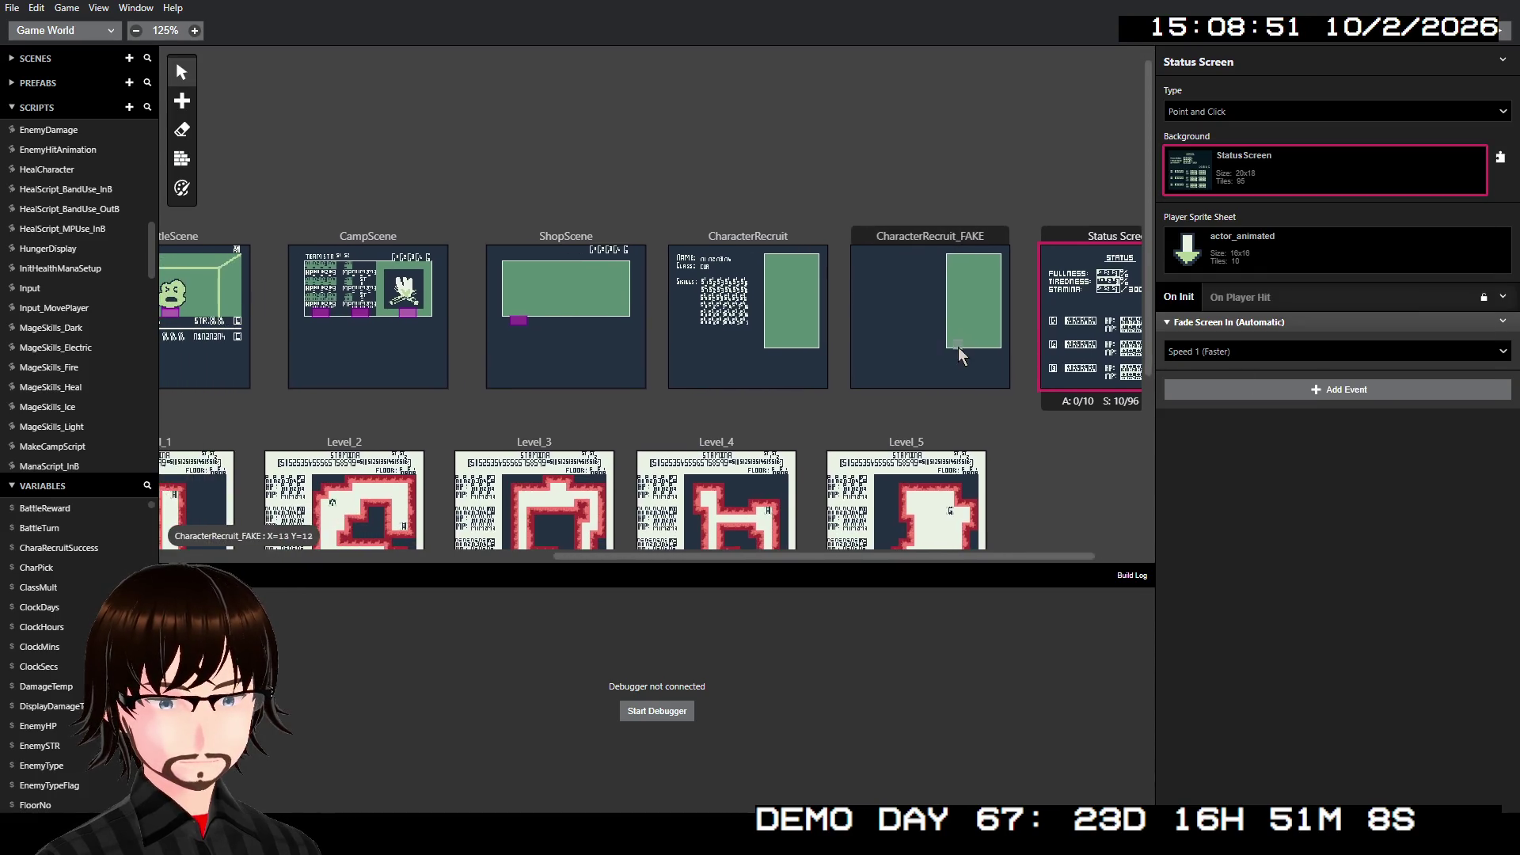
{"action": "scroll", "coordinate": [982, 383], "scroll_direction": "right", "scroll_amount": 2}
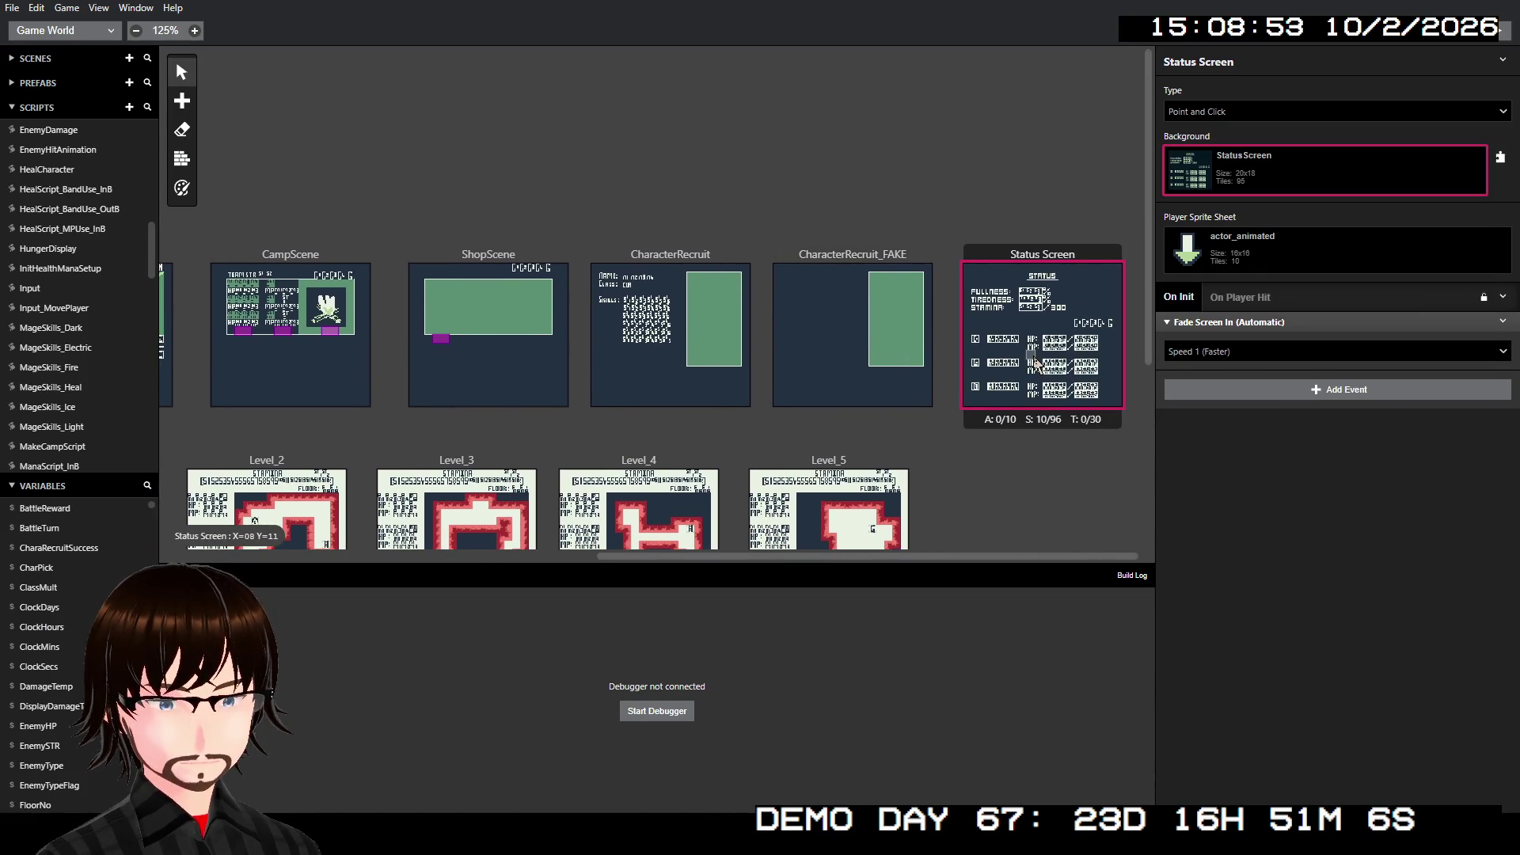
{"action": "scroll", "coordinate": [1052, 358], "scroll_direction": "up", "scroll_amount": 6}
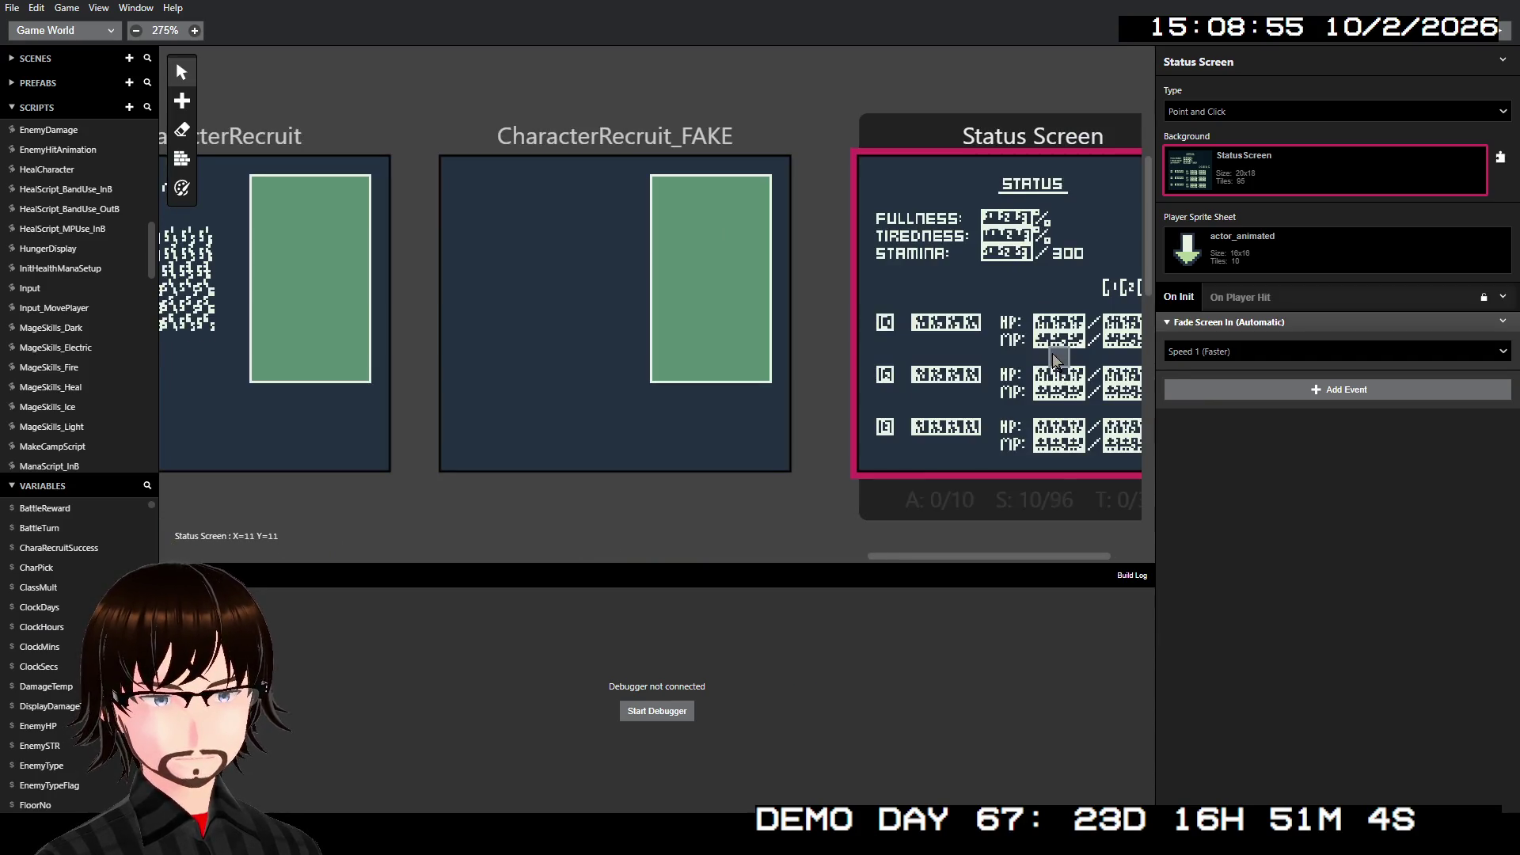
- Centre the Status Screen scene in the world view and bring up its Add Event list
{"action": "scroll", "coordinate": [881, 315], "scroll_direction": "right", "scroll_amount": 2}
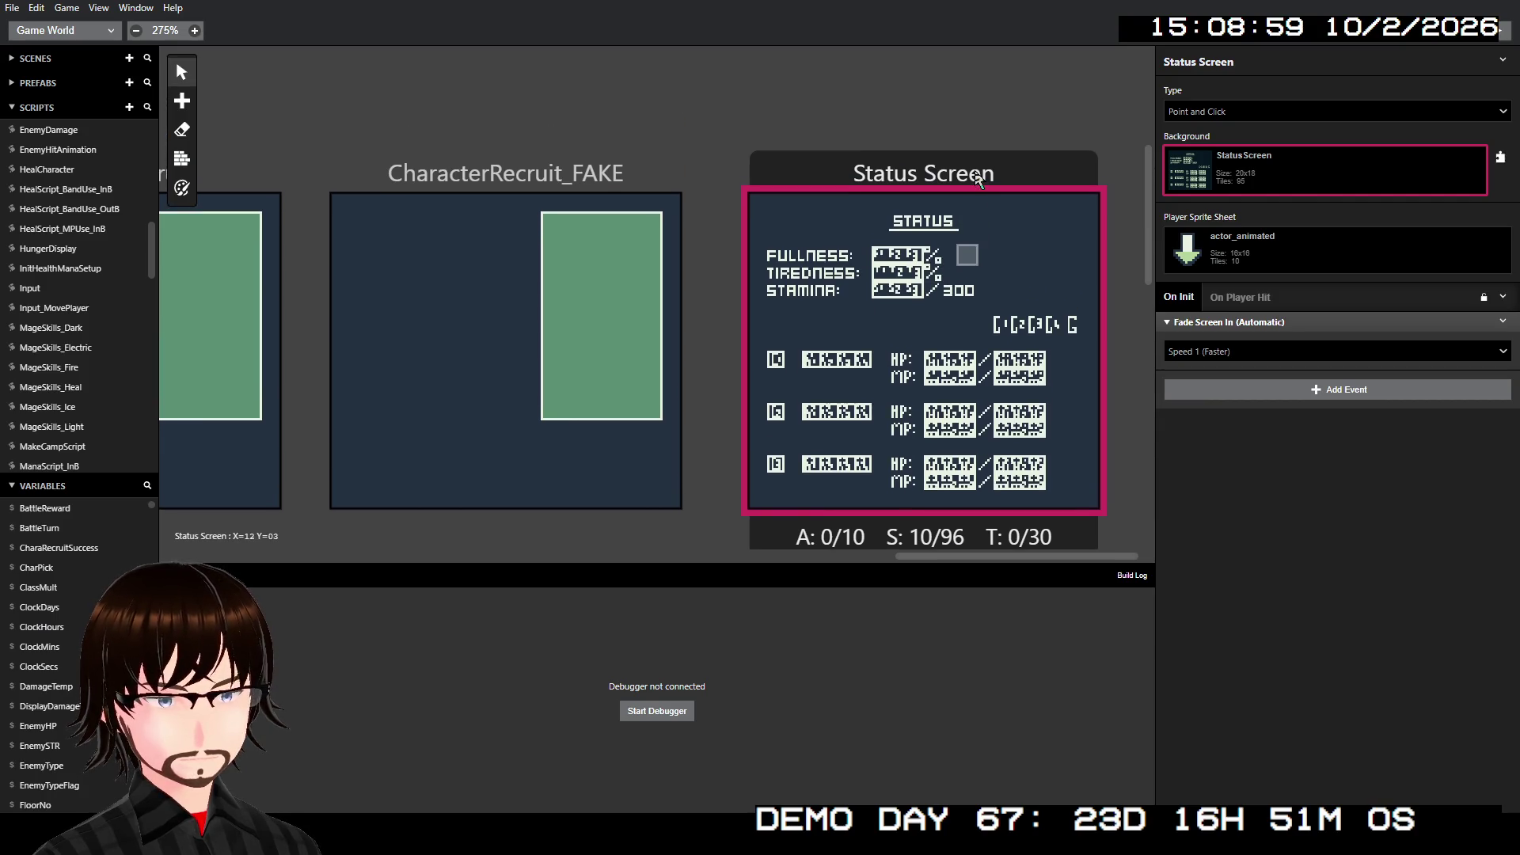
{"action": "scroll", "coordinate": [977, 181], "scroll_direction": "up", "scroll_amount": 4}
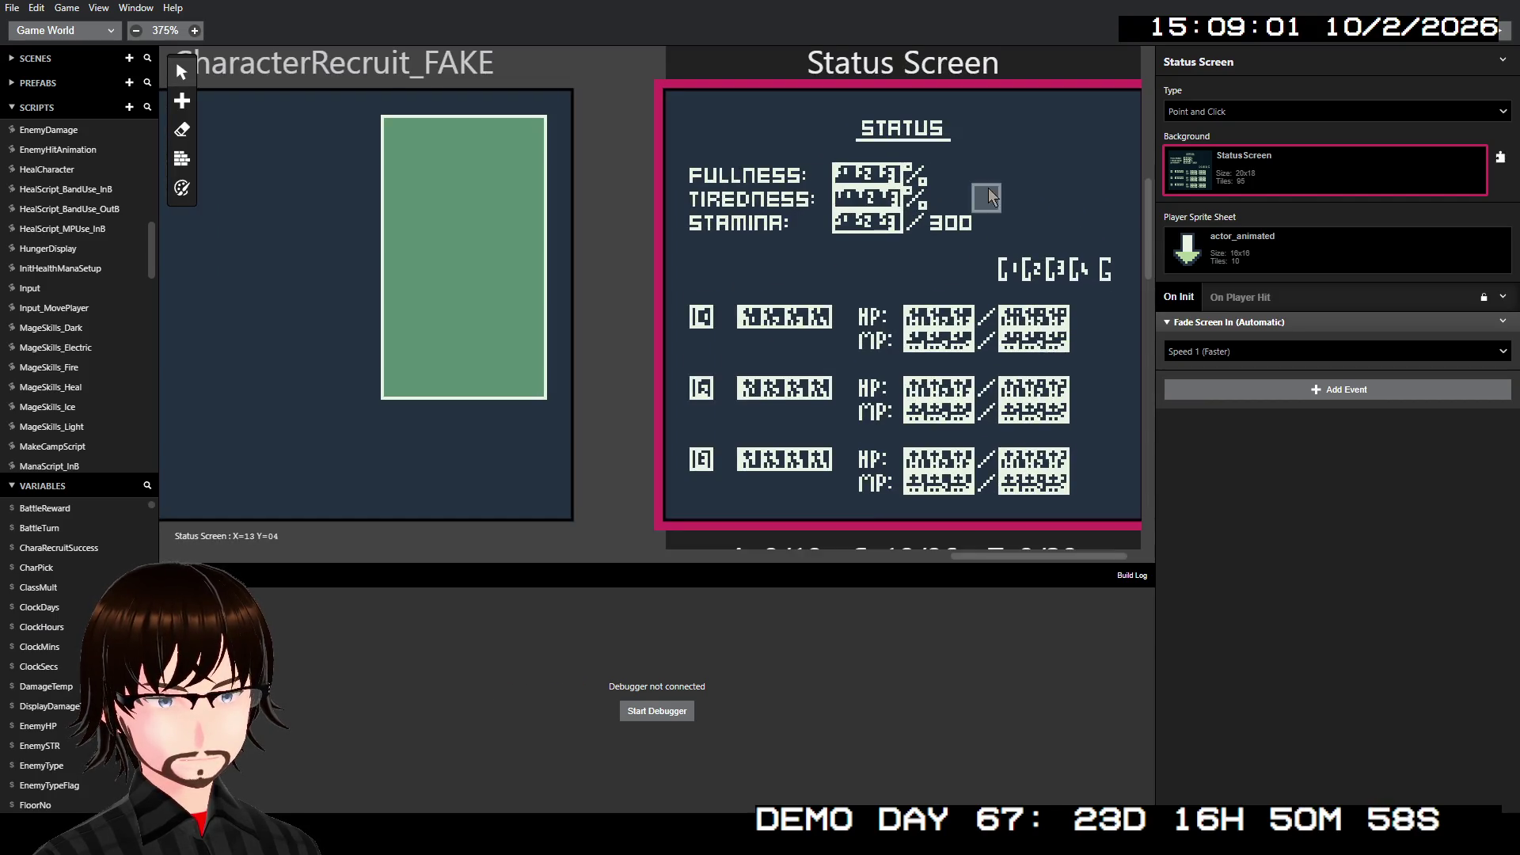
{"action": "scroll", "coordinate": [988, 198], "scroll_direction": "right", "scroll_amount": 1}
{"action": "scroll", "coordinate": [974, 197], "scroll_direction": "left", "scroll_amount": 5}
{"action": "scroll", "coordinate": [979, 194], "scroll_direction": "right", "scroll_amount": 5}
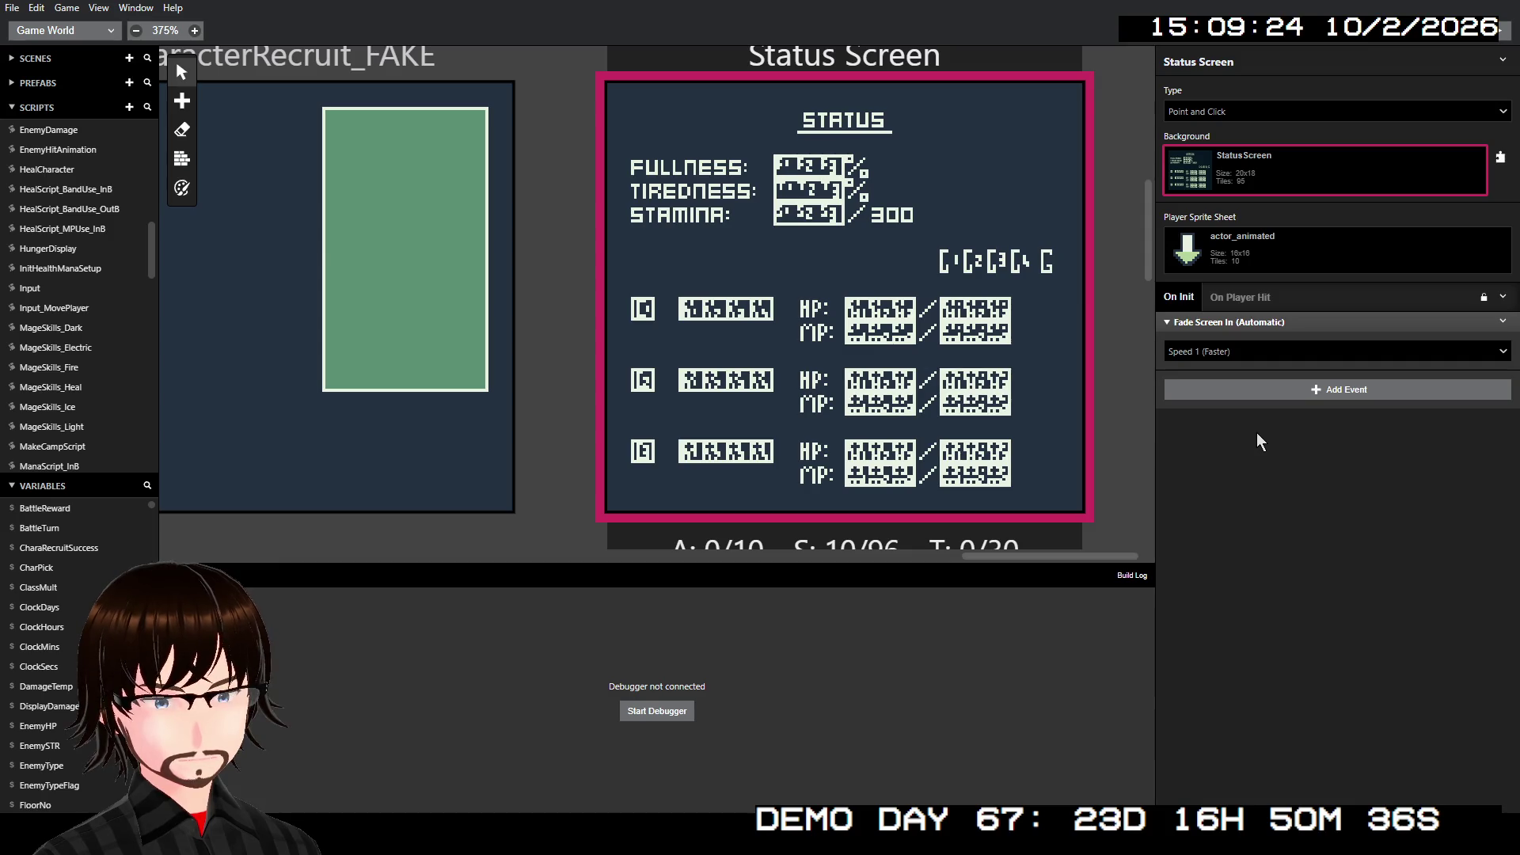
{"action": "left_click", "coordinate": [1257, 398]}
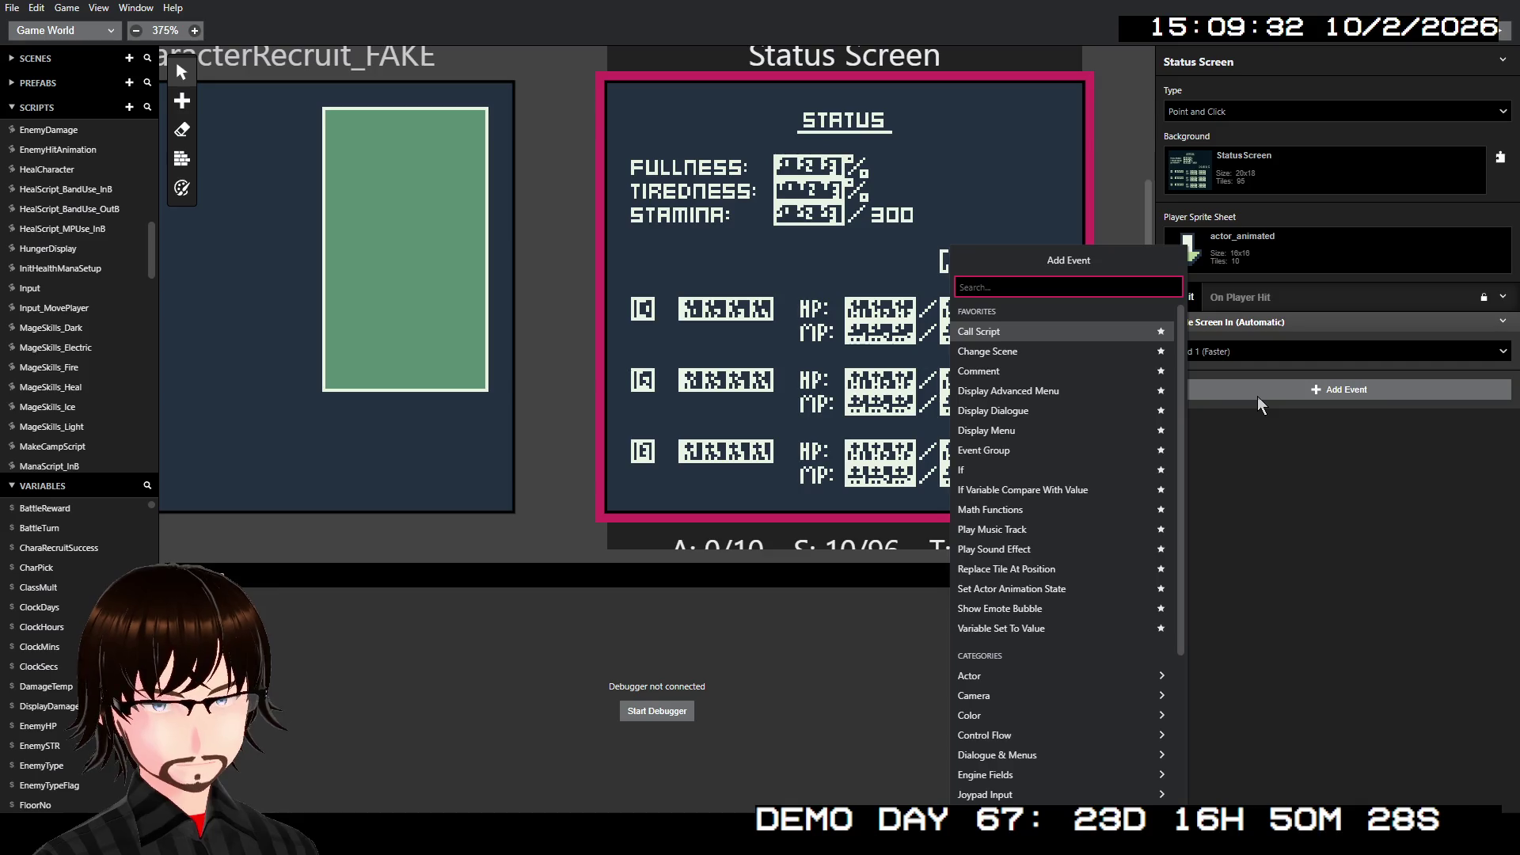
- Add a sequence-based tile replacement event from the 'til' search, then delete it
{"action": "type", "text": "sw"}
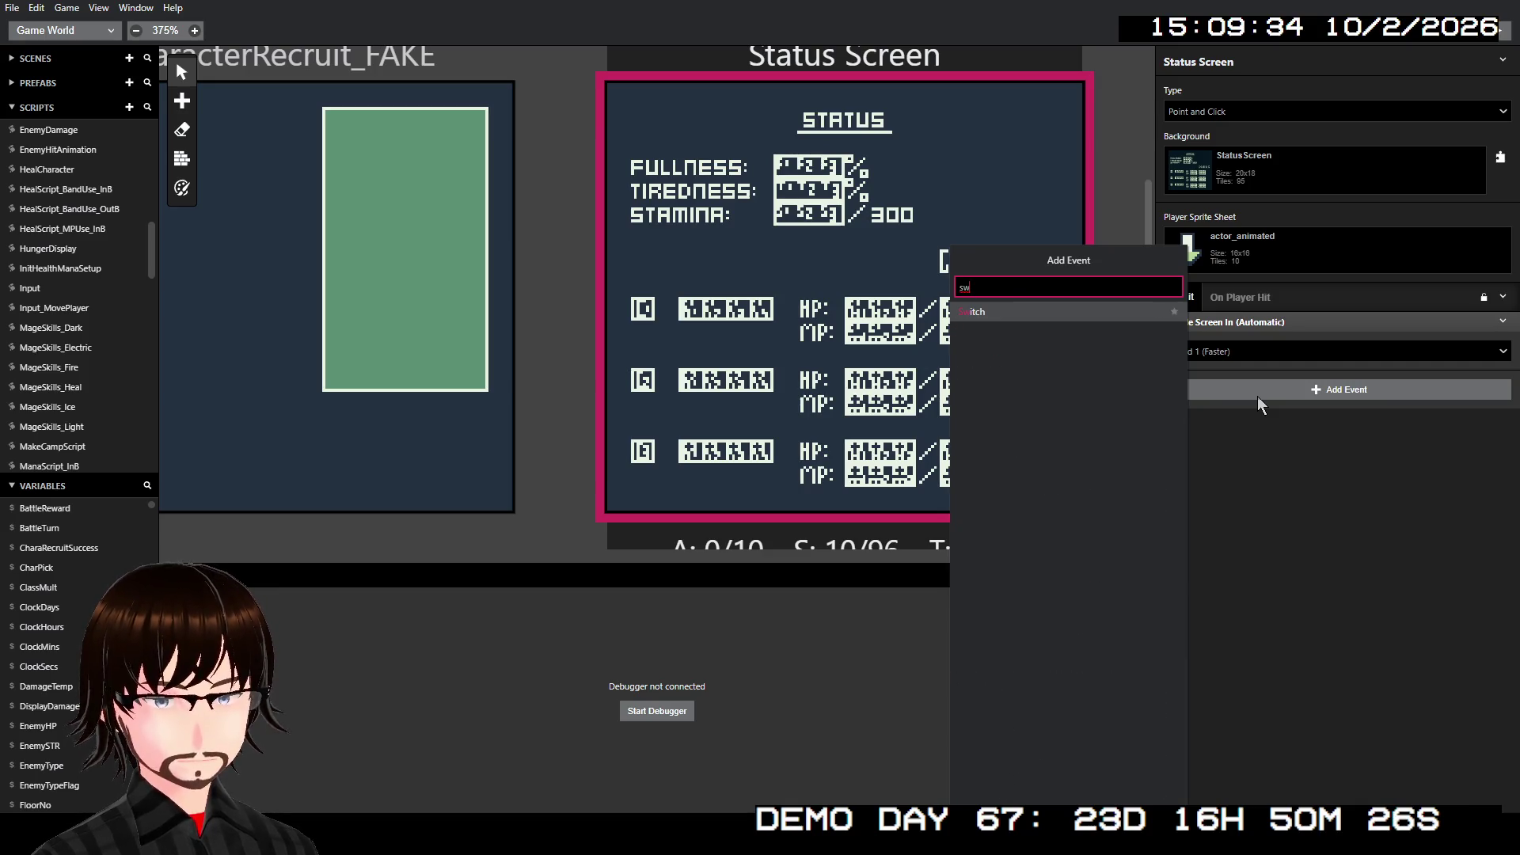
{"action": "key", "text": "BackSpace"}
{"action": "key", "text": "BackSpace"}
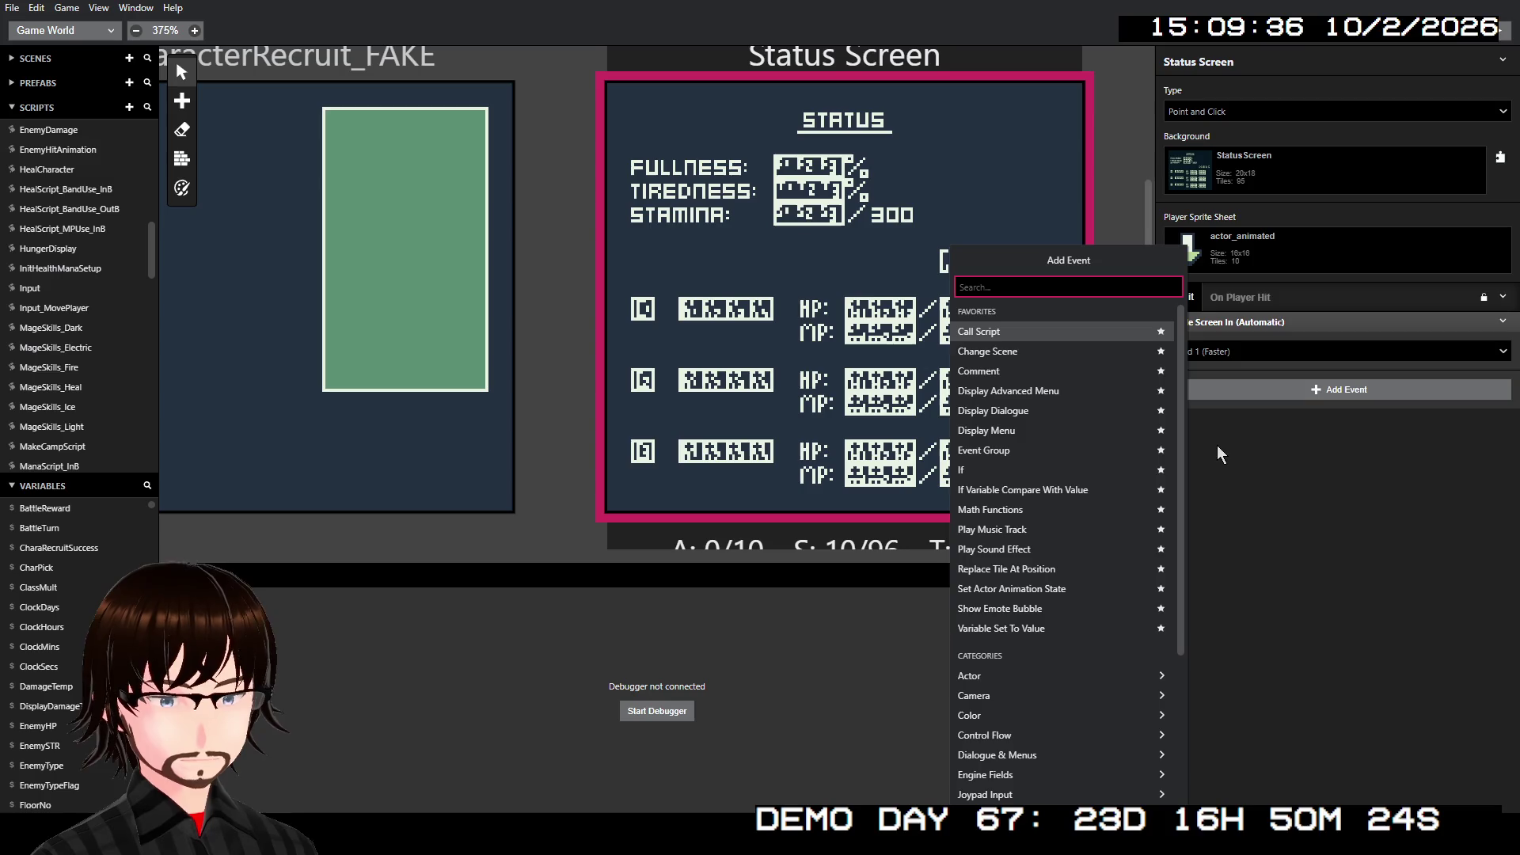
{"action": "type", "text": "til"}
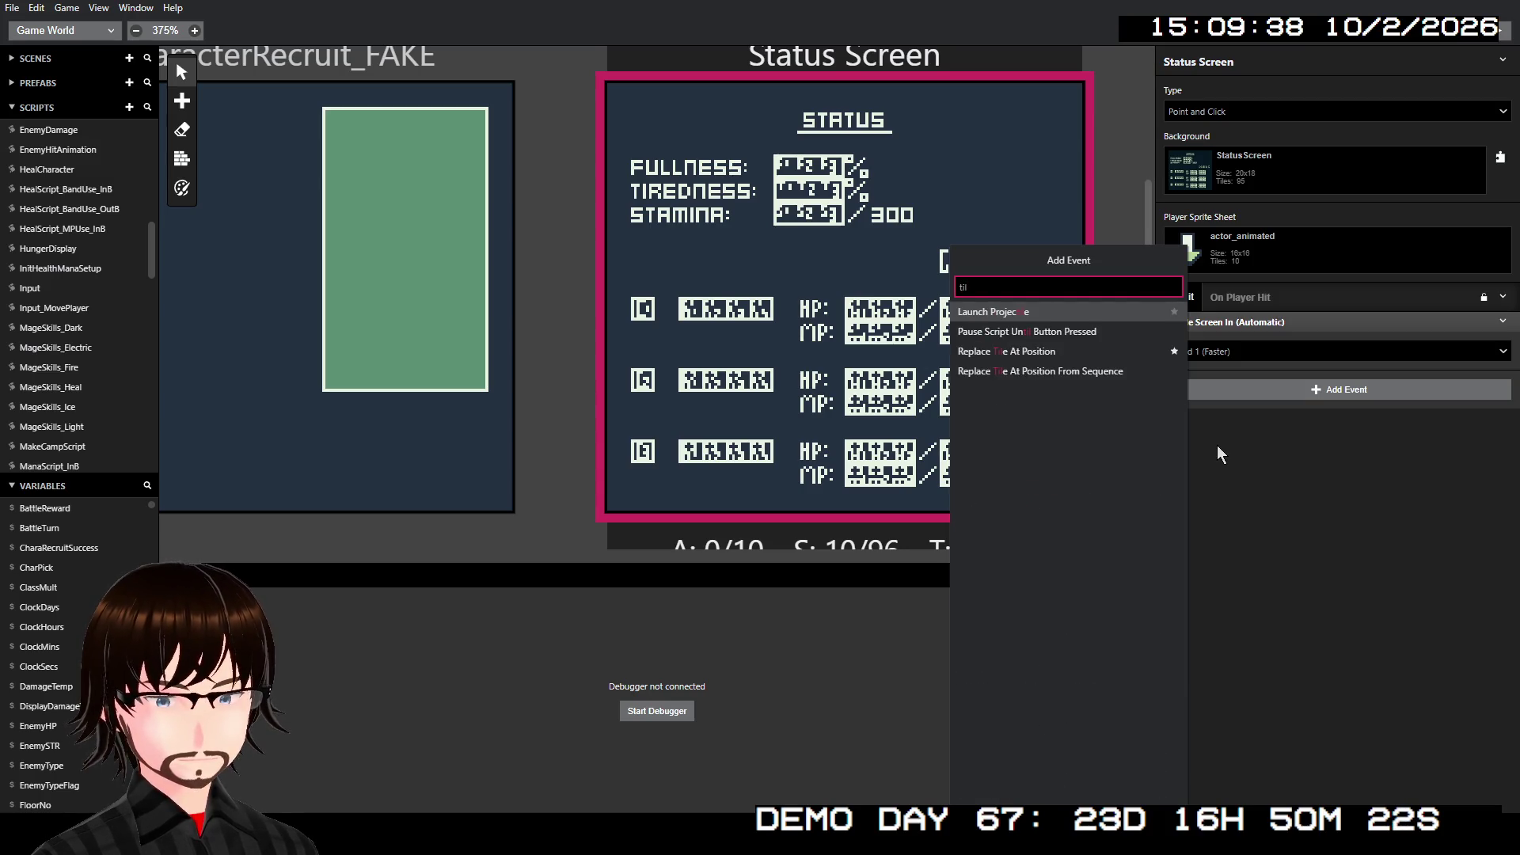
{"action": "left_click", "coordinate": [1071, 373]}
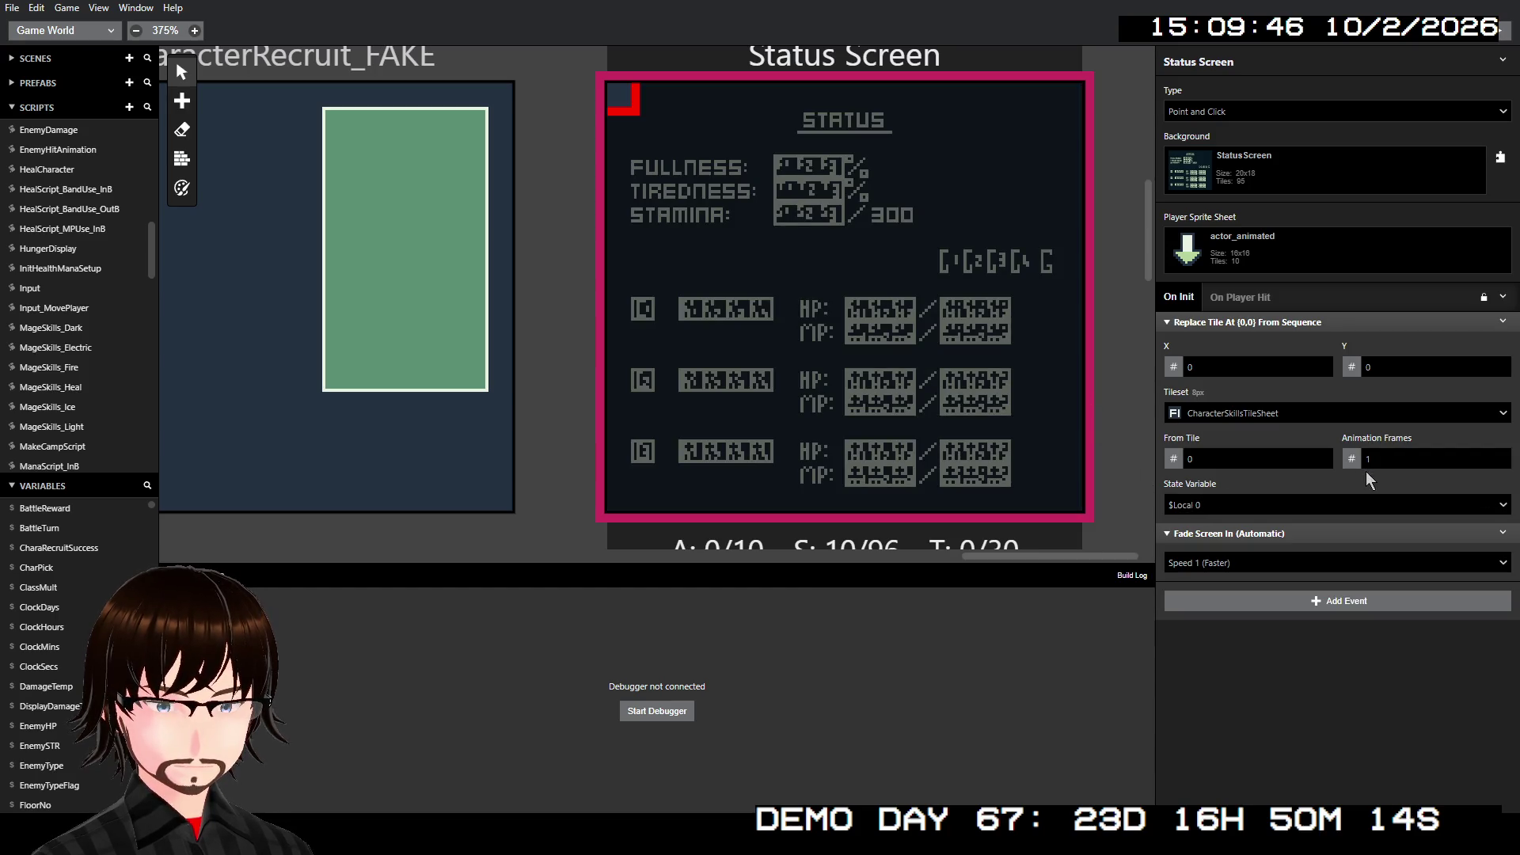
{"action": "left_click", "coordinate": [1503, 322]}
{"action": "left_click", "coordinate": [1484, 465]}
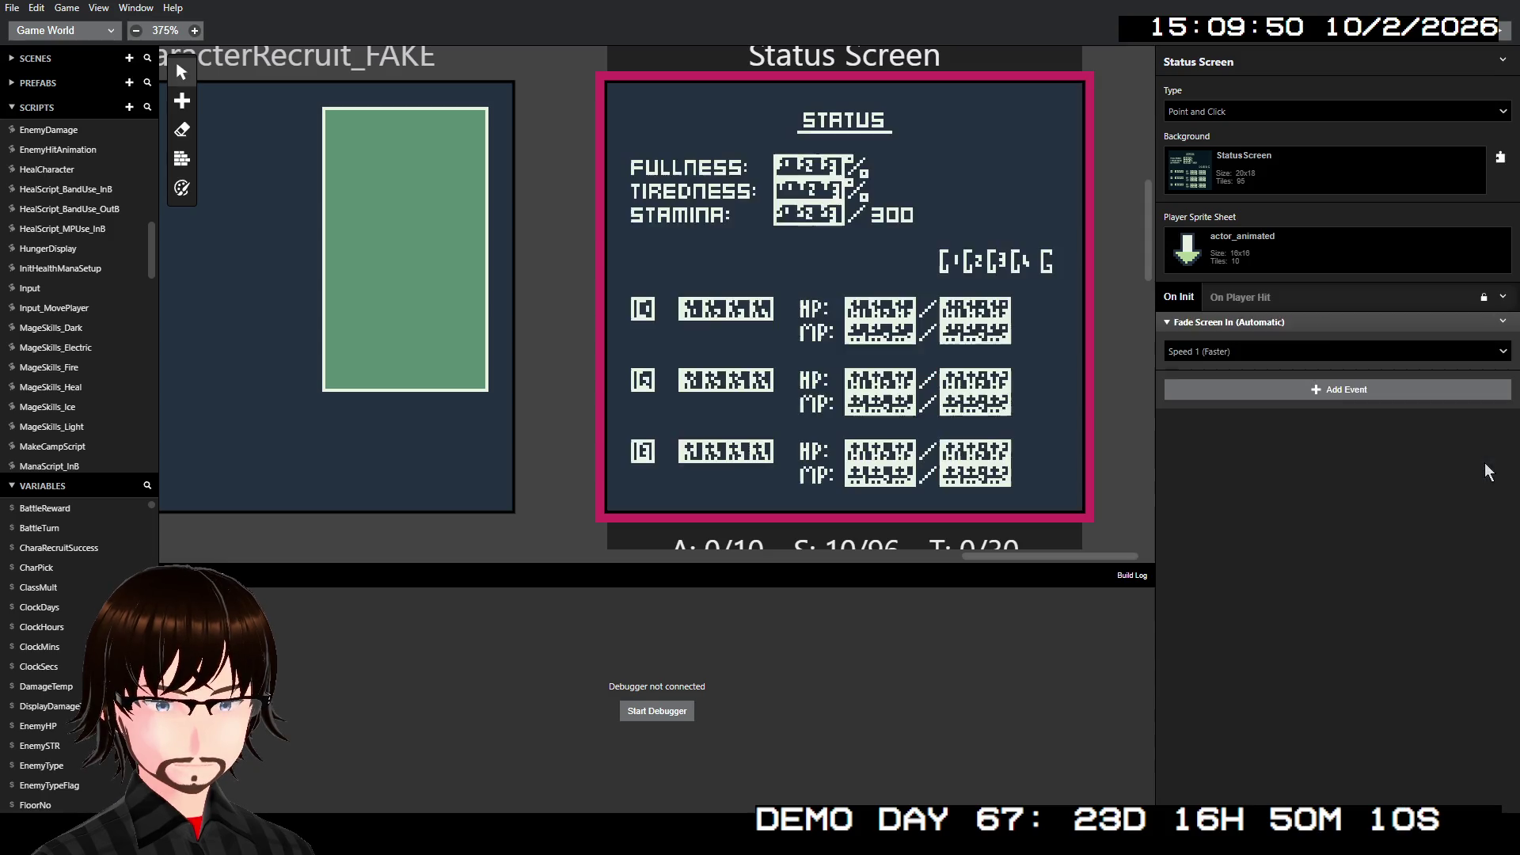
- Add a Replace Tile At Position event set to X 7 and Y 3
{"action": "left_click", "coordinate": [1312, 396]}
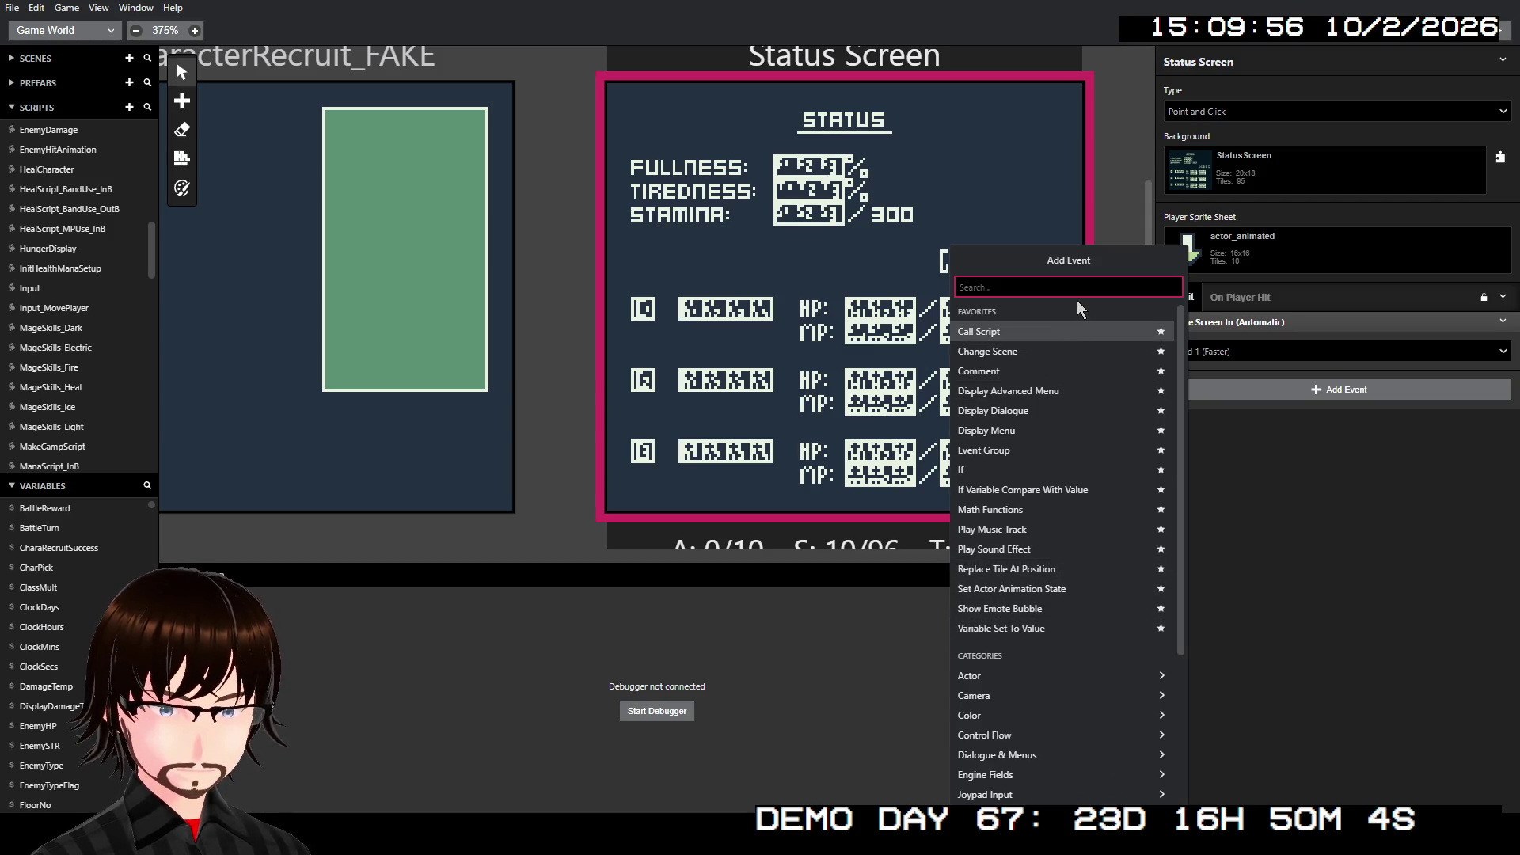
{"action": "type", "text": "til"}
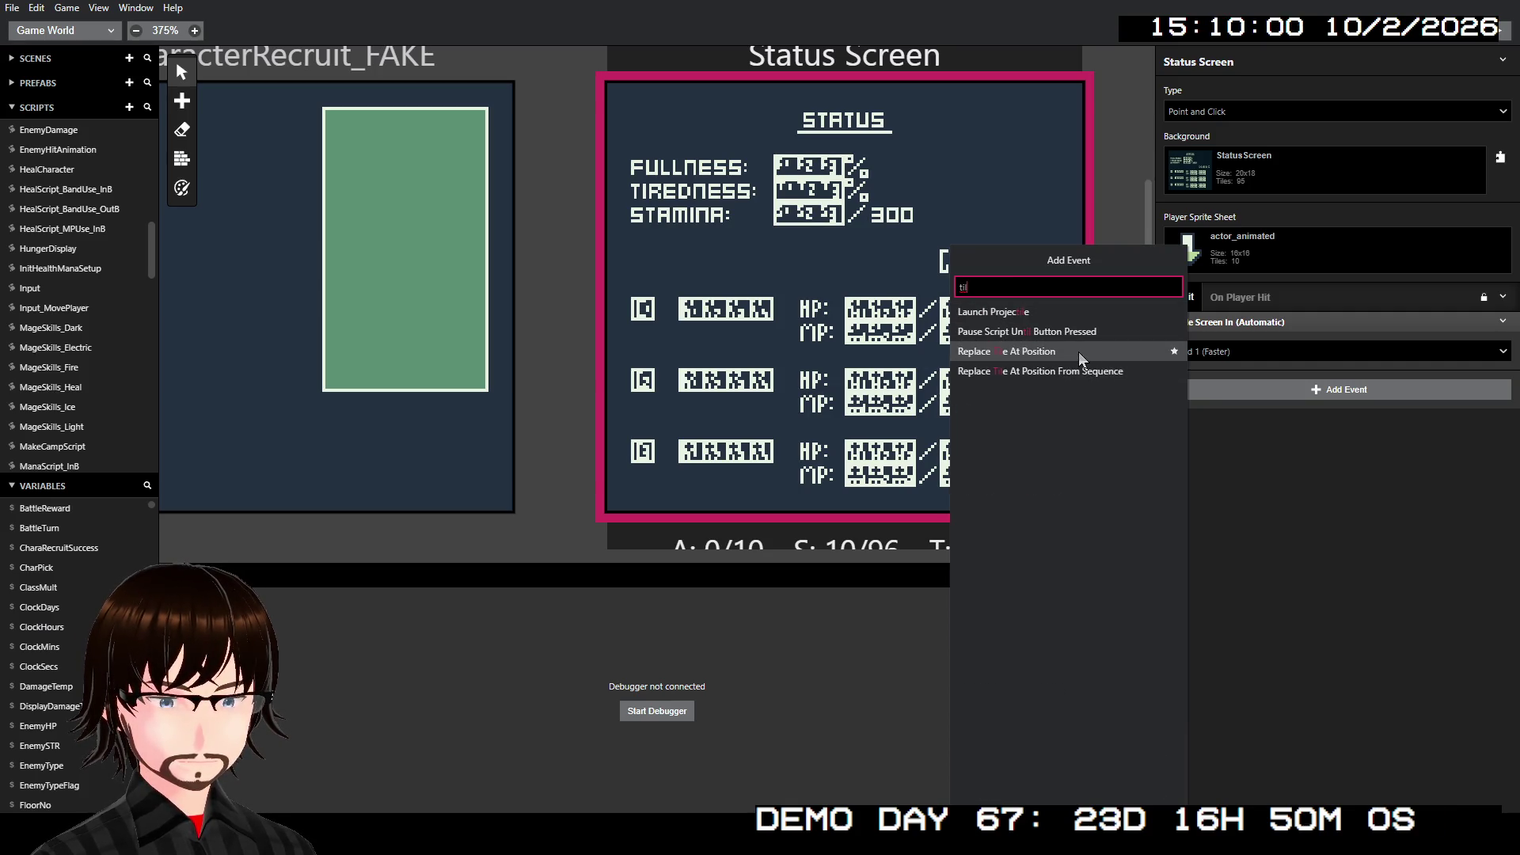
{"action": "left_click", "coordinate": [1075, 352]}
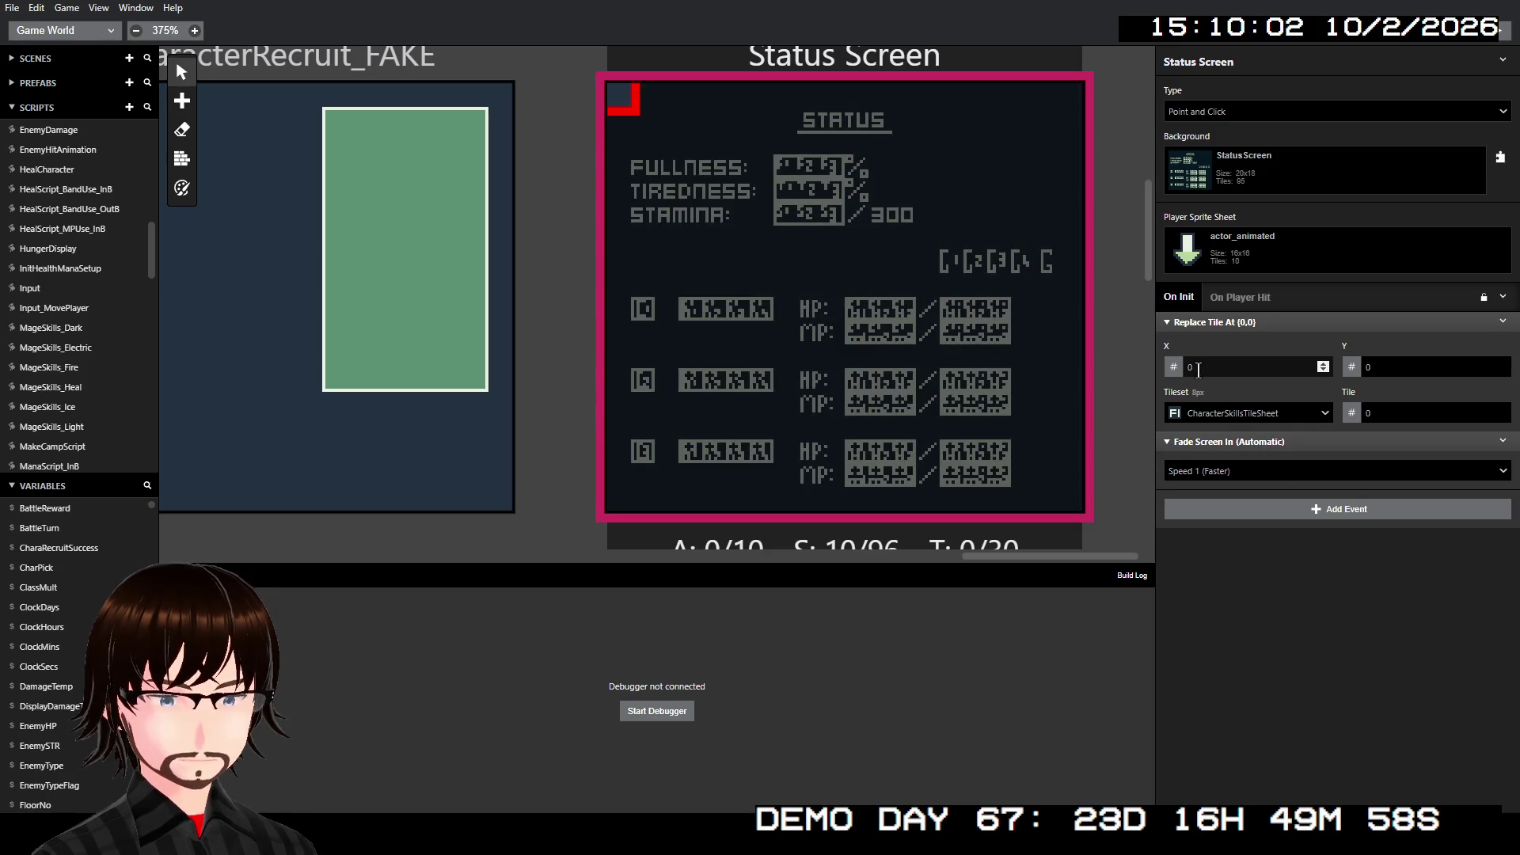
{"action": "left_click", "coordinate": [1323, 363]}
{"action": "left_click", "coordinate": [1323, 364]}
{"action": "type", "text": "7"}
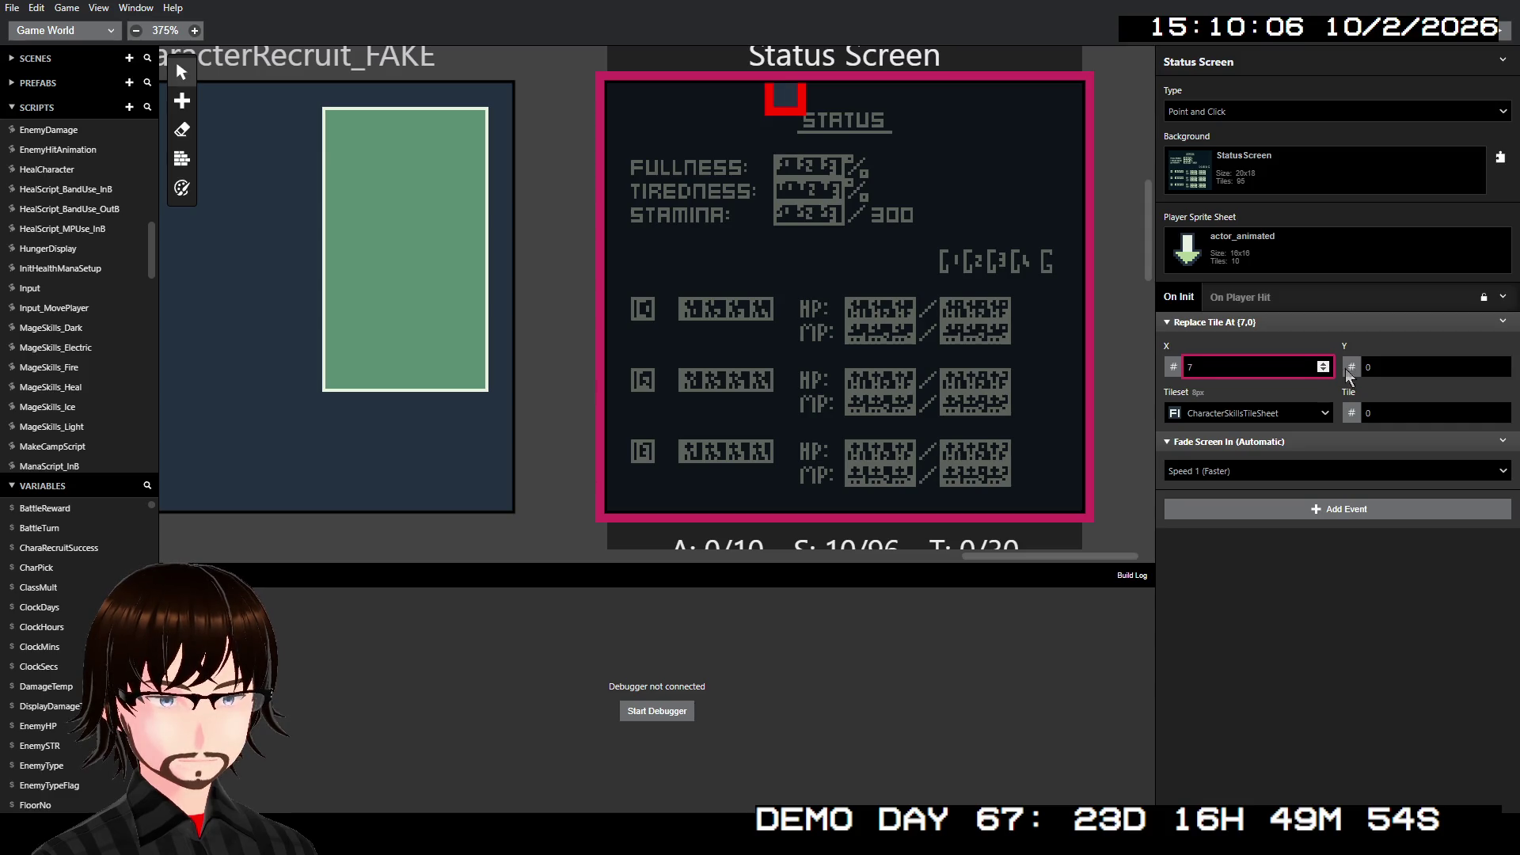
{"action": "left_click", "coordinate": [1500, 365]}
{"action": "type", "text": "3"}
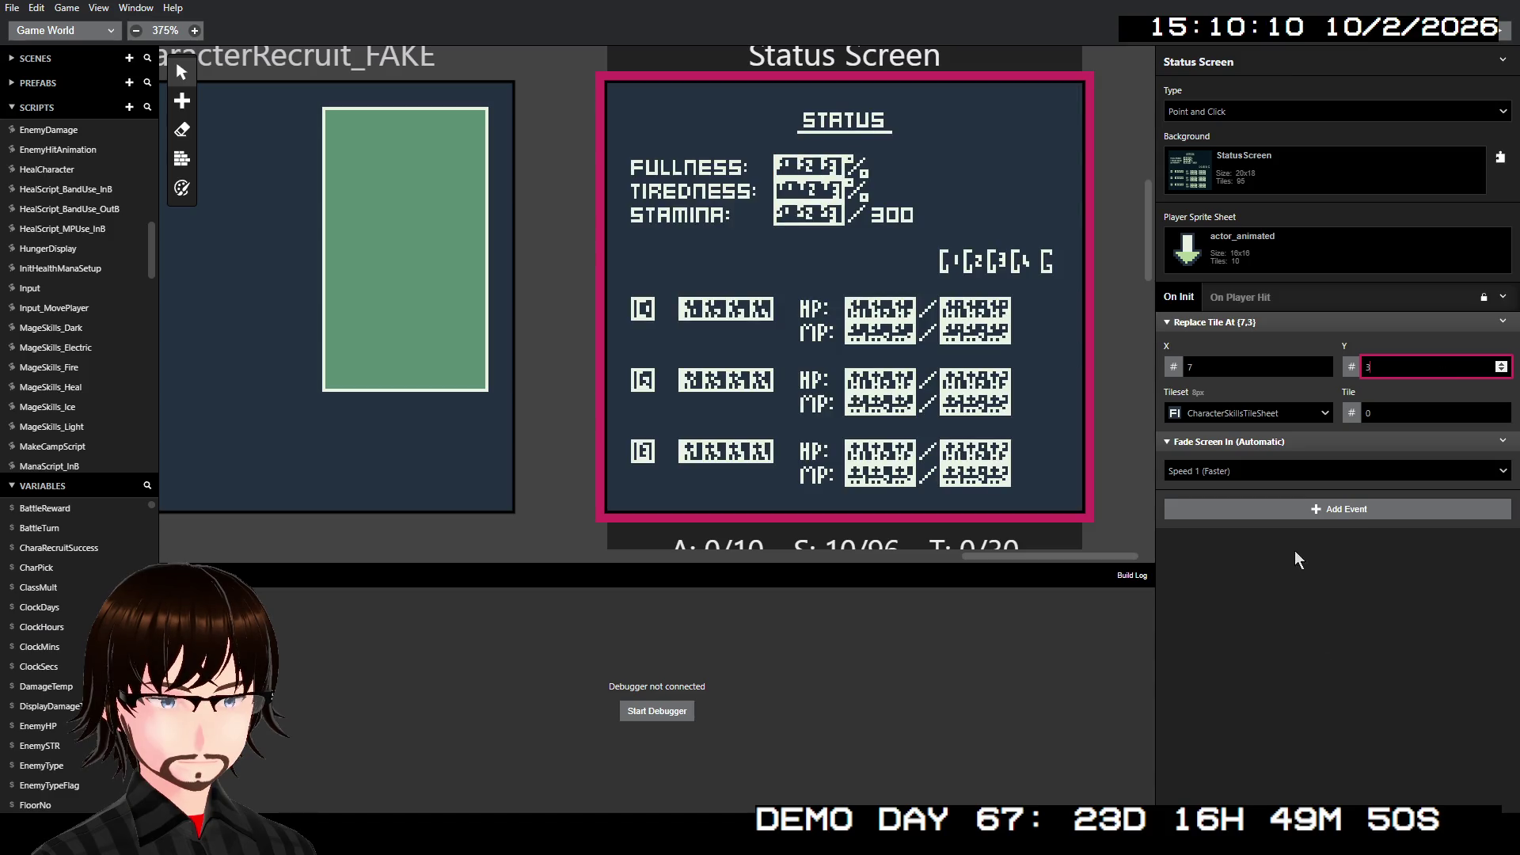
- Add an empty Event Group and drag the tile replacement event into it
{"action": "left_click", "coordinate": [1301, 509]}
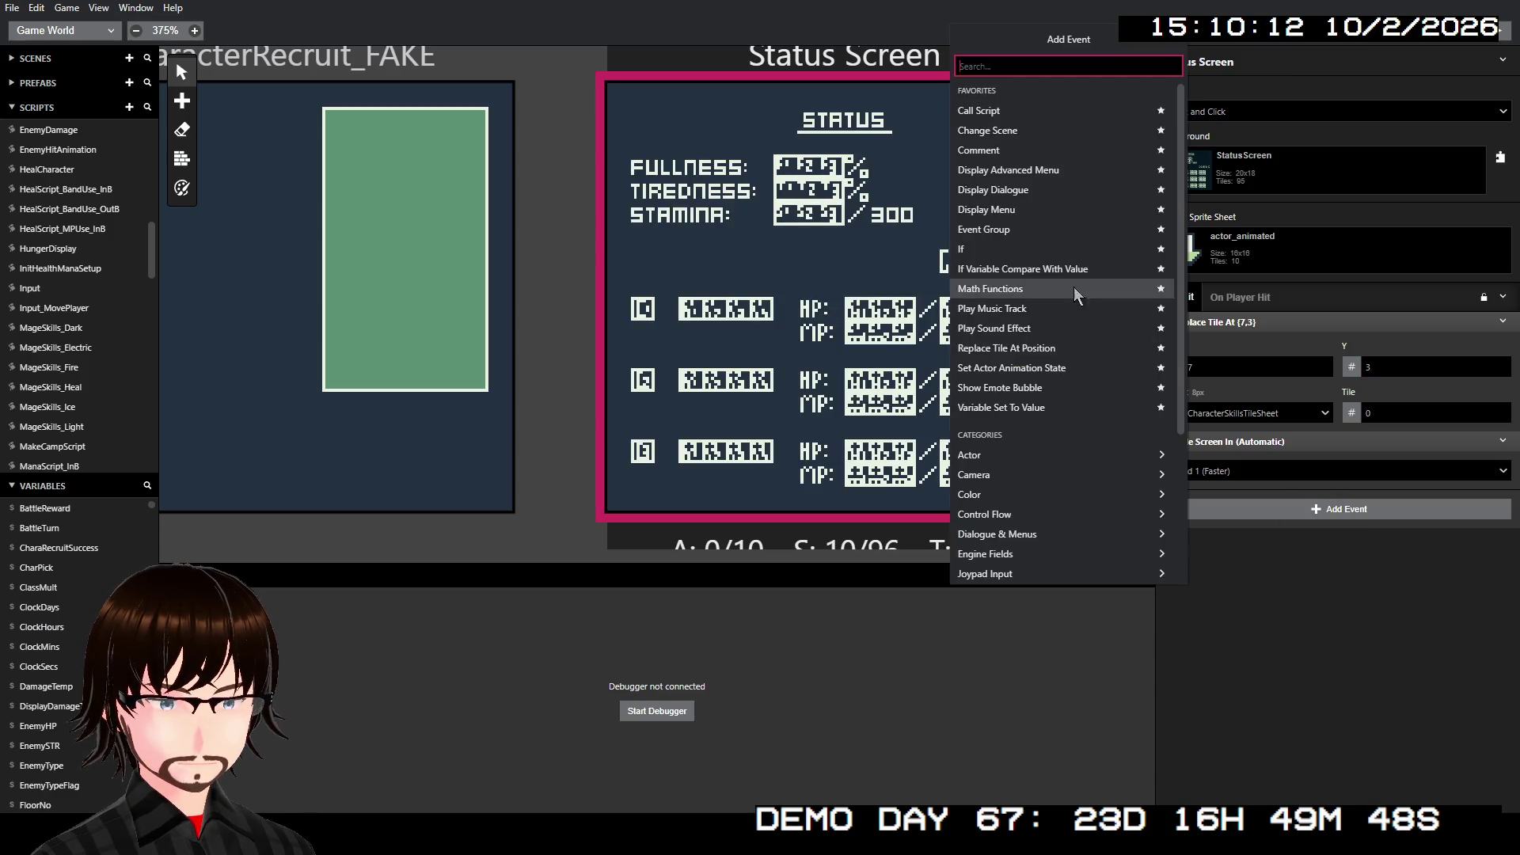
{"action": "left_click", "coordinate": [1028, 225]}
{"action": "left_click_drag", "start_coordinate": [1247, 443], "coordinate": [1270, 358]}
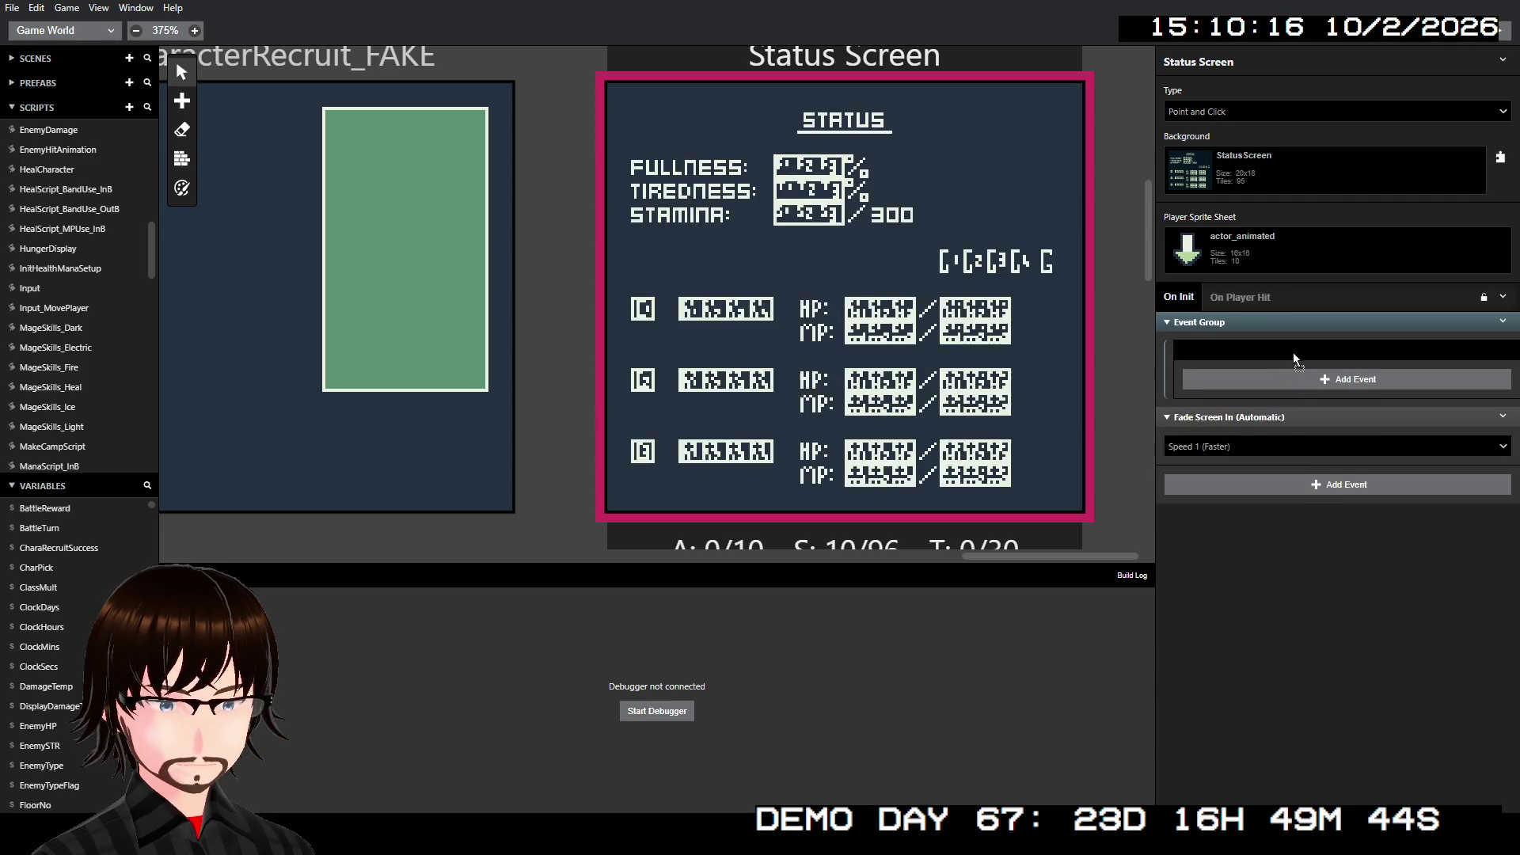
- Rename the event group to Fullness
{"action": "right_click", "coordinate": [1247, 317]}
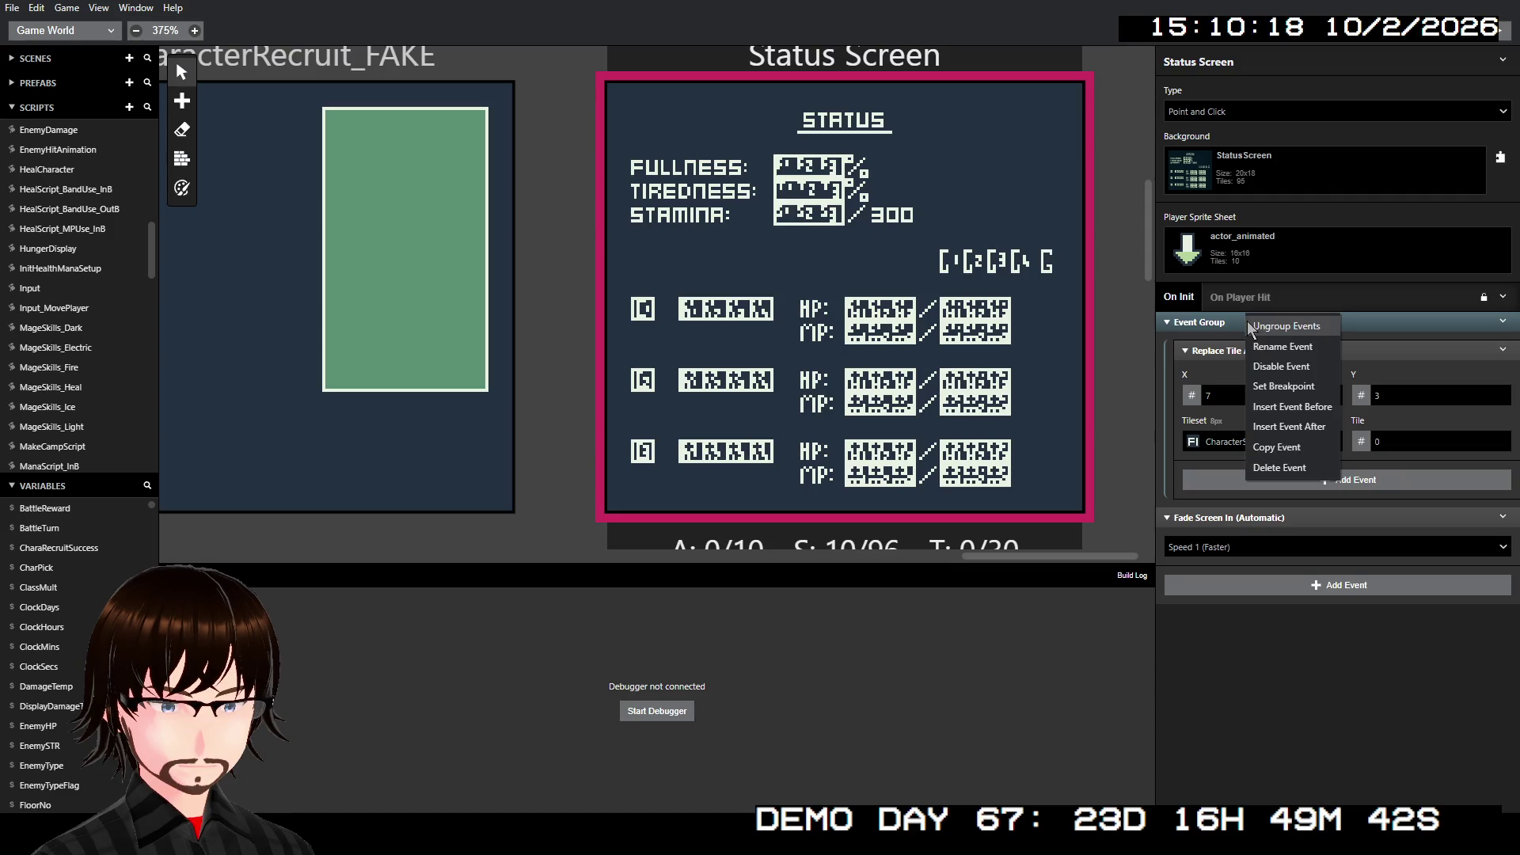
{"action": "left_click", "coordinate": [1302, 355]}
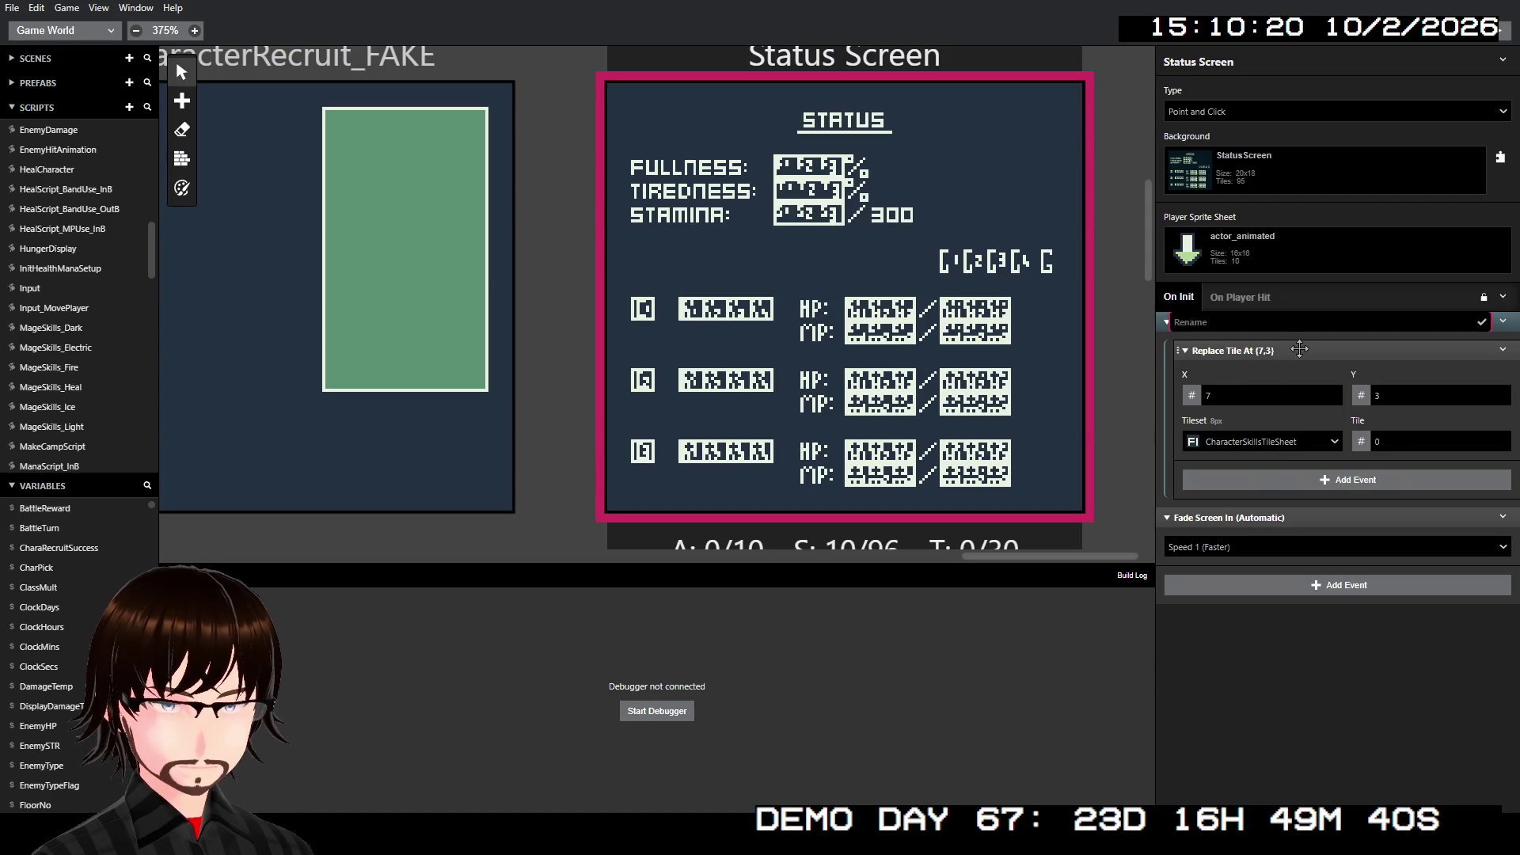
{"action": "type", "text": "Fullness"}
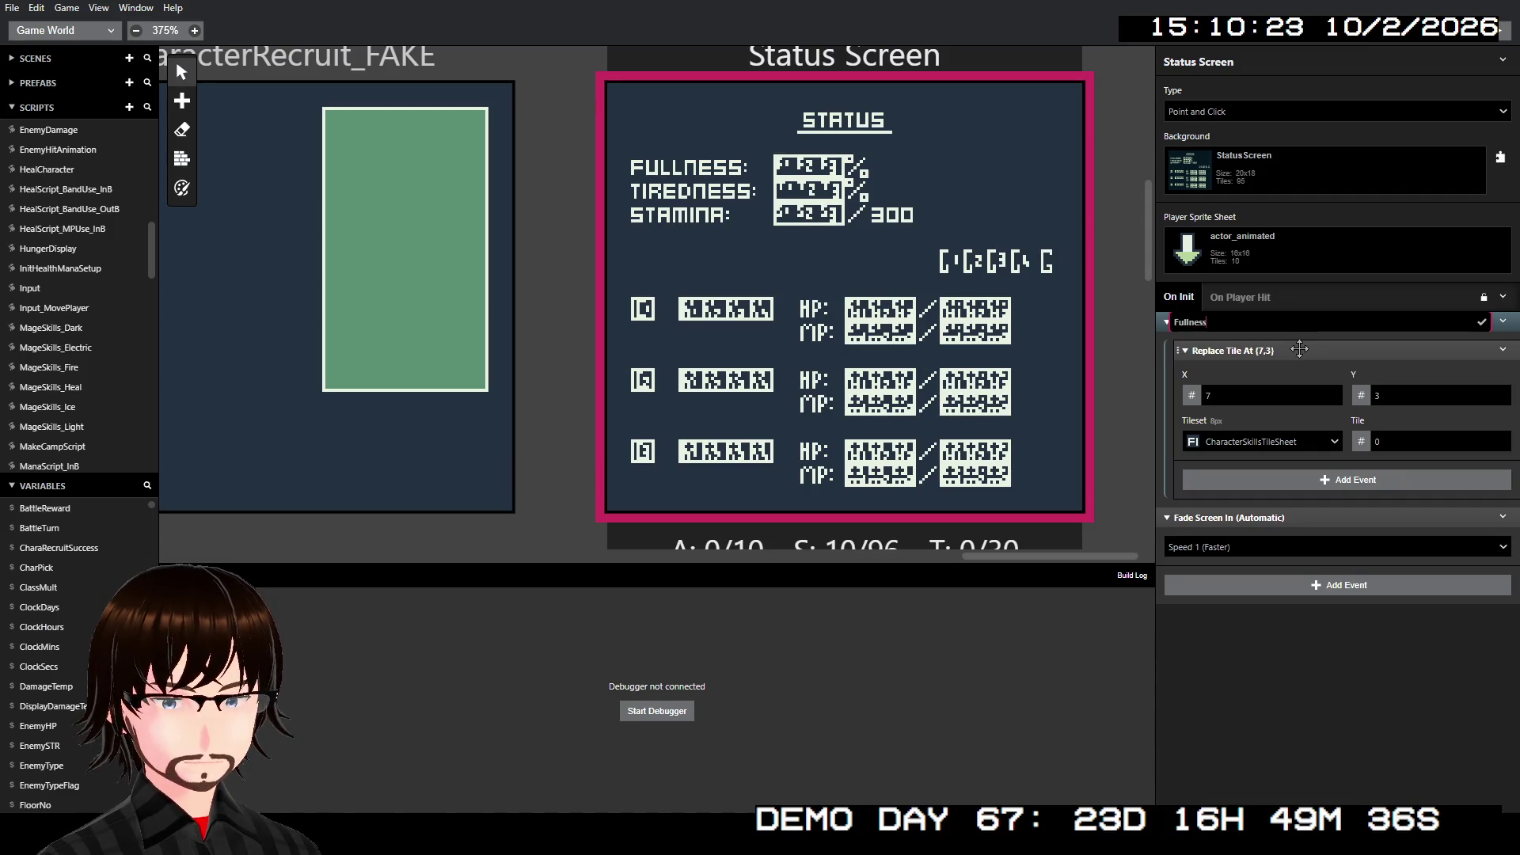
{"action": "key", "text": "Return"}
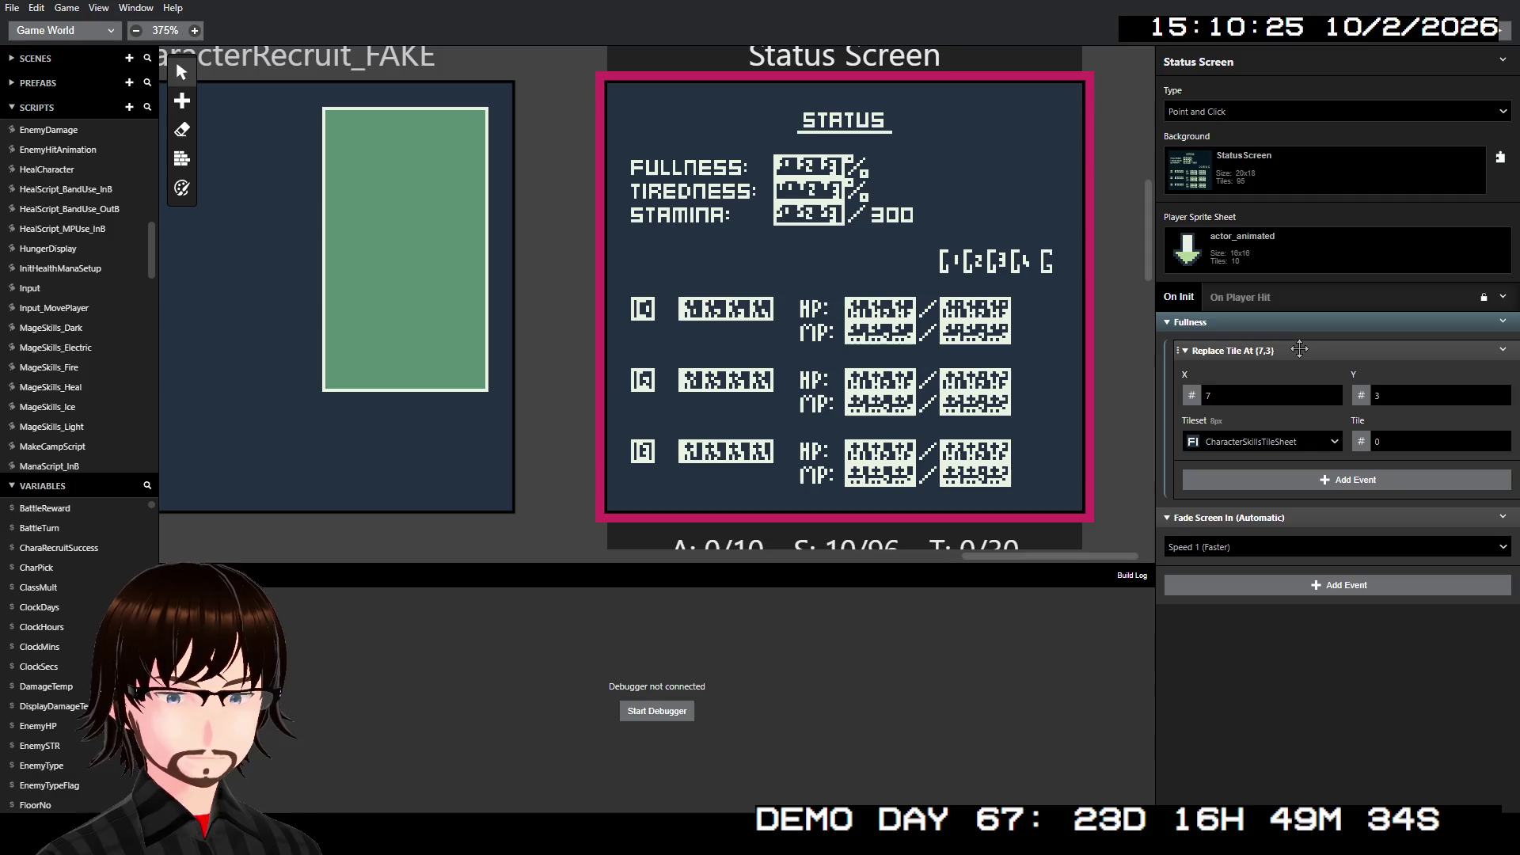
- Keep the Replace Tile event's tile value as a fixed number
{"action": "mouse_move", "coordinate": [1270, 395]}
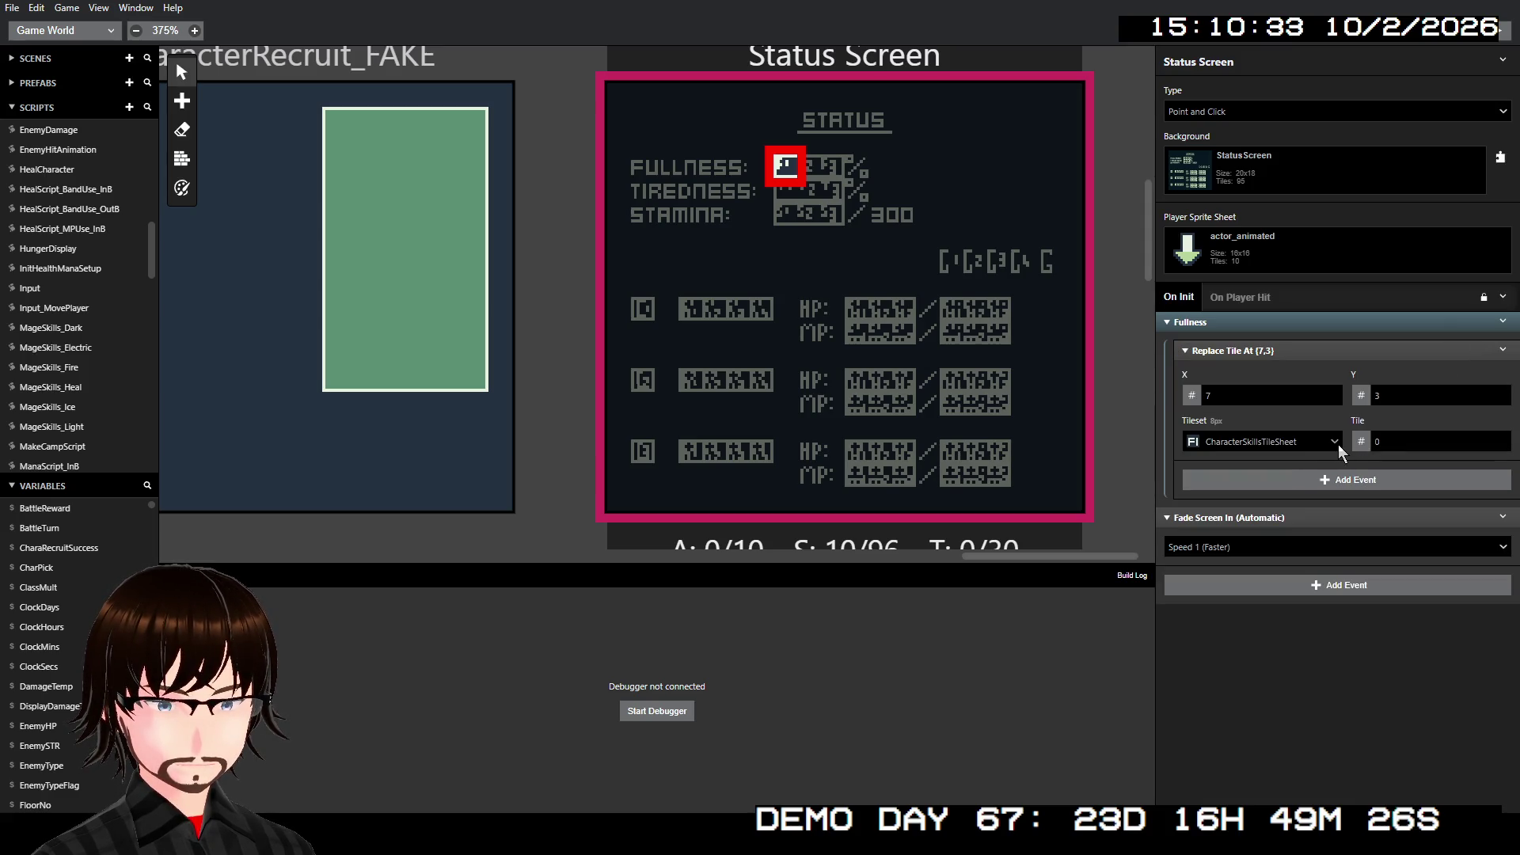
{"action": "left_click", "coordinate": [1359, 443]}
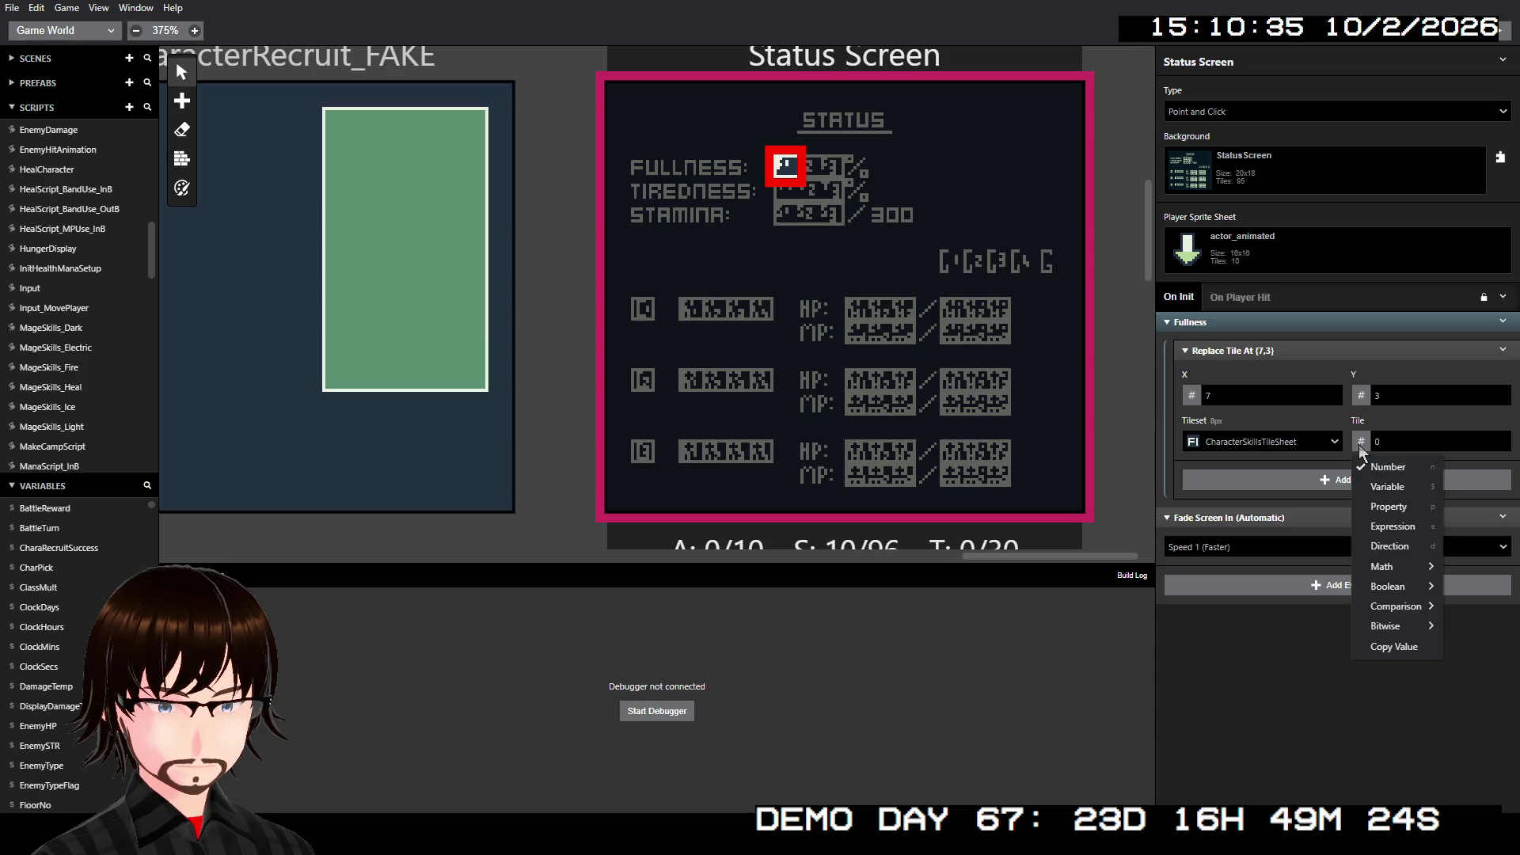
{"action": "left_click", "coordinate": [1203, 689]}
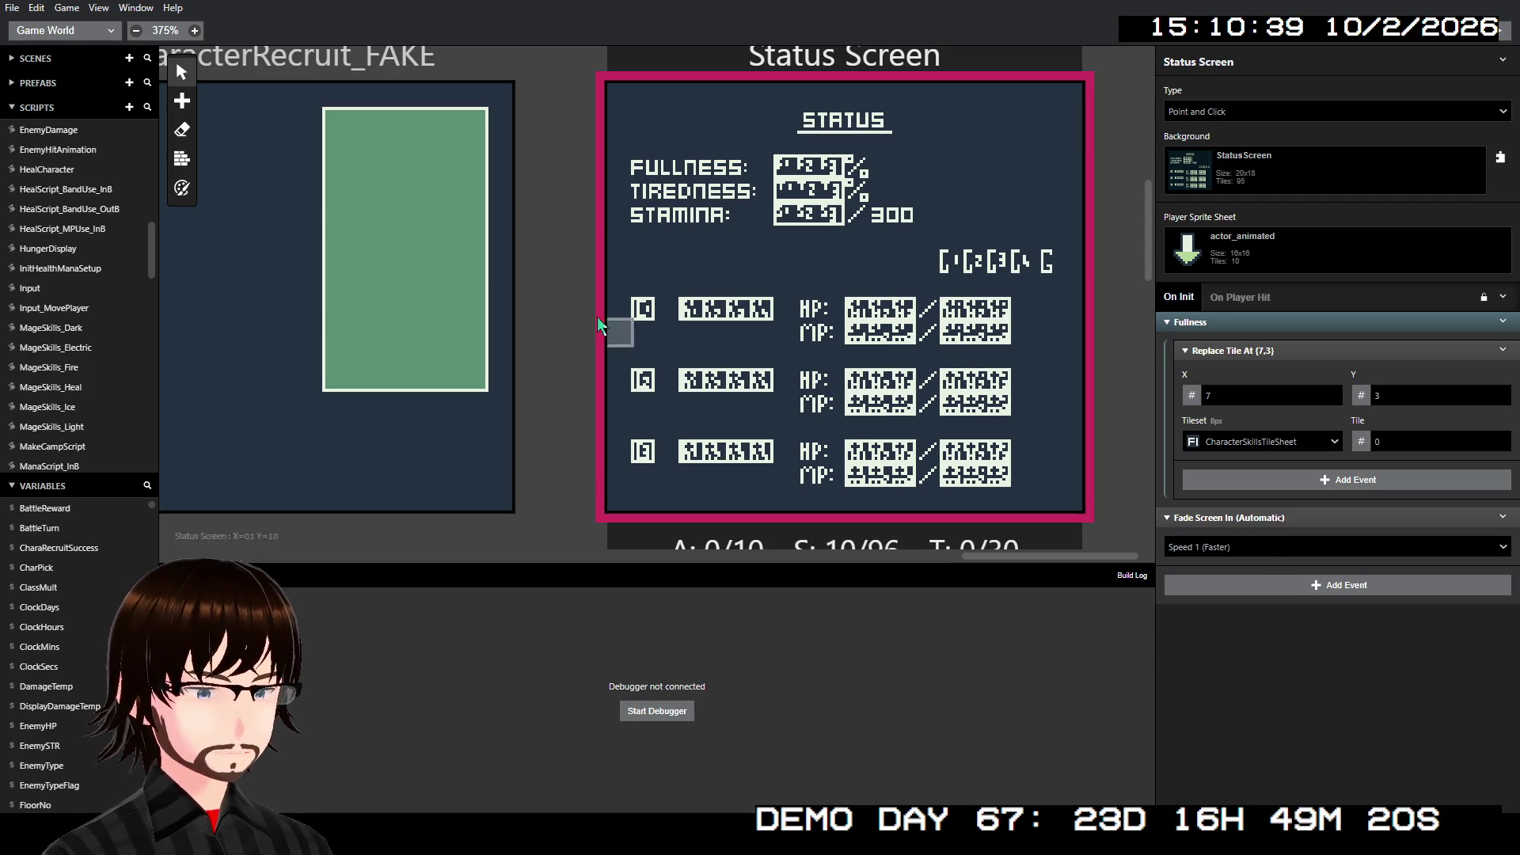
- Scroll the canvas down to Level_4 and select the scene to show its properties
{"action": "scroll", "coordinate": [852, 397], "scroll_direction": "down", "scroll_amount": 3}
{"action": "scroll", "coordinate": [852, 398], "scroll_direction": "left", "scroll_amount": 5}
{"action": "scroll", "coordinate": [853, 398], "scroll_direction": "down", "scroll_amount": 3}
{"action": "scroll", "coordinate": [853, 398], "scroll_direction": "right", "scroll_amount": 6}
{"action": "scroll", "coordinate": [713, 317], "scroll_direction": "left", "scroll_amount": 5}
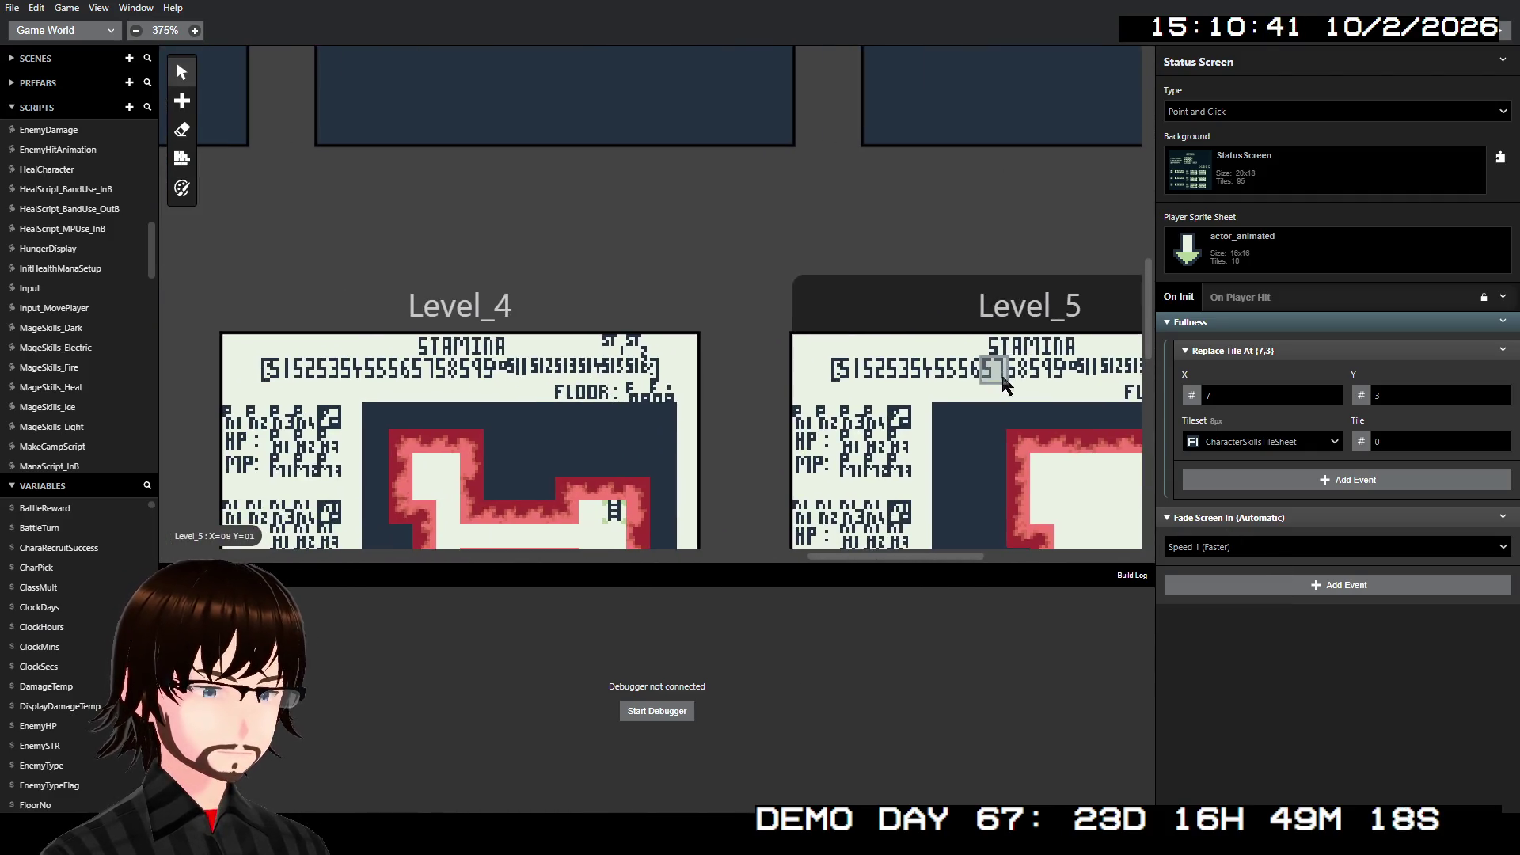
{"action": "scroll", "coordinate": [557, 237], "scroll_direction": "left", "scroll_amount": 1}
{"action": "scroll", "coordinate": [87, 269], "scroll_direction": "down", "scroll_amount": 10}
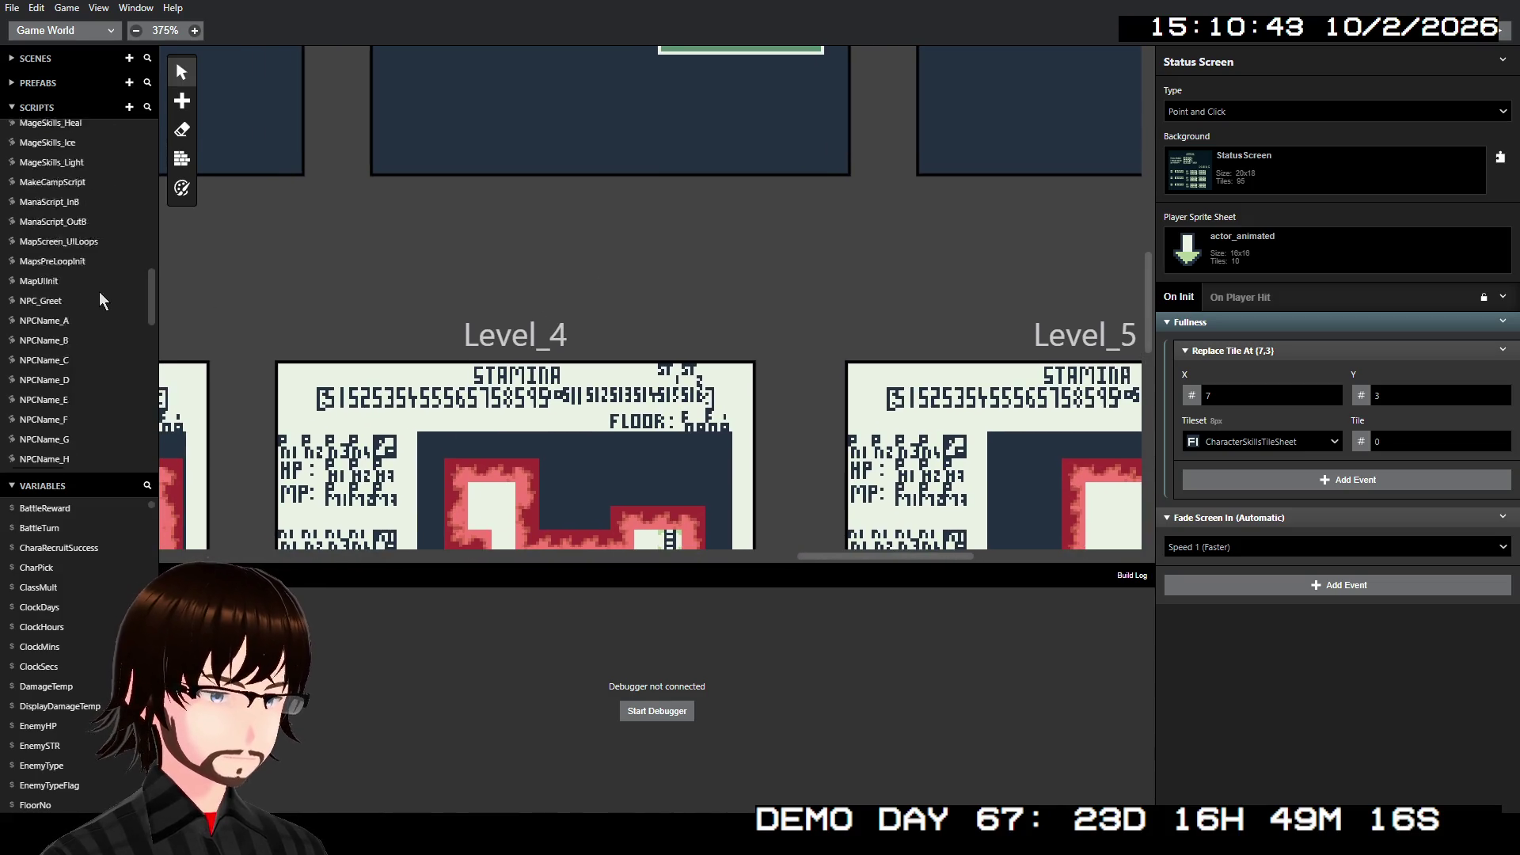
{"action": "left_click", "coordinate": [513, 342]}
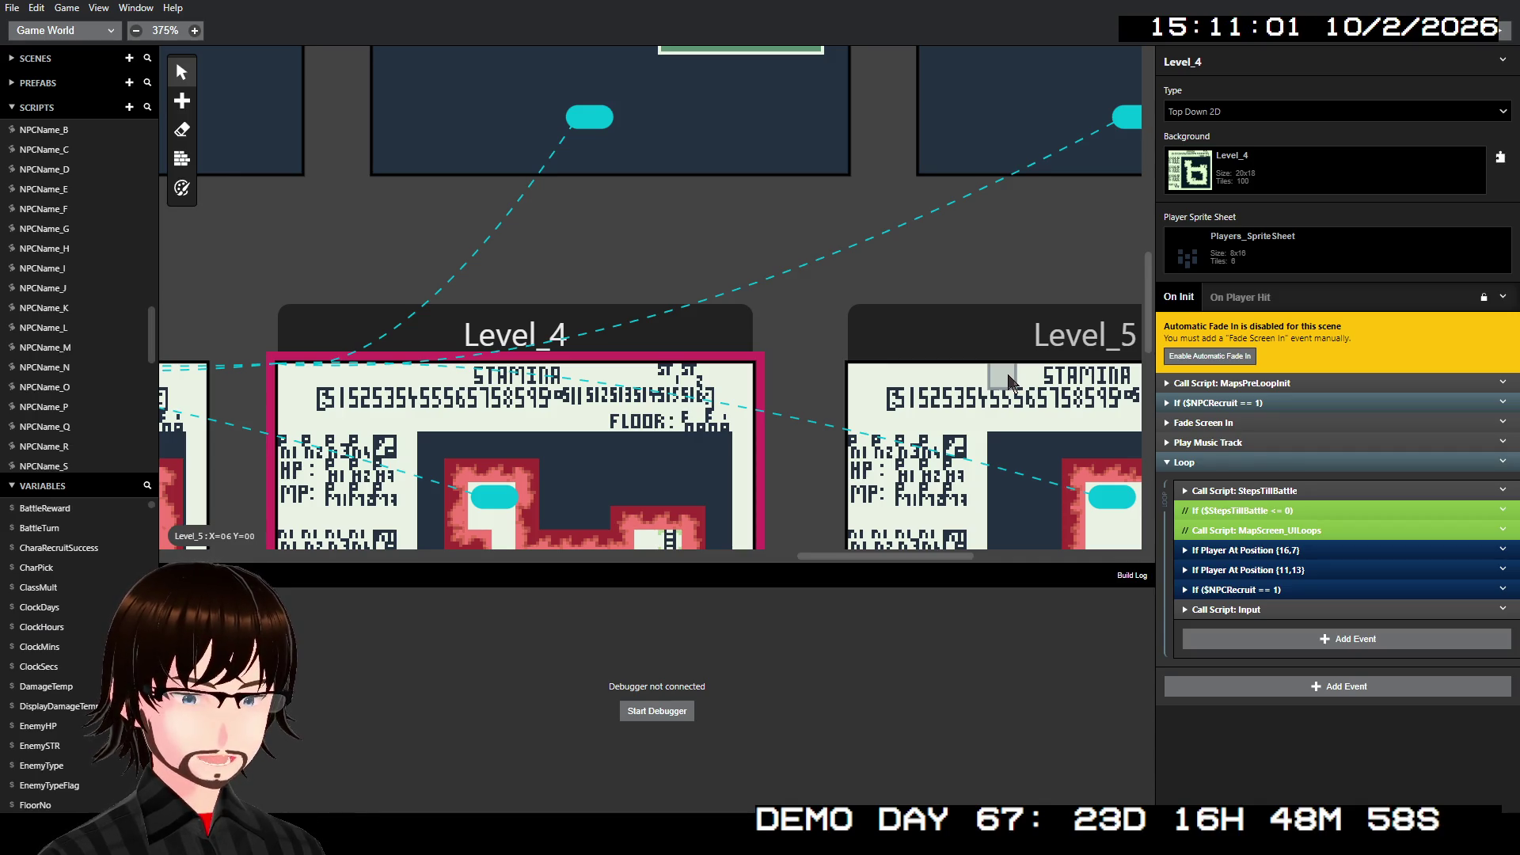
- Open the MapsPreLoopInit script from Level_4's On Init events
{"action": "scroll", "coordinate": [48, 293], "scroll_direction": "down", "scroll_amount": 3}
{"action": "scroll", "coordinate": [53, 299], "scroll_direction": "up", "scroll_amount": 10}
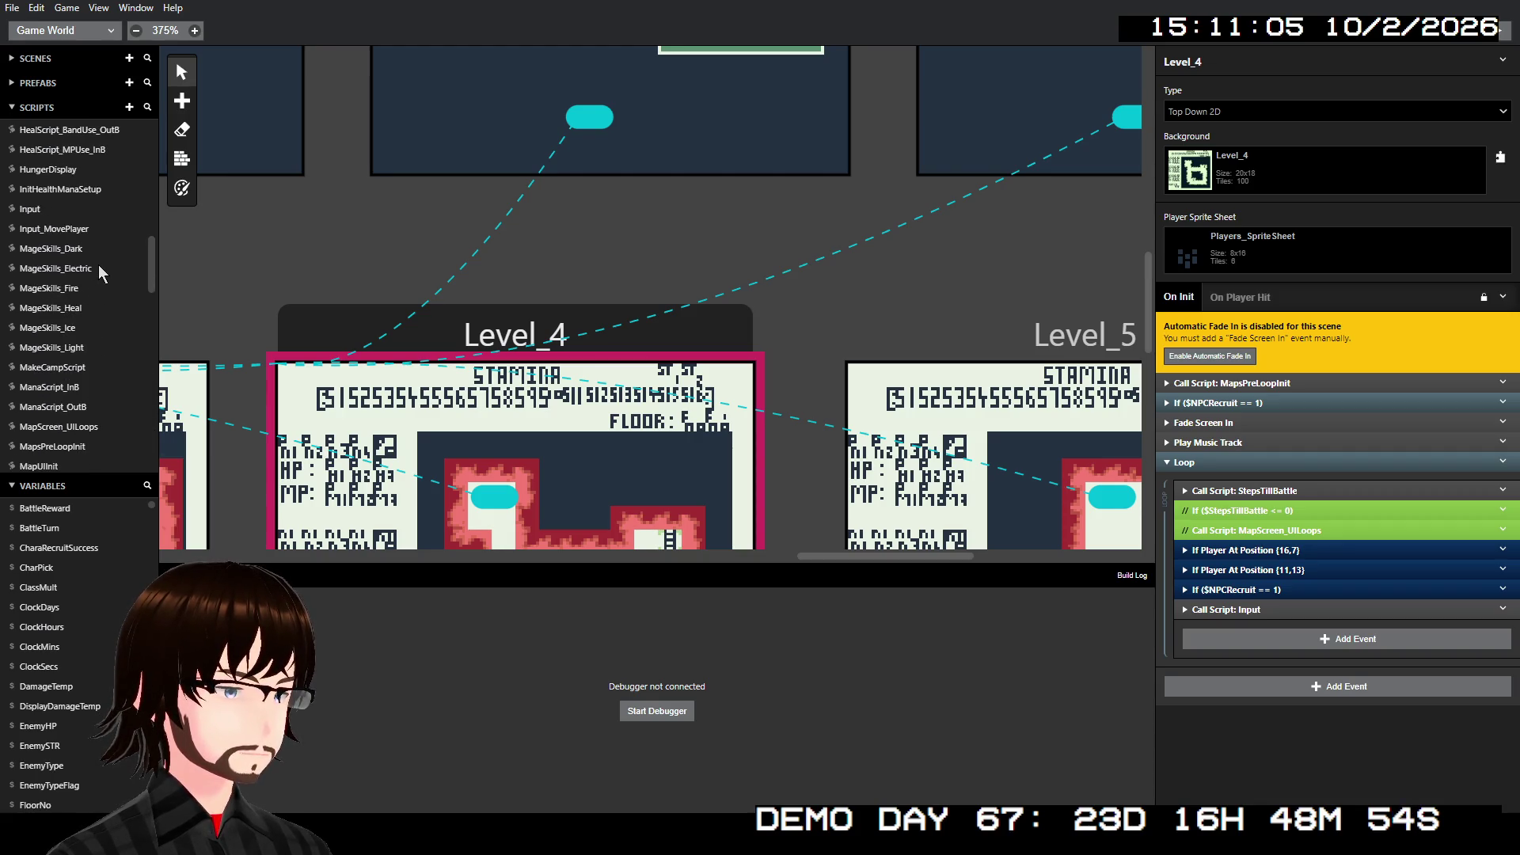
{"action": "scroll", "coordinate": [108, 324], "scroll_direction": "down", "scroll_amount": 1}
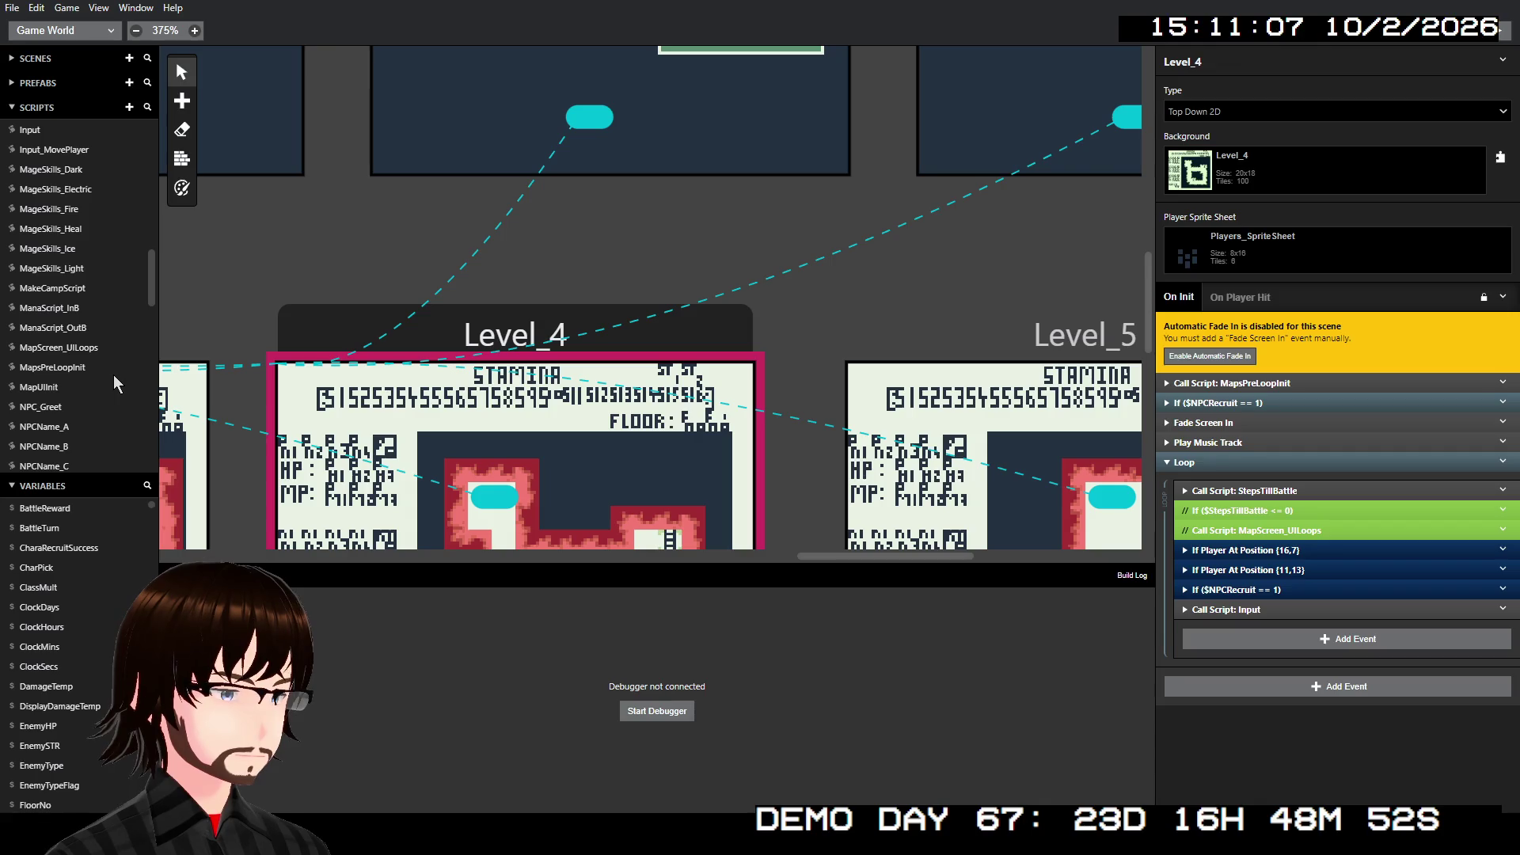
{"action": "left_click", "coordinate": [78, 369]}
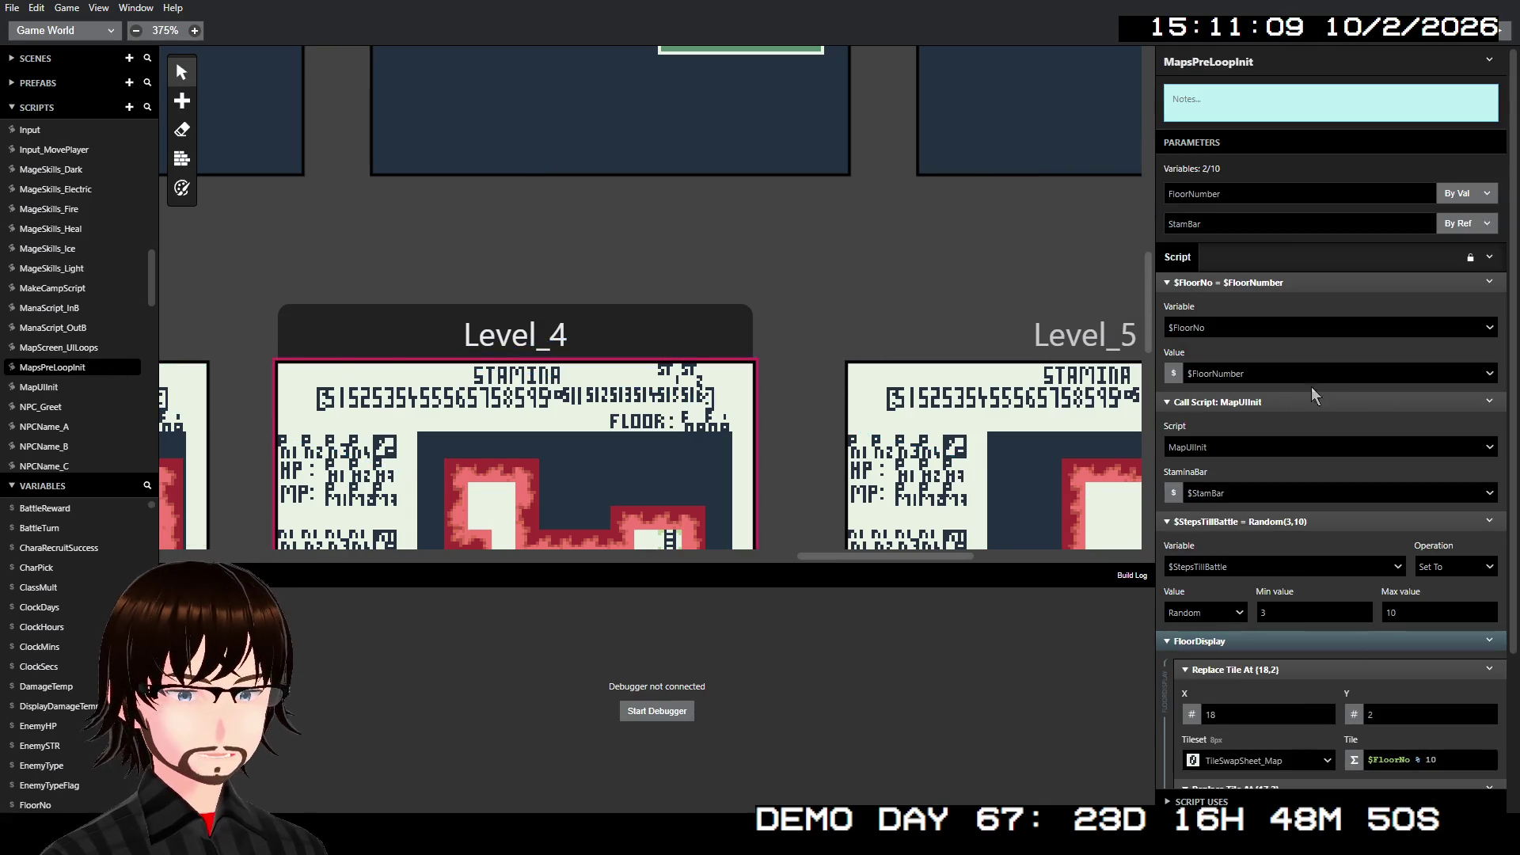
- Select the random range's max value of 10 in MapsPreLoopInit
{"action": "scroll", "coordinate": [1437, 388], "scroll_direction": "down", "scroll_amount": 3}
{"action": "double_click", "coordinate": [1391, 417]}
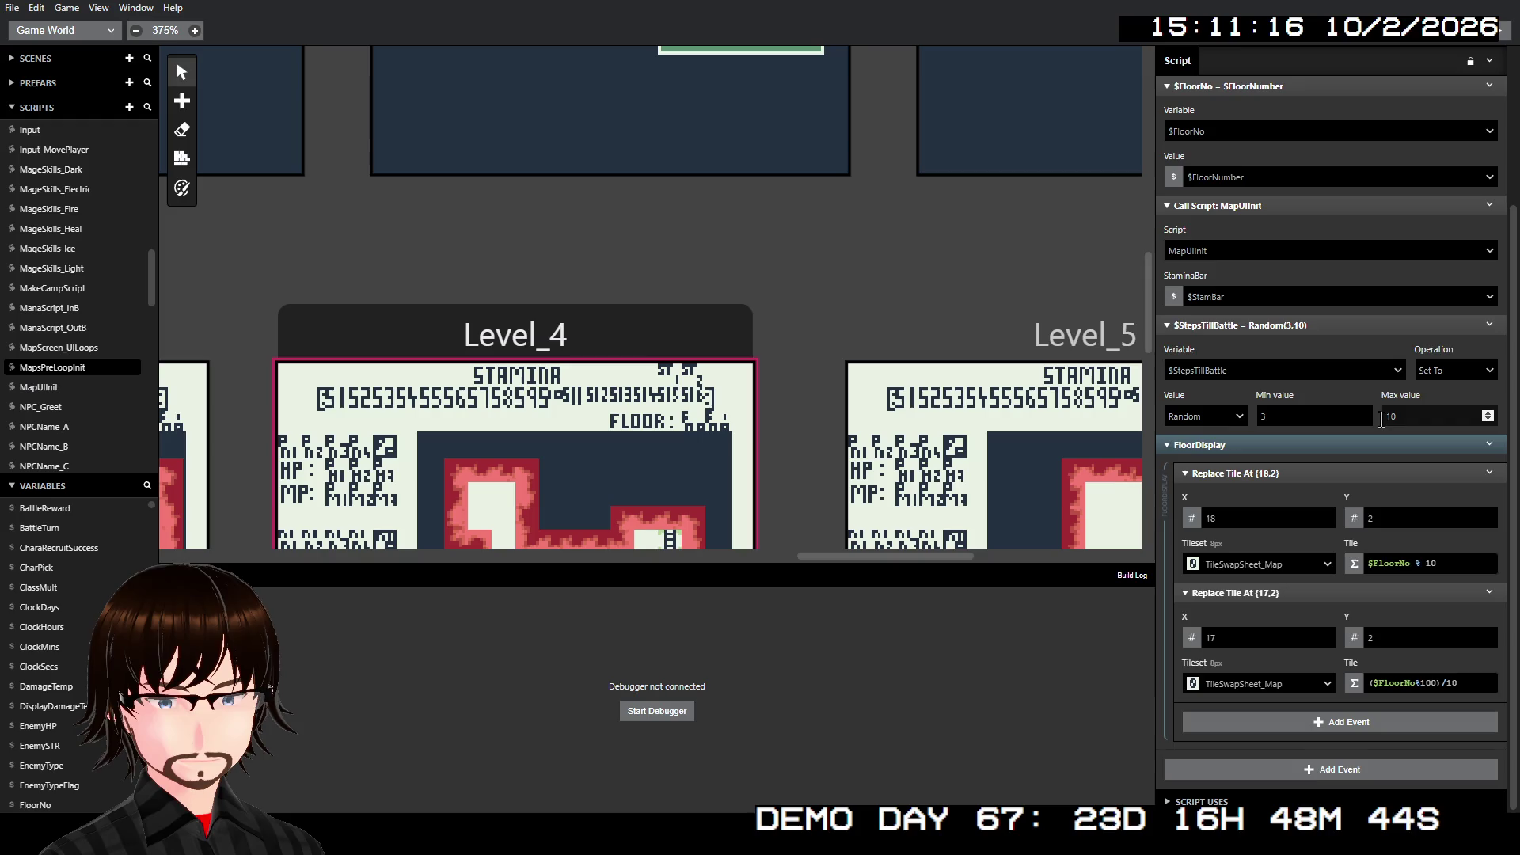
{"action": "scroll", "coordinate": [1382, 419], "scroll_direction": "up", "scroll_amount": 2}
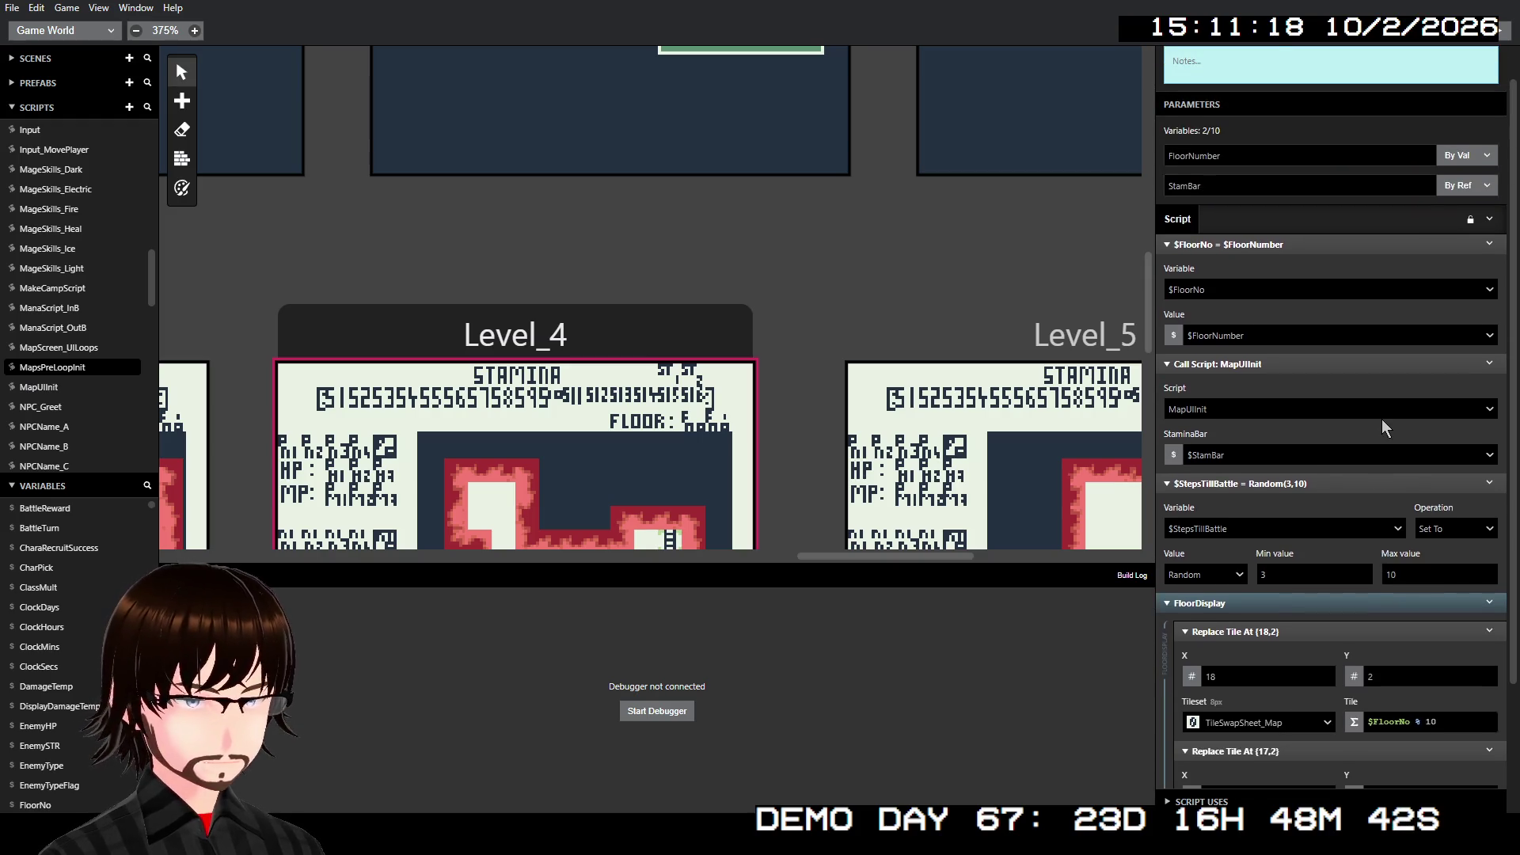
- Review MapScreen_UILoops' stamina and Fullness events, then expand Level_4's Input script call
{"action": "left_click", "coordinate": [33, 347]}
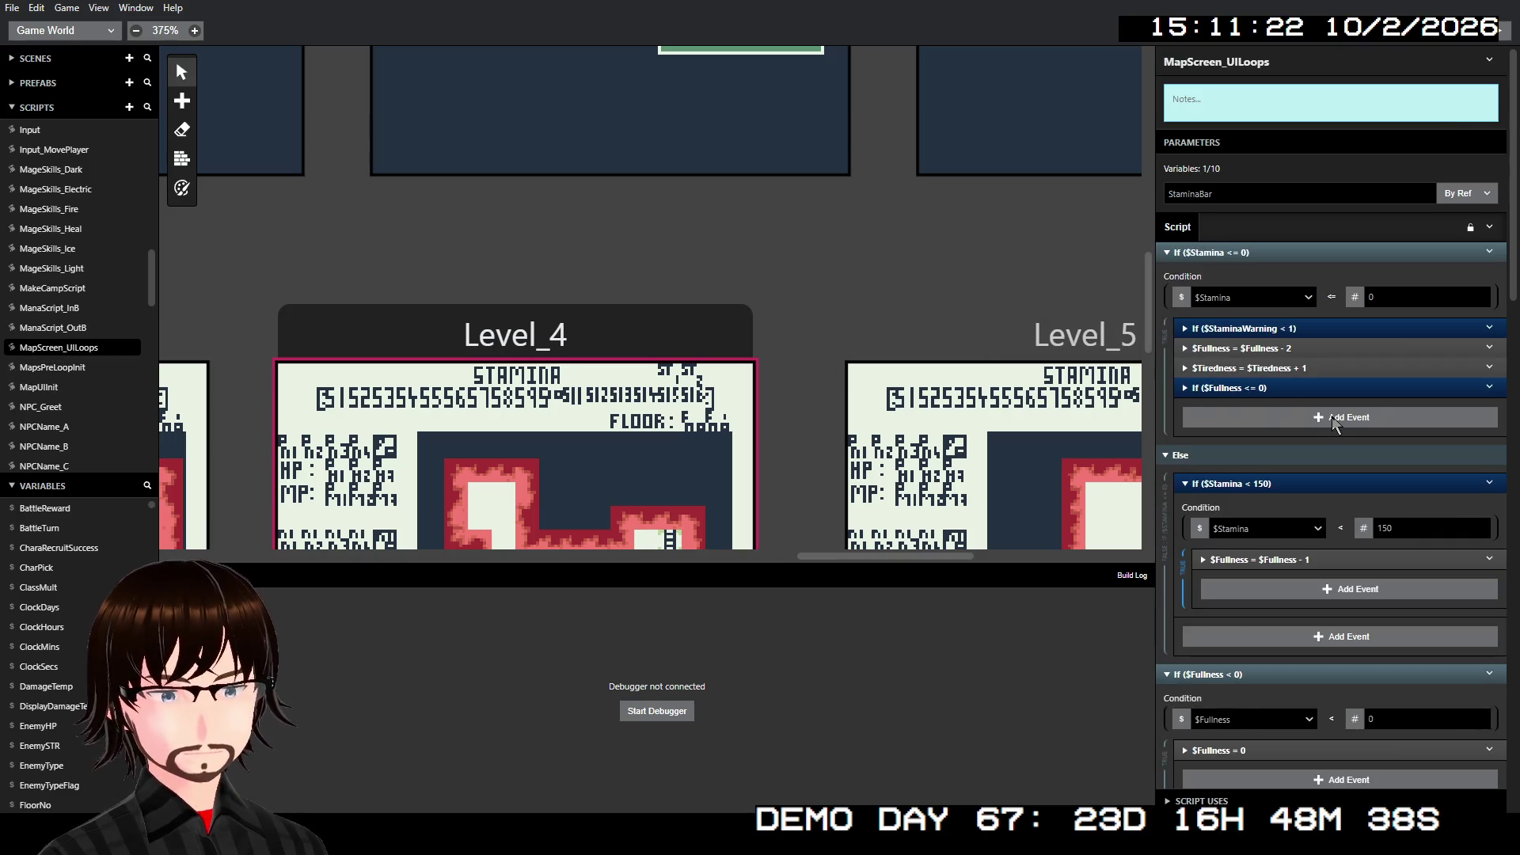
{"action": "scroll", "coordinate": [1334, 428], "scroll_direction": "down", "scroll_amount": 5}
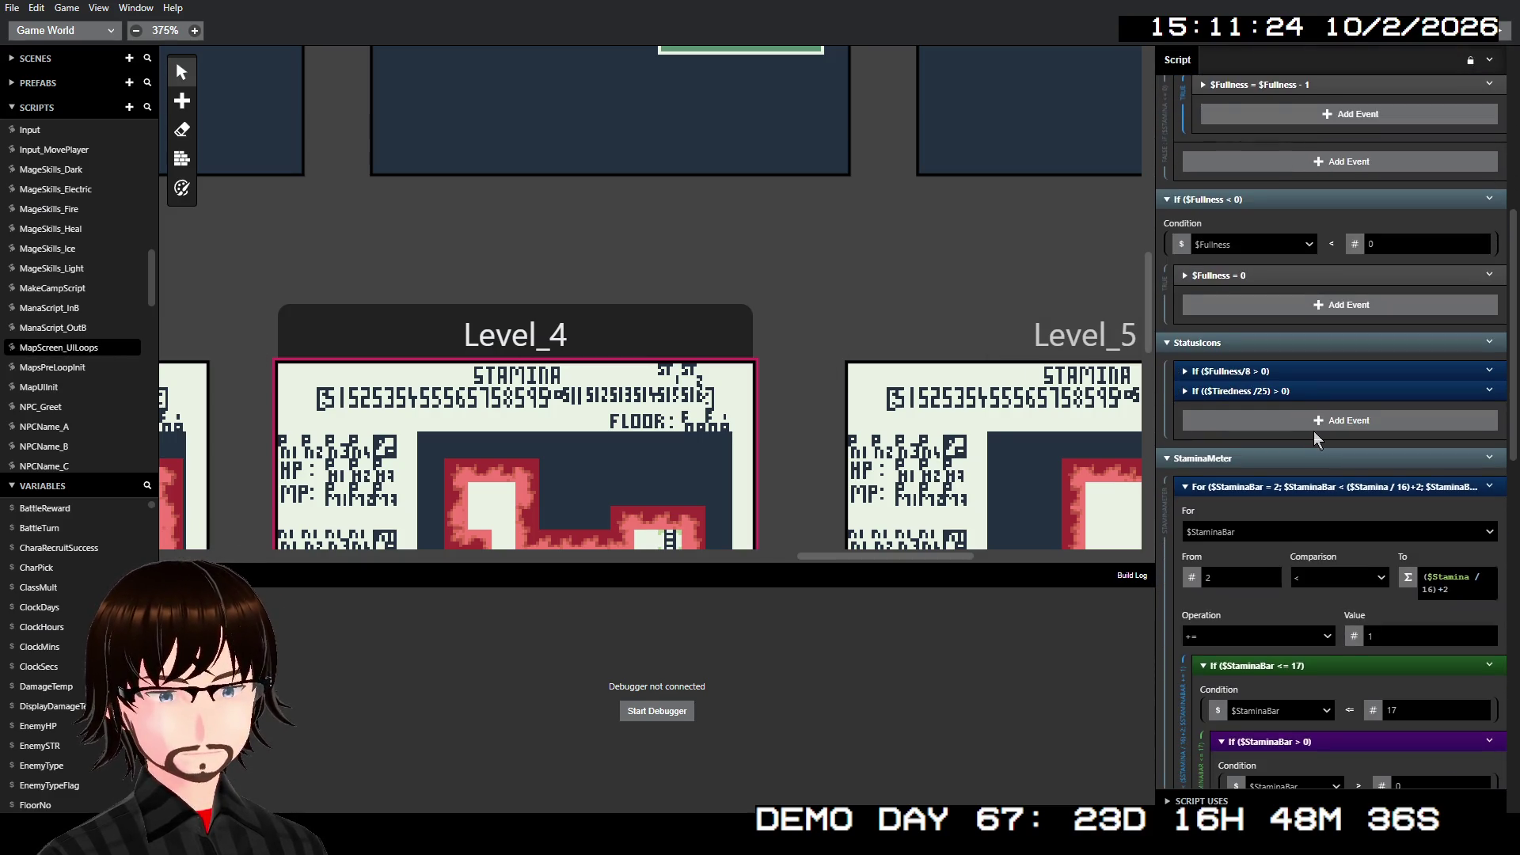
{"action": "scroll", "coordinate": [1313, 431], "scroll_direction": "down", "scroll_amount": 8}
{"action": "scroll", "coordinate": [1309, 430], "scroll_direction": "down", "scroll_amount": 4}
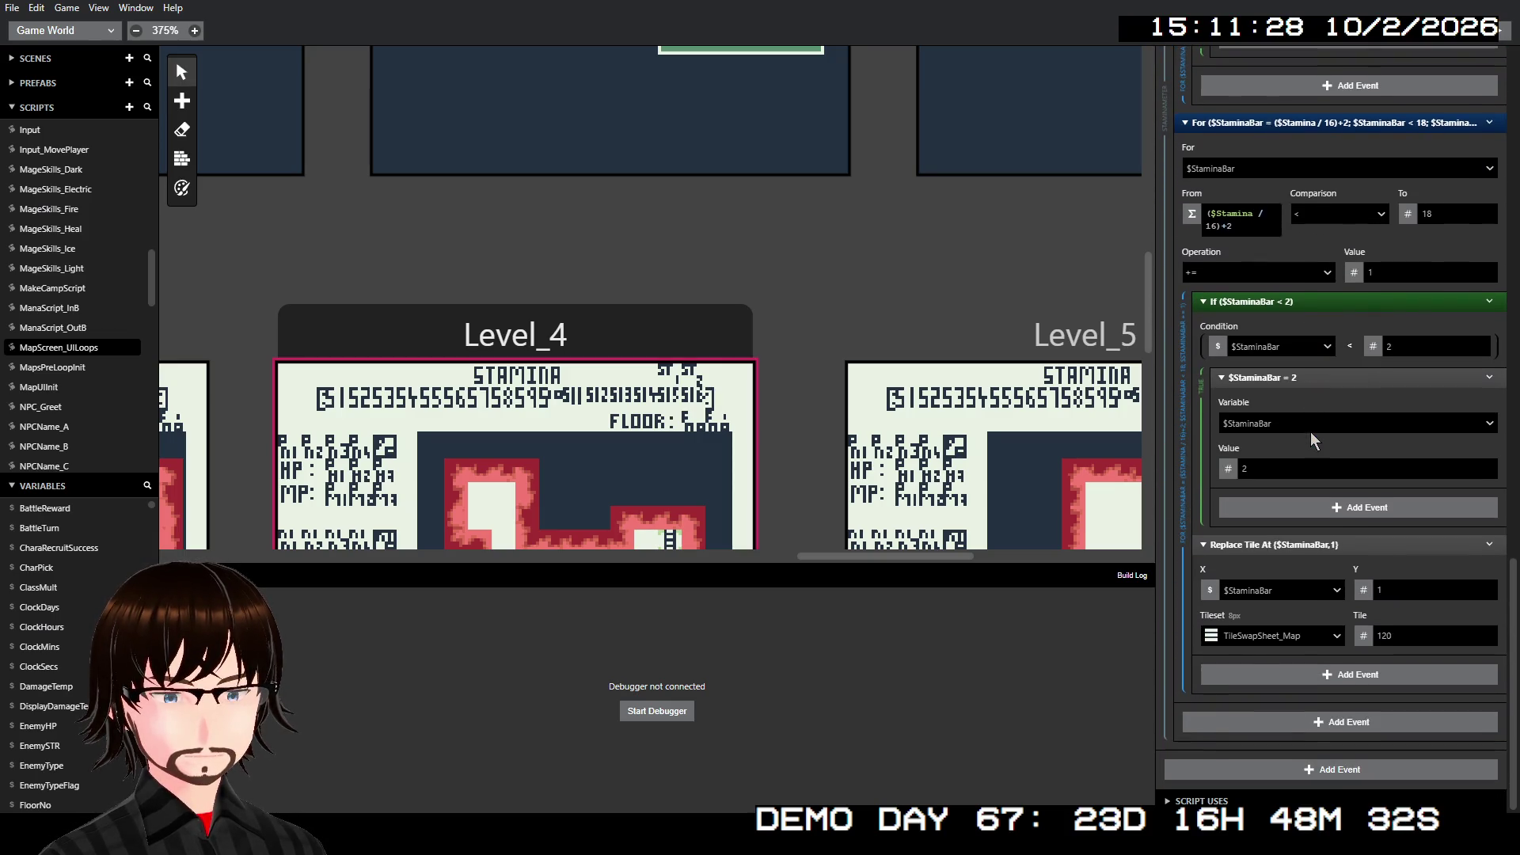
{"action": "scroll", "coordinate": [1310, 431], "scroll_direction": "up", "scroll_amount": 5}
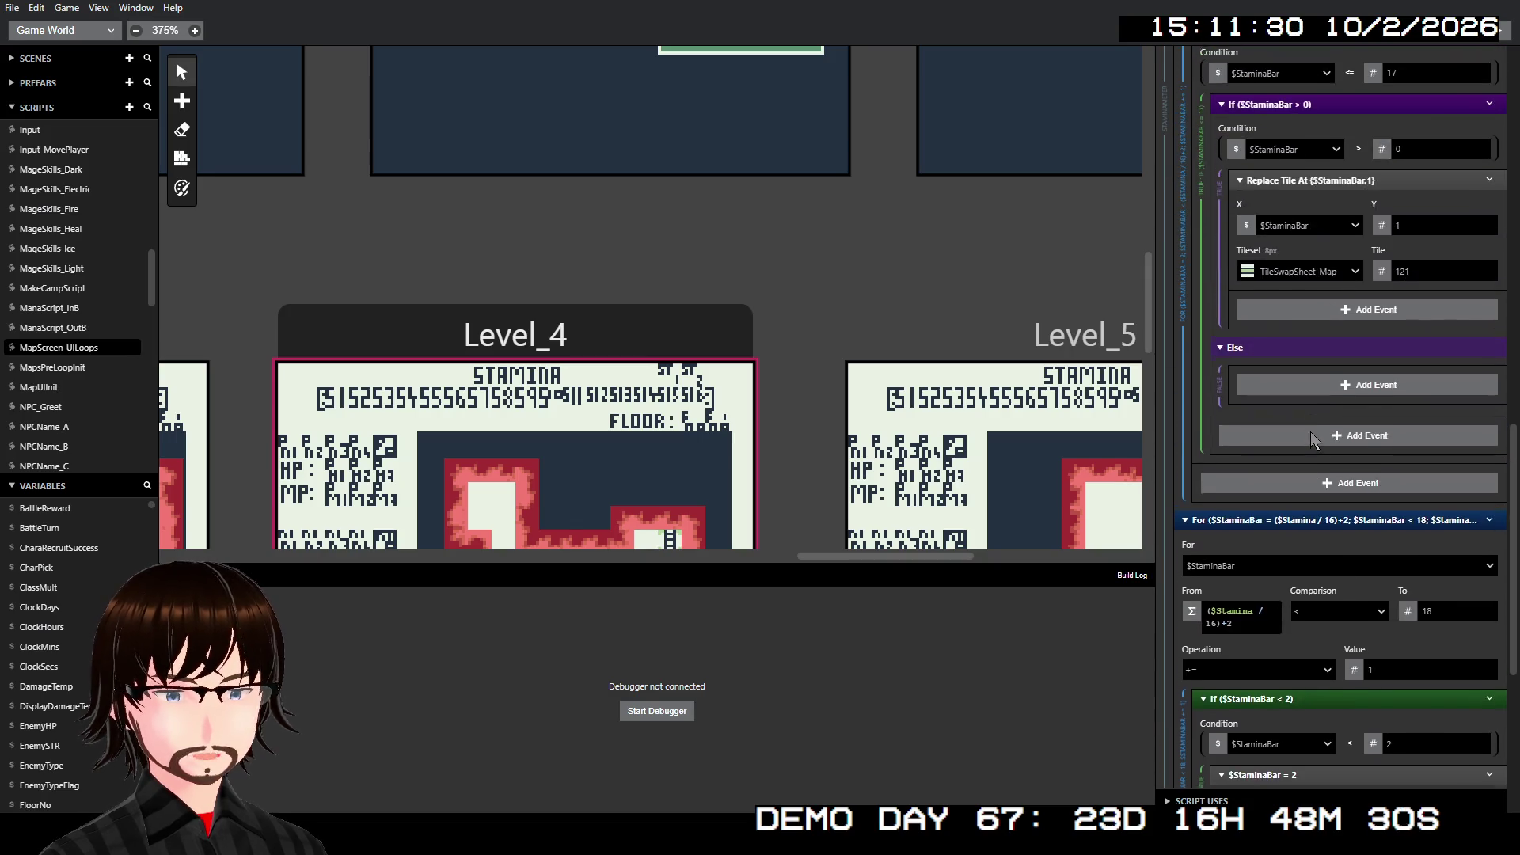
{"action": "scroll", "coordinate": [1310, 430], "scroll_direction": "up", "scroll_amount": 10}
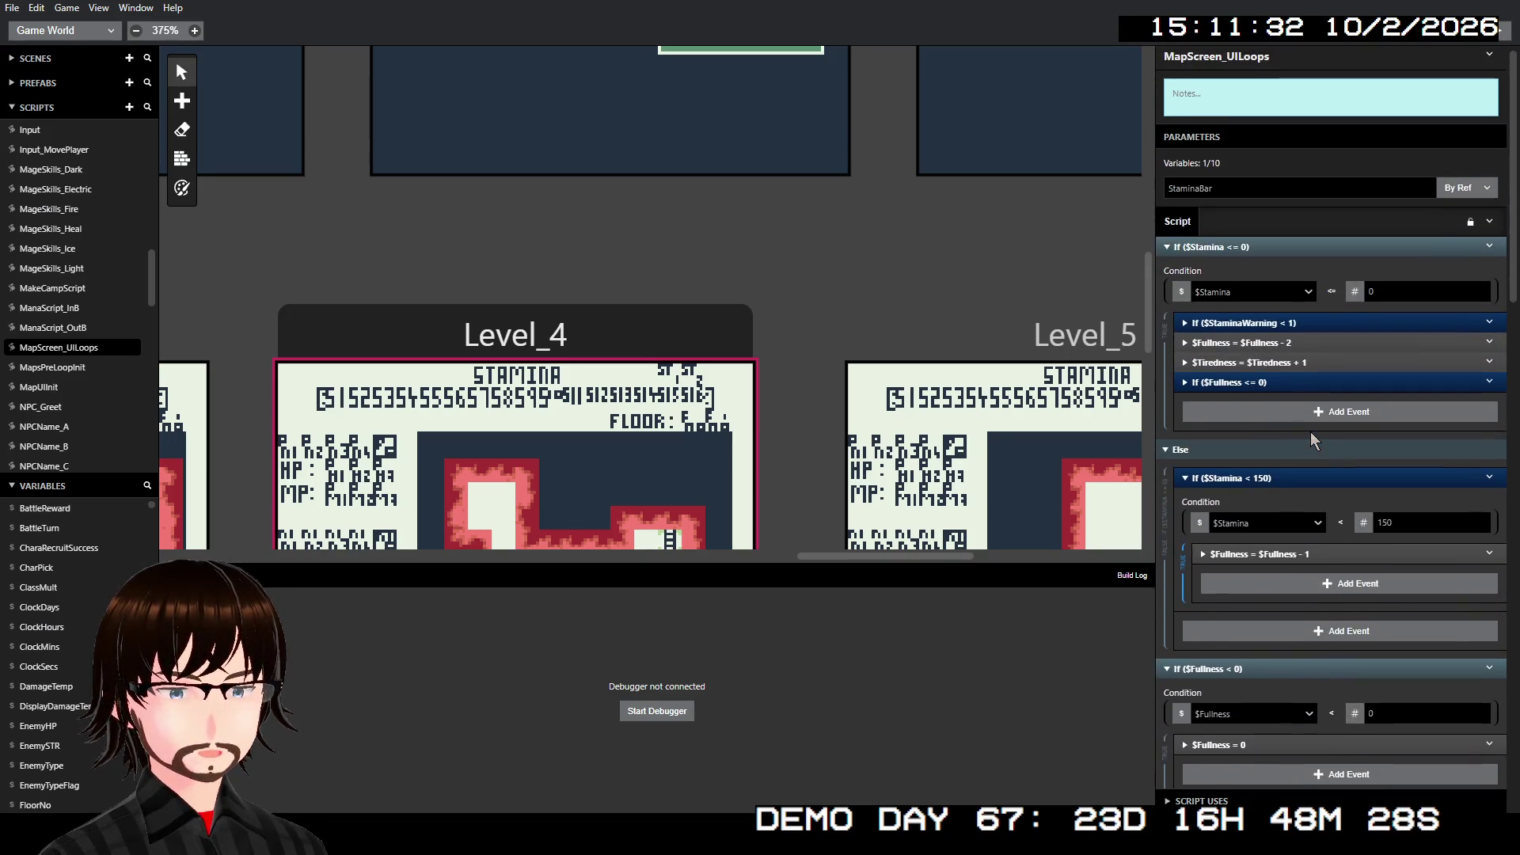
{"action": "scroll", "coordinate": [1310, 434], "scroll_direction": "down", "scroll_amount": 4}
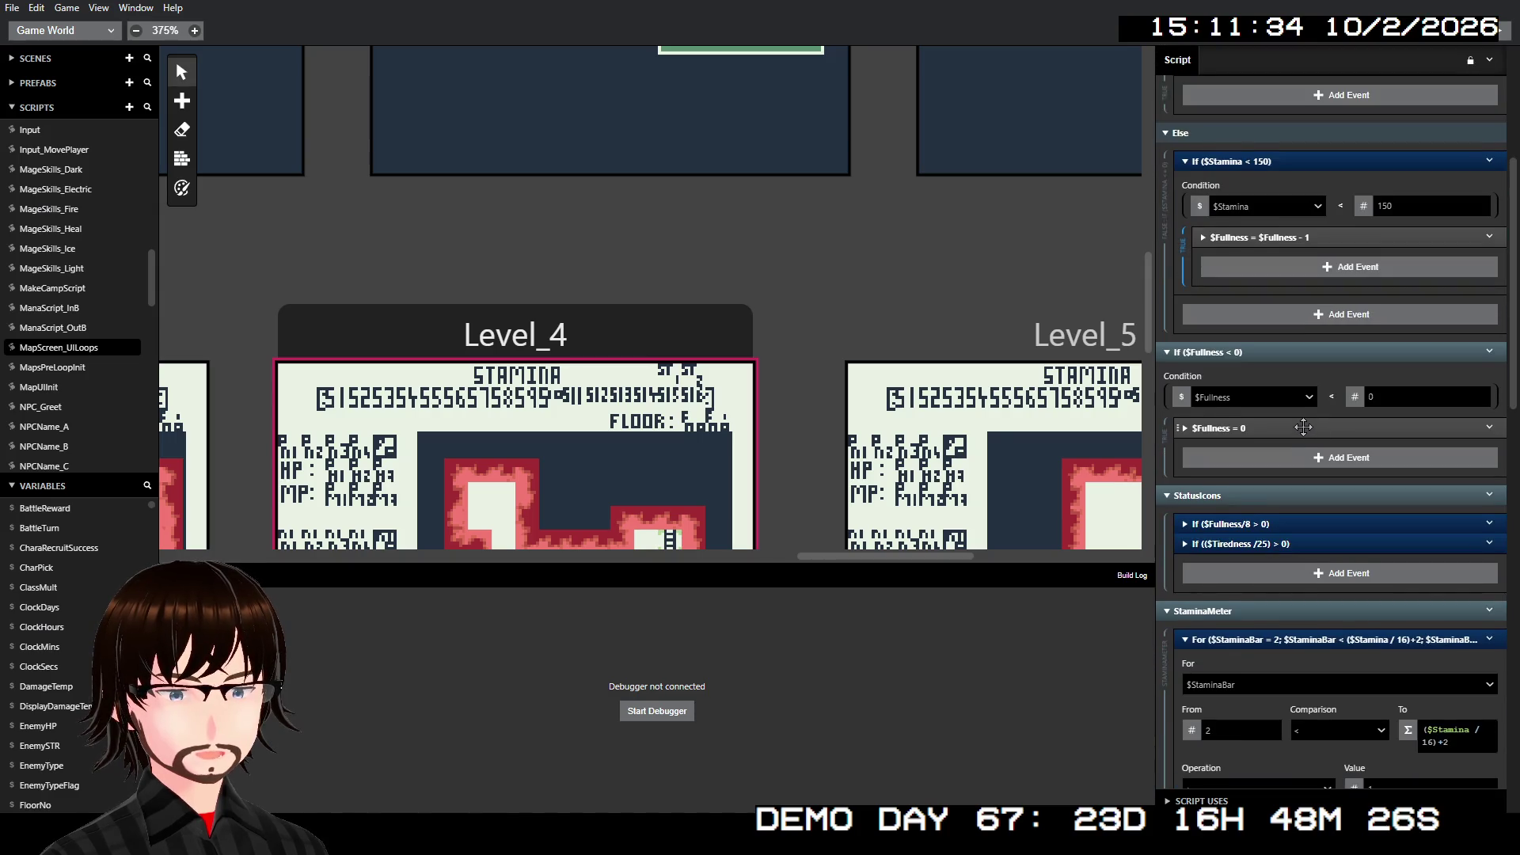
{"action": "scroll", "coordinate": [1303, 428], "scroll_direction": "down", "scroll_amount": 3}
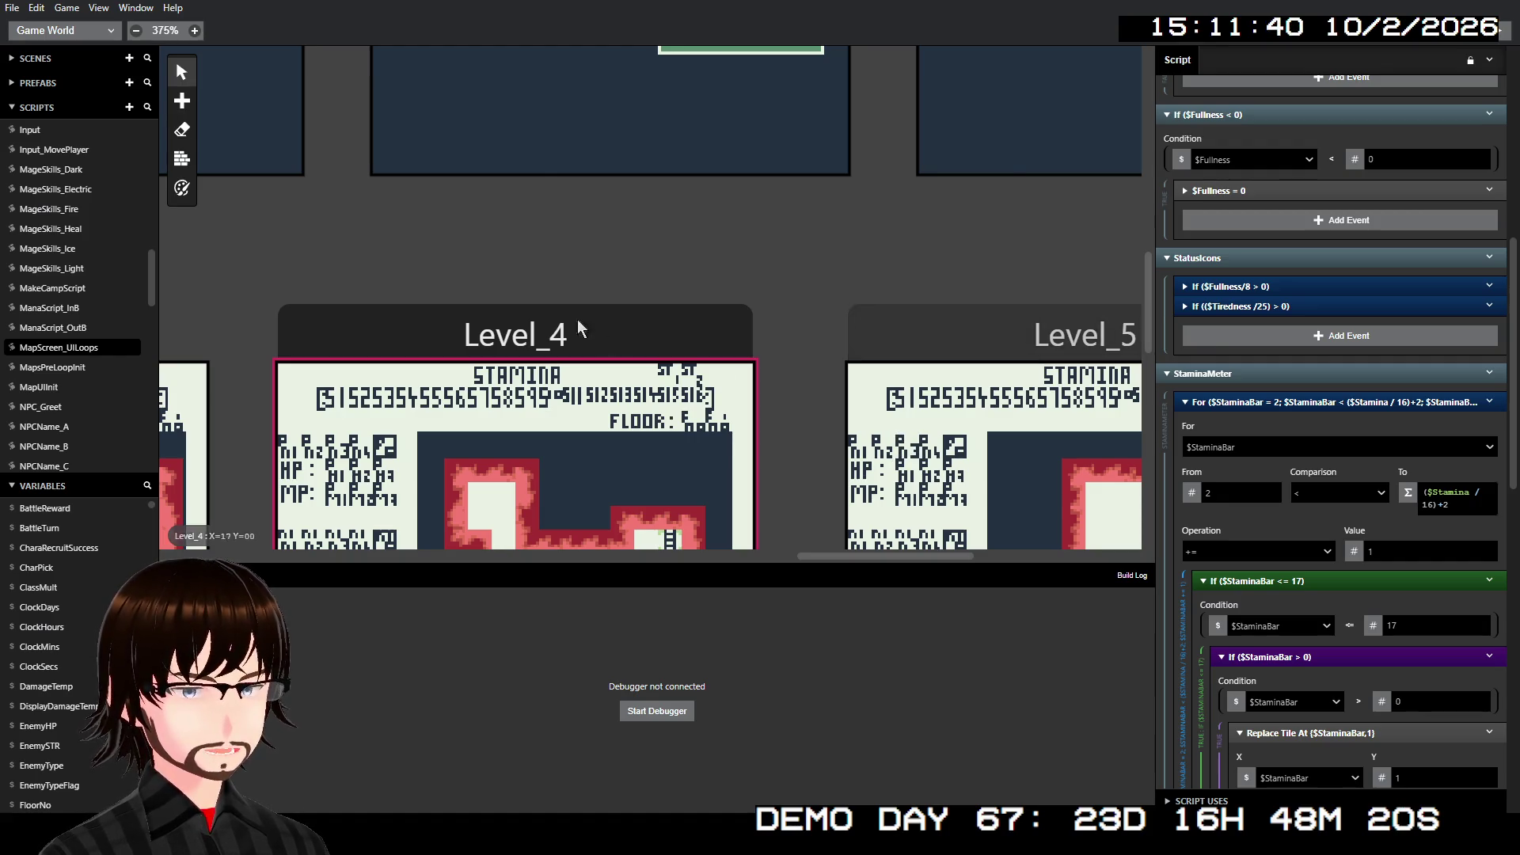
{"action": "left_click", "coordinate": [556, 312]}
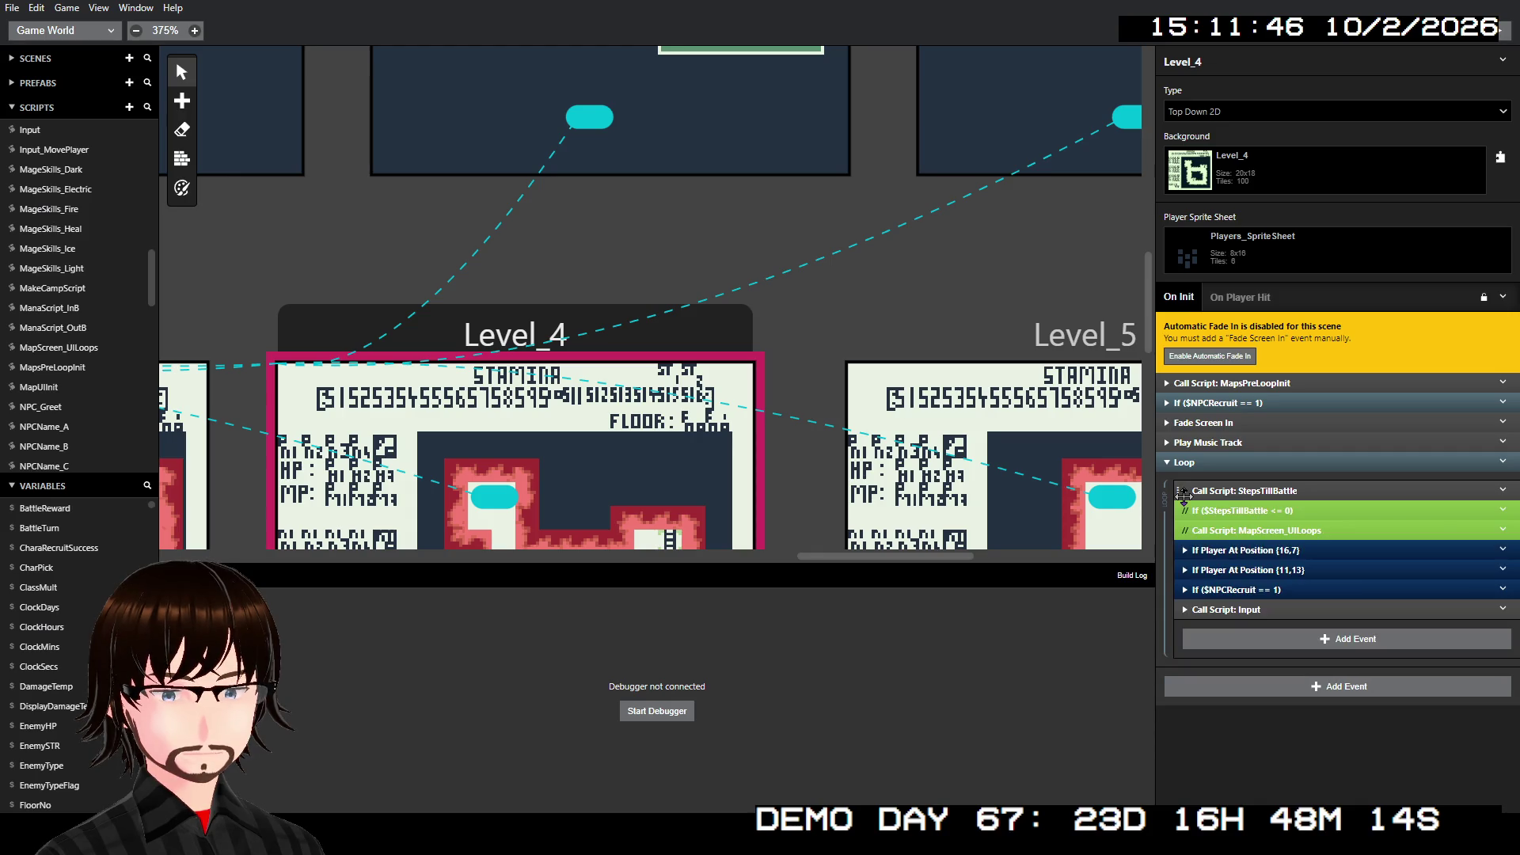
{"action": "left_click", "coordinate": [1176, 607]}
- Reopen the Input script and check its Call Script: Input_MovePlayer event
{"action": "left_click", "coordinate": [1175, 604]}
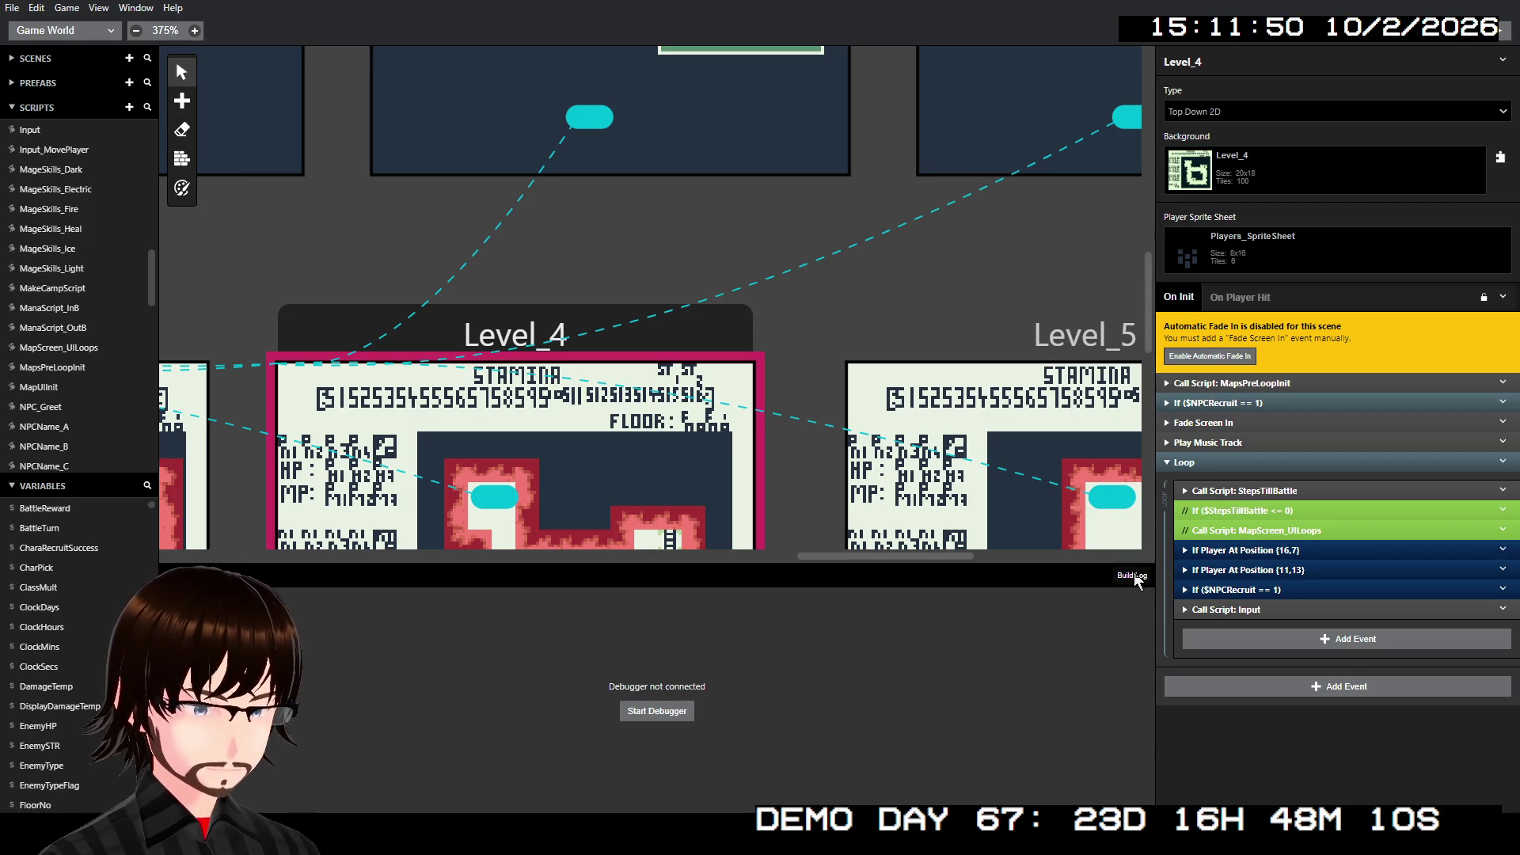
{"action": "scroll", "coordinate": [45, 328], "scroll_direction": "down", "scroll_amount": 10}
{"action": "scroll", "coordinate": [65, 342], "scroll_direction": "up", "scroll_amount": 12}
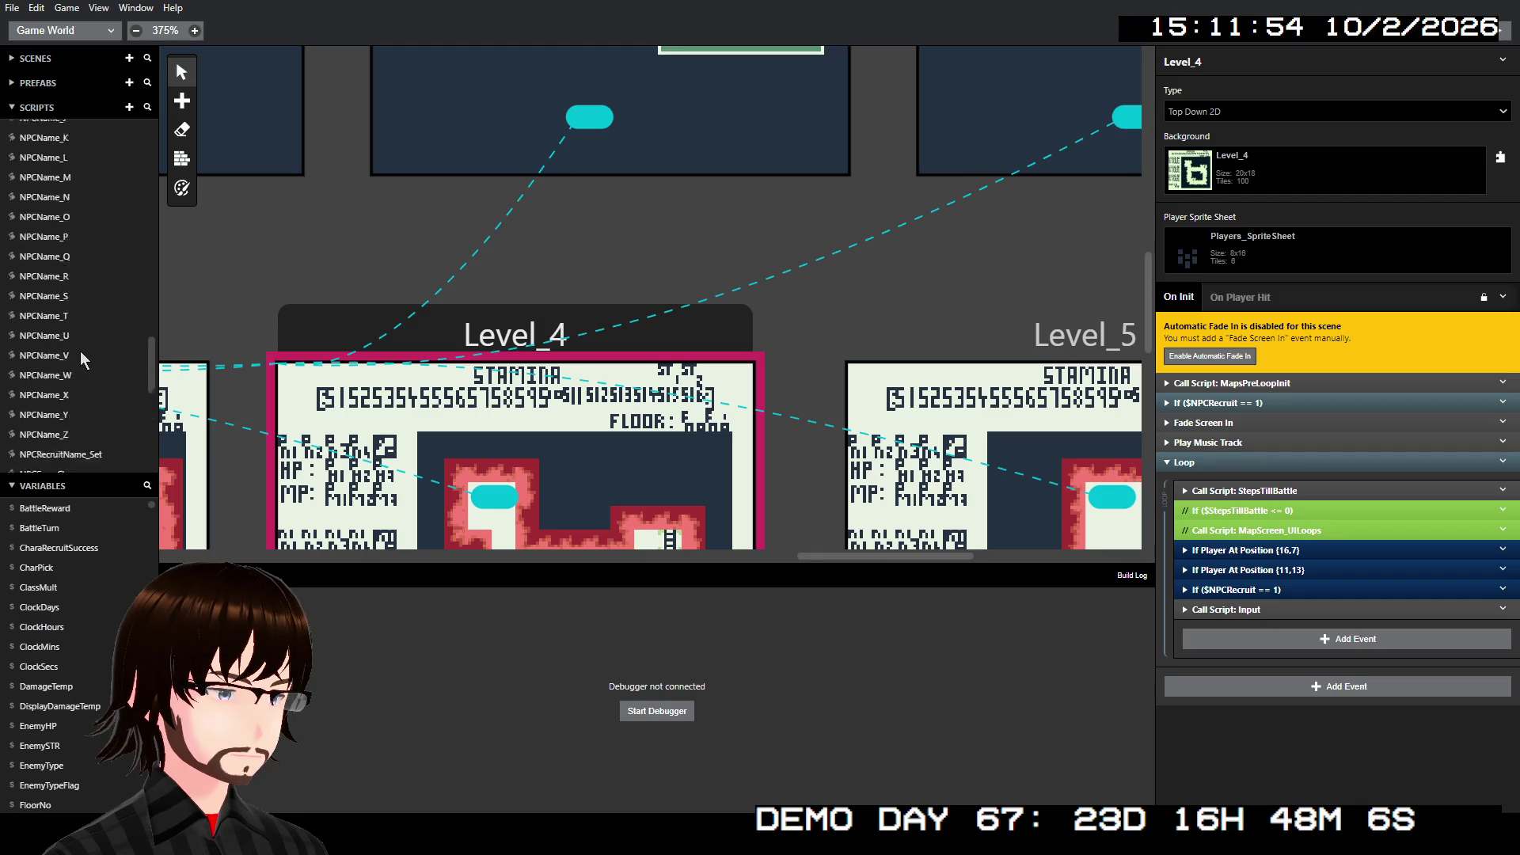
{"action": "left_click", "coordinate": [37, 245]}
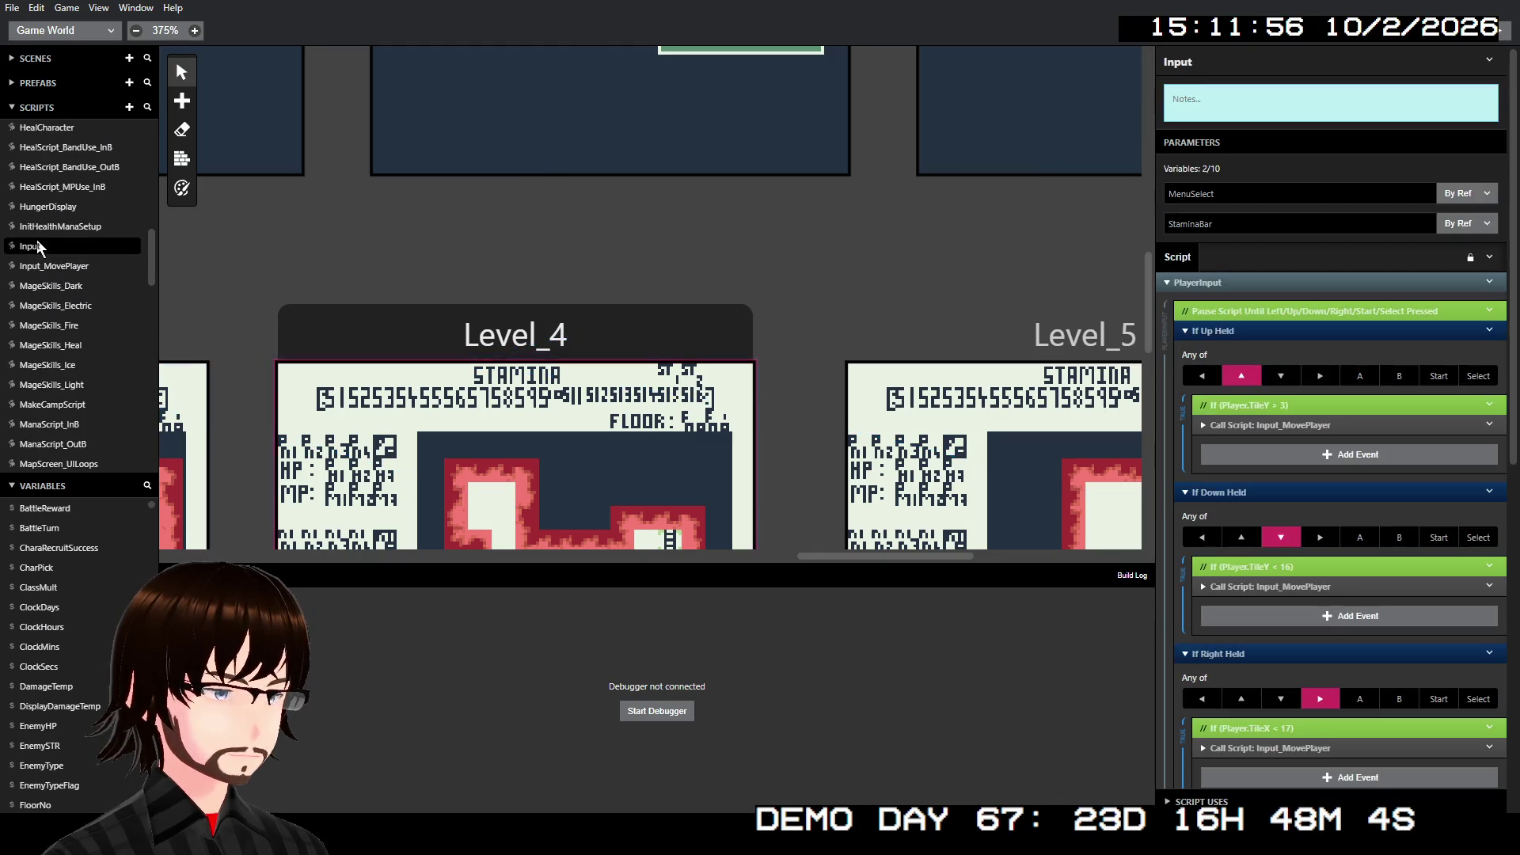
{"action": "left_click", "coordinate": [1317, 425]}
{"action": "left_click", "coordinate": [1317, 425]}
- Check the select-button Display Menu event, then open the Input_MovePlayer script
{"action": "scroll", "coordinate": [1317, 420], "scroll_direction": "down", "scroll_amount": 10}
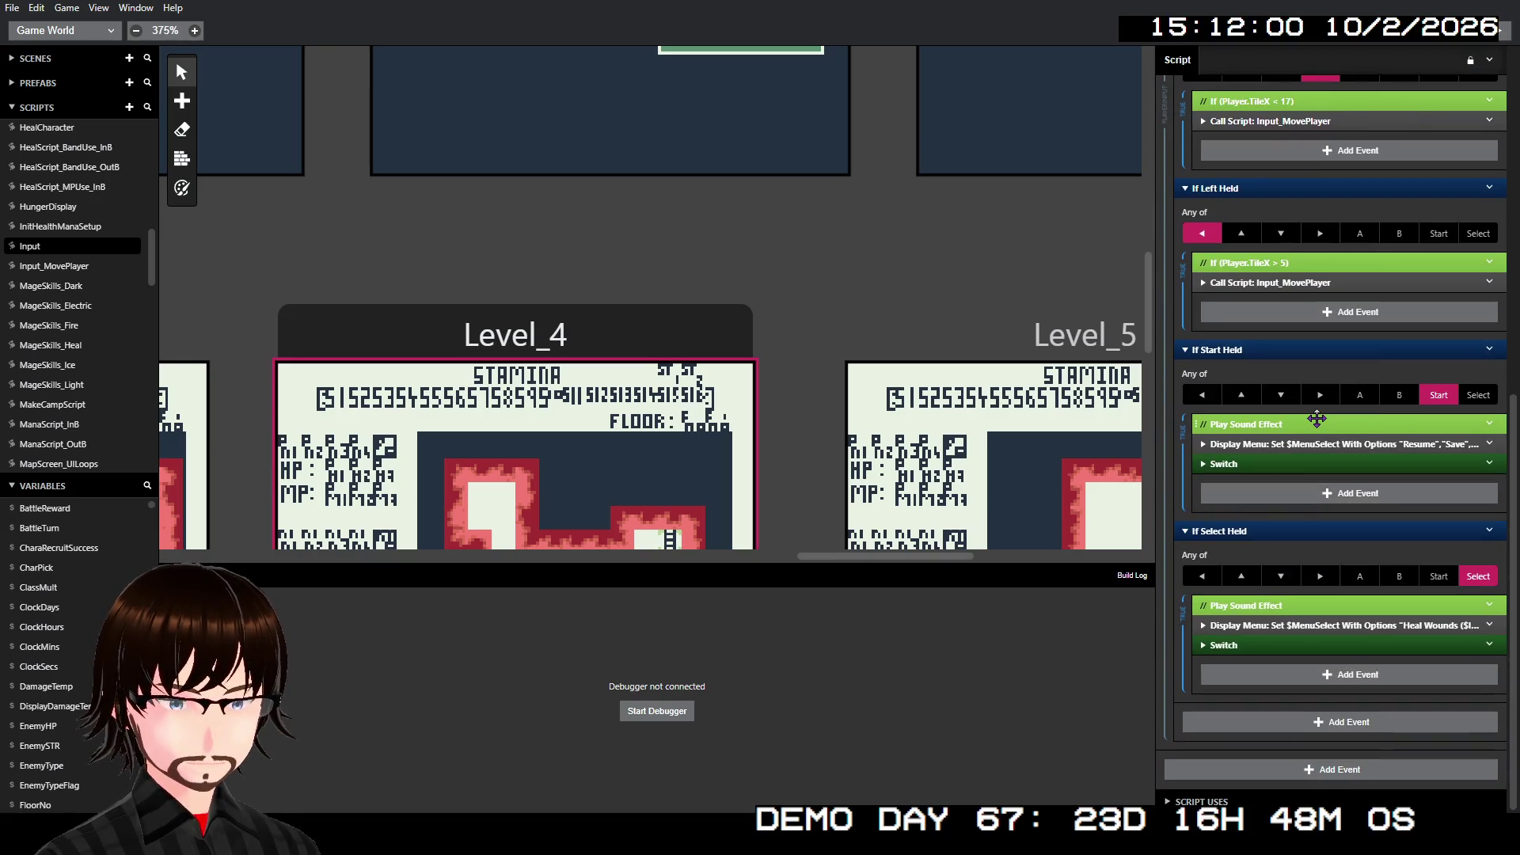
{"action": "left_click", "coordinate": [1319, 626]}
{"action": "left_click", "coordinate": [1320, 626]}
{"action": "left_click", "coordinate": [1318, 626]}
{"action": "left_click", "coordinate": [1299, 627]}
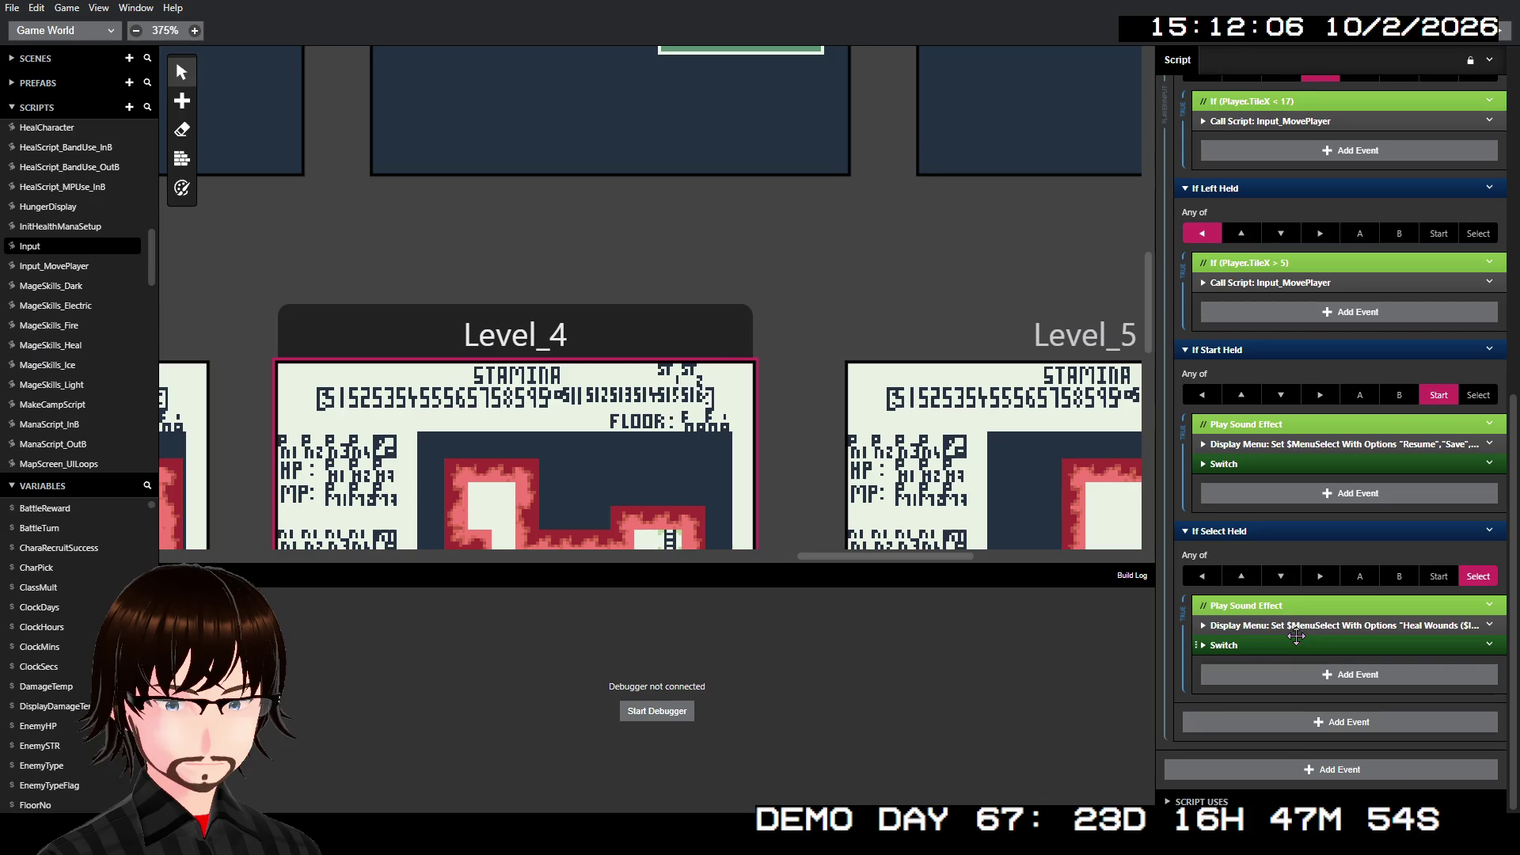
{"action": "left_click", "coordinate": [1295, 284]}
{"action": "left_click", "coordinate": [1295, 284]}
{"action": "left_click", "coordinate": [56, 273]}
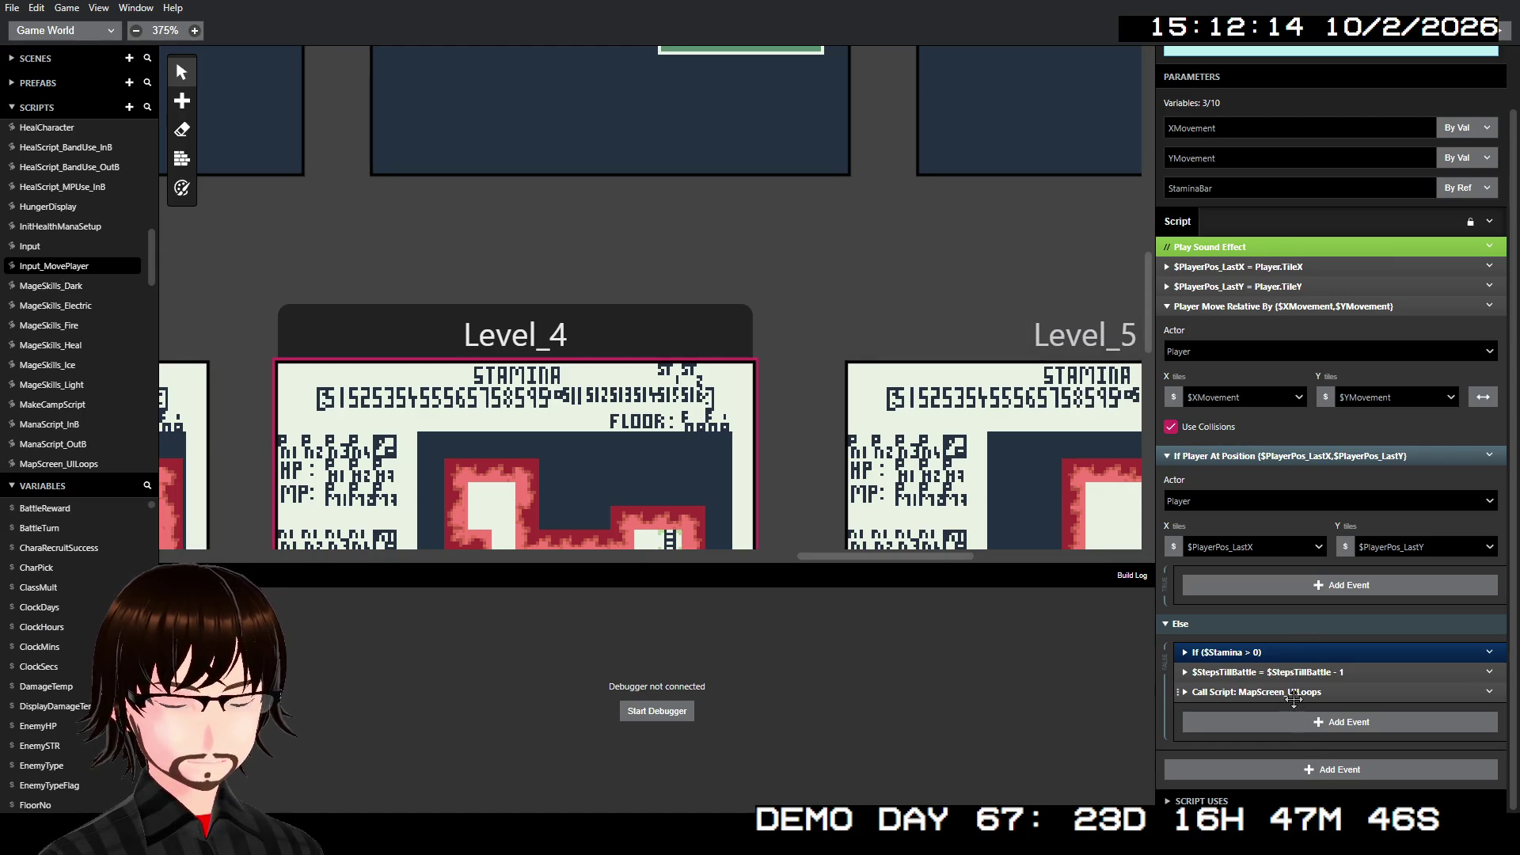
{"action": "scroll", "coordinate": [99, 230], "scroll_direction": "up", "scroll_amount": 5}
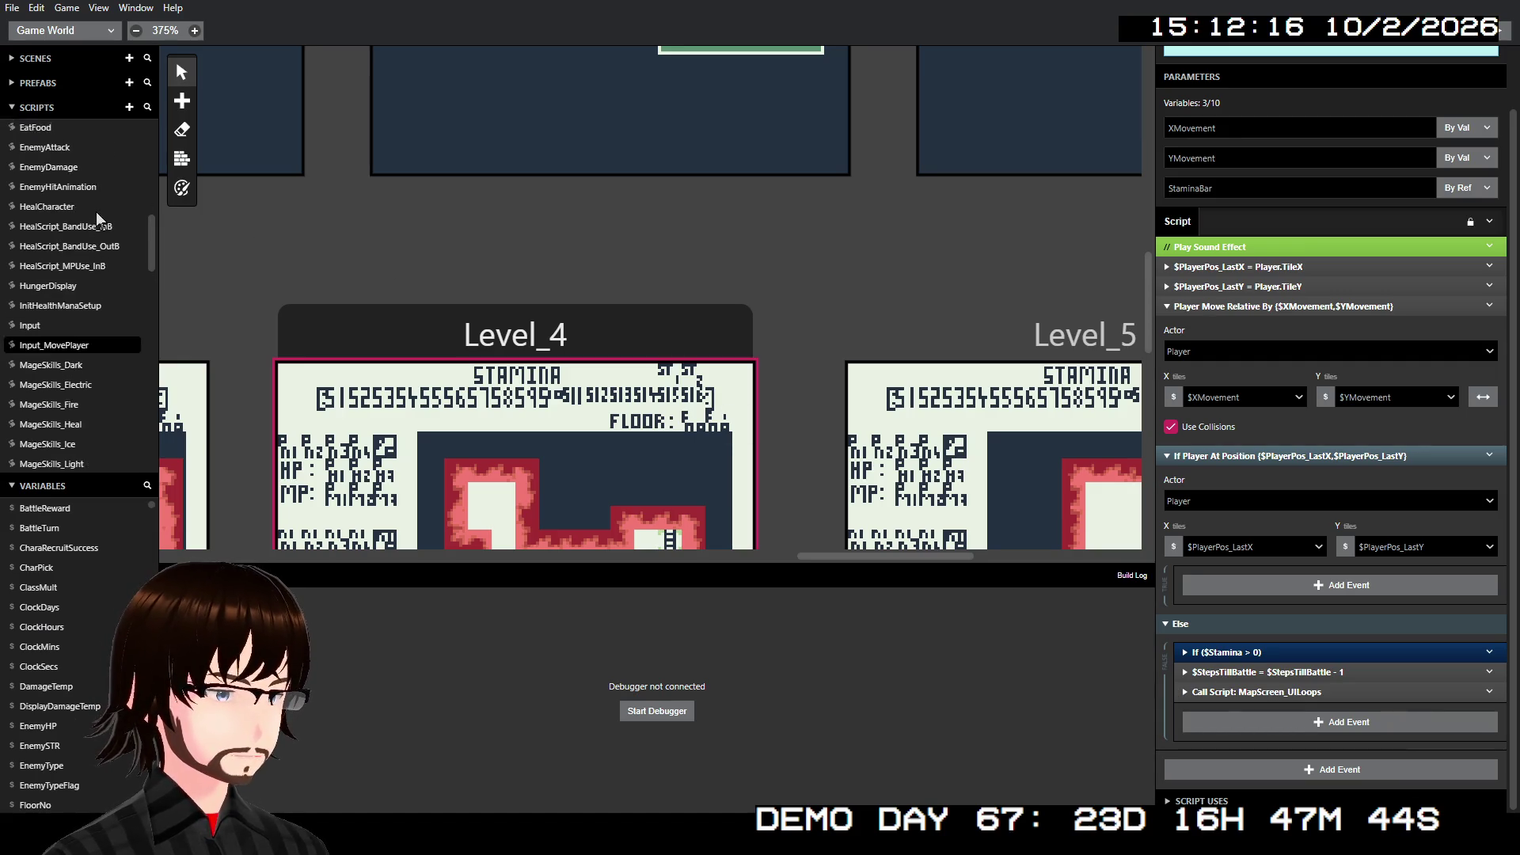
- Scroll through MapScreen_UILoops' Fullness, StatusIcons and StaminaMeter events, then return to Level_4
{"action": "scroll", "coordinate": [97, 234], "scroll_direction": "down", "scroll_amount": 10}
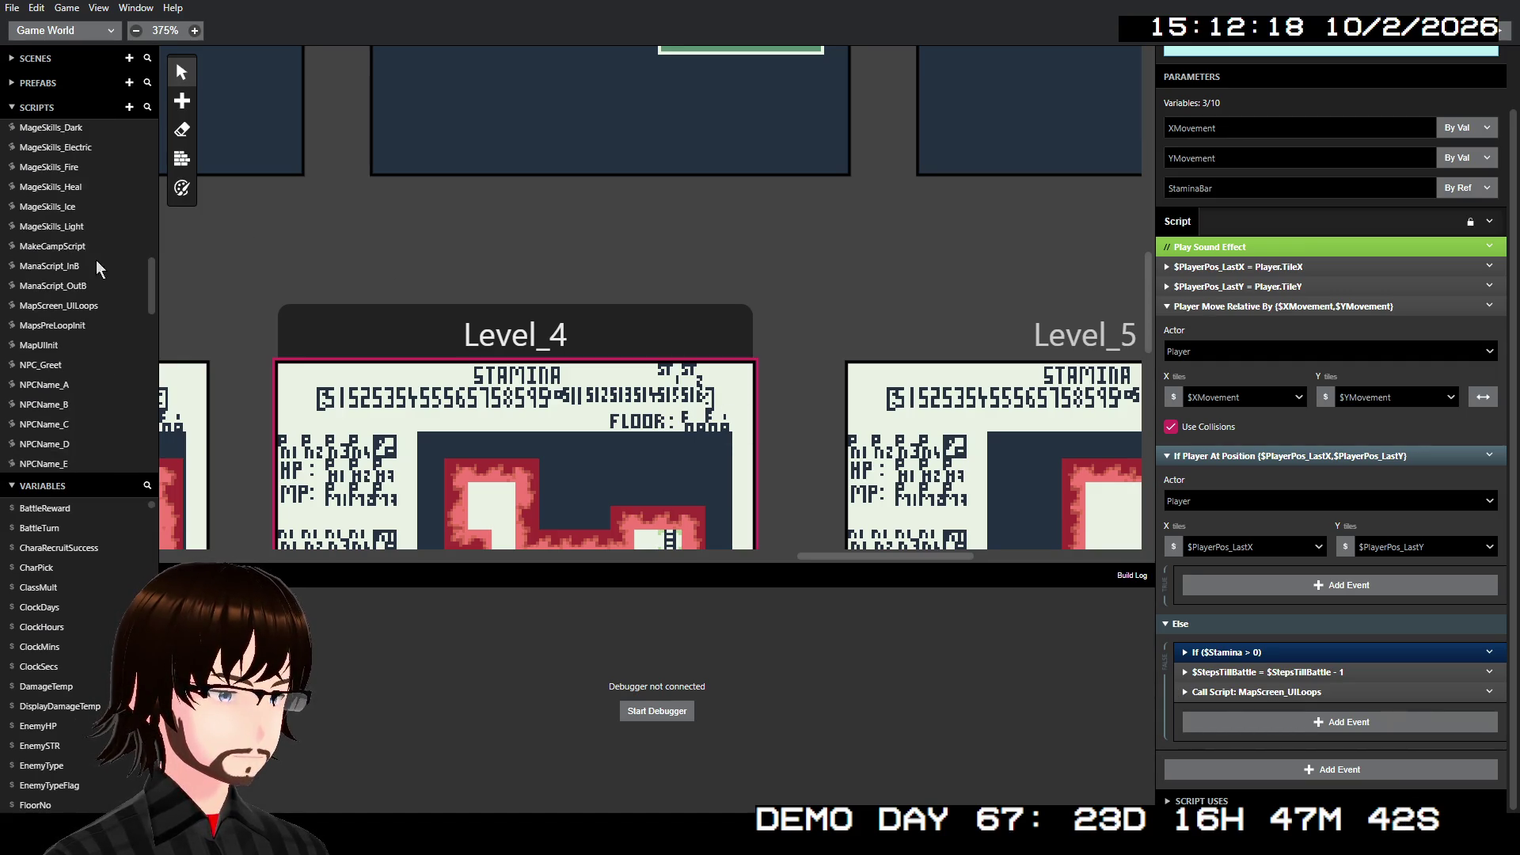
{"action": "left_click", "coordinate": [89, 309]}
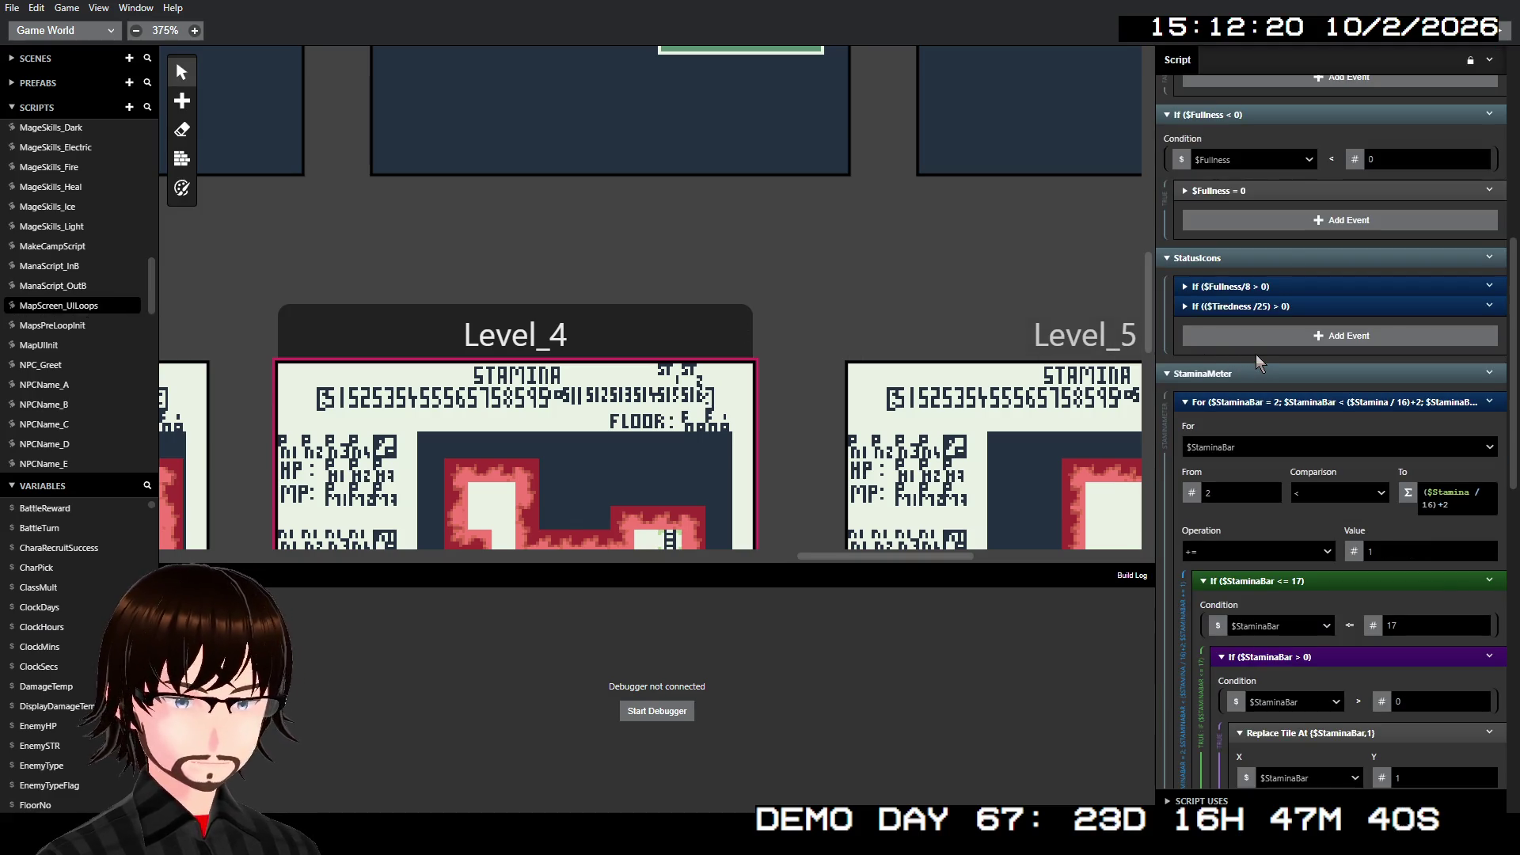
{"action": "scroll", "coordinate": [1256, 354], "scroll_direction": "up", "scroll_amount": 6}
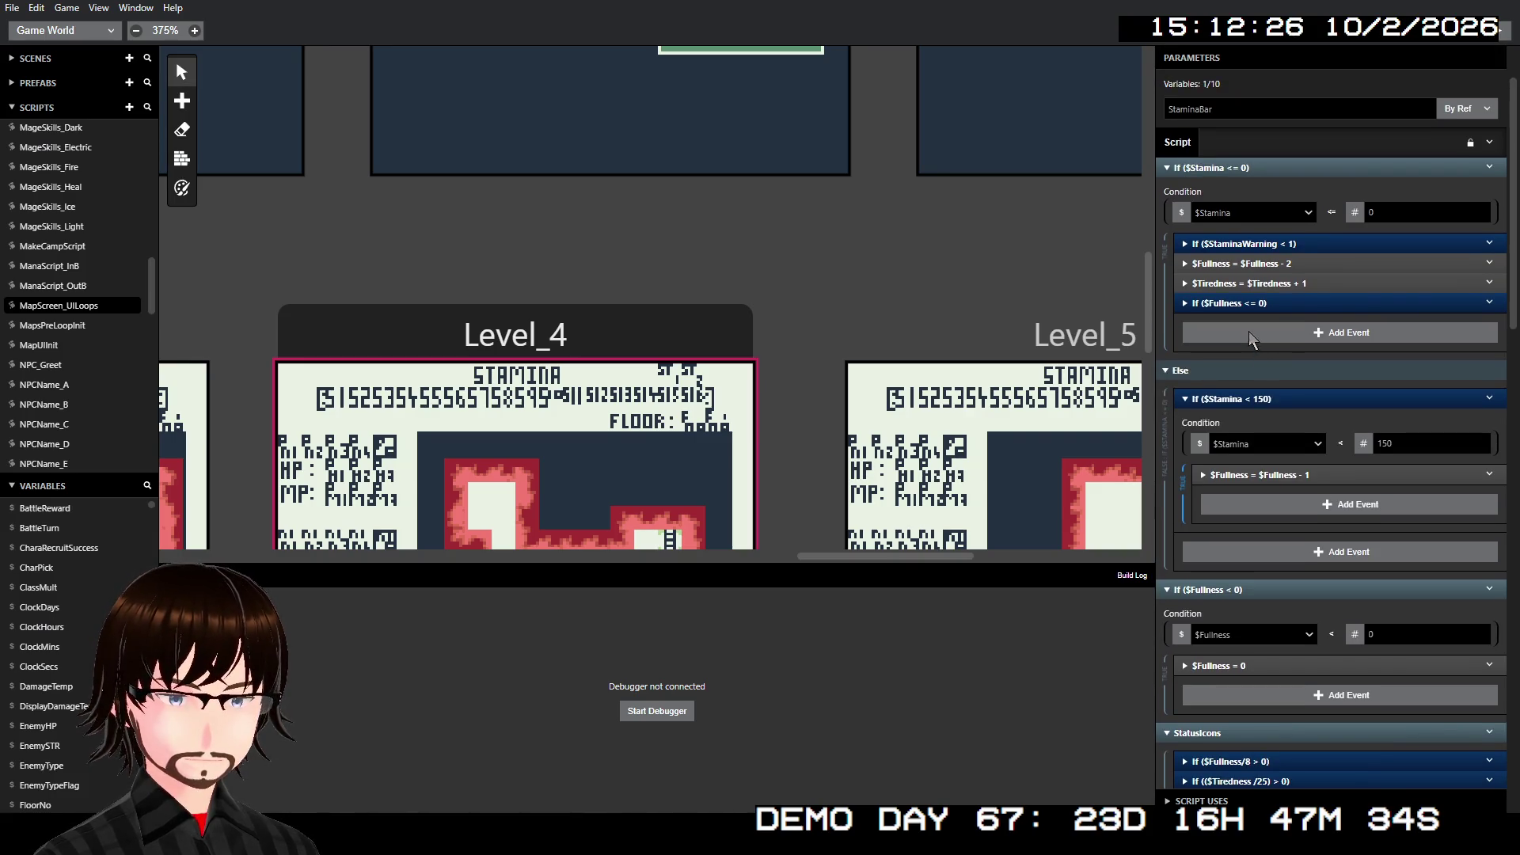
{"action": "scroll", "coordinate": [1238, 325], "scroll_direction": "down", "scroll_amount": 5}
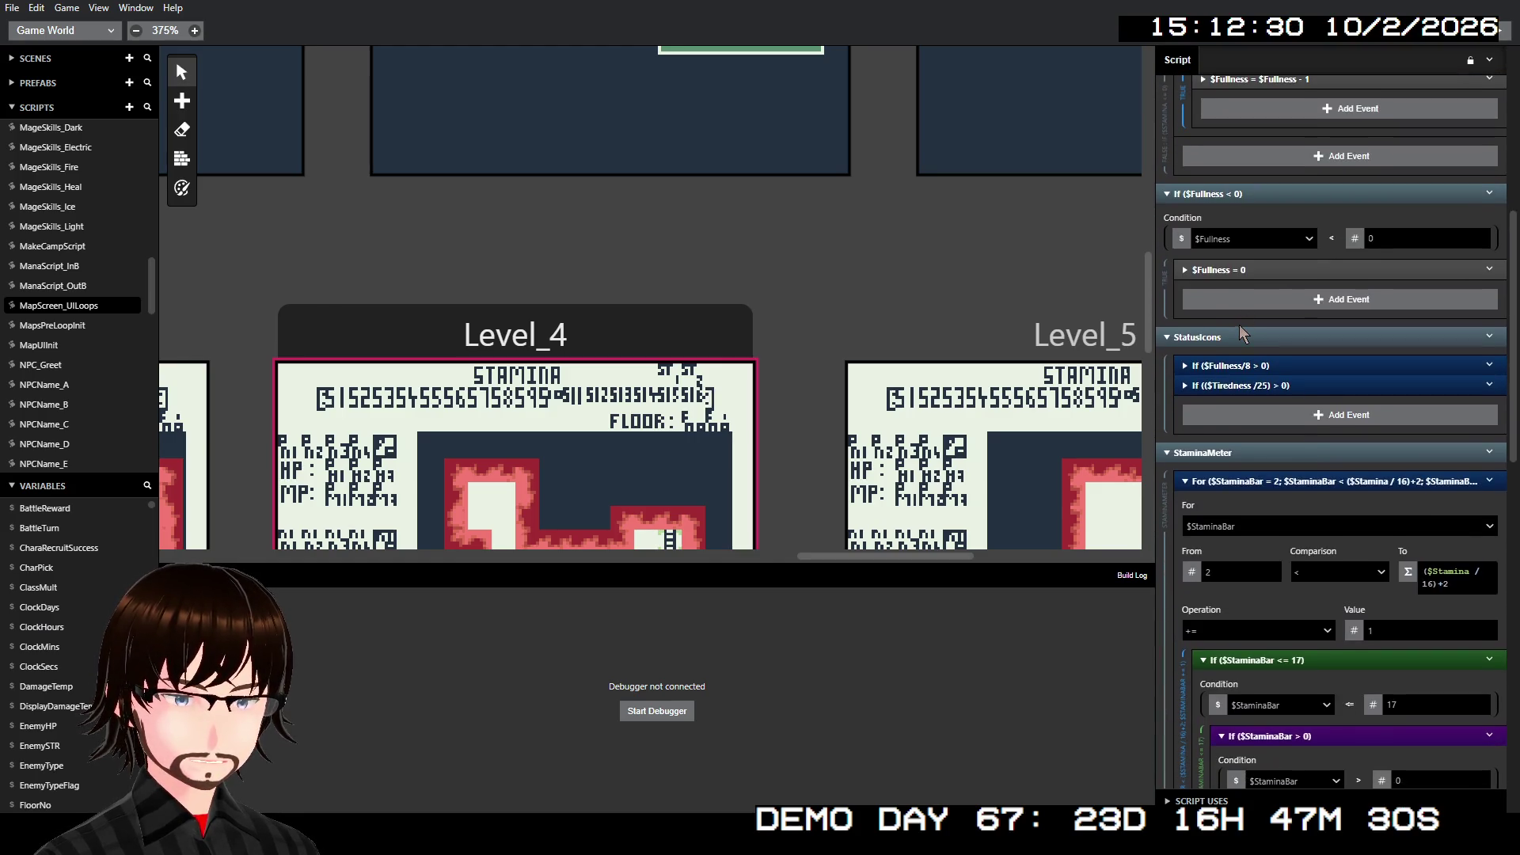
{"action": "scroll", "coordinate": [1239, 327], "scroll_direction": "down", "scroll_amount": 4}
{"action": "scroll", "coordinate": [1238, 324], "scroll_direction": "down", "scroll_amount": 5}
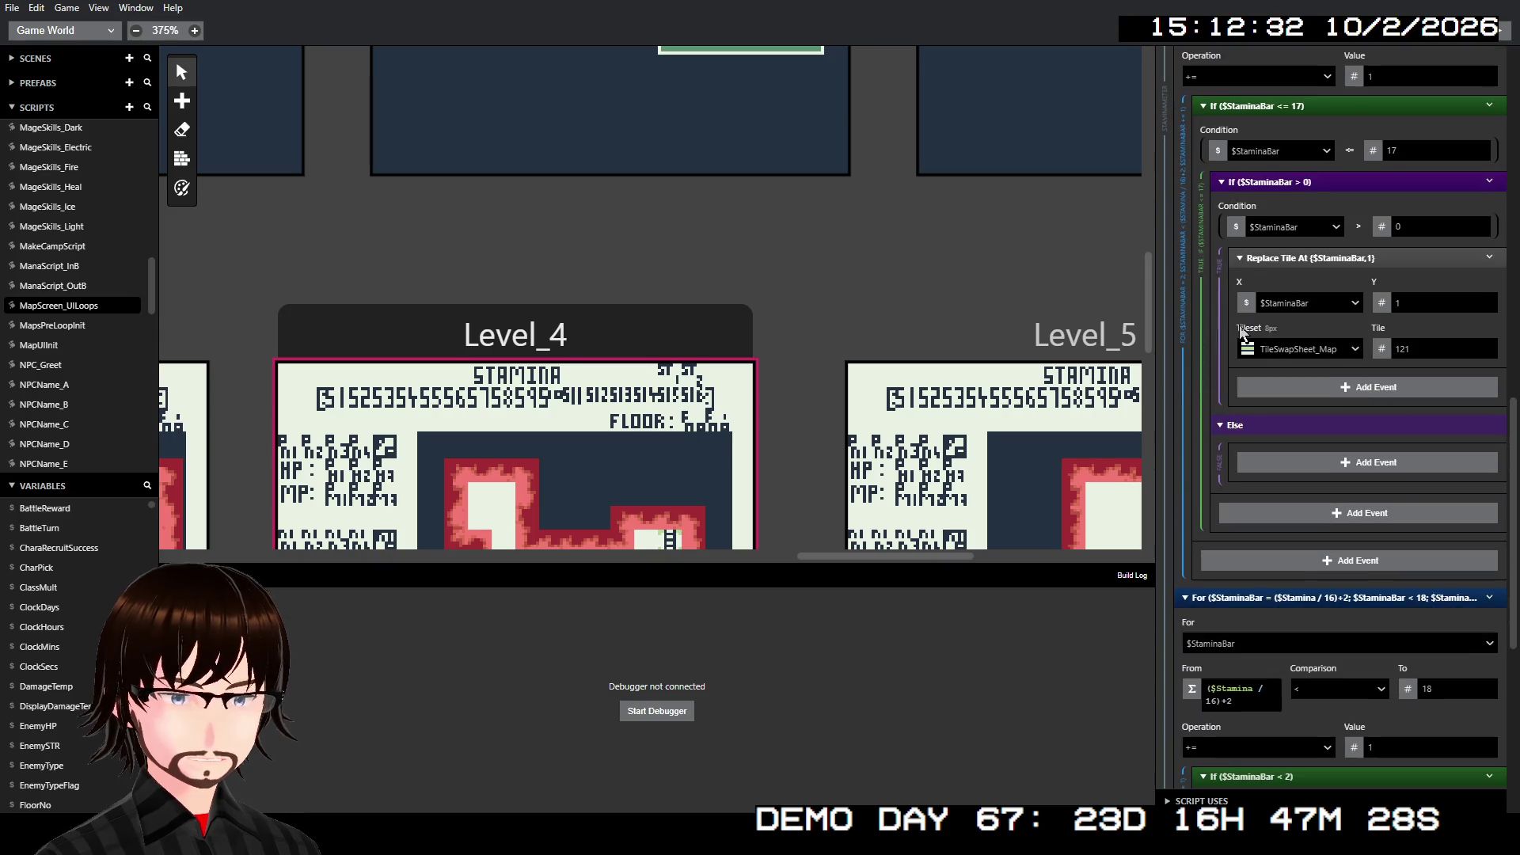
{"action": "scroll", "coordinate": [1238, 325], "scroll_direction": "down", "scroll_amount": 5}
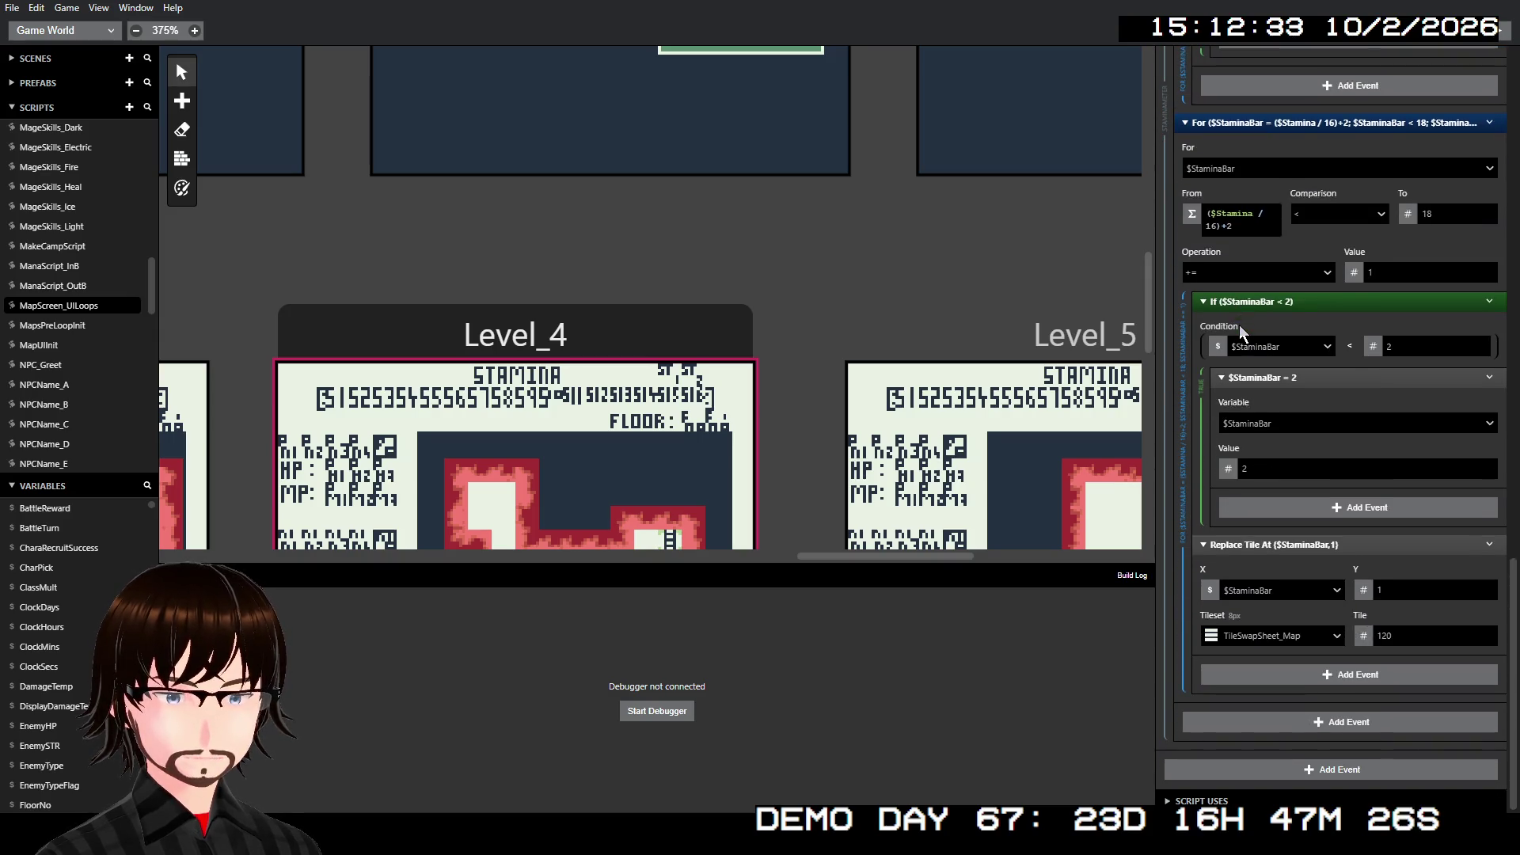
{"action": "scroll", "coordinate": [1244, 325], "scroll_direction": "up", "scroll_amount": 3}
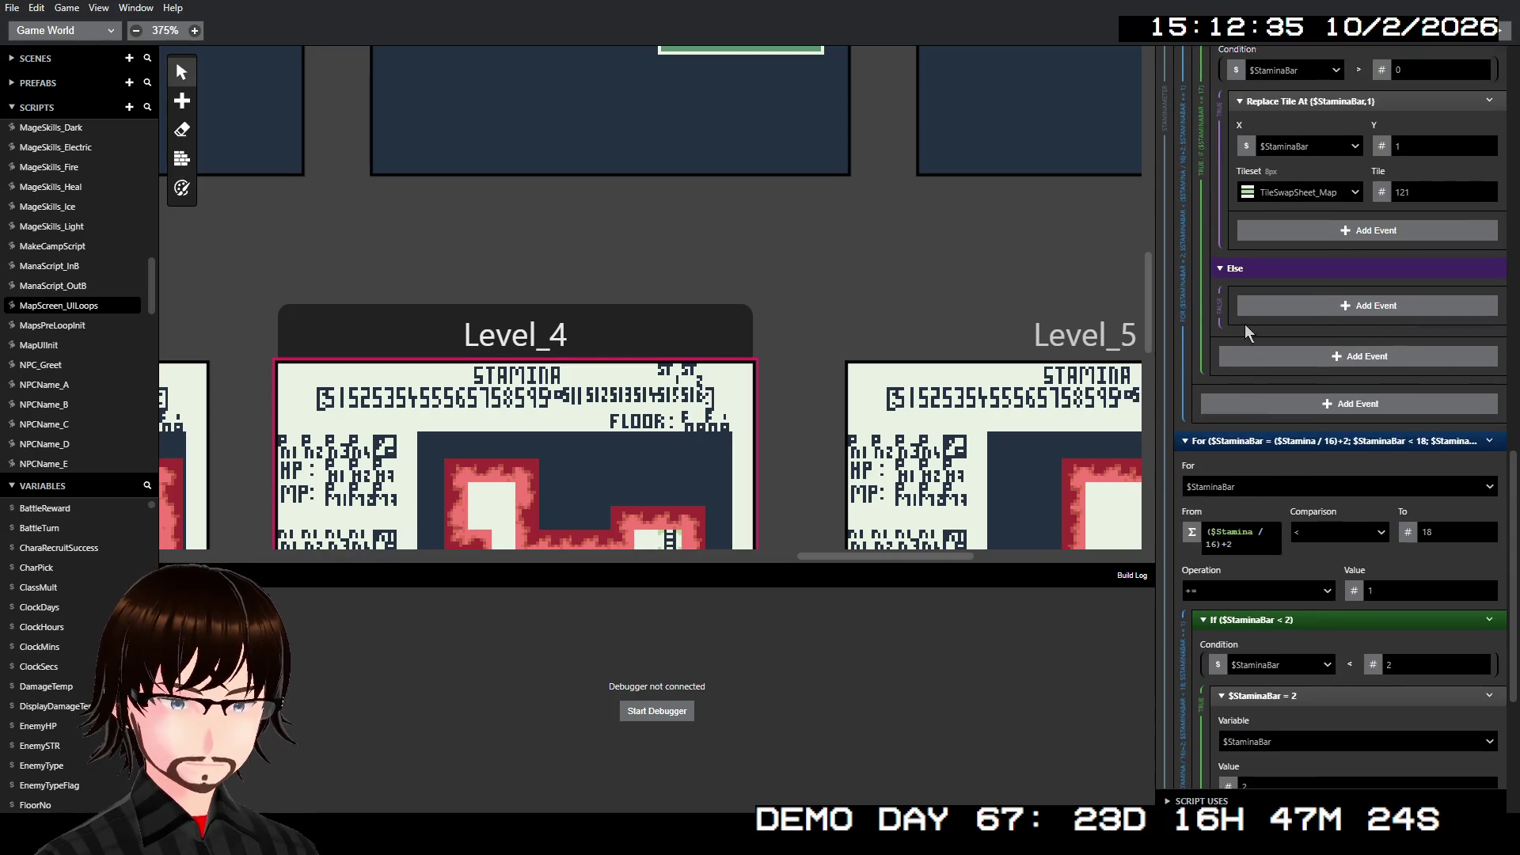
{"action": "scroll", "coordinate": [1245, 324], "scroll_direction": "up", "scroll_amount": 3}
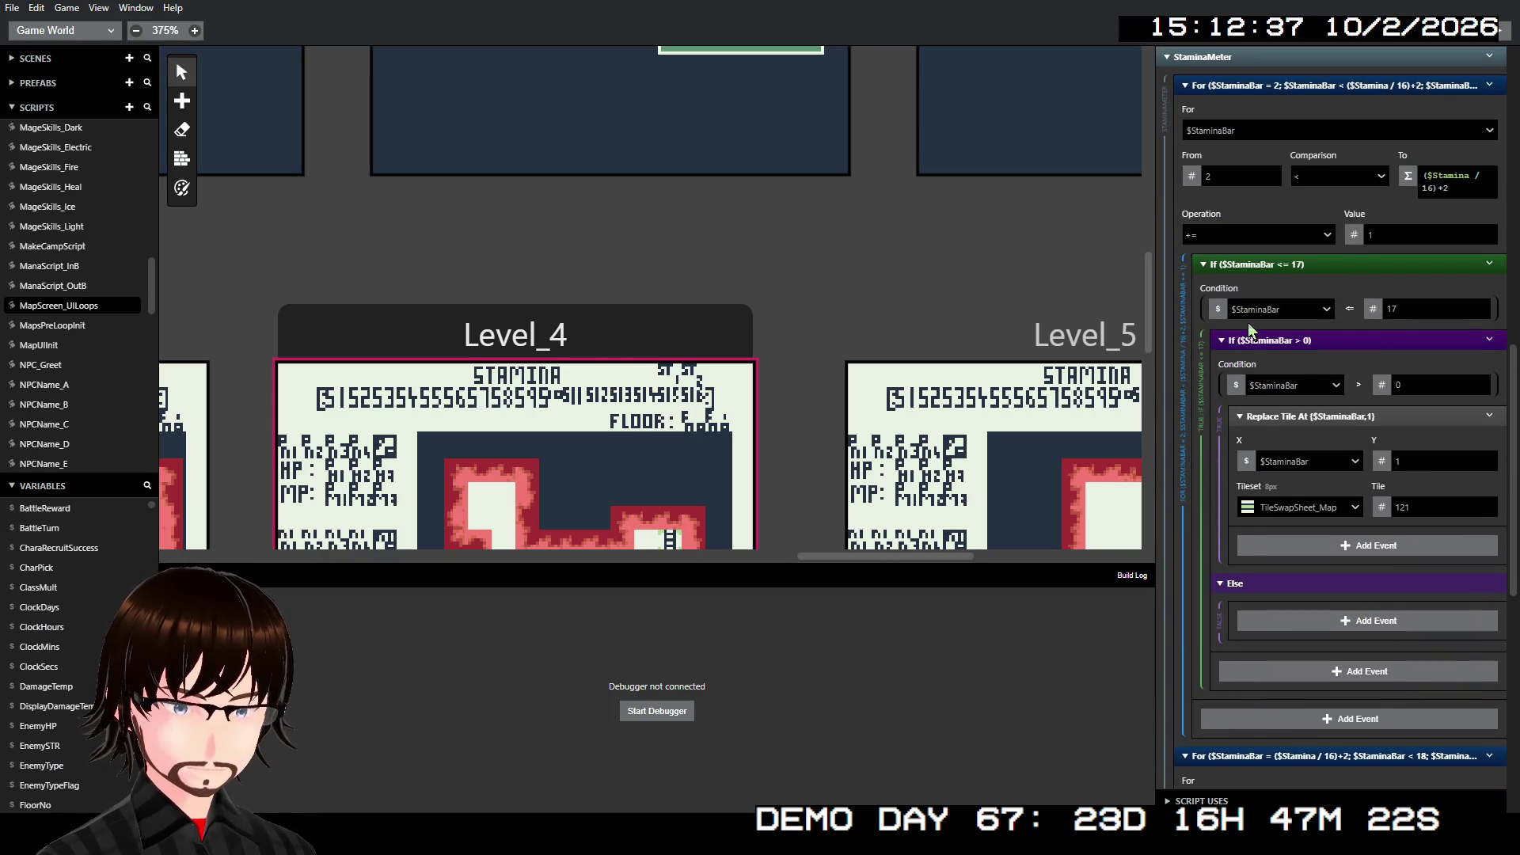
{"action": "scroll", "coordinate": [1248, 323], "scroll_direction": "up", "scroll_amount": 3}
{"action": "scroll", "coordinate": [1248, 321], "scroll_direction": "up", "scroll_amount": 1}
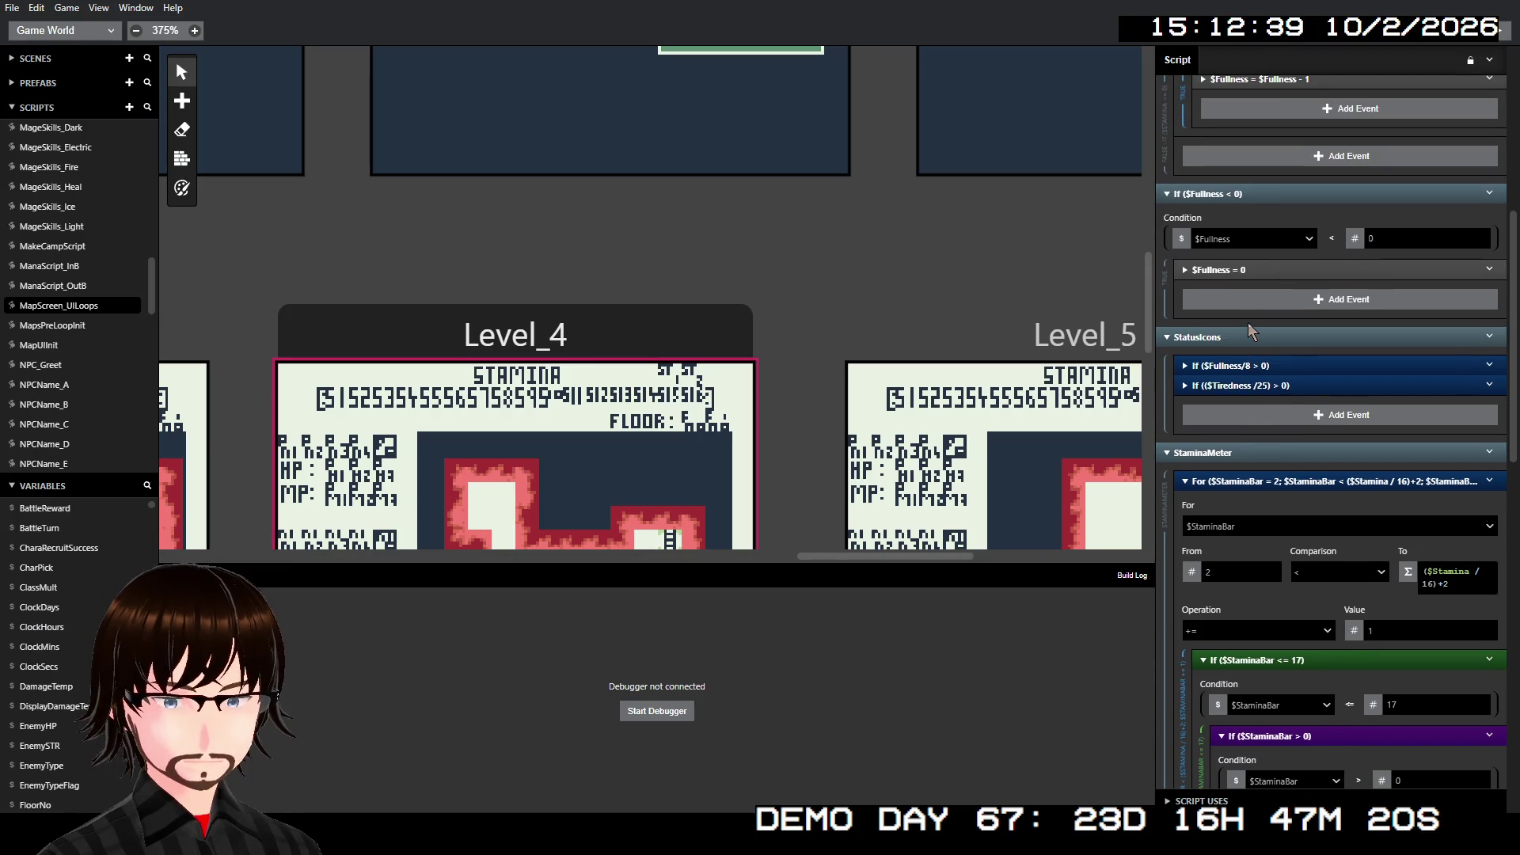
{"action": "left_click", "coordinate": [557, 326]}
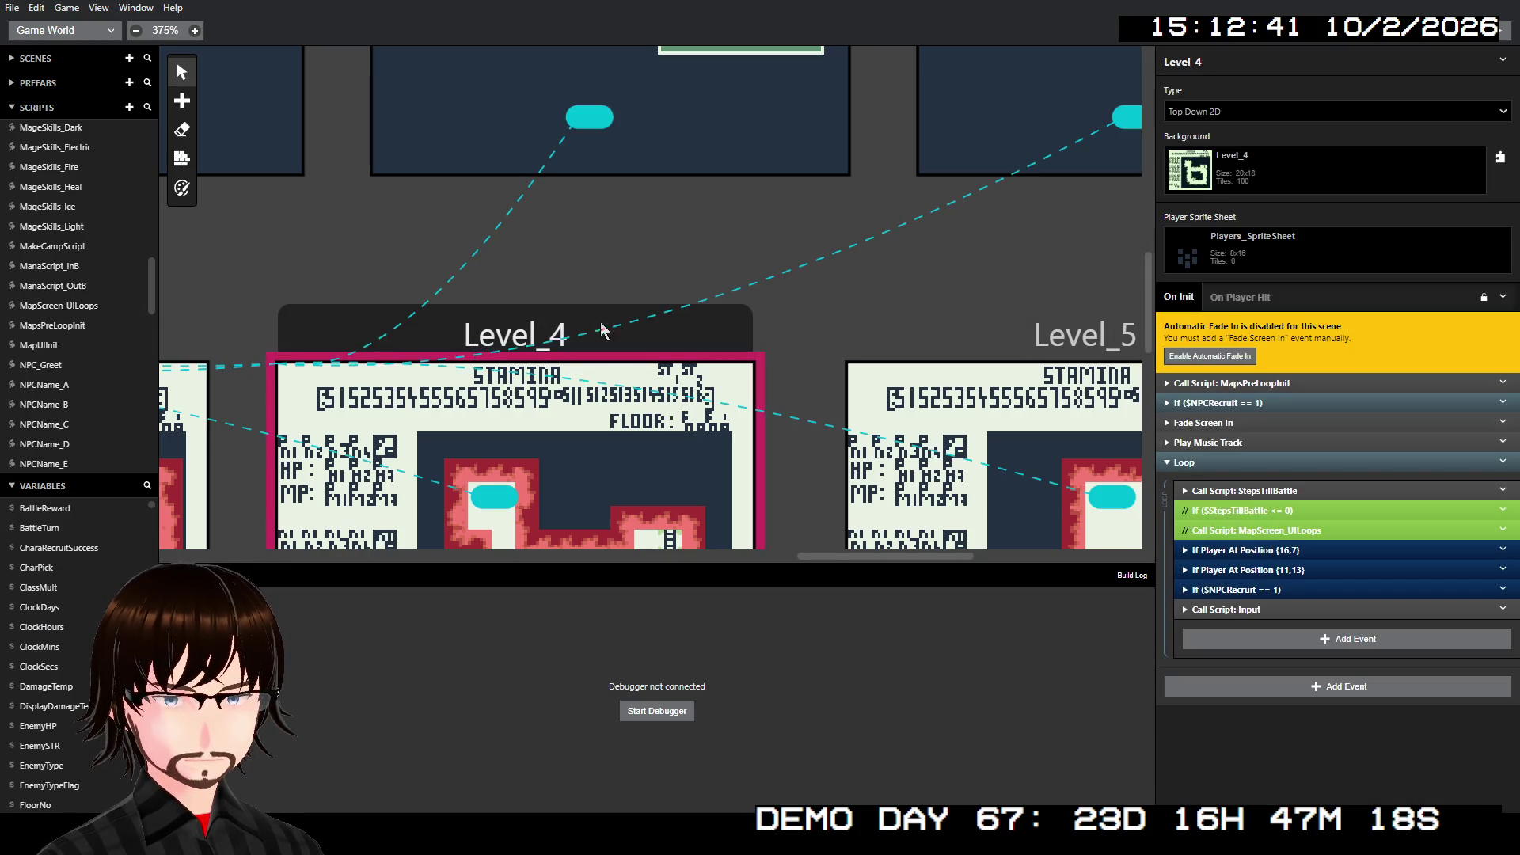
- Check Level_4's NPCRecruit condition and Fade Screen In event in its On Init script
{"action": "left_click", "coordinate": [1259, 403]}
{"action": "left_click", "coordinate": [1259, 402]}
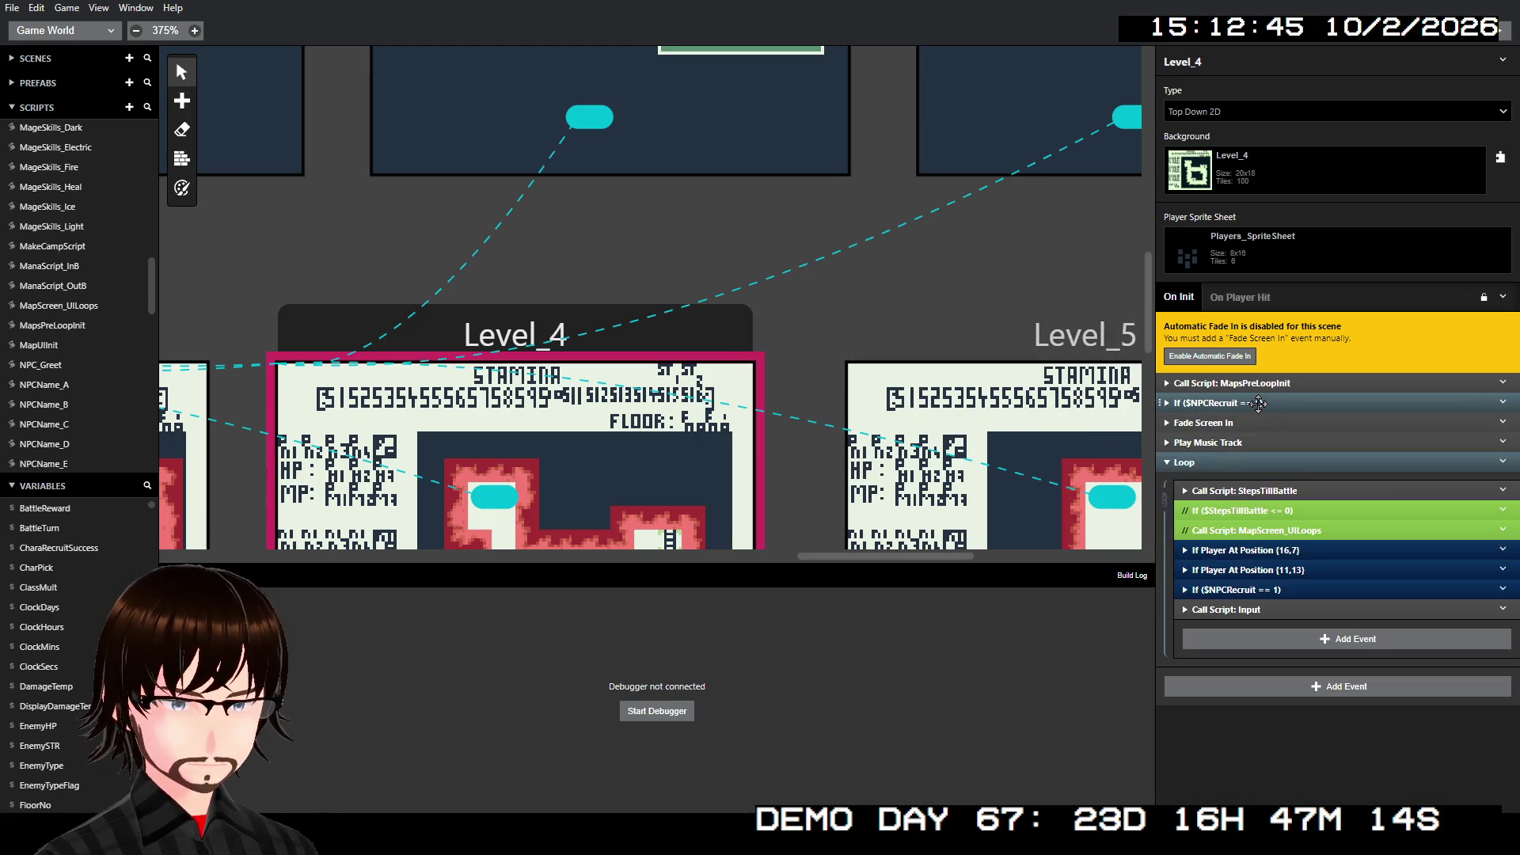
{"action": "left_click", "coordinate": [1244, 421]}
{"action": "left_click", "coordinate": [1243, 420]}
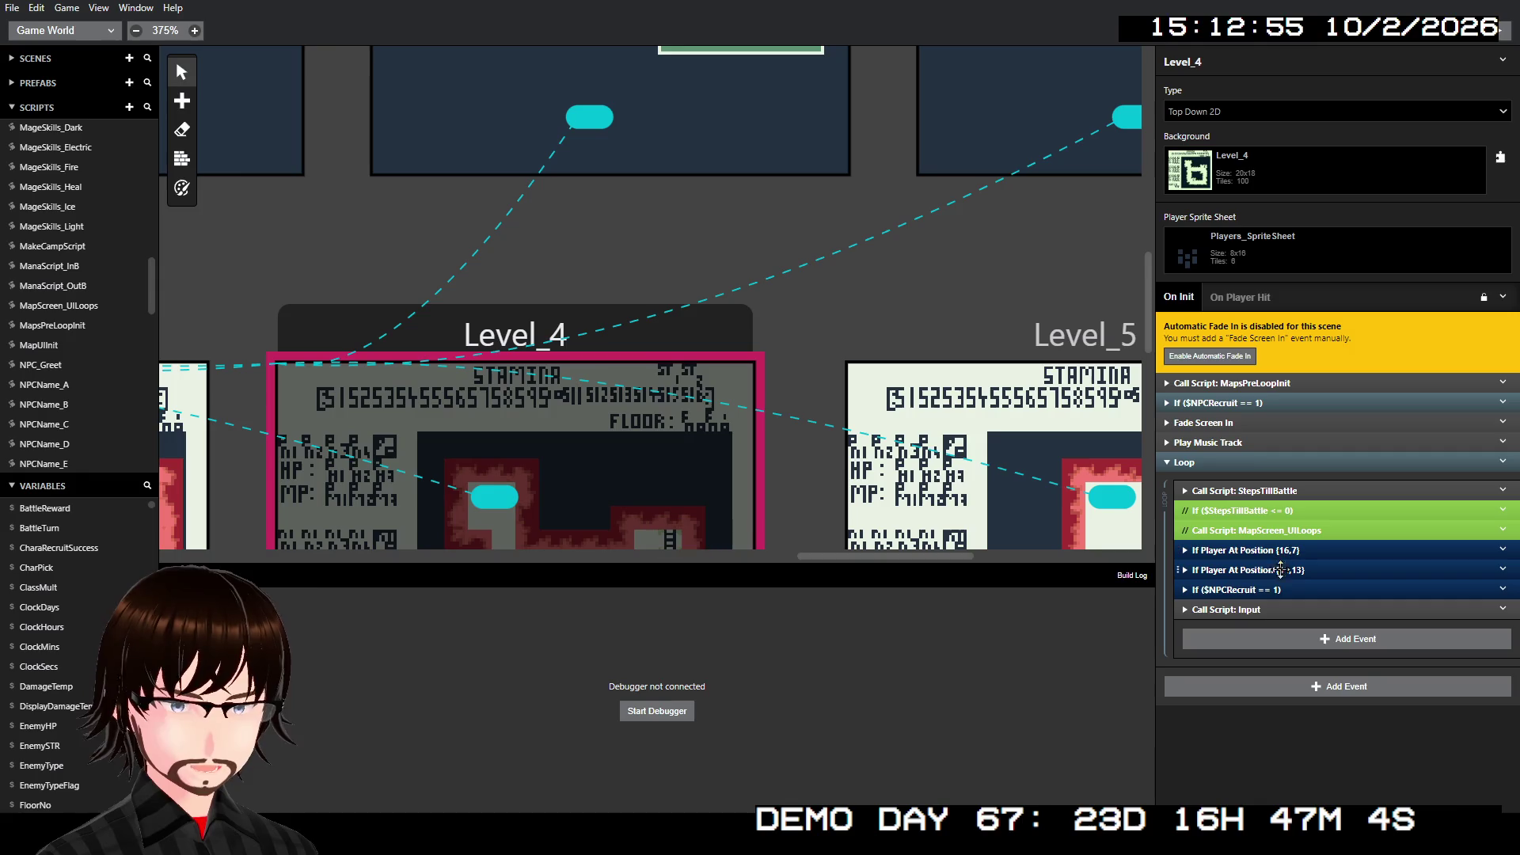
- Select Level_1 and expand its Call Script: MapsPreLoopInit event
{"action": "scroll", "coordinate": [440, 384], "scroll_direction": "right", "scroll_amount": 2}
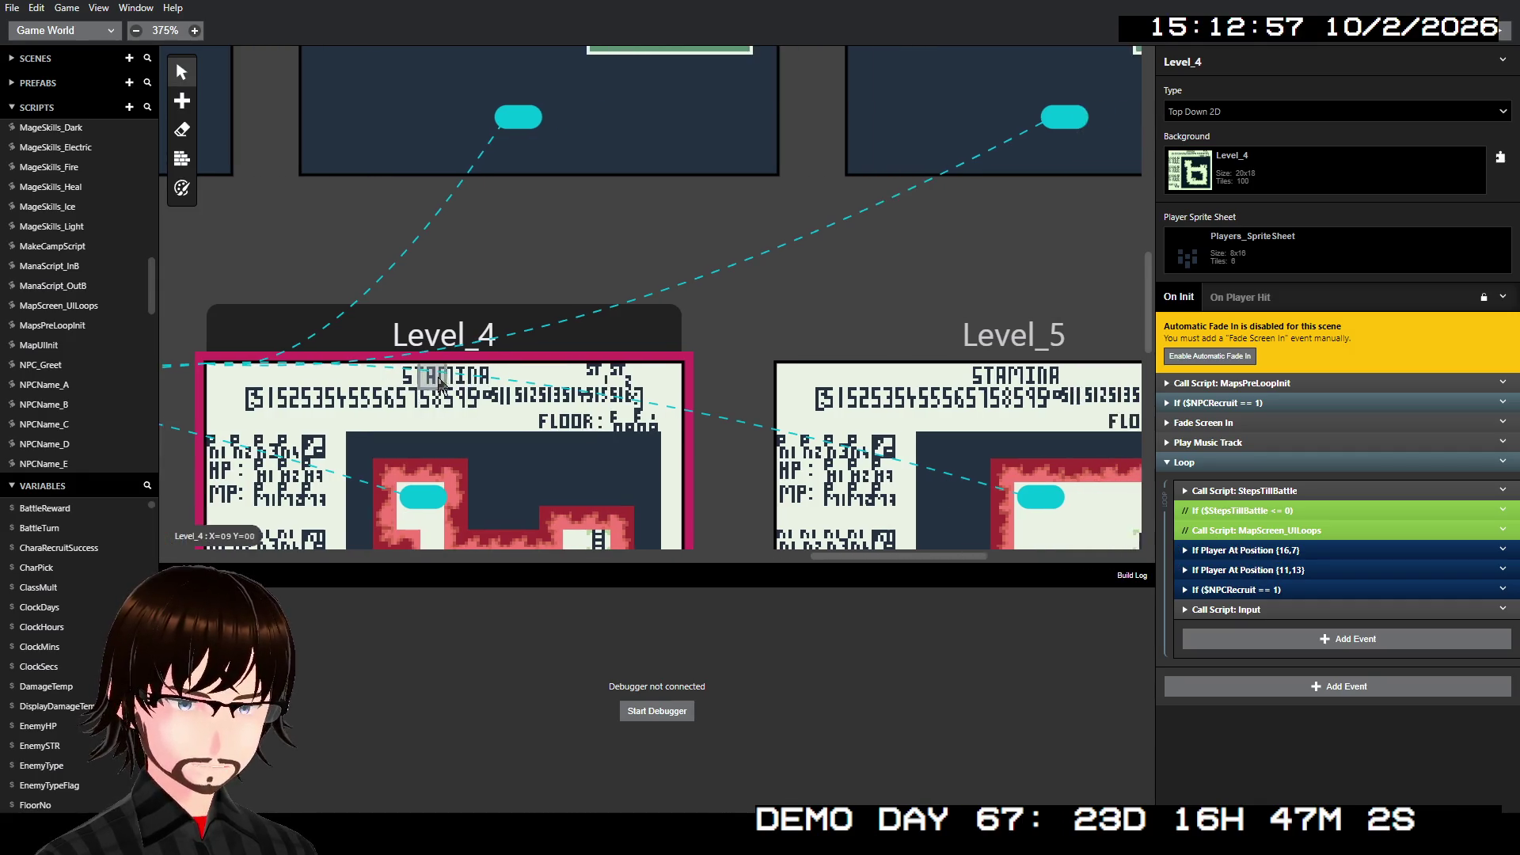
{"action": "scroll", "coordinate": [443, 379], "scroll_direction": "left", "scroll_amount": 10}
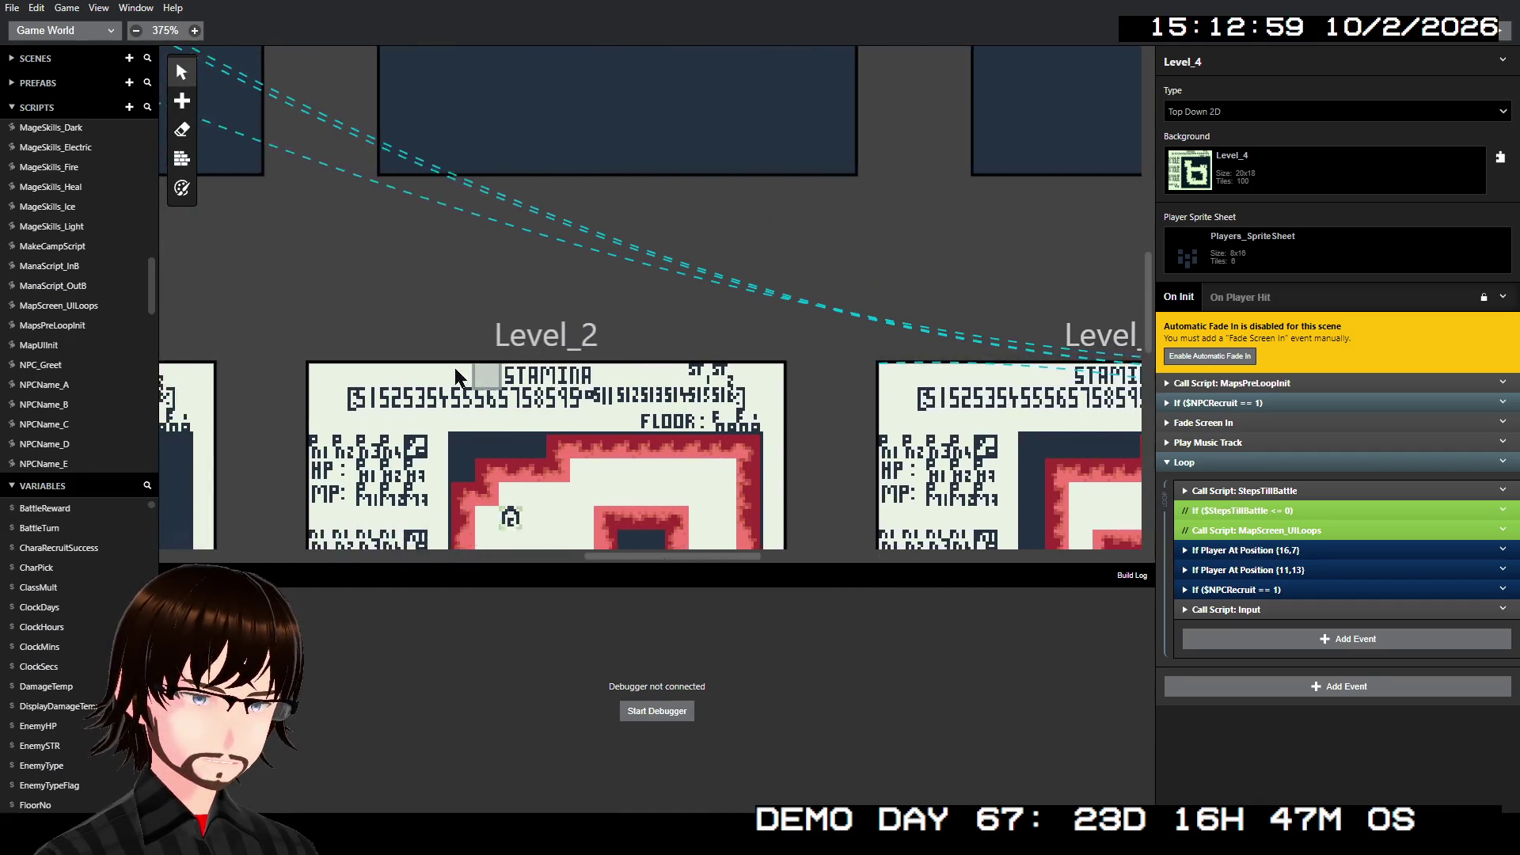
{"action": "scroll", "coordinate": [455, 369], "scroll_direction": "left", "scroll_amount": 10}
{"action": "left_click", "coordinate": [807, 204]}
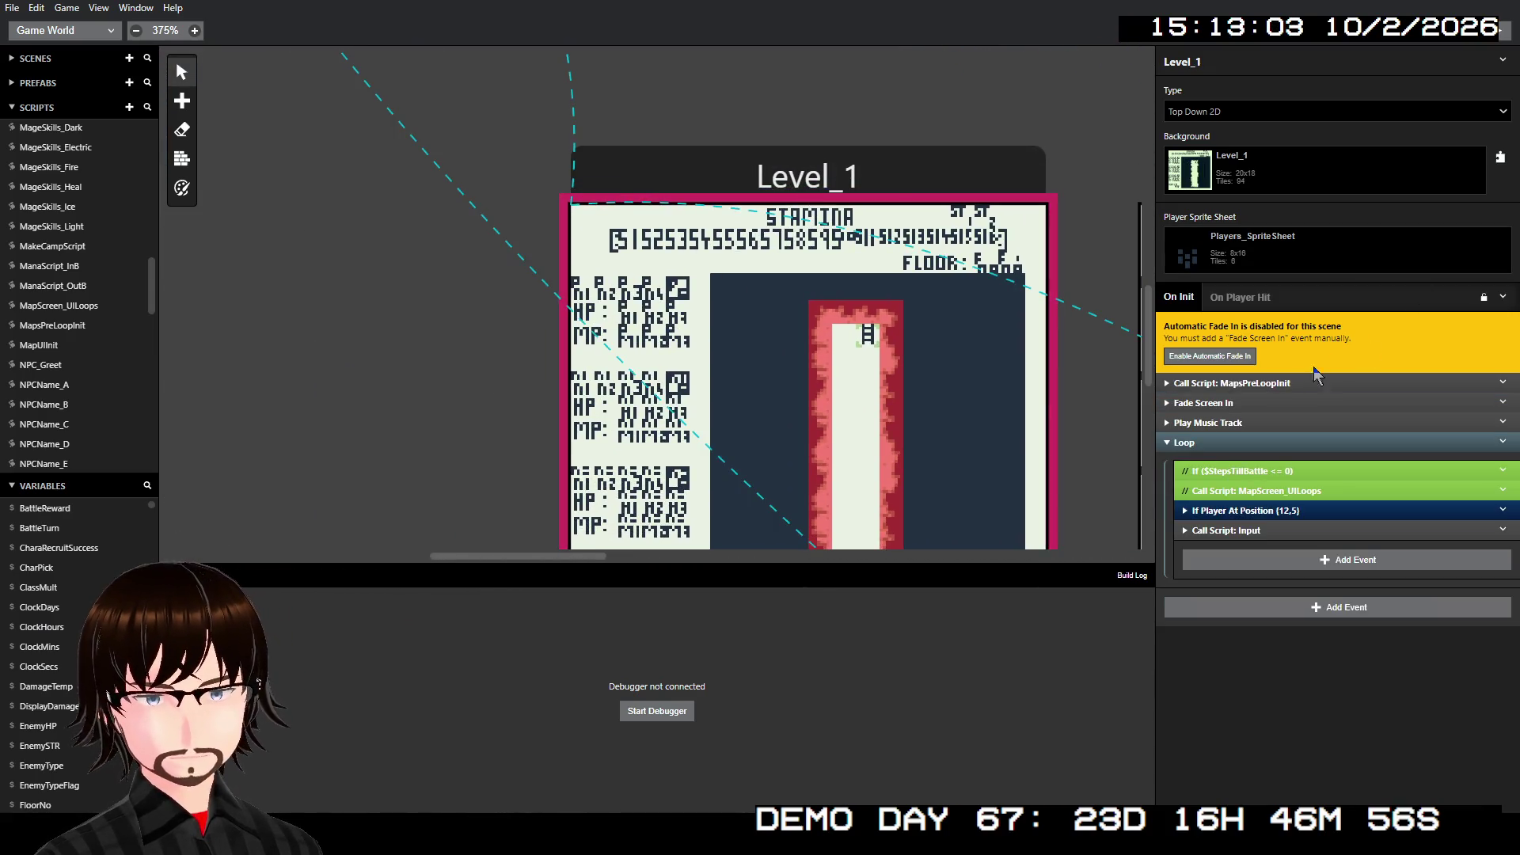
{"action": "left_click", "coordinate": [1287, 383]}
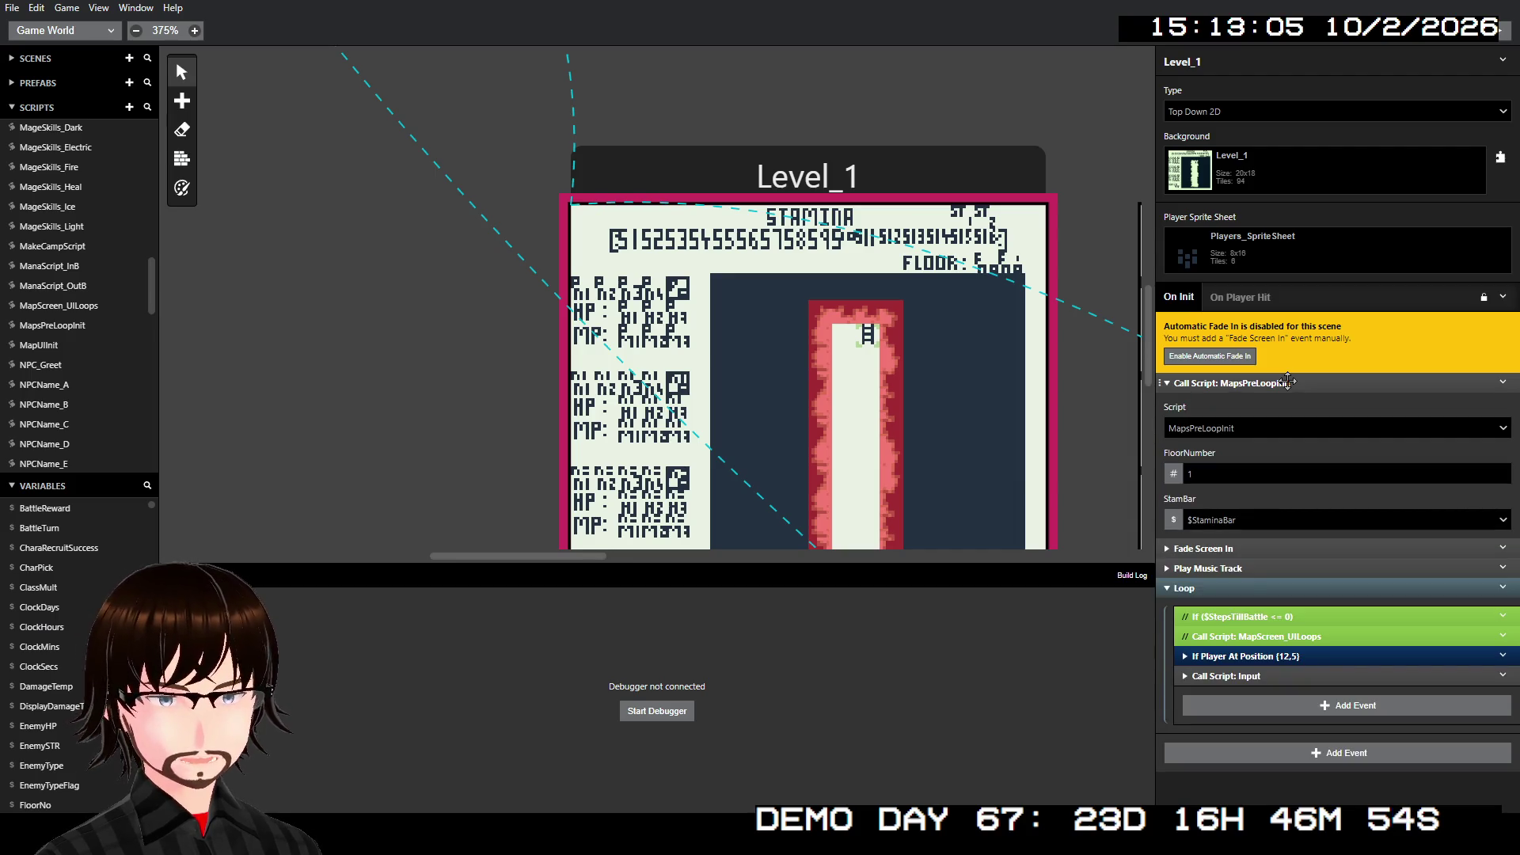
- Open MapsPreLoopInit, then MapUIInit, and expand its PlayerHUD group
{"action": "left_click", "coordinate": [70, 327]}
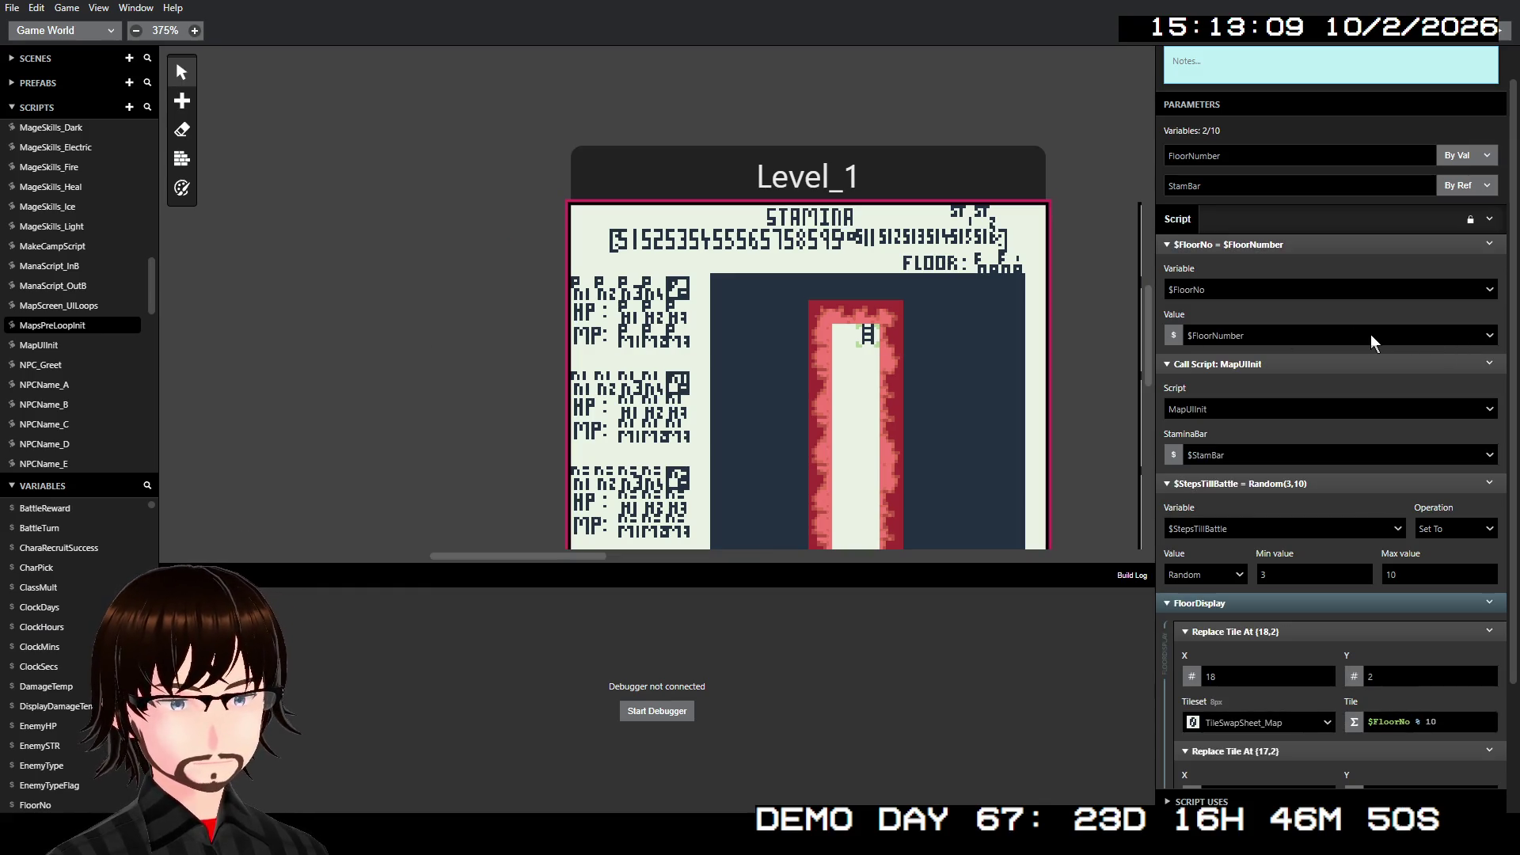
{"action": "scroll", "coordinate": [1346, 336], "scroll_direction": "down", "scroll_amount": 1}
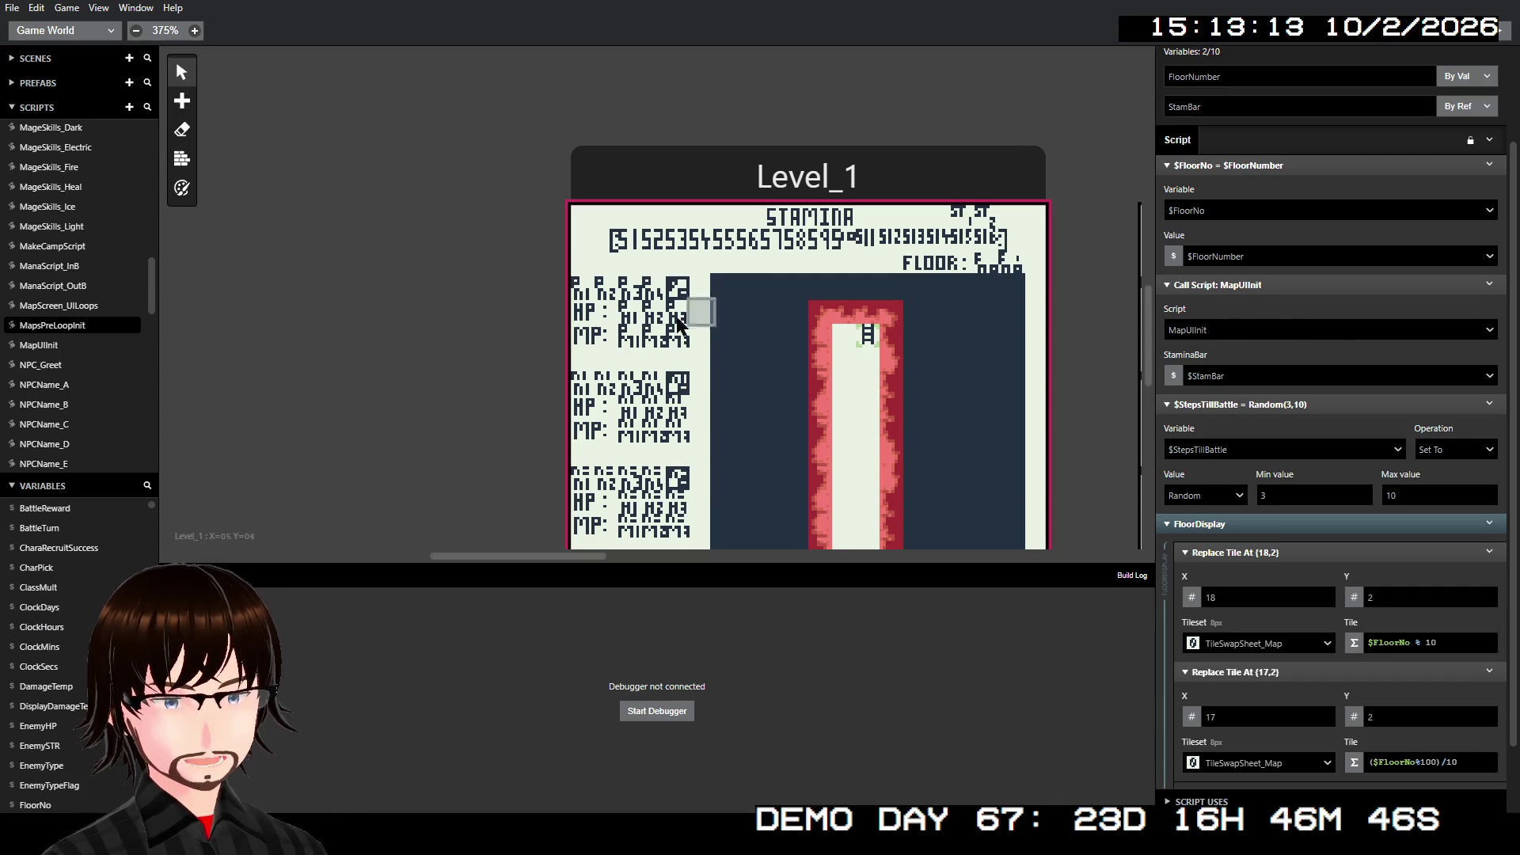
{"action": "left_click", "coordinate": [57, 346]}
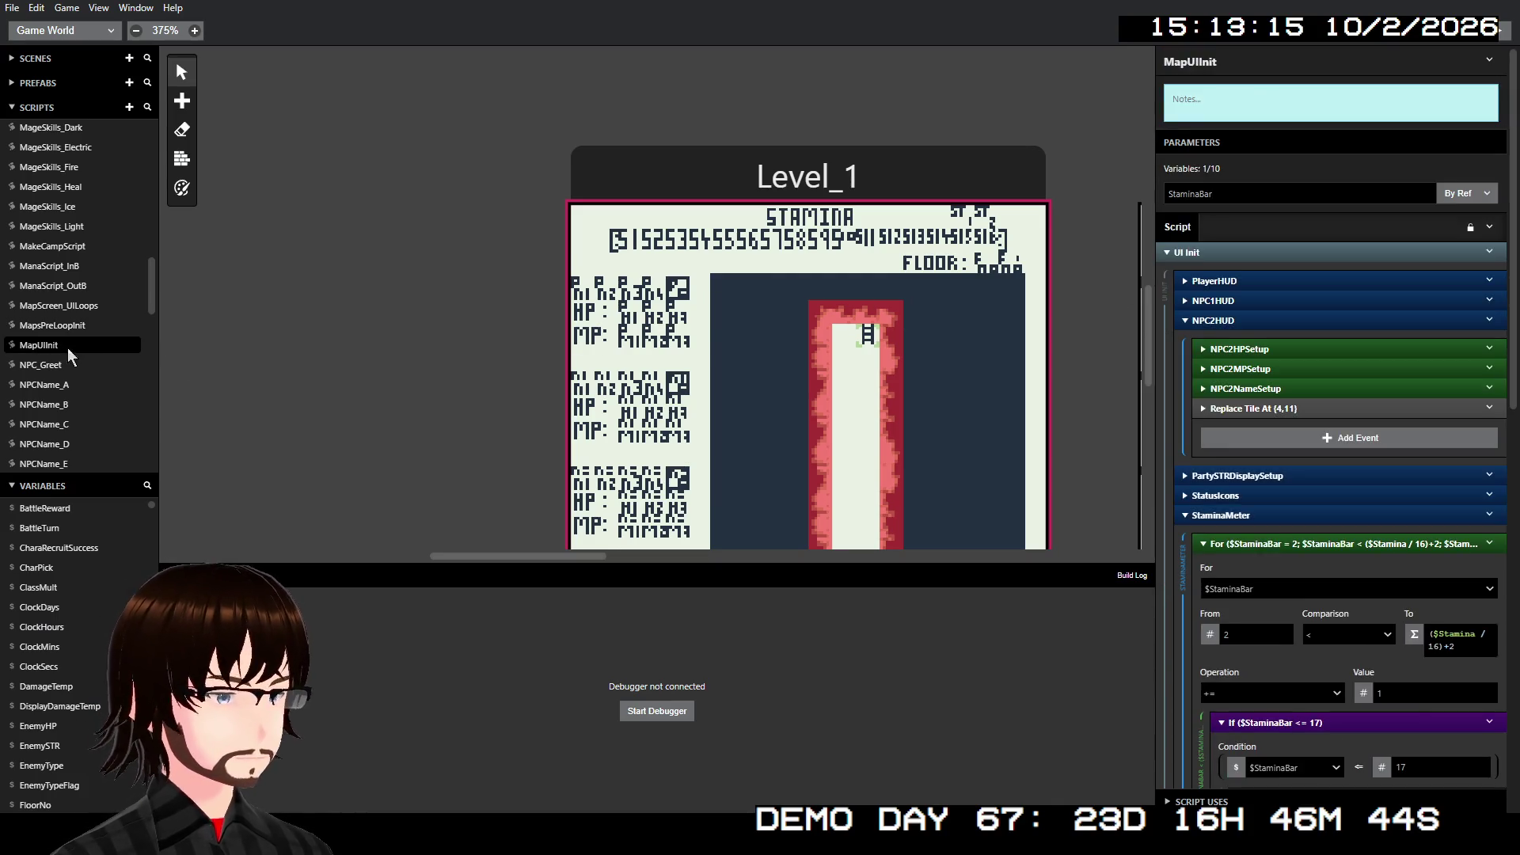
{"action": "left_click", "coordinate": [1244, 281]}
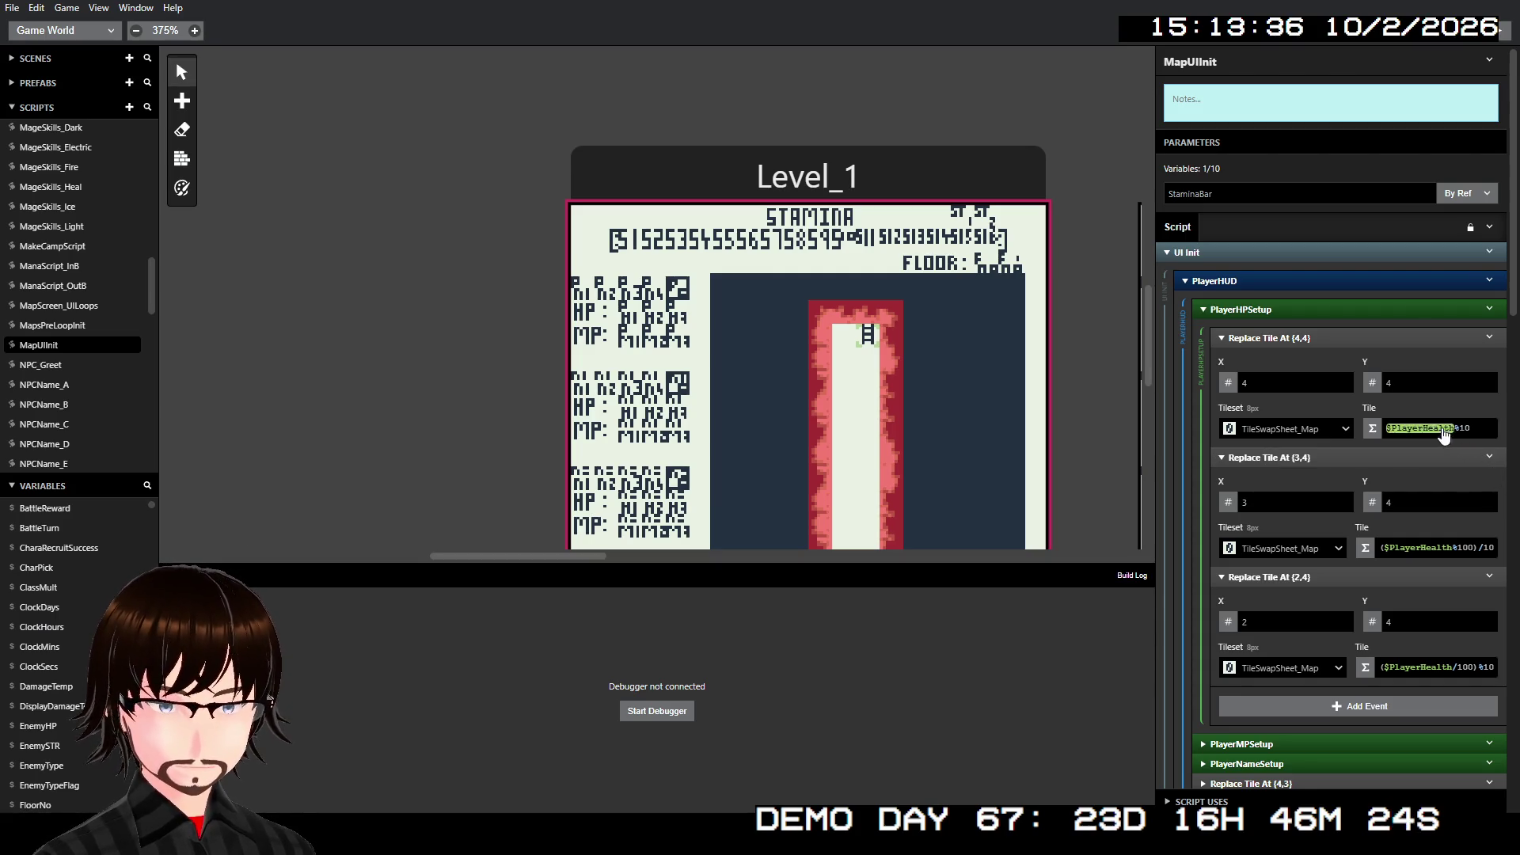
- Collapse, select and copy the Replace Tile At (4,4), (3,4) and (2,4) HP events
{"action": "left_click", "coordinate": [1430, 339]}
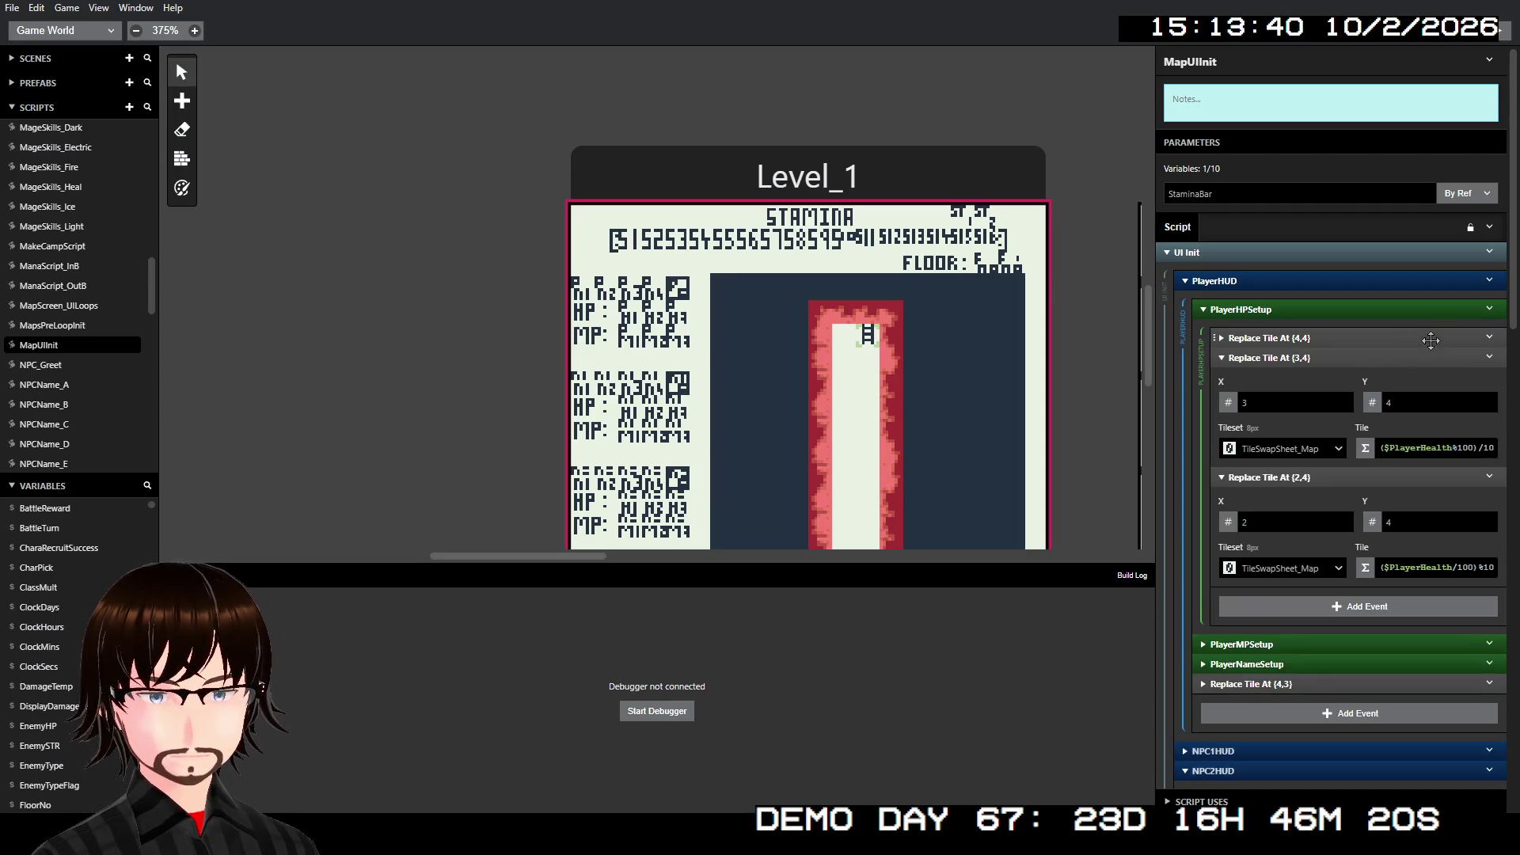
{"action": "left_click", "coordinate": [1423, 358]}
{"action": "left_click", "coordinate": [1414, 376]}
{"action": "left_click_drag", "start_coordinate": [1403, 340], "coordinate": [1402, 375]}
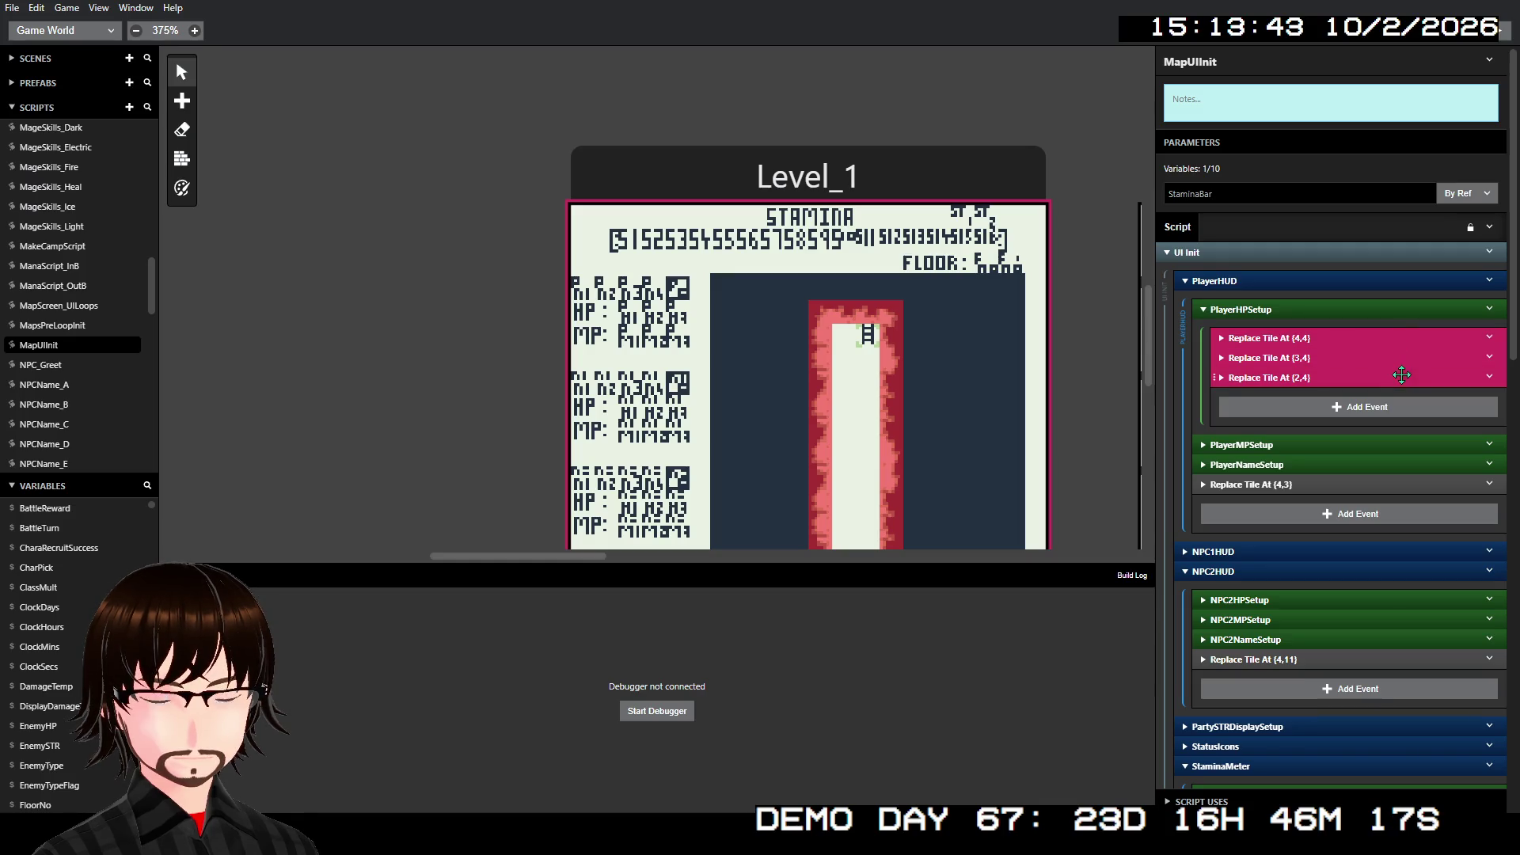
{"action": "left_click", "coordinate": [1489, 378]}
{"action": "left_click", "coordinate": [1455, 523]}
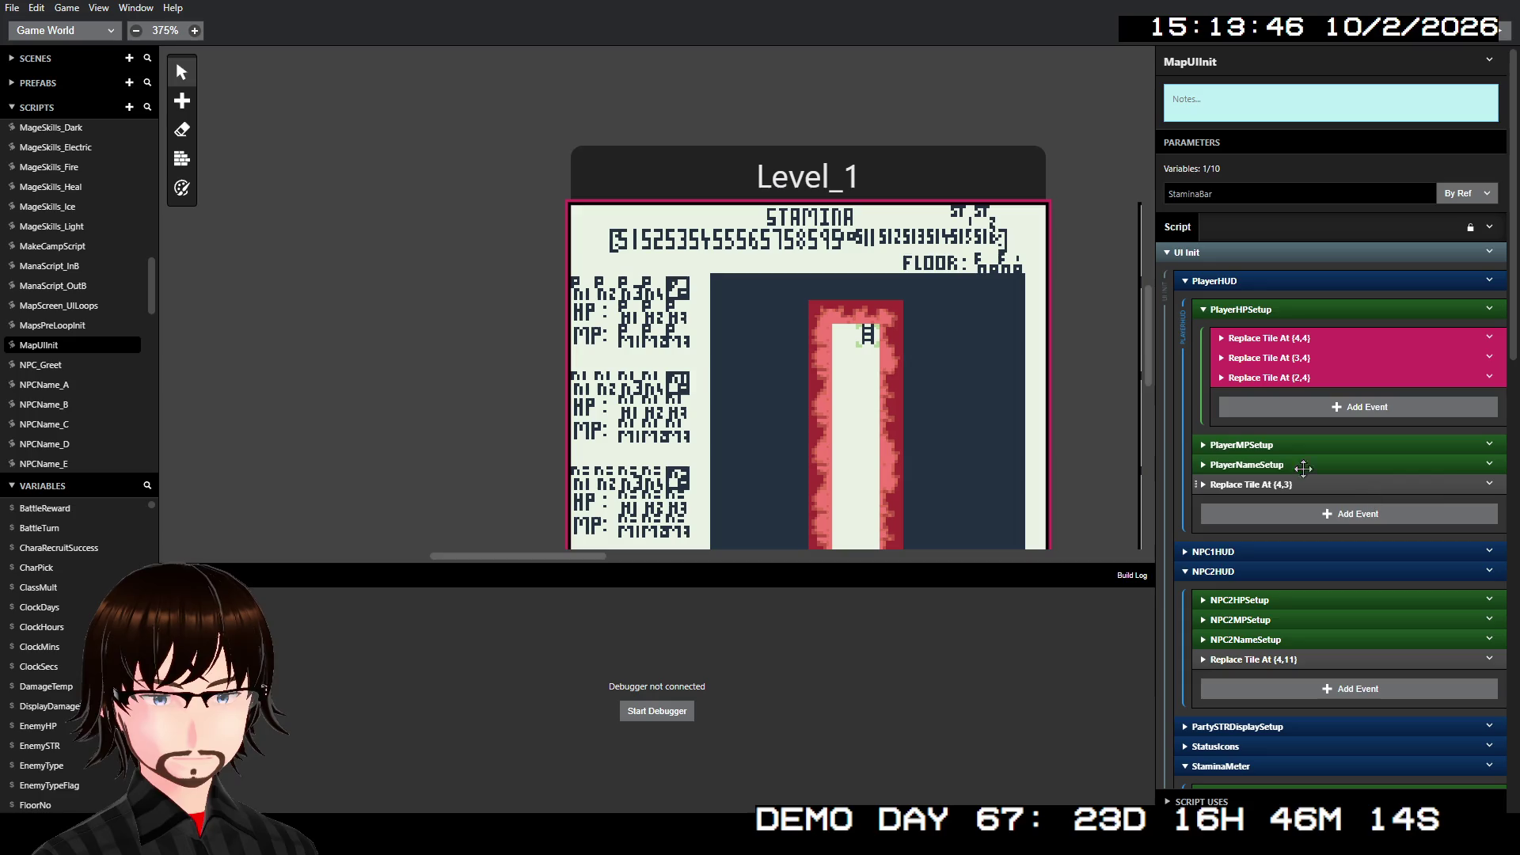
{"action": "scroll", "coordinate": [953, 249], "scroll_direction": "right", "scroll_amount": 10}
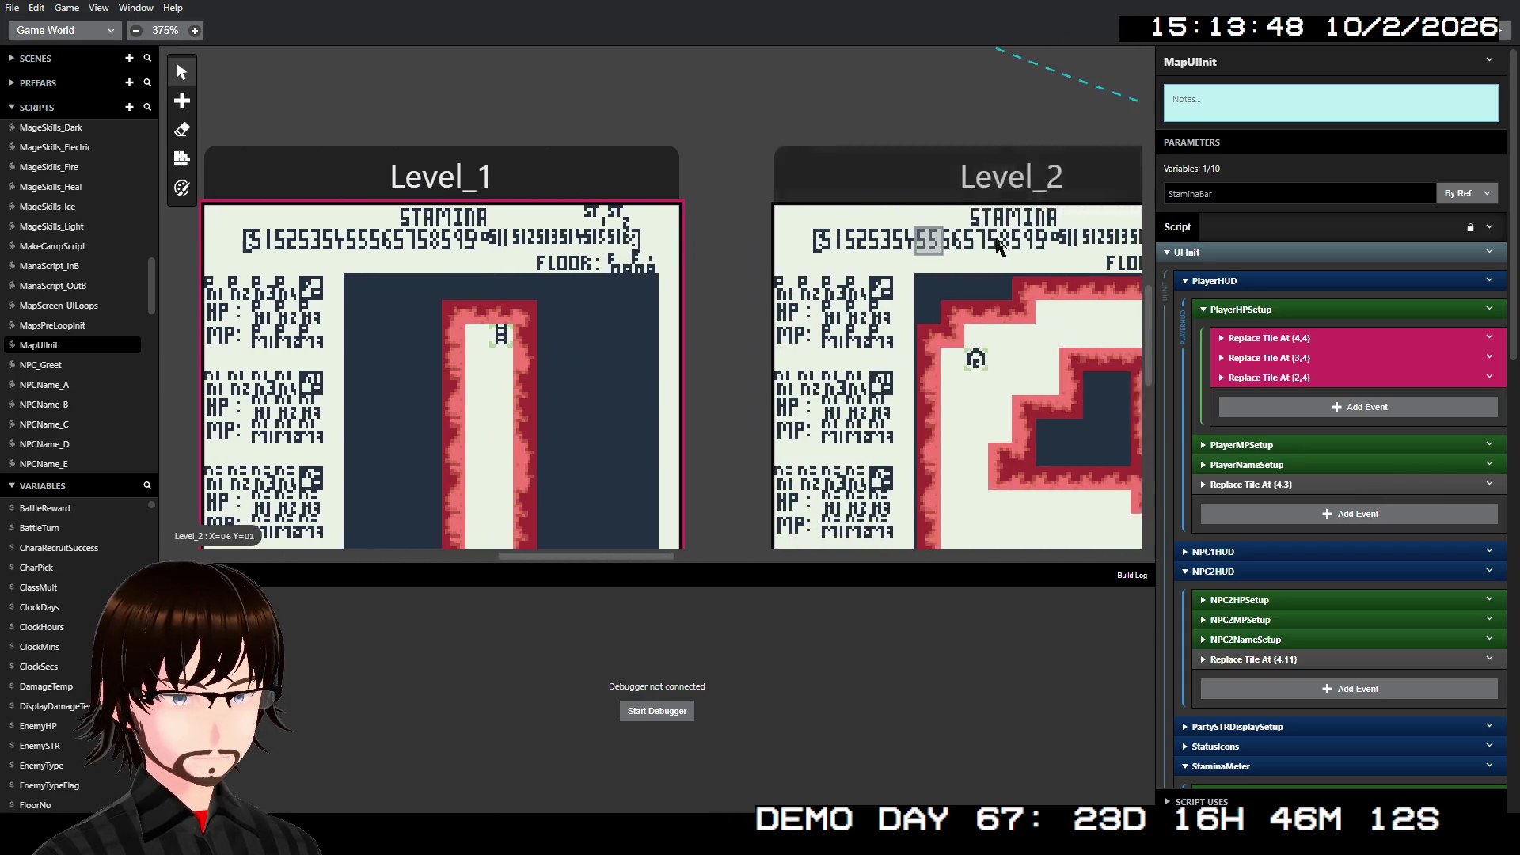
- Select the Status Screen scene and find its Replace Tile At (7,3) event
{"action": "scroll", "coordinate": [1033, 245], "scroll_direction": "right", "scroll_amount": 10}
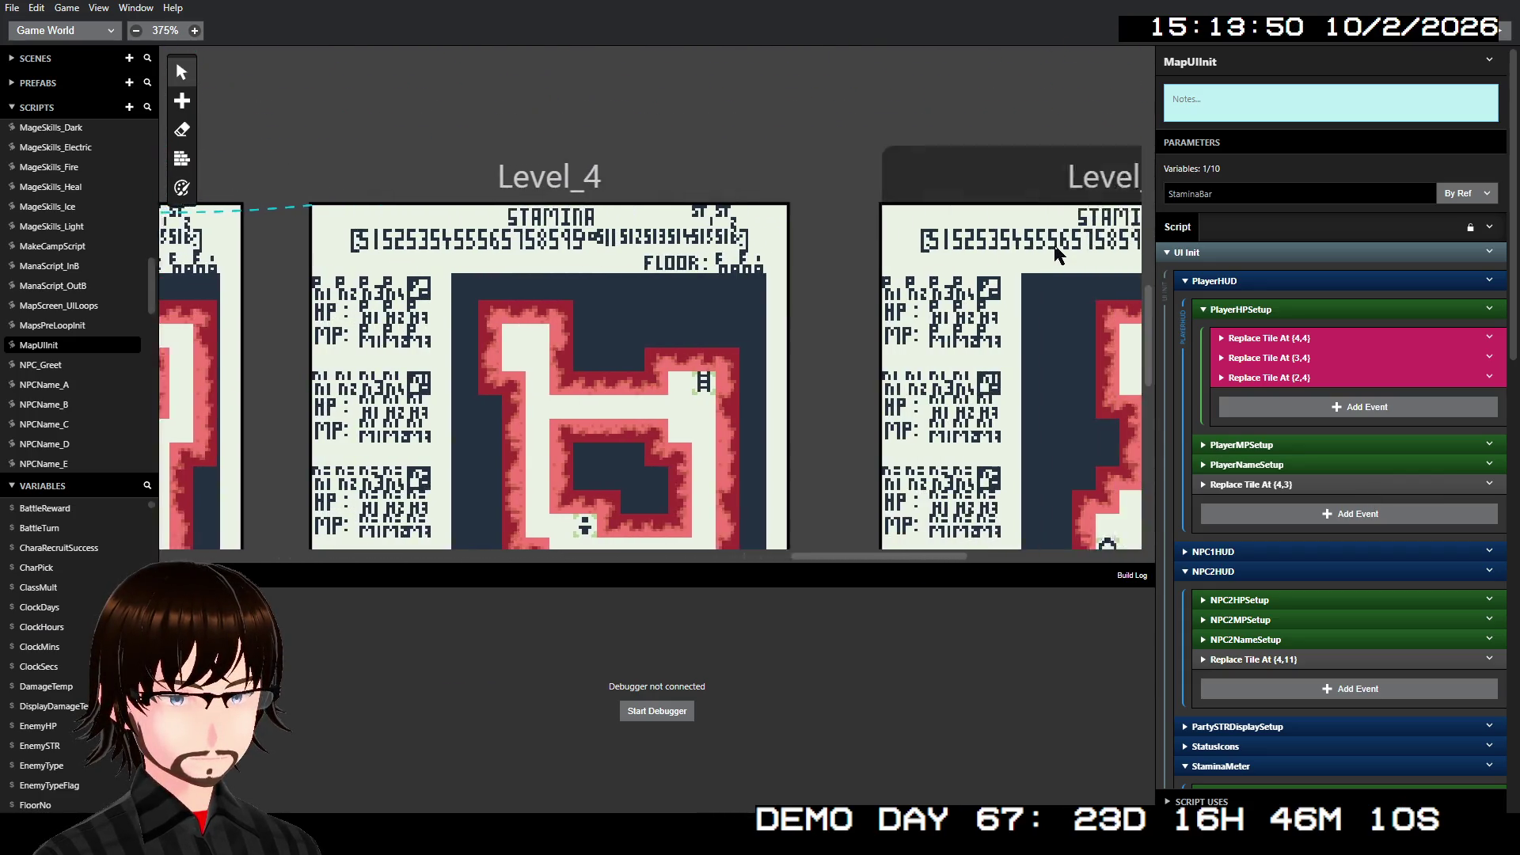
{"action": "scroll", "coordinate": [1041, 250], "scroll_direction": "up", "scroll_amount": 2}
{"action": "scroll", "coordinate": [1041, 258], "scroll_direction": "up", "scroll_amount": 5}
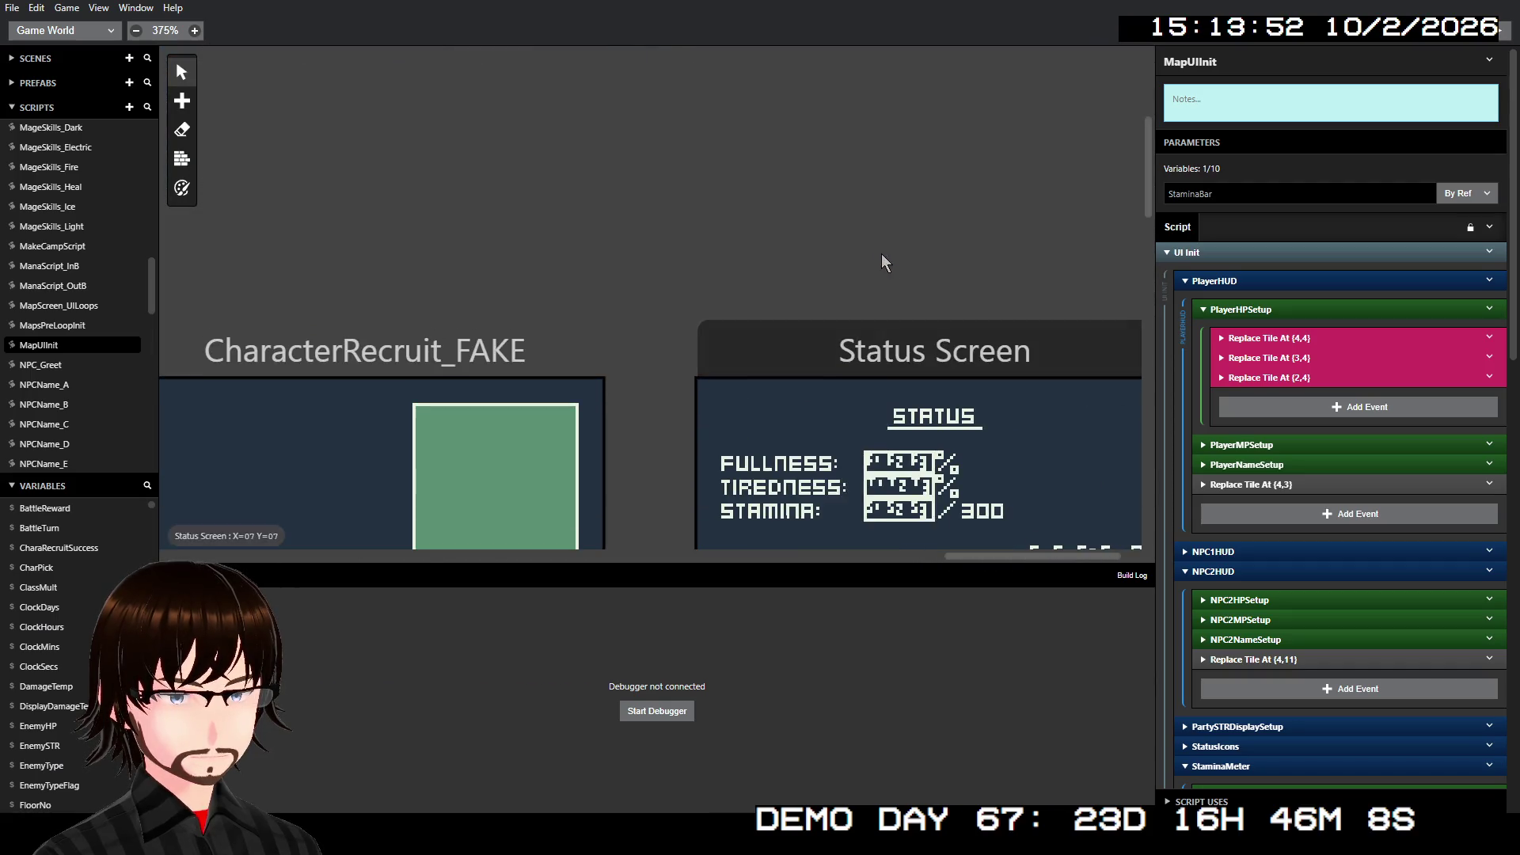
{"action": "left_click", "coordinate": [865, 348]}
{"action": "scroll", "coordinate": [1127, 419], "scroll_direction": "down", "scroll_amount": 3}
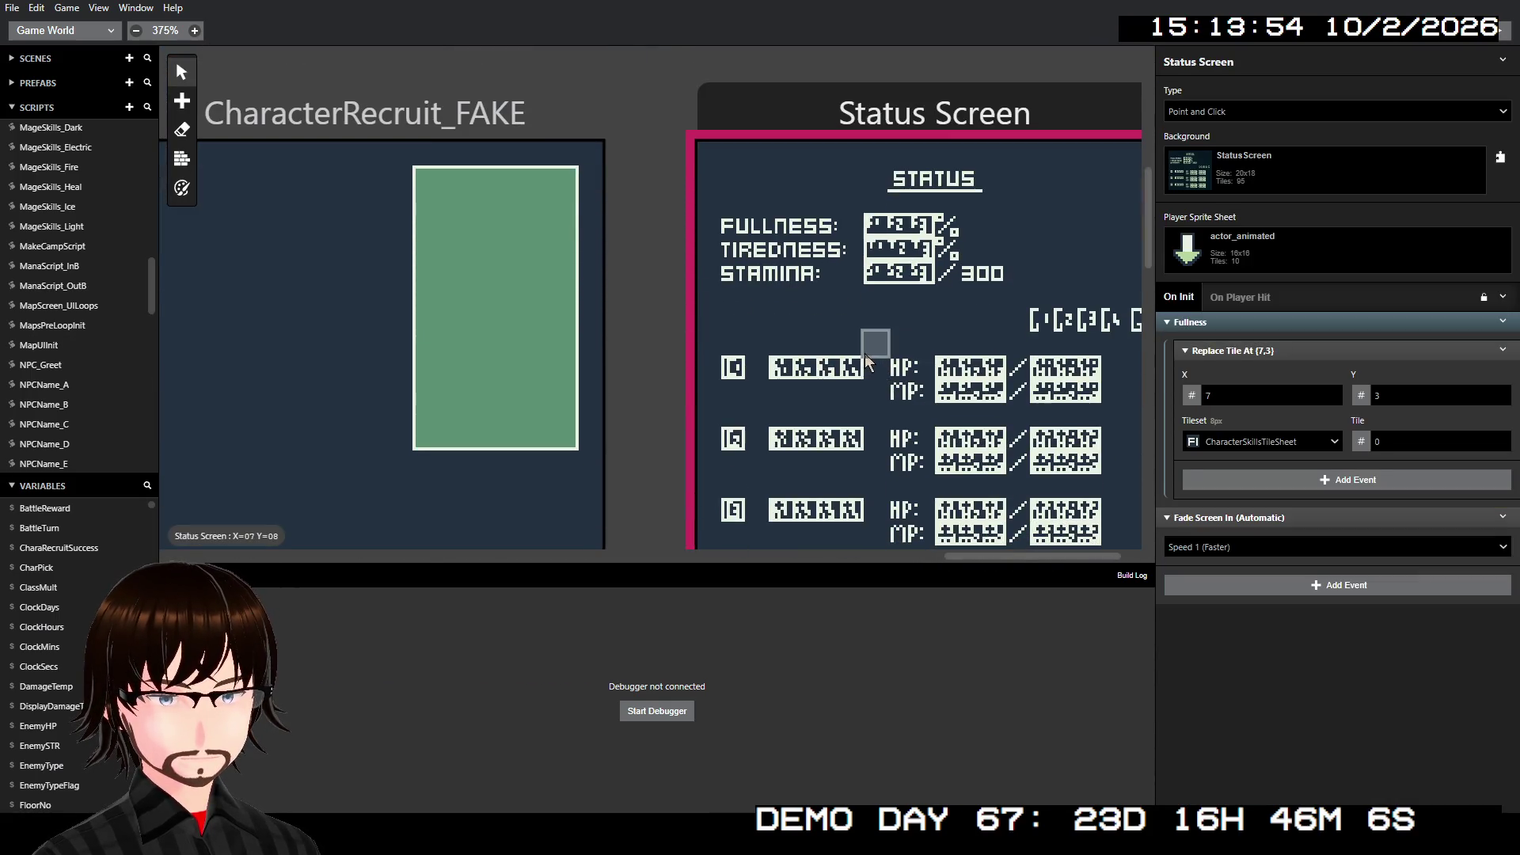
{"action": "scroll", "coordinate": [875, 340], "scroll_direction": "right", "scroll_amount": 2}
{"action": "scroll", "coordinate": [909, 378], "scroll_direction": "down", "scroll_amount": 1}
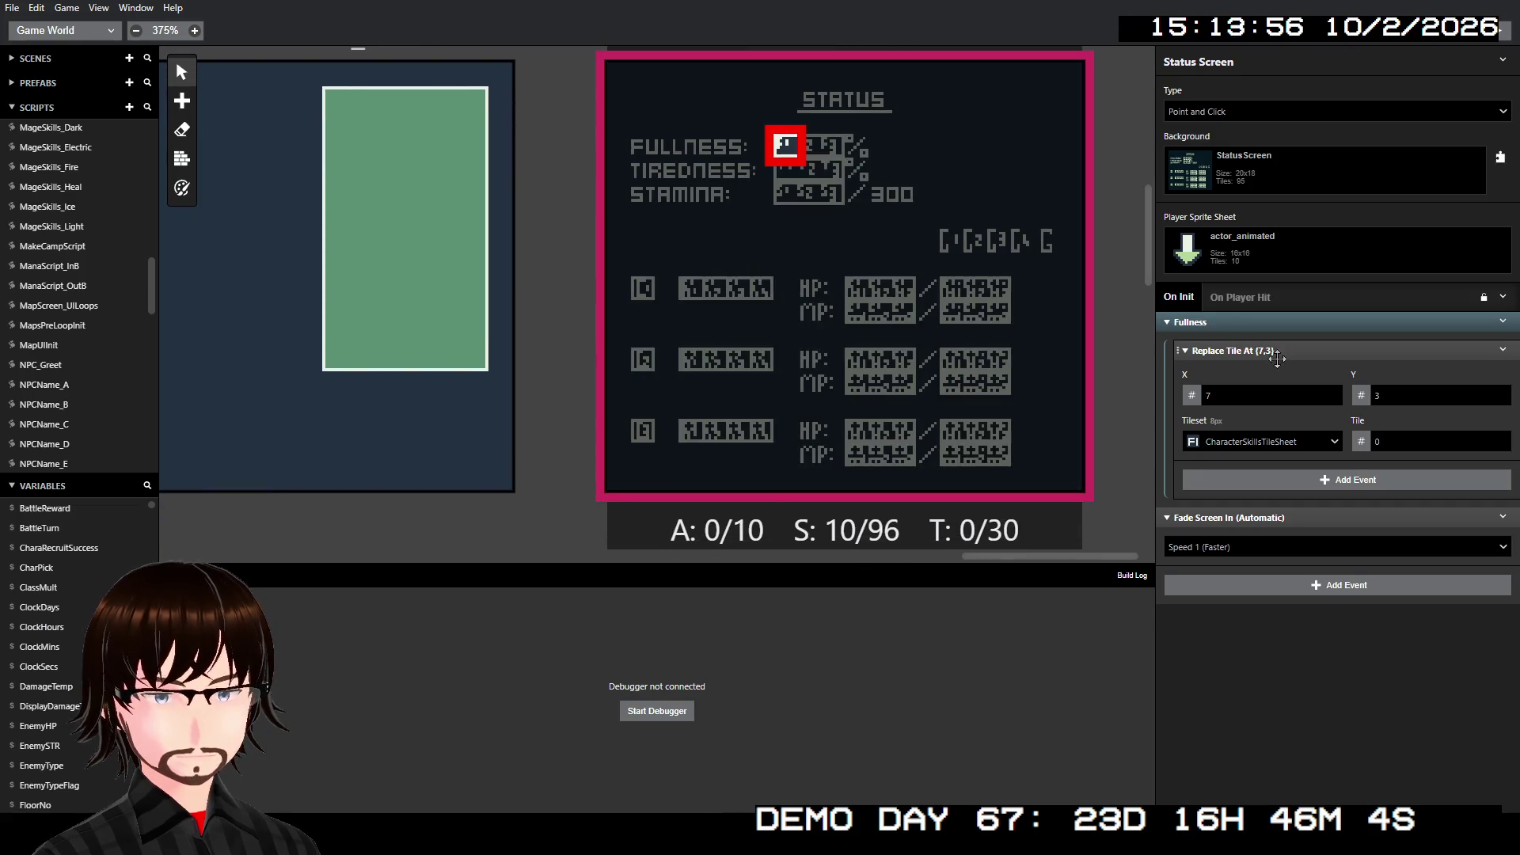
- Paste the copied tile events after Replace Tile At (7,3), then delete the (7,3) event
{"action": "left_click", "coordinate": [1503, 350]}
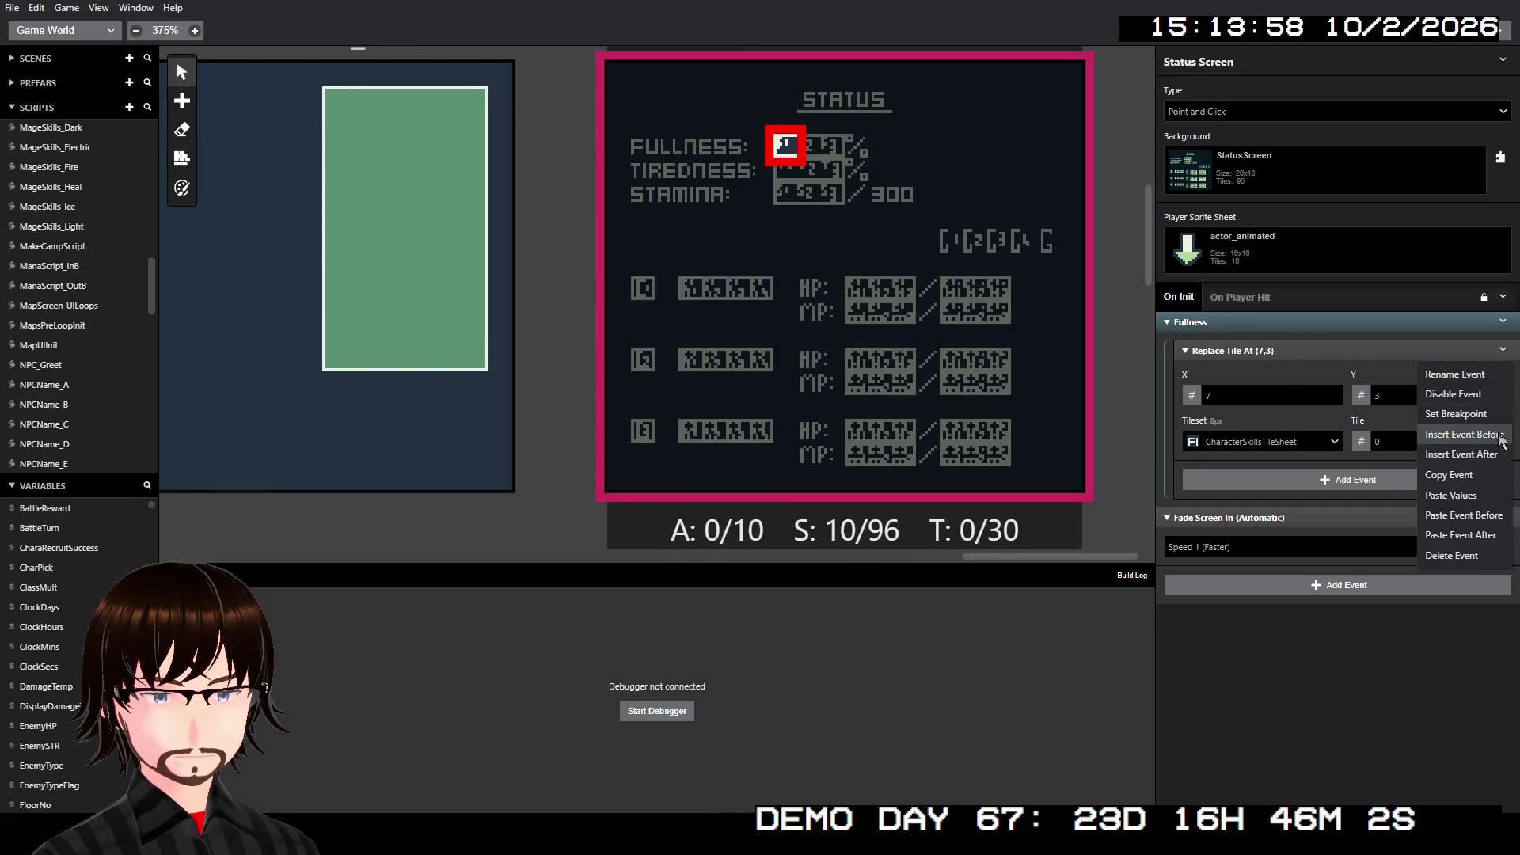
{"action": "left_click", "coordinate": [1492, 536]}
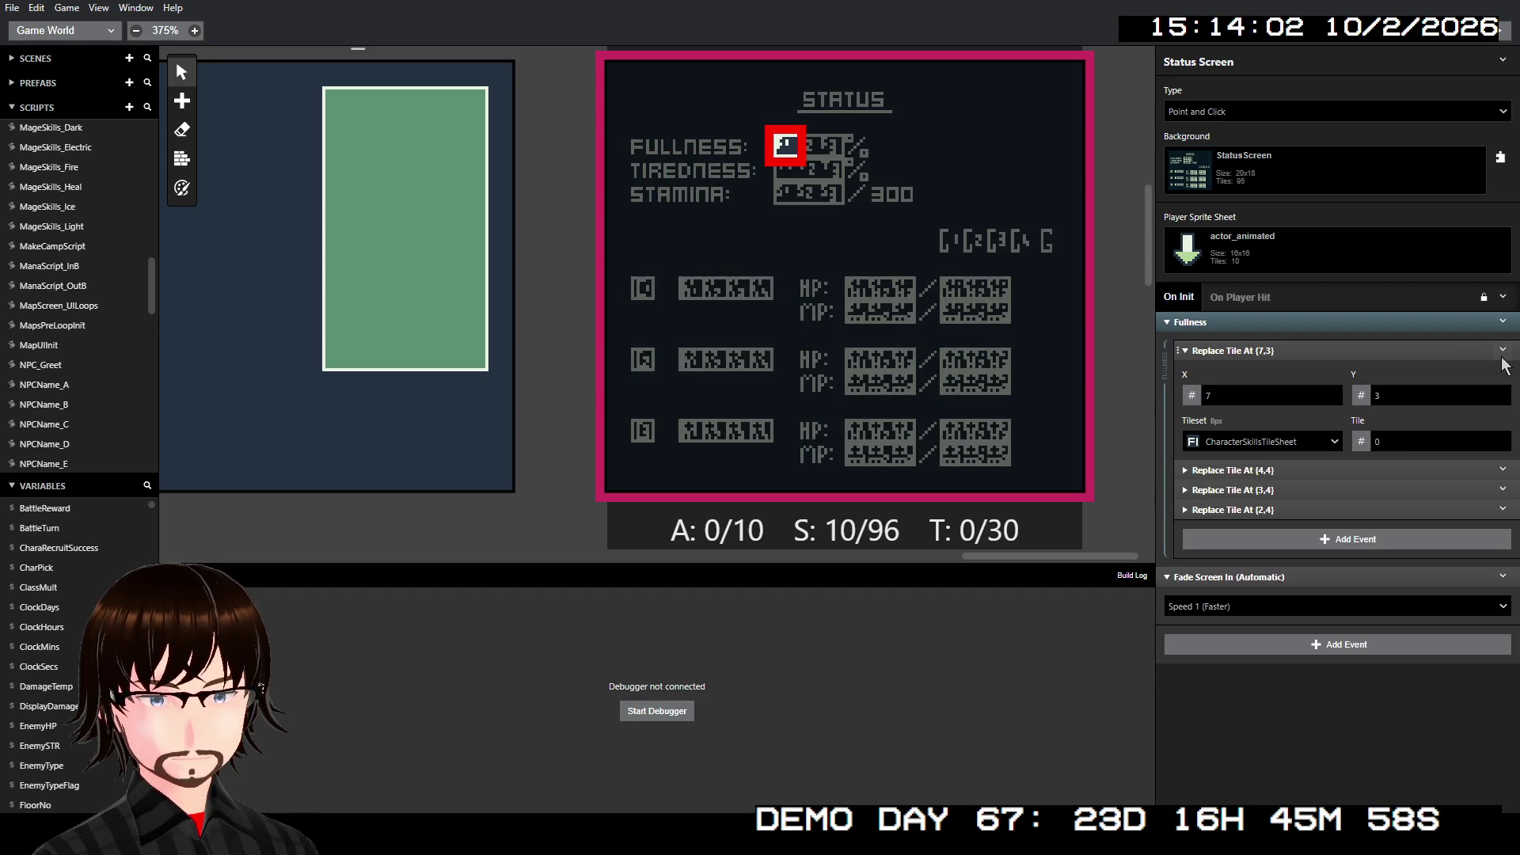
{"action": "left_click", "coordinate": [1503, 350]}
{"action": "left_click", "coordinate": [1472, 557]}
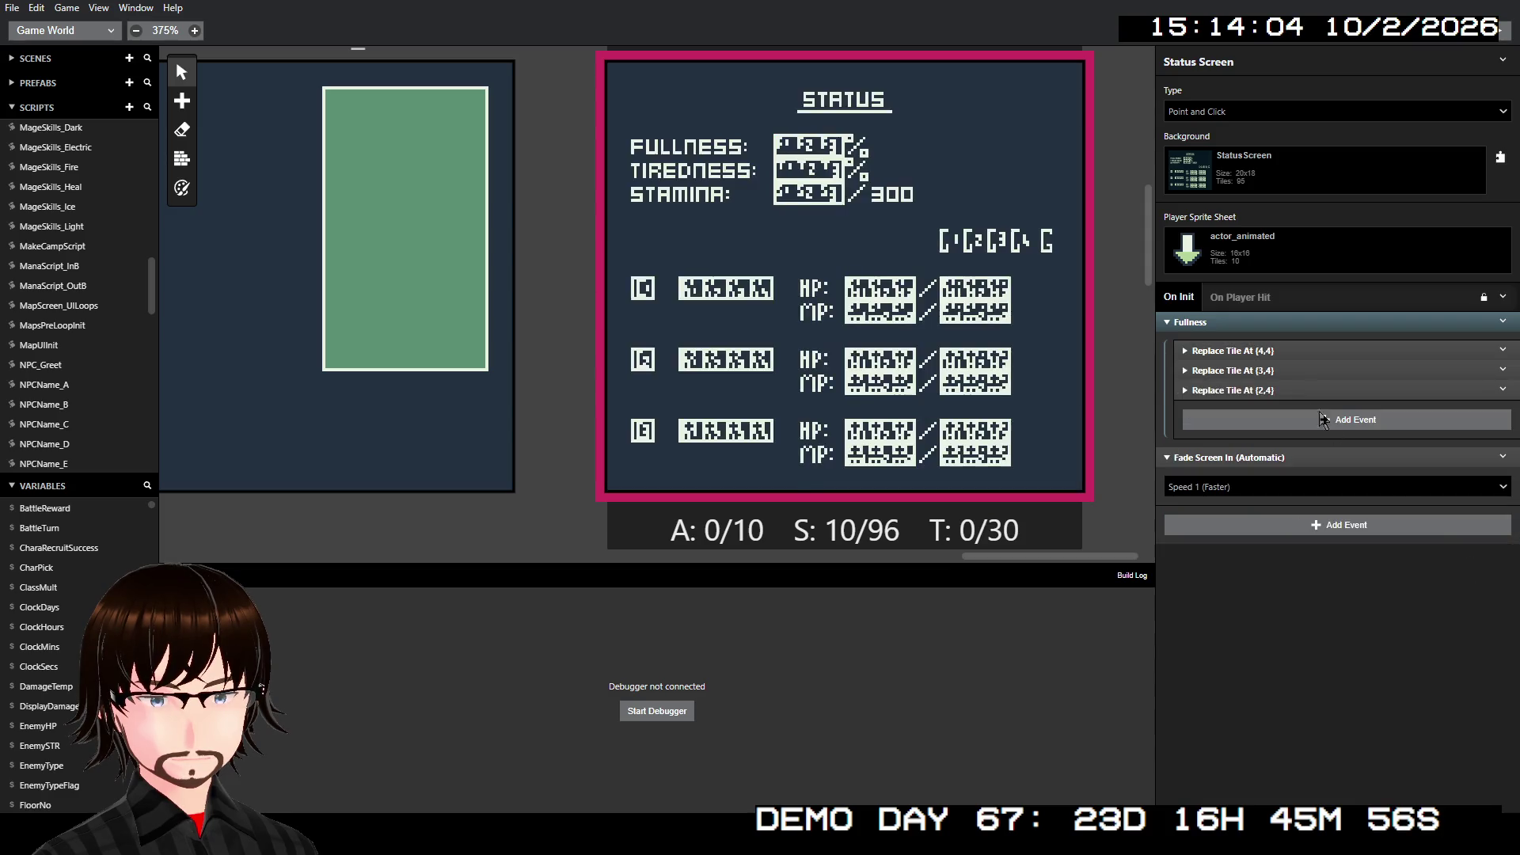
- Set the tileset of the (4,4), (3,4) and (2,4) Replace Tile events to TileSwapSheet_Battle
{"action": "left_click", "coordinate": [1244, 352]}
{"action": "left_click", "coordinate": [1249, 470]}
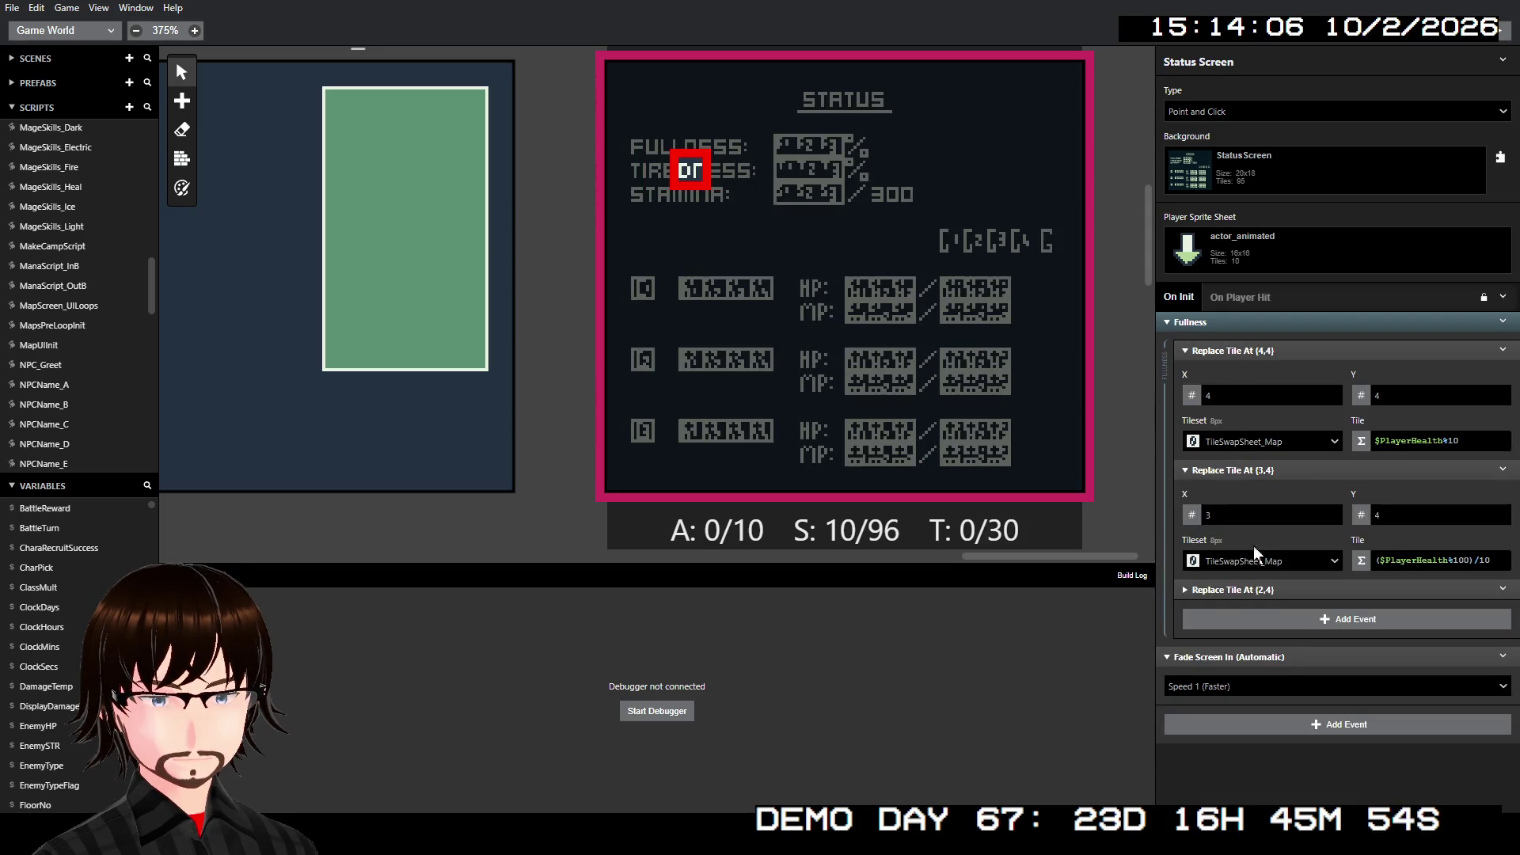
{"action": "left_click", "coordinate": [1252, 585]}
{"action": "left_click", "coordinate": [1267, 441]}
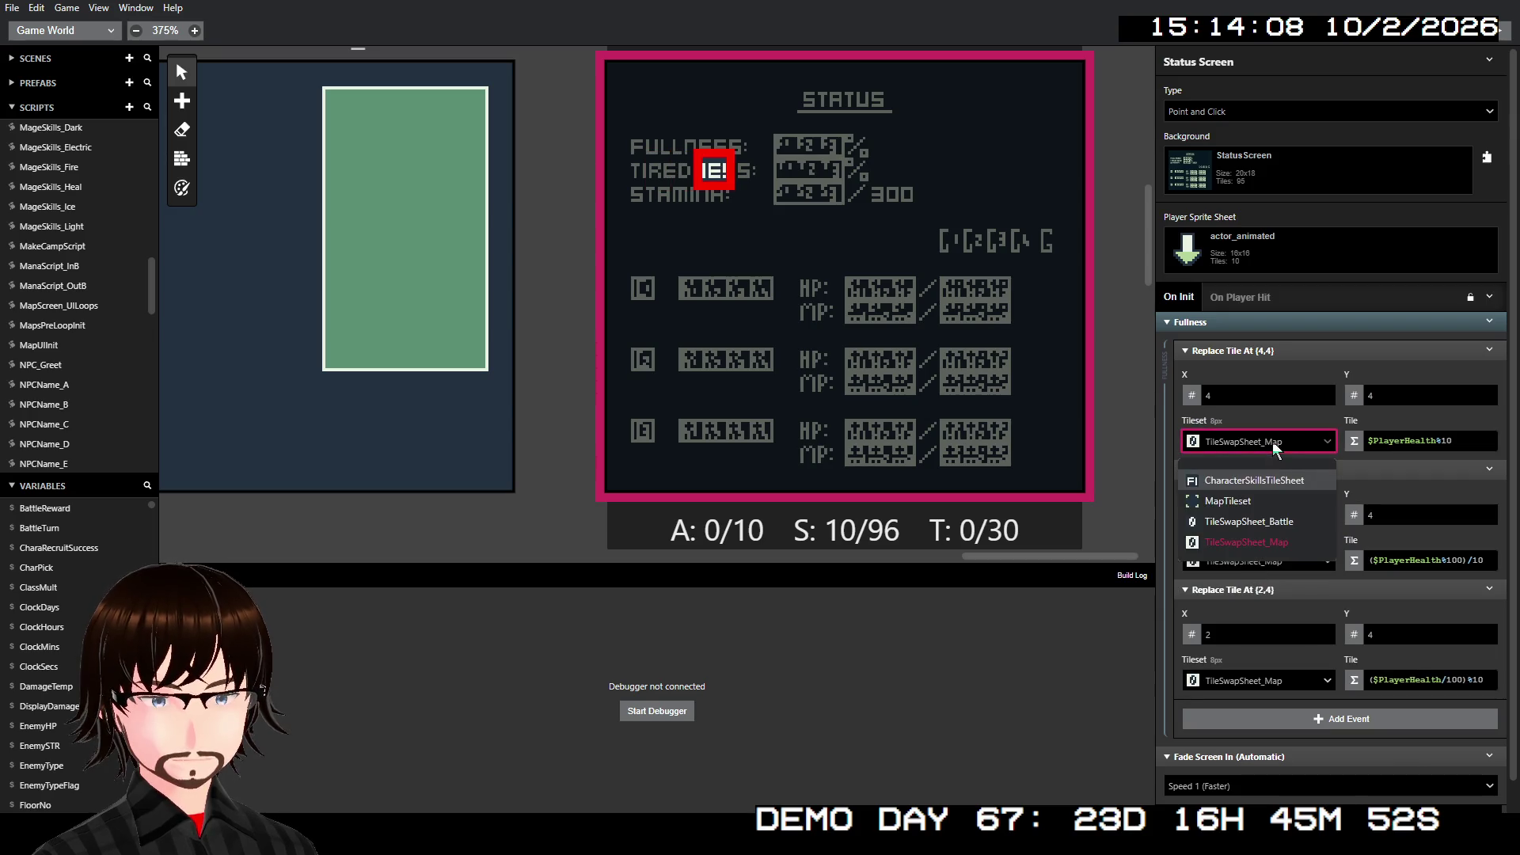
{"action": "left_click", "coordinate": [1268, 521]}
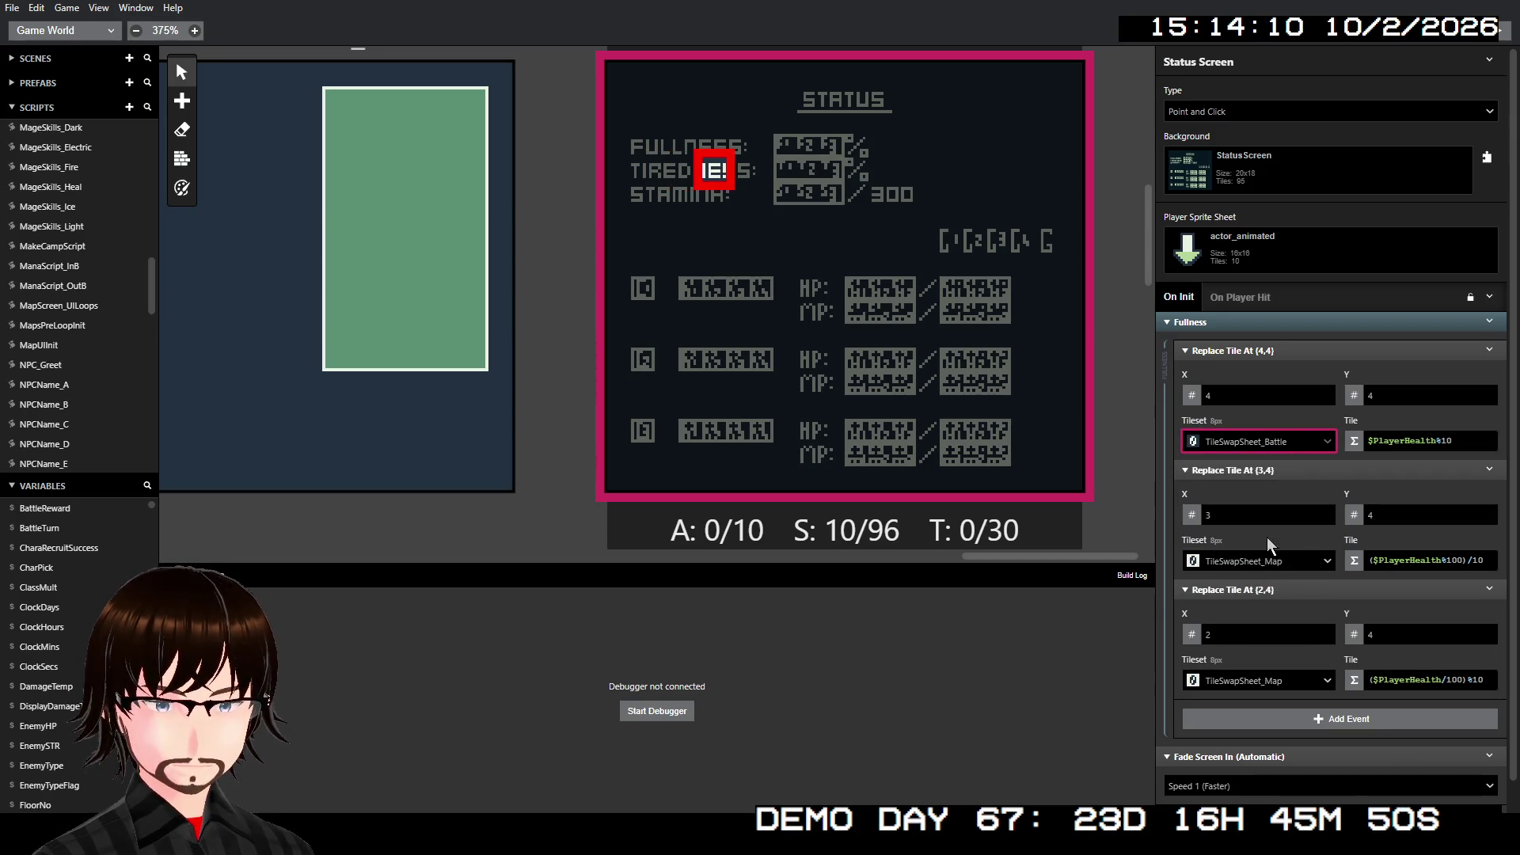
{"action": "left_click", "coordinate": [1268, 559]}
{"action": "left_click", "coordinate": [1251, 641]}
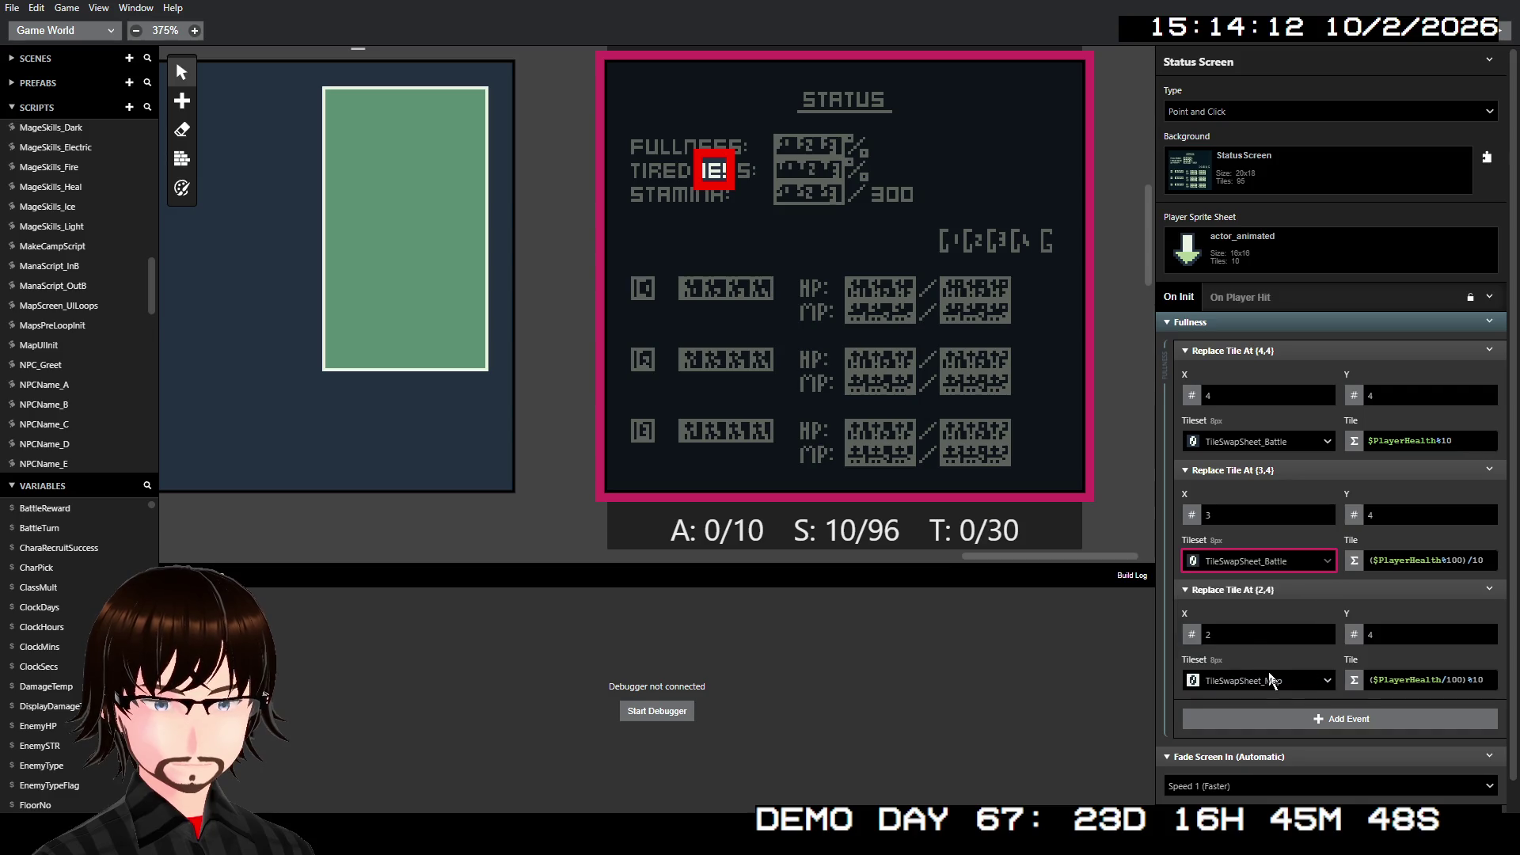
{"action": "left_click", "coordinate": [1267, 680]}
{"action": "left_click", "coordinate": [1271, 761]}
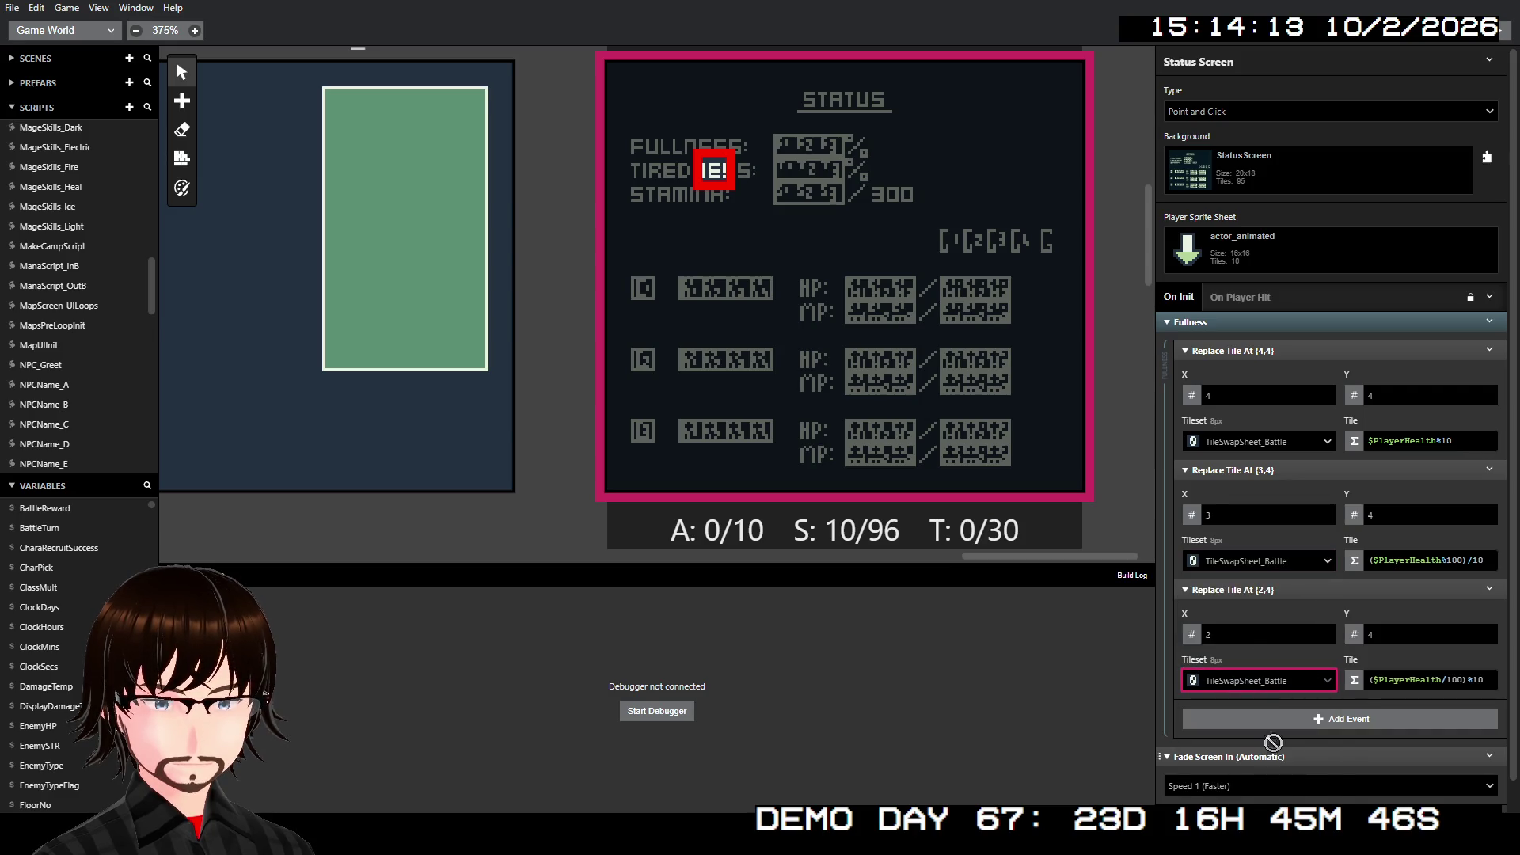
- Replace $PlayerHealth with $Fullness in each of the three Tile digit expressions
{"action": "left_click", "coordinate": [1406, 441]}
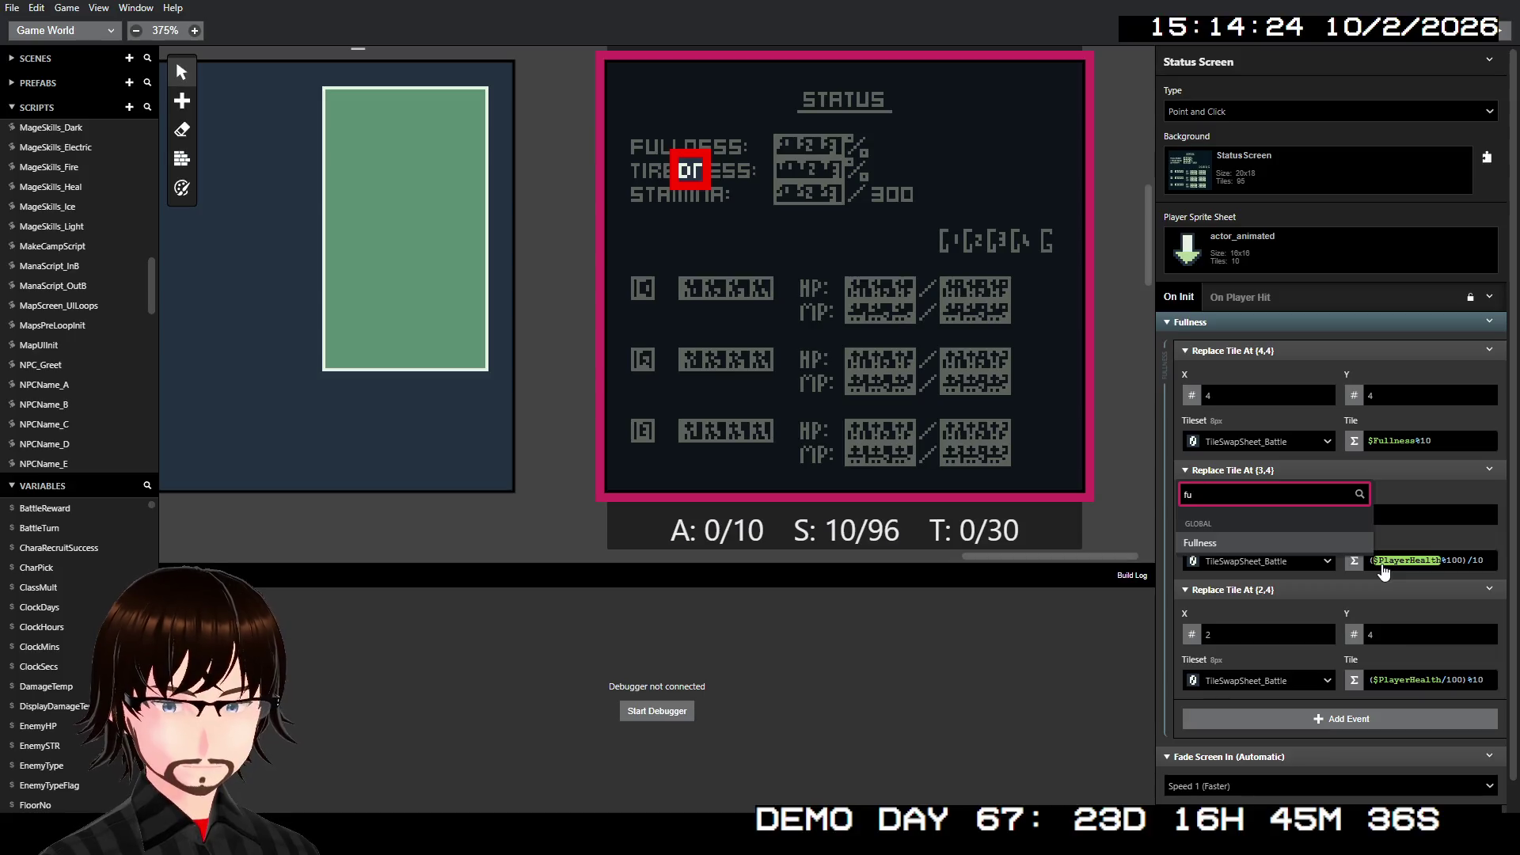
{"action": "left_click", "coordinate": [1313, 538]}
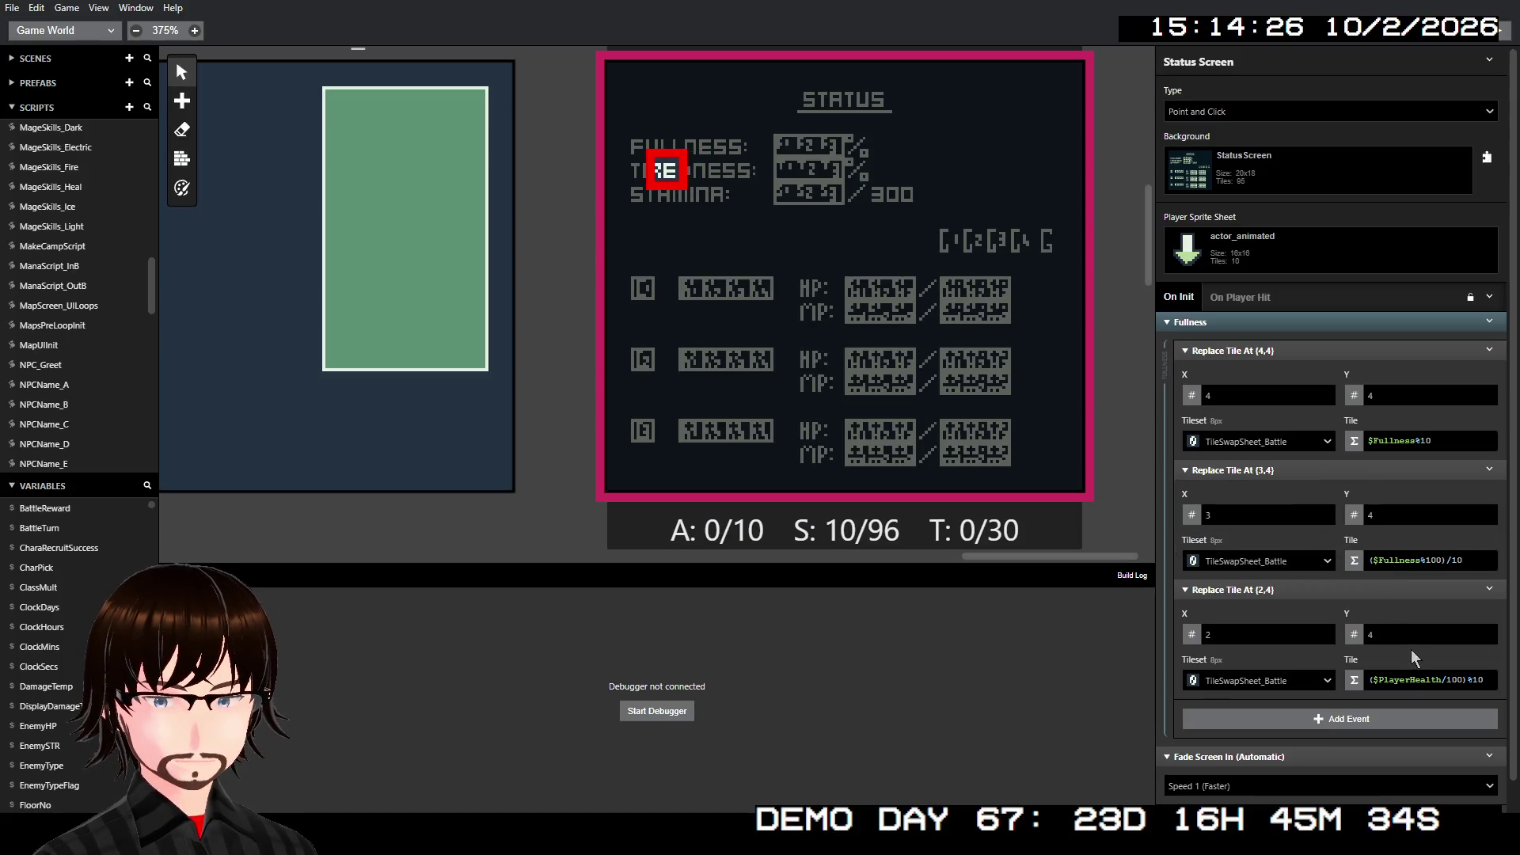
{"action": "left_click", "coordinate": [1401, 683]}
{"action": "type", "text": "fu"}
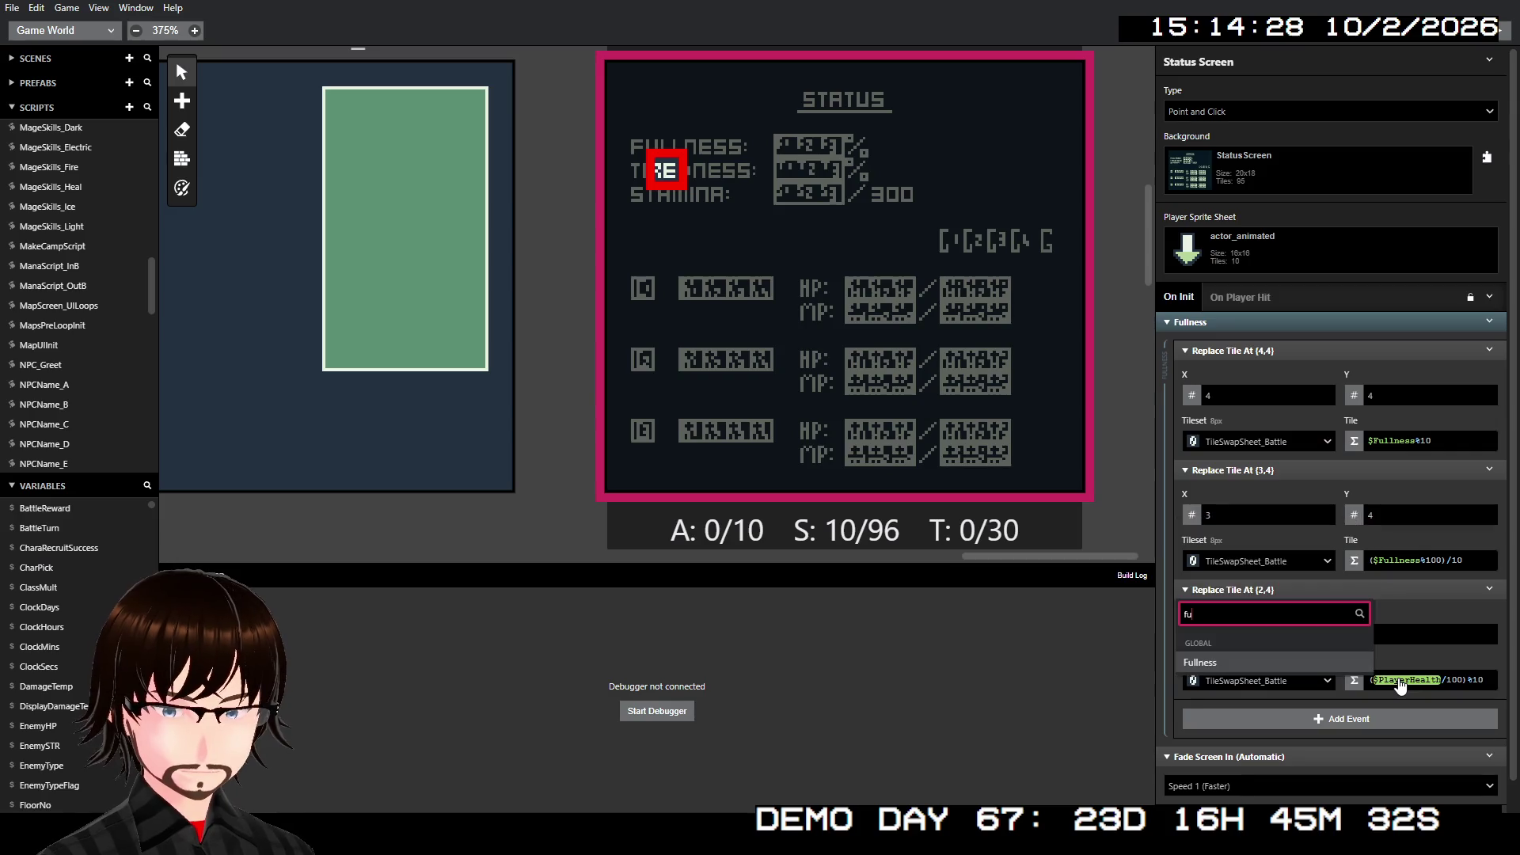
{"action": "key", "text": "Return"}
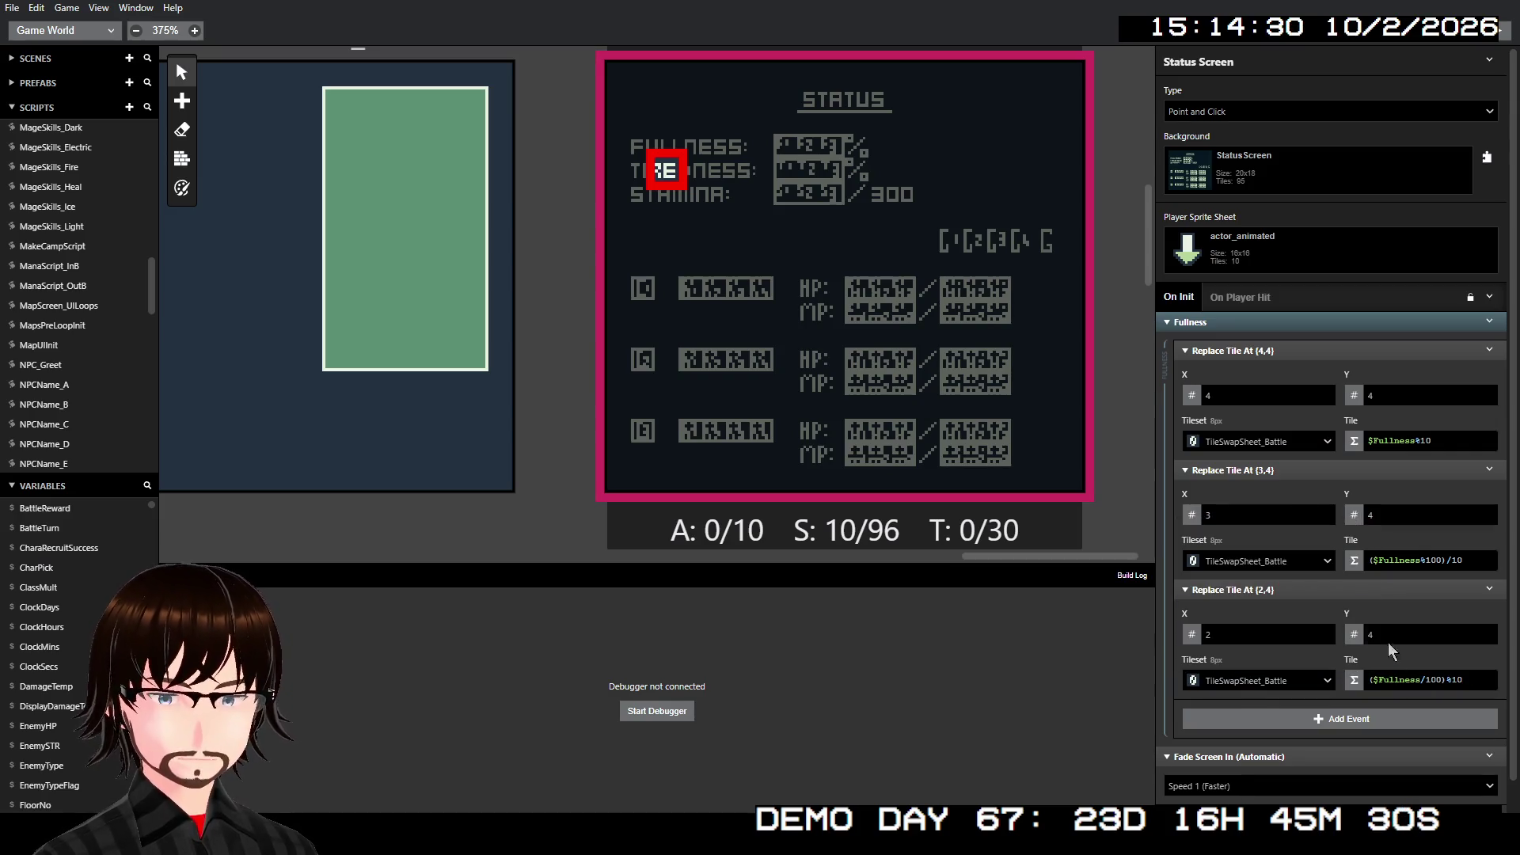
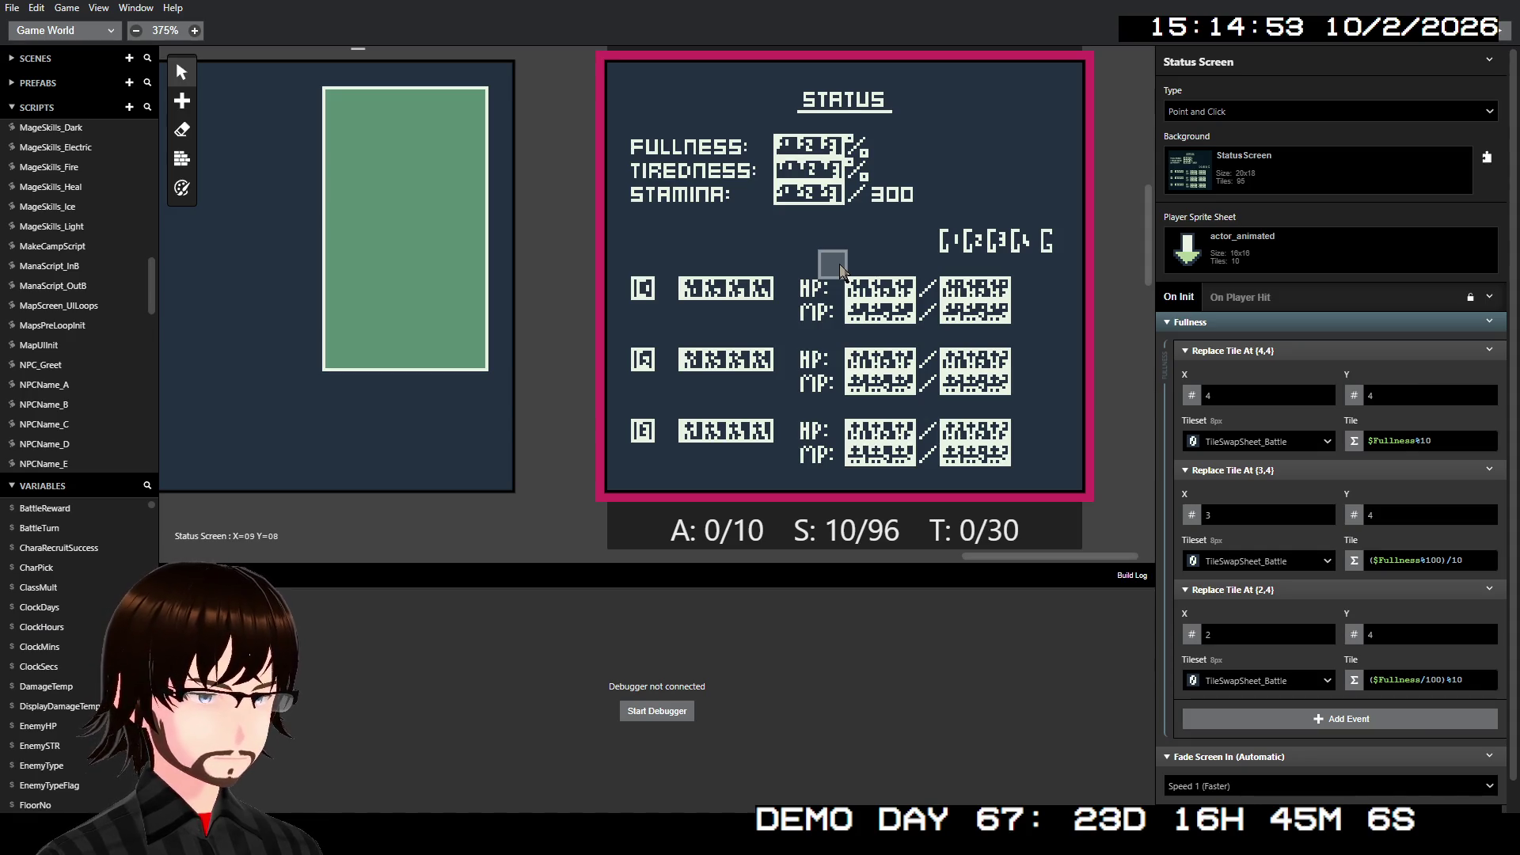
- Select the Main Menu scene and scroll down through its On Init script
{"action": "scroll", "coordinate": [295, 269], "scroll_direction": "left", "scroll_amount": 5}
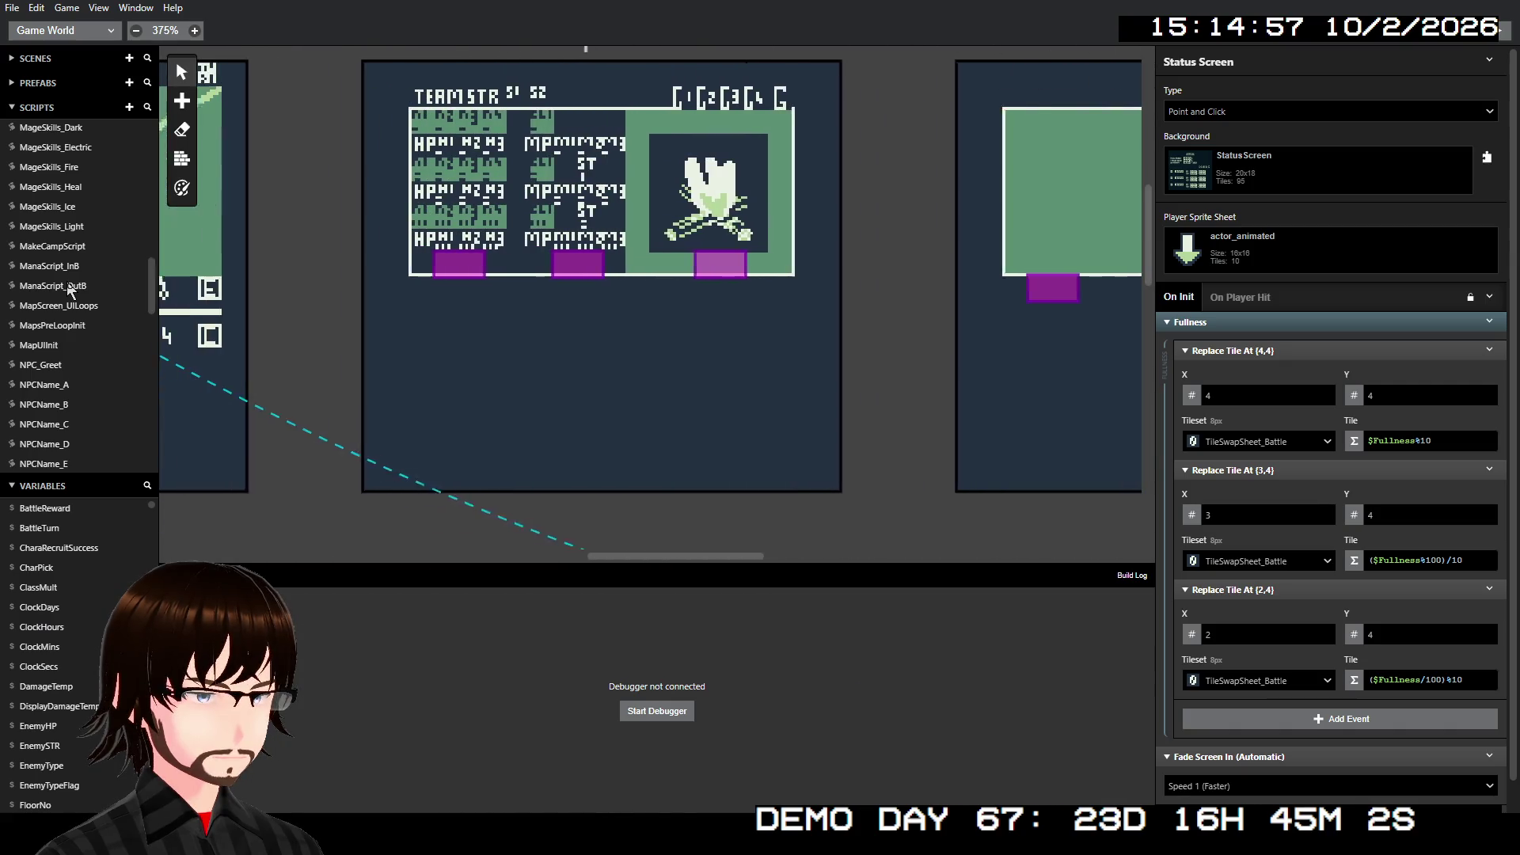
{"action": "scroll", "coordinate": [522, 207], "scroll_direction": "up", "scroll_amount": 5}
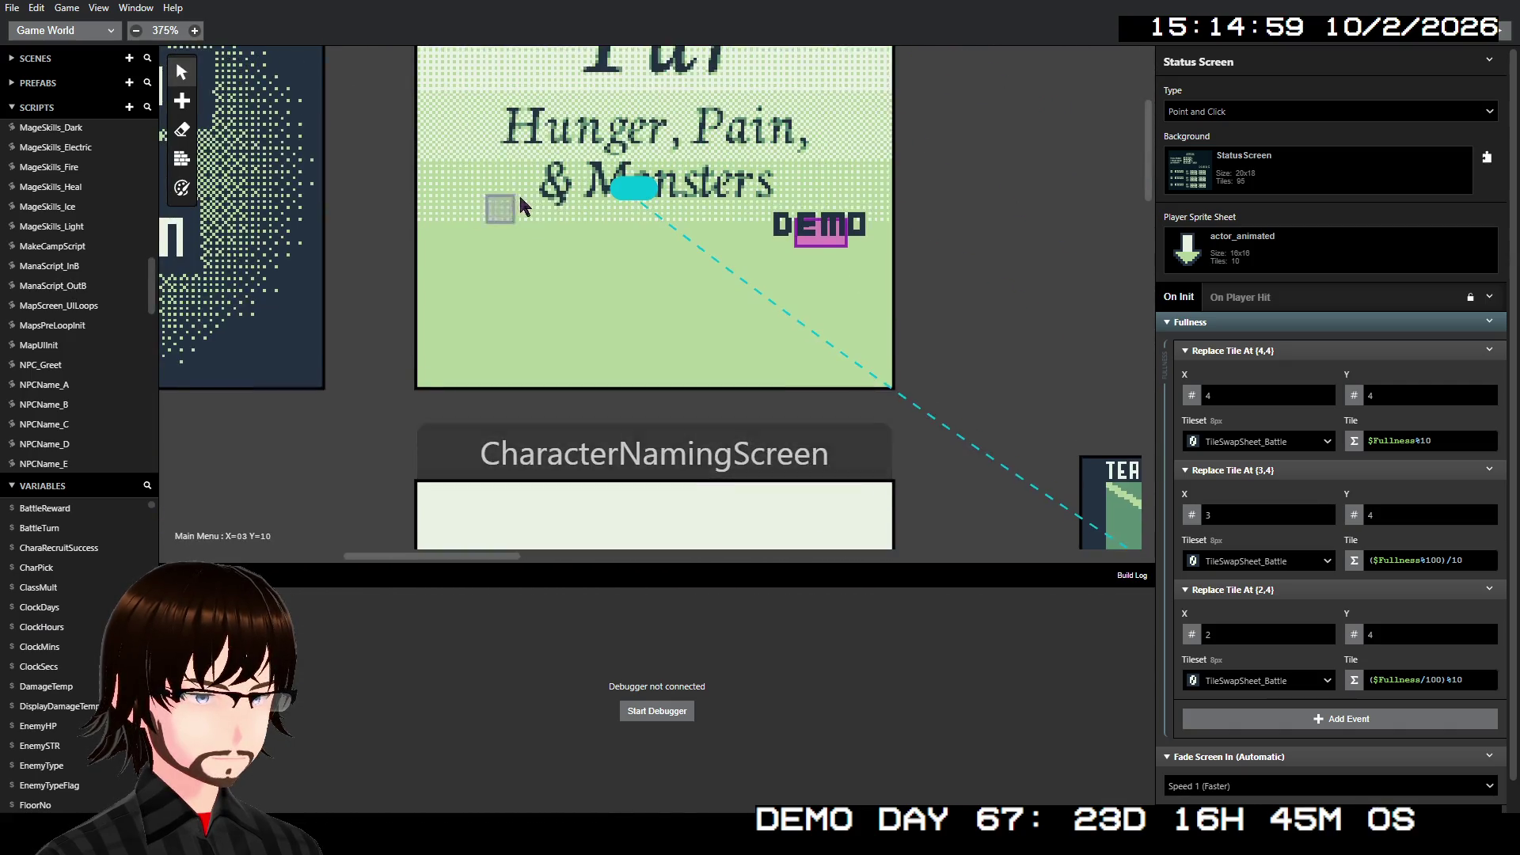
{"action": "left_click", "coordinate": [823, 133]}
{"action": "scroll", "coordinate": [1281, 500], "scroll_direction": "down", "scroll_amount": 2}
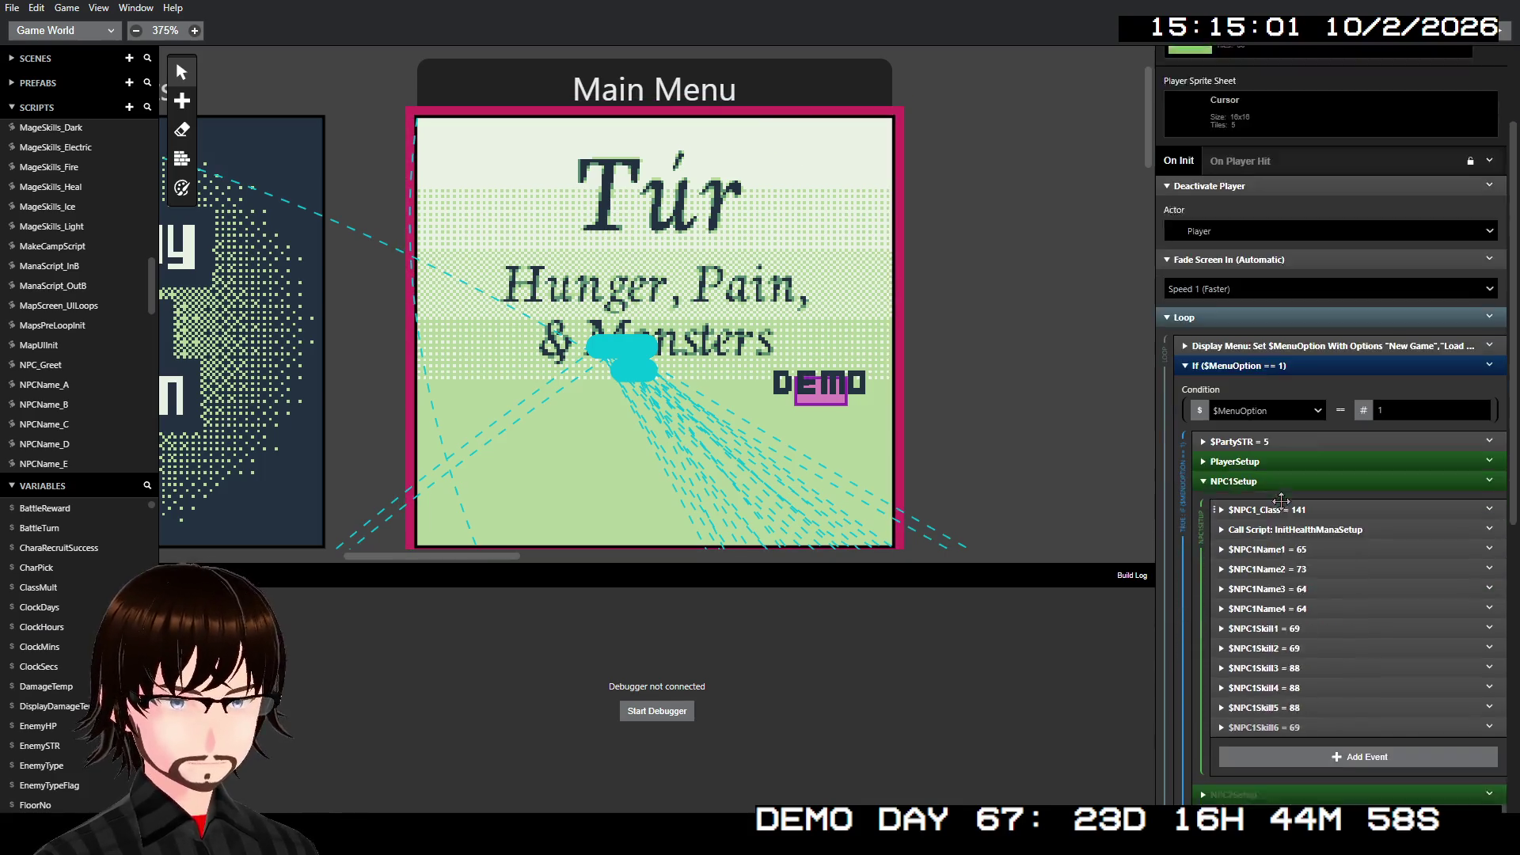
{"action": "scroll", "coordinate": [1281, 501], "scroll_direction": "down", "scroll_amount": 2}
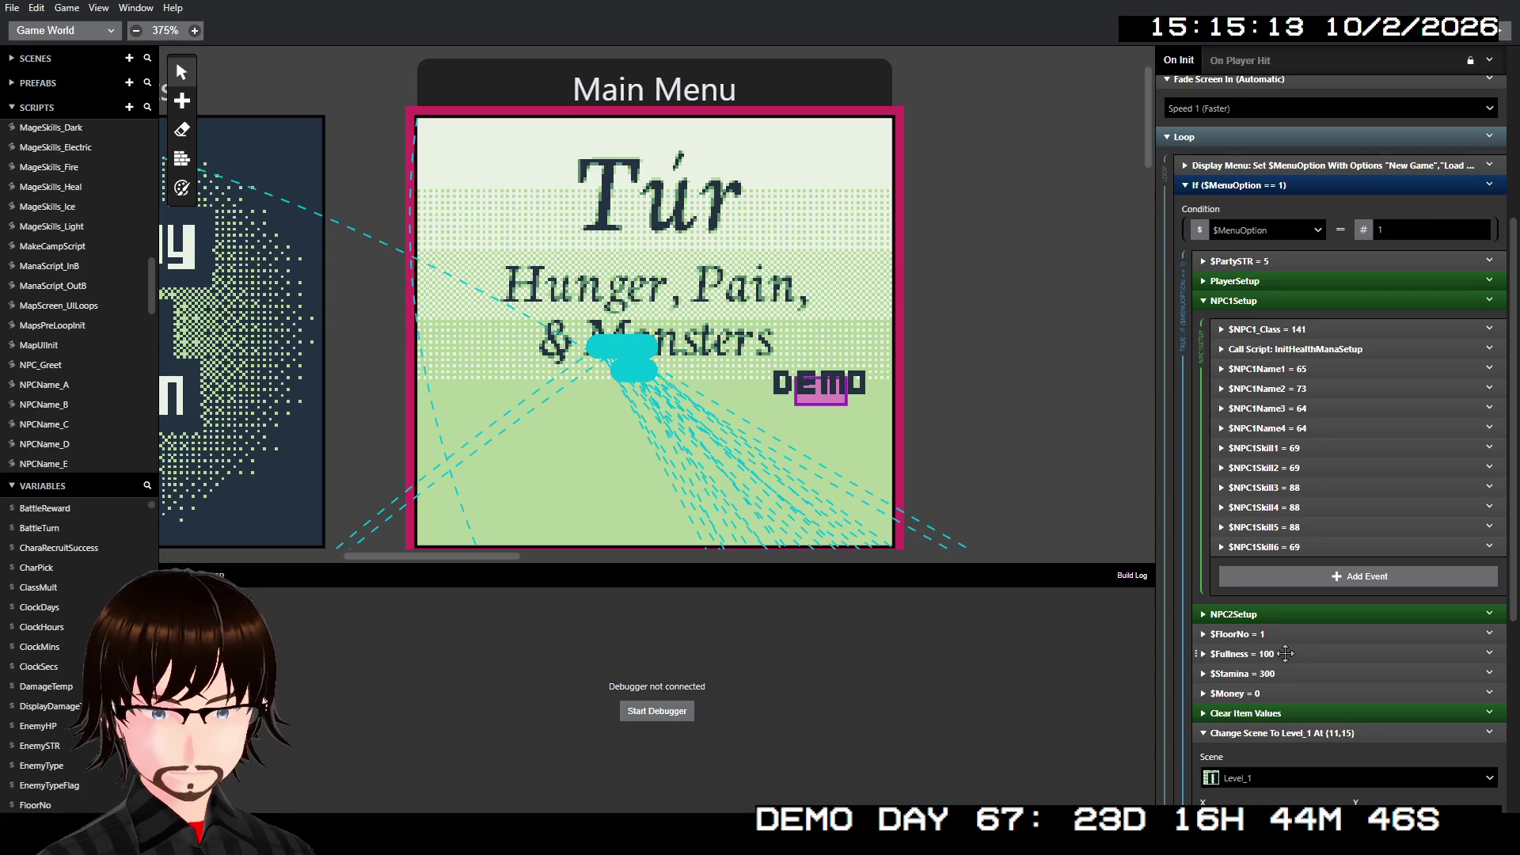
{"action": "scroll", "coordinate": [1280, 651], "scroll_direction": "down", "scroll_amount": 2}
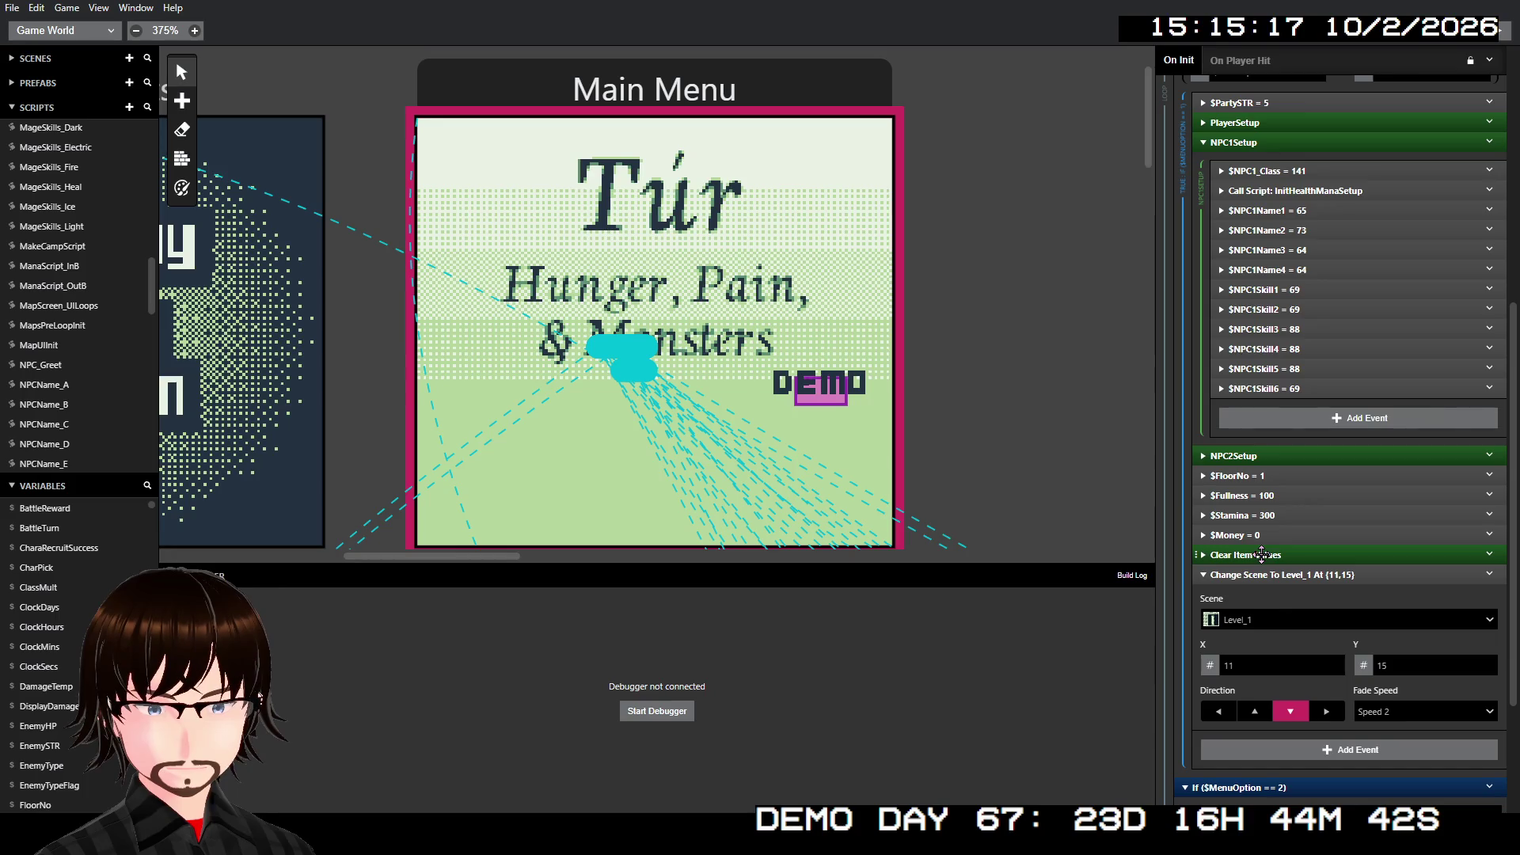
- Expand the $Fullness = 100 and $Stamina = 300 Variable Set events
{"action": "left_click", "coordinate": [1274, 497]}
{"action": "left_click", "coordinate": [1275, 497]}
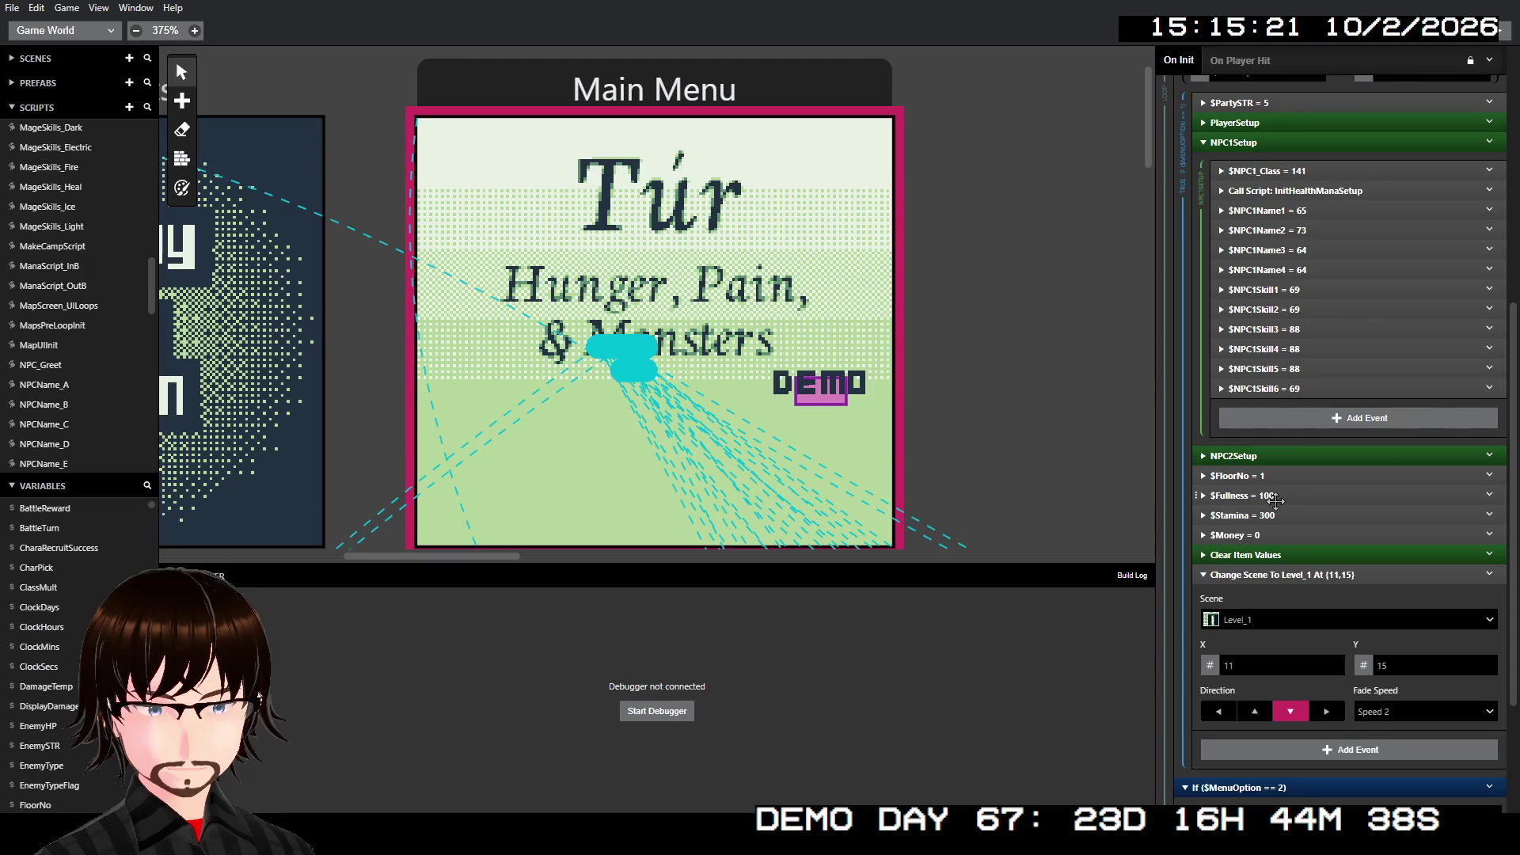
{"action": "left_click", "coordinate": [1274, 497]}
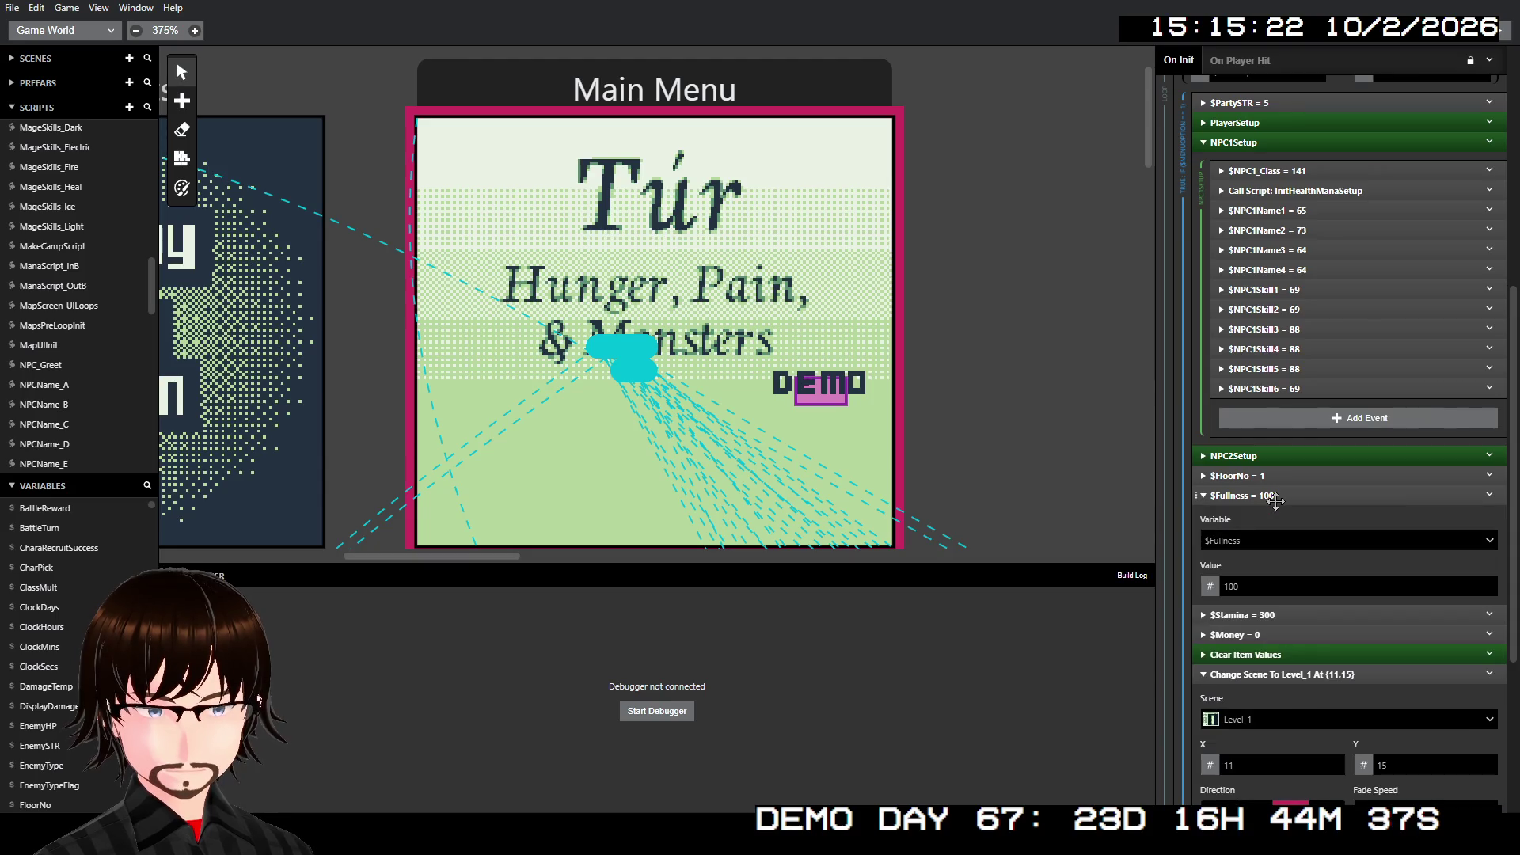
{"action": "left_click", "coordinate": [1277, 615]}
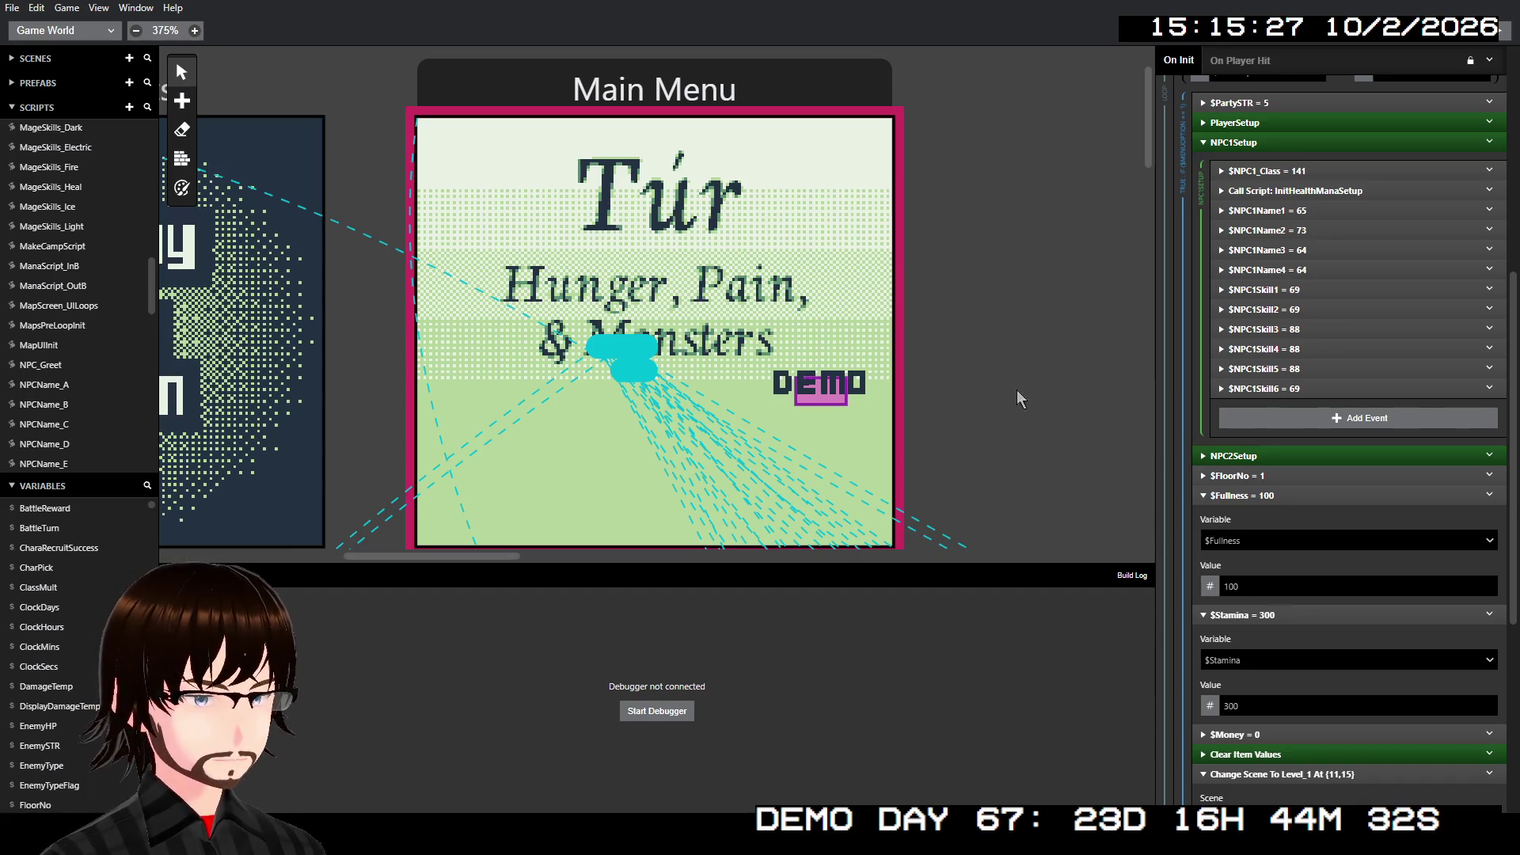
{"action": "scroll", "coordinate": [1016, 392], "scroll_direction": "down", "scroll_amount": 5}
{"action": "scroll", "coordinate": [947, 372], "scroll_direction": "right", "scroll_amount": 3}
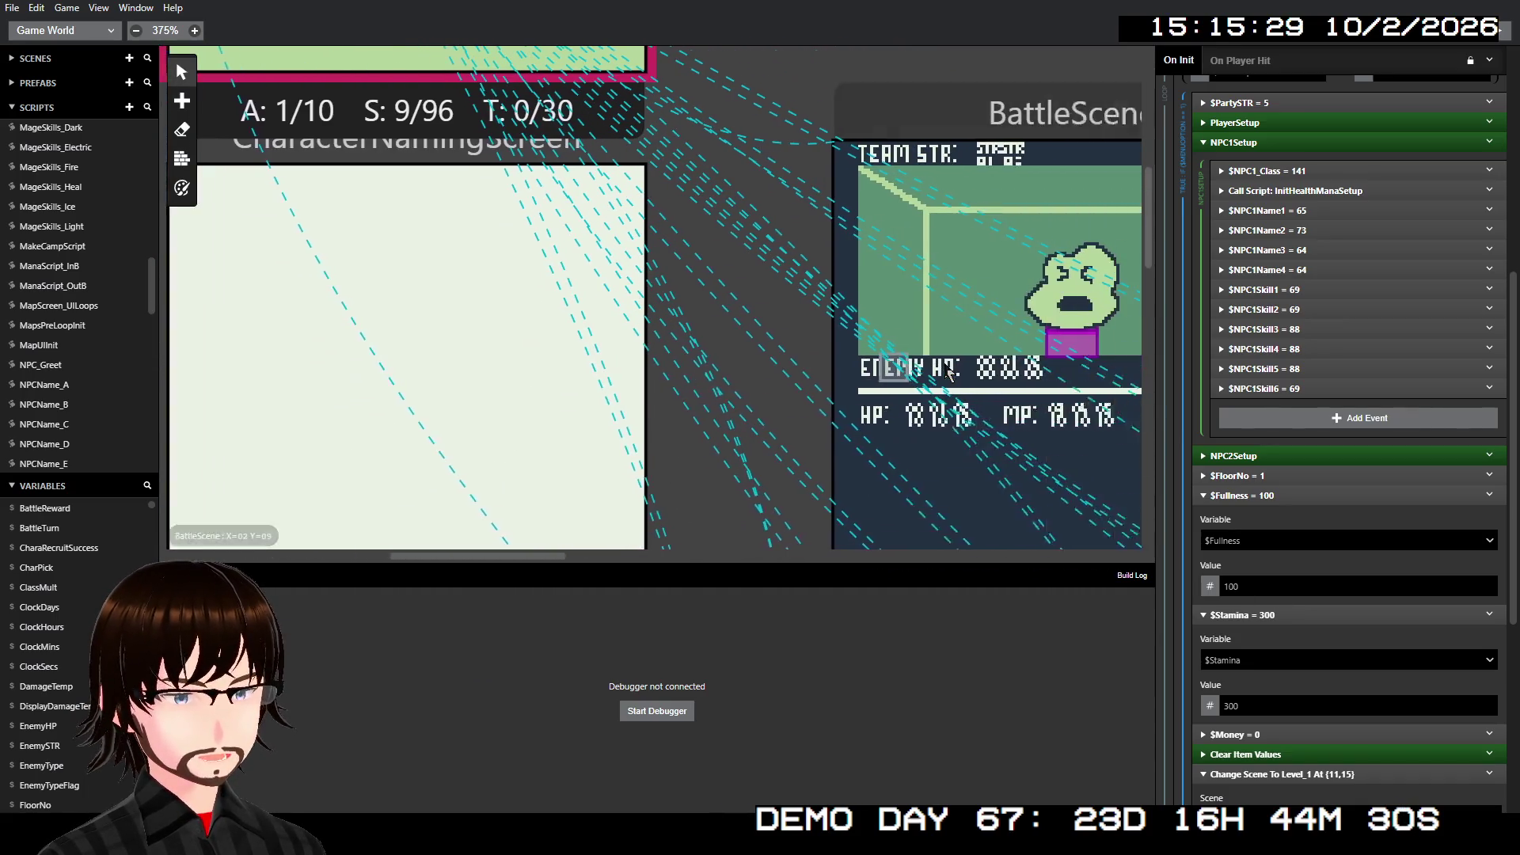
- Inspect the Level_1, Level_2 and Level_3 scenes' scripts, ending on Level_3's On Init loop
{"action": "scroll", "coordinate": [947, 372], "scroll_direction": "right", "scroll_amount": 3}
{"action": "scroll", "coordinate": [804, 383], "scroll_direction": "down", "scroll_amount": 10}
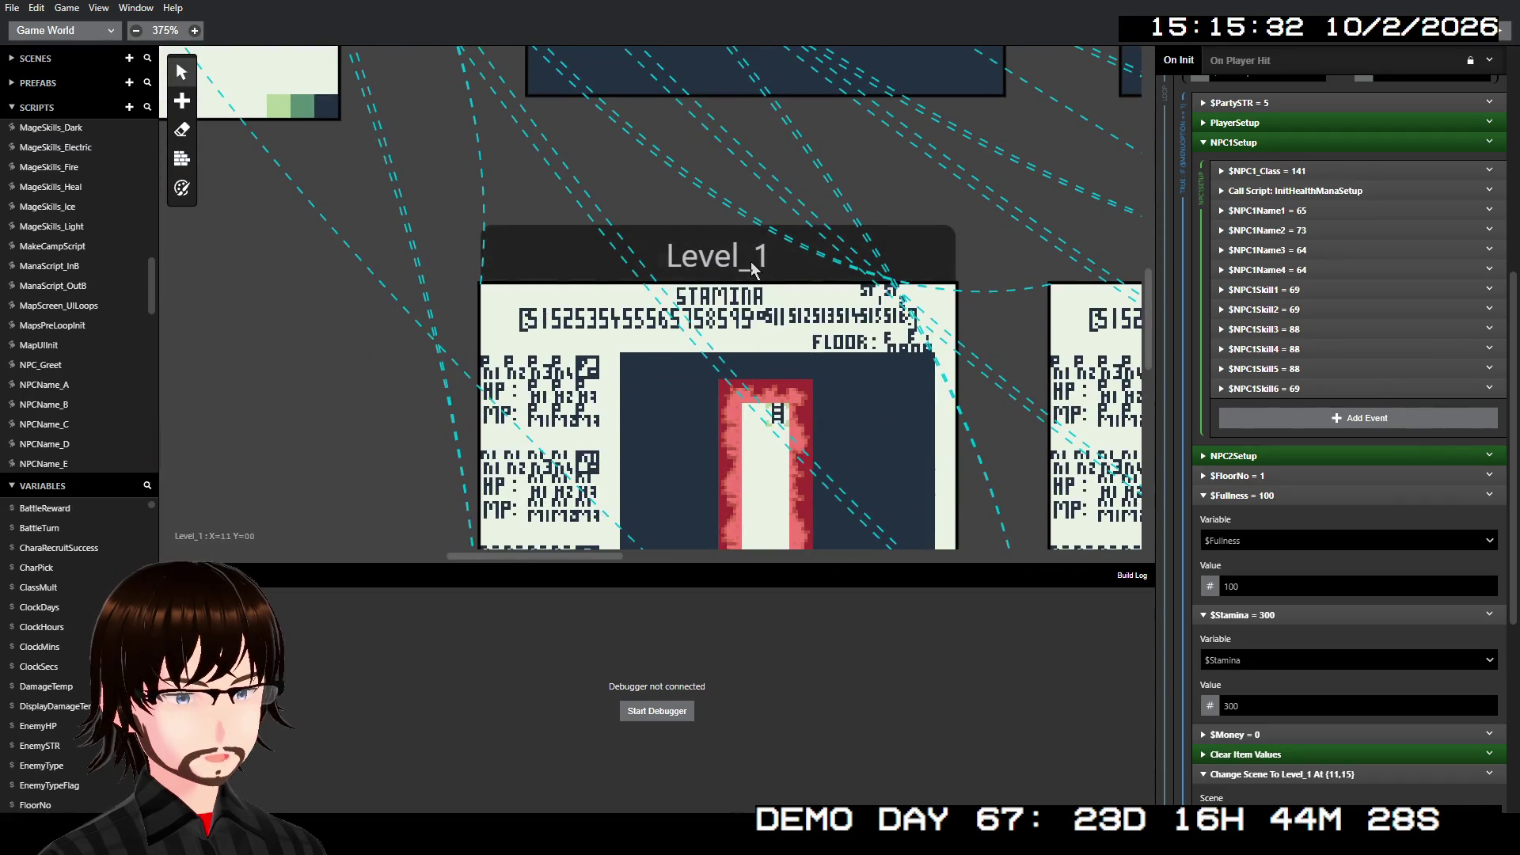
{"action": "left_click", "coordinate": [808, 275]}
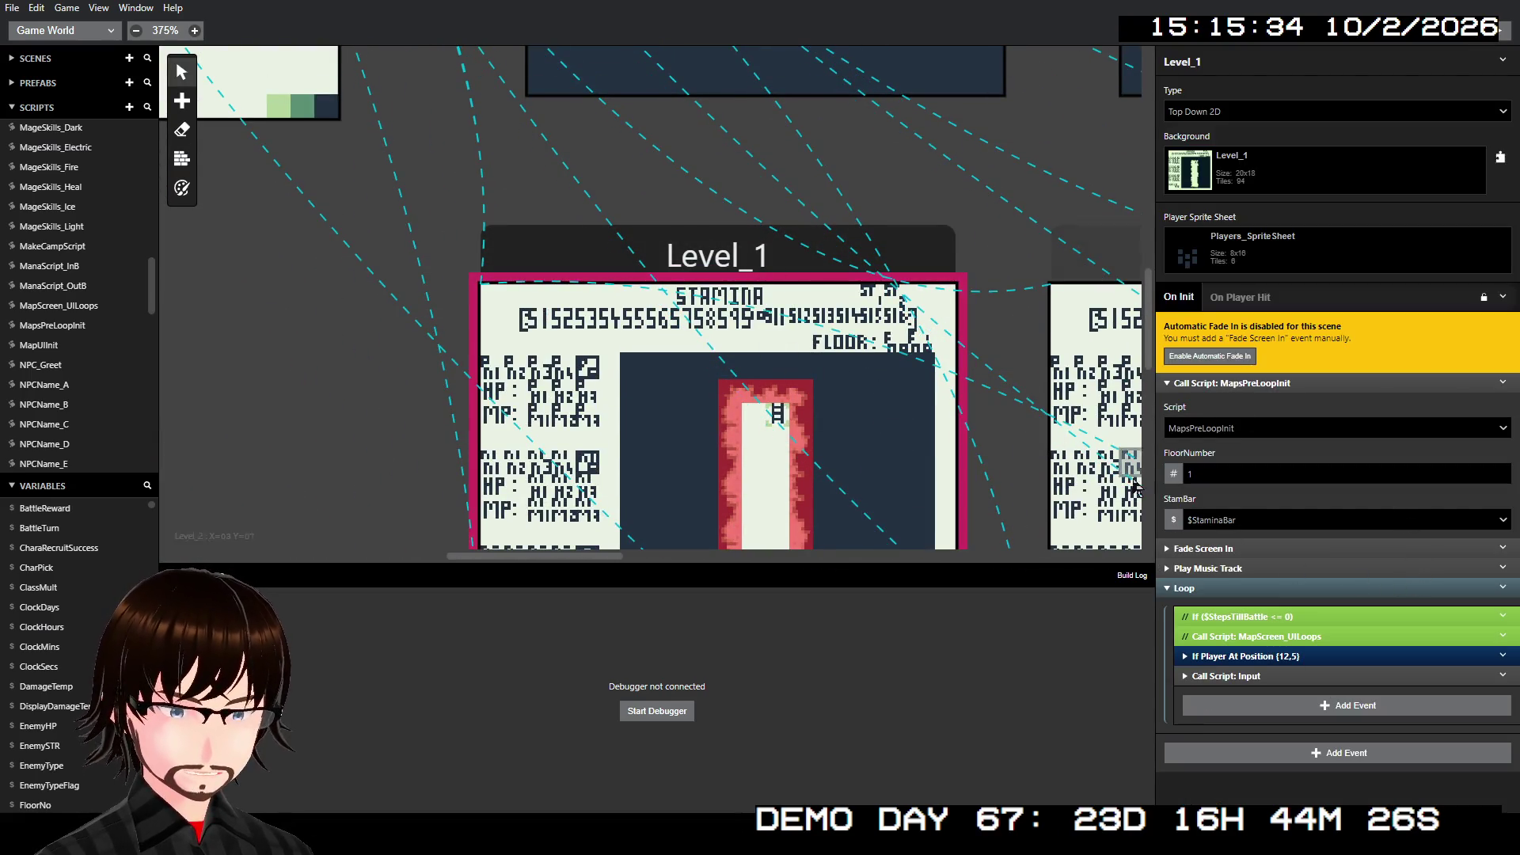
{"action": "scroll", "coordinate": [936, 315], "scroll_direction": "right", "scroll_amount": 1}
{"action": "scroll", "coordinate": [937, 315], "scroll_direction": "right", "scroll_amount": 1}
{"action": "left_click", "coordinate": [1037, 268]}
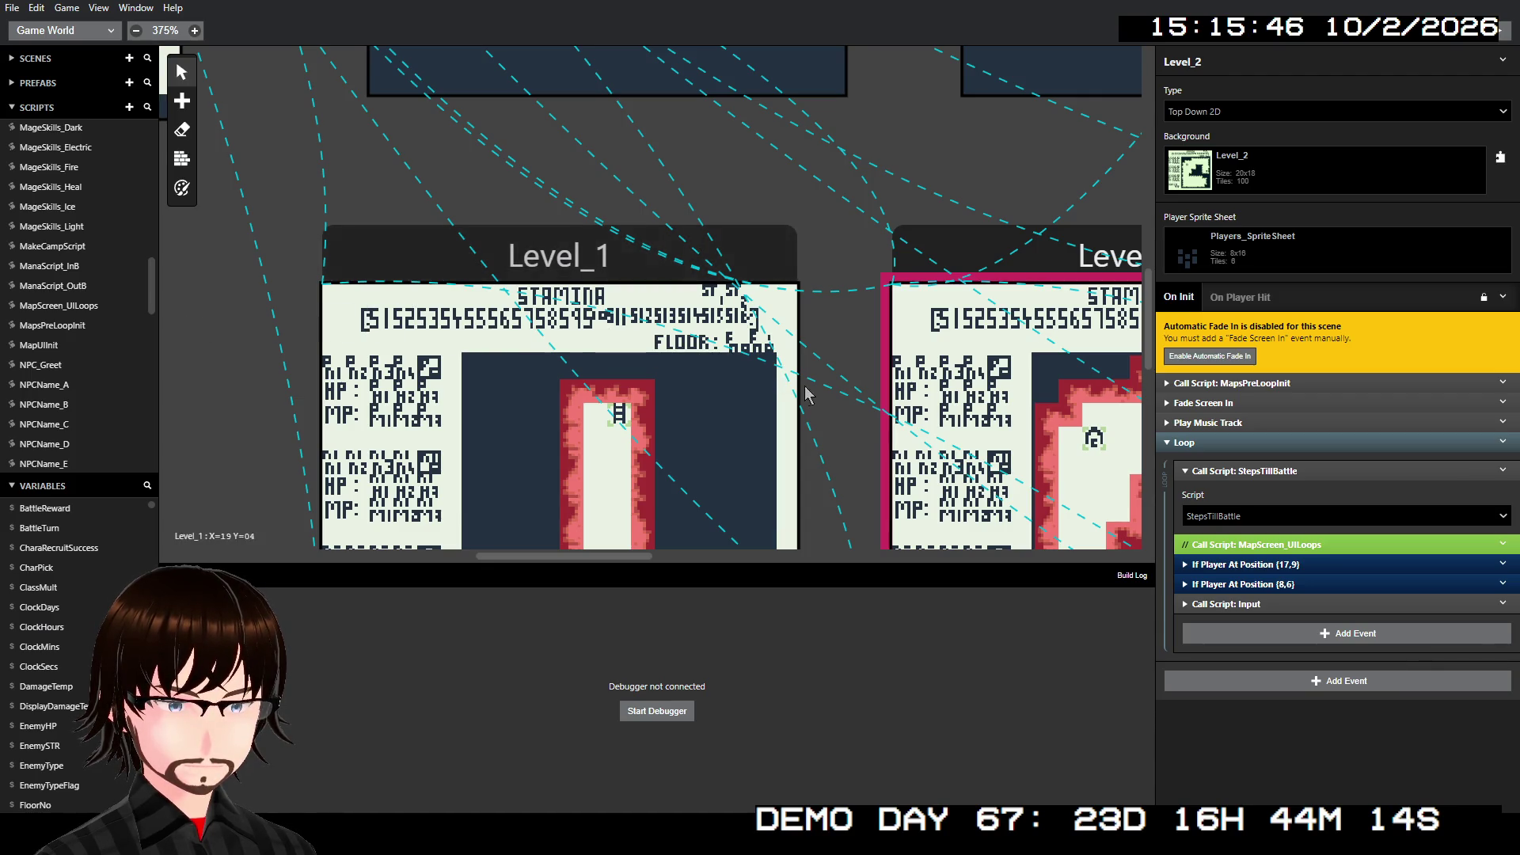
{"action": "scroll", "coordinate": [825, 387], "scroll_direction": "right", "scroll_amount": 10}
{"action": "left_click", "coordinate": [908, 281]}
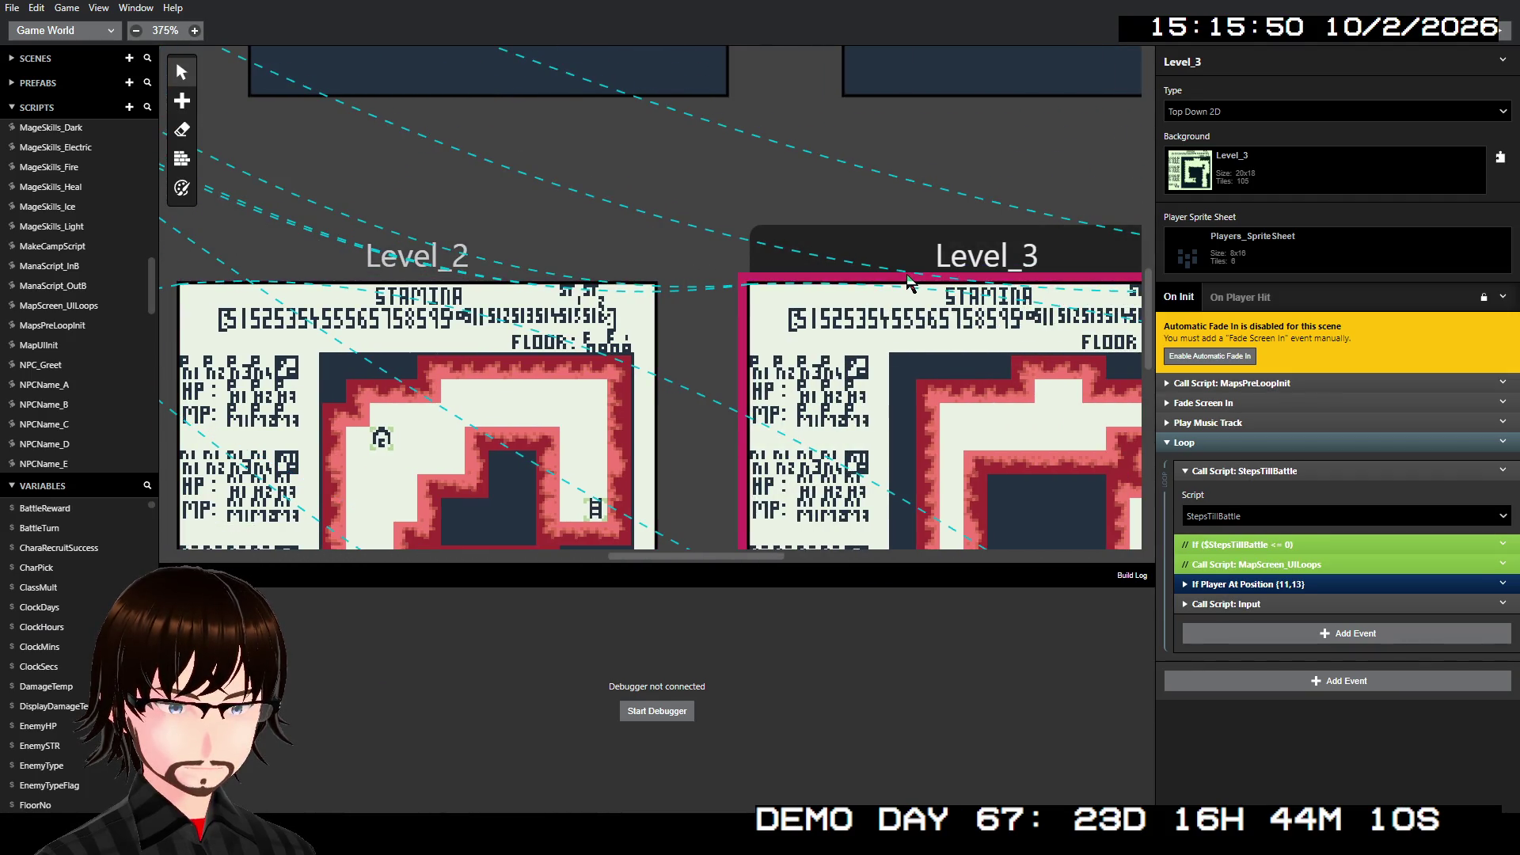
{"action": "scroll", "coordinate": [909, 281], "scroll_direction": "right", "scroll_amount": 10}
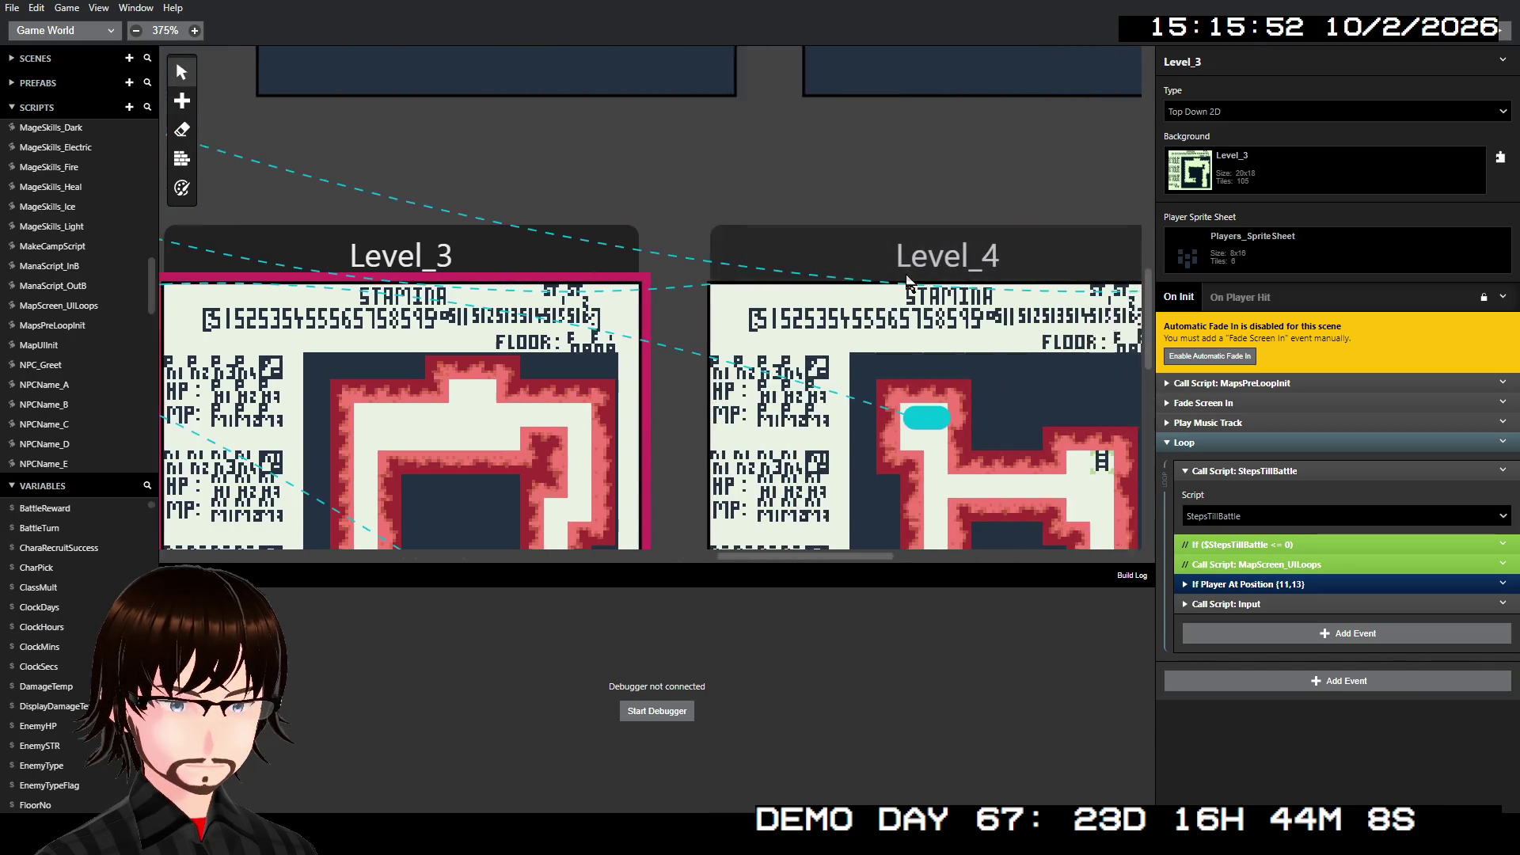
{"action": "scroll", "coordinate": [918, 279], "scroll_direction": "right", "scroll_amount": 3}
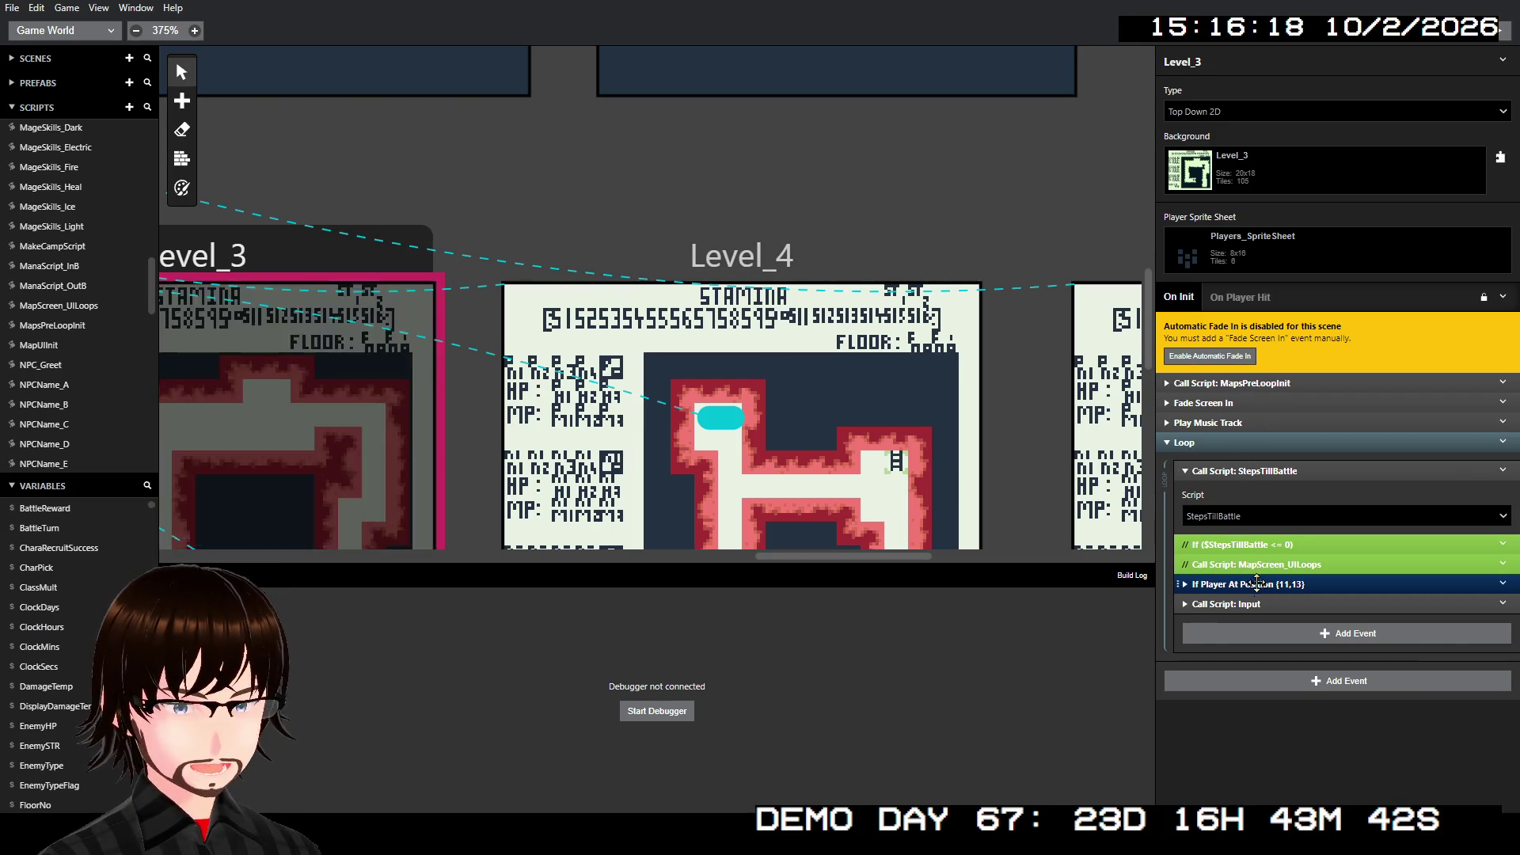
{"action": "scroll", "coordinate": [68, 340], "scroll_direction": "down", "scroll_amount": 4}
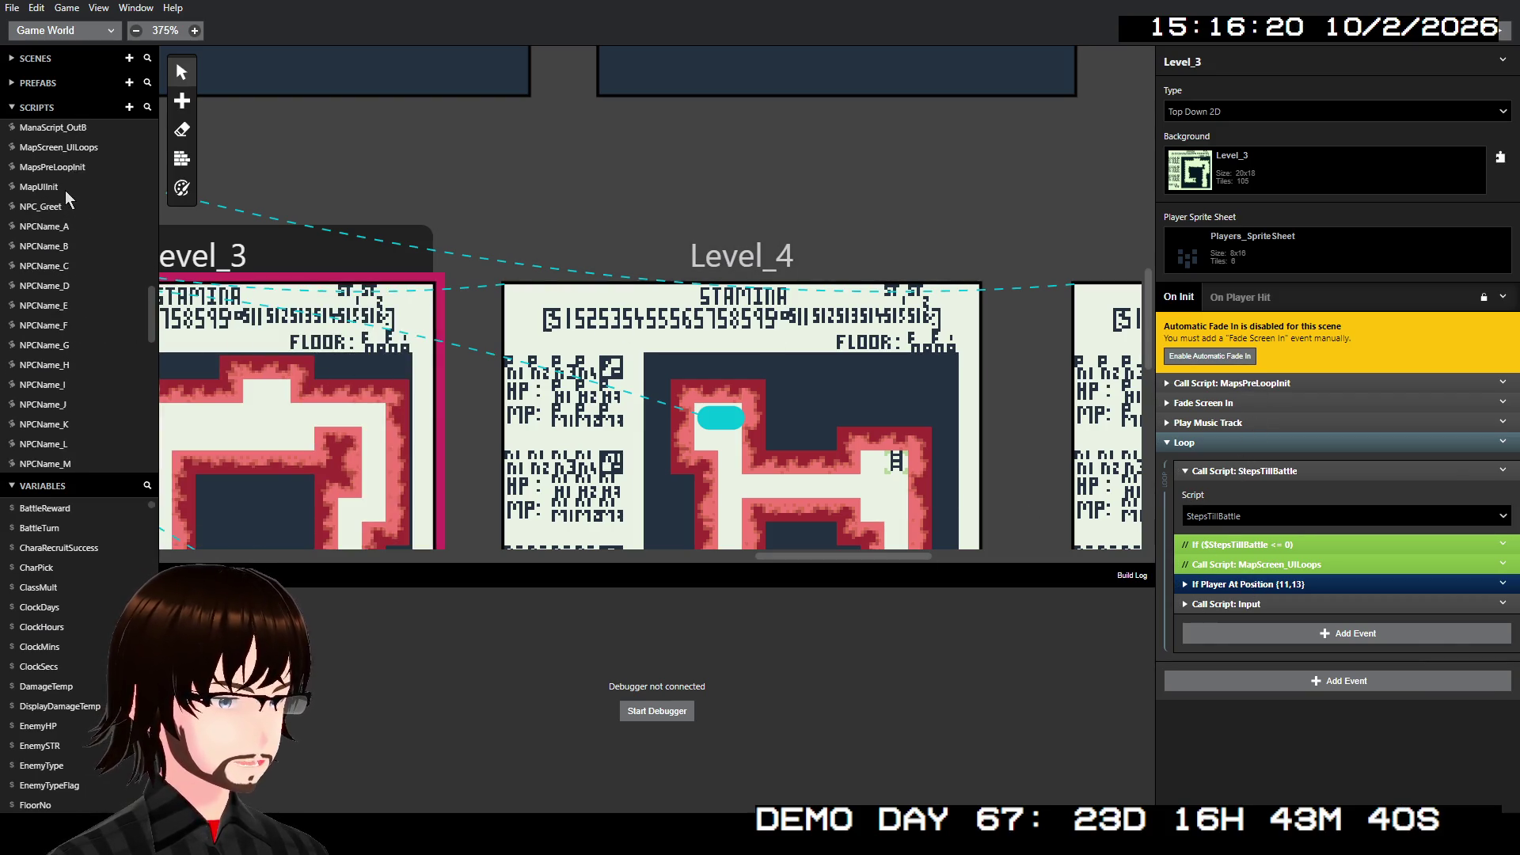
- Browse MapUIInit and MapsPreLoopInit, then open the MapScreen_UILoops script
{"action": "left_click", "coordinate": [54, 189]}
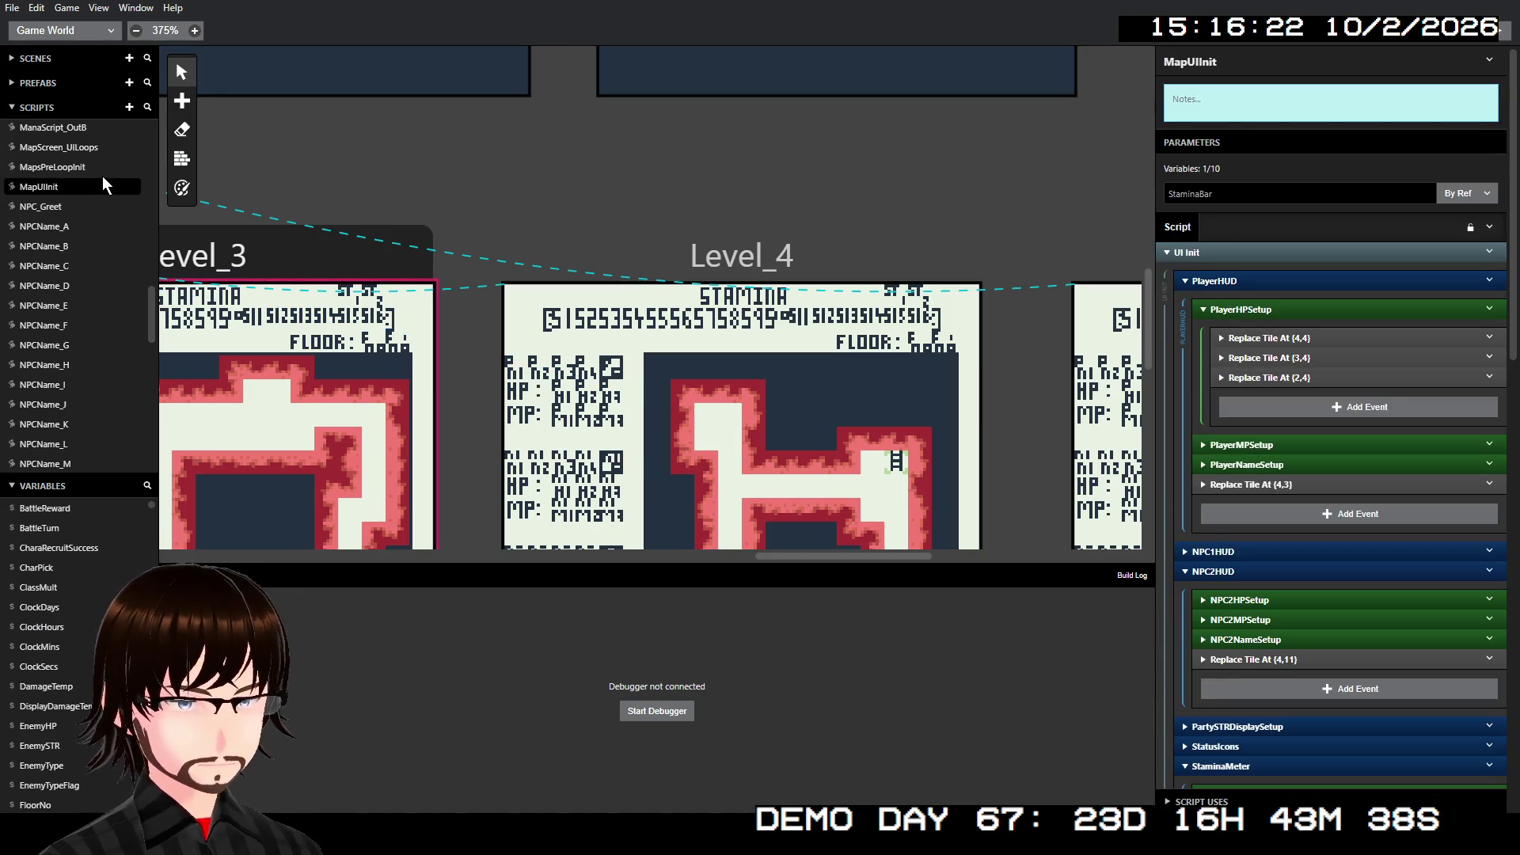
{"action": "left_click", "coordinate": [74, 166]}
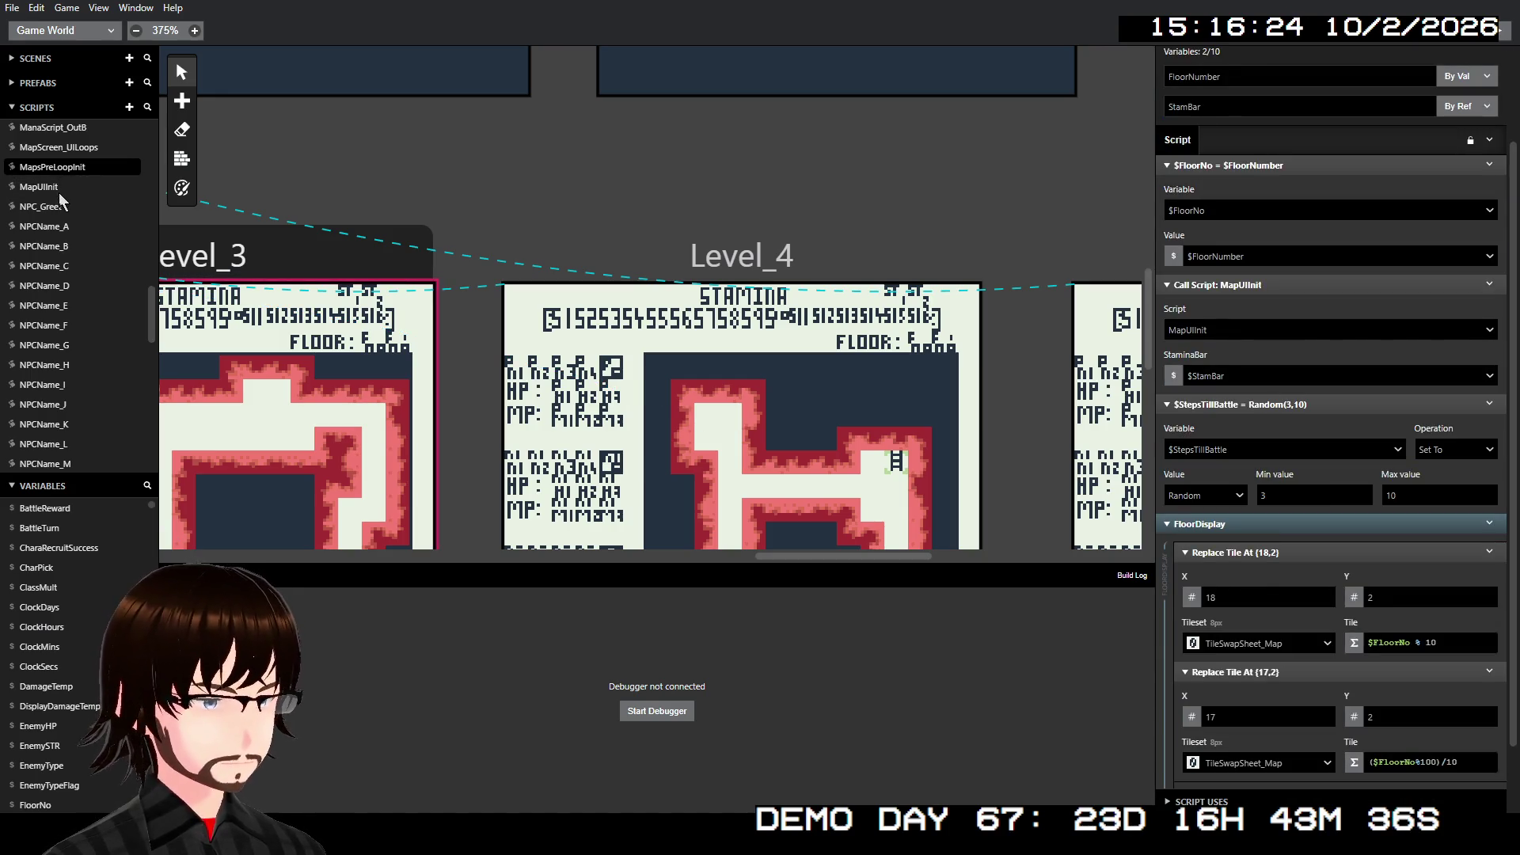
{"action": "left_click", "coordinate": [79, 149]}
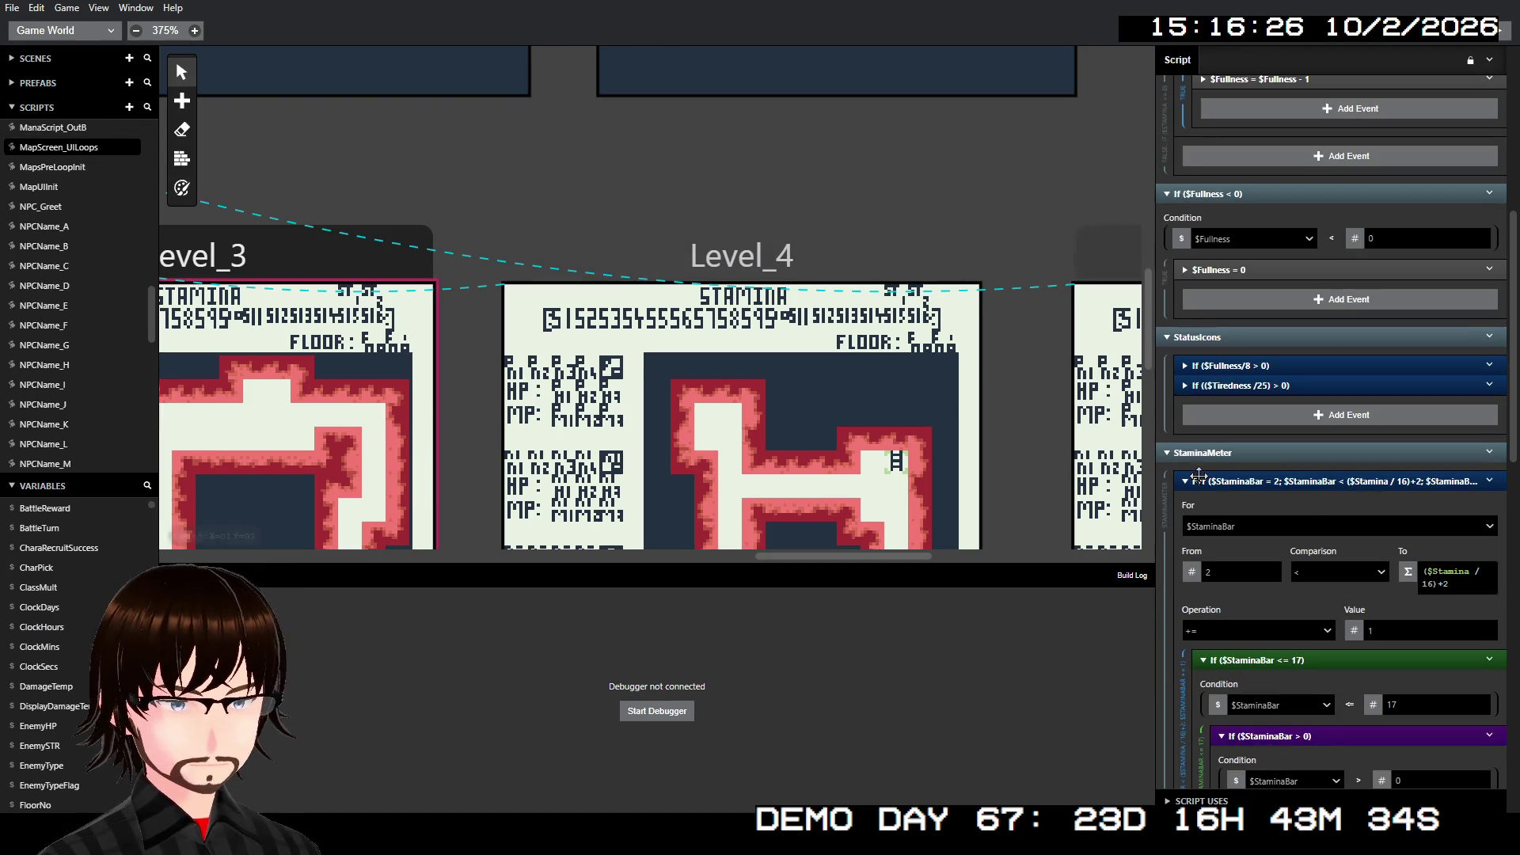
{"action": "scroll", "coordinate": [1198, 475], "scroll_direction": "up", "scroll_amount": 2}
- Expand the If ($Fullness <= 0) block to reveal the Tiredness >= 200 game-over check
{"action": "left_click", "coordinate": [1249, 467]}
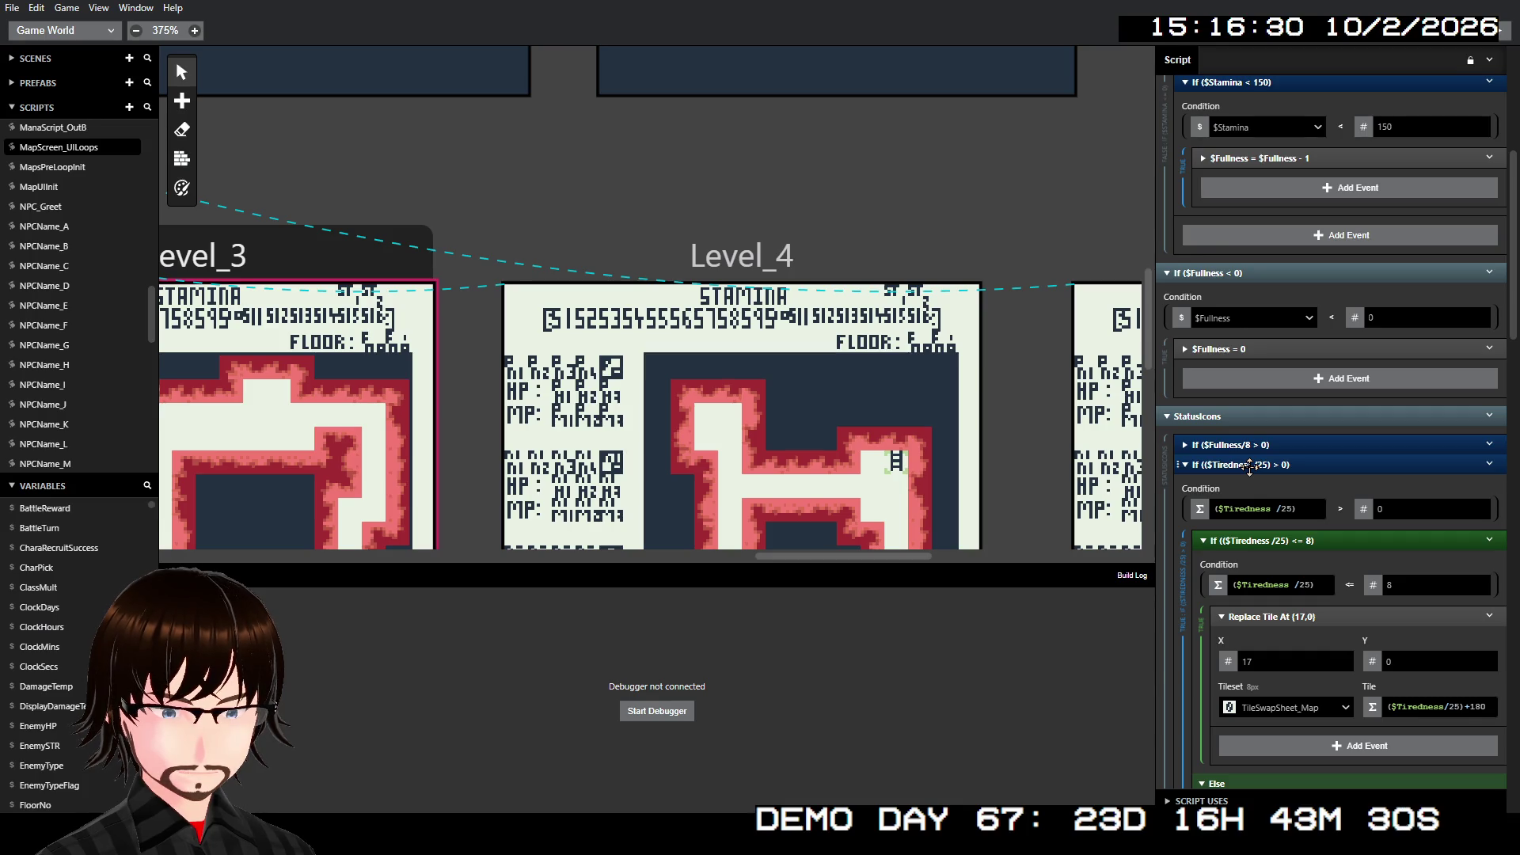
{"action": "left_click", "coordinate": [1266, 465]}
{"action": "left_click", "coordinate": [1289, 466]}
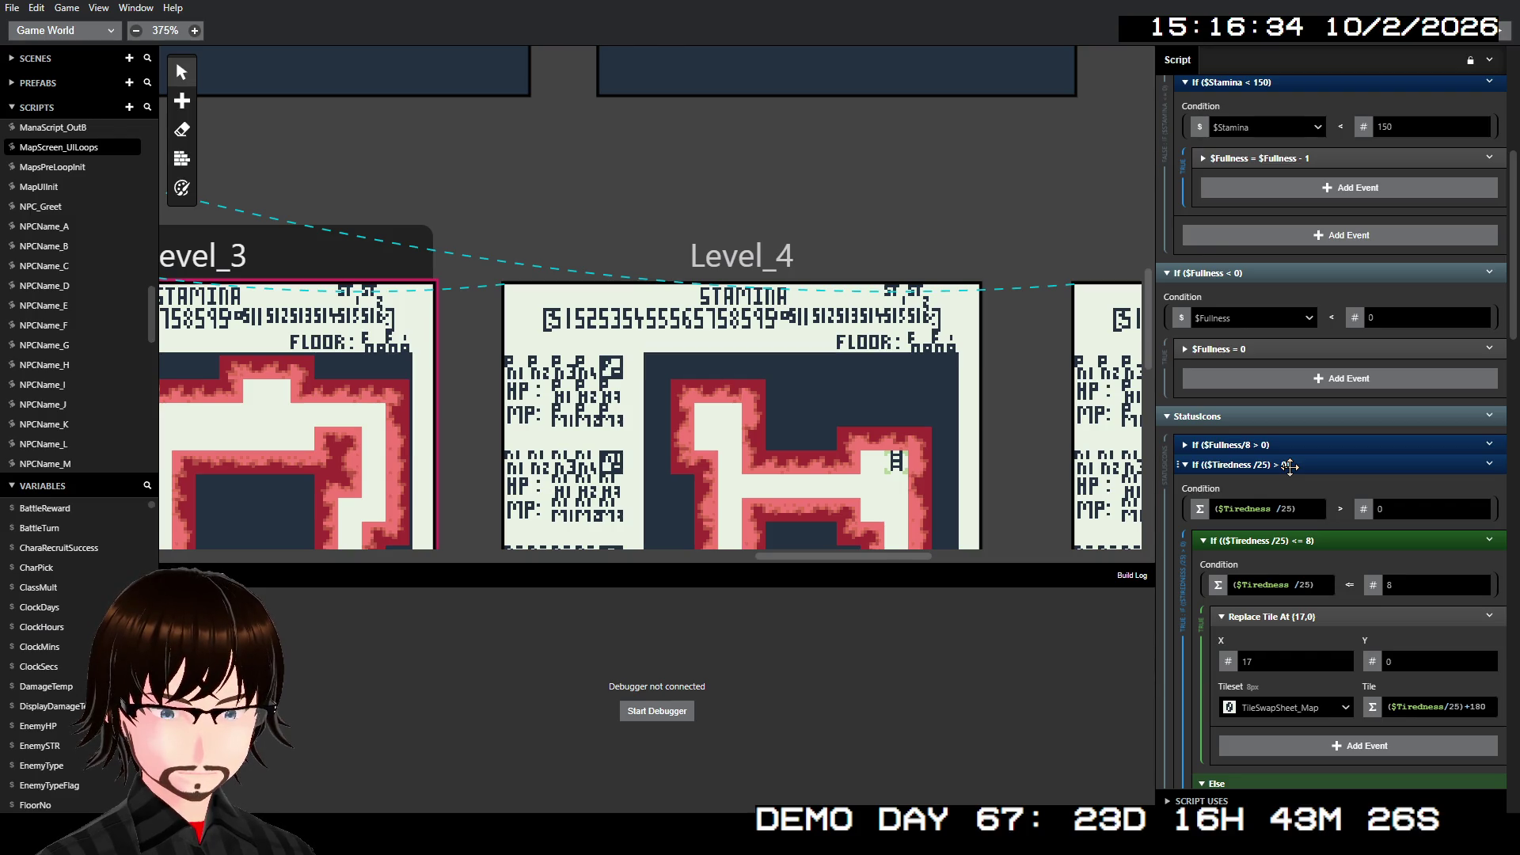
{"action": "left_click", "coordinate": [1289, 466]}
{"action": "scroll", "coordinate": [1332, 477], "scroll_direction": "up", "scroll_amount": 2}
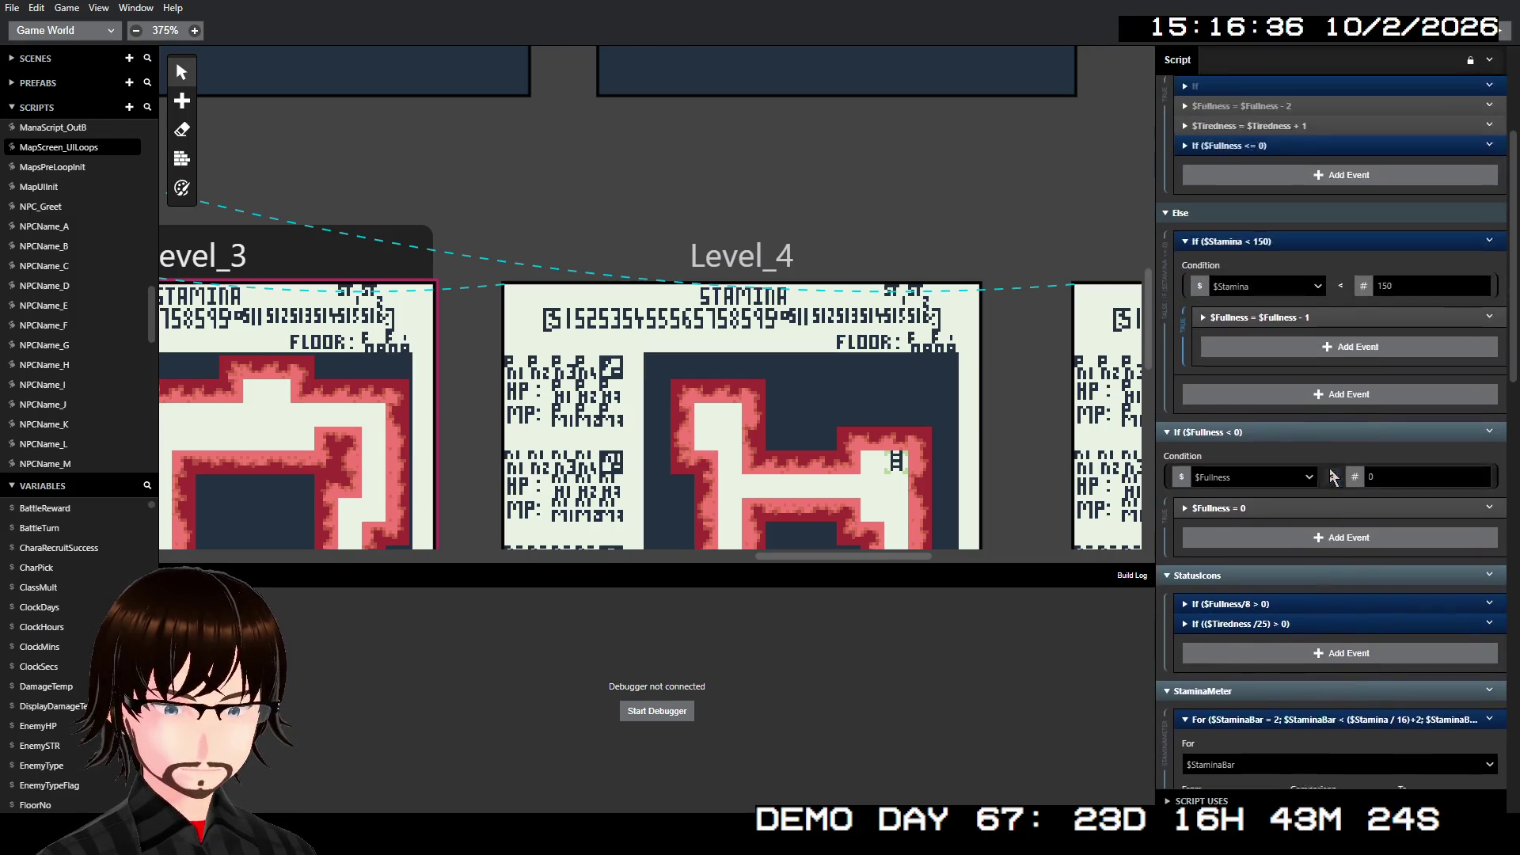
{"action": "scroll", "coordinate": [1332, 475], "scroll_direction": "up", "scroll_amount": 3}
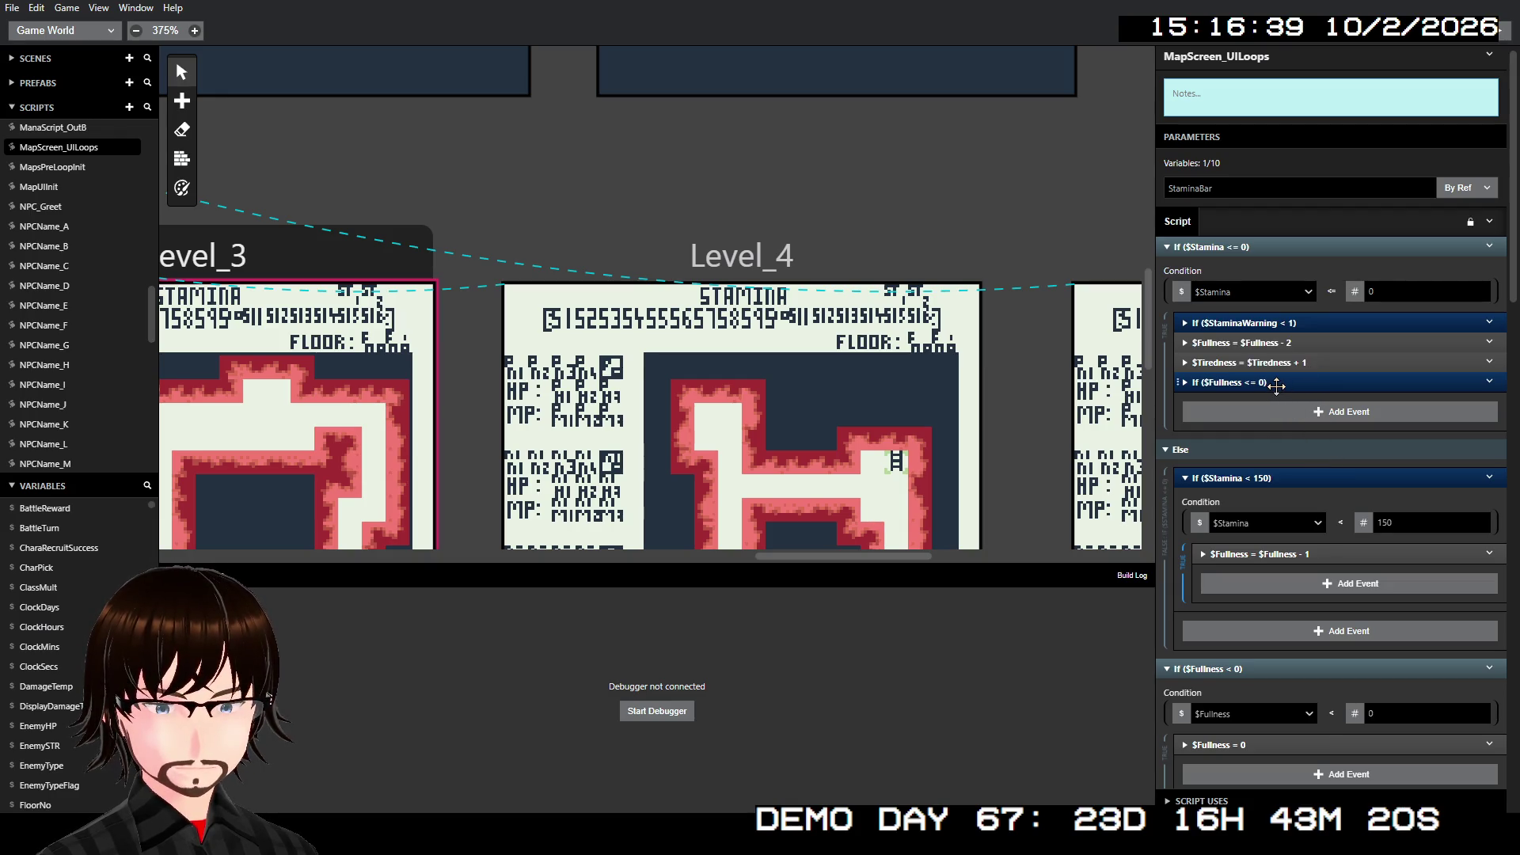
{"action": "left_click", "coordinate": [1288, 385]}
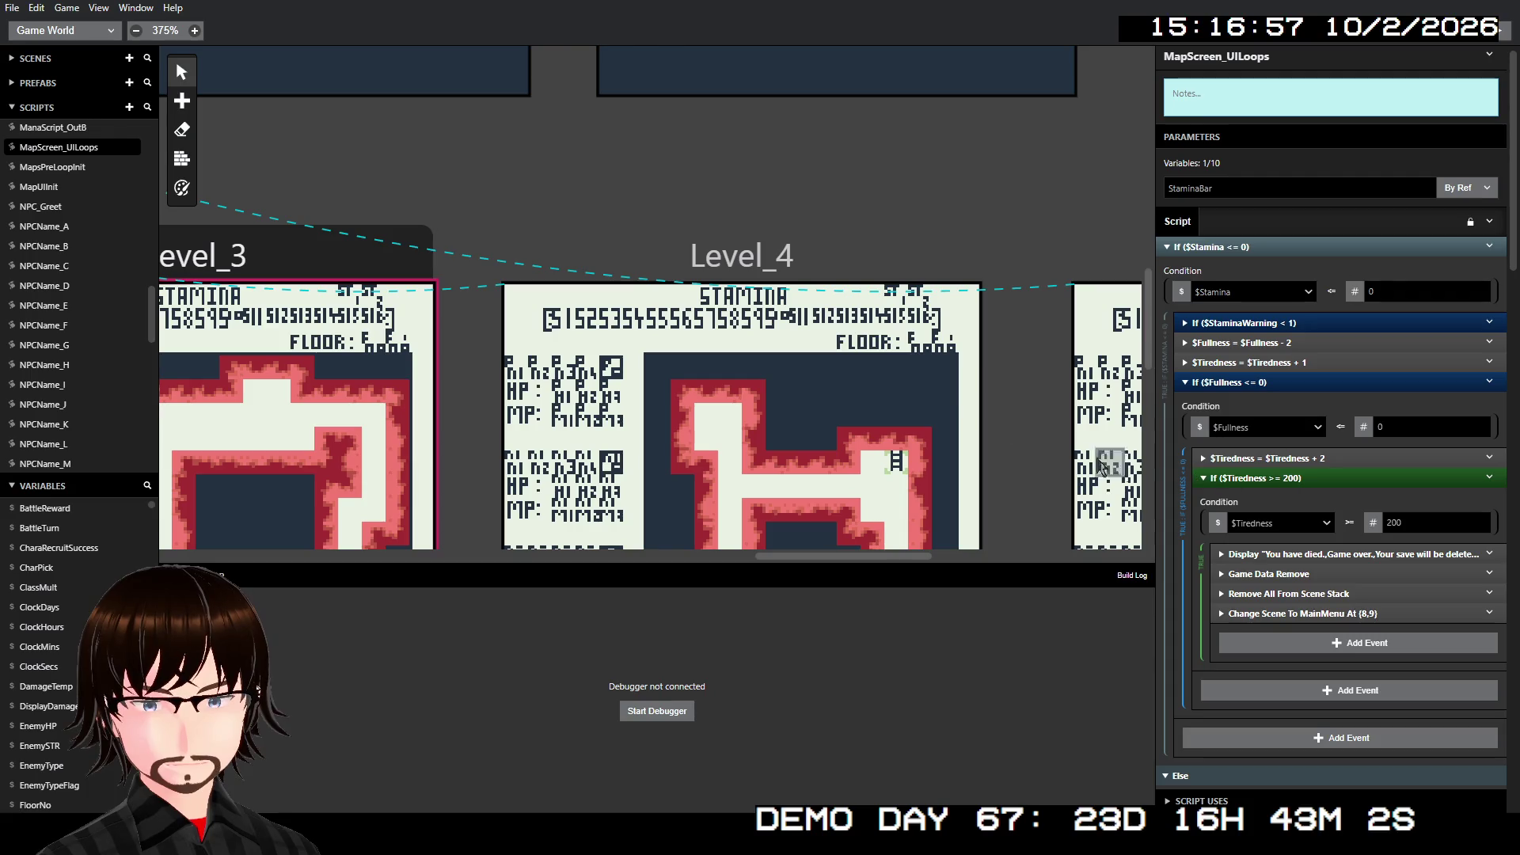
{"action": "scroll", "coordinate": [828, 293], "scroll_direction": "up", "scroll_amount": 5}
{"action": "scroll", "coordinate": [829, 277], "scroll_direction": "up", "scroll_amount": 5}
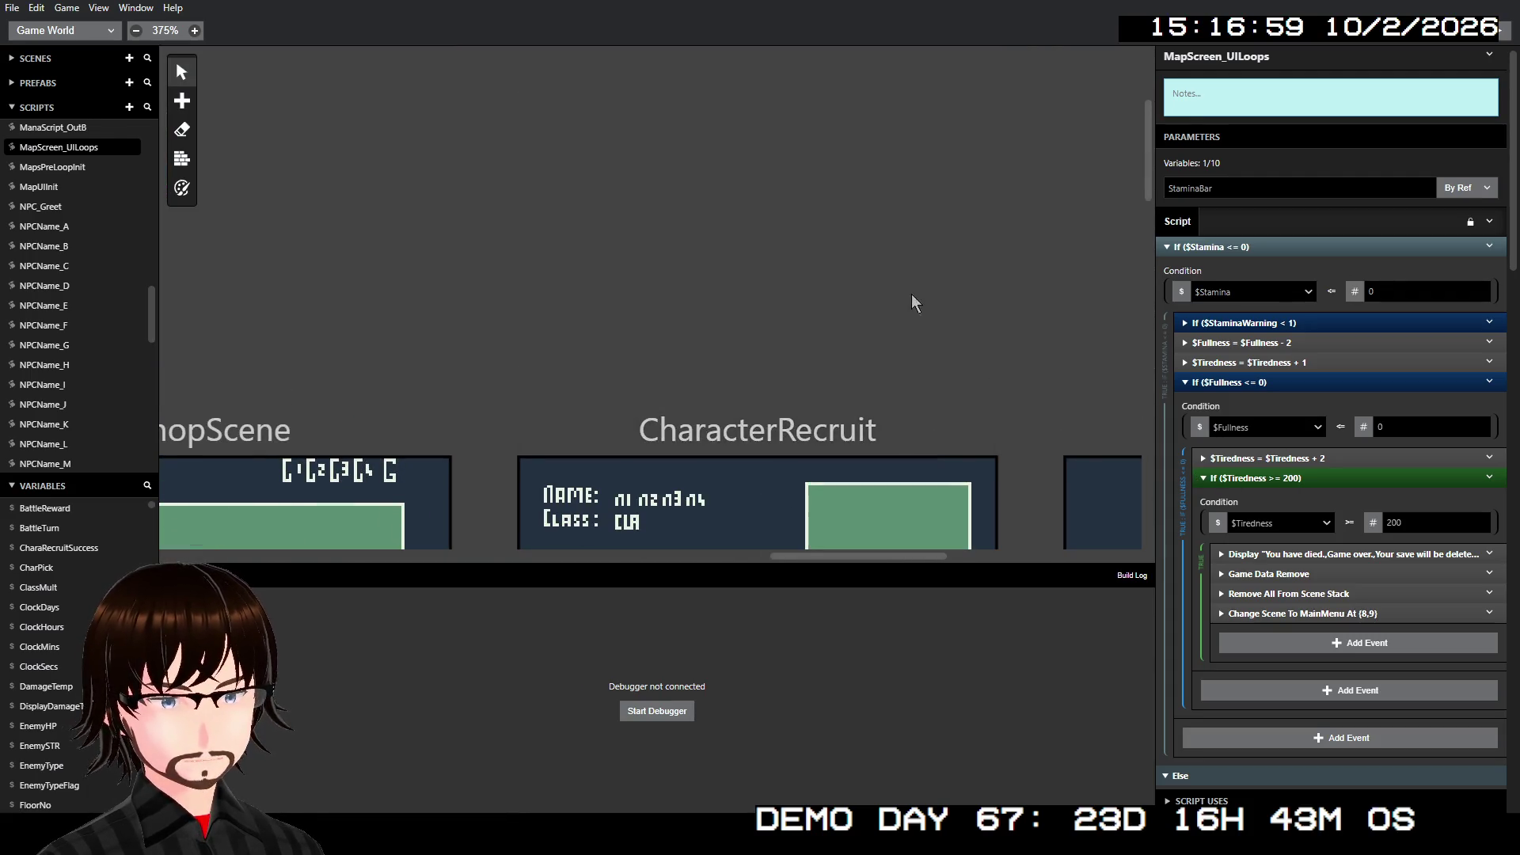
{"action": "scroll", "coordinate": [911, 293], "scroll_direction": "right", "scroll_amount": 8}
{"action": "scroll", "coordinate": [1061, 407], "scroll_direction": "right", "scroll_amount": 4}
{"action": "scroll", "coordinate": [1072, 412], "scroll_direction": "up", "scroll_amount": 5}
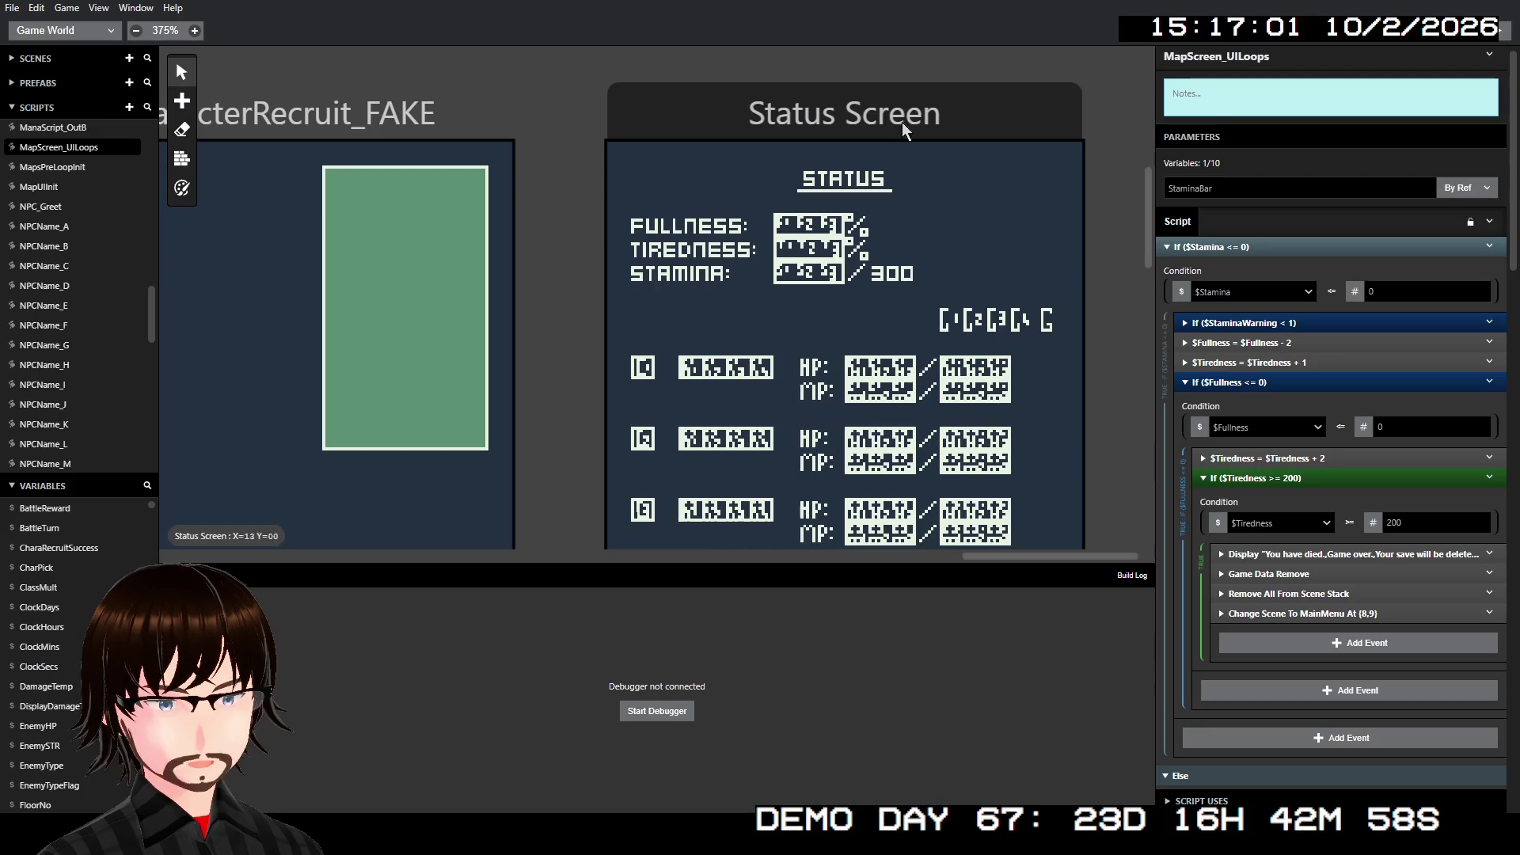
- On the Status Screen, wrap $Fullness as ($Fullness/2) in the ones, tens and hundreds tile expressions
{"action": "left_click", "coordinate": [870, 131]}
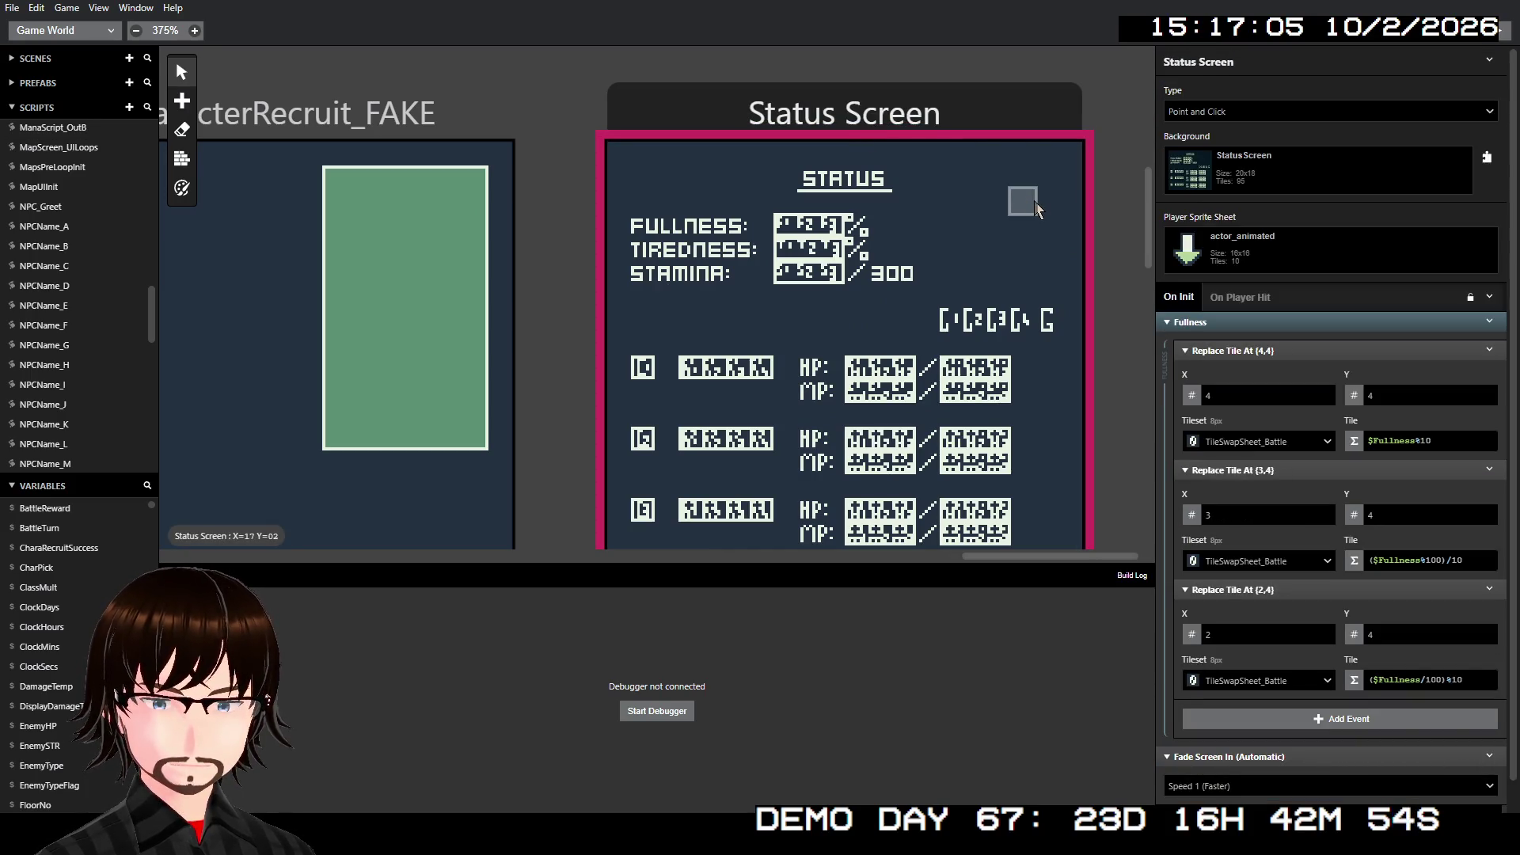
{"action": "double_click", "coordinate": [1389, 442]}
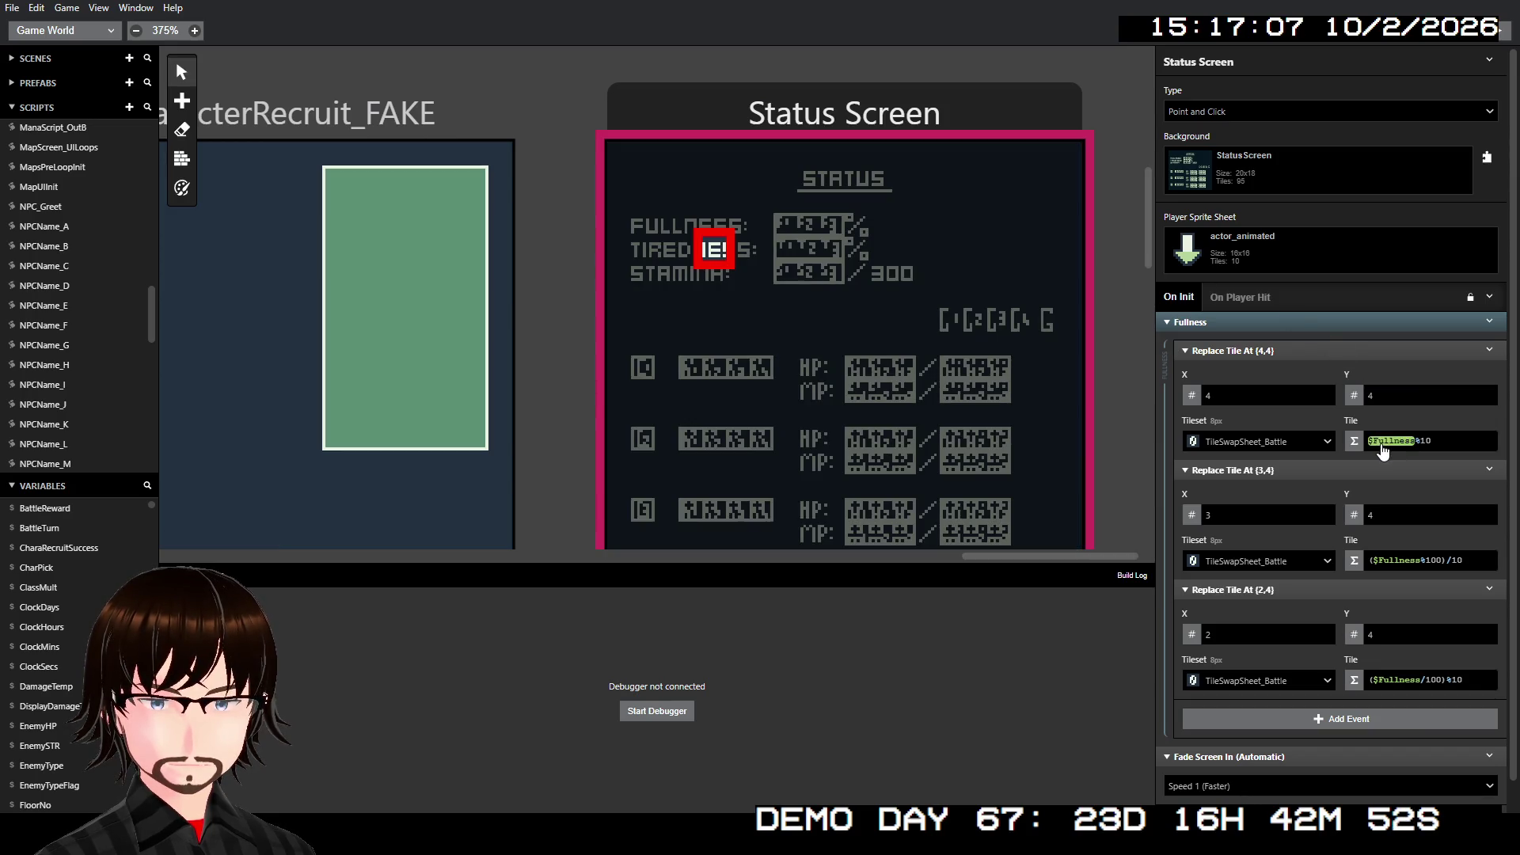
{"action": "left_click", "coordinate": [1384, 443]}
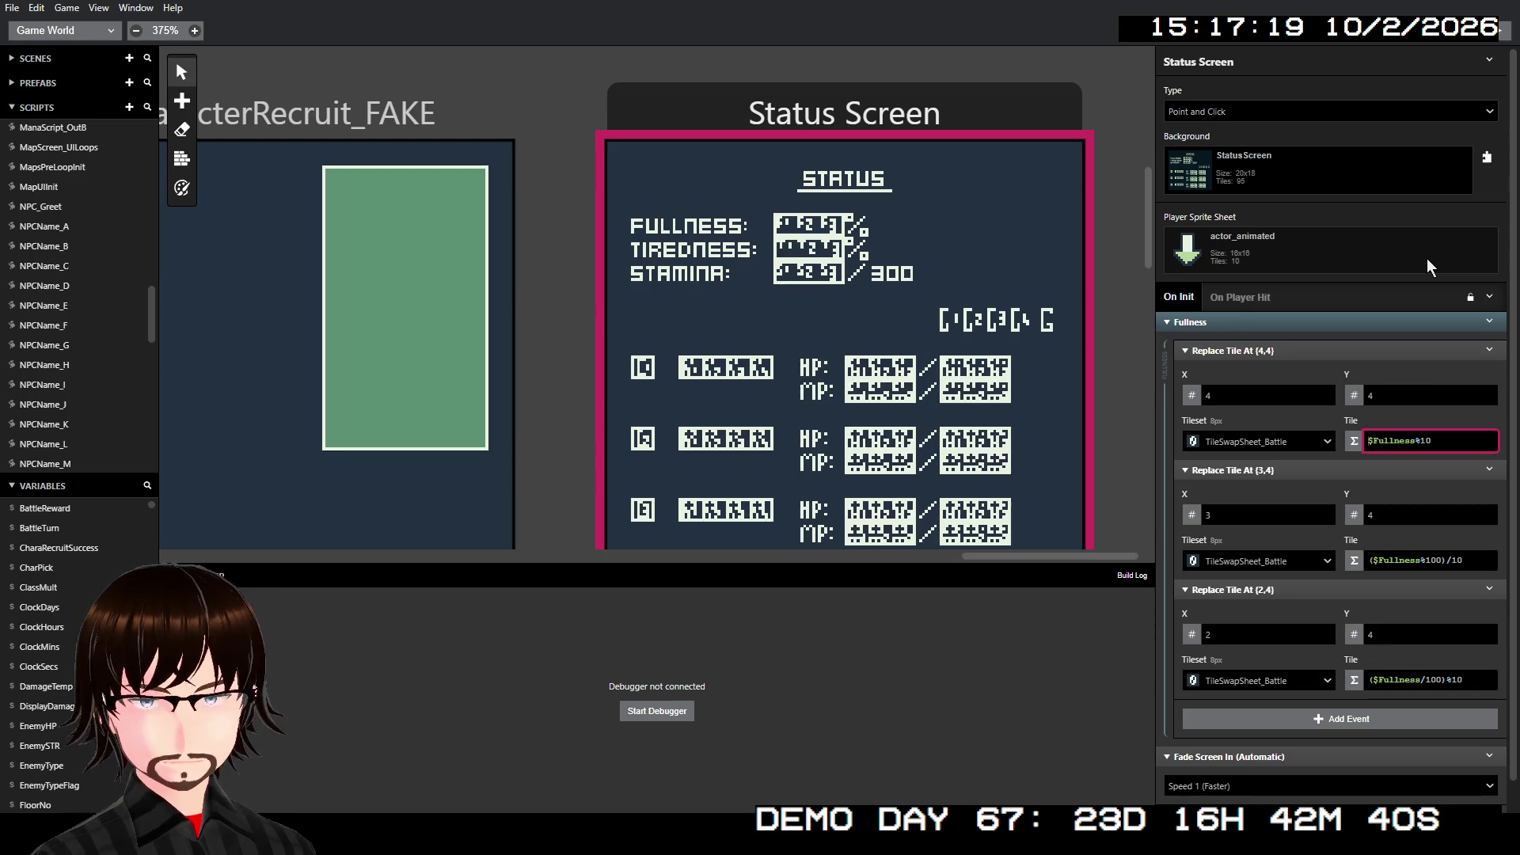
{"action": "type", "text": "("}
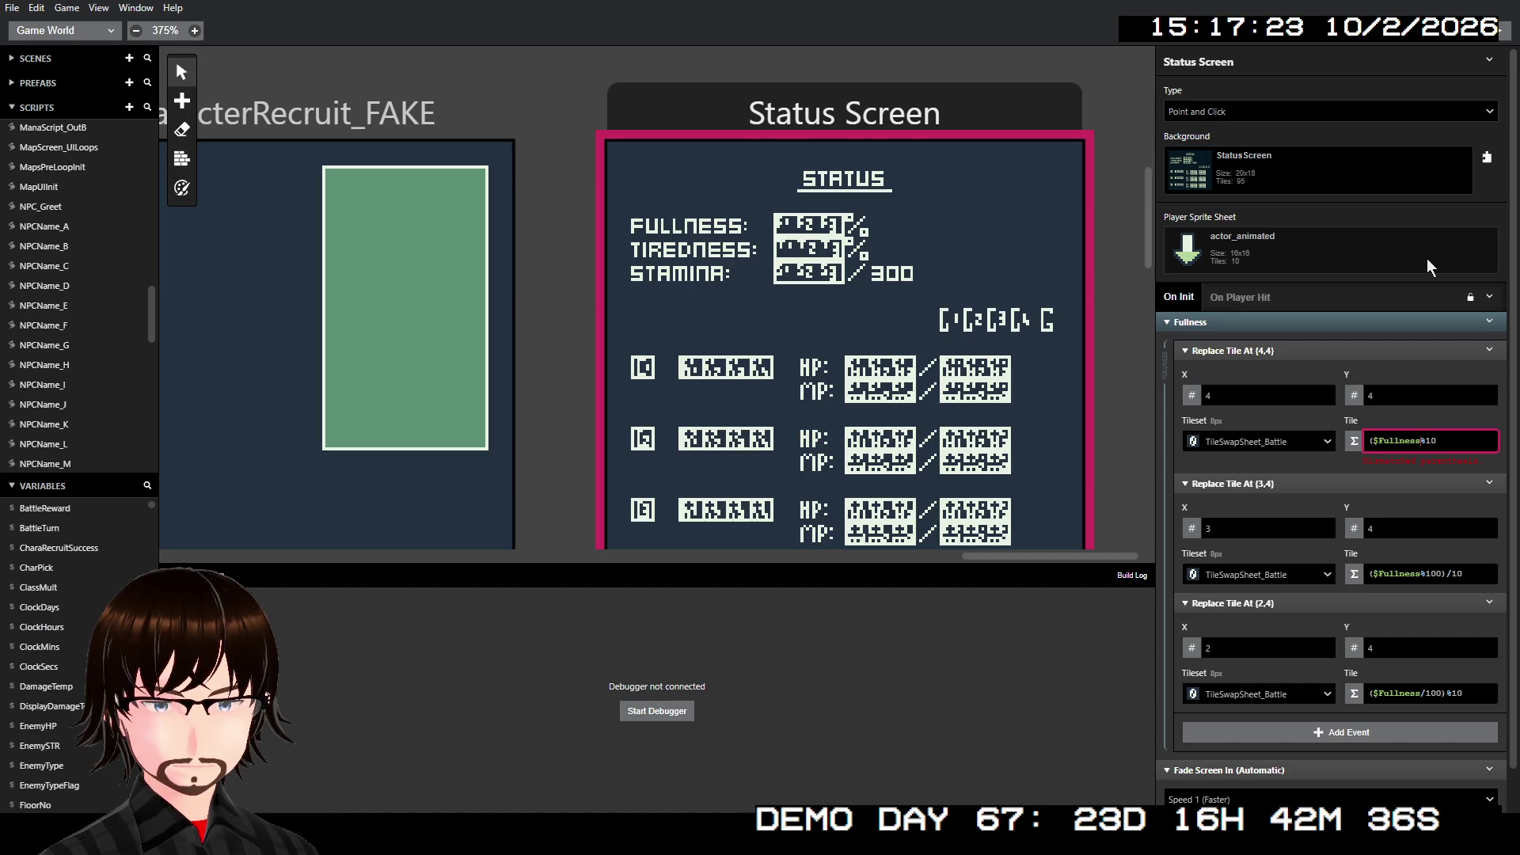
{"action": "type", "text": "/2)"}
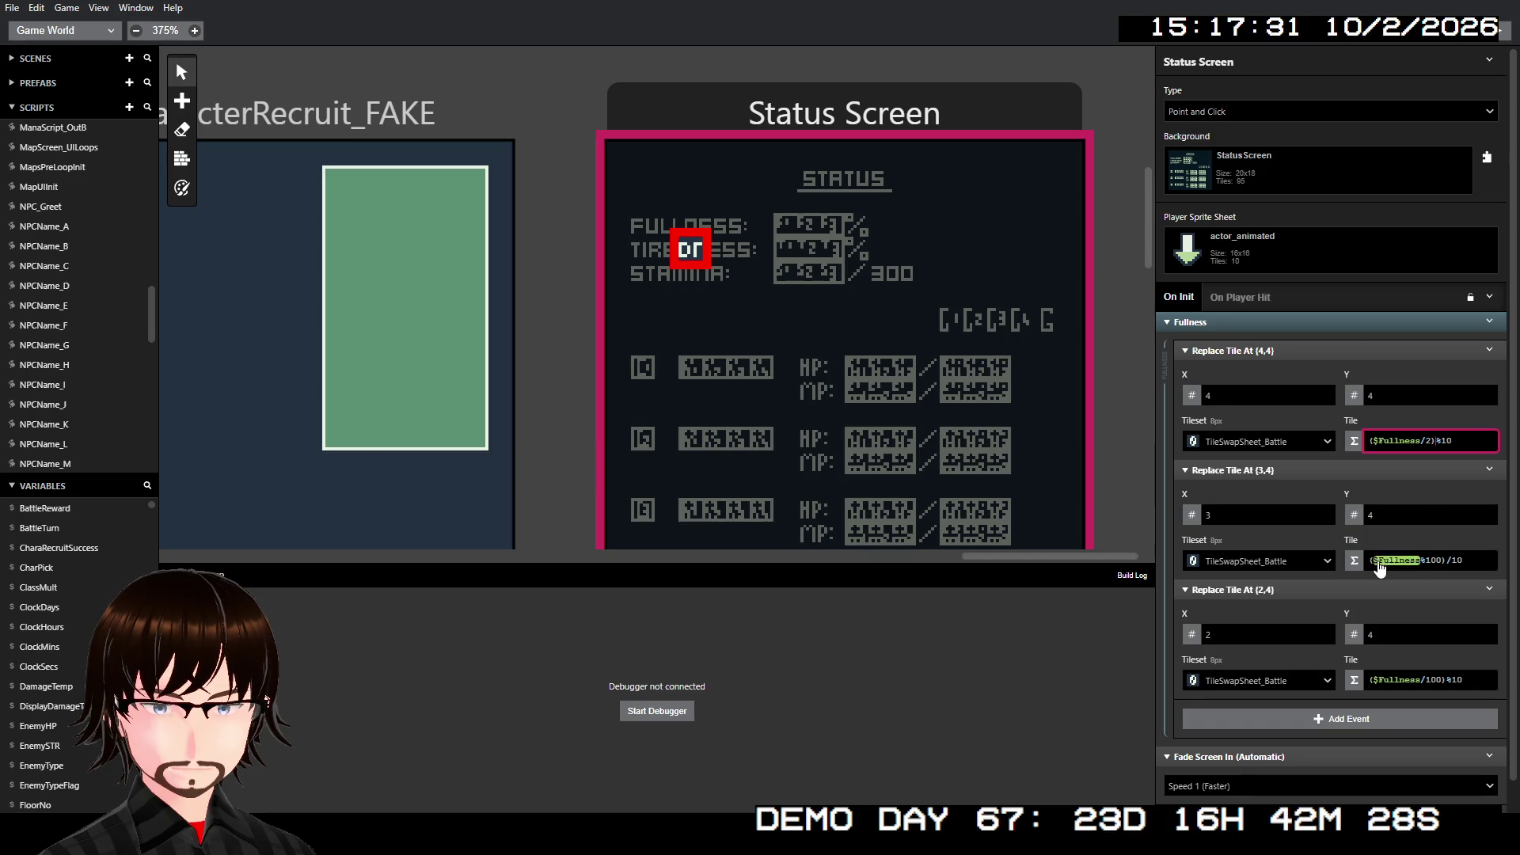
{"action": "left_click", "coordinate": [1421, 560]}
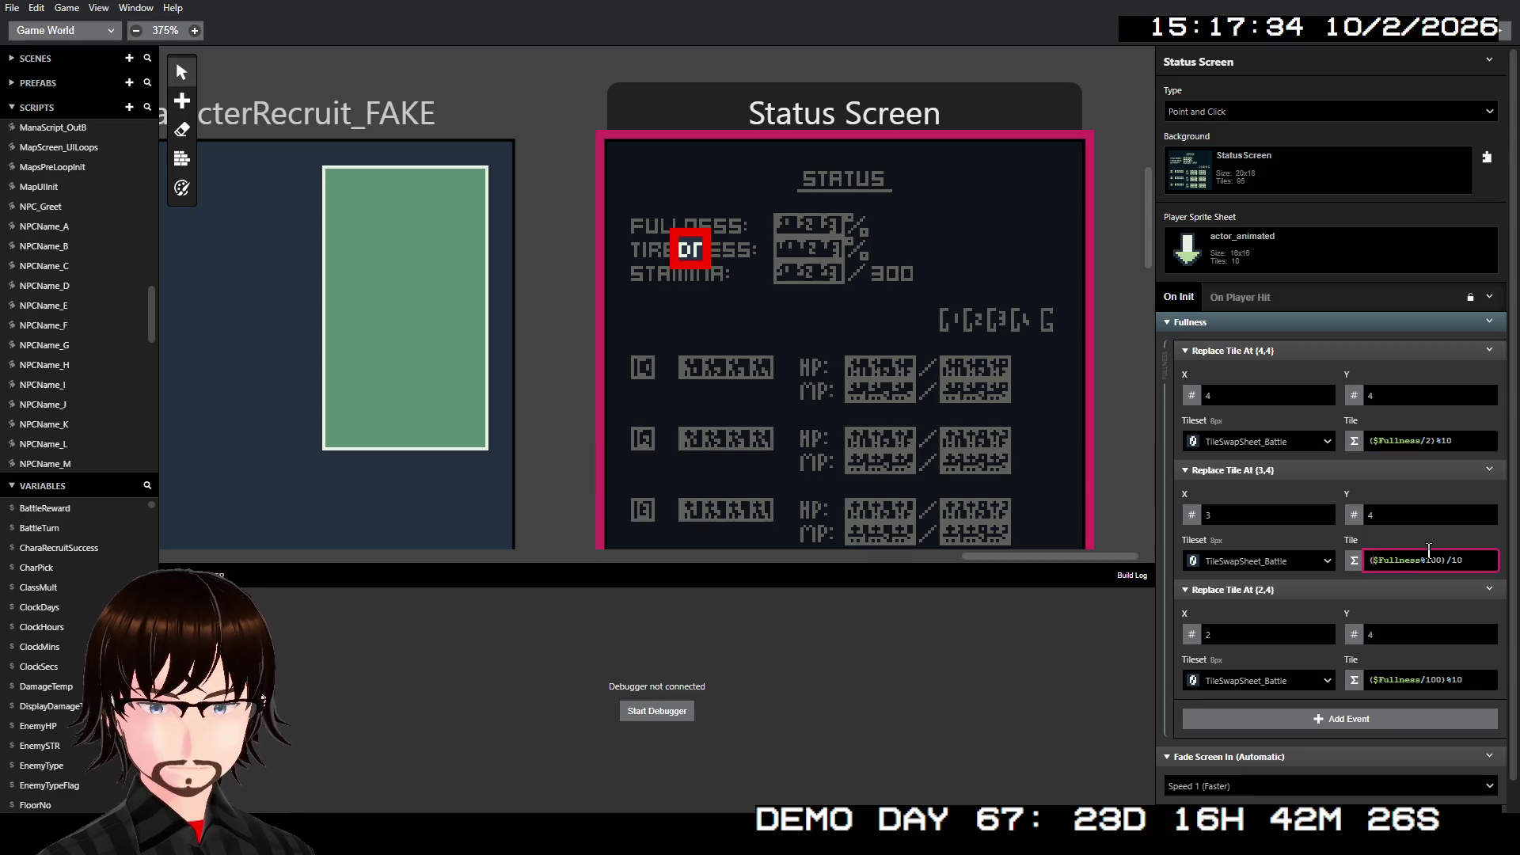
{"action": "type", "text": "("}
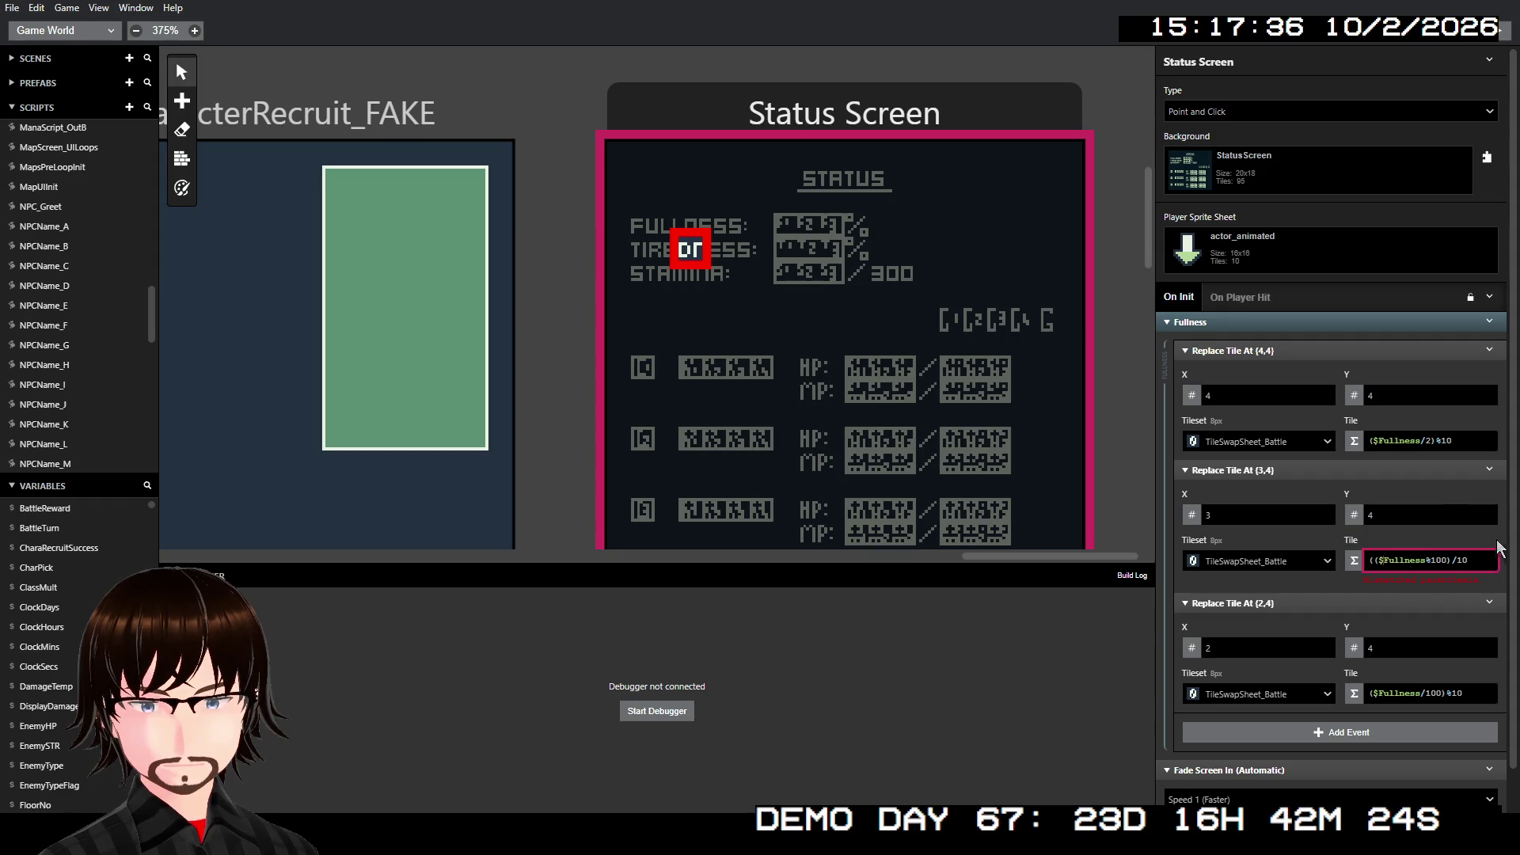
{"action": "type", "text": "/2"}
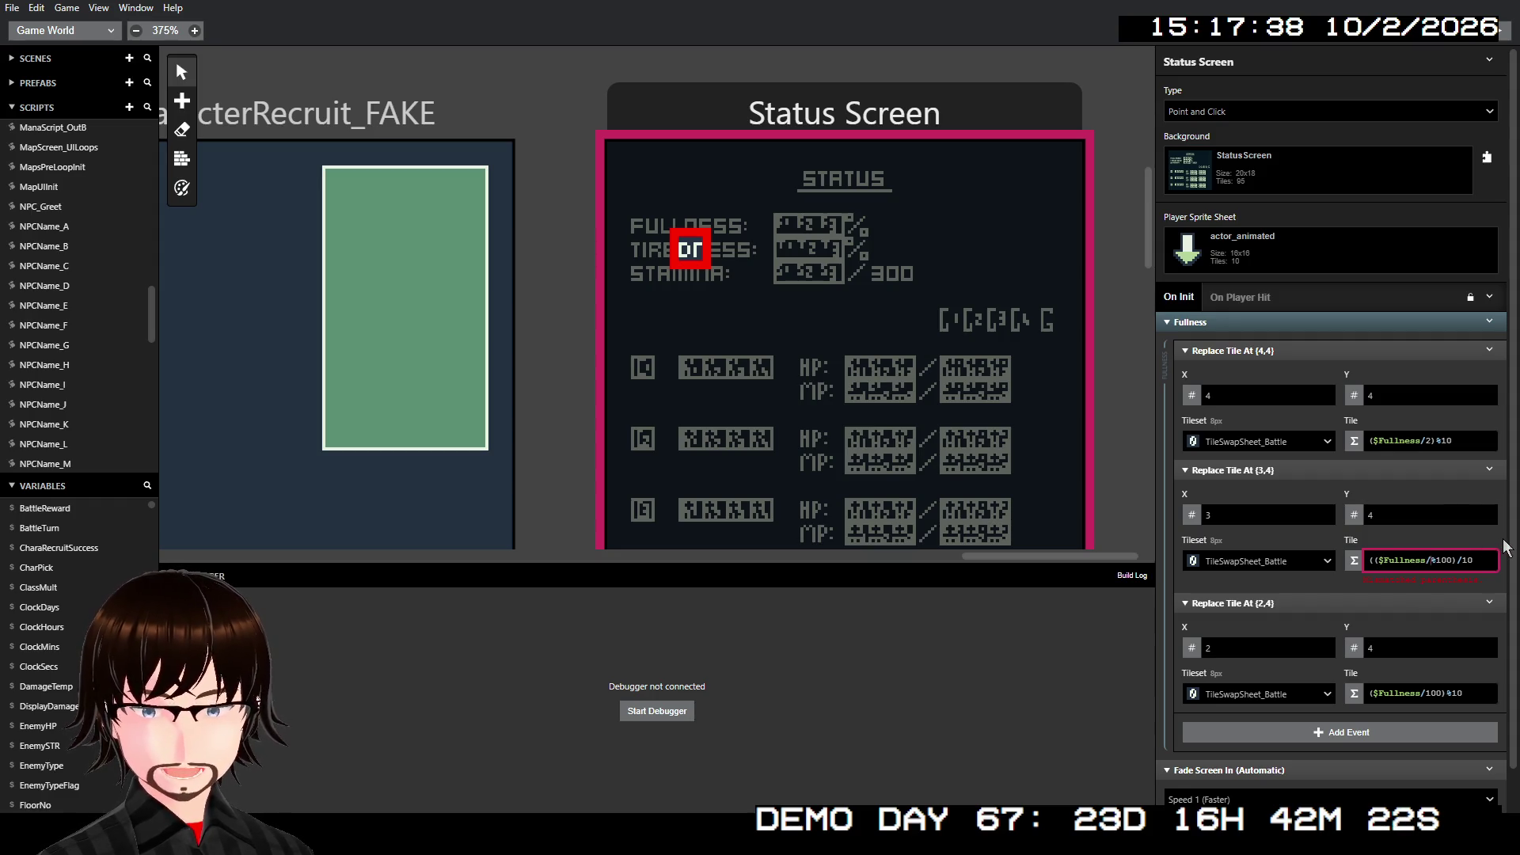
{"action": "type", "text": ")"}
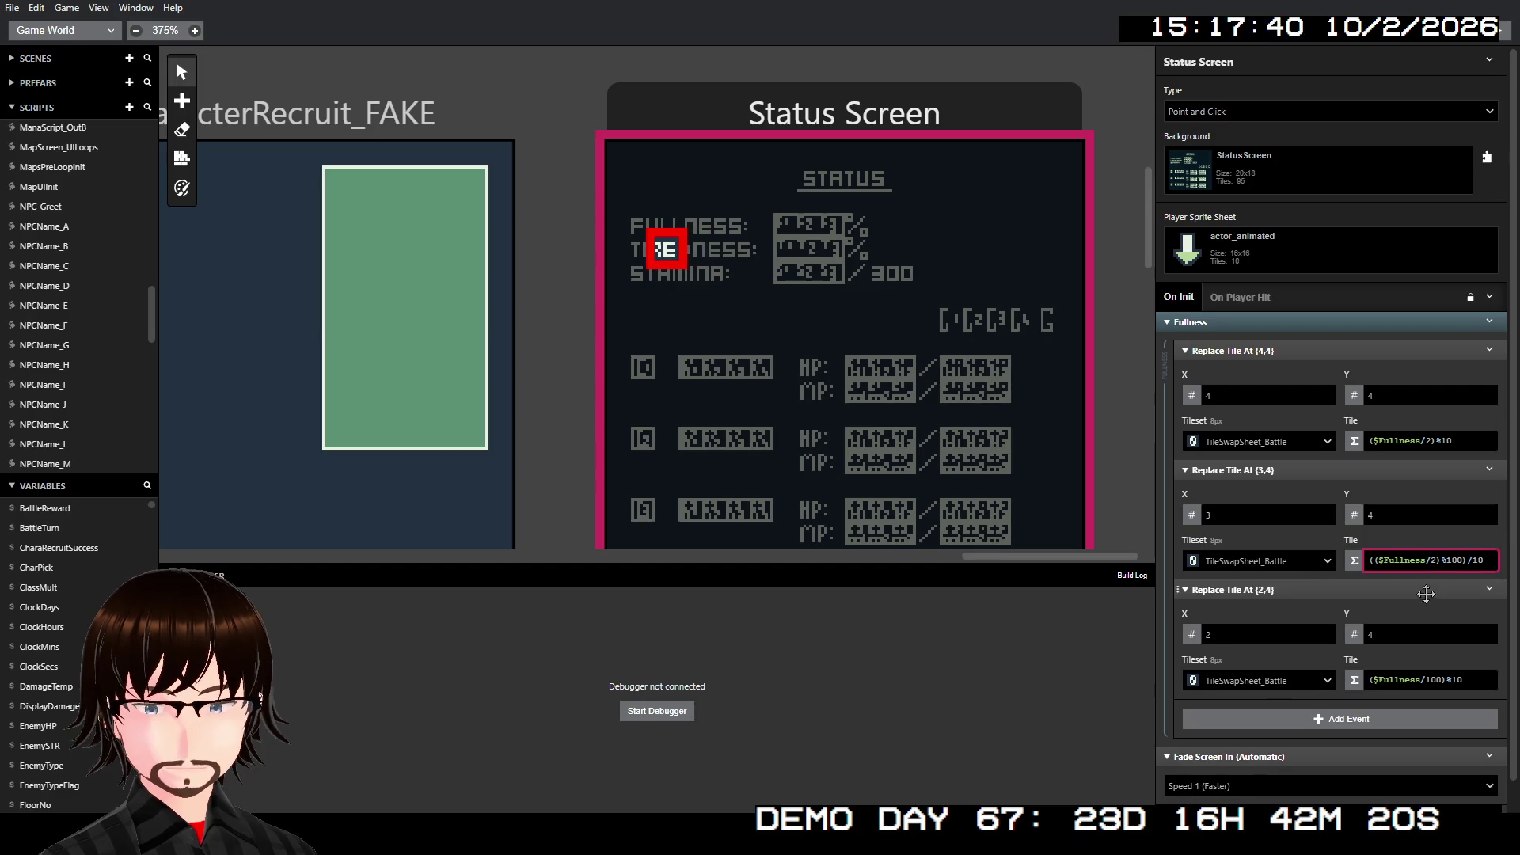
{"action": "left_click", "coordinate": [1372, 686]}
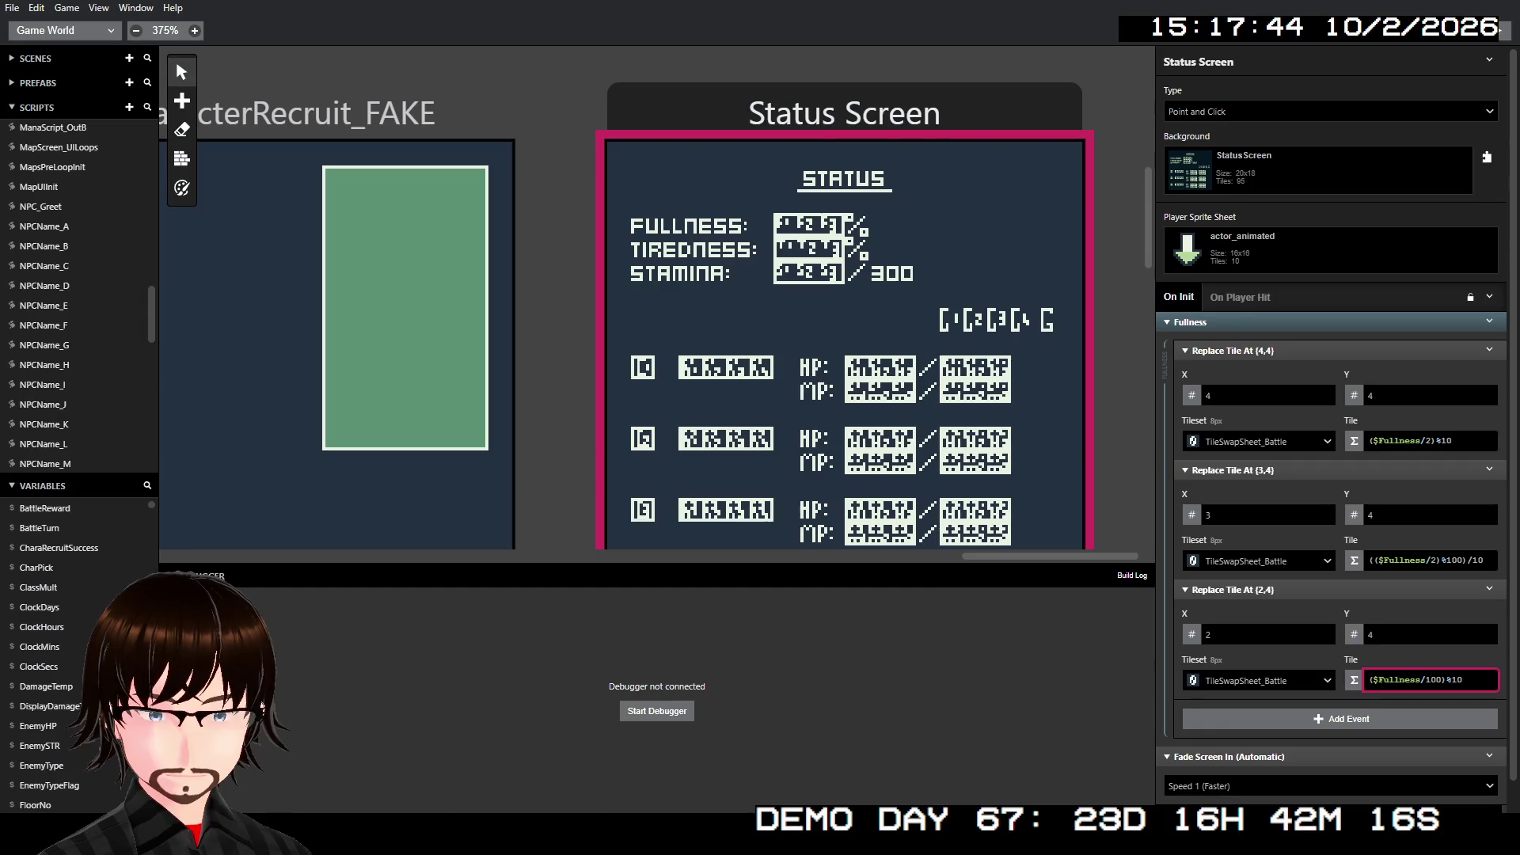
{"action": "type", "text": "("}
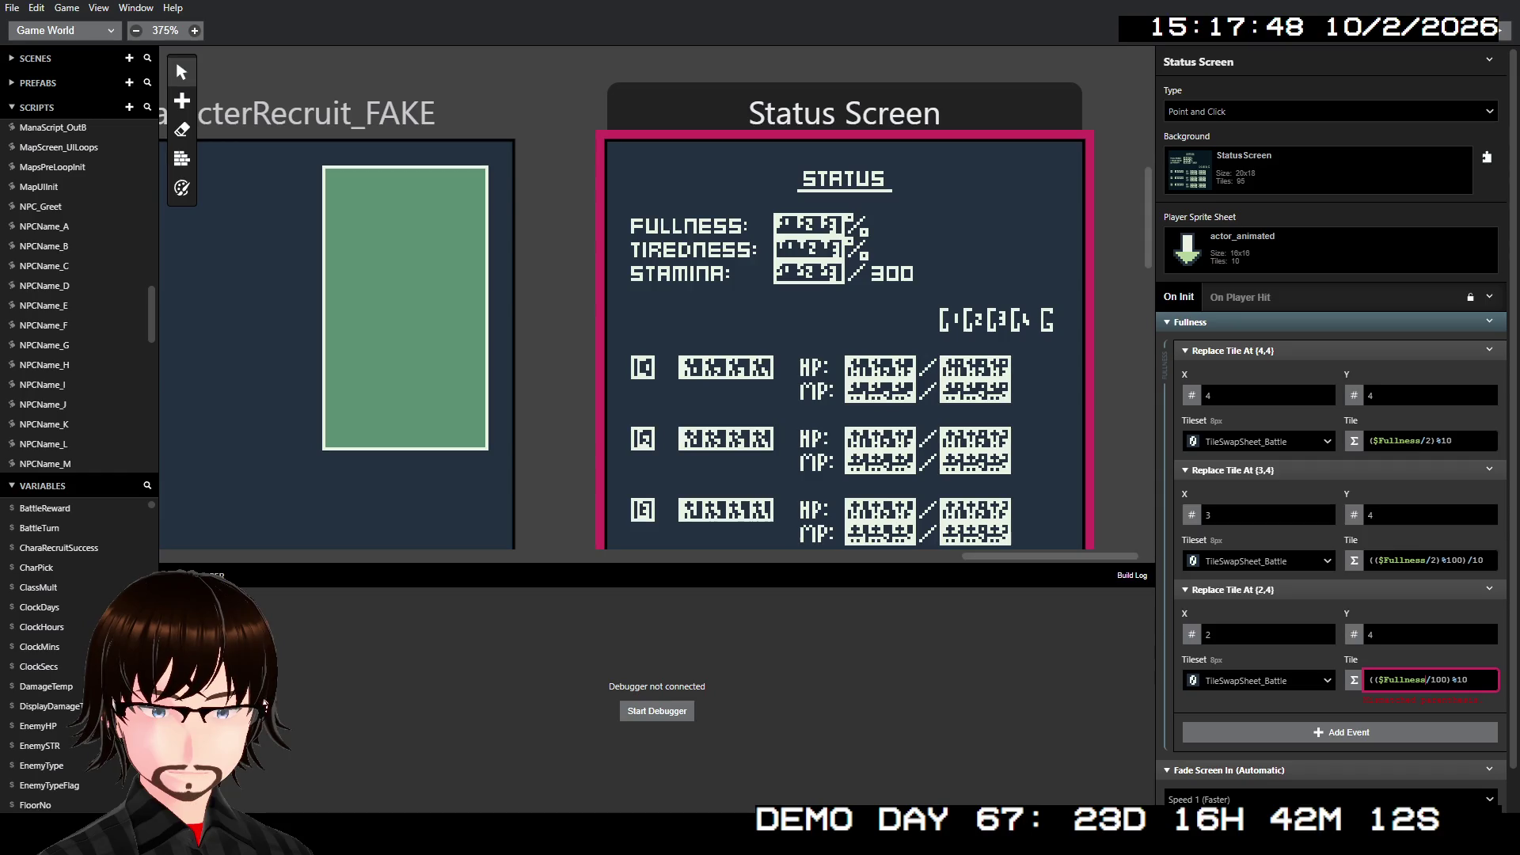
{"action": "type", "text": "/2"}
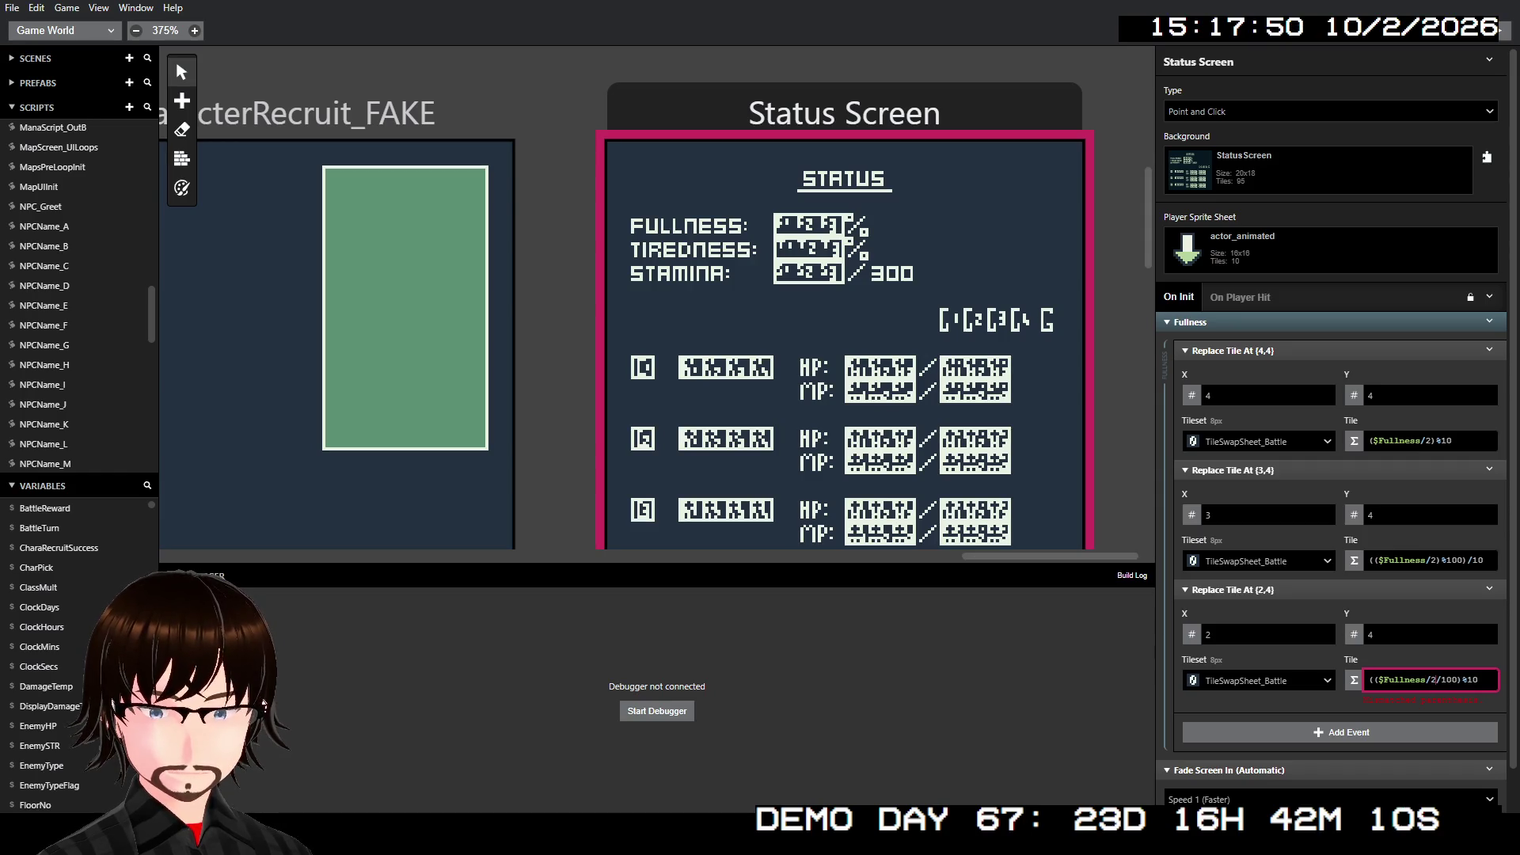
{"action": "type", "text": ")"}
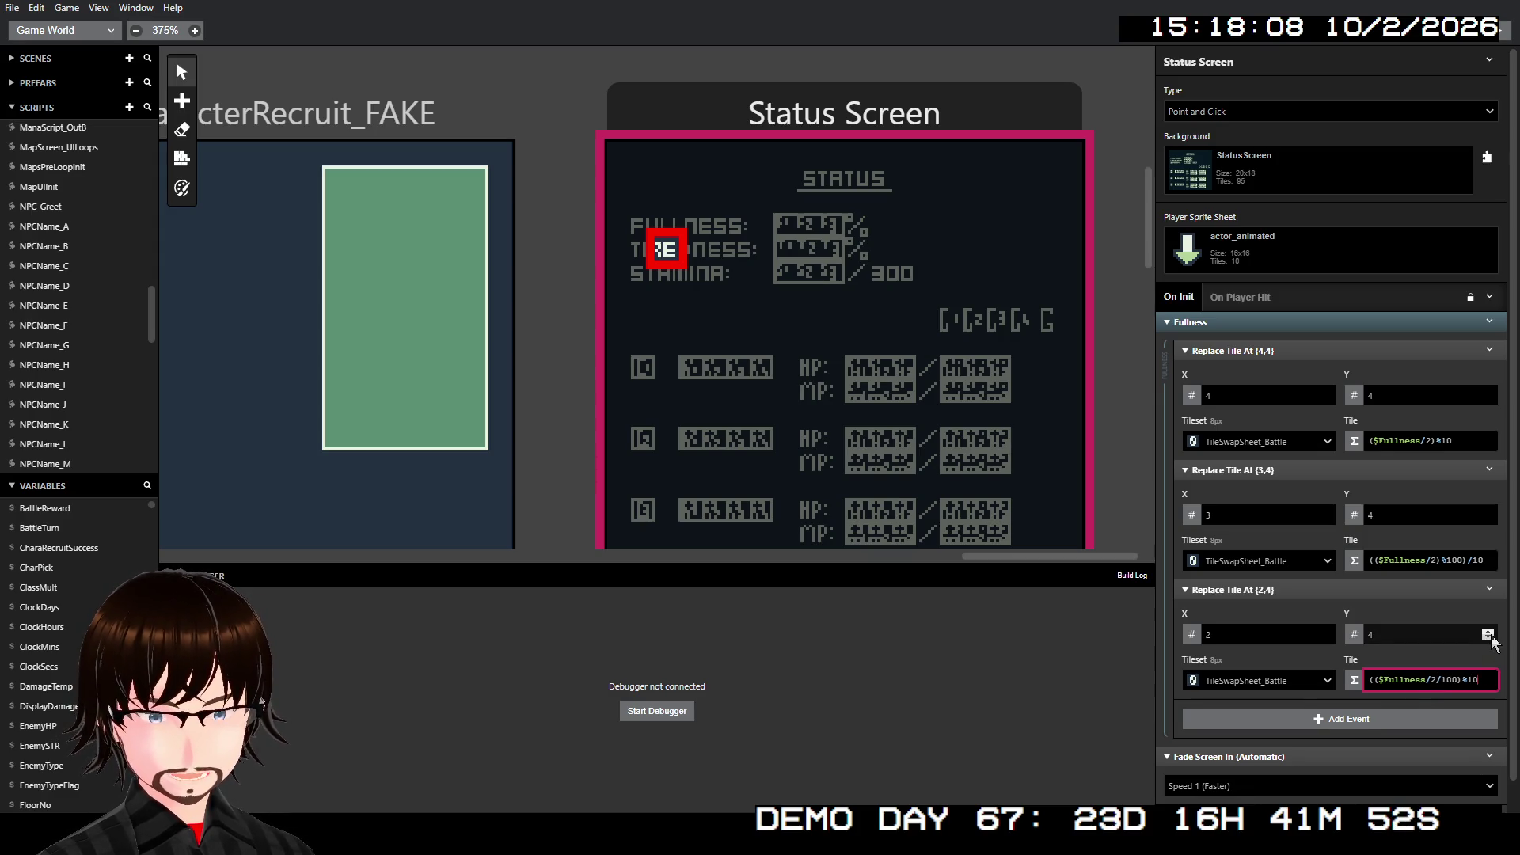
- Revert the three digit expressions to $Fullness%10, ($Fullness%100)/10 and the original hundreds formula
{"action": "key", "text": "BackSpace"}
{"action": "key", "text": "BackSpace"}
{"action": "key", "text": "BackSpace"}
{"action": "key", "text": "Home"}
{"action": "key", "text": "Delete"}
{"action": "key", "text": "shift+Tab"}
{"action": "key", "text": "BackSpace"}
{"action": "key", "text": "BackSpace"}
{"action": "key", "text": "BackSpace"}
{"action": "key", "text": "Home"}
{"action": "key", "text": "Delete"}
{"action": "key", "text": "shift+Tab"}
{"action": "key", "text": "BackSpace"}
{"action": "key", "text": "BackSpace"}
{"action": "key", "text": "BackSpace"}
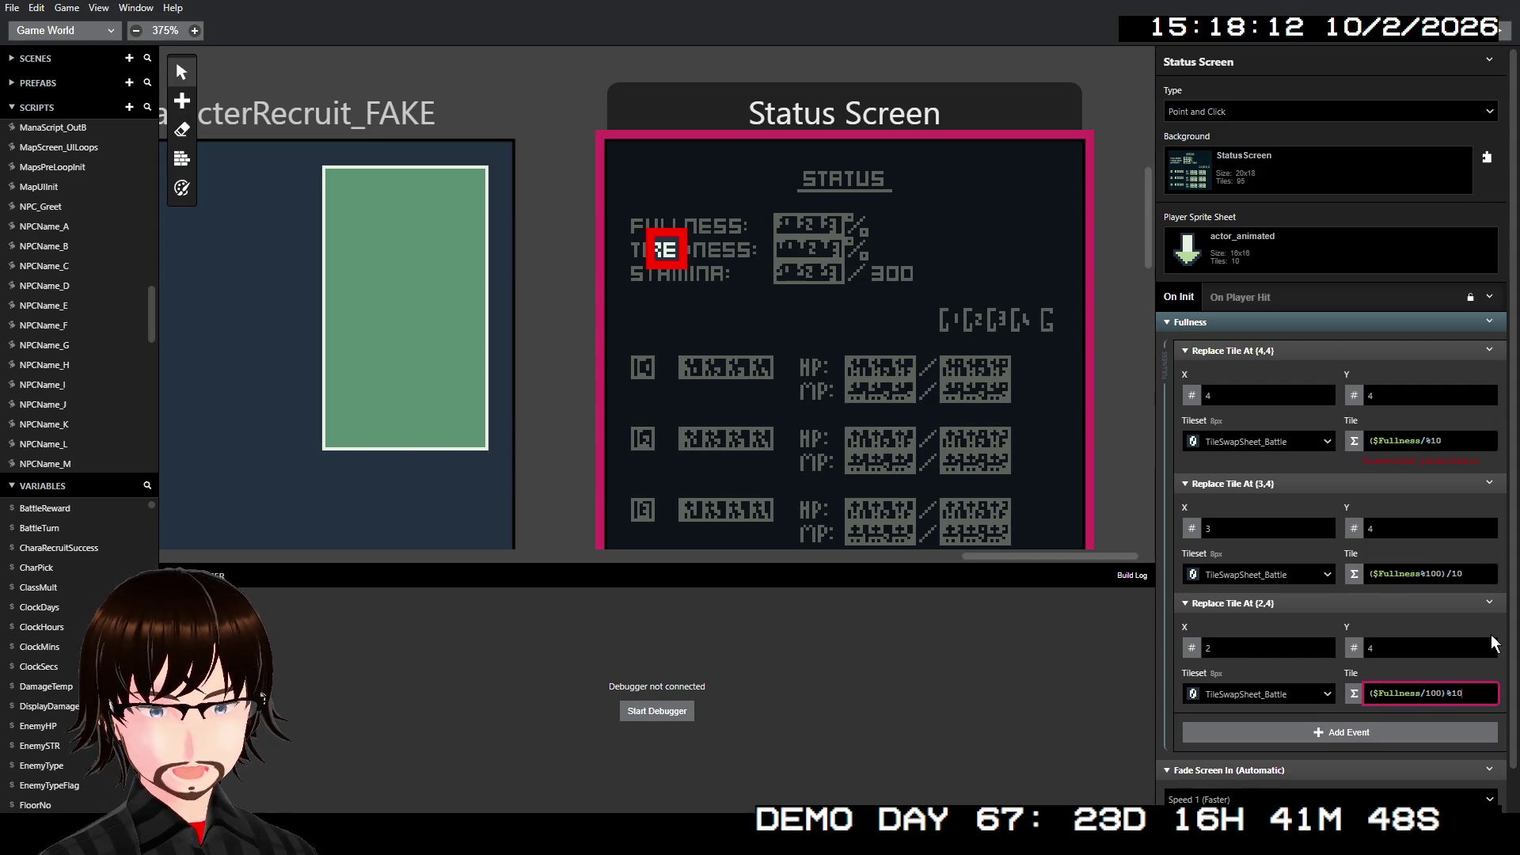
{"action": "key", "text": "Home"}
{"action": "key", "text": "Delete"}
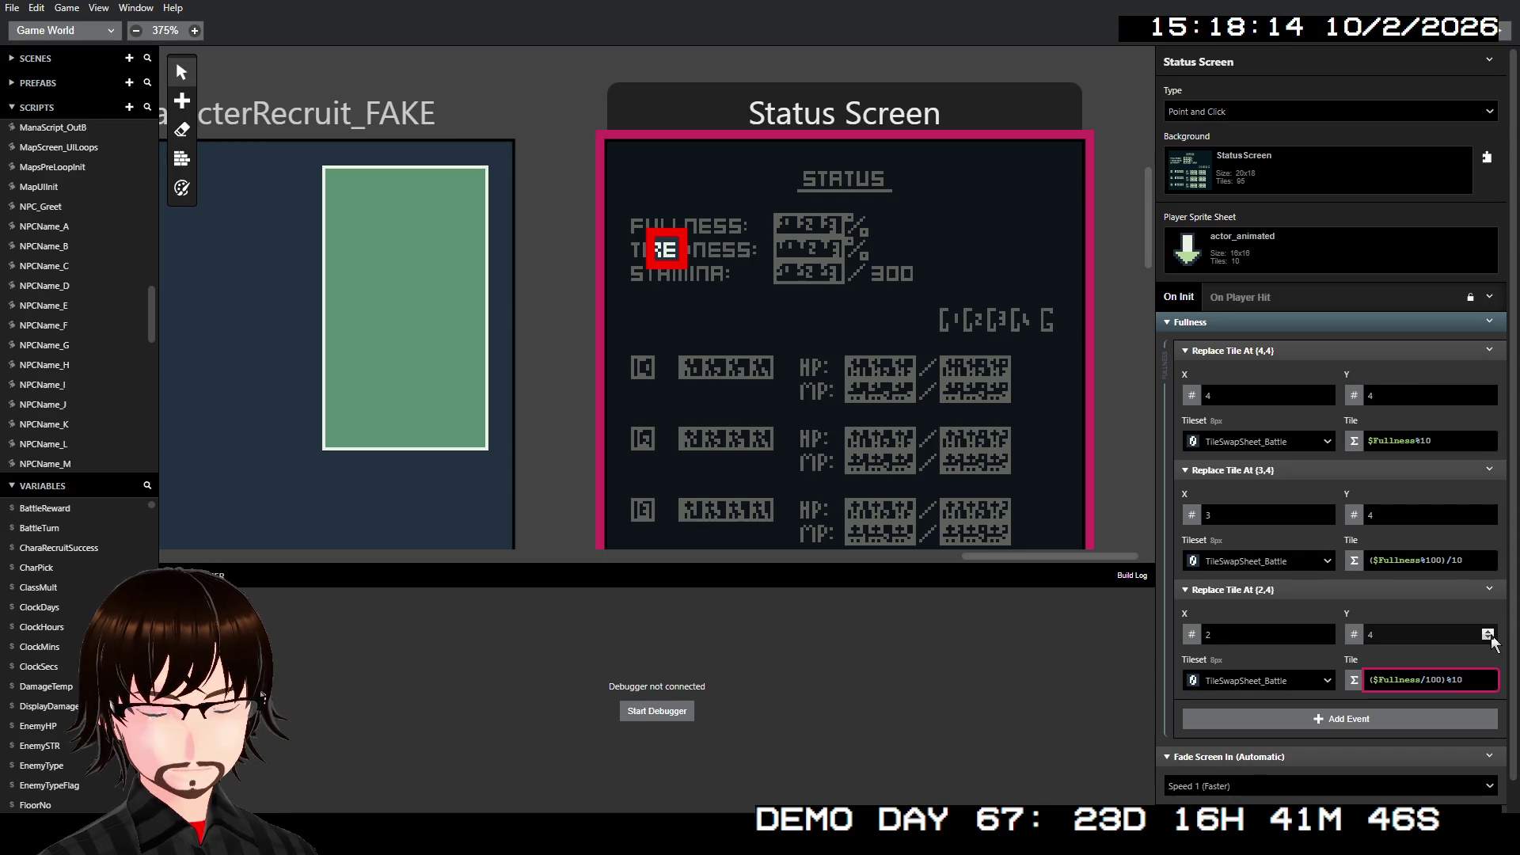
- Move the ones-digit tile to position (9,3)
{"action": "left_click", "coordinate": [1325, 394]}
{"action": "left_click", "coordinate": [1325, 394]}
{"action": "left_click", "coordinate": [1325, 393]}
{"action": "left_click", "coordinate": [1325, 394]}
{"action": "left_click", "coordinate": [1325, 393]}
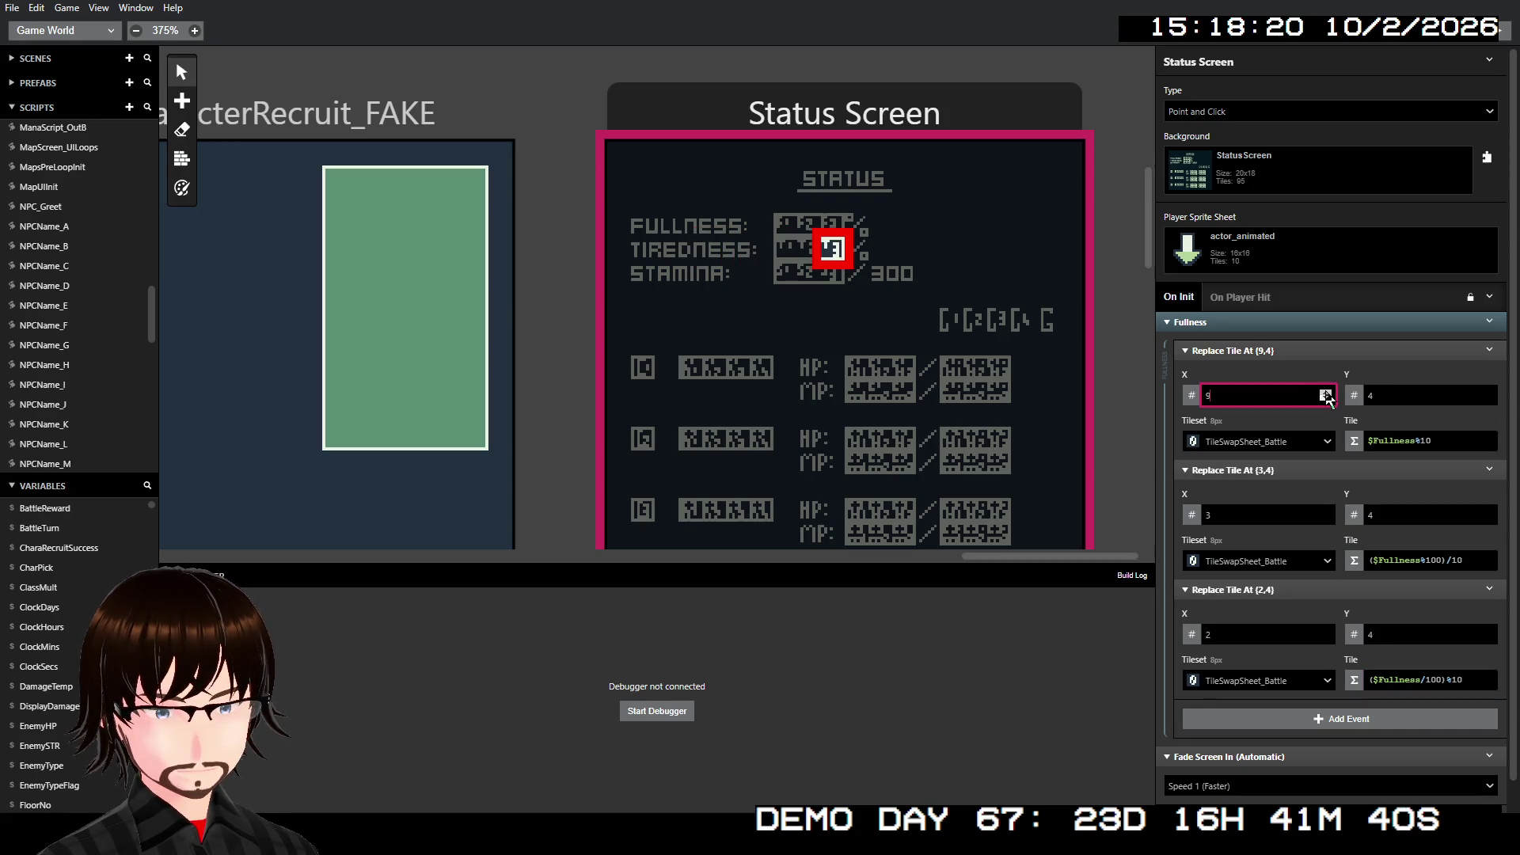
{"action": "left_click", "coordinate": [1487, 392]}
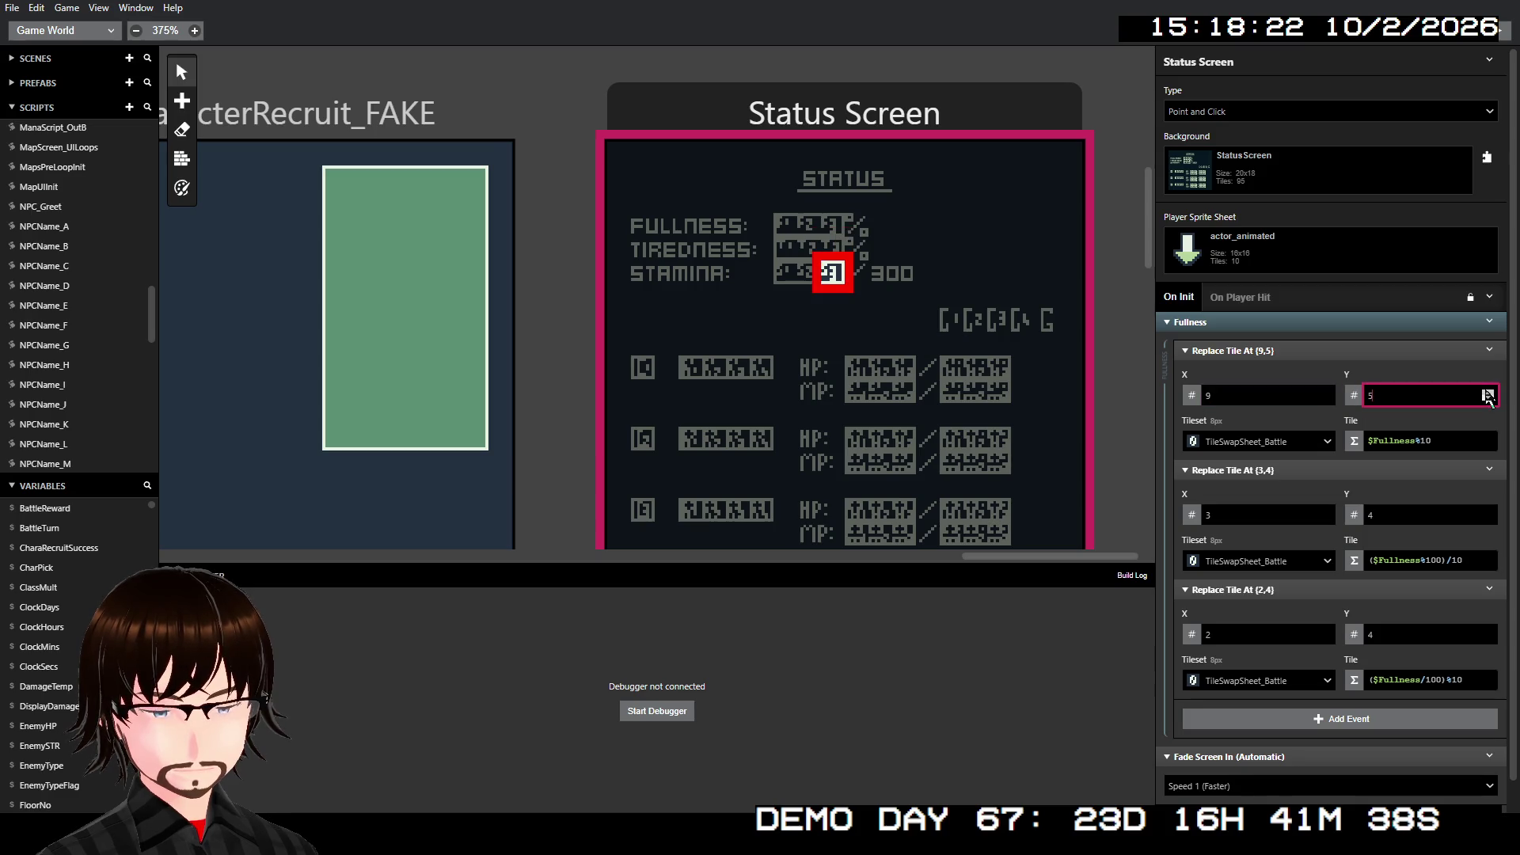
{"action": "left_click", "coordinate": [1488, 400]}
{"action": "left_click", "coordinate": [1488, 400]}
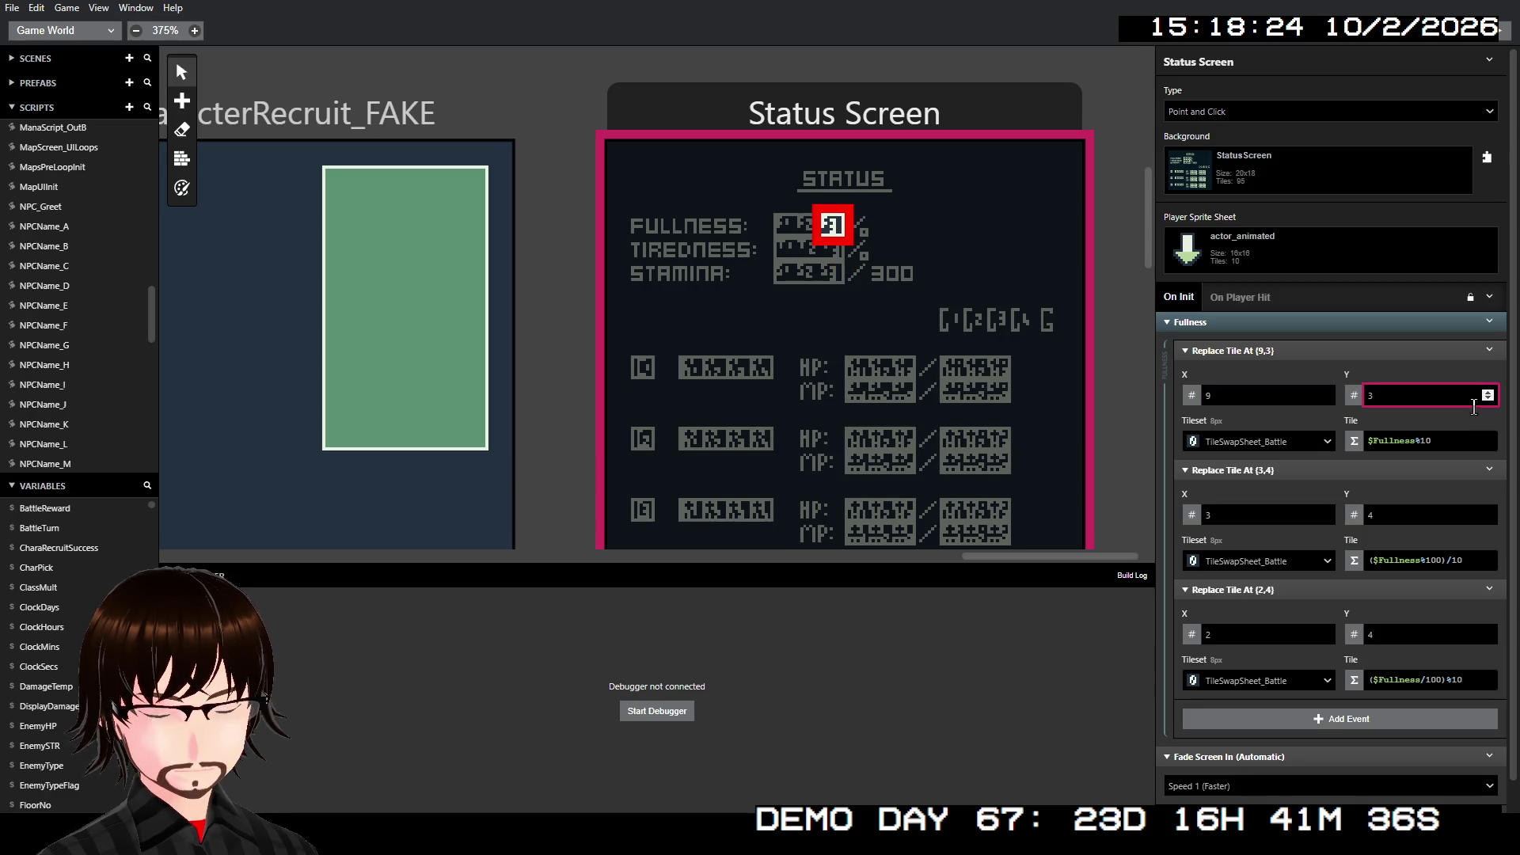
- Move the tens-digit tile to (8,3) and the hundreds-digit tile to (7,3)
{"action": "left_click", "coordinate": [1488, 519]}
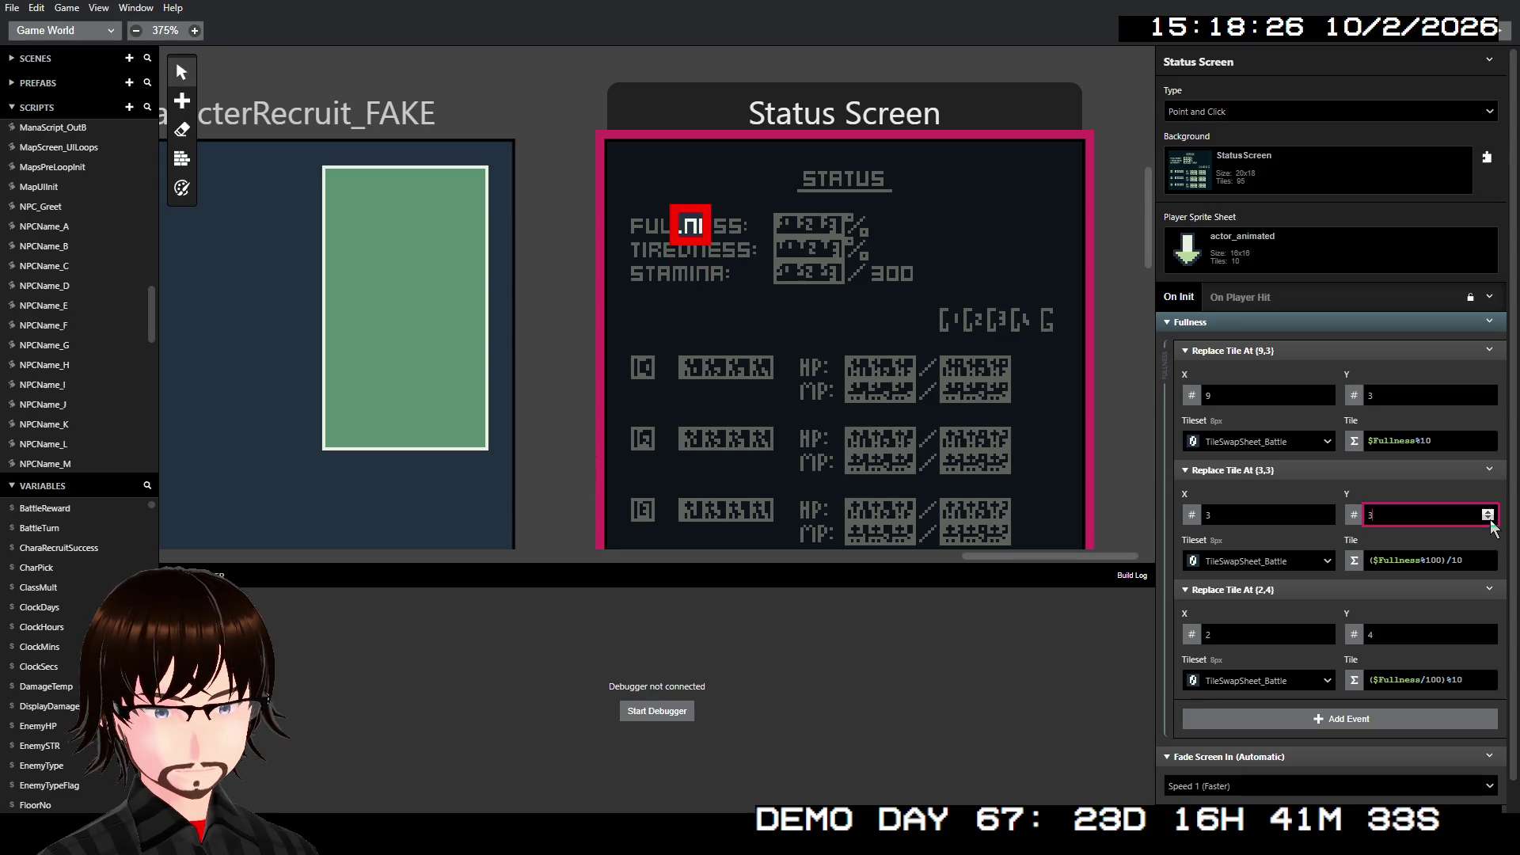
{"action": "left_click", "coordinate": [1325, 511]}
{"action": "left_click", "coordinate": [1325, 511]}
{"action": "left_click", "coordinate": [1325, 510]}
{"action": "left_click", "coordinate": [1325, 511]}
{"action": "left_click", "coordinate": [1325, 511]}
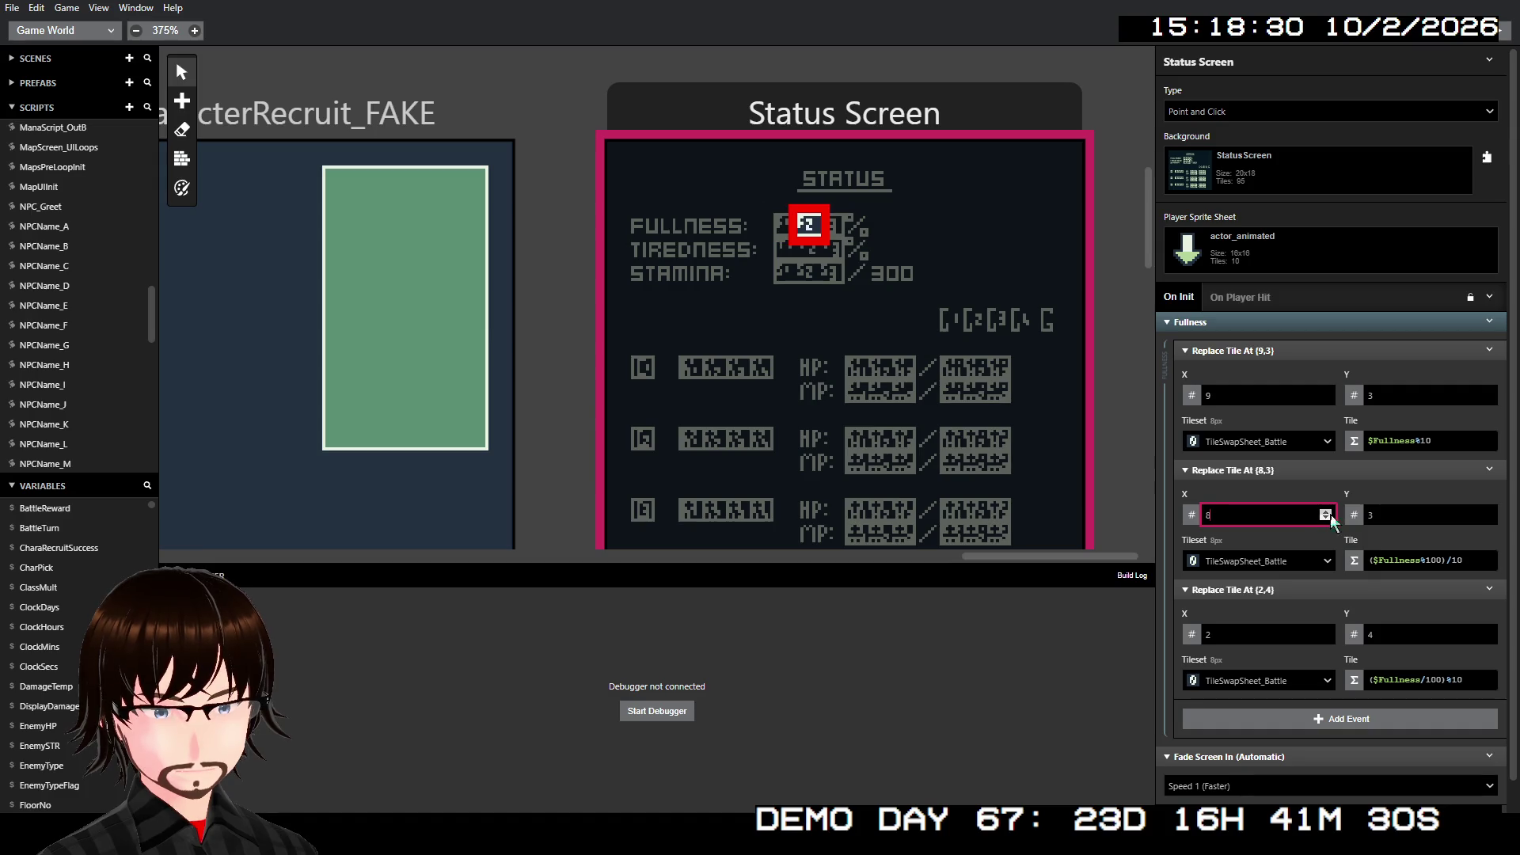
{"action": "left_click", "coordinate": [1417, 634]}
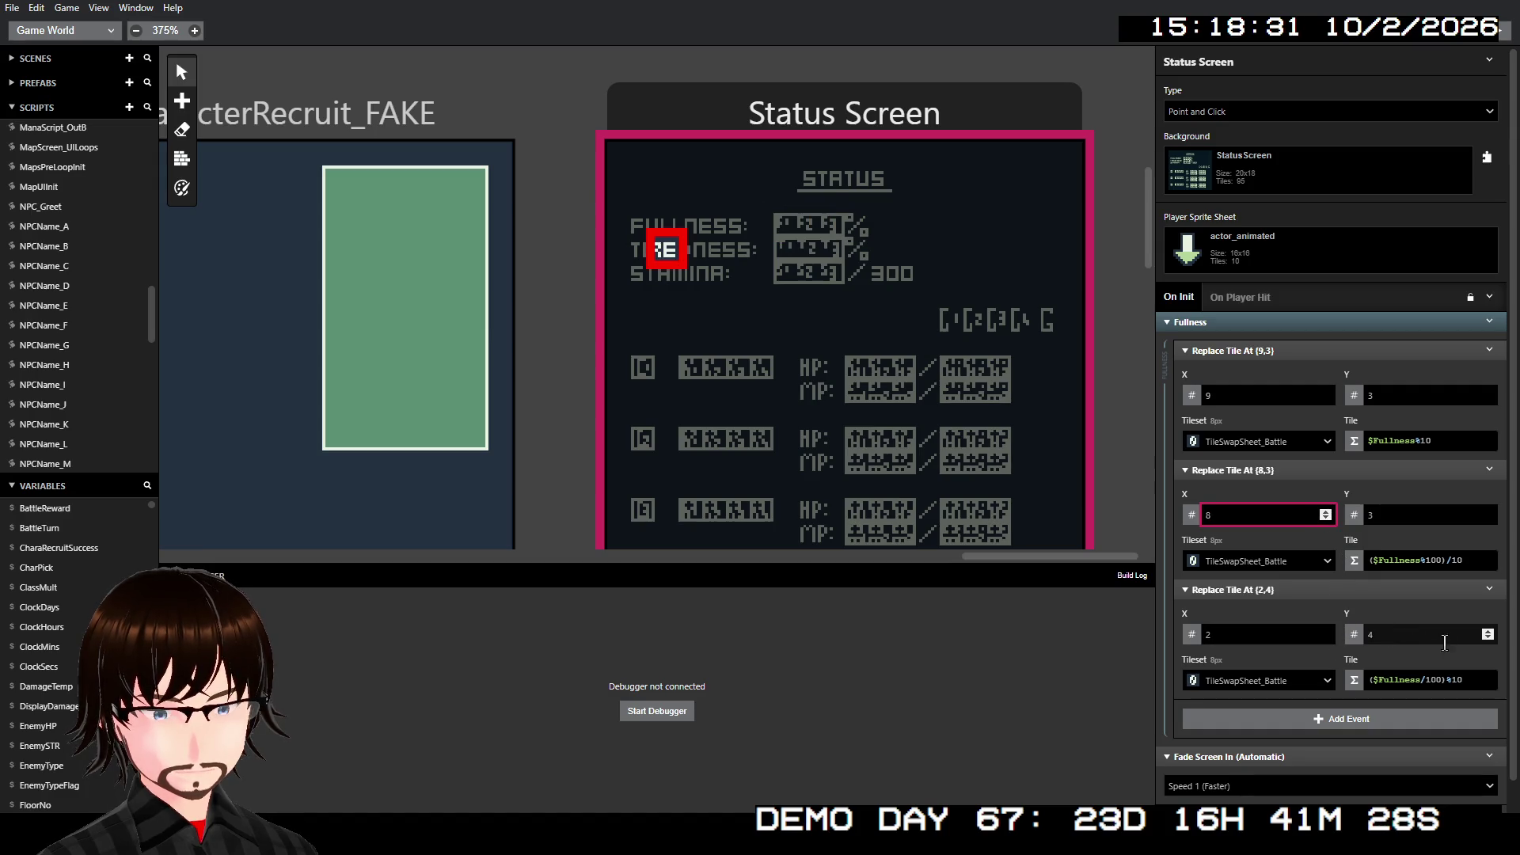
{"action": "left_click", "coordinate": [1488, 638]}
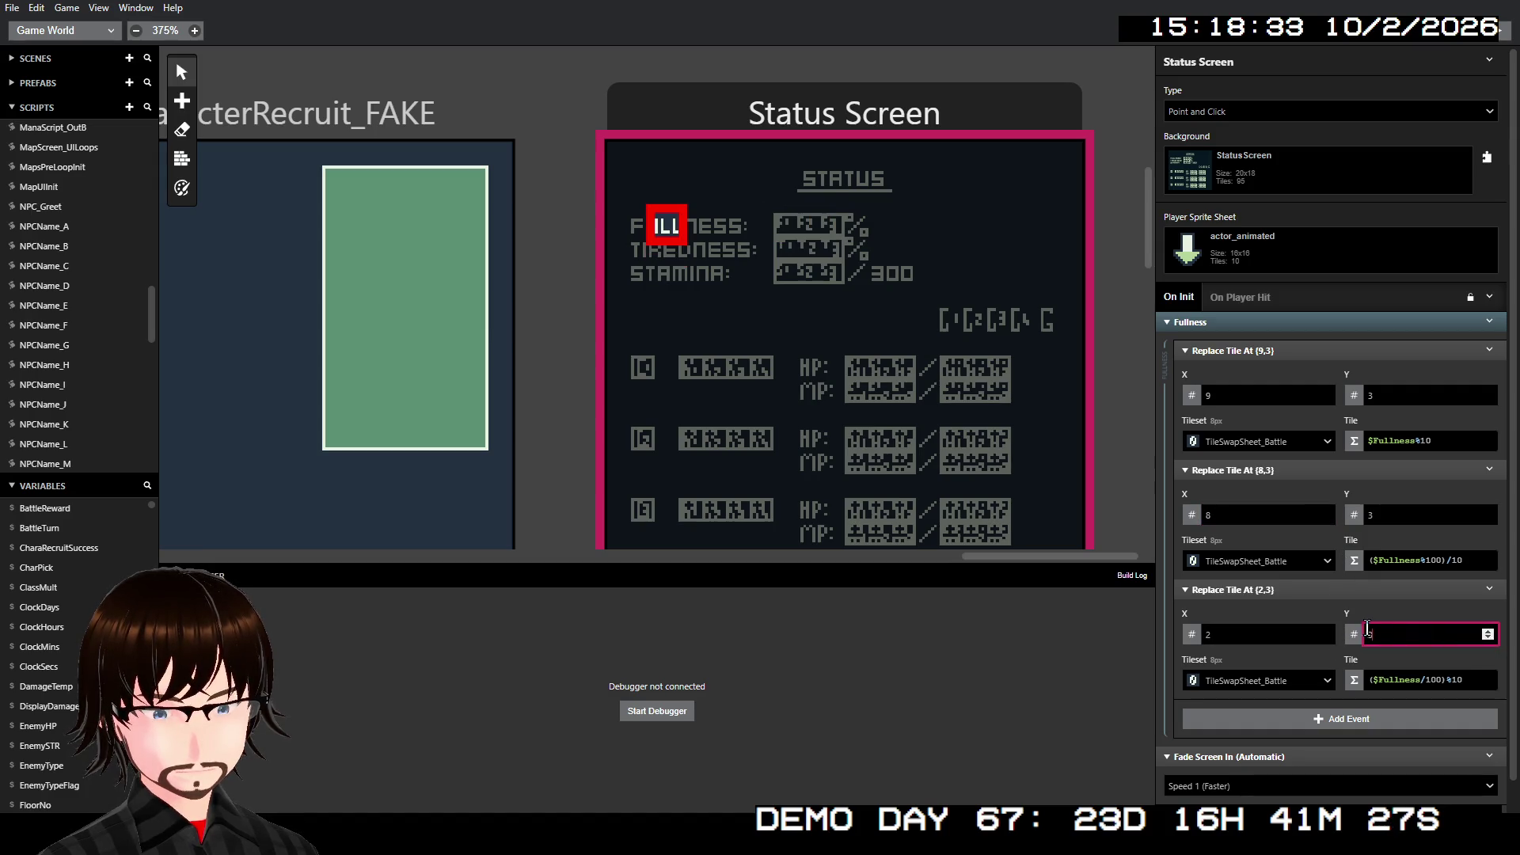
{"action": "left_click", "coordinate": [1325, 631]}
{"action": "left_click", "coordinate": [1325, 630]}
{"action": "left_click", "coordinate": [1325, 630]}
{"action": "left_click", "coordinate": [1326, 631]}
{"action": "left_click", "coordinate": [1326, 631]}
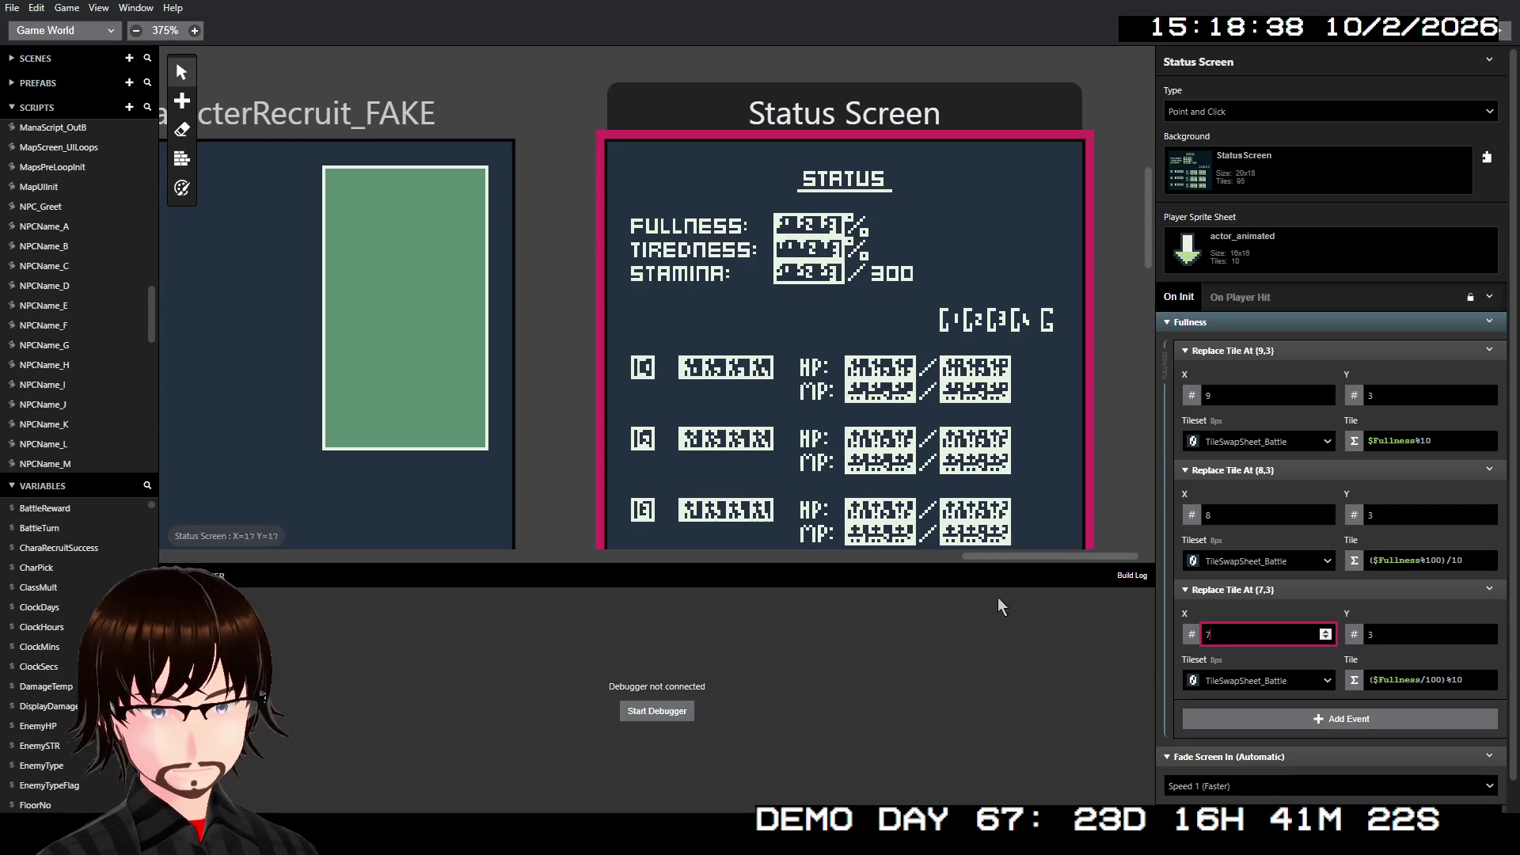
- Collapse the three Replace Tile At events
{"action": "scroll", "coordinate": [932, 339], "scroll_direction": "down", "scroll_amount": 1}
{"action": "scroll", "coordinate": [931, 339], "scroll_direction": "down", "scroll_amount": 2}
{"action": "scroll", "coordinate": [770, 400], "scroll_direction": "up", "scroll_amount": 1}
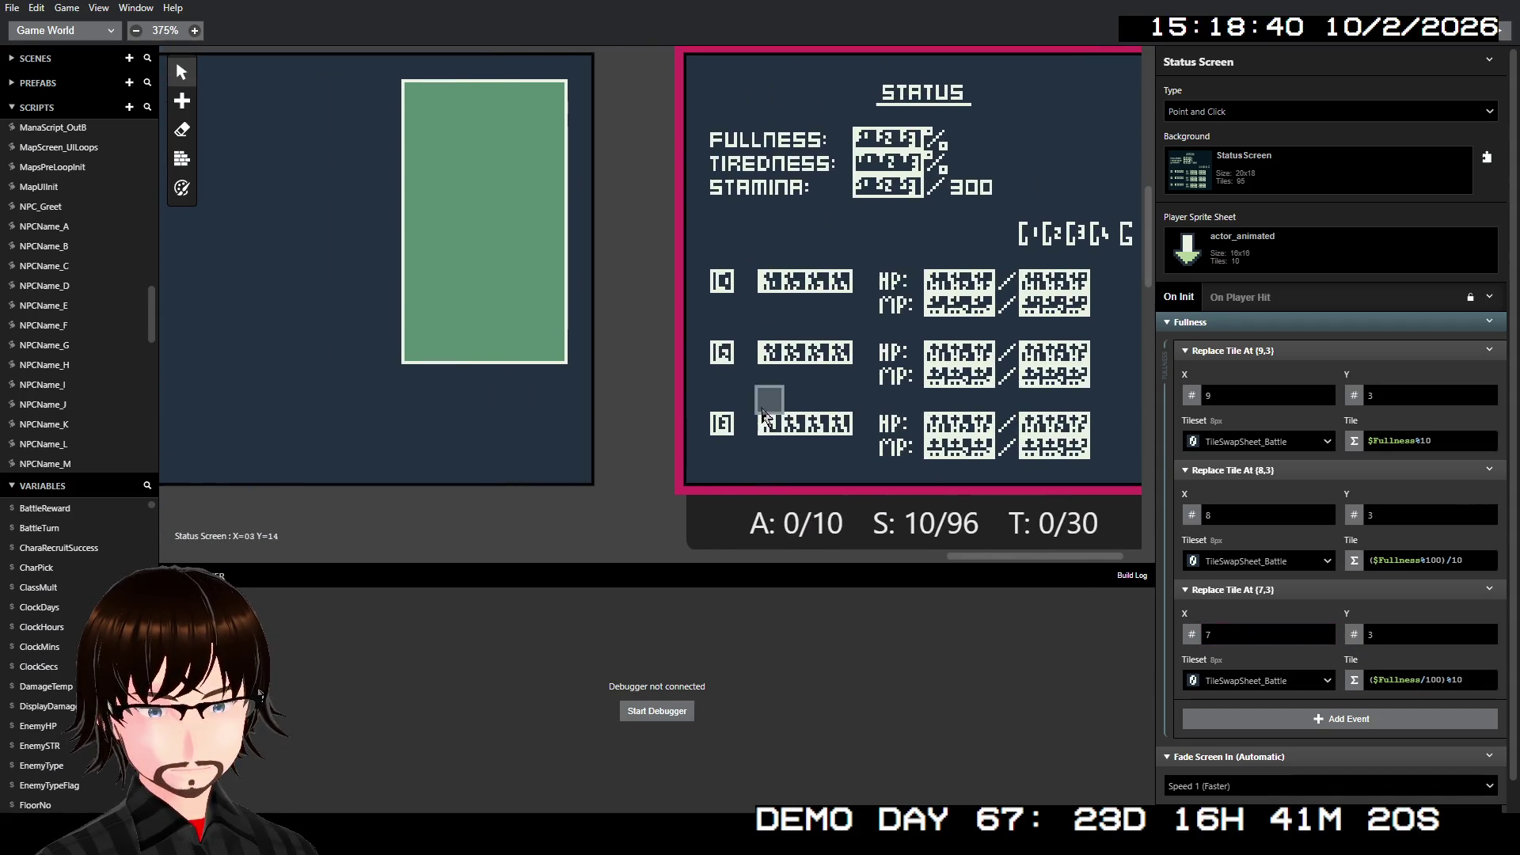
{"action": "left_click", "coordinate": [1248, 349]}
{"action": "left_click", "coordinate": [1252, 369]}
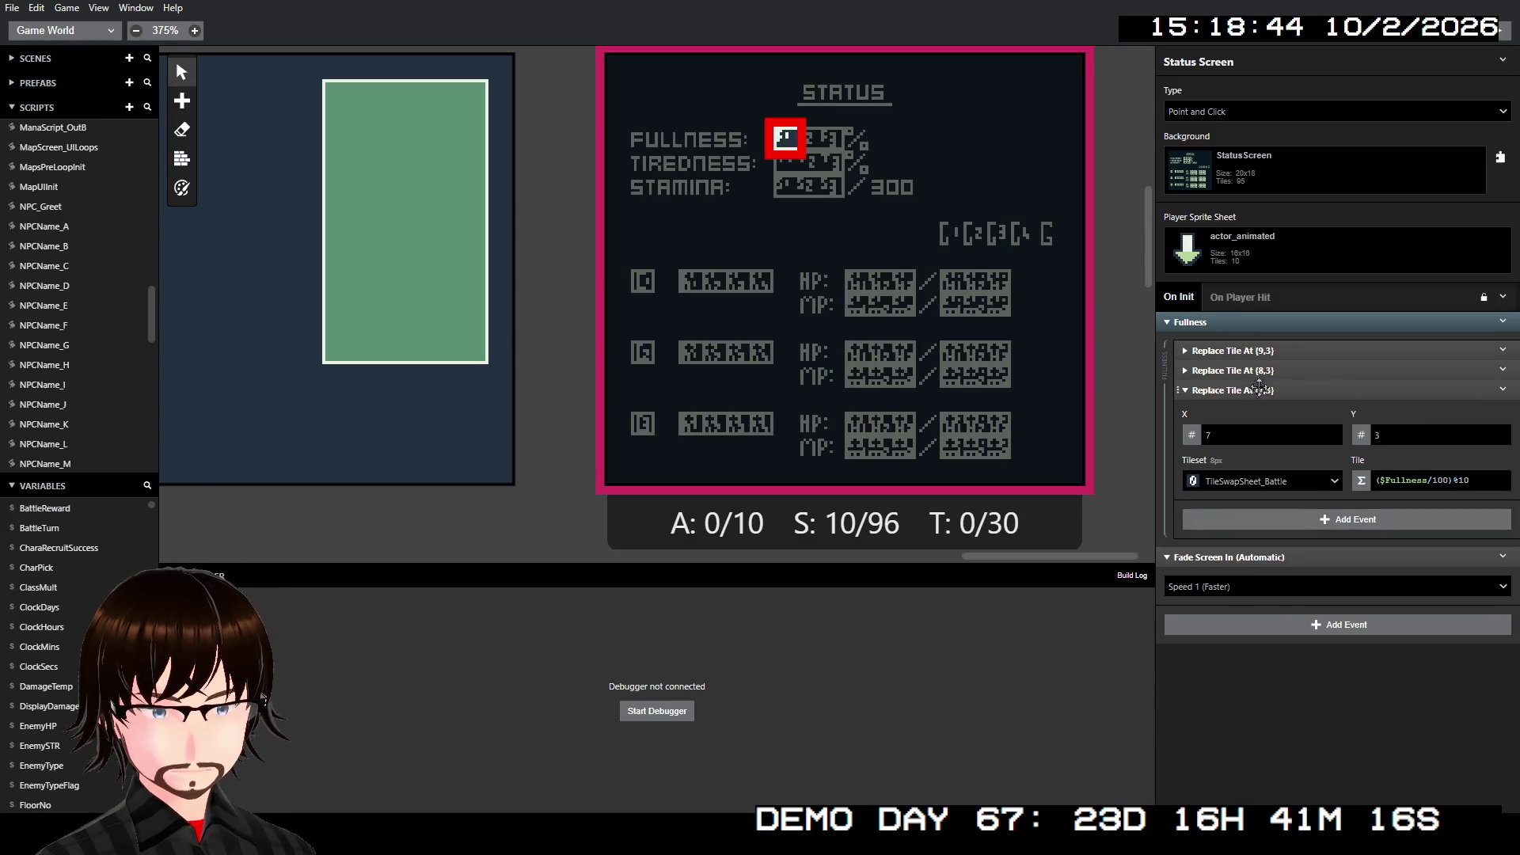
- Copy the Fullness event group and paste a duplicate right after it
{"action": "left_click", "coordinate": [1258, 389]}
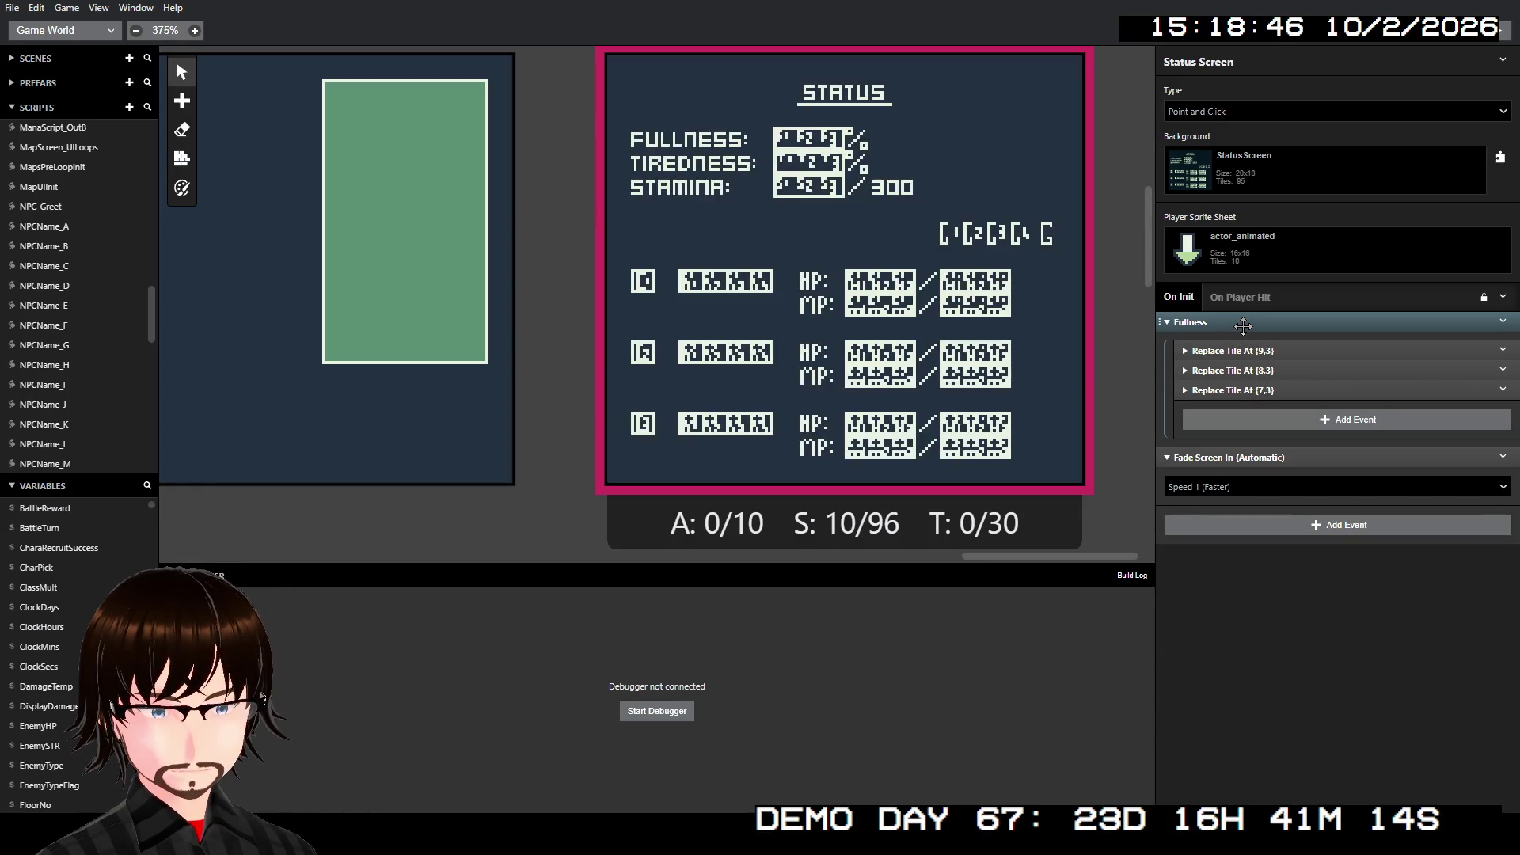
{"action": "right_click", "coordinate": [1242, 325]}
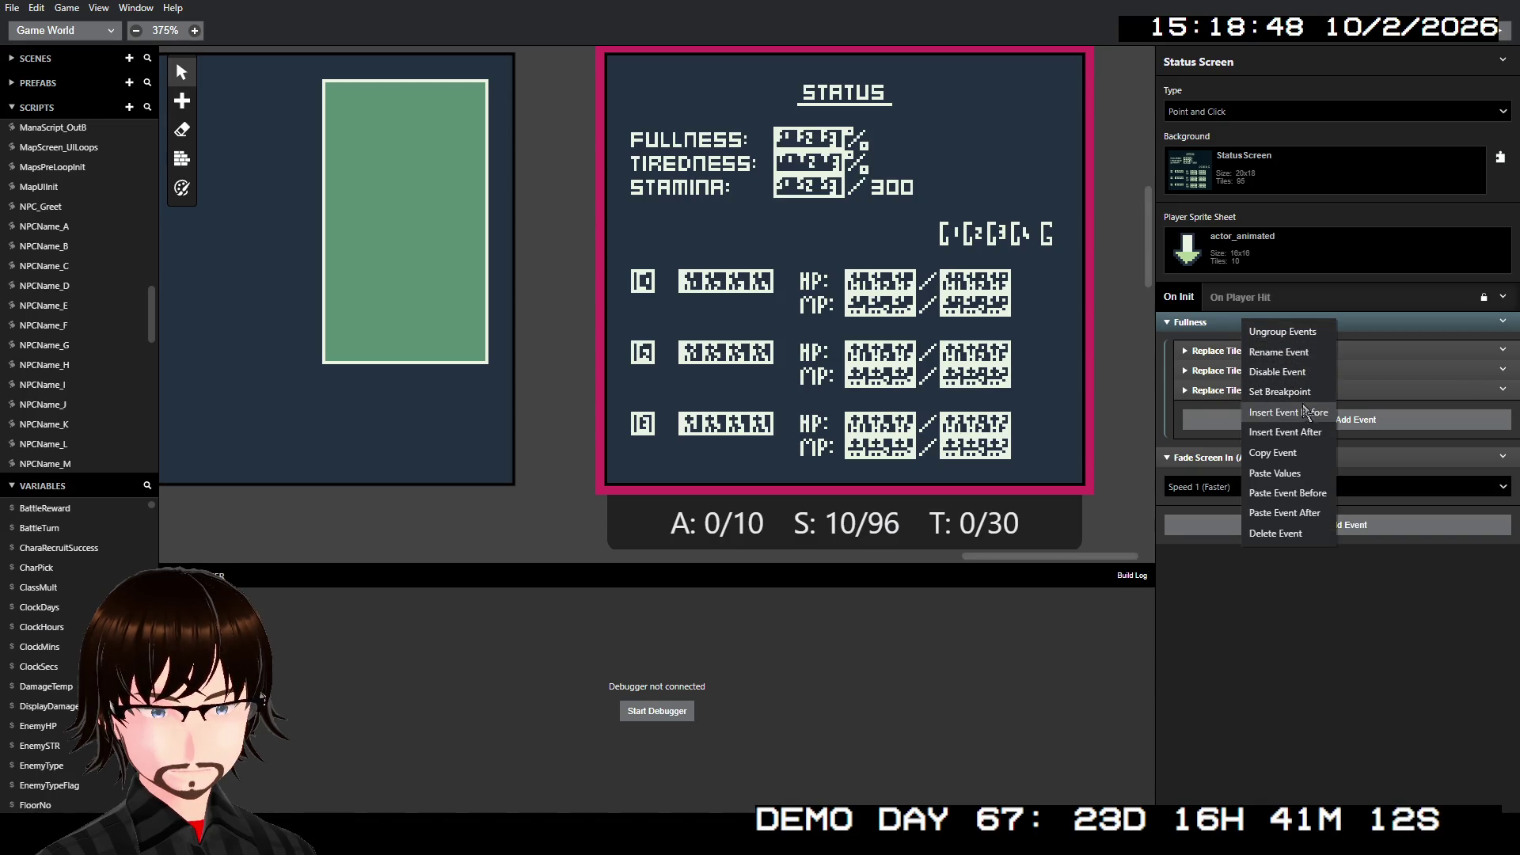
{"action": "left_click", "coordinate": [1289, 457]}
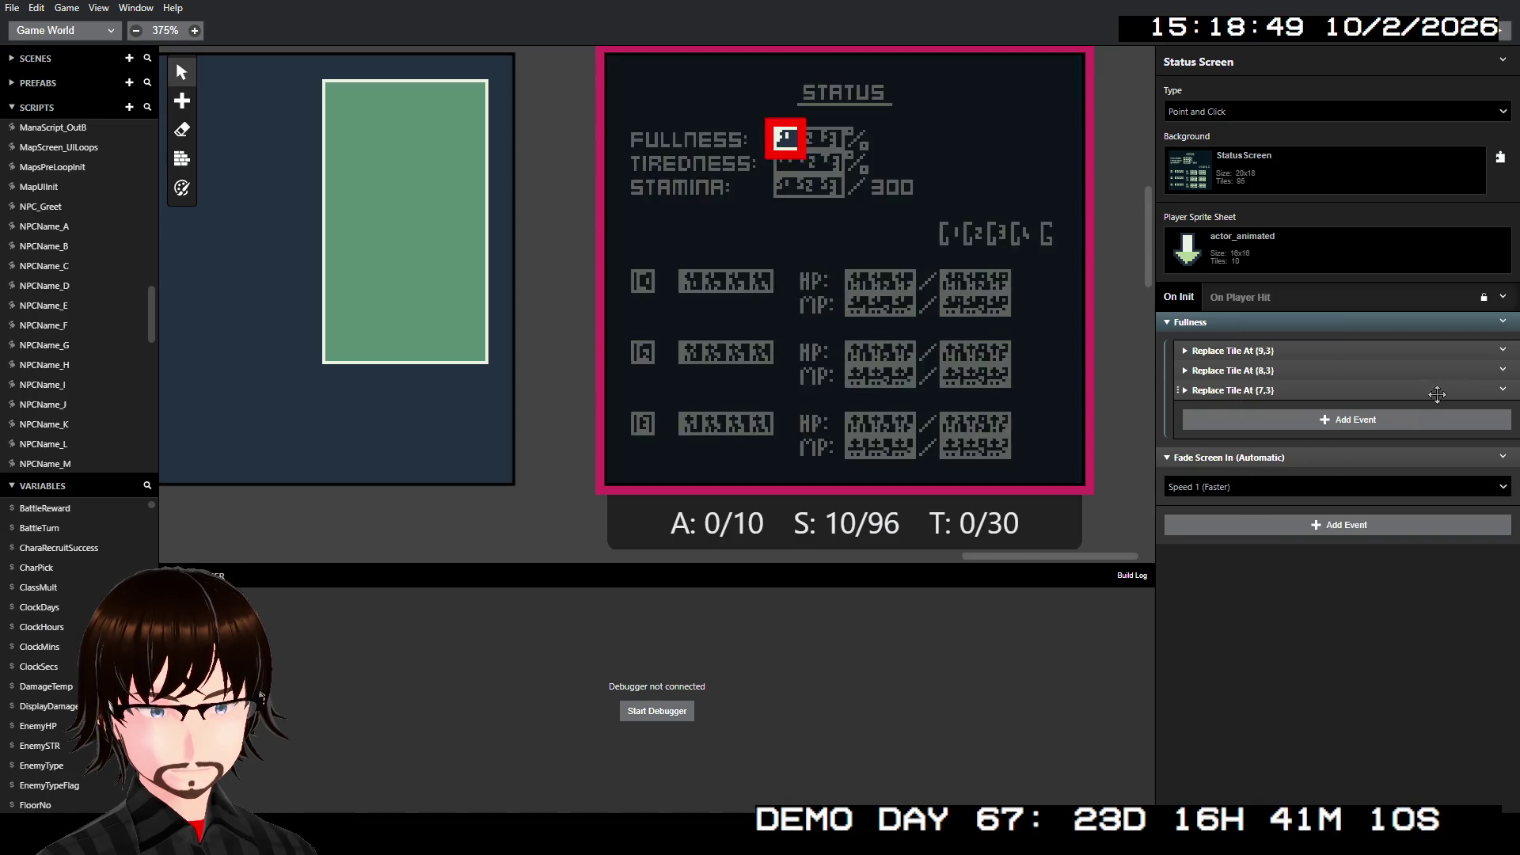
{"action": "right_click", "coordinate": [1494, 345]}
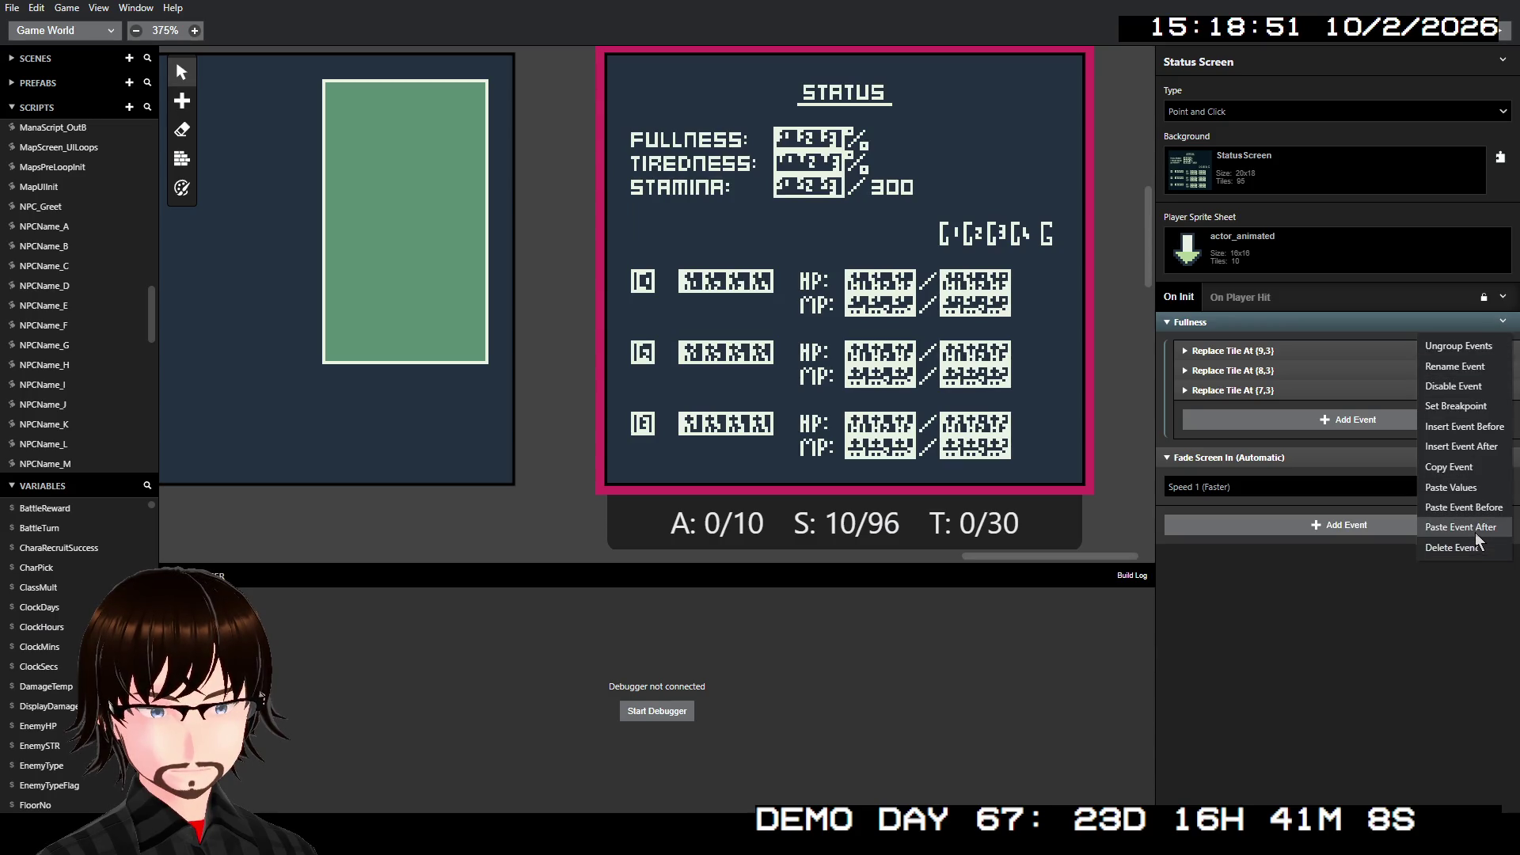
{"action": "left_click", "coordinate": [1474, 530]}
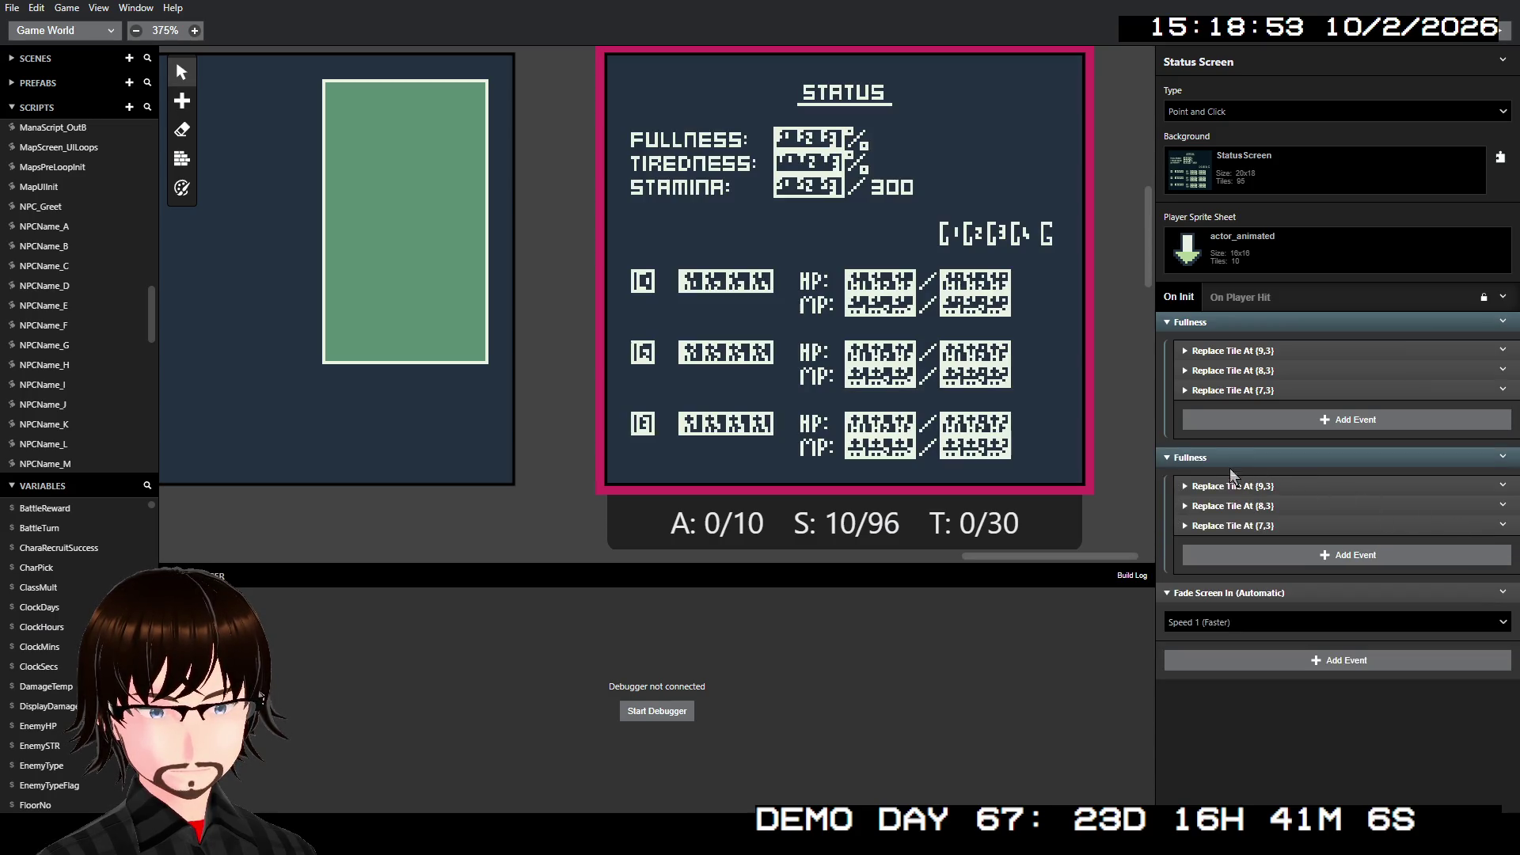
- Rename the duplicated group to 'Tiredness'
{"action": "left_click", "coordinate": [1216, 456]}
{"action": "left_click", "coordinate": [1216, 457]}
{"action": "right_click", "coordinate": [1226, 461]}
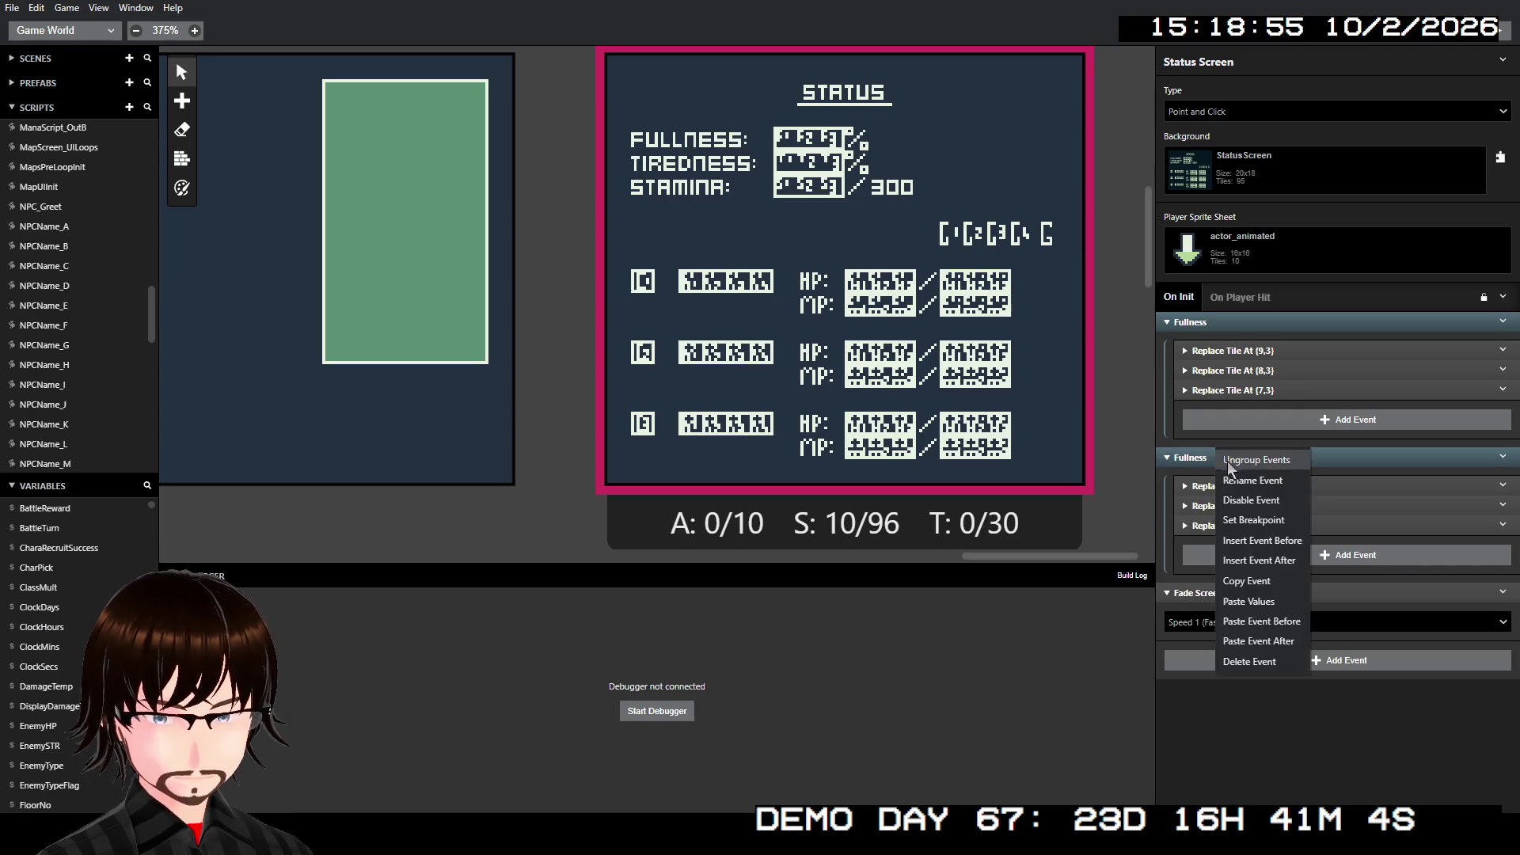
{"action": "left_click", "coordinate": [1251, 470]}
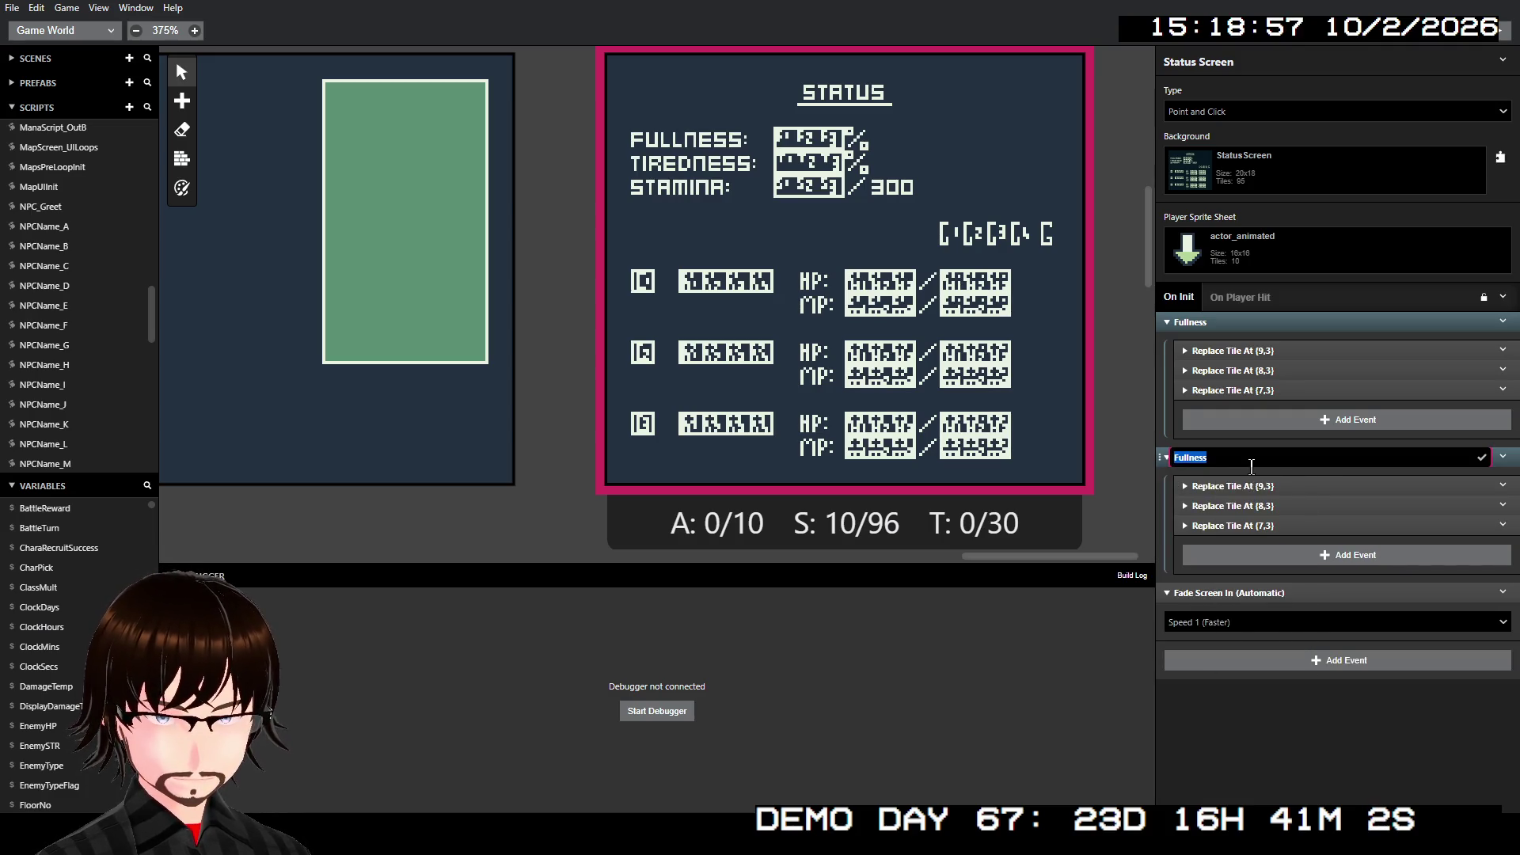
{"action": "type", "text": "Tire"}
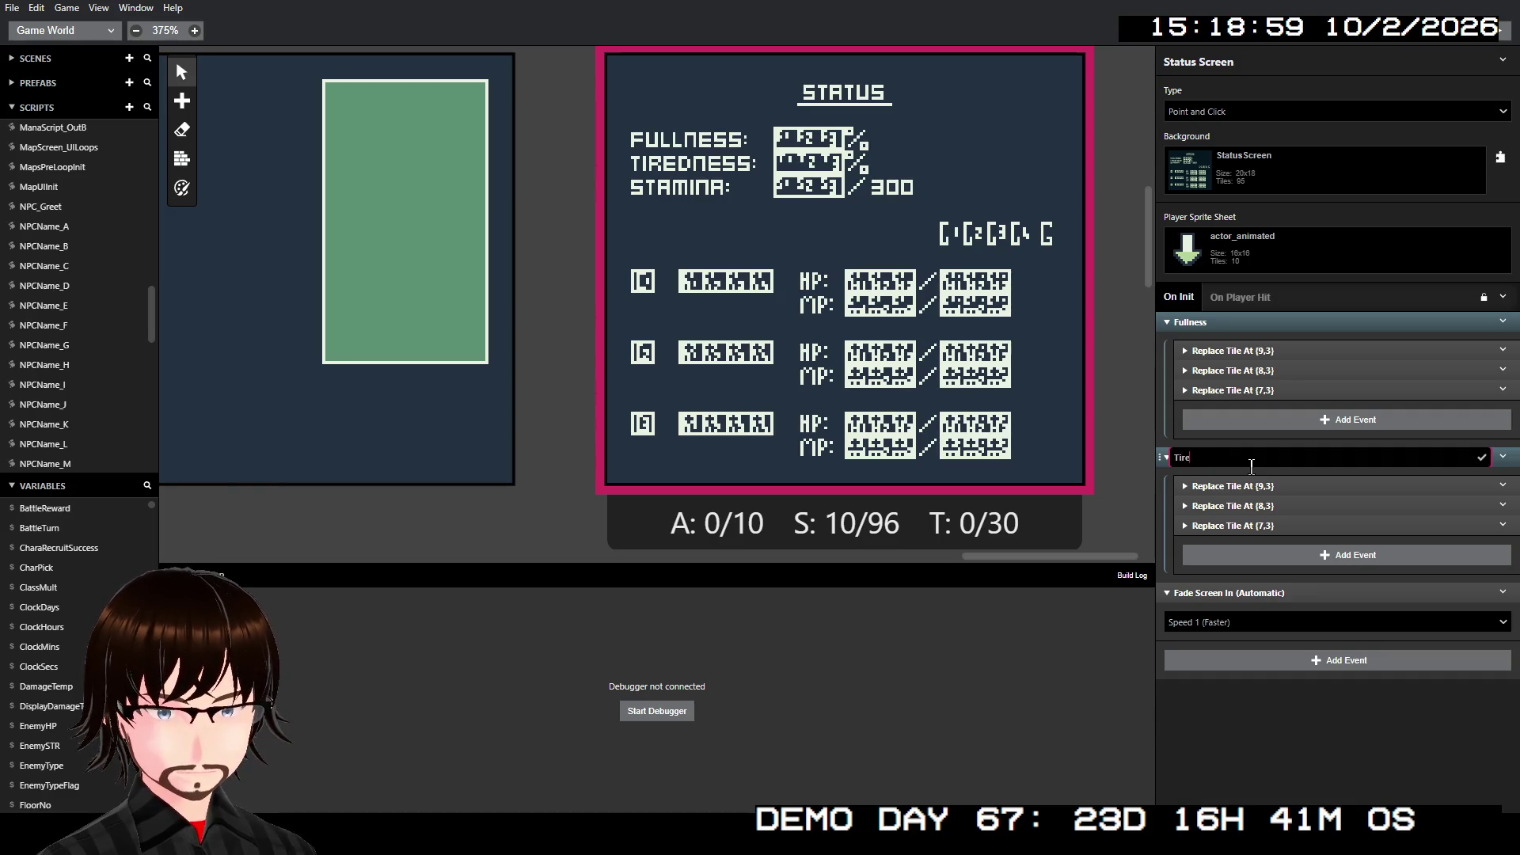
{"action": "type", "text": "dnes"}
{"action": "key", "text": "Return"}
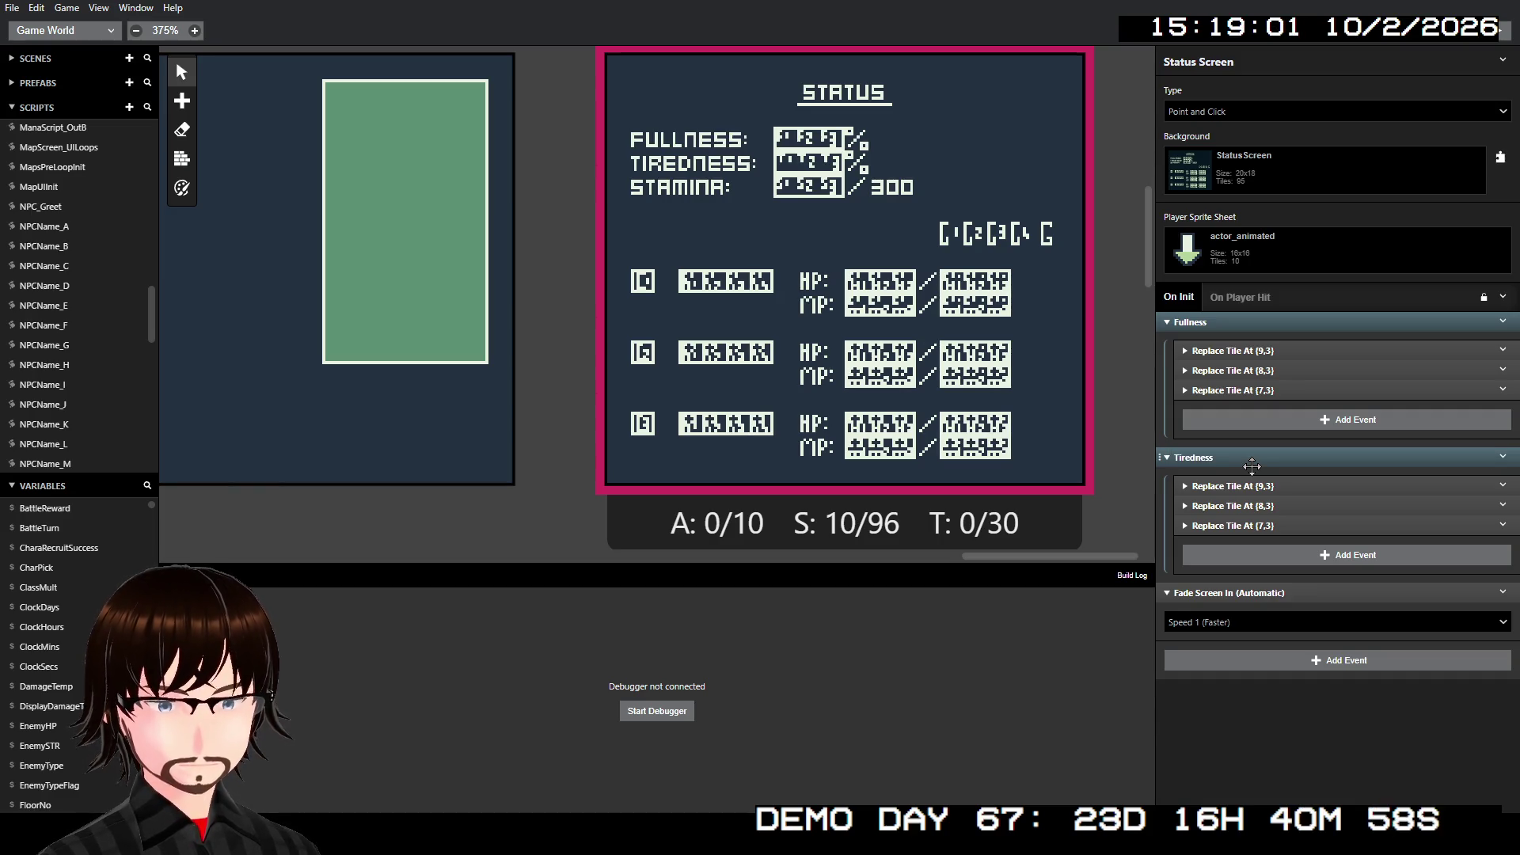
- Move the three Tiredness digit tiles down to row 4: (9,4), (8,4), (7,4)
{"action": "left_click", "coordinate": [1235, 485]}
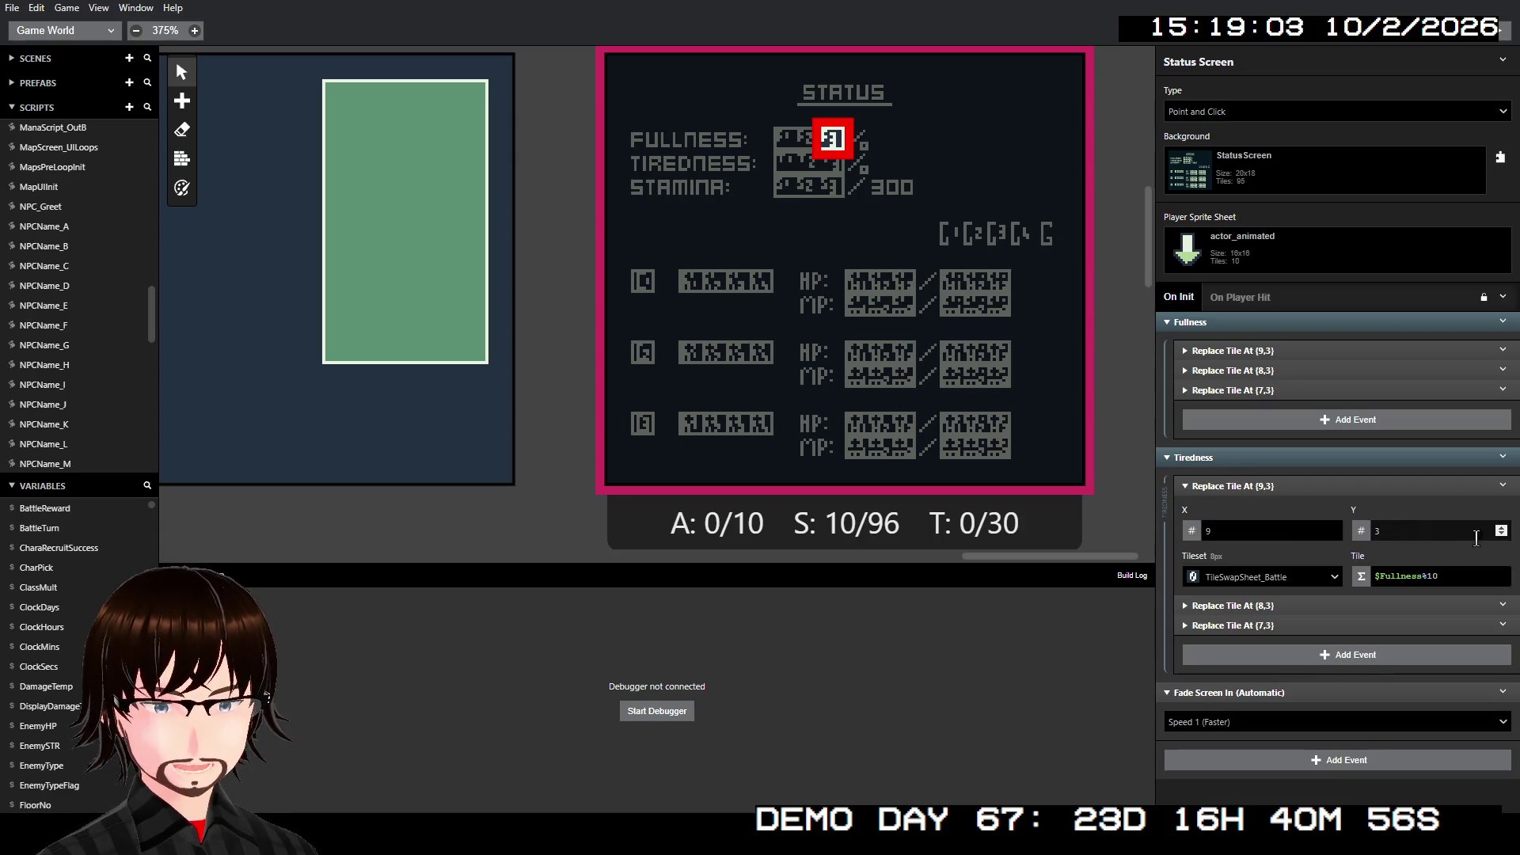
{"action": "left_click", "coordinate": [1501, 530]}
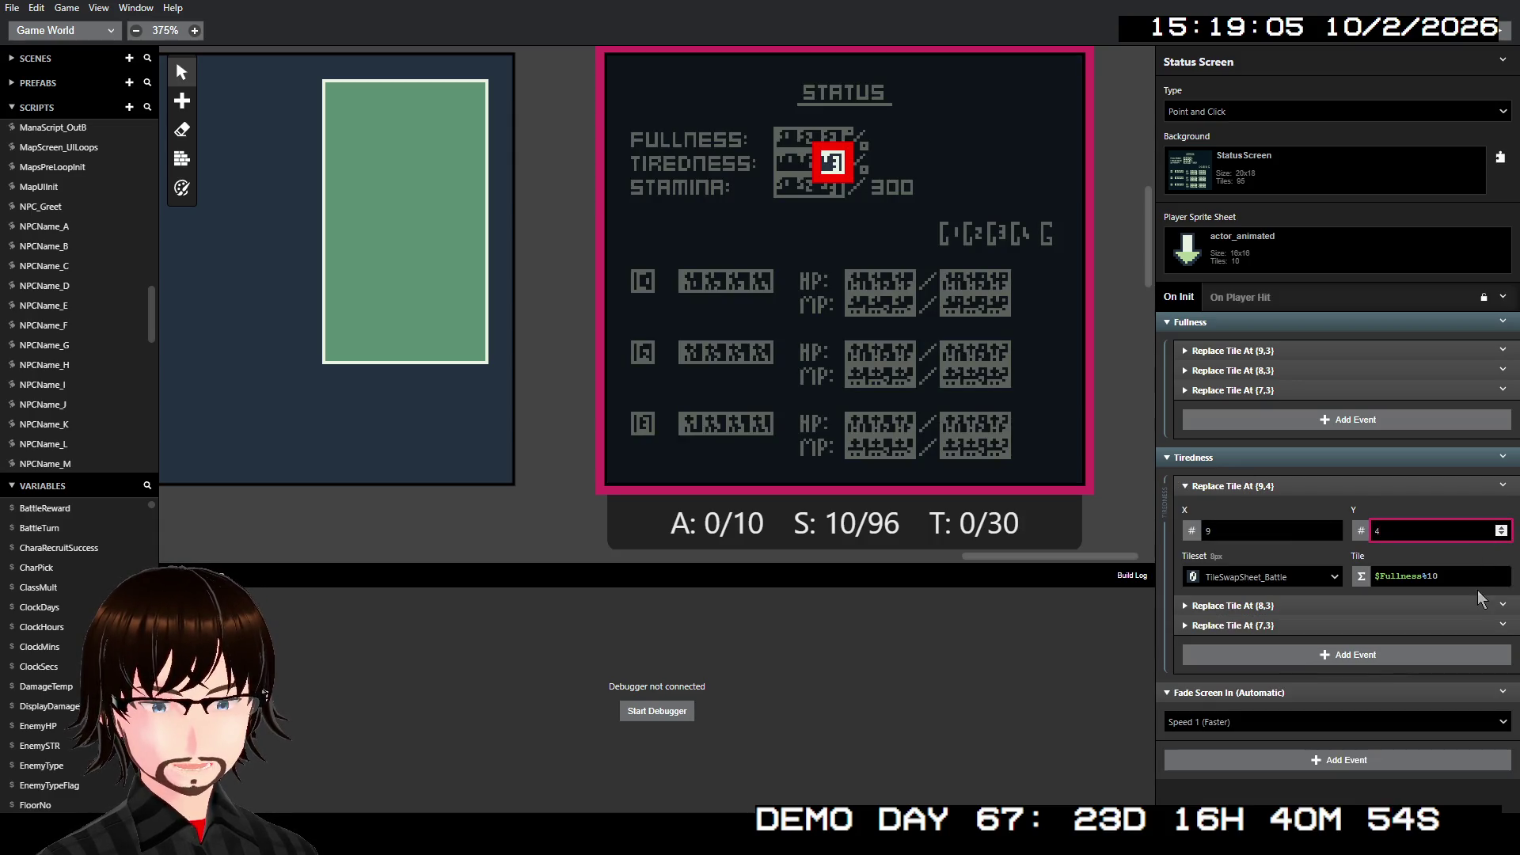
{"action": "left_click", "coordinate": [1460, 623]}
{"action": "left_click", "coordinate": [1454, 607]}
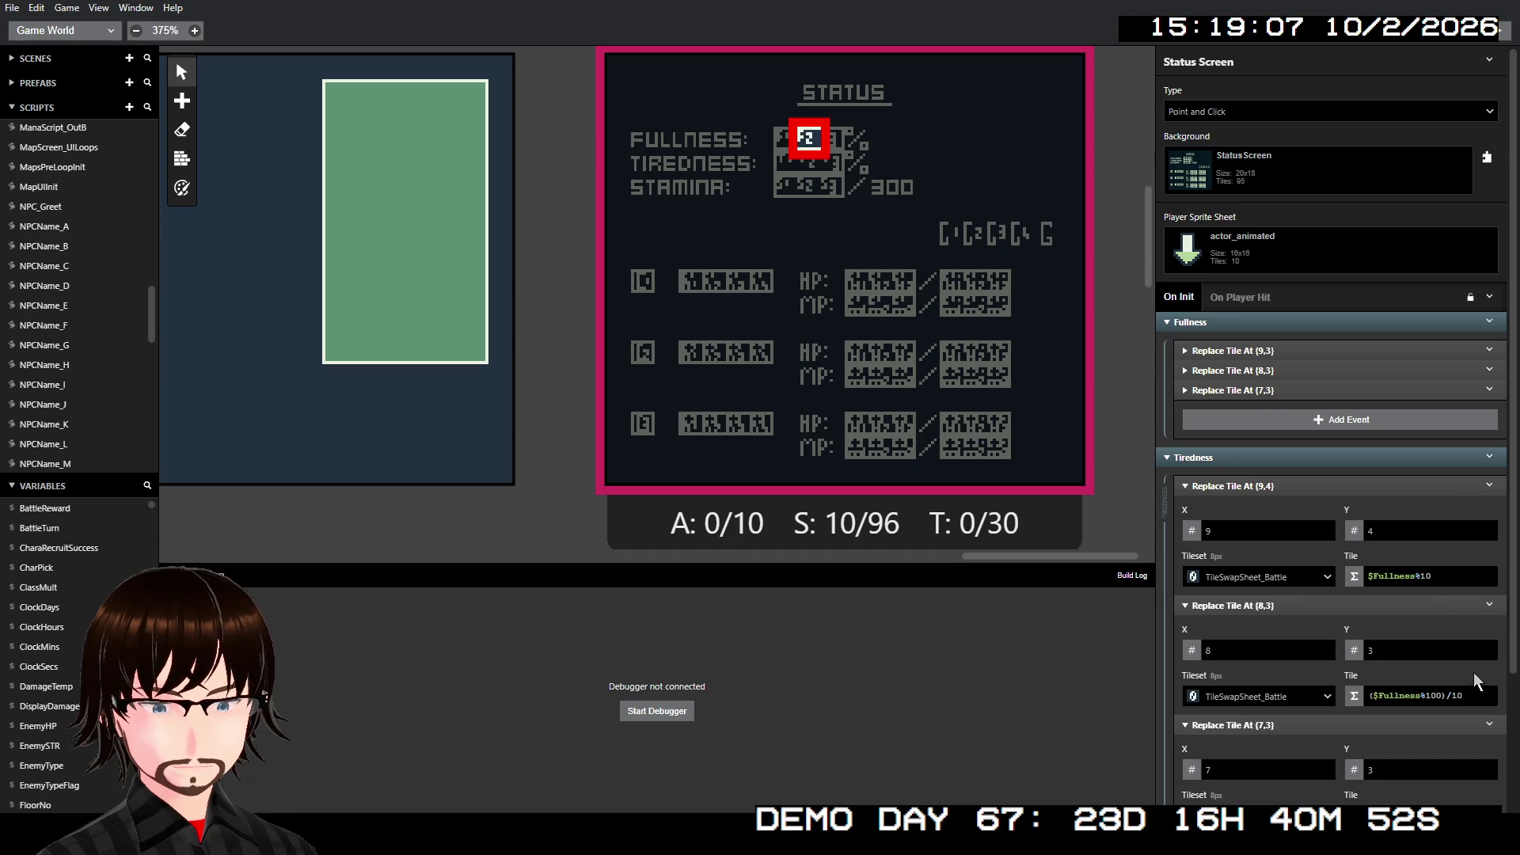
{"action": "left_click", "coordinate": [1487, 647]}
{"action": "scroll", "coordinate": [1460, 664], "scroll_direction": "down", "scroll_amount": 1}
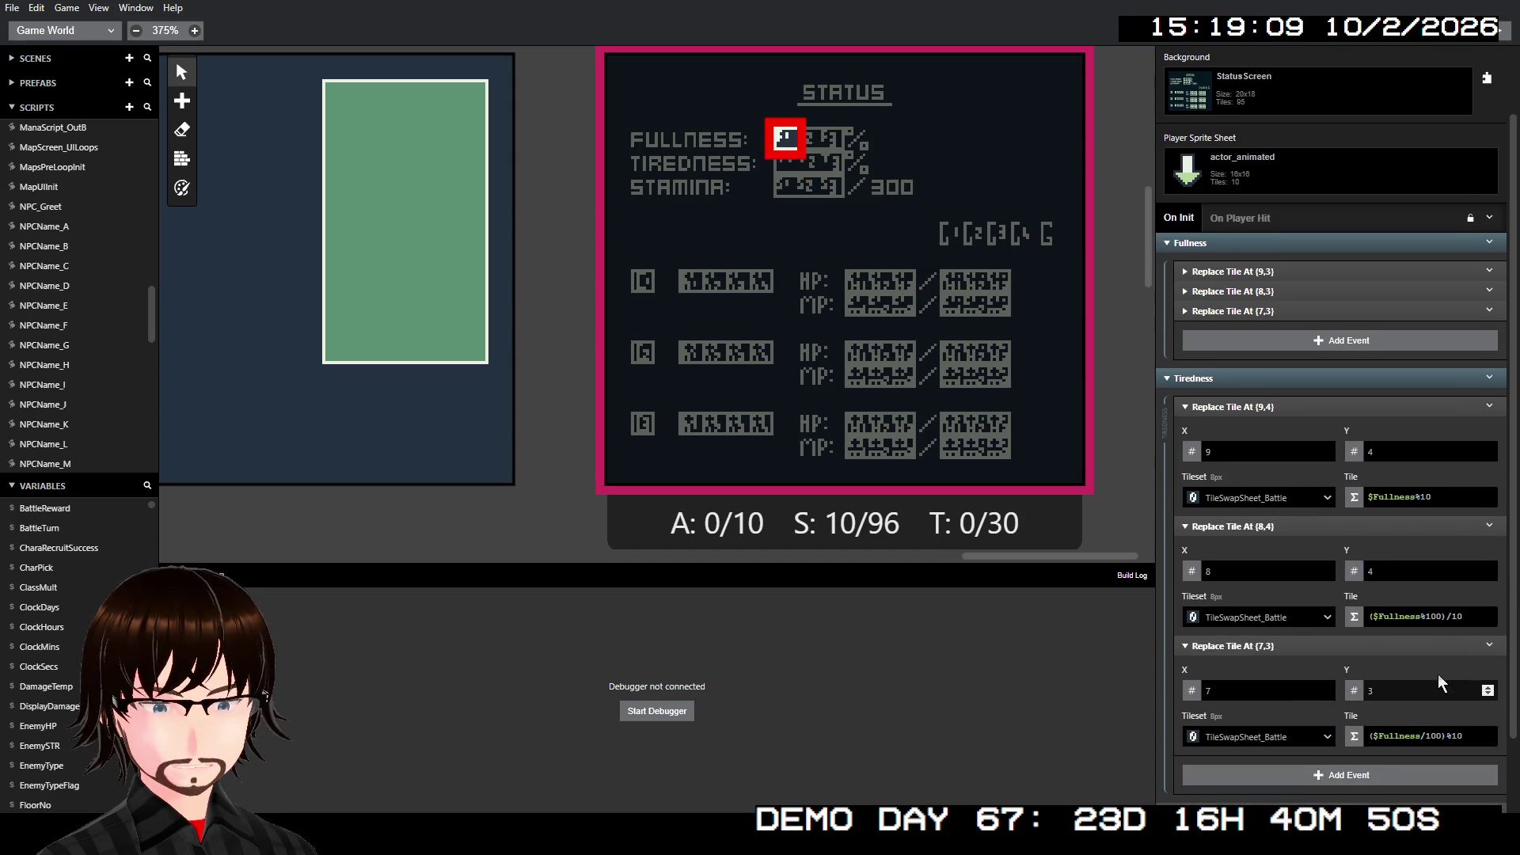
{"action": "left_click", "coordinate": [1488, 688]}
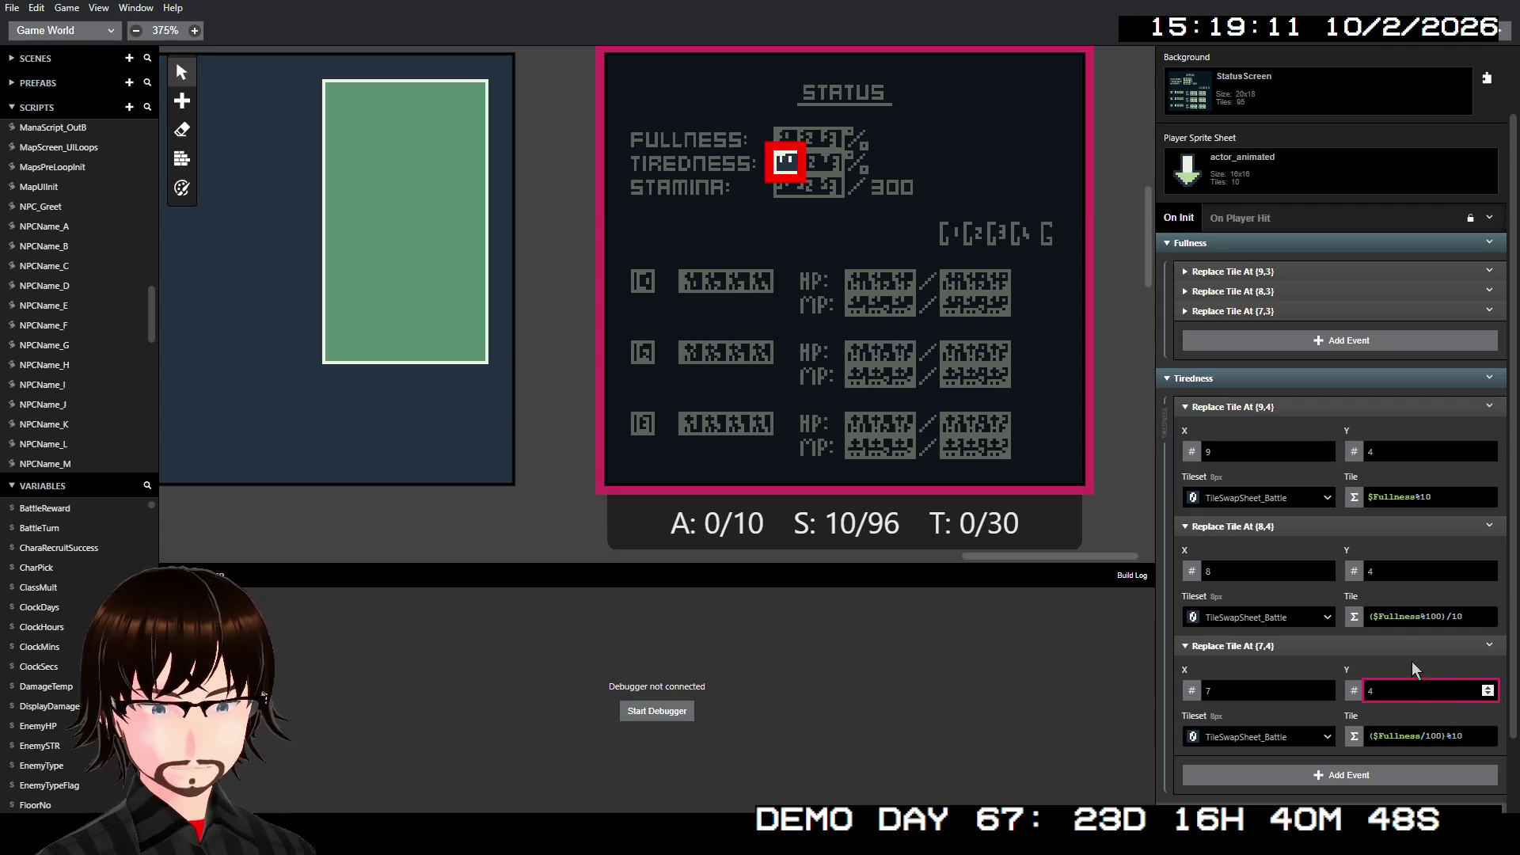
- Replace $Fullness with $Tiredness in all three Tiredness tile expressions
{"action": "left_click", "coordinate": [1380, 504]}
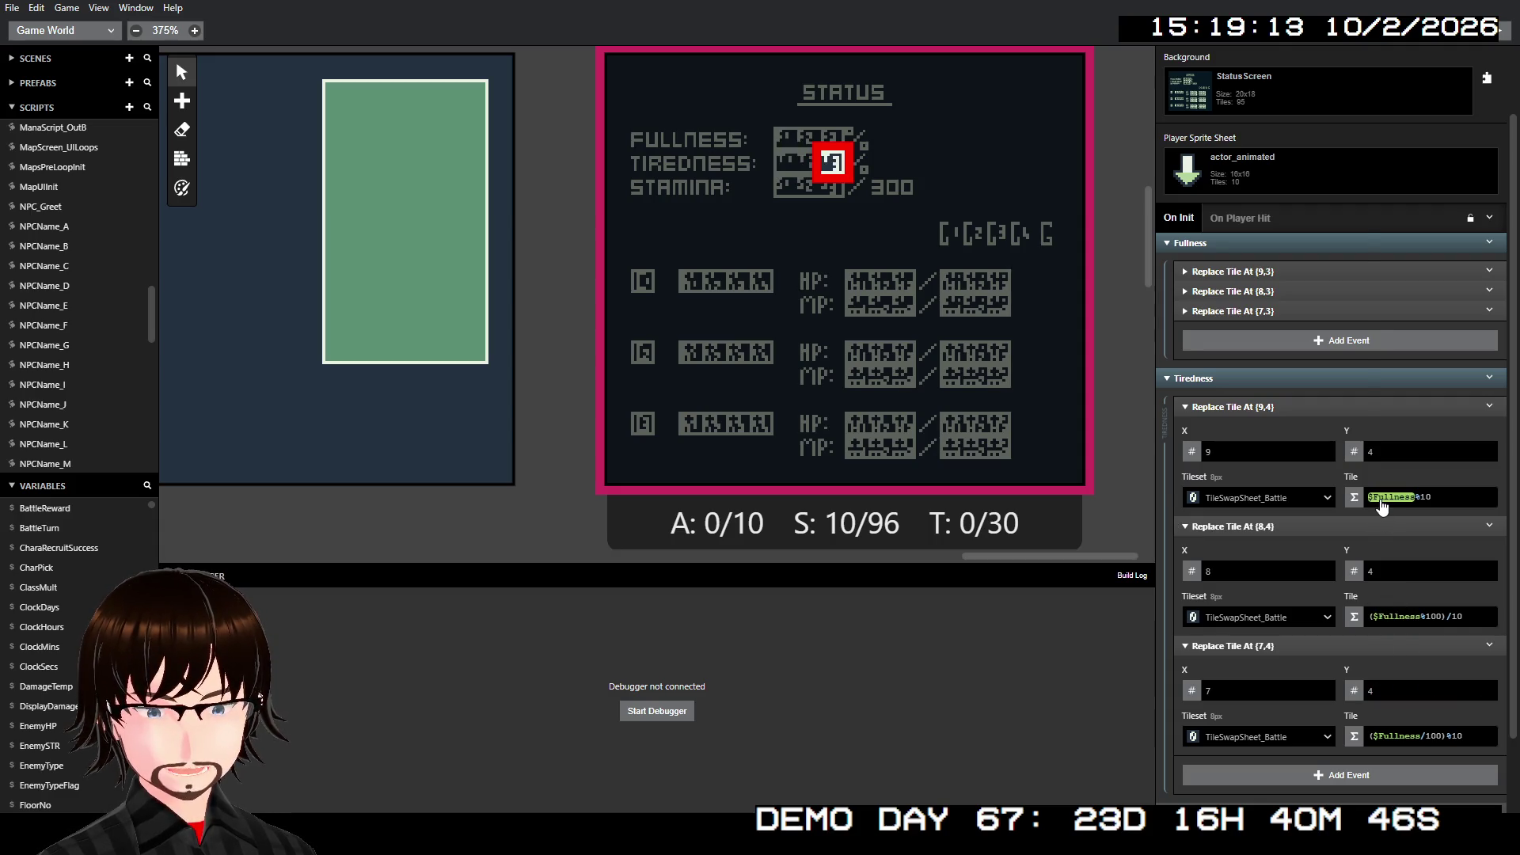
{"action": "left_click", "coordinate": [1381, 499]}
{"action": "type", "text": "tired"}
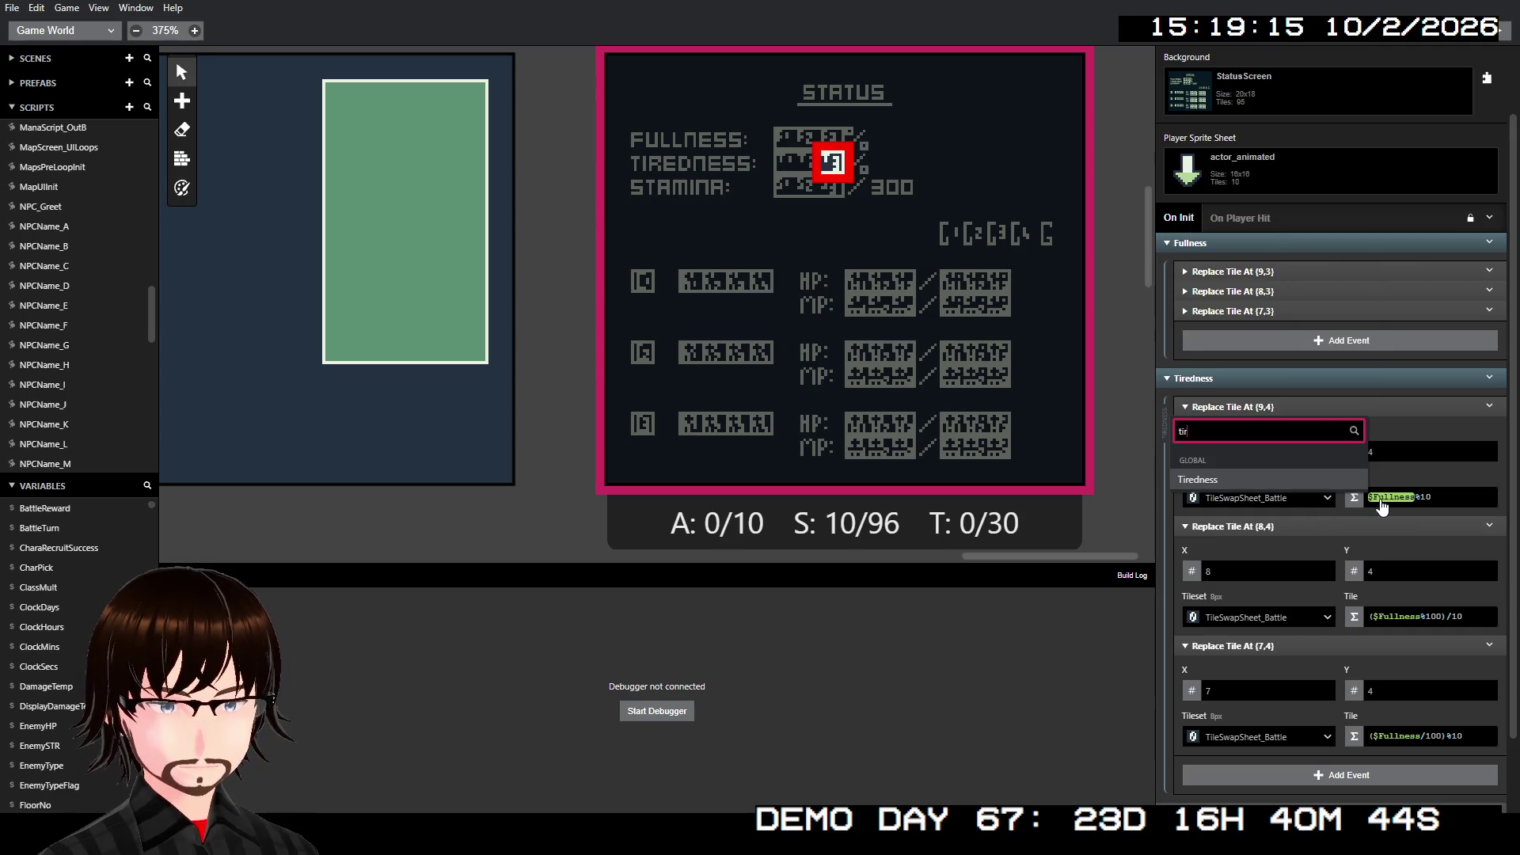
{"action": "key", "text": "Return"}
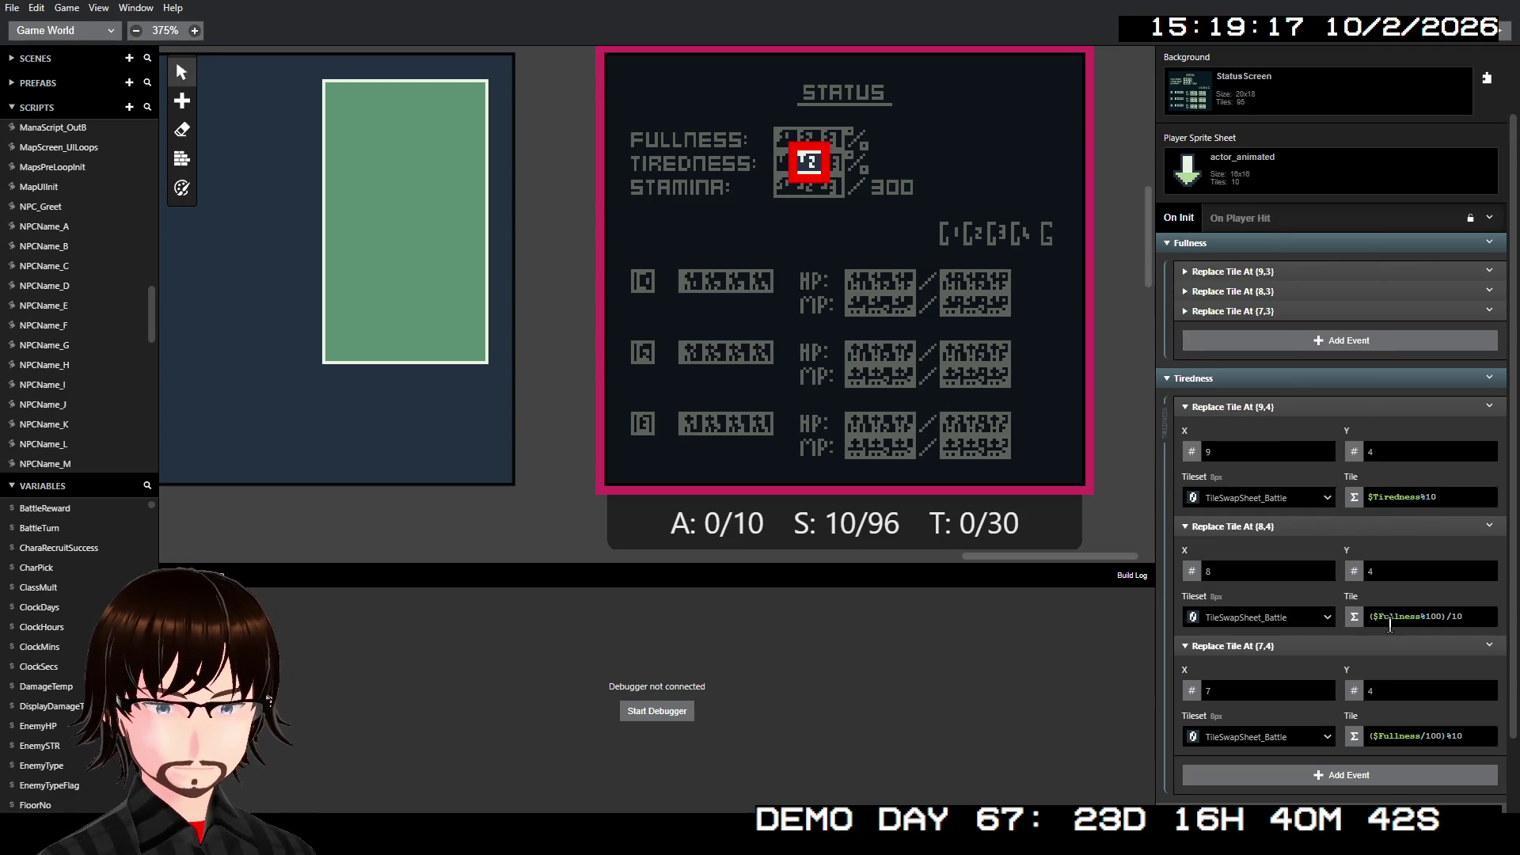
{"action": "left_click", "coordinate": [1392, 622]}
{"action": "type", "text": "ti"}
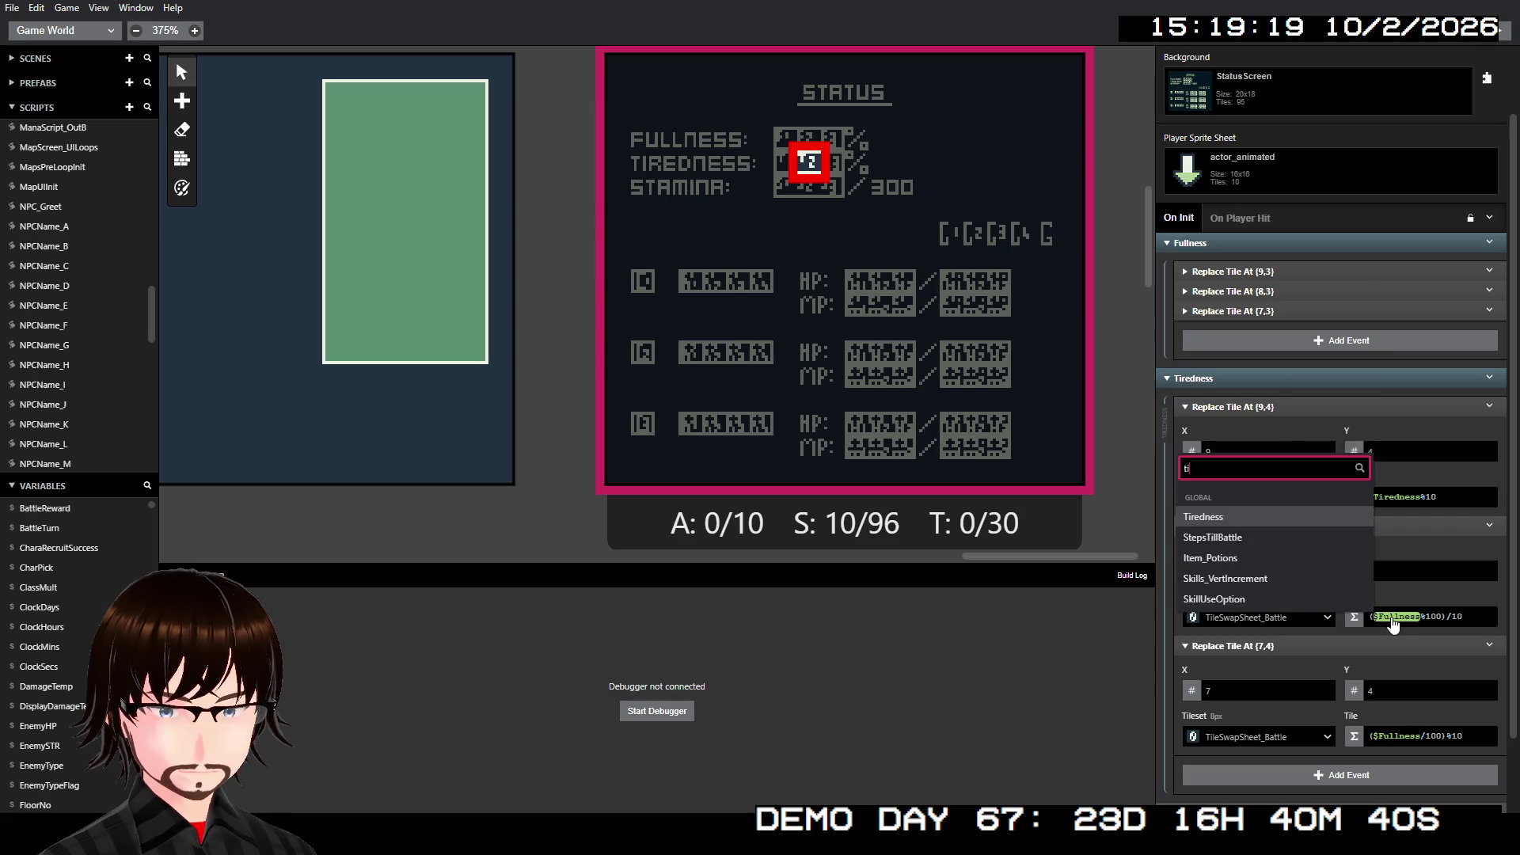
{"action": "key", "text": "Return"}
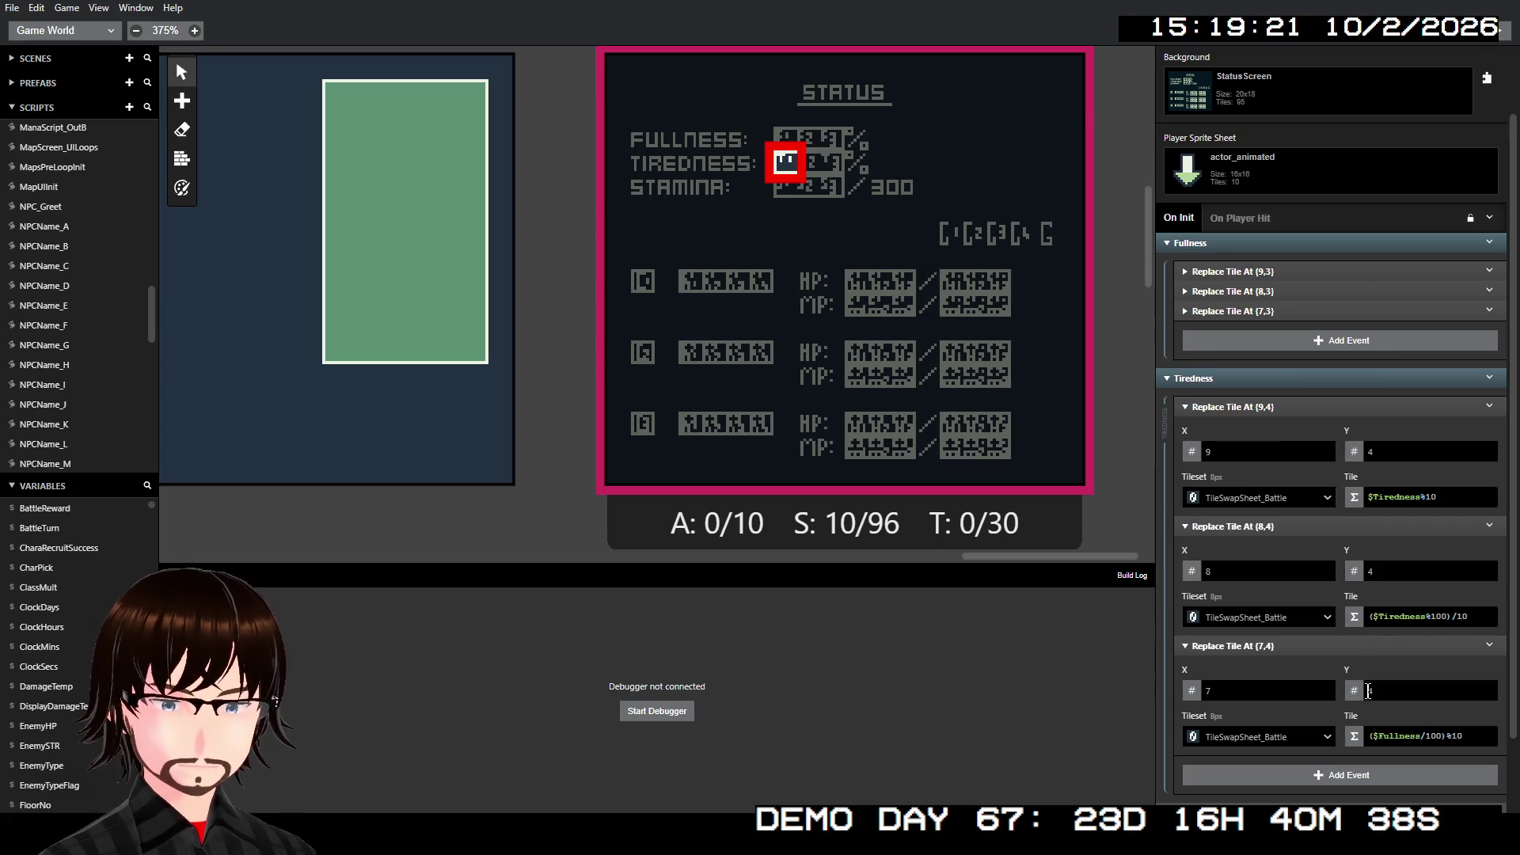
{"action": "left_click", "coordinate": [1387, 738]}
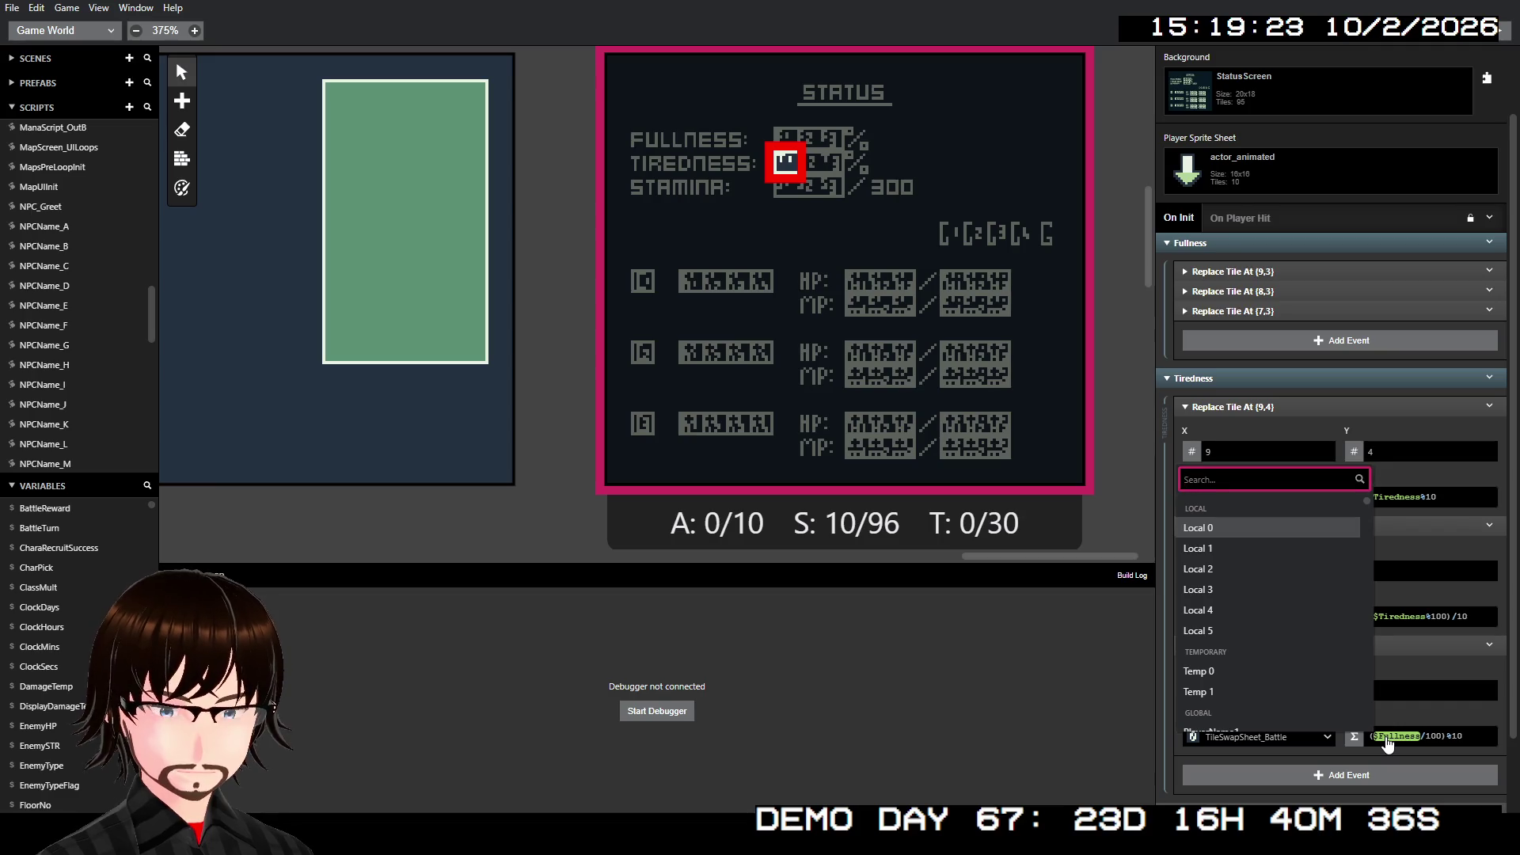
{"action": "type", "text": "ti"}
{"action": "key", "text": "Return"}
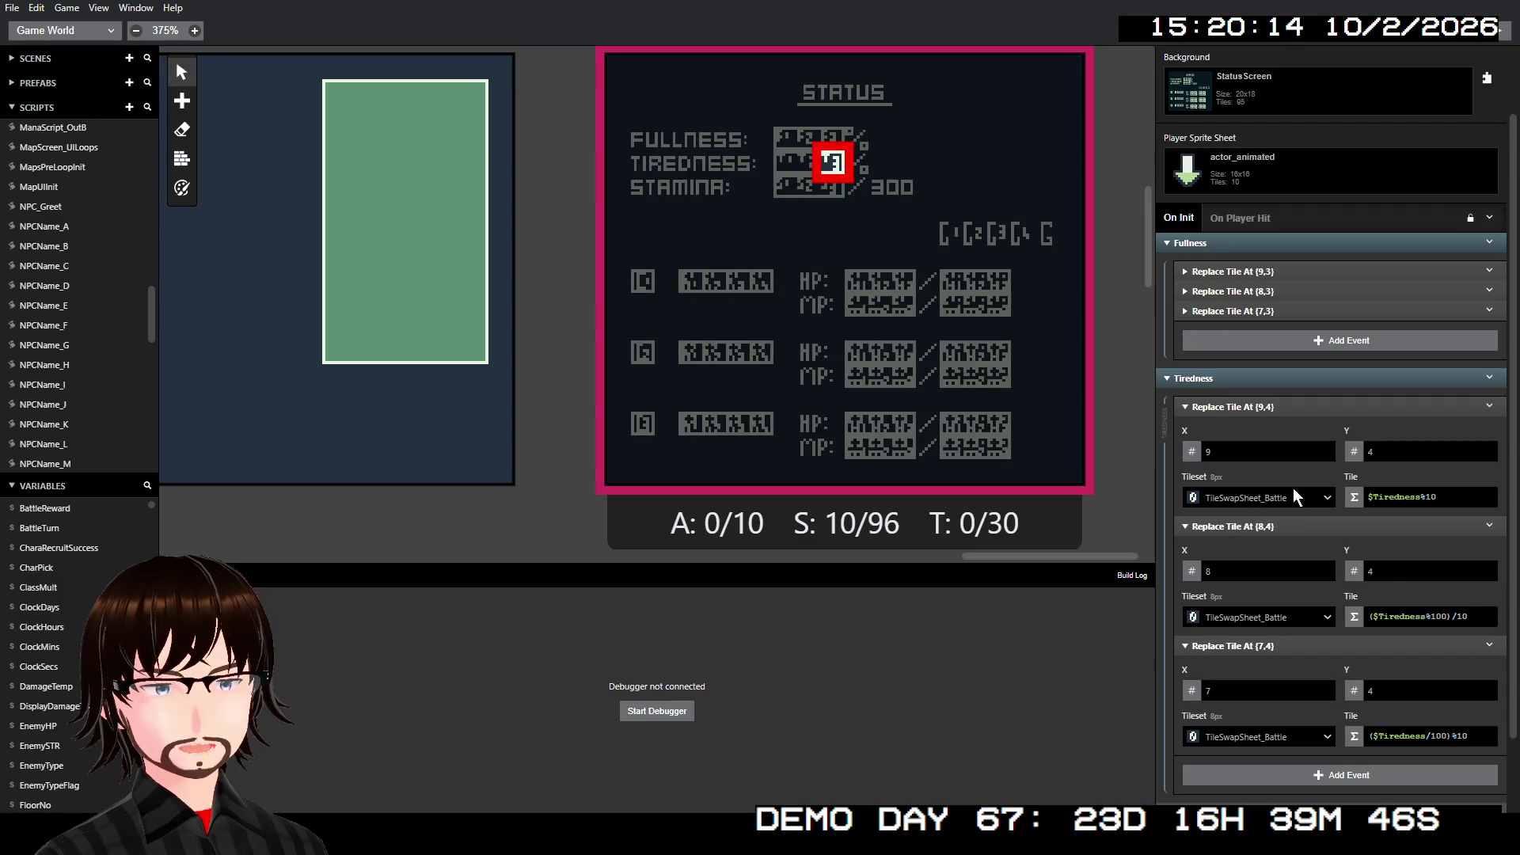
{"action": "left_click", "coordinate": [1290, 406]}
{"action": "left_click", "coordinate": [1289, 427]}
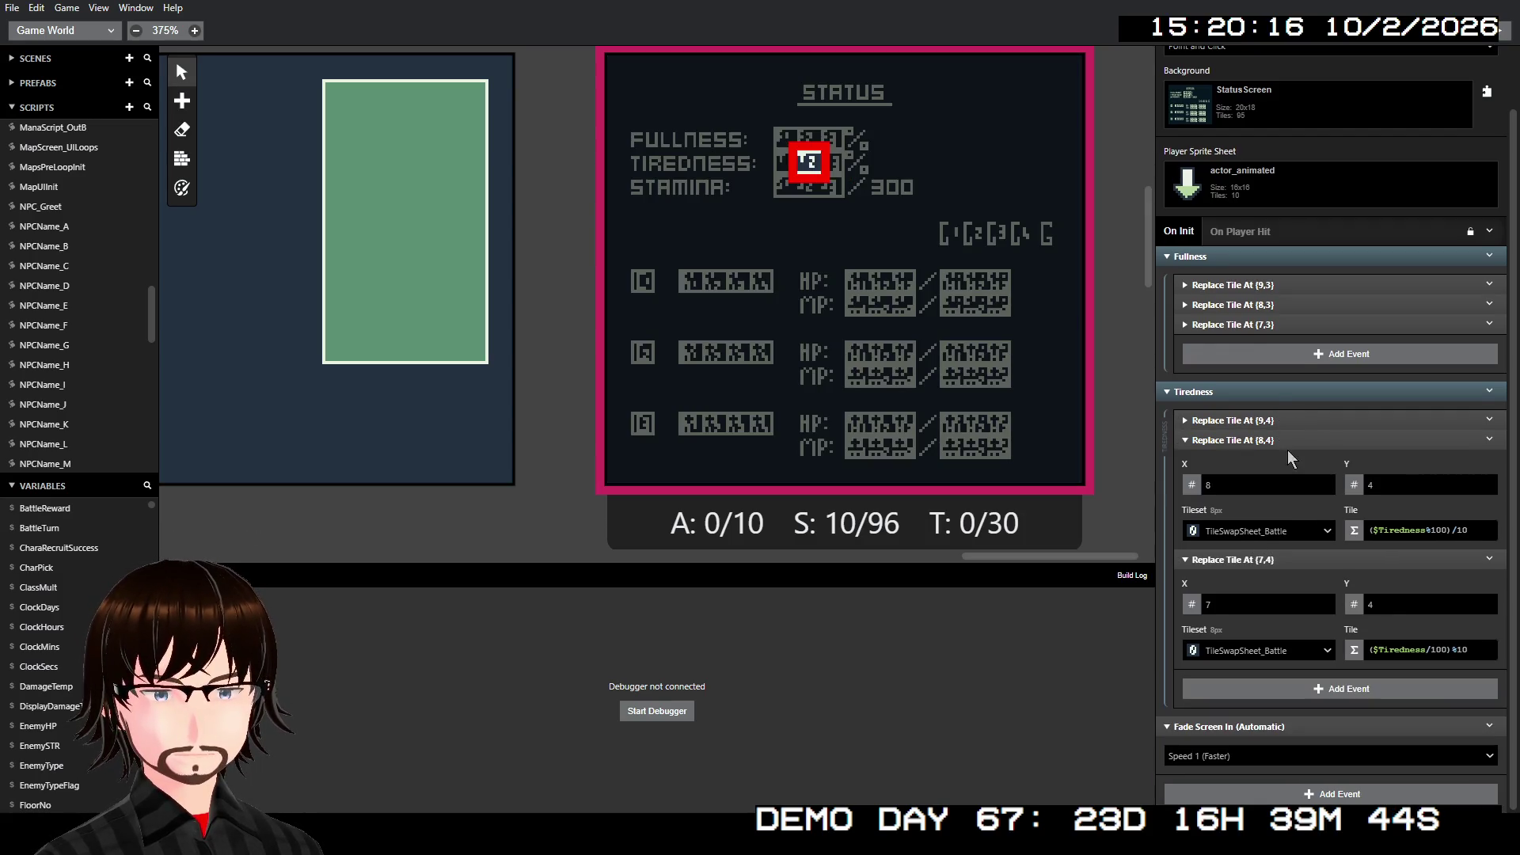
- Paste another copy of the Fullness tile group after the Tiredness group
{"action": "left_click", "coordinate": [1298, 525]}
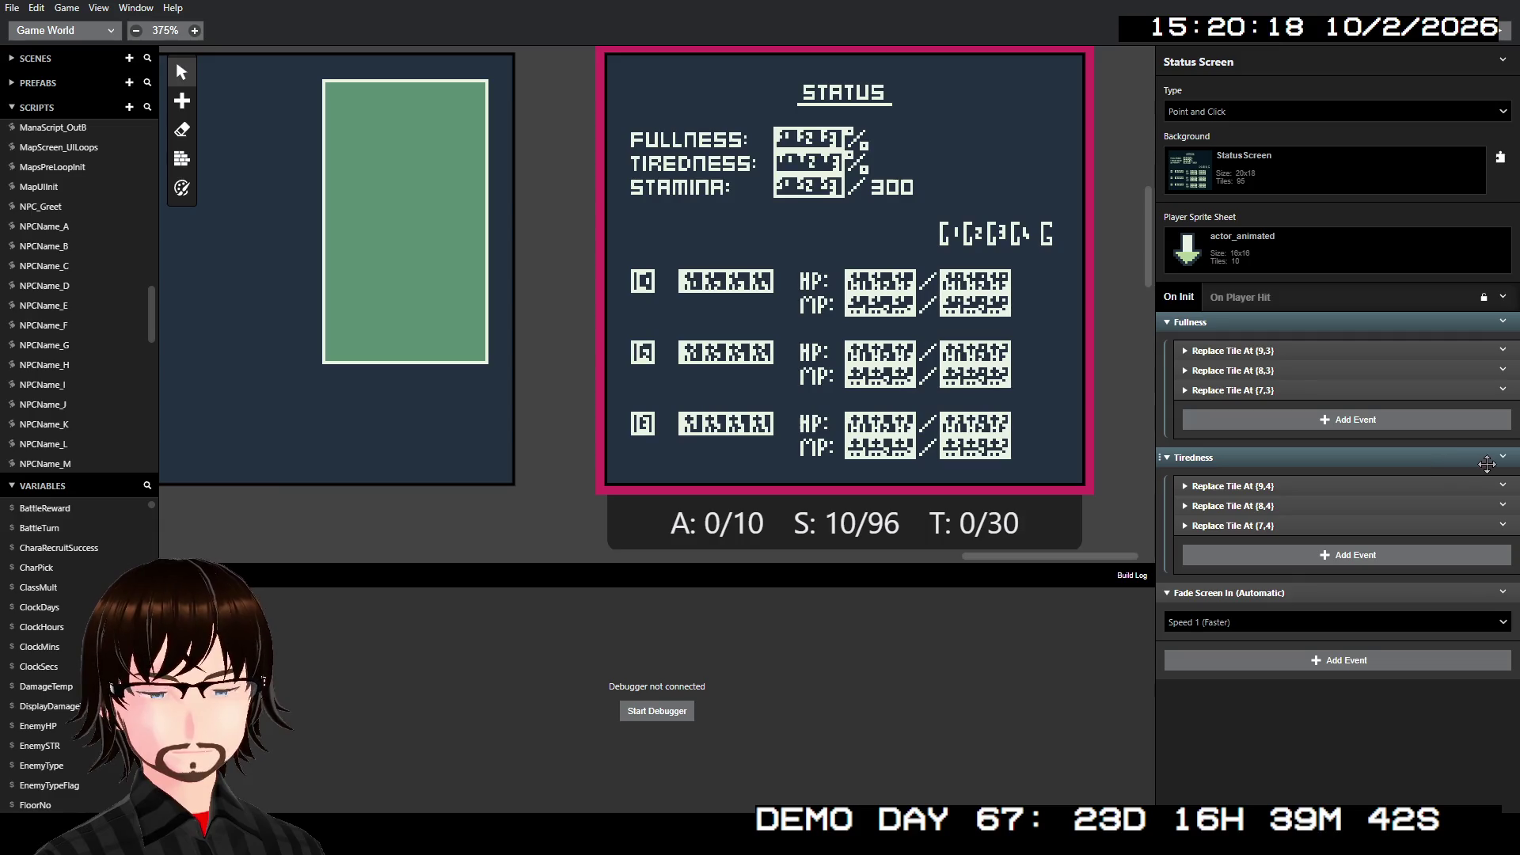
{"action": "left_click", "coordinate": [1503, 463]}
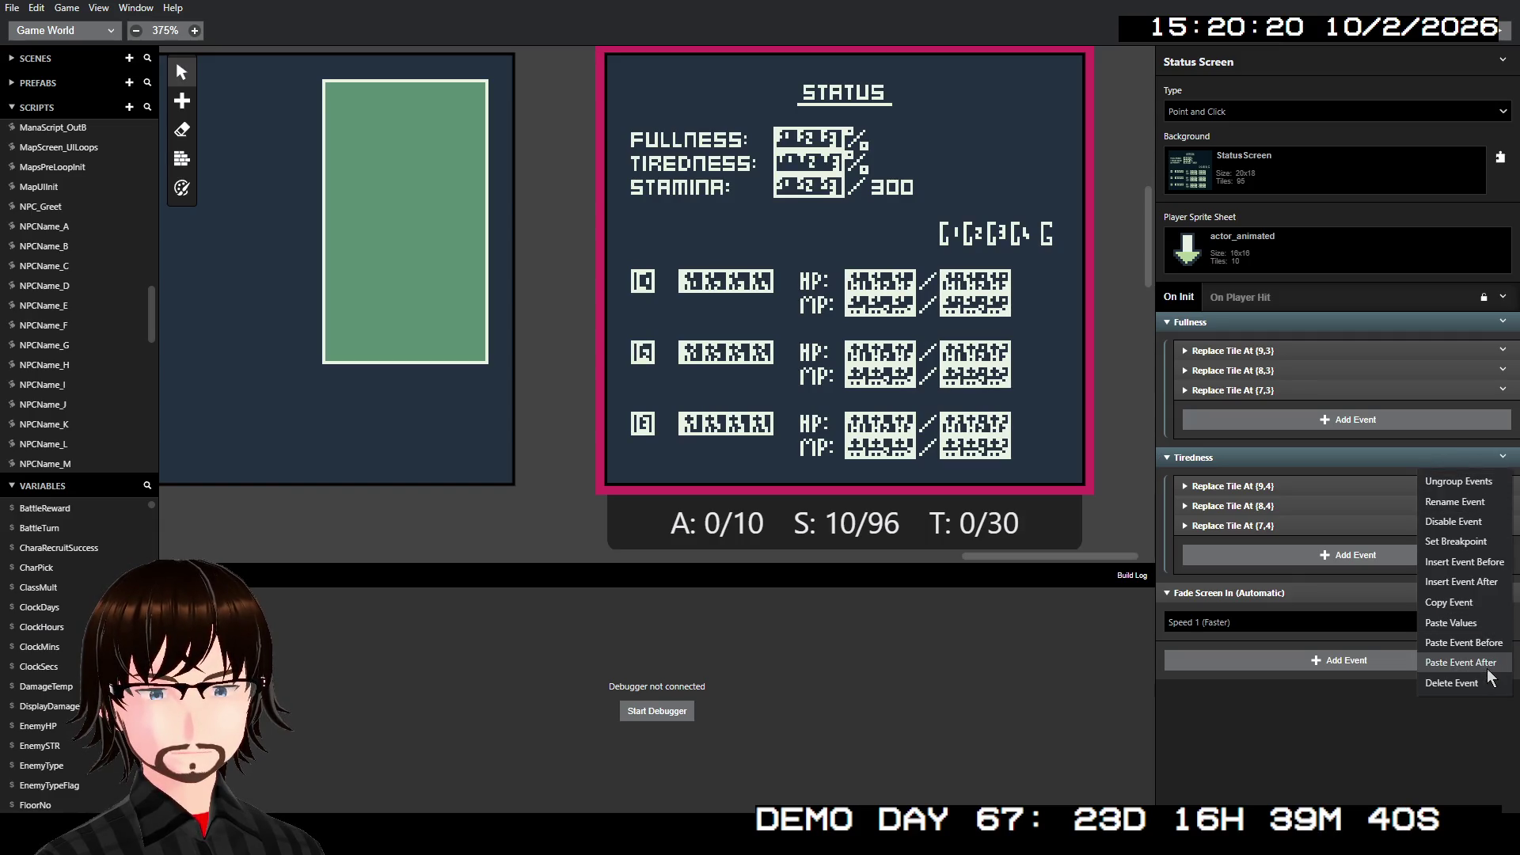
{"action": "left_click", "coordinate": [1490, 673]}
{"action": "left_click_drag", "start_coordinate": [1247, 595], "coordinate": [1224, 591]}
- Rename the newly pasted group to 'Stamina'
{"action": "right_click", "coordinate": [1224, 590]}
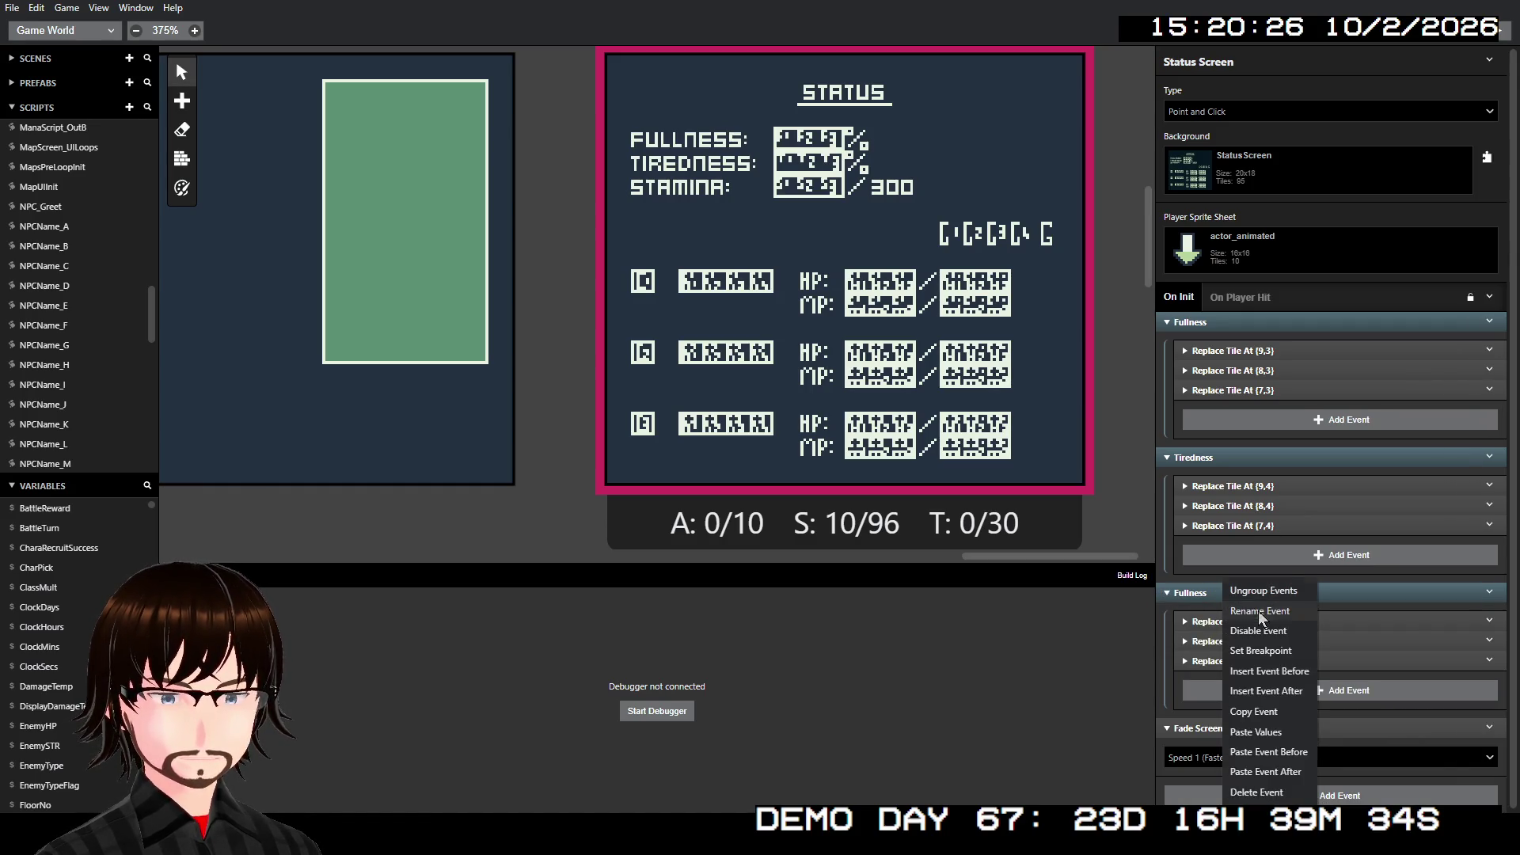
{"action": "left_click", "coordinate": [1257, 610]}
{"action": "type", "text": "S"}
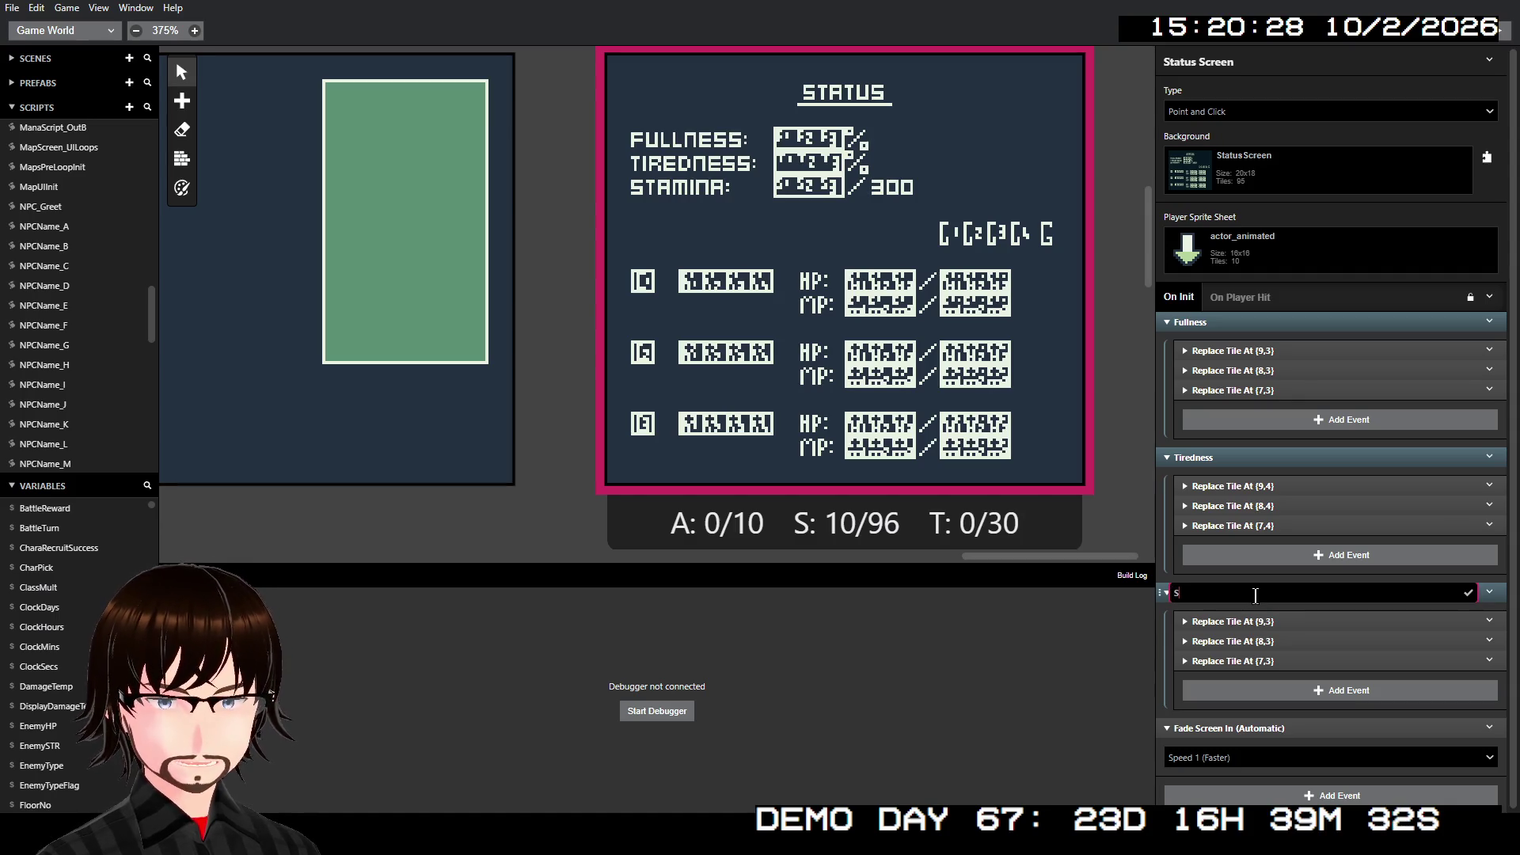
{"action": "type", "text": "tamina"}
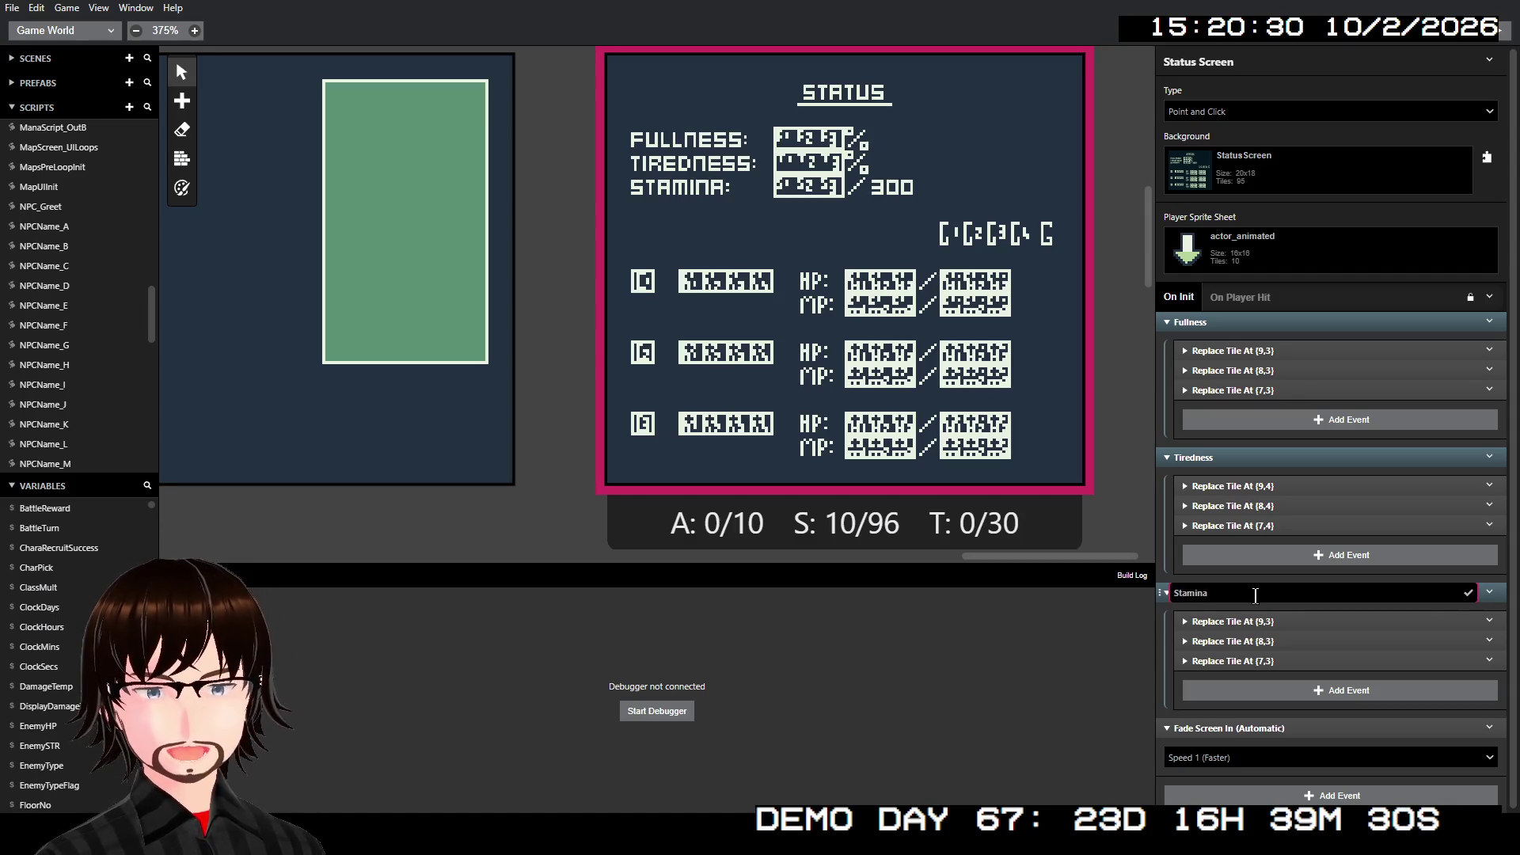
{"action": "key", "text": "Return"}
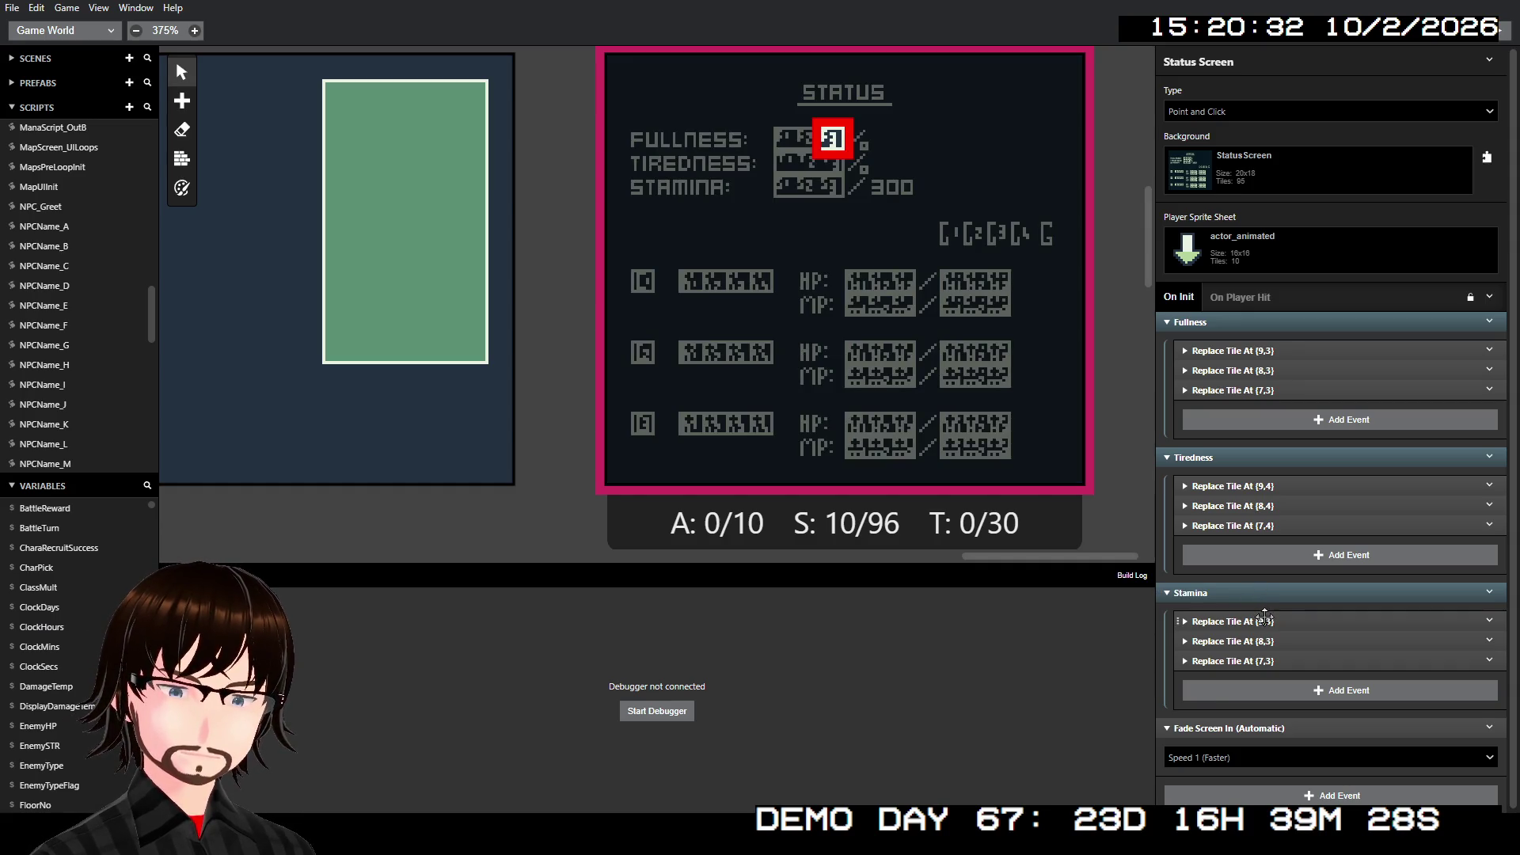
- Move the three Stamina digit tiles down to row 5: (9,5), (8,5), (7,5)
{"action": "left_click", "coordinate": [1264, 618]}
{"action": "left_click", "coordinate": [1488, 663]}
{"action": "left_click", "coordinate": [1488, 663]}
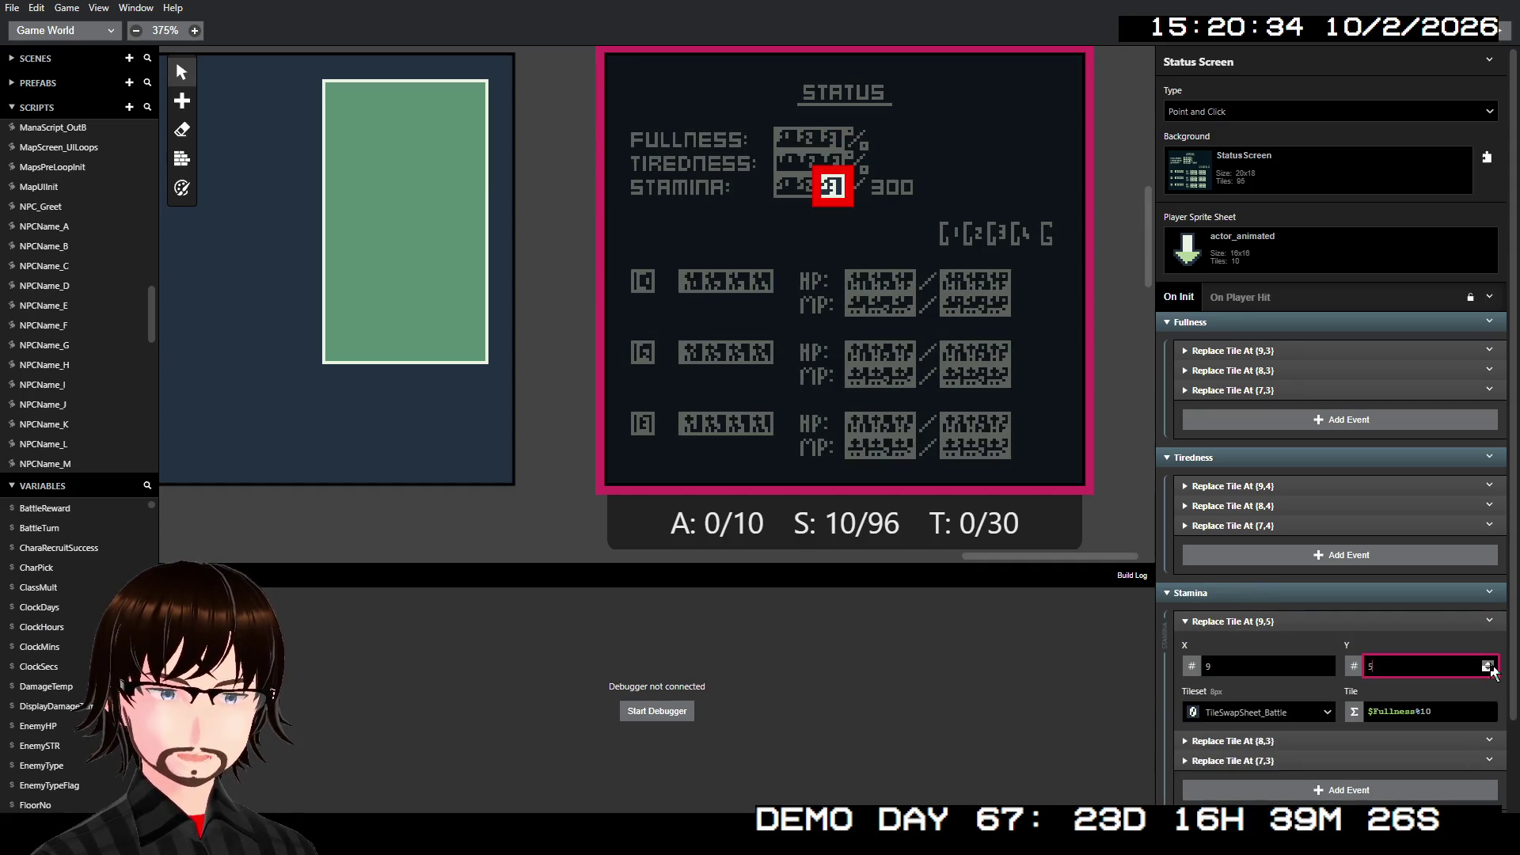
{"action": "left_click", "coordinate": [1477, 741]}
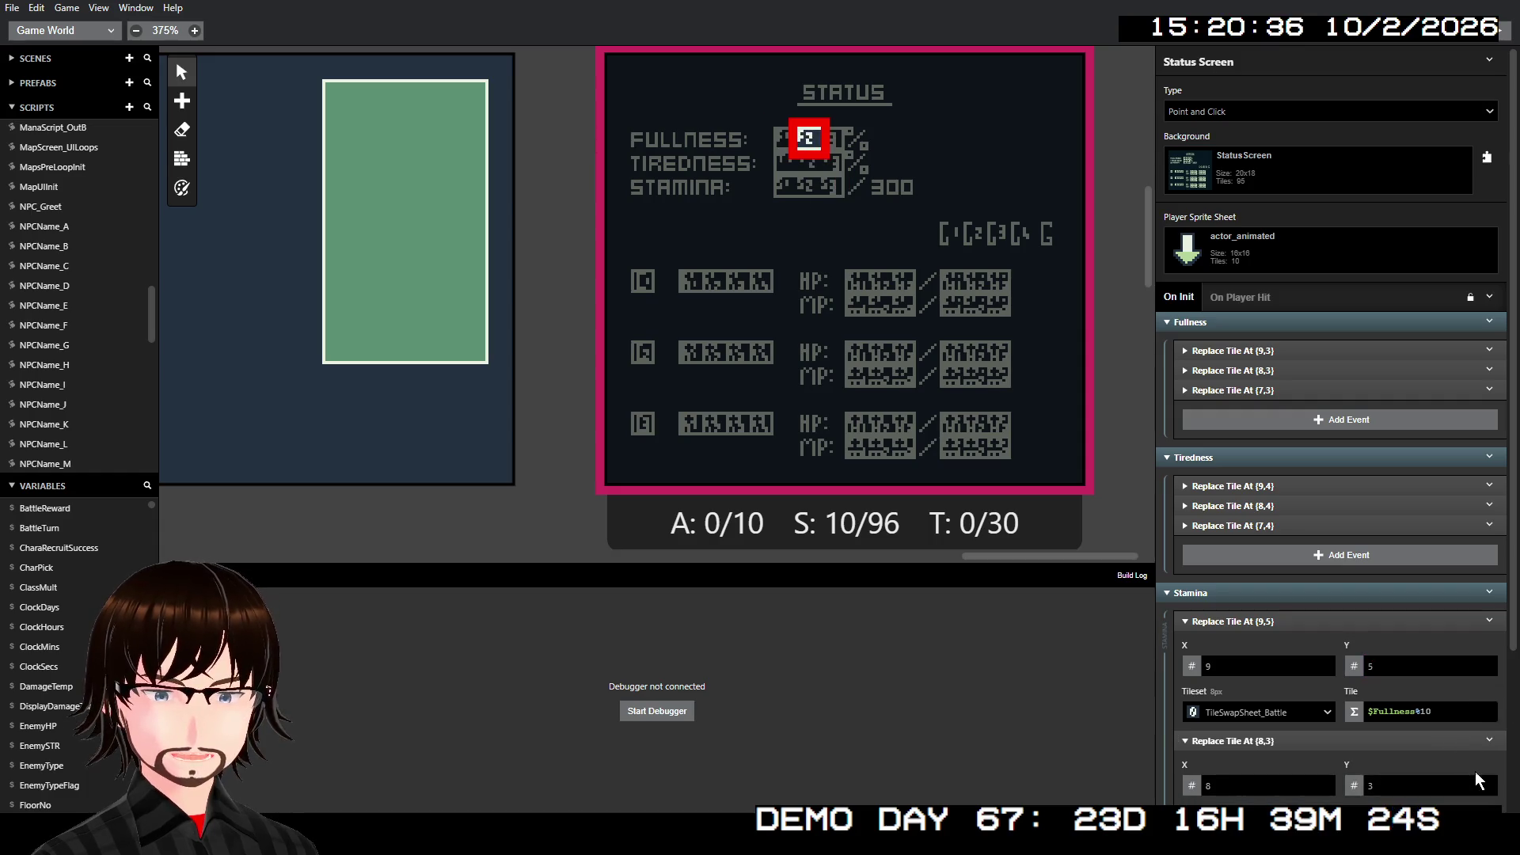
{"action": "left_click", "coordinate": [1488, 786]}
{"action": "left_click", "coordinate": [1488, 786]}
{"action": "type", "text": "5"}
{"action": "scroll", "coordinate": [1427, 699], "scroll_direction": "down", "scroll_amount": 3}
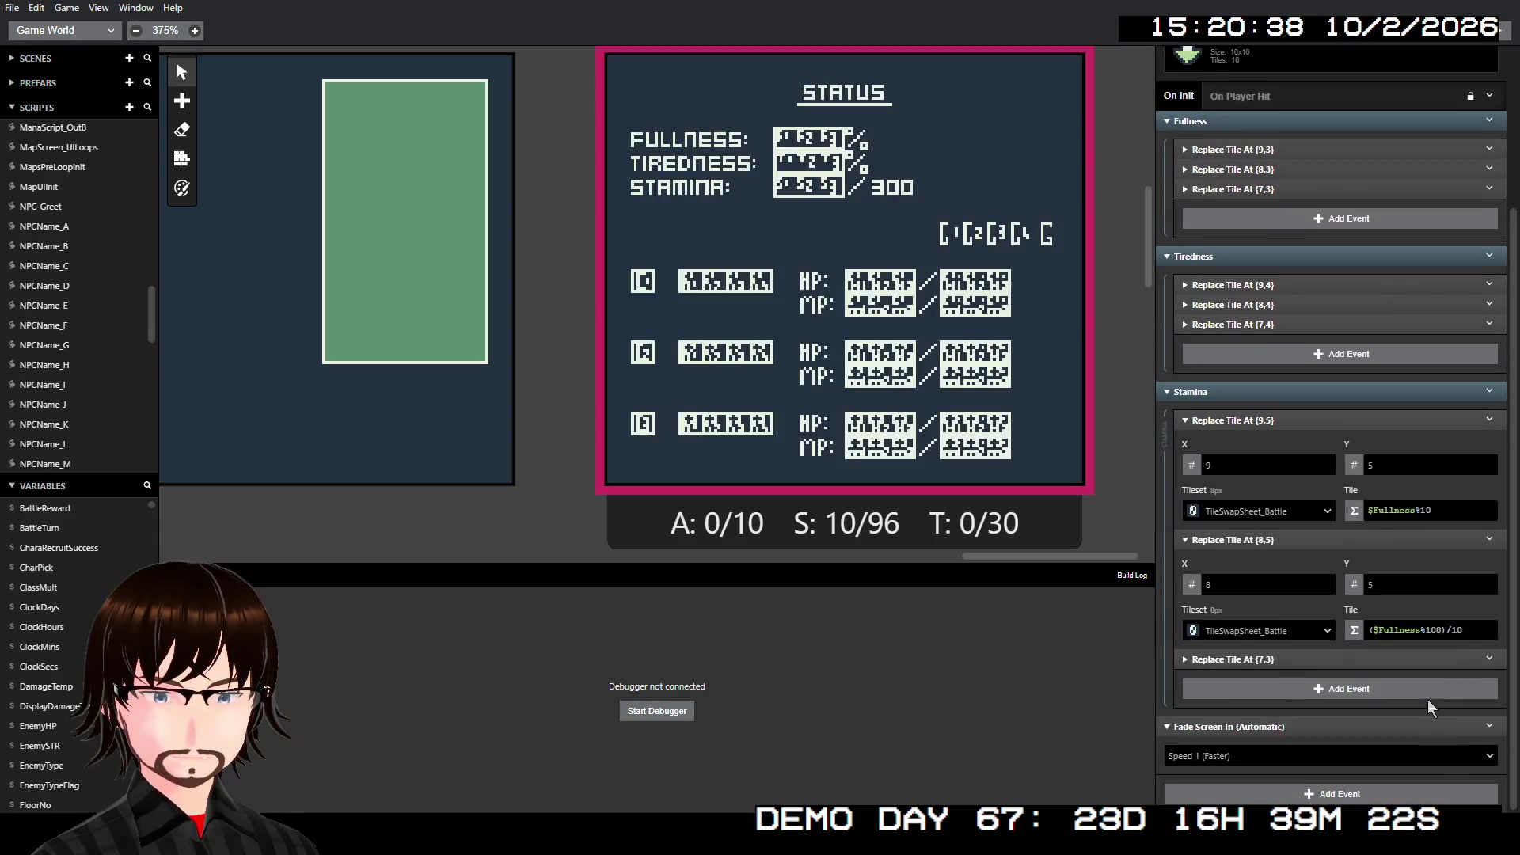
{"action": "left_click", "coordinate": [1396, 666]}
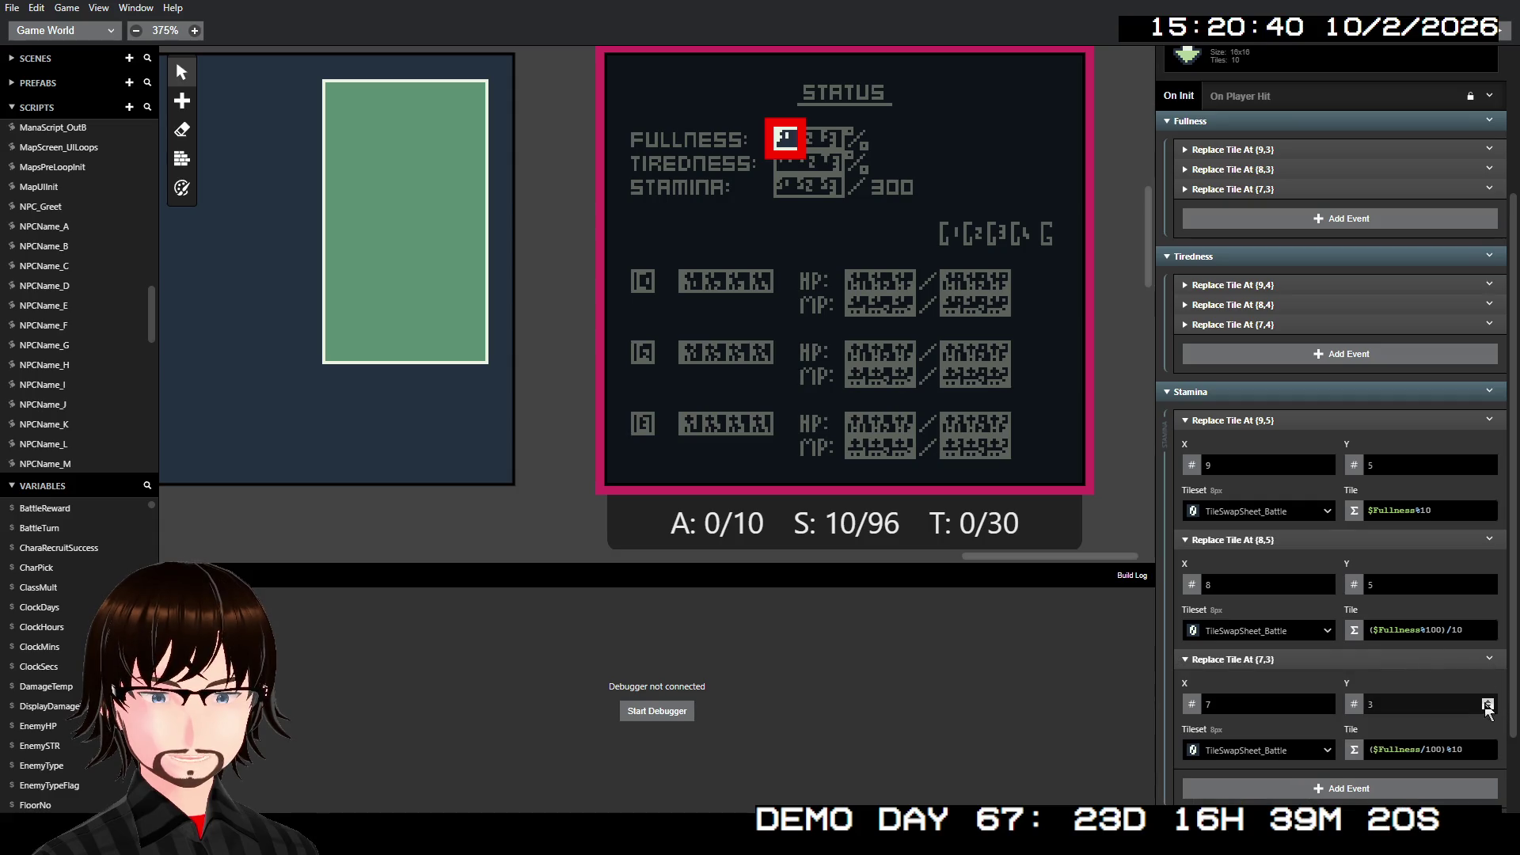
{"action": "left_click", "coordinate": [1487, 702]}
{"action": "left_click", "coordinate": [1487, 702]}
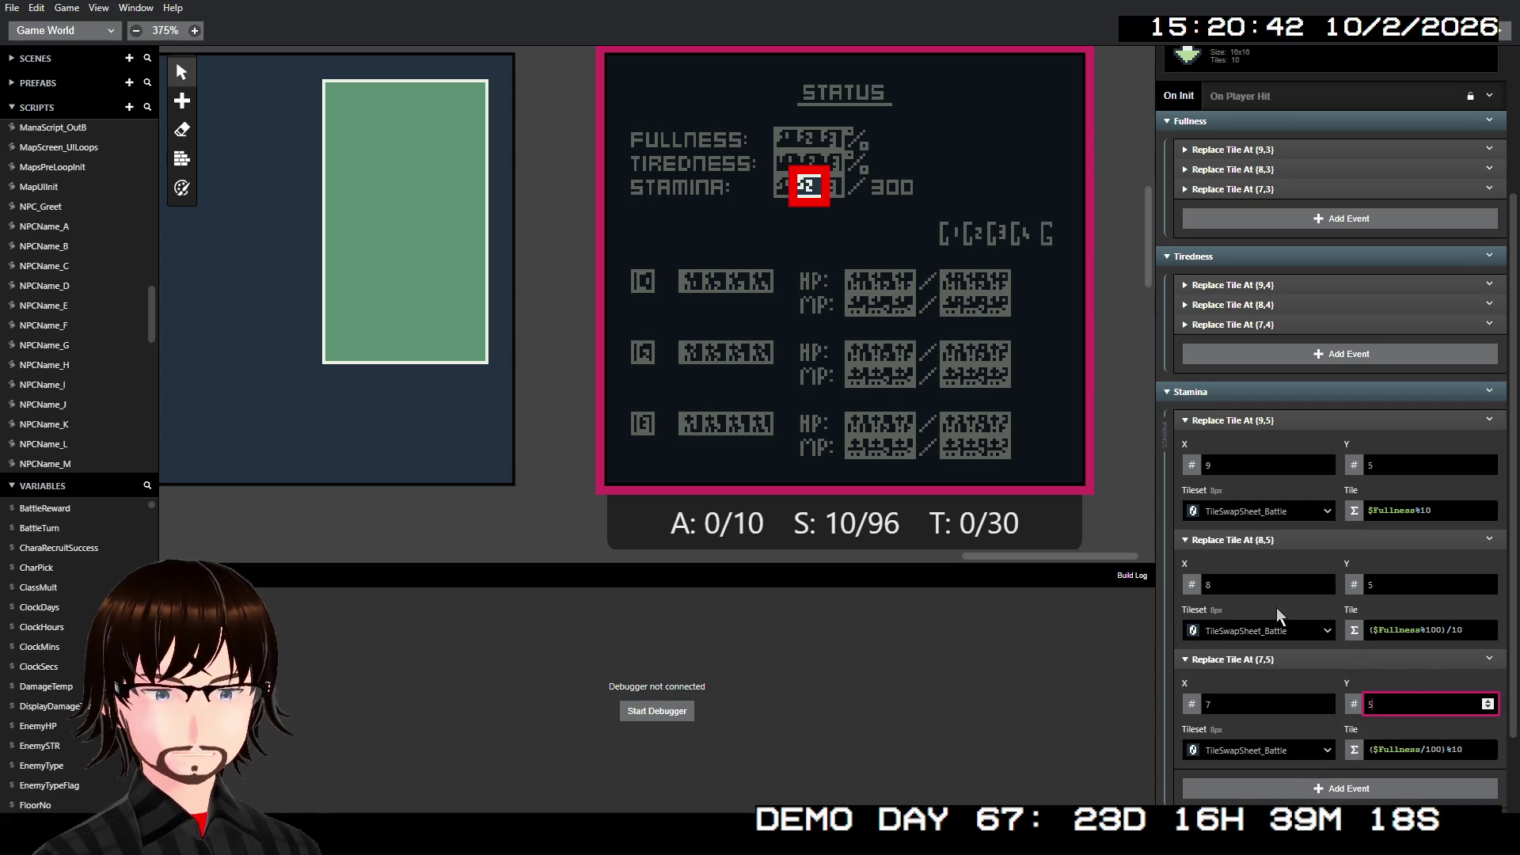
- Swap $Fullness for $Stamina in all three Stamina tile formulas and collapse the events
{"action": "left_click", "coordinate": [1388, 513]}
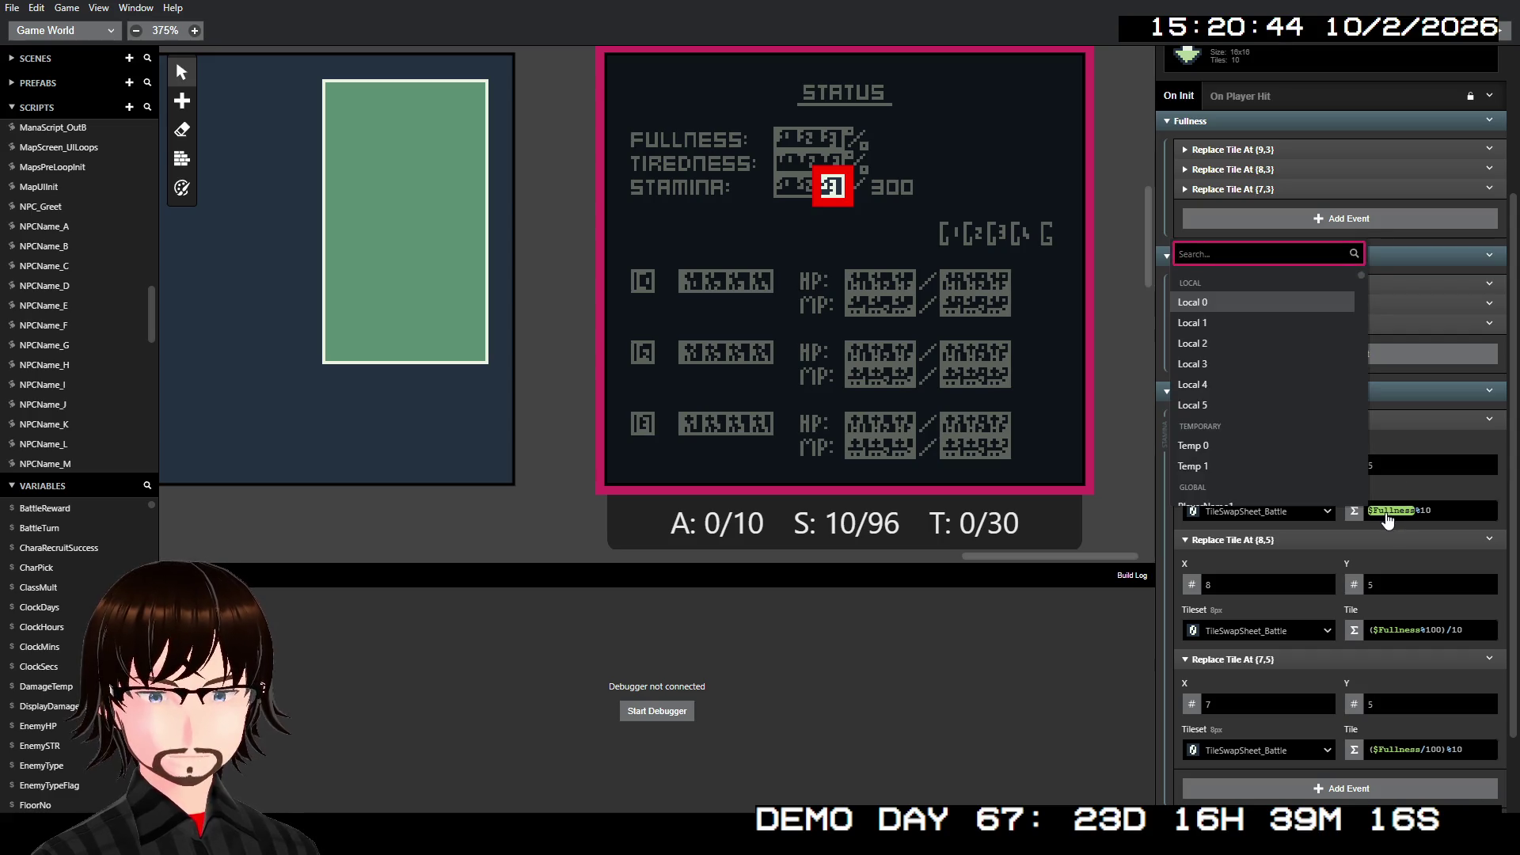
{"action": "type", "text": "st"}
{"action": "left_click", "coordinate": [1194, 370]}
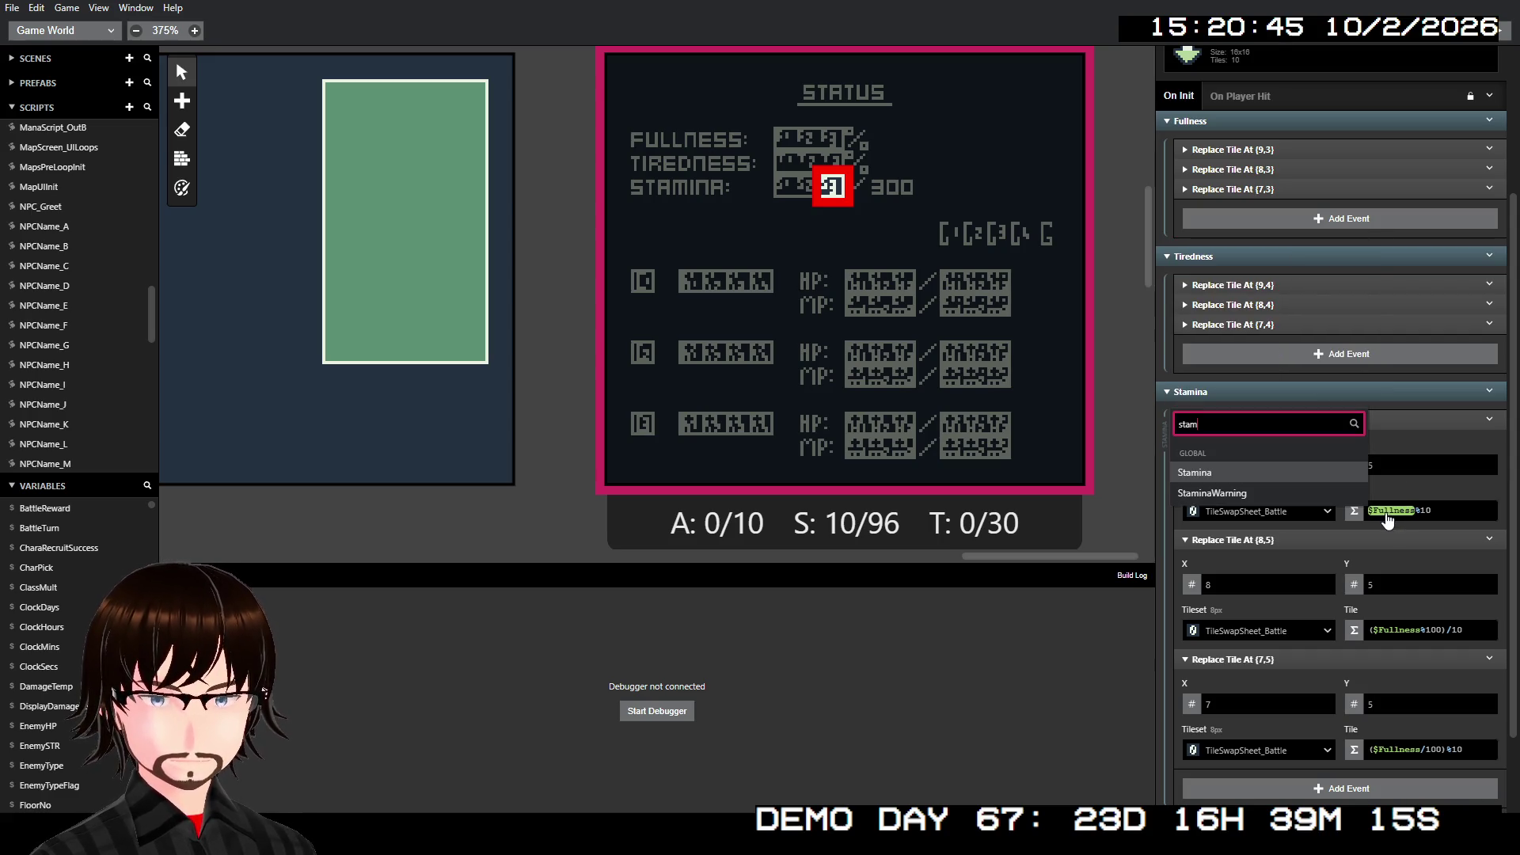
{"action": "left_click", "coordinate": [1247, 478]}
{"action": "left_click", "coordinate": [1396, 630]}
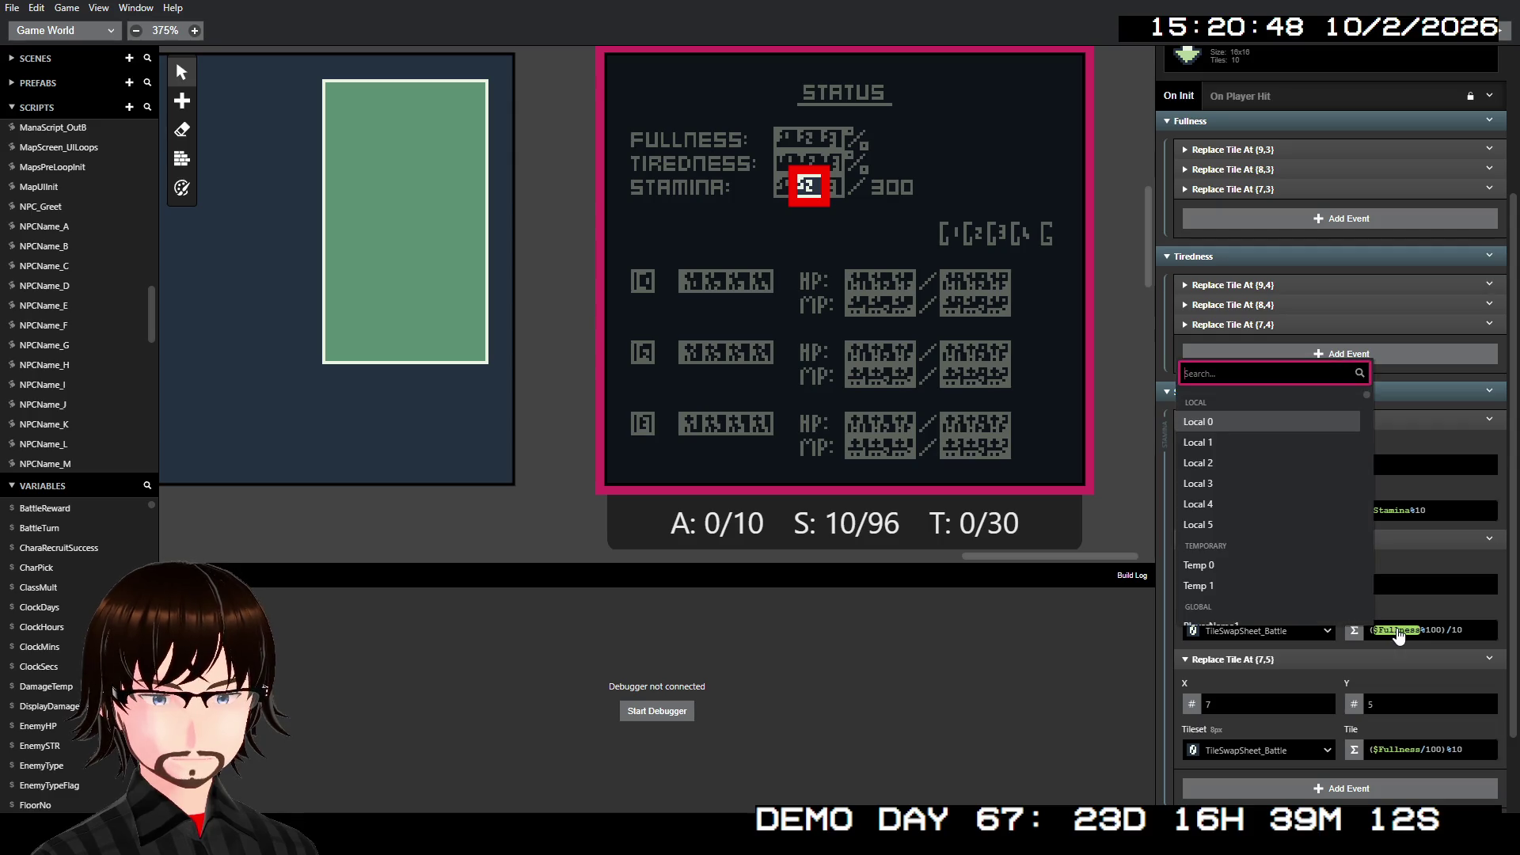
{"action": "type", "text": "stam"}
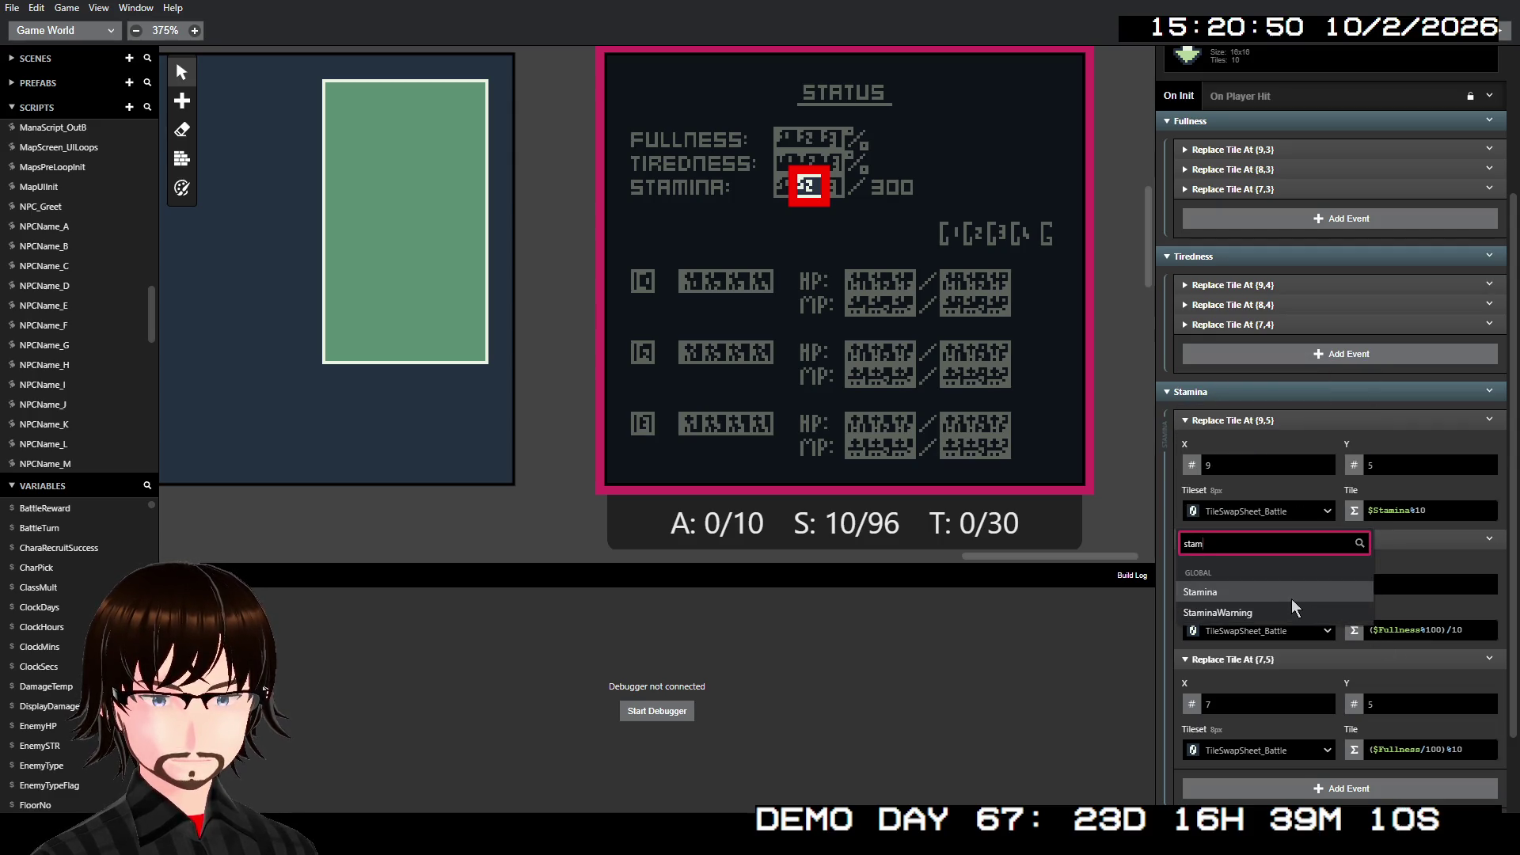
{"action": "left_click", "coordinate": [1290, 599]}
{"action": "left_click", "coordinate": [1397, 749]}
{"action": "type", "text": "sta"}
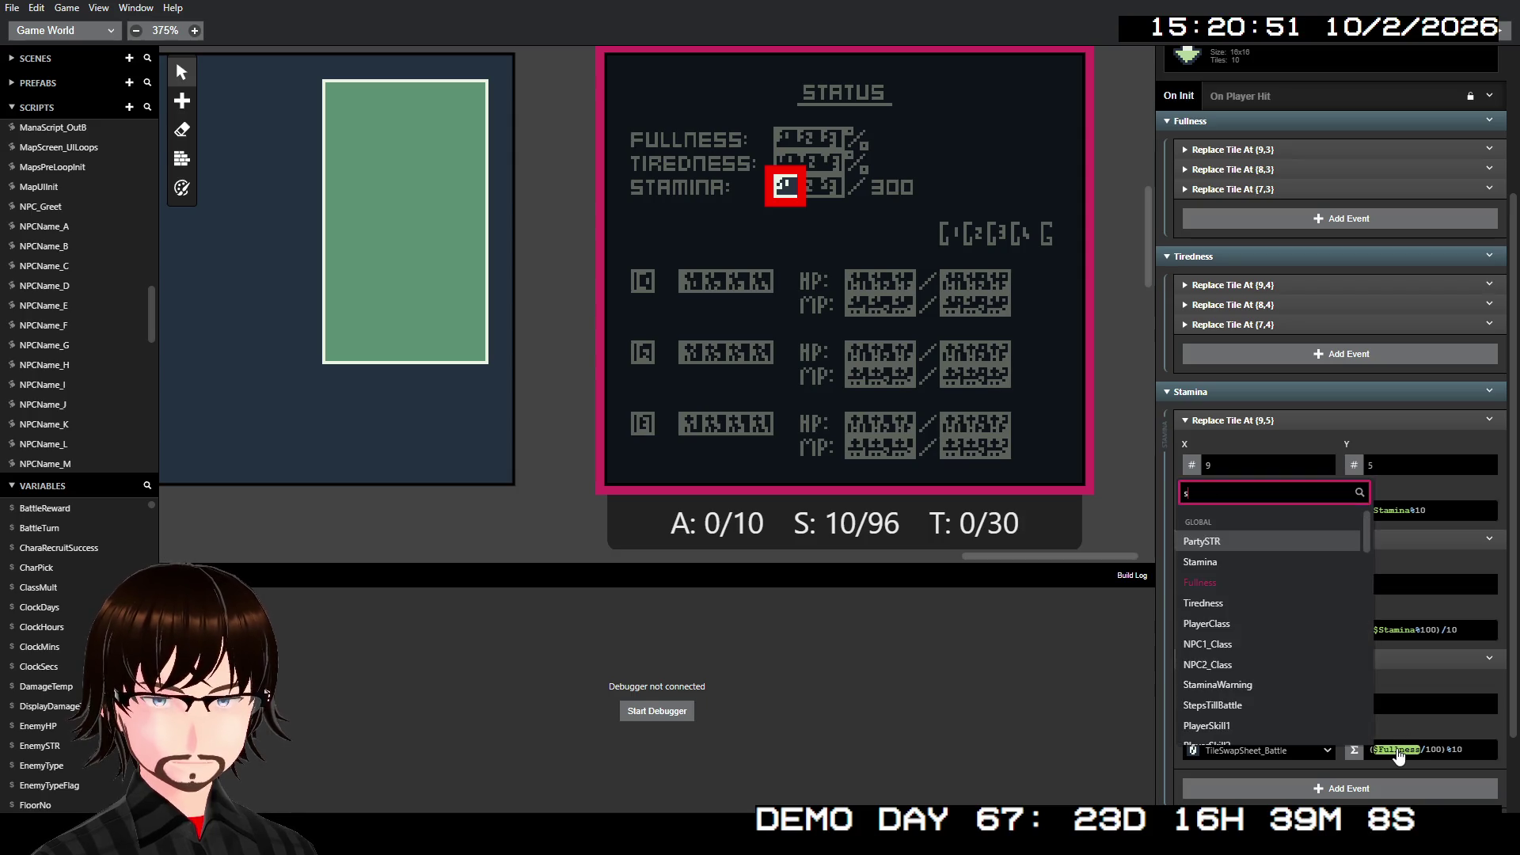
{"action": "key", "text": "Return"}
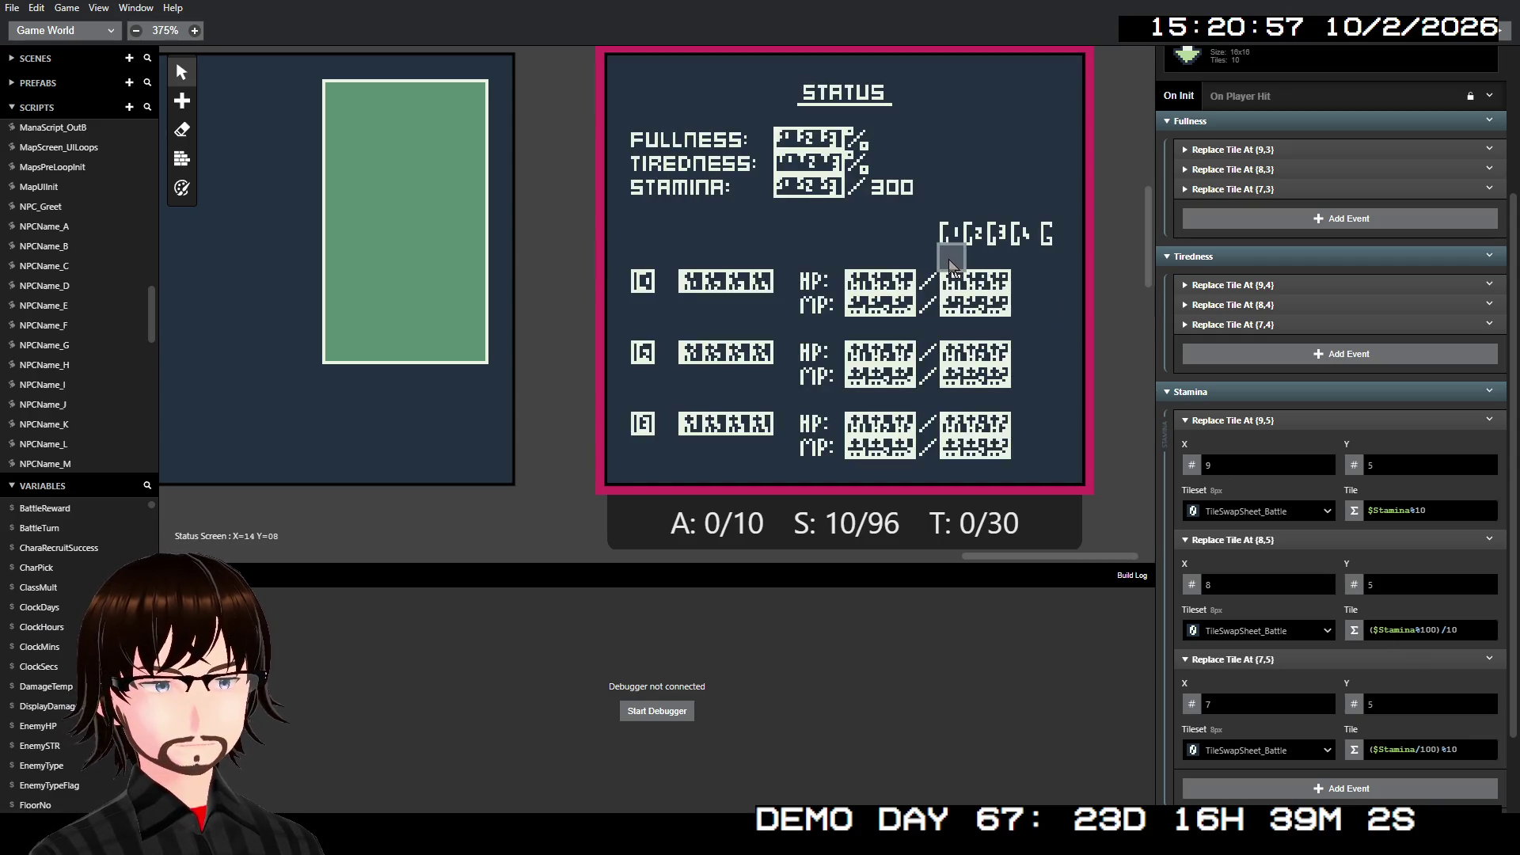
{"action": "left_click", "coordinate": [1292, 420]}
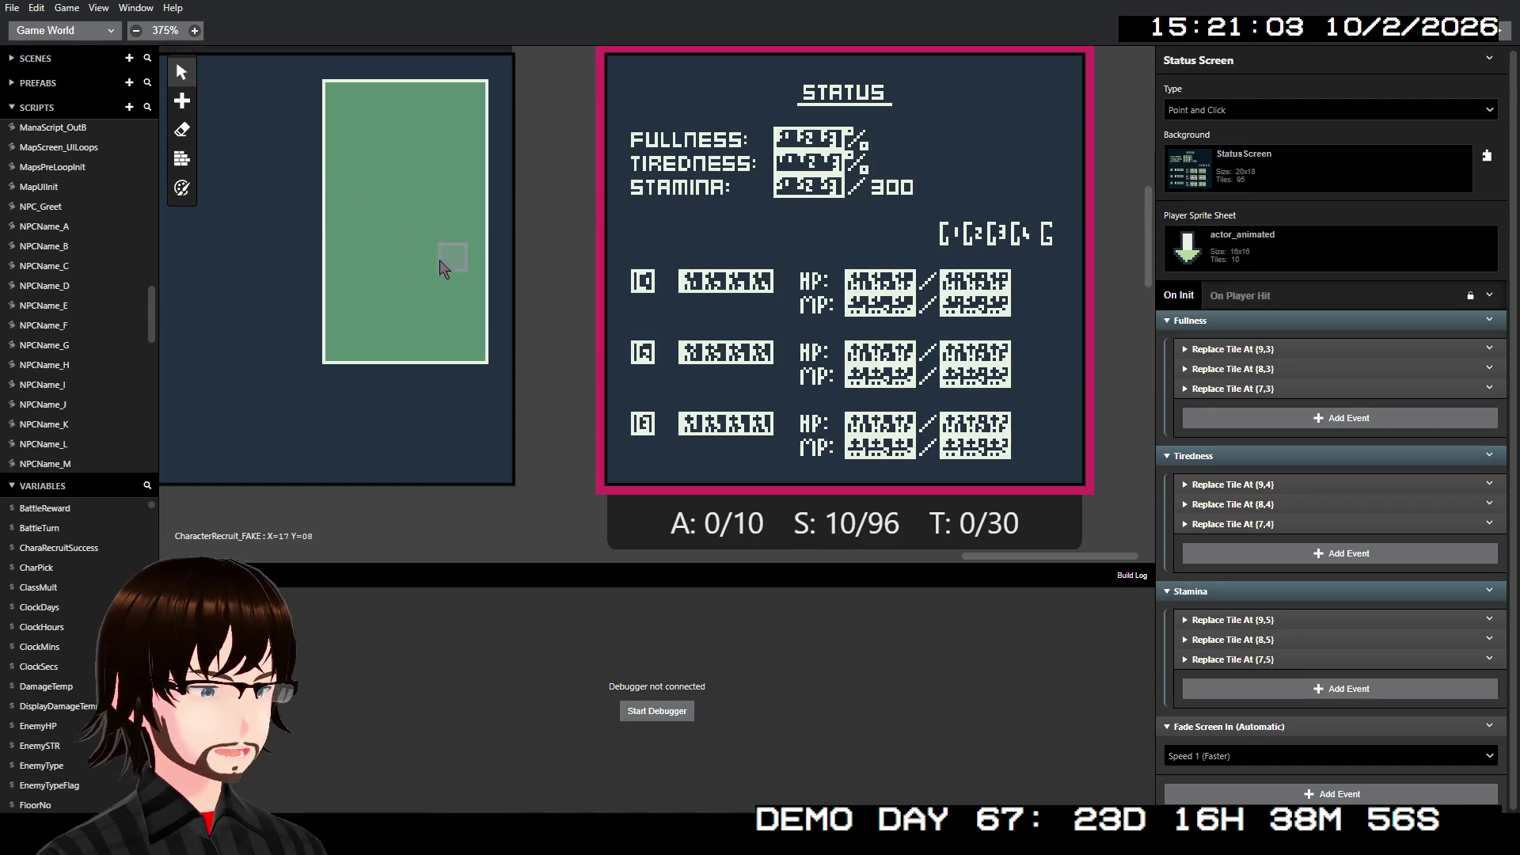
{"action": "scroll", "coordinate": [441, 267], "scroll_direction": "left", "scroll_amount": 10}
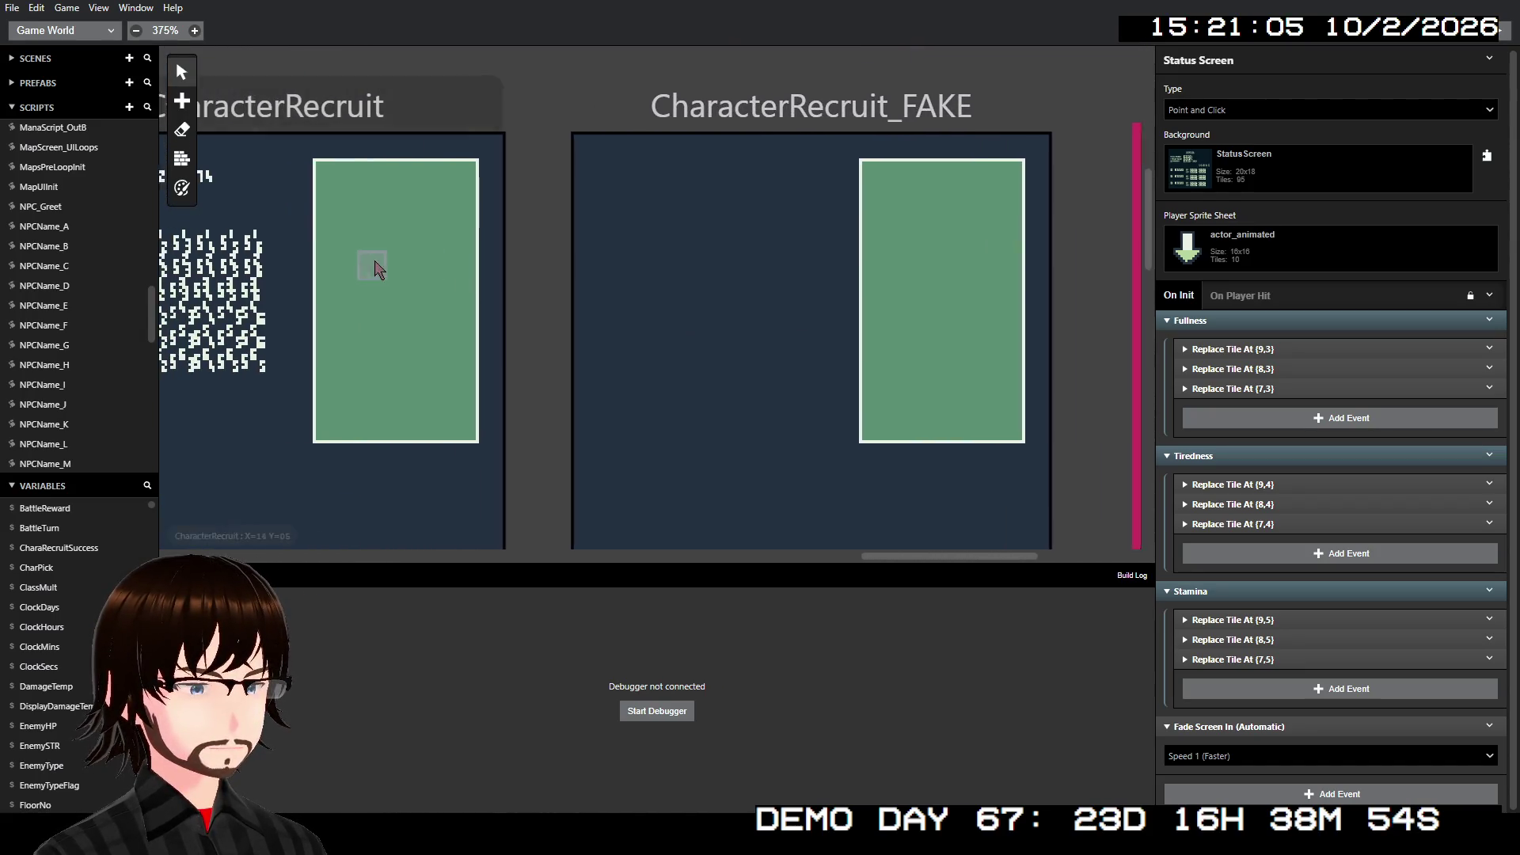
- Copy the GoldDisplay event group from ShopScene
{"action": "scroll", "coordinate": [375, 269], "scroll_direction": "left", "scroll_amount": 15}
{"action": "left_click", "coordinate": [610, 130]}
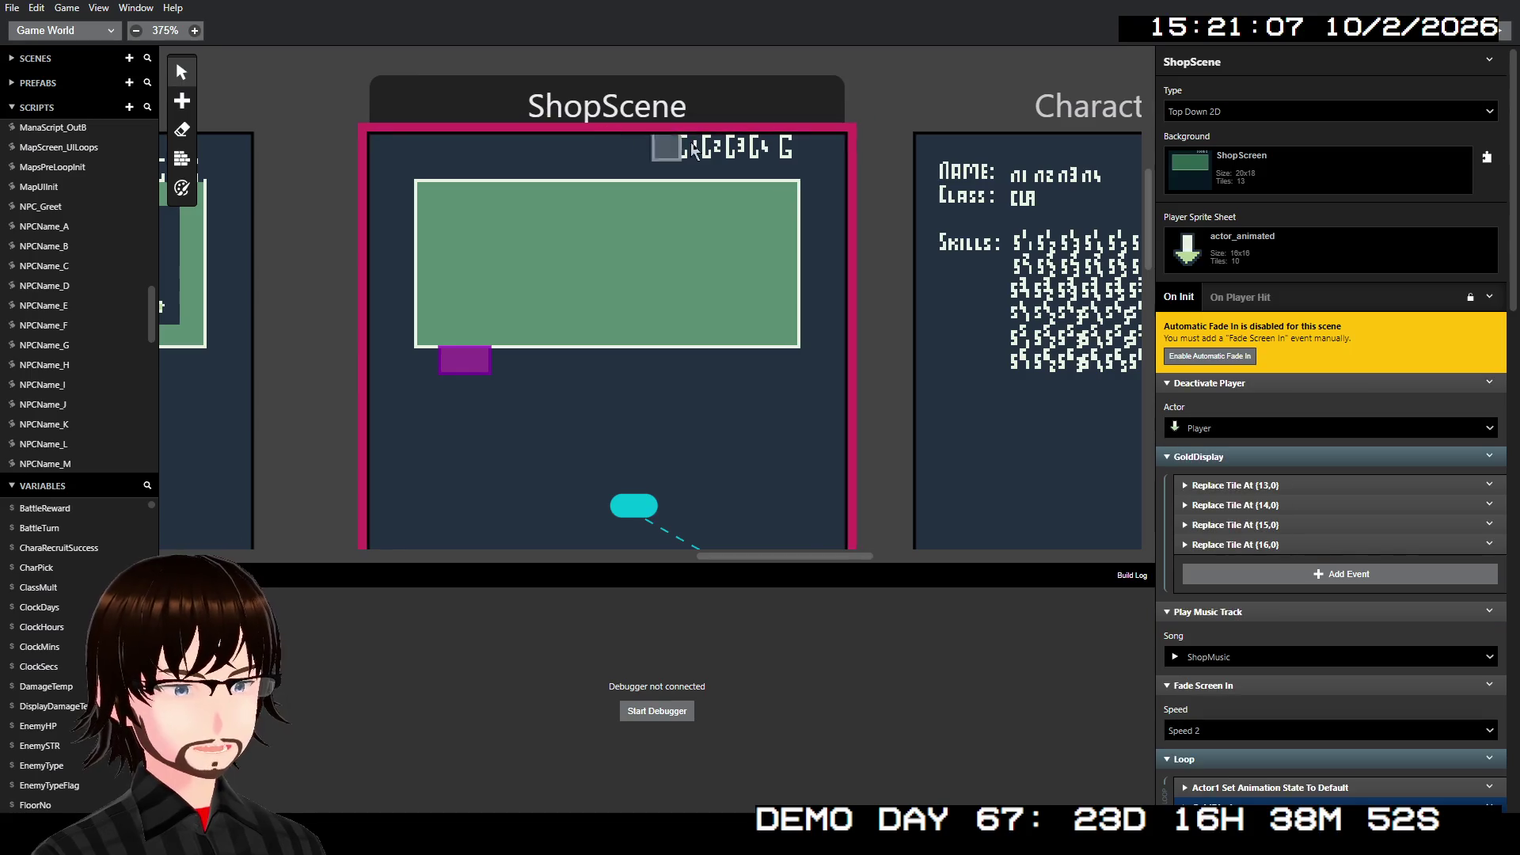
{"action": "left_click", "coordinate": [1489, 456]}
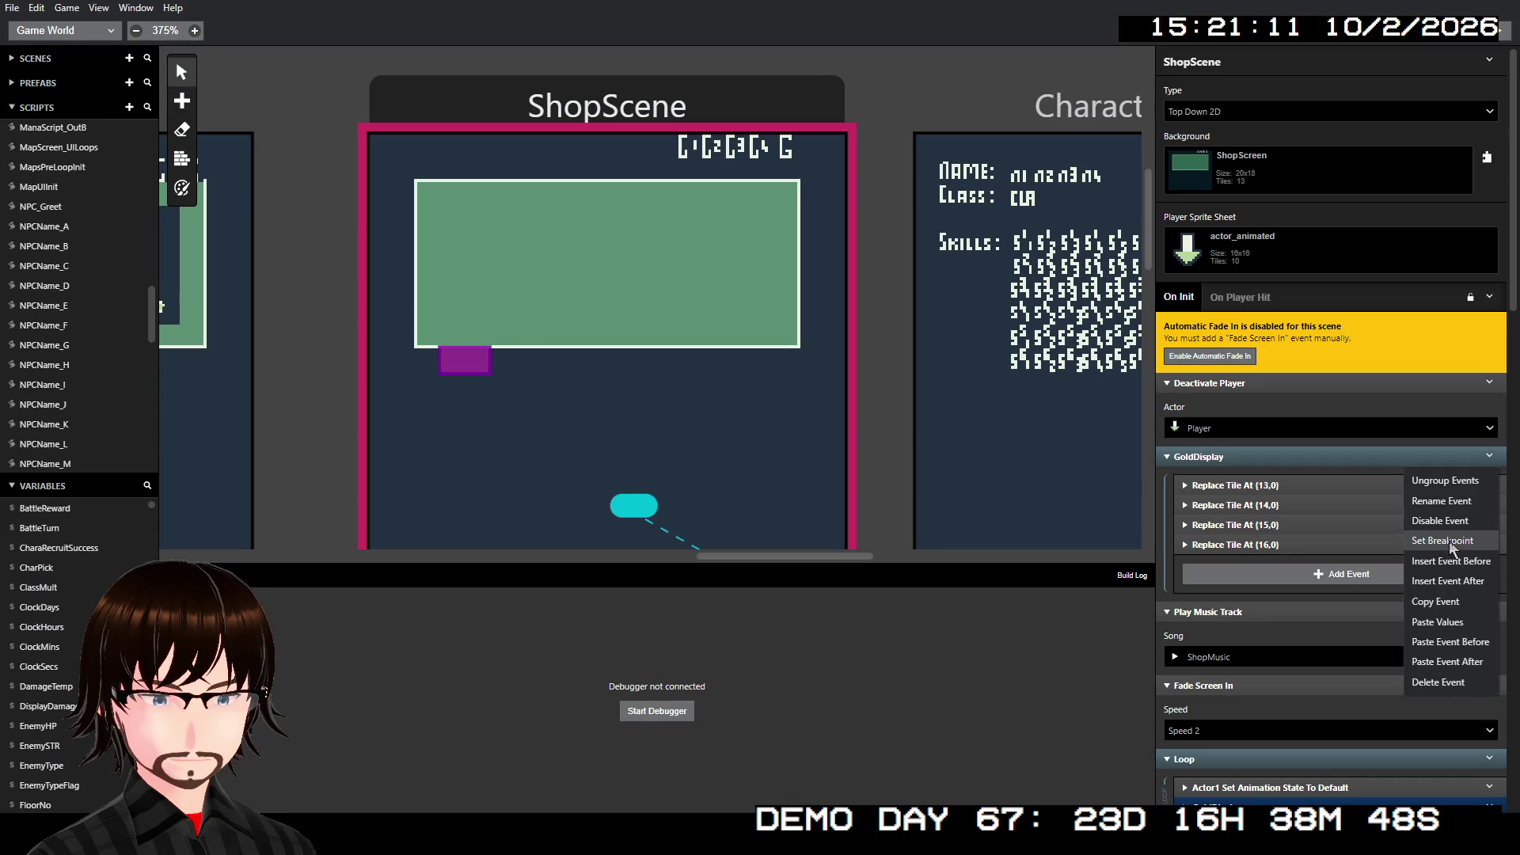
{"action": "left_click", "coordinate": [1436, 595]}
- Paste GoldDisplay into the Status Screen's startup script right after the Stamina group
{"action": "scroll", "coordinate": [728, 149], "scroll_direction": "right", "scroll_amount": 1}
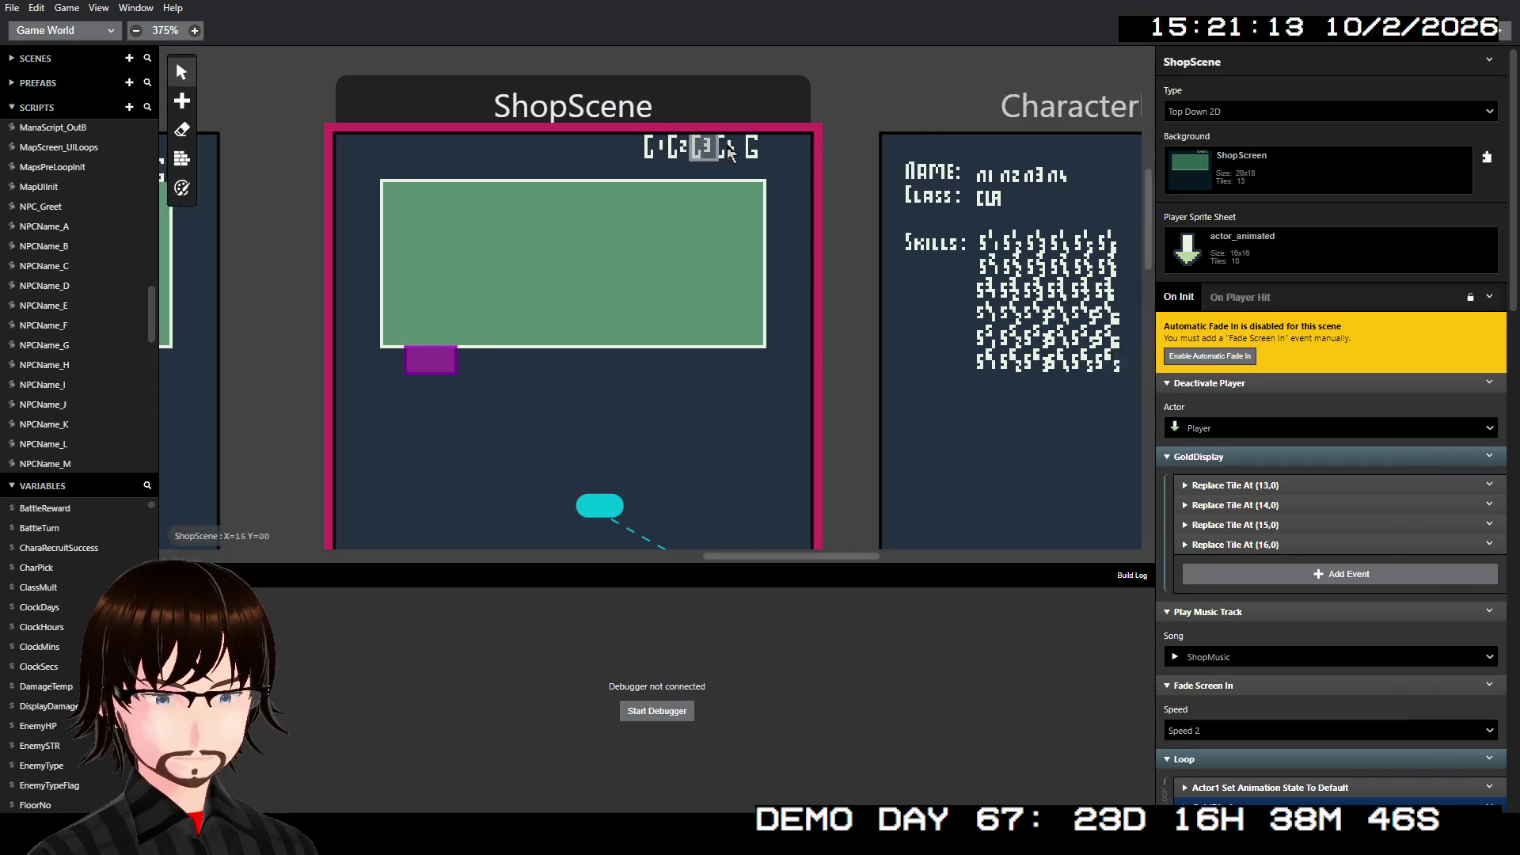
{"action": "scroll", "coordinate": [743, 150], "scroll_direction": "right", "scroll_amount": 15}
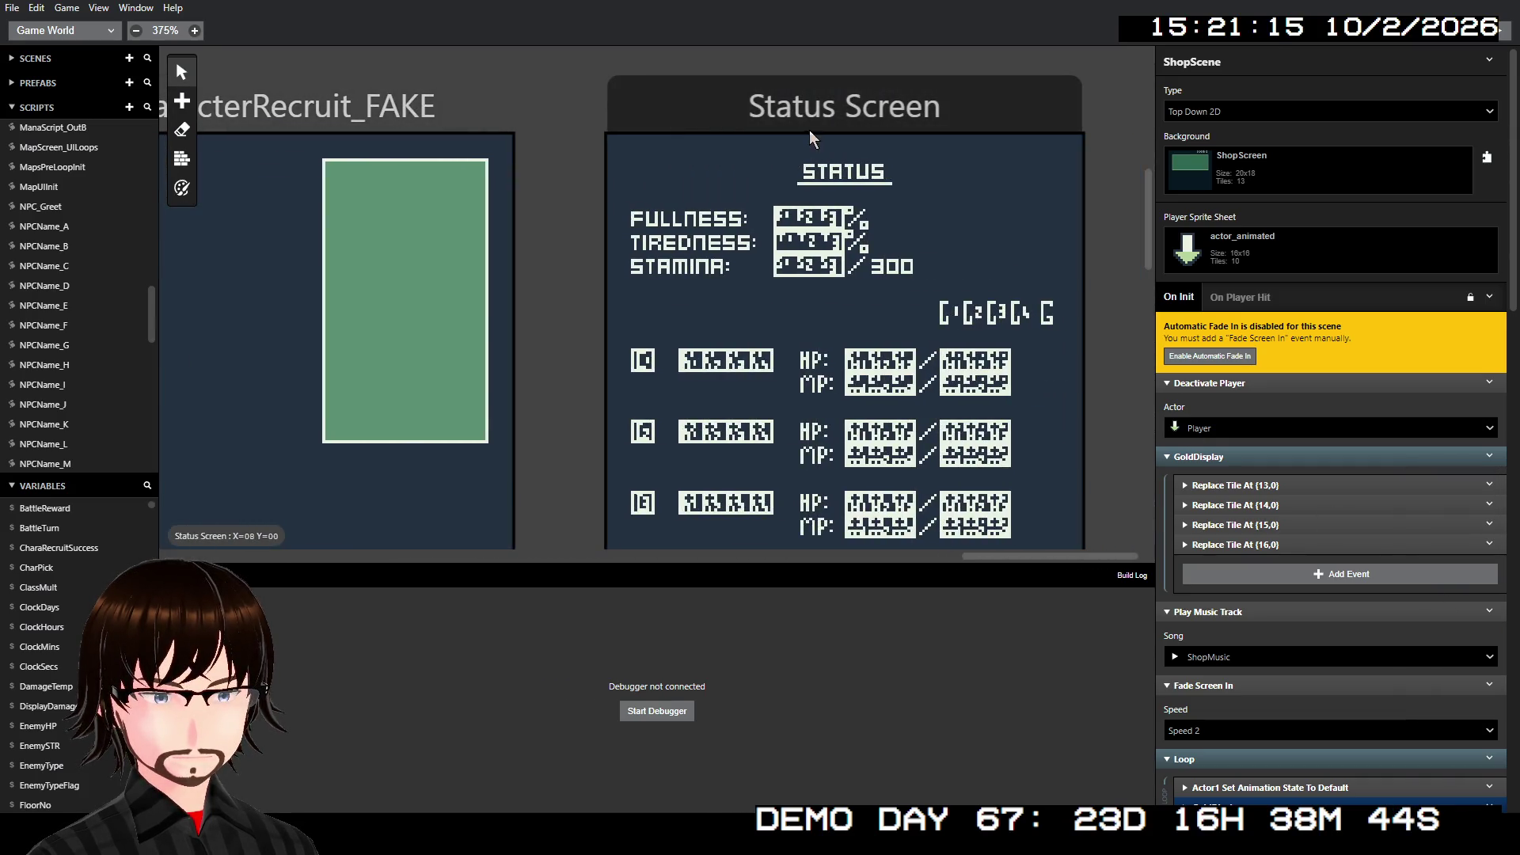
{"action": "left_click", "coordinate": [809, 131]}
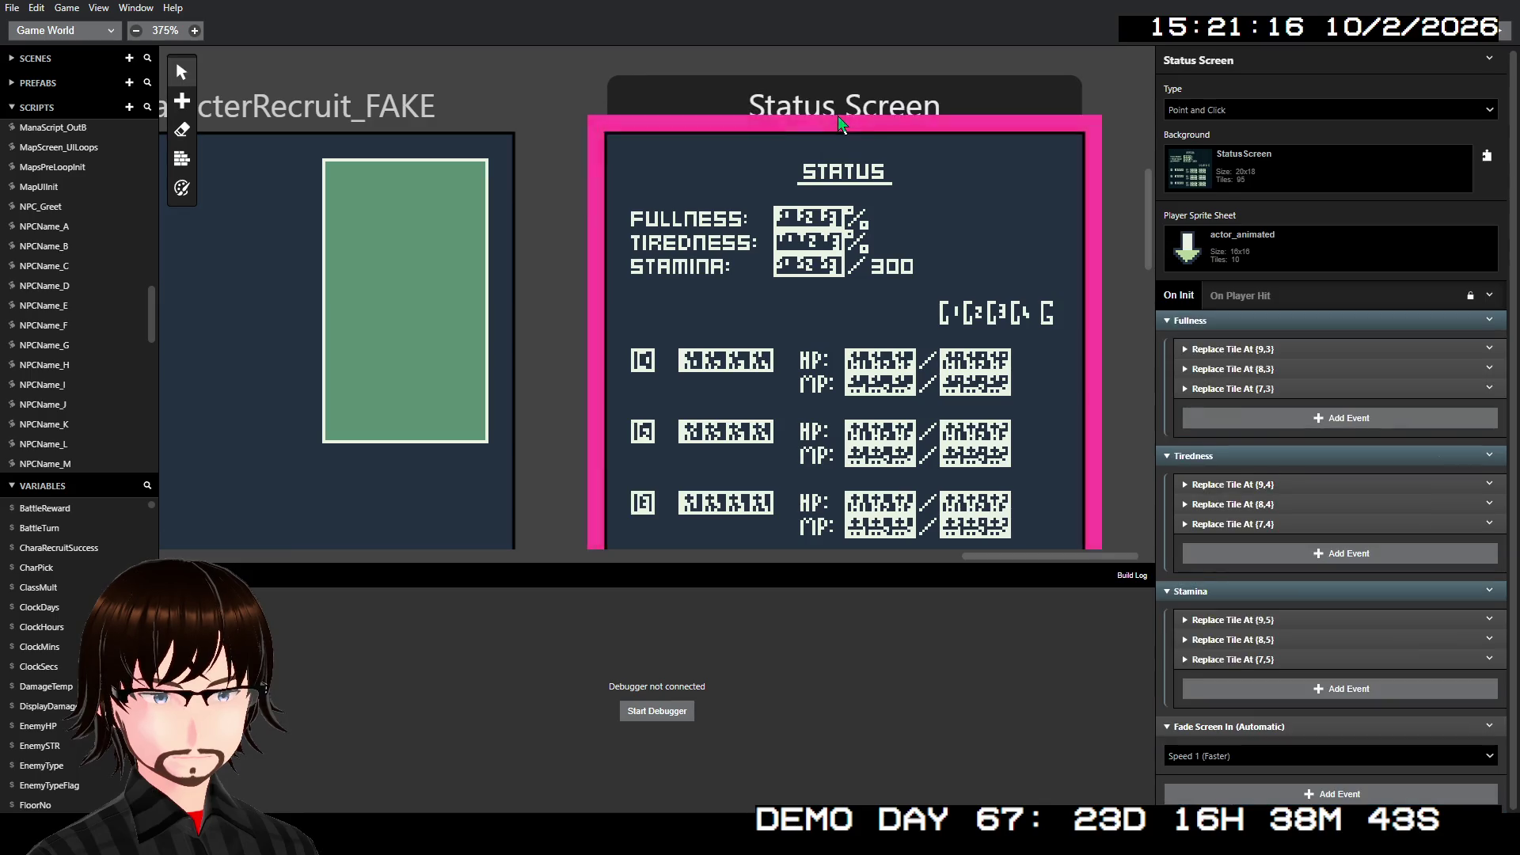
{"action": "left_click", "coordinate": [1491, 593]}
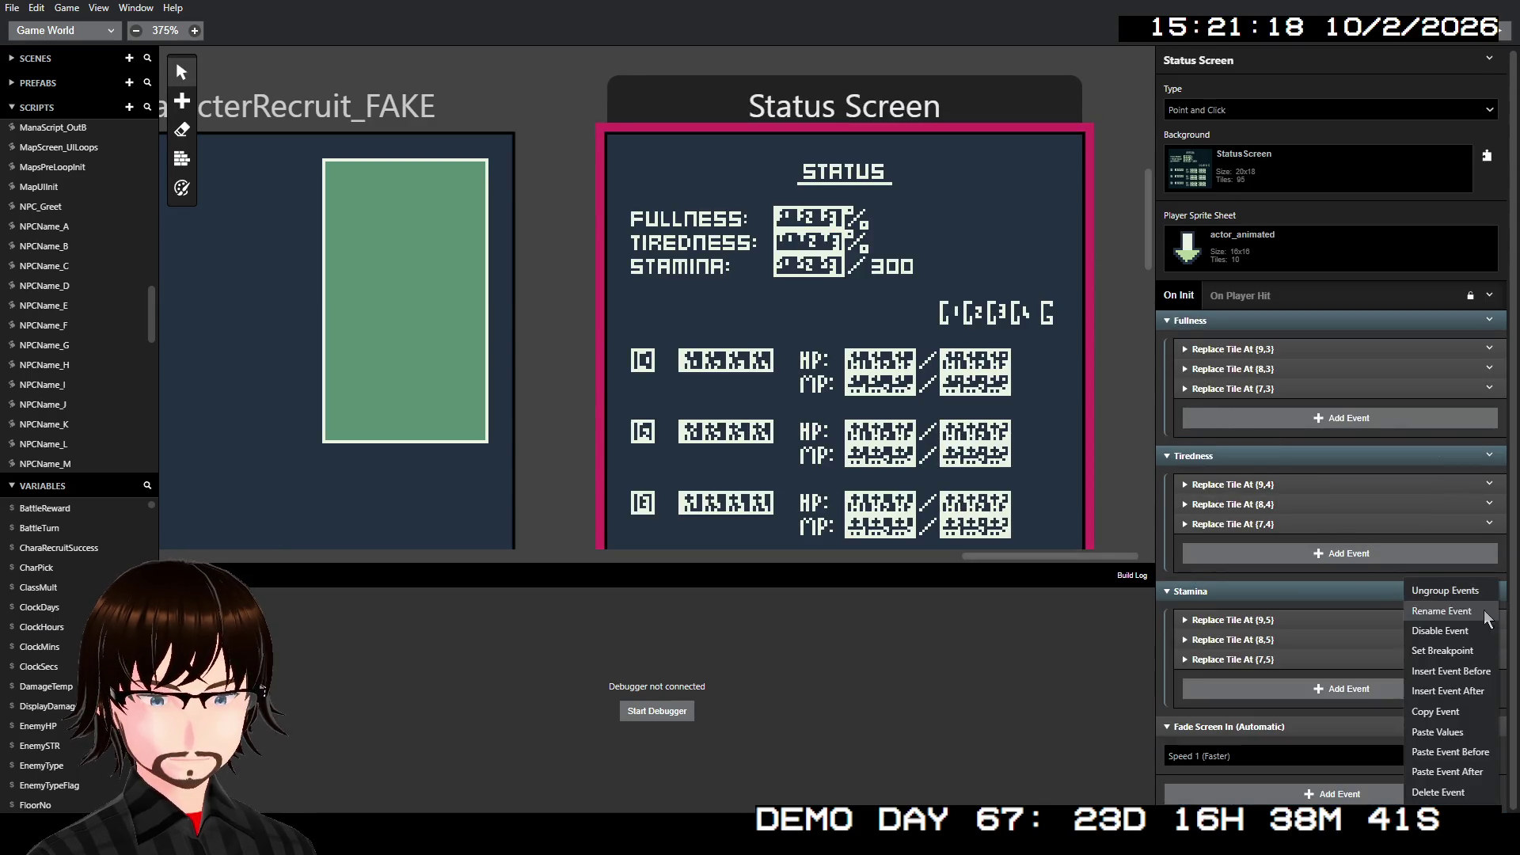
{"action": "left_click", "coordinate": [1469, 773]}
{"action": "scroll", "coordinate": [1419, 629], "scroll_direction": "down", "scroll_amount": 2}
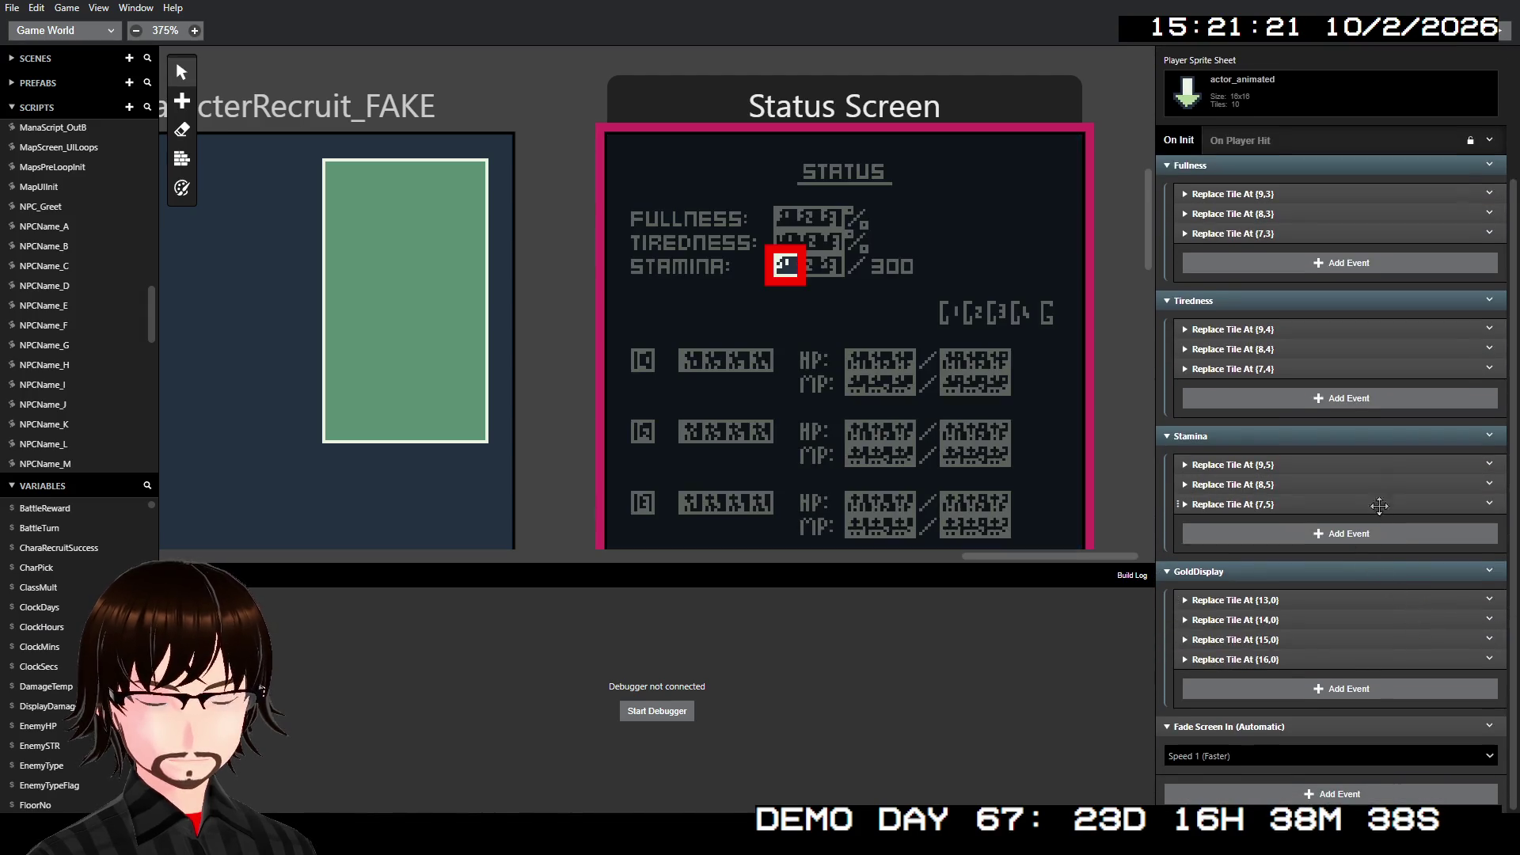
- Expand the four GoldDisplay Replace Tile events at (13,0) through (16,0)
{"action": "left_click", "coordinate": [1270, 599]}
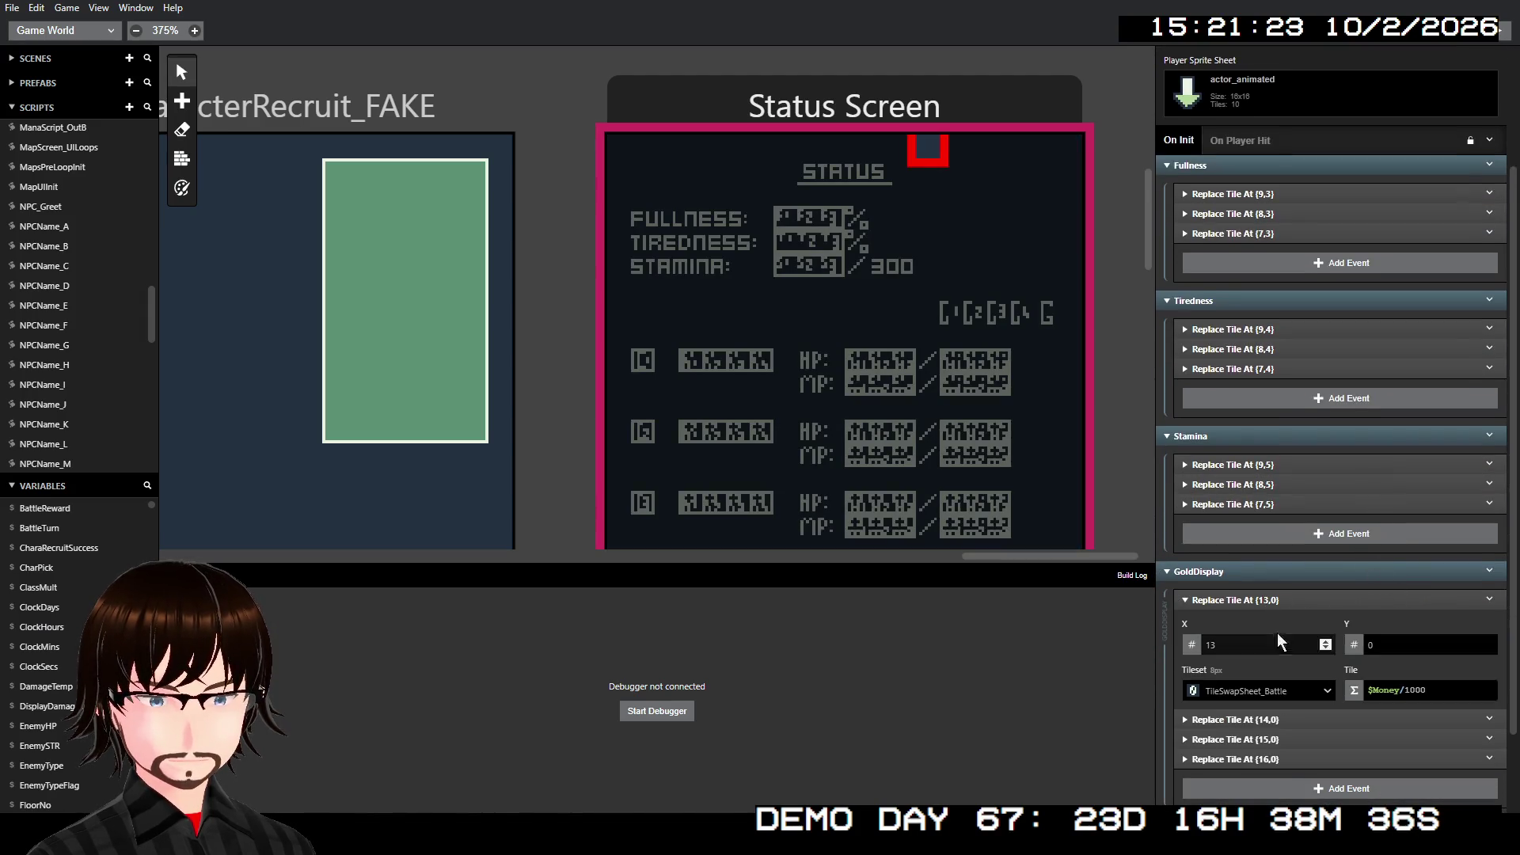
{"action": "left_click", "coordinate": [1279, 717]}
{"action": "scroll", "coordinate": [1286, 743], "scroll_direction": "down", "scroll_amount": 3}
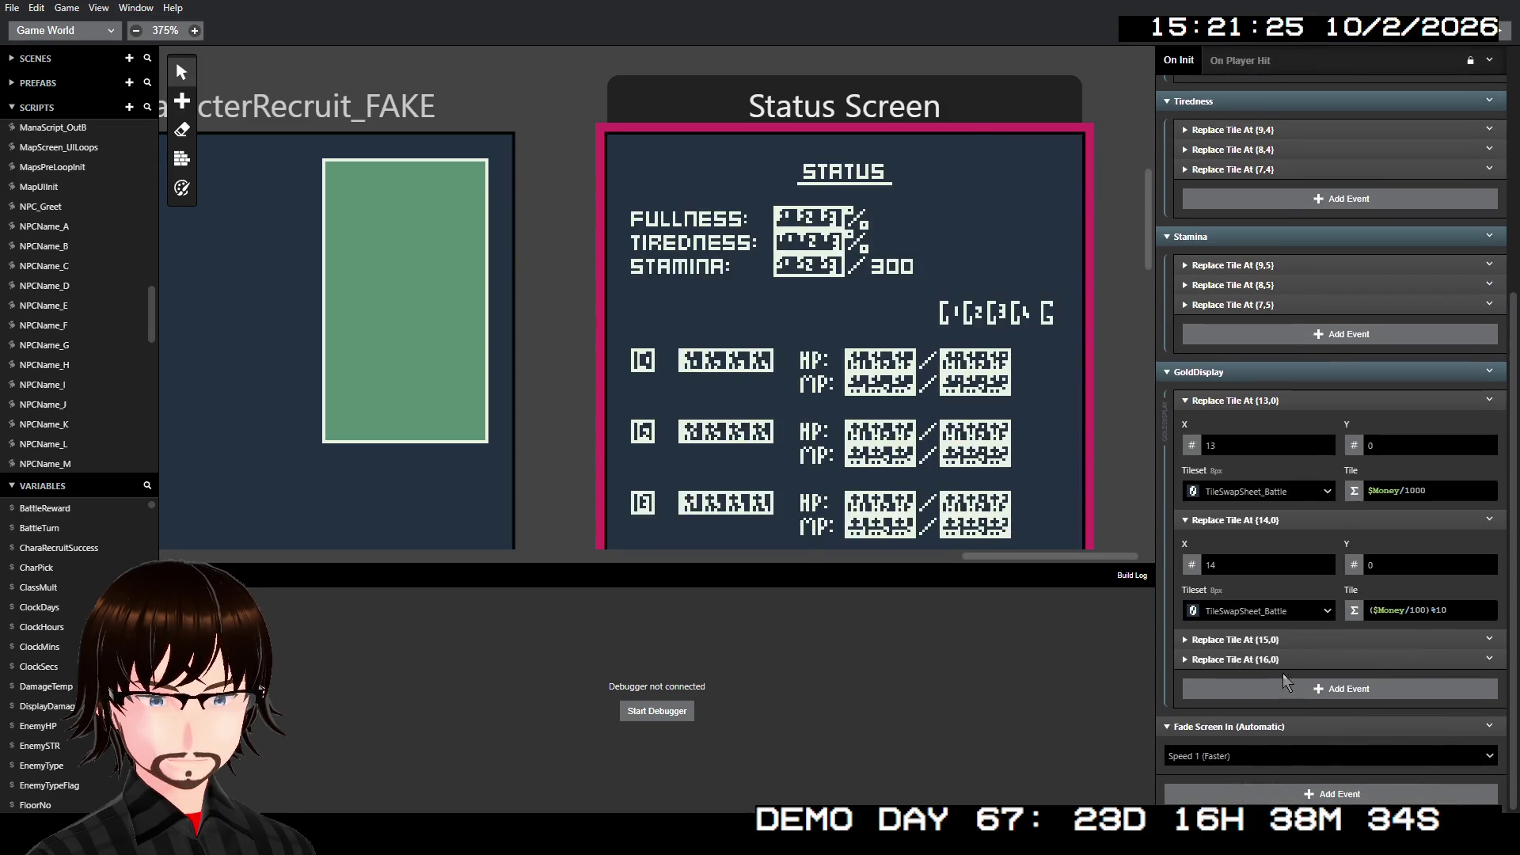
{"action": "left_click", "coordinate": [1291, 641]}
{"action": "scroll", "coordinate": [1303, 685], "scroll_direction": "down", "scroll_amount": 1}
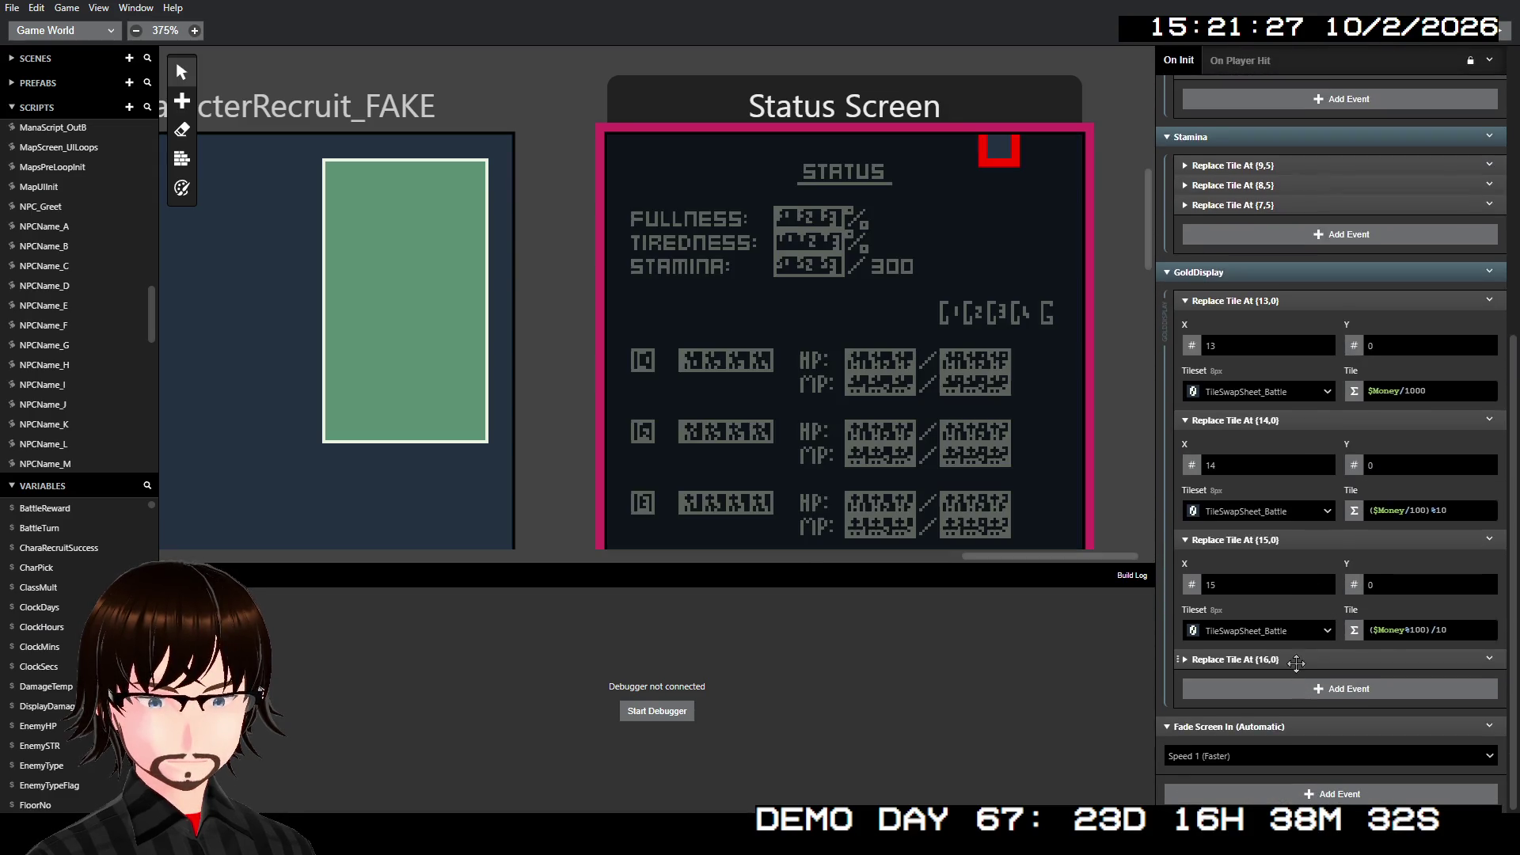
{"action": "left_click", "coordinate": [1294, 661]}
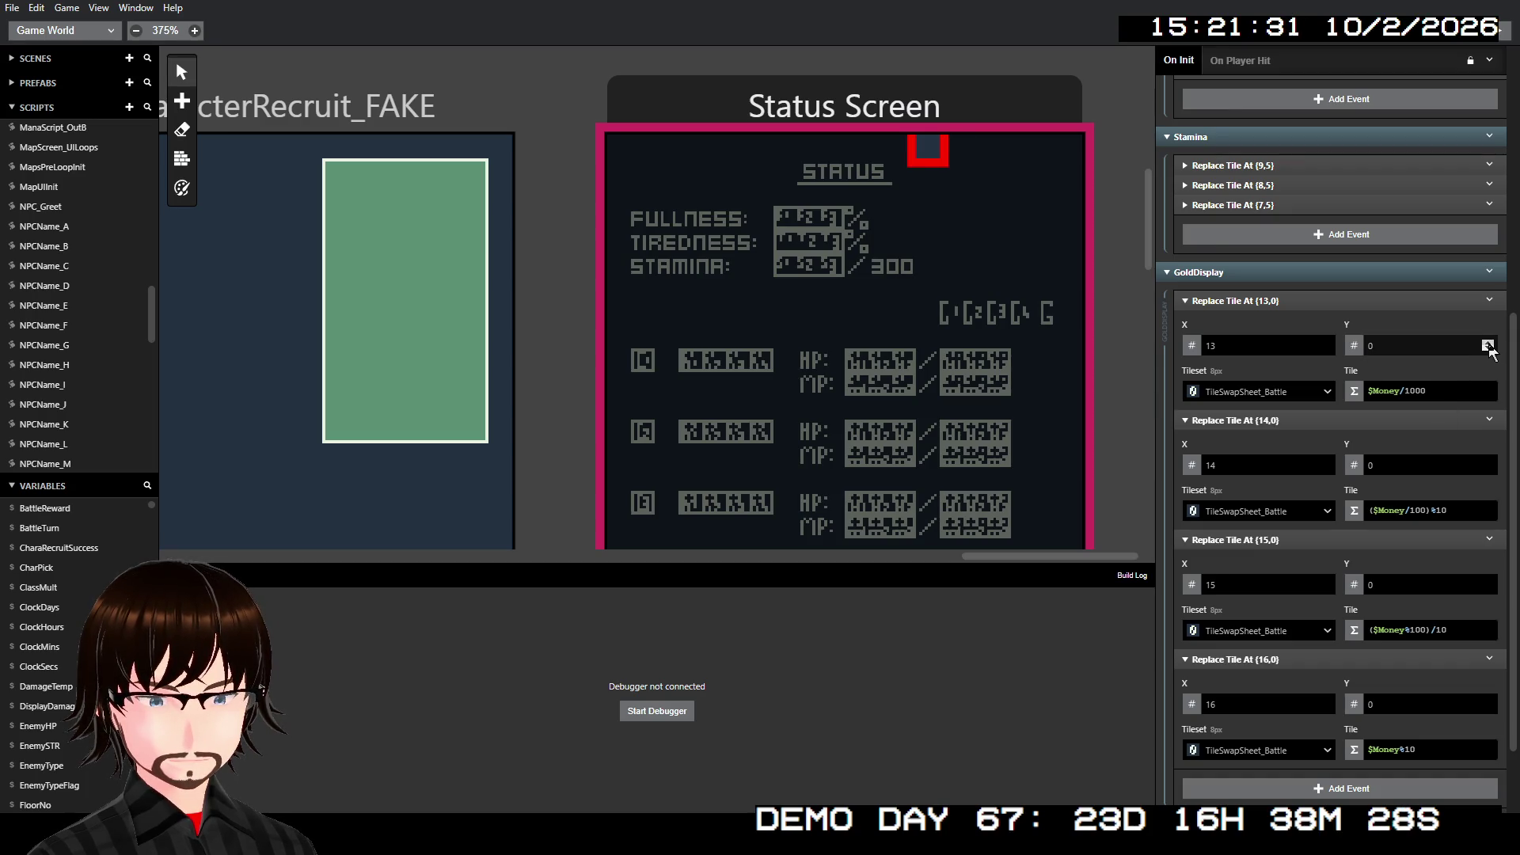
- Move the first two gold tiles to (14,7) and column 15
{"action": "left_click", "coordinate": [1488, 349]}
{"action": "type", "text": "6"}
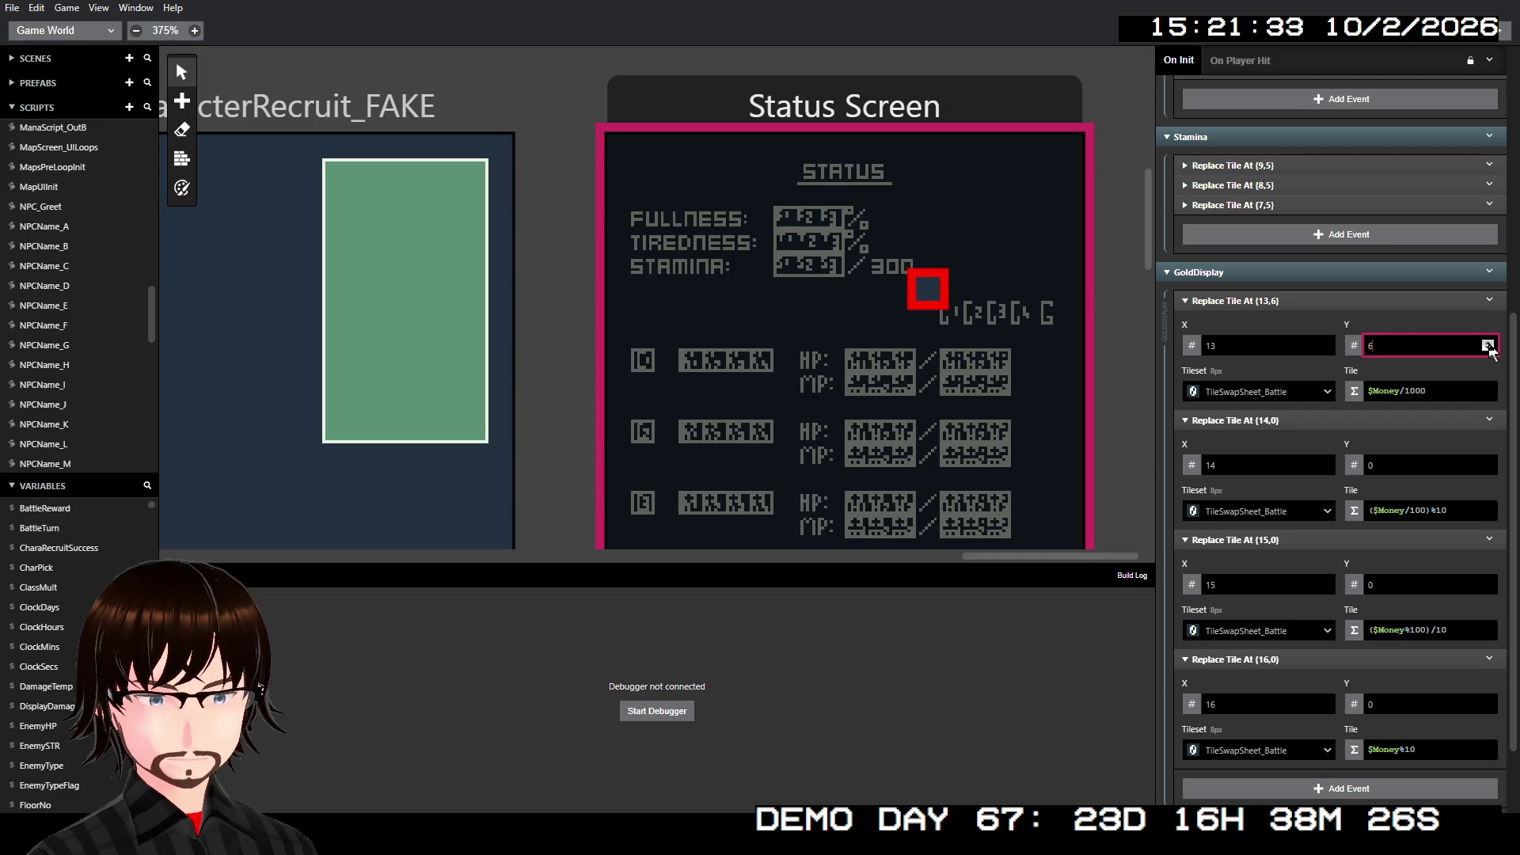
{"action": "left_click", "coordinate": [1488, 343]}
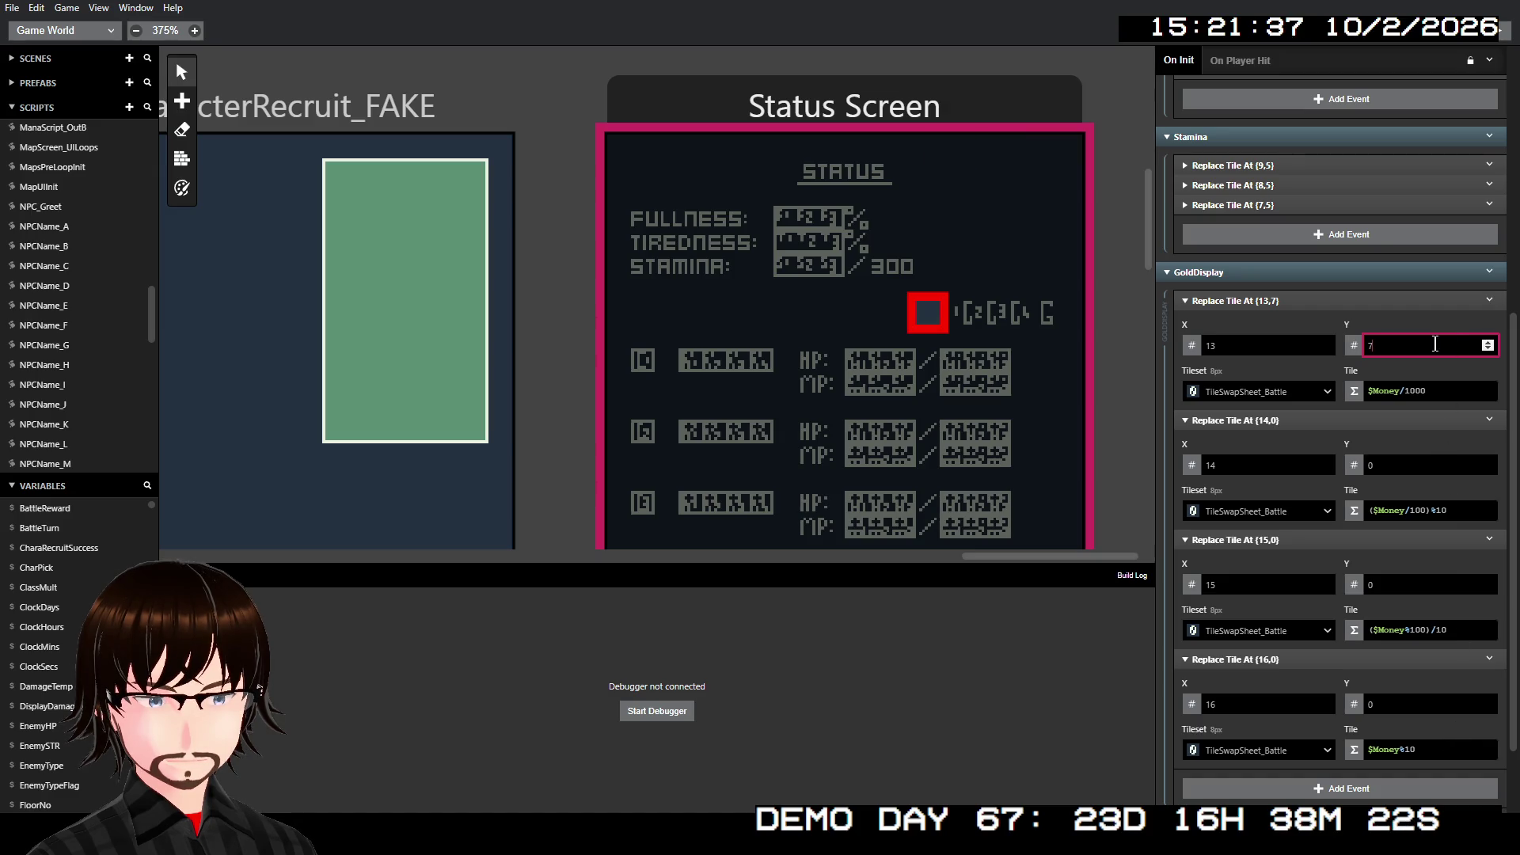
{"action": "left_click", "coordinate": [1326, 343]}
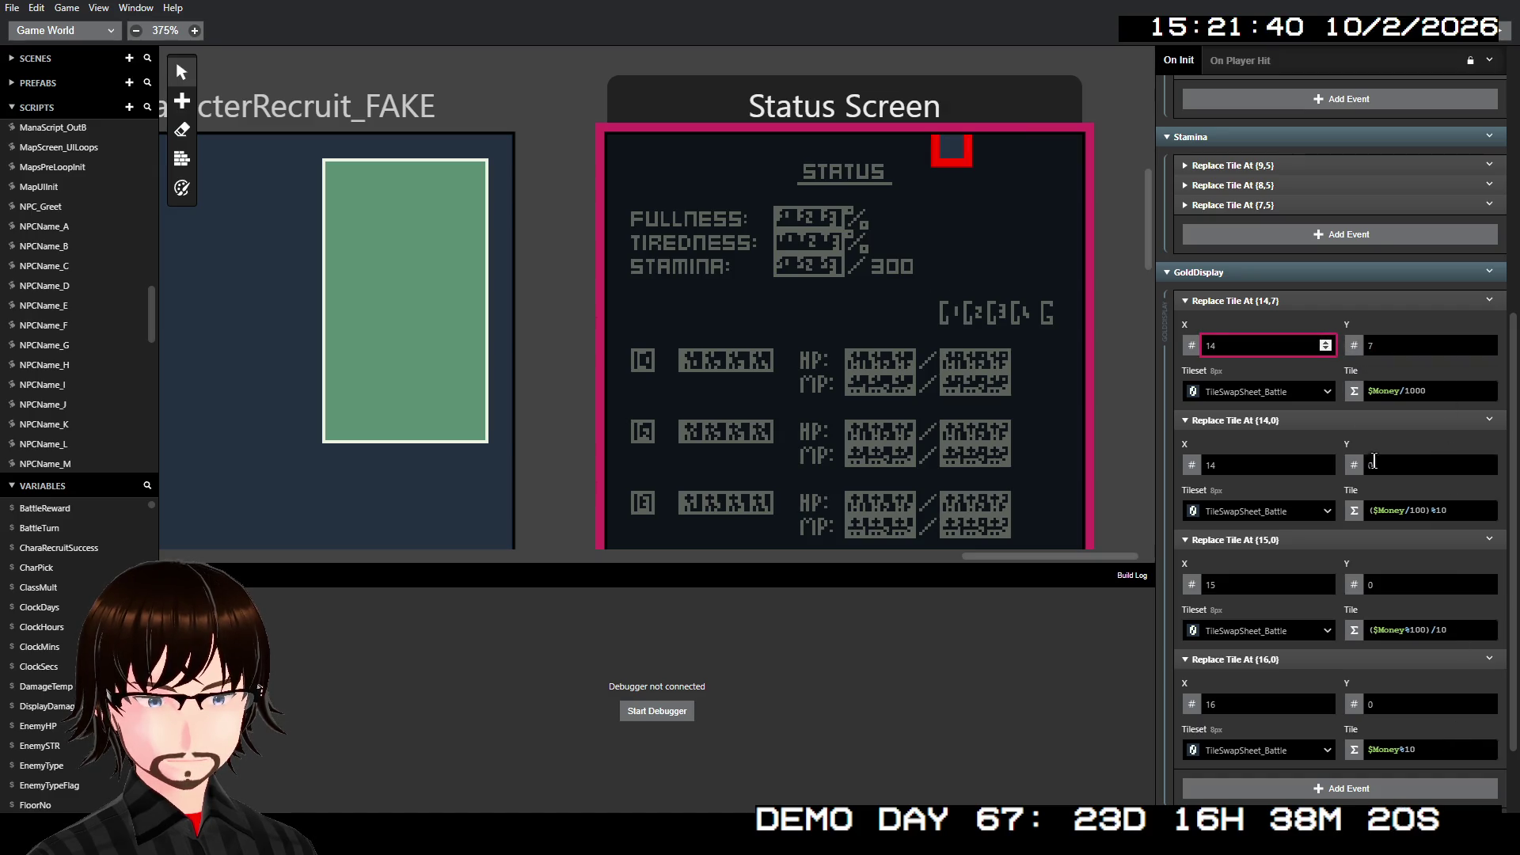
{"action": "left_click", "coordinate": [1326, 465]}
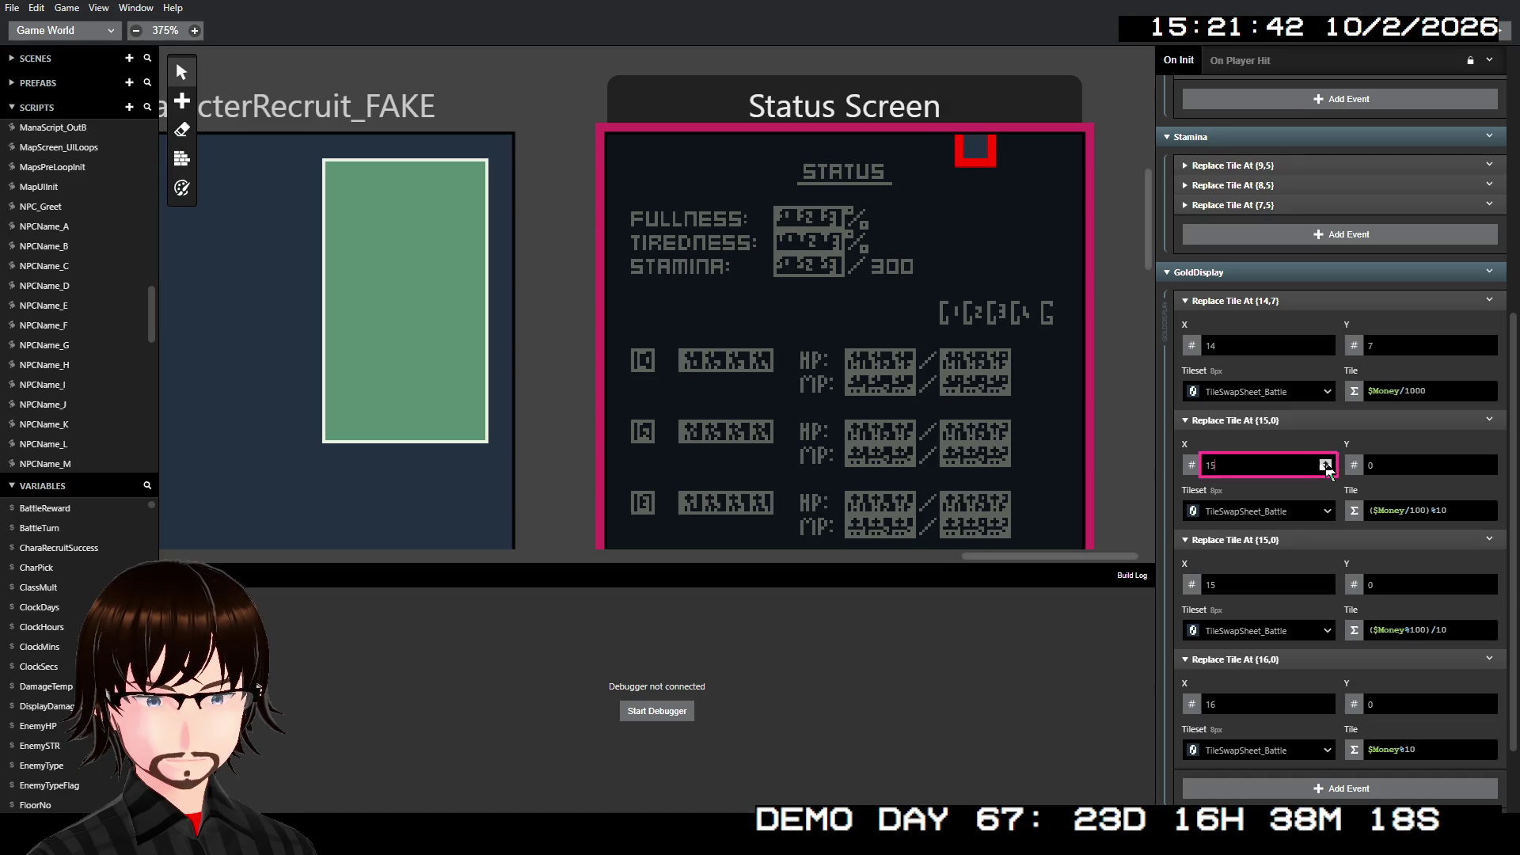
- Move the third and fourth gold tiles to (16,7) and (17,7)
{"action": "scroll", "coordinate": [1489, 465], "scroll_direction": "up", "scroll_amount": 7}
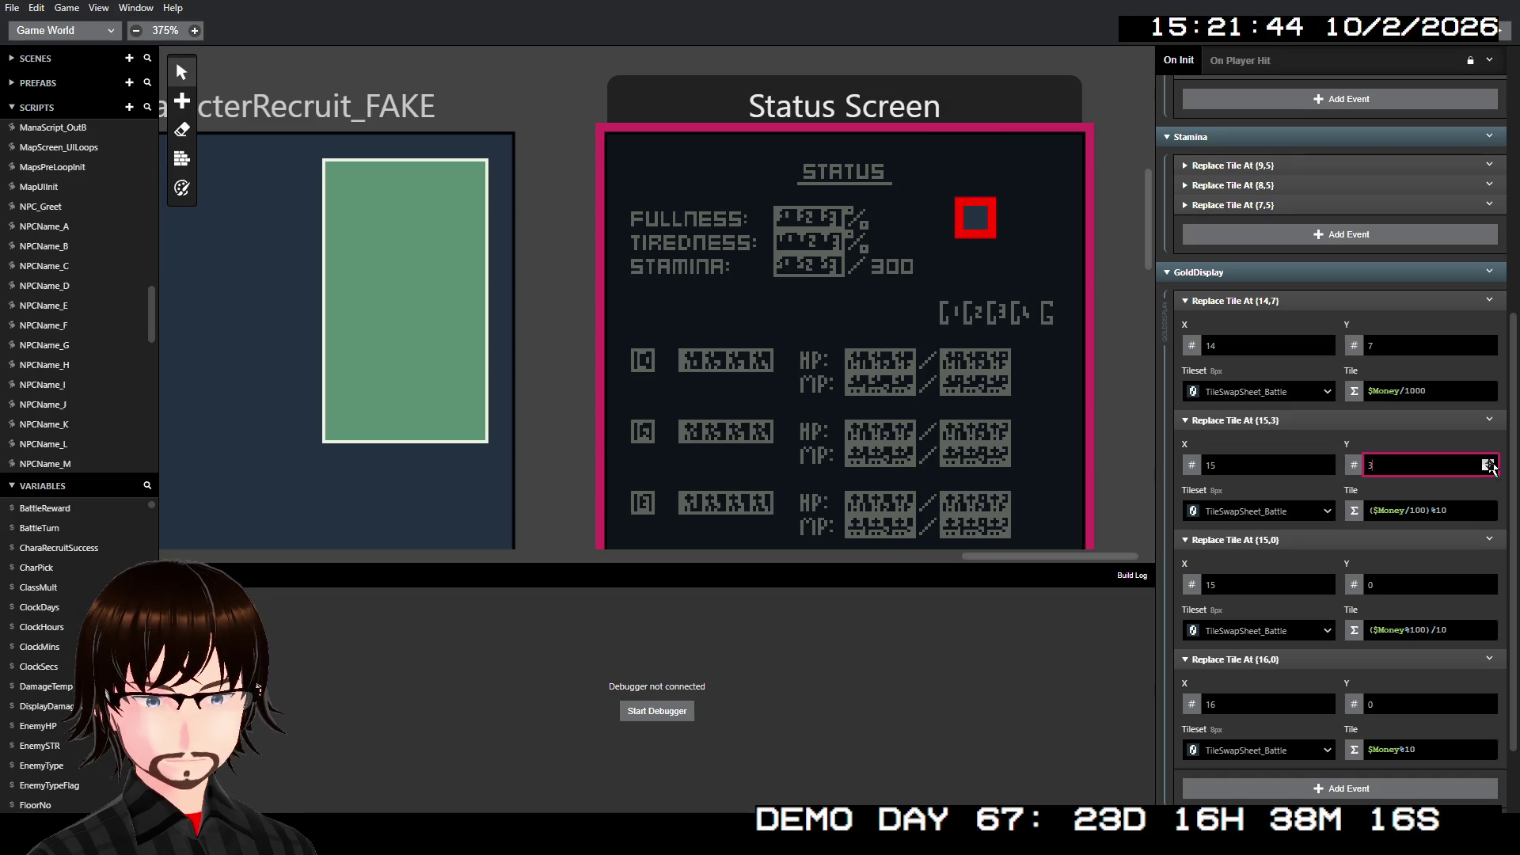
{"action": "left_click", "coordinate": [1433, 586]}
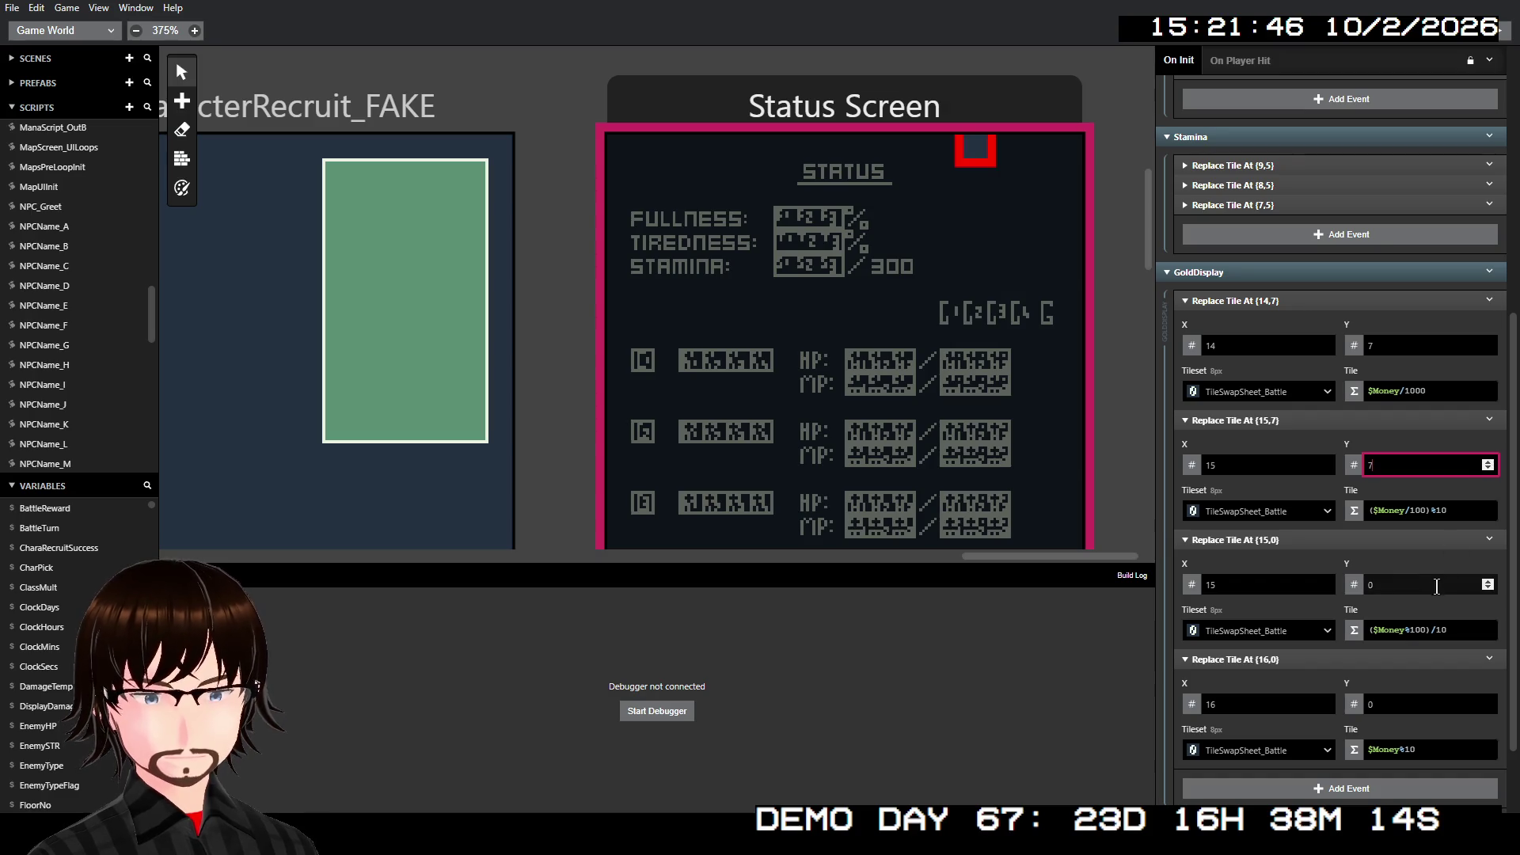
{"action": "type", "text": "7"}
{"action": "left_click", "coordinate": [1289, 592]}
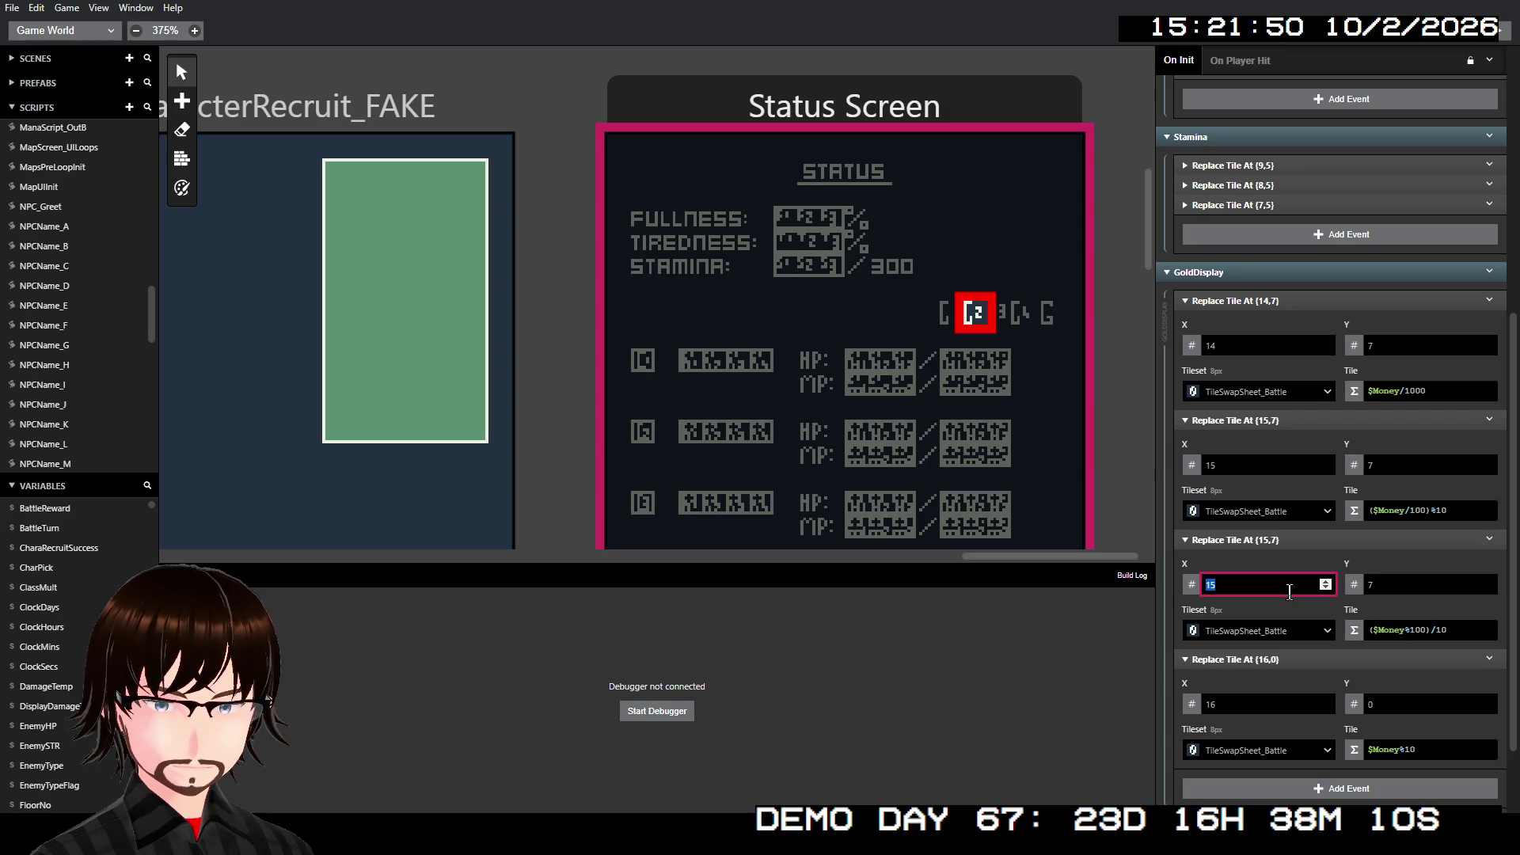
{"action": "type", "text": "16"}
{"action": "left_click", "coordinate": [1278, 699]}
{"action": "left_click", "coordinate": [1396, 704]}
{"action": "type", "text": "7"}
{"action": "left_click", "coordinate": [1269, 705]}
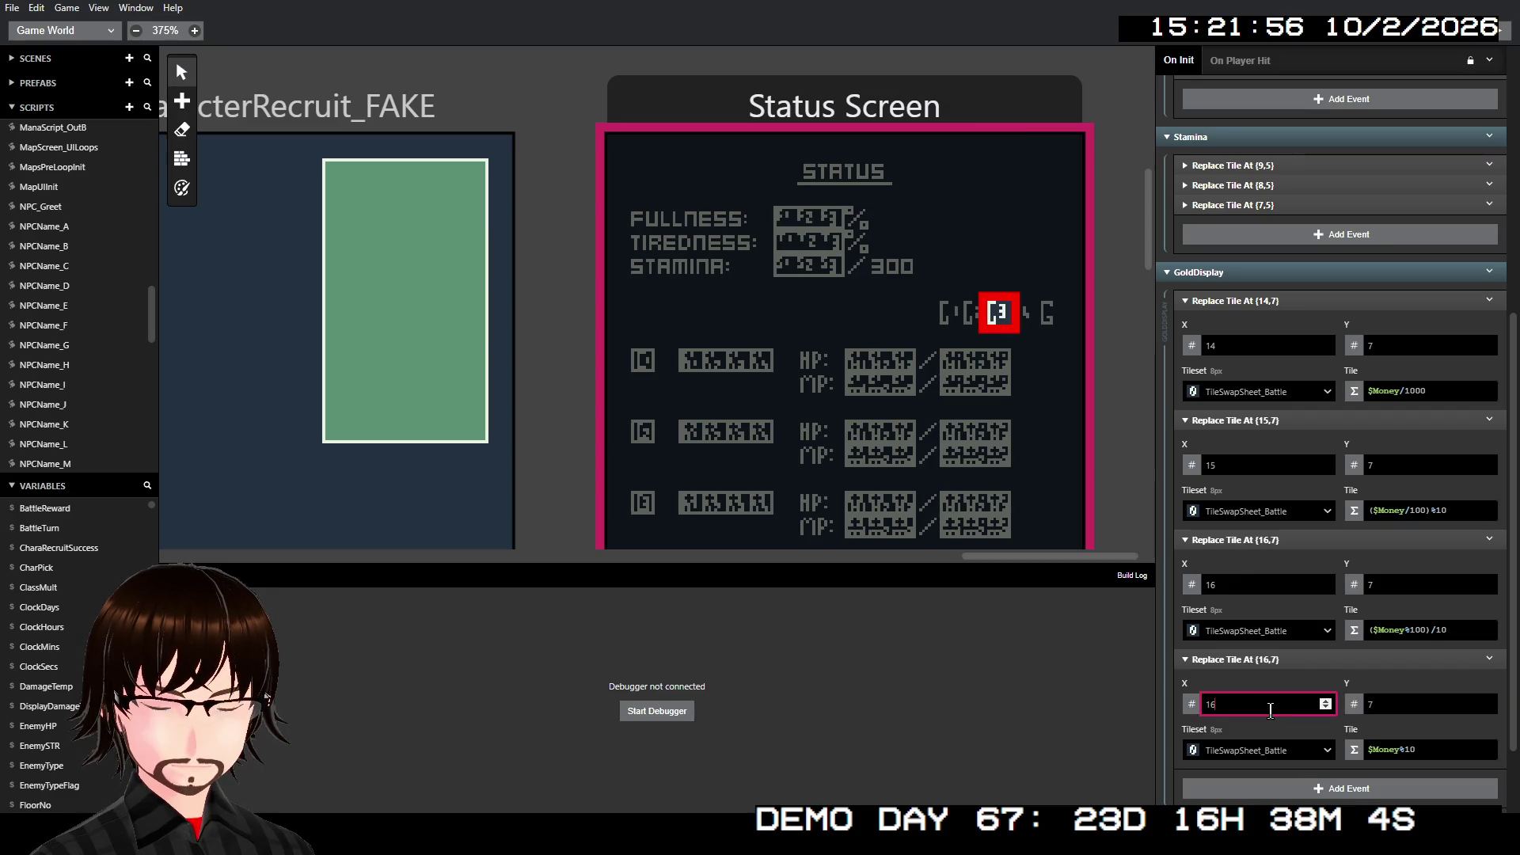
{"action": "key", "text": "BackSpace"}
{"action": "type", "text": "7"}
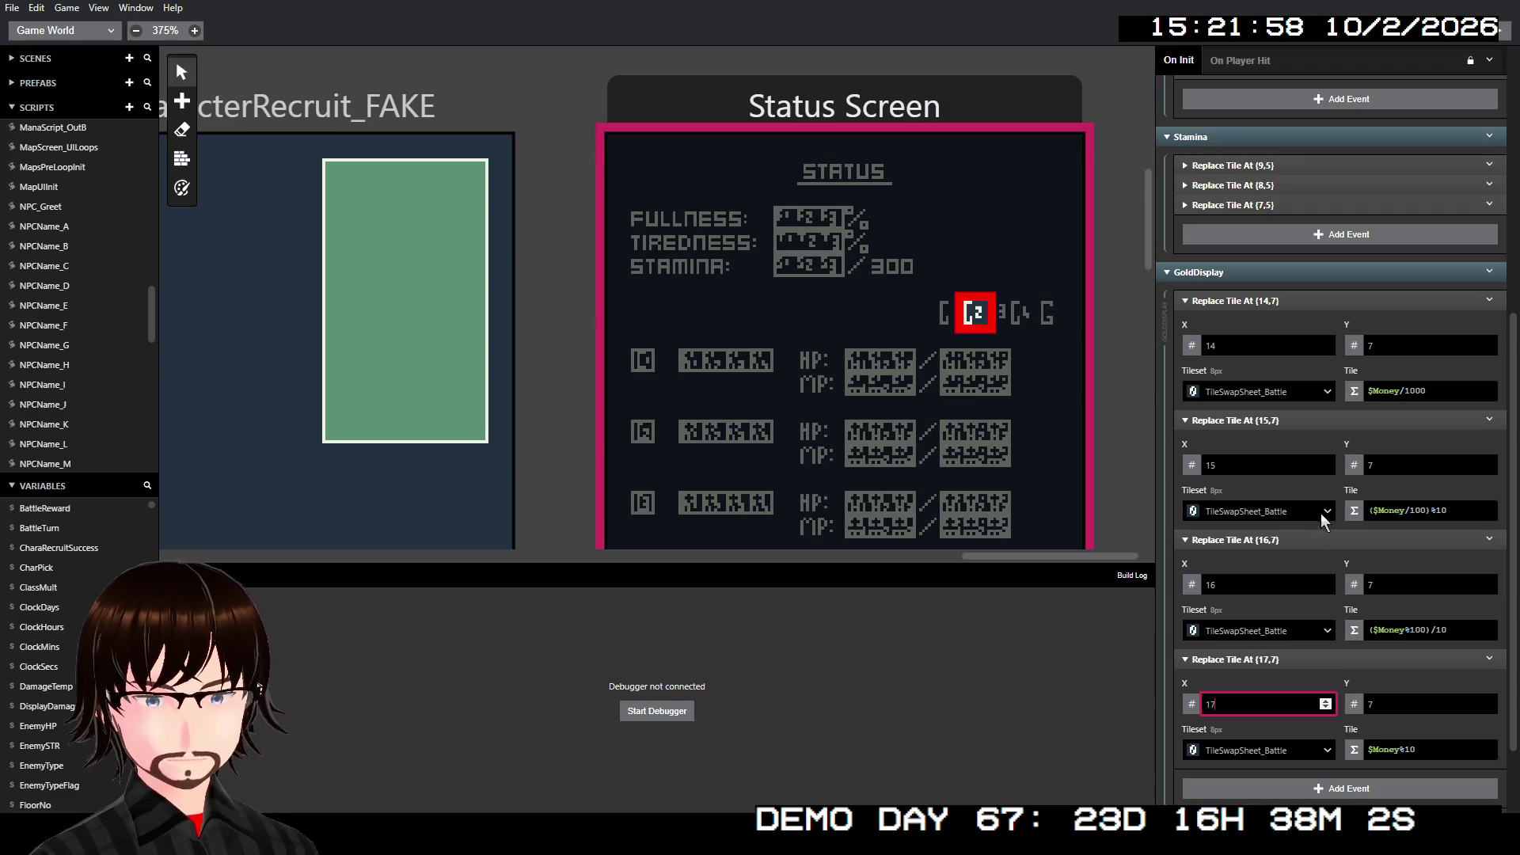
- Collapse the four gold tile events and the GoldDisplay group
{"action": "left_click", "coordinate": [1365, 661]}
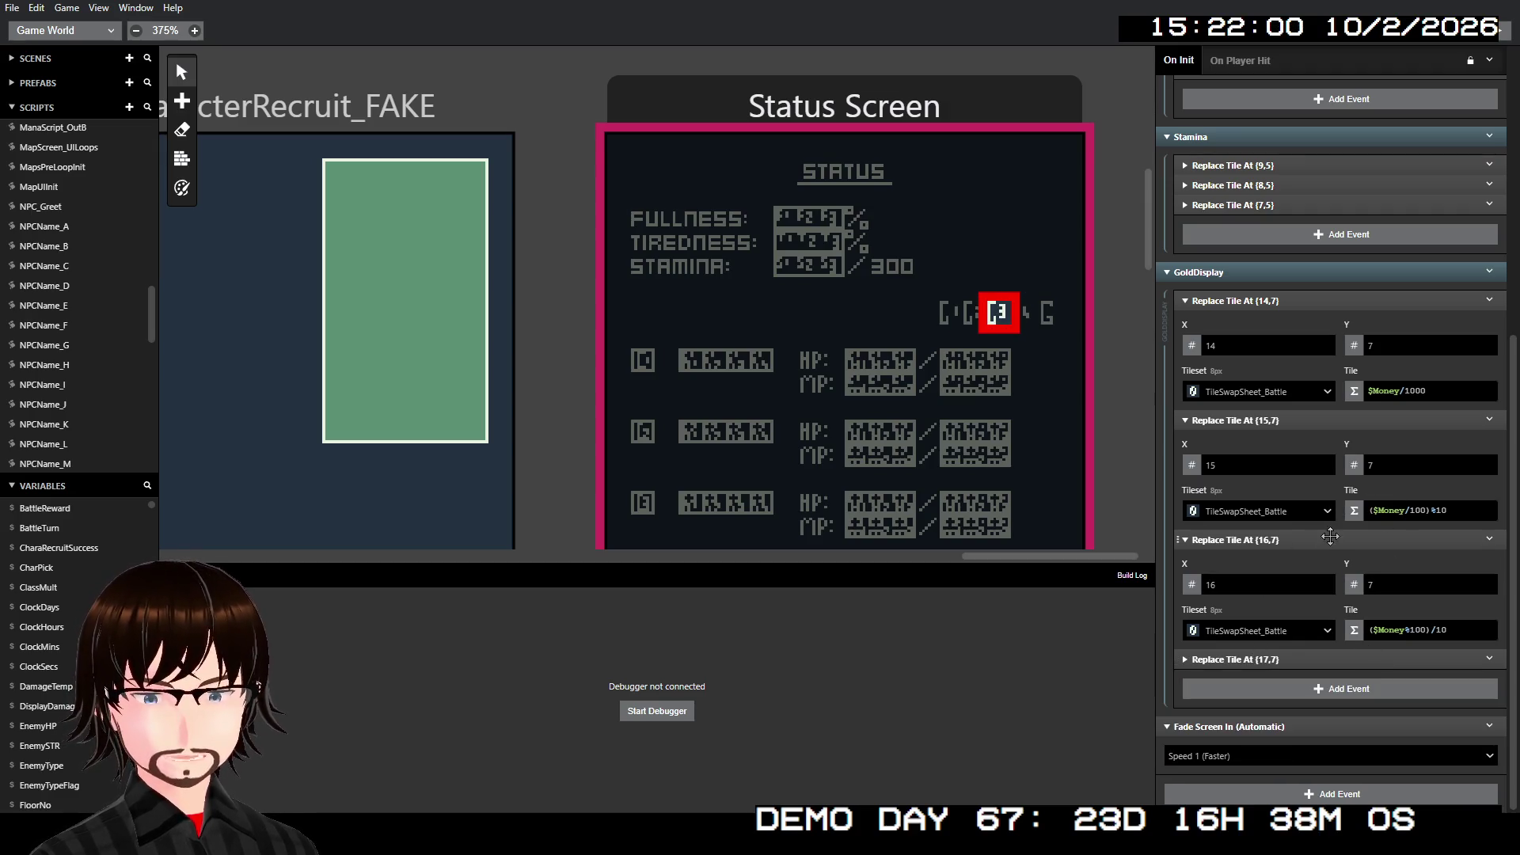
{"action": "left_click", "coordinate": [1333, 539]}
{"action": "left_click", "coordinate": [1333, 518]}
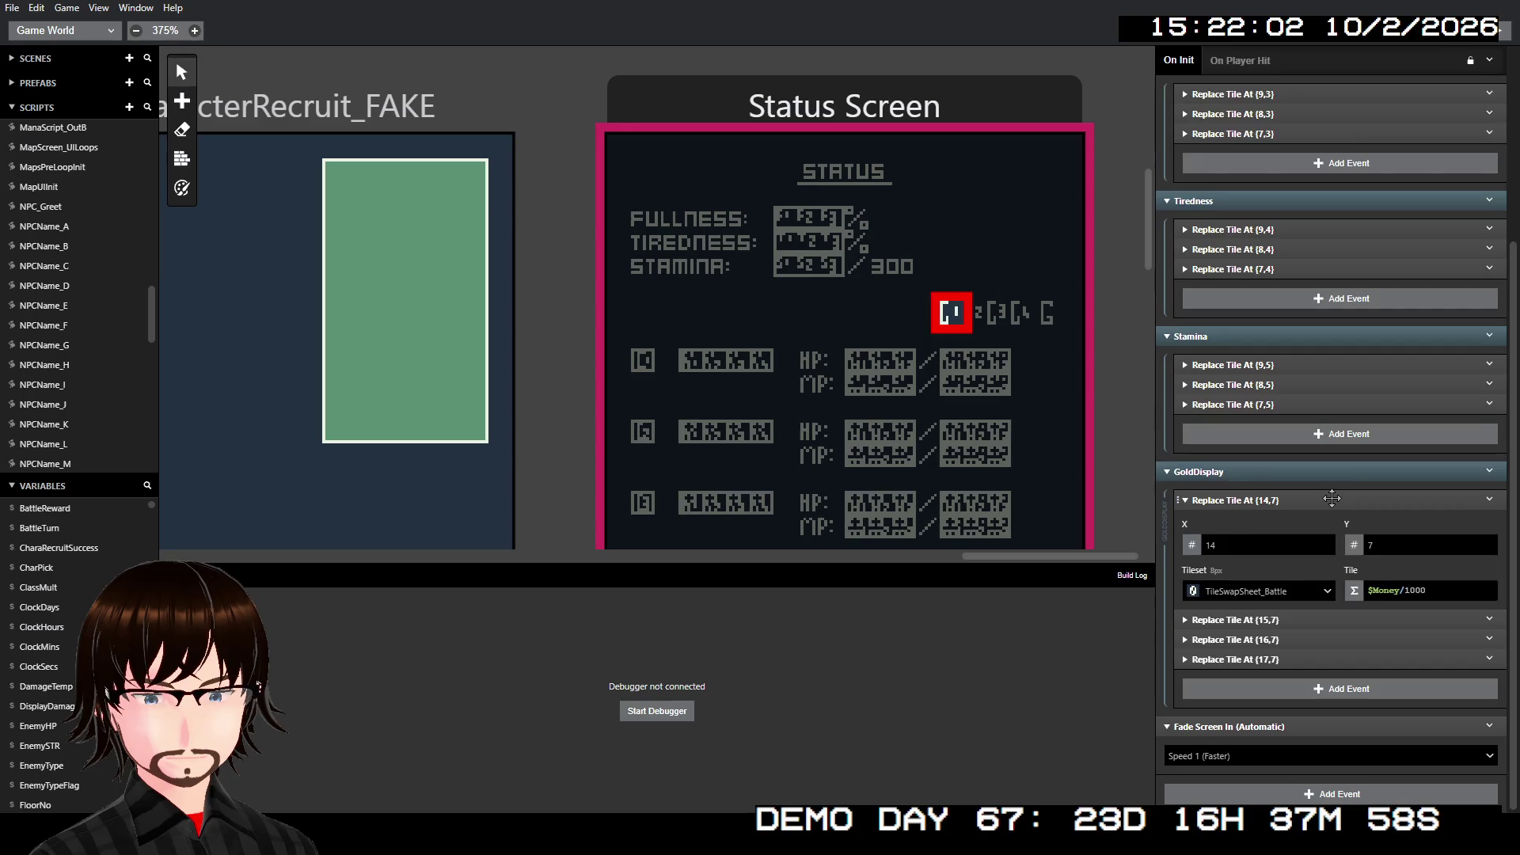
{"action": "left_click", "coordinate": [1332, 500]}
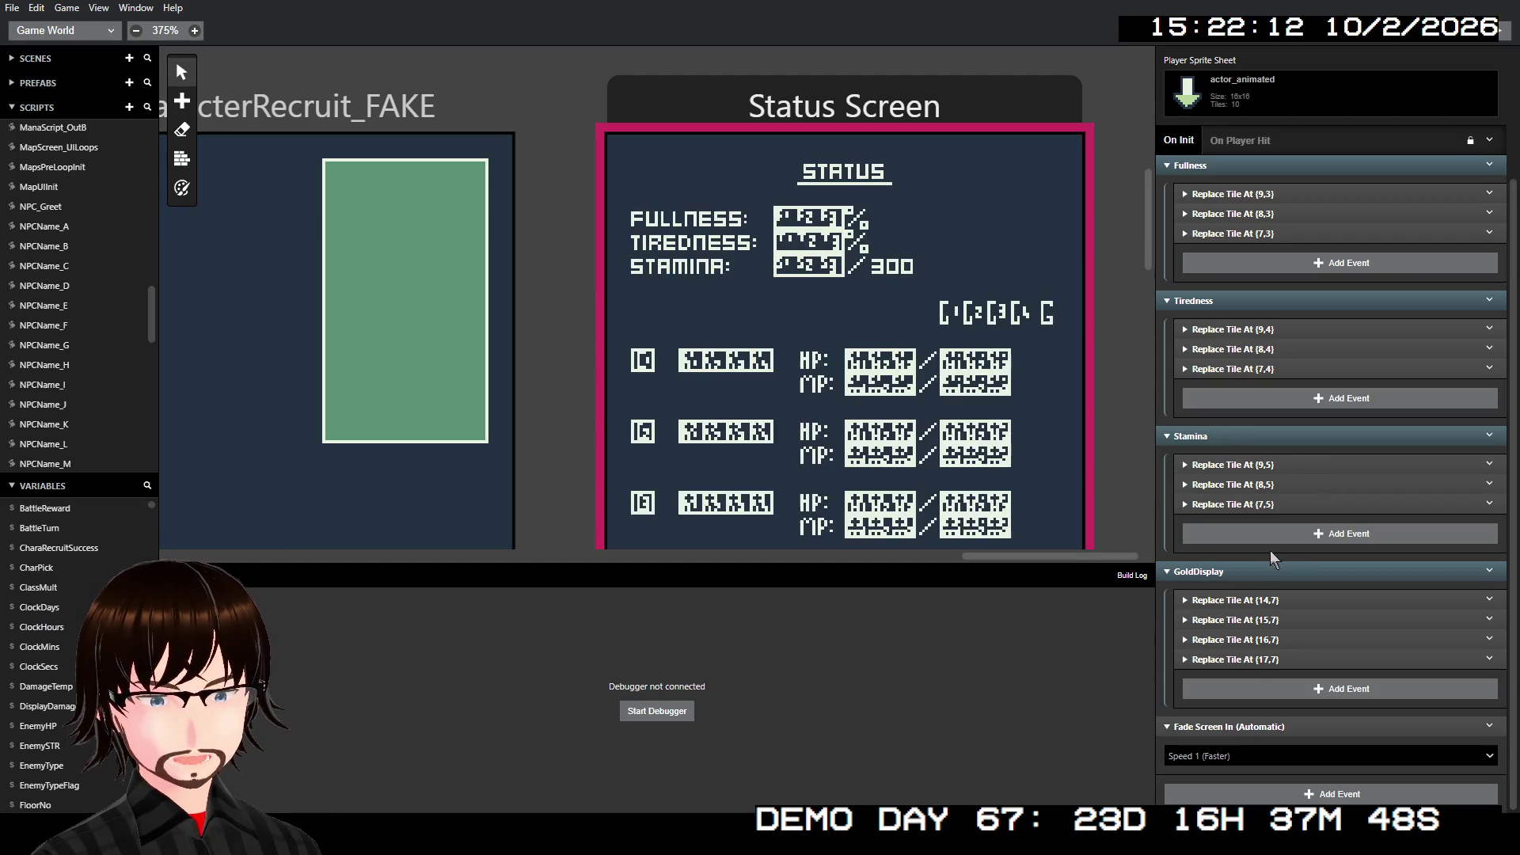
{"action": "left_click", "coordinate": [1266, 570]}
- Collapse the Tiredness, Stamina and Fullness event groups
{"action": "left_click", "coordinate": [1243, 571]}
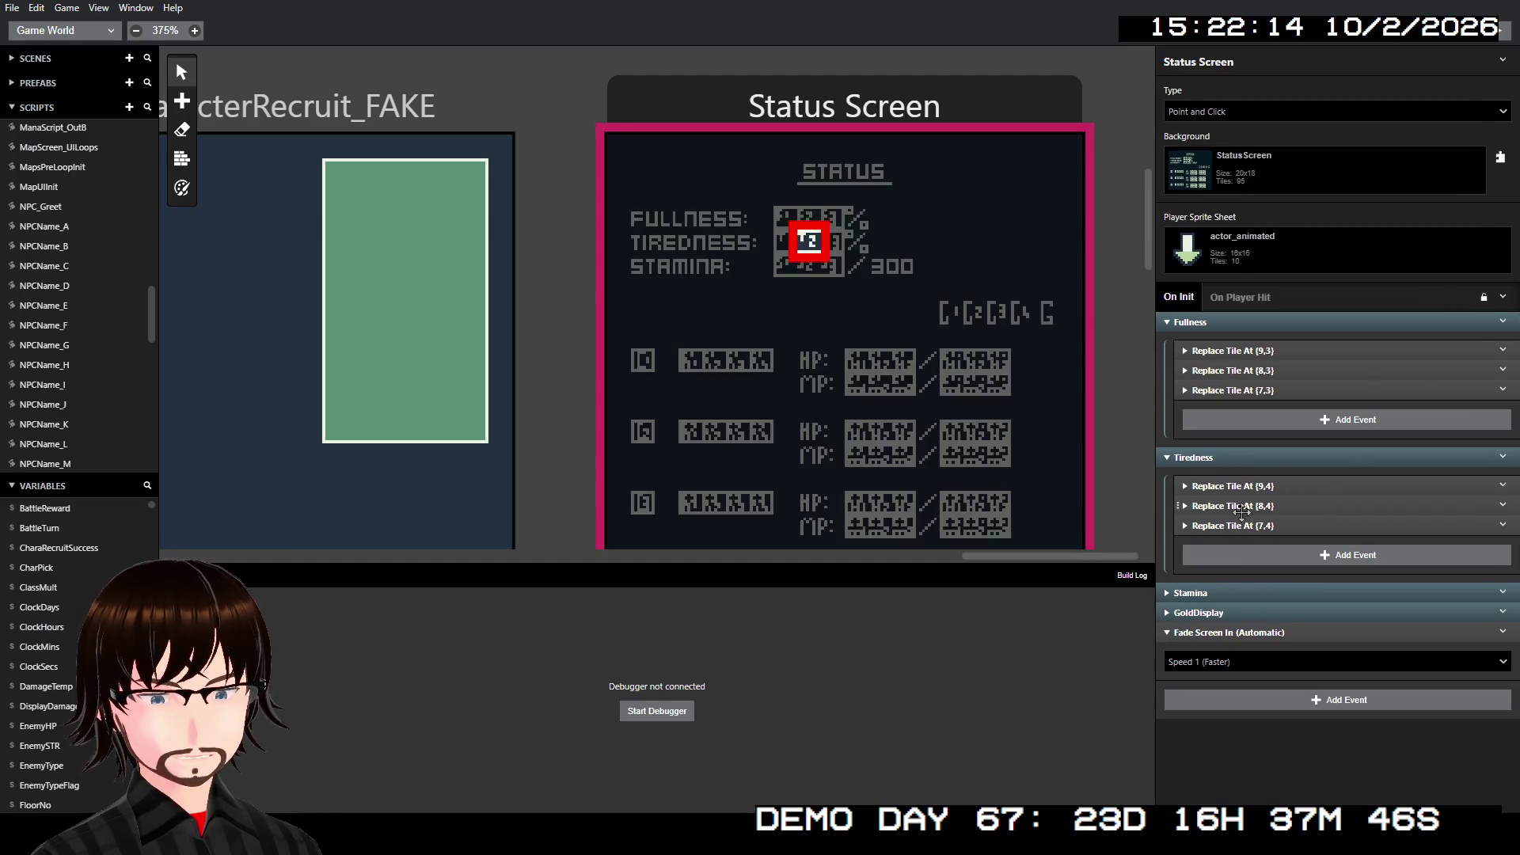
{"action": "left_click", "coordinate": [1244, 460]}
{"action": "left_click", "coordinate": [1254, 323]}
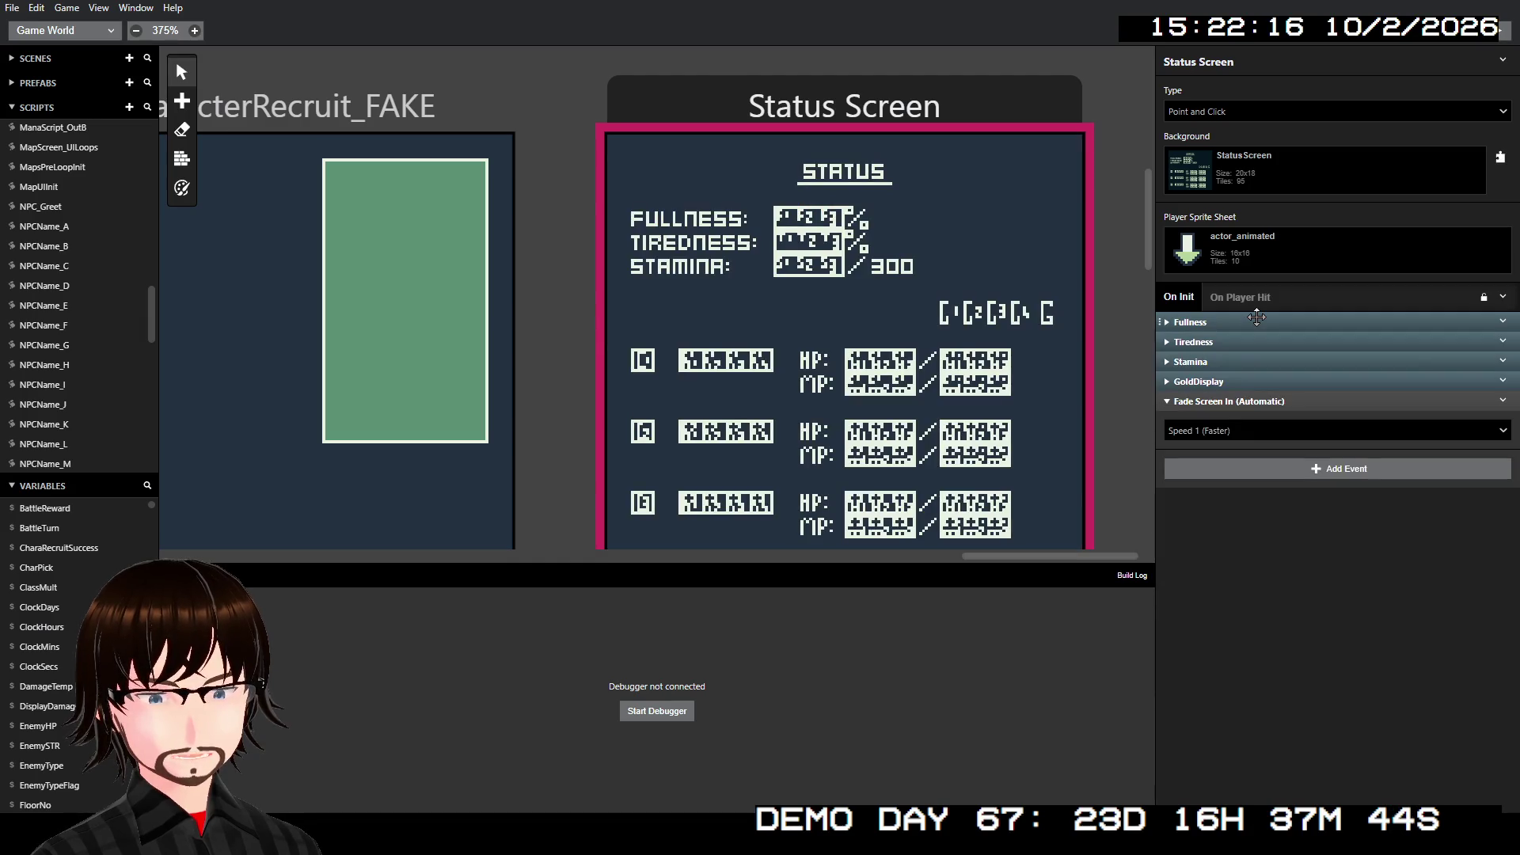
{"action": "scroll", "coordinate": [949, 361], "scroll_direction": "left", "scroll_amount": 10}
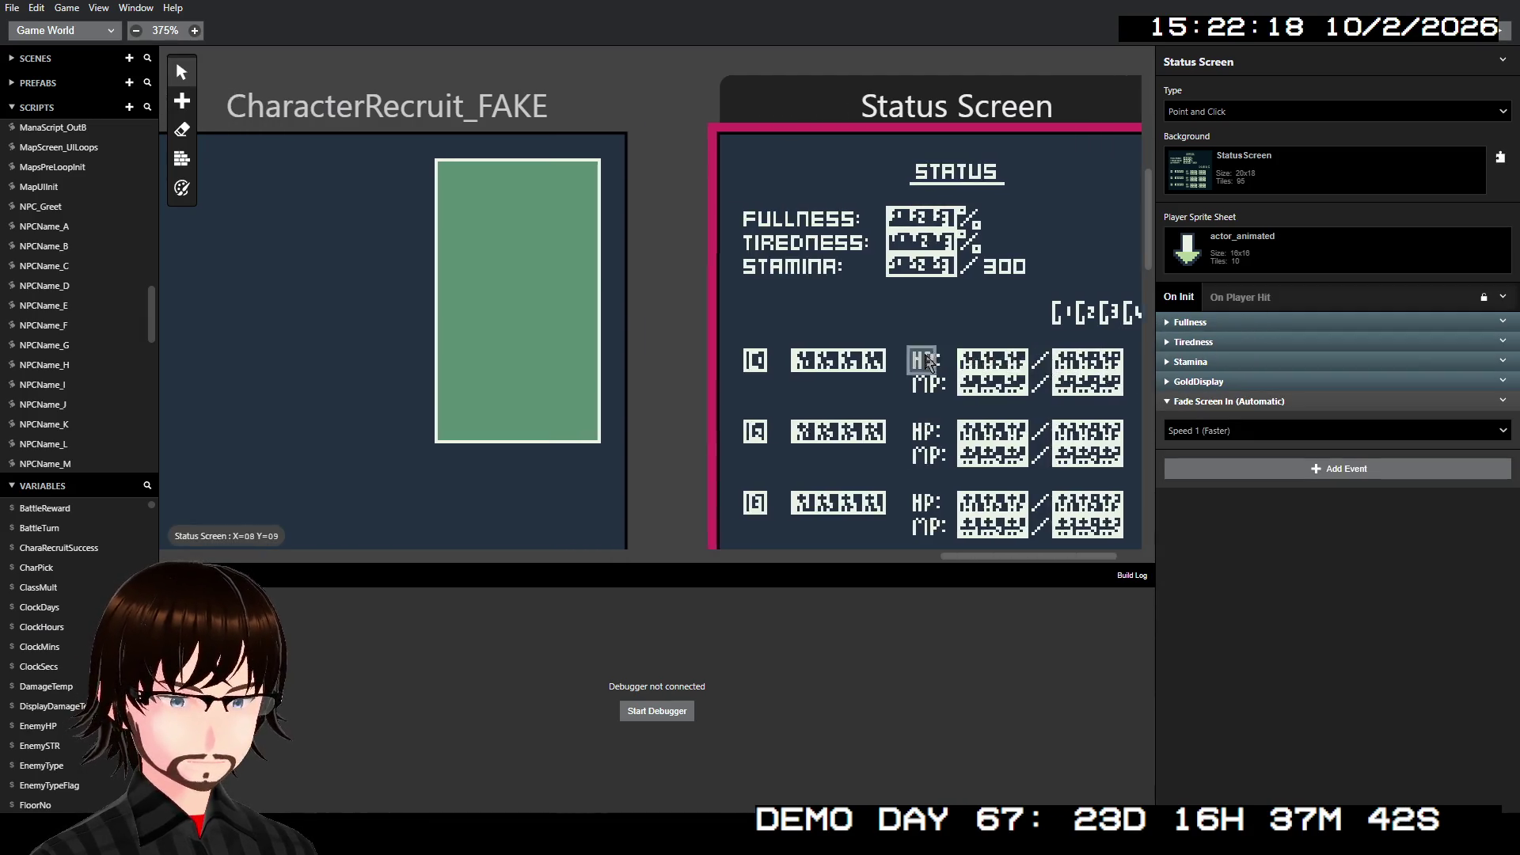
{"action": "scroll", "coordinate": [885, 372], "scroll_direction": "left", "scroll_amount": 5}
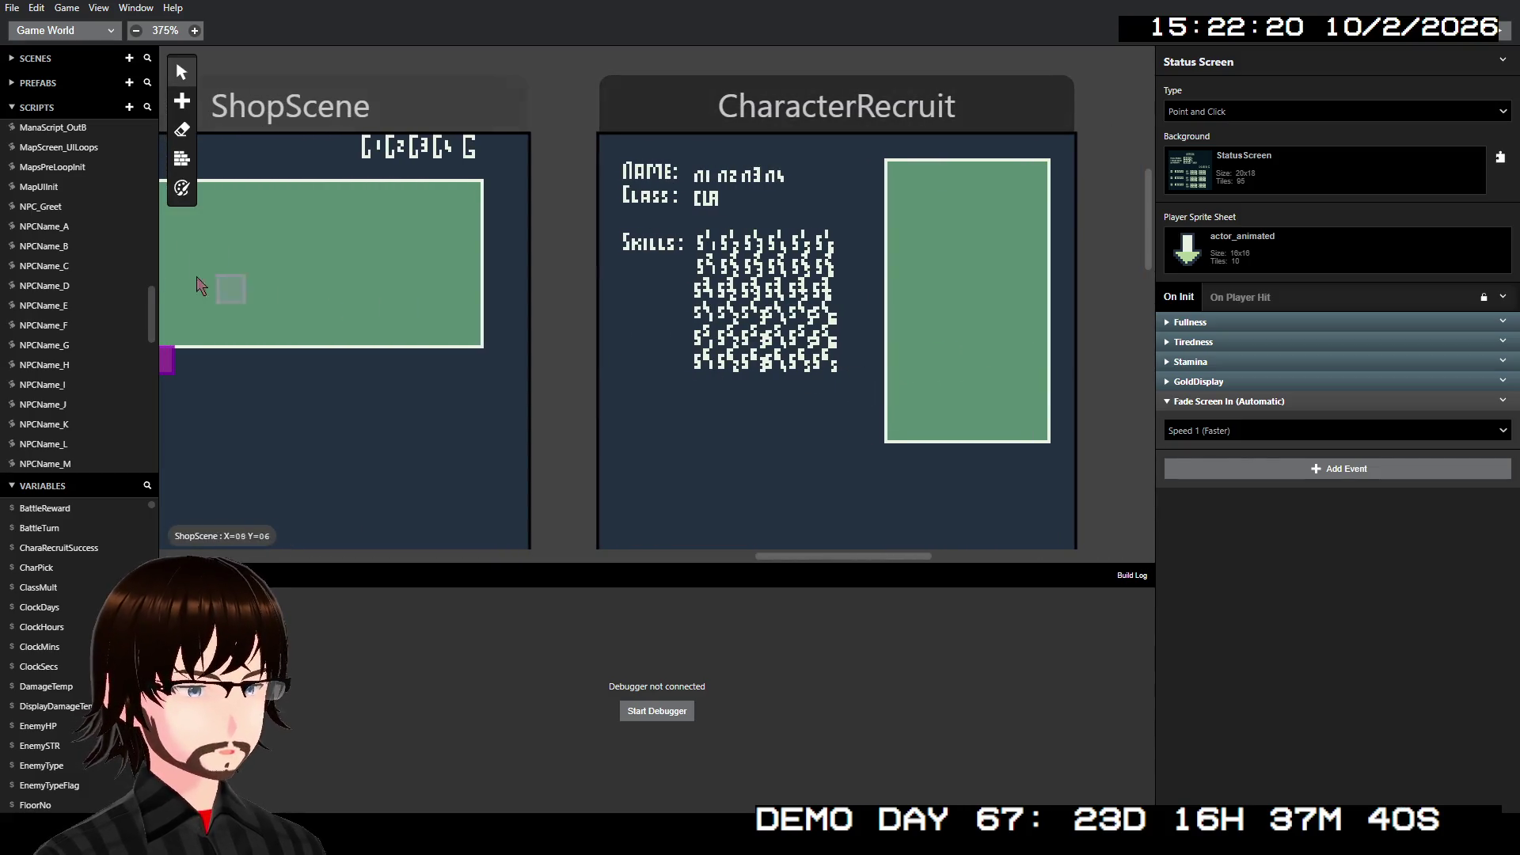
{"action": "scroll", "coordinate": [55, 287], "scroll_direction": "down", "scroll_amount": 6}
{"action": "scroll", "coordinate": [67, 308], "scroll_direction": "down", "scroll_amount": 5}
{"action": "scroll", "coordinate": [74, 316], "scroll_direction": "up", "scroll_amount": 10}
{"action": "scroll", "coordinate": [77, 269], "scroll_direction": "up", "scroll_amount": 3}
- In the Input script, expand the Select-held switch's When: 4 case and its StatusDisplay call
{"action": "left_click", "coordinate": [58, 167]}
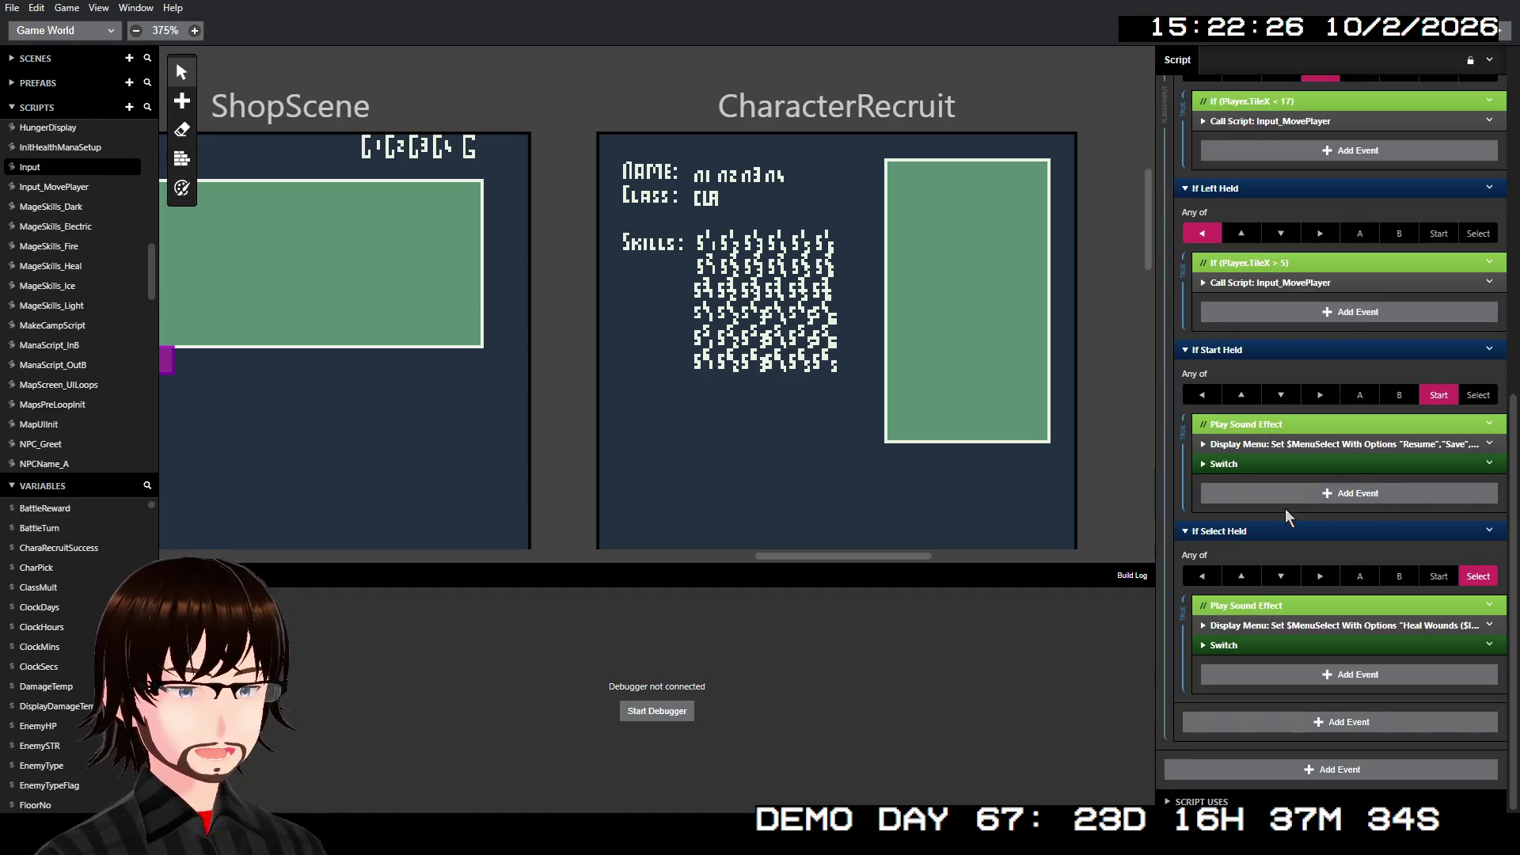
{"action": "left_click", "coordinate": [1330, 643]}
{"action": "scroll", "coordinate": [1306, 641], "scroll_direction": "down", "scroll_amount": 3}
{"action": "left_click", "coordinate": [1259, 646]}
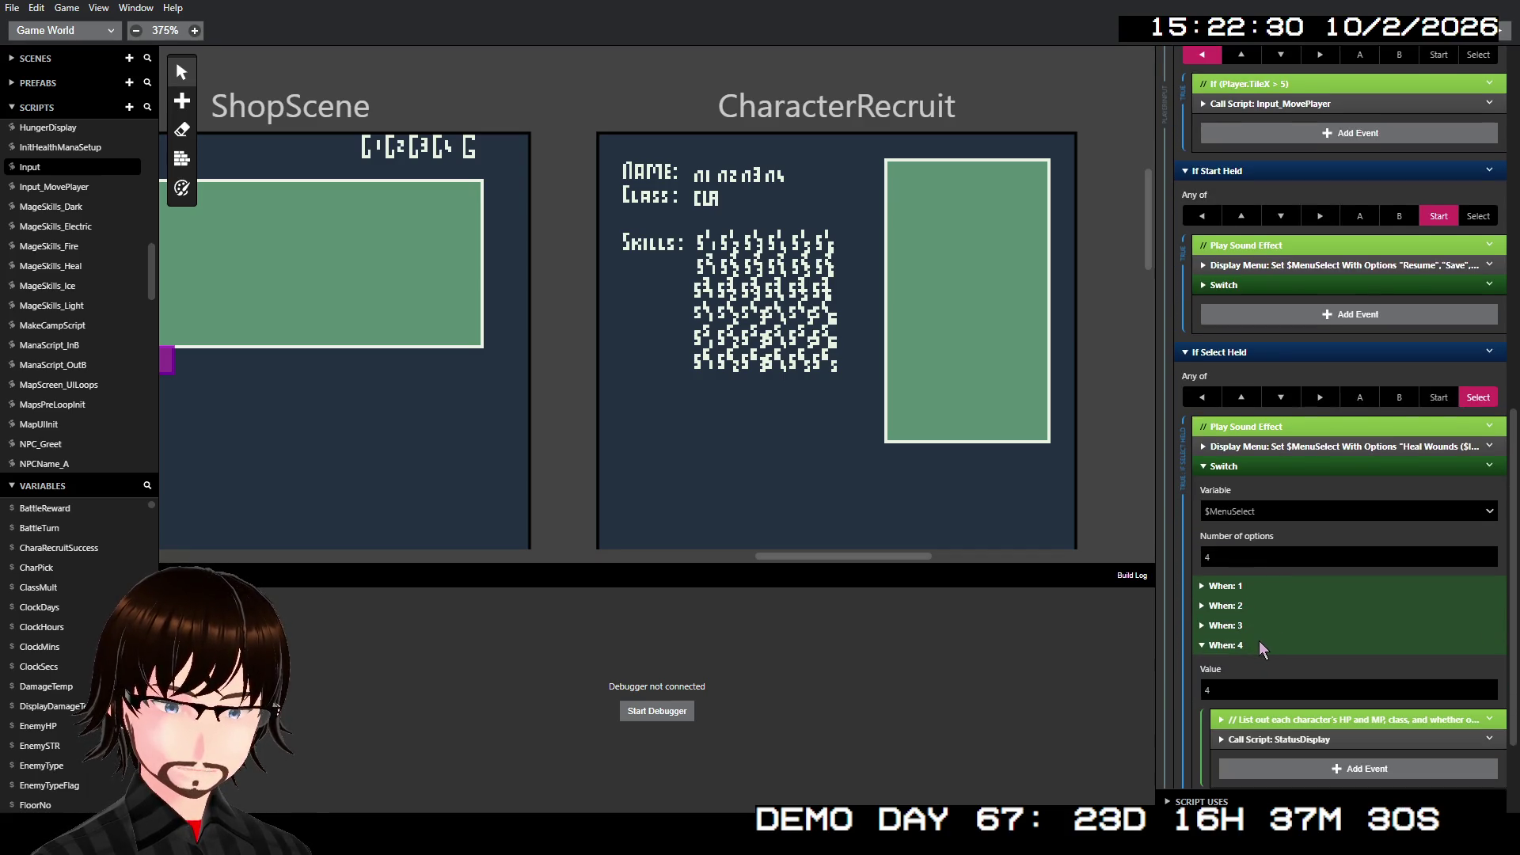
{"action": "scroll", "coordinate": [1266, 641], "scroll_direction": "down", "scroll_amount": 2}
{"action": "left_click", "coordinate": [1313, 599]}
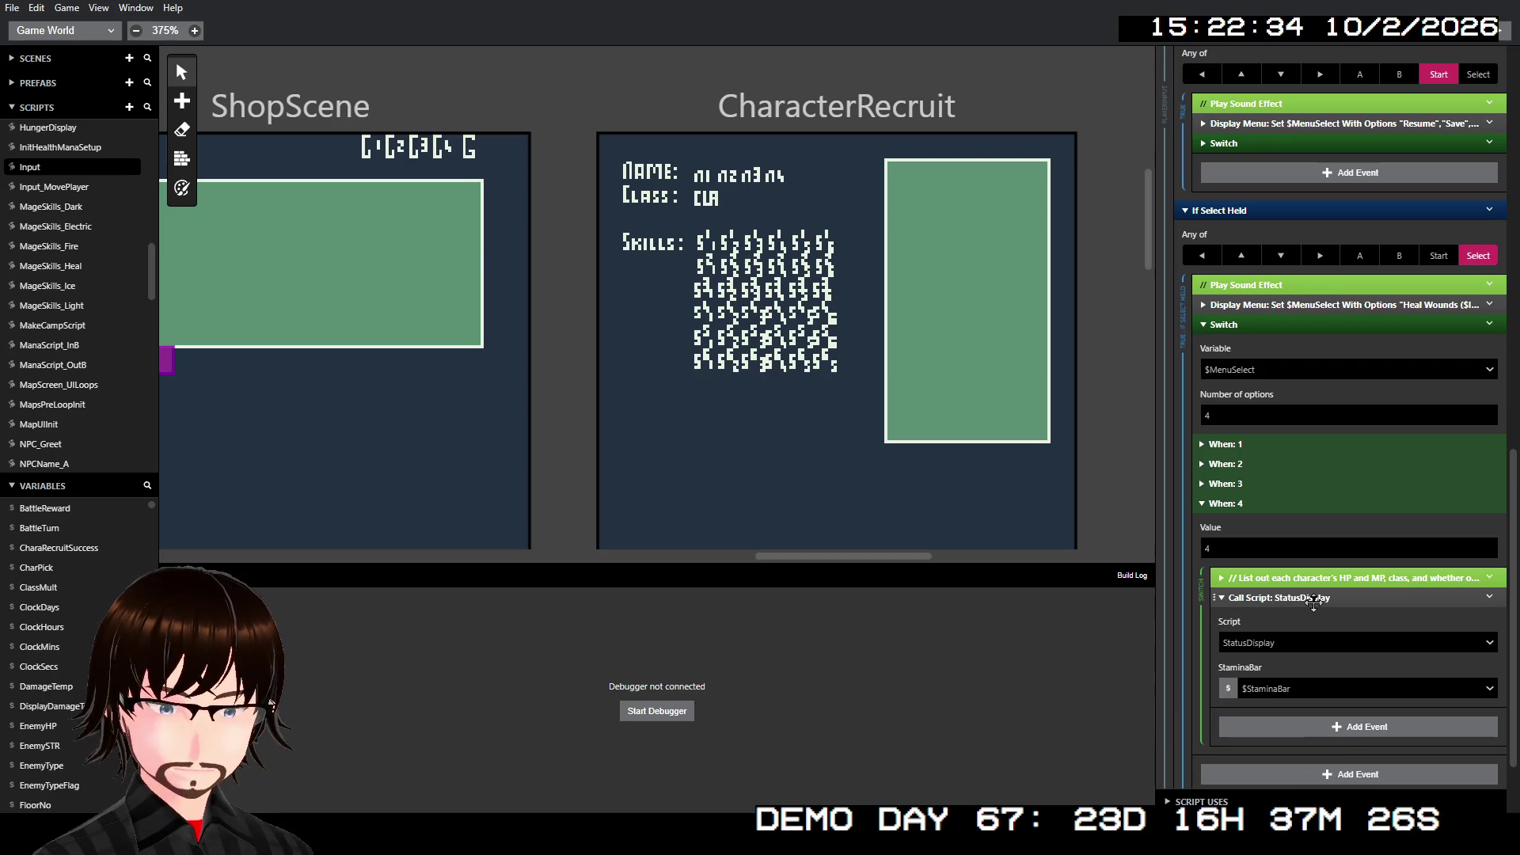
{"action": "left_click", "coordinate": [1489, 599]}
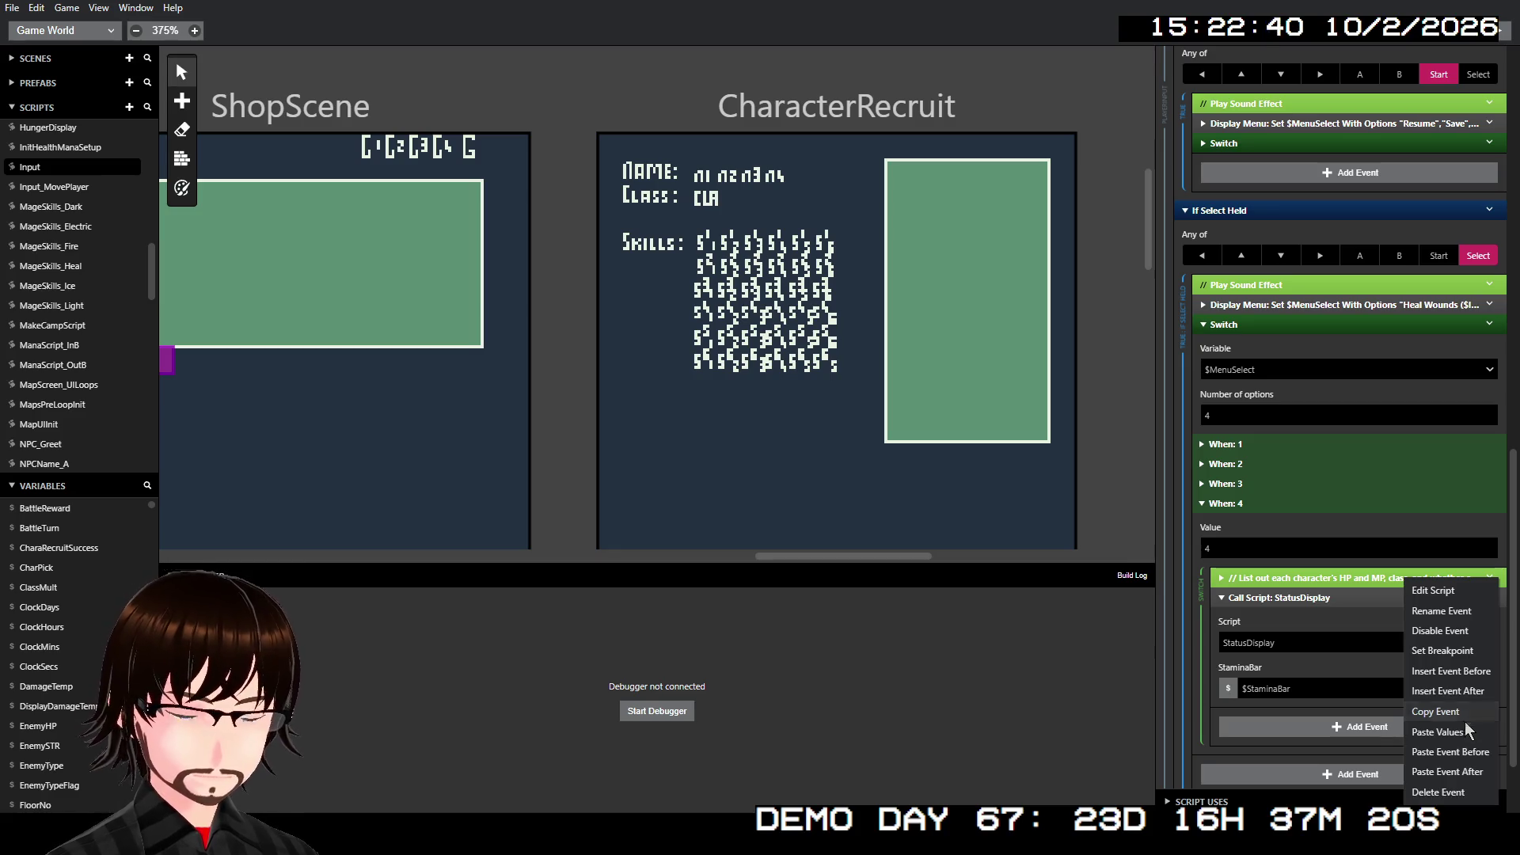
{"action": "left_click", "coordinate": [1465, 643]}
- Add a Change Scene to Status Screen at (0,0) after Call Script: StatusDisplay
{"action": "left_click", "coordinate": [1457, 634]}
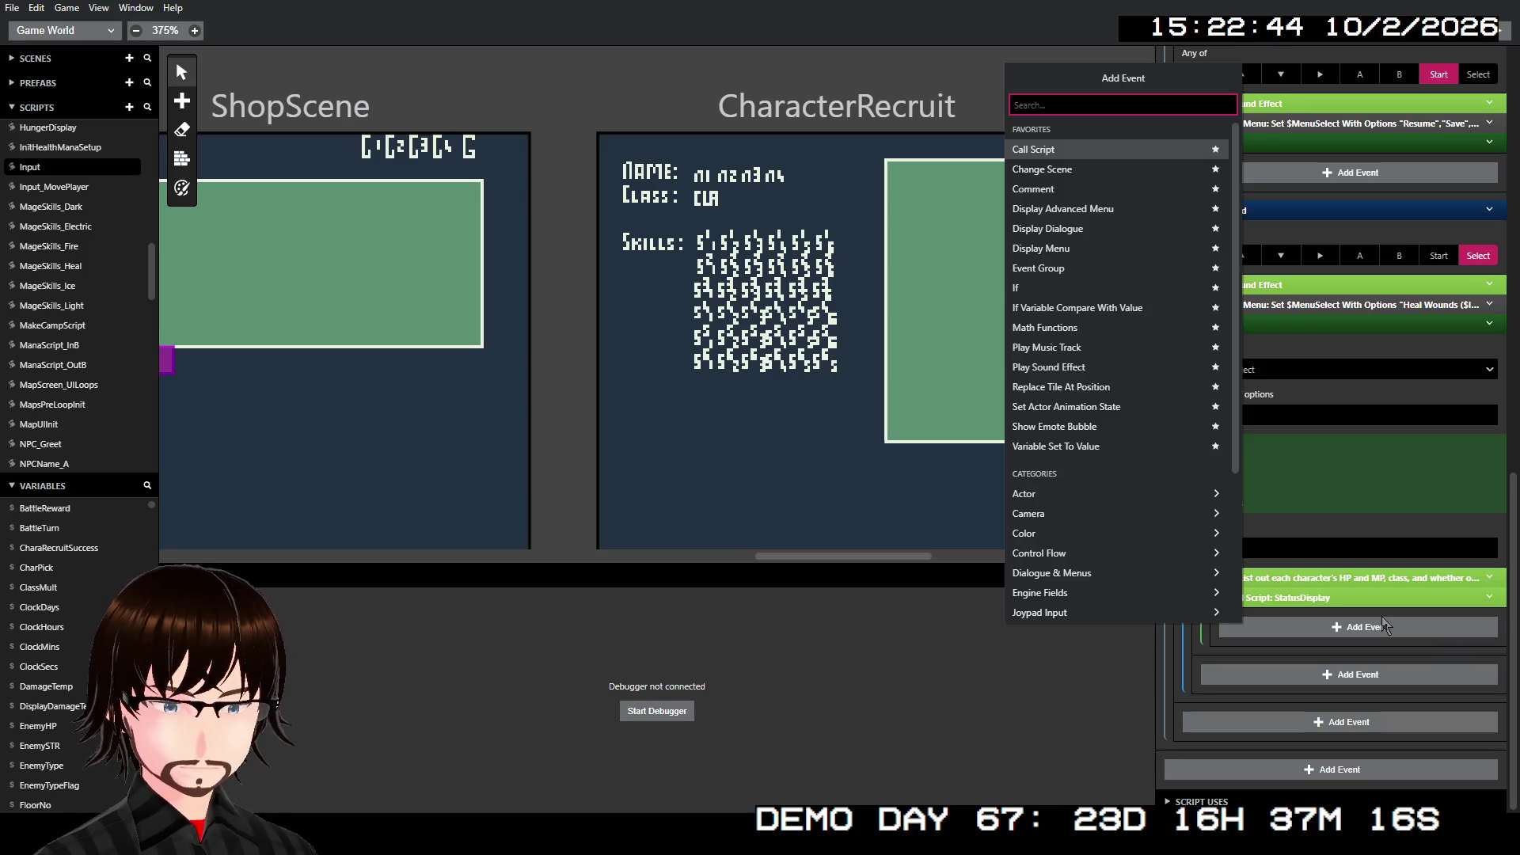
{"action": "type", "text": "lo"}
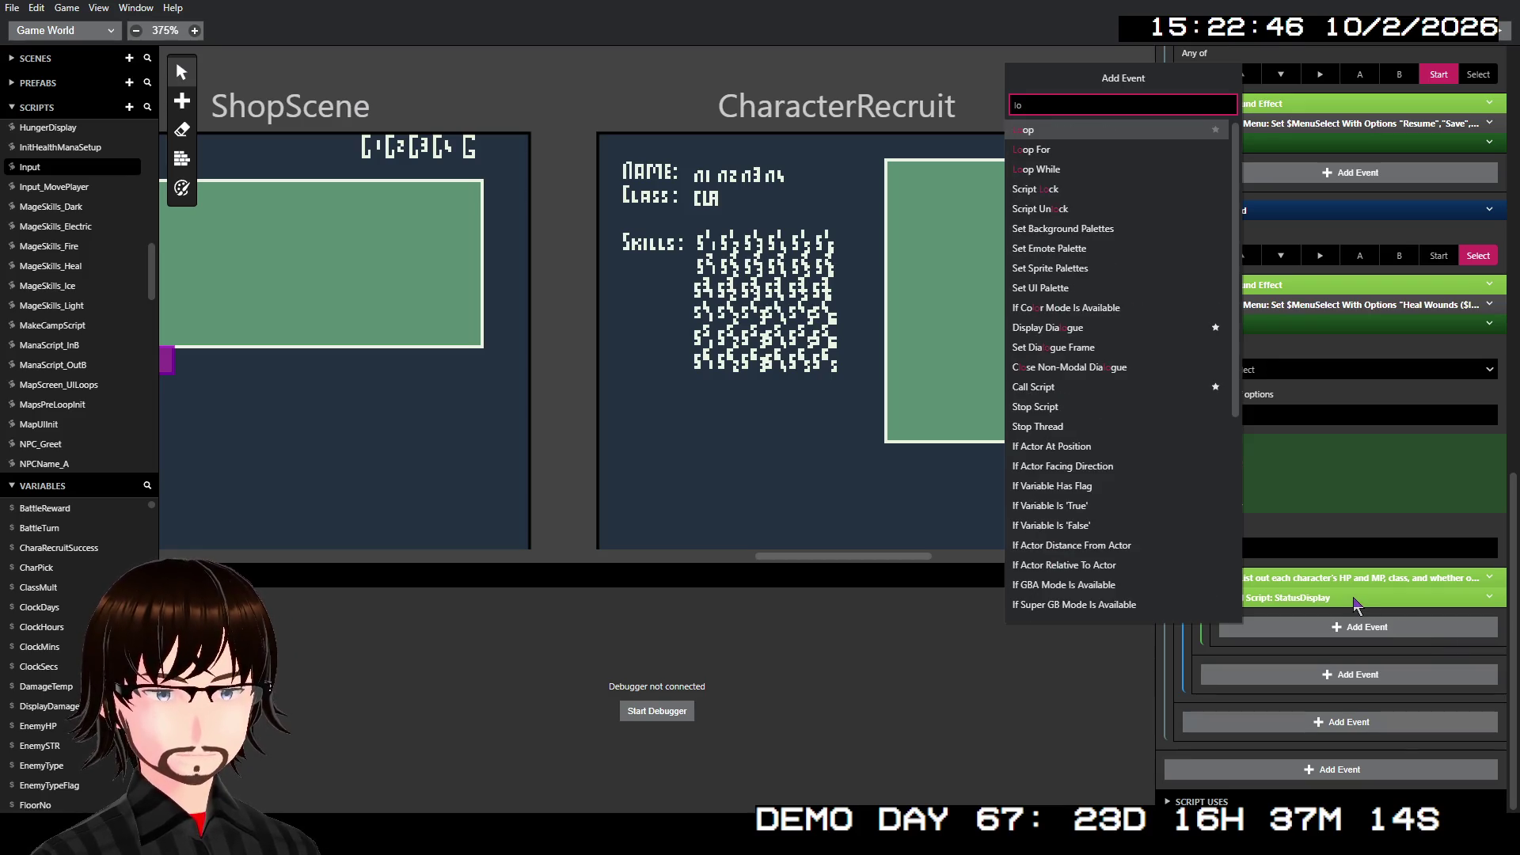
{"action": "type", "text": "a"}
{"action": "key", "text": "BackSpace"}
{"action": "key", "text": "BackSpace"}
{"action": "key", "text": "BackSpace"}
{"action": "type", "text": "sc"}
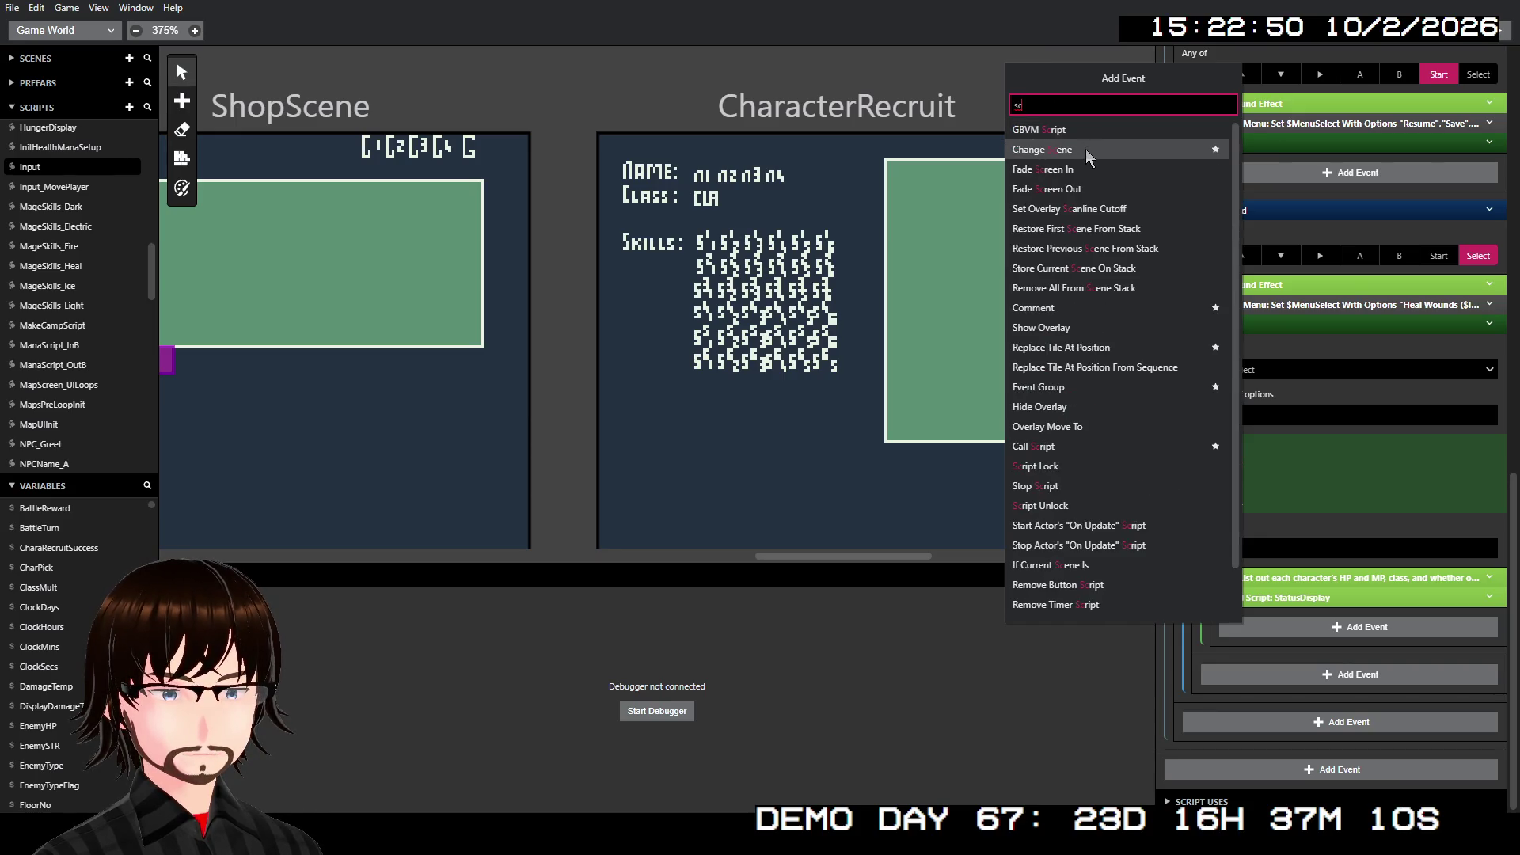
{"action": "left_click", "coordinate": [1086, 150]}
{"action": "scroll", "coordinate": [1314, 657], "scroll_direction": "down", "scroll_amount": 3}
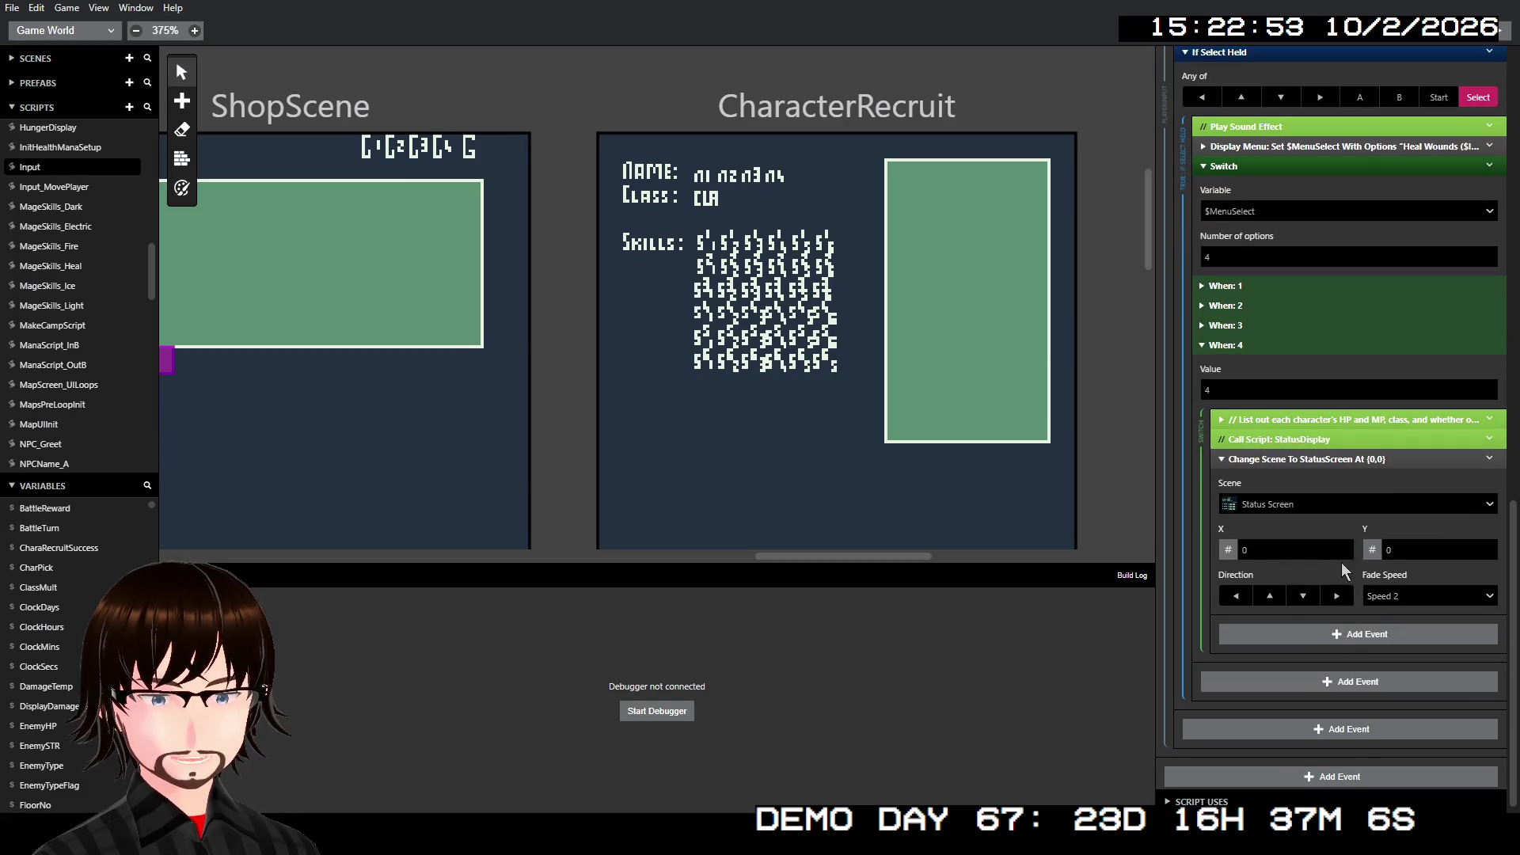
{"action": "scroll", "coordinate": [1005, 166], "scroll_direction": "right", "scroll_amount": 5}
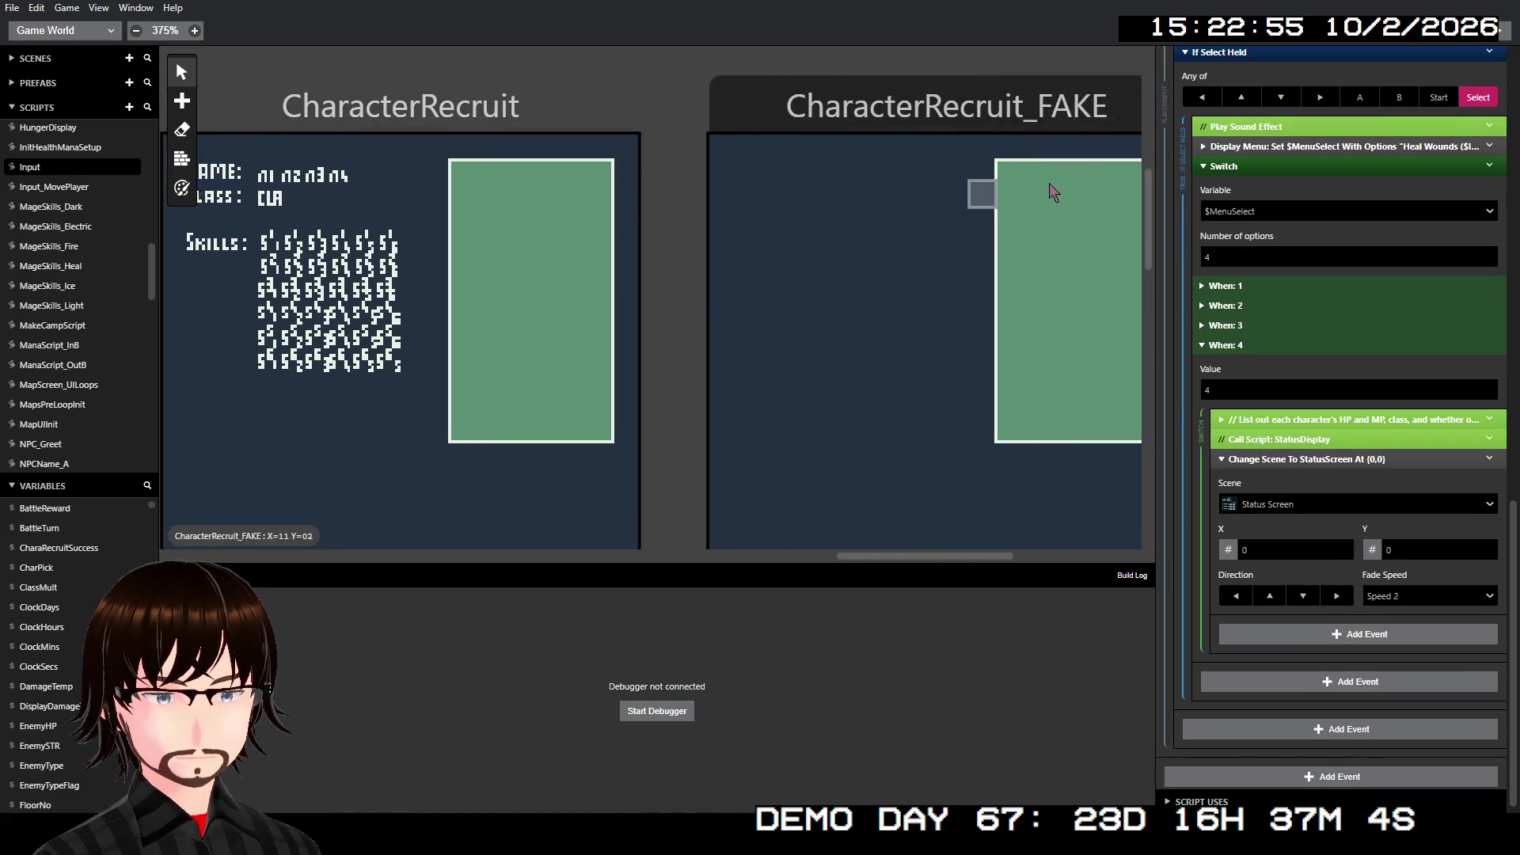
{"action": "scroll", "coordinate": [1053, 193], "scroll_direction": "right", "scroll_amount": 3}
{"action": "scroll", "coordinate": [1019, 159], "scroll_direction": "right", "scroll_amount": 4}
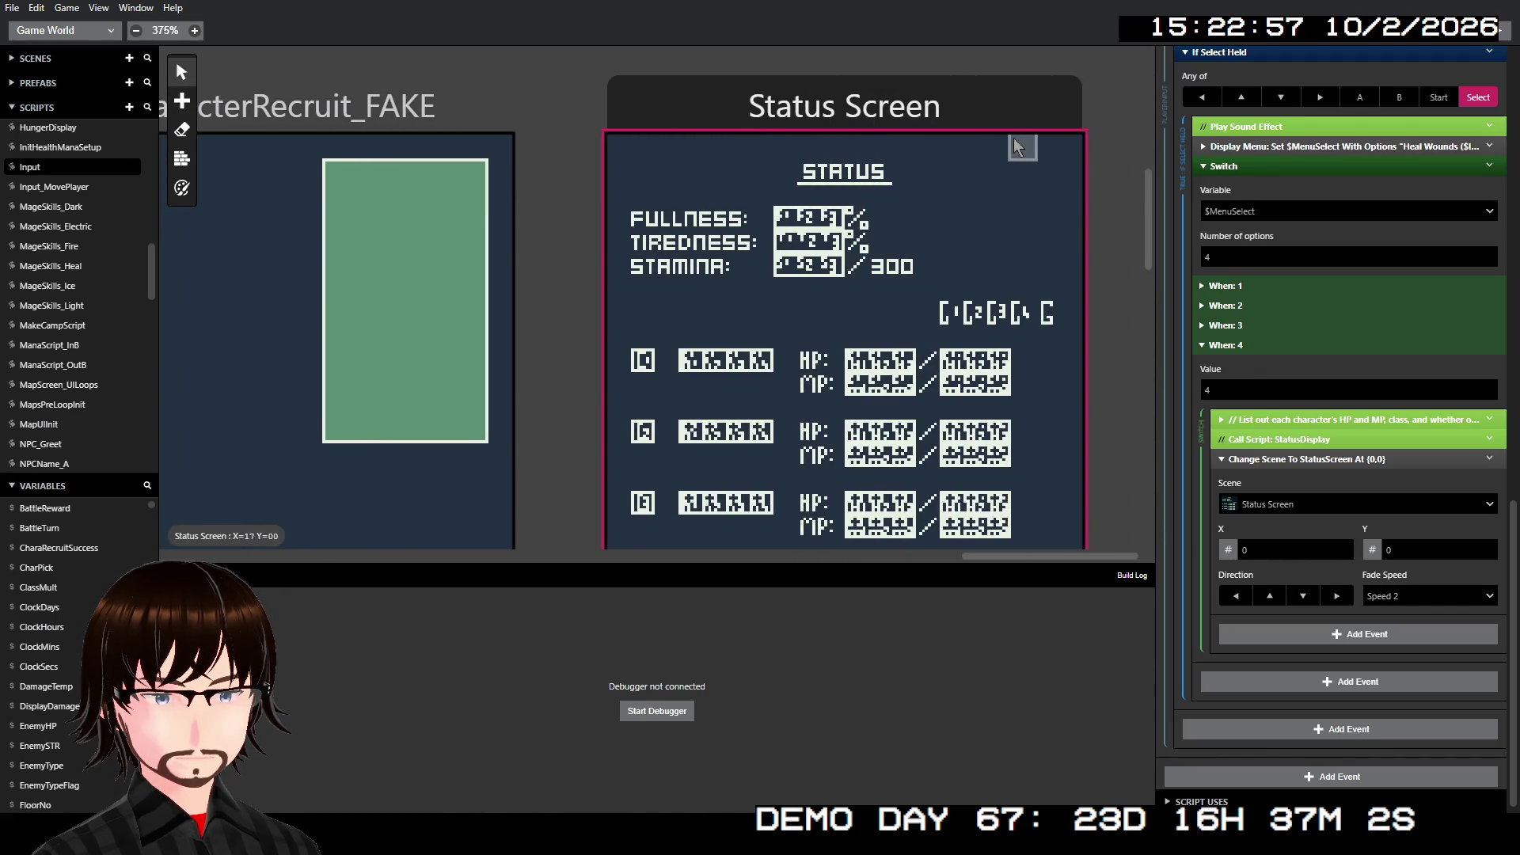
{"action": "left_click", "coordinate": [972, 111]}
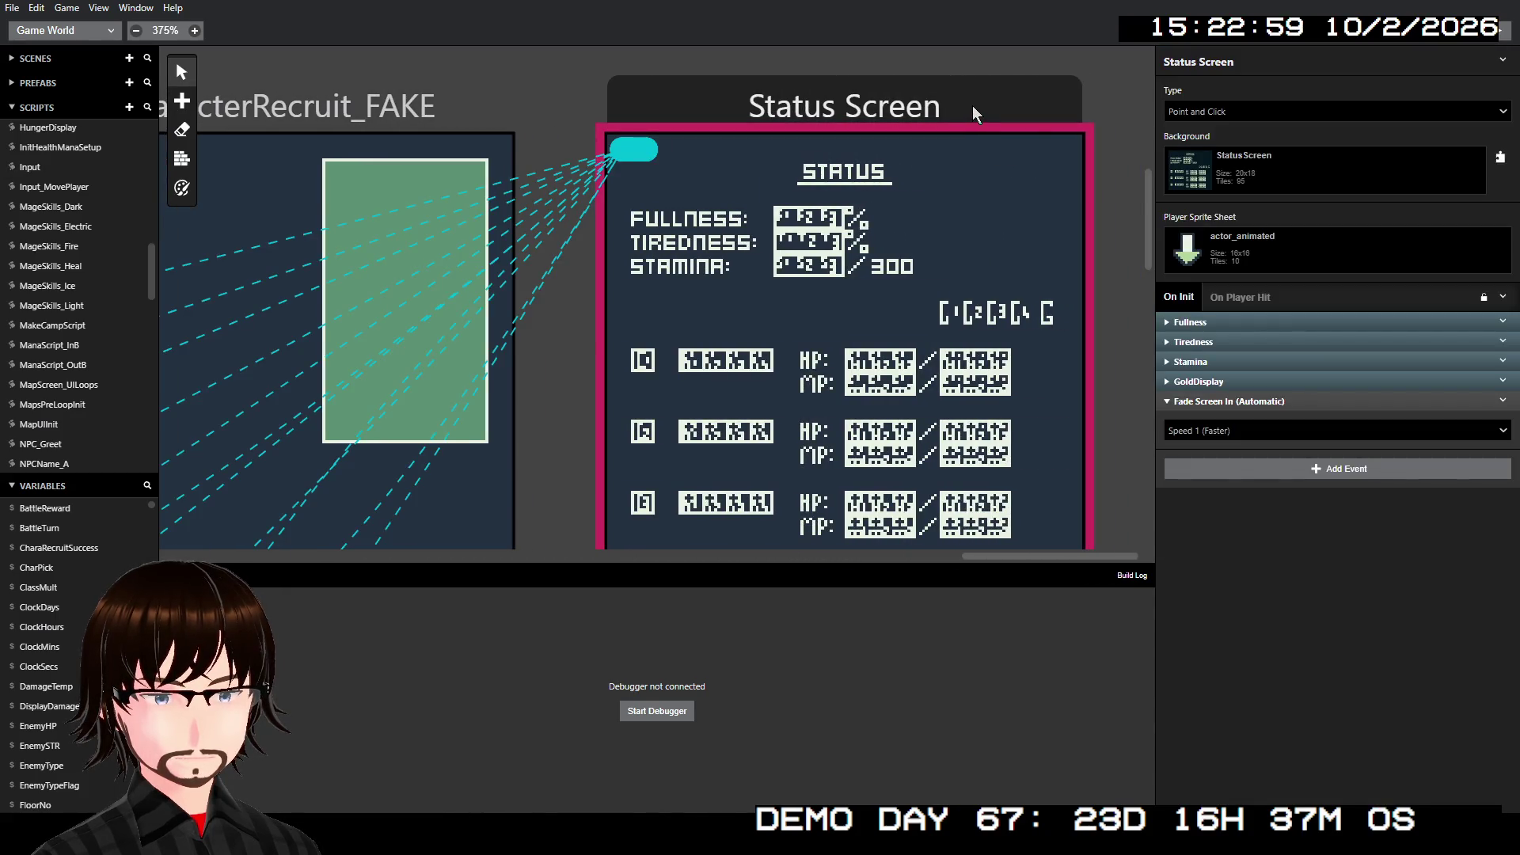
- Add a Deactivate Player event with Actor Player to the Status Screen's On Init
{"action": "left_click", "coordinate": [1252, 468]}
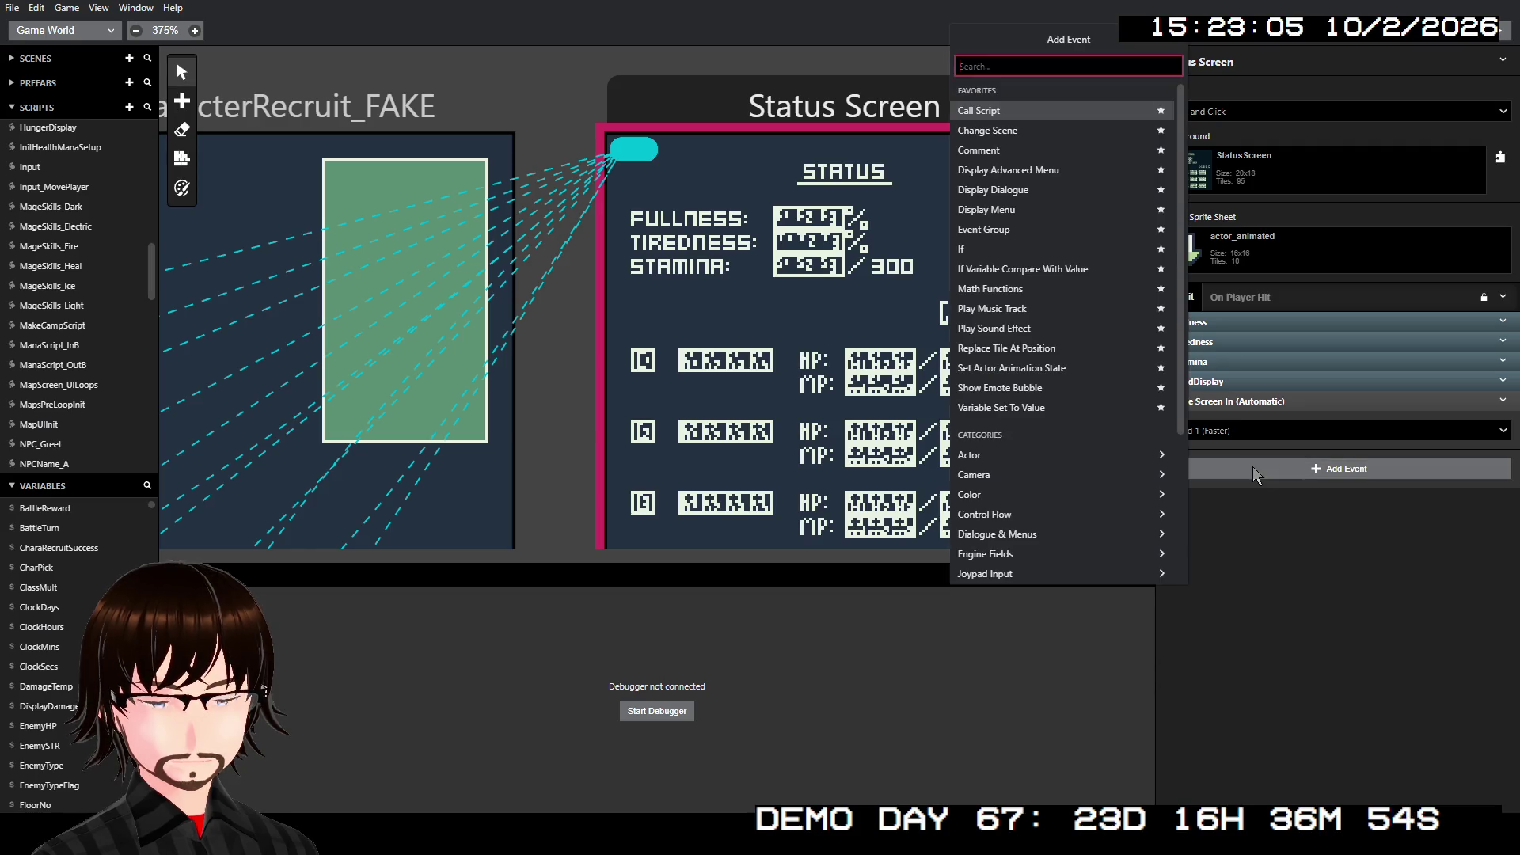
{"action": "type", "text": "h"}
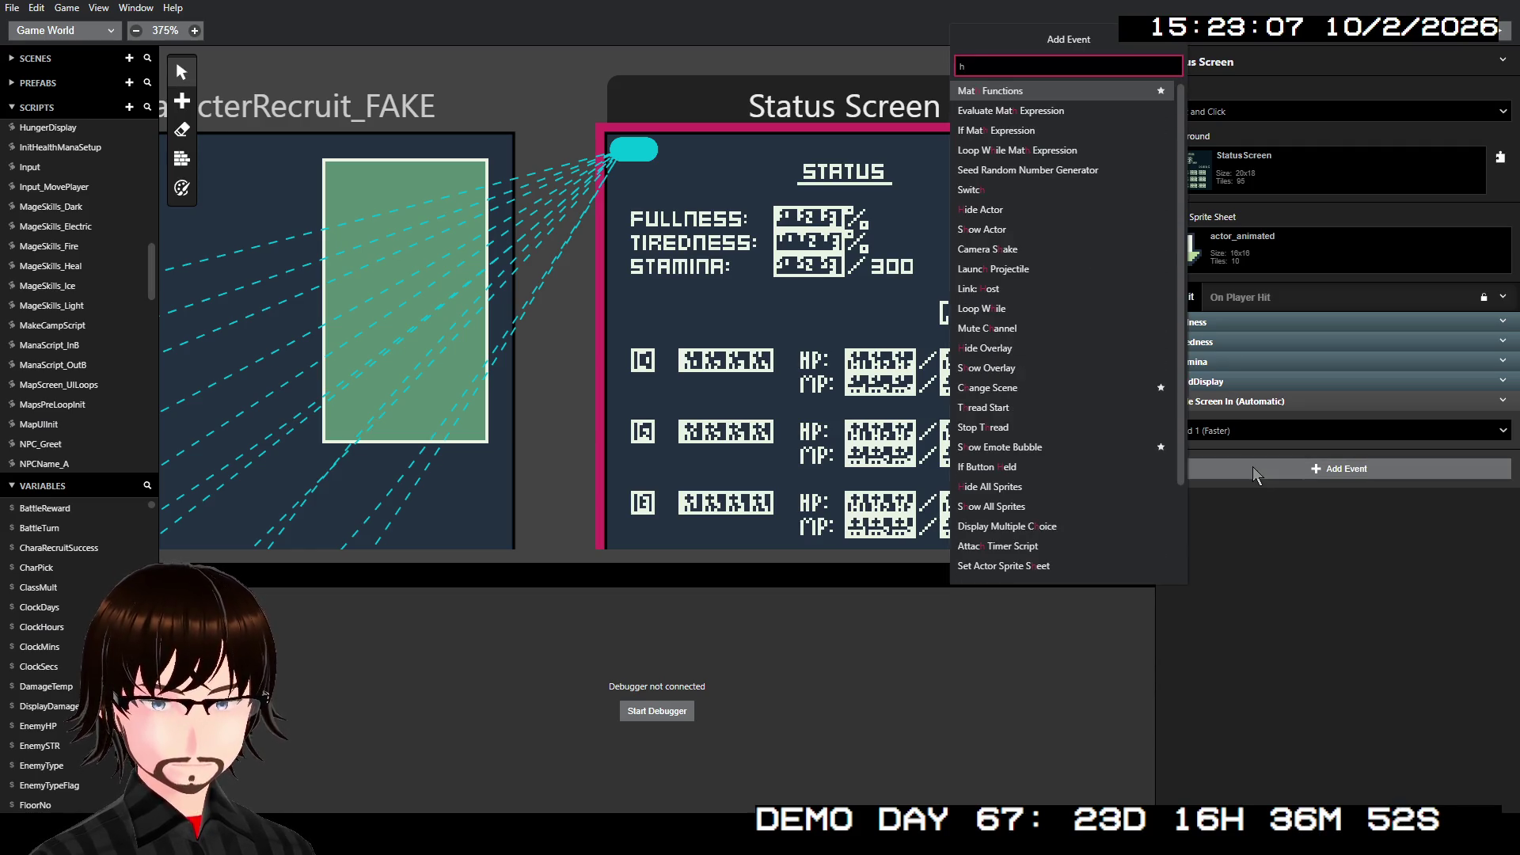
{"action": "key", "text": "Escape"}
{"action": "left_click", "coordinate": [1252, 467]}
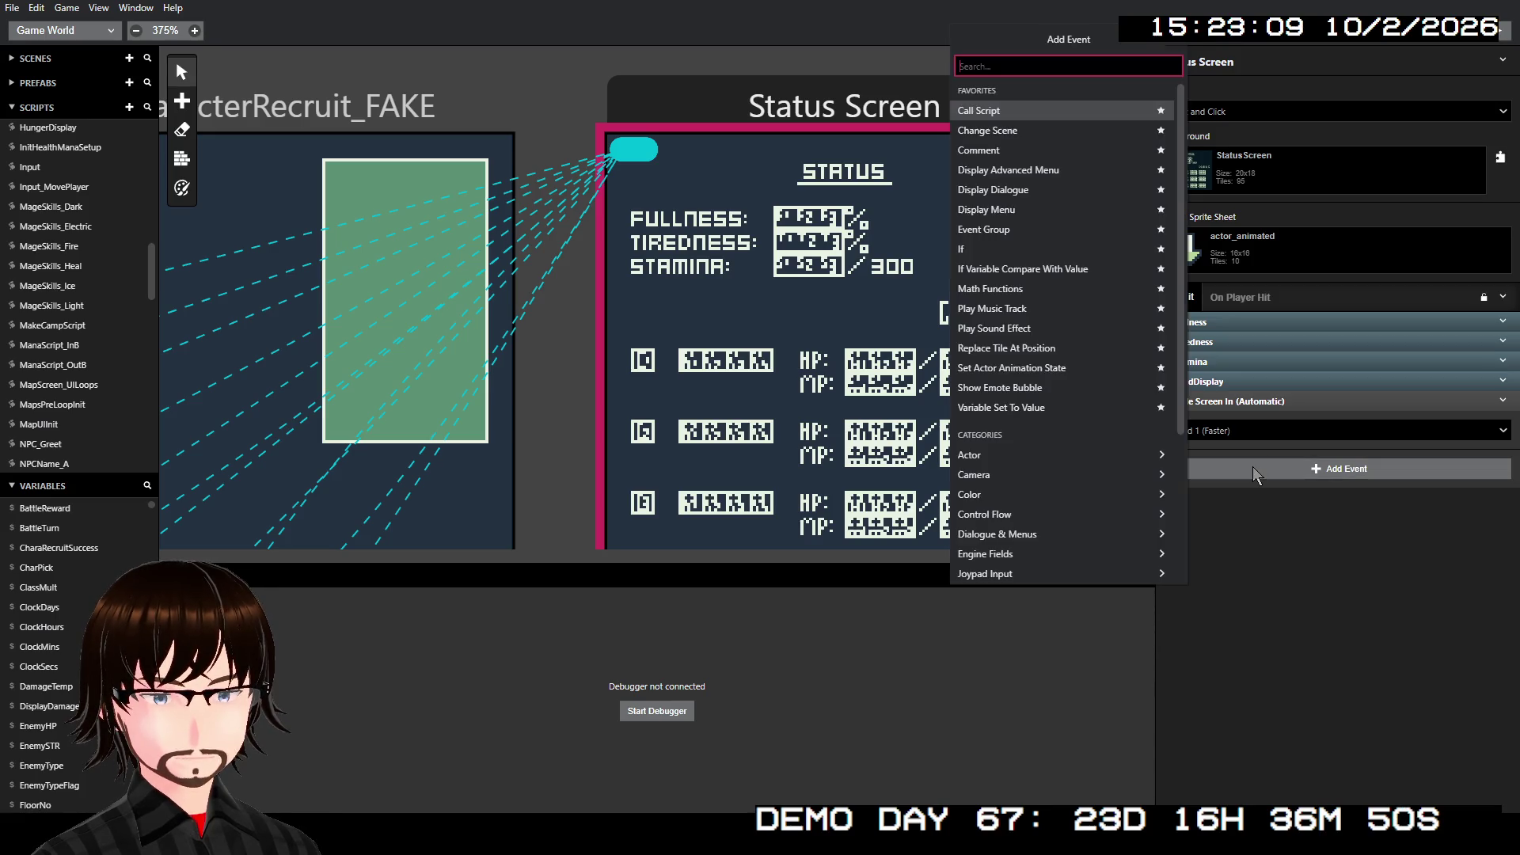
{"action": "type", "text": "dis"}
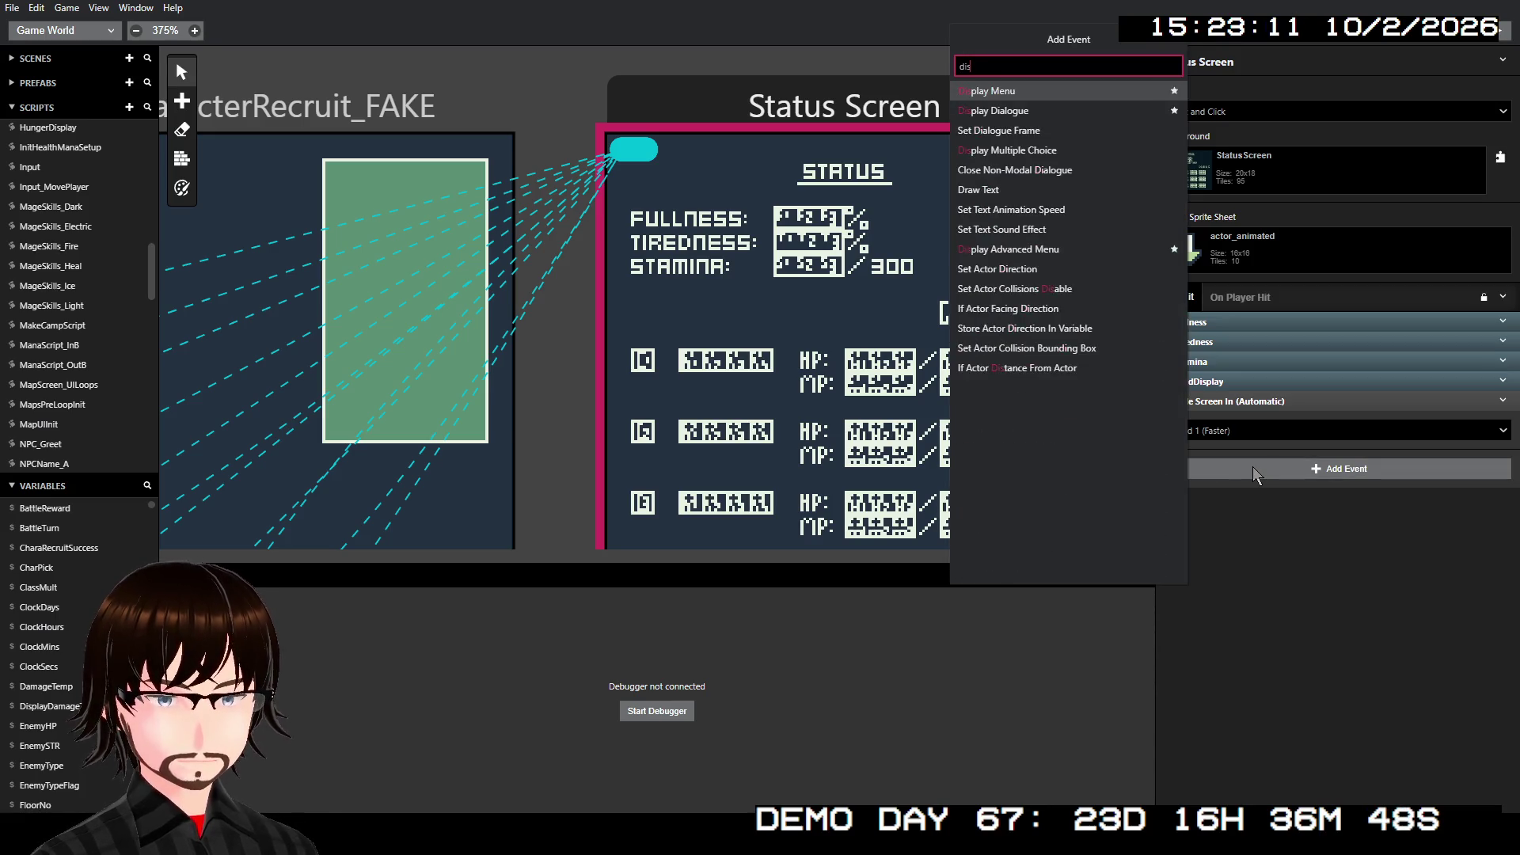
{"action": "type", "text": "a"}
{"action": "key", "text": "BackSpace"}
{"action": "key", "text": "BackSpace"}
{"action": "key", "text": "BackSpace"}
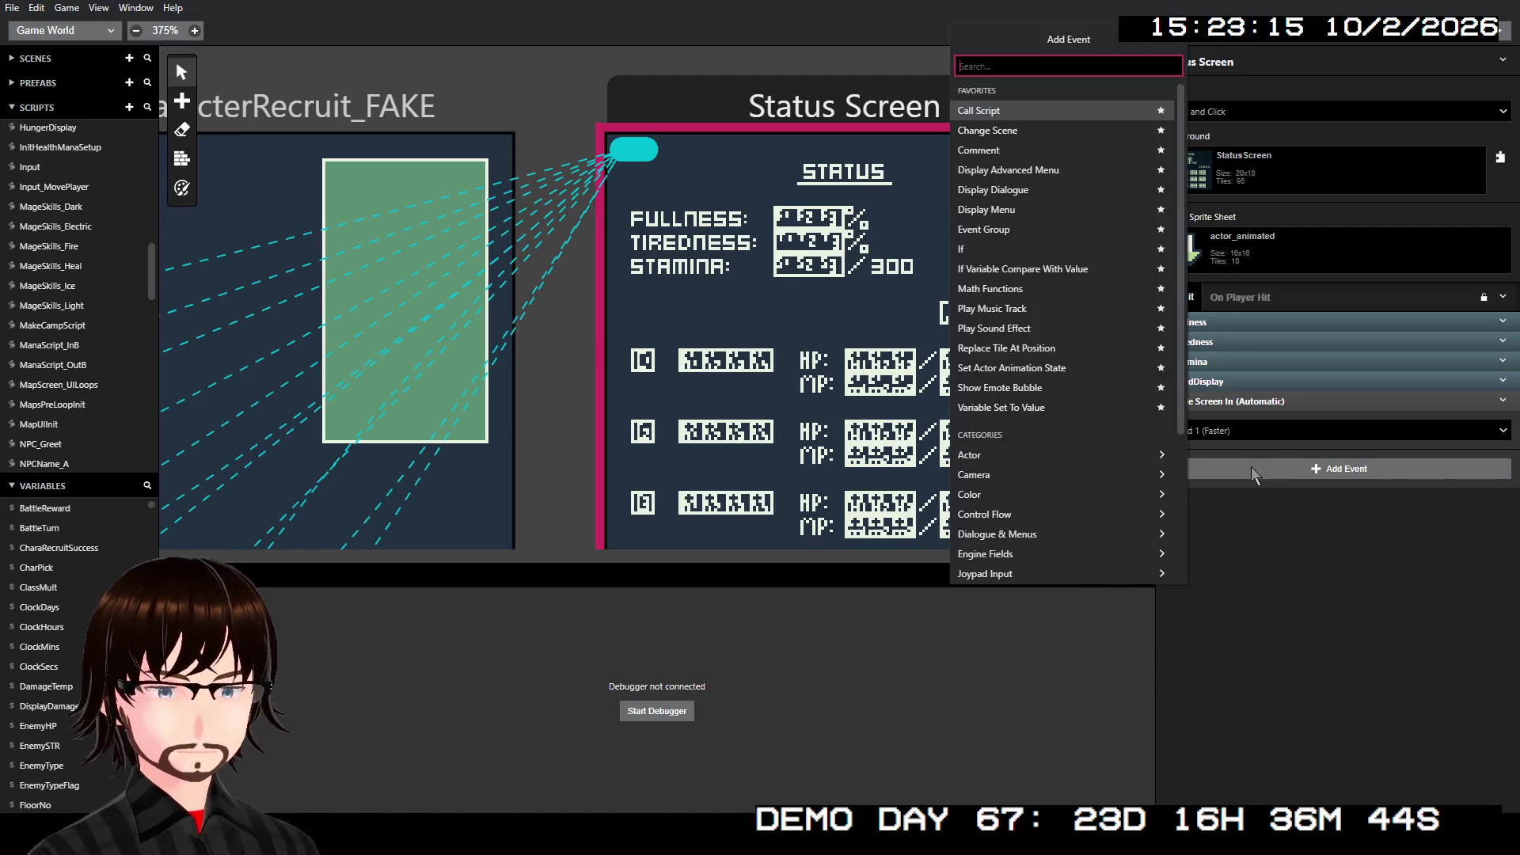
{"action": "type", "text": "act"}
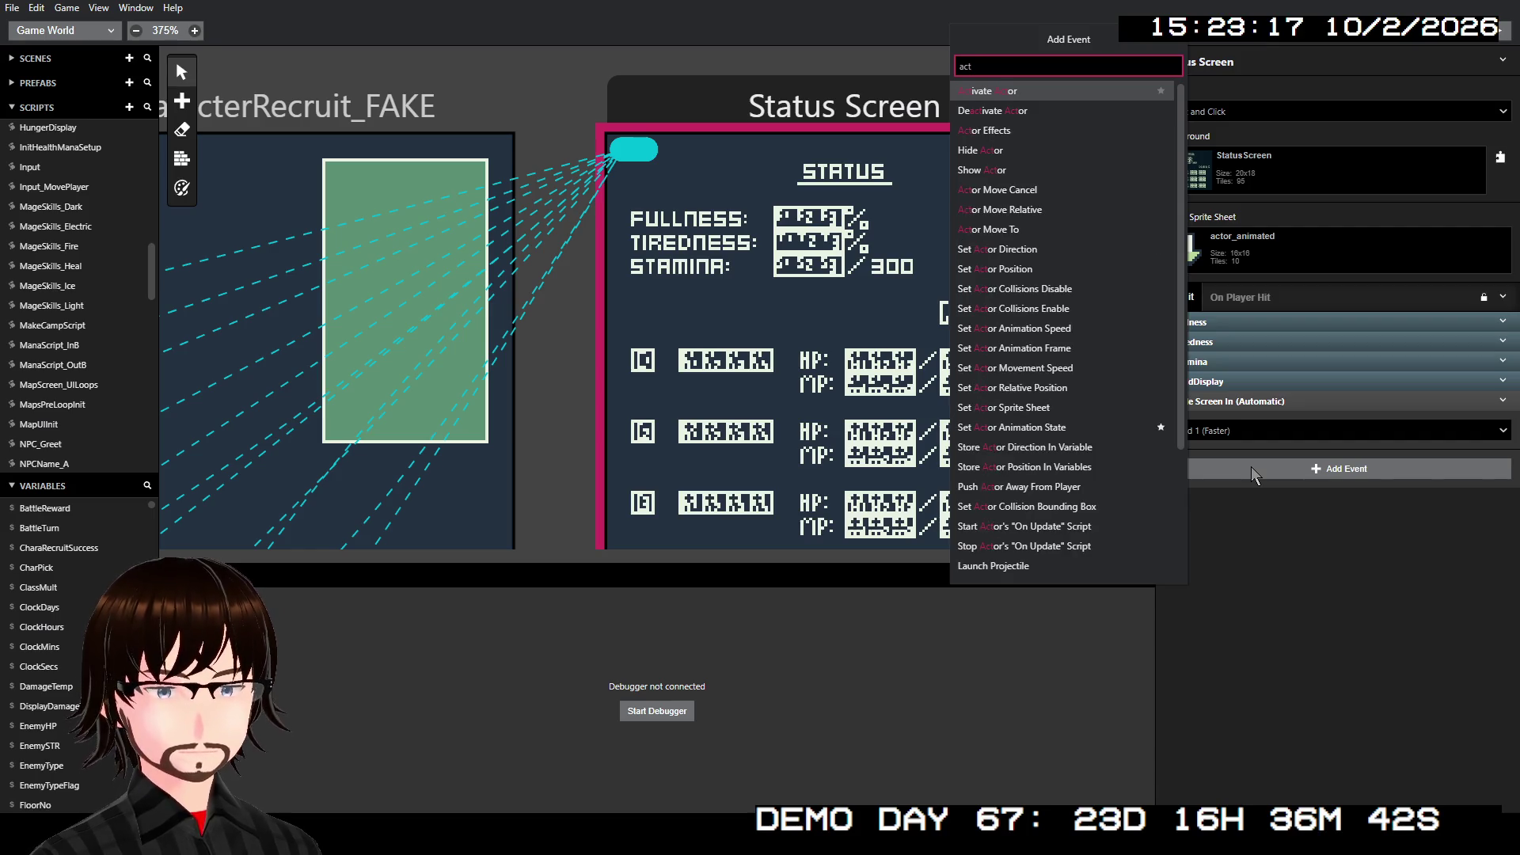
{"action": "left_click", "coordinate": [1044, 103]}
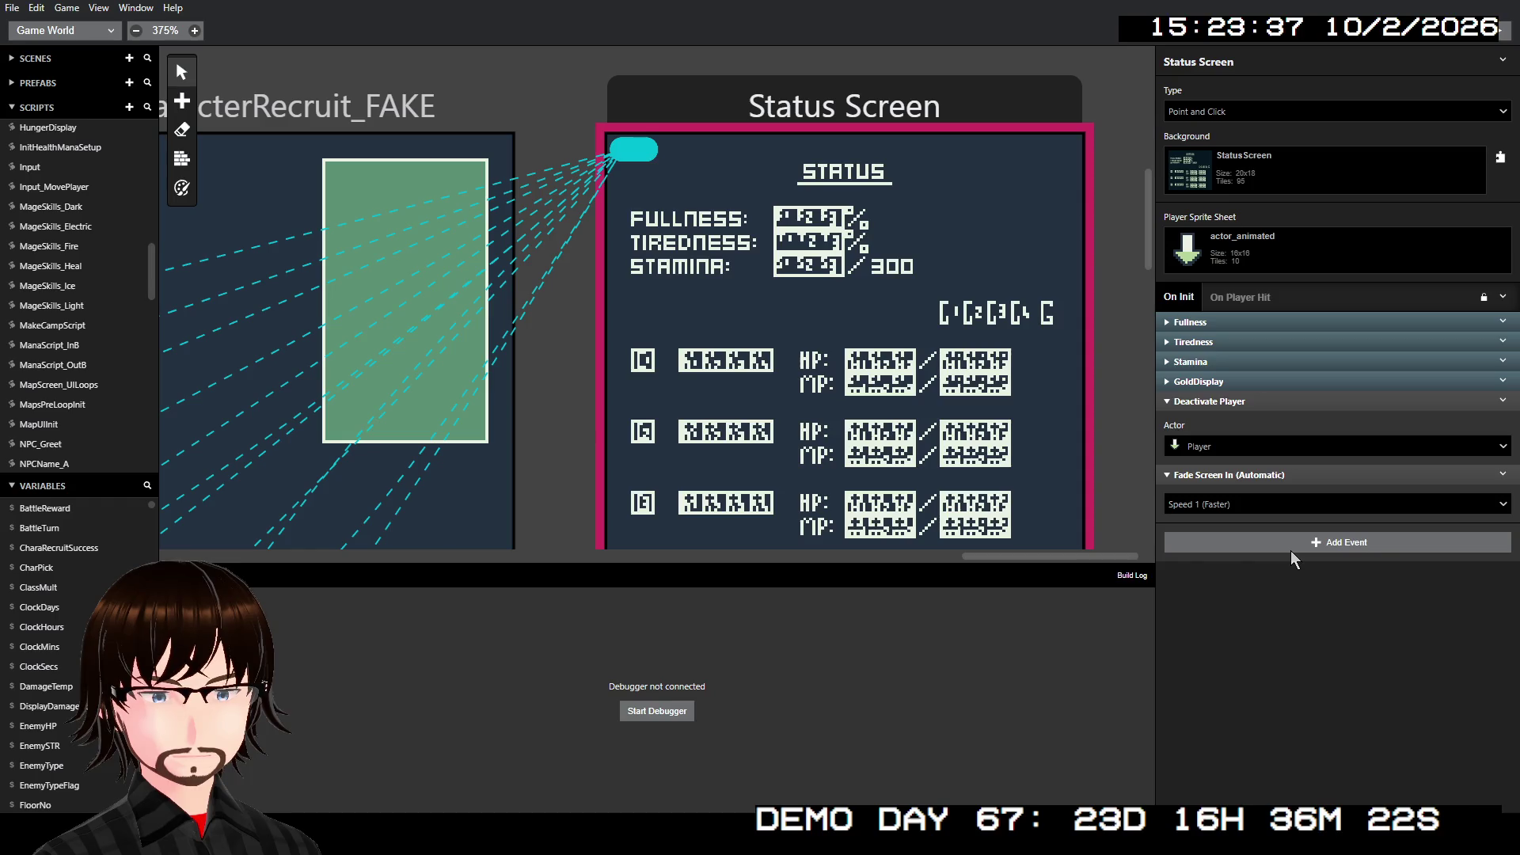
{"action": "left_click", "coordinate": [1291, 552]}
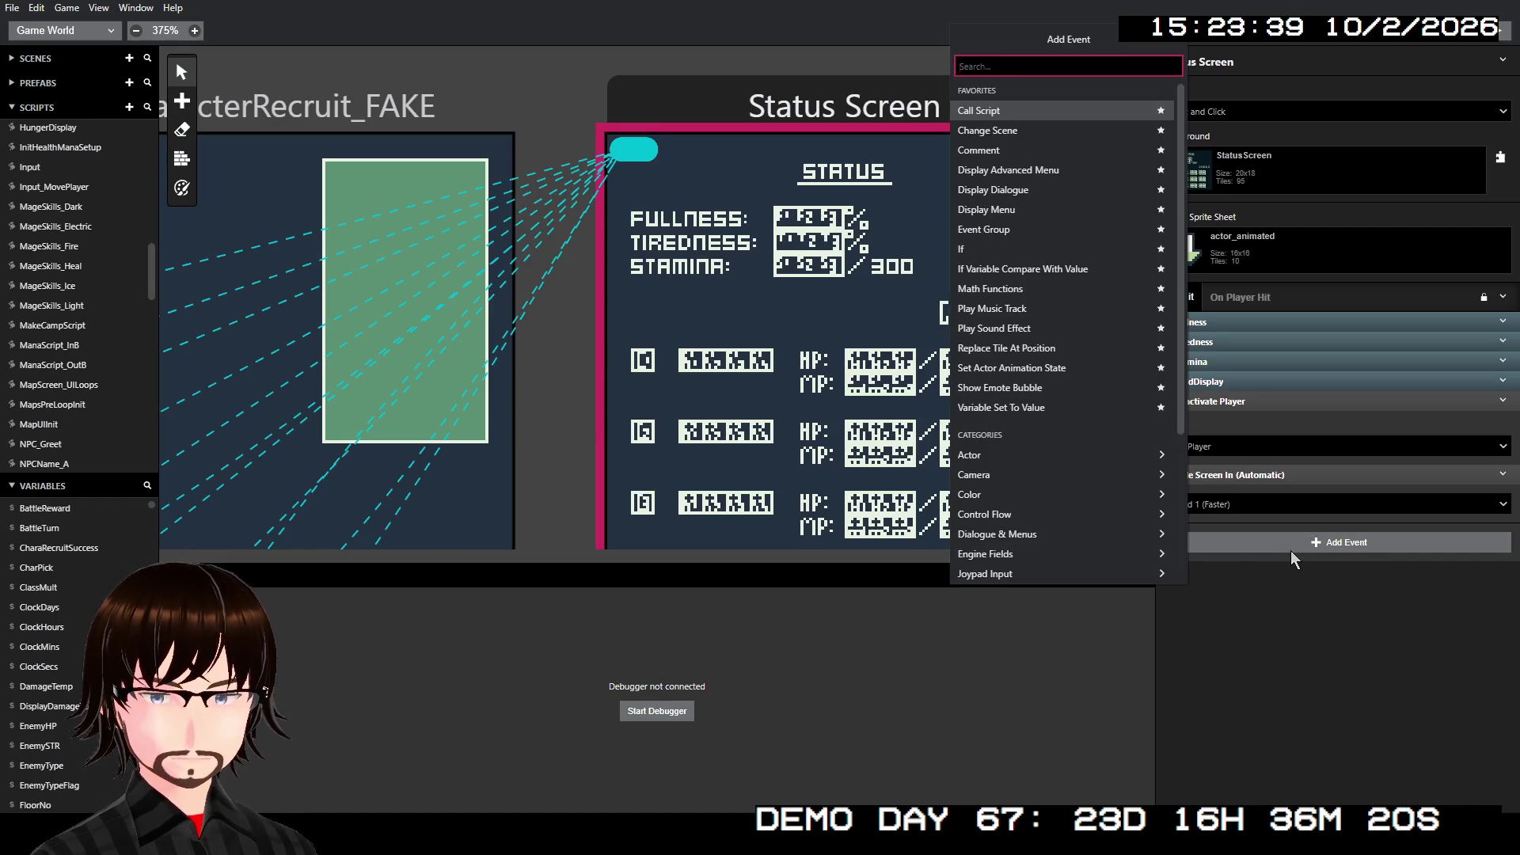
- Add a Loop to On Init and turn off the scene's automatic fade-in
{"action": "type", "text": "lo"}
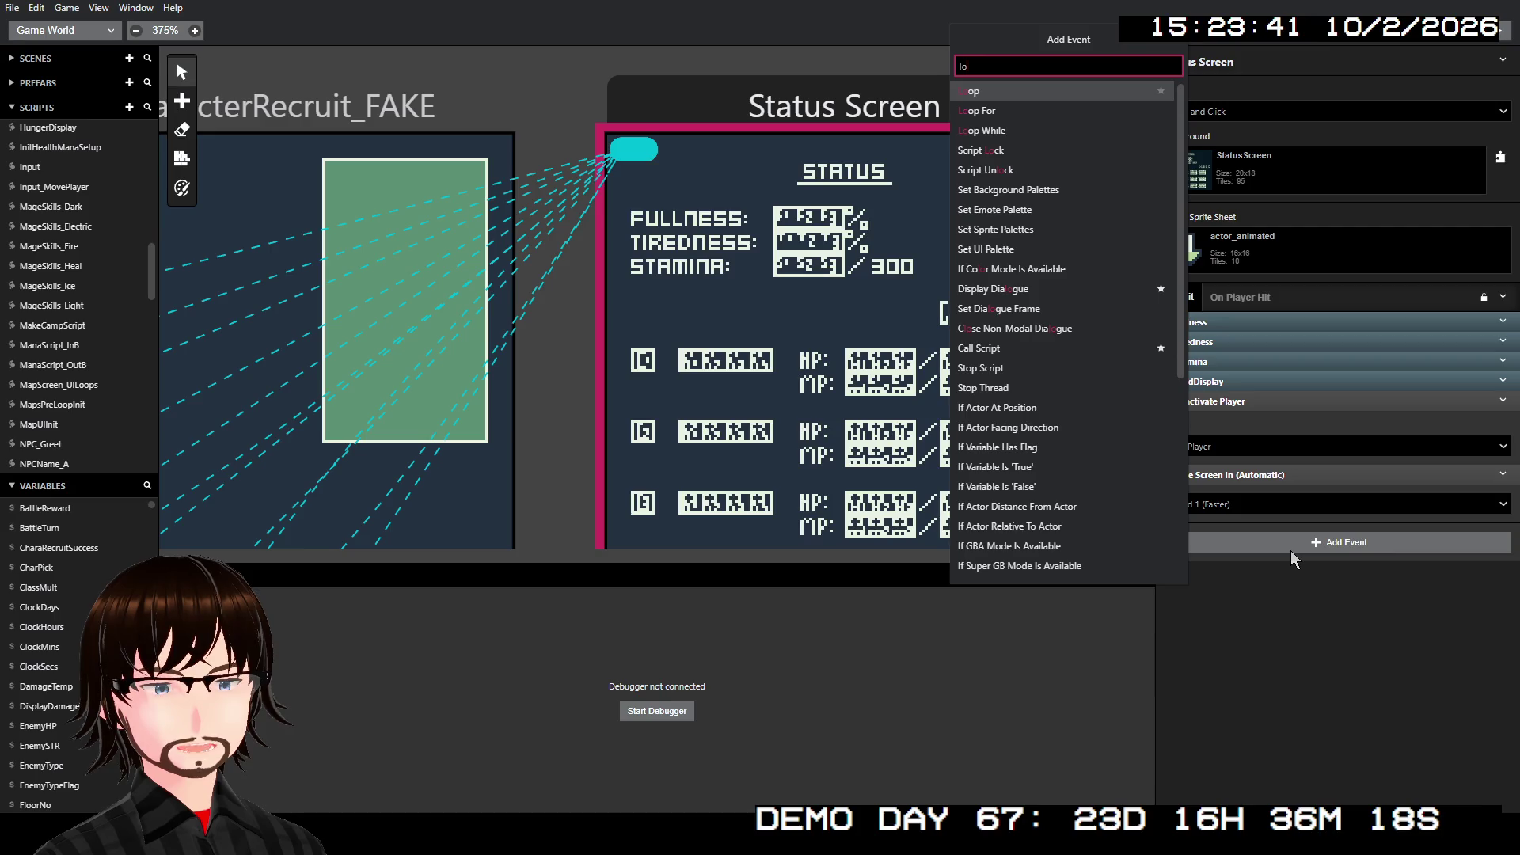
{"action": "key", "text": "Return"}
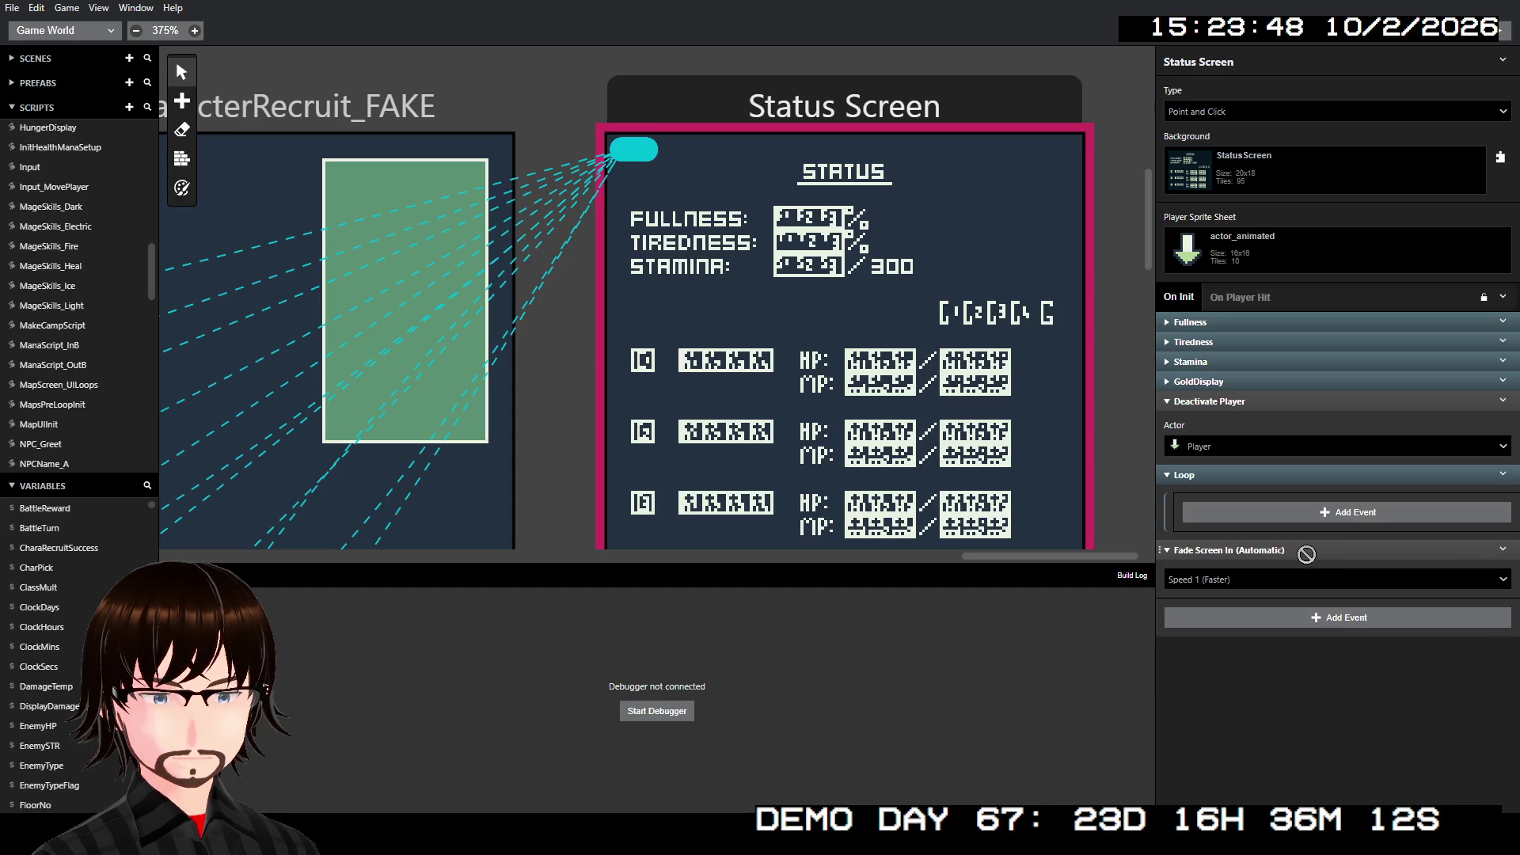
{"action": "left_click", "coordinate": [1502, 549]}
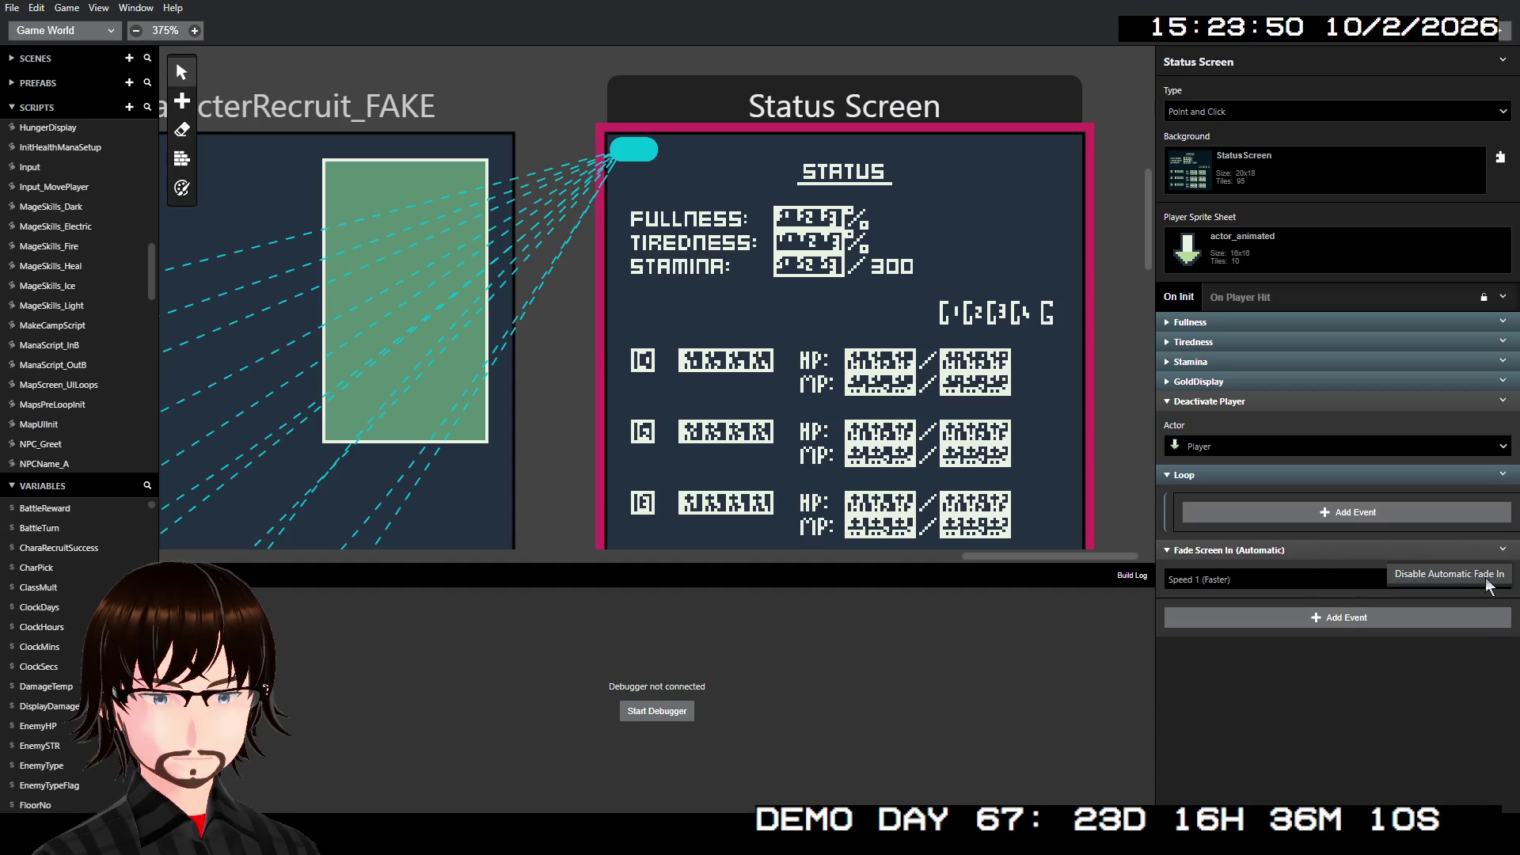
{"action": "left_click", "coordinate": [1454, 578]}
- Add a Speed 2 Fade Screen In placed directly under Deactivate Player, ahead of the Loop
{"action": "left_click", "coordinate": [1295, 616]}
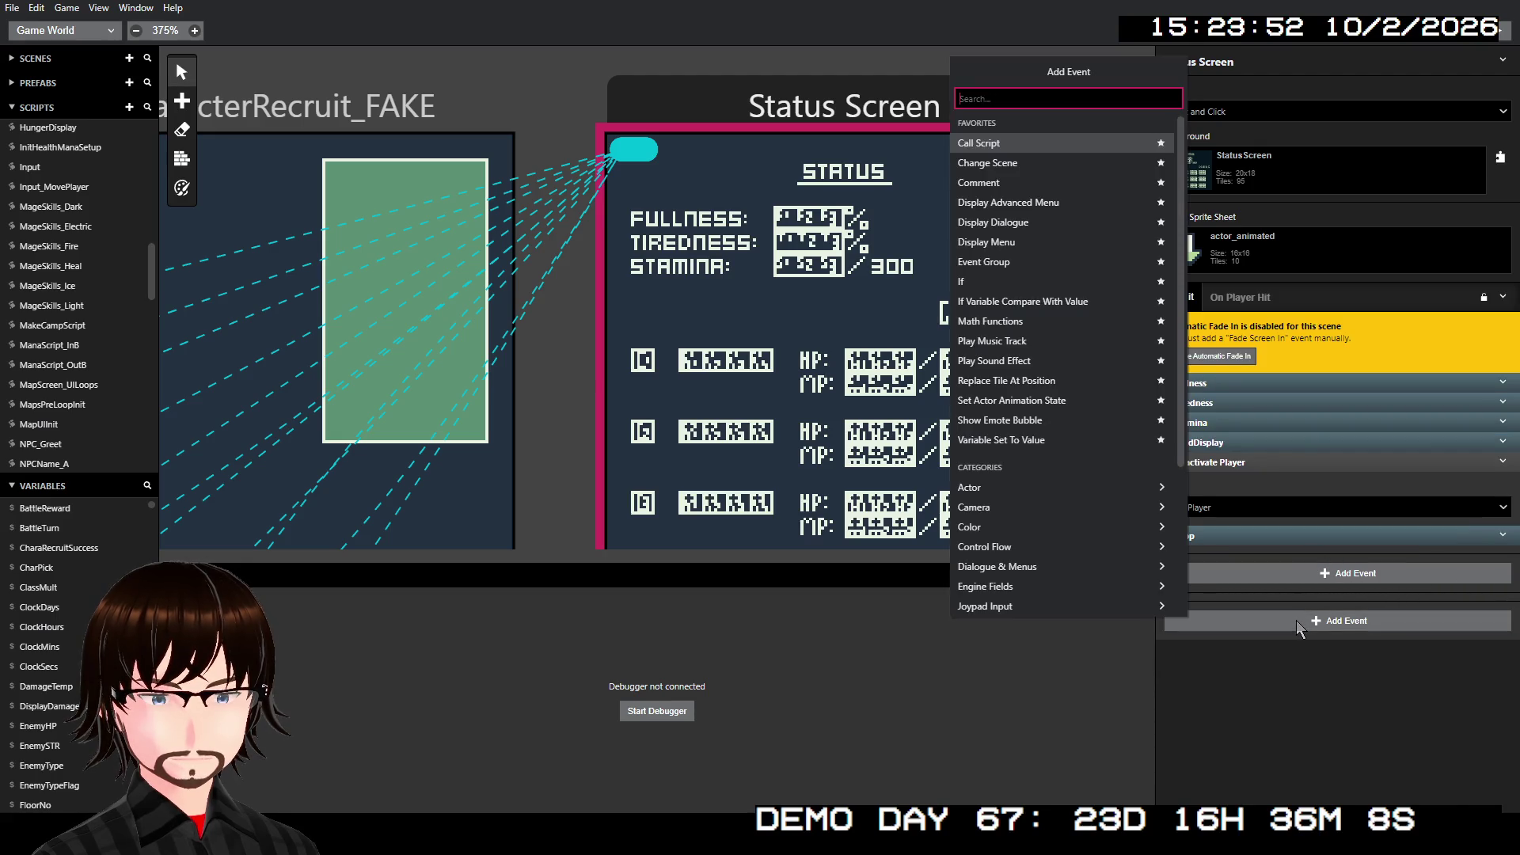
{"action": "type", "text": "fa"}
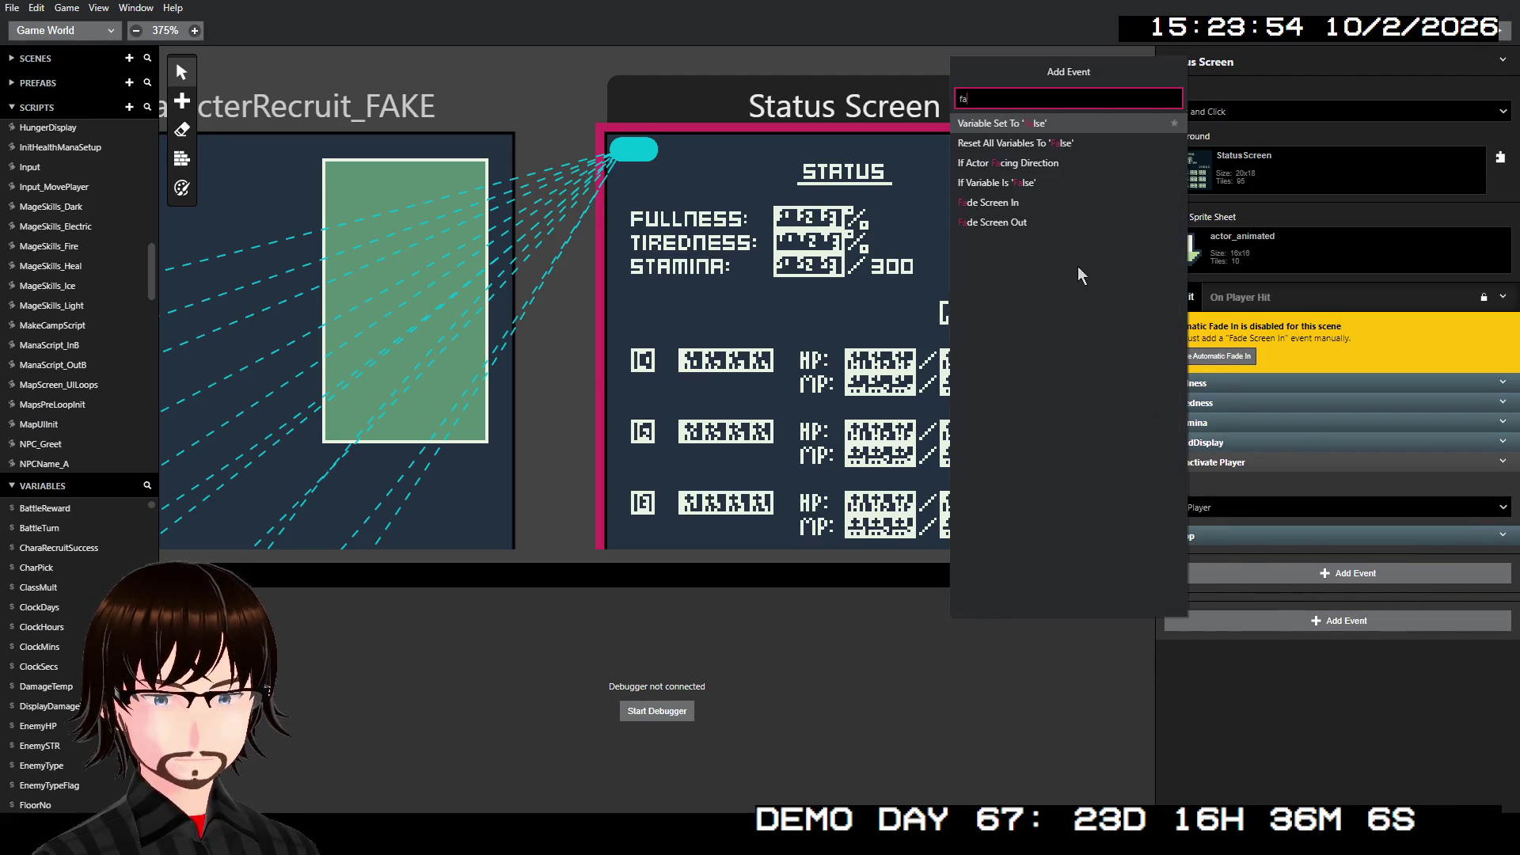
{"action": "left_click", "coordinate": [1037, 204]}
{"action": "left_click_drag", "start_coordinate": [1271, 615], "coordinate": [1286, 528]}
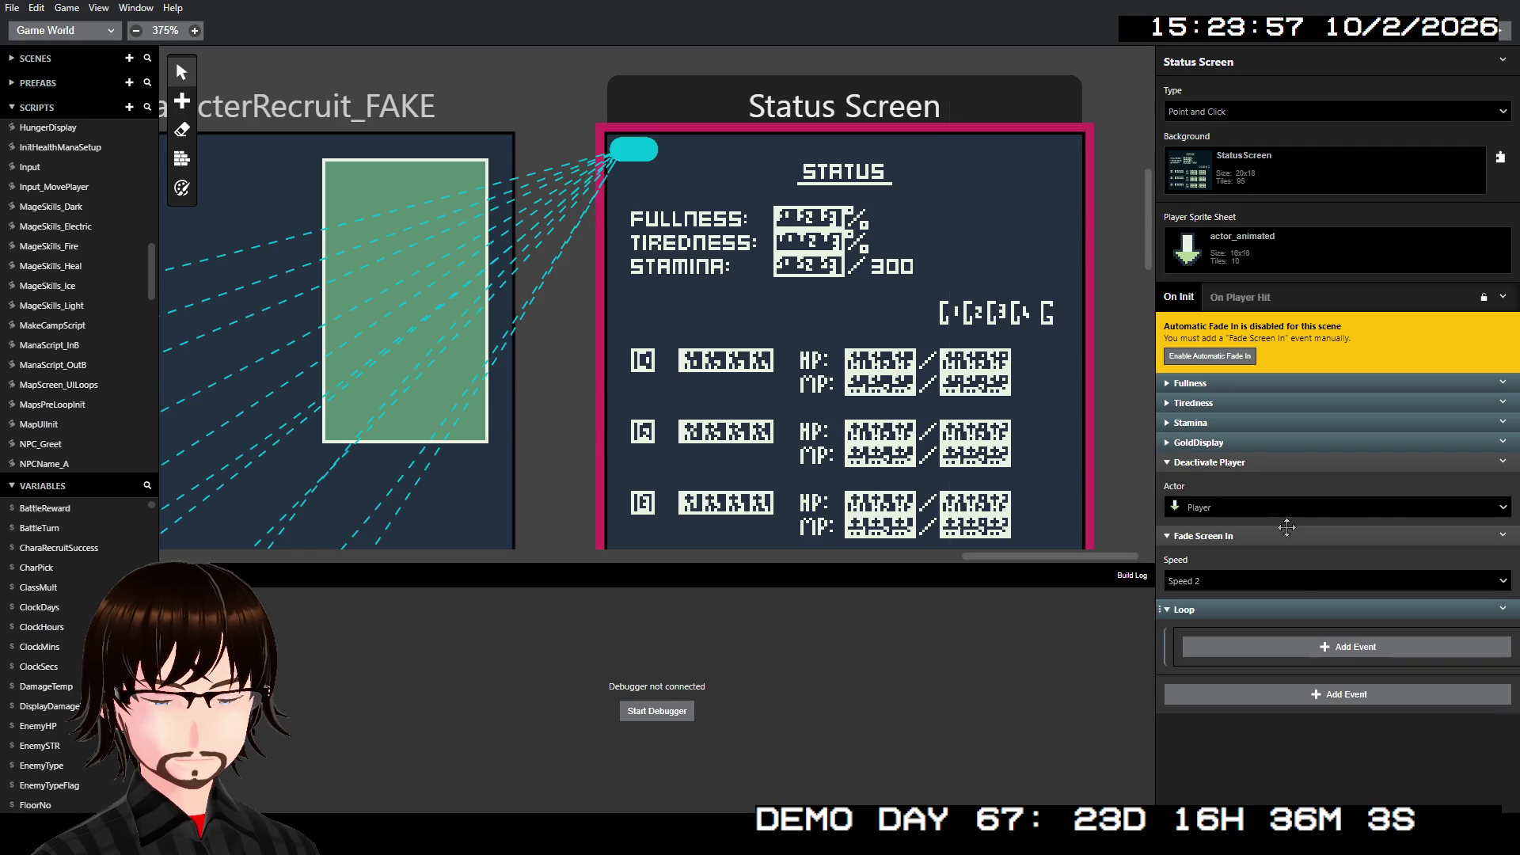
{"action": "left_click", "coordinate": [1341, 466]}
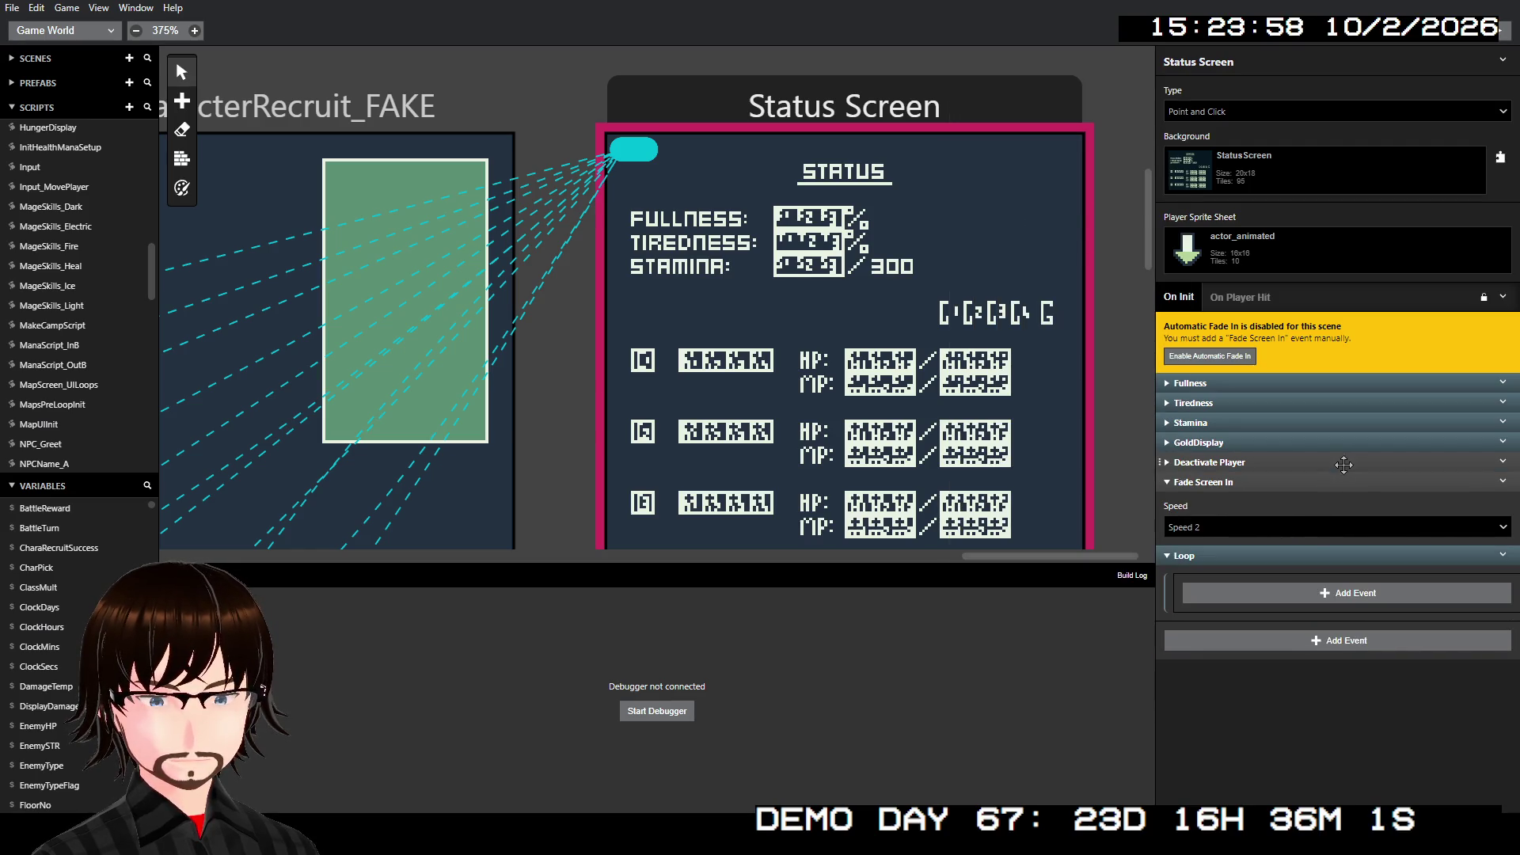
{"action": "left_click", "coordinate": [1271, 482]}
{"action": "left_click", "coordinate": [1314, 537]}
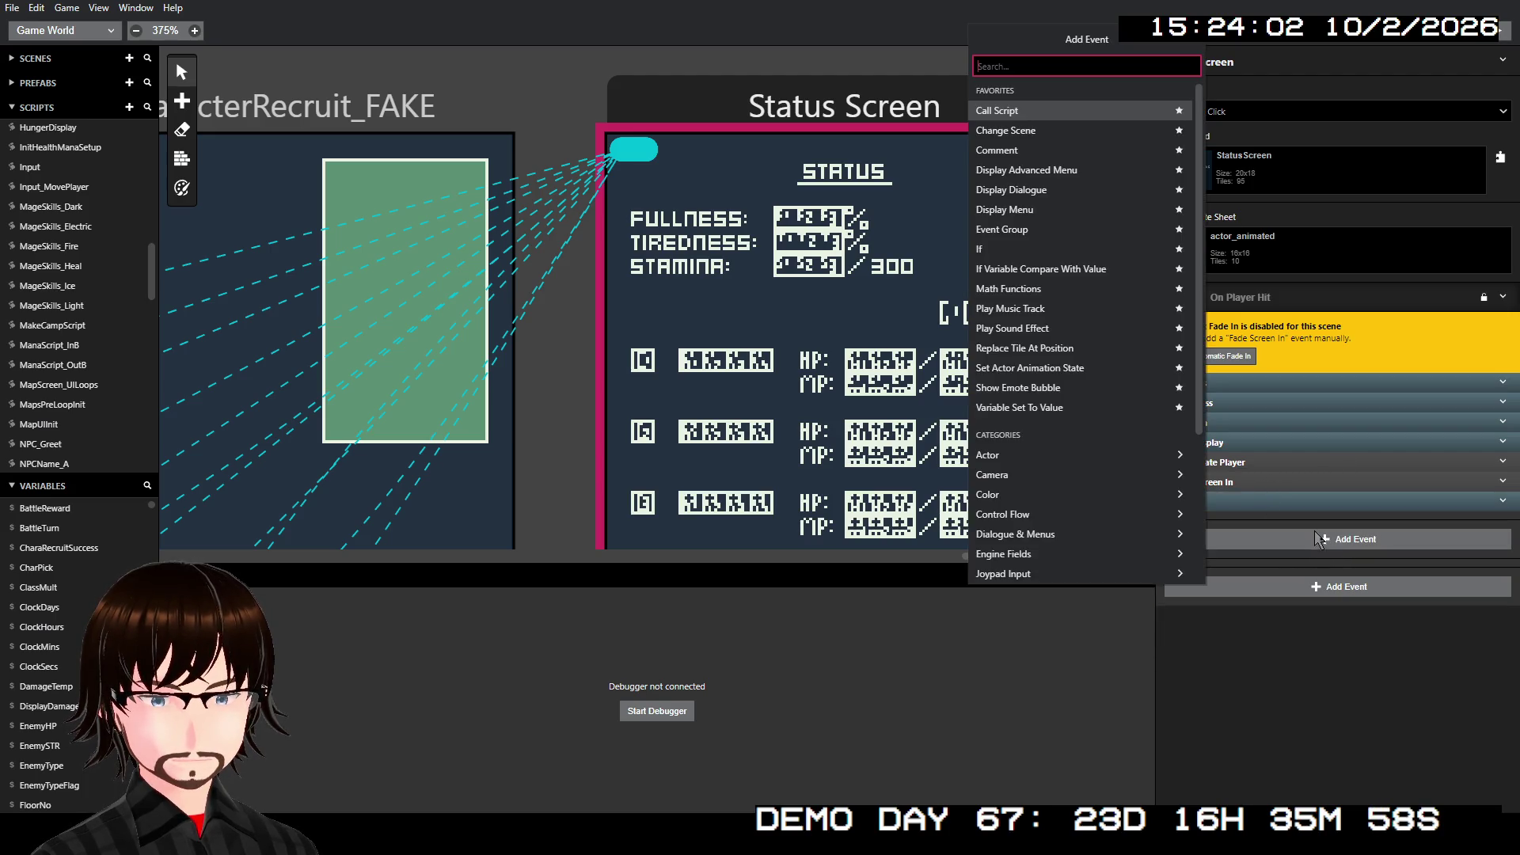
- Add an If Button Held condition inside the Loop and set its button to A
{"action": "type", "text": "if"}
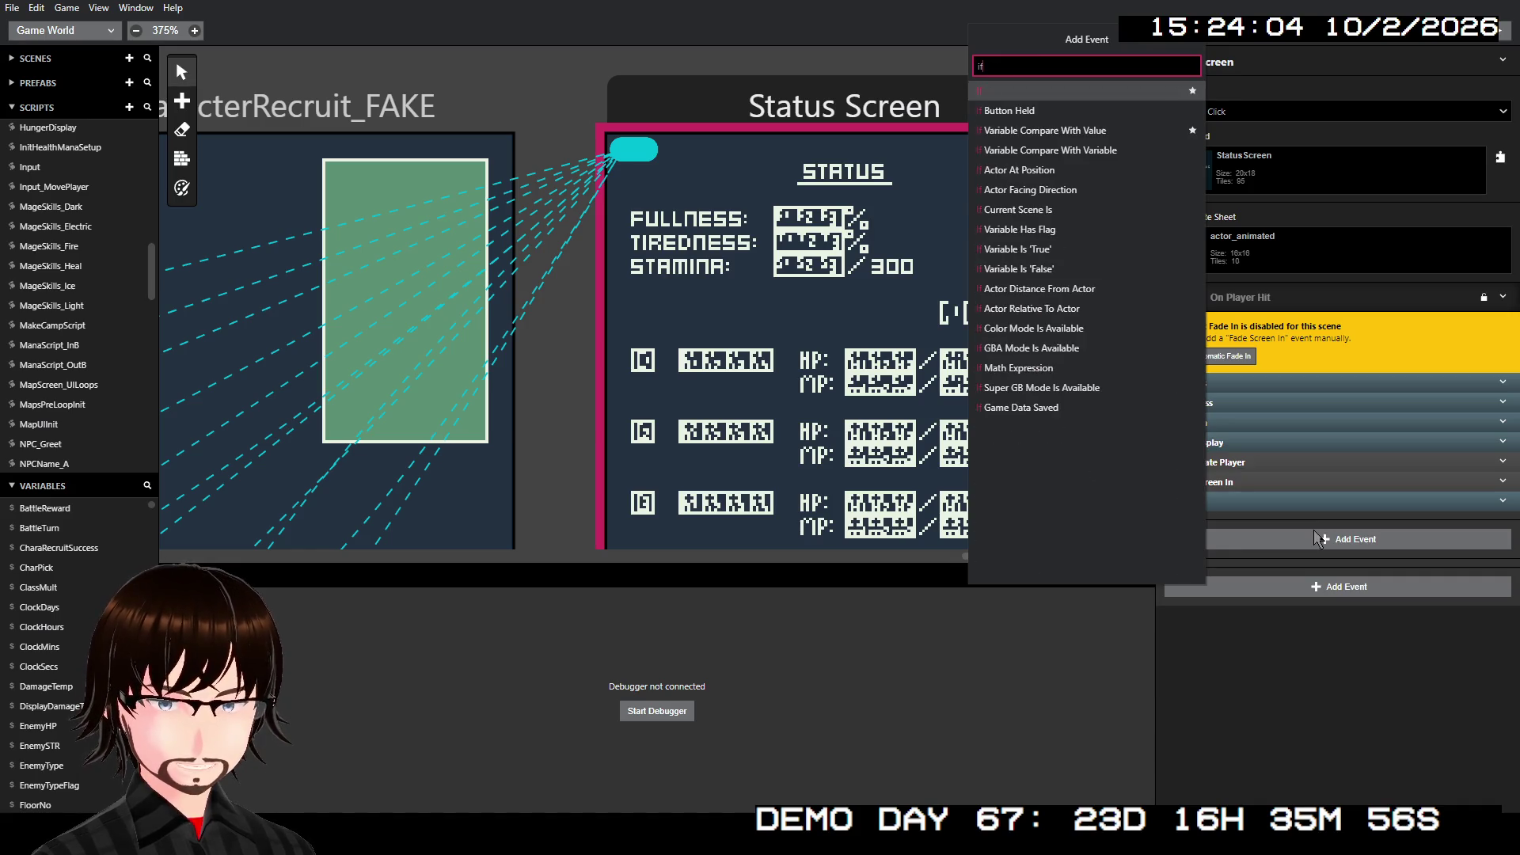
{"action": "left_click", "coordinate": [1086, 111]}
{"action": "left_click", "coordinate": [1398, 576]}
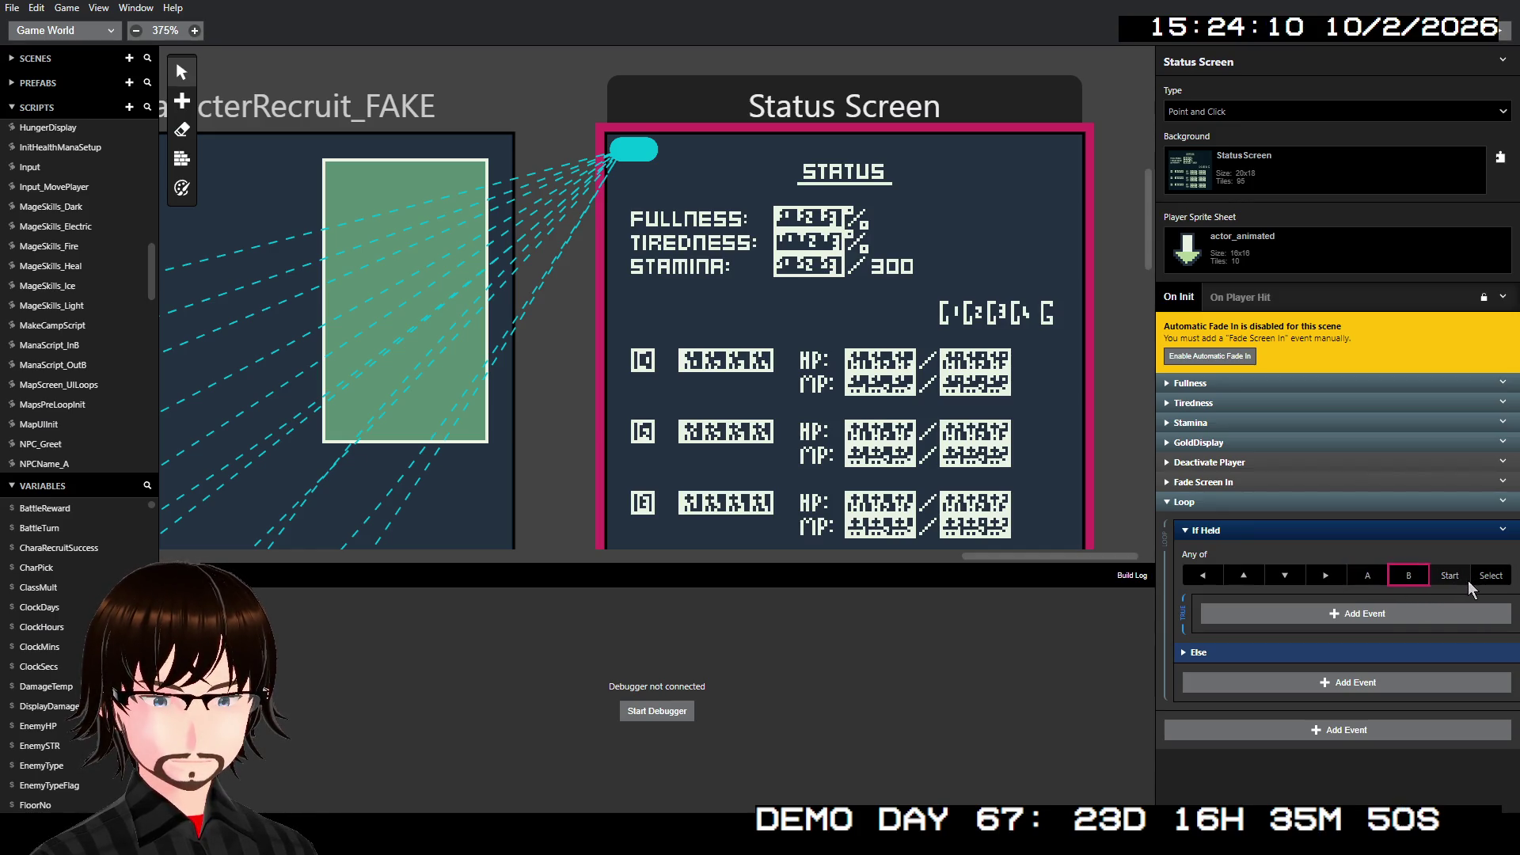
{"action": "scroll", "coordinate": [1042, 414], "scroll_direction": "down", "scroll_amount": 2}
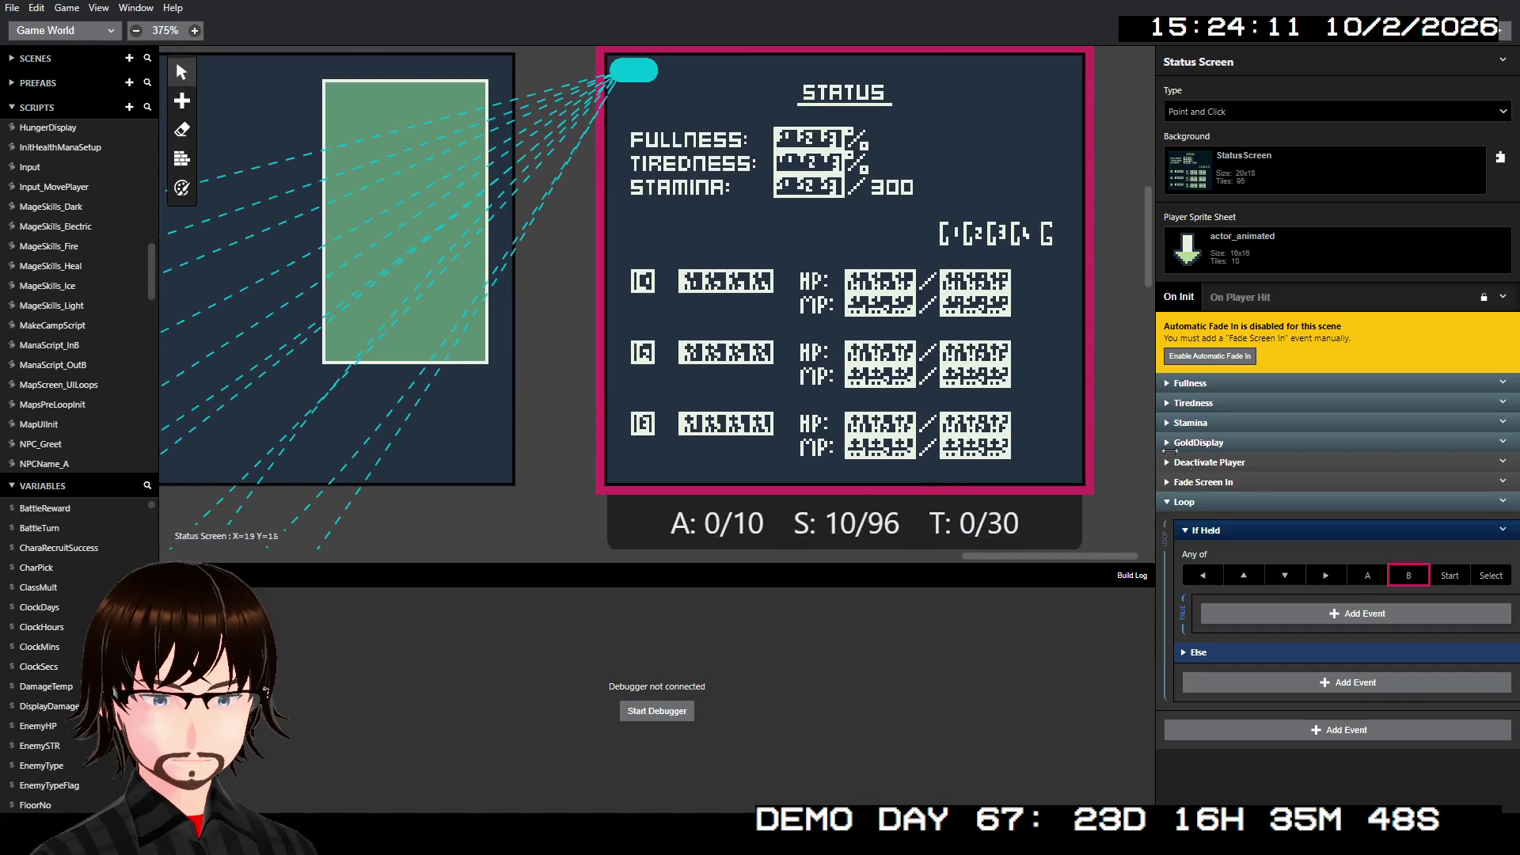
{"action": "left_click", "coordinate": [1398, 583]}
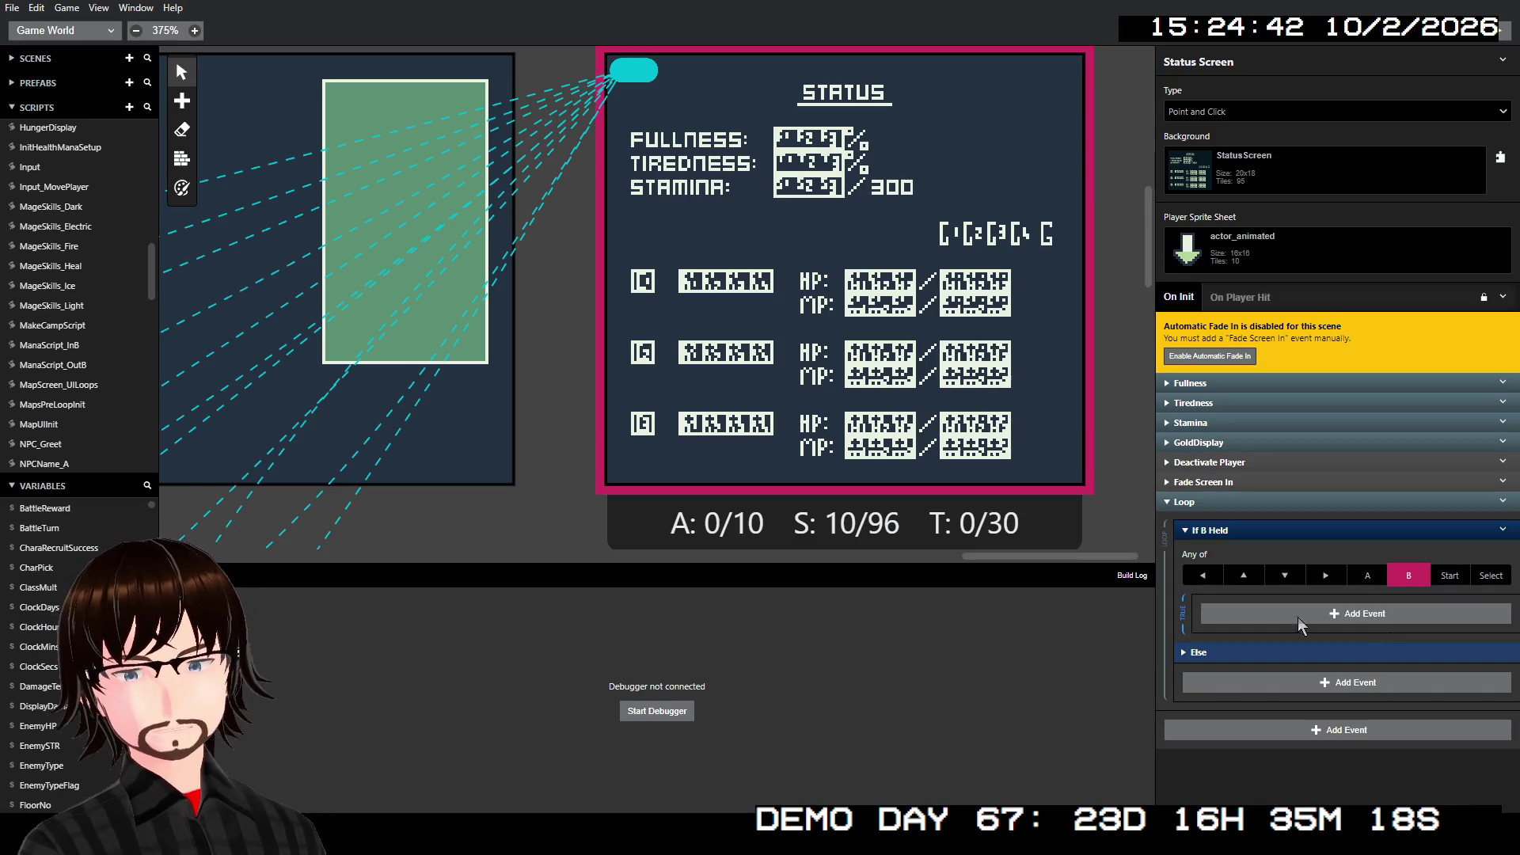
{"action": "left_click", "coordinate": [1355, 577]}
{"action": "left_click", "coordinate": [1406, 578]}
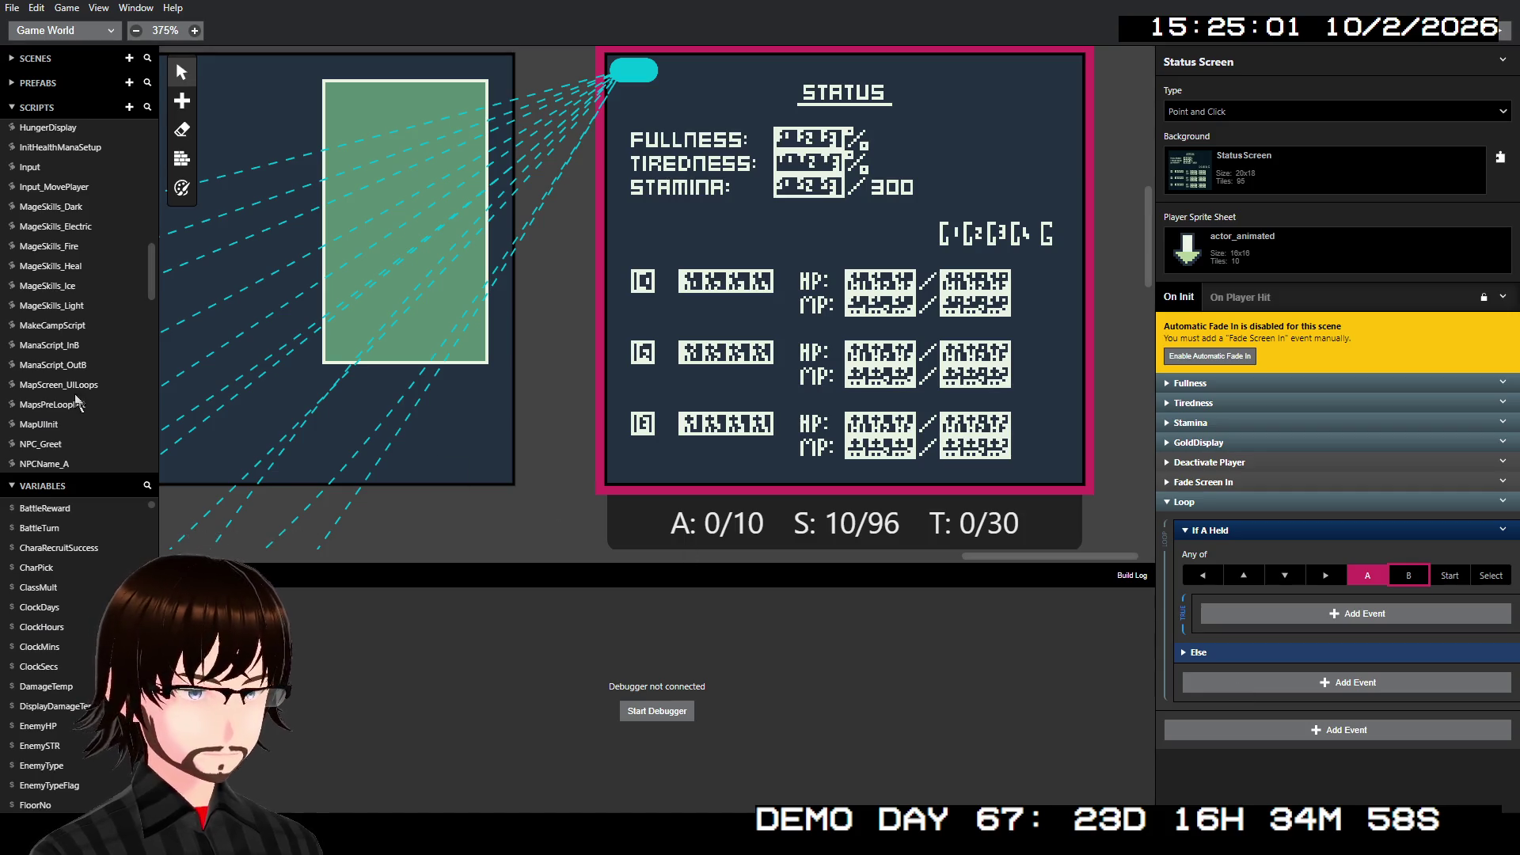
- In the Input script, begin adding an event to the When: 4 branch
{"action": "scroll", "coordinate": [121, 322], "scroll_direction": "down", "scroll_amount": 10}
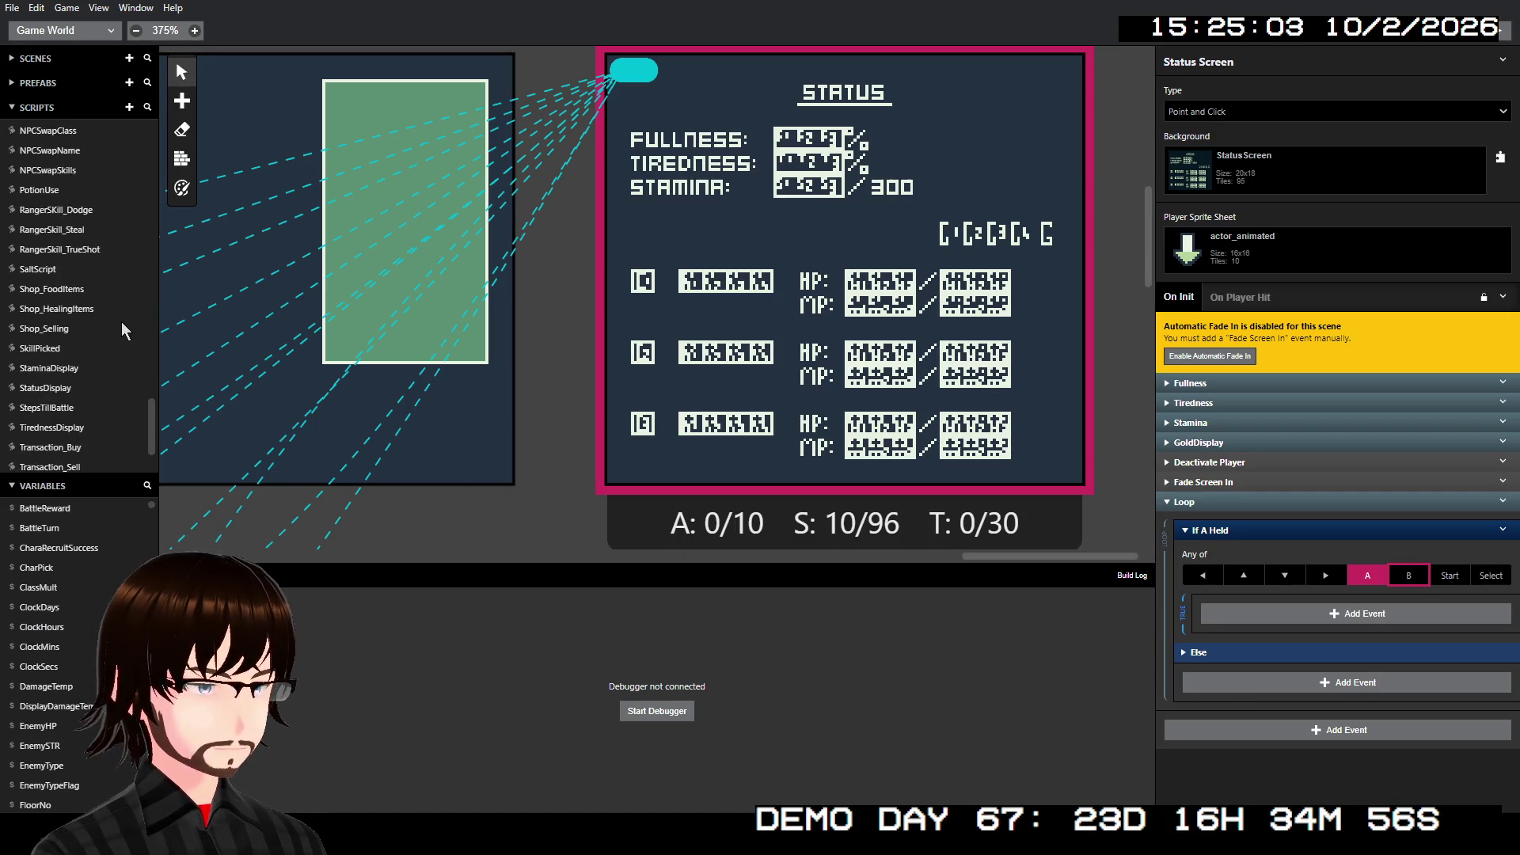
{"action": "scroll", "coordinate": [67, 309], "scroll_direction": "down", "scroll_amount": 4}
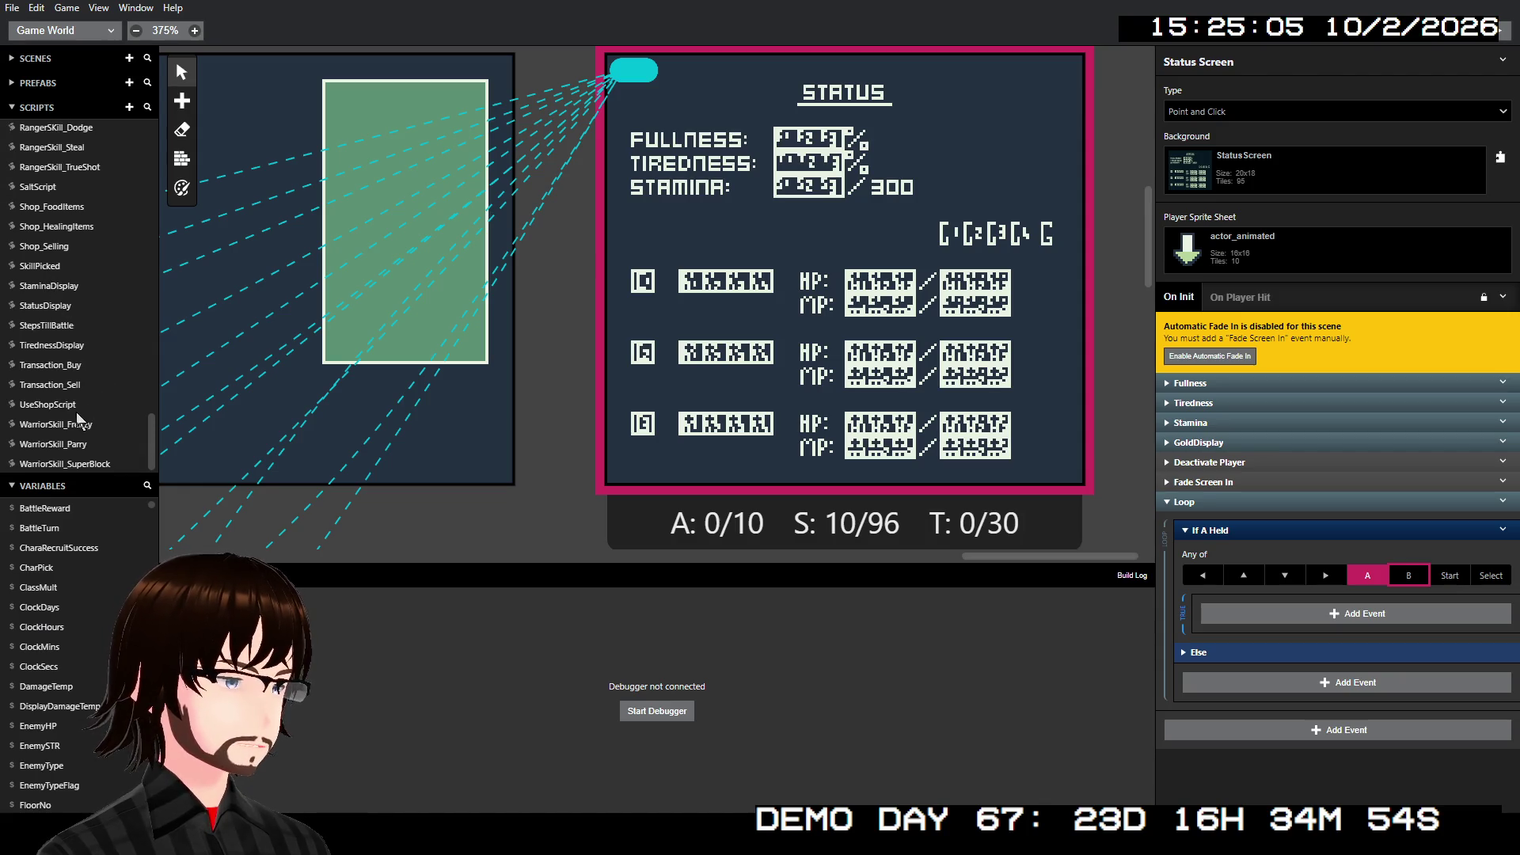
{"action": "scroll", "coordinate": [76, 413], "scroll_direction": "up", "scroll_amount": 6}
{"action": "scroll", "coordinate": [83, 255], "scroll_direction": "up", "scroll_amount": 15}
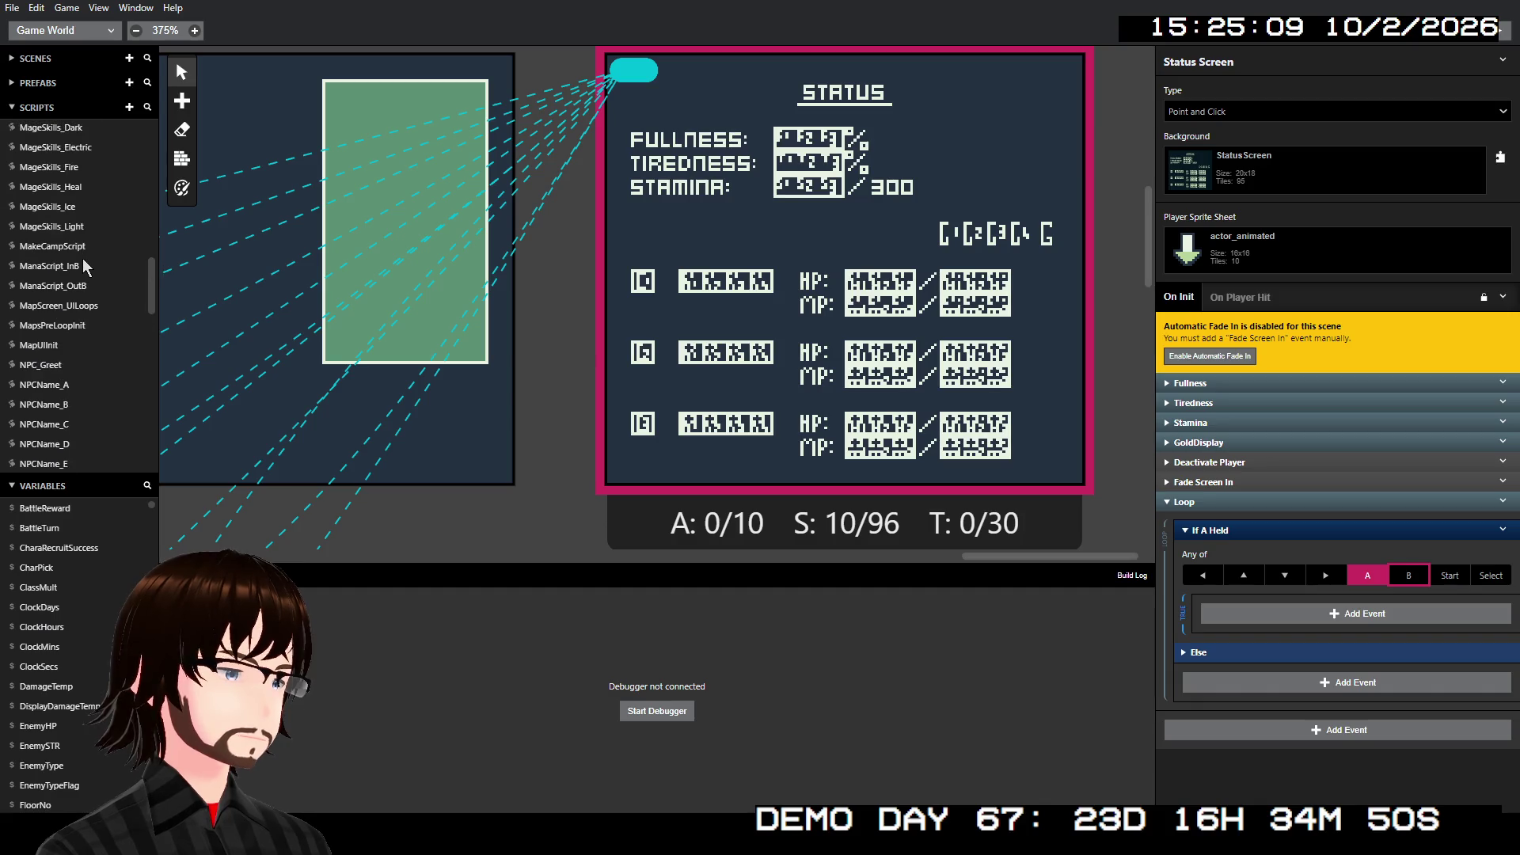
{"action": "scroll", "coordinate": [82, 258], "scroll_direction": "up", "scroll_amount": 6}
{"action": "left_click", "coordinate": [22, 326]}
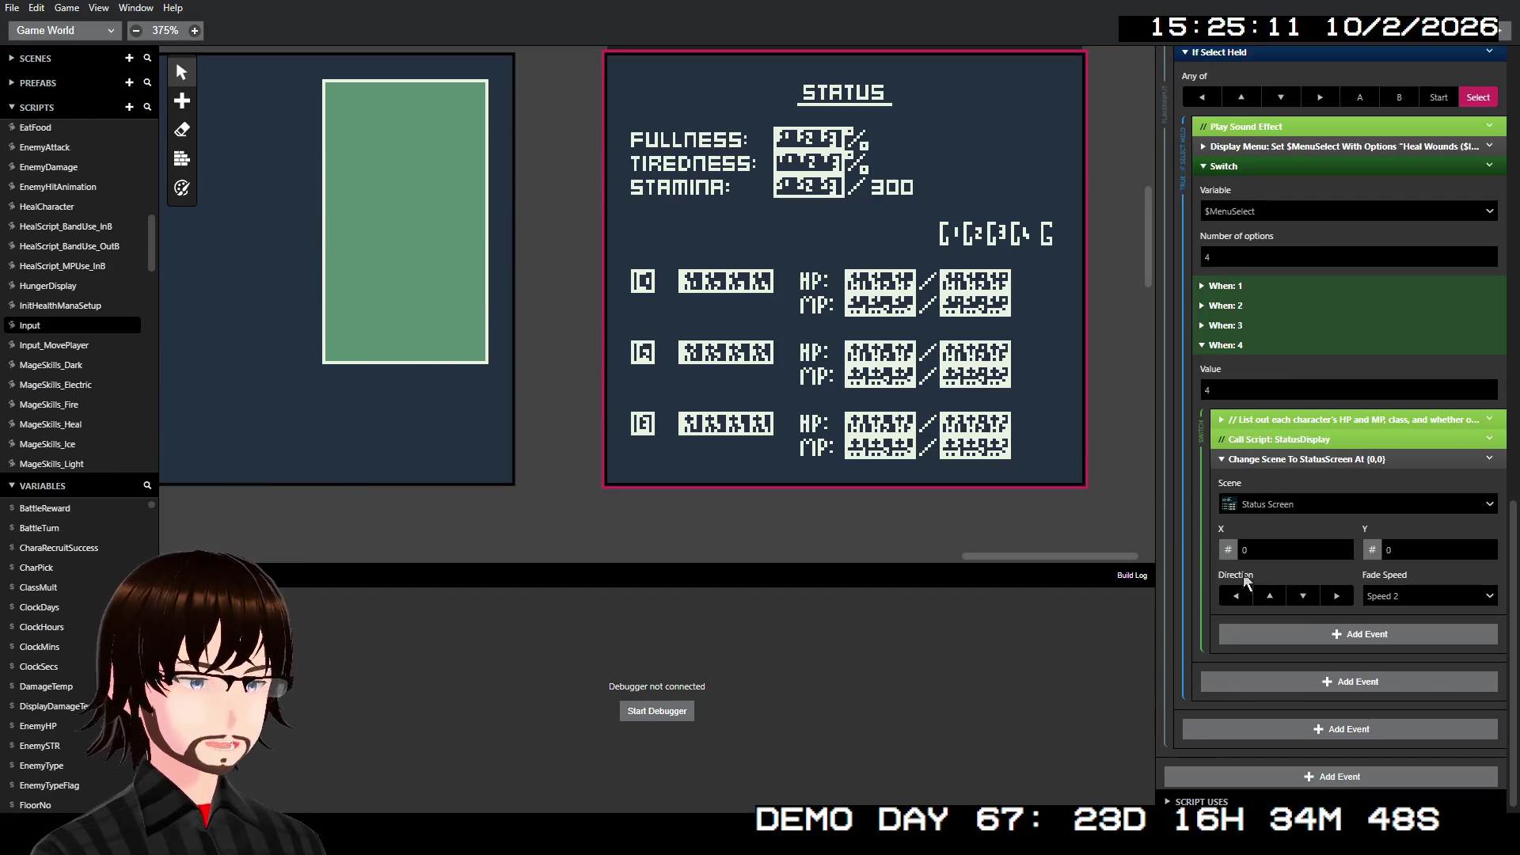
{"action": "scroll", "coordinate": [1309, 611], "scroll_direction": "down", "scroll_amount": 1}
{"action": "left_click", "coordinate": [1314, 630]}
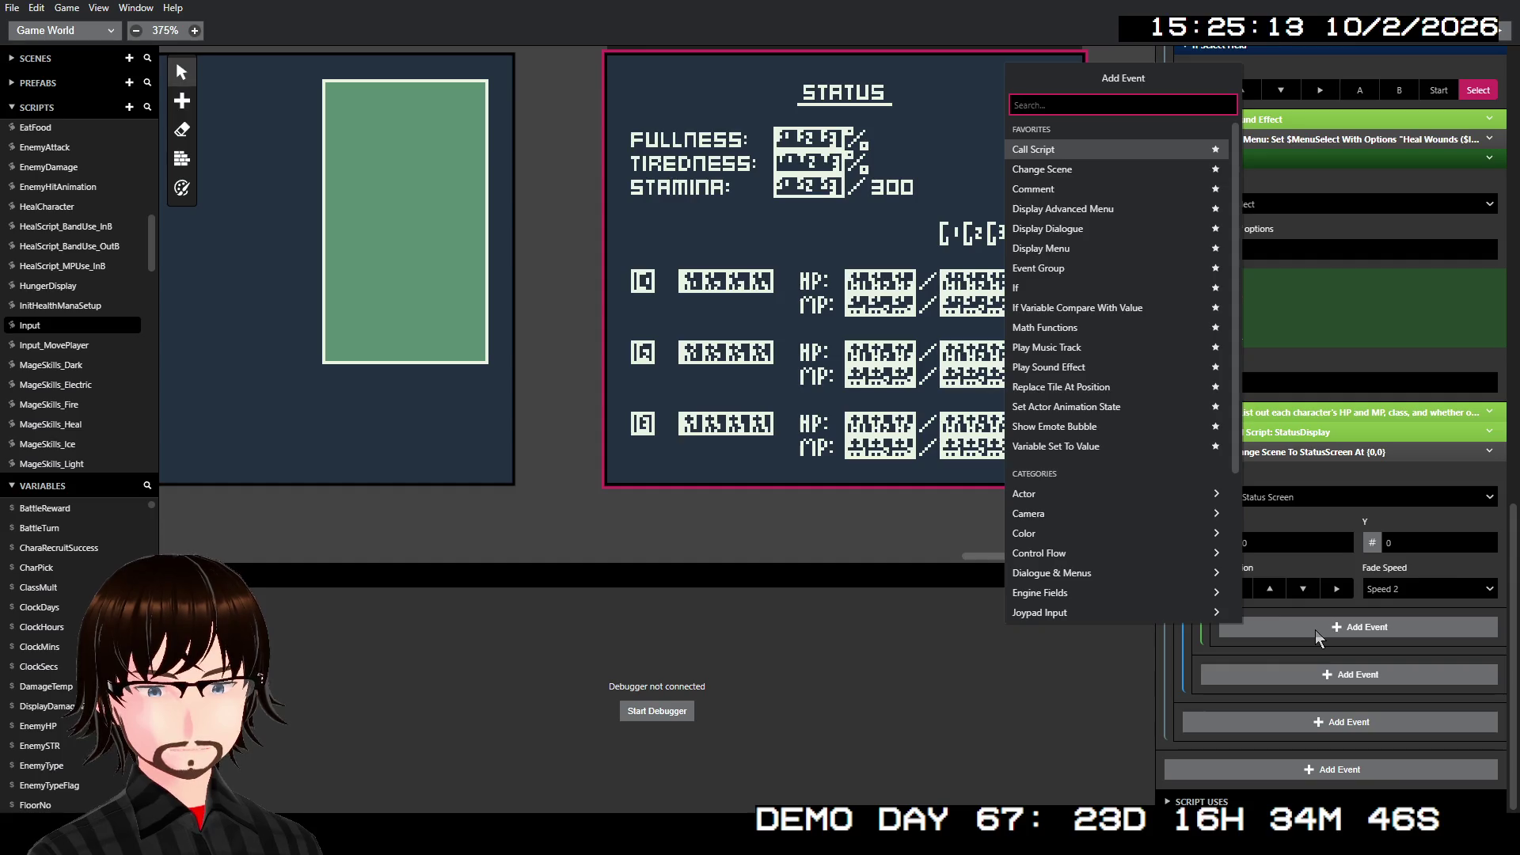
{"action": "type", "text": "ca"}
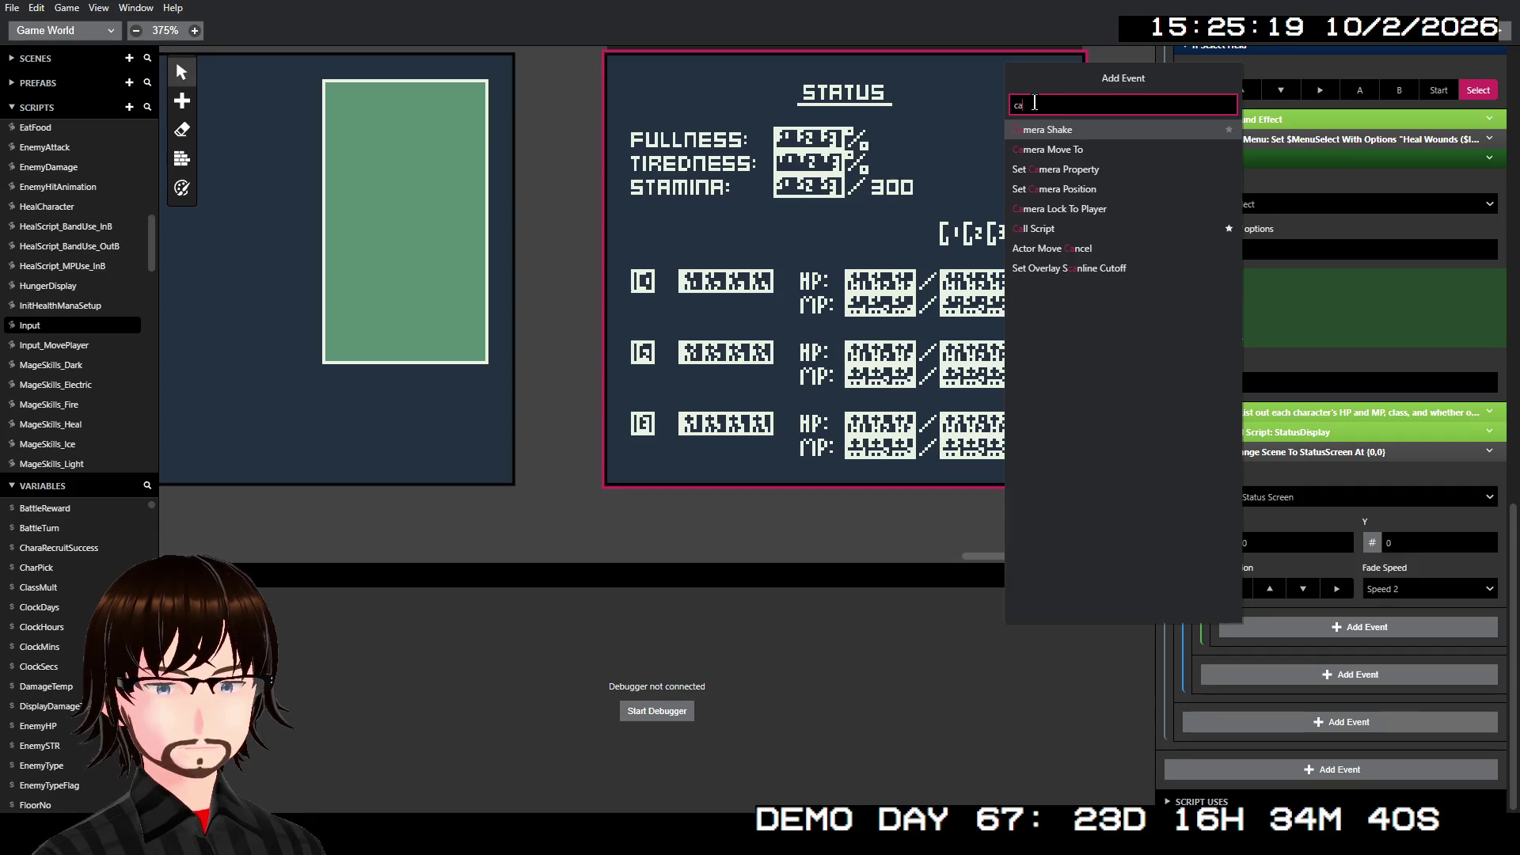
{"action": "type", "text": "sav"}
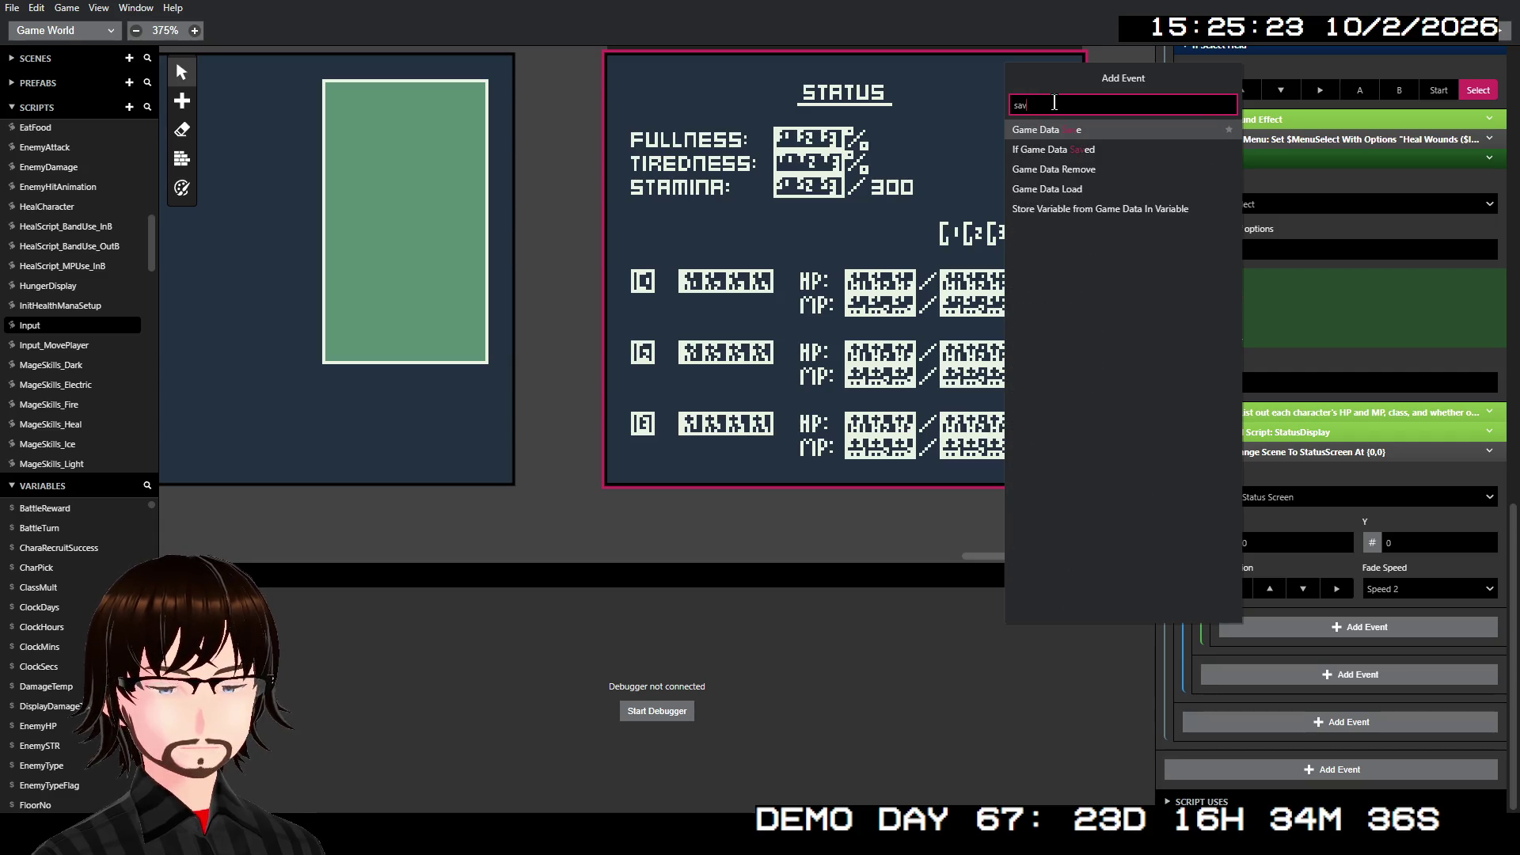
{"action": "key", "text": "BackSpace"}
{"action": "key", "text": "BackSpace"}
{"action": "key", "text": "BackSpace"}
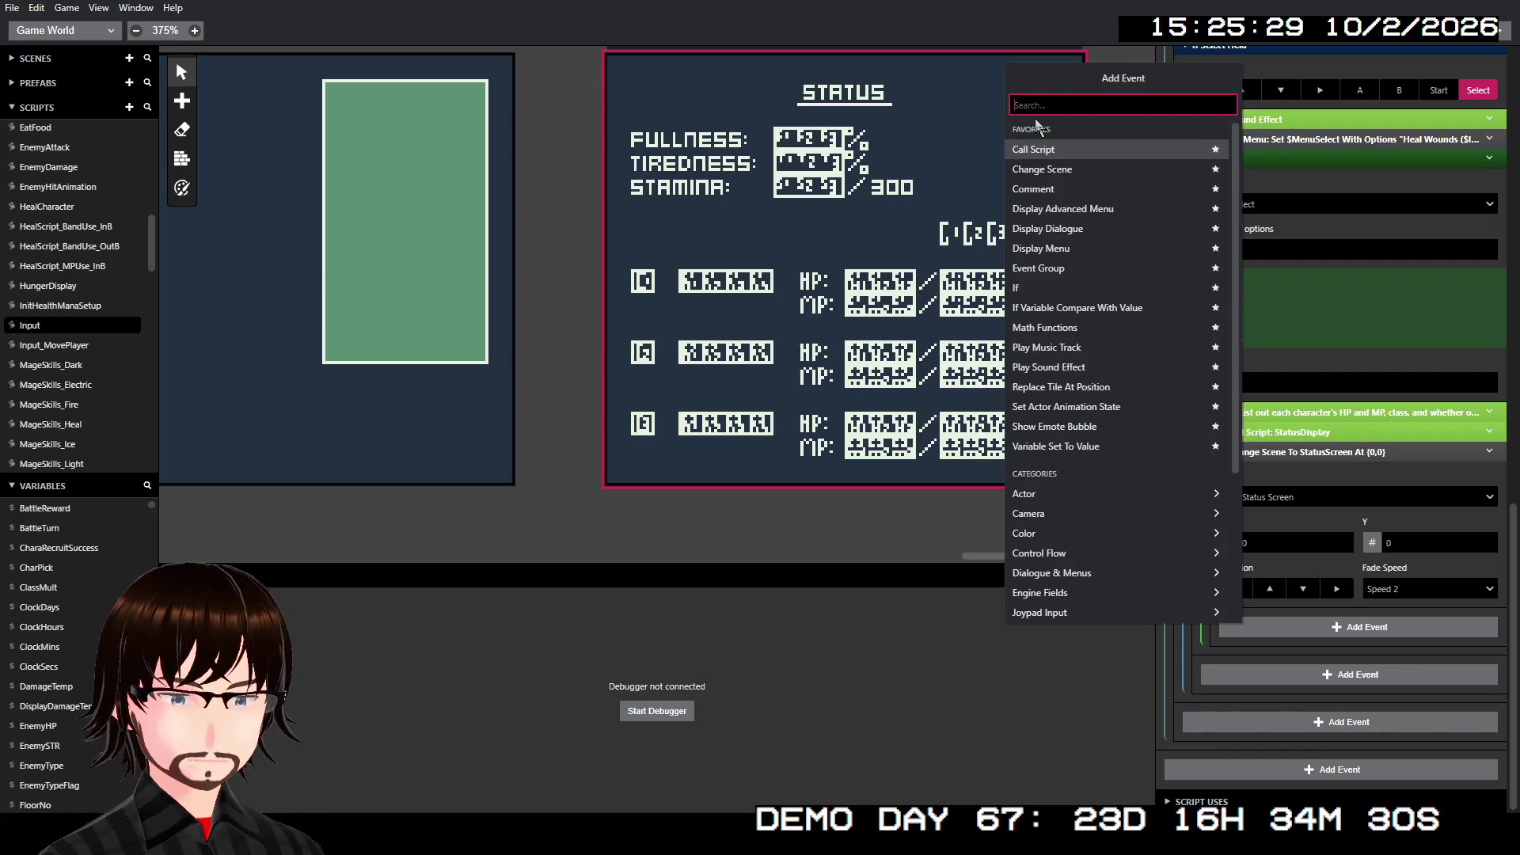
- Add Store Current Scene On Stack and move it above the Change Scene event
{"action": "scroll", "coordinate": [1105, 416], "scroll_direction": "down", "scroll_amount": 1}
{"action": "scroll", "coordinate": [1116, 413], "scroll_direction": "down", "scroll_amount": 2}
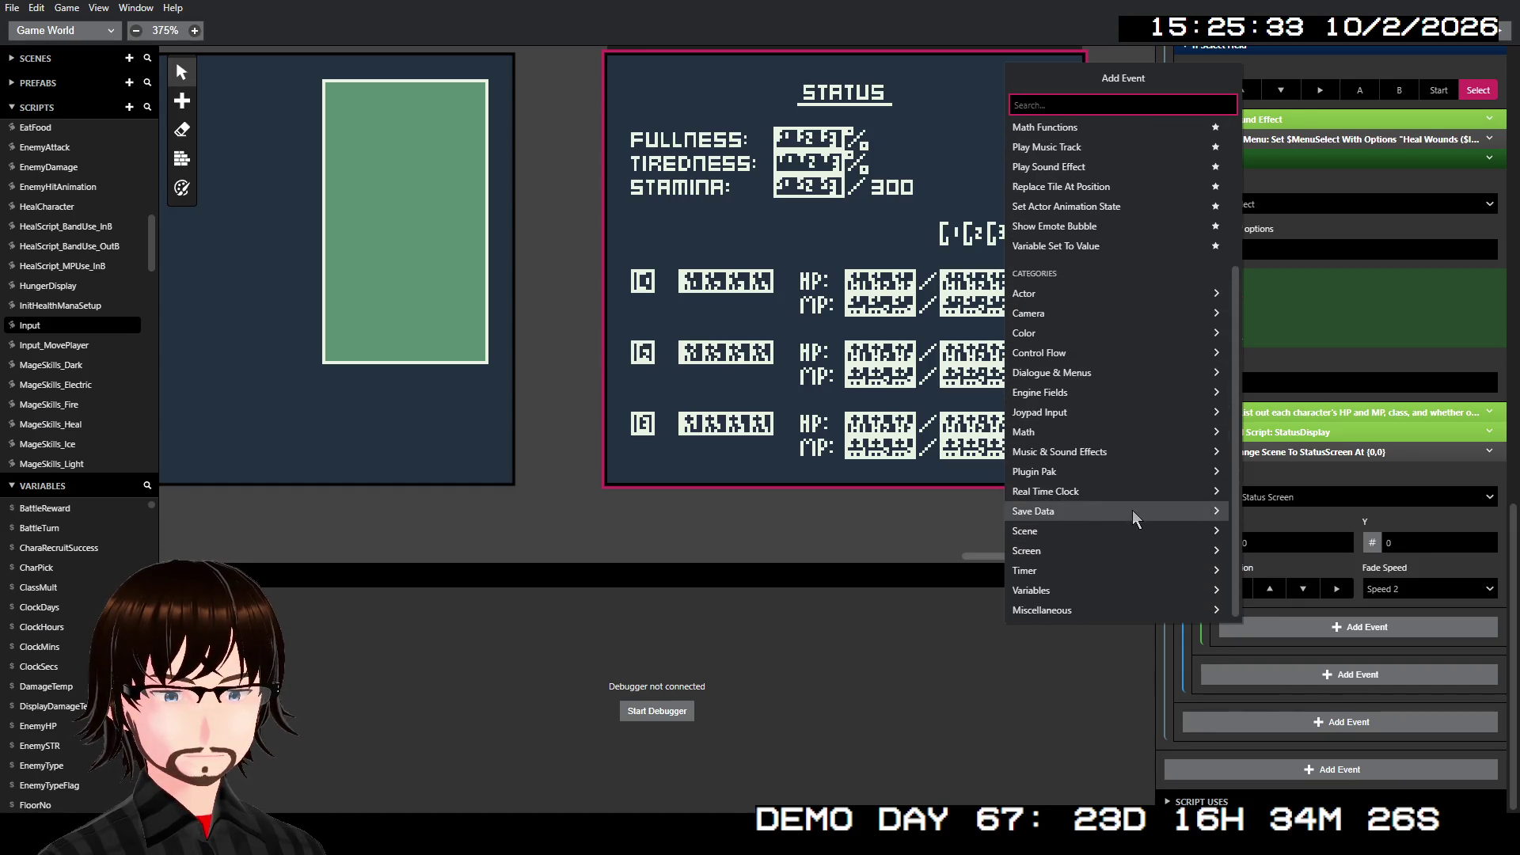
{"action": "left_click", "coordinate": [1131, 509]}
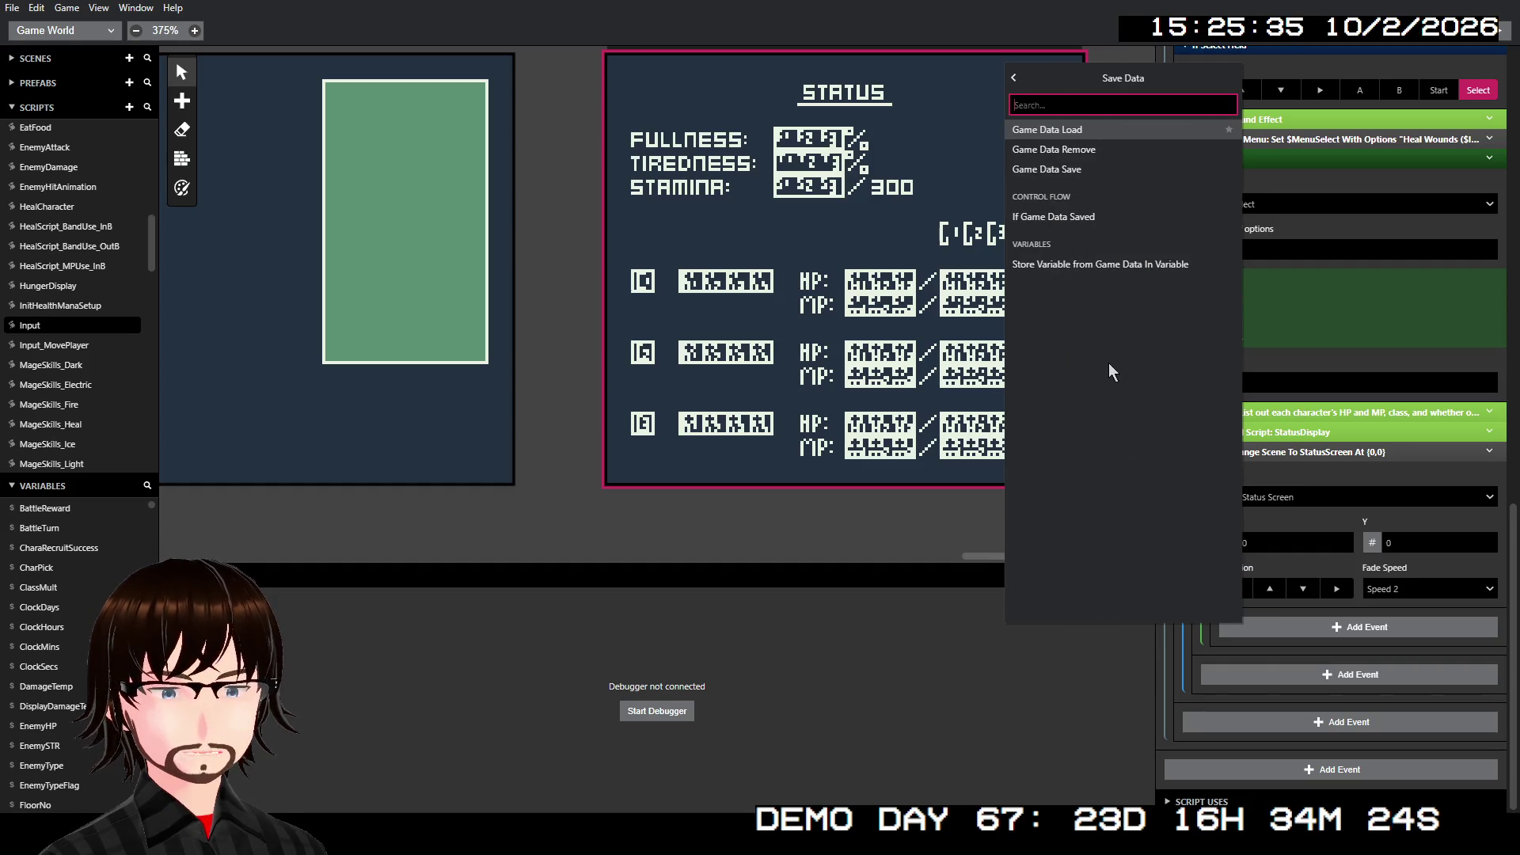
{"action": "left_click", "coordinate": [1013, 78]}
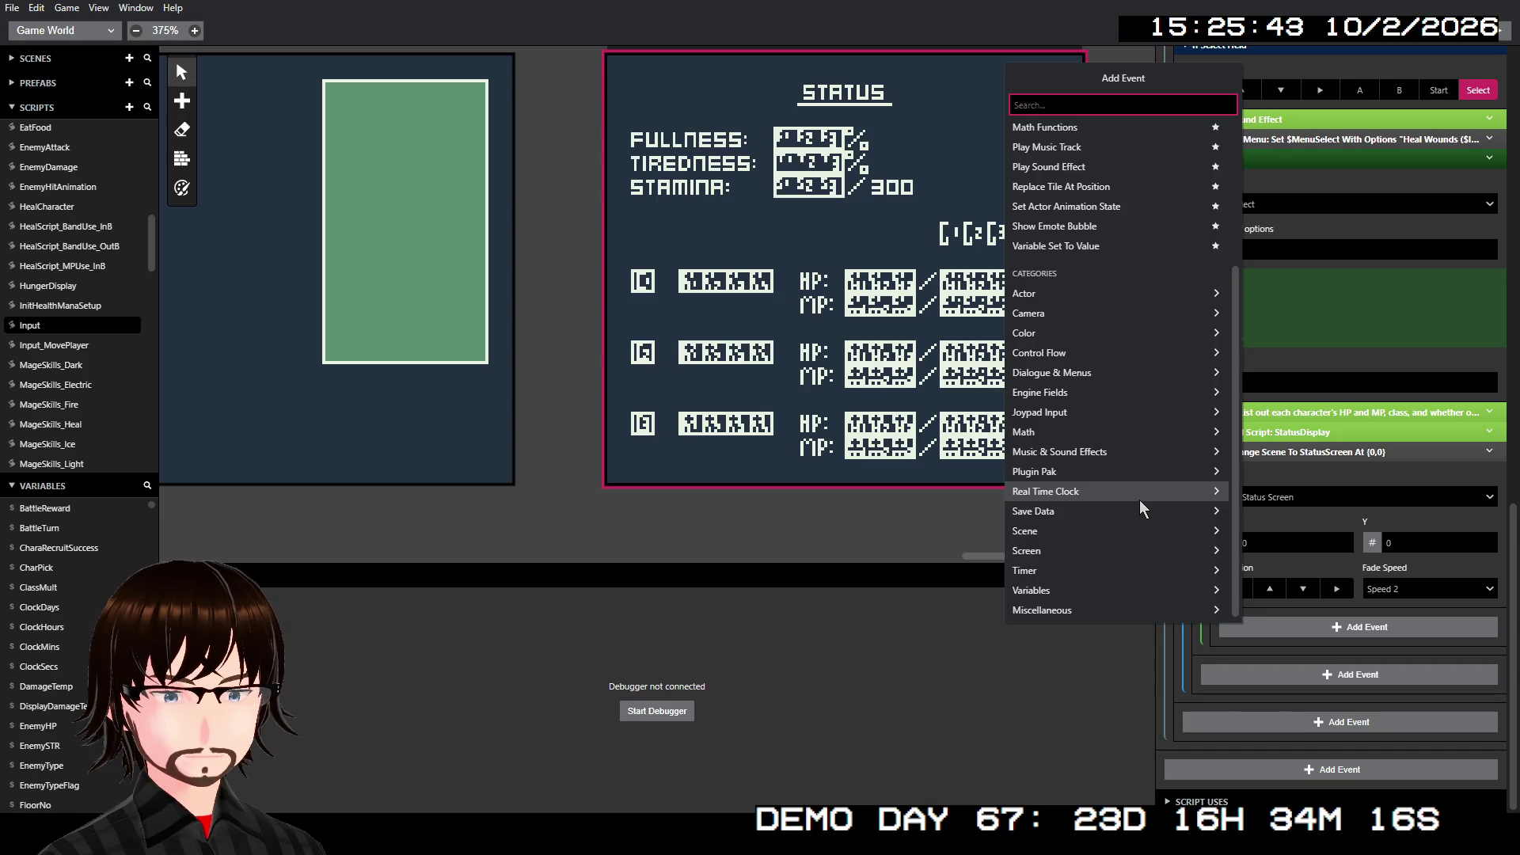
{"action": "left_click", "coordinate": [1128, 534]}
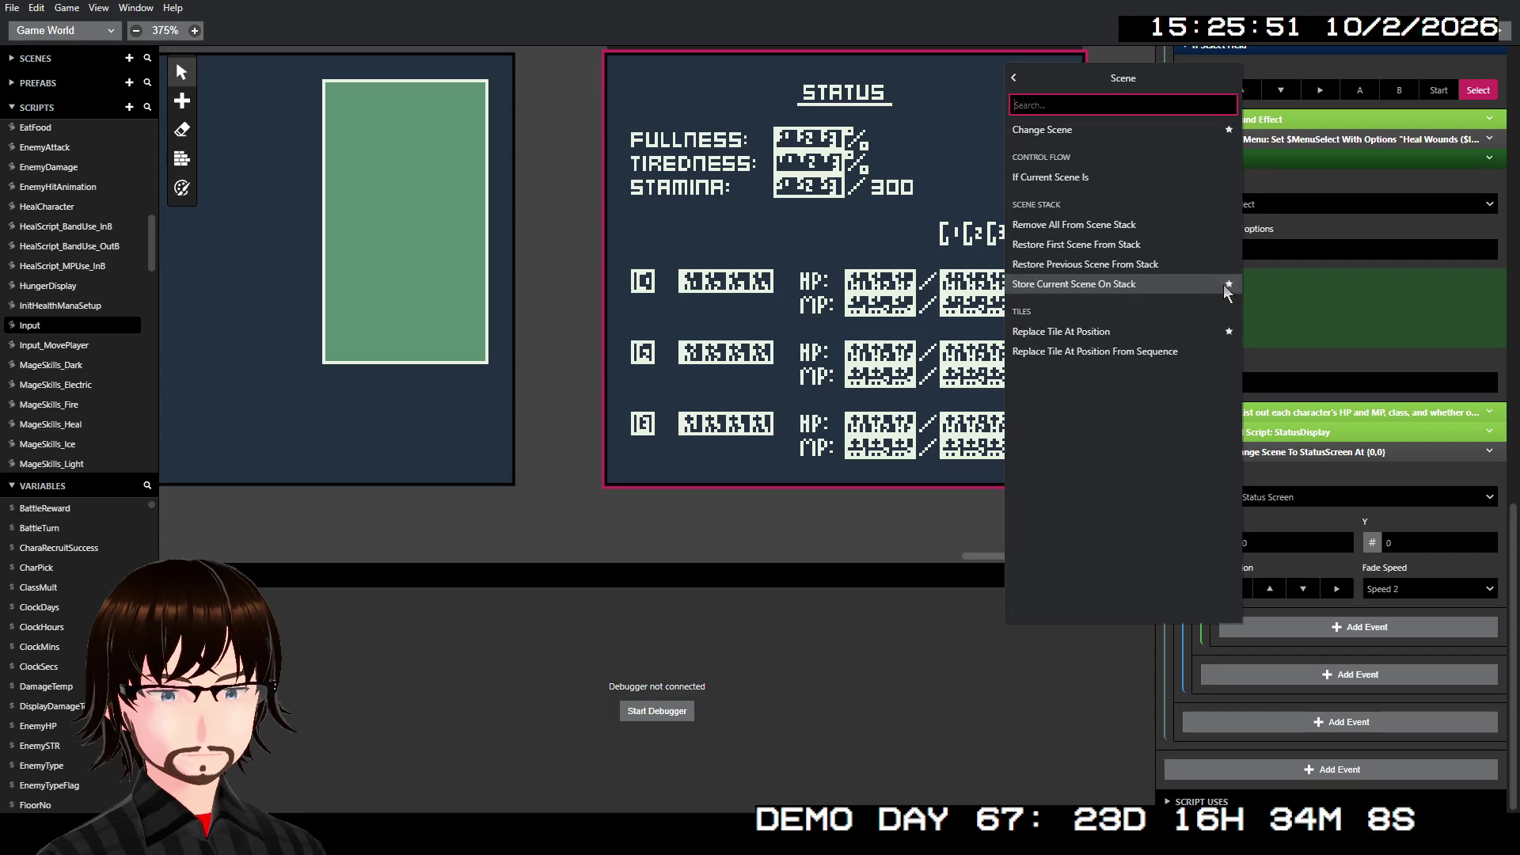
{"action": "left_click", "coordinate": [1130, 283]}
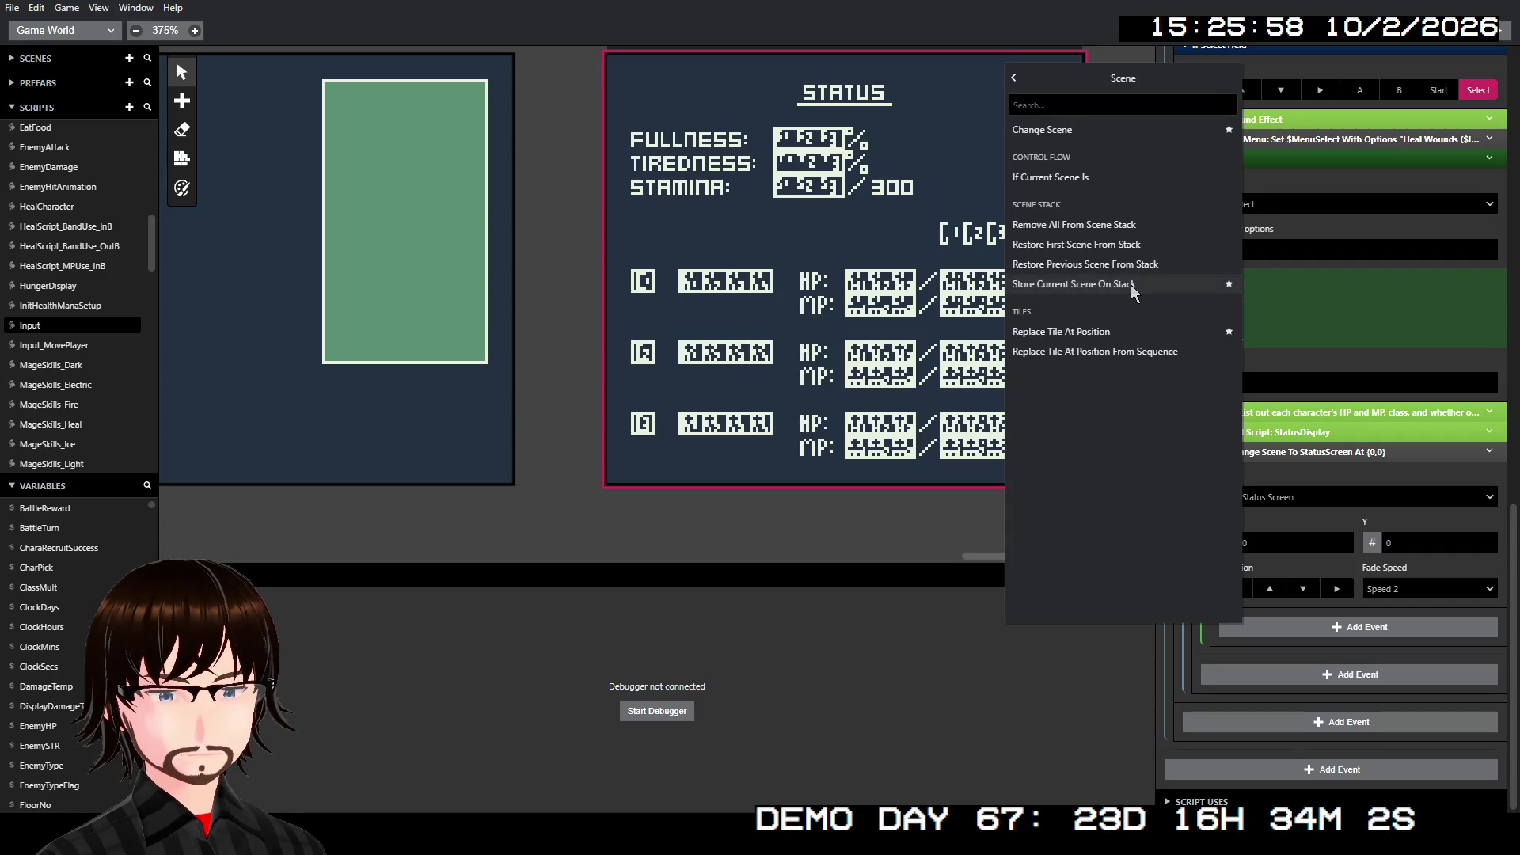
{"action": "left_click_drag", "start_coordinate": [1260, 617], "coordinate": [1267, 468]}
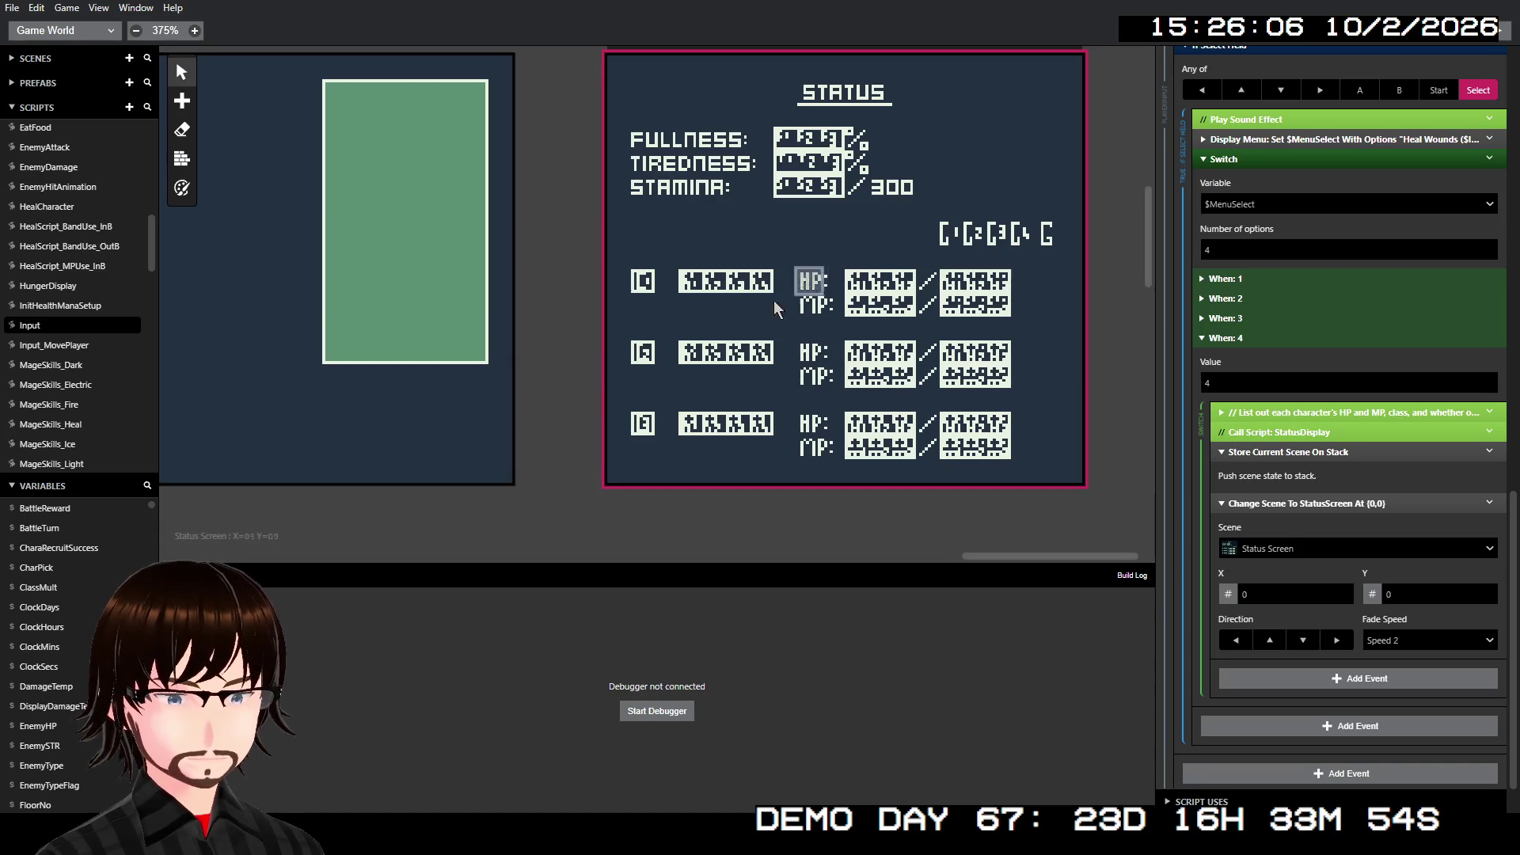
- Add Restore Previous Scene From Stack inside the Status Screen's If A Held branch
{"action": "left_click", "coordinate": [835, 93]}
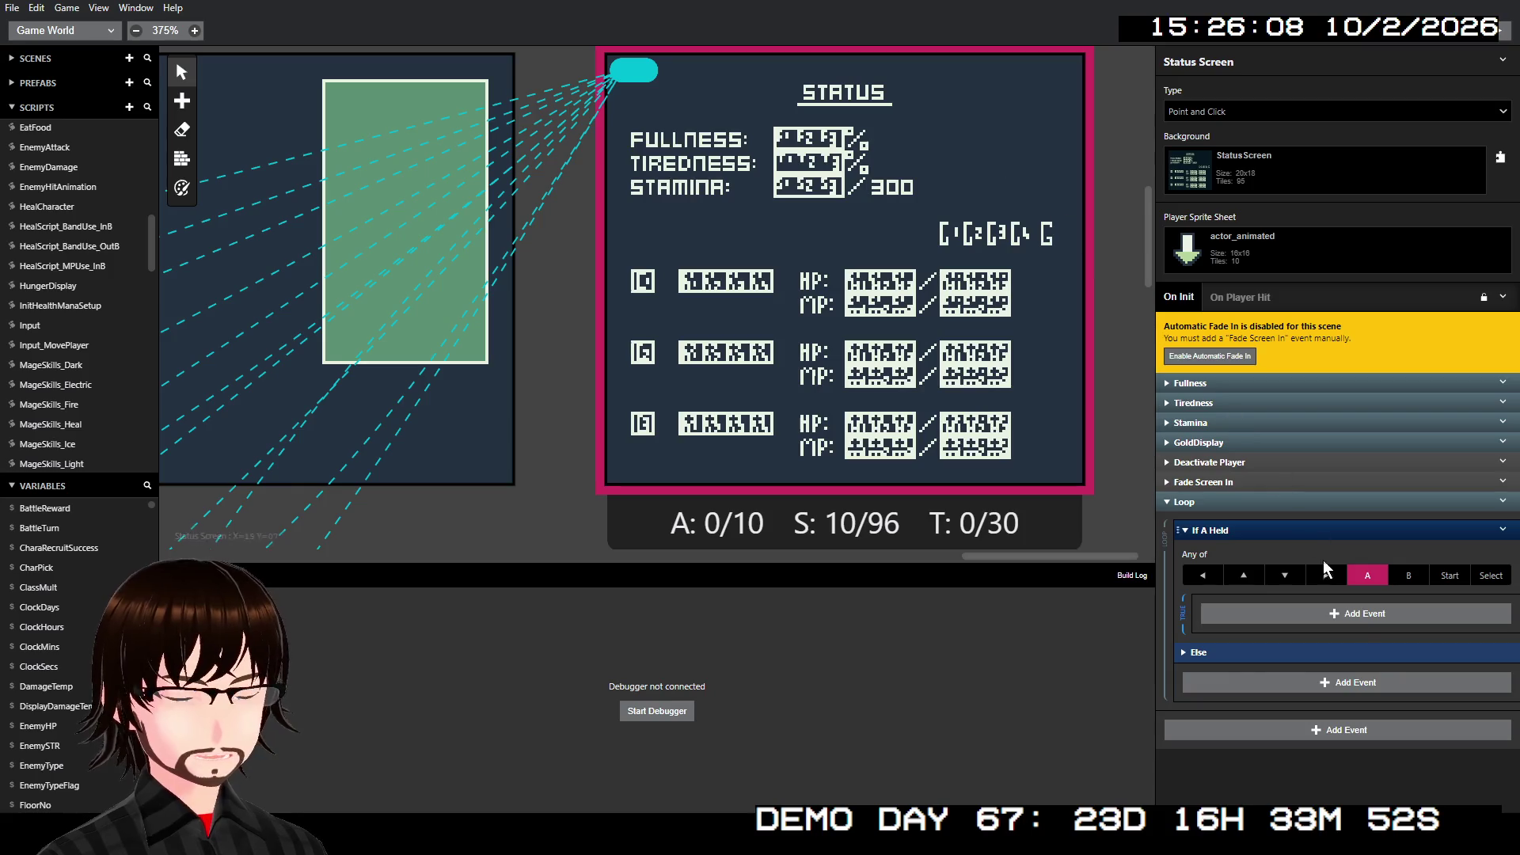
{"action": "left_click", "coordinate": [1325, 621]}
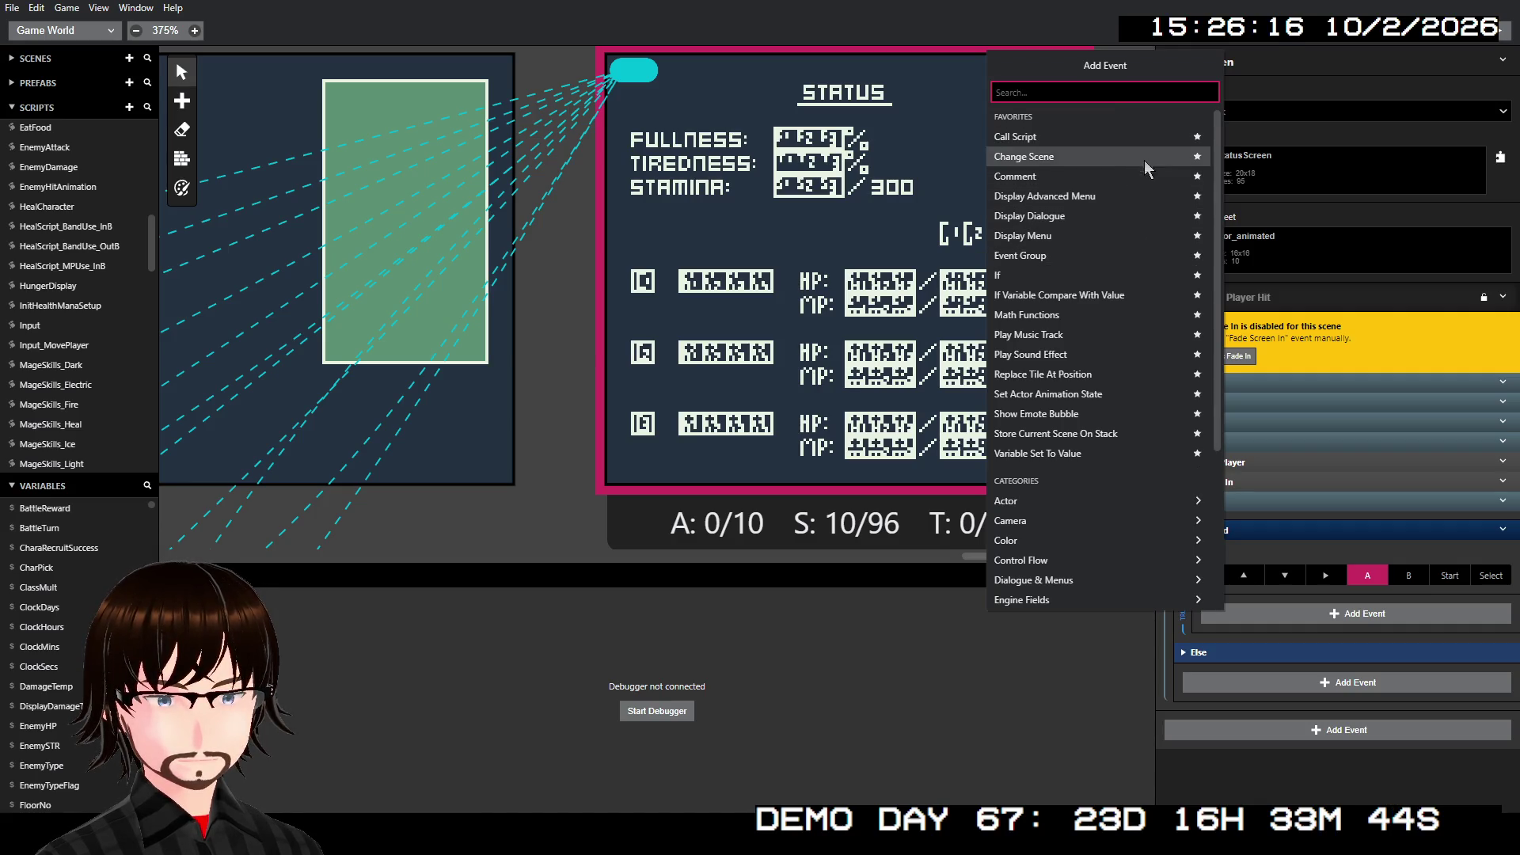
{"action": "scroll", "coordinate": [1116, 511], "scroll_direction": "down", "scroll_amount": 3}
{"action": "scroll", "coordinate": [1117, 517], "scroll_direction": "down", "scroll_amount": 2}
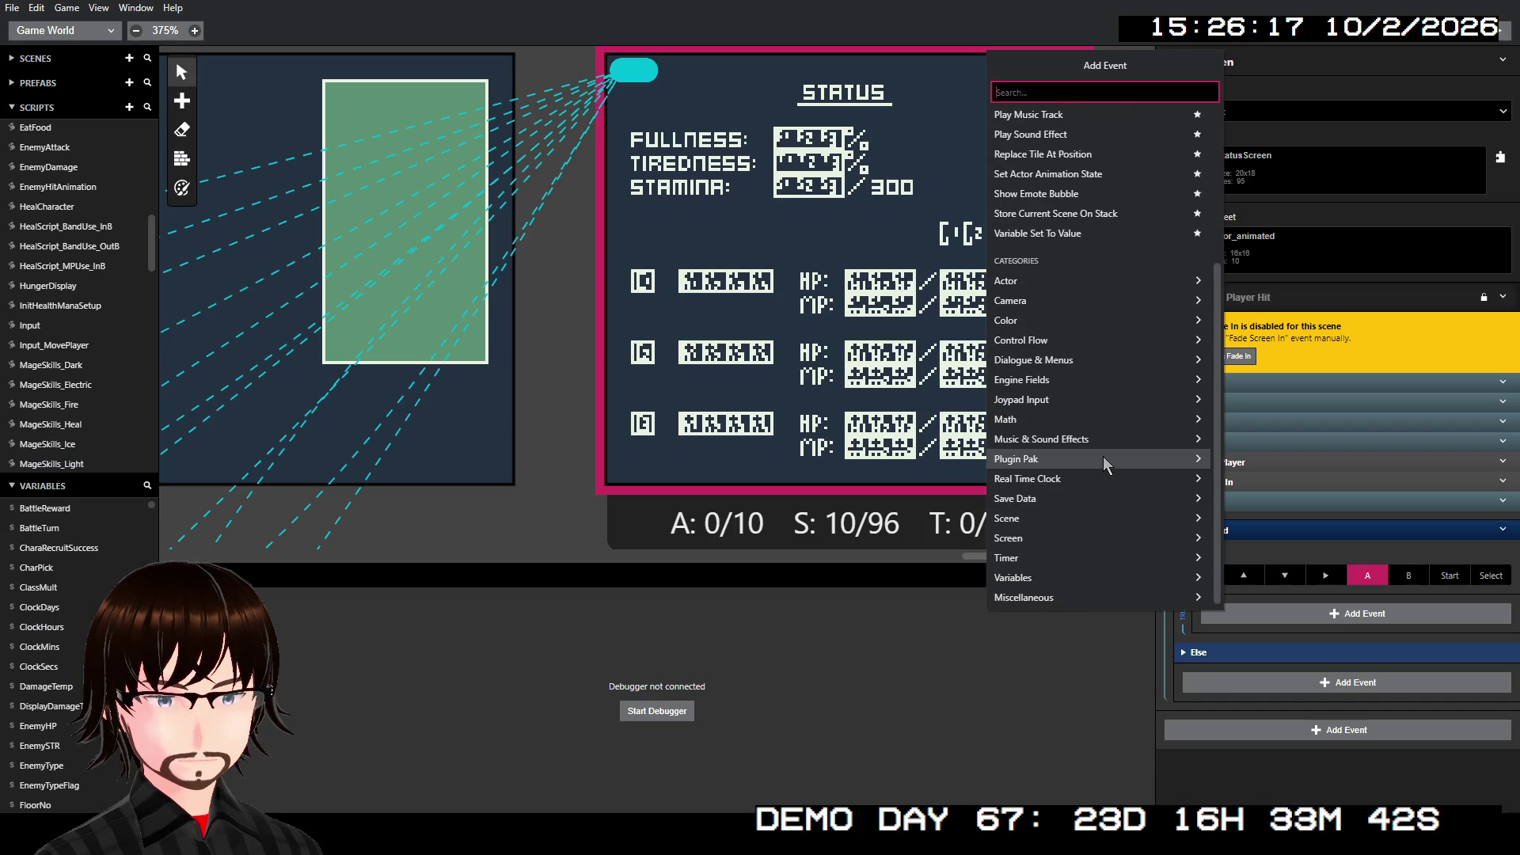
{"action": "left_click", "coordinate": [1120, 520]}
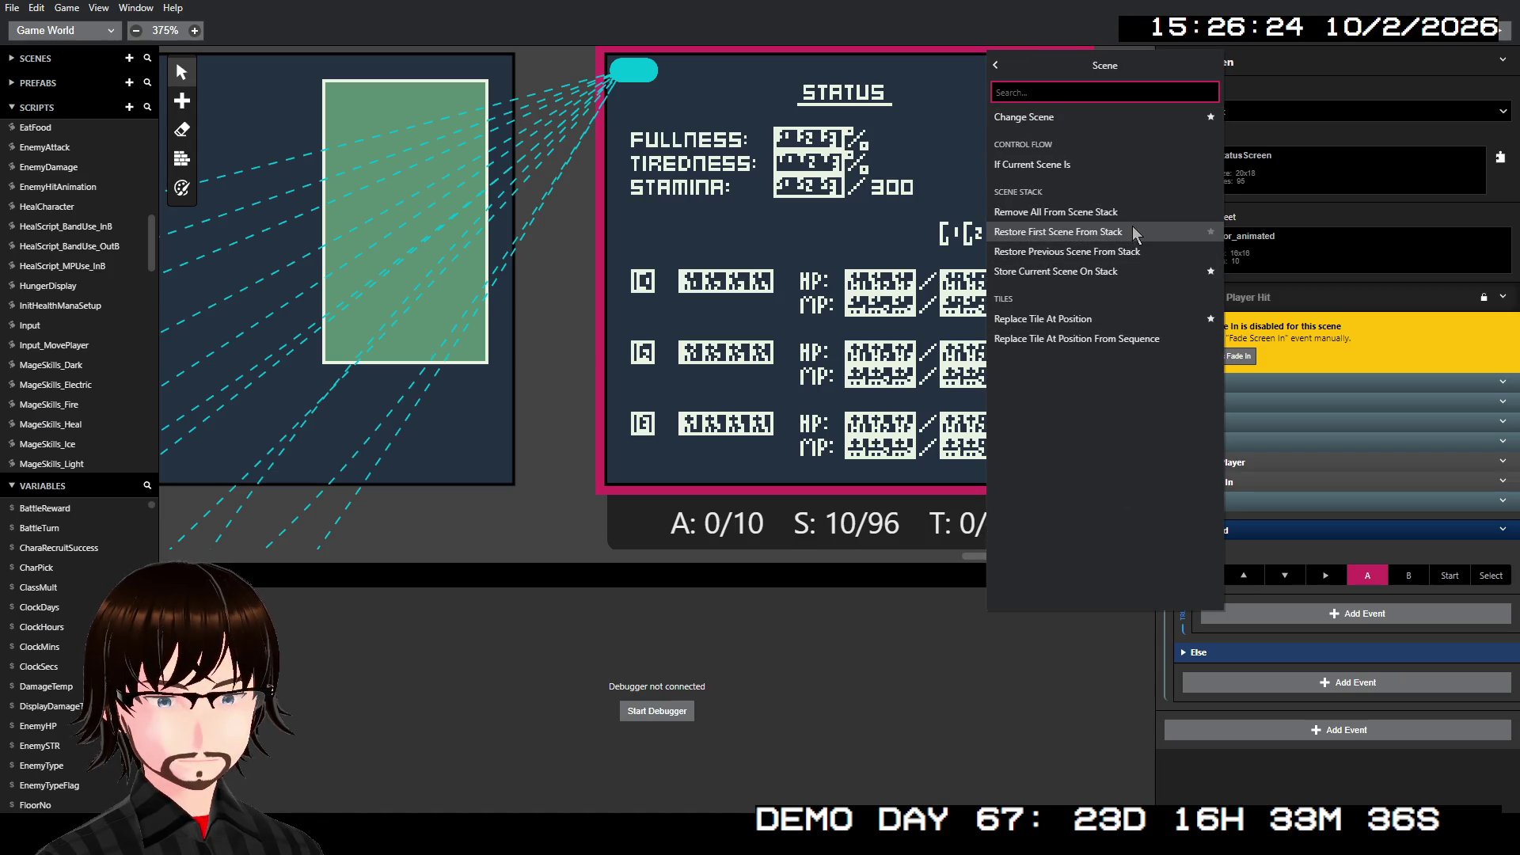
{"action": "left_click", "coordinate": [1166, 252]}
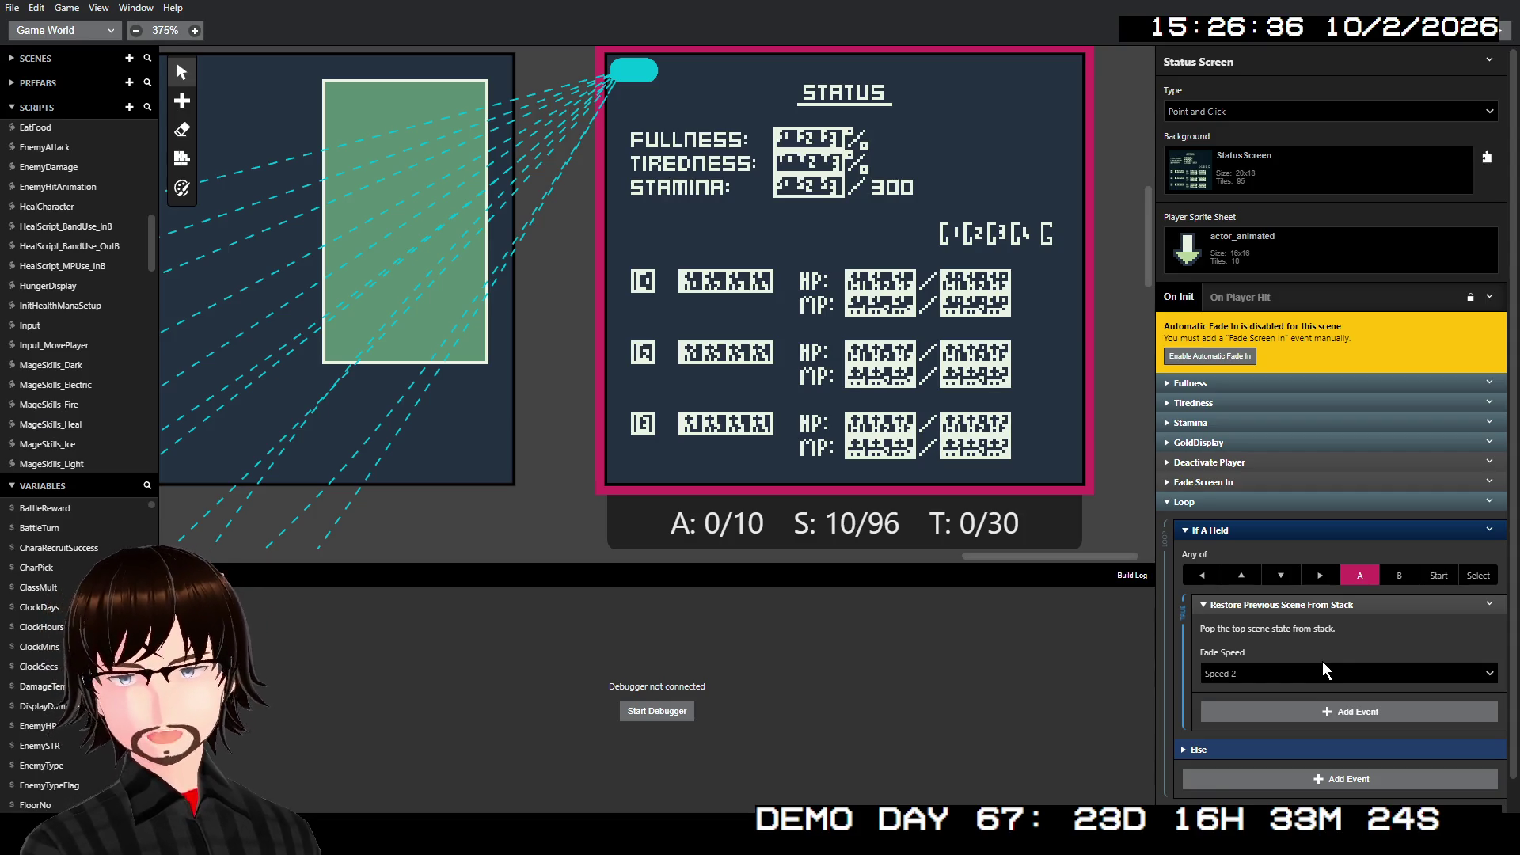
- Disable the condition's Else branch, then build and run the game for testing
{"action": "left_click", "coordinate": [1489, 529]}
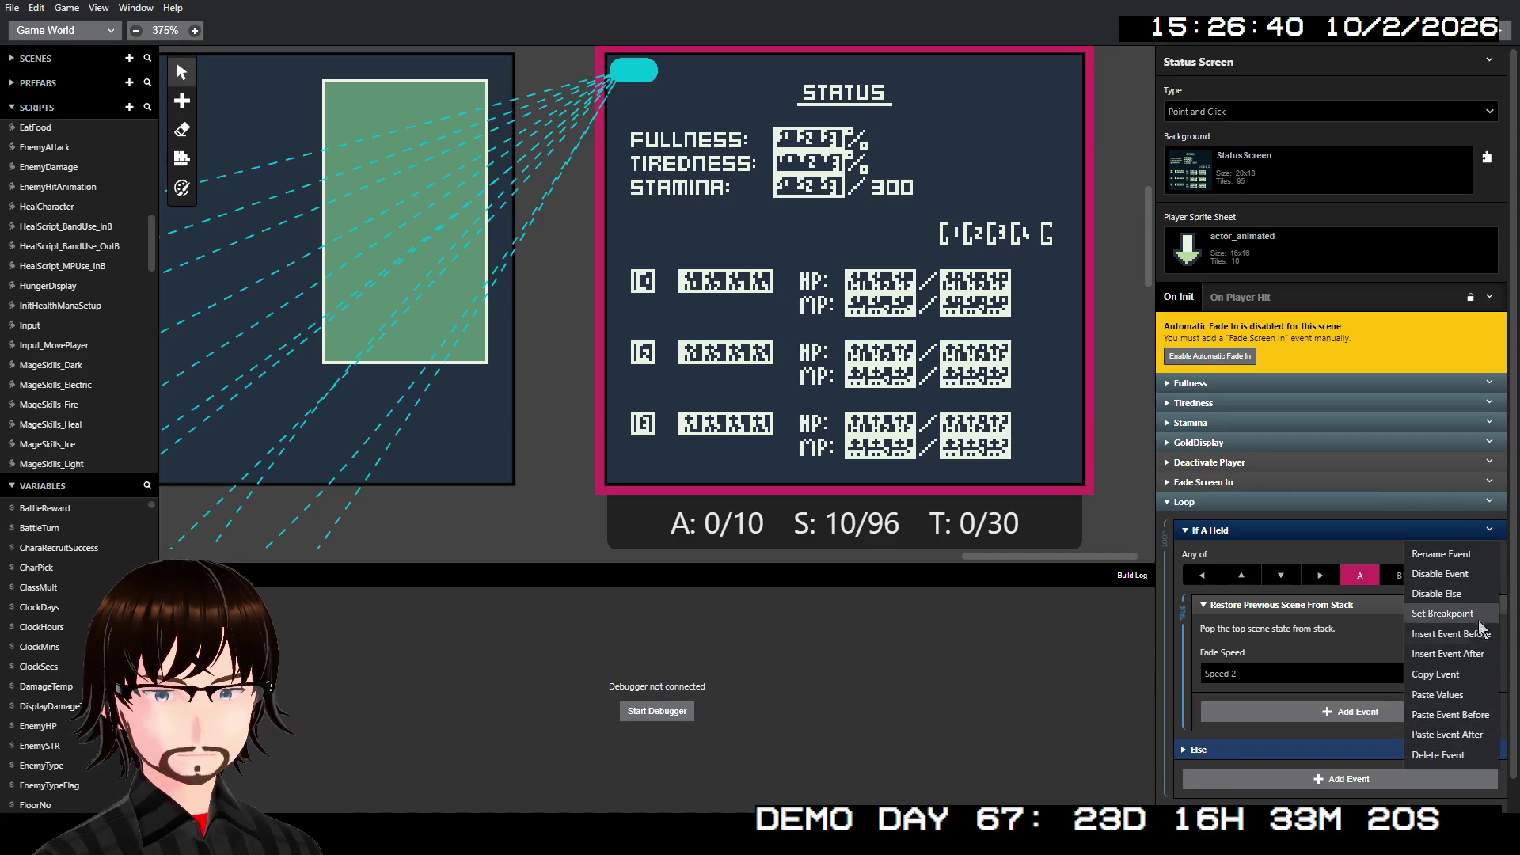
{"action": "left_click", "coordinate": [1475, 598]}
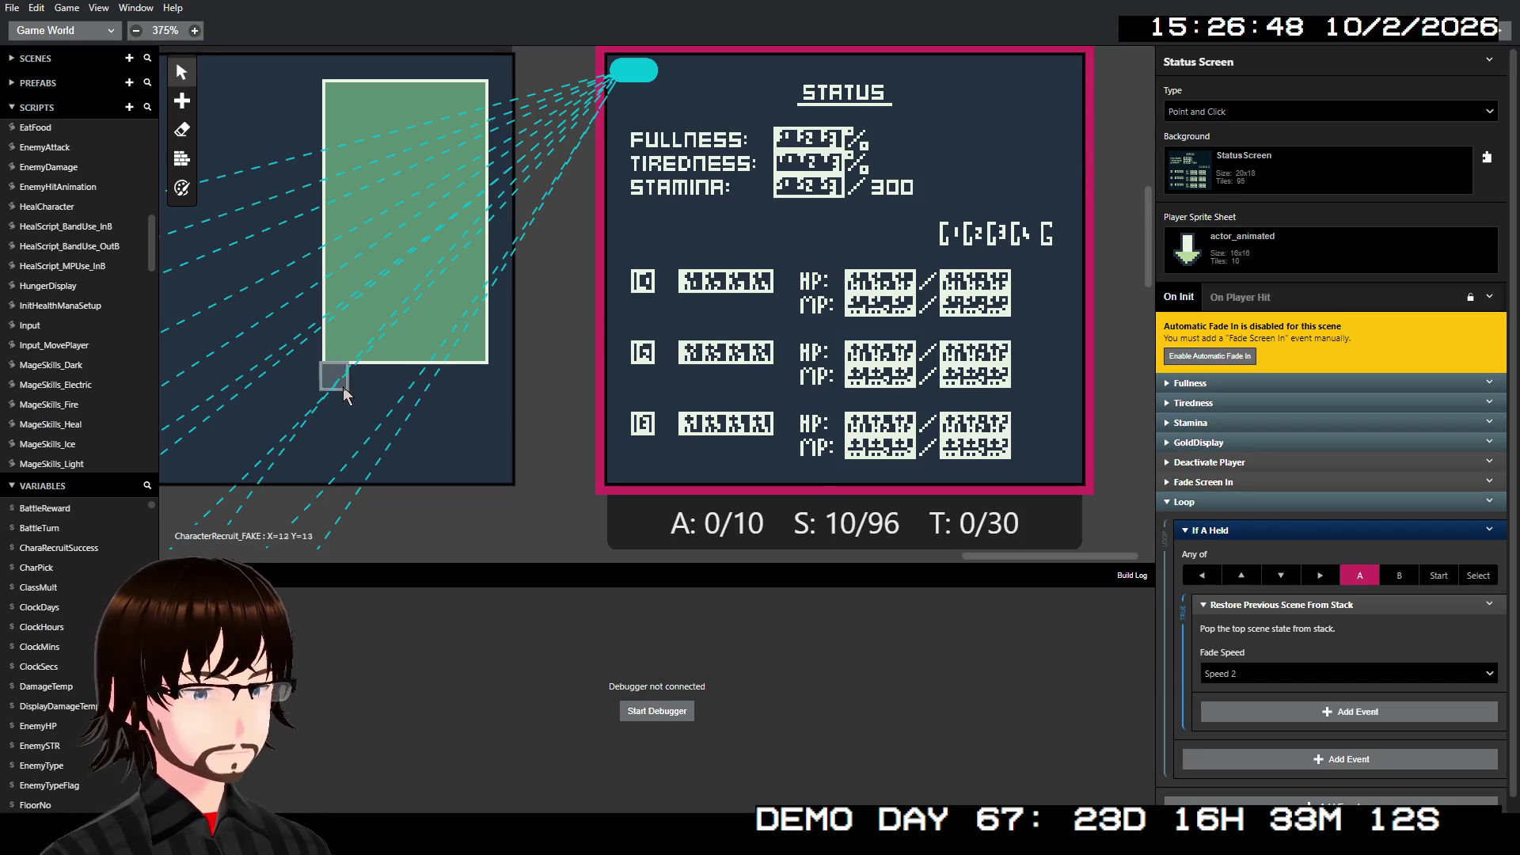
{"action": "left_click", "coordinate": [1491, 39]}
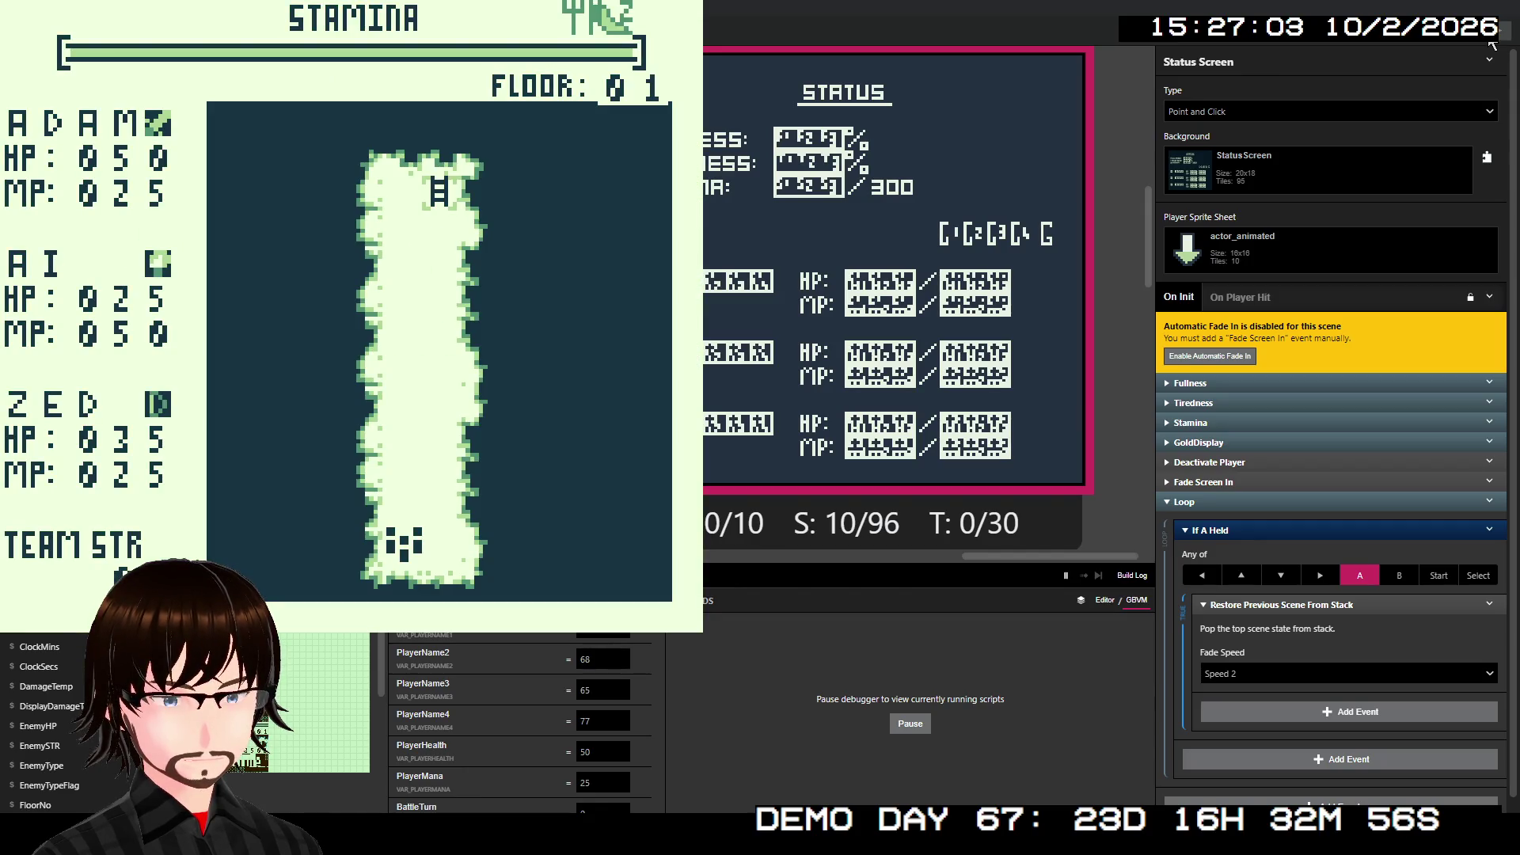
- In the test game, open the Status screen, press A to return to Floor 01, then close the game
{"action": "key", "text": "Down"}
{"action": "key", "text": "Down"}
{"action": "key", "text": "Return"}
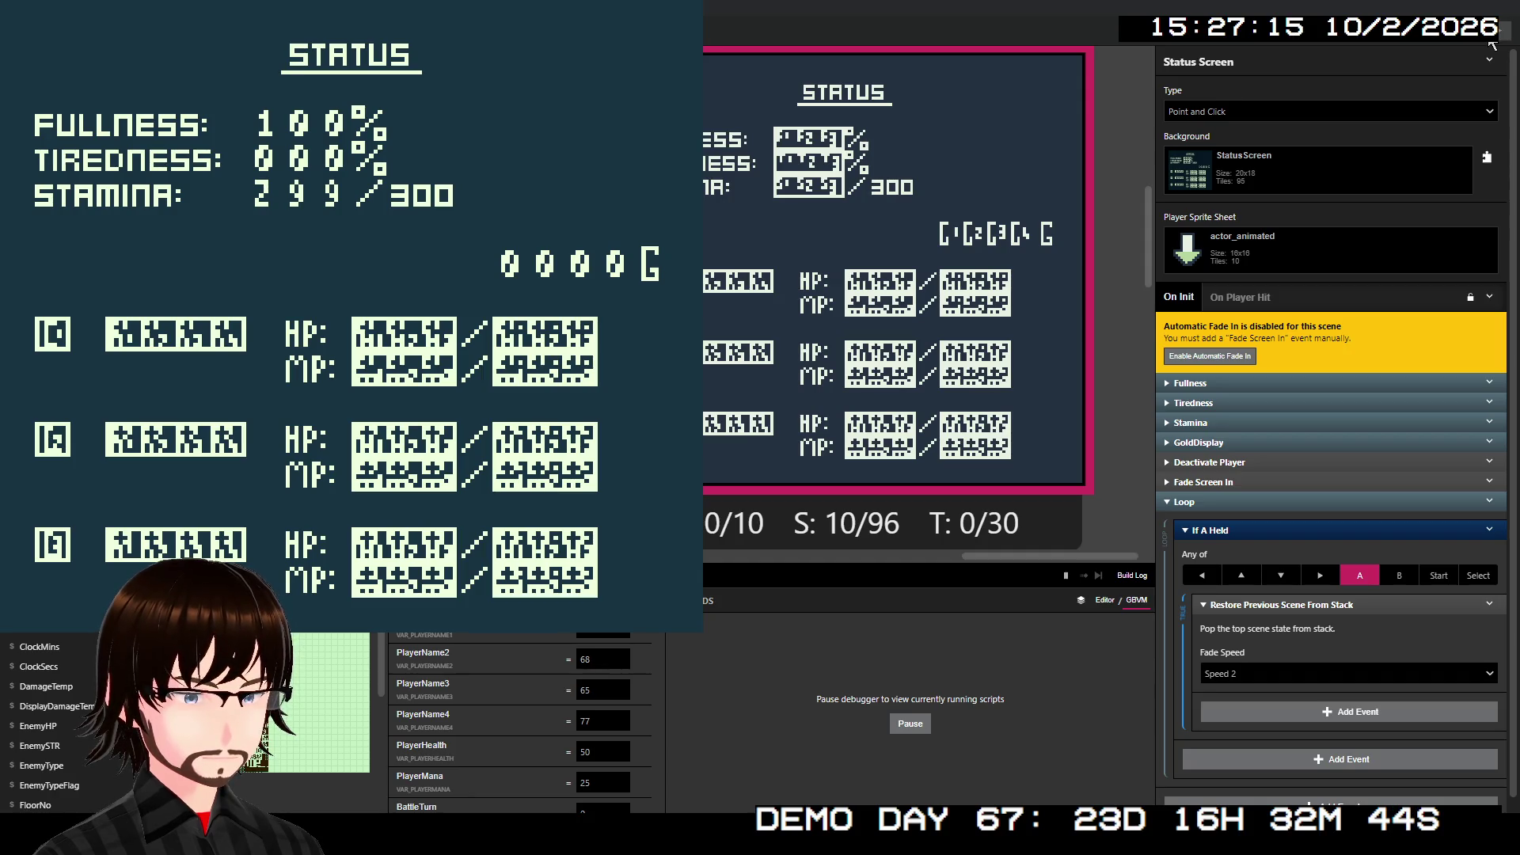
{"action": "key", "text": "z"}
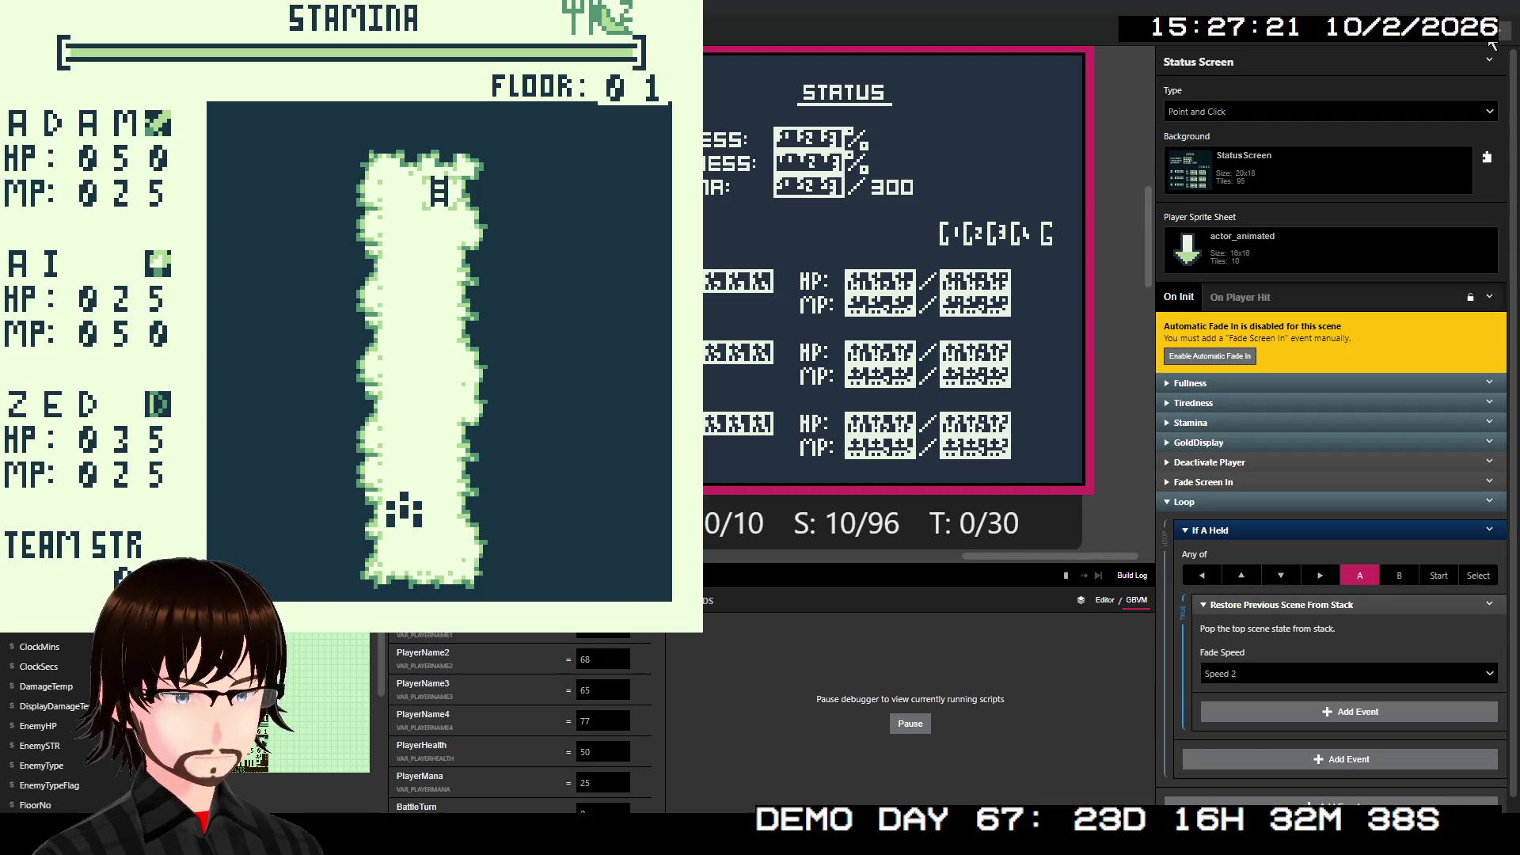
{"action": "key", "text": "Up"}
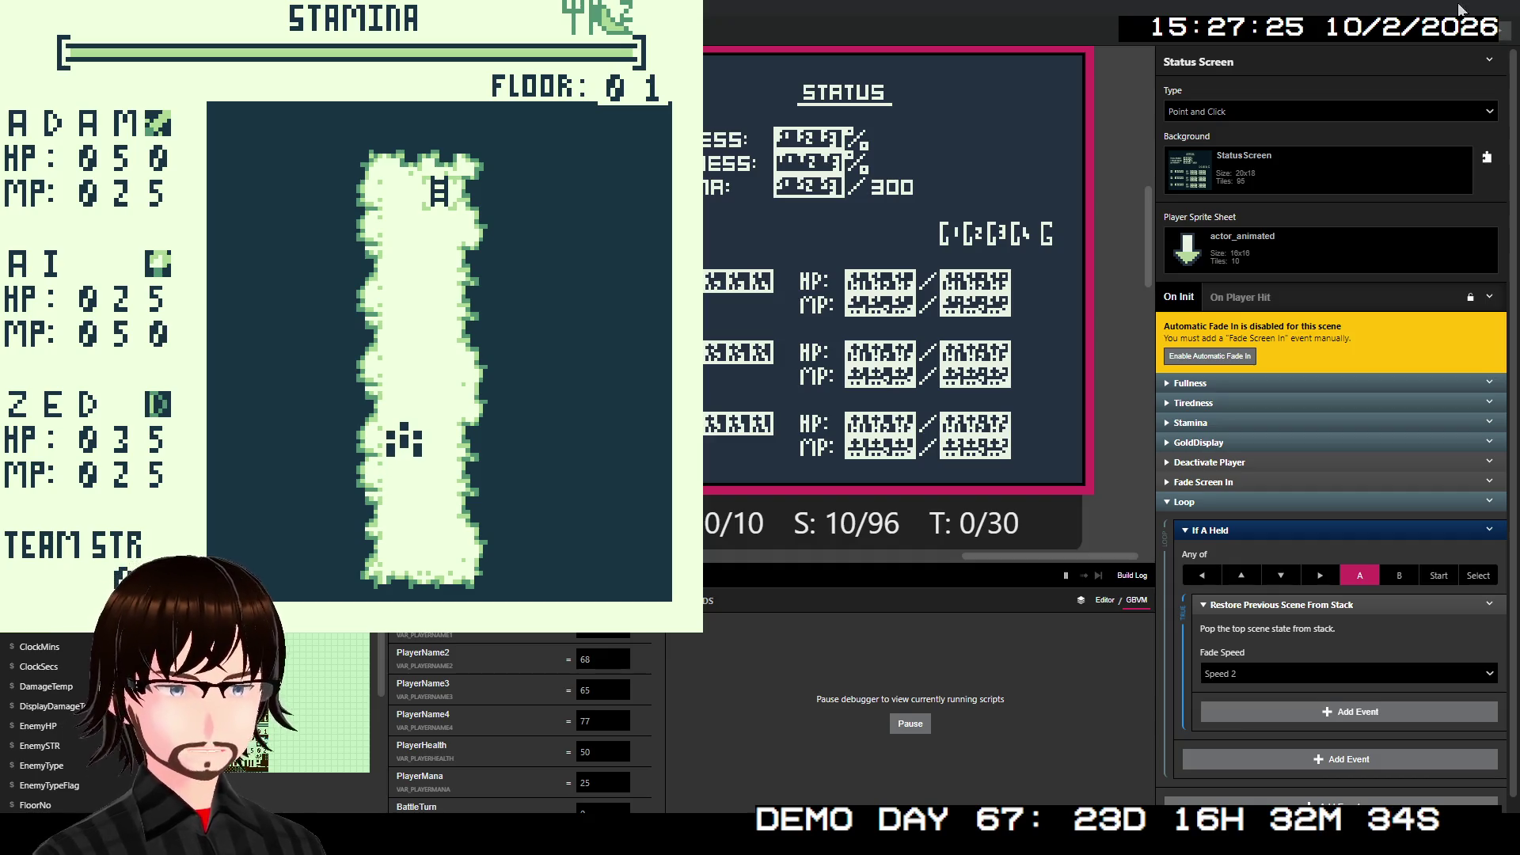
{"action": "key", "text": "alt+F4"}
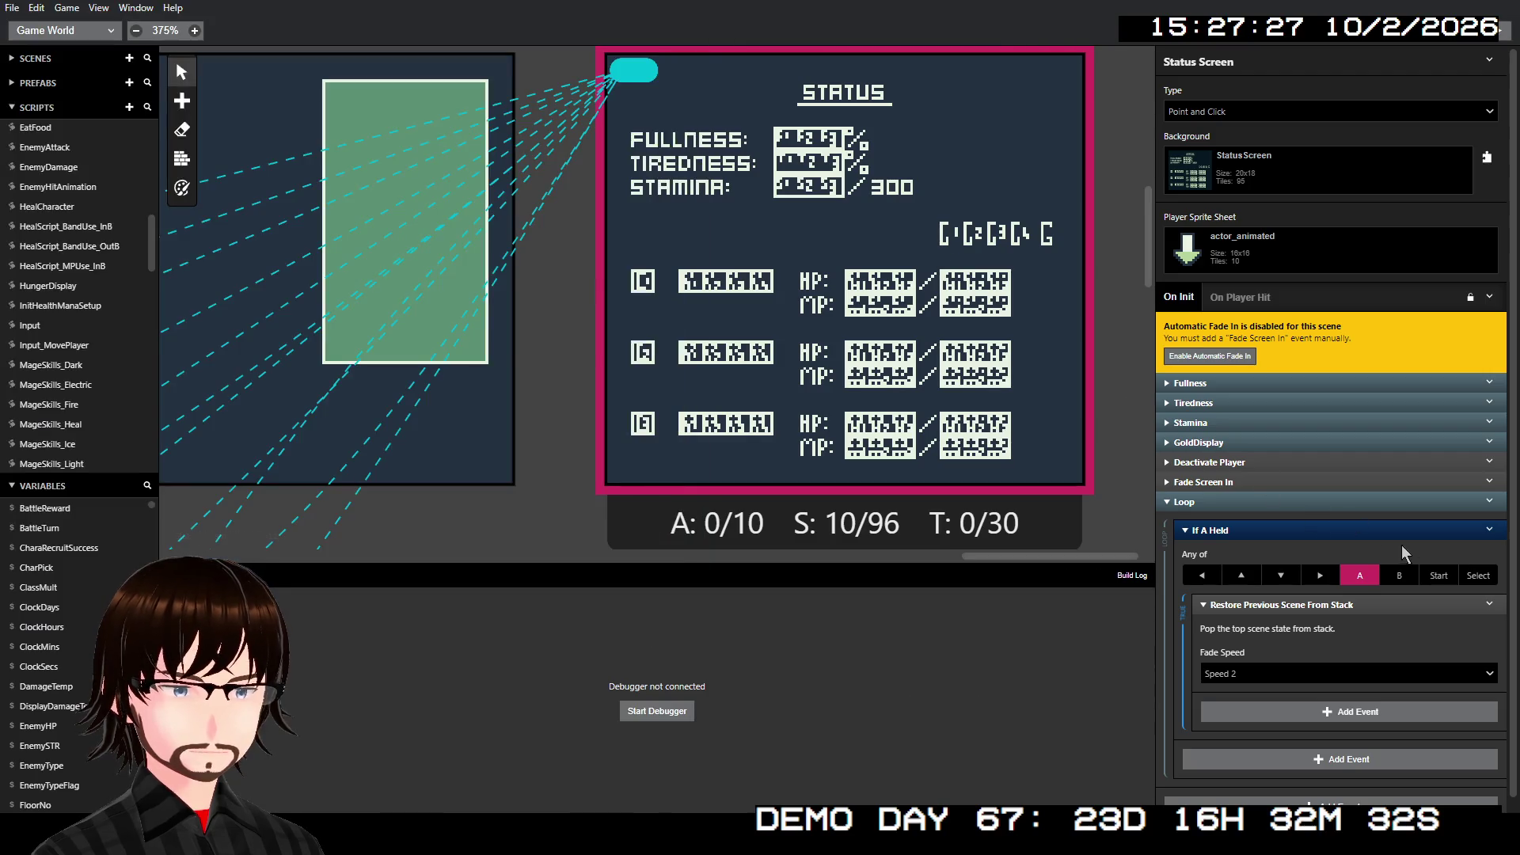
- Add B and Start to the status screen's If Joypad Held check and run the game
{"action": "left_click", "coordinate": [1408, 576]}
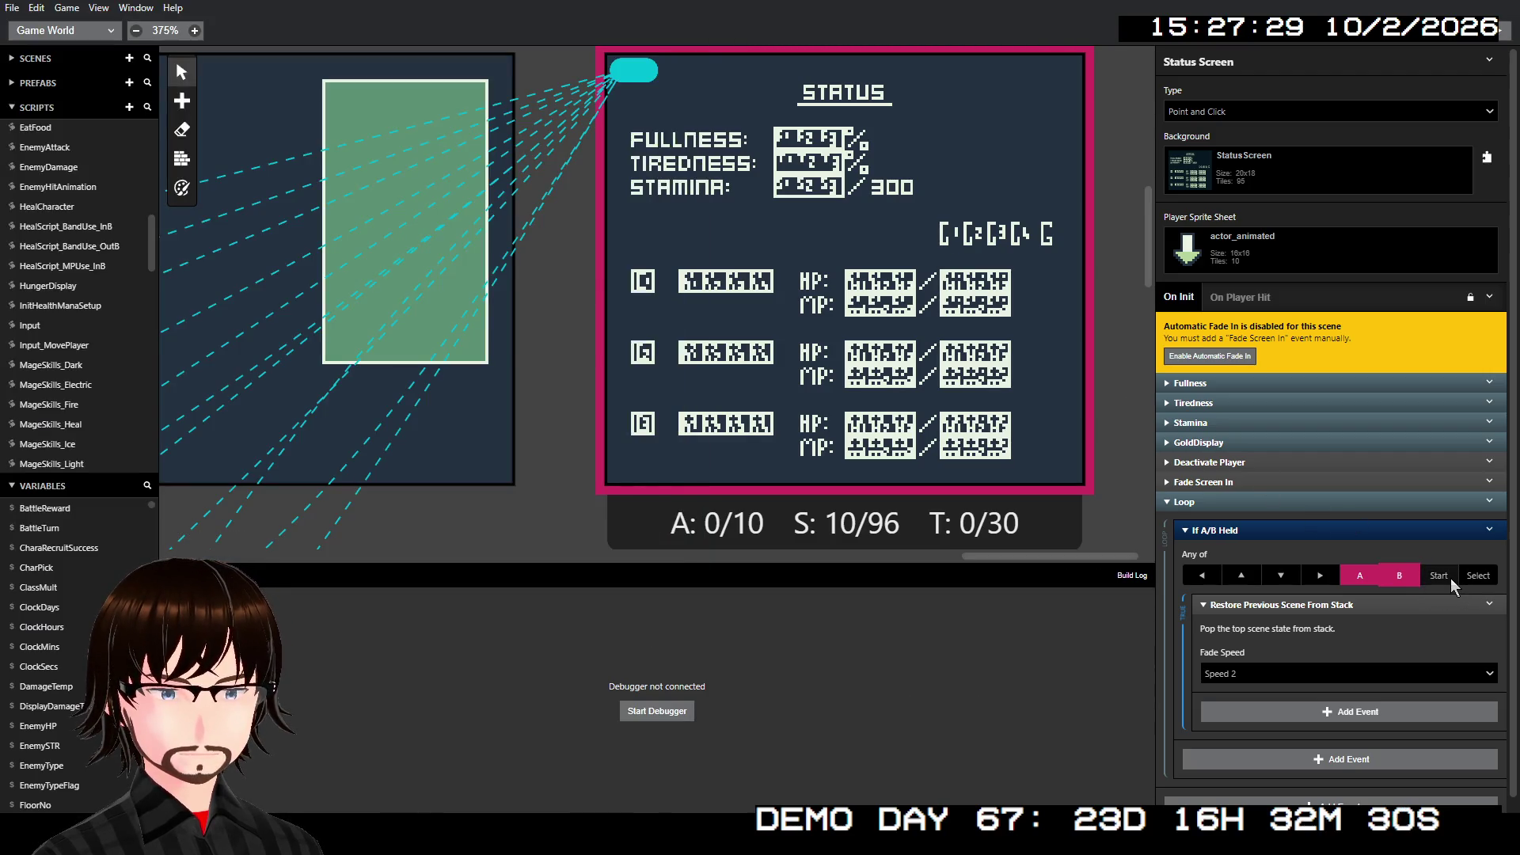
{"action": "left_click", "coordinate": [1450, 578]}
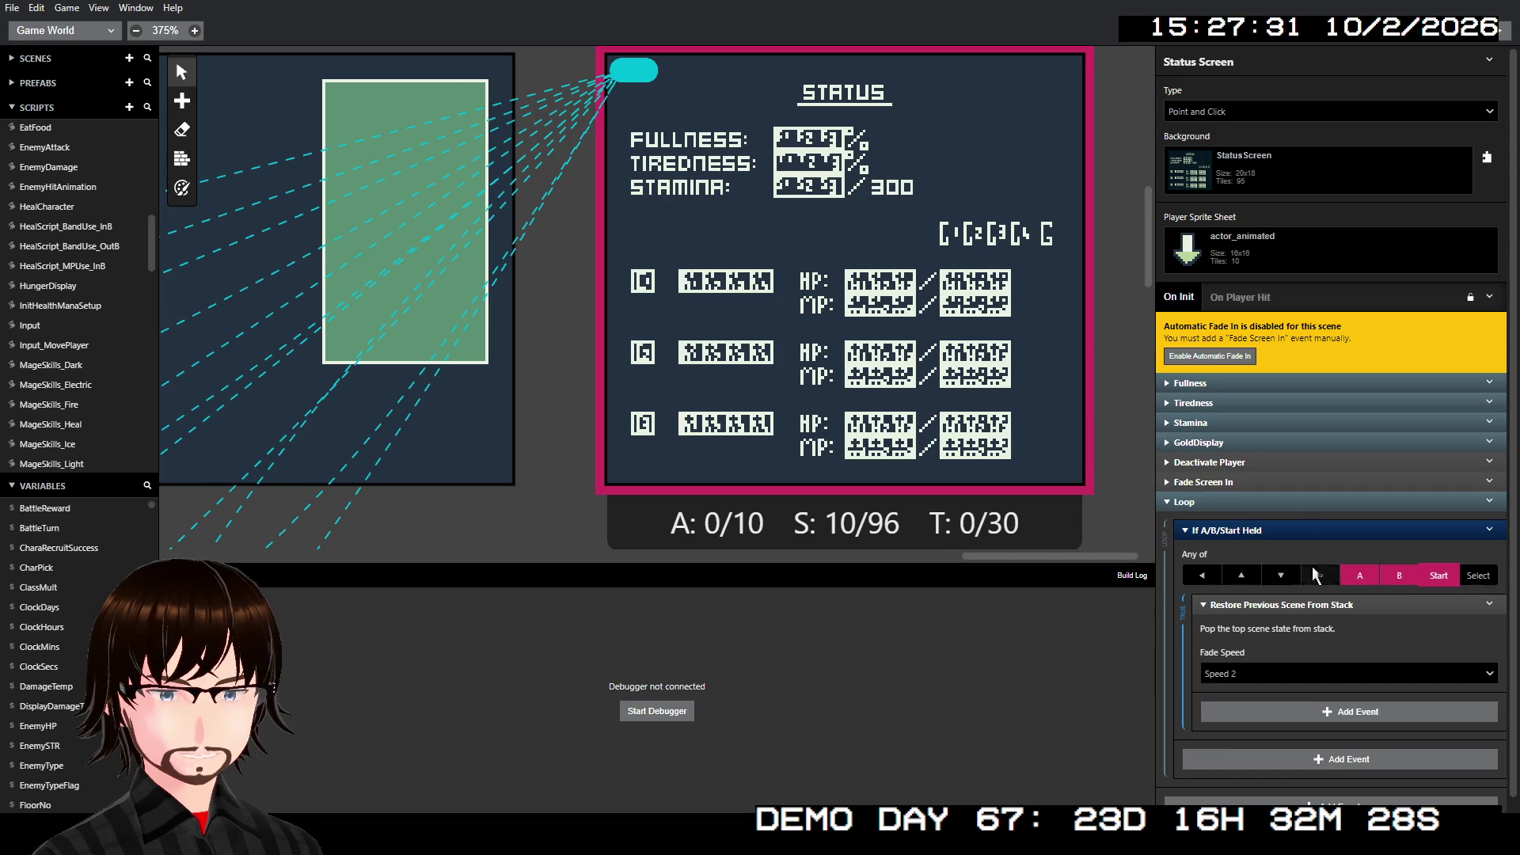
{"action": "left_click", "coordinate": [1498, 36]}
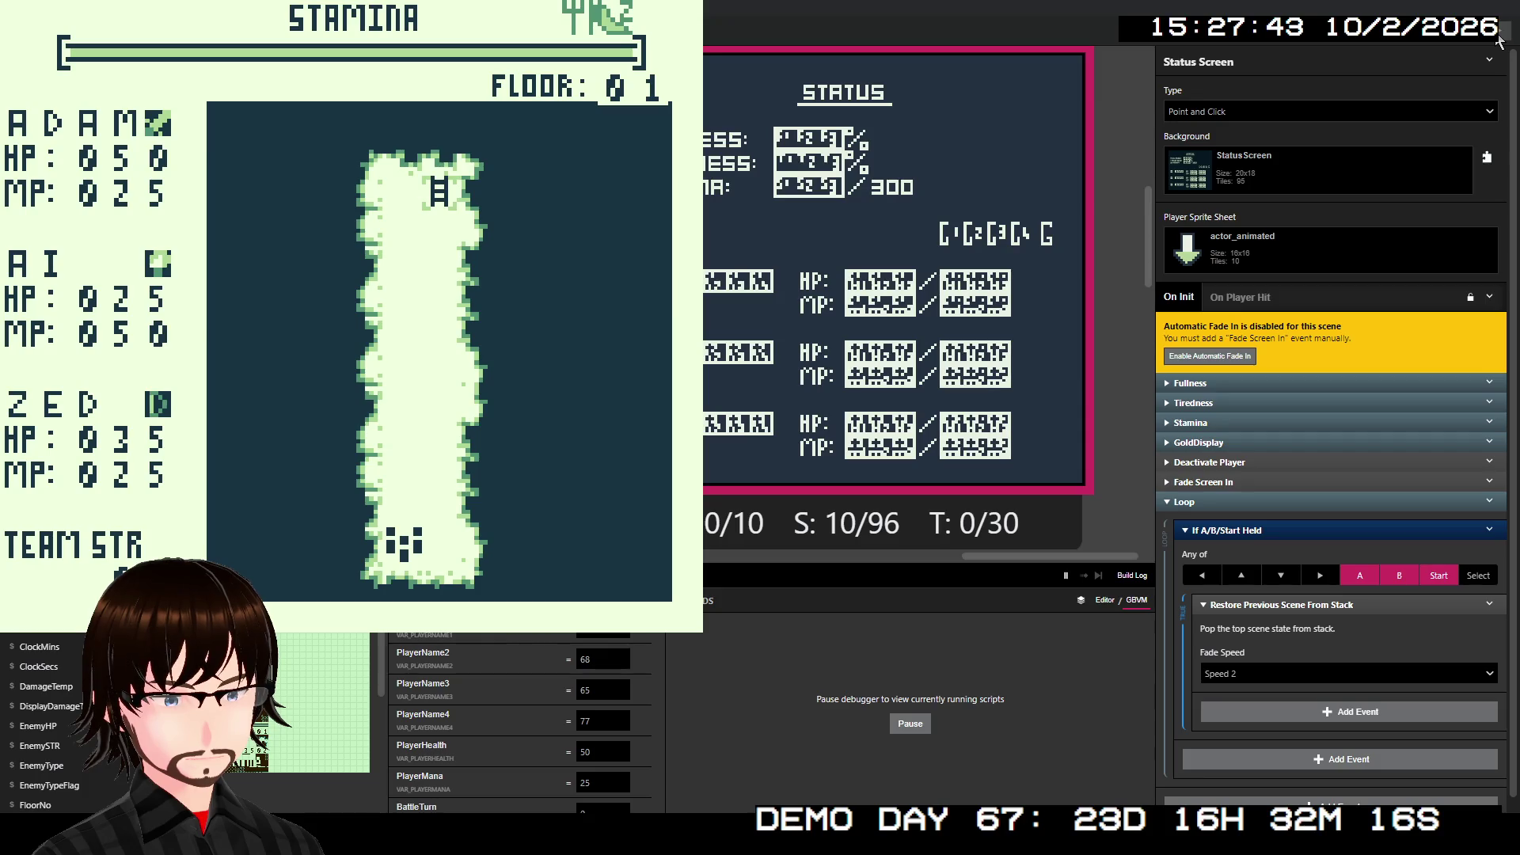
- Walk up the corridor, open Status from the action menu, then exit it with Start
{"action": "key", "text": "Up"}
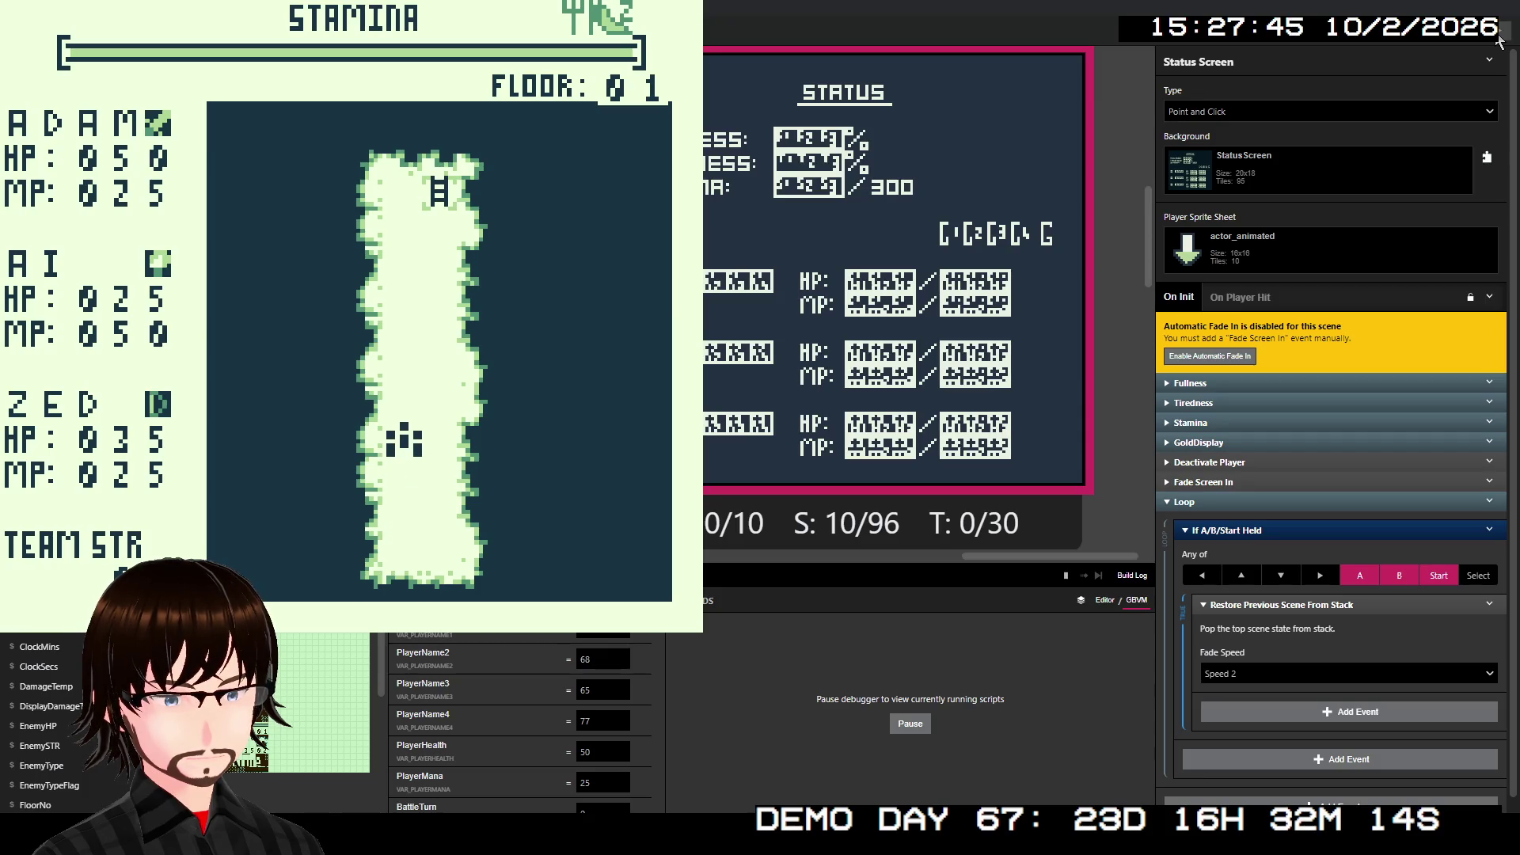
{"action": "key", "text": "Up"}
{"action": "key", "text": "Up"}
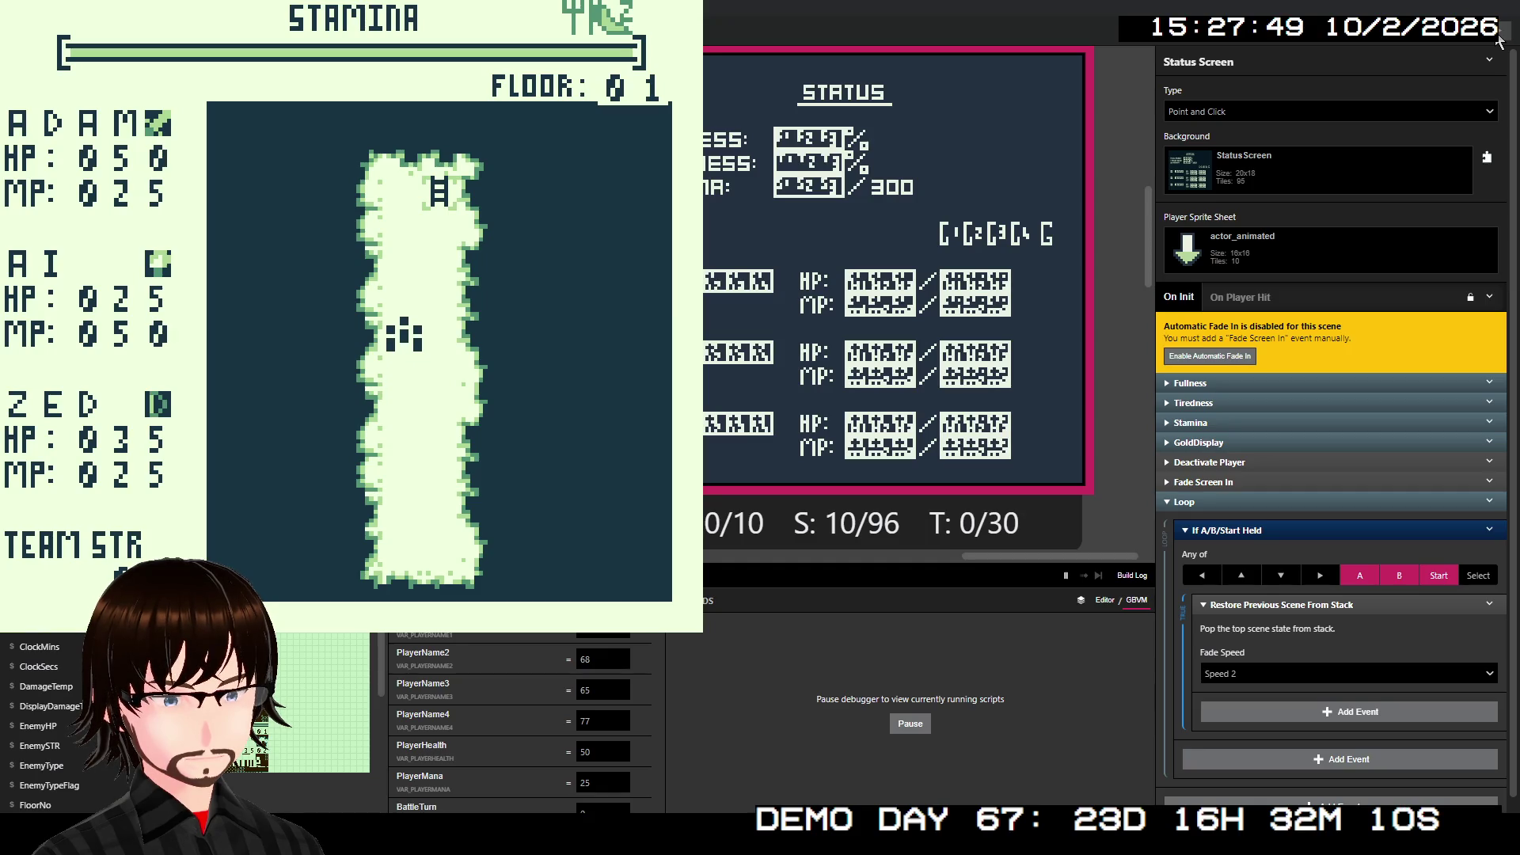
{"action": "key", "text": "z"}
{"action": "key", "text": "Down"}
{"action": "key", "text": "Down"}
{"action": "key", "text": "Down"}
{"action": "key", "text": "z"}
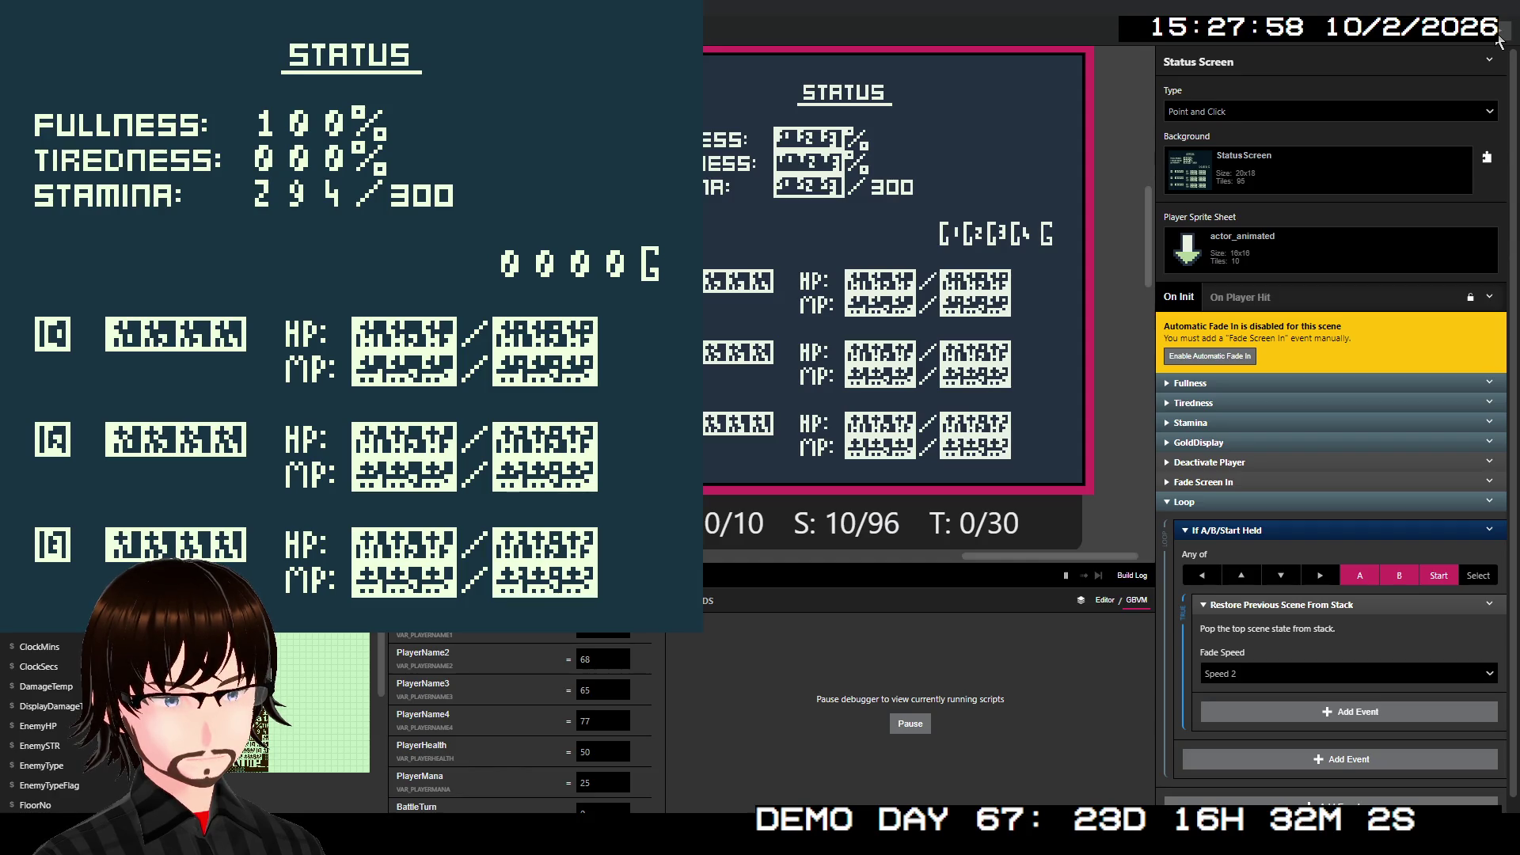
{"action": "key", "text": "Return"}
- Walk around the dungeon and change the debugger's Tiredness variable from 0 to 50
{"action": "key", "text": "Up"}
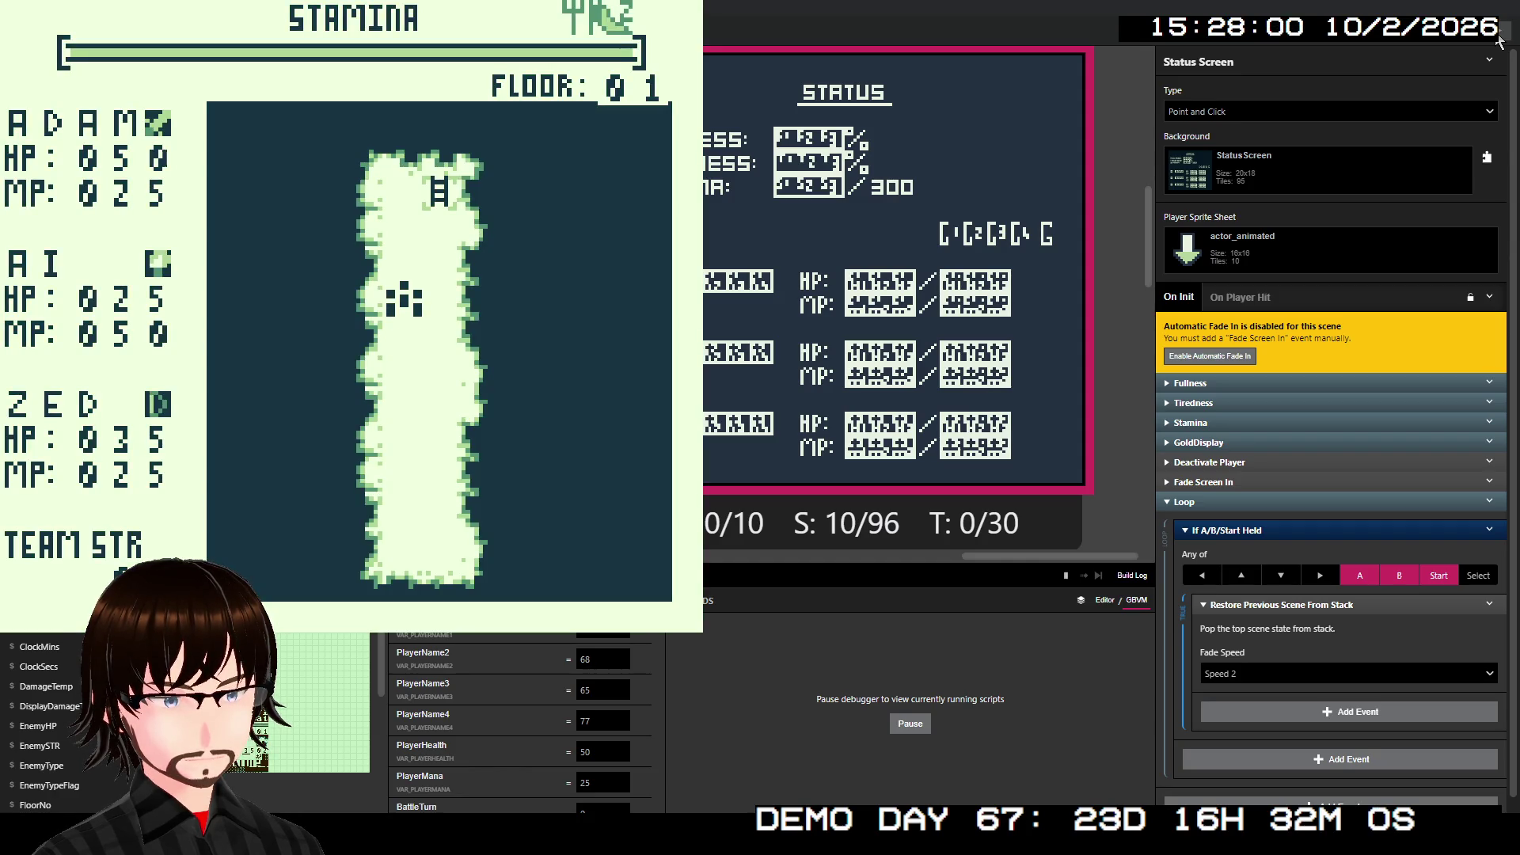
{"action": "key", "text": "Up"}
{"action": "key", "text": "Up"}
{"action": "key", "text": "Right"}
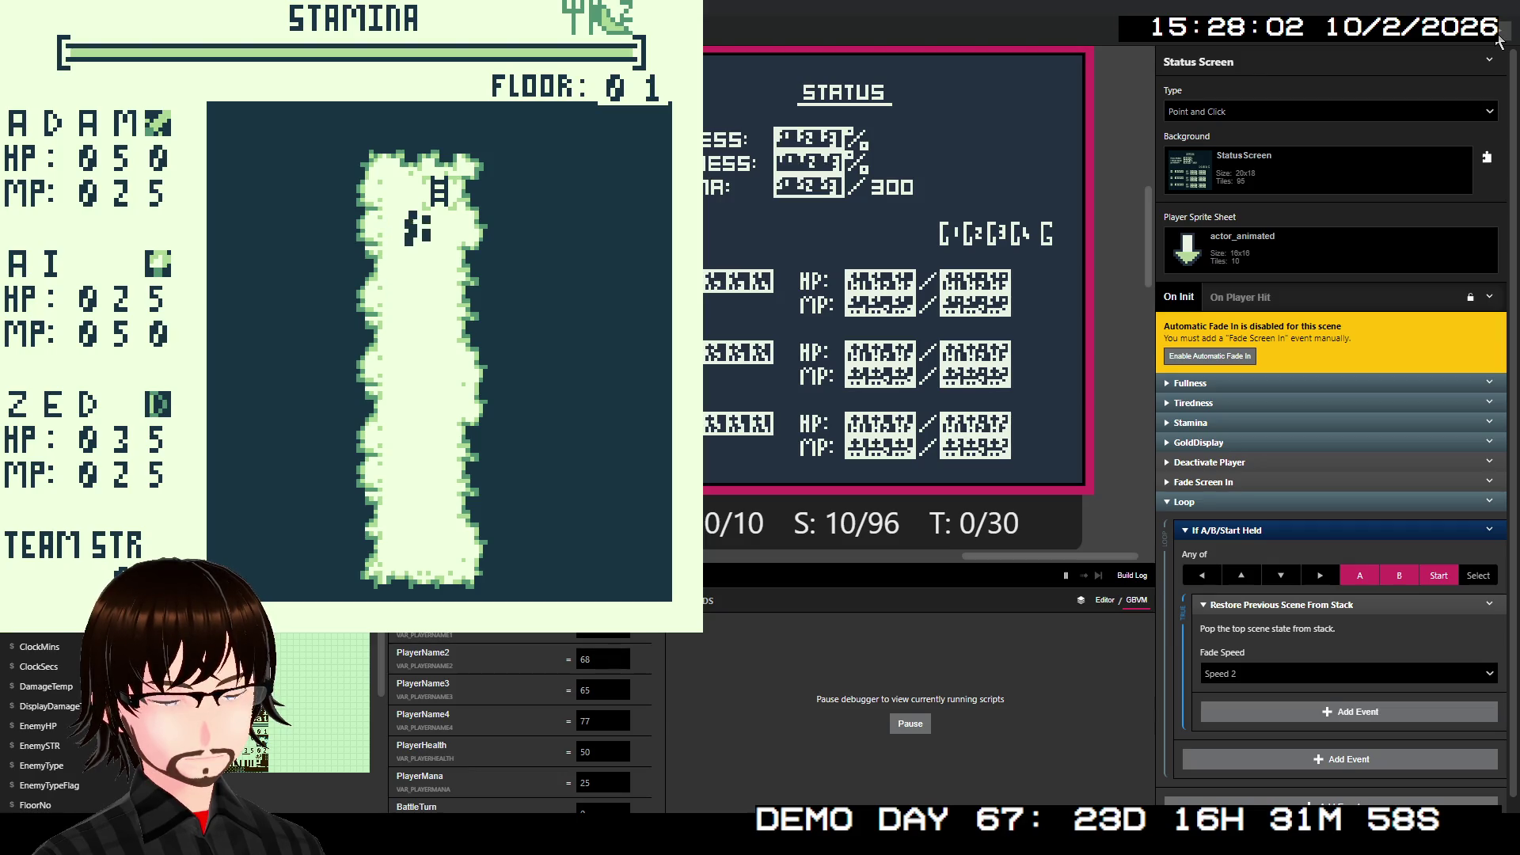
{"action": "key", "text": "Down"}
{"action": "key", "text": "Down"}
{"action": "key", "text": "Down"}
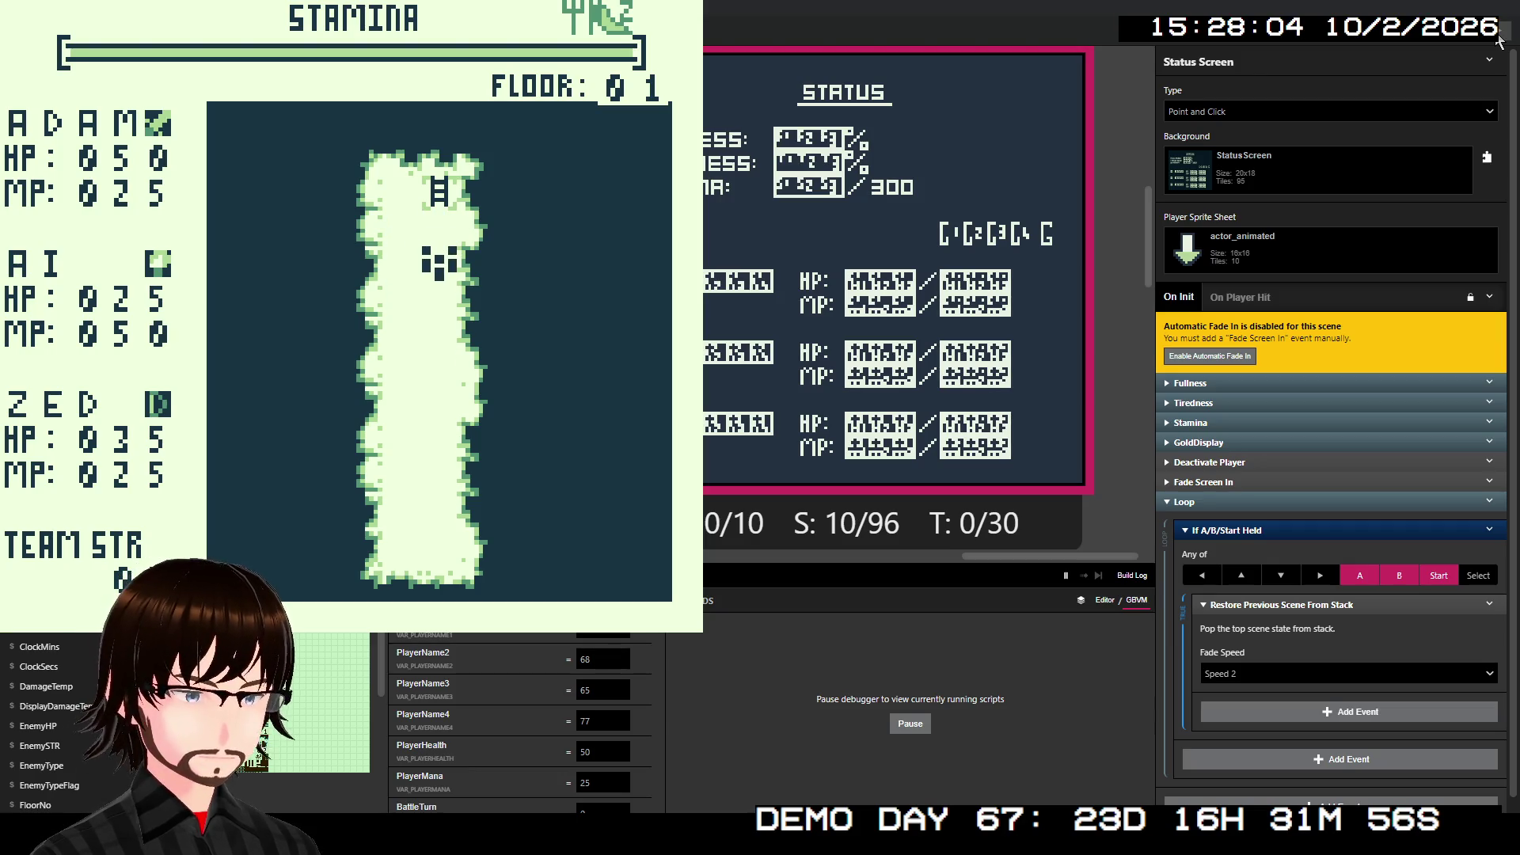
{"action": "scroll", "coordinate": [543, 705], "scroll_direction": "down", "scroll_amount": 5}
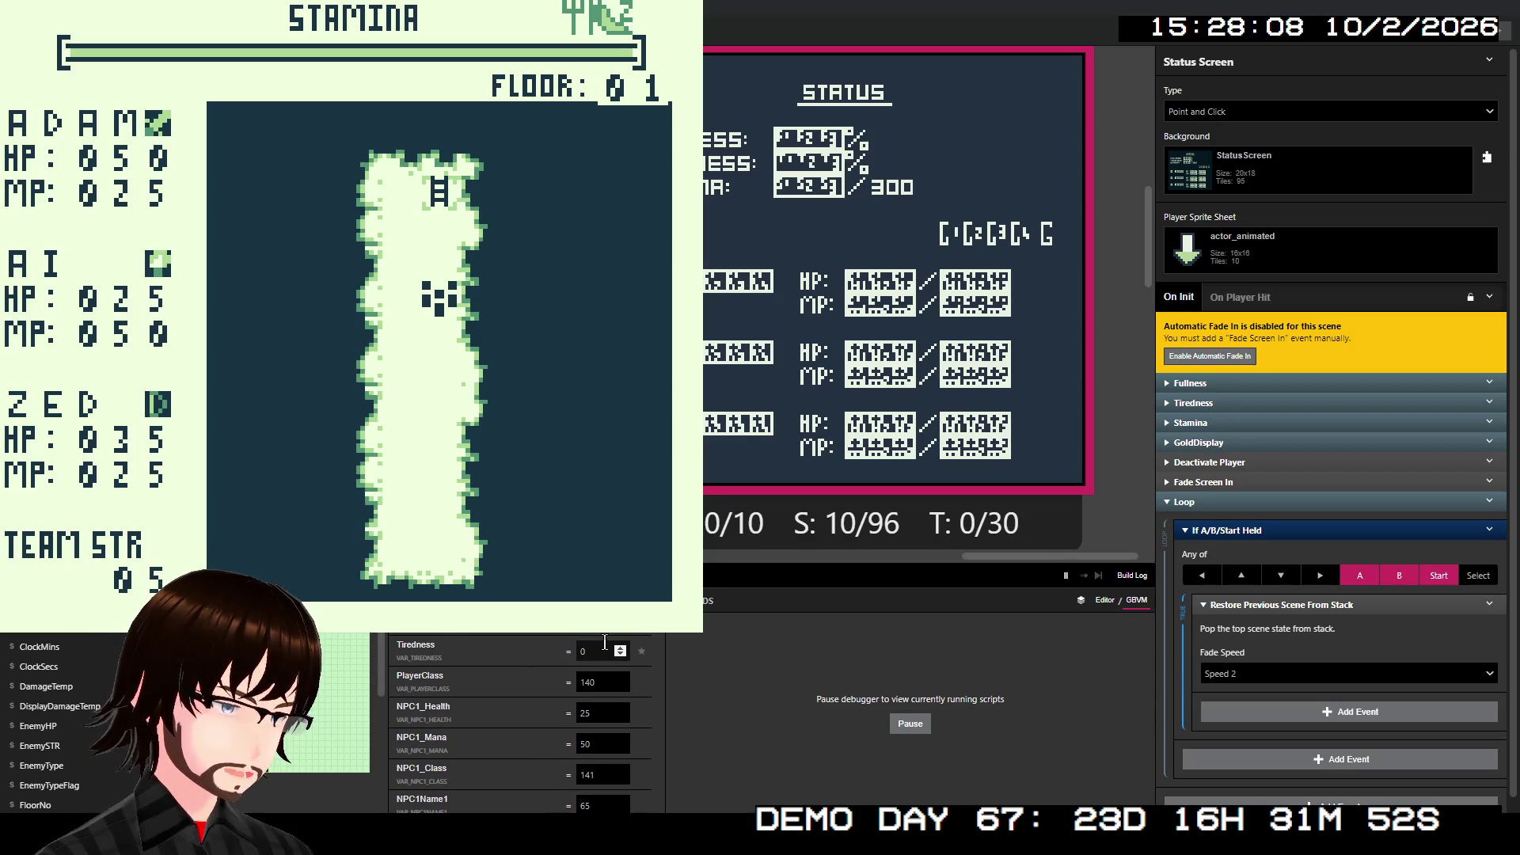
{"action": "left_click", "coordinate": [600, 649]}
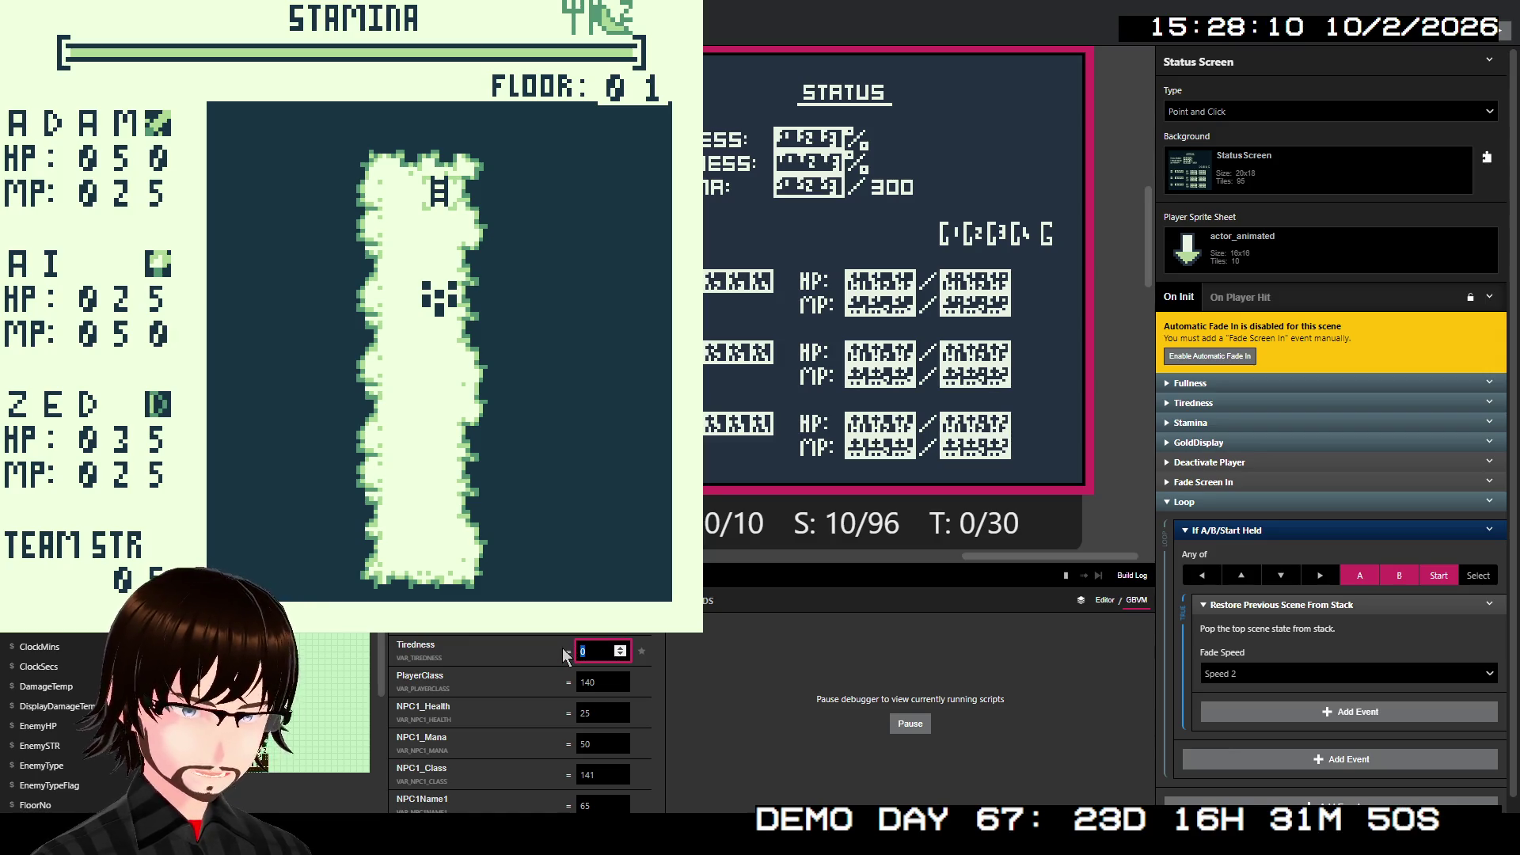
{"action": "type", "text": "0"}
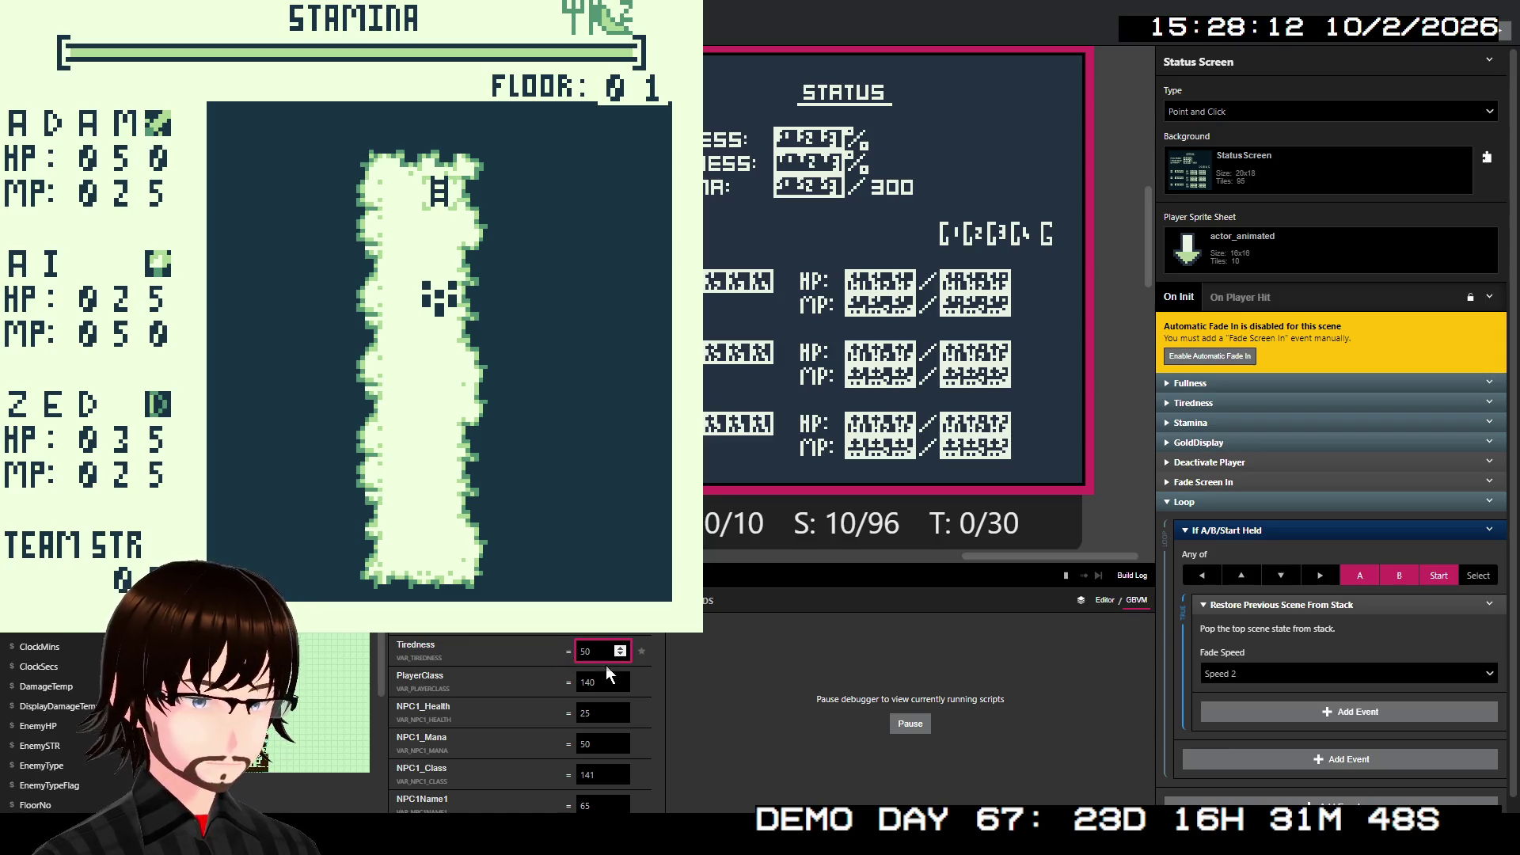
{"action": "left_click", "coordinate": [798, 467]}
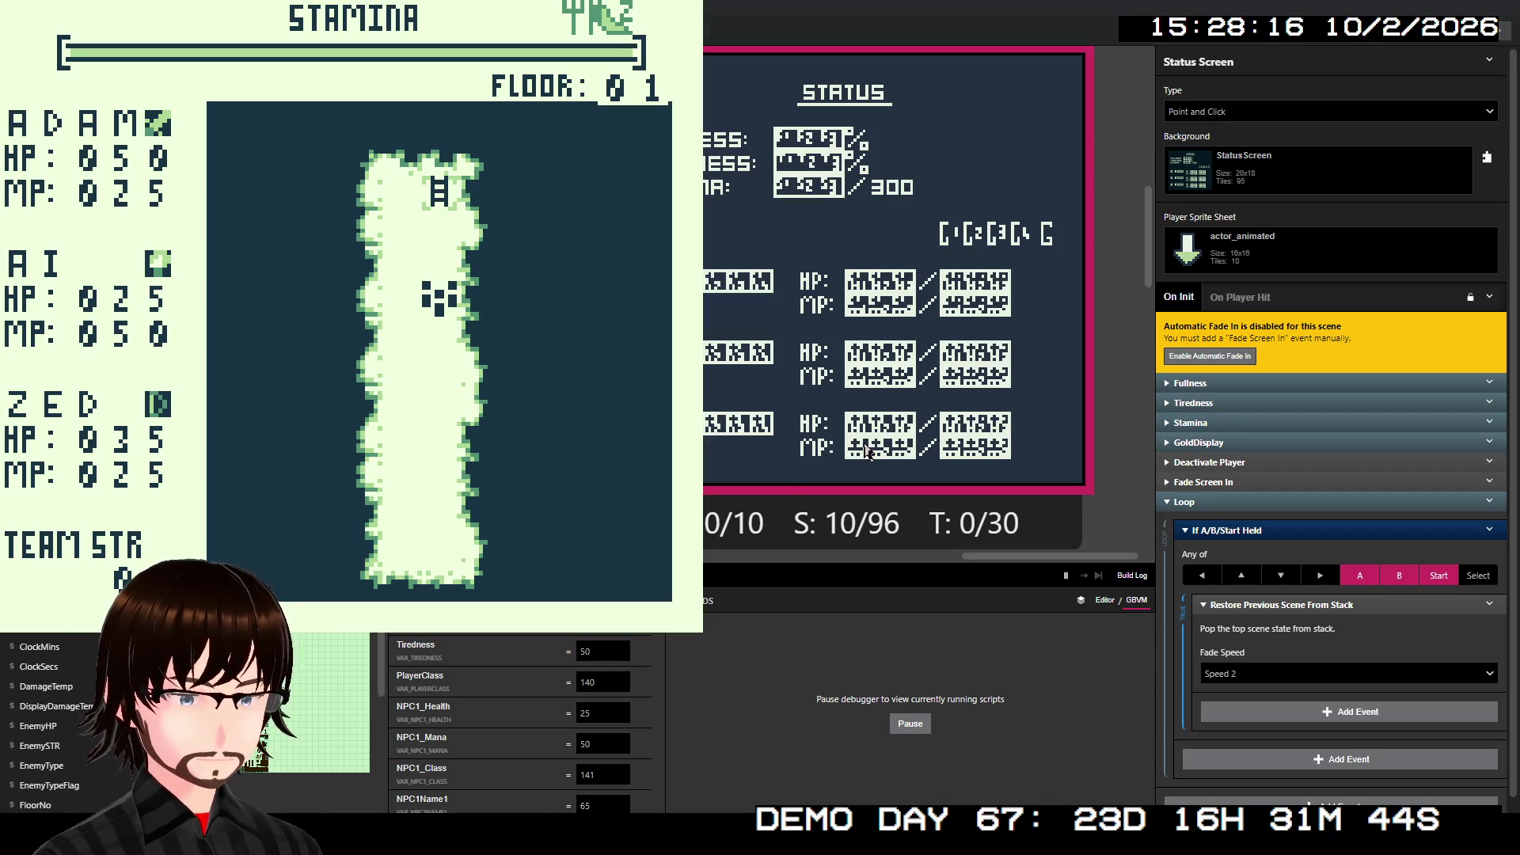
{"action": "key", "text": "Down"}
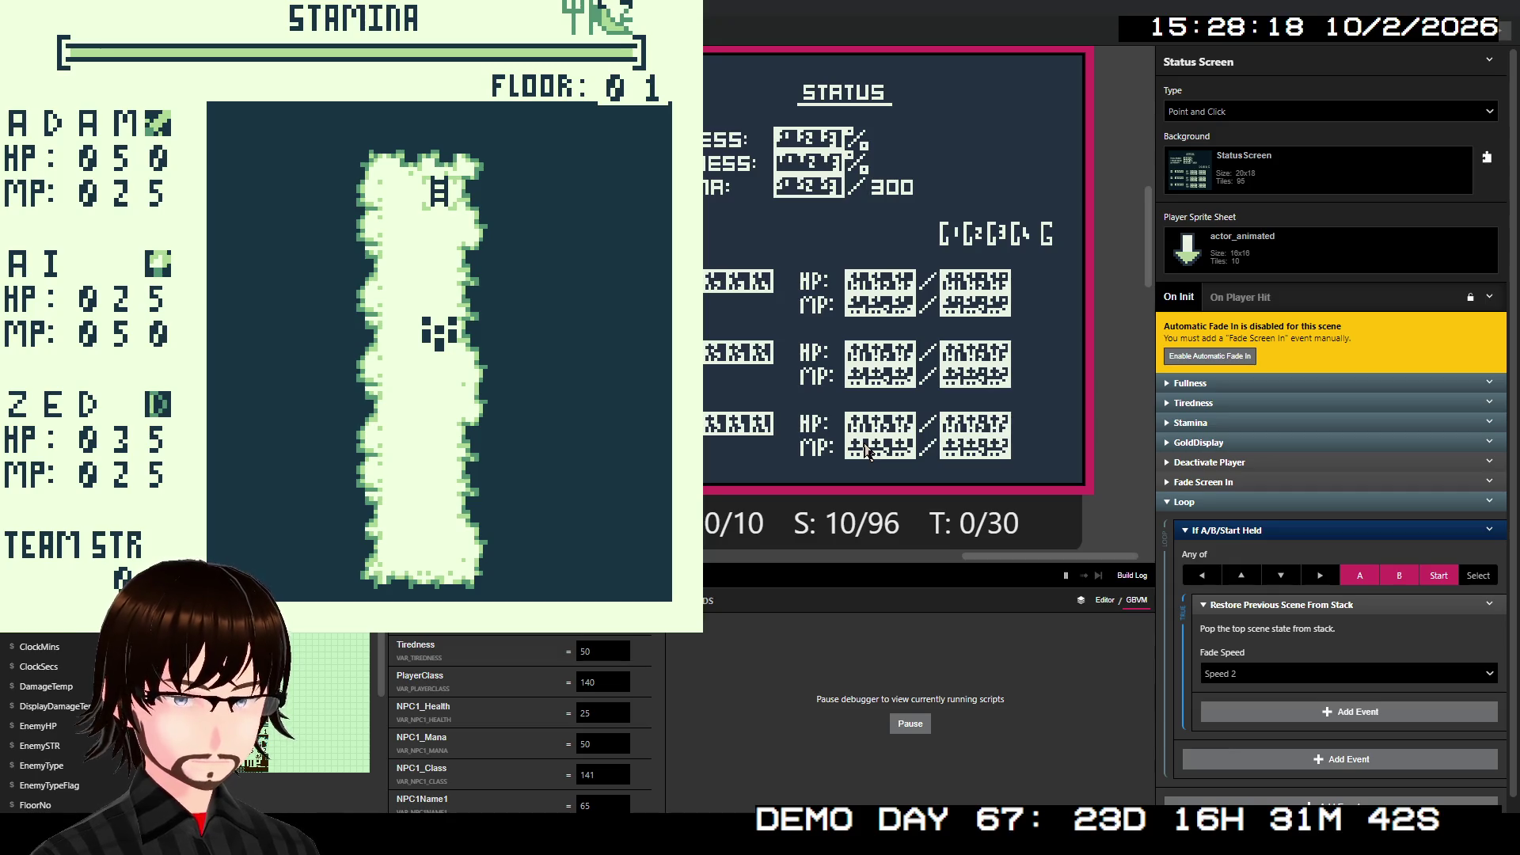
- Save & Quit from the pause menu, then start the game again from the title
{"action": "key", "text": "Return"}
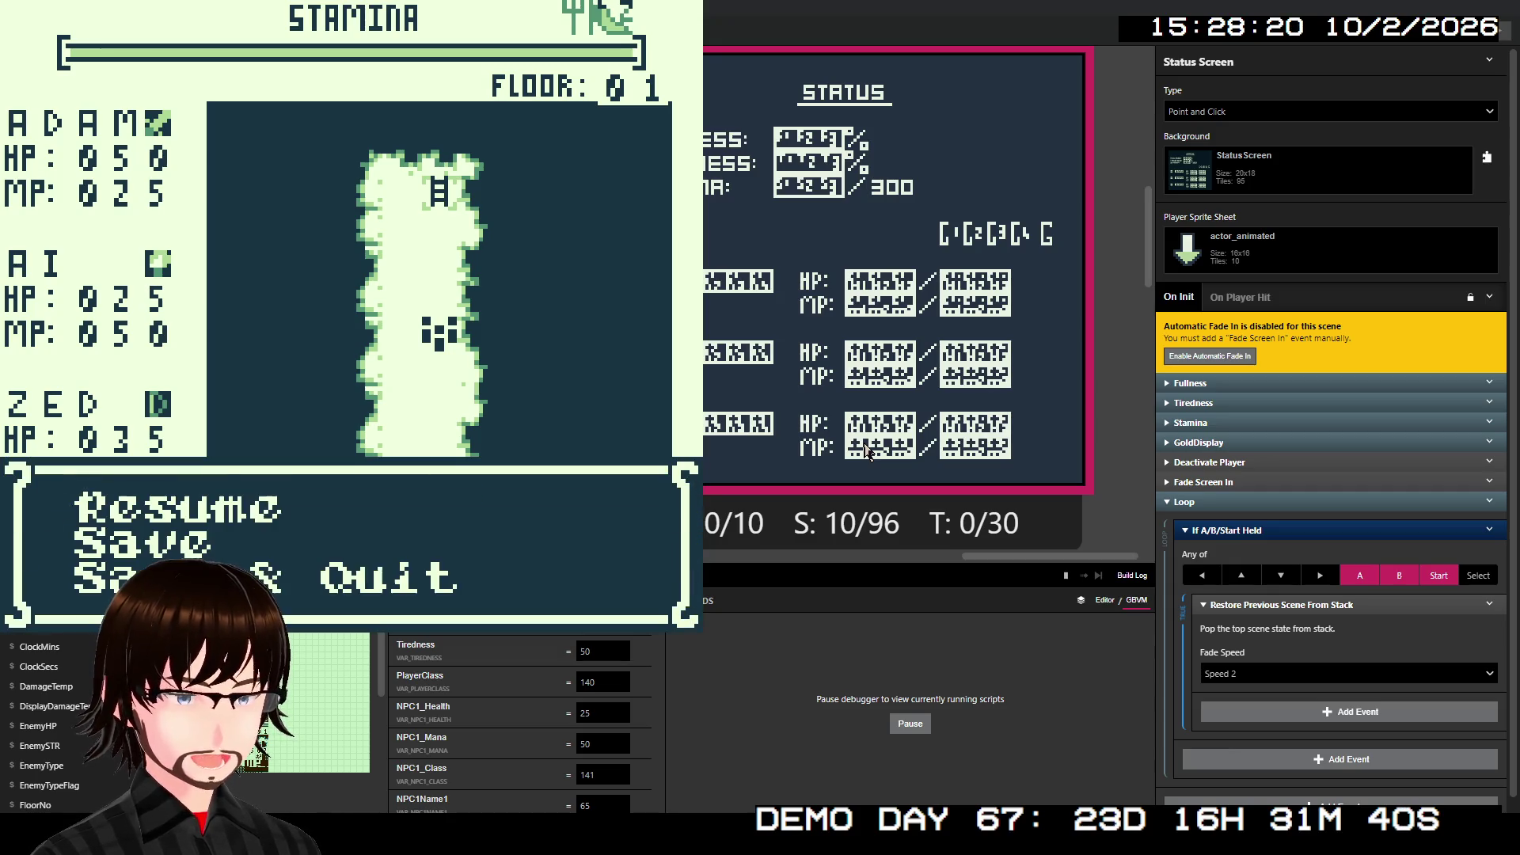
{"action": "key", "text": "Down"}
{"action": "key", "text": "Down"}
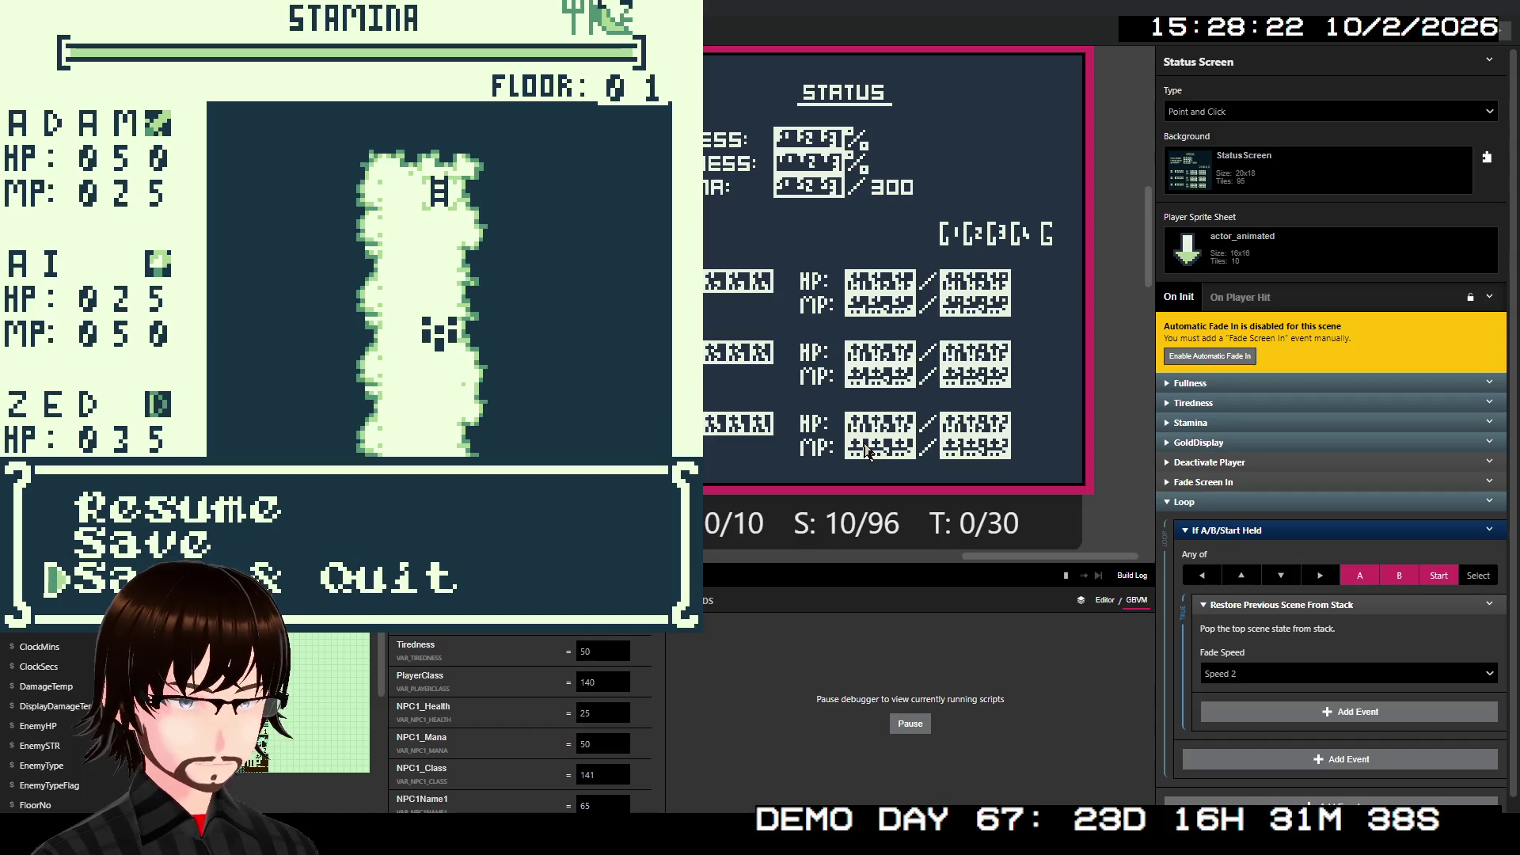
{"action": "key", "text": "z"}
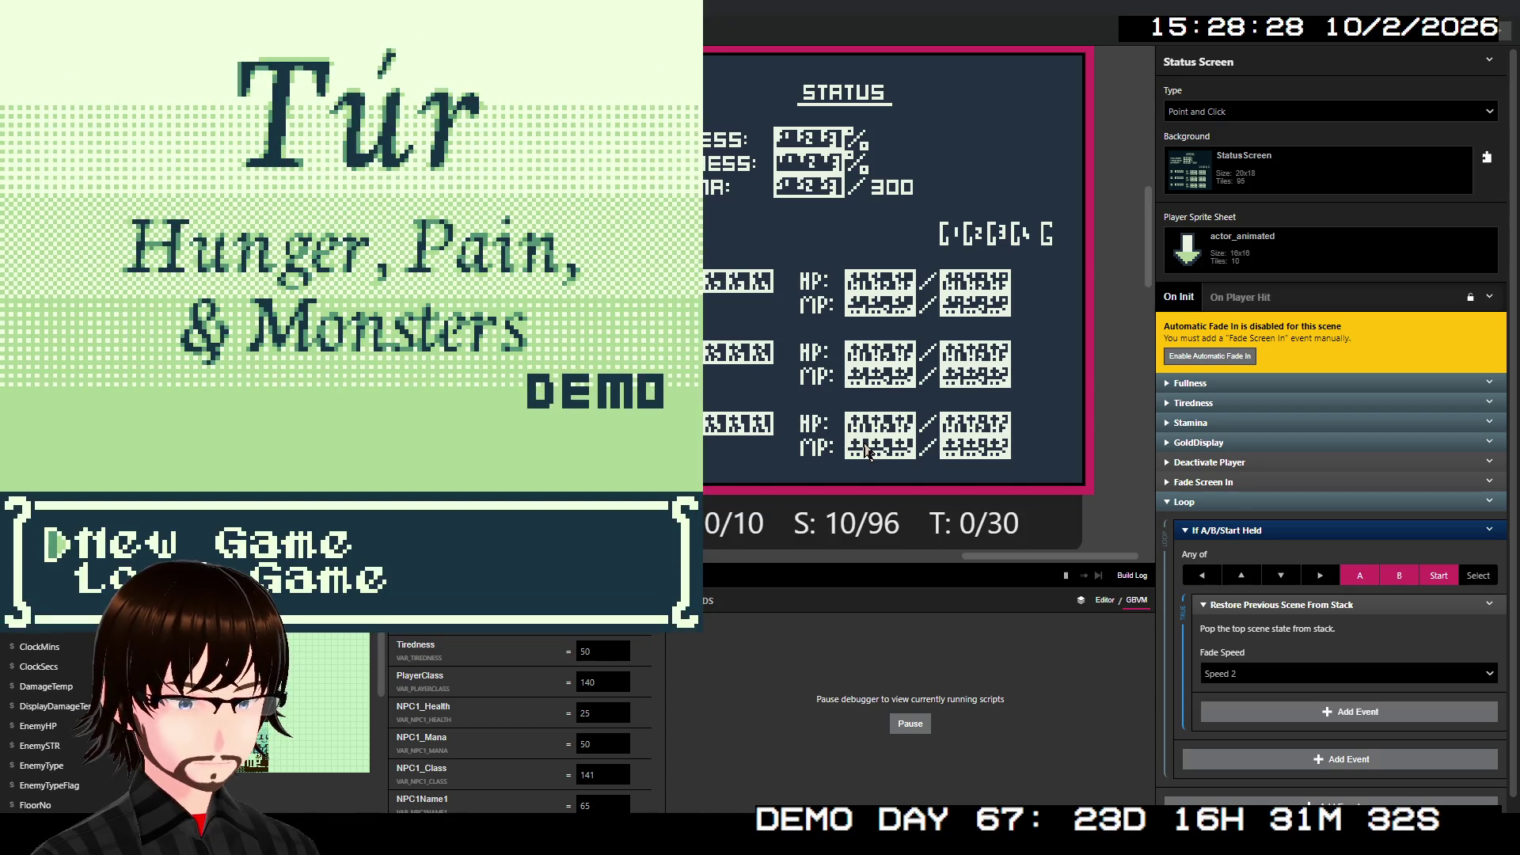
{"action": "key", "text": "z"}
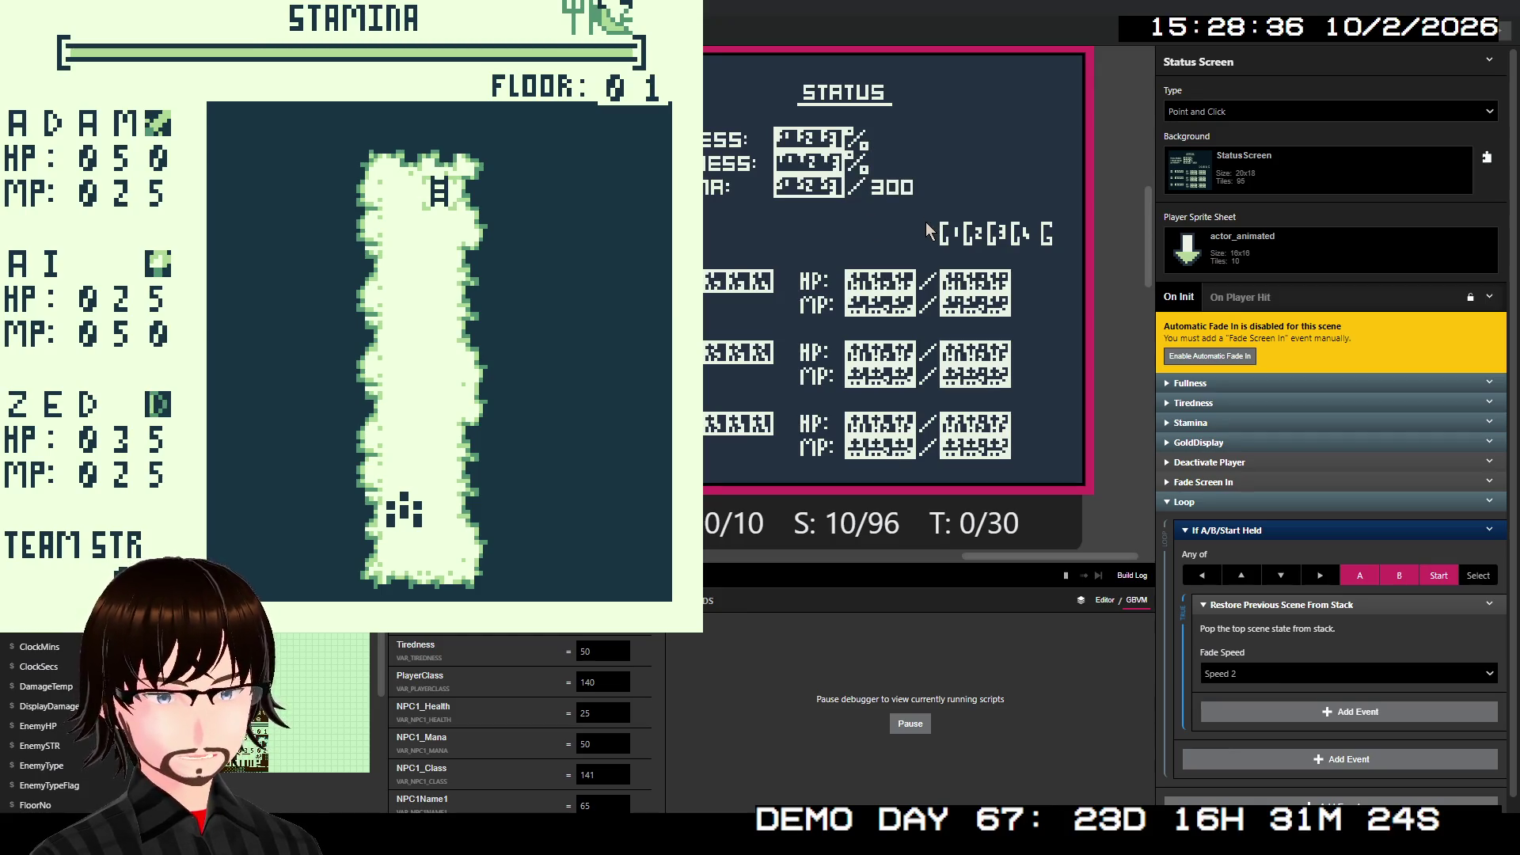
- Open Status from the action menu, confirm Tiredness shows 050%, then close the game
{"action": "key", "text": "Return"}
{"action": "key", "text": "Down"}
{"action": "key", "text": "Down"}
{"action": "key", "text": "Down"}
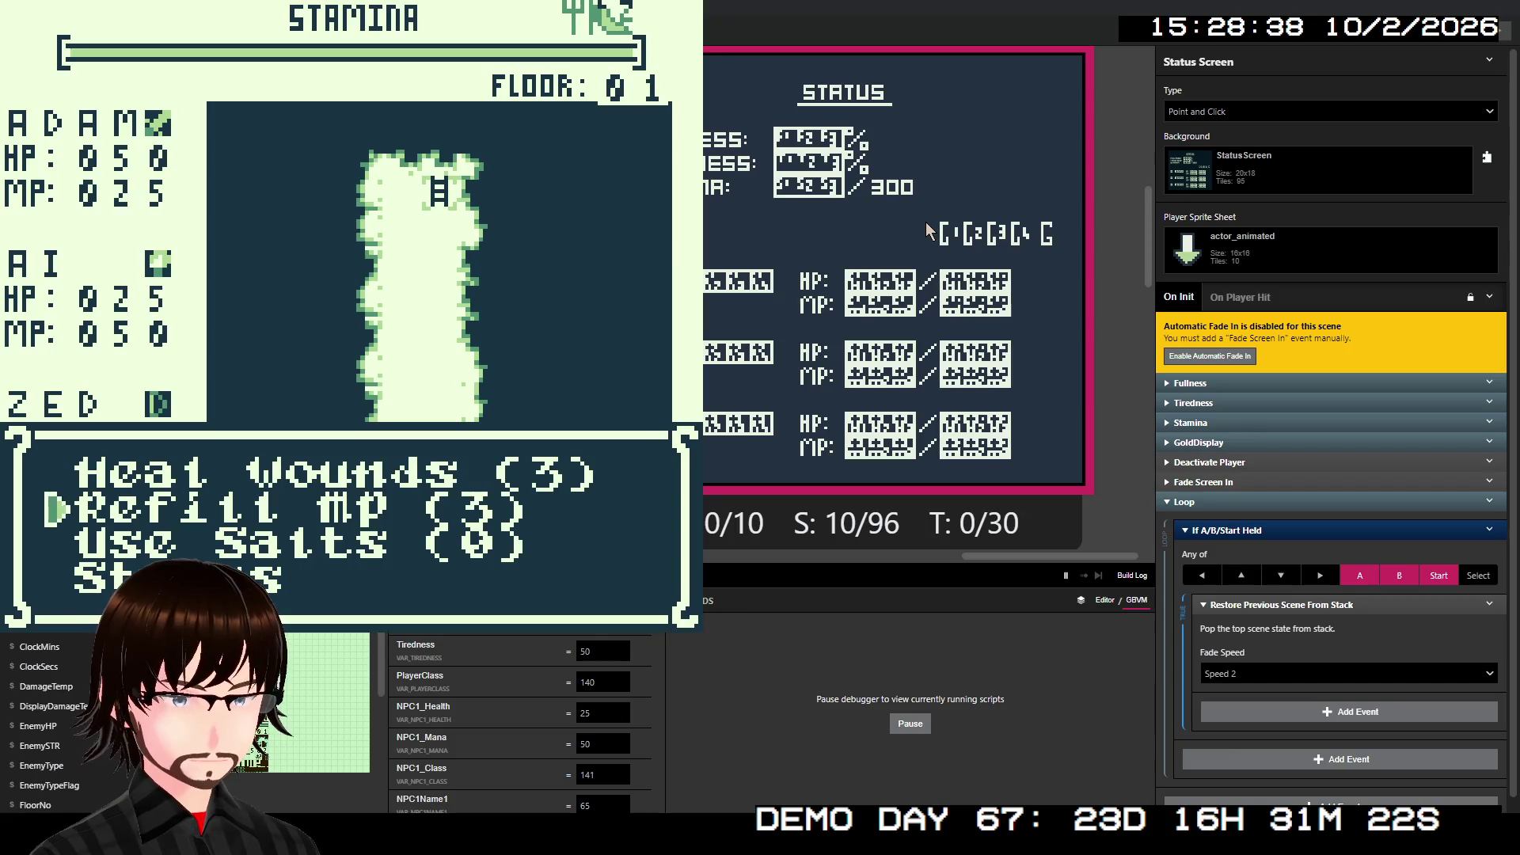
{"action": "key", "text": "Return"}
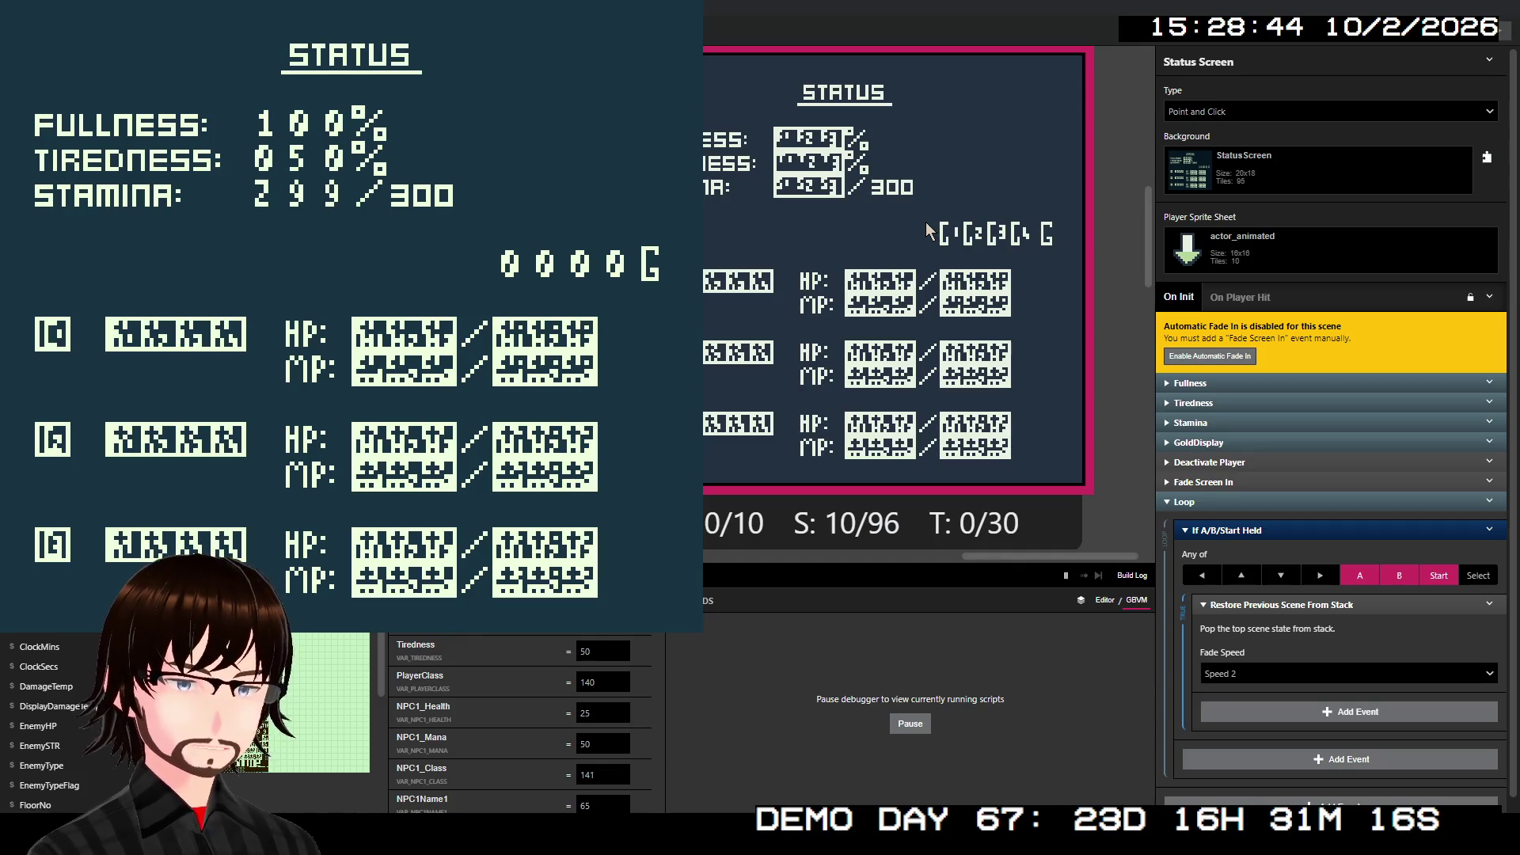
{"action": "key", "text": "alt+F4"}
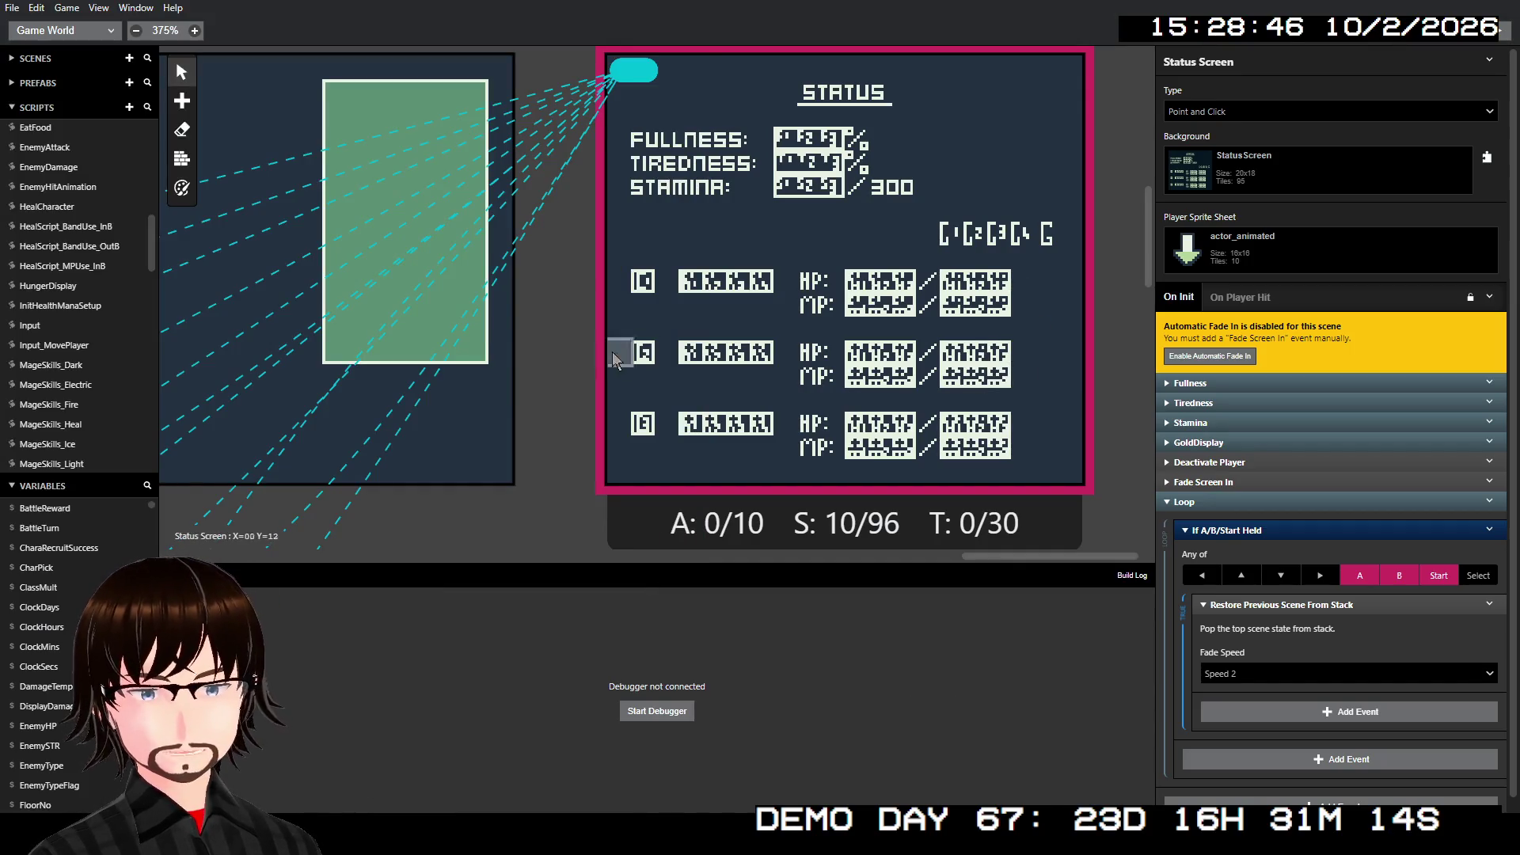
- Show the Main Menu scene's script and collapse the Stamina and Fullness events
{"action": "scroll", "coordinate": [516, 368], "scroll_direction": "up", "scroll_amount": 5}
{"action": "scroll", "coordinate": [477, 348], "scroll_direction": "left", "scroll_amount": 3}
{"action": "scroll", "coordinate": [477, 348], "scroll_direction": "left", "scroll_amount": 15}
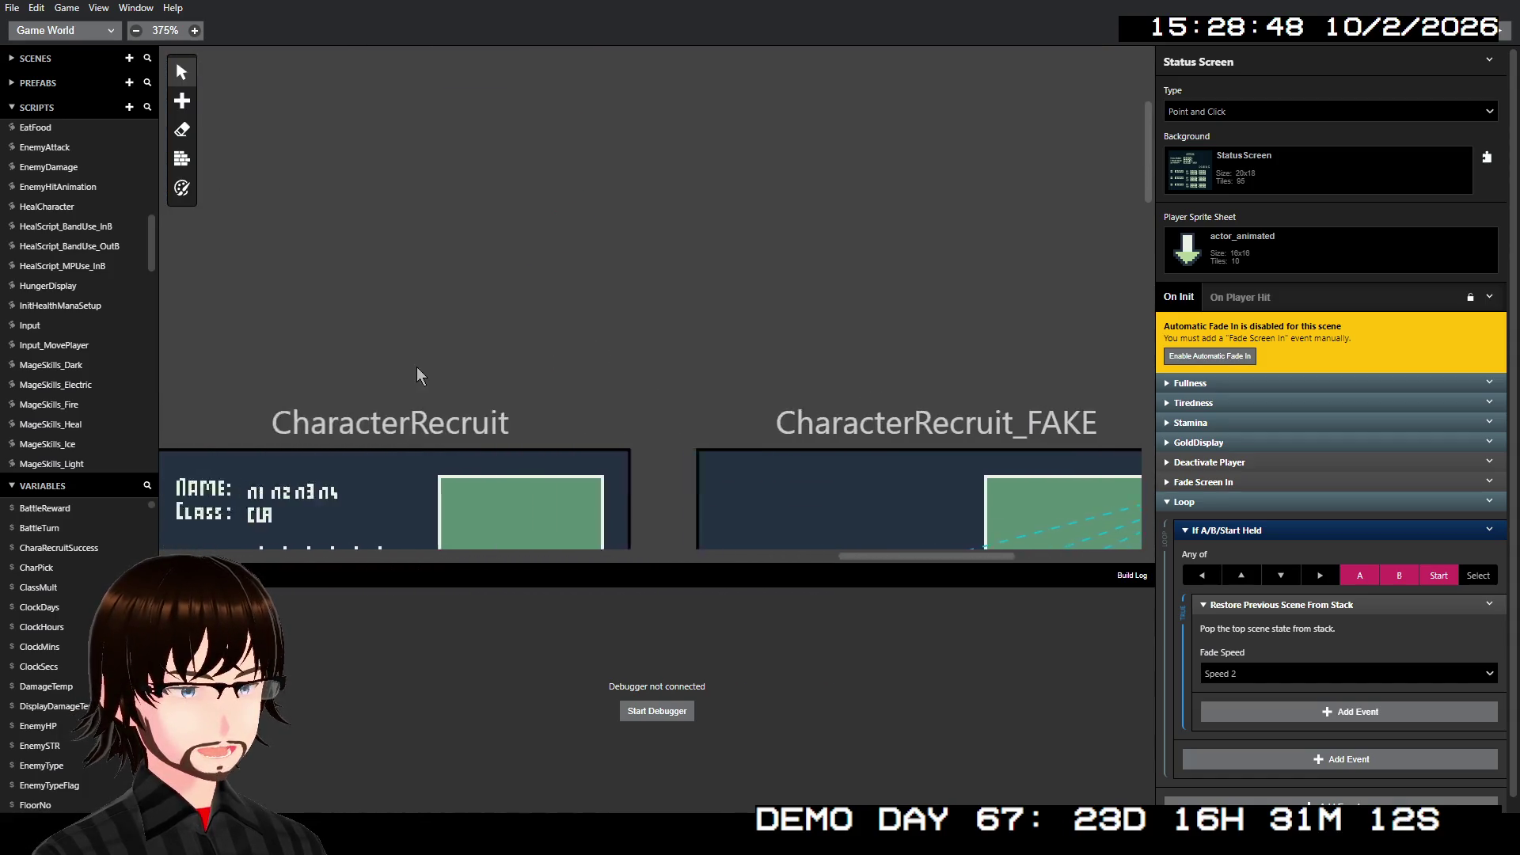
{"action": "scroll", "coordinate": [332, 372], "scroll_direction": "left", "scroll_amount": 20}
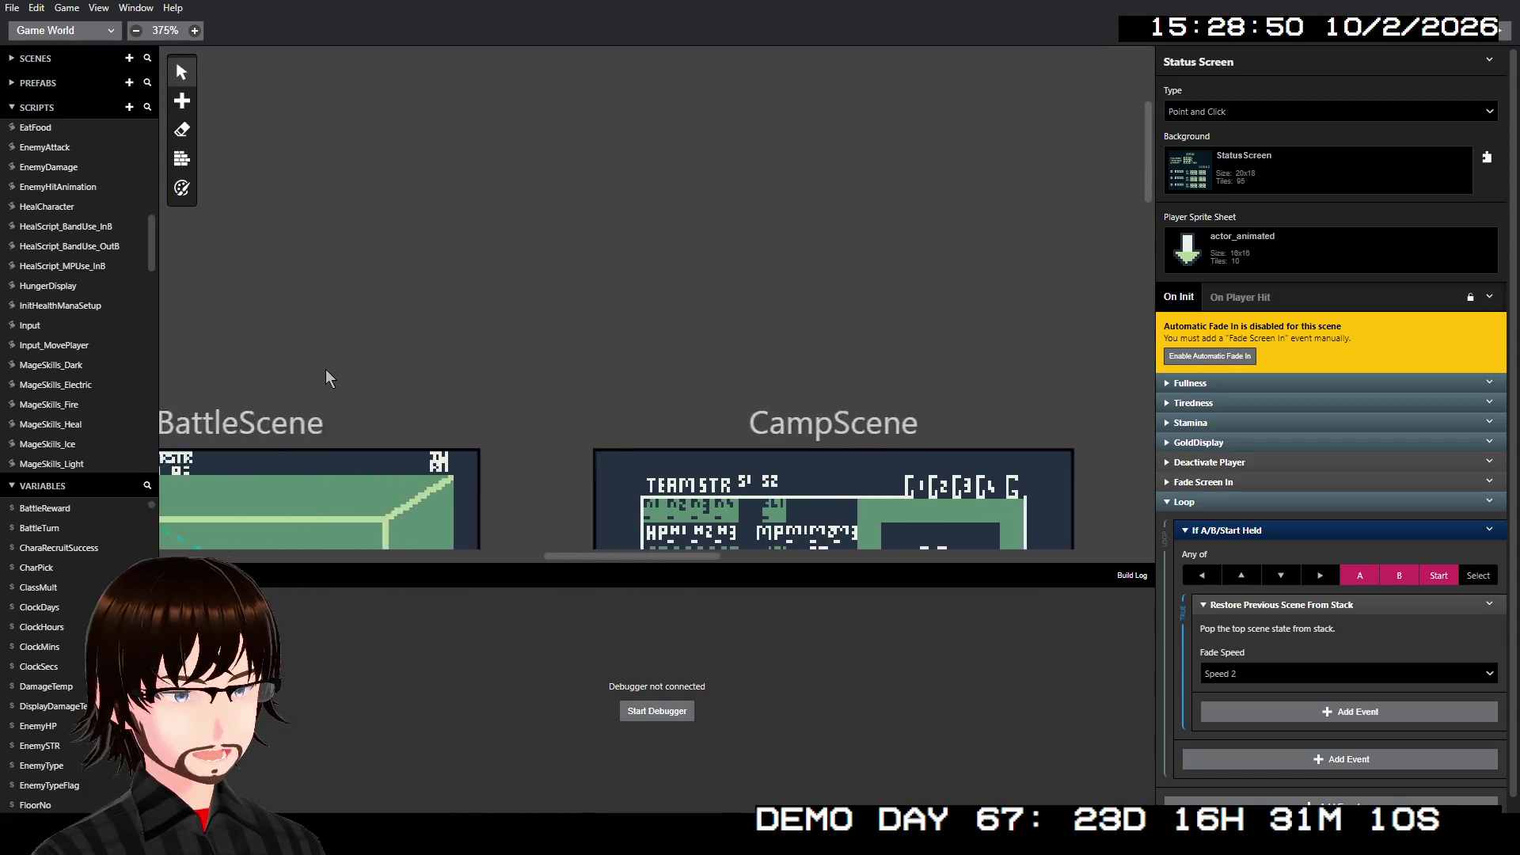
{"action": "scroll", "coordinate": [328, 363], "scroll_direction": "up", "scroll_amount": 5}
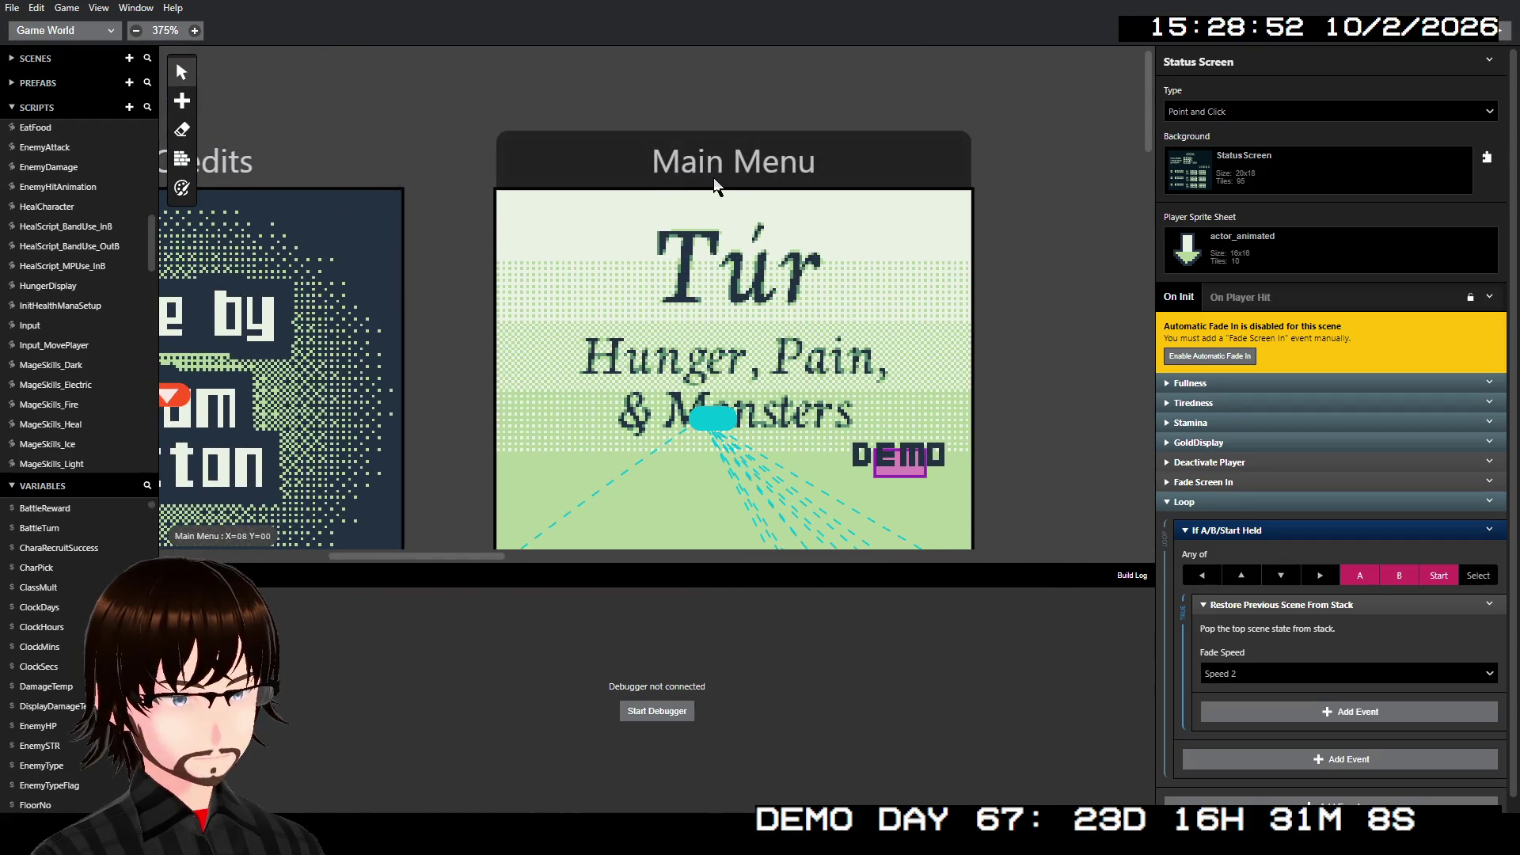
{"action": "left_click", "coordinate": [820, 208]}
{"action": "scroll", "coordinate": [1298, 474], "scroll_direction": "down", "scroll_amount": 3}
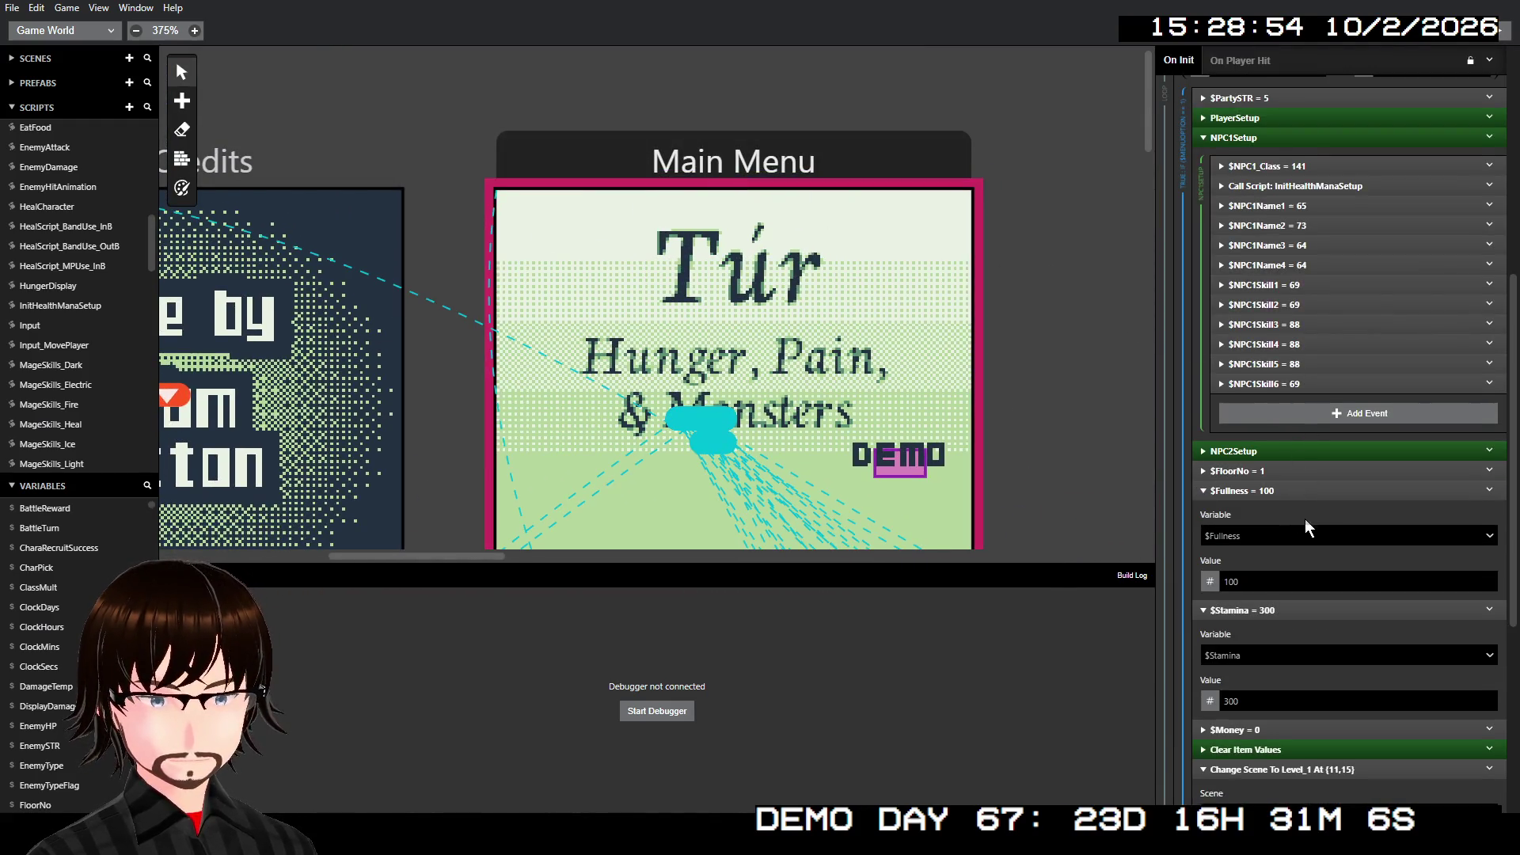
{"action": "left_click", "coordinate": [1297, 375]}
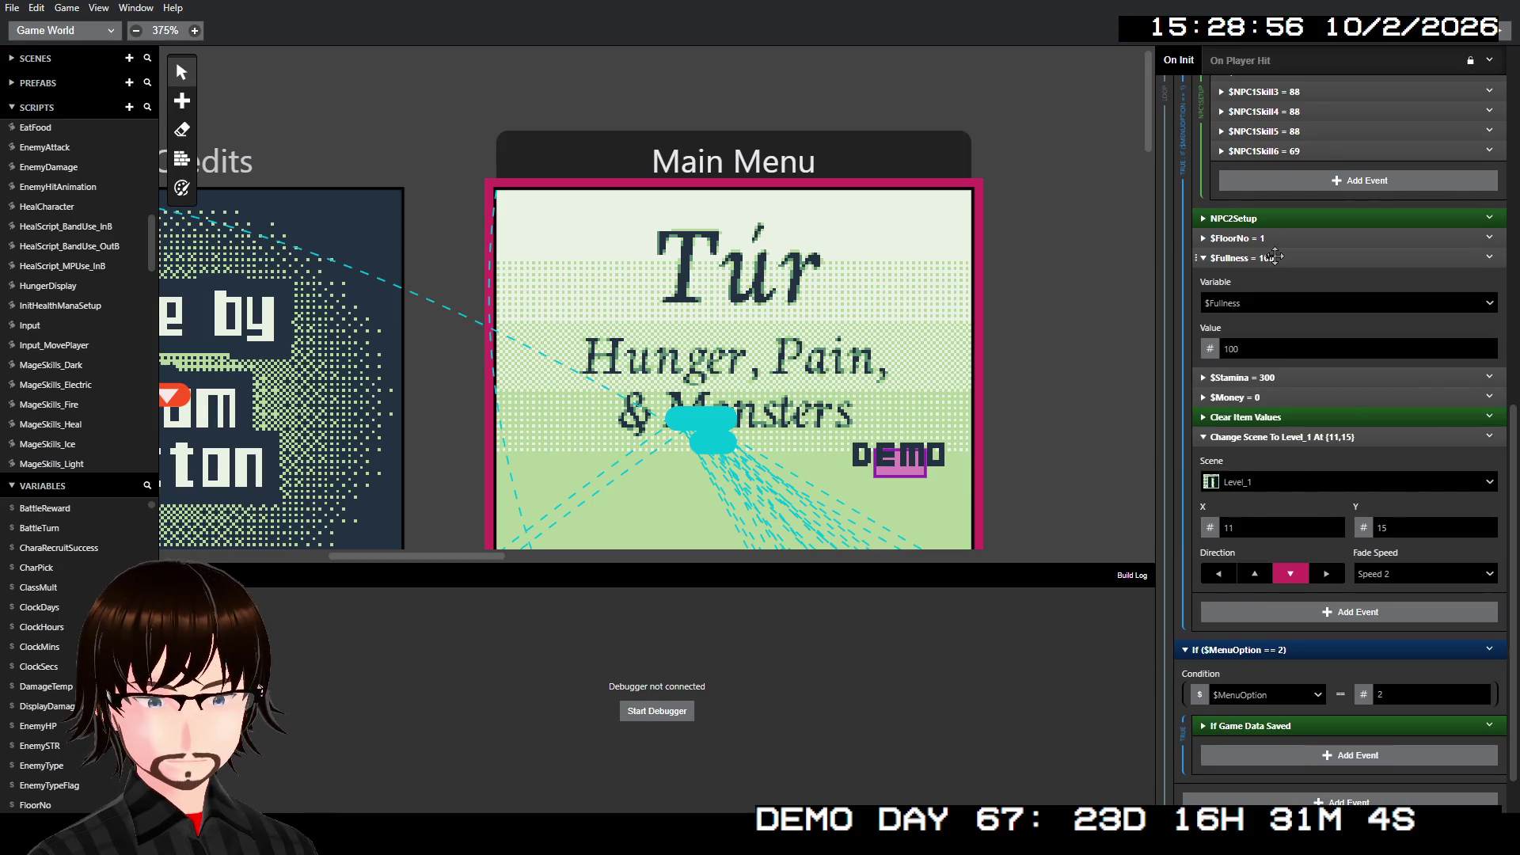
{"action": "left_click", "coordinate": [1274, 256]}
- Copy the $Stamina = 300 event and paste a duplicate right after it
{"action": "left_click", "coordinate": [1490, 323]}
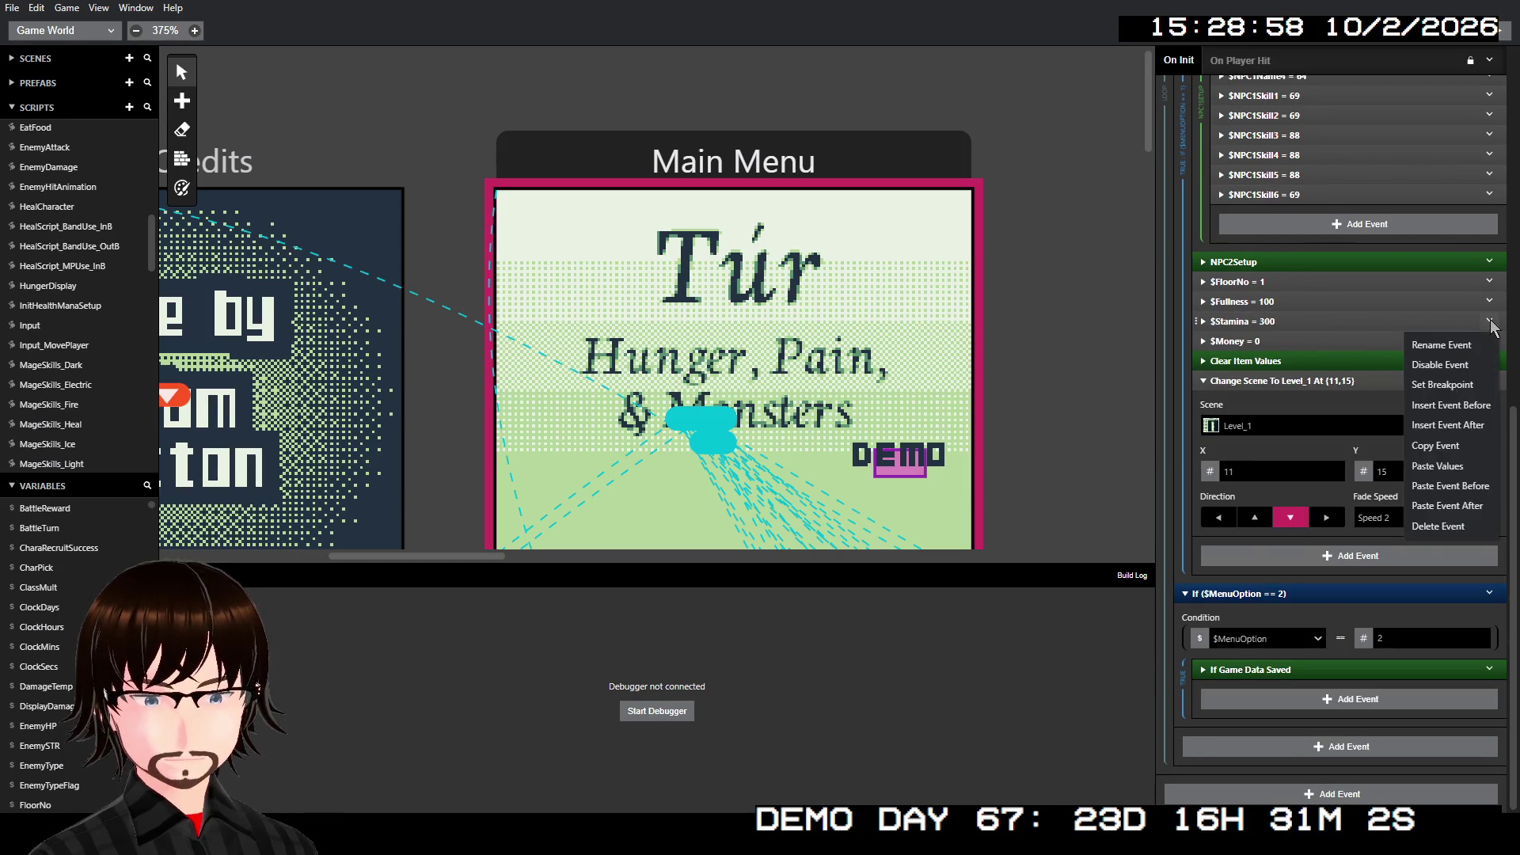
{"action": "left_click", "coordinate": [1469, 444]}
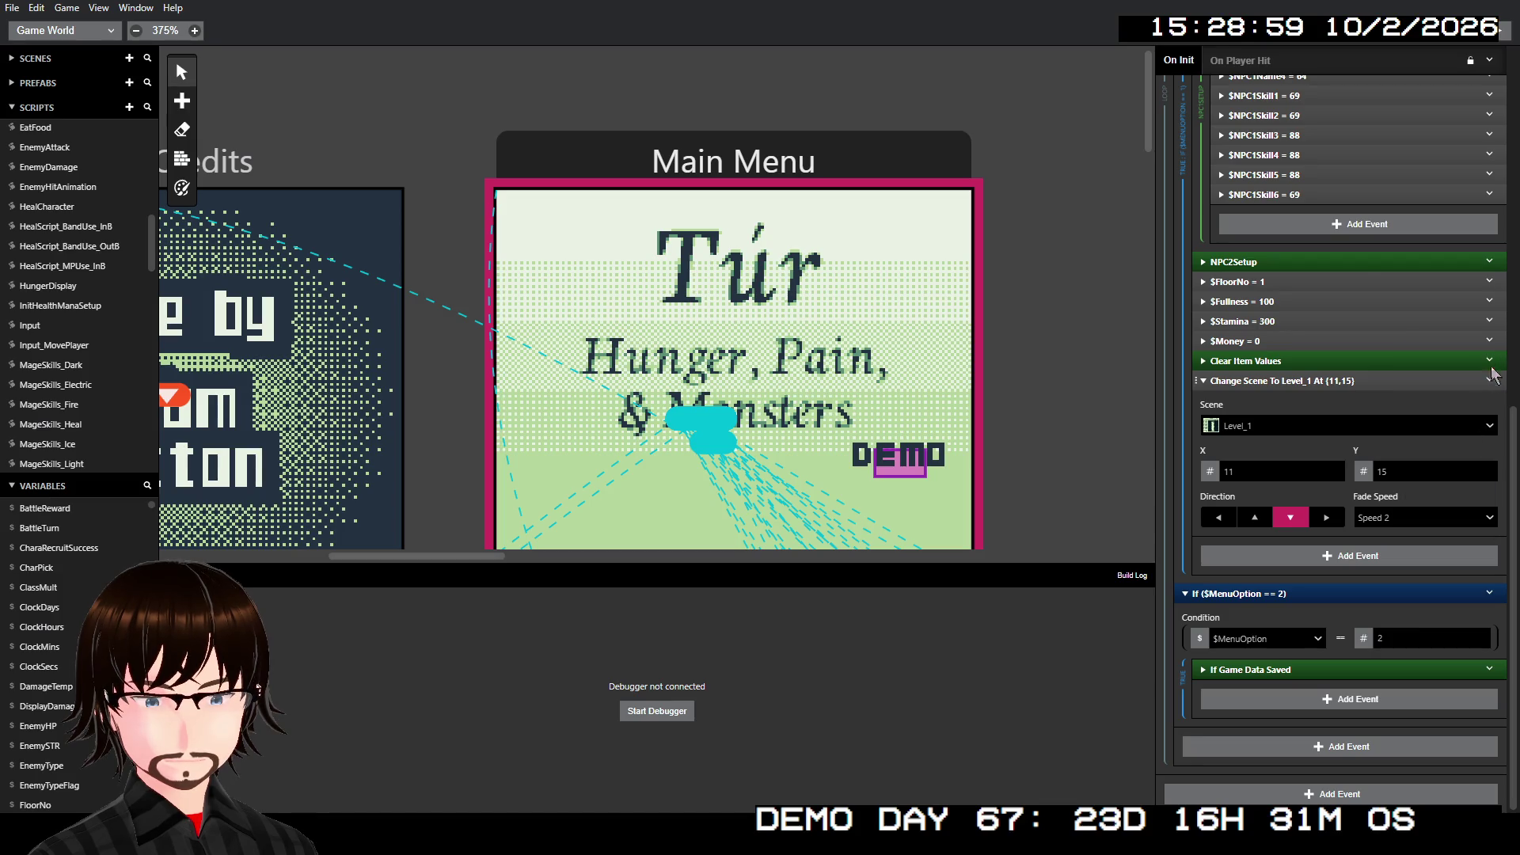
{"action": "left_click", "coordinate": [1490, 325]}
{"action": "left_click", "coordinate": [1452, 506]}
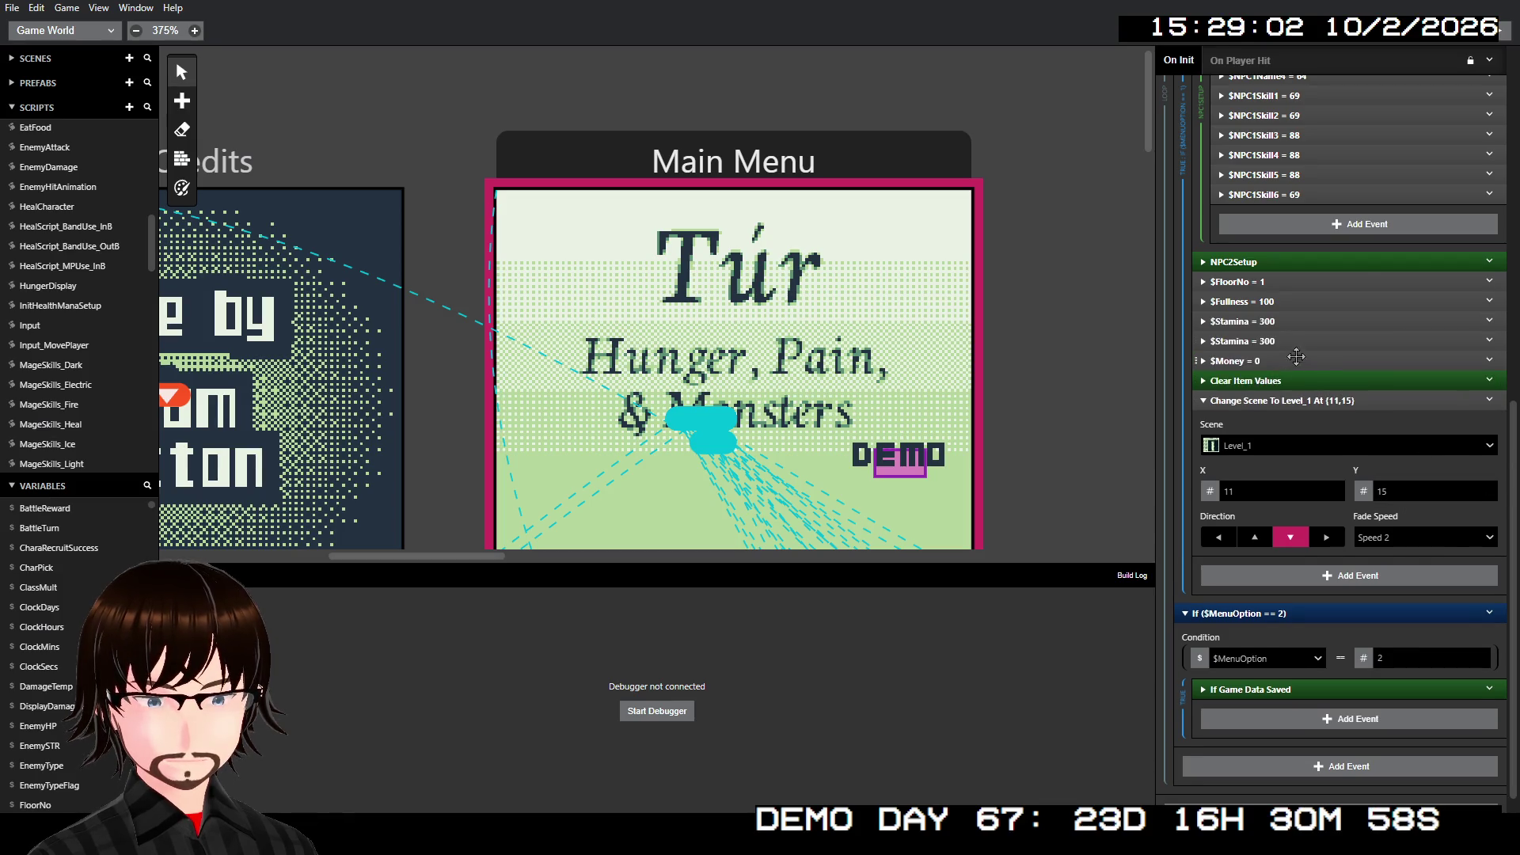
- Change the first copy to set $Tiredness to 0, then inspect Clear Item Values
{"action": "left_click", "coordinate": [1307, 323]}
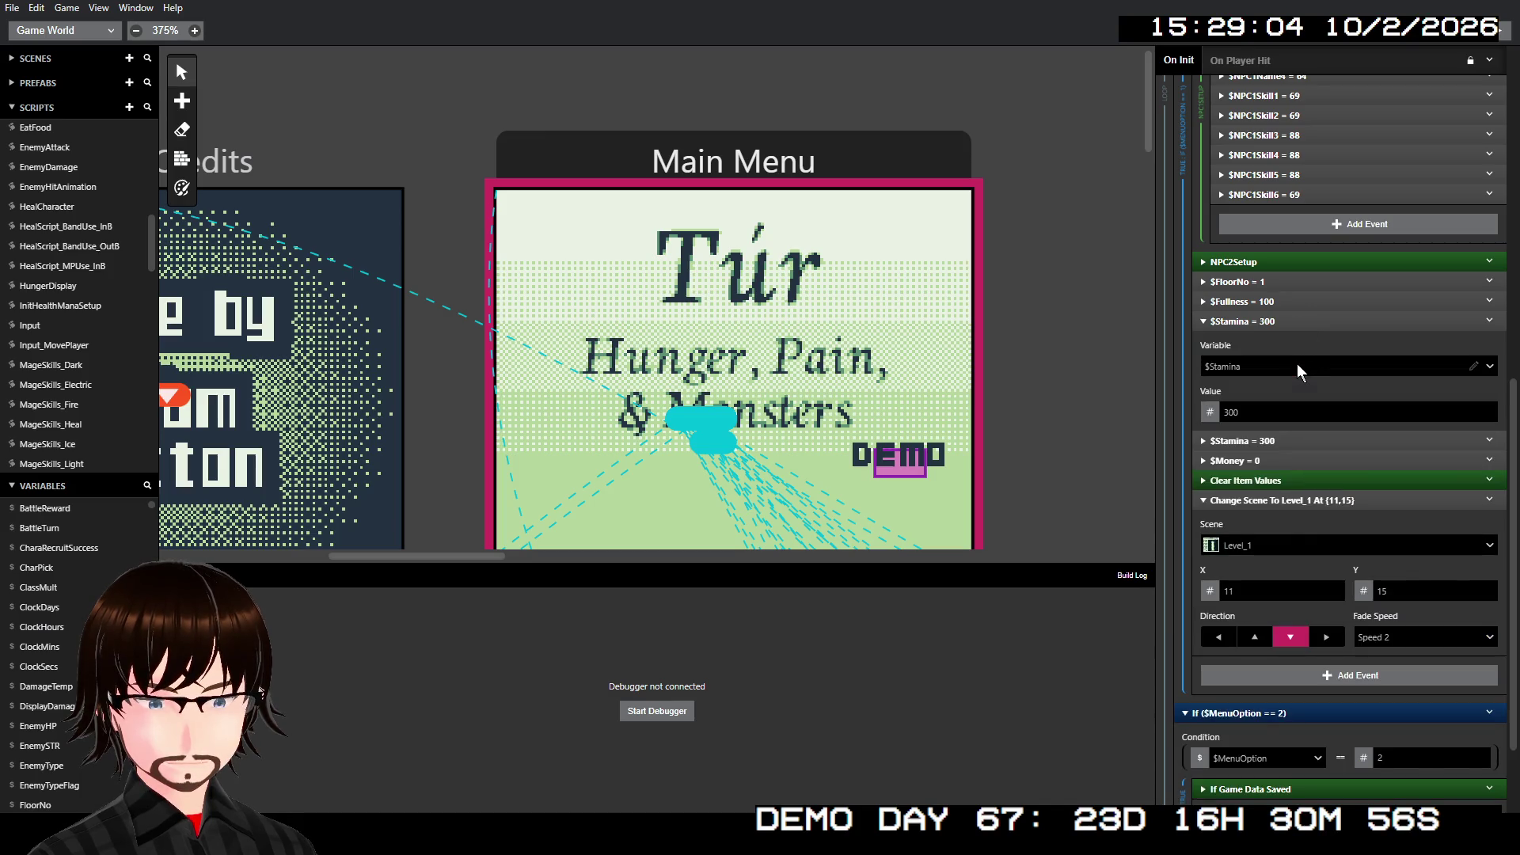
{"action": "left_click", "coordinate": [1297, 364]}
{"action": "type", "text": "ti"}
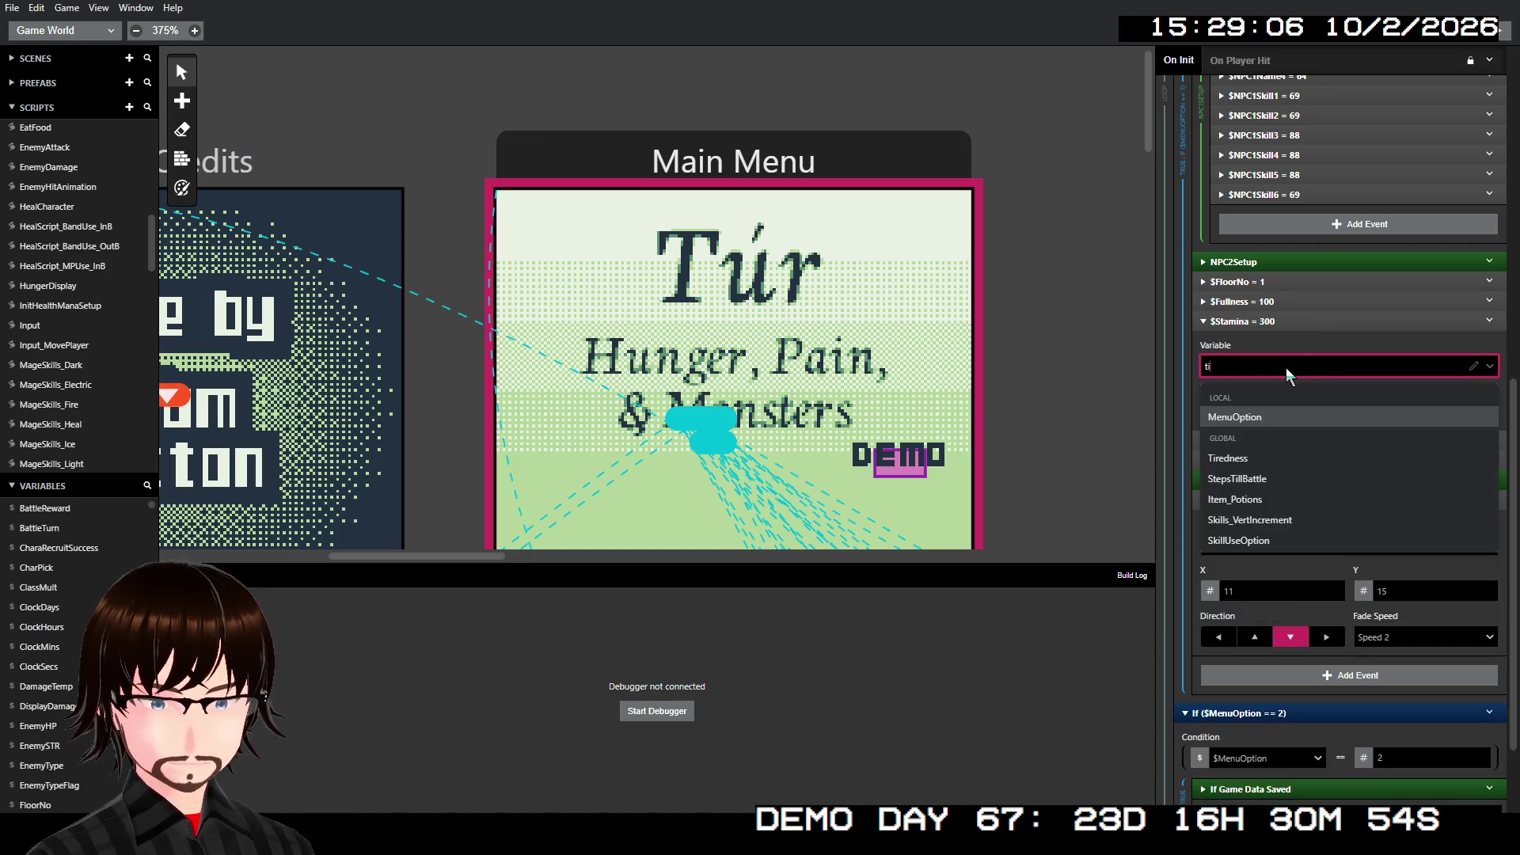
{"action": "left_click", "coordinate": [1257, 458]}
{"action": "double_click", "coordinate": [1279, 411]}
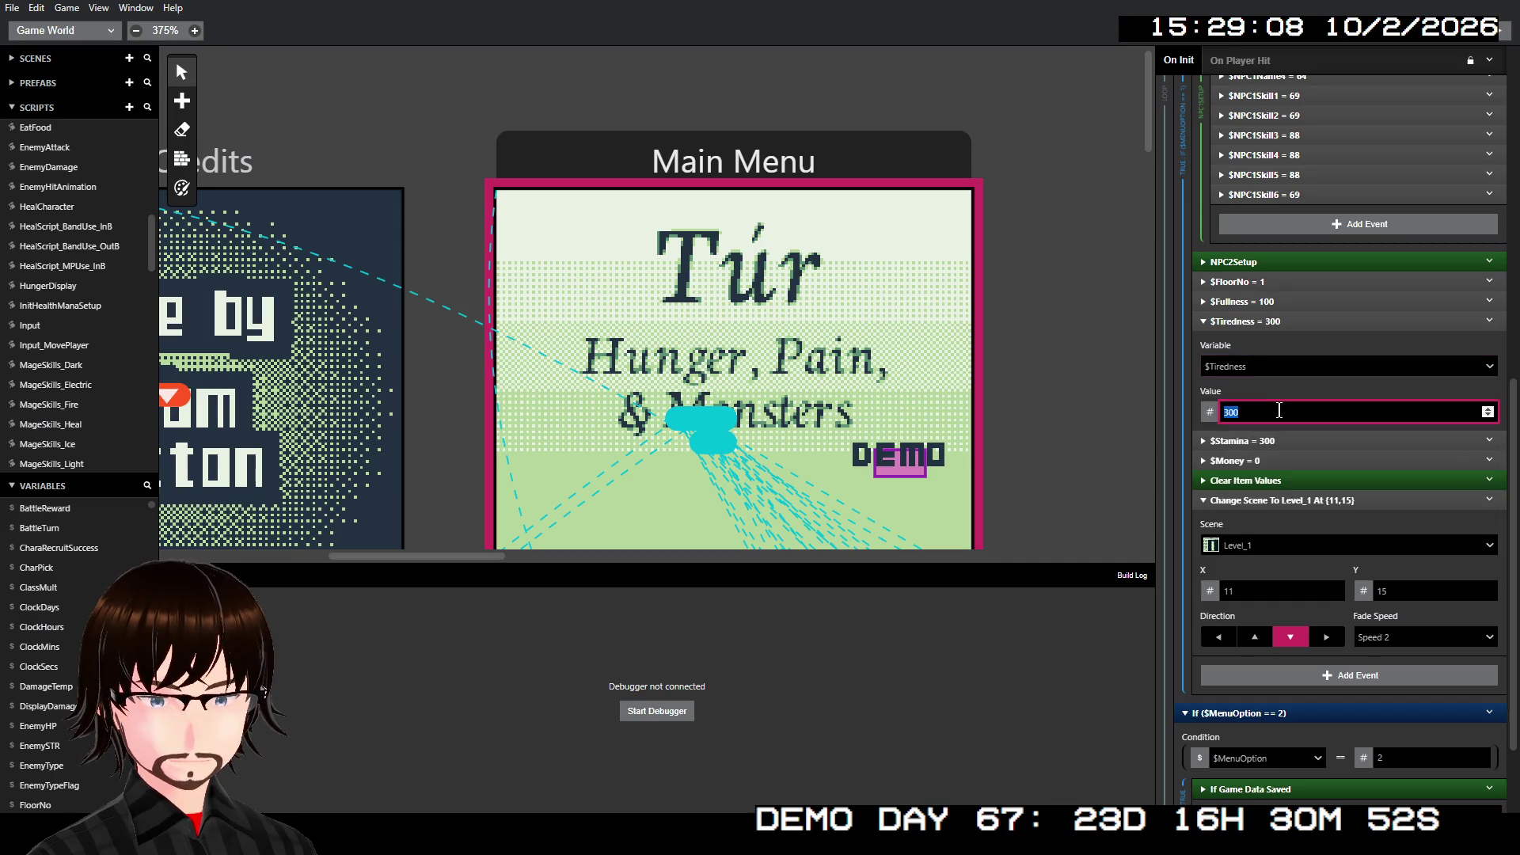
{"action": "left_click", "coordinate": [1269, 319]}
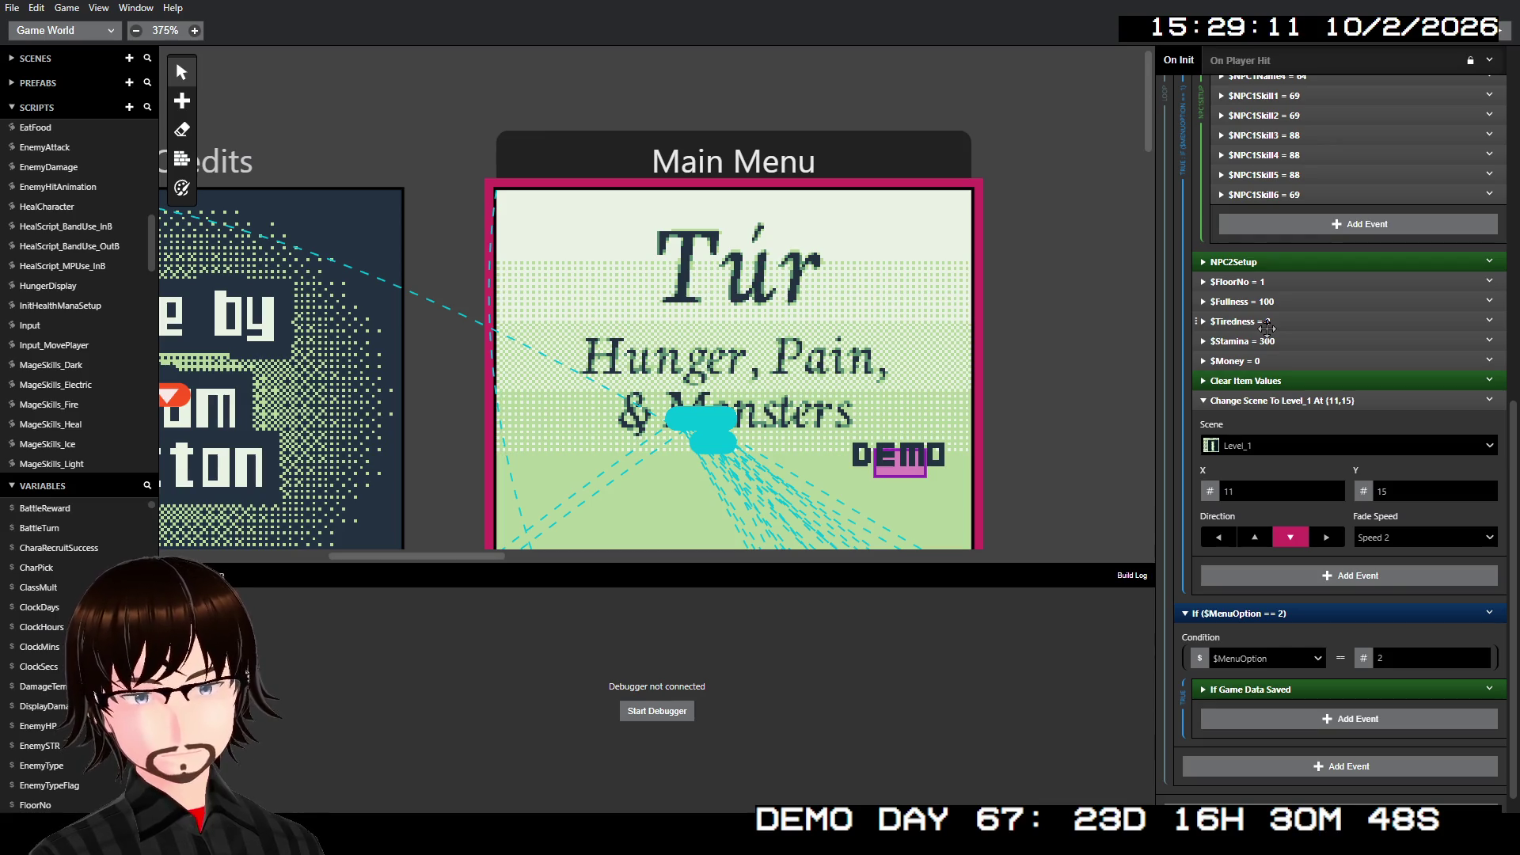
{"action": "left_click", "coordinate": [1276, 379]}
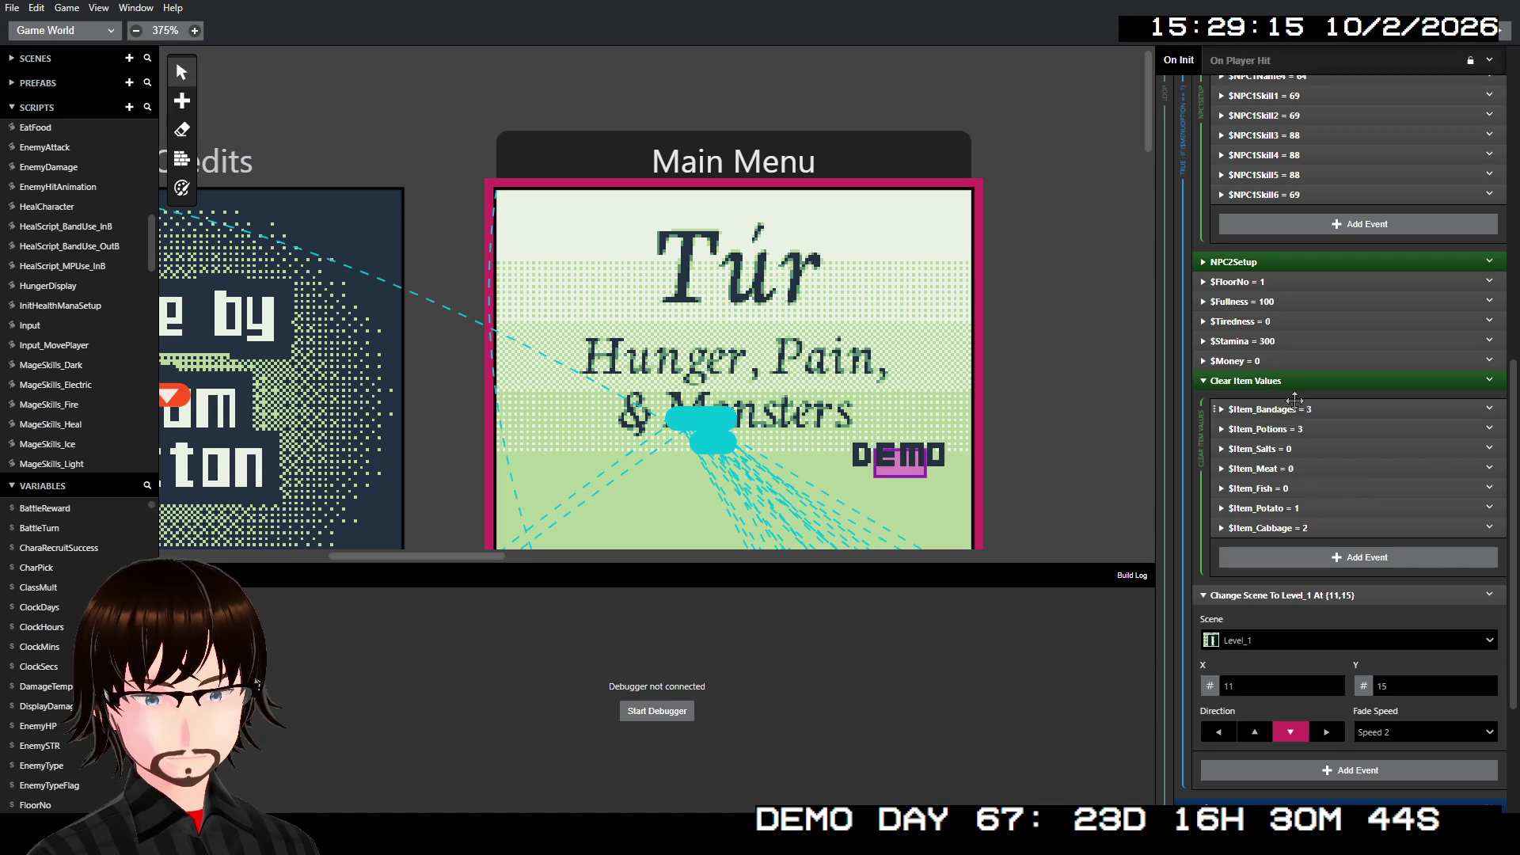
{"action": "left_click", "coordinate": [1298, 407]}
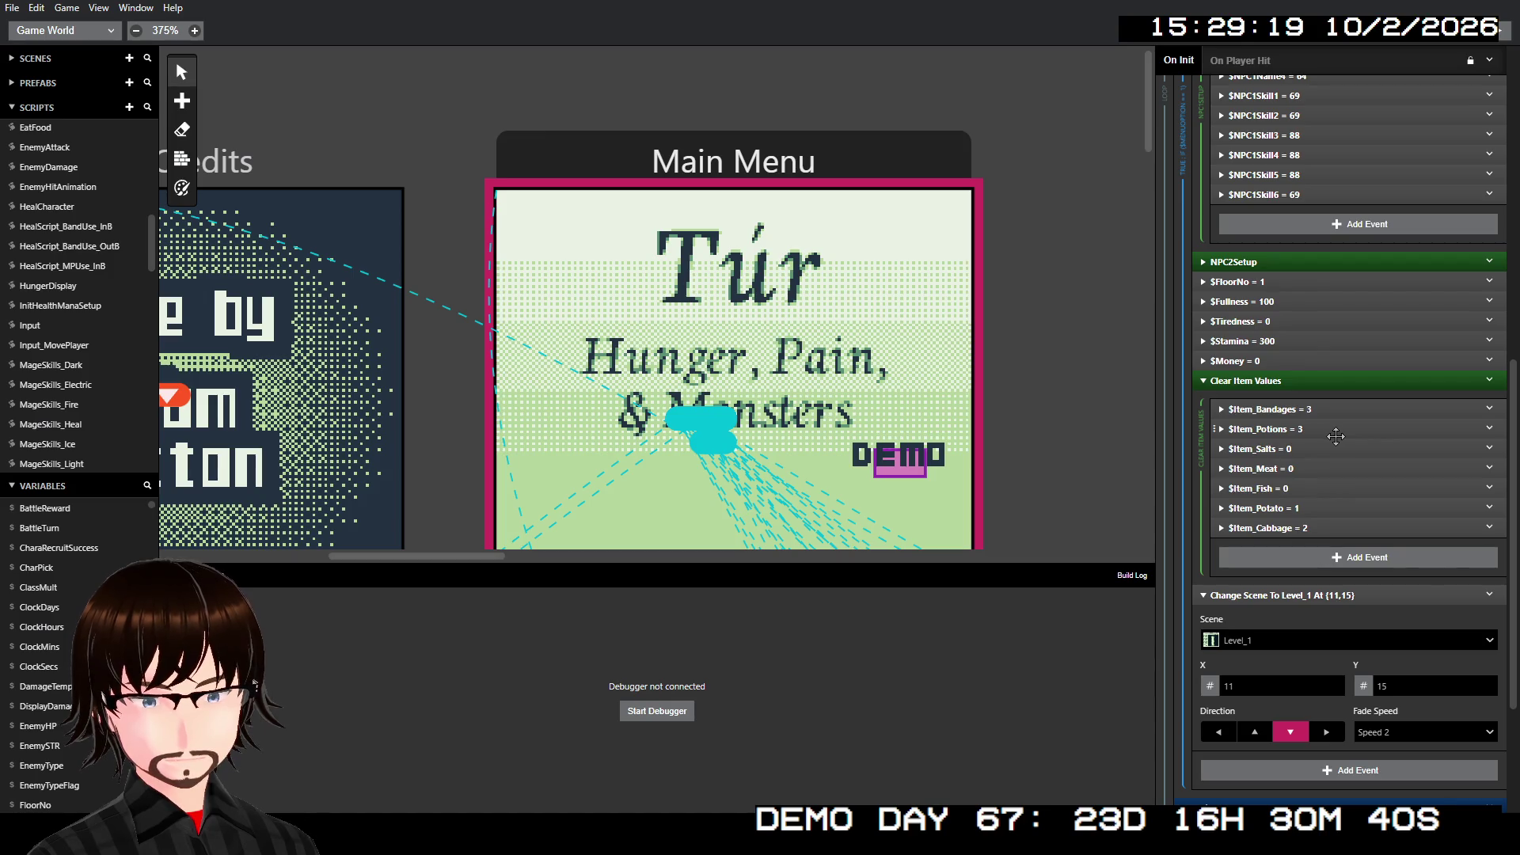
{"action": "left_click", "coordinate": [1307, 382]}
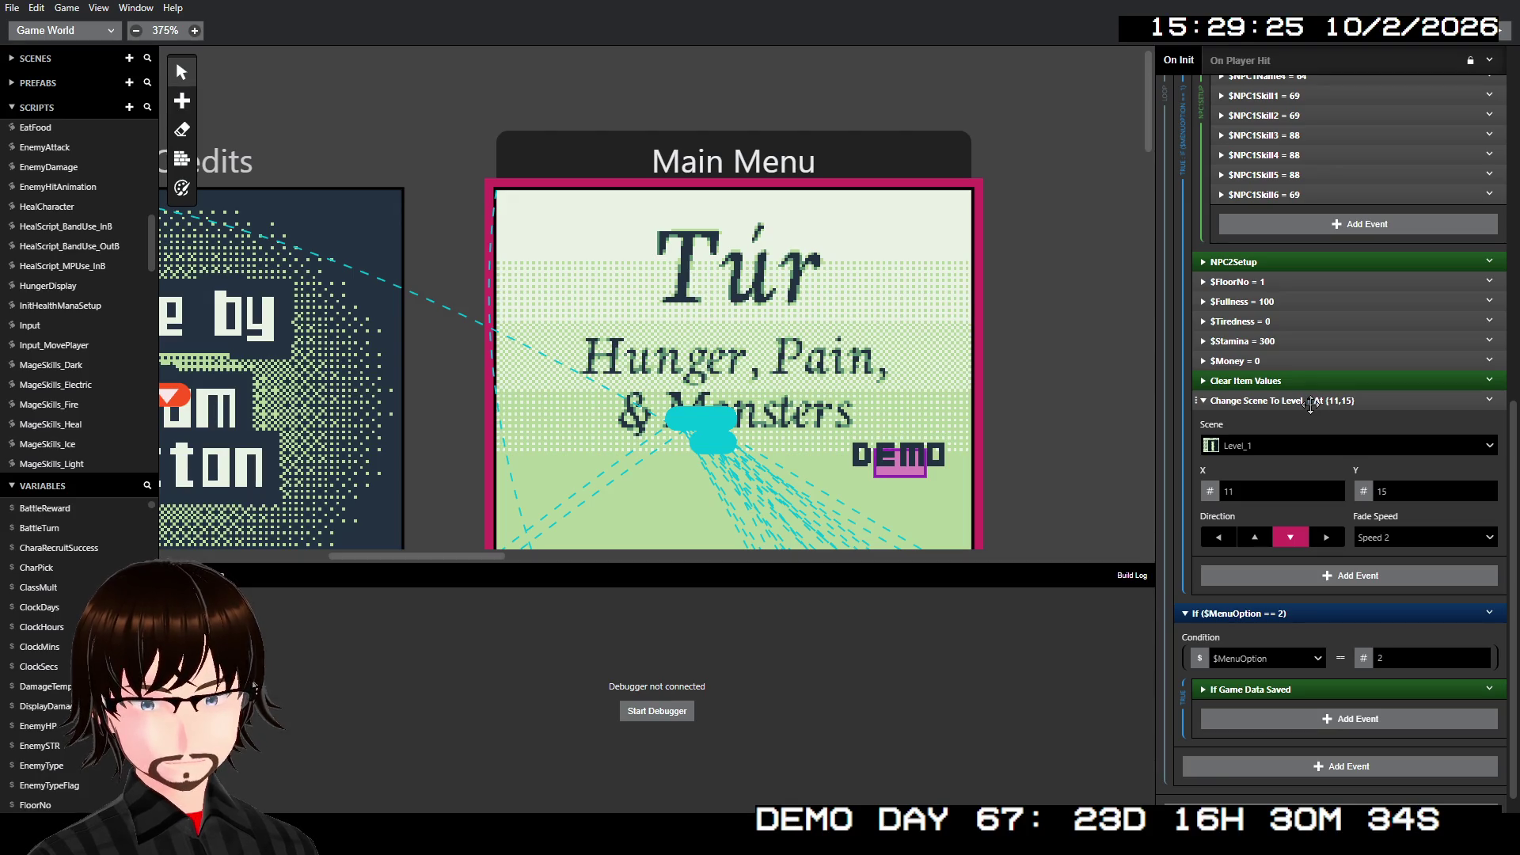
{"action": "left_click", "coordinate": [1265, 691]}
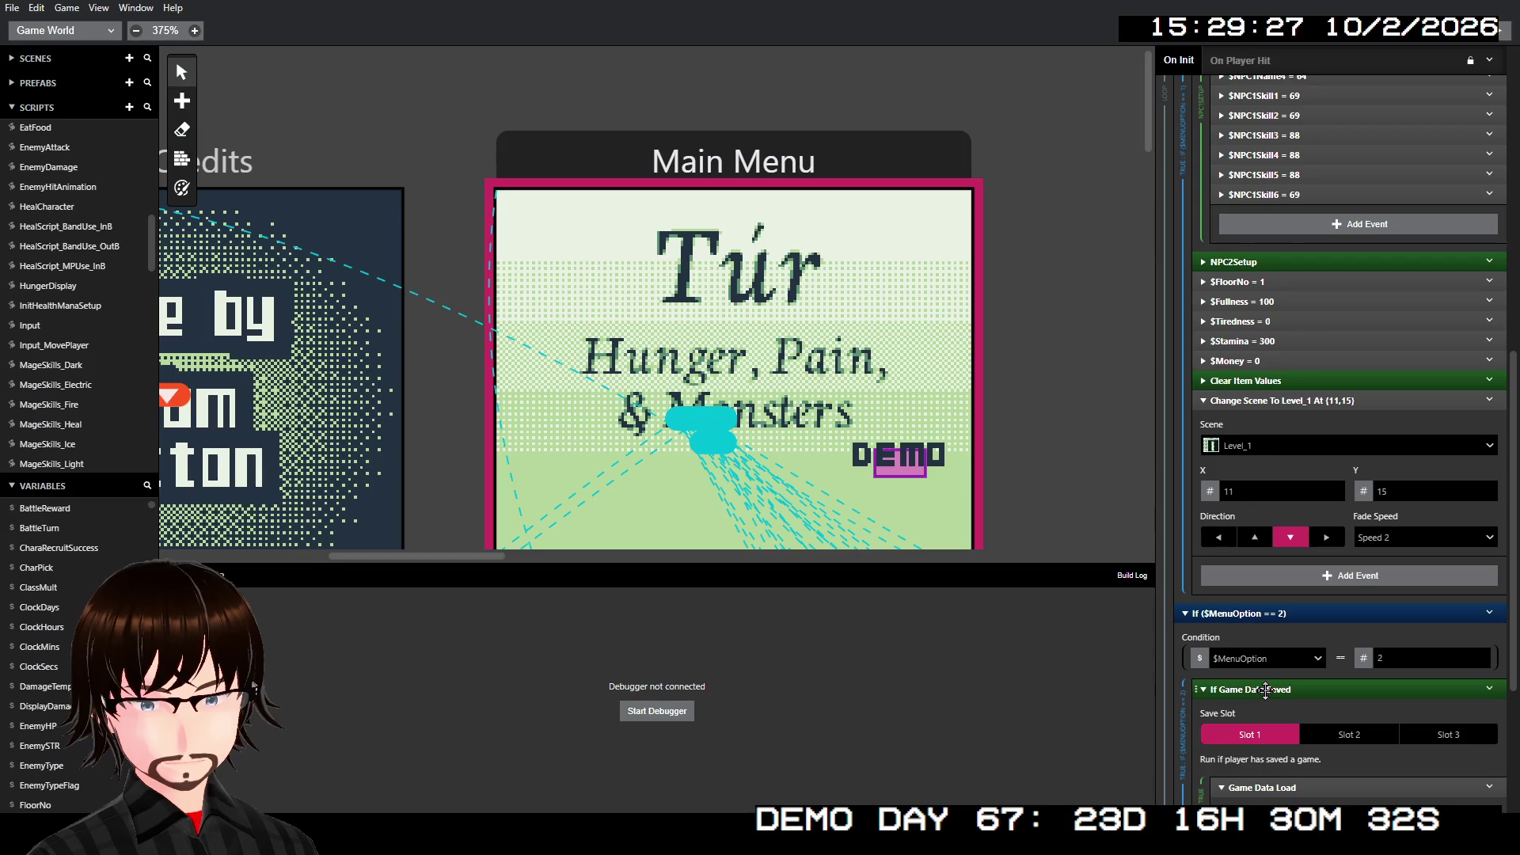
{"action": "left_click", "coordinate": [1266, 690]}
{"action": "scroll", "coordinate": [1268, 541], "scroll_direction": "up", "scroll_amount": 10}
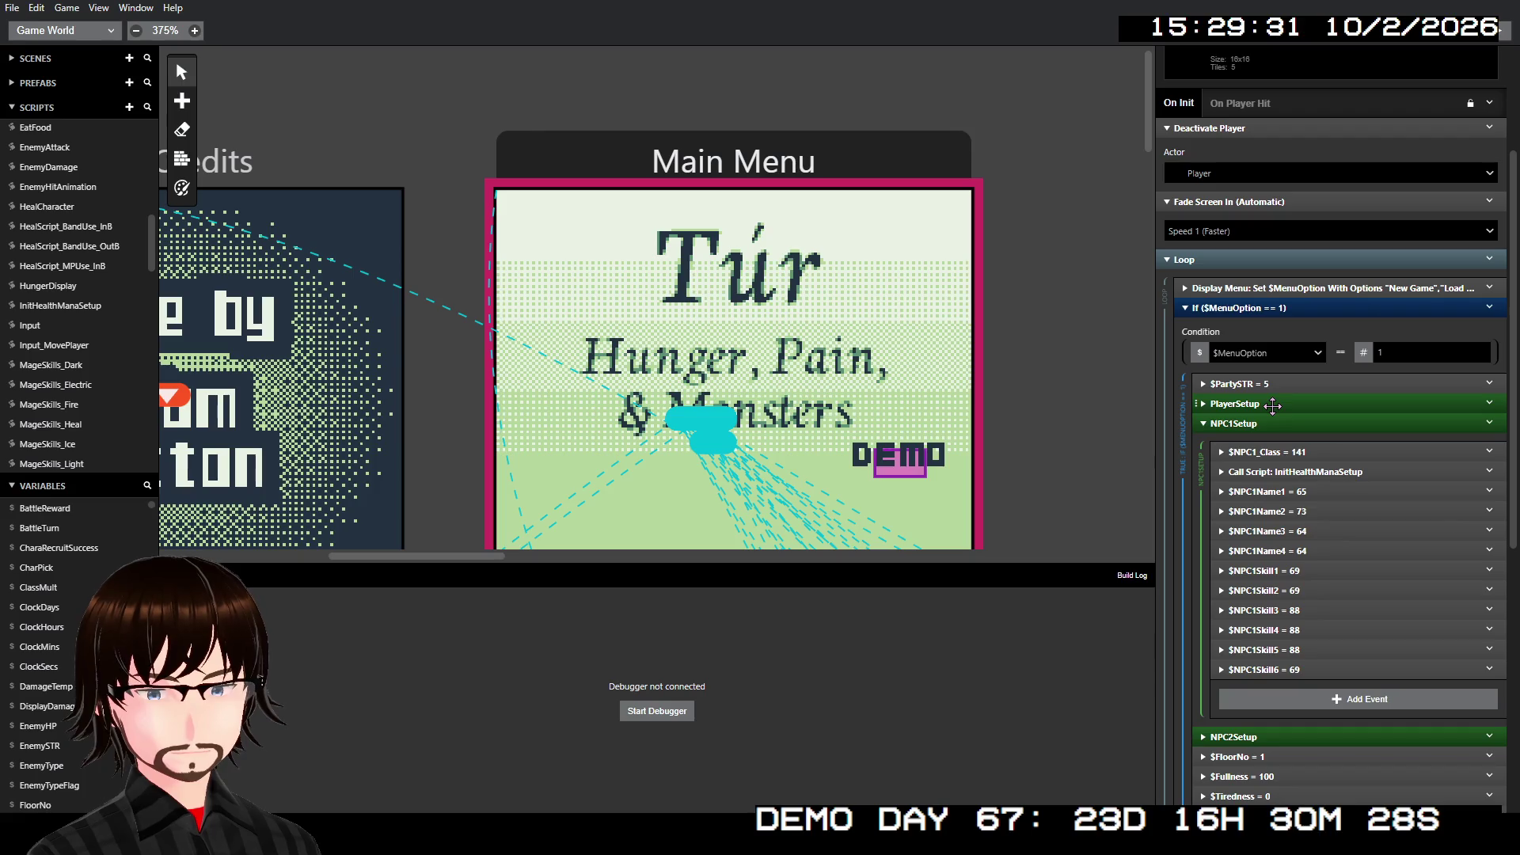
{"action": "left_click", "coordinate": [1265, 424]}
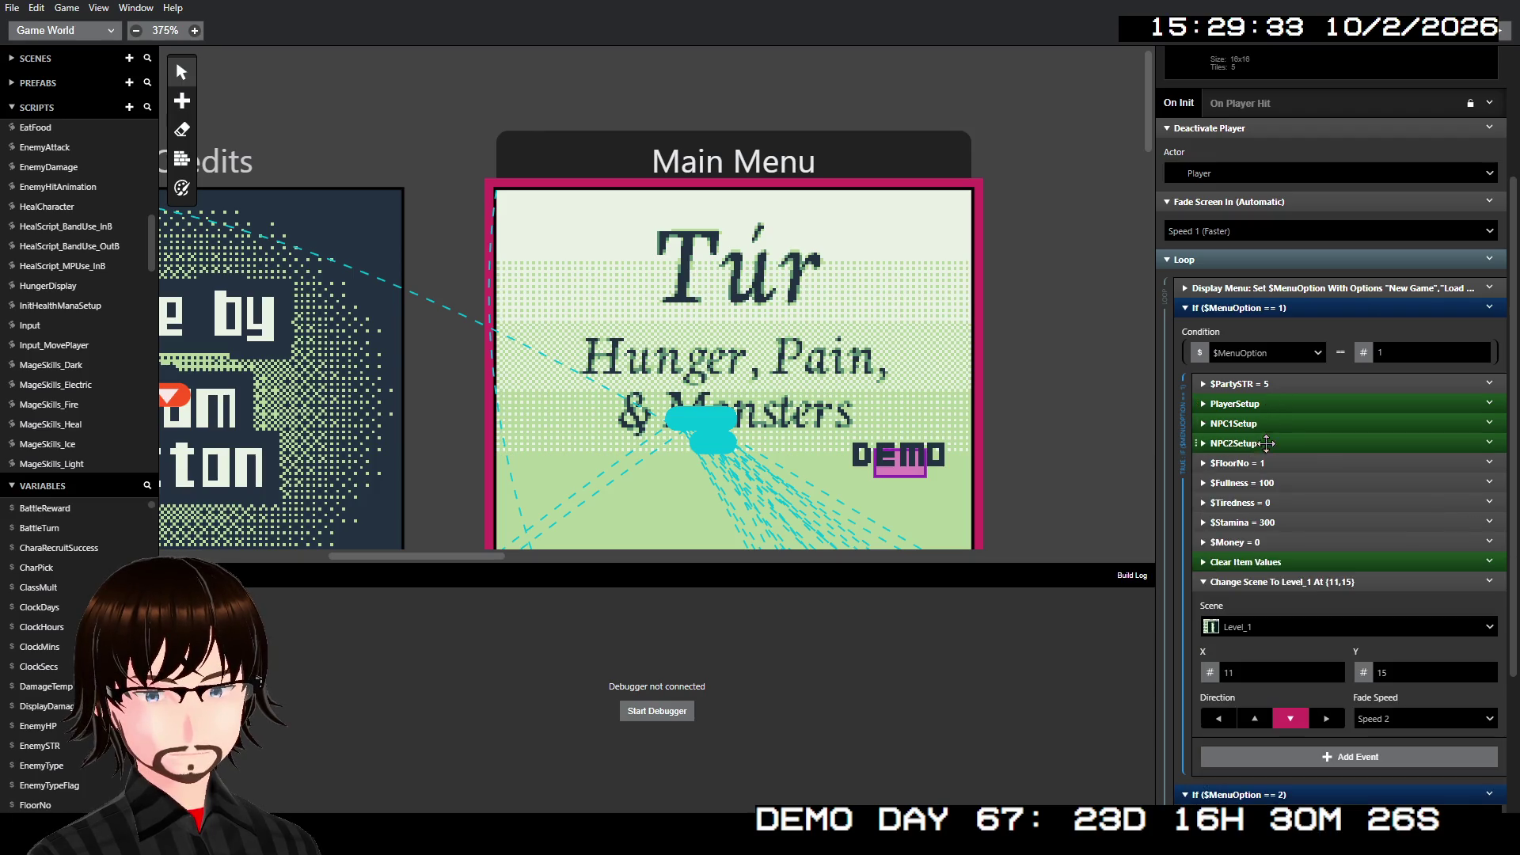
{"action": "left_click", "coordinate": [1260, 585]}
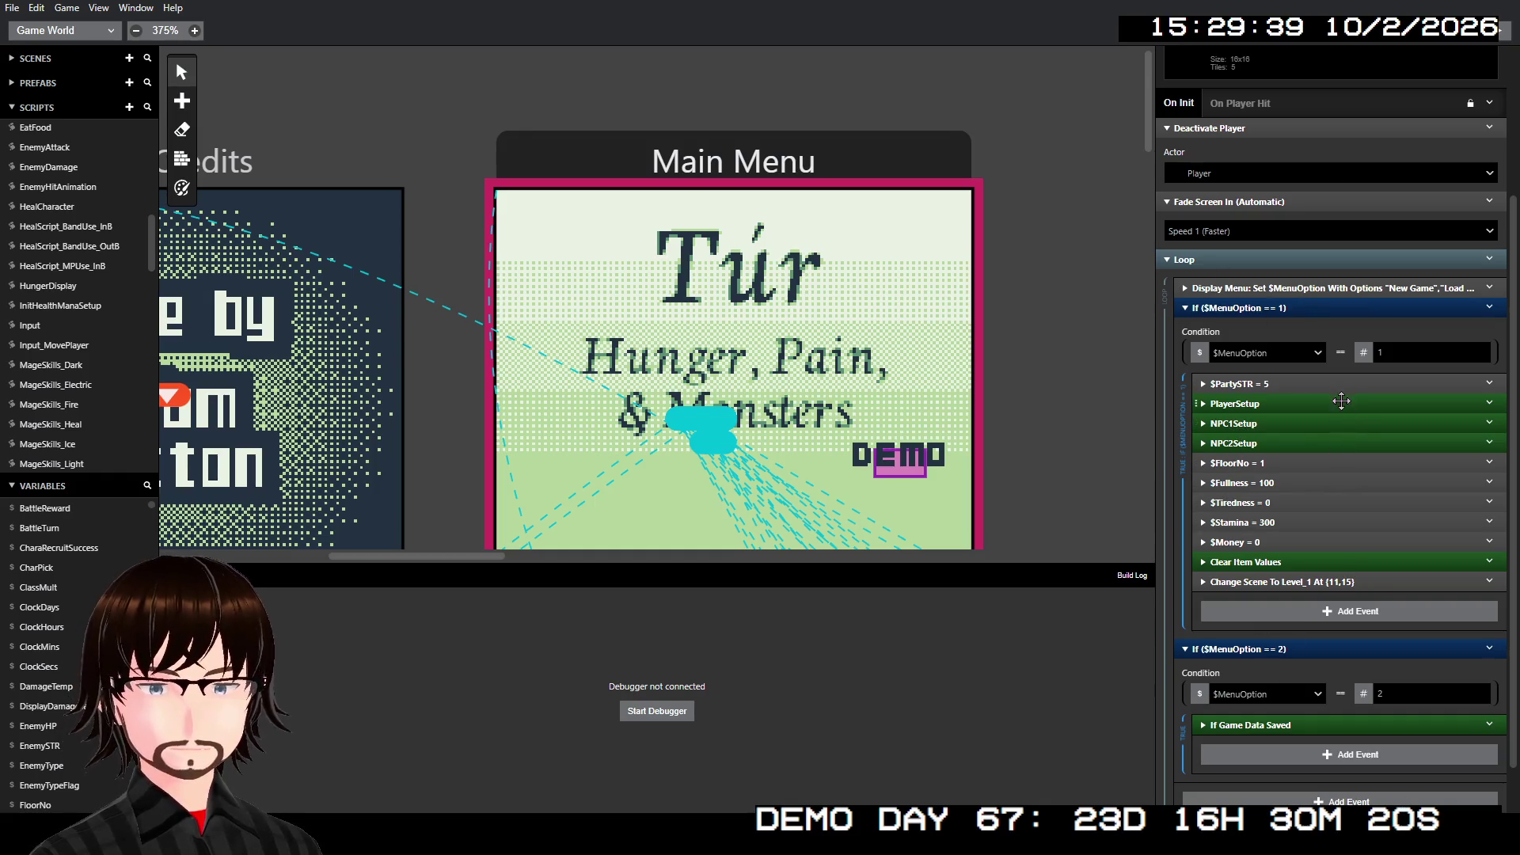
{"action": "scroll", "coordinate": [1295, 644], "scroll_direction": "down", "scroll_amount": 2}
{"action": "left_click", "coordinate": [1294, 669]}
{"action": "scroll", "coordinate": [1295, 633], "scroll_direction": "down", "scroll_amount": 5}
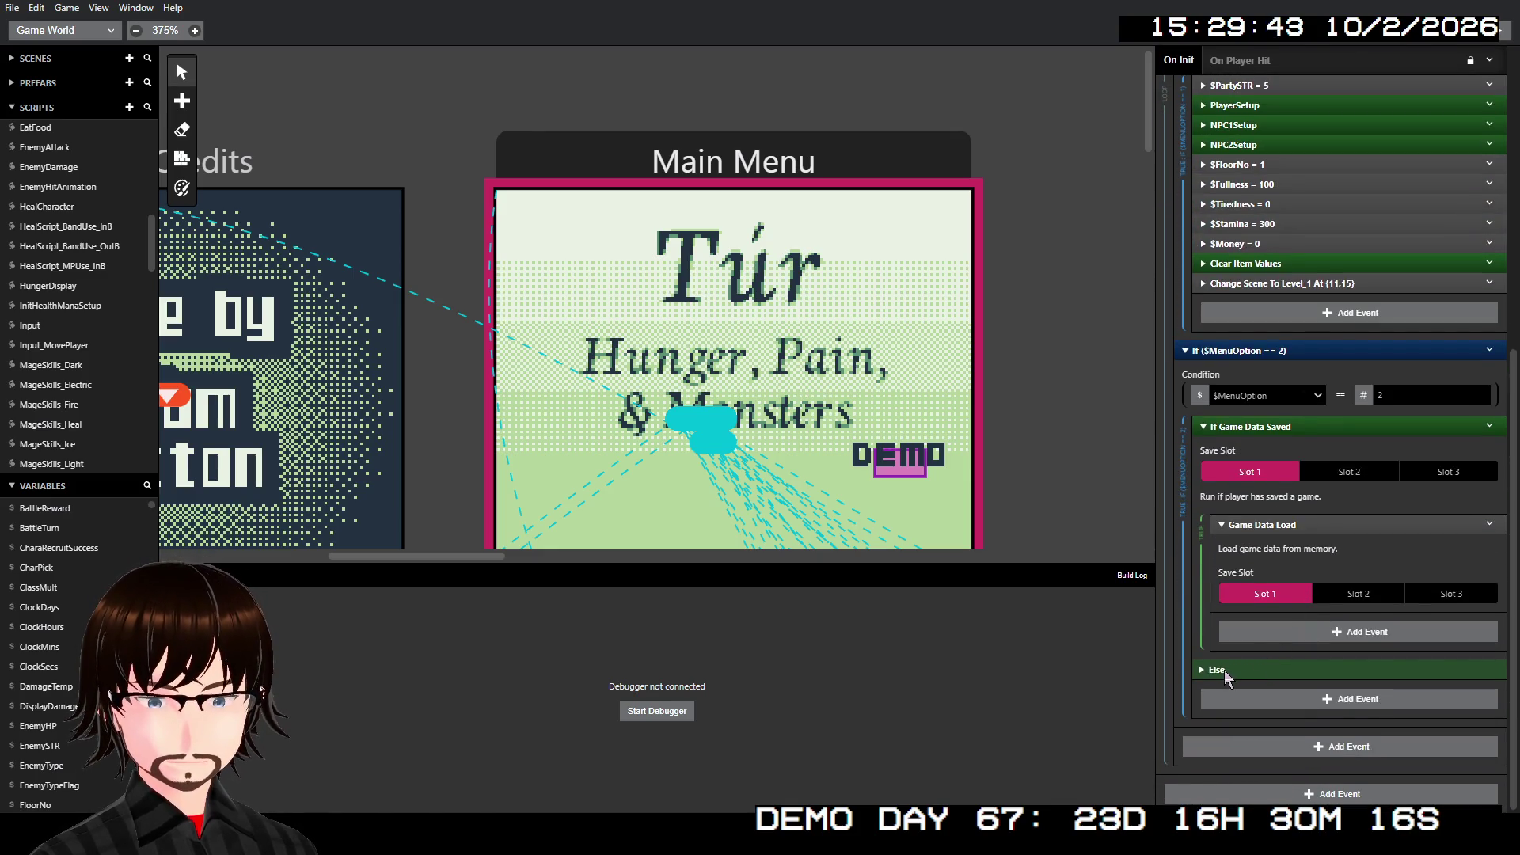
{"action": "left_click", "coordinate": [1219, 670]}
{"action": "scroll", "coordinate": [1222, 673], "scroll_direction": "down", "scroll_amount": 3}
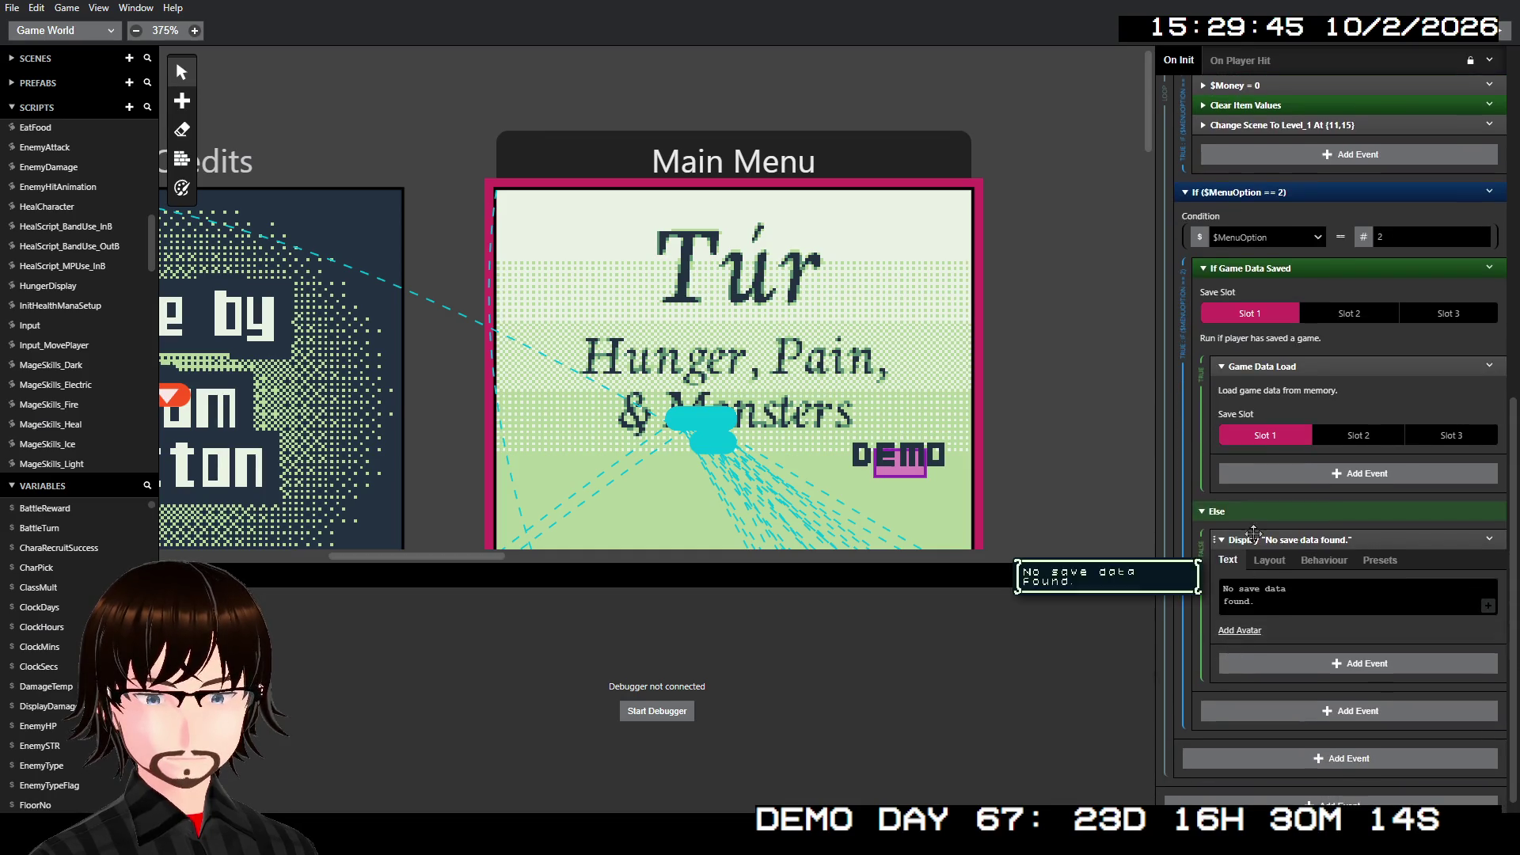
{"action": "scroll", "coordinate": [1255, 490], "scroll_direction": "up", "scroll_amount": 3}
{"action": "left_click", "coordinate": [1261, 423]}
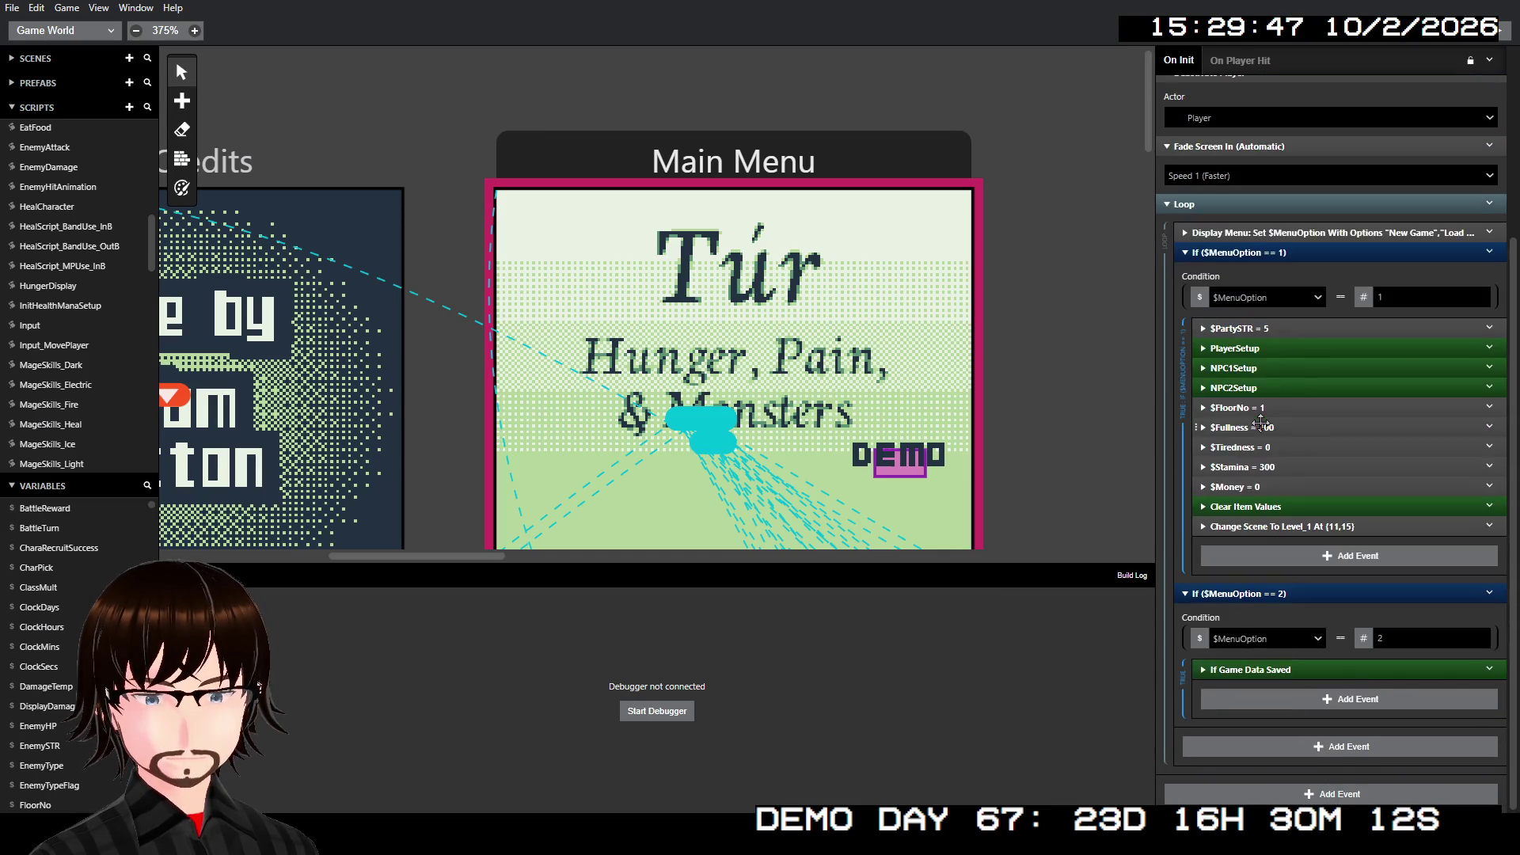
- Scroll the canvas to the Status Screen scene and select it to view its On Init script
{"action": "scroll", "coordinate": [1264, 436], "scroll_direction": "up", "scroll_amount": 4}
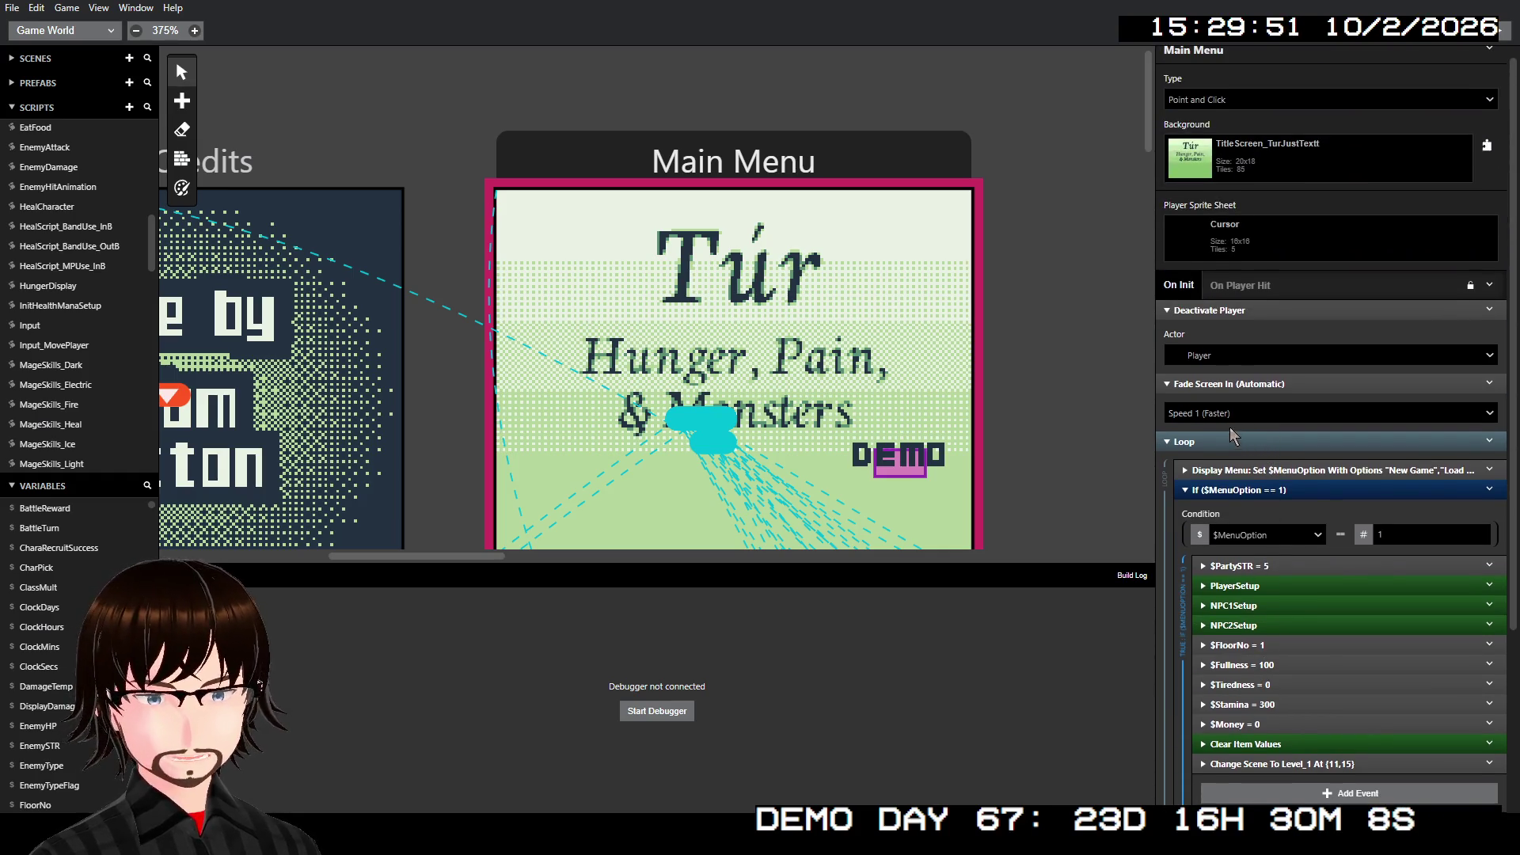
{"action": "scroll", "coordinate": [892, 284], "scroll_direction": "right", "scroll_amount": 10}
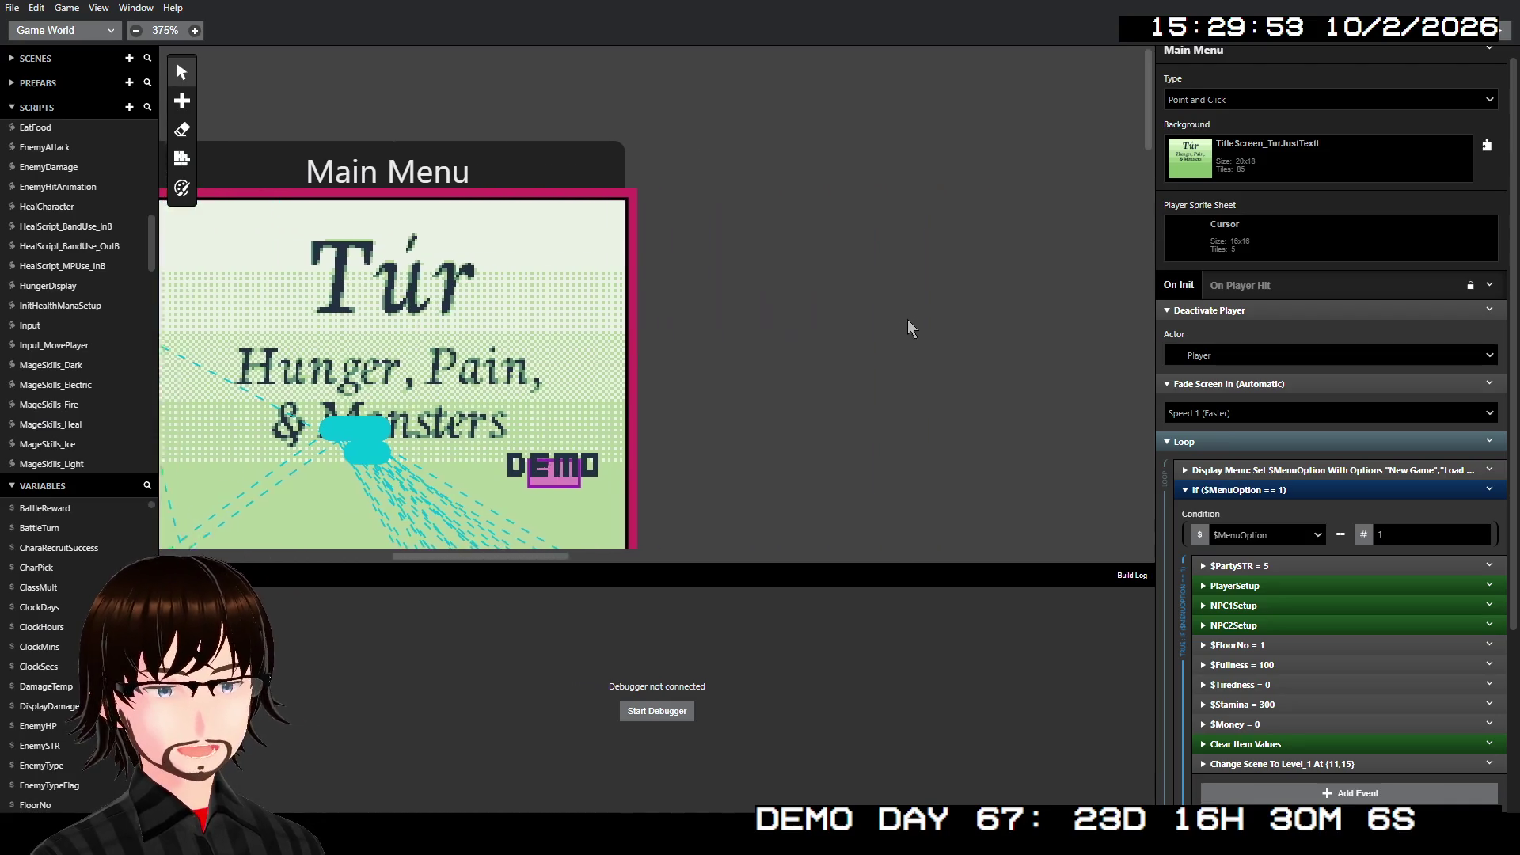
{"action": "scroll", "coordinate": [928, 332], "scroll_direction": "right", "scroll_amount": 5}
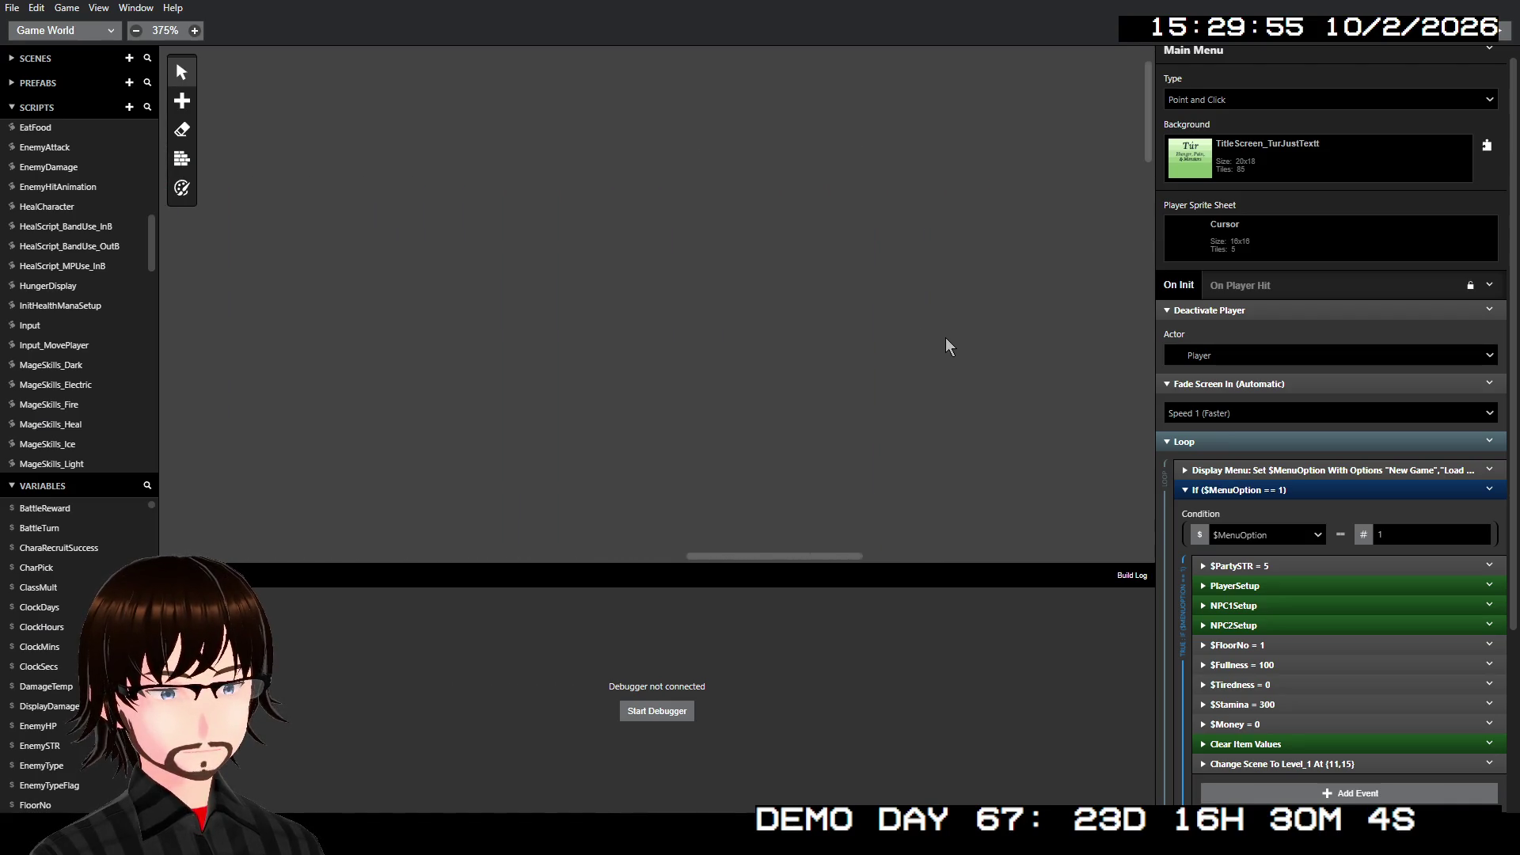
{"action": "scroll", "coordinate": [950, 324], "scroll_direction": "down", "scroll_amount": 5}
{"action": "scroll", "coordinate": [950, 303], "scroll_direction": "right", "scroll_amount": 10}
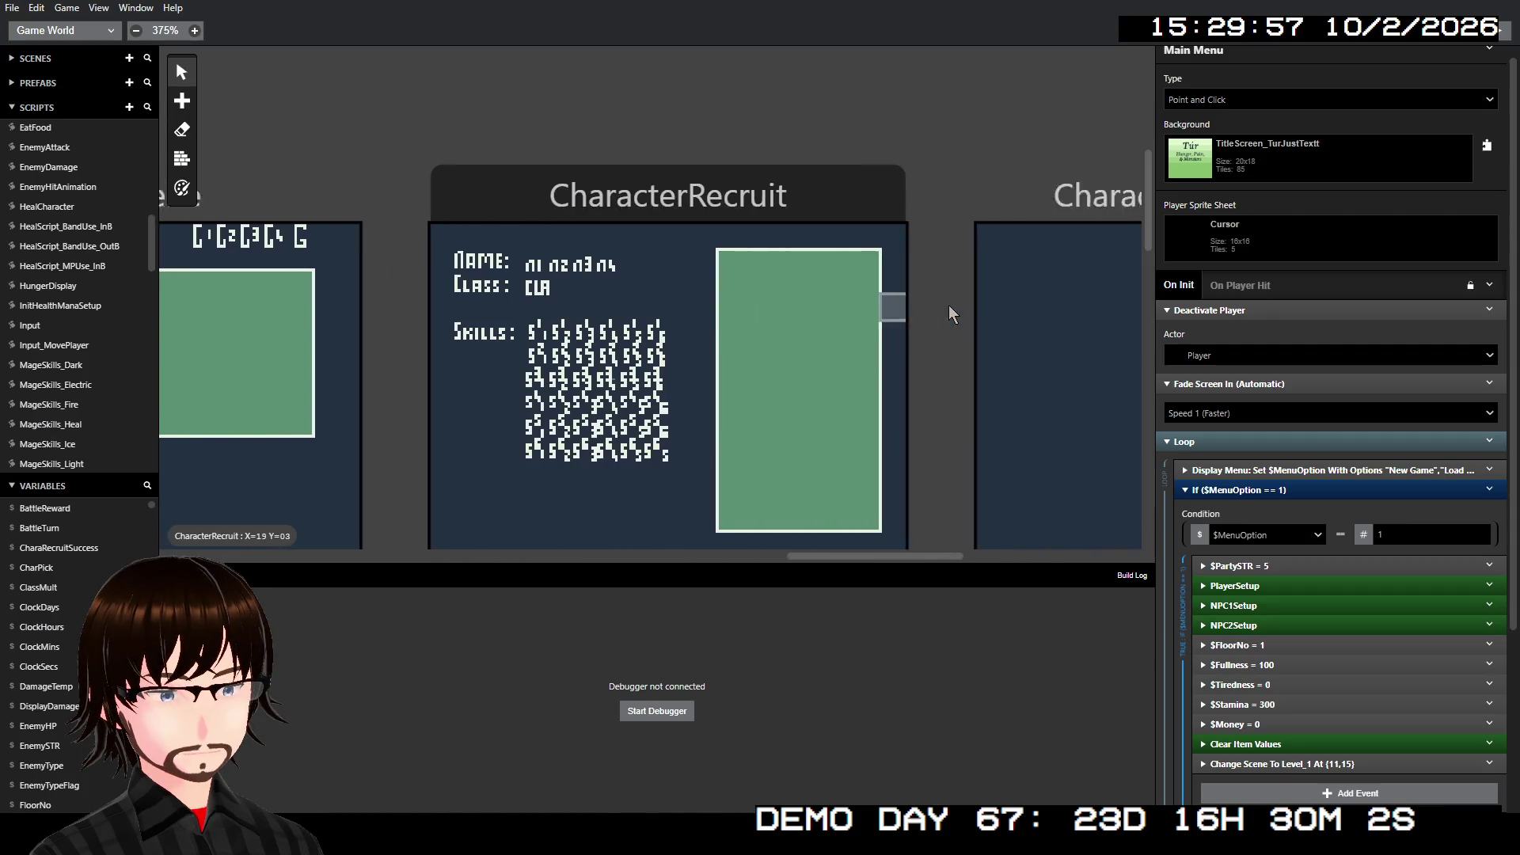
{"action": "scroll", "coordinate": [946, 273], "scroll_direction": "right", "scroll_amount": 8}
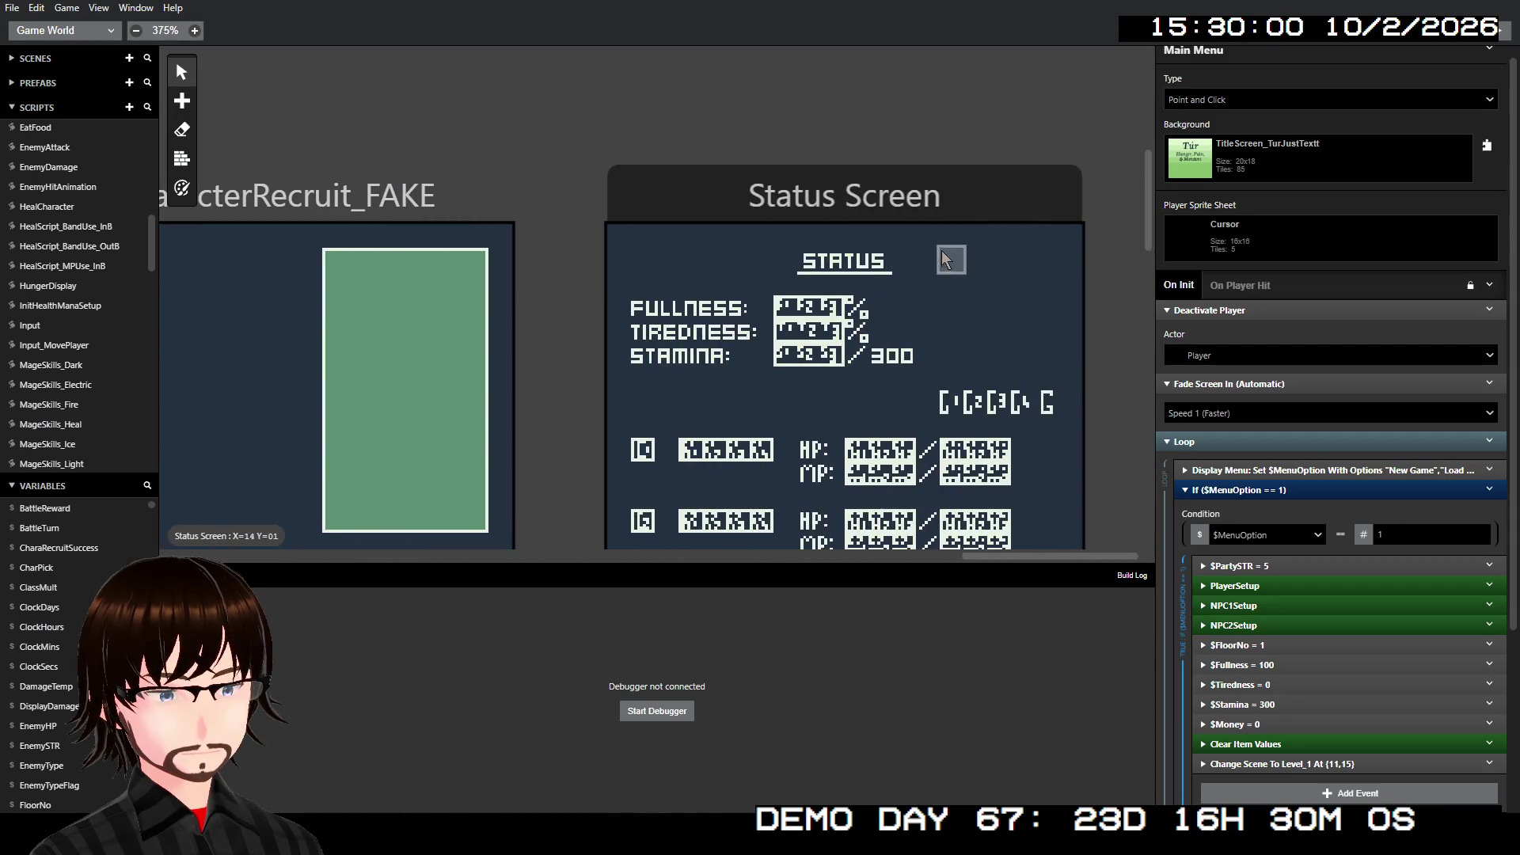
{"action": "left_click", "coordinate": [938, 230]}
{"action": "scroll", "coordinate": [922, 281], "scroll_direction": "down", "scroll_amount": 2}
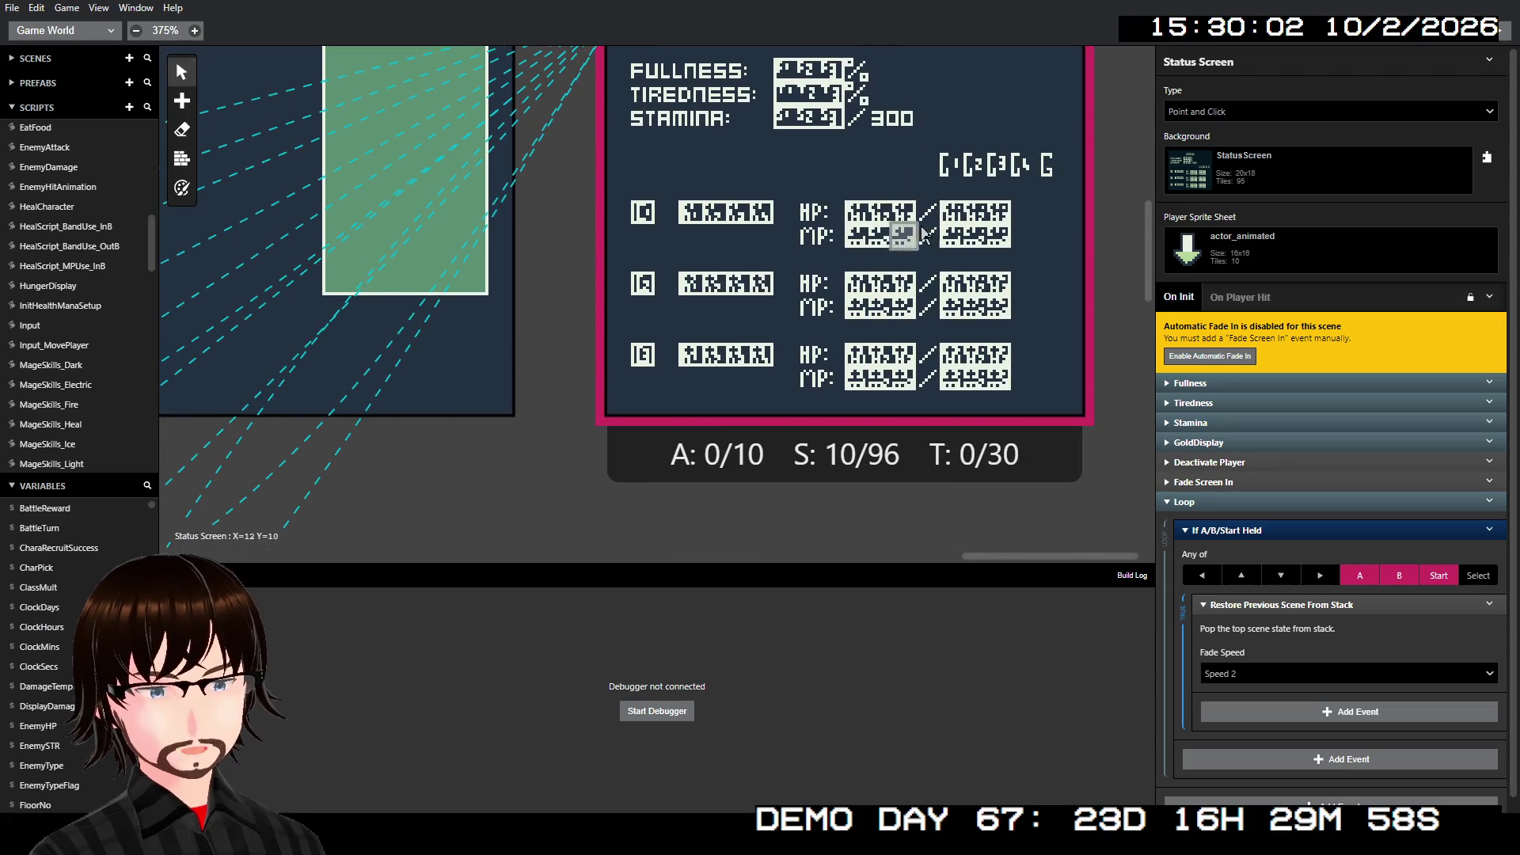
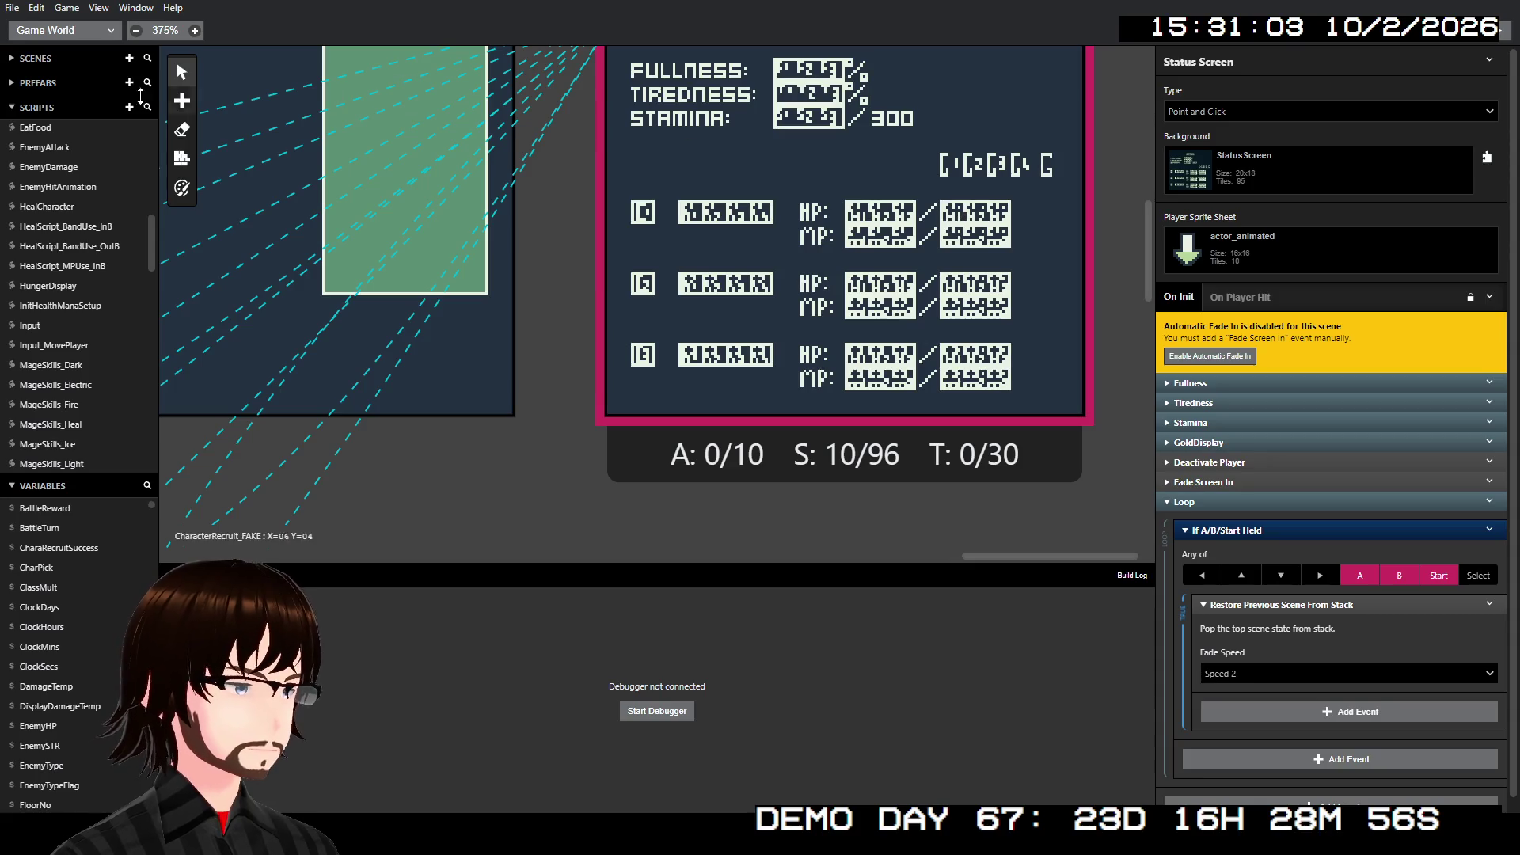
- Open ClassMult_HP and inspect the multiplier in its When: 142 case
{"action": "scroll", "coordinate": [93, 307], "scroll_direction": "up", "scroll_amount": 4}
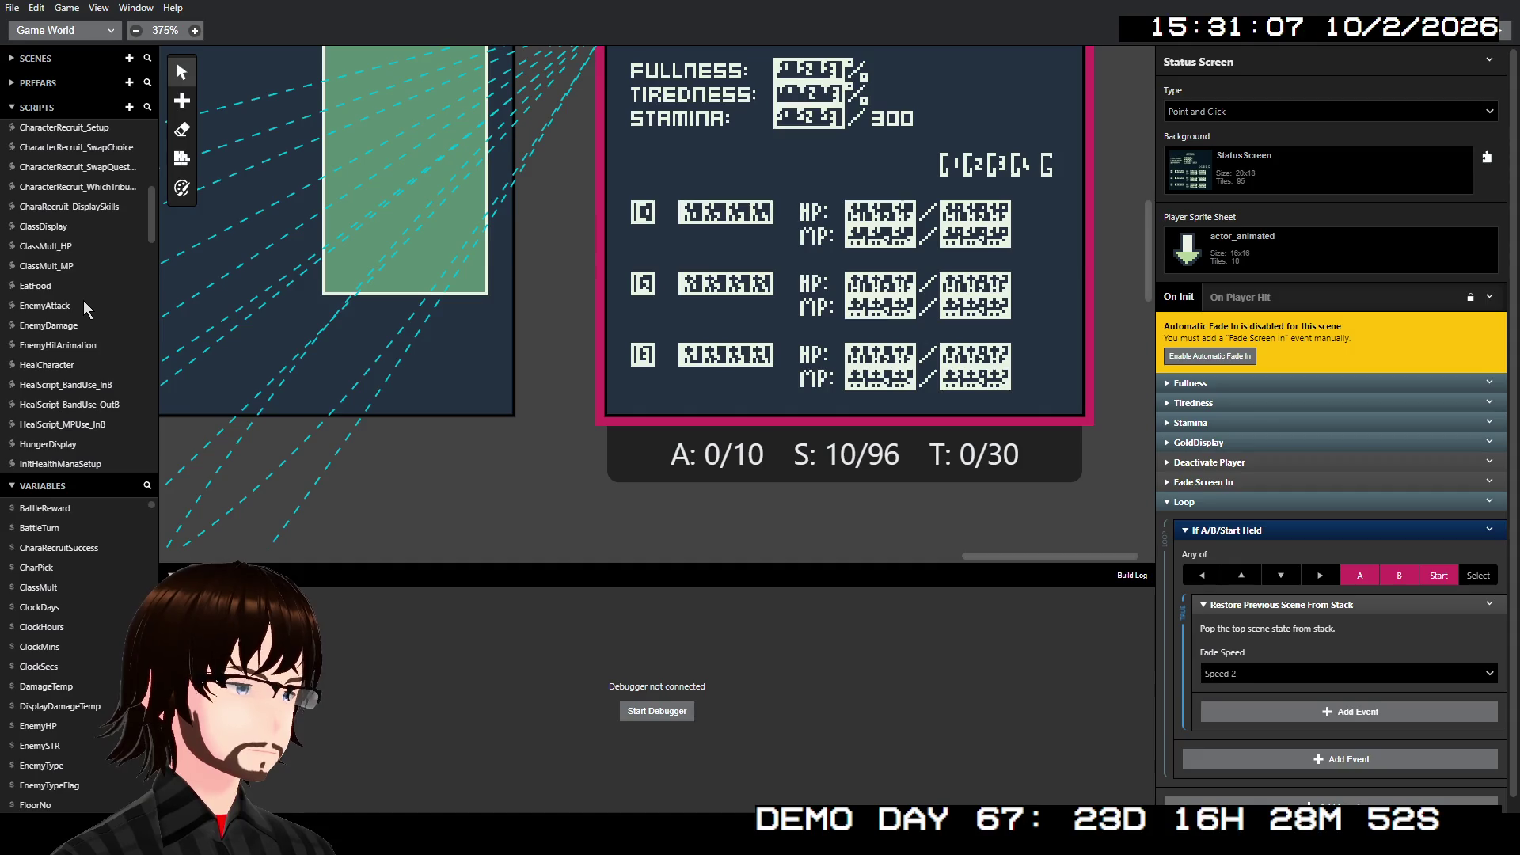
{"action": "scroll", "coordinate": [84, 303], "scroll_direction": "up", "scroll_amount": 4}
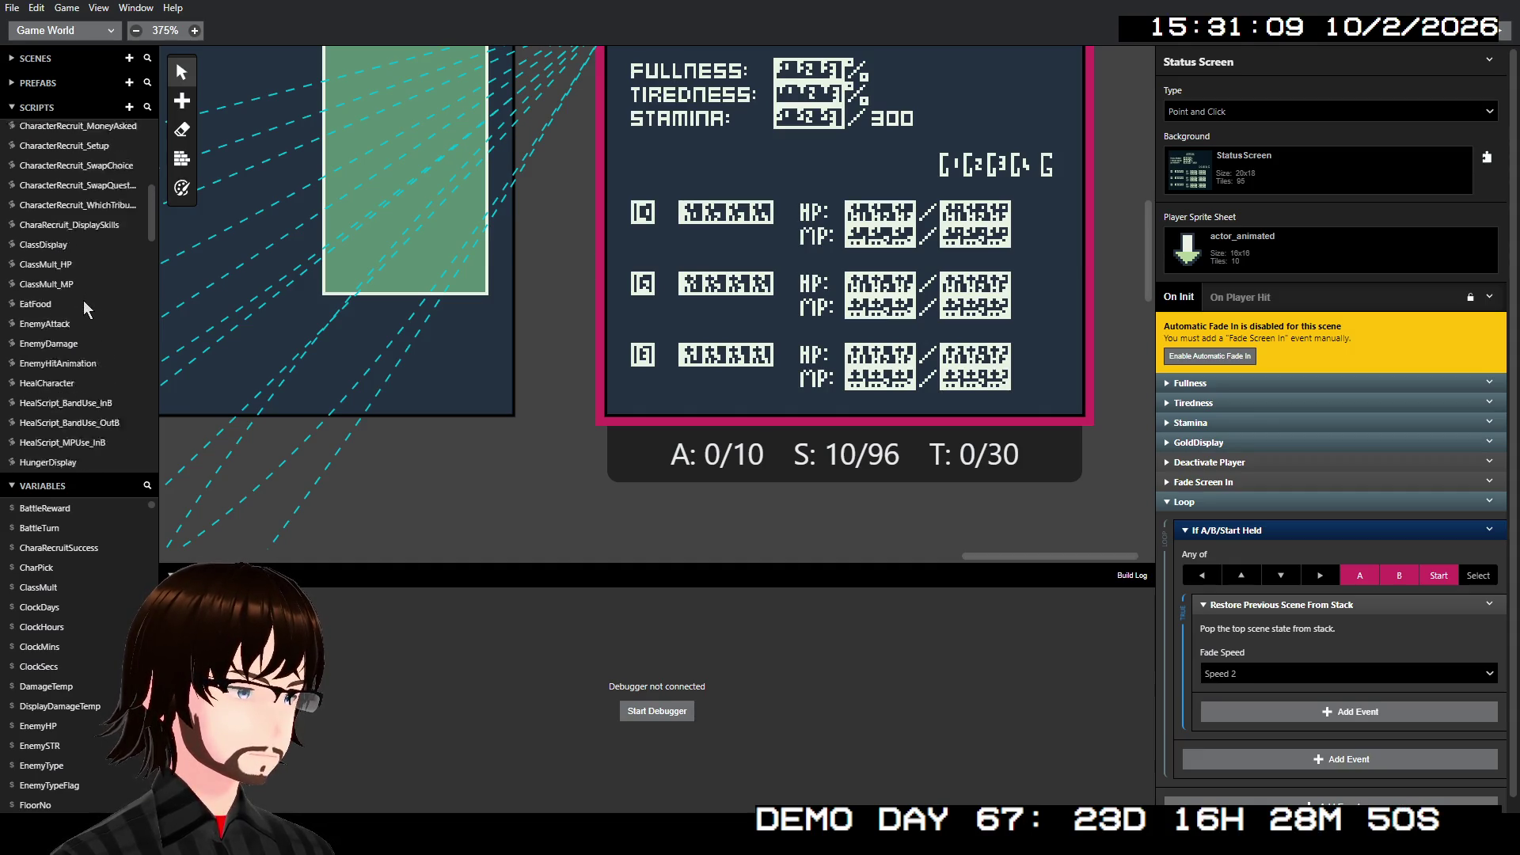
{"action": "scroll", "coordinate": [84, 303], "scroll_direction": "down", "scroll_amount": 3}
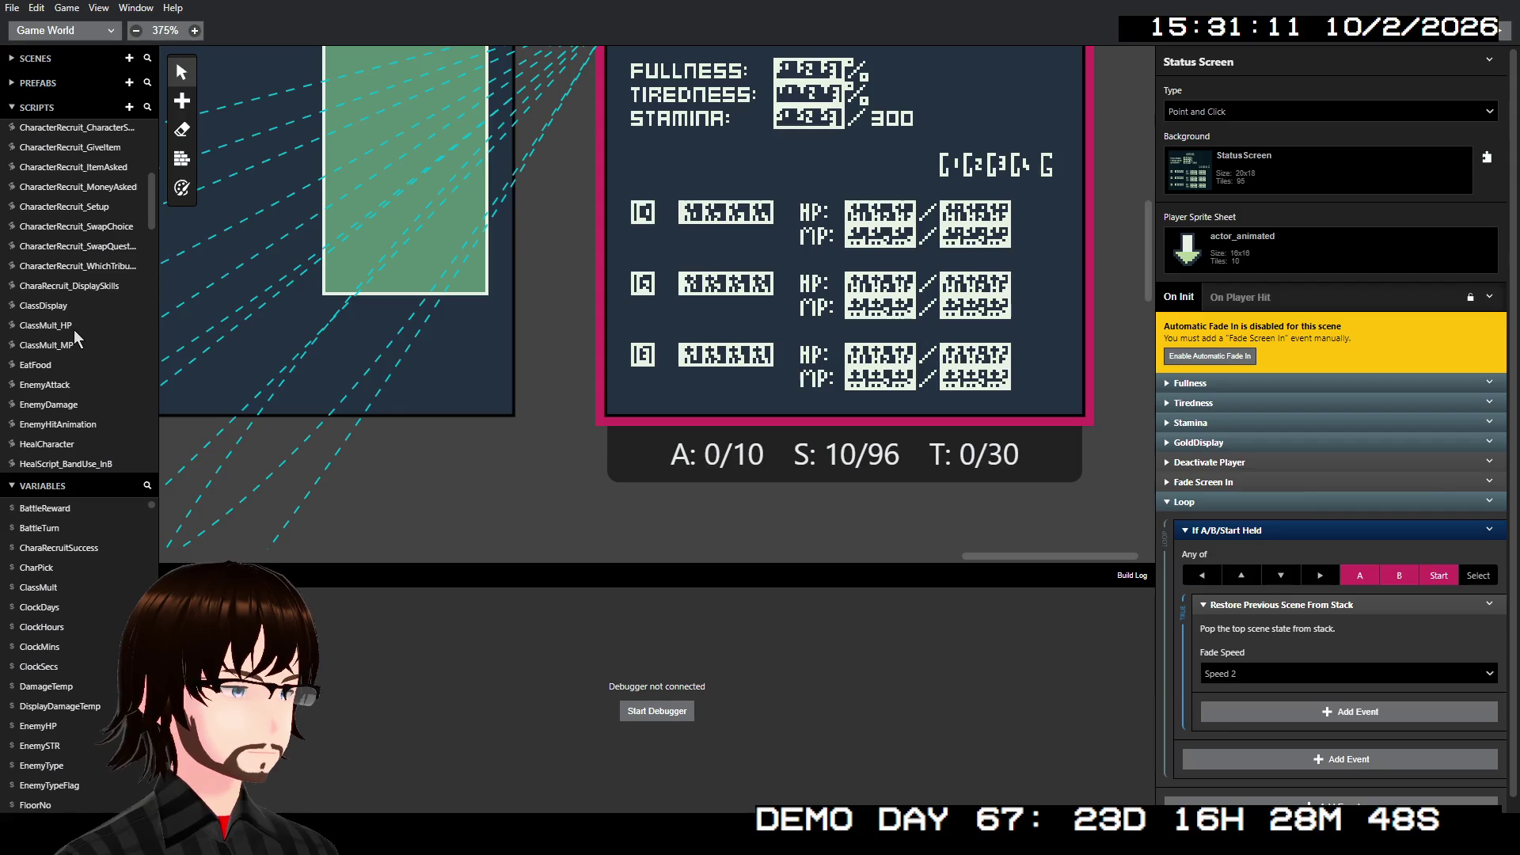
{"action": "left_click", "coordinate": [74, 327]}
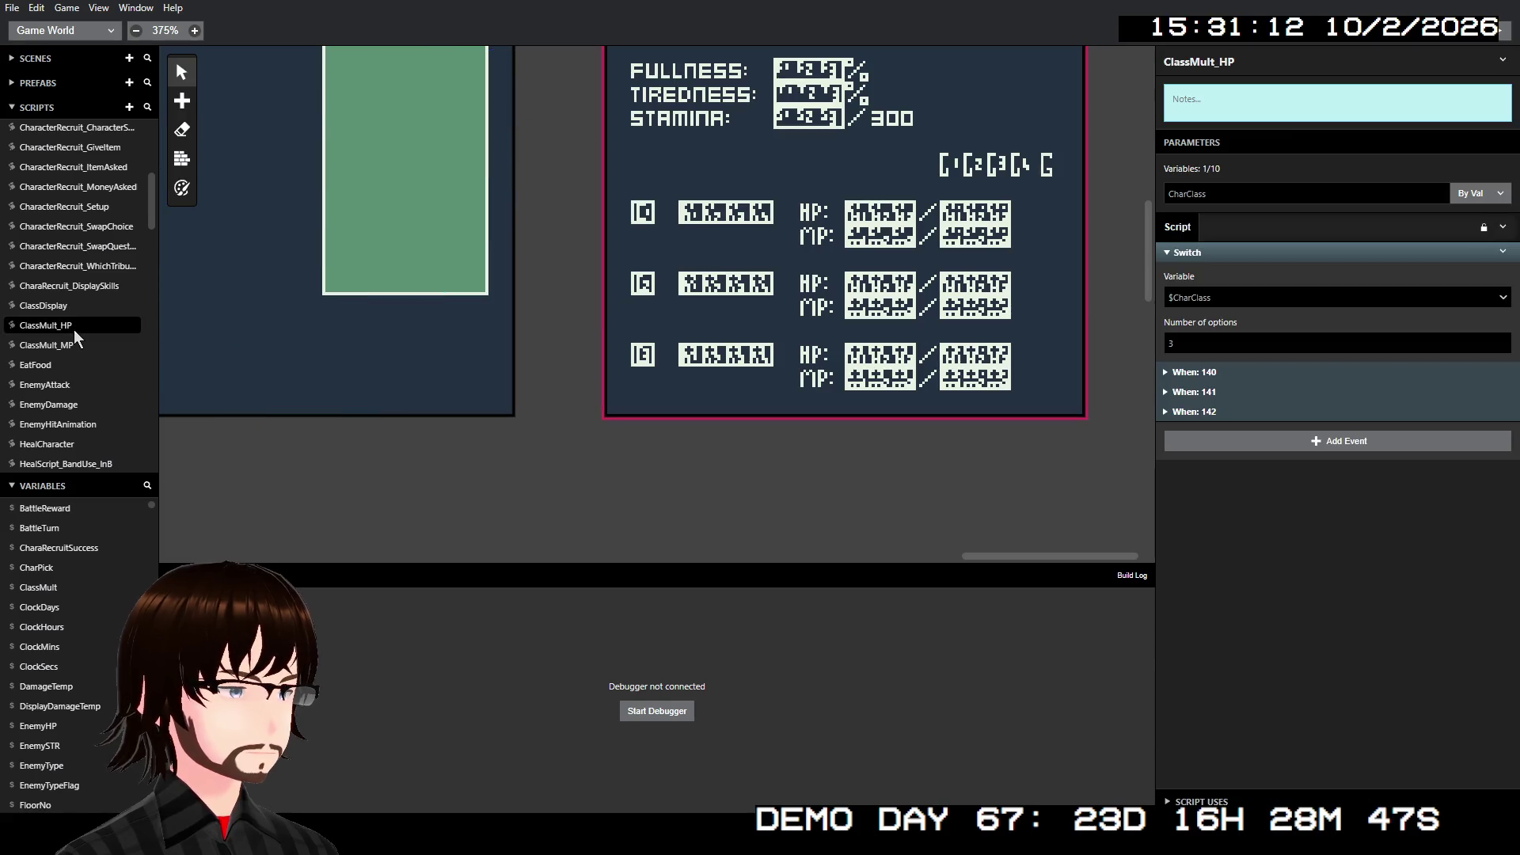
{"action": "left_click", "coordinate": [1219, 414]}
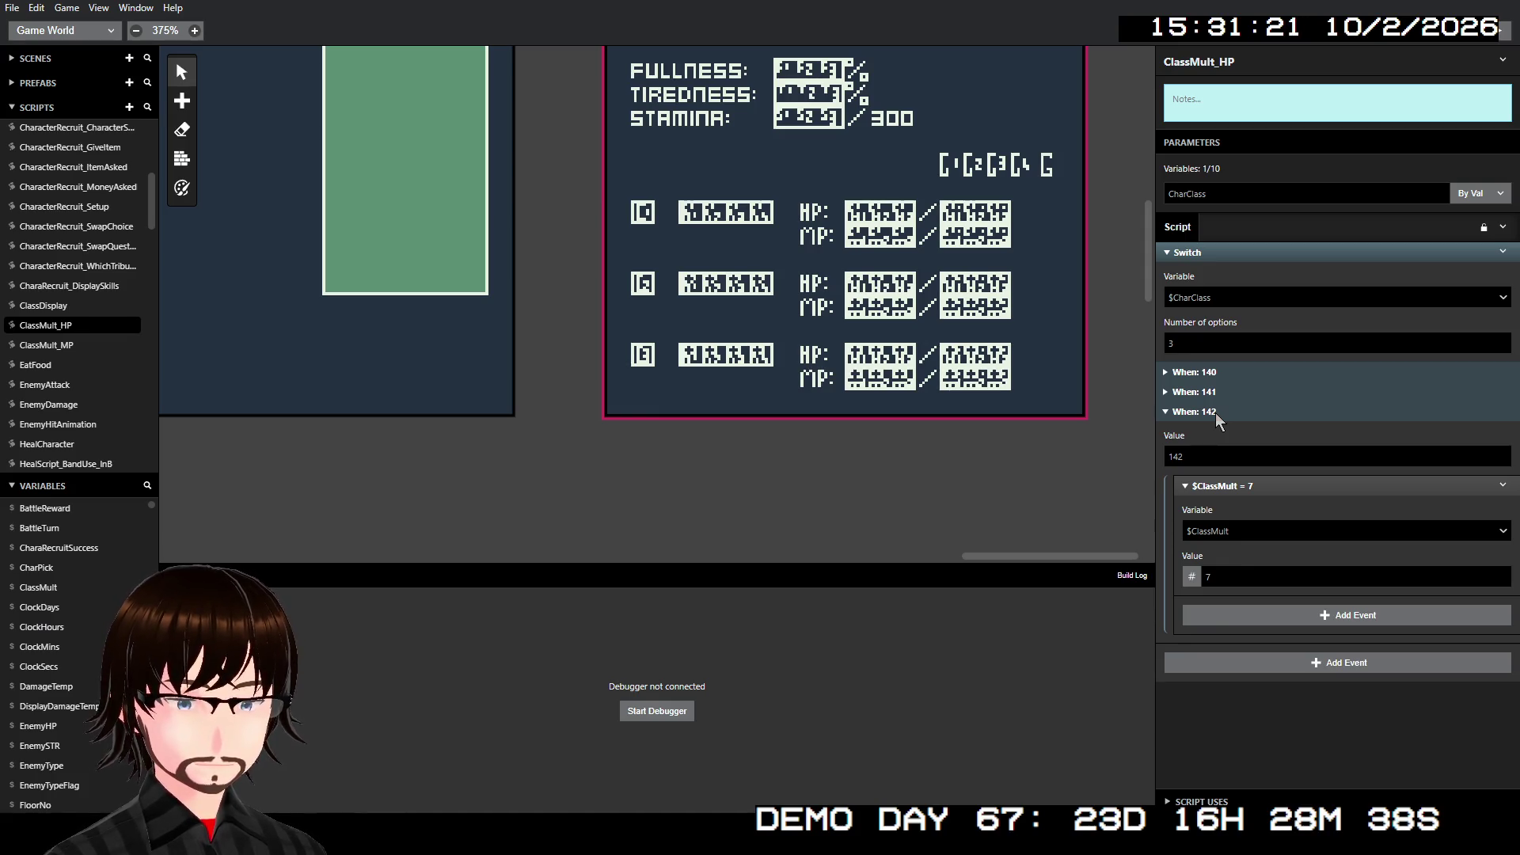
{"action": "left_click", "coordinate": [1214, 411]}
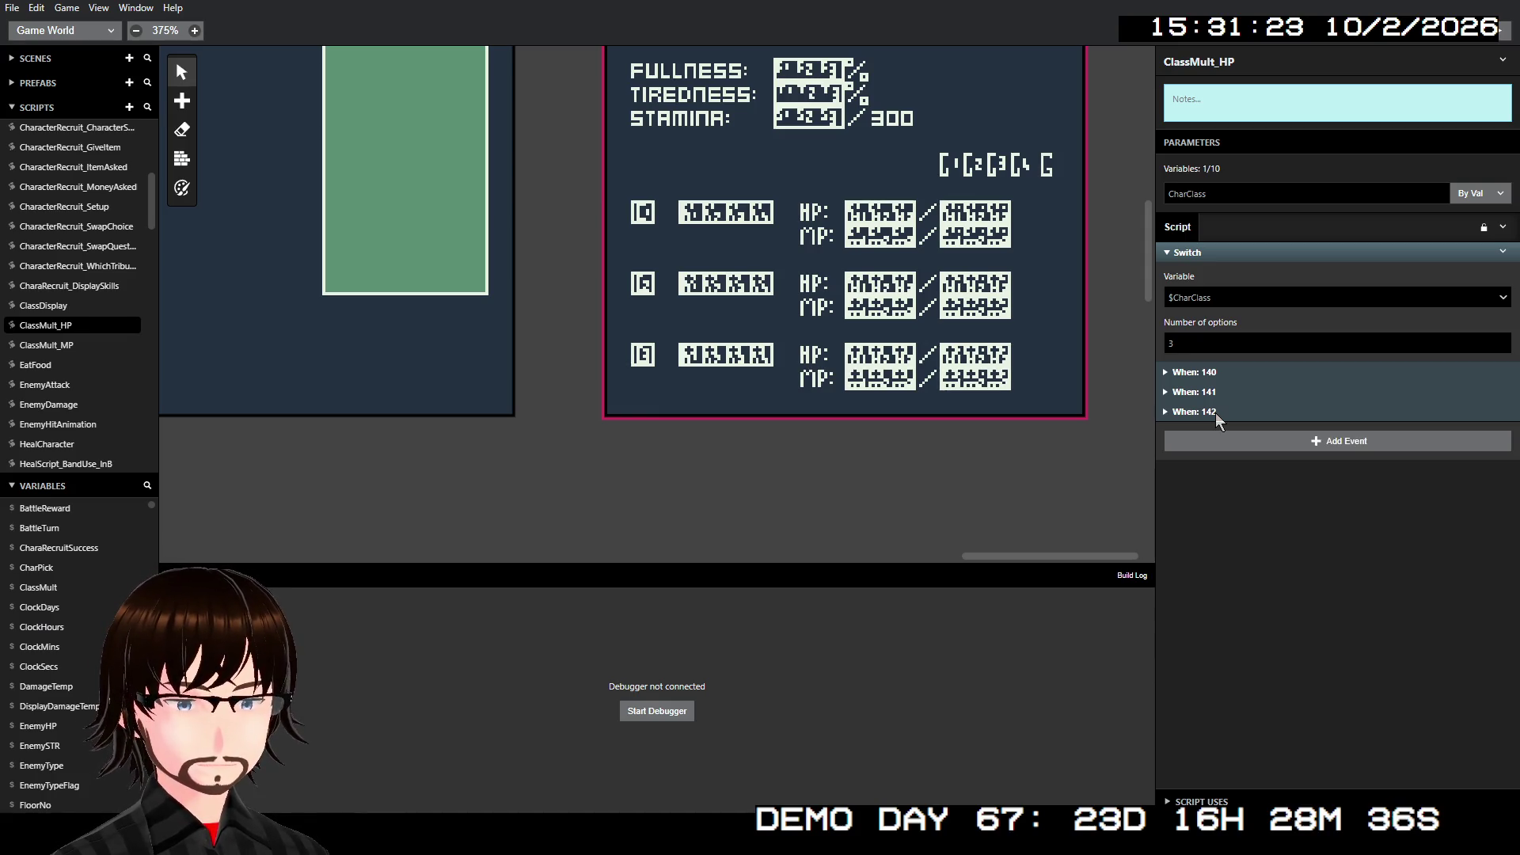
{"action": "left_click", "coordinate": [1213, 402]}
{"action": "left_click", "coordinate": [1213, 411]}
- Recheck the When: 141, 142 and 140 multipliers, then switch to ClassDisplay
{"action": "left_click", "coordinate": [1208, 392]}
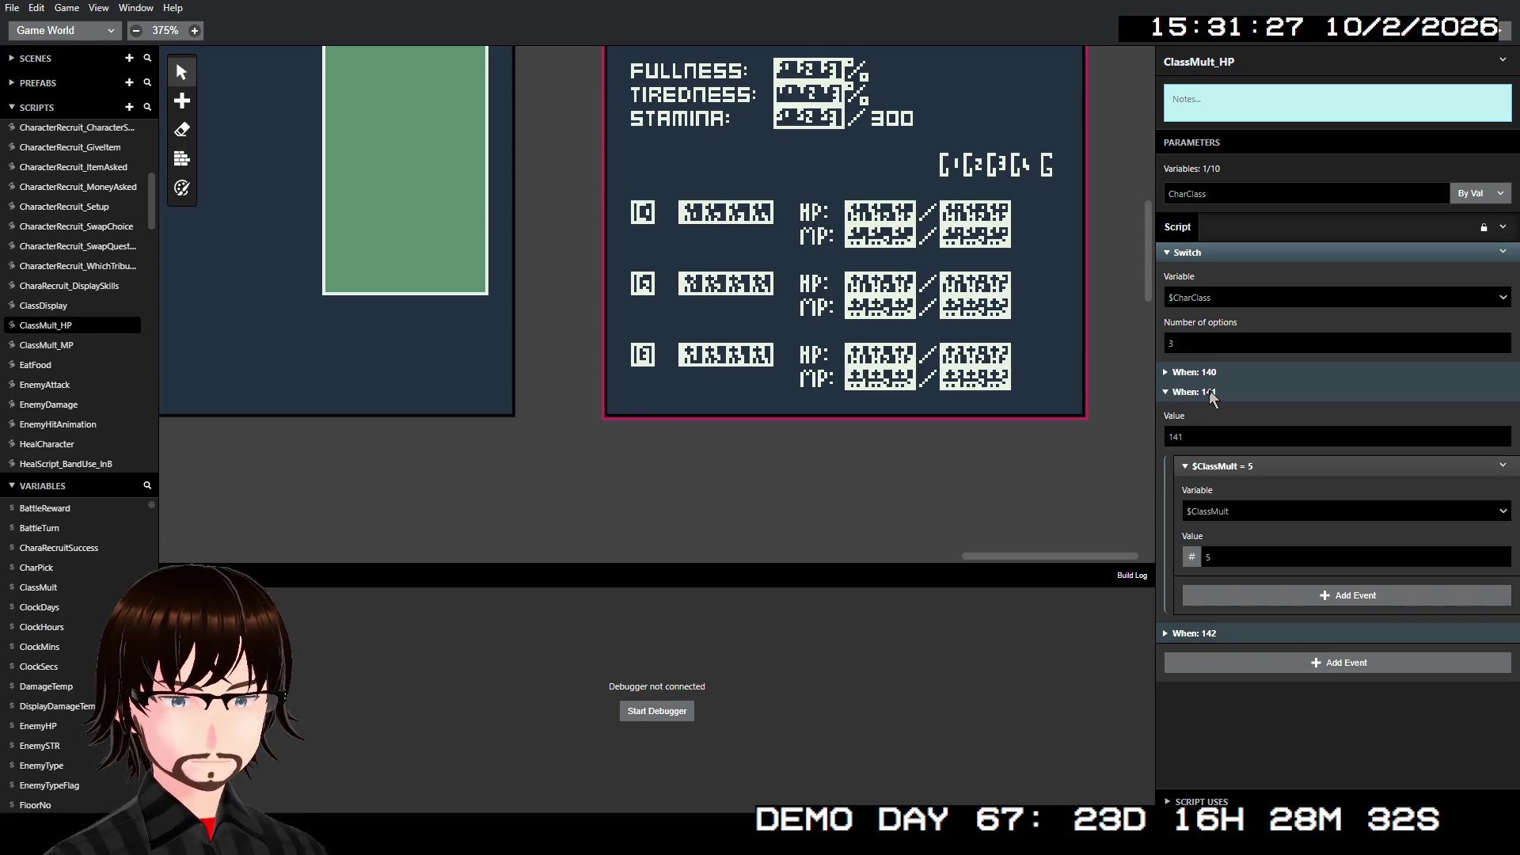
{"action": "left_click", "coordinate": [1211, 392]}
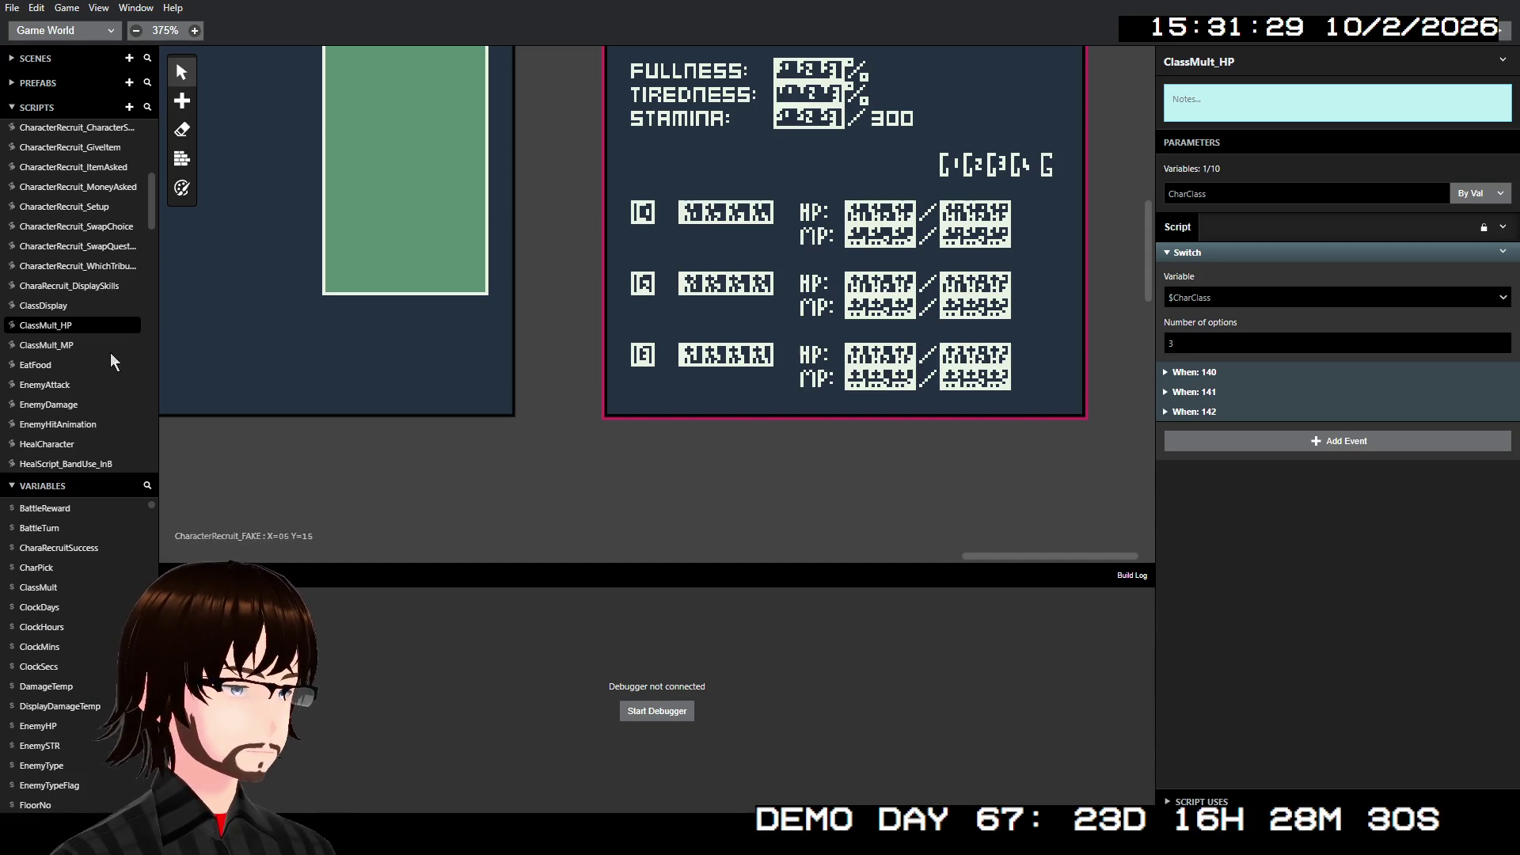
{"action": "left_click", "coordinate": [1233, 412]}
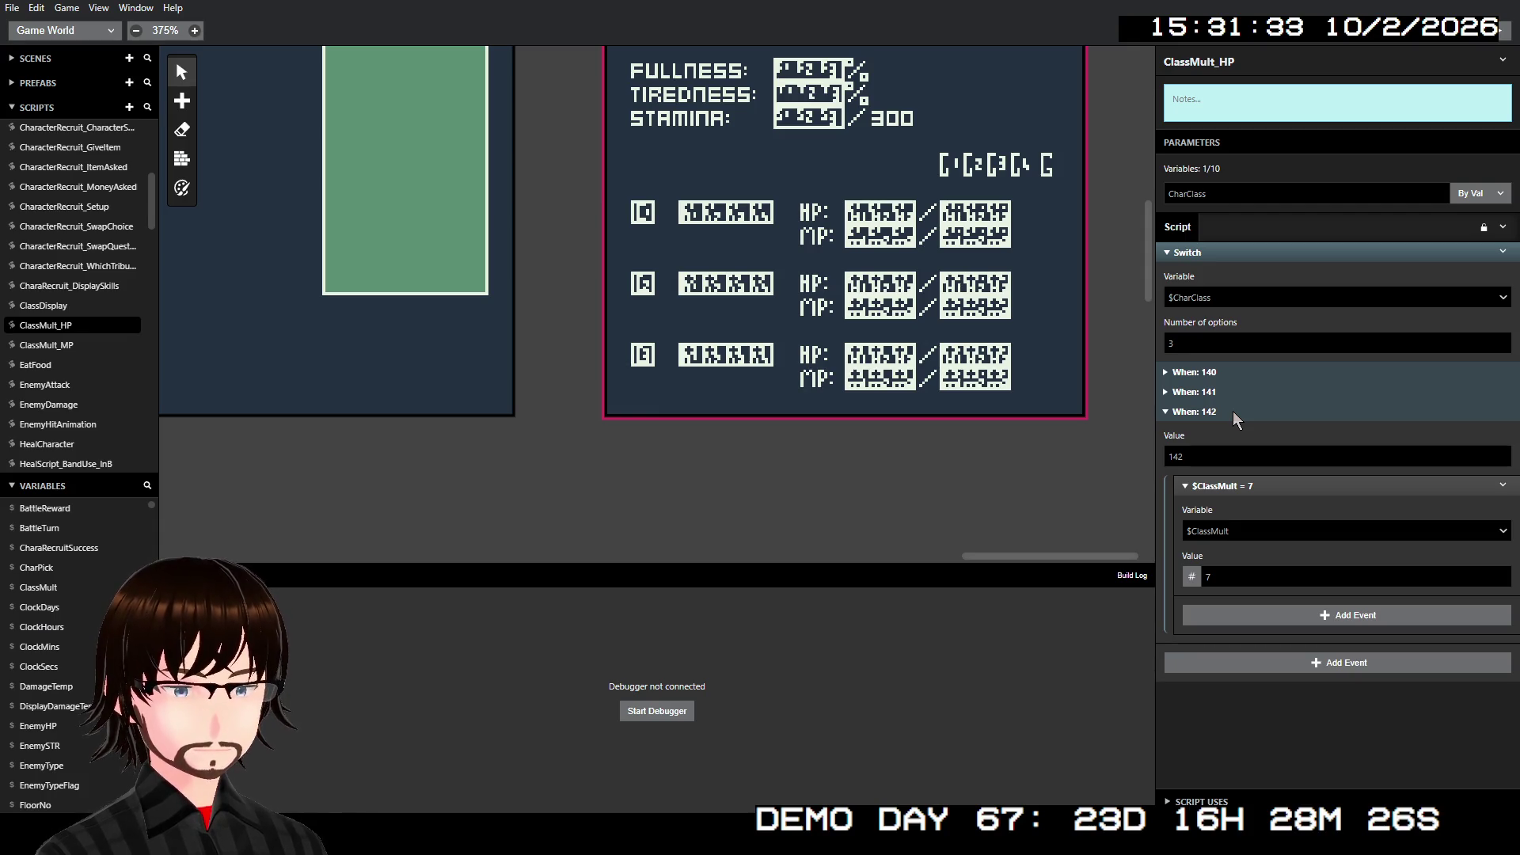
{"action": "left_click", "coordinate": [1232, 411]}
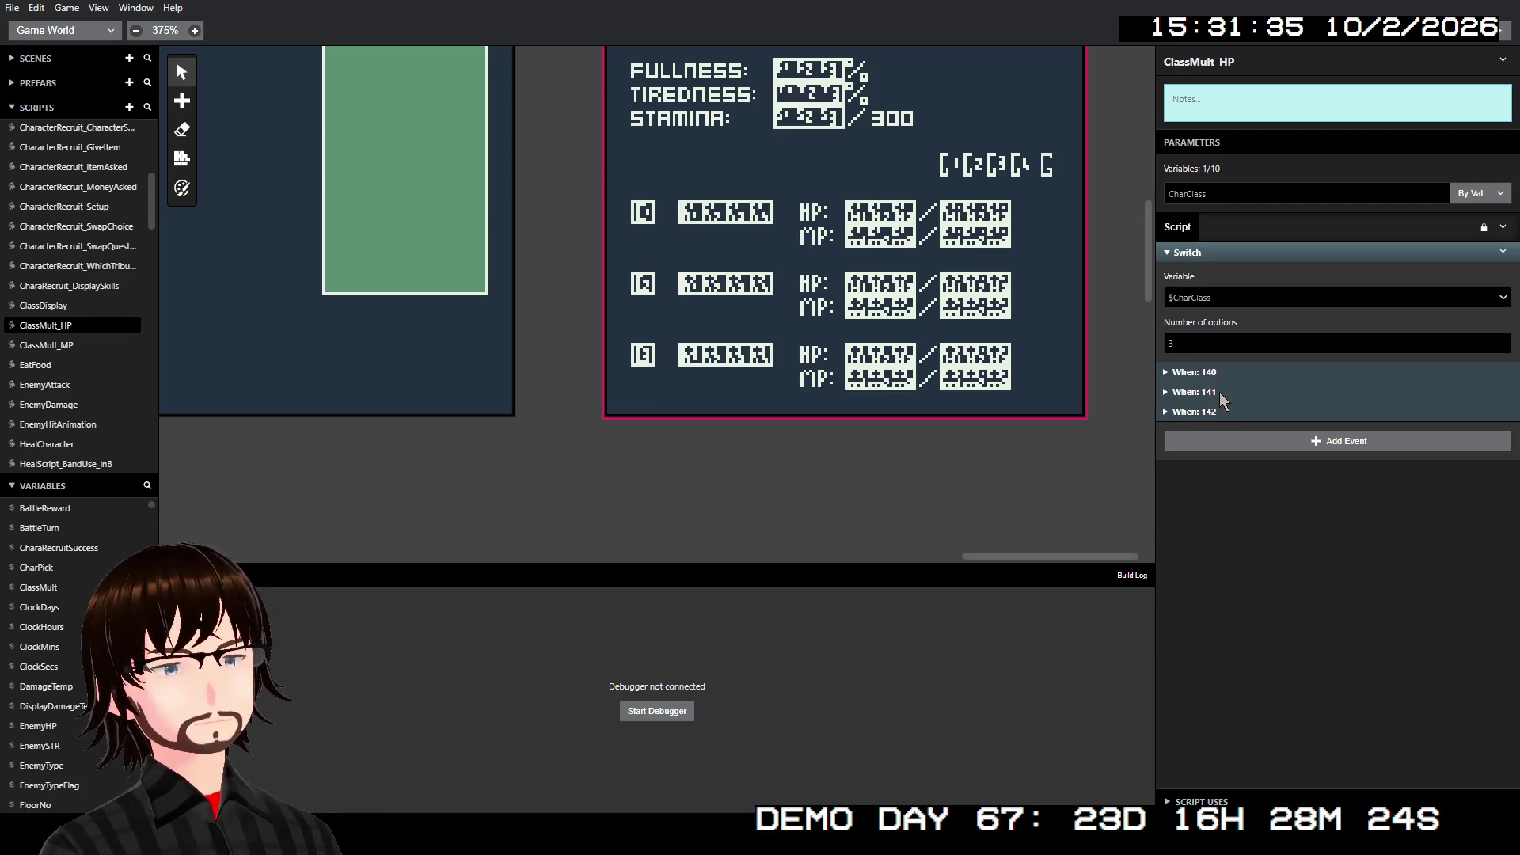
{"action": "left_click", "coordinate": [1219, 392]}
{"action": "left_click", "coordinate": [1220, 389]}
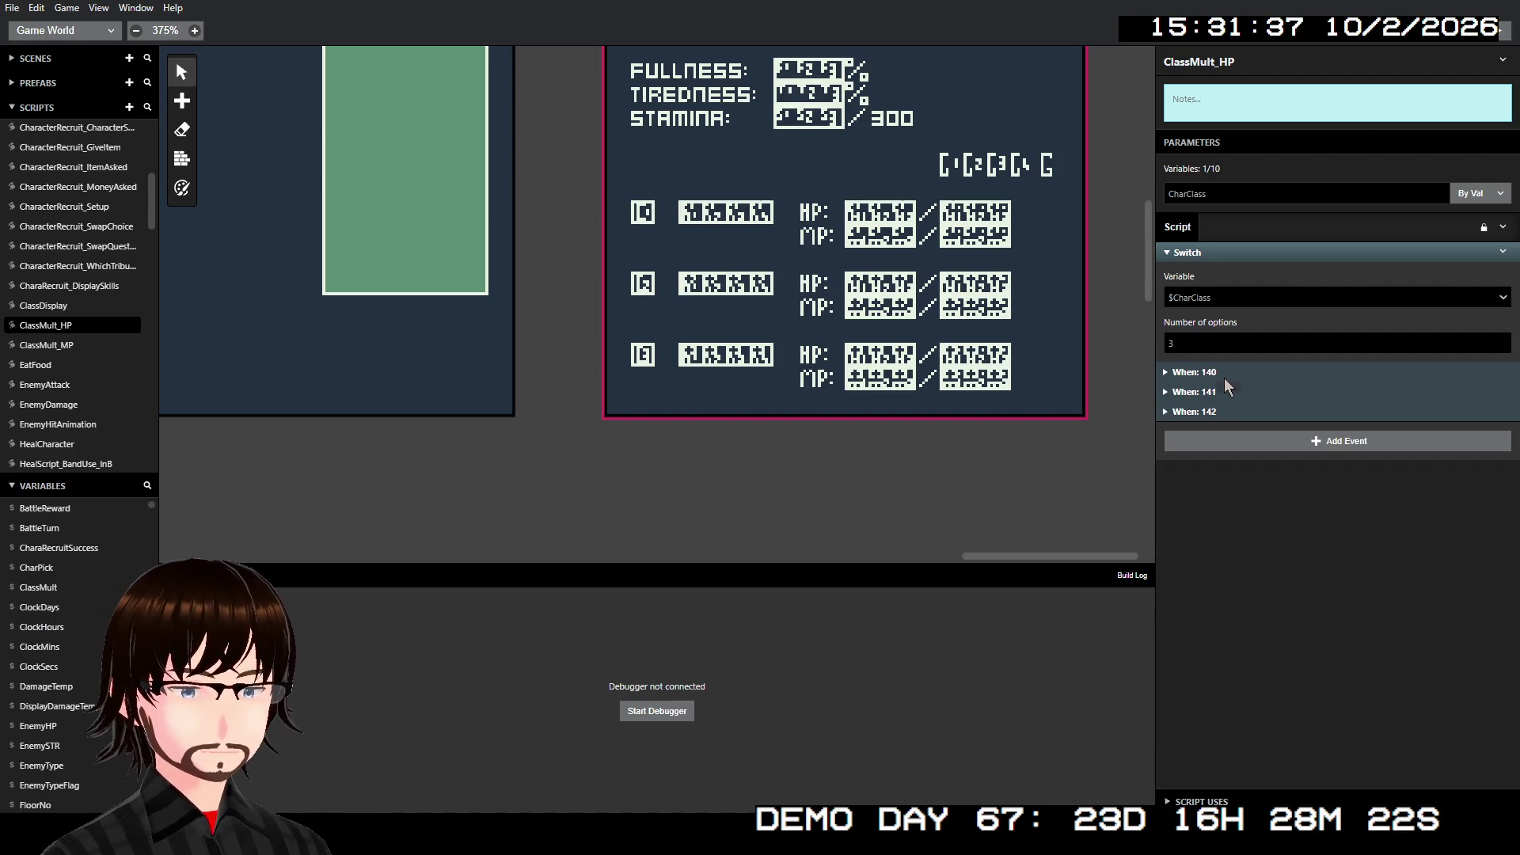
{"action": "left_click", "coordinate": [1224, 379]}
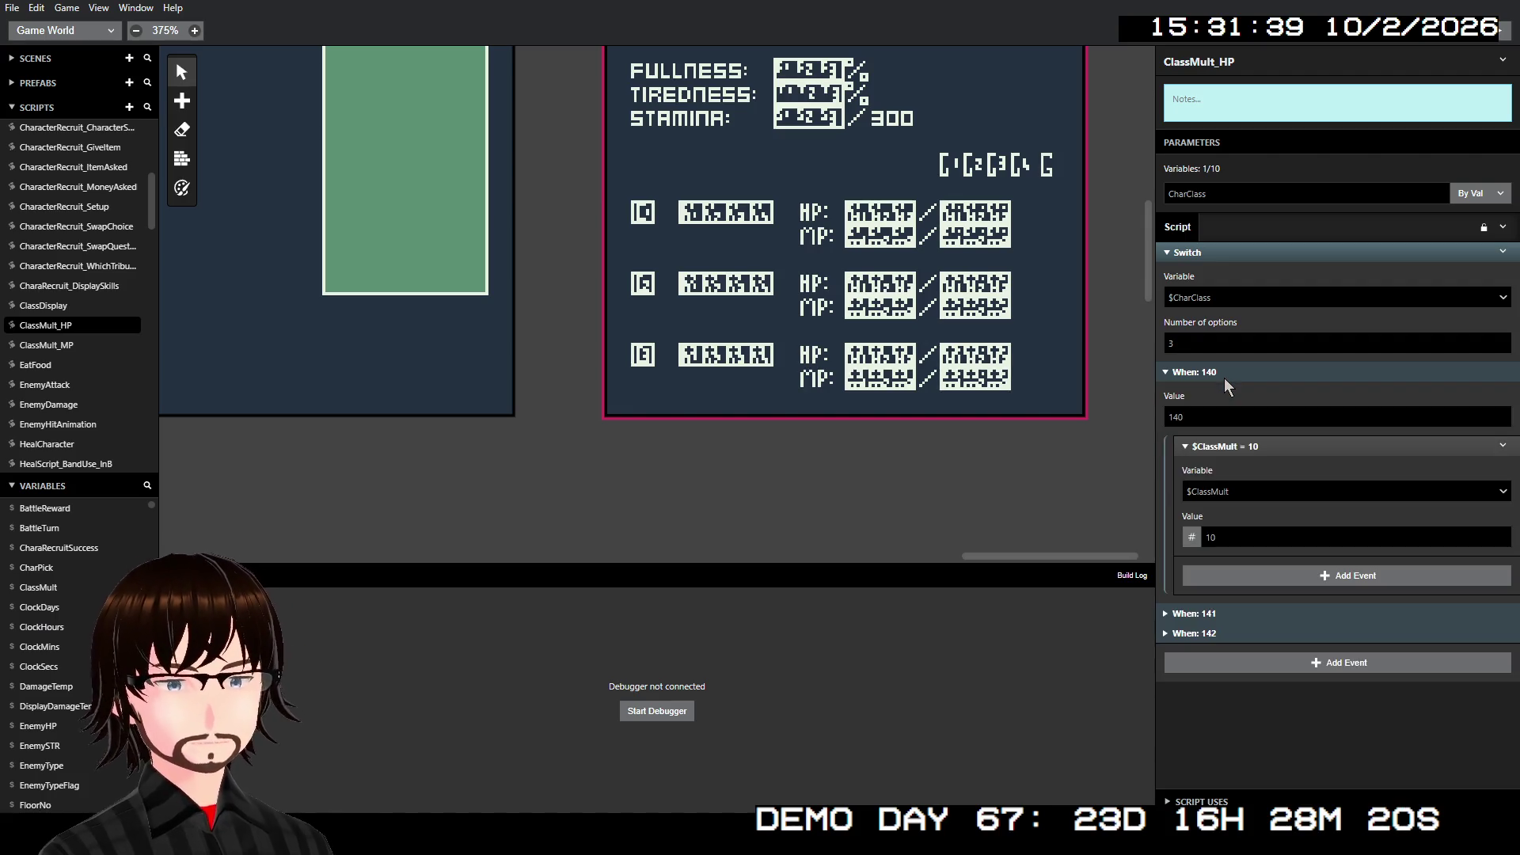
{"action": "left_click", "coordinate": [1224, 377]}
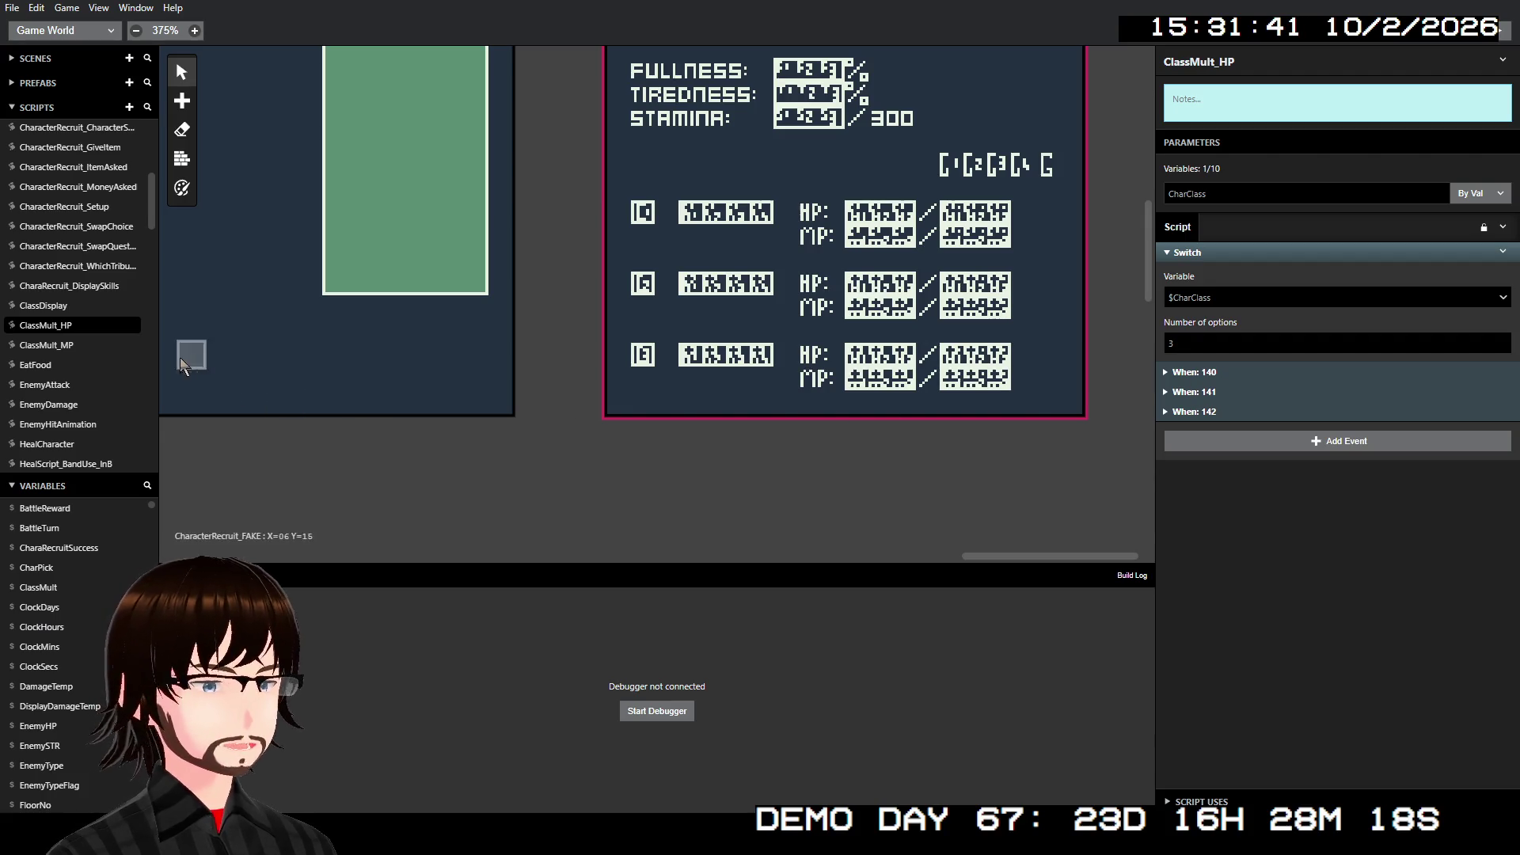
{"action": "left_click", "coordinate": [57, 307]}
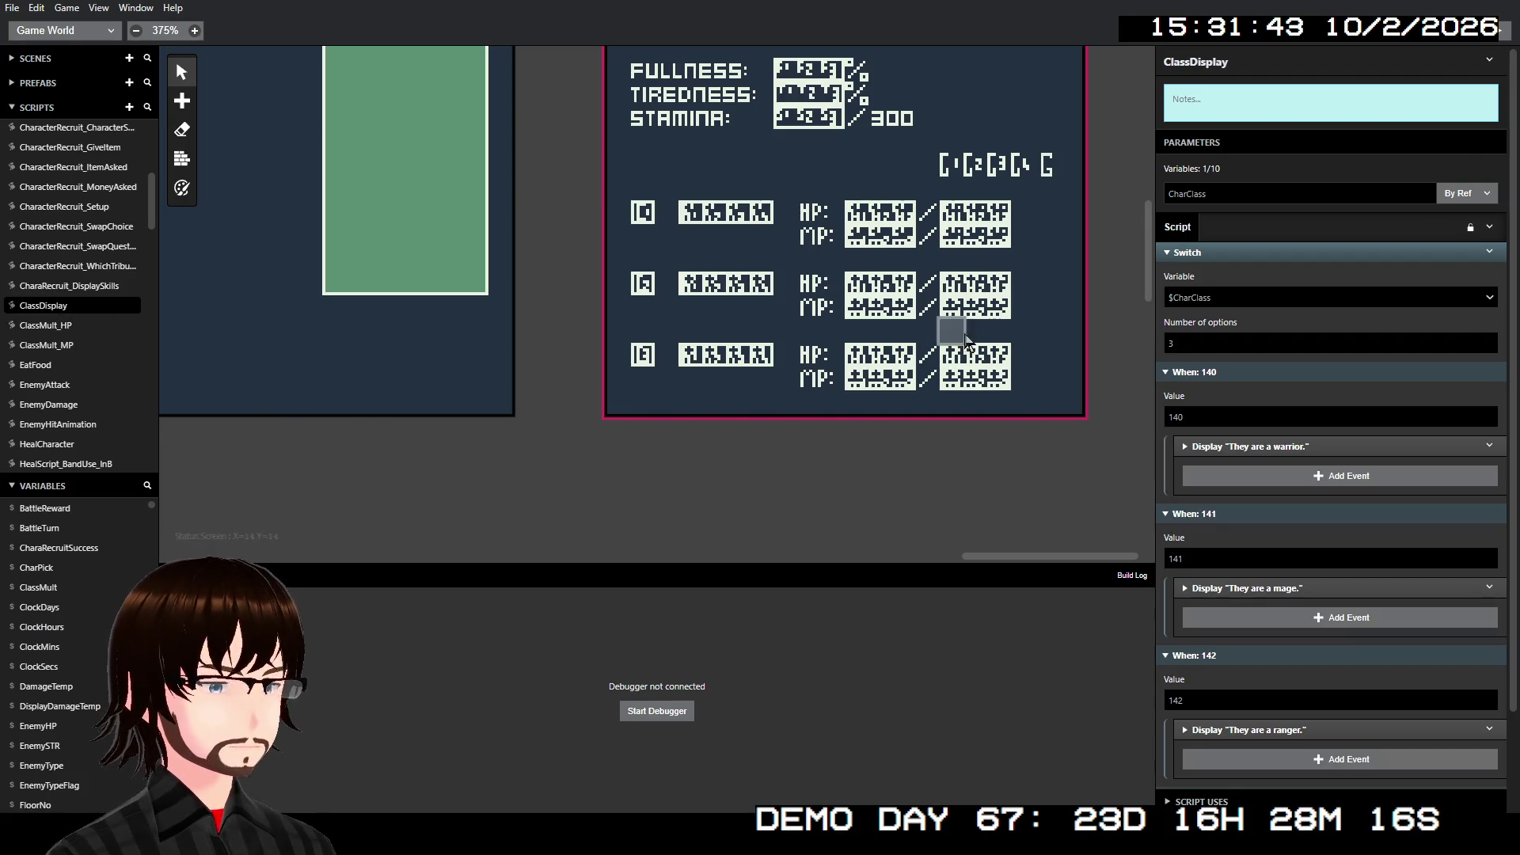
- Look over ClassDisplay's ranger message and its Else case
{"action": "scroll", "coordinate": [1281, 375], "scroll_direction": "down", "scroll_amount": 2}
{"action": "left_click", "coordinate": [1277, 616]}
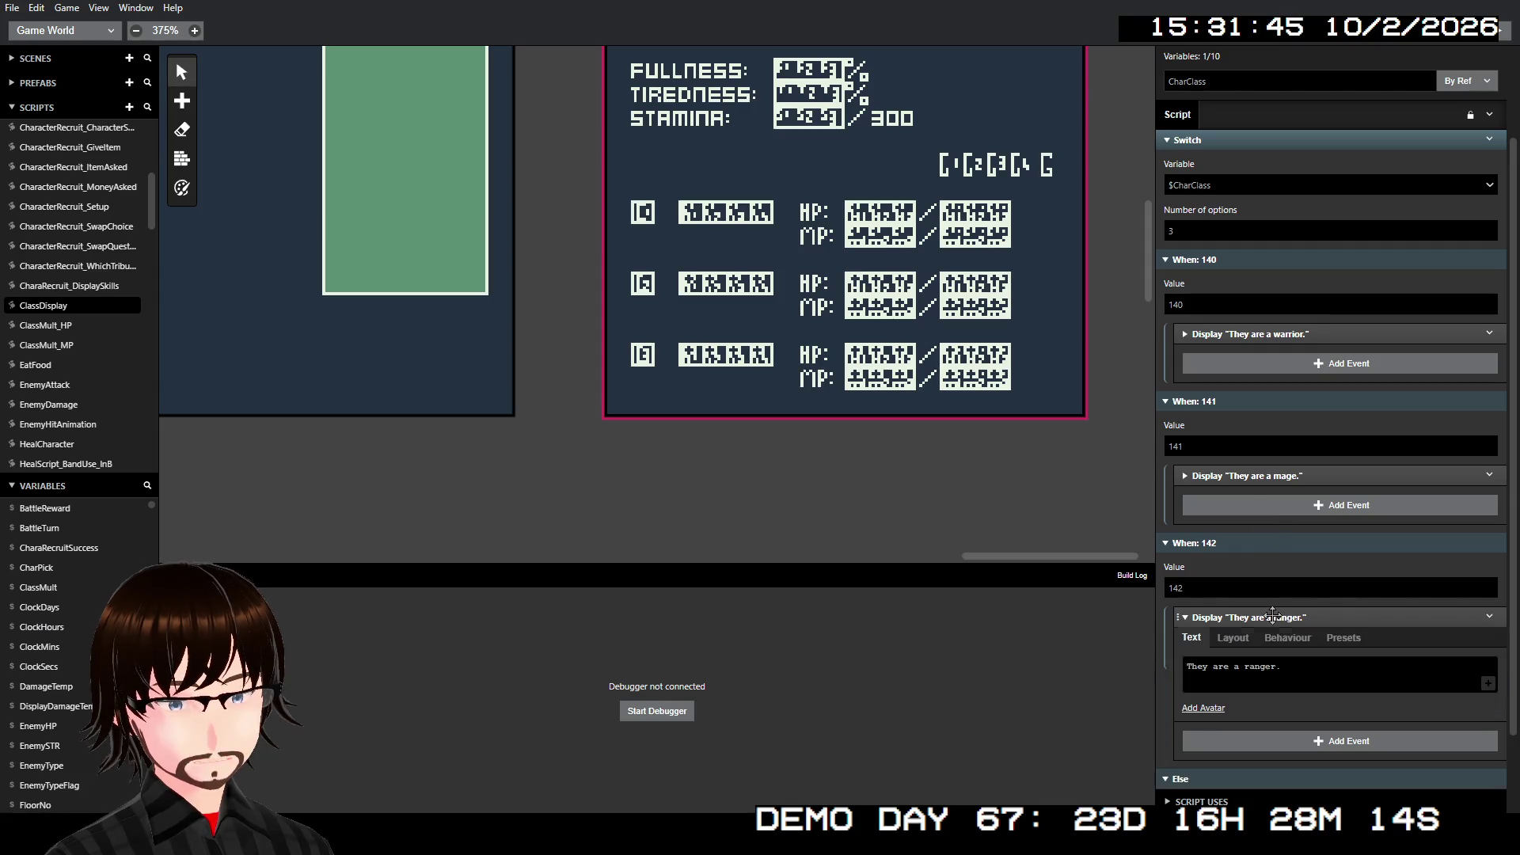
{"action": "left_click", "coordinate": [1277, 617]}
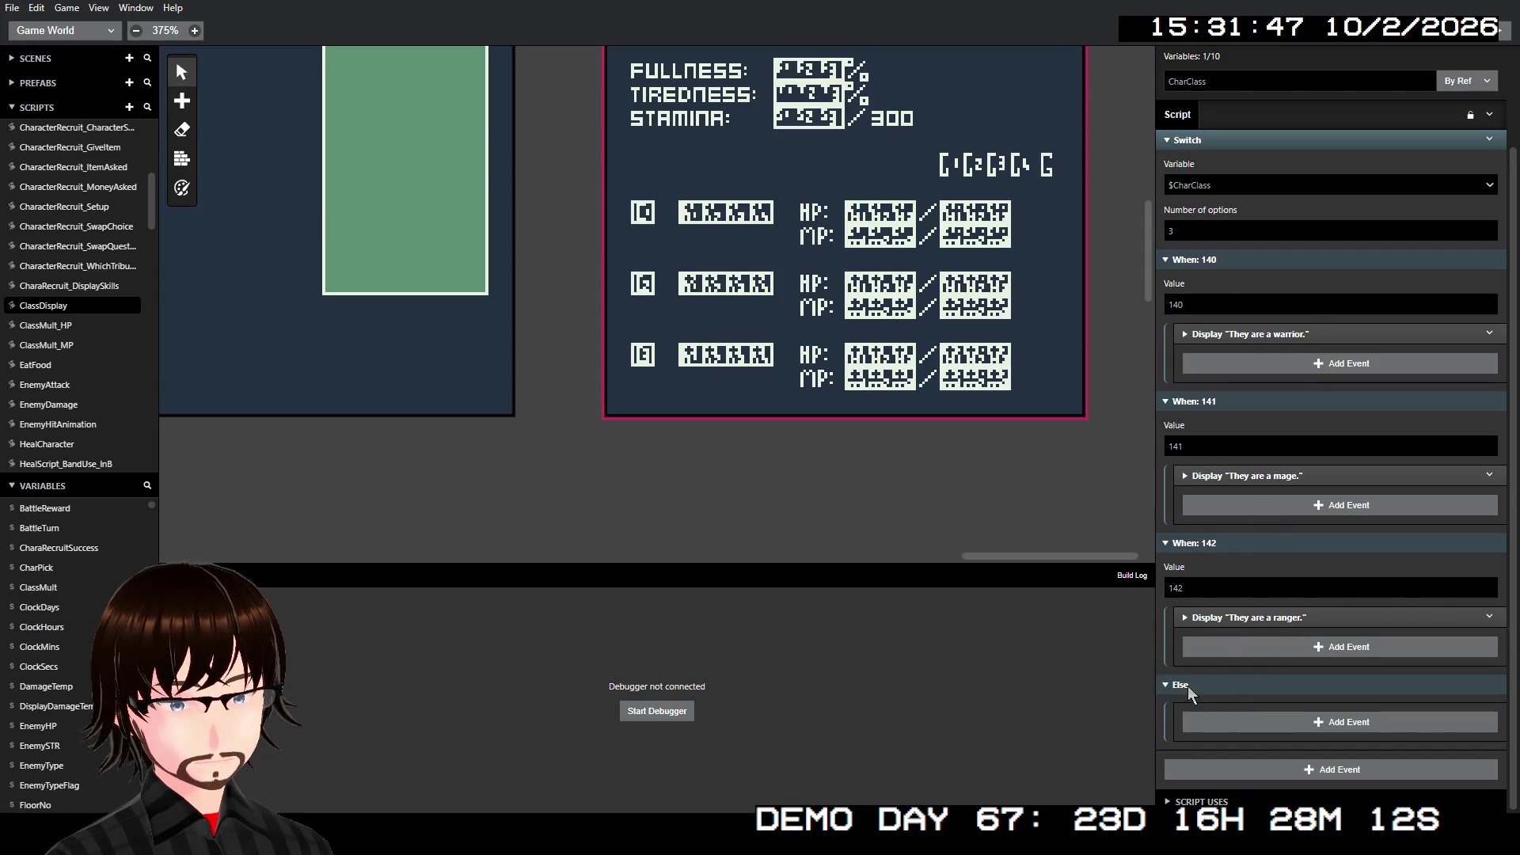
{"action": "left_click", "coordinate": [1187, 686]}
{"action": "left_click", "coordinate": [1185, 739]}
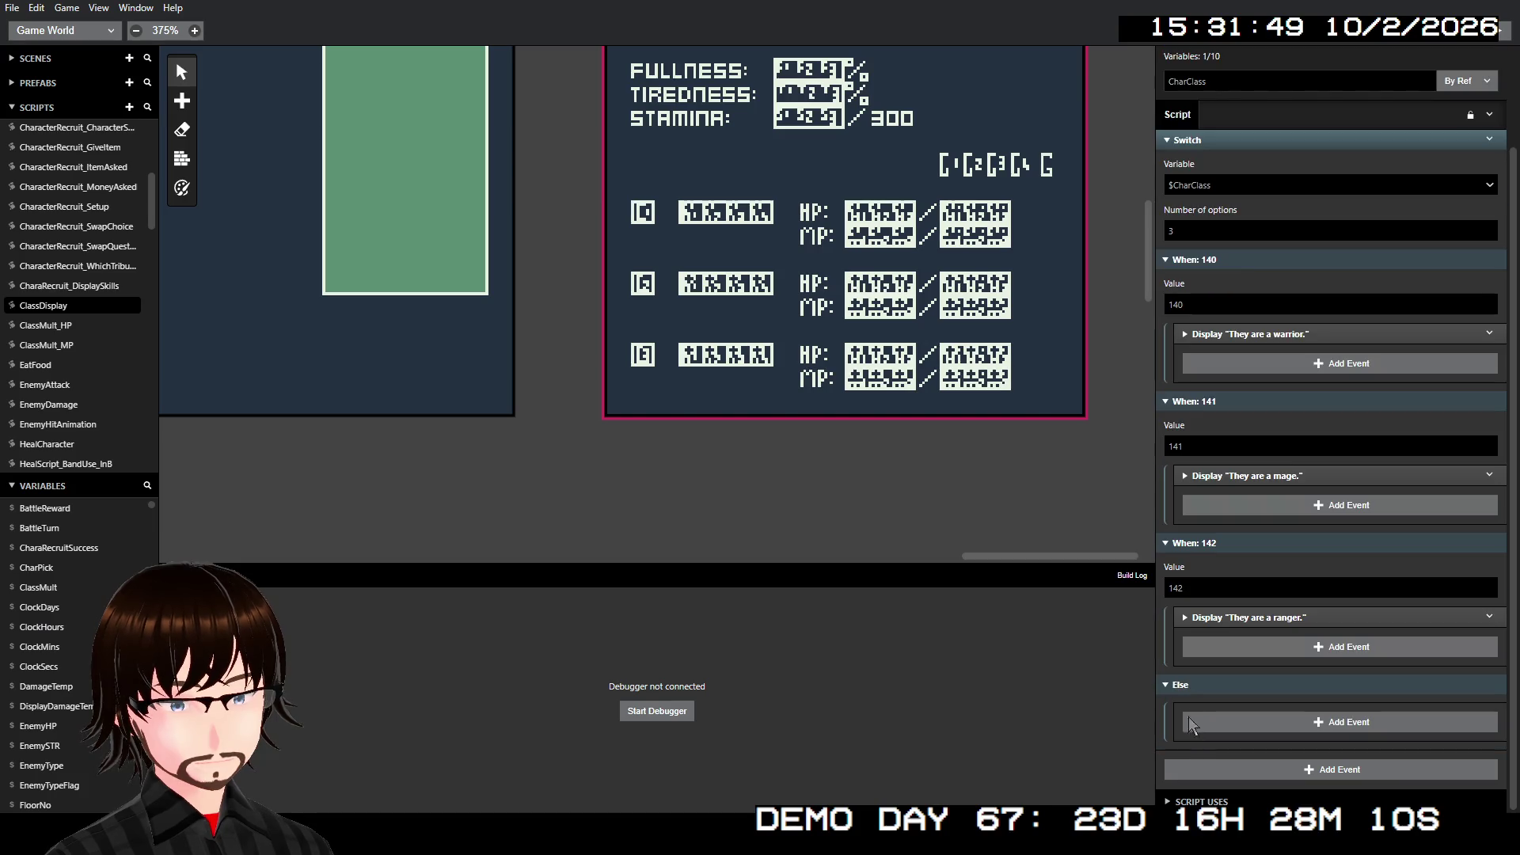
{"action": "left_click", "coordinate": [1187, 687]}
{"action": "scroll", "coordinate": [1349, 472], "scroll_direction": "up", "scroll_amount": 2}
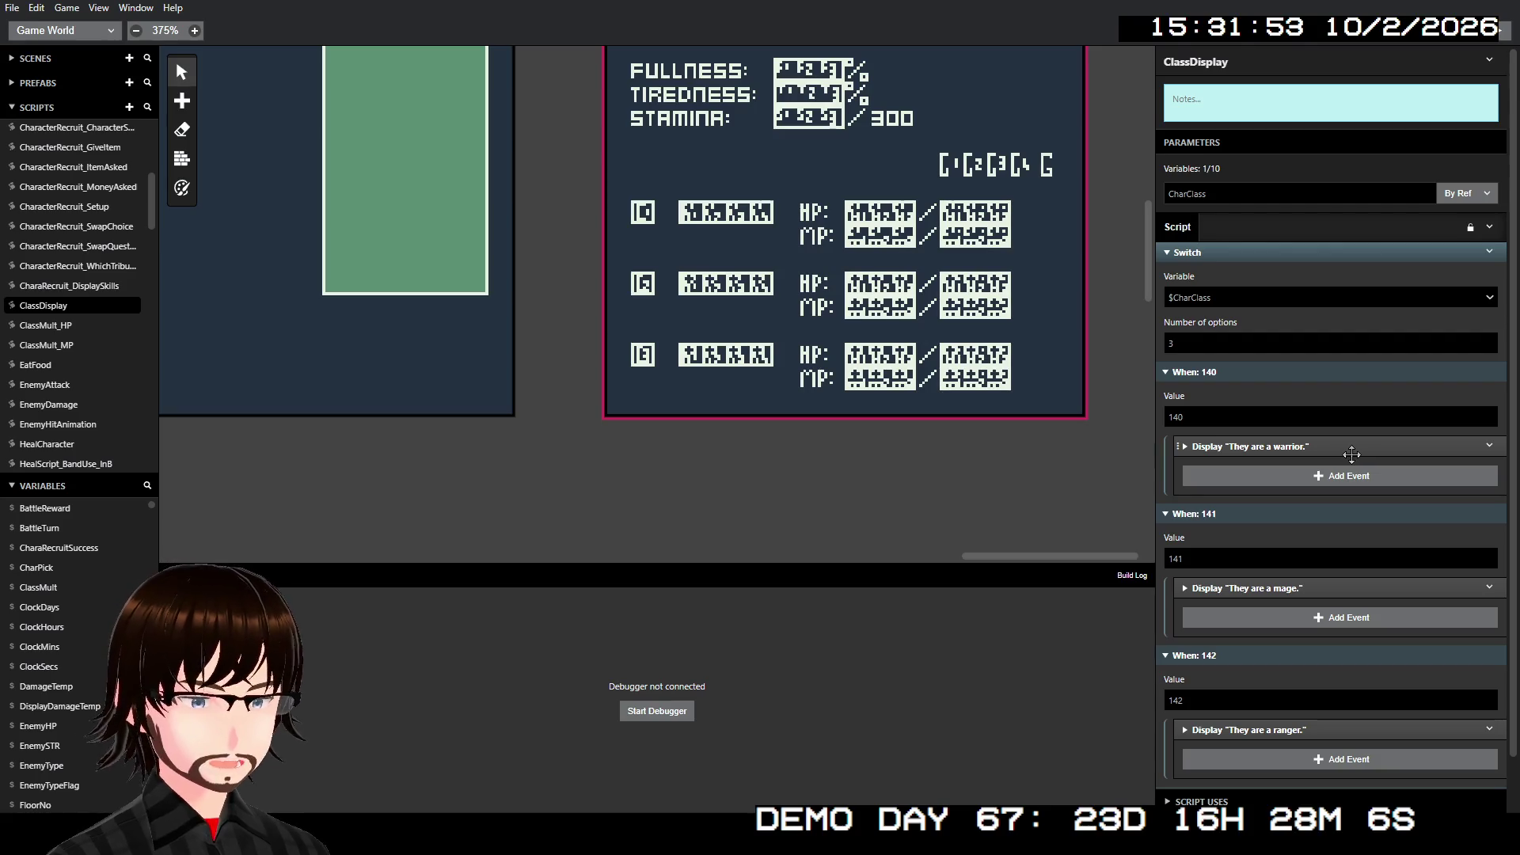
- Open ClassMult_HP and then the ClassMult_MP script
{"action": "left_click", "coordinate": [74, 326]}
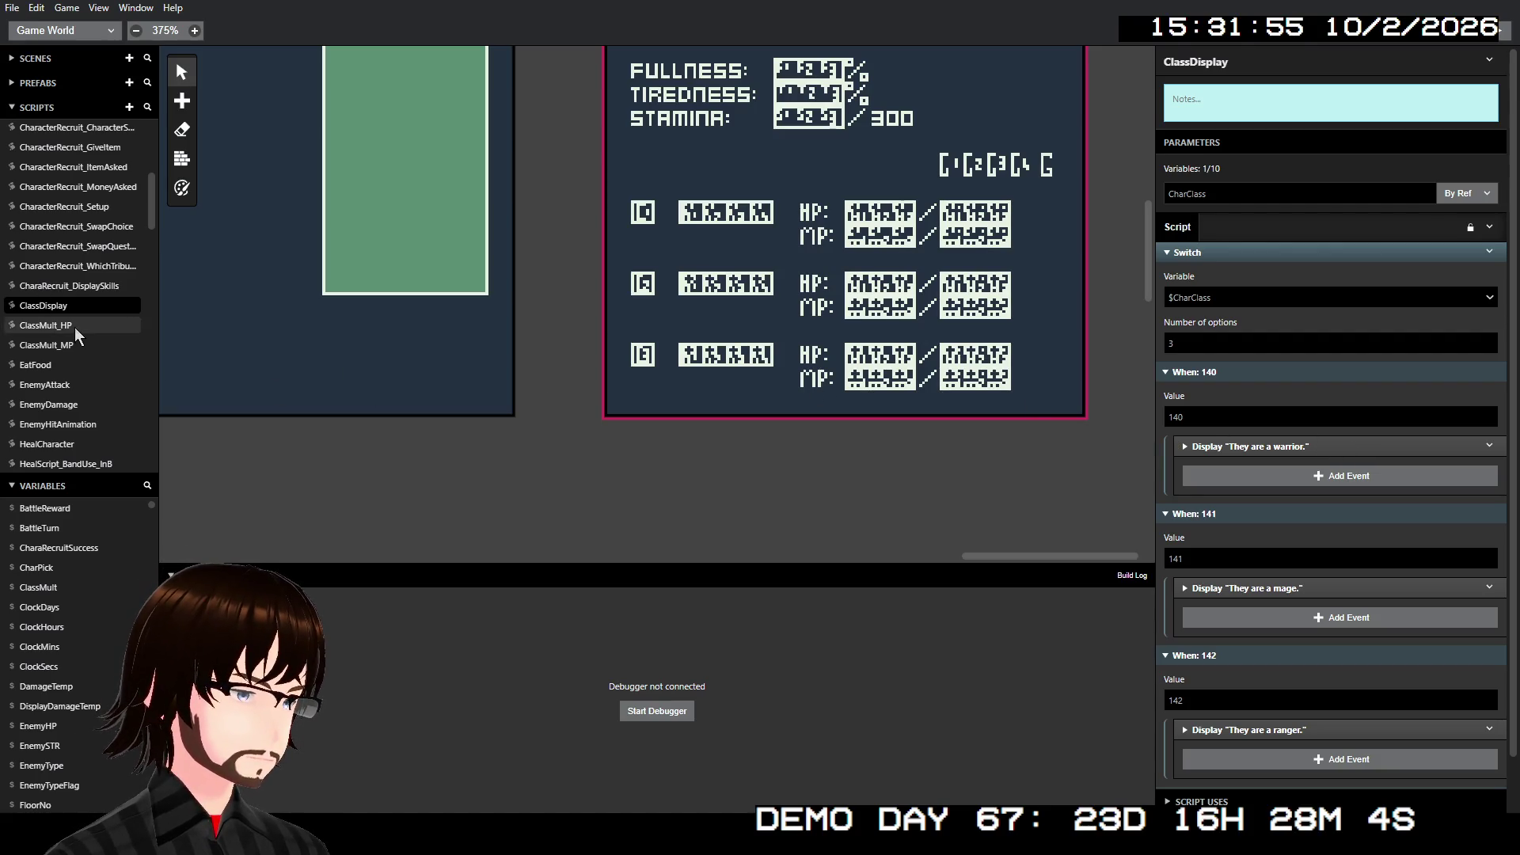
{"action": "left_click", "coordinate": [69, 345]}
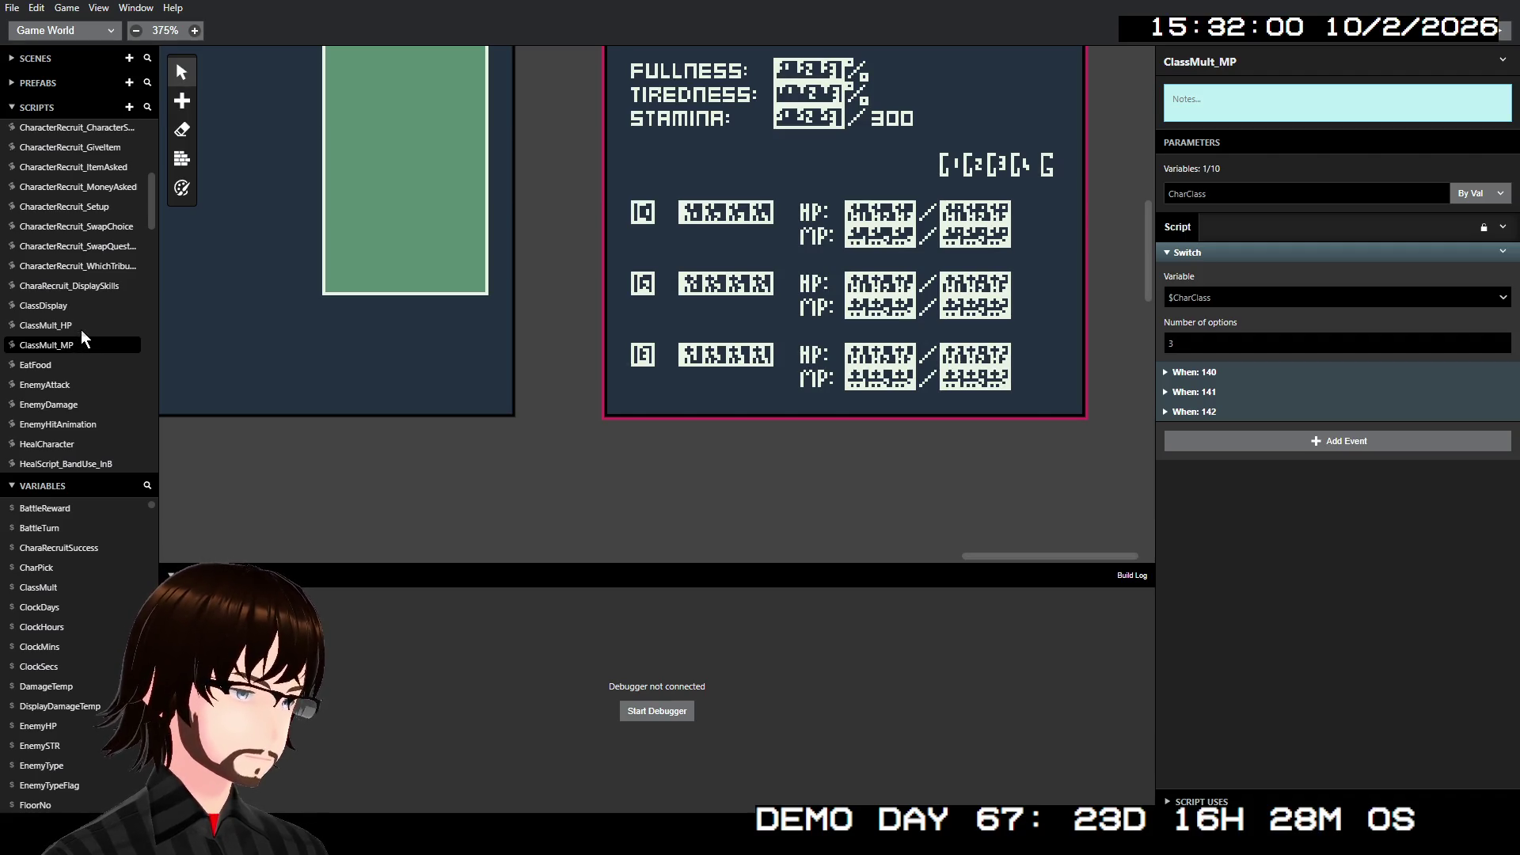
{"action": "scroll", "coordinate": [81, 329], "scroll_direction": "up", "scroll_amount": 1}
{"action": "scroll", "coordinate": [499, 344], "scroll_direction": "left", "scroll_amount": 3}
{"action": "scroll", "coordinate": [447, 339], "scroll_direction": "left", "scroll_amount": 10}
{"action": "scroll", "coordinate": [358, 331], "scroll_direction": "up", "scroll_amount": 1}
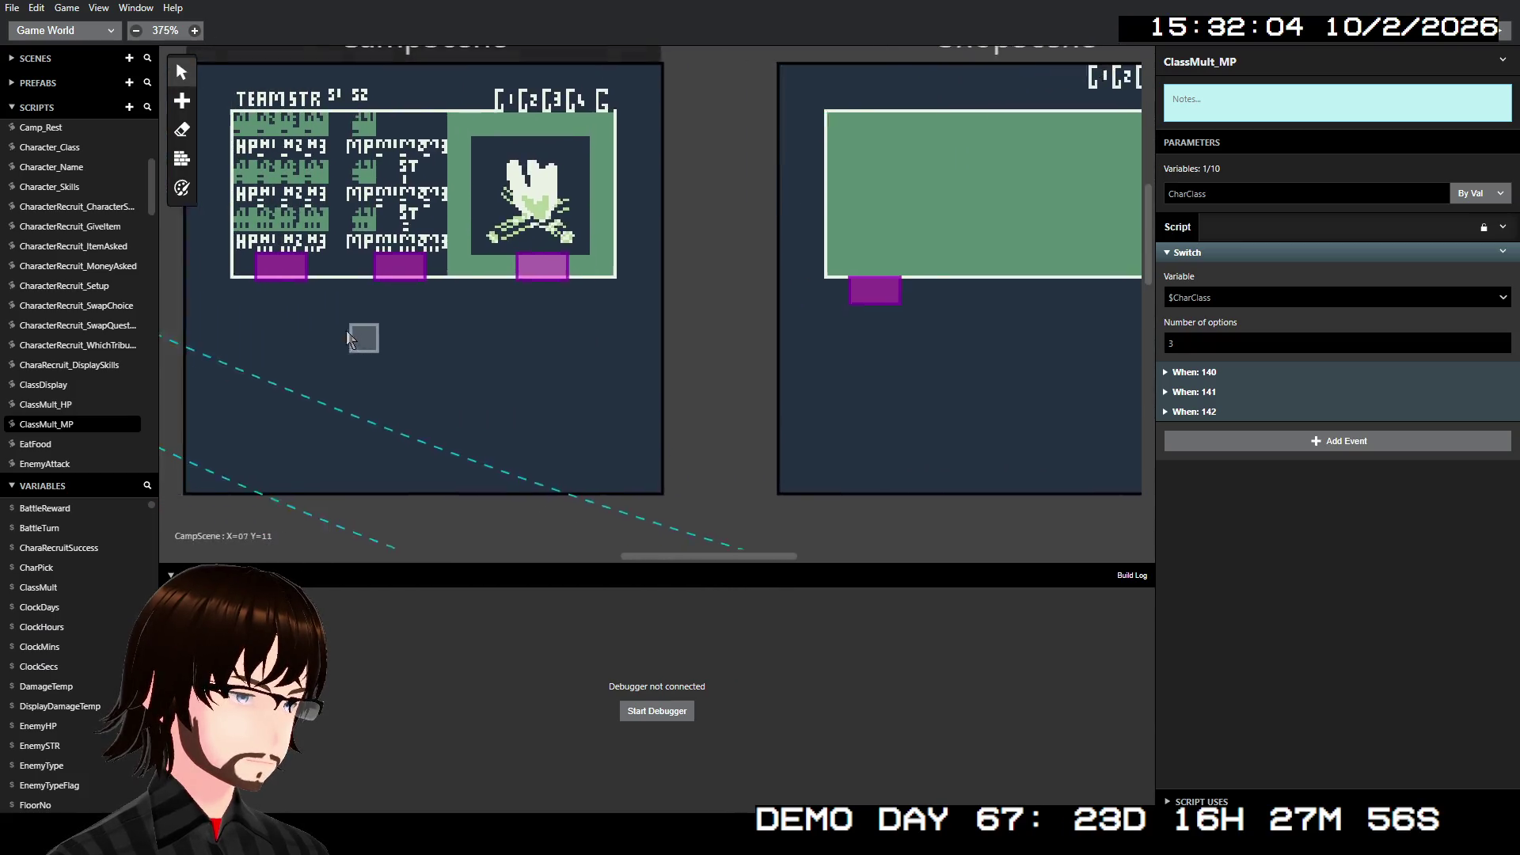
- Inspect Main Menu's PlayerSetup call to InitHealthManaSetup, then open that script
{"action": "scroll", "coordinate": [348, 336], "scroll_direction": "left", "scroll_amount": 10}
{"action": "scroll", "coordinate": [295, 335], "scroll_direction": "up", "scroll_amount": 3}
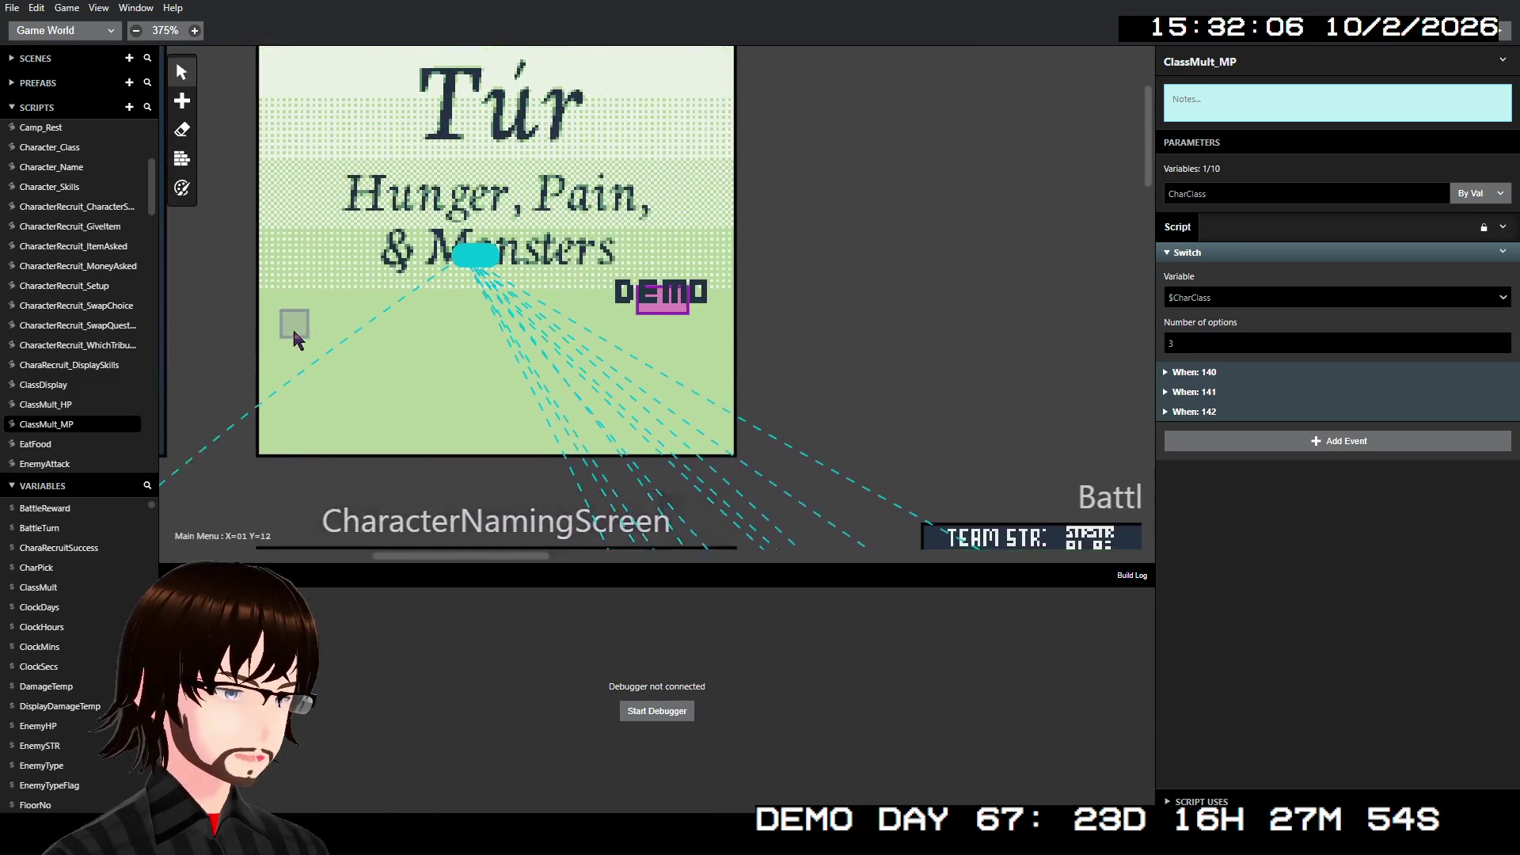
{"action": "scroll", "coordinate": [294, 339], "scroll_direction": "up", "scroll_amount": 3}
{"action": "left_click", "coordinate": [577, 193]}
{"action": "scroll", "coordinate": [1361, 438], "scroll_direction": "down", "scroll_amount": 5}
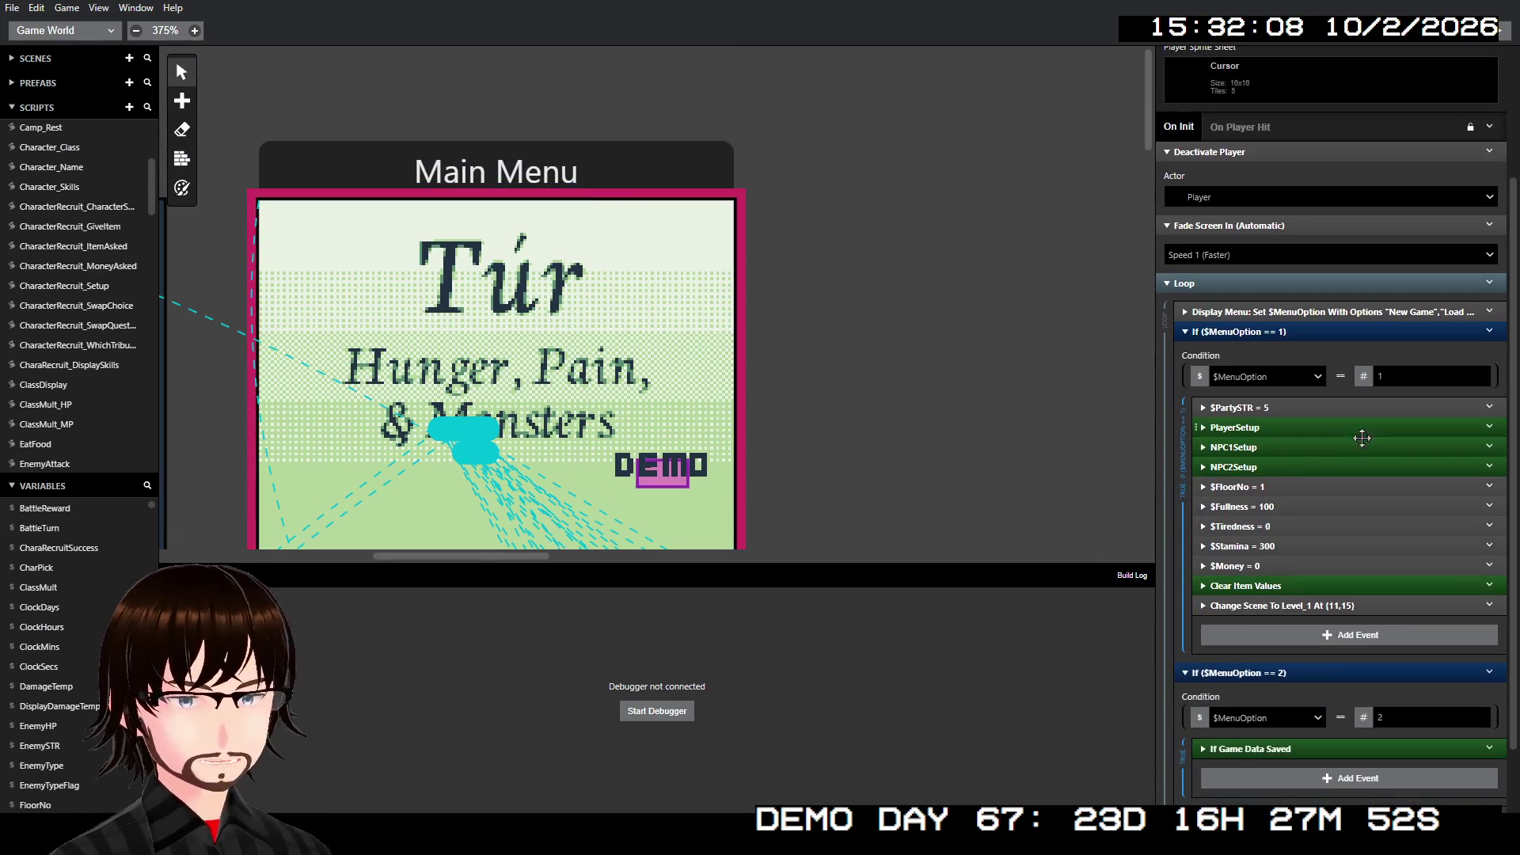
{"action": "left_click", "coordinate": [1249, 428]}
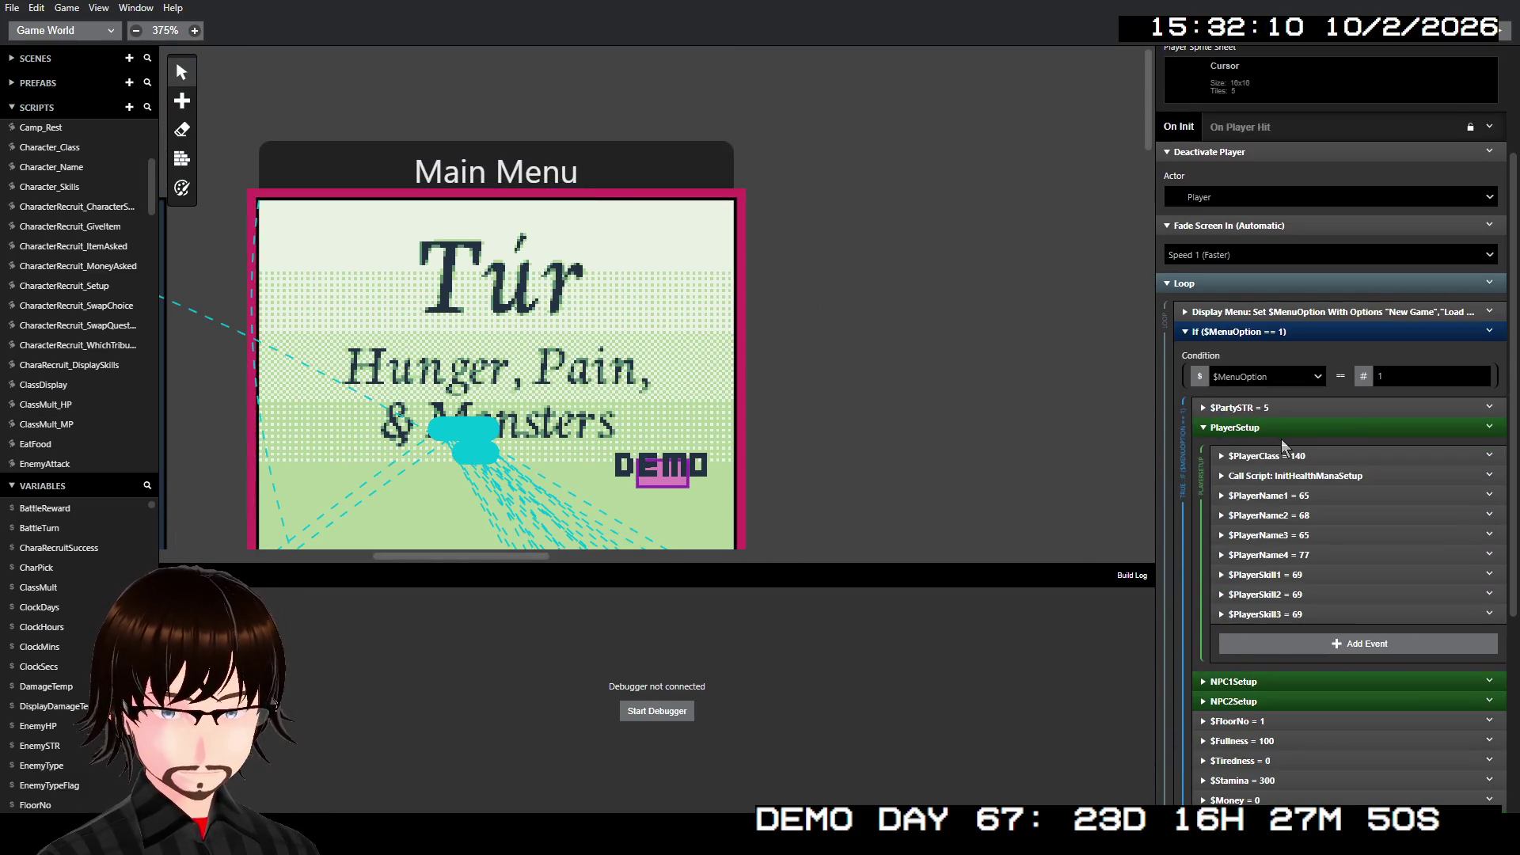
{"action": "left_click", "coordinate": [1339, 475]}
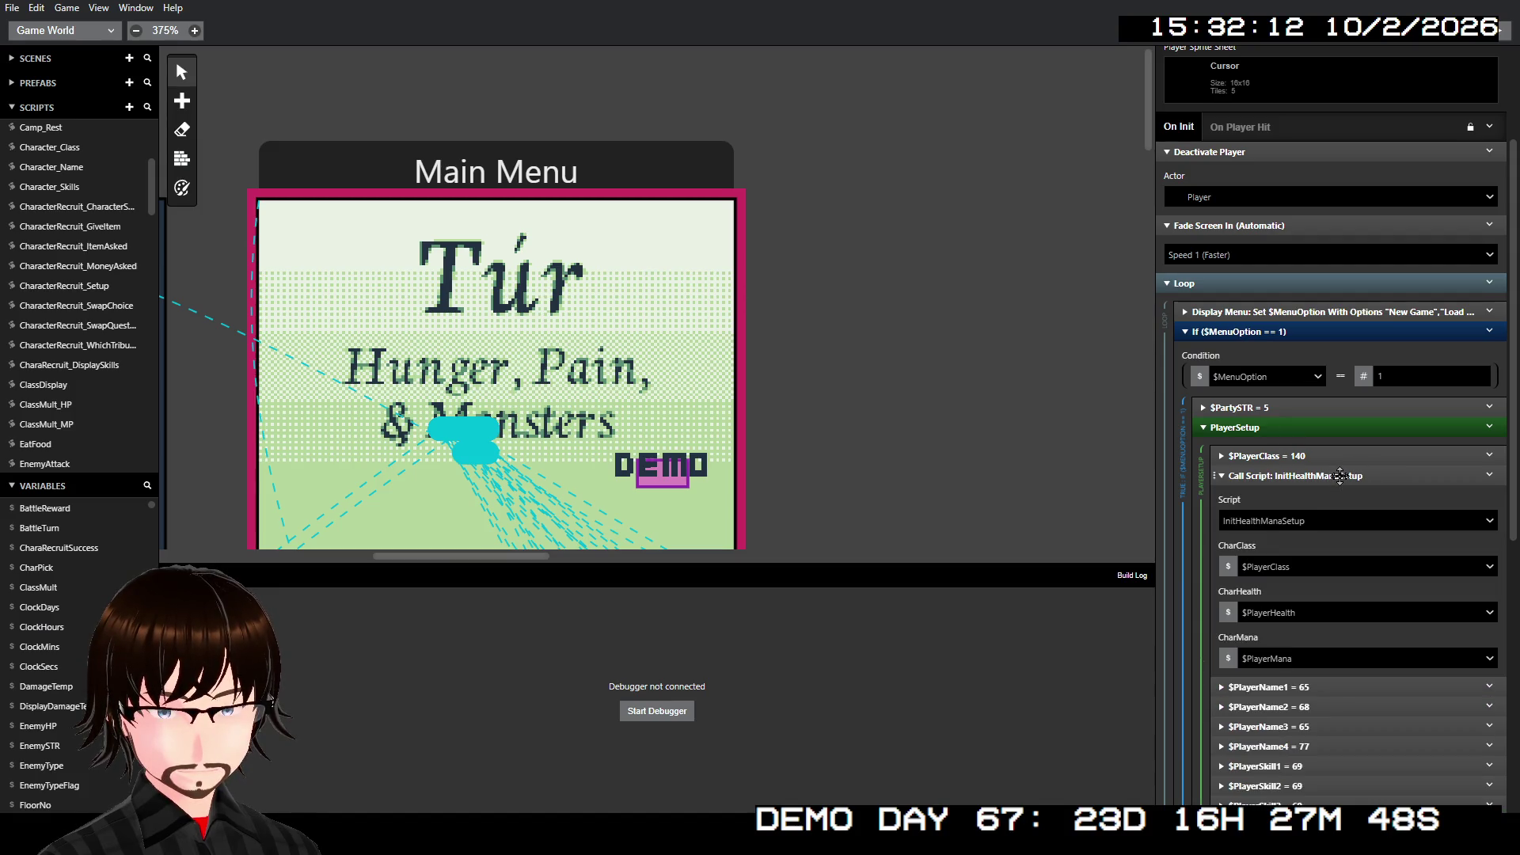
{"action": "left_click", "coordinate": [1340, 475]}
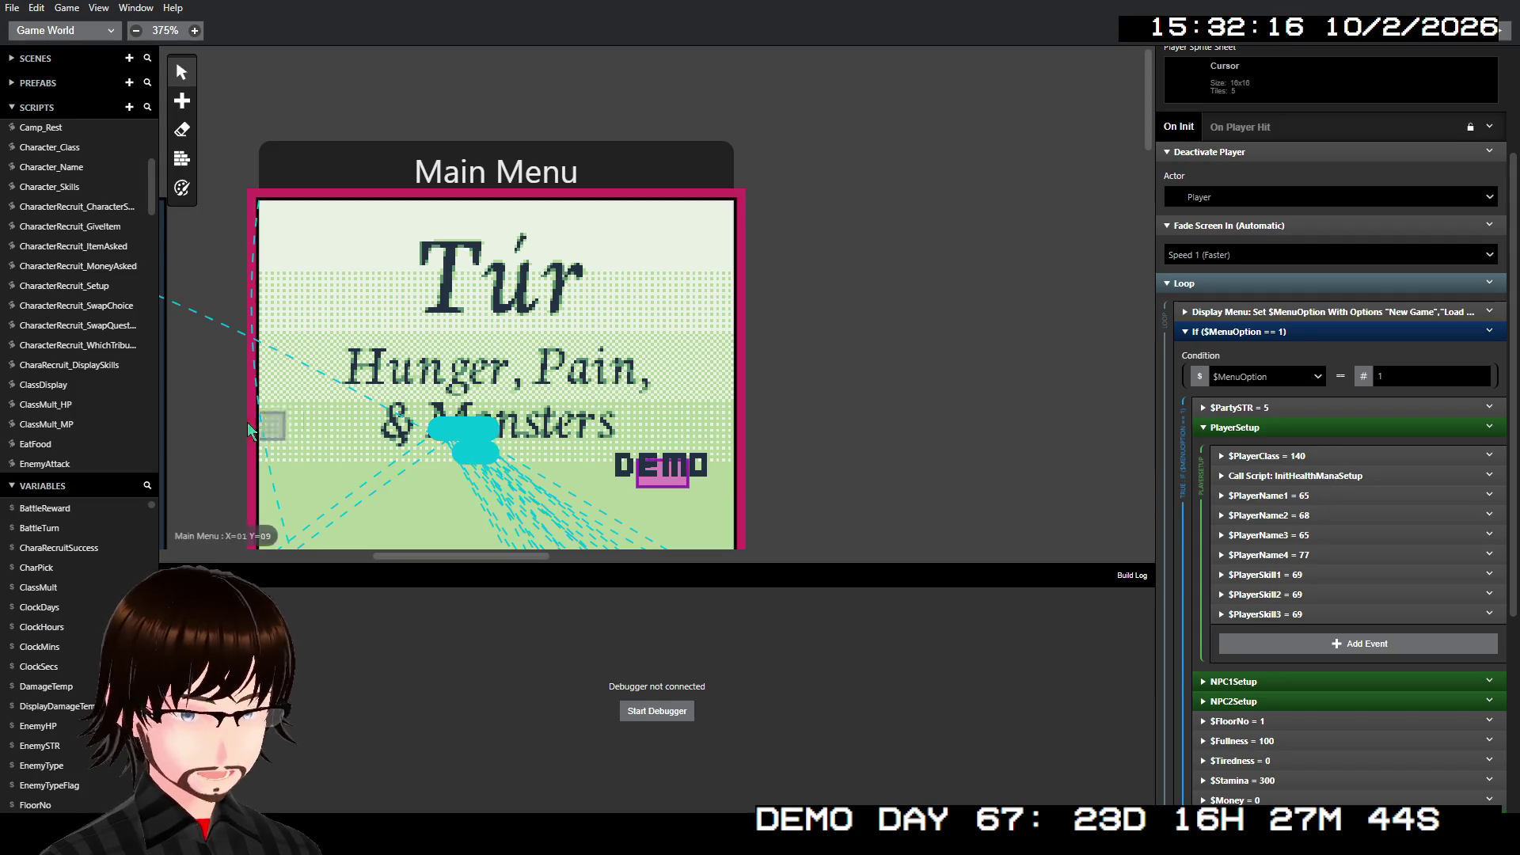
{"action": "scroll", "coordinate": [79, 285], "scroll_direction": "down", "scroll_amount": 4}
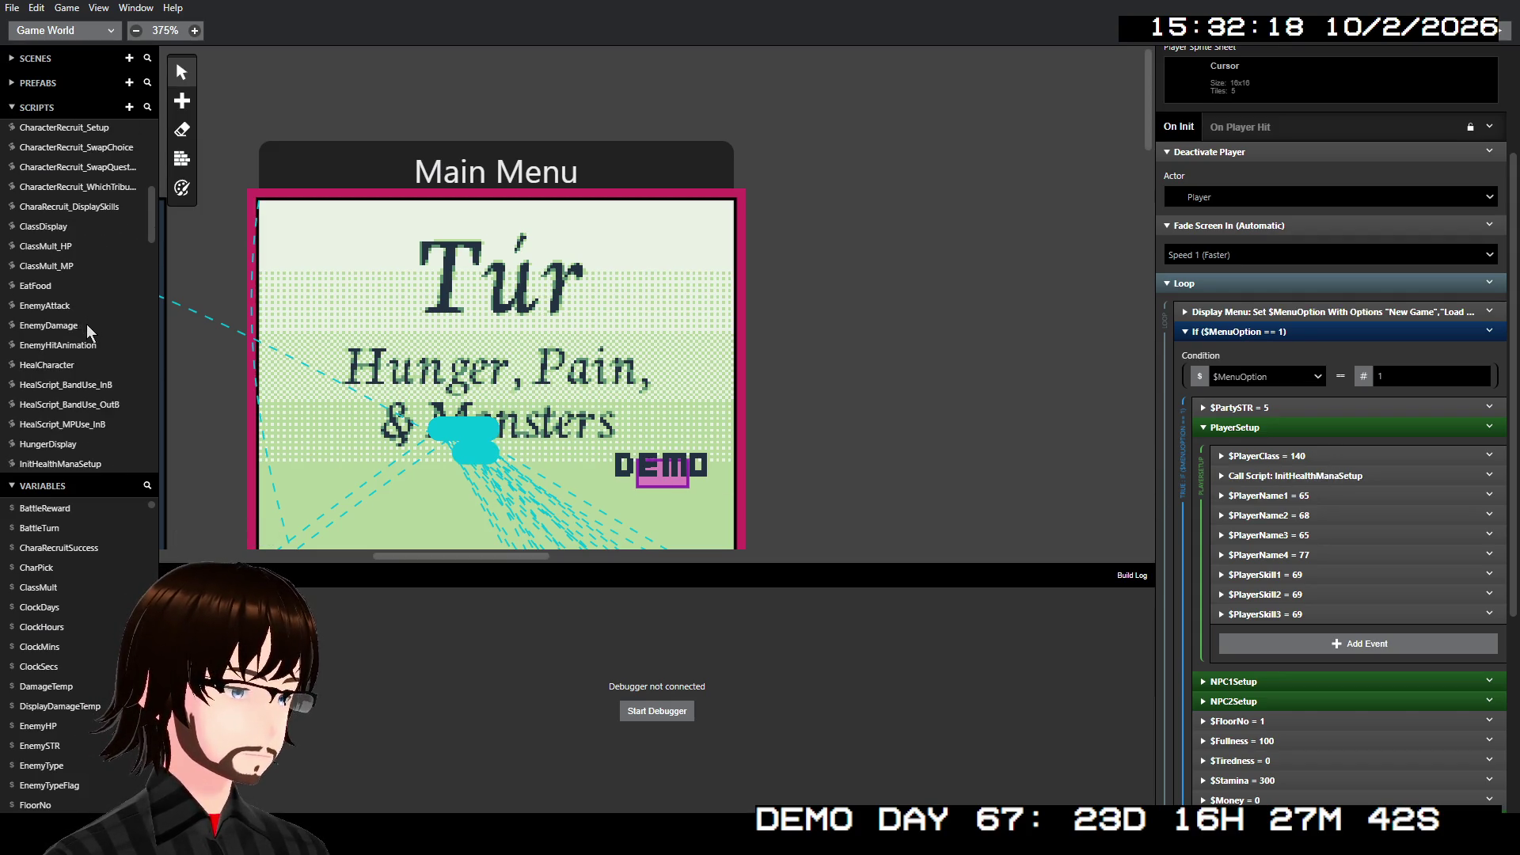
{"action": "scroll", "coordinate": [69, 325], "scroll_direction": "down", "scroll_amount": 4}
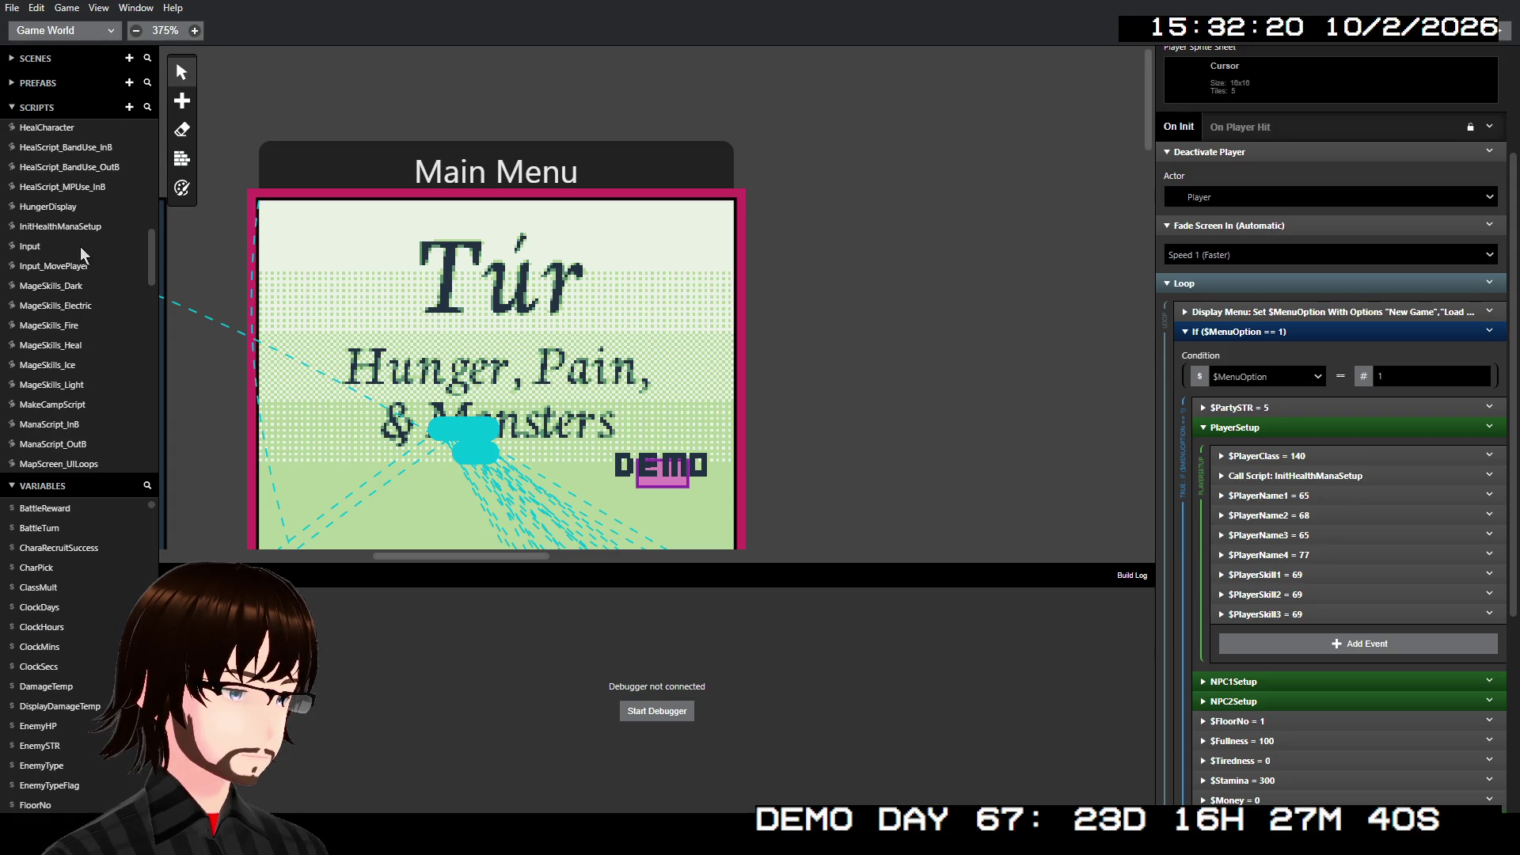
{"action": "left_click", "coordinate": [79, 228]}
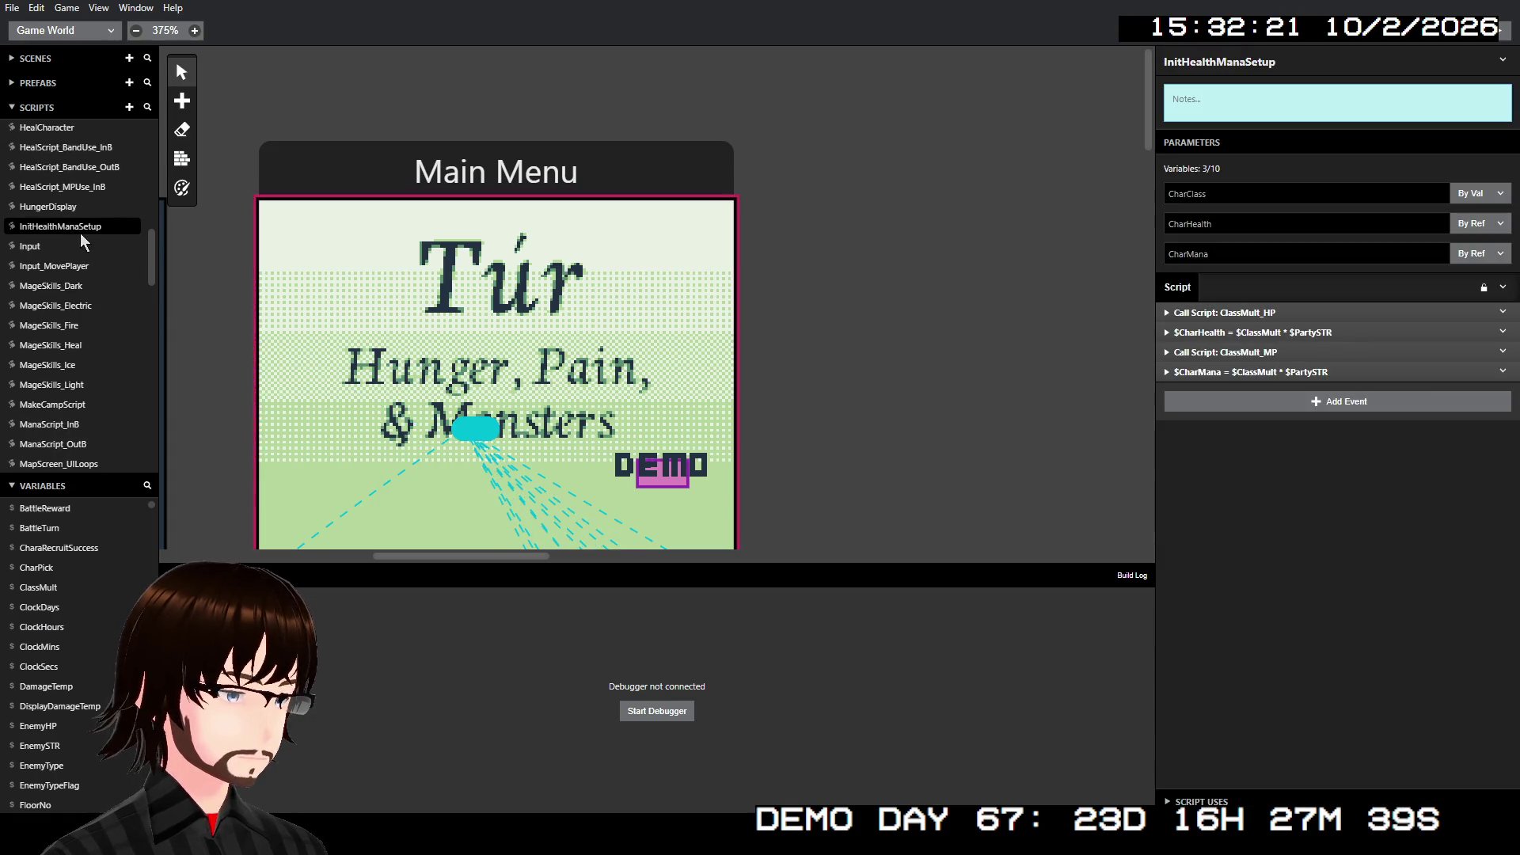
- Confirm $CharHealth = $ClassMult * $PartySTR, then move to StatusScreen.aseprite in Aseprite
{"action": "left_click", "coordinate": [1323, 334]}
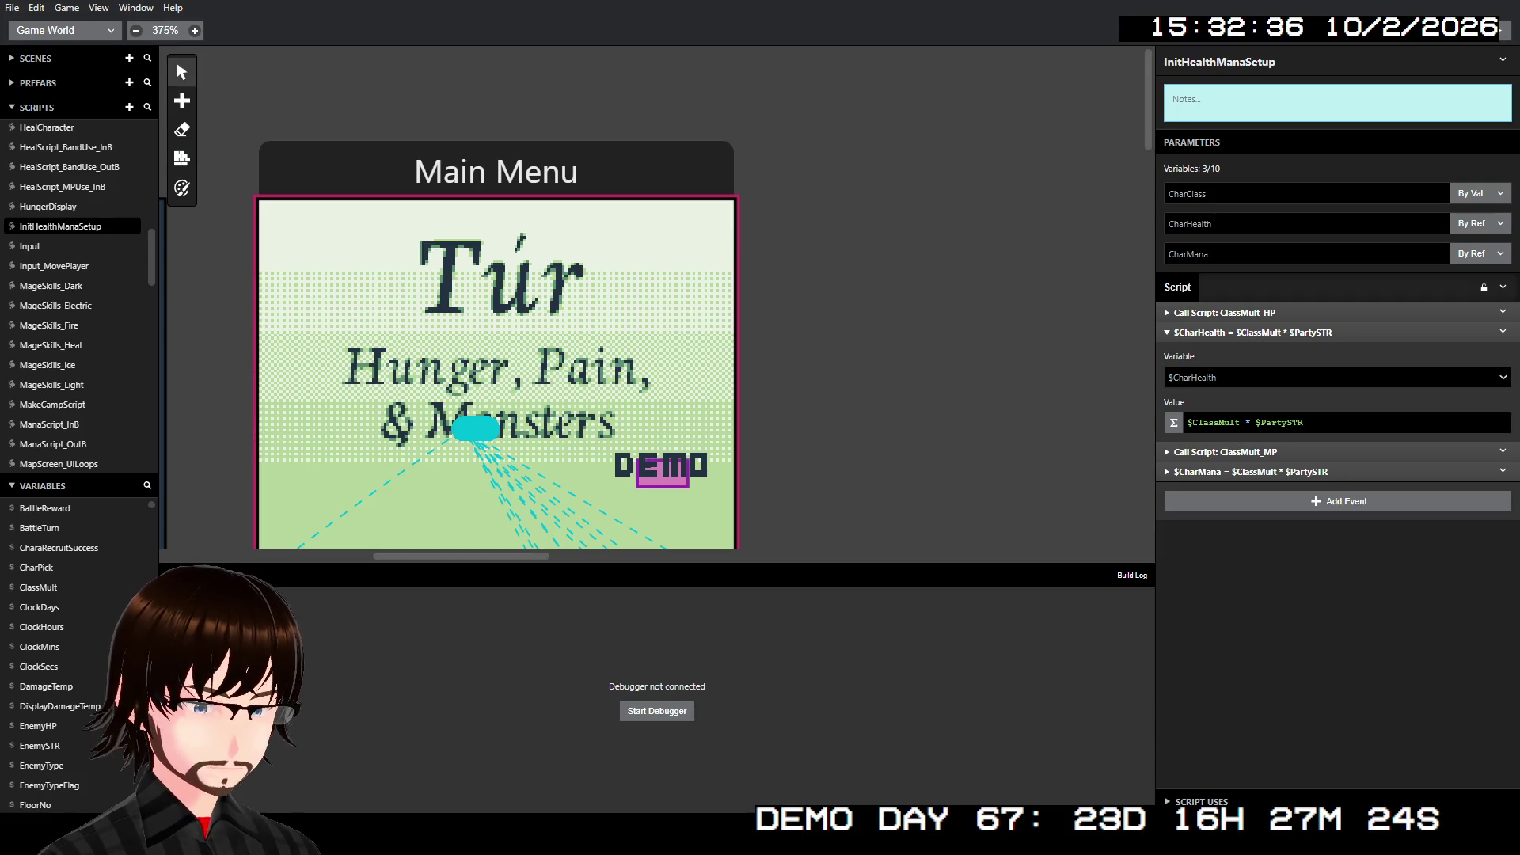
{"action": "key", "text": "ctrl+b"}
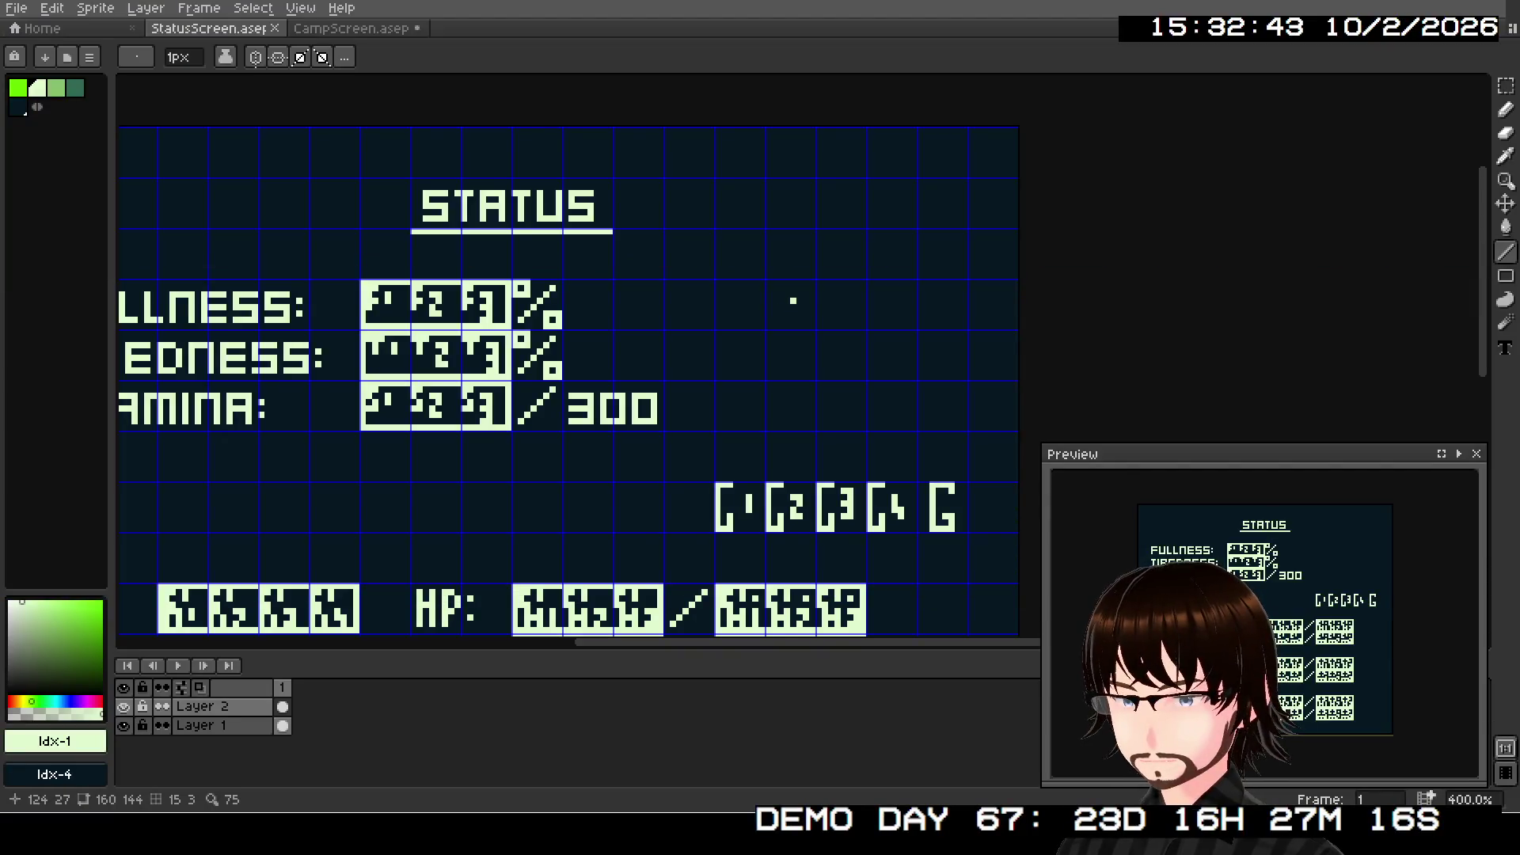
{"action": "scroll", "coordinate": [798, 300], "scroll_direction": "up", "scroll_amount": 1}
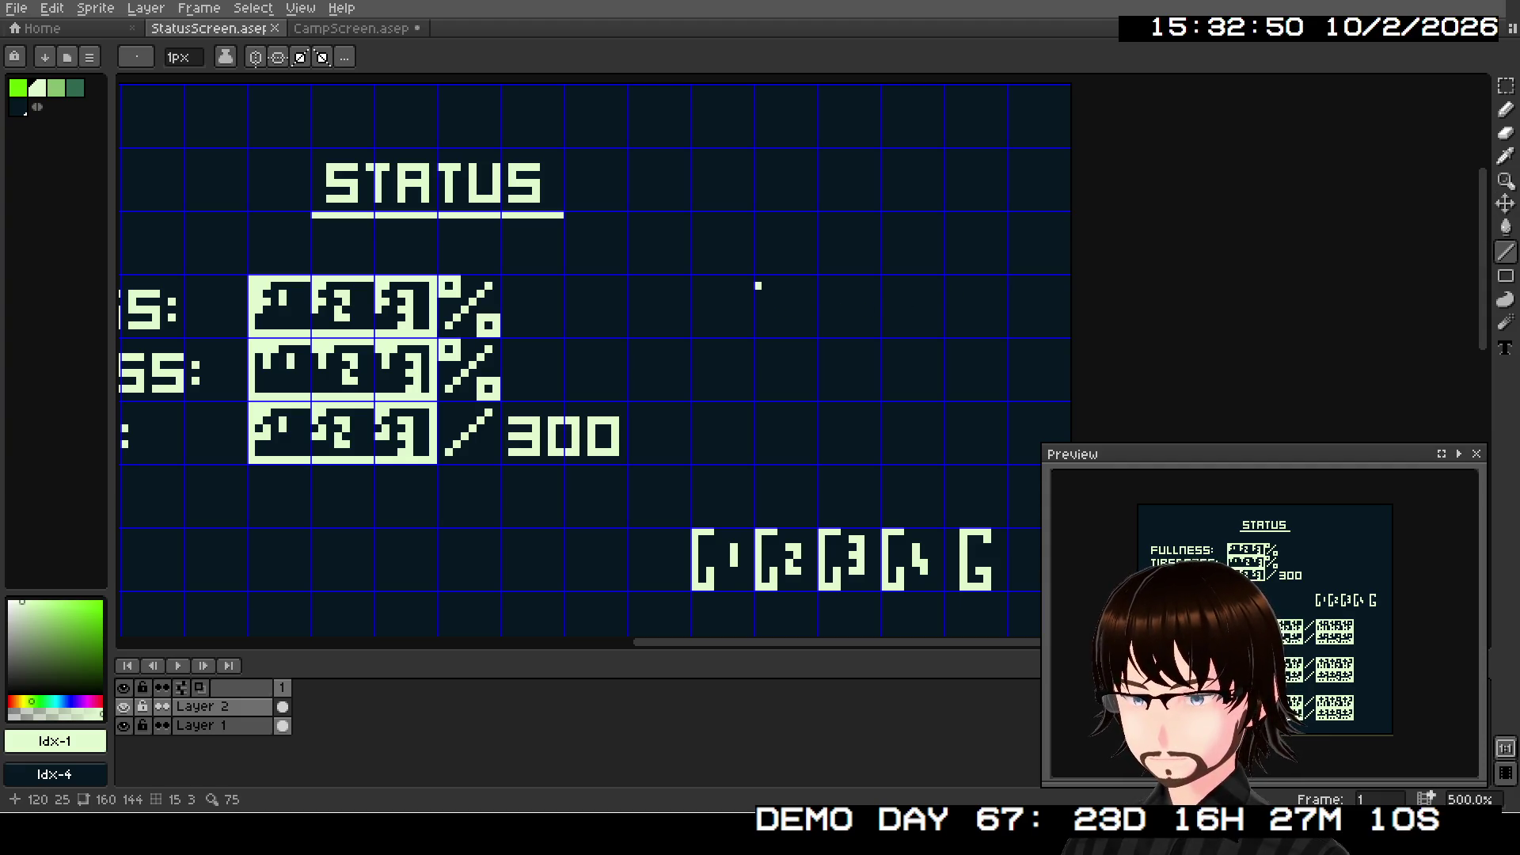
- Write a PARTY STR: text label below the STAMINA row
{"action": "scroll", "coordinate": [1194, 212], "scroll_direction": "down", "scroll_amount": 3}
{"action": "scroll", "coordinate": [1194, 212], "scroll_direction": "left", "scroll_amount": 5}
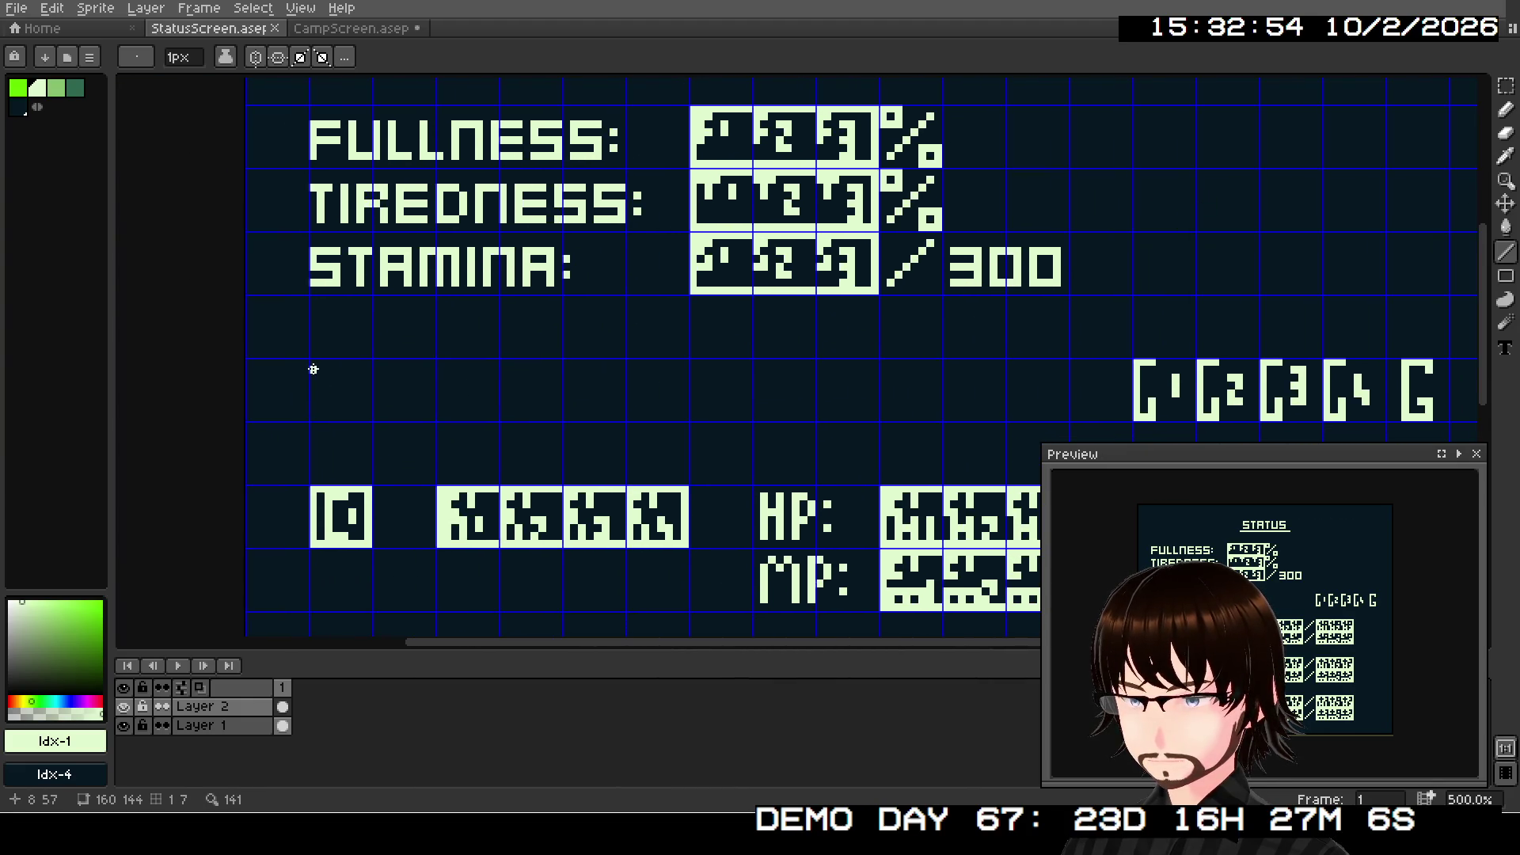
{"action": "key", "text": "t"}
{"action": "mouse_move", "coordinate": [311, 360]}
{"action": "left_mouse_down"}
{"action": "mouse_move", "coordinate": [543, 414]}
{"action": "mouse_move", "coordinate": [686, 417]}
{"action": "left_mouse_up"}
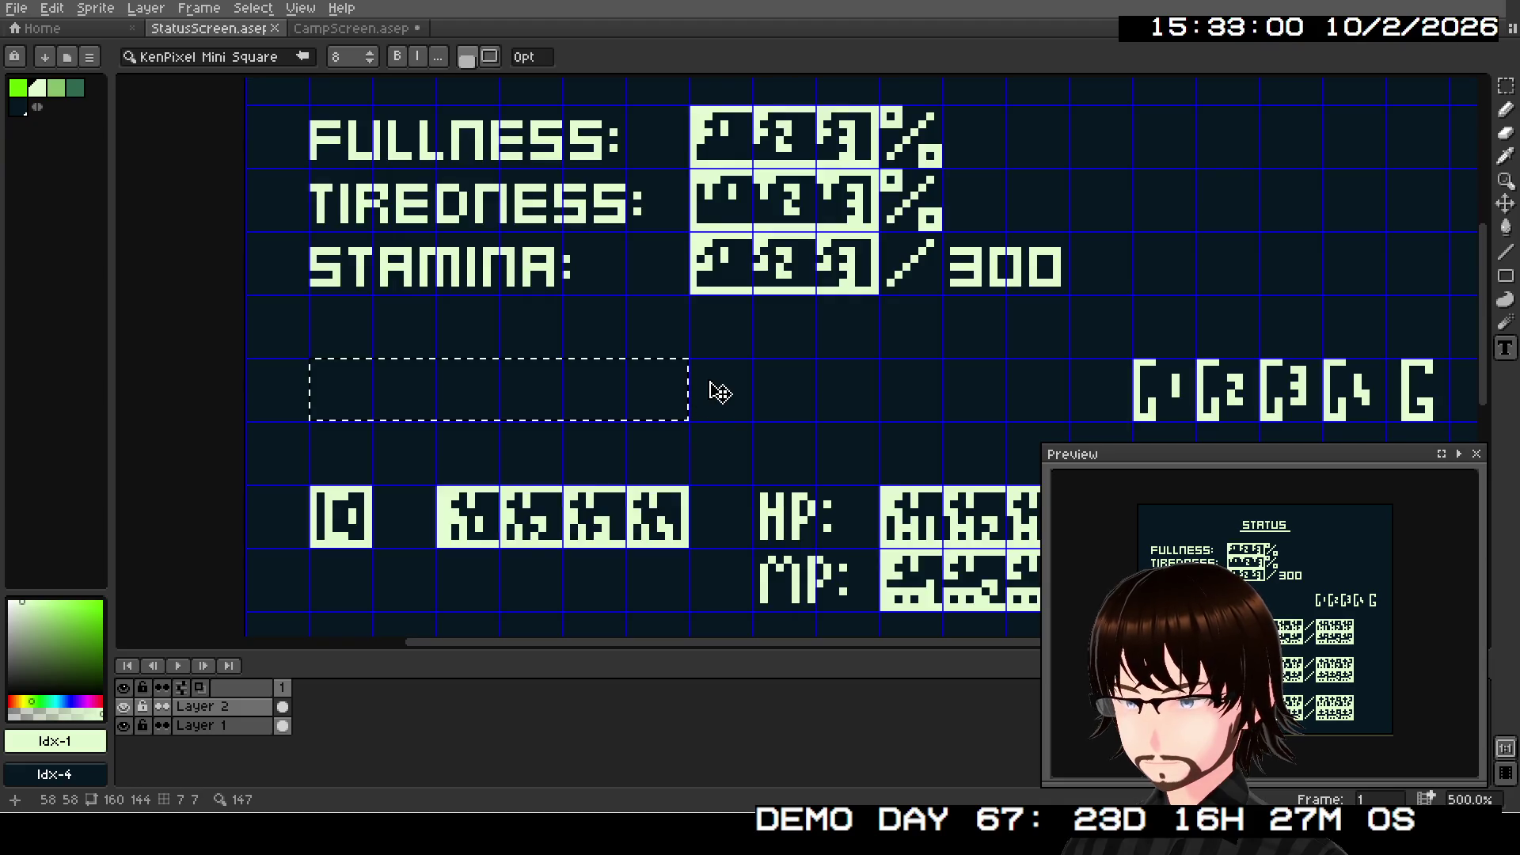
{"action": "type", "text": "PAR"}
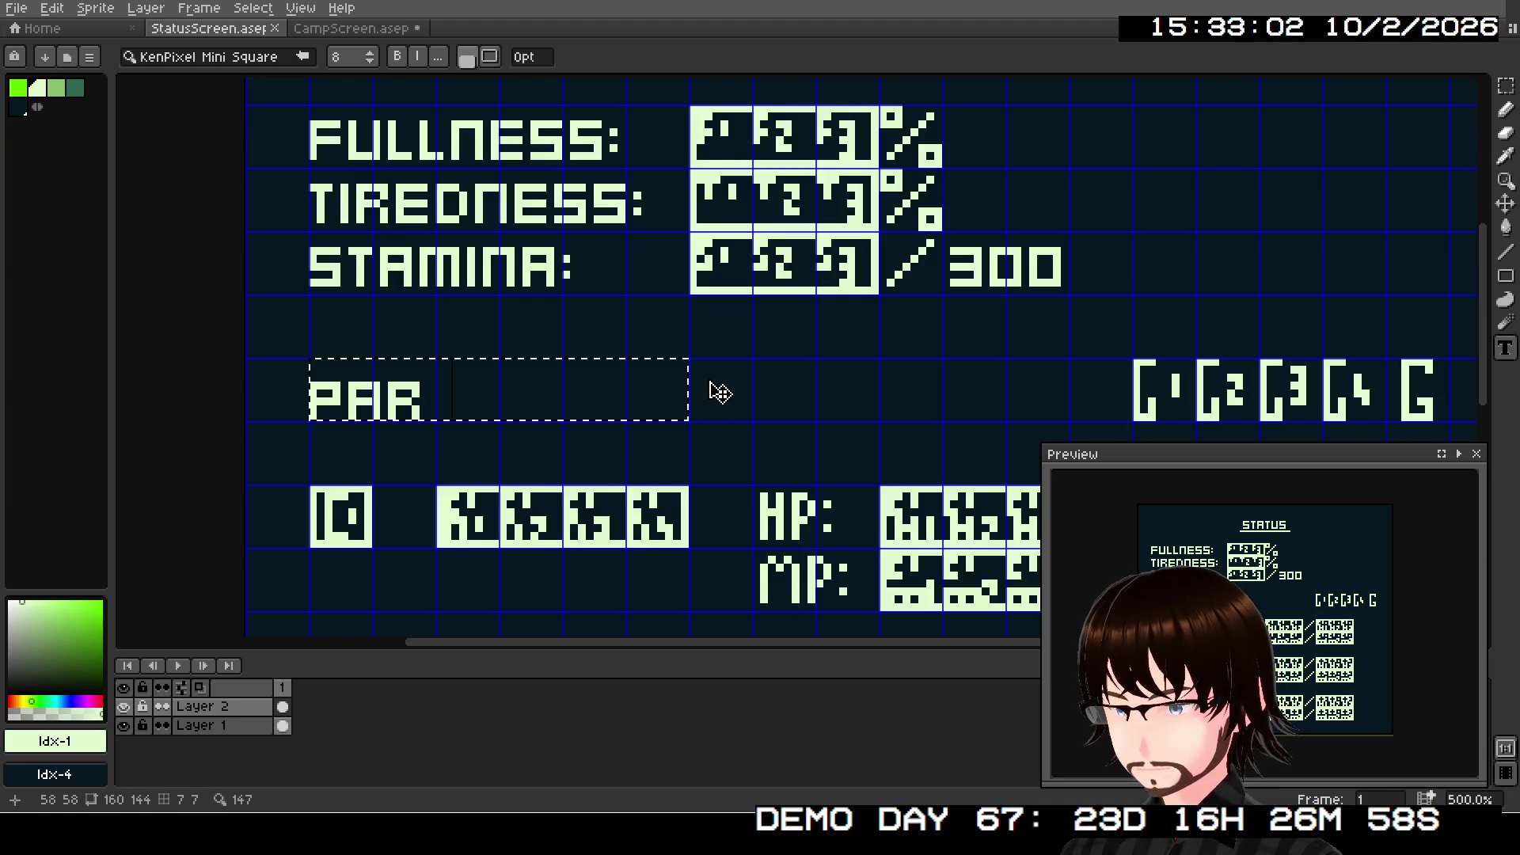
{"action": "type", "text": "TY STR"}
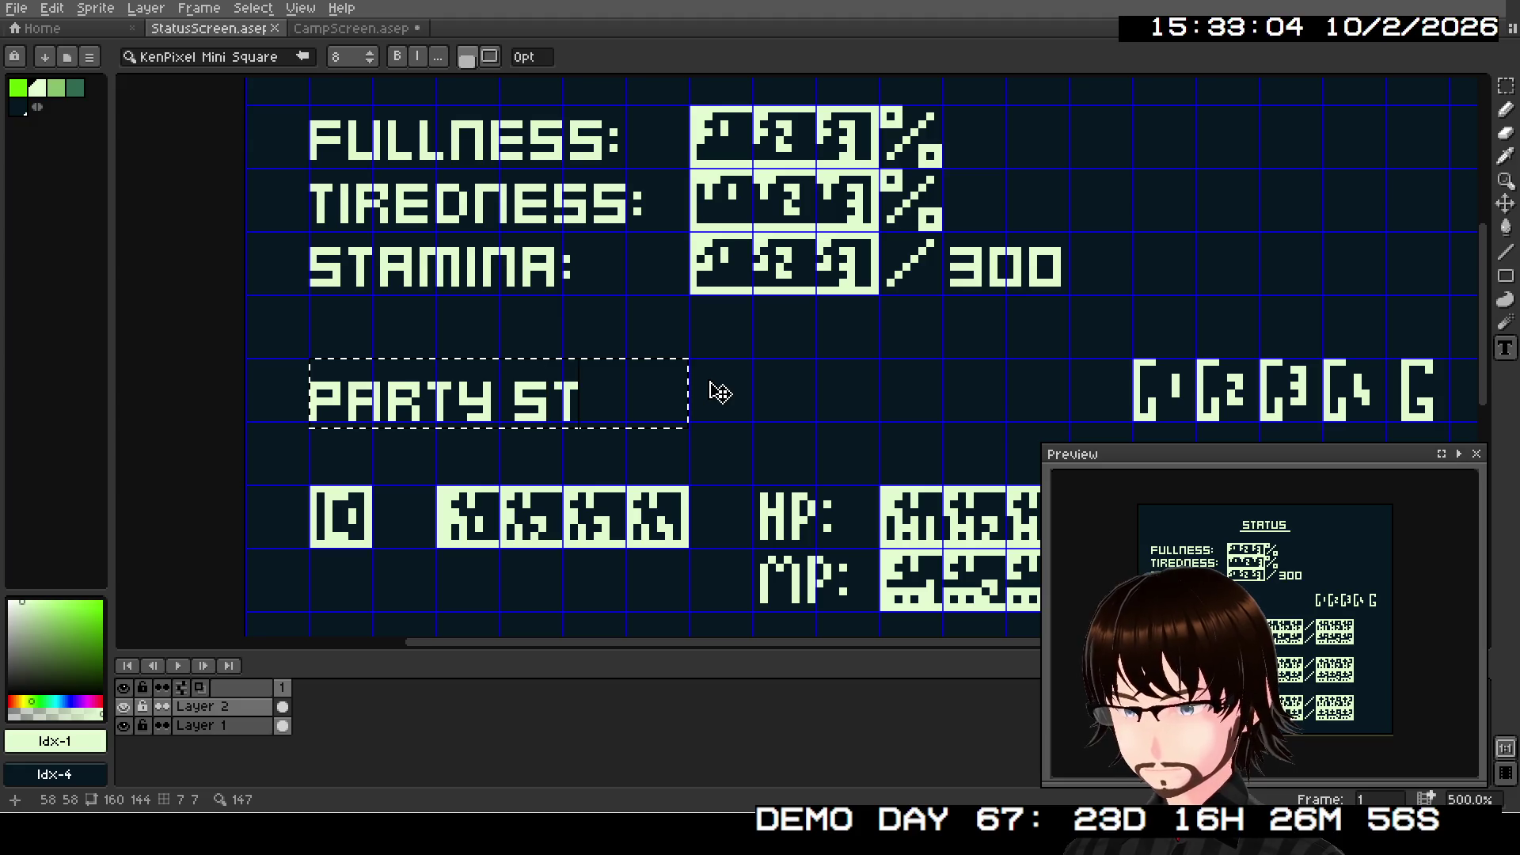
{"action": "key", "text": "Return"}
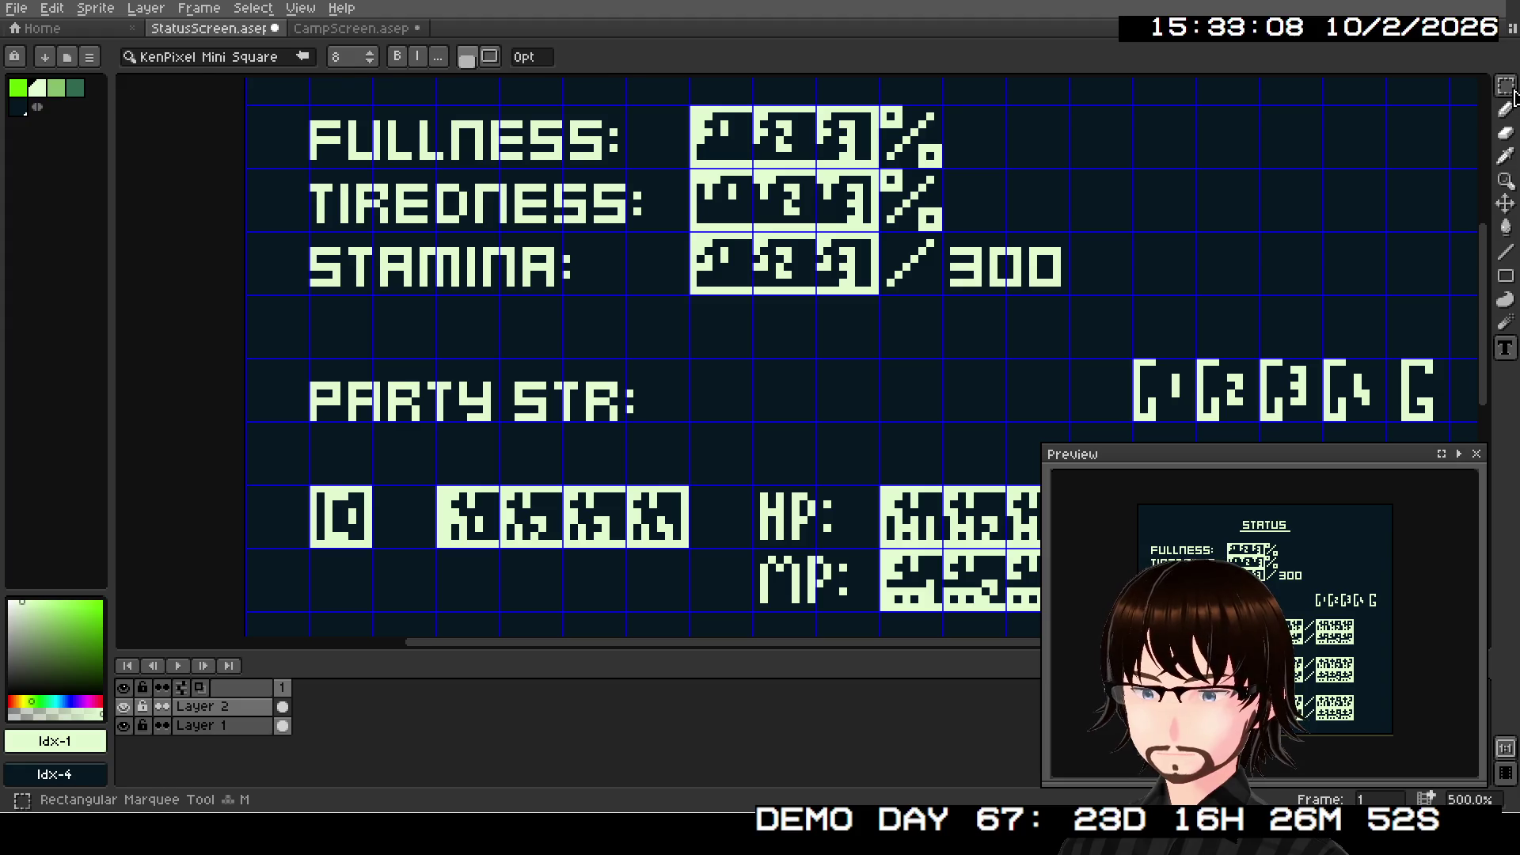
- Nudge the PARTY STR: label into alignment by a pixel
{"action": "left_click", "coordinate": [1506, 87]}
{"action": "left_click_drag", "start_coordinate": [309, 361], "coordinate": [679, 418]}
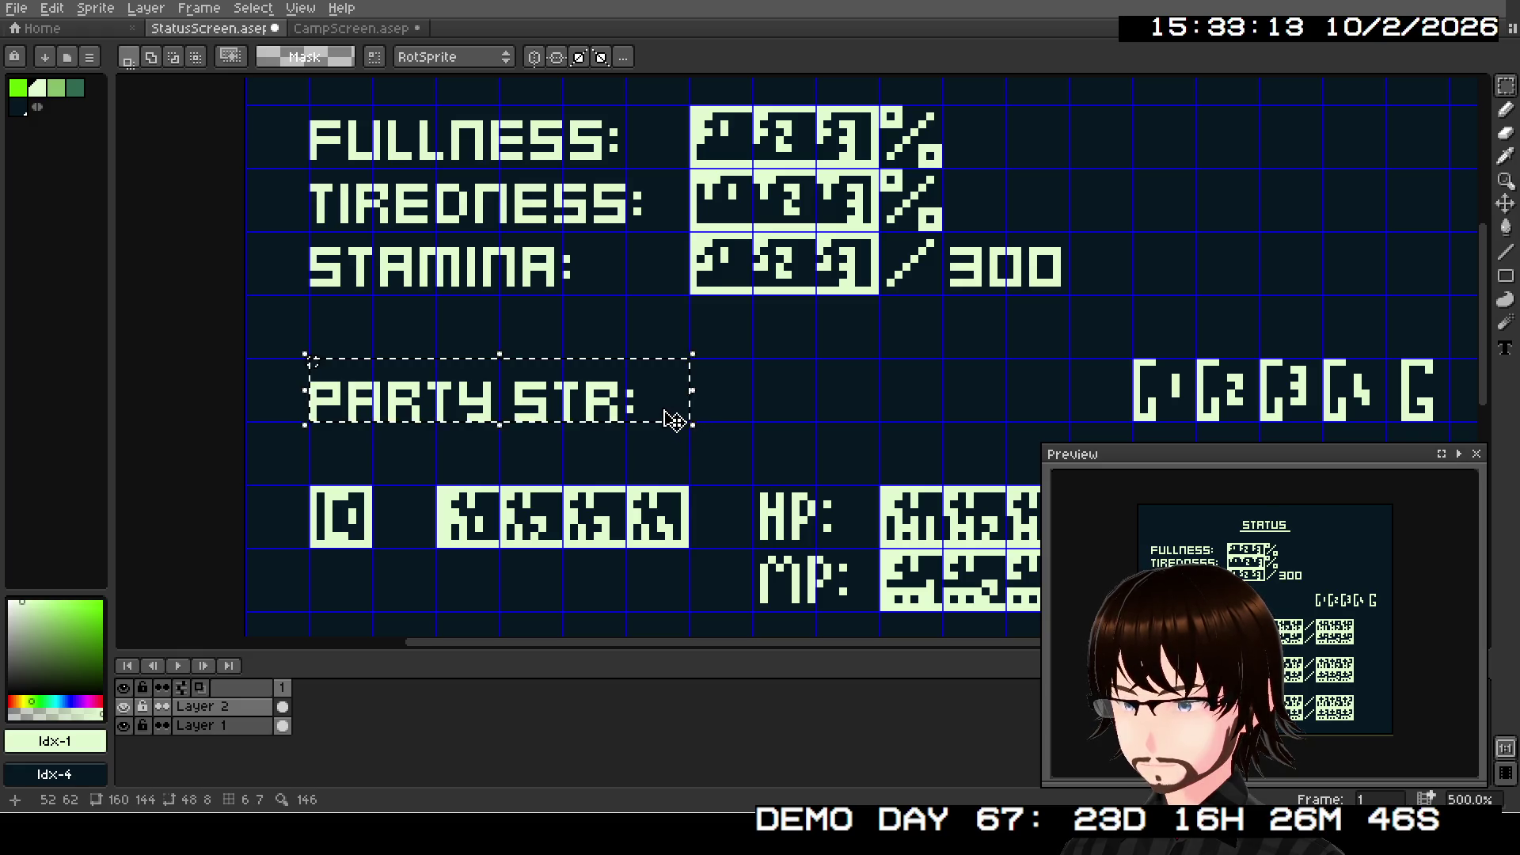
{"action": "key", "text": "Up"}
{"action": "key", "text": "Right"}
{"action": "key", "text": "Left"}
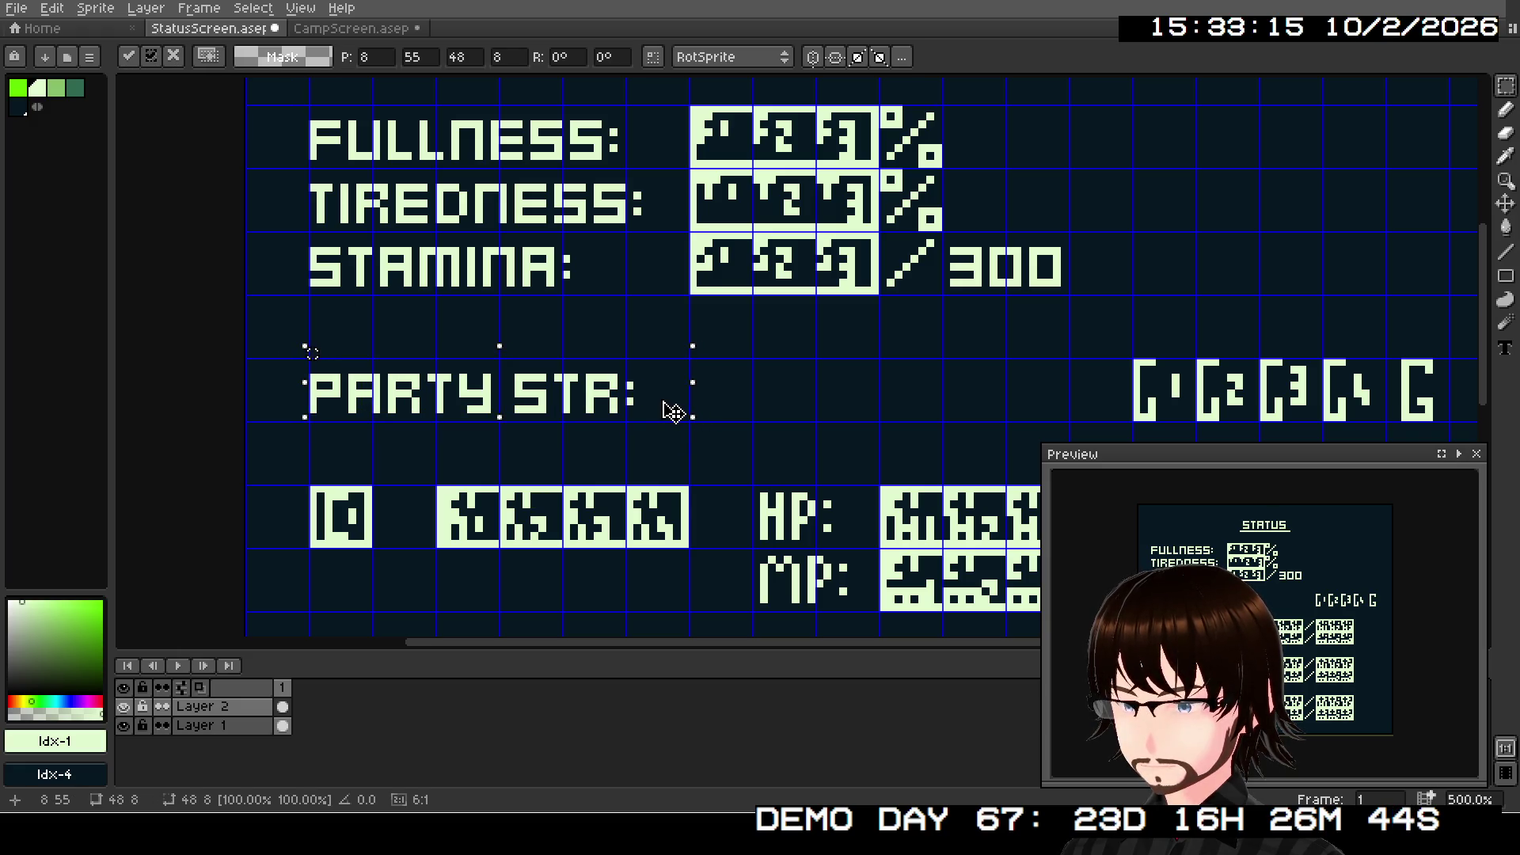
{"action": "key", "text": "ctrl+d"}
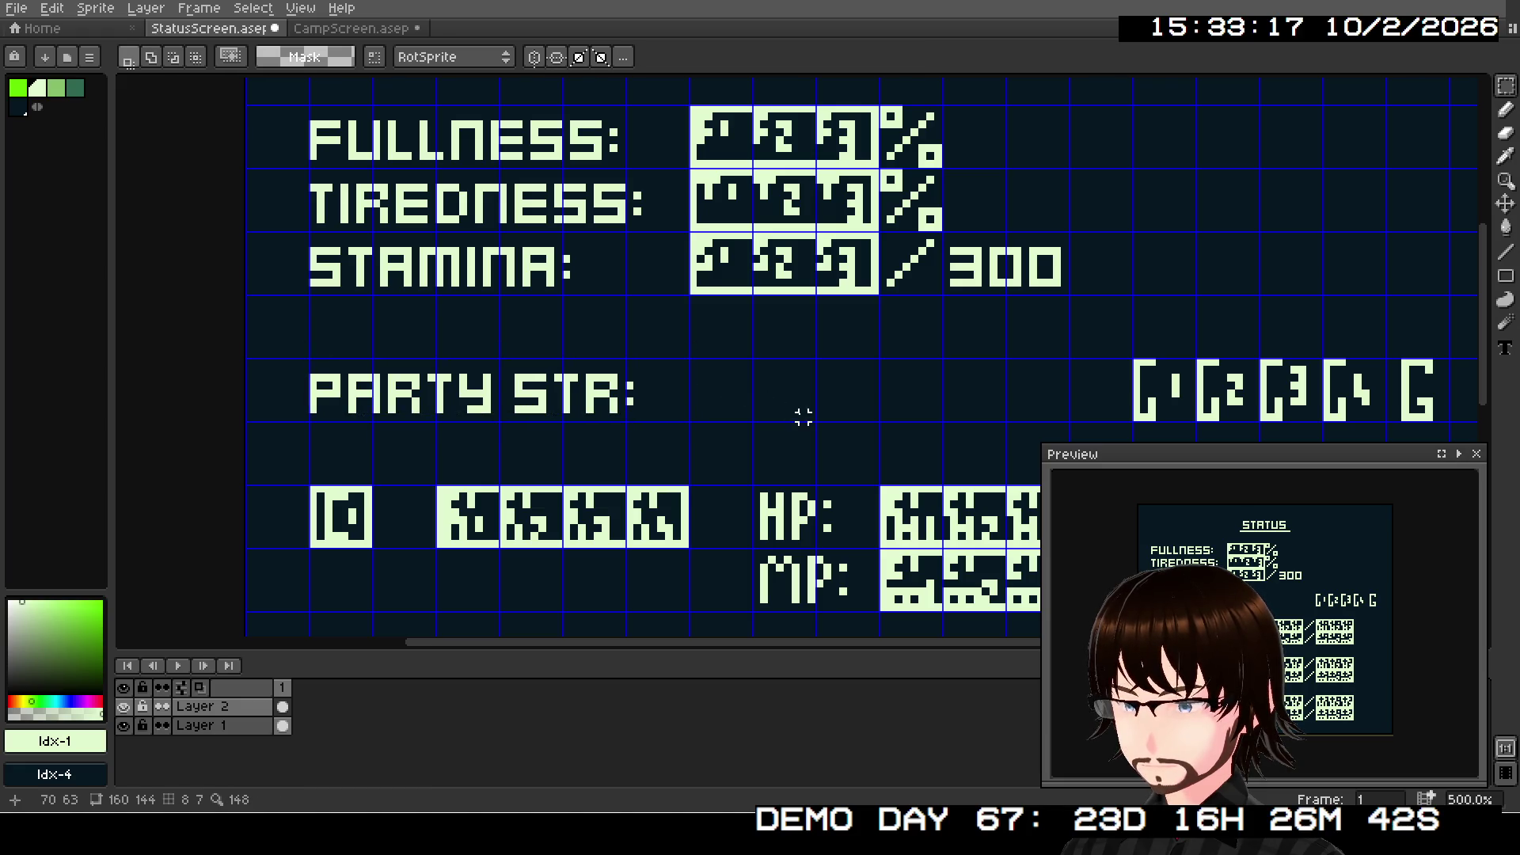
- Draw a three-tile box beside the PARTY STR: label
{"action": "left_click_drag", "start_coordinate": [1506, 275], "coordinate": [1433, 276]}
{"action": "scroll", "coordinate": [729, 390], "scroll_direction": "up", "scroll_amount": 4}
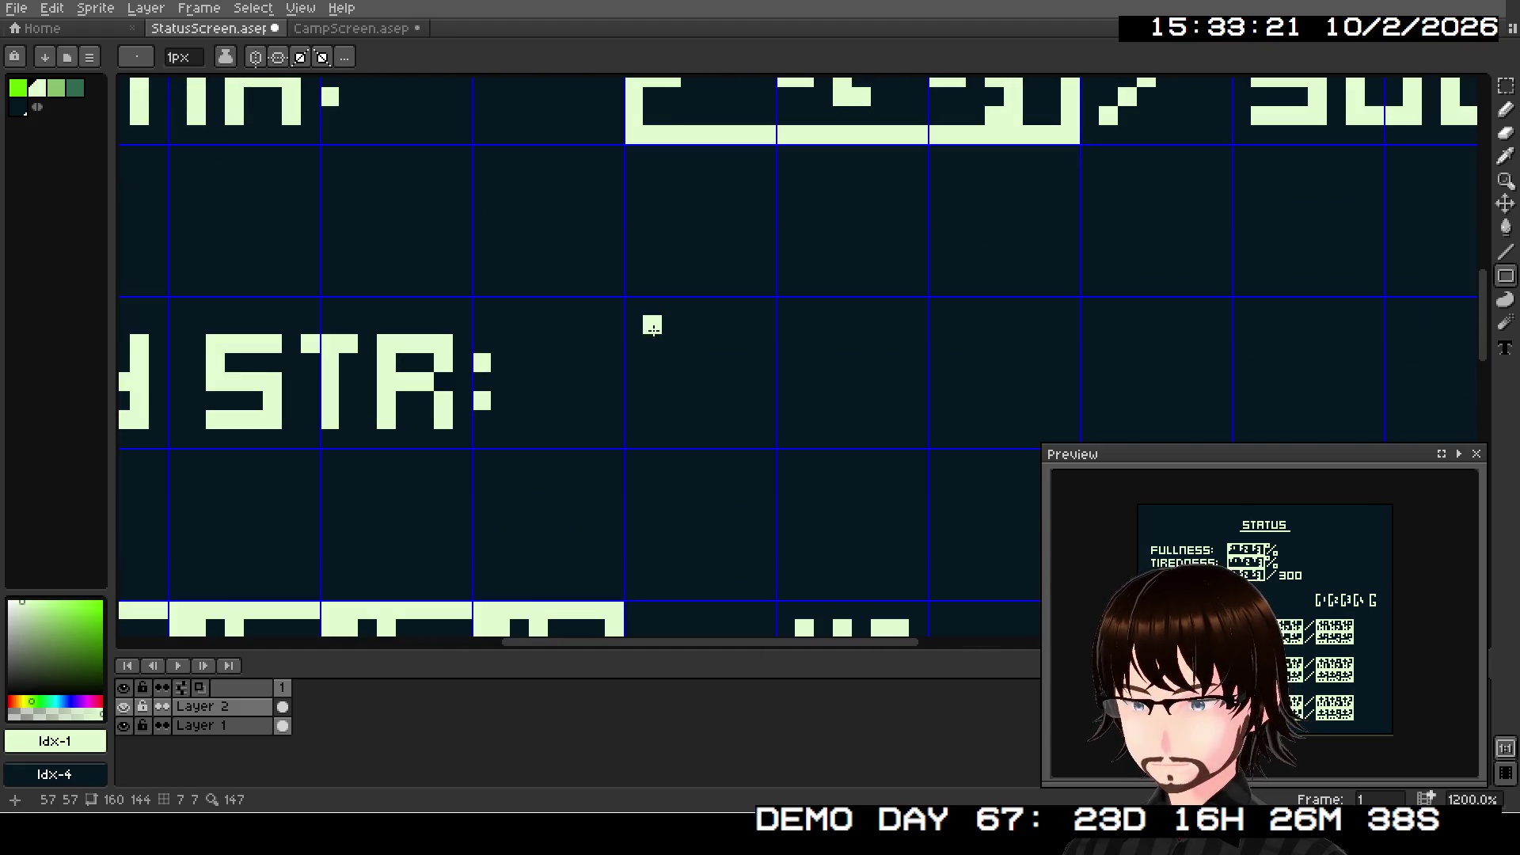
{"action": "mouse_move", "coordinate": [643, 303]}
{"action": "left_mouse_down"}
{"action": "mouse_move", "coordinate": [811, 443]}
{"action": "mouse_move", "coordinate": [1078, 440]}
{"action": "left_mouse_up"}
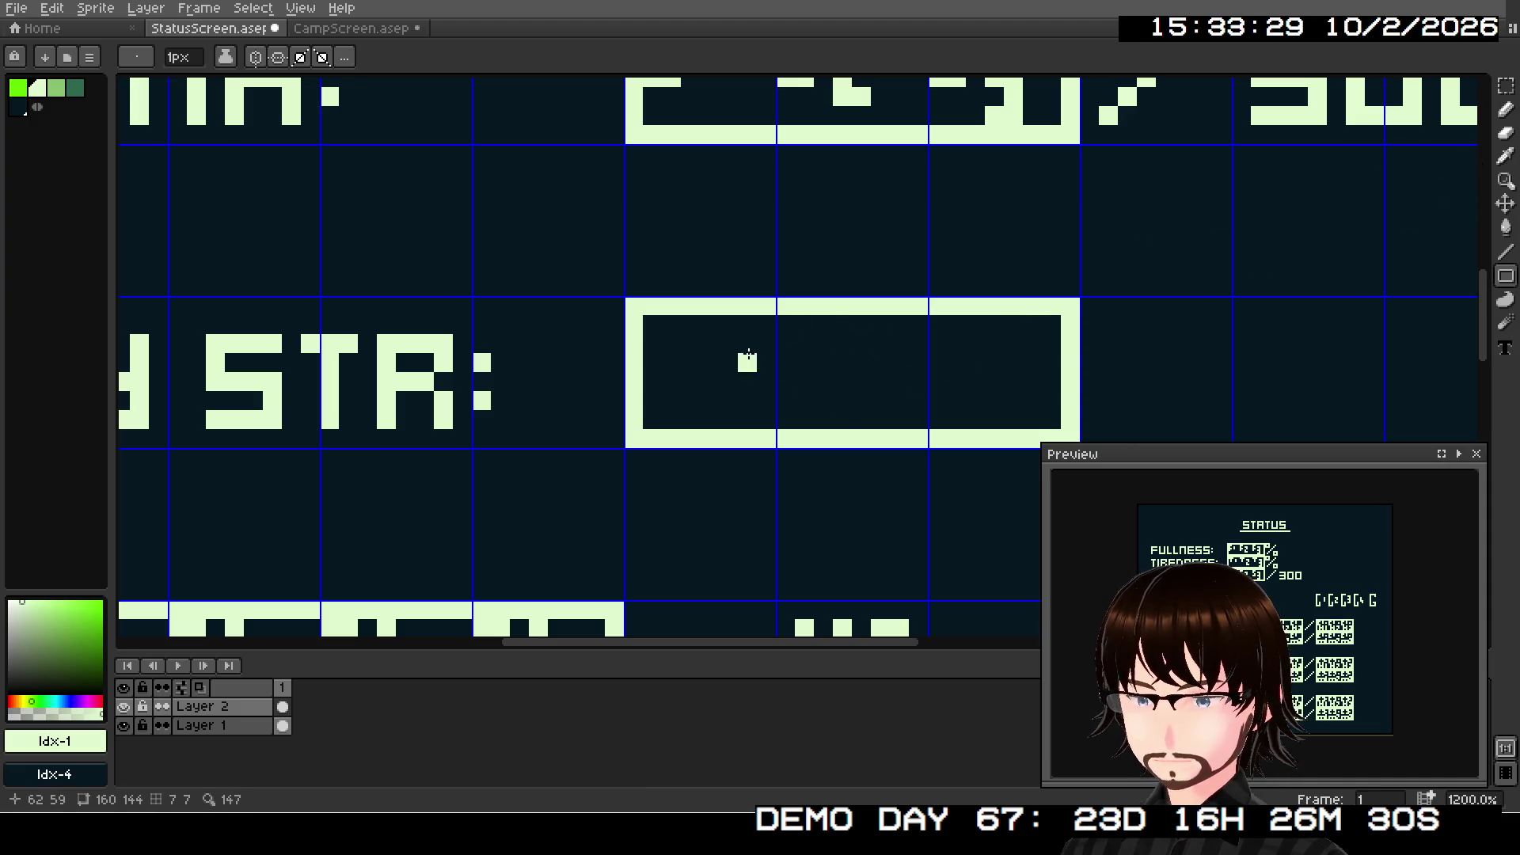
{"action": "mouse_move", "coordinate": [683, 327]}
{"action": "left_mouse_down"}
{"action": "mouse_move", "coordinate": [648, 340]}
{"action": "mouse_move", "coordinate": [670, 332]}
{"action": "mouse_move", "coordinate": [653, 325]}
{"action": "left_mouse_up"}
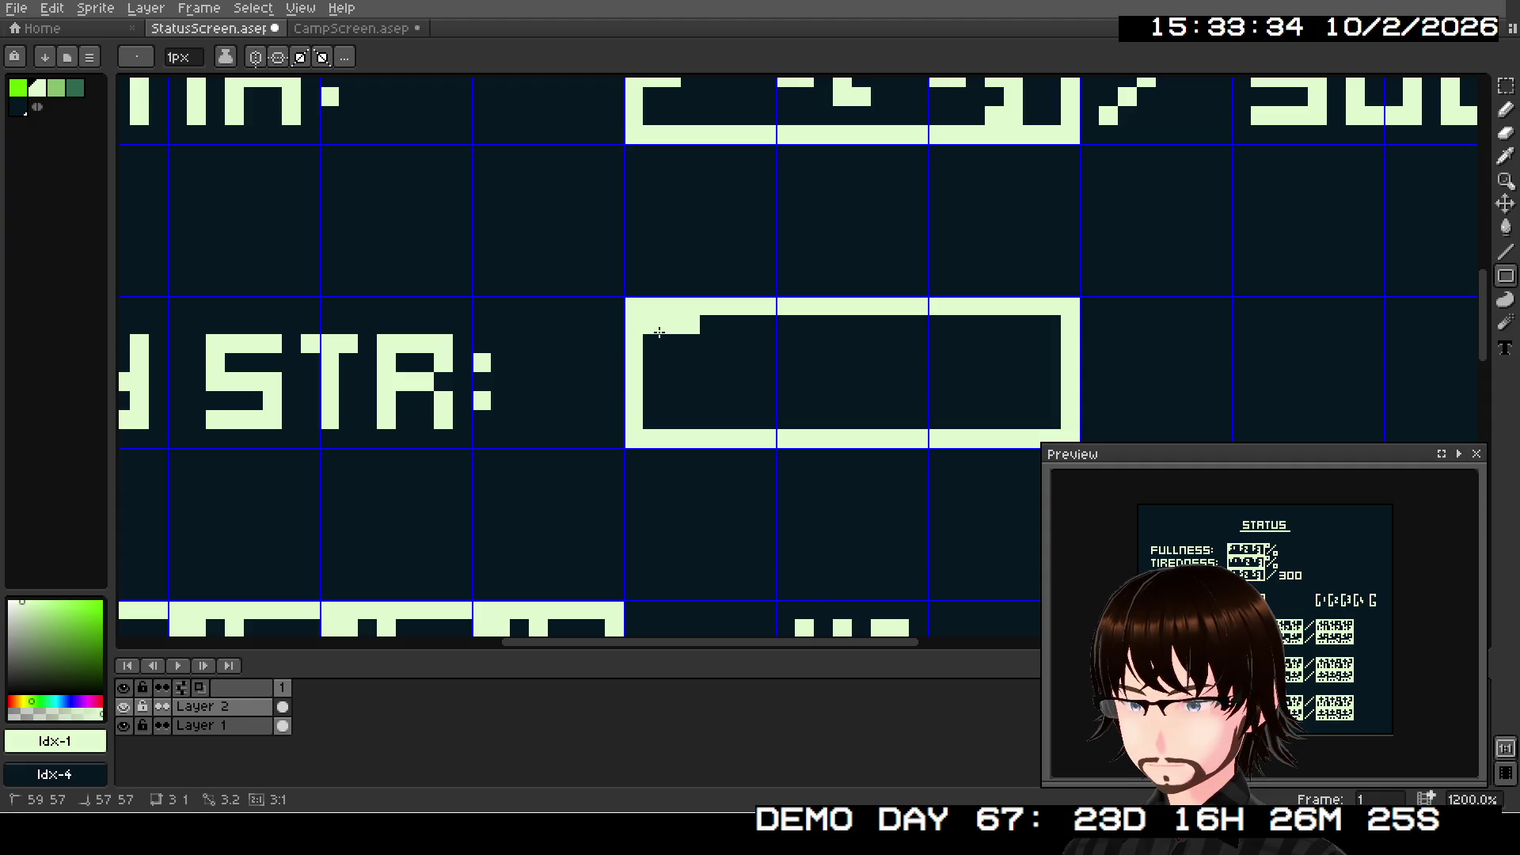
- Draw placeholder digit glyphs in the first and second tiles
{"action": "left_click", "coordinate": [1506, 251]}
{"action": "left_click_drag", "start_coordinate": [653, 343], "coordinate": [651, 355]}
{"action": "left_click", "coordinate": [666, 362]}
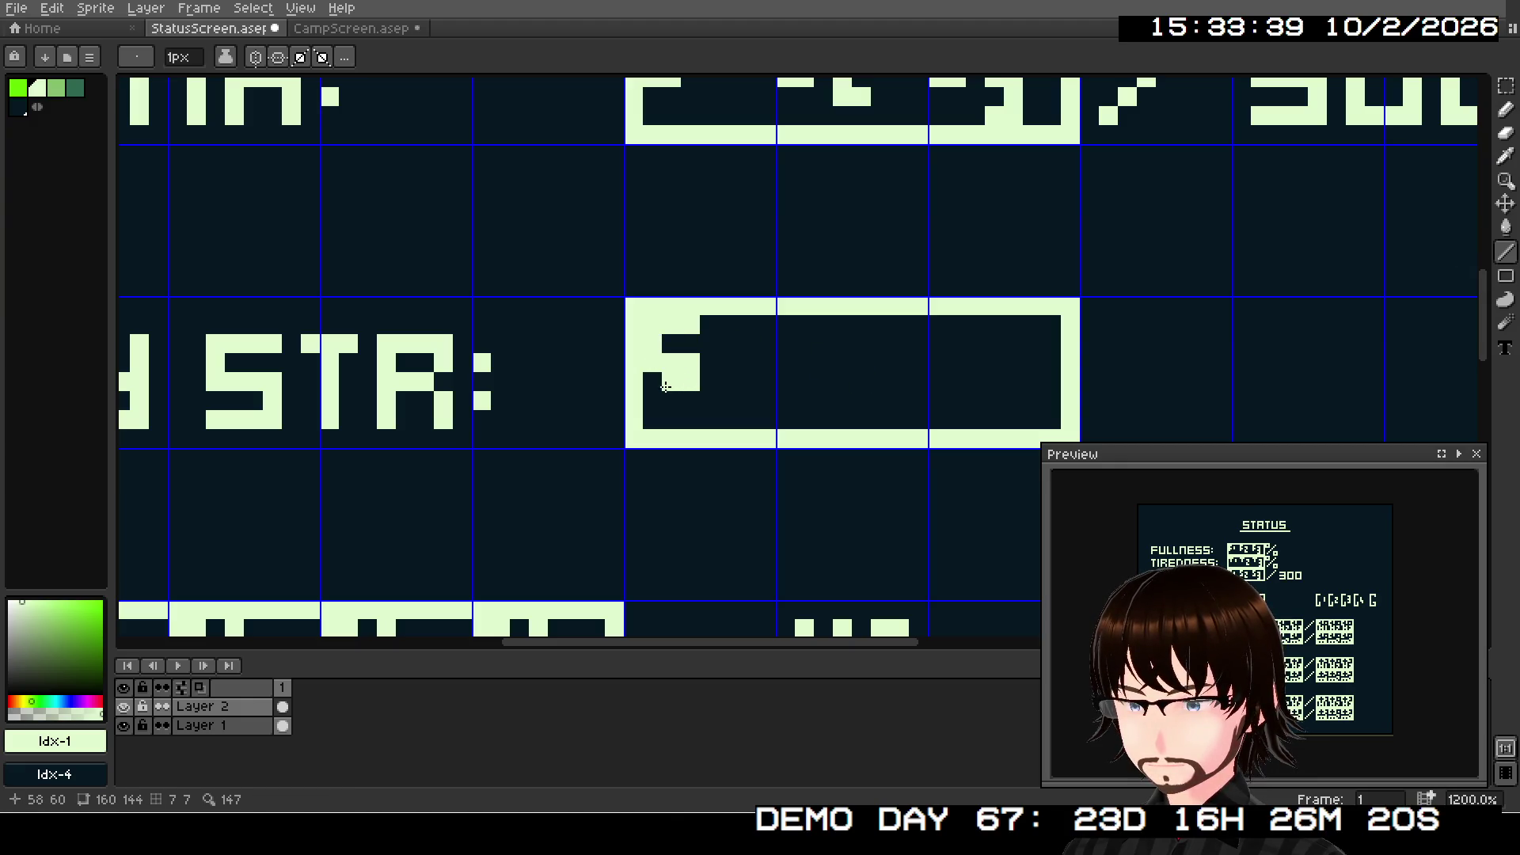
{"action": "left_click", "coordinate": [671, 396]}
{"action": "left_click_drag", "start_coordinate": [709, 363], "coordinate": [748, 363]}
{"action": "mouse_move", "coordinate": [728, 382]}
{"action": "left_mouse_down"}
{"action": "mouse_move", "coordinate": [729, 400]}
{"action": "mouse_move", "coordinate": [759, 414]}
{"action": "left_mouse_up"}
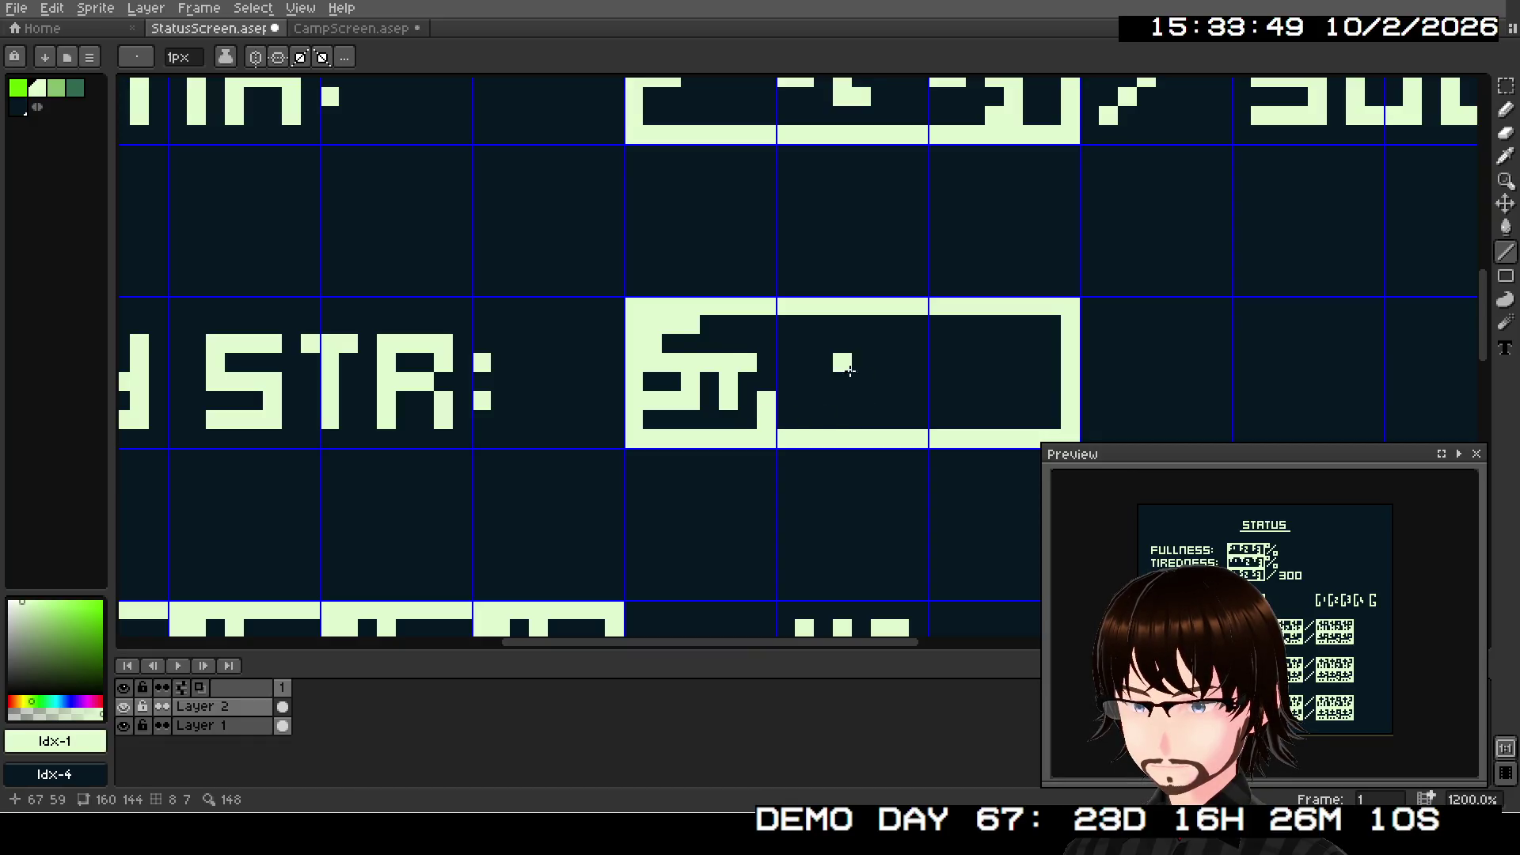
{"action": "mouse_move", "coordinate": [823, 325]}
{"action": "left_mouse_down"}
{"action": "mouse_move", "coordinate": [789, 326]}
{"action": "mouse_move", "coordinate": [785, 362]}
{"action": "mouse_move", "coordinate": [811, 365]}
{"action": "mouse_move", "coordinate": [809, 389]}
{"action": "mouse_move", "coordinate": [843, 363]}
{"action": "mouse_move", "coordinate": [861, 400]}
{"action": "mouse_move", "coordinate": [898, 381]}
{"action": "mouse_move", "coordinate": [918, 401]}
{"action": "left_mouse_up"}
{"action": "key", "text": "ctrl+z"}
{"action": "left_click", "coordinate": [881, 362]}
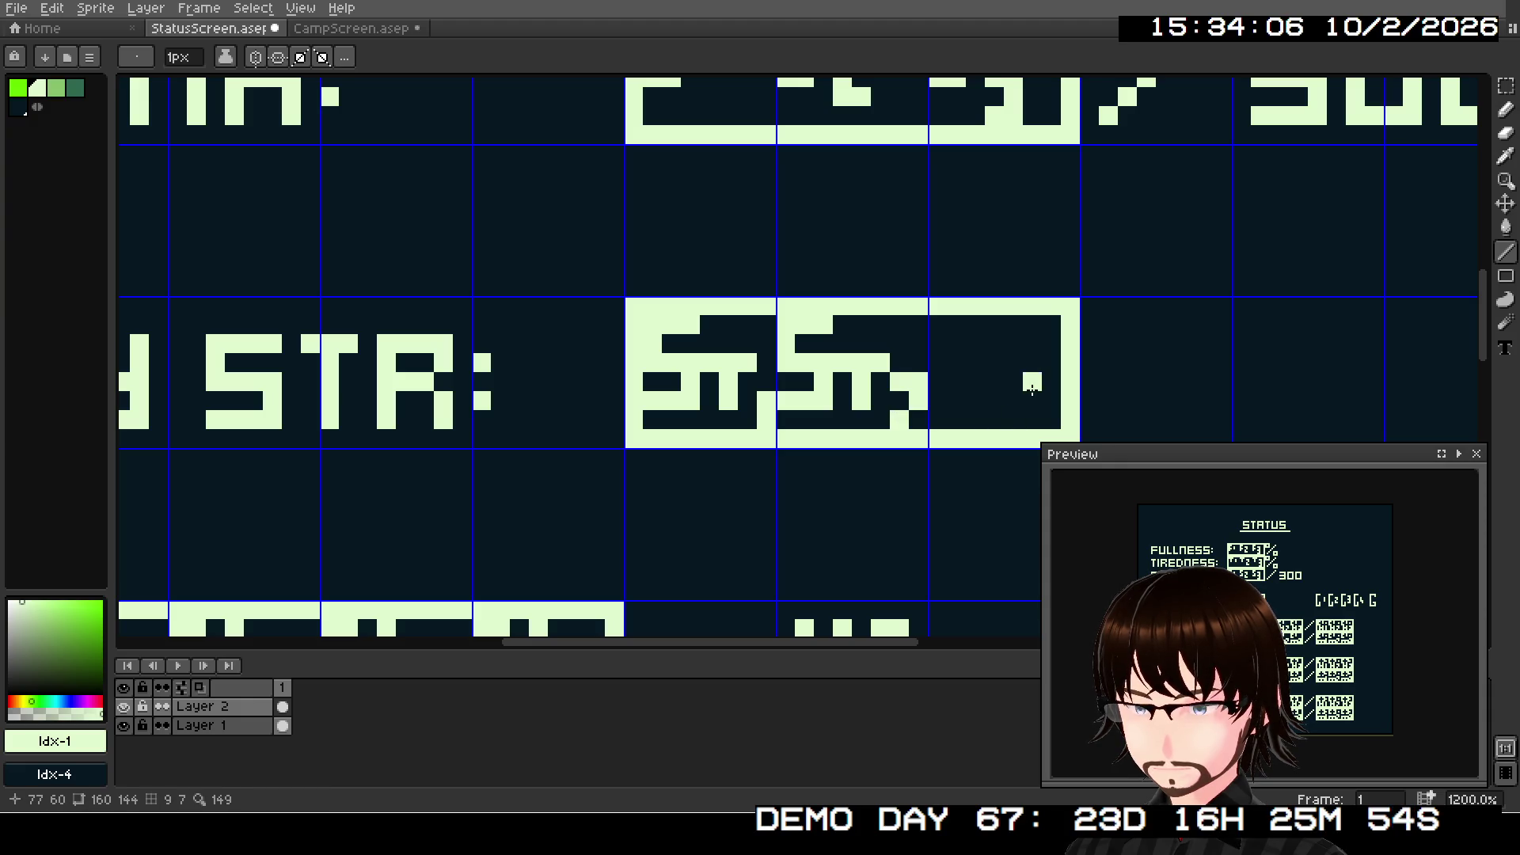
- Draw a 5 as the placeholder glyph in the third tile
{"action": "left_click_drag", "start_coordinate": [954, 324], "coordinate": [976, 324]}
{"action": "left_click", "coordinate": [938, 325]}
{"action": "left_click", "coordinate": [942, 345]}
{"action": "mouse_move", "coordinate": [959, 362]}
{"action": "left_mouse_down"}
{"action": "mouse_move", "coordinate": [976, 362]}
{"action": "mouse_move", "coordinate": [976, 400]}
{"action": "left_mouse_up"}
{"action": "left_click", "coordinate": [949, 400]}
{"action": "left_click", "coordinate": [939, 399]}
{"action": "mouse_move", "coordinate": [1000, 363]}
{"action": "left_mouse_down"}
{"action": "mouse_move", "coordinate": [1016, 363]}
{"action": "mouse_move", "coordinate": [1014, 400]}
{"action": "mouse_move", "coordinate": [1051, 400]}
{"action": "left_mouse_up"}
{"action": "left_click", "coordinate": [1014, 380]}
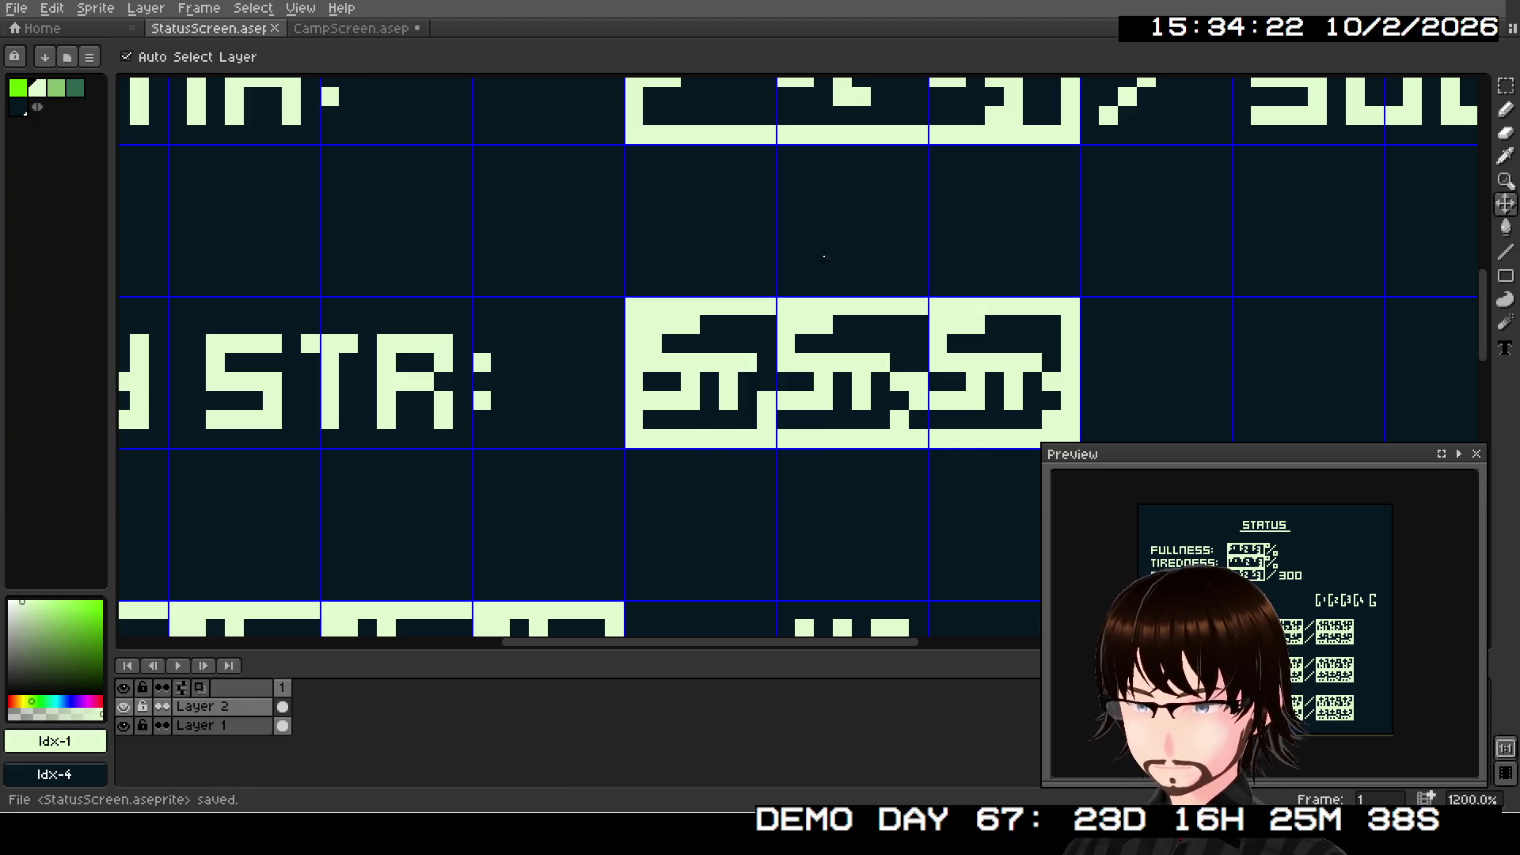
{"action": "left_click", "coordinate": [16, 8]}
- Export over StatusScreen.png, accepting the overwrite and flattening layers to PNG
{"action": "mouse_move", "coordinate": [119, 164]}
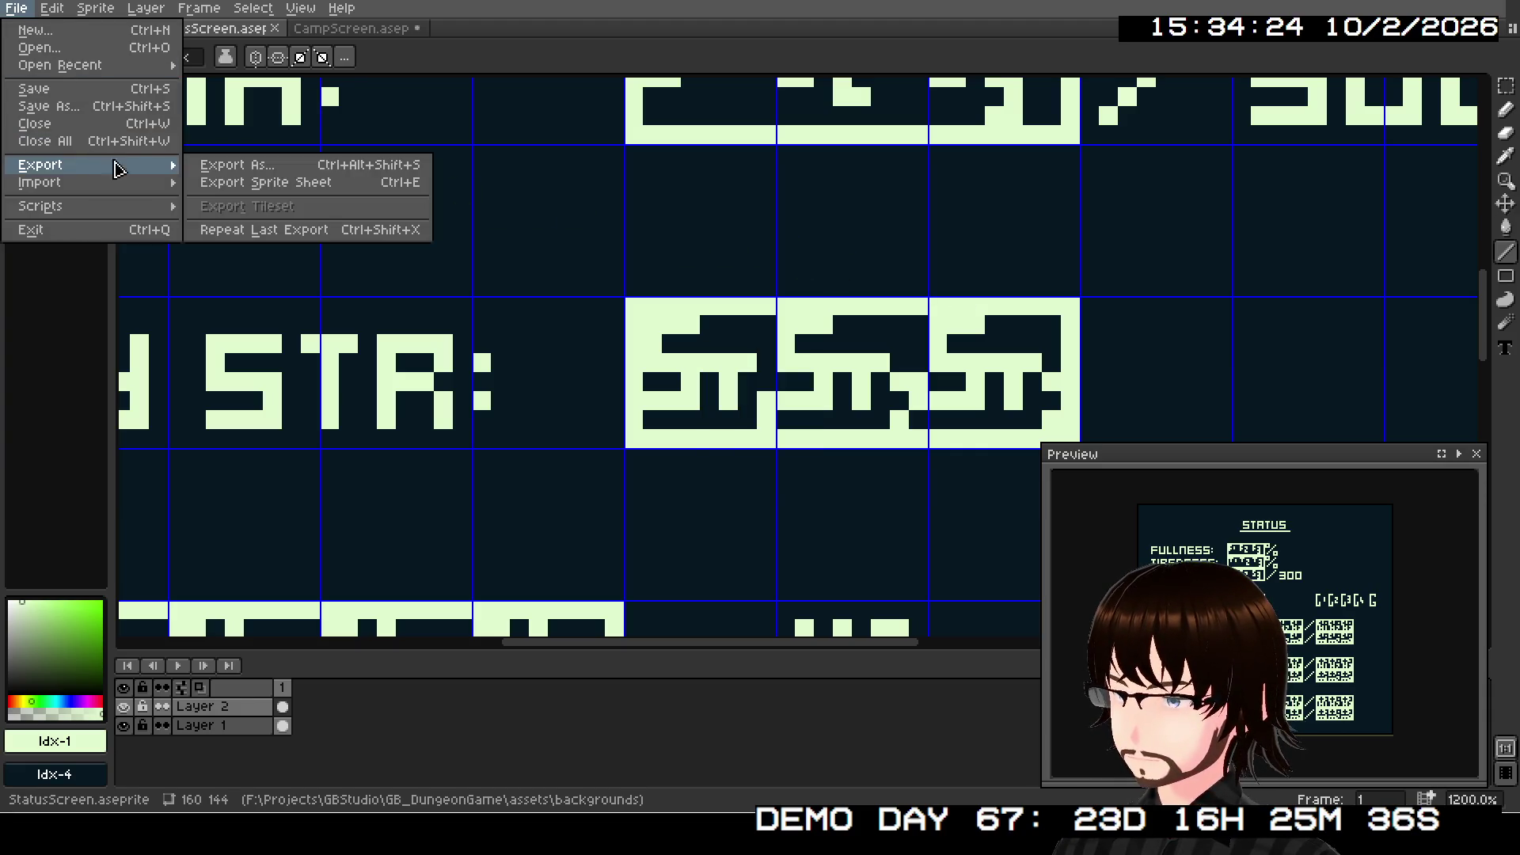
{"action": "left_click", "coordinate": [214, 164]}
{"action": "left_click", "coordinate": [1207, 612]}
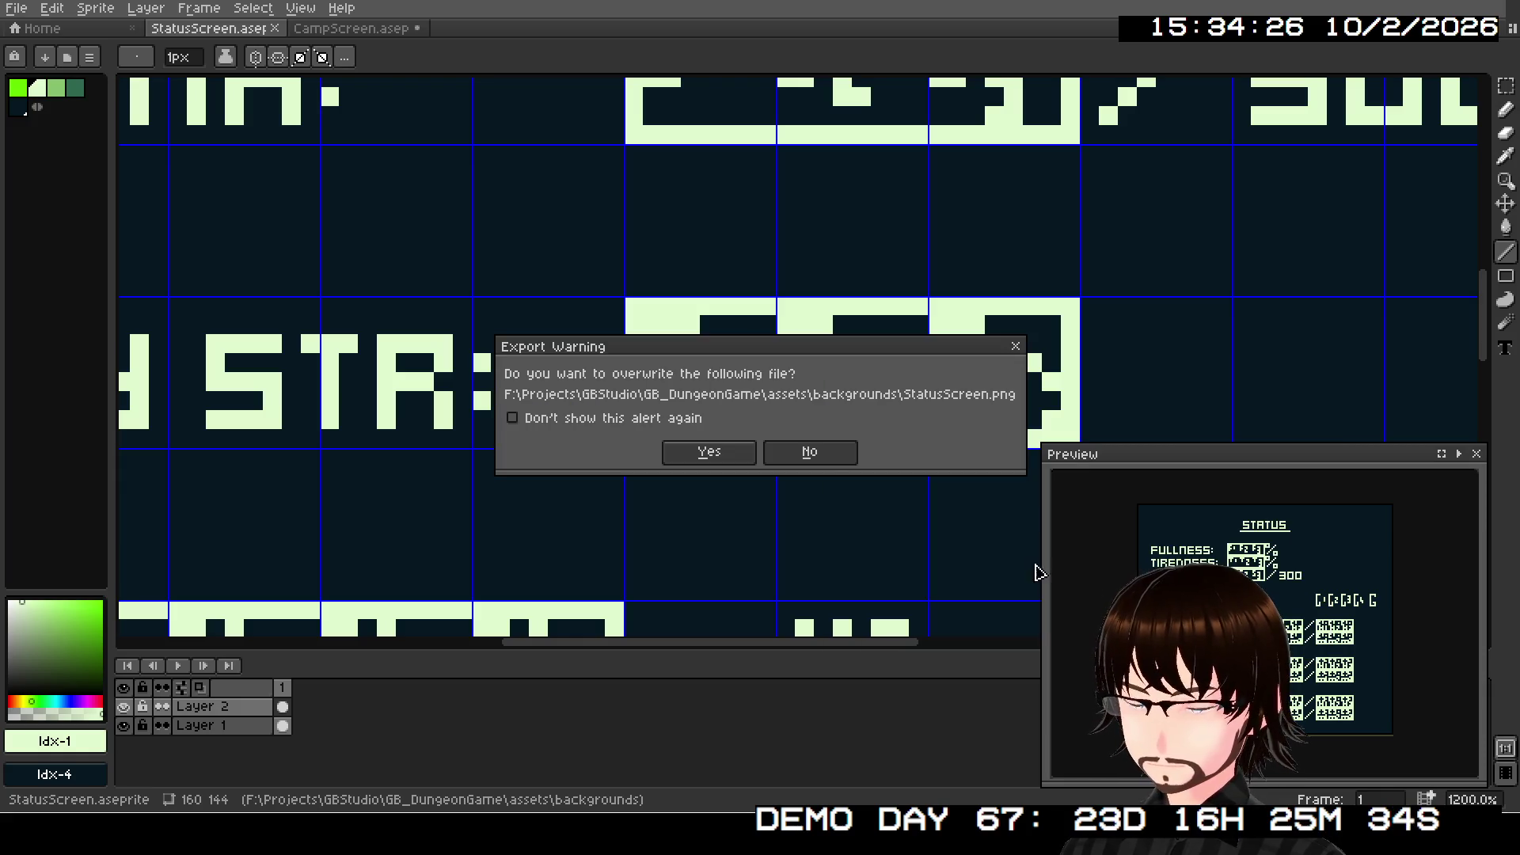
{"action": "left_click", "coordinate": [713, 449]}
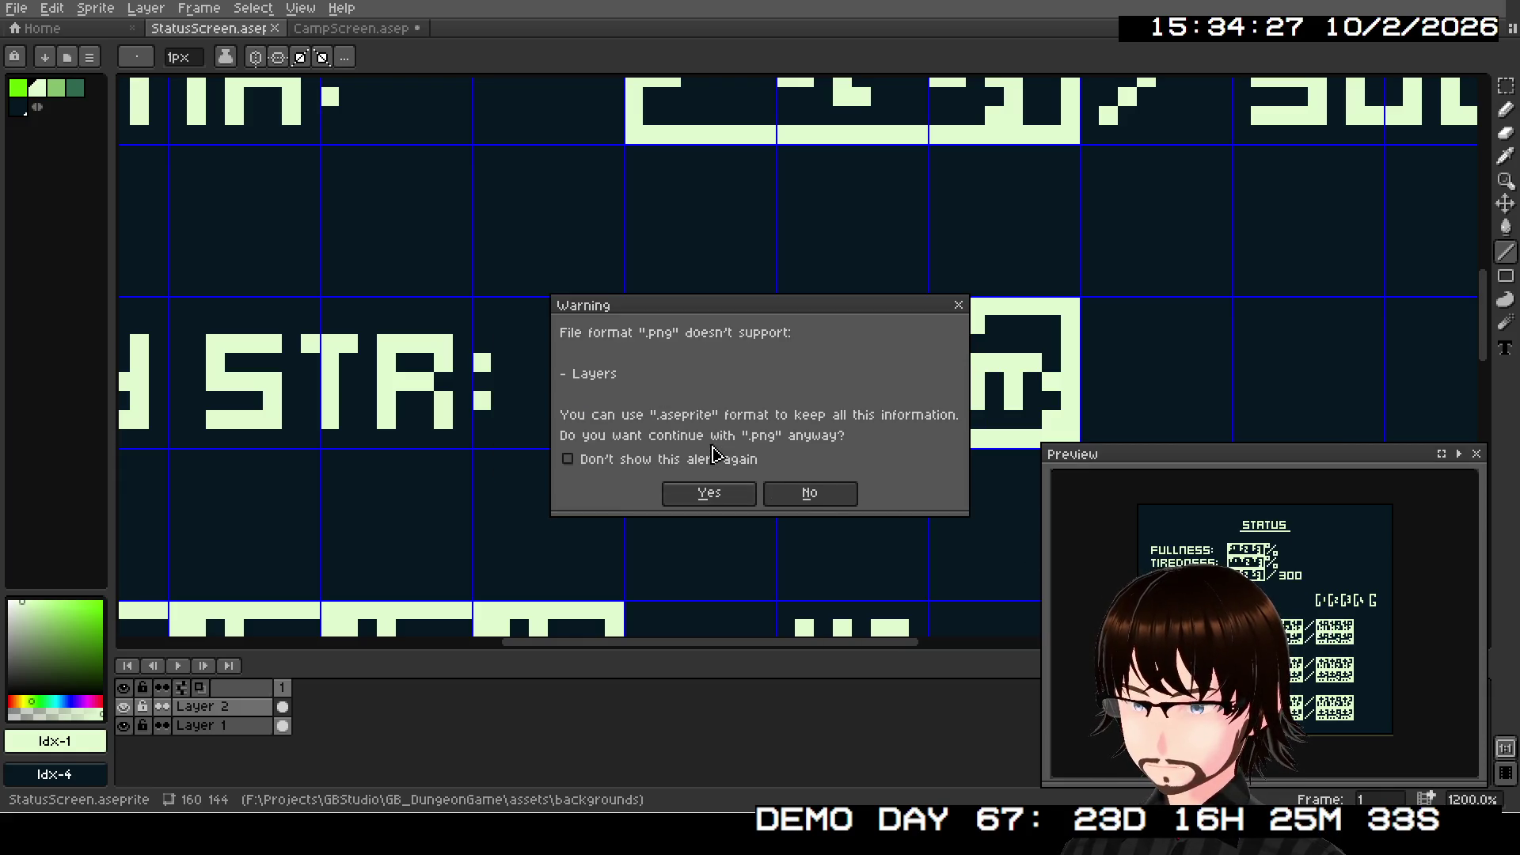
{"action": "left_click", "coordinate": [733, 495]}
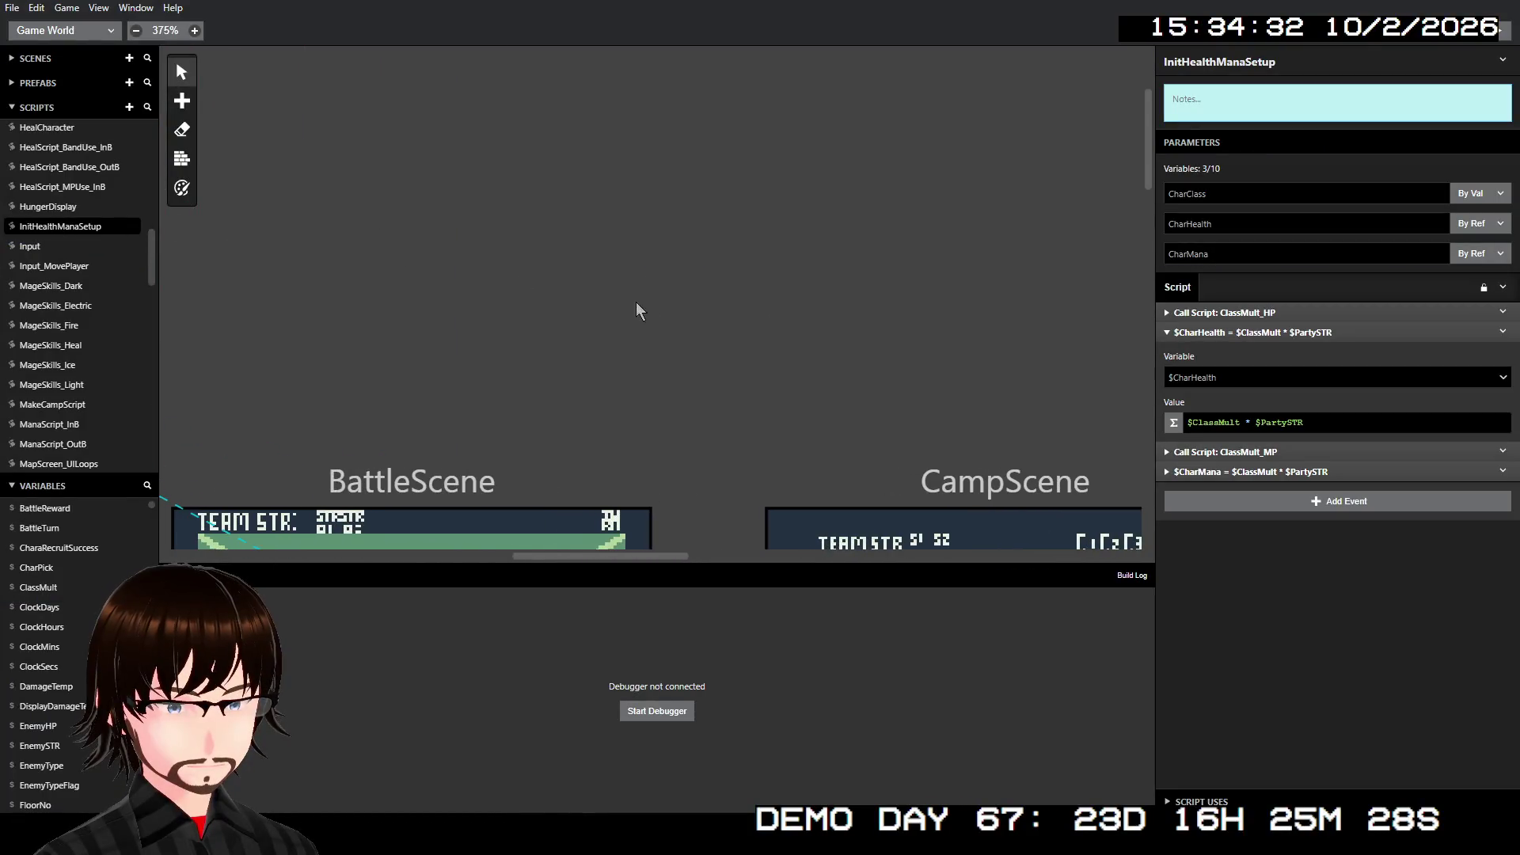
- Pan the world view to inspect the updated Status Screen background
{"action": "scroll", "coordinate": [636, 308], "scroll_direction": "down", "scroll_amount": 5}
{"action": "scroll", "coordinate": [452, 339], "scroll_direction": "right", "scroll_amount": 10}
{"action": "scroll", "coordinate": [427, 378], "scroll_direction": "right", "scroll_amount": 15}
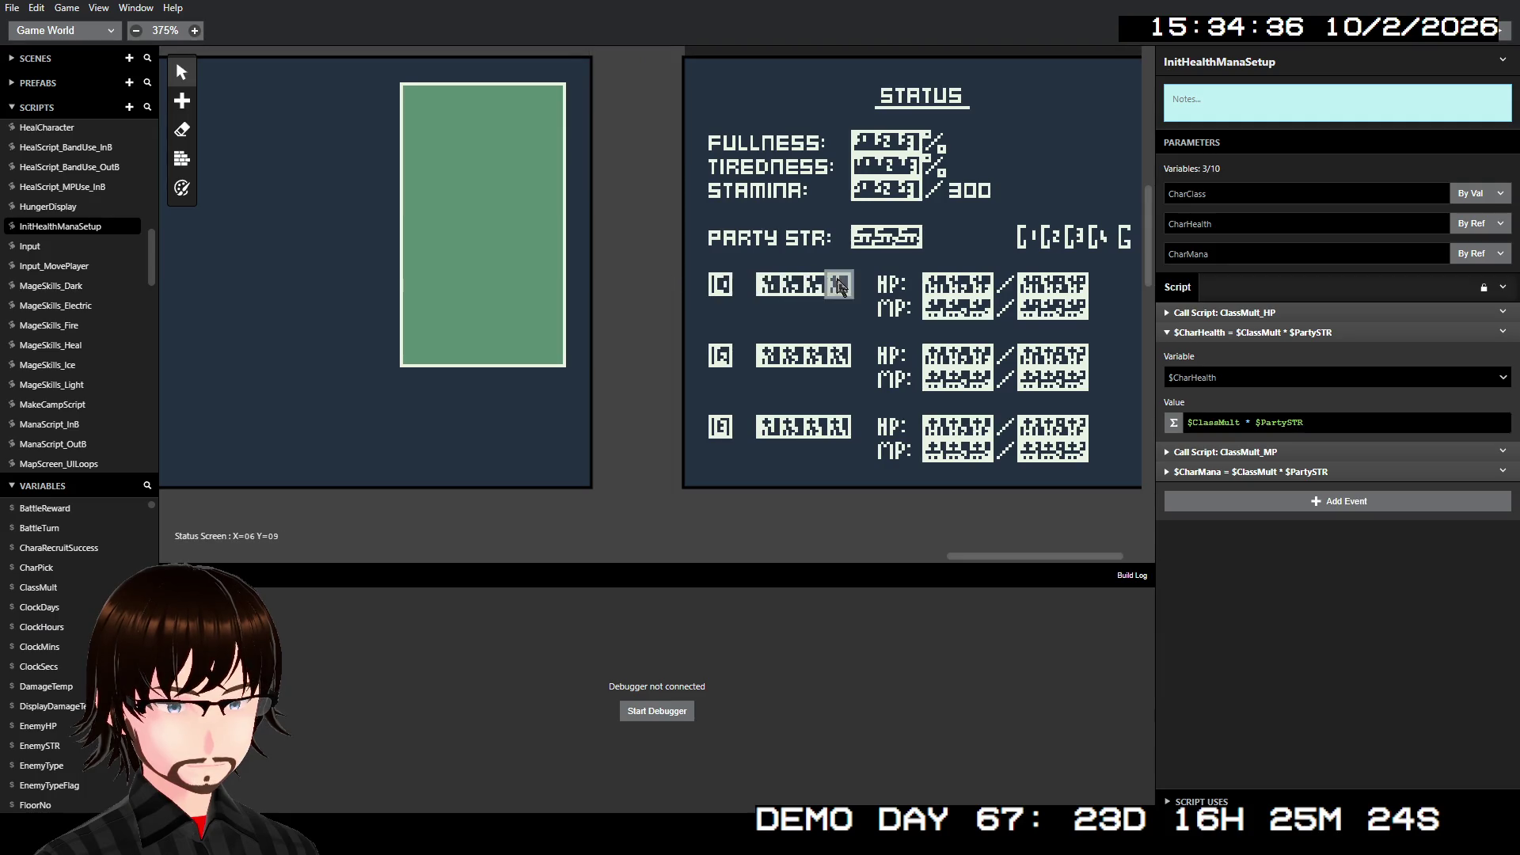
{"action": "scroll", "coordinate": [778, 283], "scroll_direction": "right", "scroll_amount": 3}
{"action": "scroll", "coordinate": [858, 261], "scroll_direction": "up", "scroll_amount": 3}
{"action": "scroll", "coordinate": [867, 252], "scroll_direction": "down", "scroll_amount": 3}
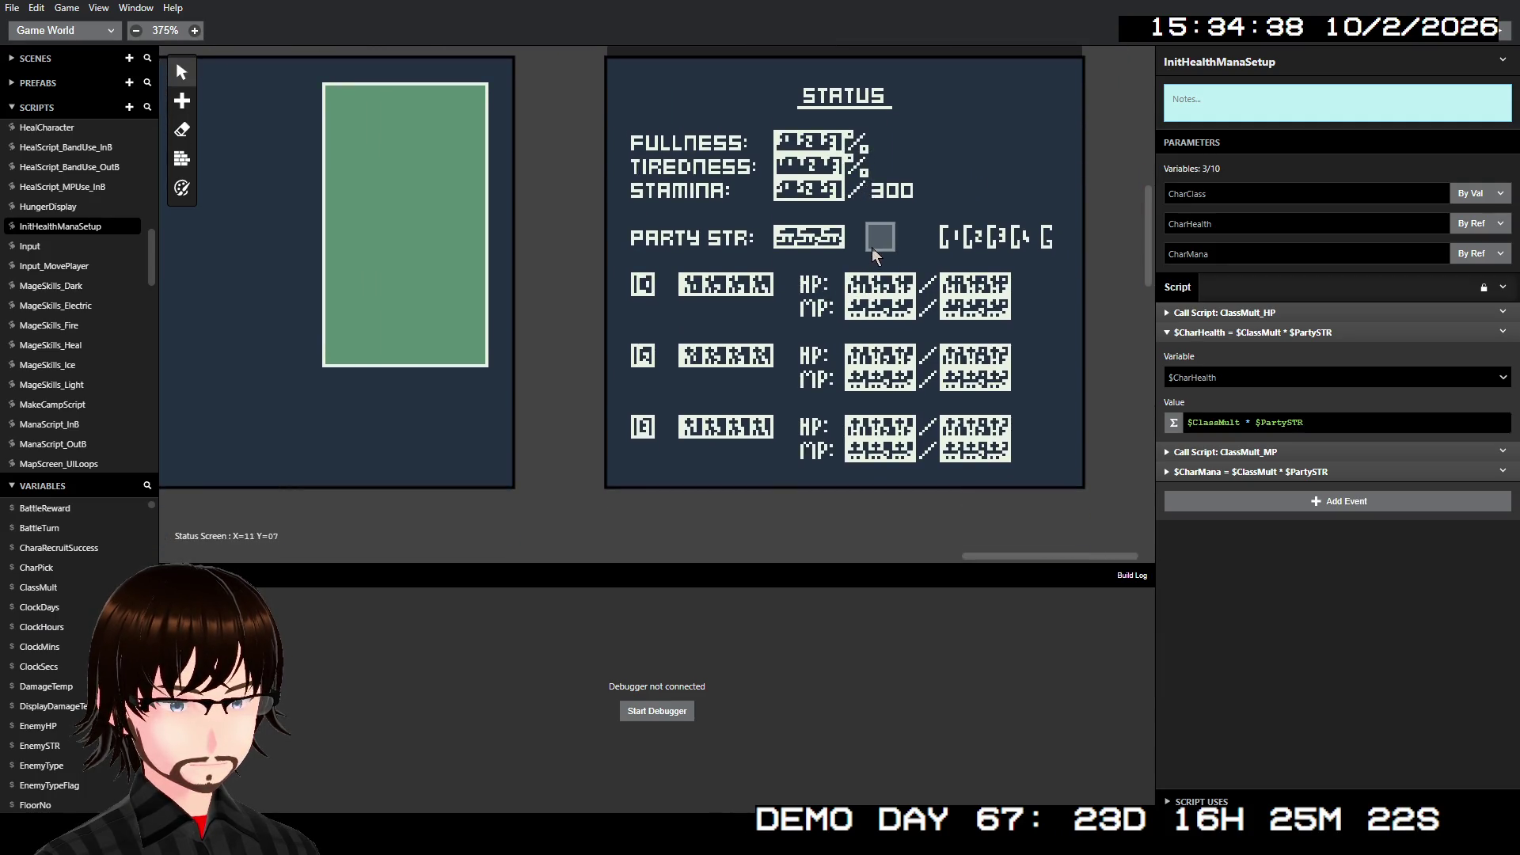
{"action": "scroll", "coordinate": [790, 268], "scroll_direction": "left", "scroll_amount": 15}
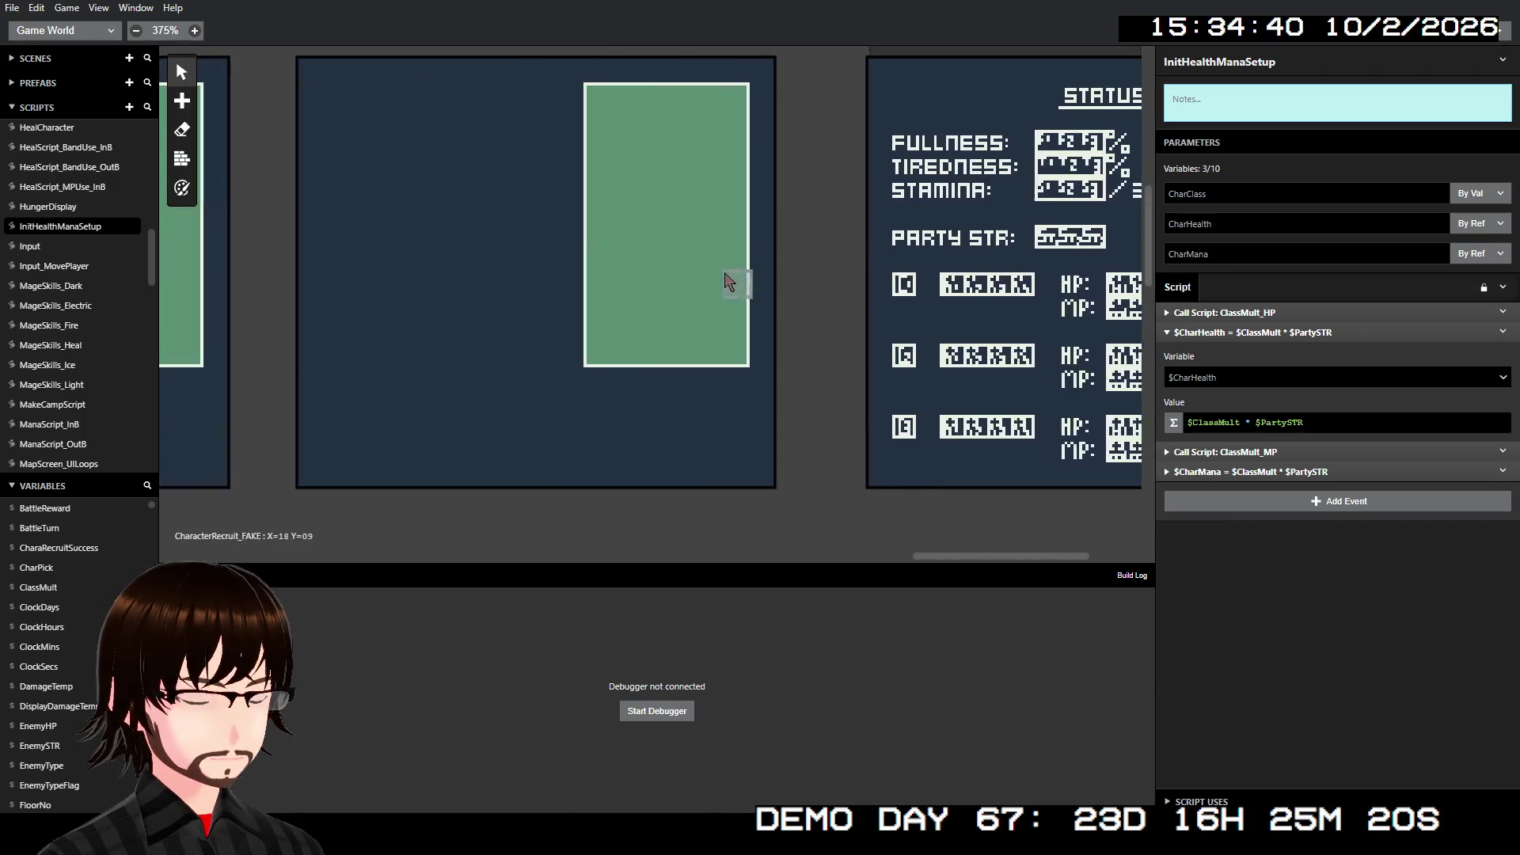
{"action": "scroll", "coordinate": [633, 308], "scroll_direction": "down", "scroll_amount": 15}
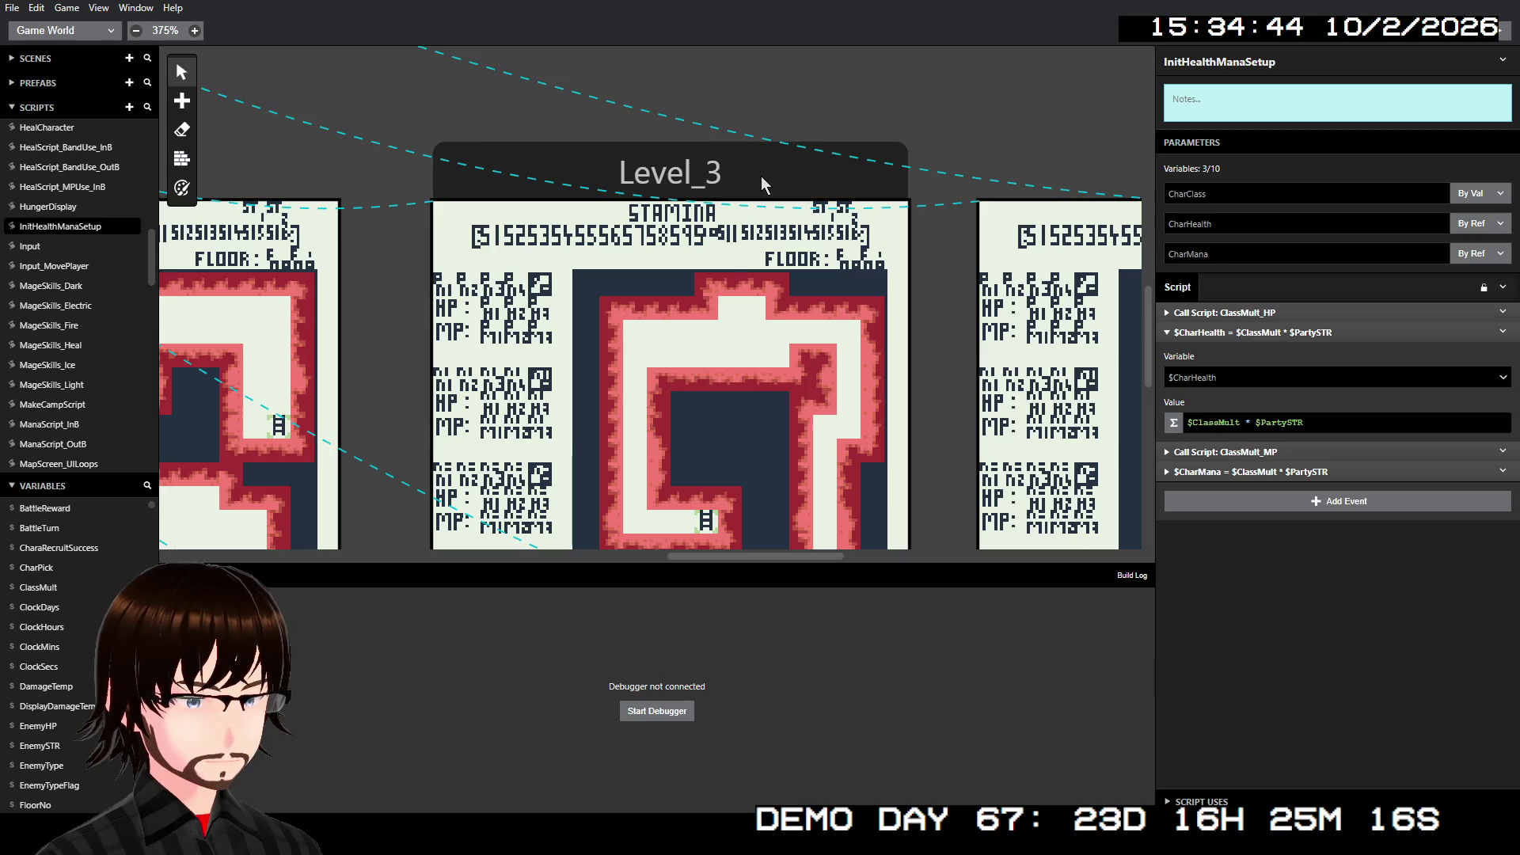
- Select the Level_3 scene and open its MapsPreLoopInit script
{"action": "left_click", "coordinate": [761, 179]}
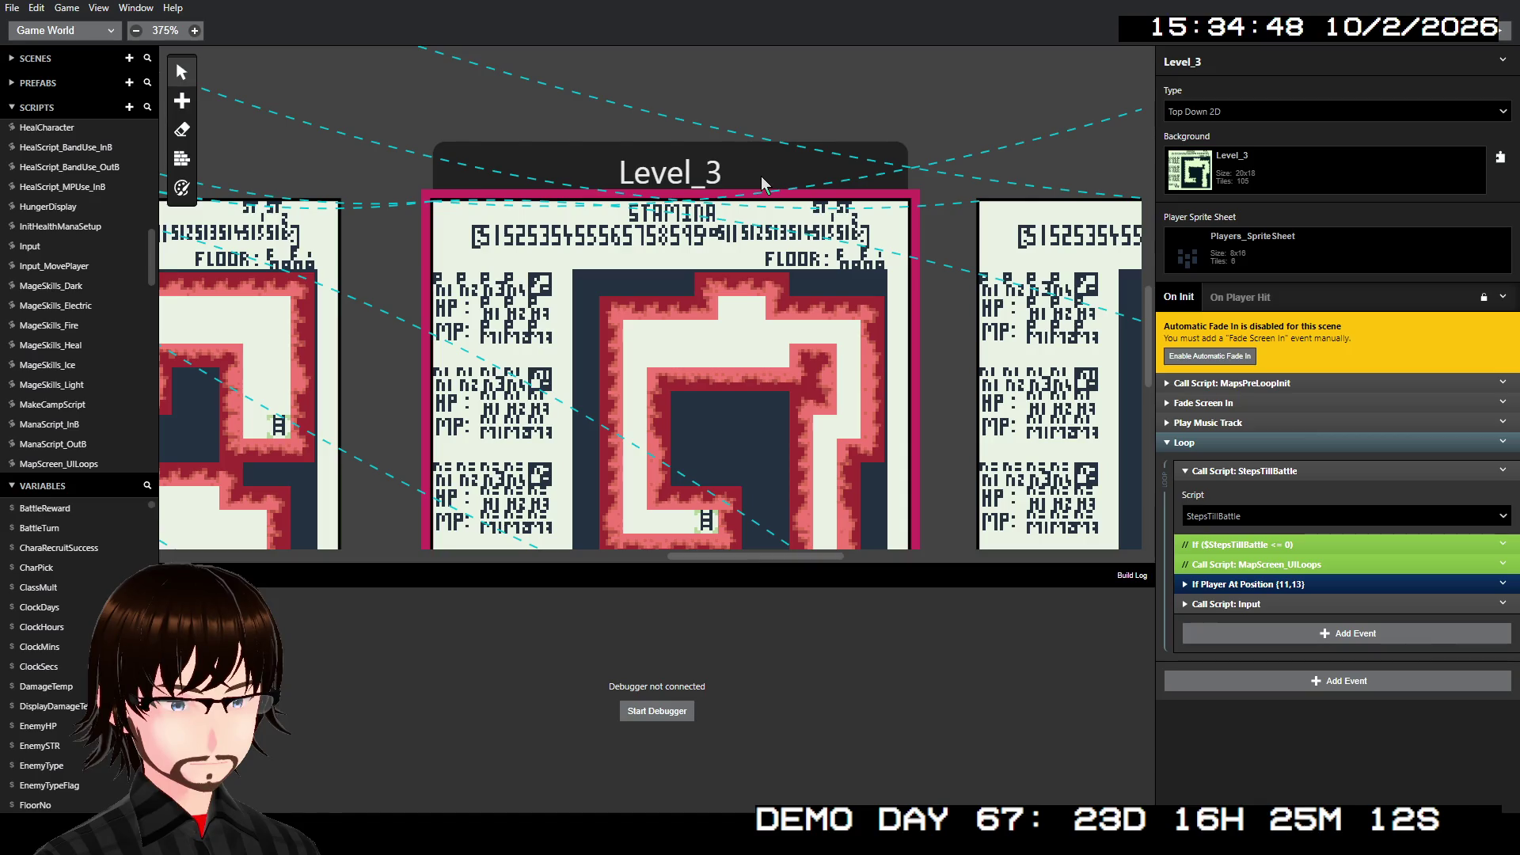
{"action": "scroll", "coordinate": [667, 173], "scroll_direction": "left", "scroll_amount": 15}
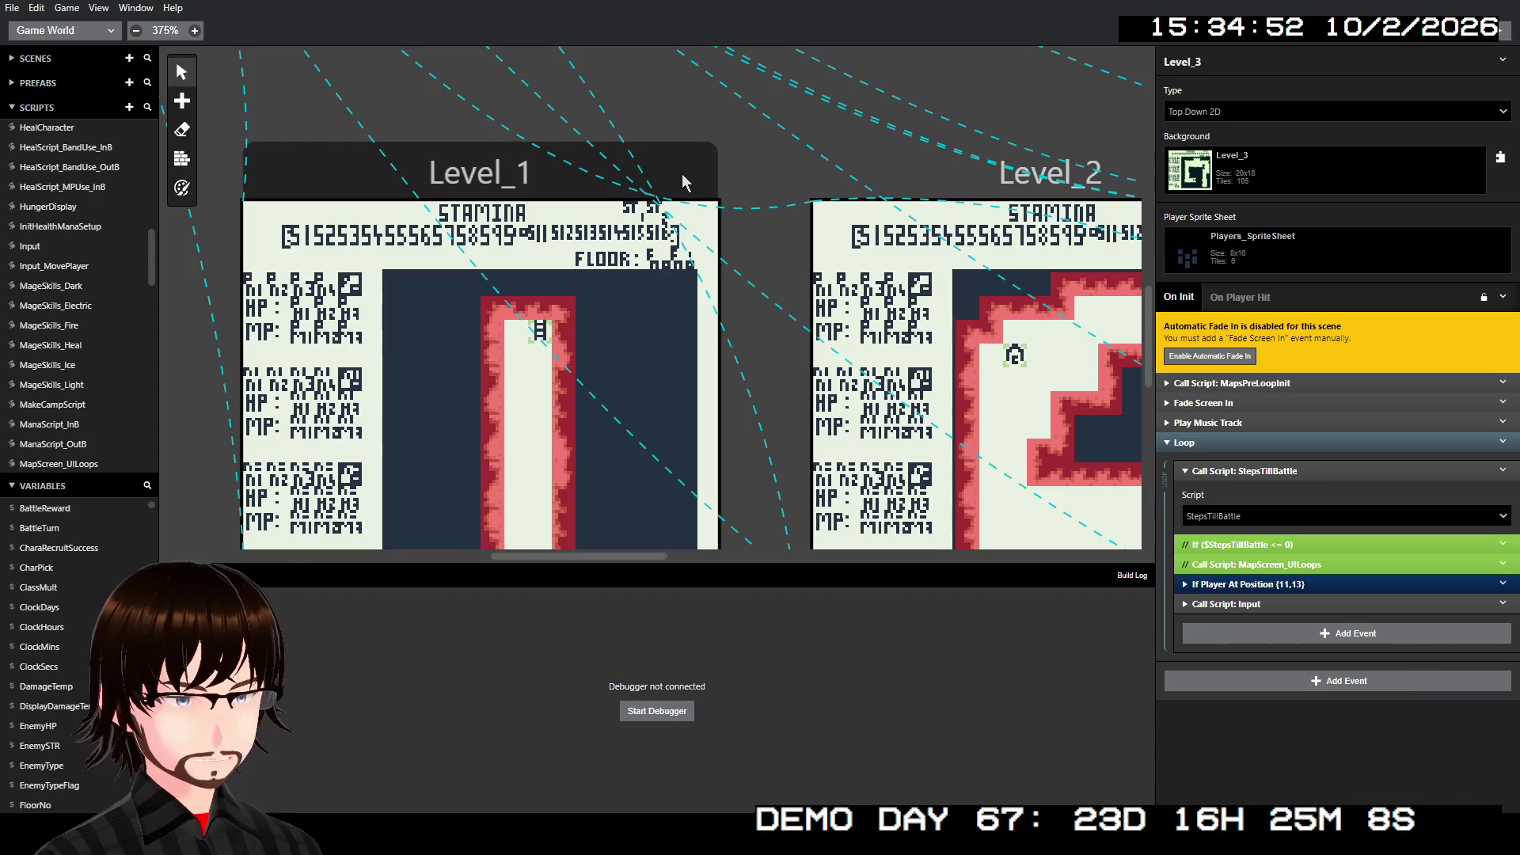
{"action": "scroll", "coordinate": [685, 183], "scroll_direction": "right", "scroll_amount": 15}
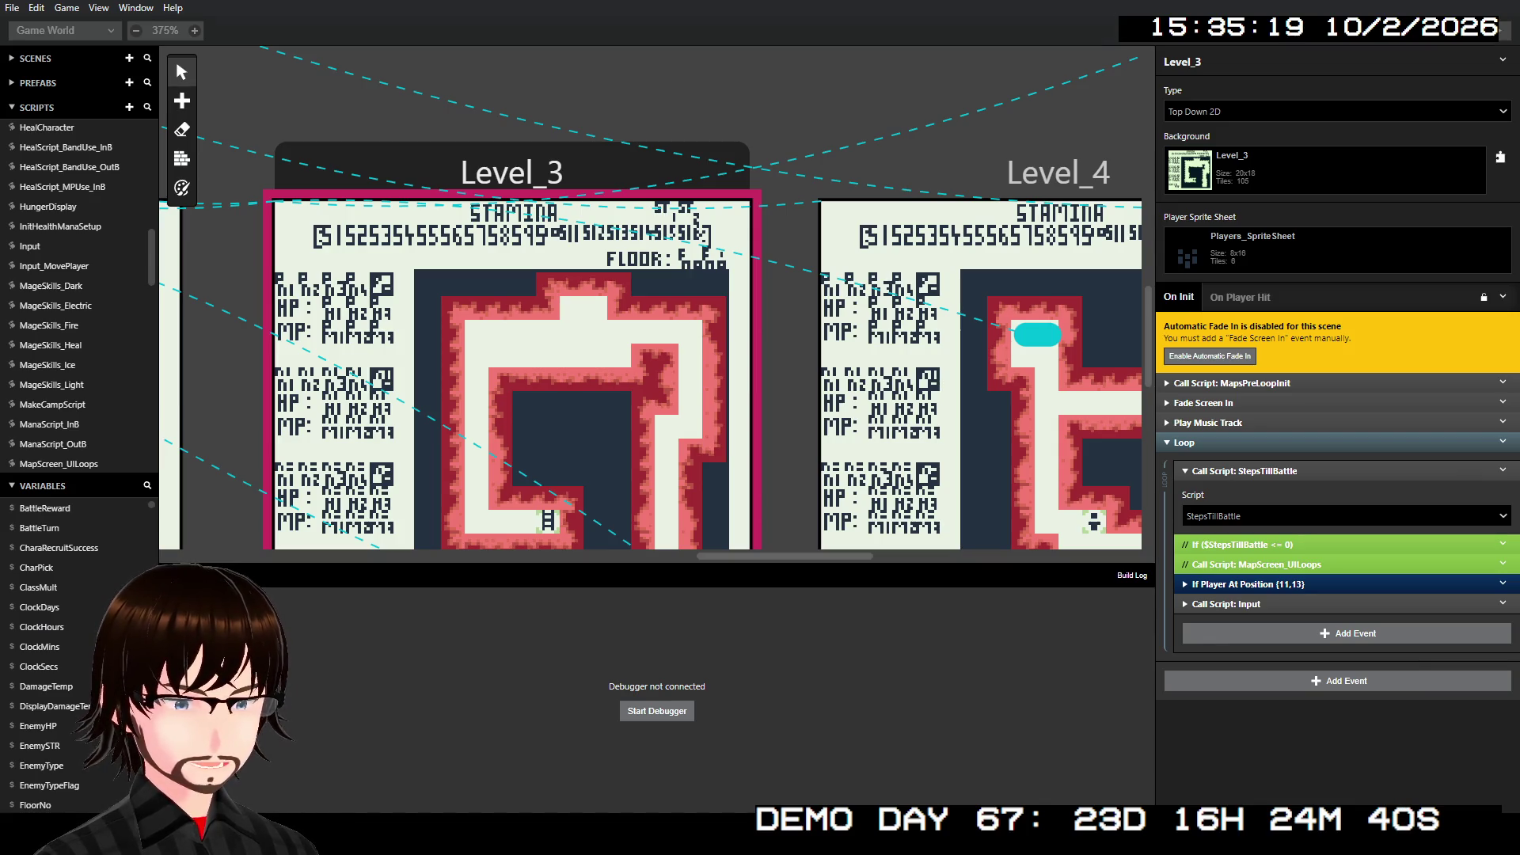
{"action": "scroll", "coordinate": [895, 312], "scroll_direction": "right", "scroll_amount": 10}
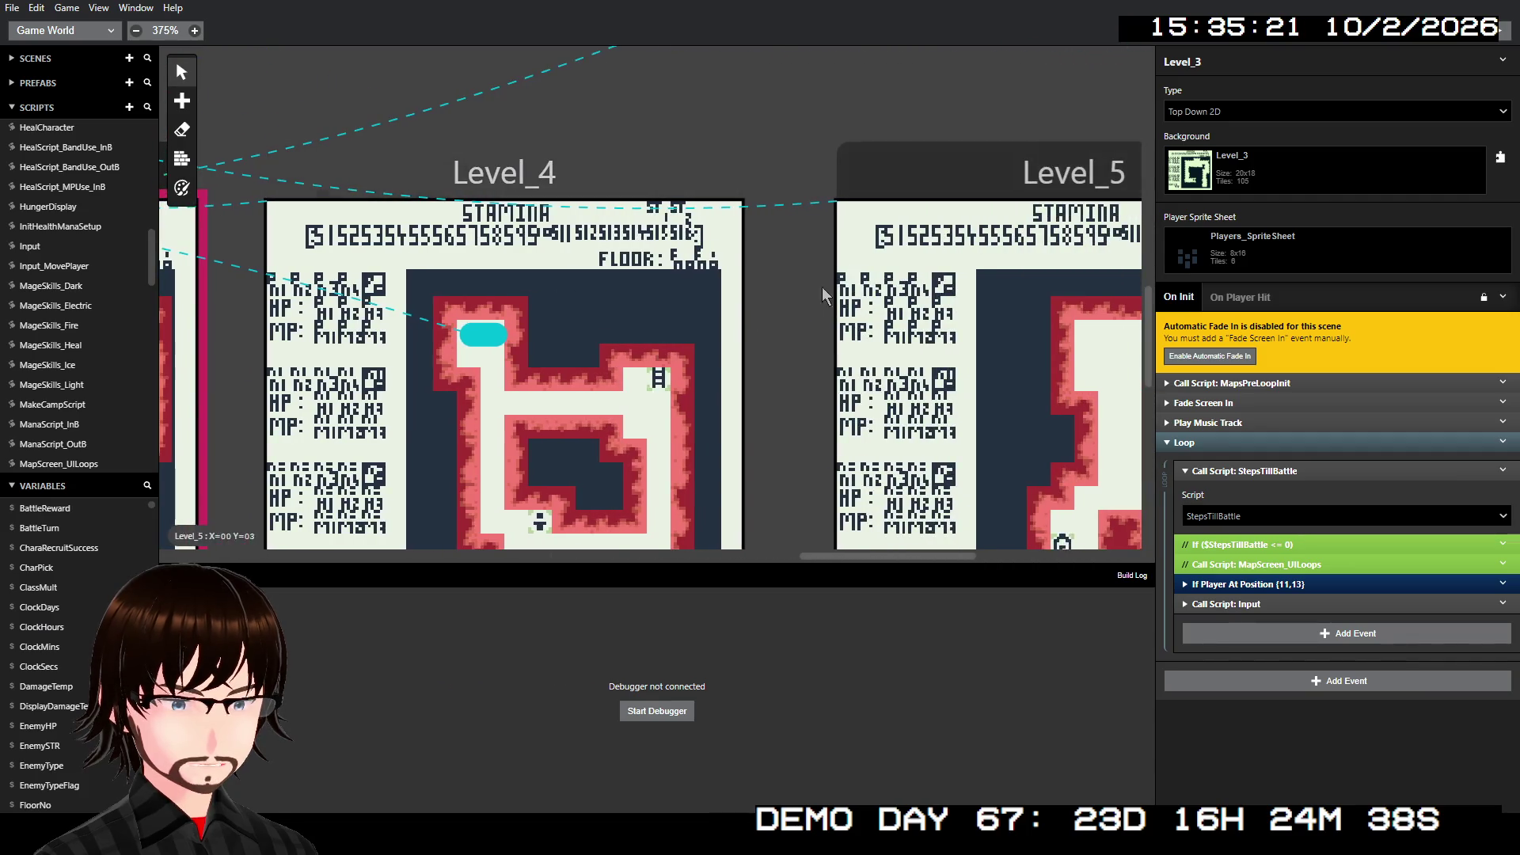
{"action": "scroll", "coordinate": [822, 287], "scroll_direction": "left", "scroll_amount": 14}
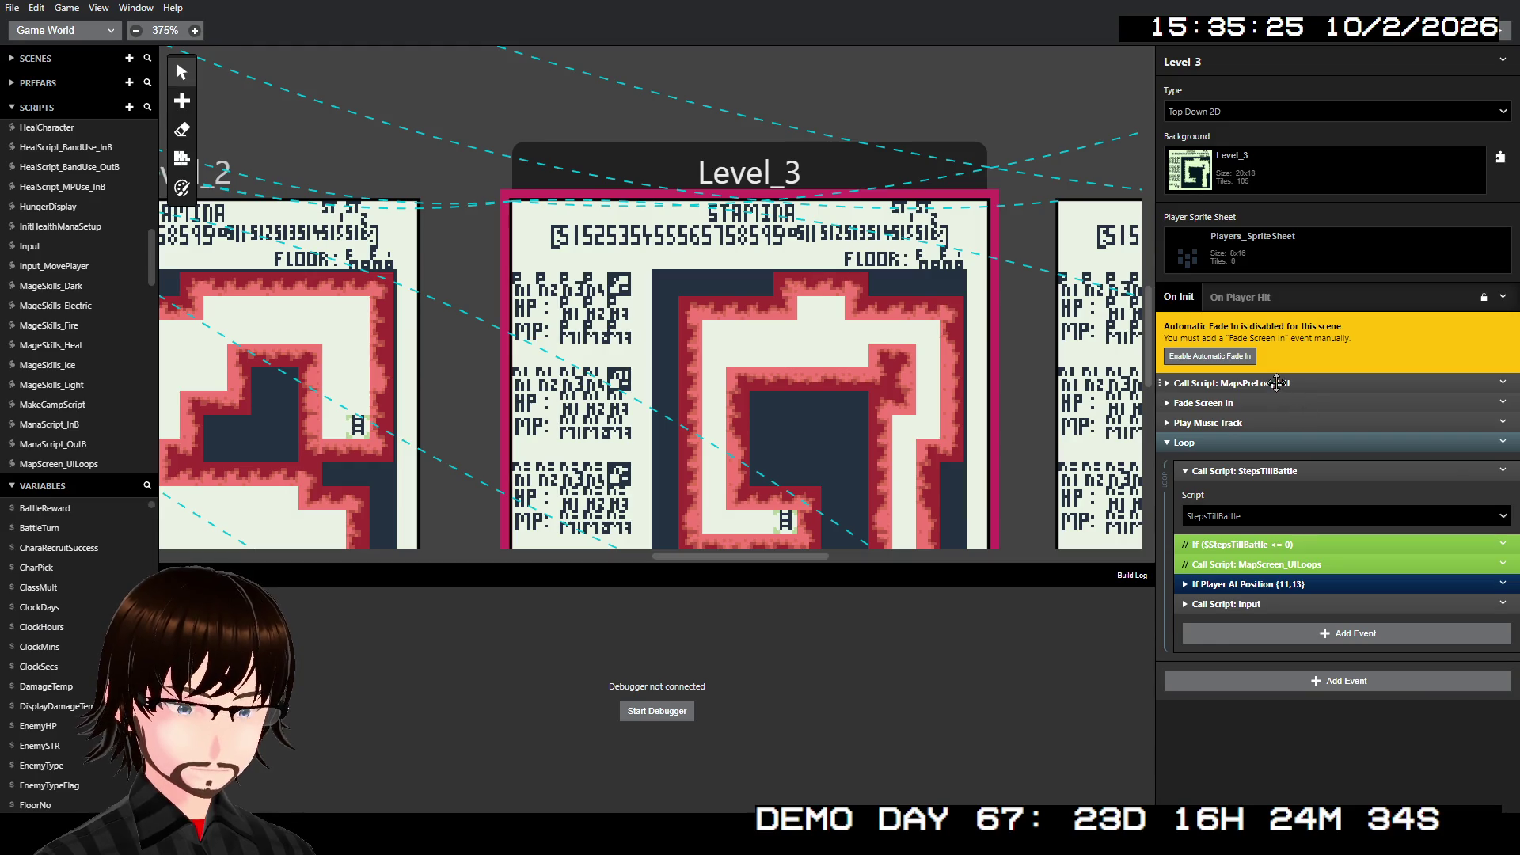
{"action": "scroll", "coordinate": [84, 242], "scroll_direction": "down", "scroll_amount": 5}
{"action": "scroll", "coordinate": [96, 262], "scroll_direction": "up", "scroll_amount": 2}
{"action": "left_click", "coordinate": [79, 325]}
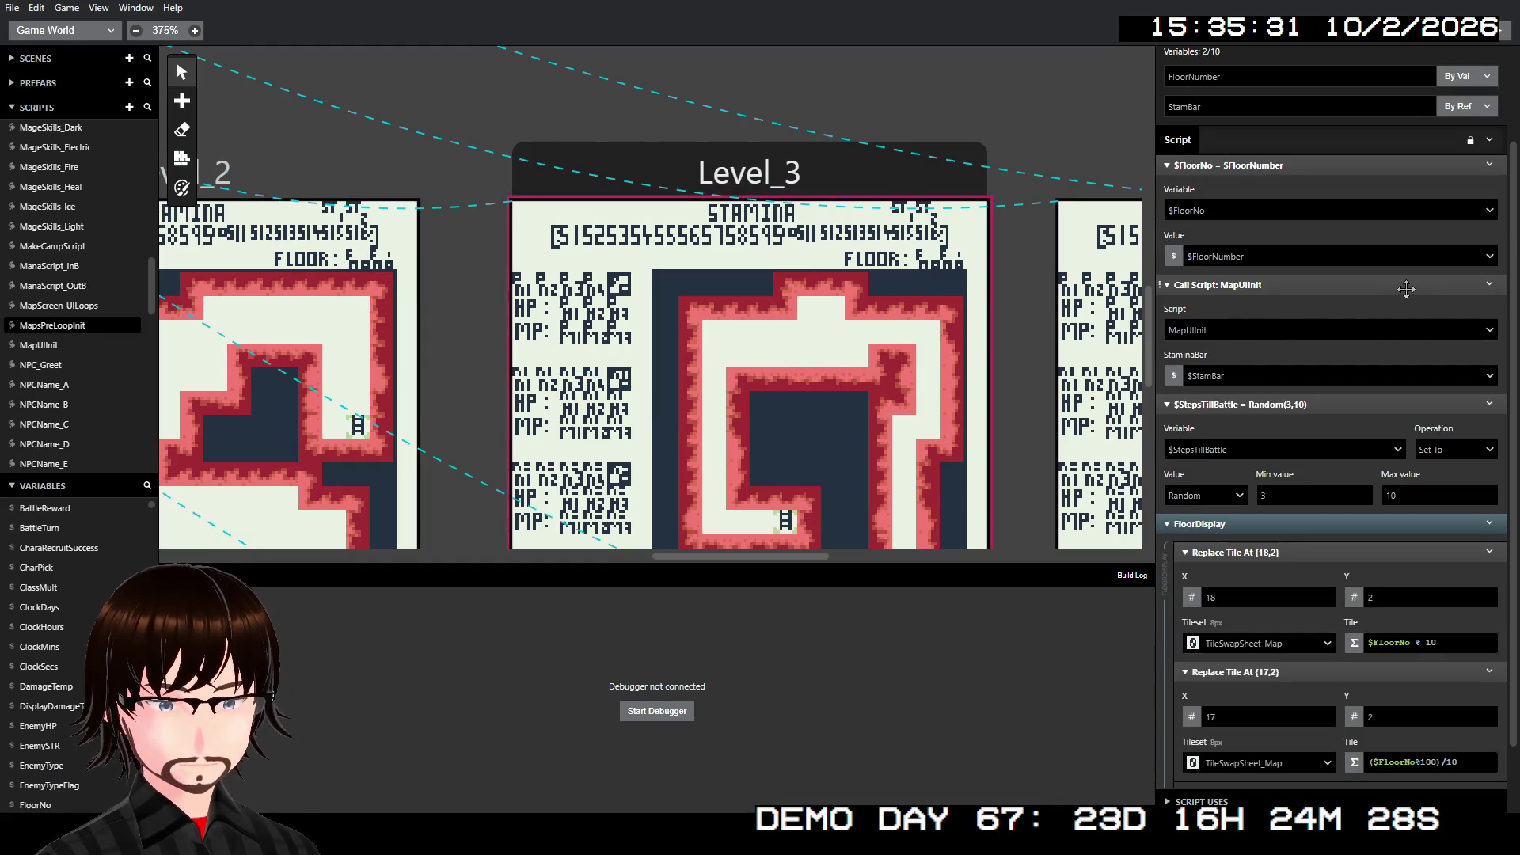
- Copy MapUIInit's PartySTRDisplaySetup group with its Replace Tile events
{"action": "scroll", "coordinate": [1397, 309], "scroll_direction": "down", "scroll_amount": 2}
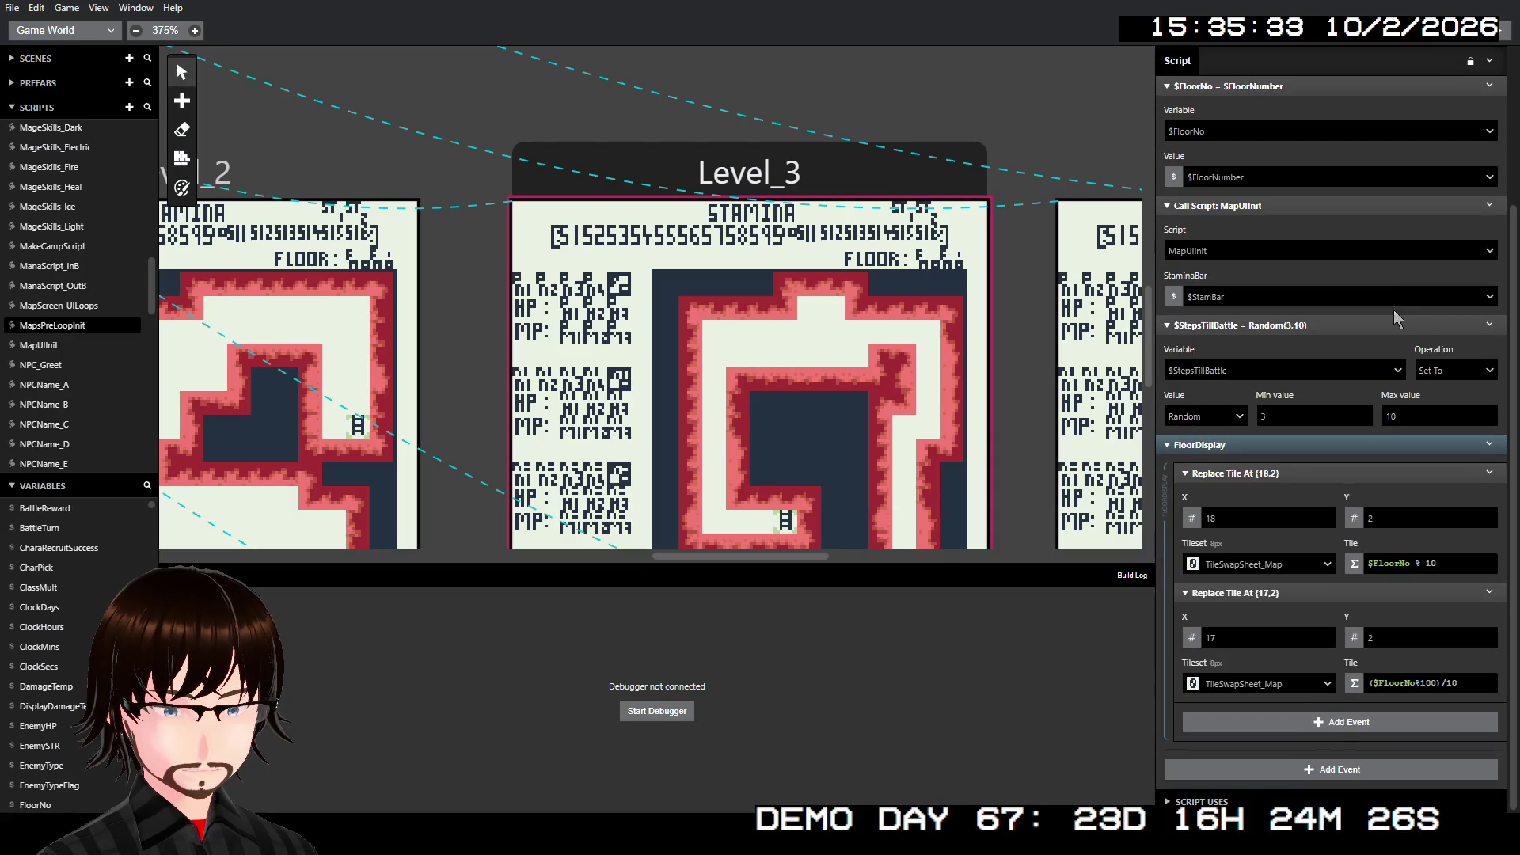
{"action": "scroll", "coordinate": [1394, 318], "scroll_direction": "up", "scroll_amount": 4}
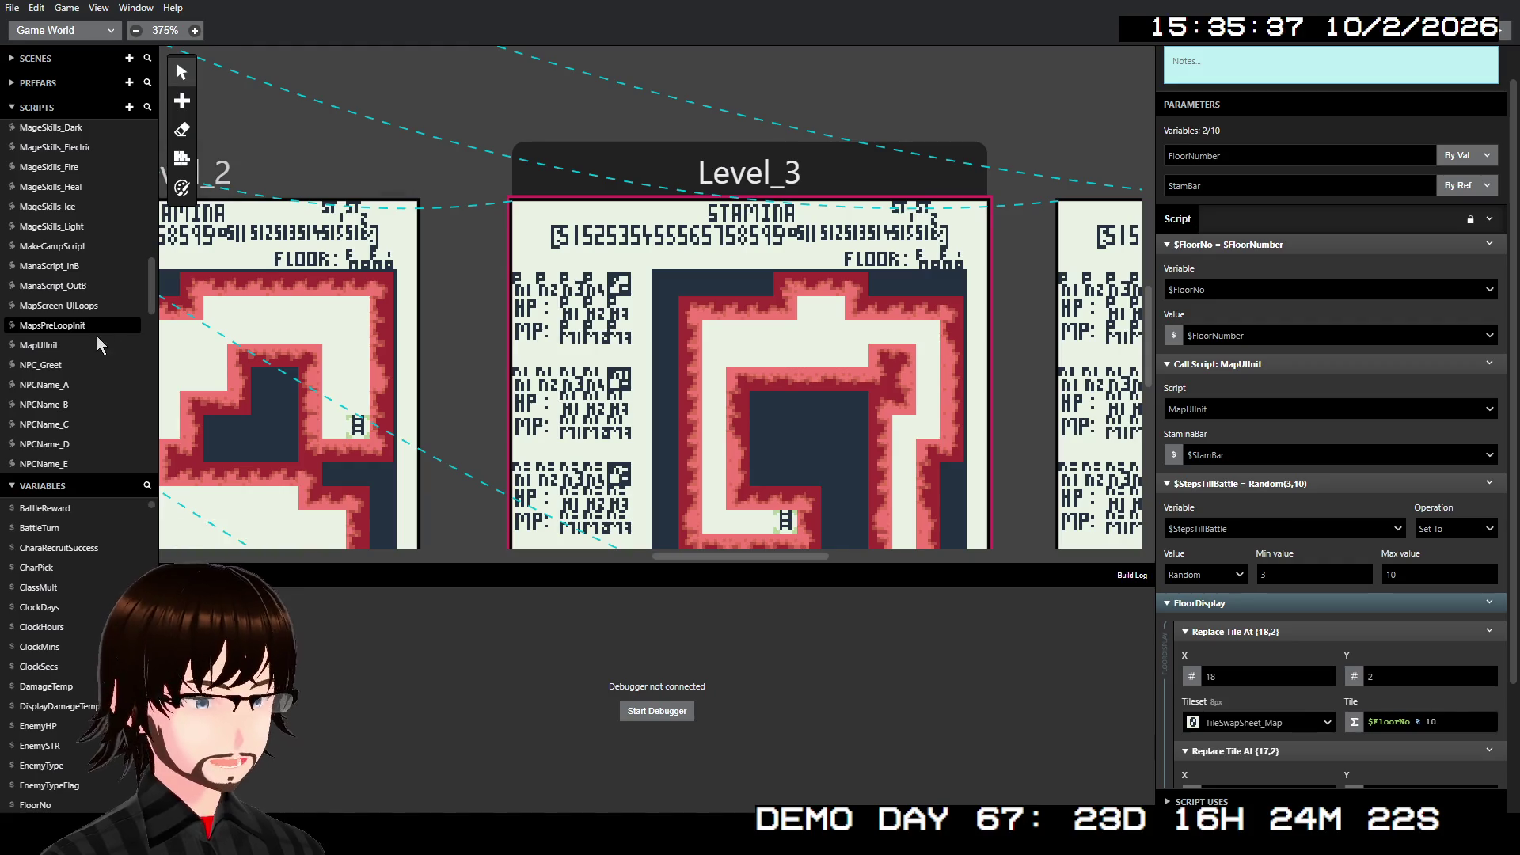
{"action": "left_click", "coordinate": [64, 344]}
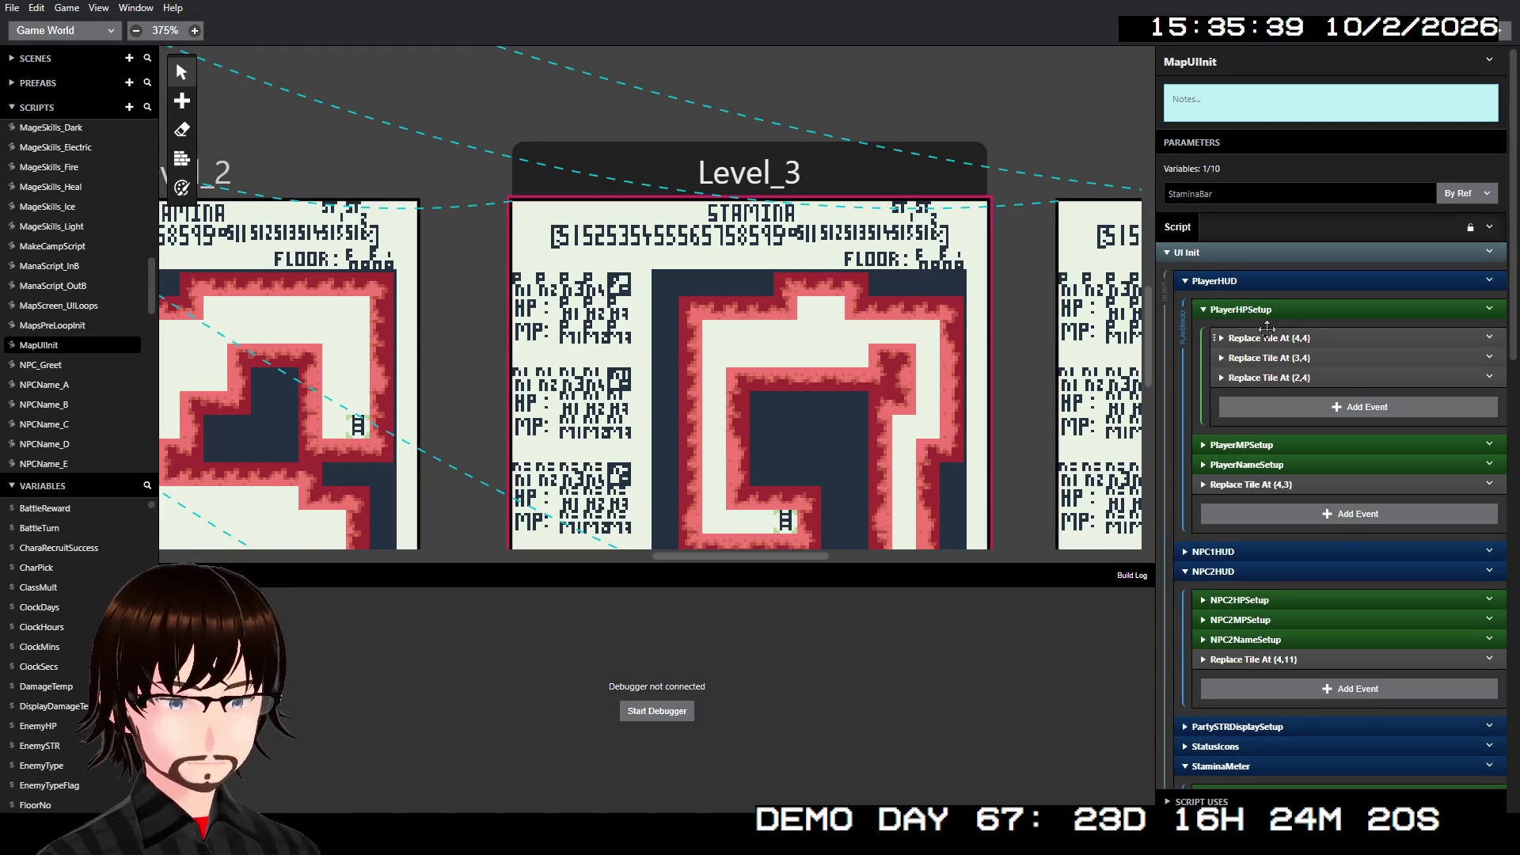
{"action": "scroll", "coordinate": [1267, 329], "scroll_direction": "down", "scroll_amount": 10}
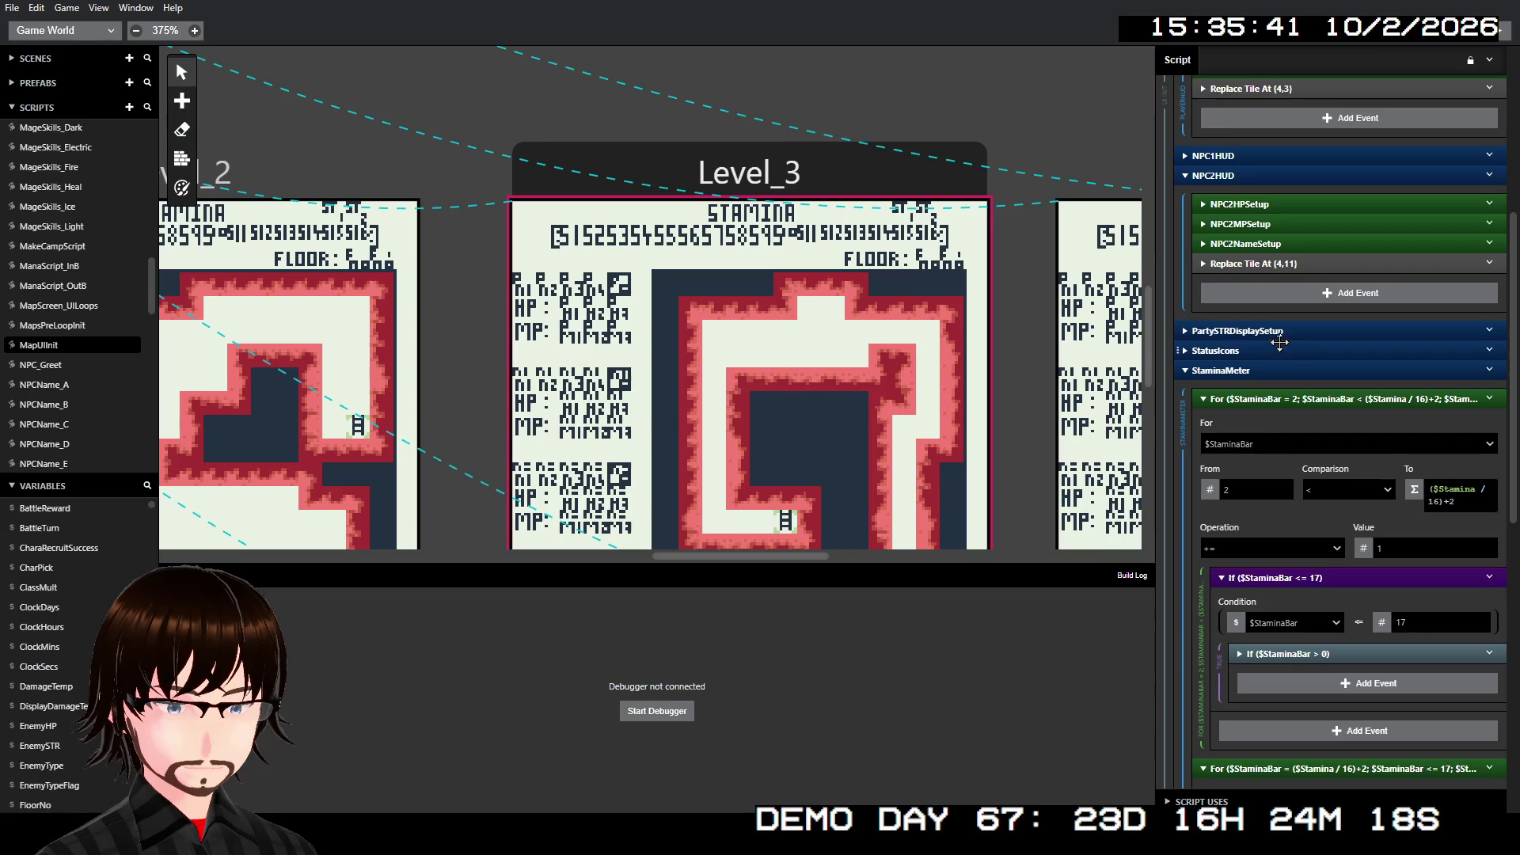
{"action": "left_click", "coordinate": [1271, 331]}
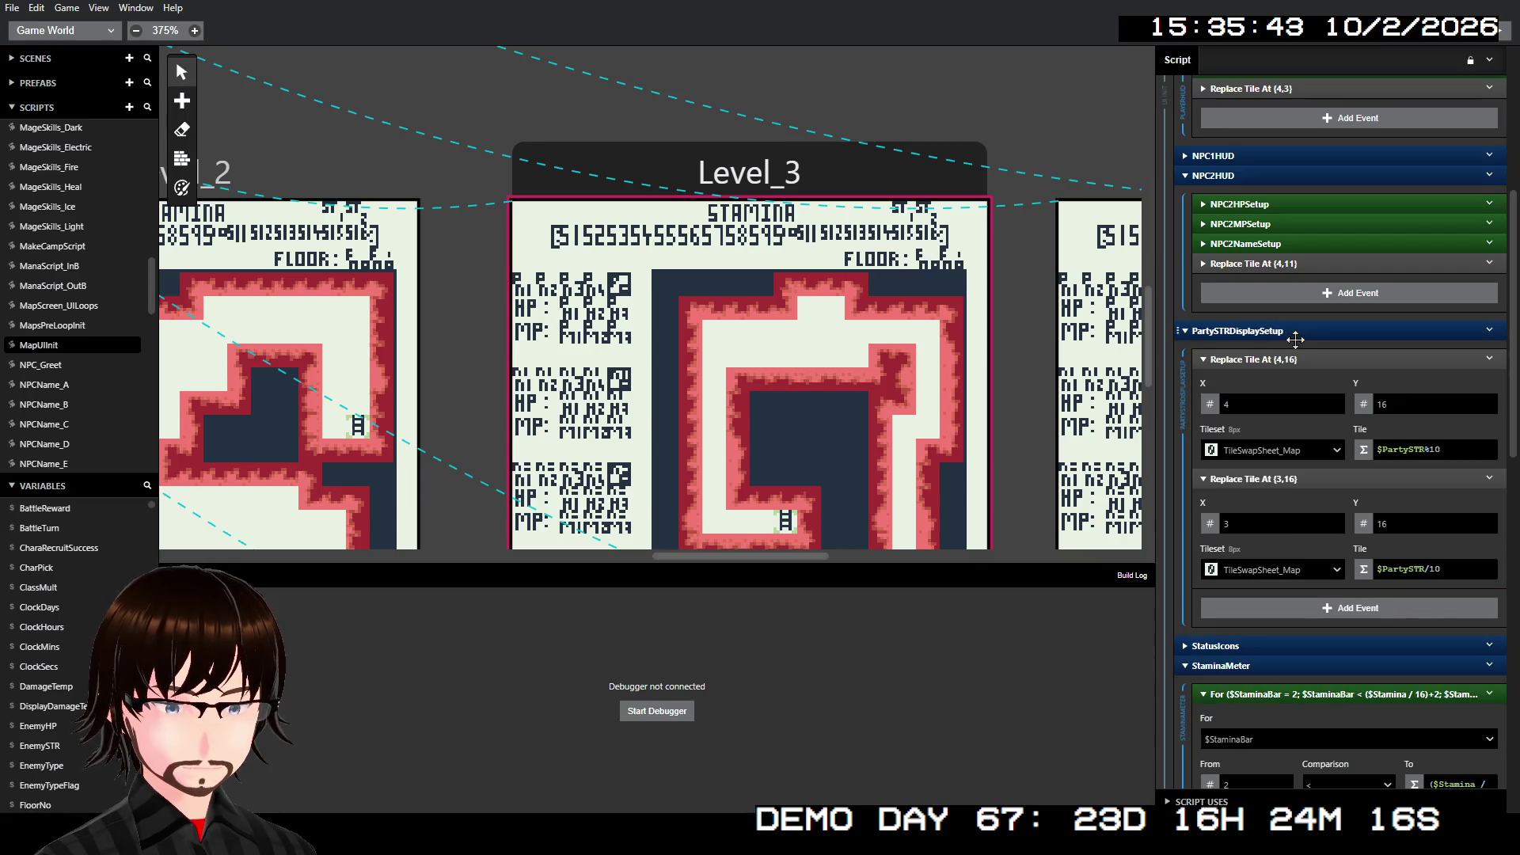
{"action": "left_click", "coordinate": [1488, 331]}
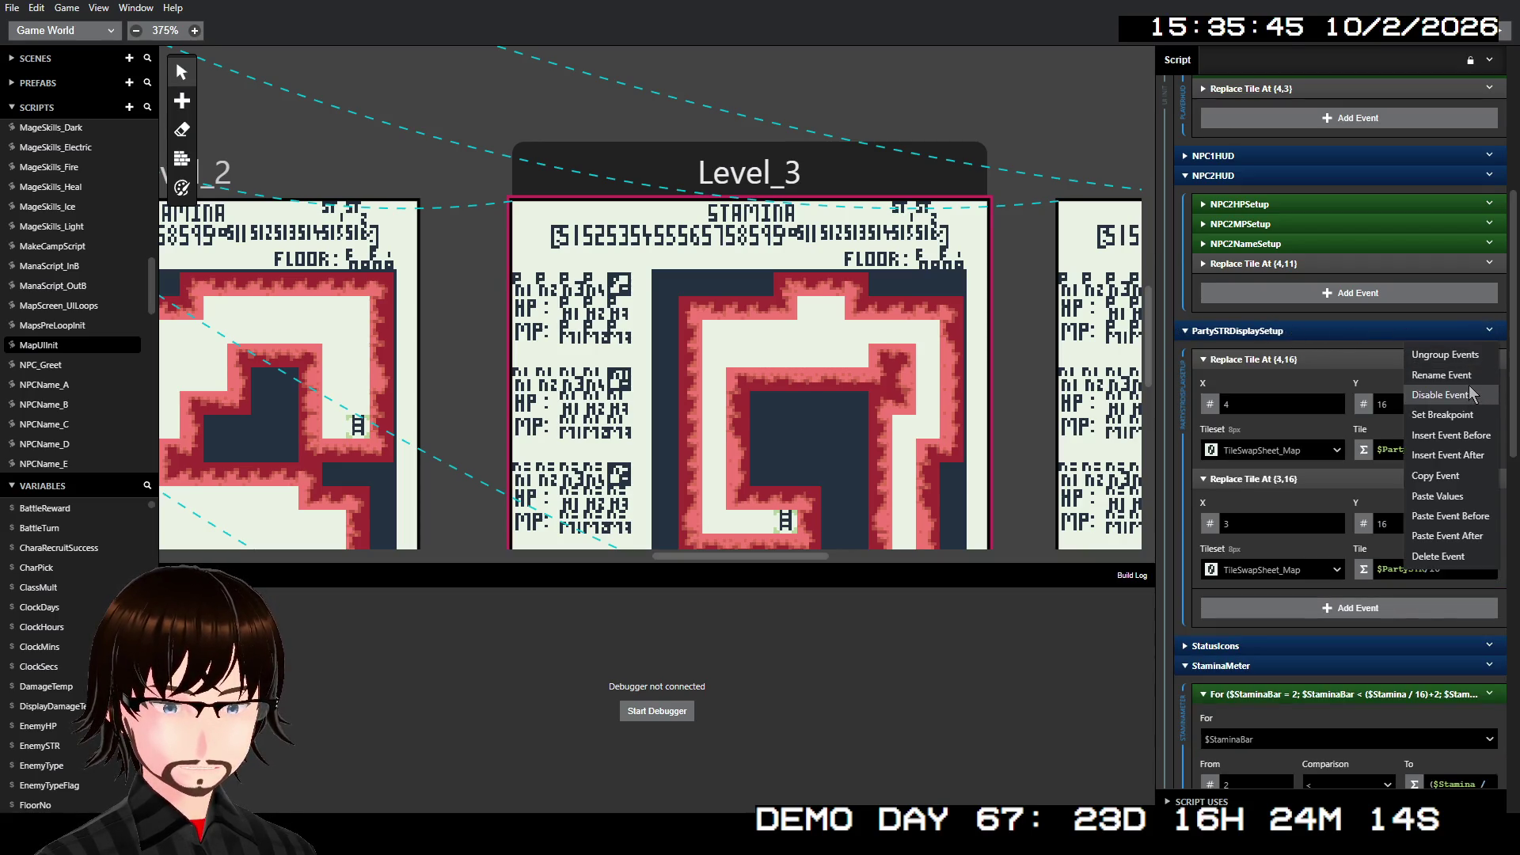
{"action": "left_click", "coordinate": [1470, 476]}
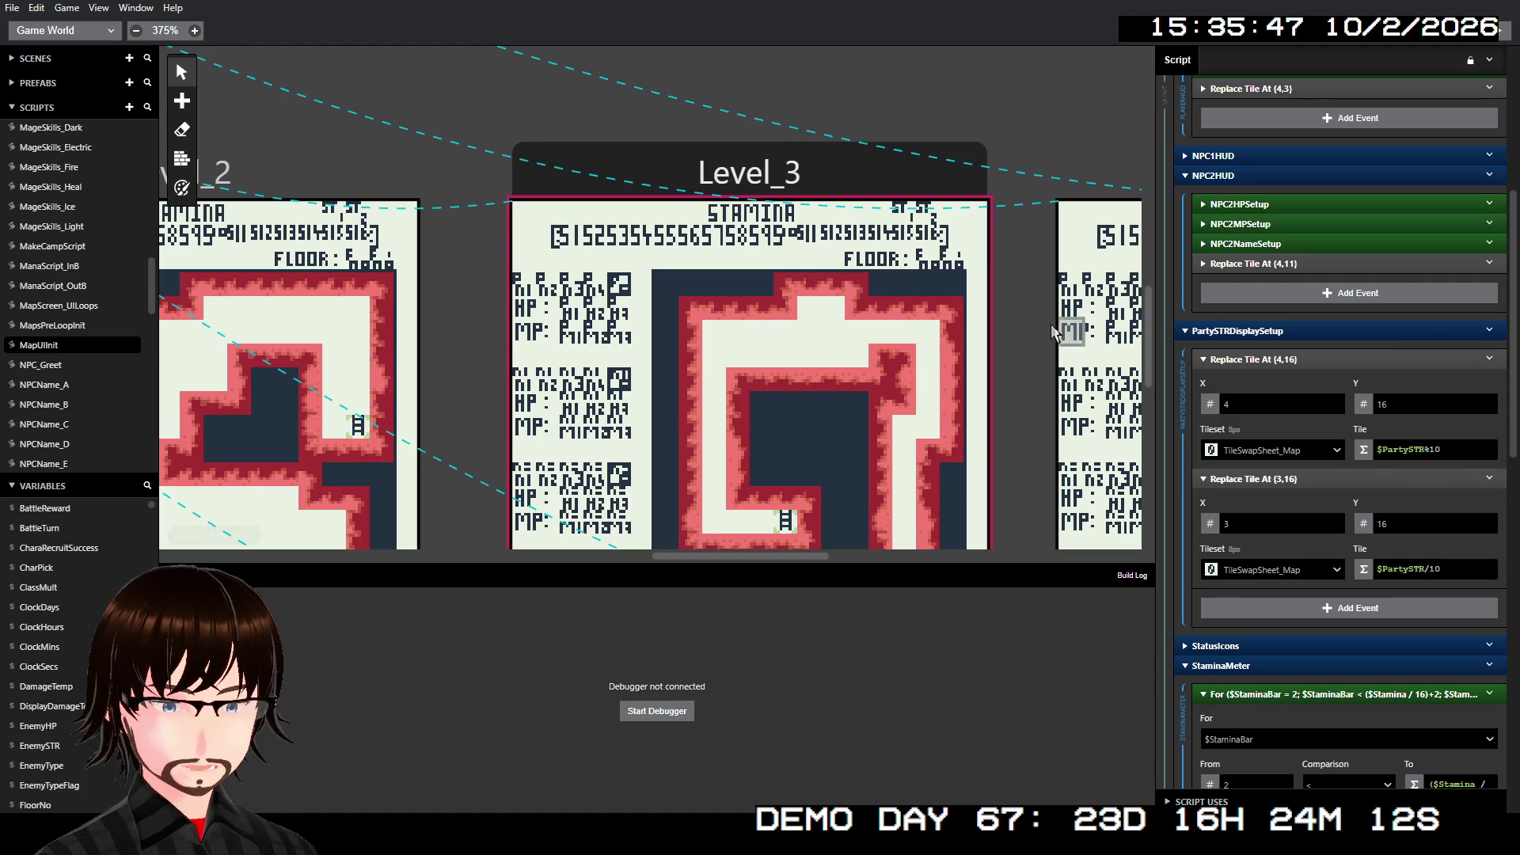
{"action": "scroll", "coordinate": [973, 298], "scroll_direction": "right", "scroll_amount": 15}
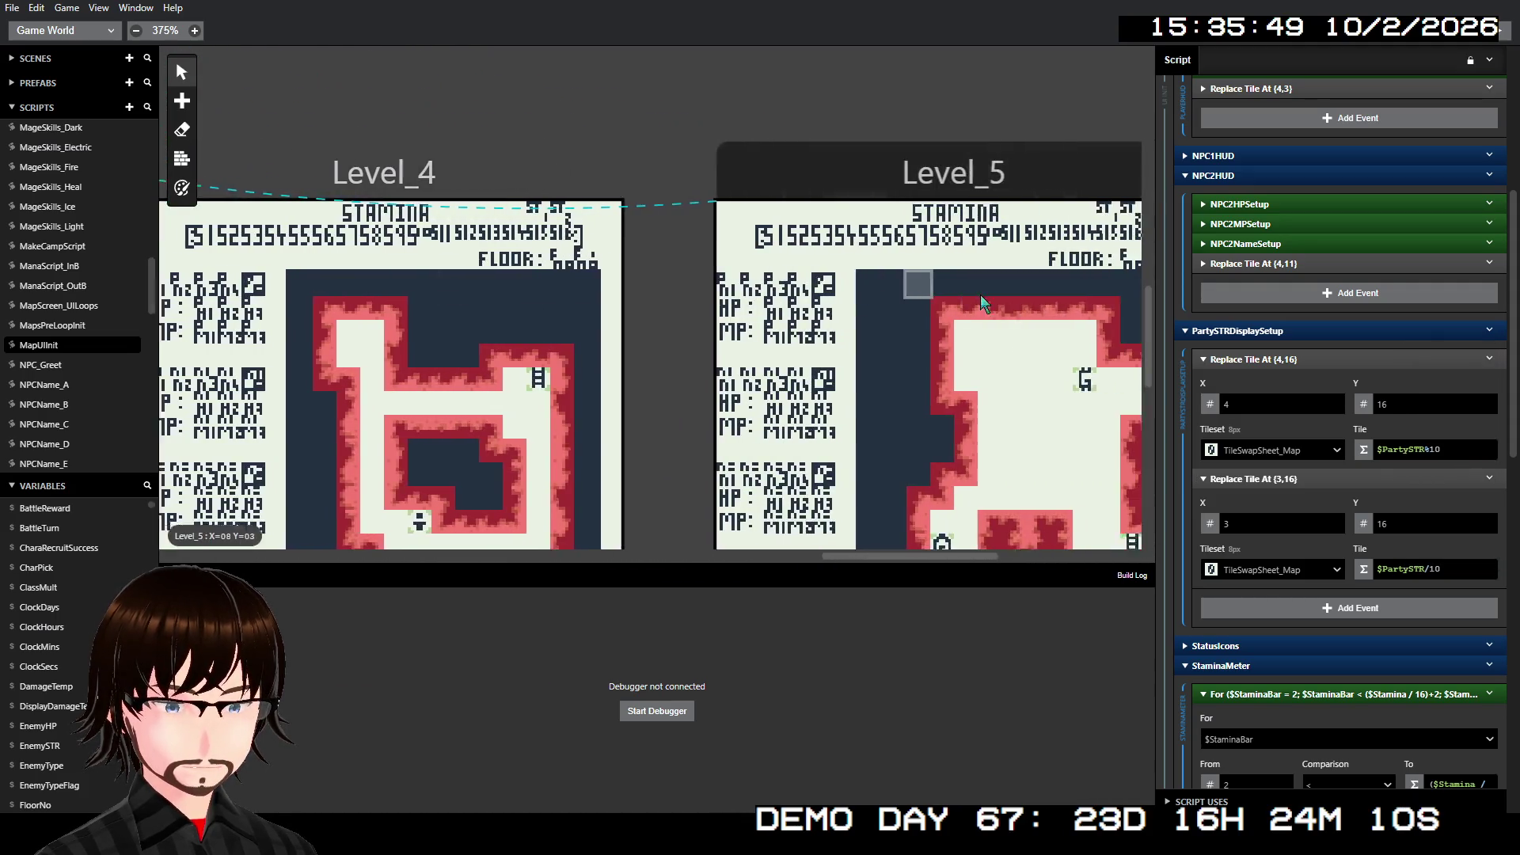
{"action": "scroll", "coordinate": [982, 304], "scroll_direction": "right", "scroll_amount": 10}
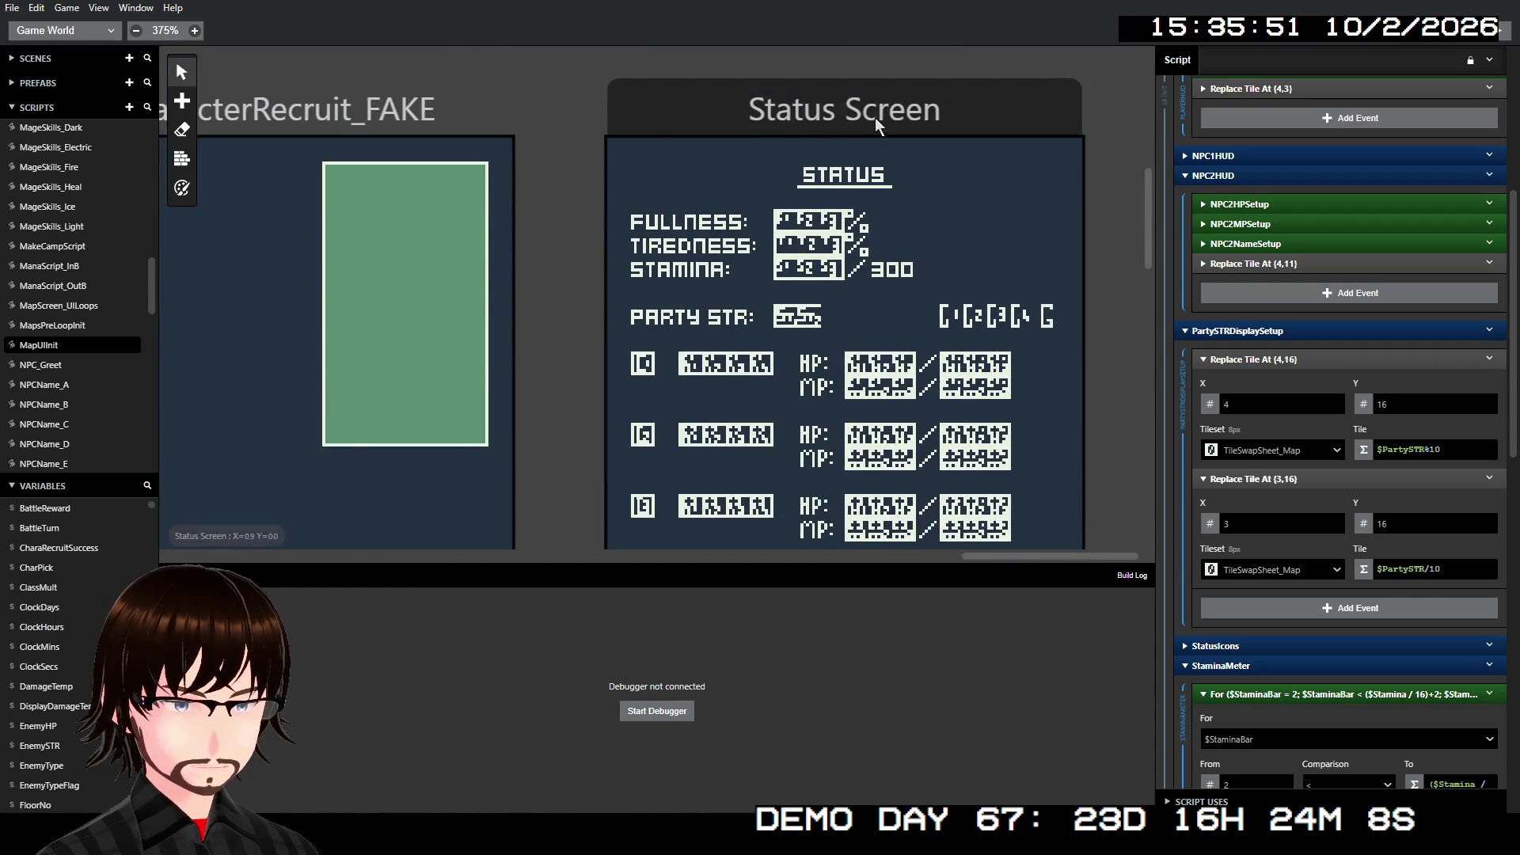
- Paste PartySTRDisplaySetup after GoldDisplay in the Status Screen init script
{"action": "left_click", "coordinate": [876, 117]}
{"action": "scroll", "coordinate": [1346, 396], "scroll_direction": "down", "scroll_amount": 1}
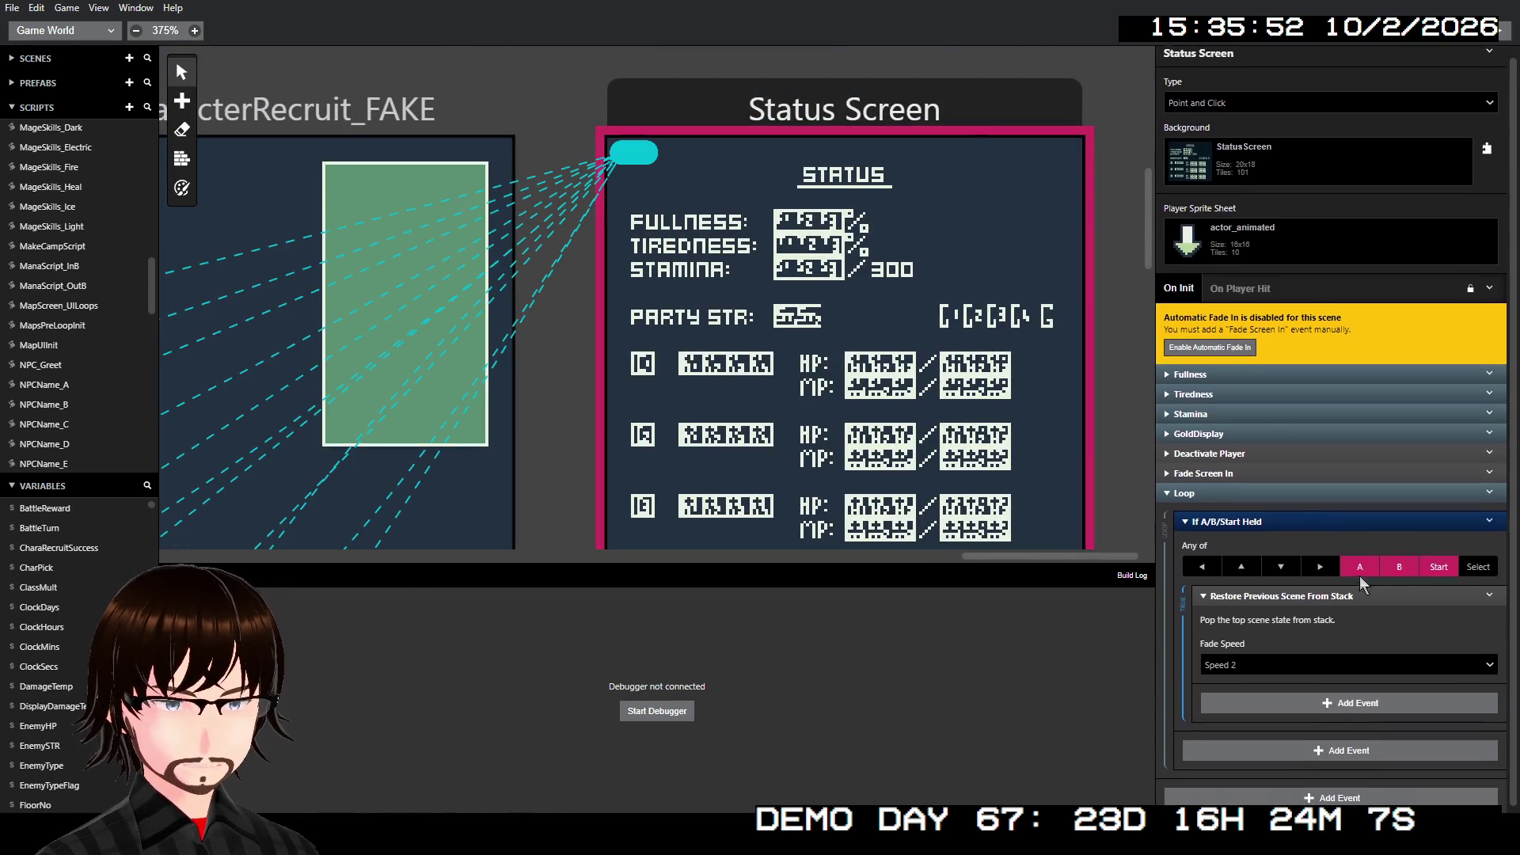
{"action": "left_click", "coordinate": [1489, 430]}
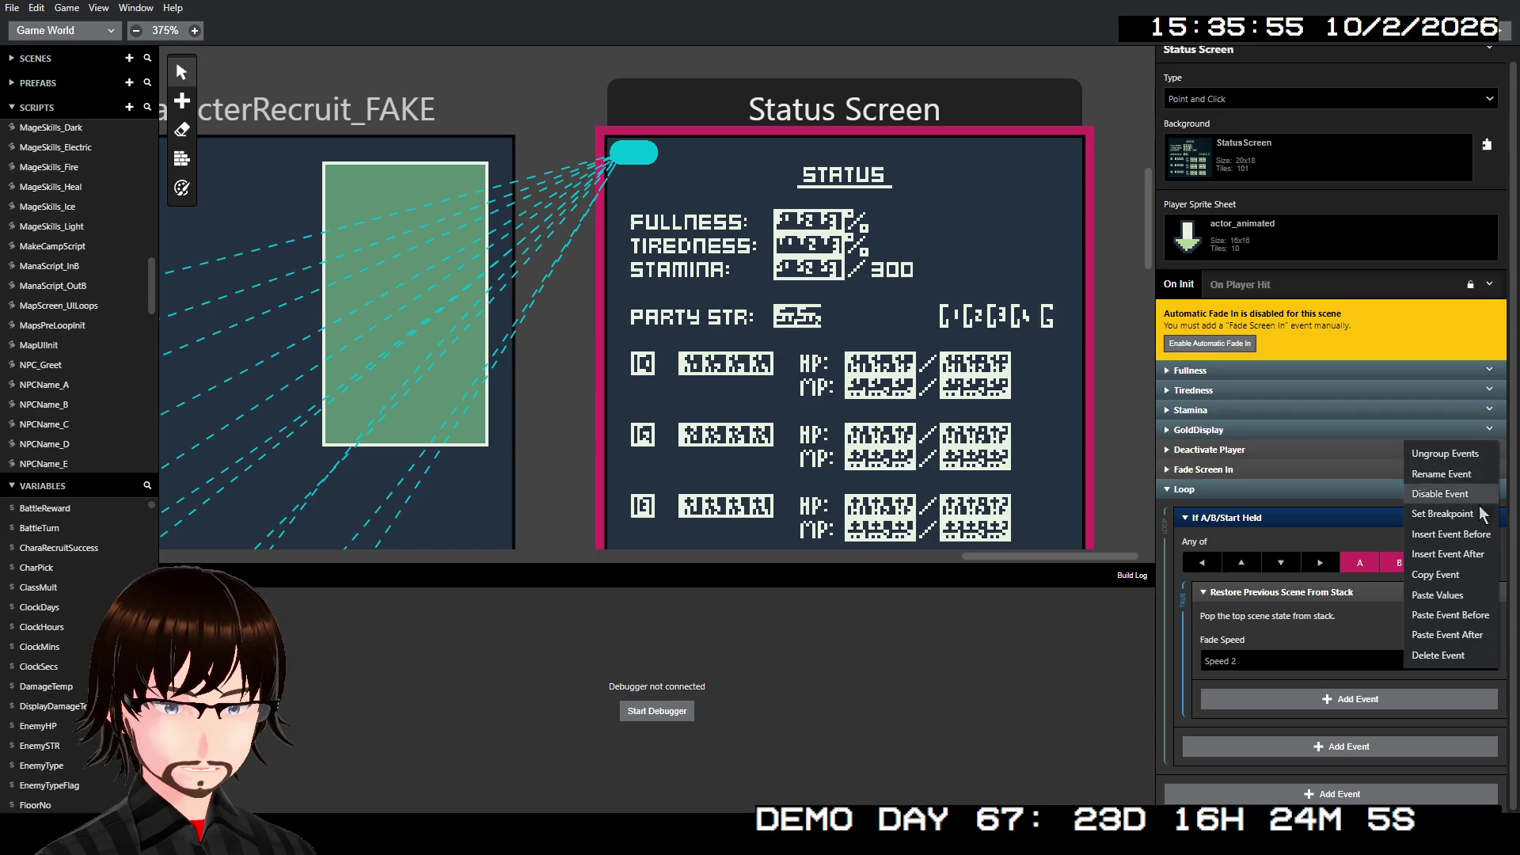
{"action": "left_click", "coordinate": [1466, 592]}
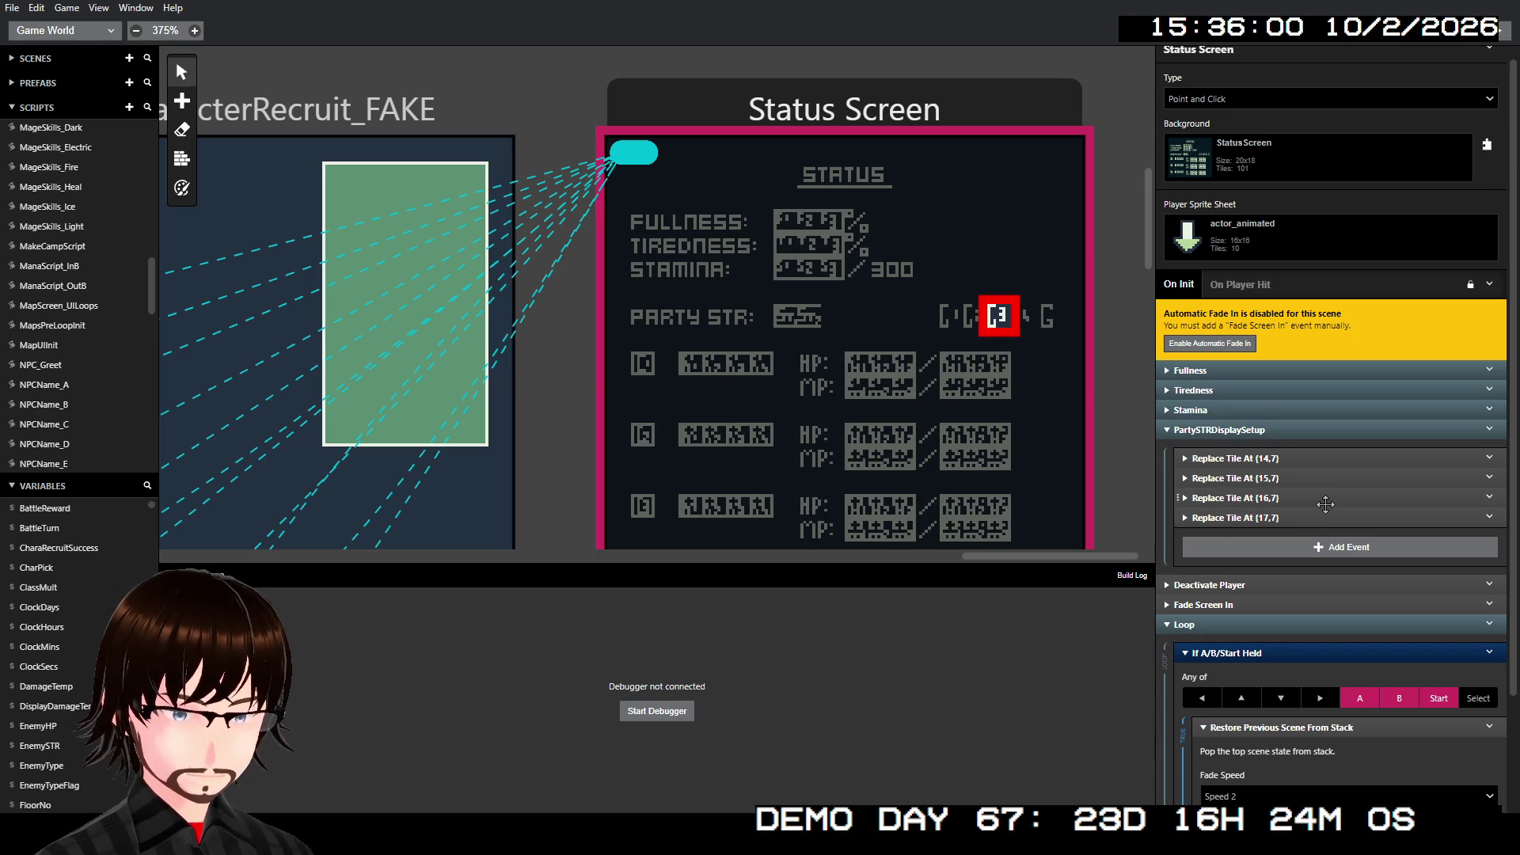
{"action": "key", "text": "ctrl+z"}
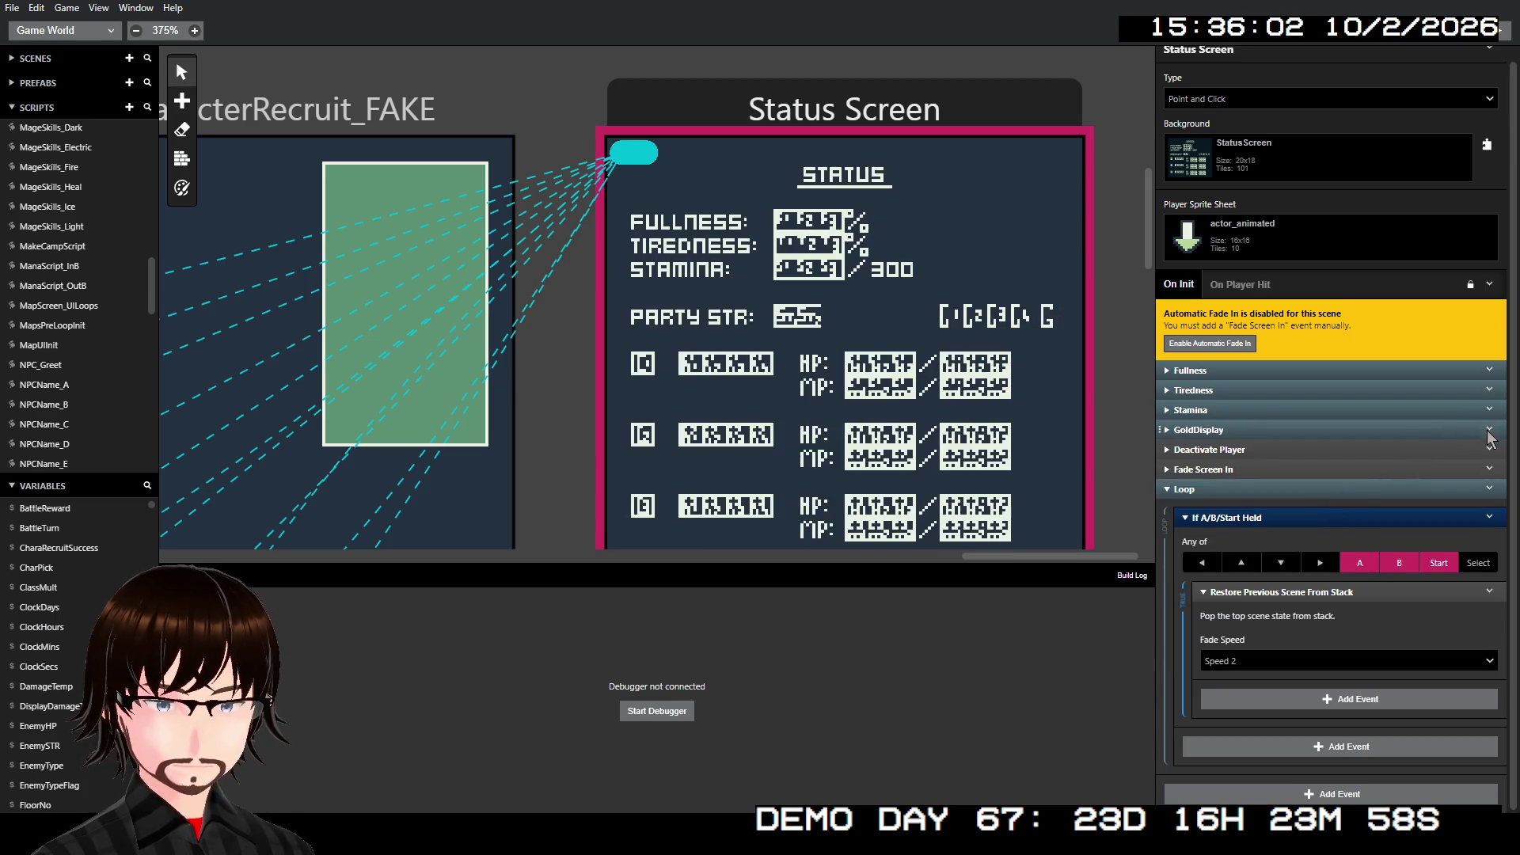
{"action": "left_click", "coordinate": [1487, 429]}
{"action": "key", "text": "ctrl+z"}
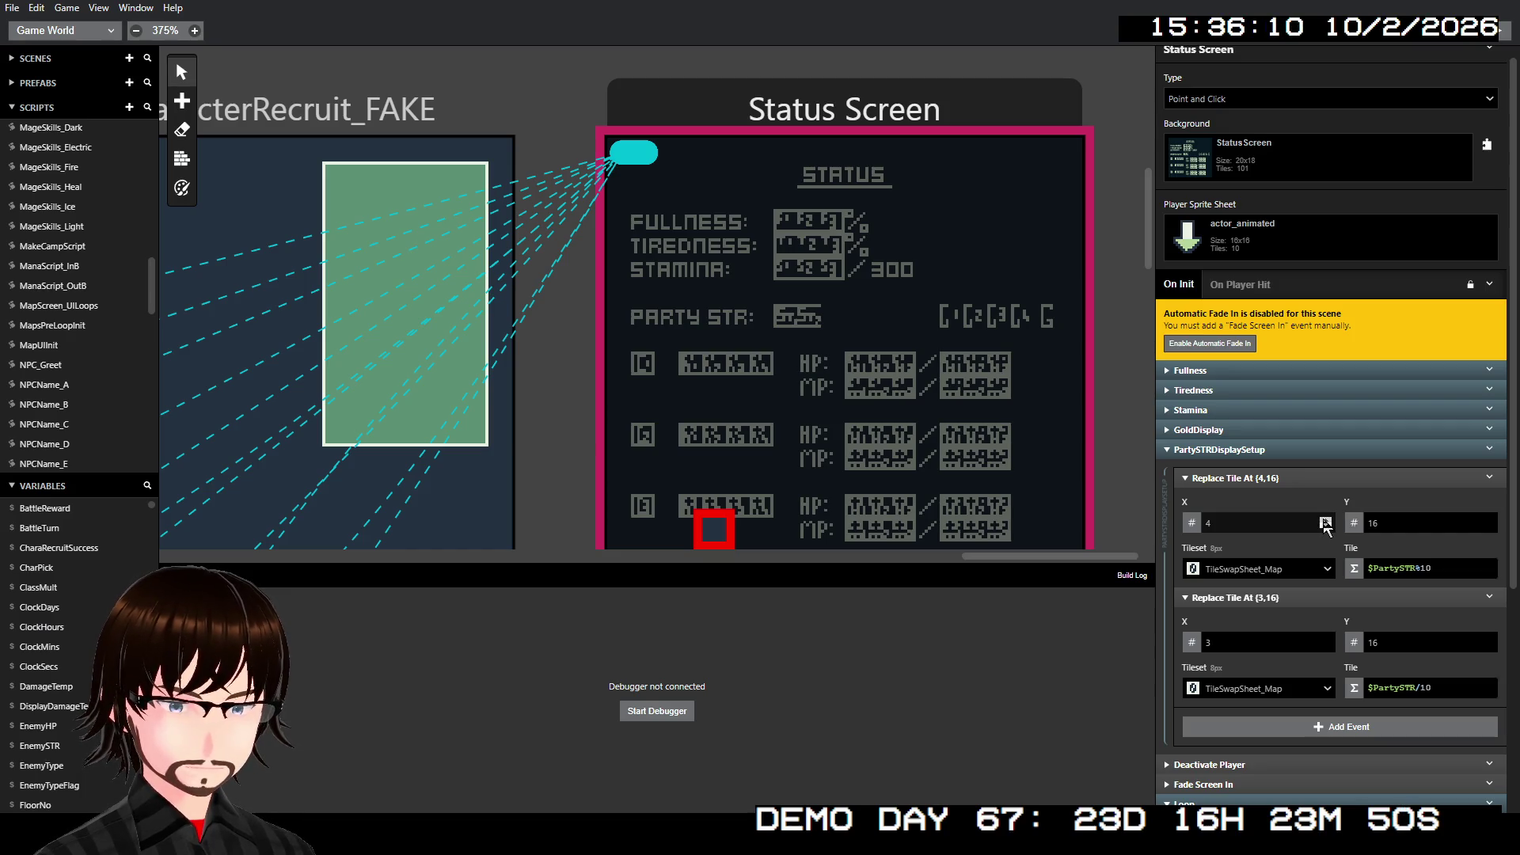
- Move the first Replace Tile event to tile (8,7)
{"action": "left_click", "coordinate": [1324, 520]}
{"action": "left_click", "coordinate": [1324, 520]}
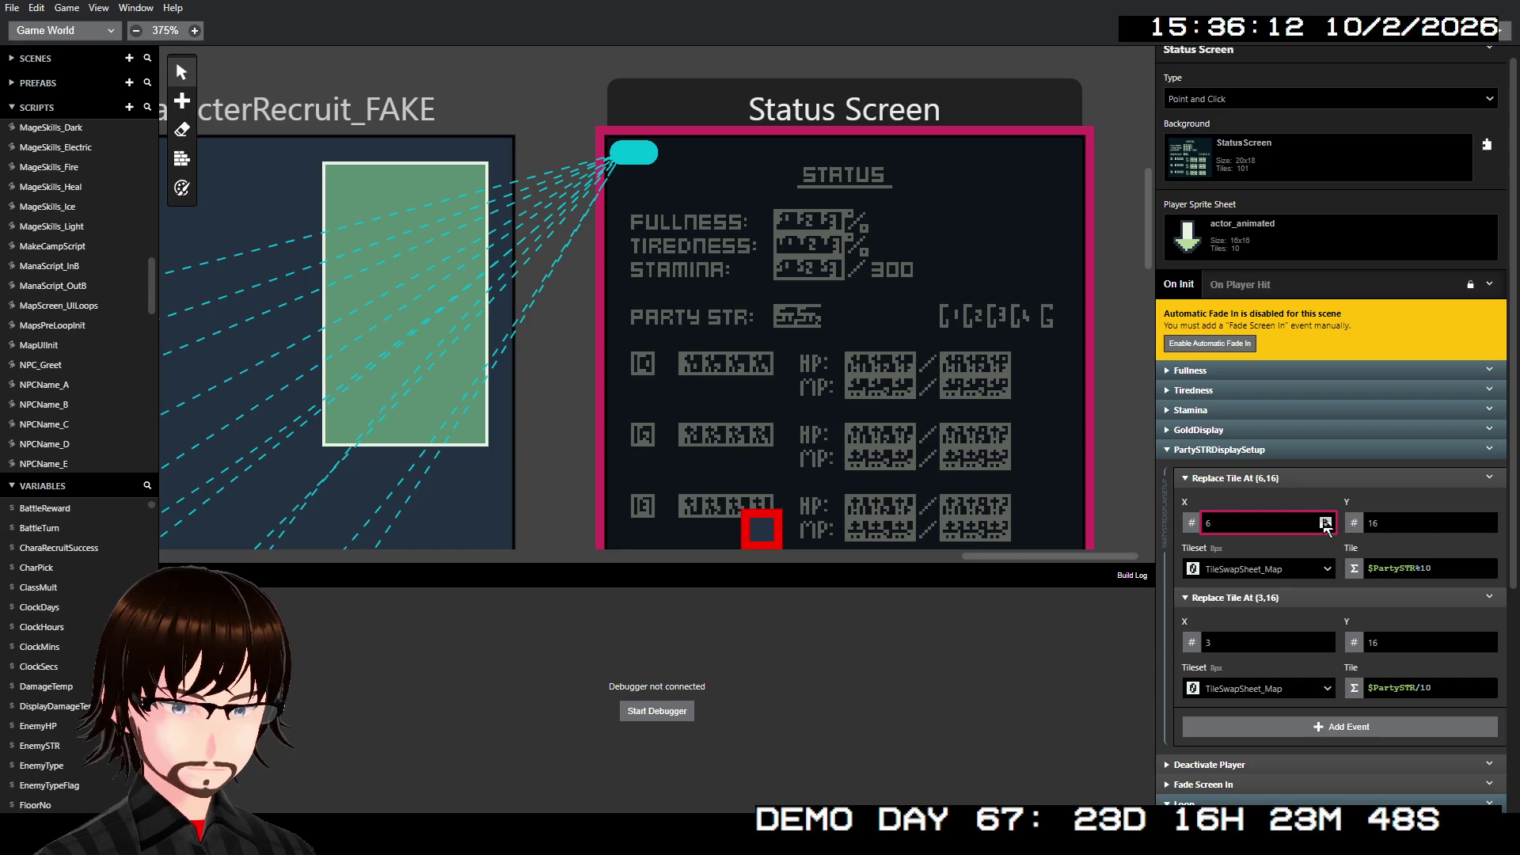
{"action": "left_click", "coordinate": [1324, 520]}
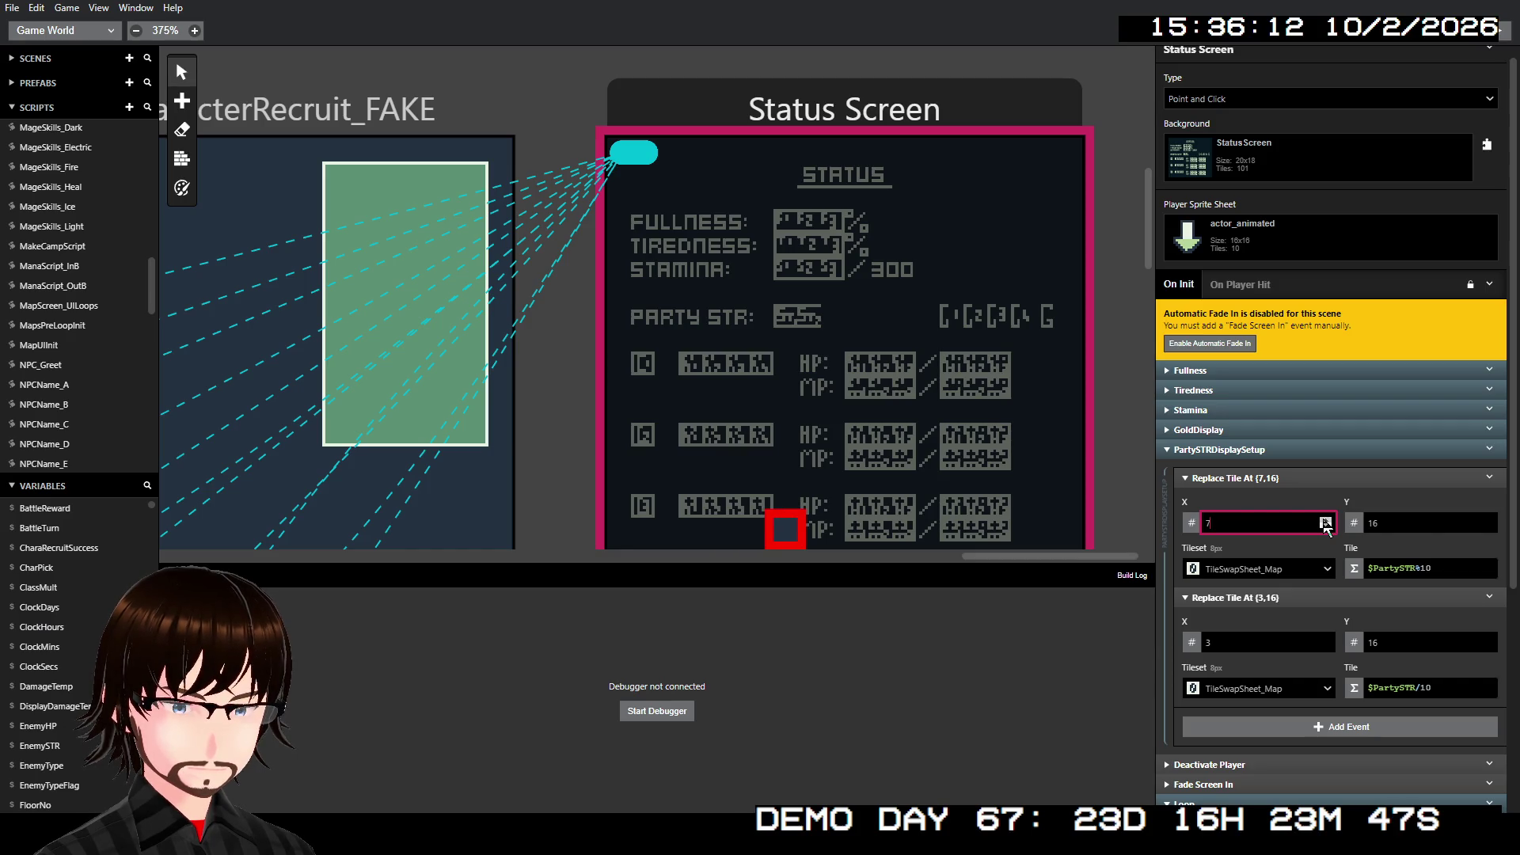
{"action": "left_click", "coordinate": [1488, 520]}
{"action": "left_click", "coordinate": [1487, 519]}
{"action": "left_click", "coordinate": [1488, 529]}
{"action": "left_click", "coordinate": [1488, 528]}
{"action": "left_click", "coordinate": [1488, 529]}
{"action": "left_click", "coordinate": [1488, 529]}
{"action": "left_click", "coordinate": [1488, 529]}
{"action": "left_click", "coordinate": [1488, 529]}
{"action": "left_click", "coordinate": [1488, 529]}
{"action": "left_click", "coordinate": [1488, 528]}
{"action": "left_click", "coordinate": [1488, 528]}
{"action": "left_click", "coordinate": [1488, 529]}
{"action": "left_click", "coordinate": [1488, 528]}
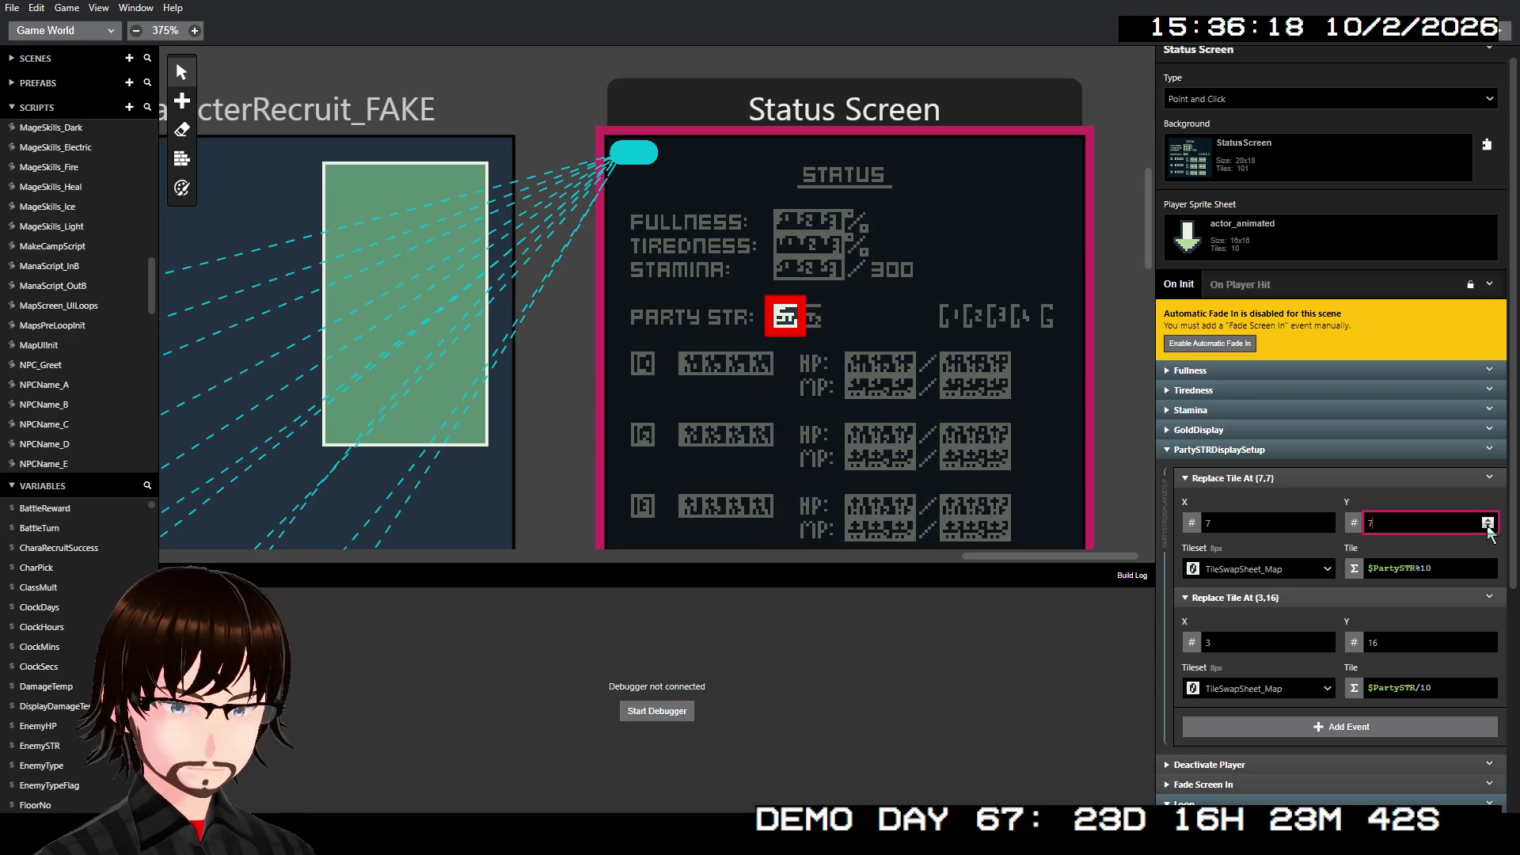
{"action": "left_click", "coordinate": [1325, 519]}
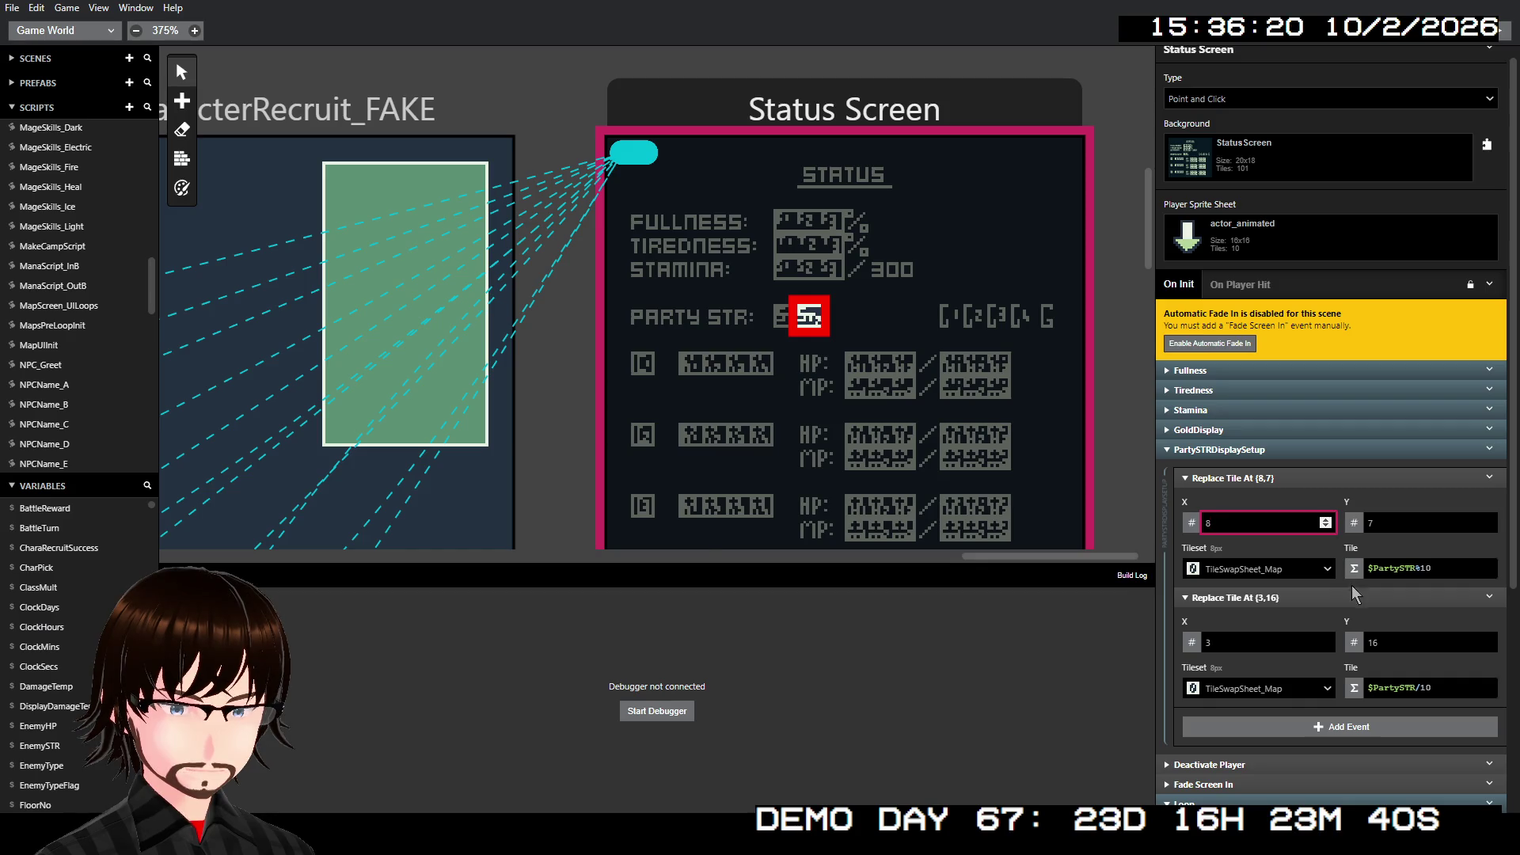
- Set the second Replace Tile to (7,7) and collapse the group
{"action": "double_click", "coordinate": [1283, 641]}
{"action": "type", "text": "7"}
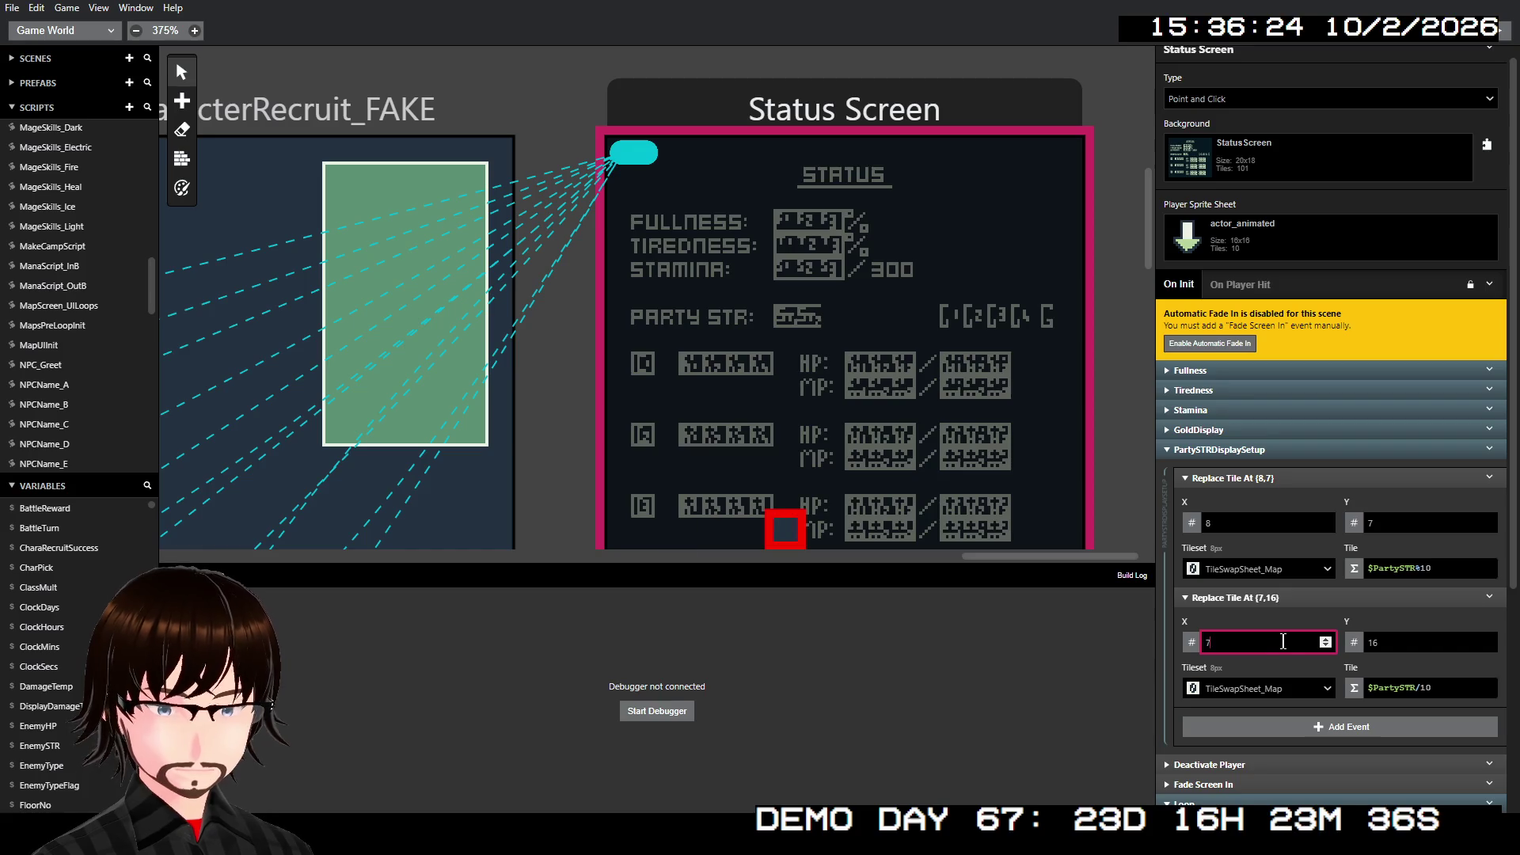
{"action": "left_click", "coordinate": [1437, 640]}
{"action": "double_click", "coordinate": [1437, 639]}
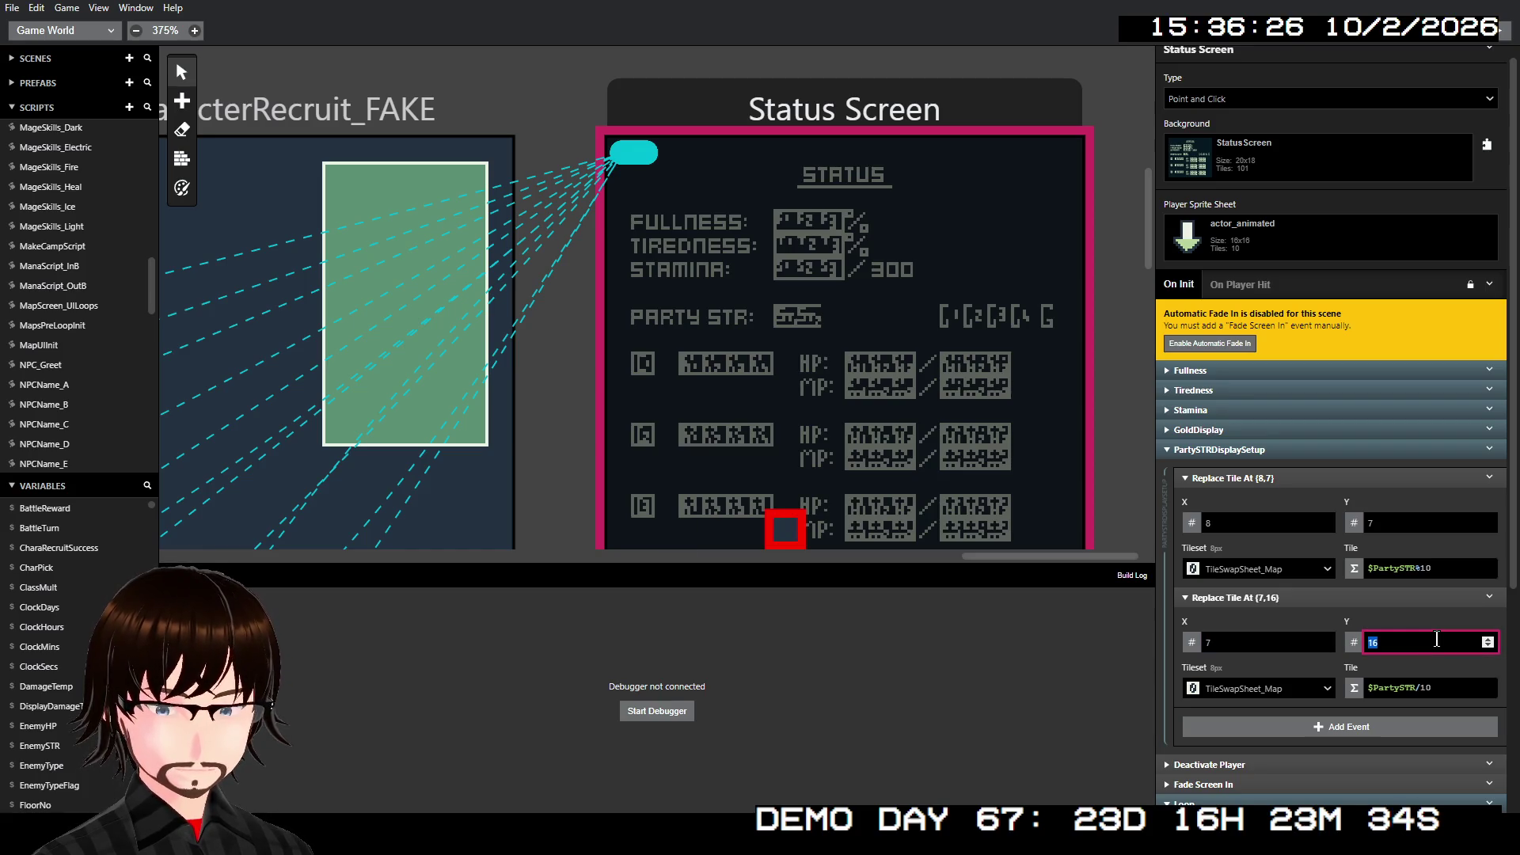
{"action": "type", "text": "7"}
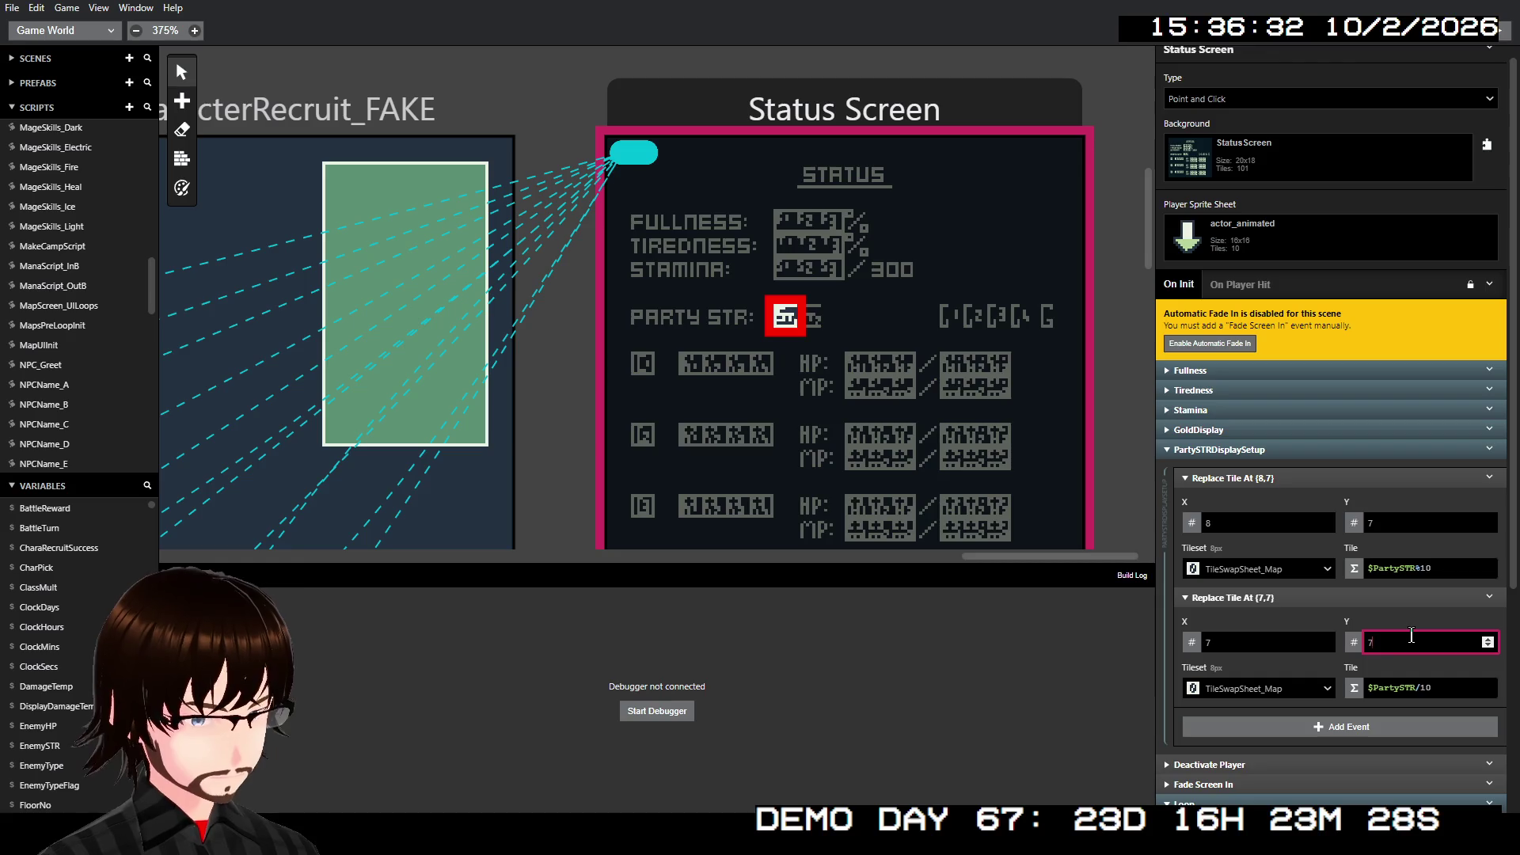
{"action": "left_click", "coordinate": [1206, 449]}
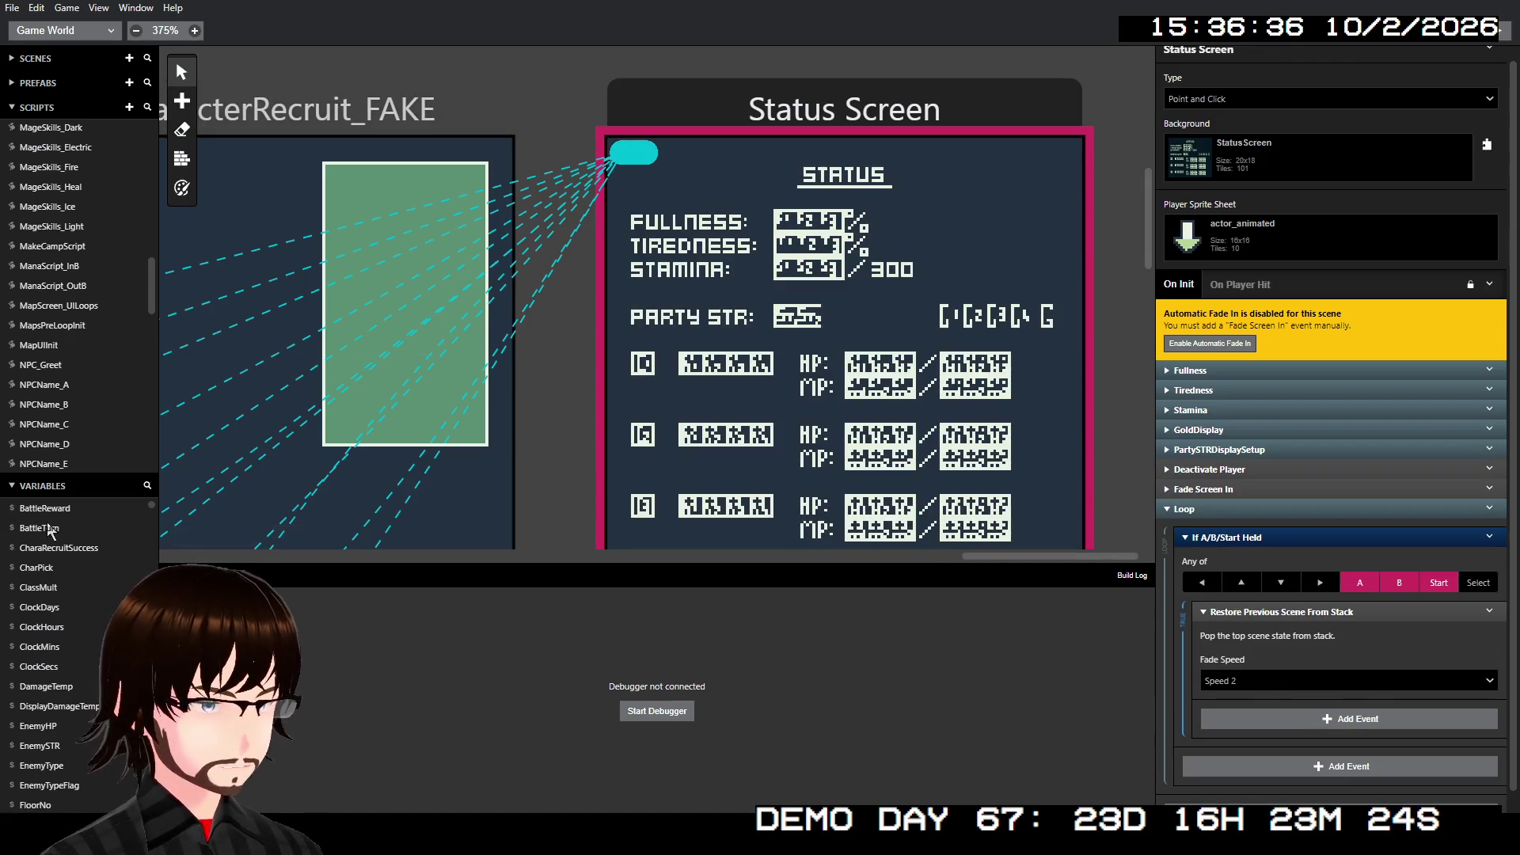
- Create a new script and select its default name
{"action": "left_click", "coordinate": [130, 110]}
{"action": "double_click", "coordinate": [1299, 68]}
{"action": "left_click", "coordinate": [1299, 68]}
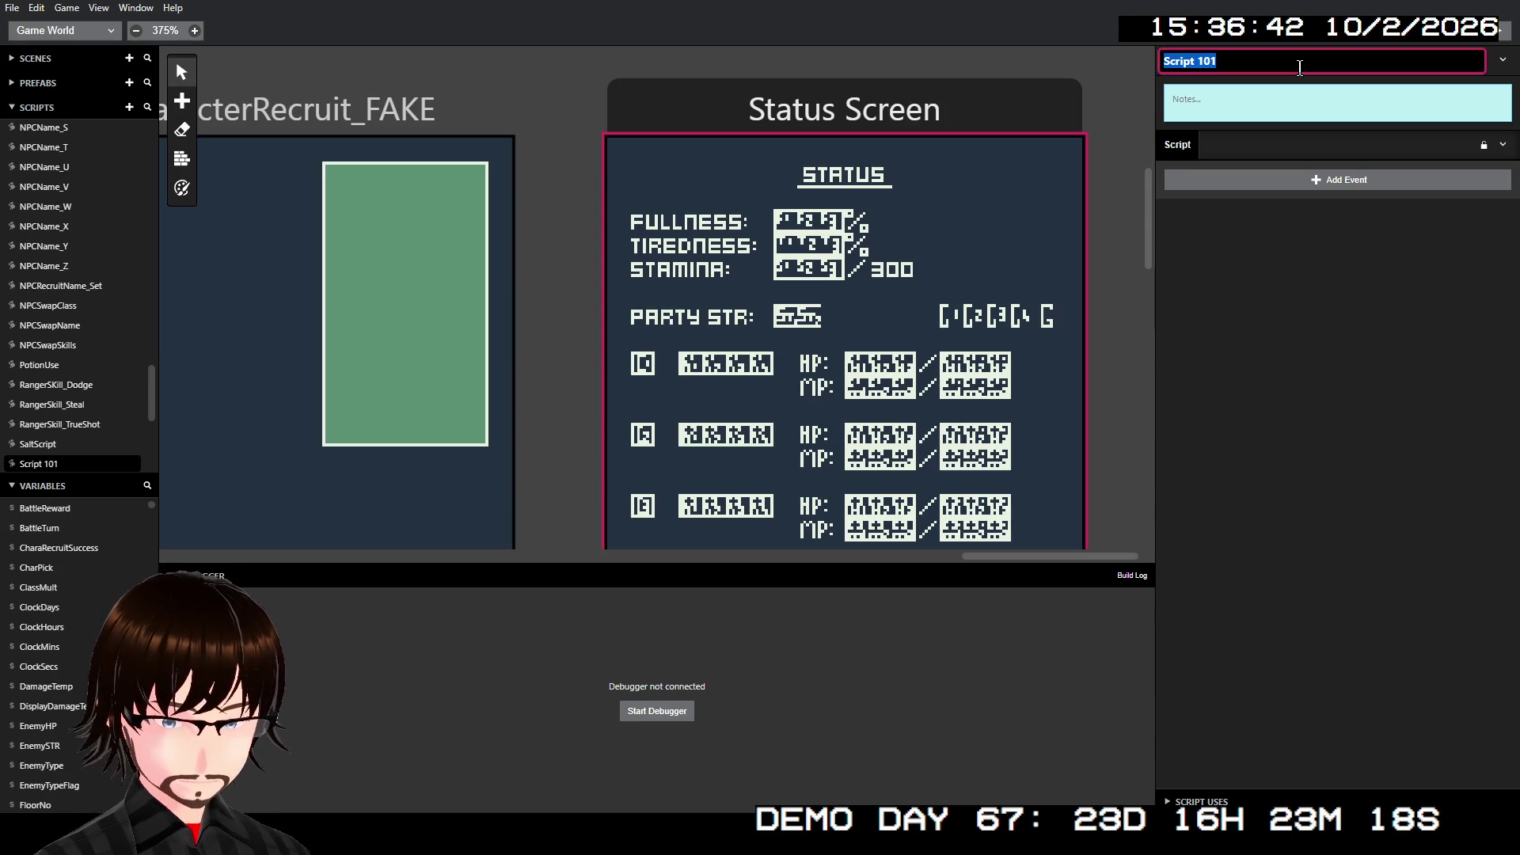
- Type Status_Character as the new script's name
{"action": "type", "text": "Status"}
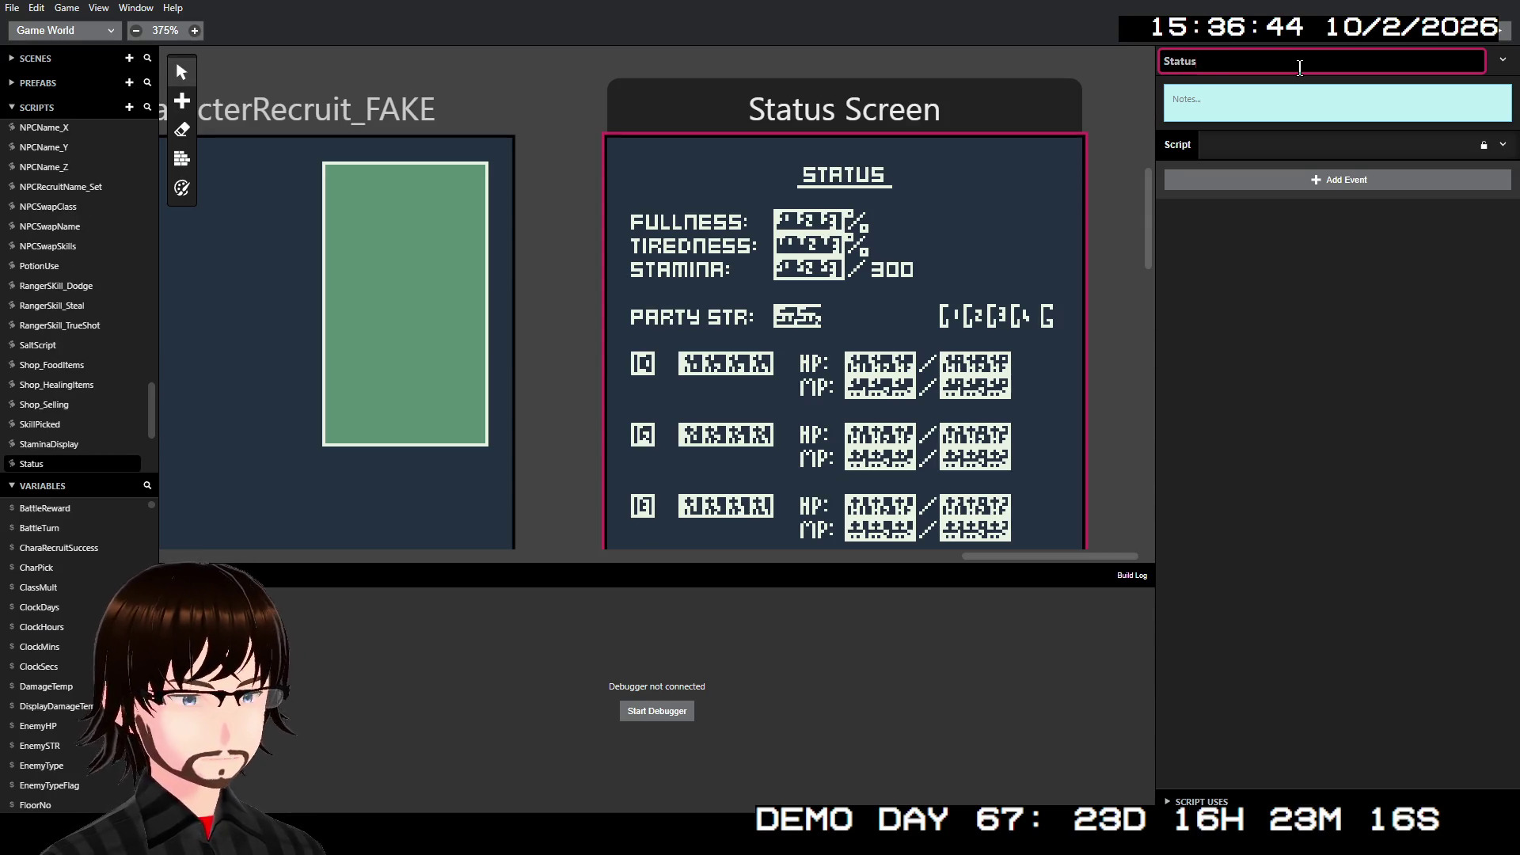
{"action": "type", "text": "_Character"}
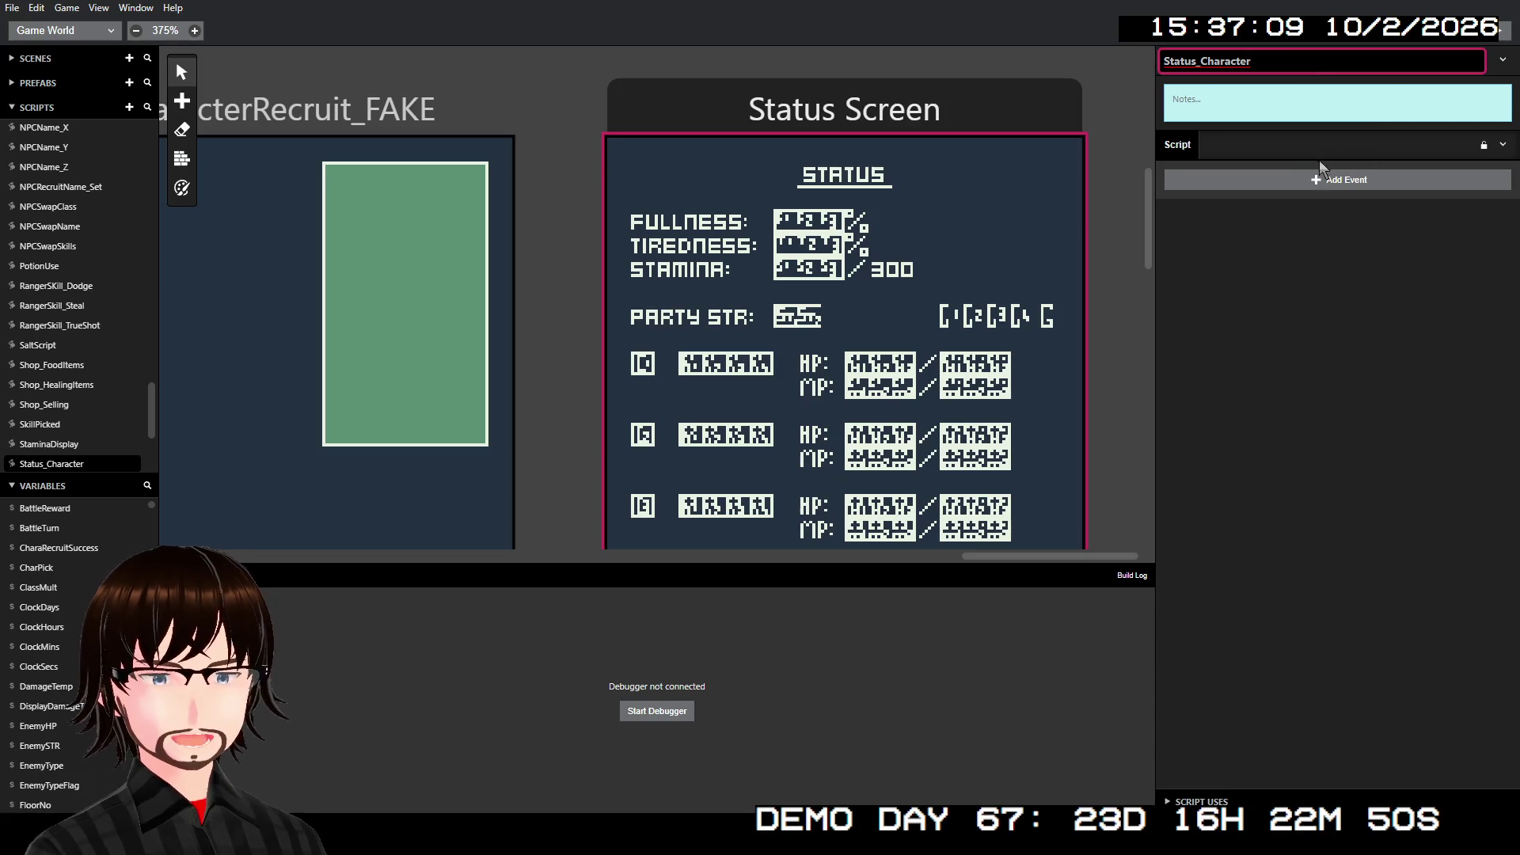
- Add an event group to Status_Character and rename it Class
{"action": "left_click", "coordinate": [1312, 179]}
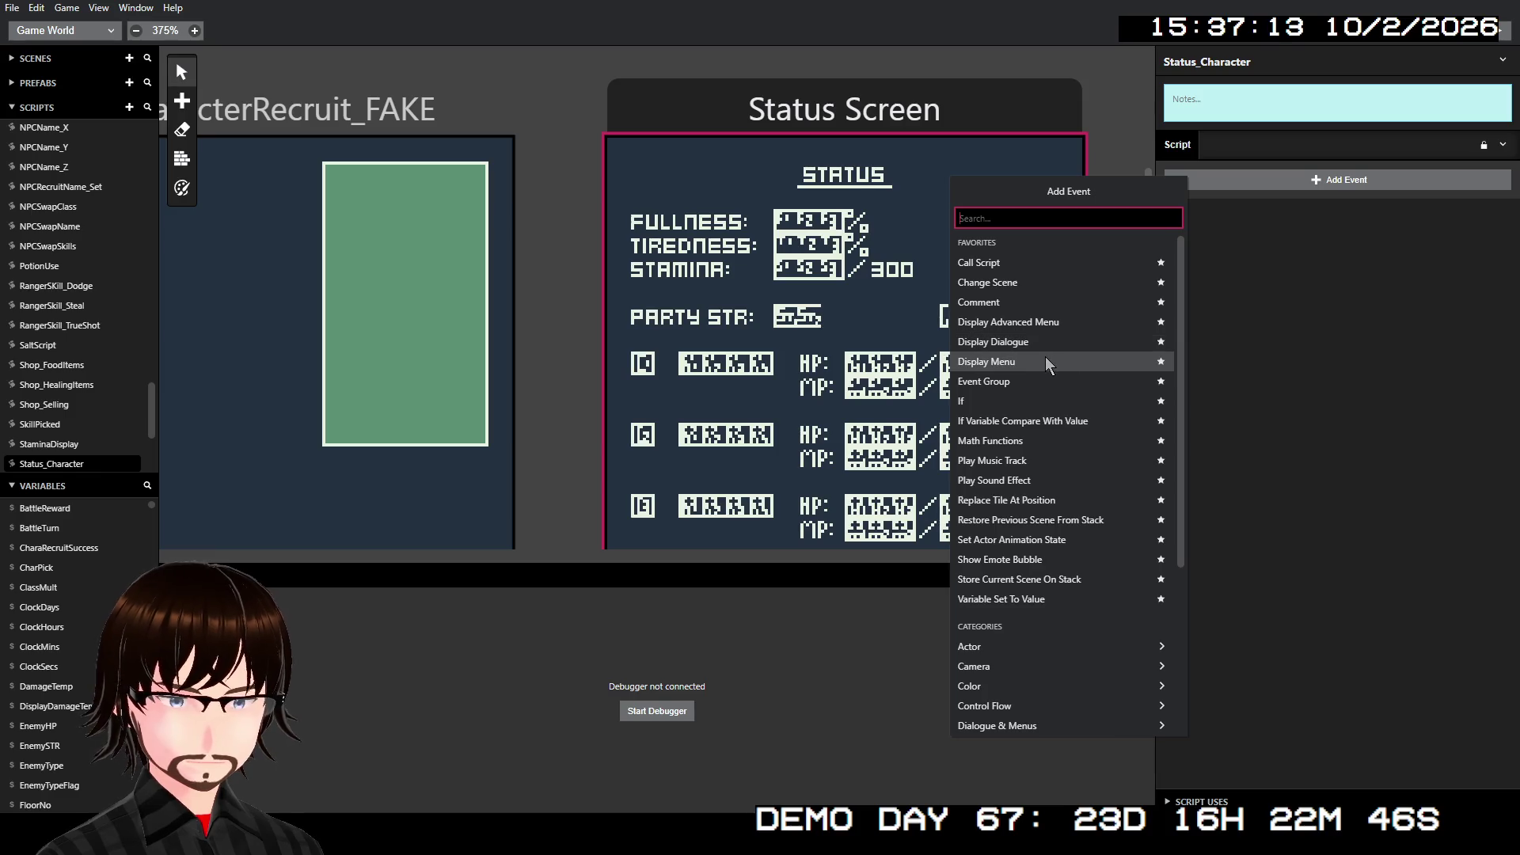
{"action": "left_click", "coordinate": [1033, 381]}
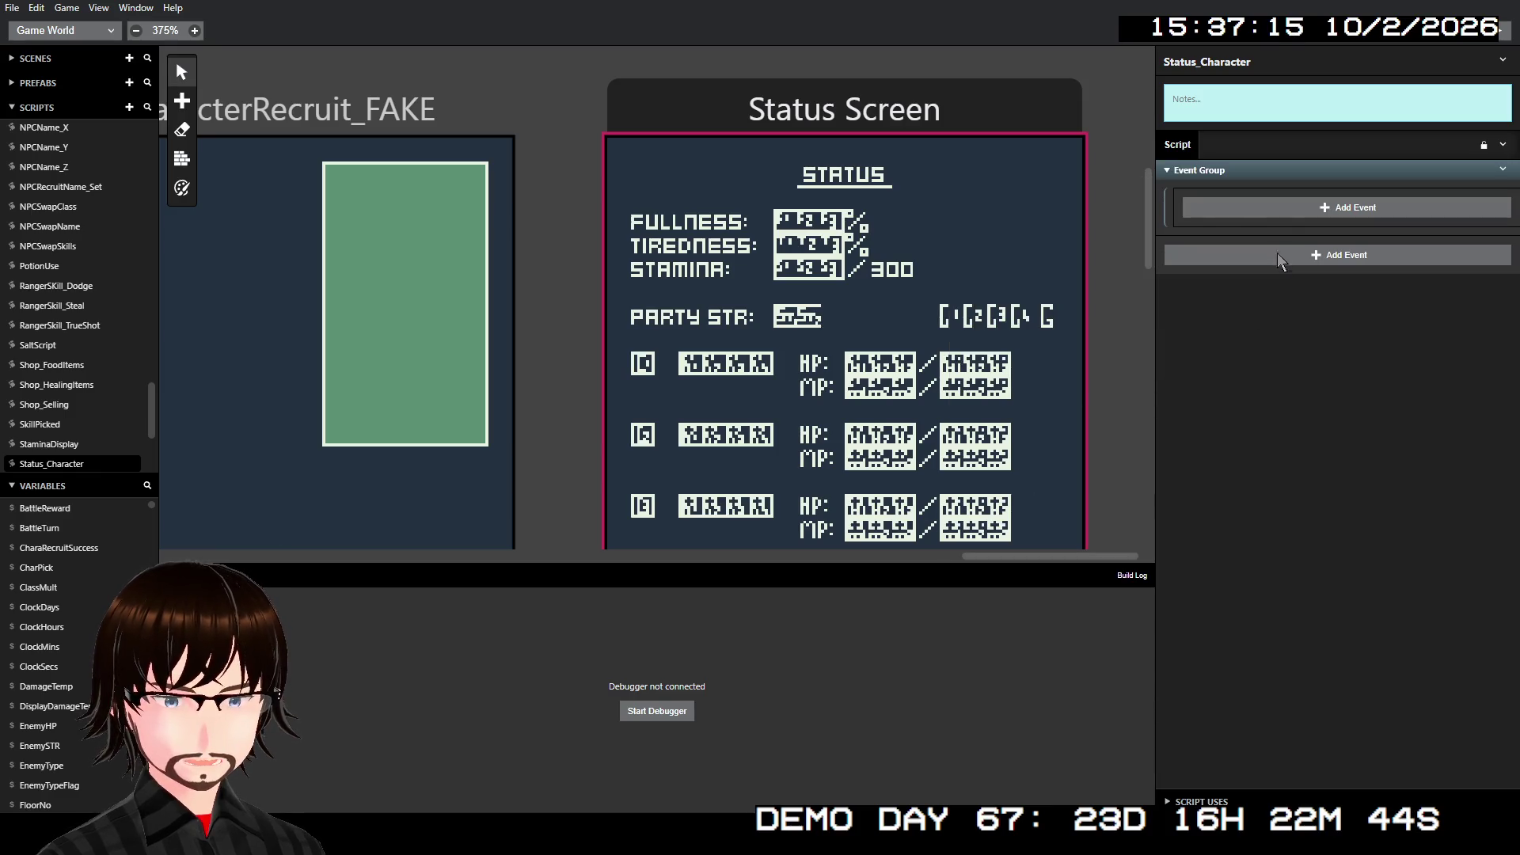
{"action": "right_click", "coordinate": [1245, 178]}
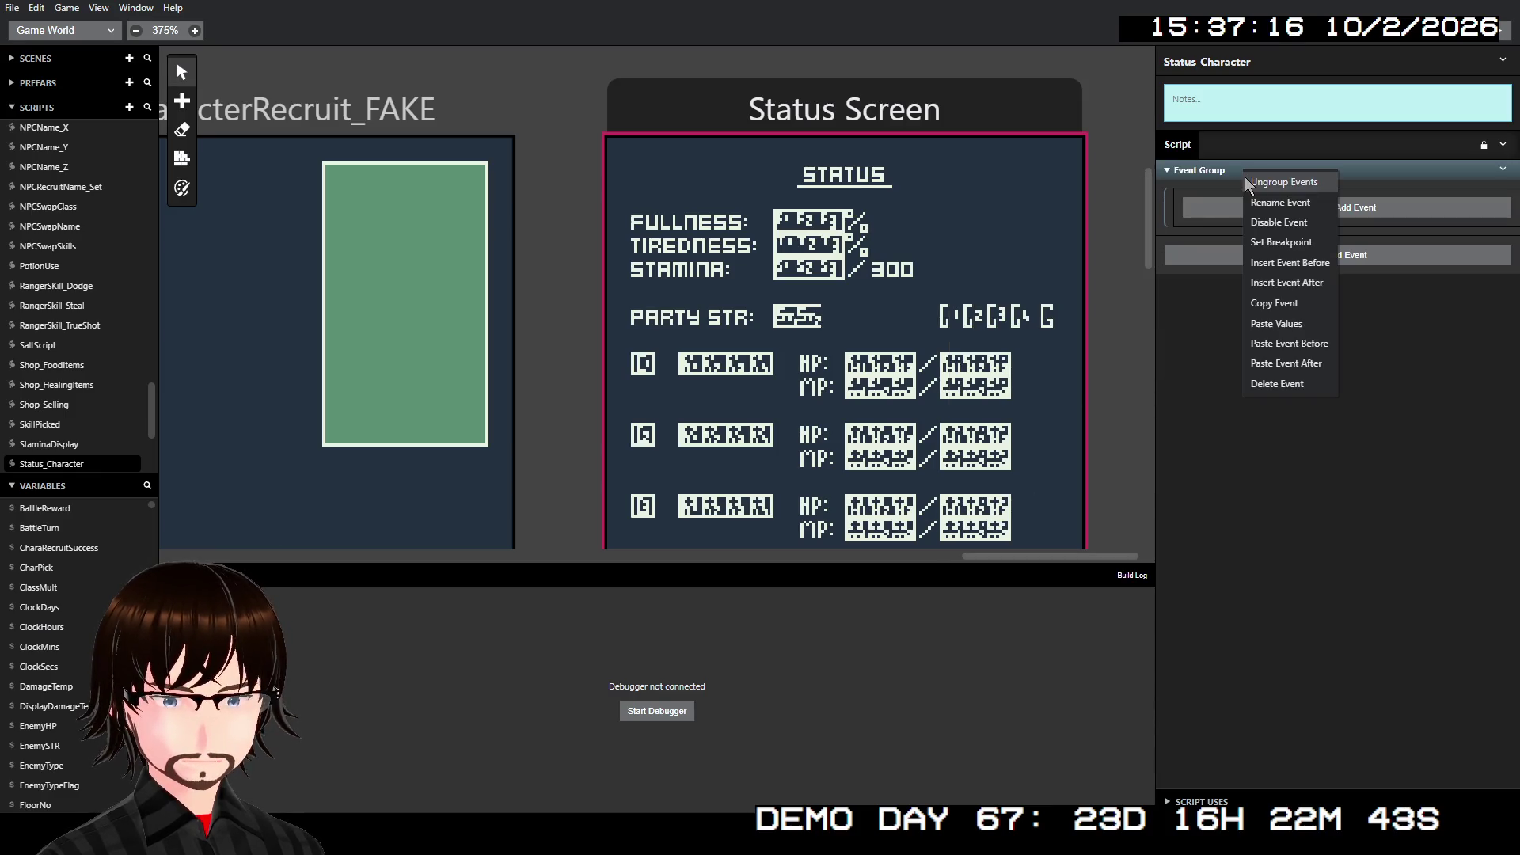
{"action": "left_click", "coordinate": [1303, 206]}
{"action": "type", "text": "Class"}
{"action": "key", "text": "Return"}
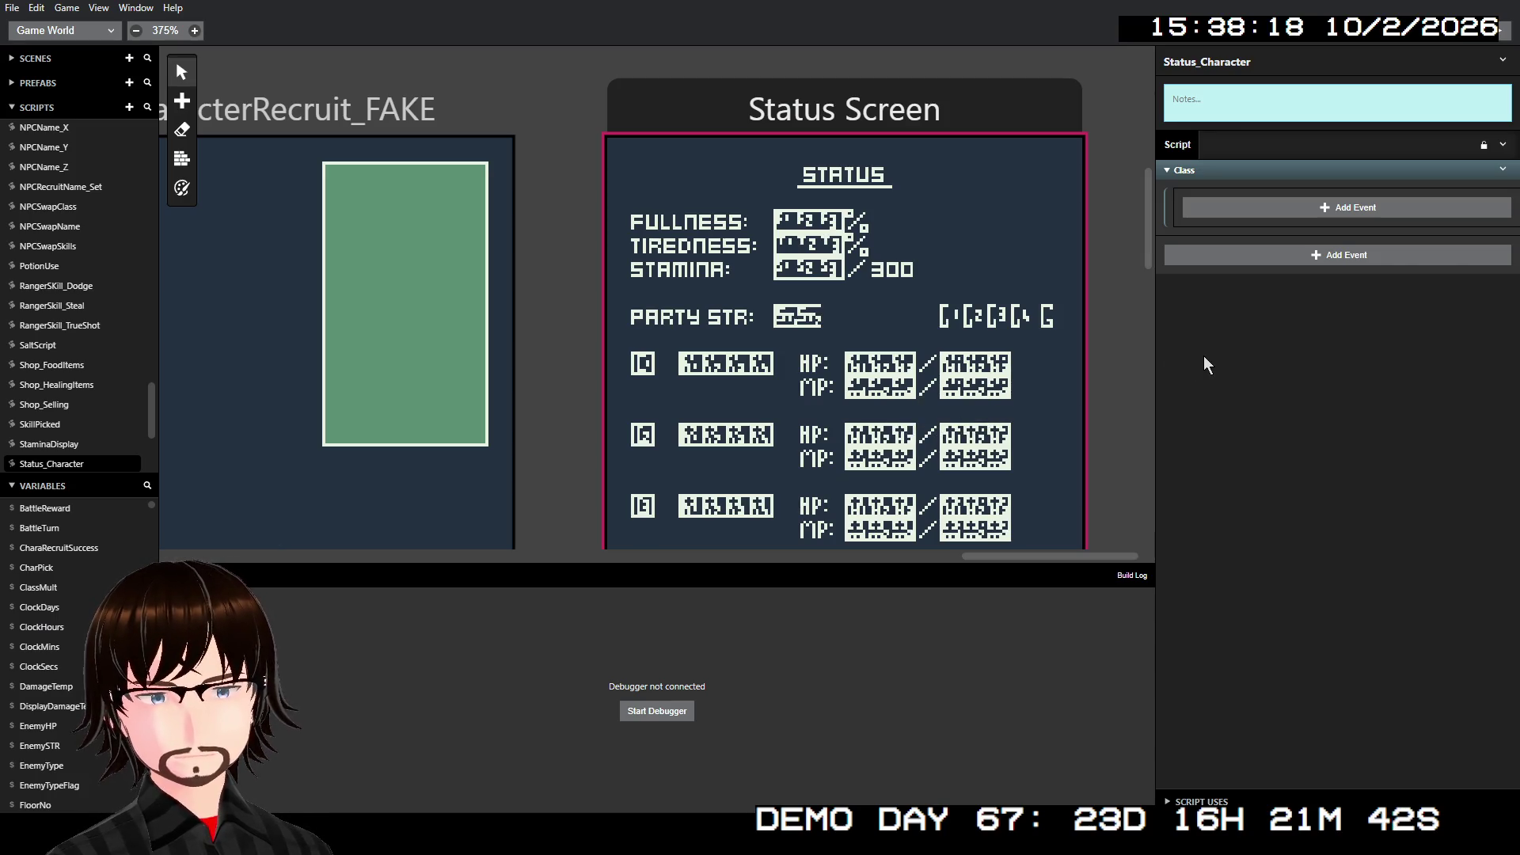
- Add a Replace Tile At event inside Class at (1,9) using the TileSwapSheet_Battle tileset
{"action": "left_click", "coordinate": [1265, 213]}
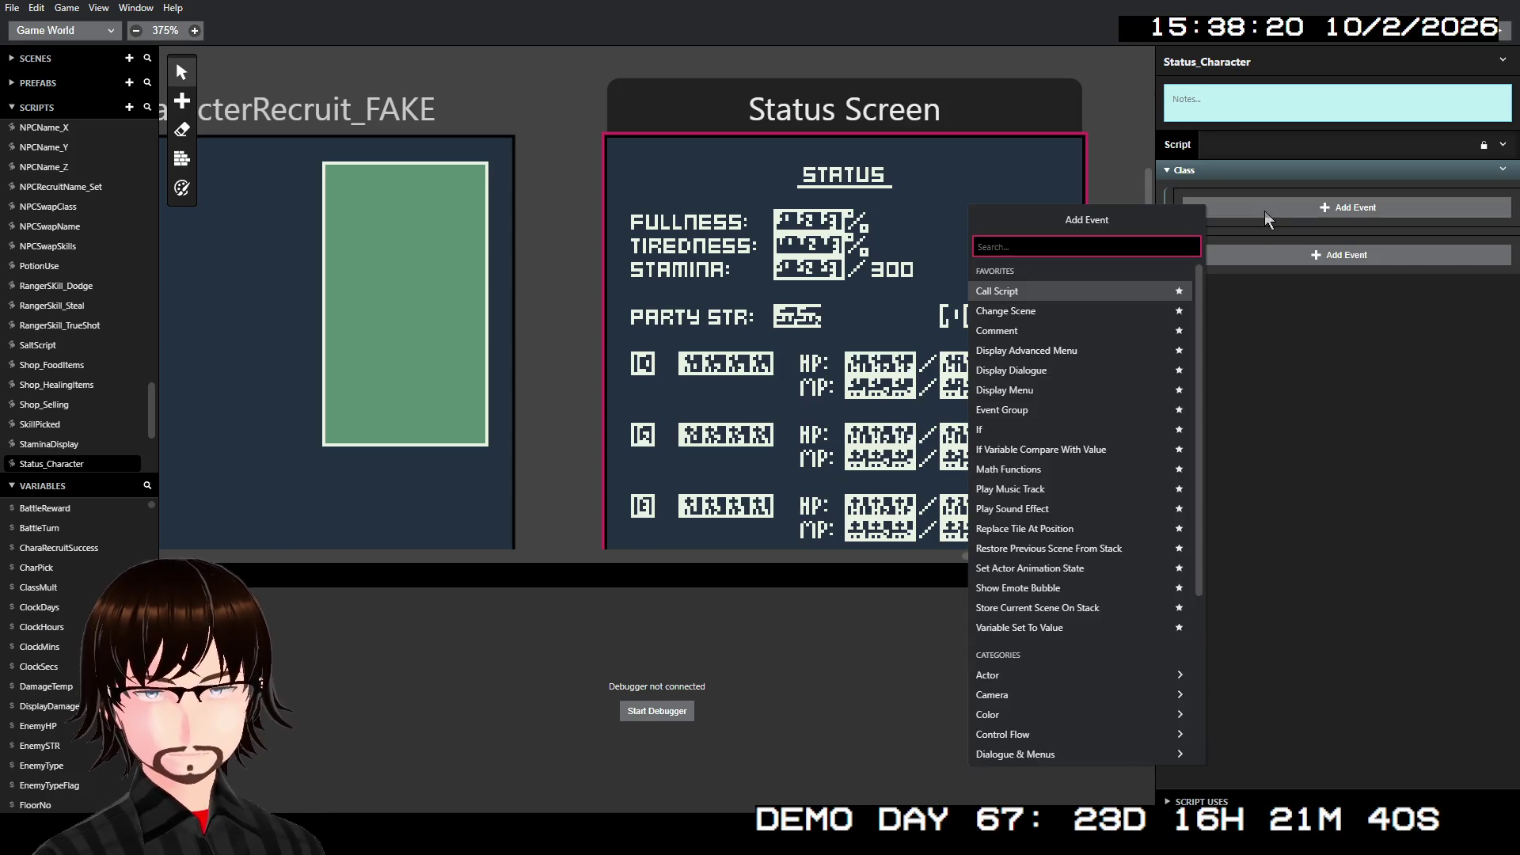
{"action": "type", "text": "repl"}
{"action": "left_click", "coordinate": [1080, 272]}
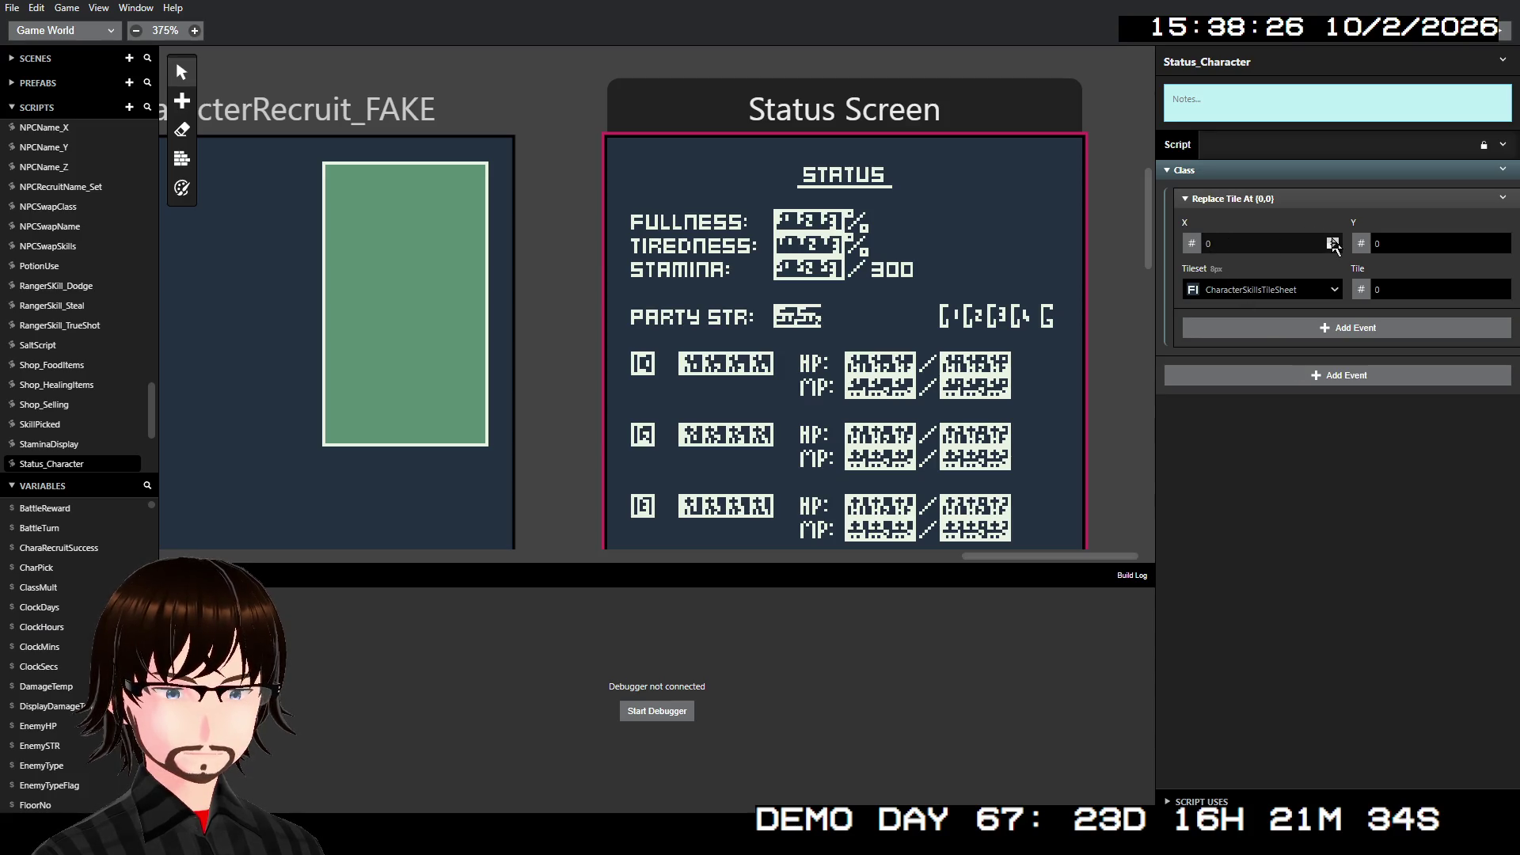
{"action": "left_click", "coordinate": [1332, 241]}
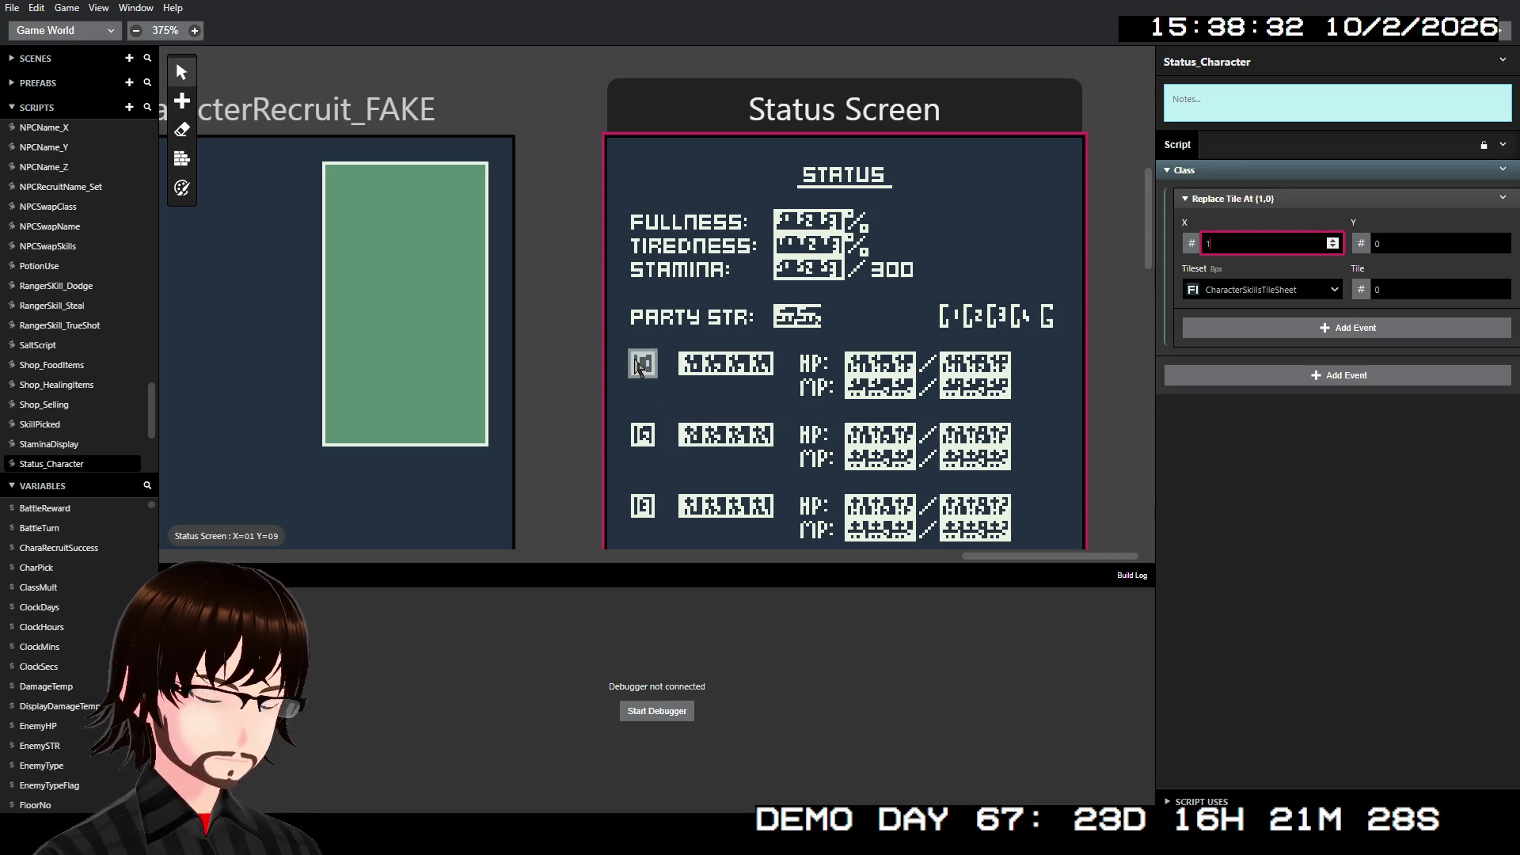
{"action": "left_click", "coordinate": [1412, 245]}
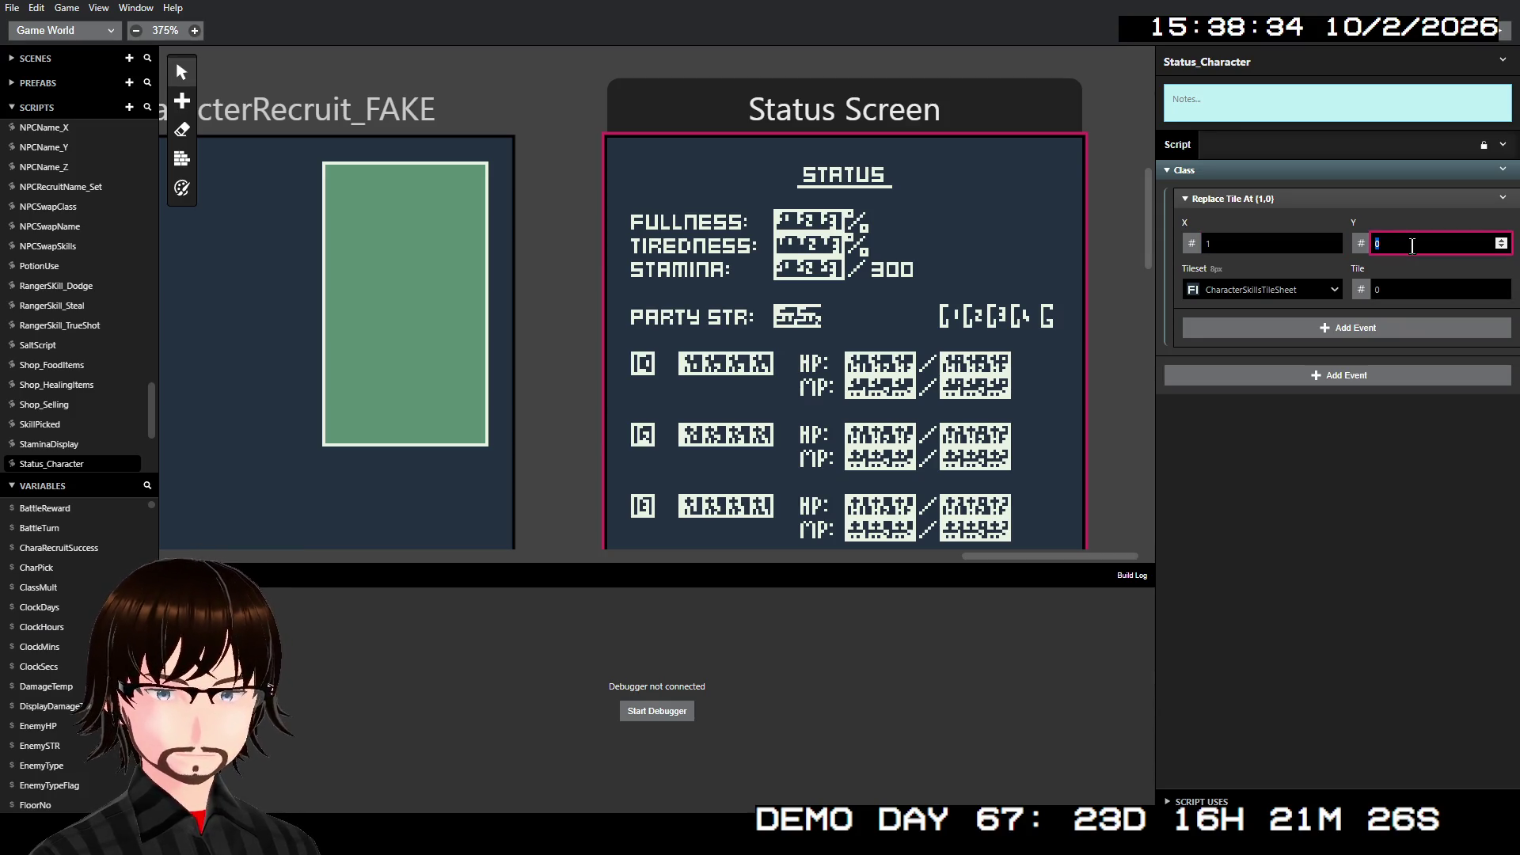
{"action": "type", "text": "9"}
{"action": "left_click", "coordinate": [1325, 292]}
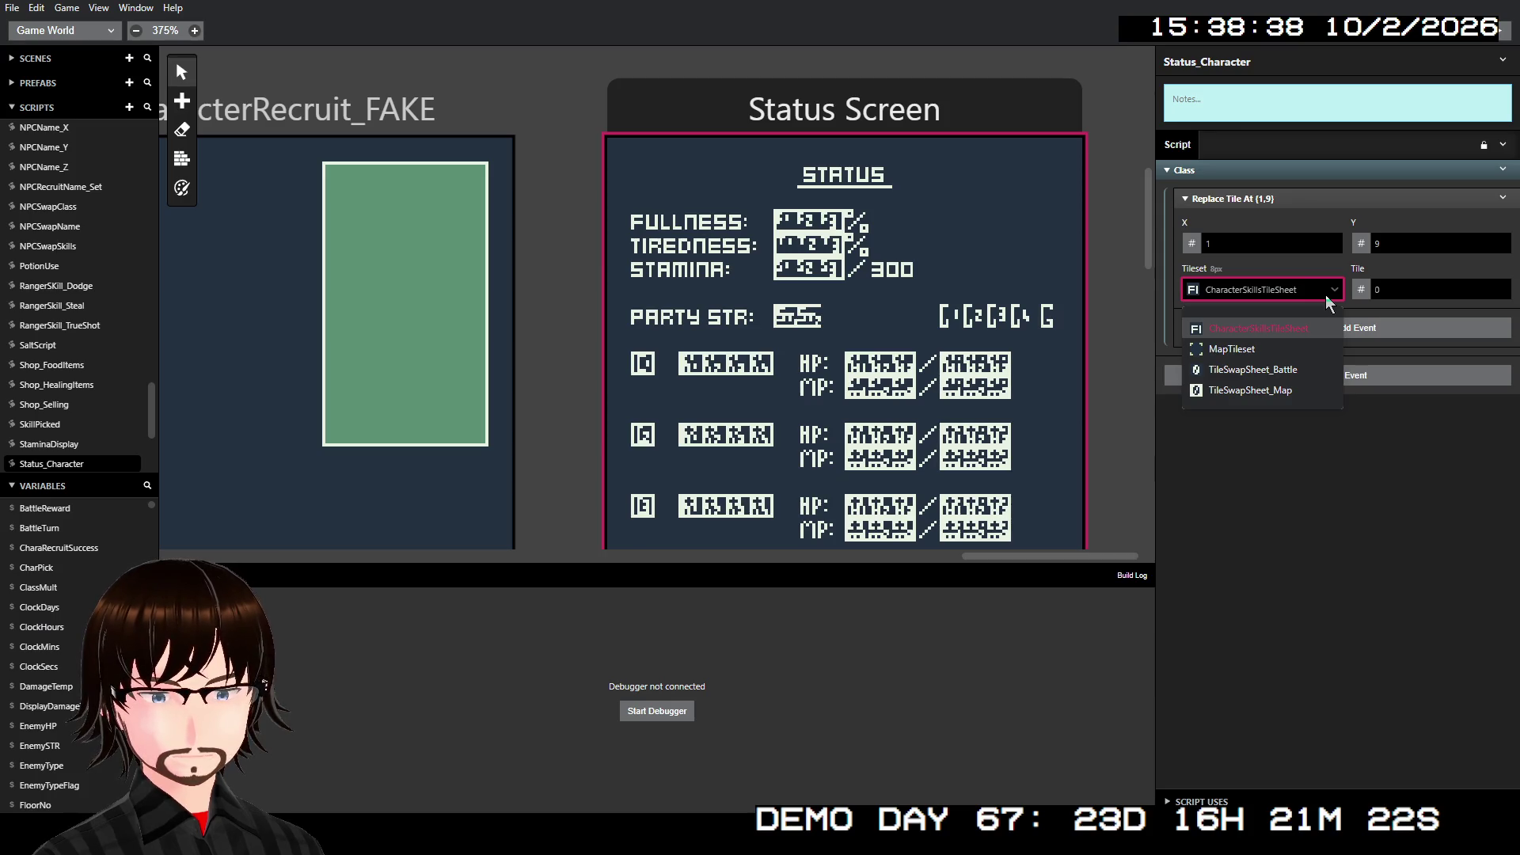
{"action": "left_click", "coordinate": [1286, 372]}
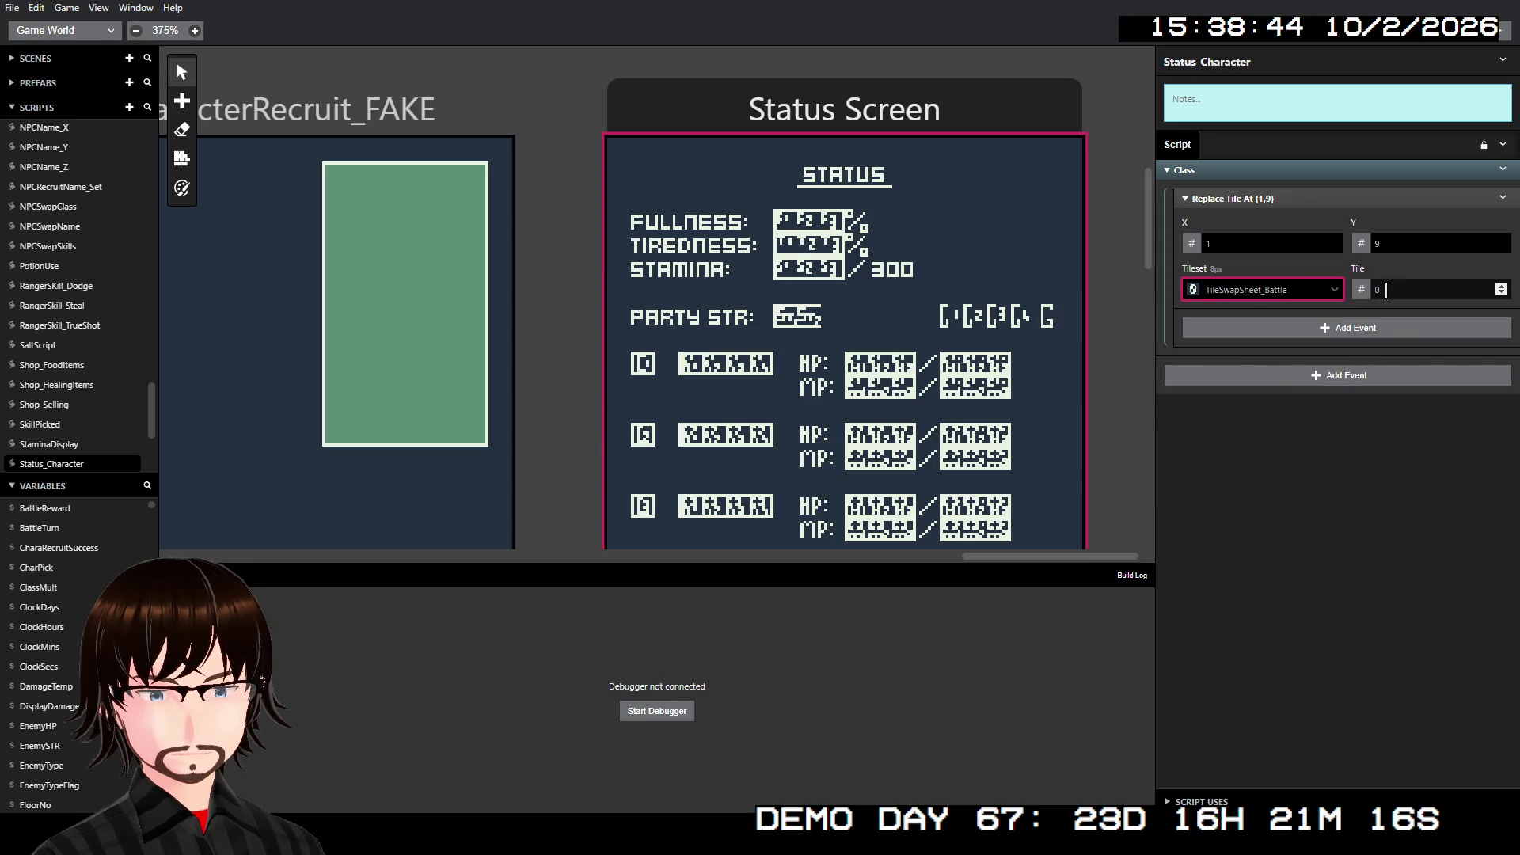
- Draw the tile from a new by-reference script parameter named PlayerClass
{"action": "left_click", "coordinate": [1361, 291]}
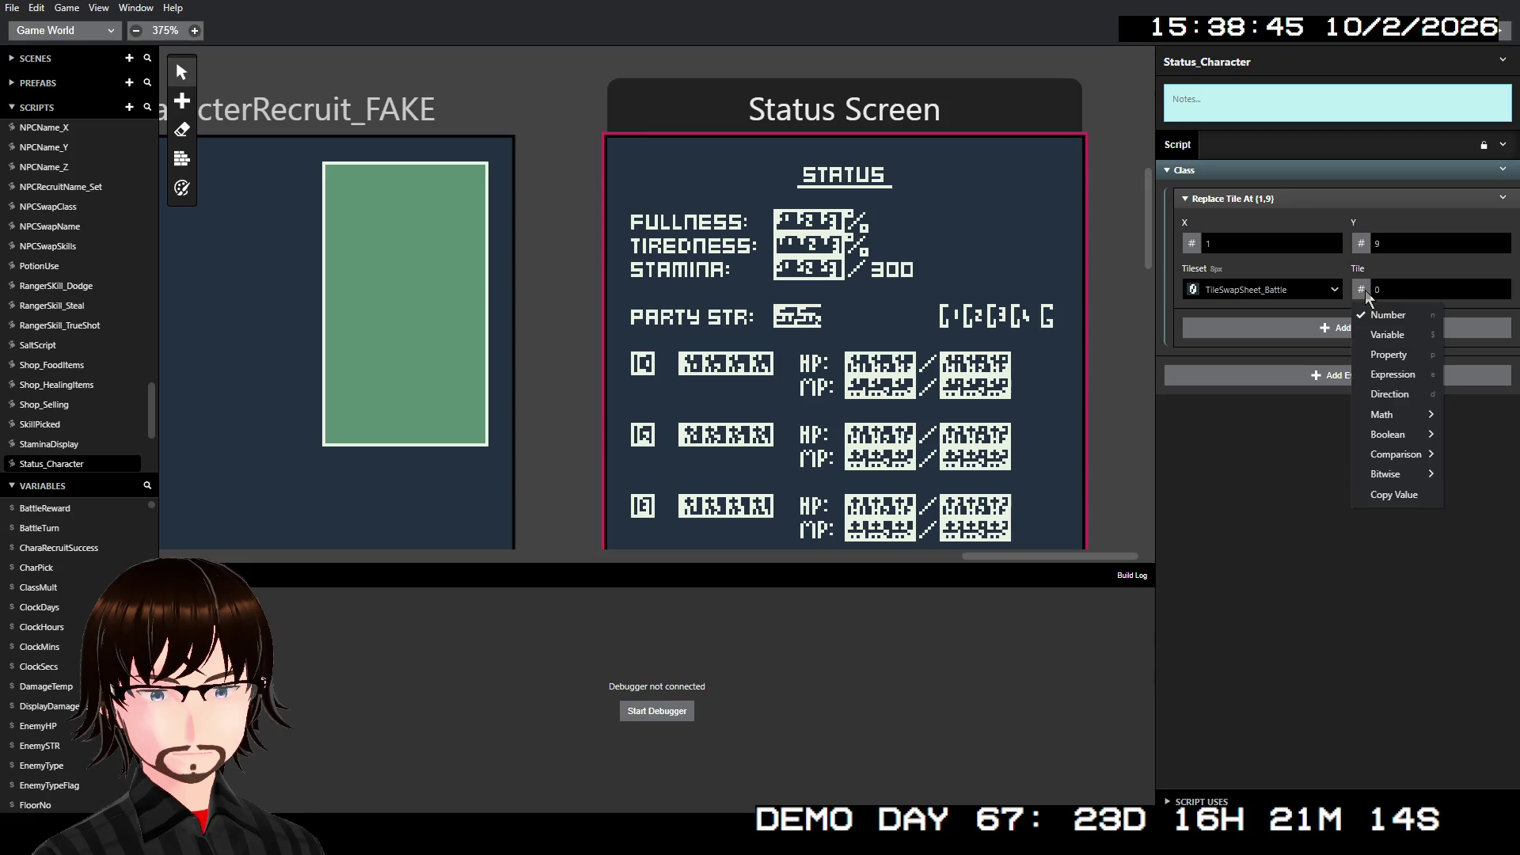
{"action": "left_click", "coordinate": [1387, 334]}
{"action": "left_click", "coordinate": [1249, 194]}
{"action": "key", "text": "ctrl+a"}
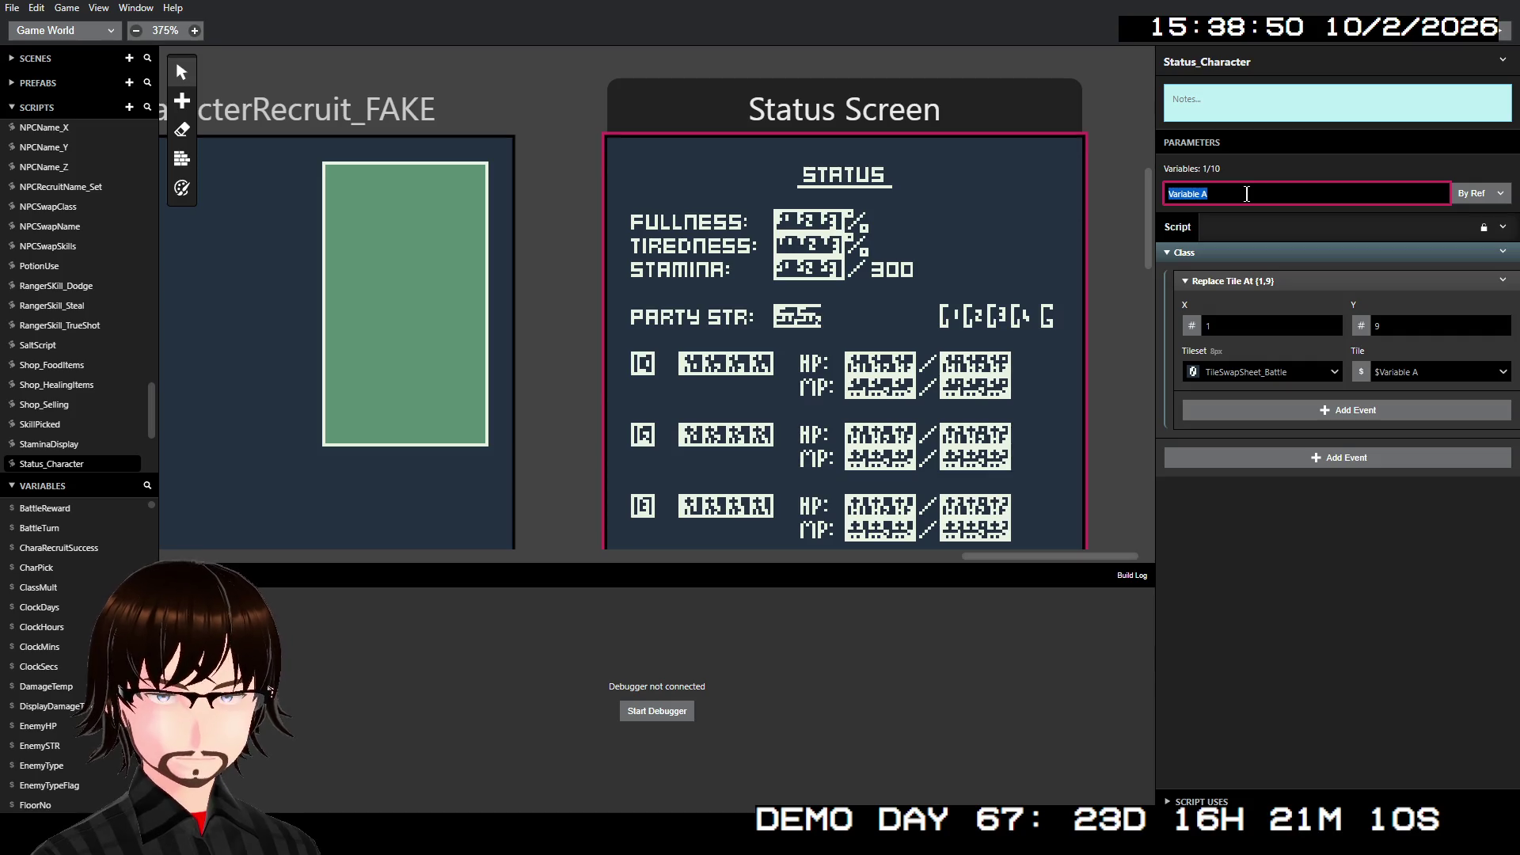
{"action": "type", "text": "PlayerS"}
{"action": "key", "text": "BackSpace"}
{"action": "type", "text": "Cla"}
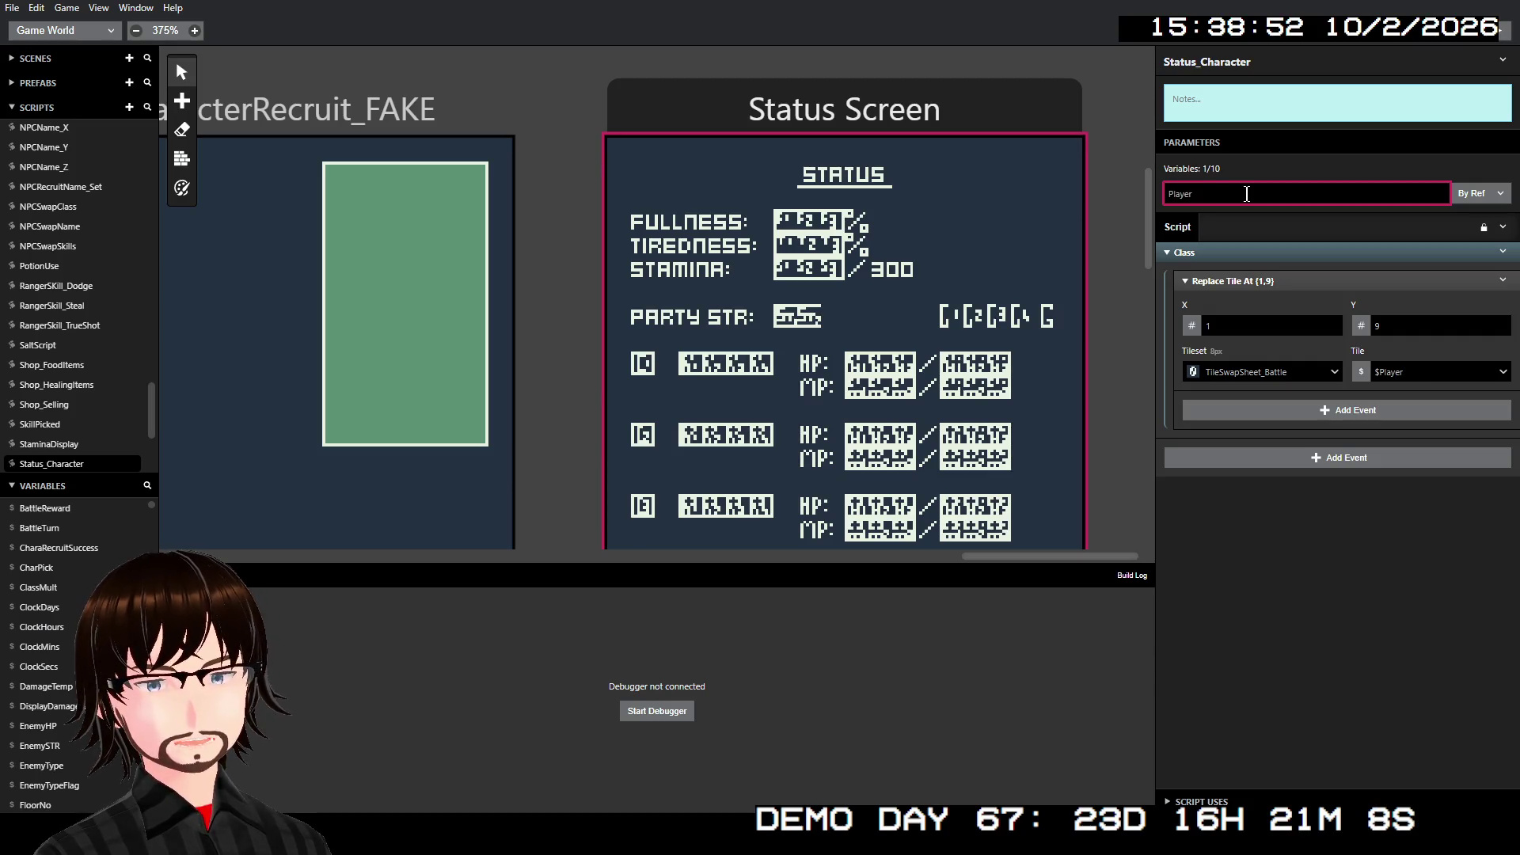
{"action": "type", "text": "ss"}
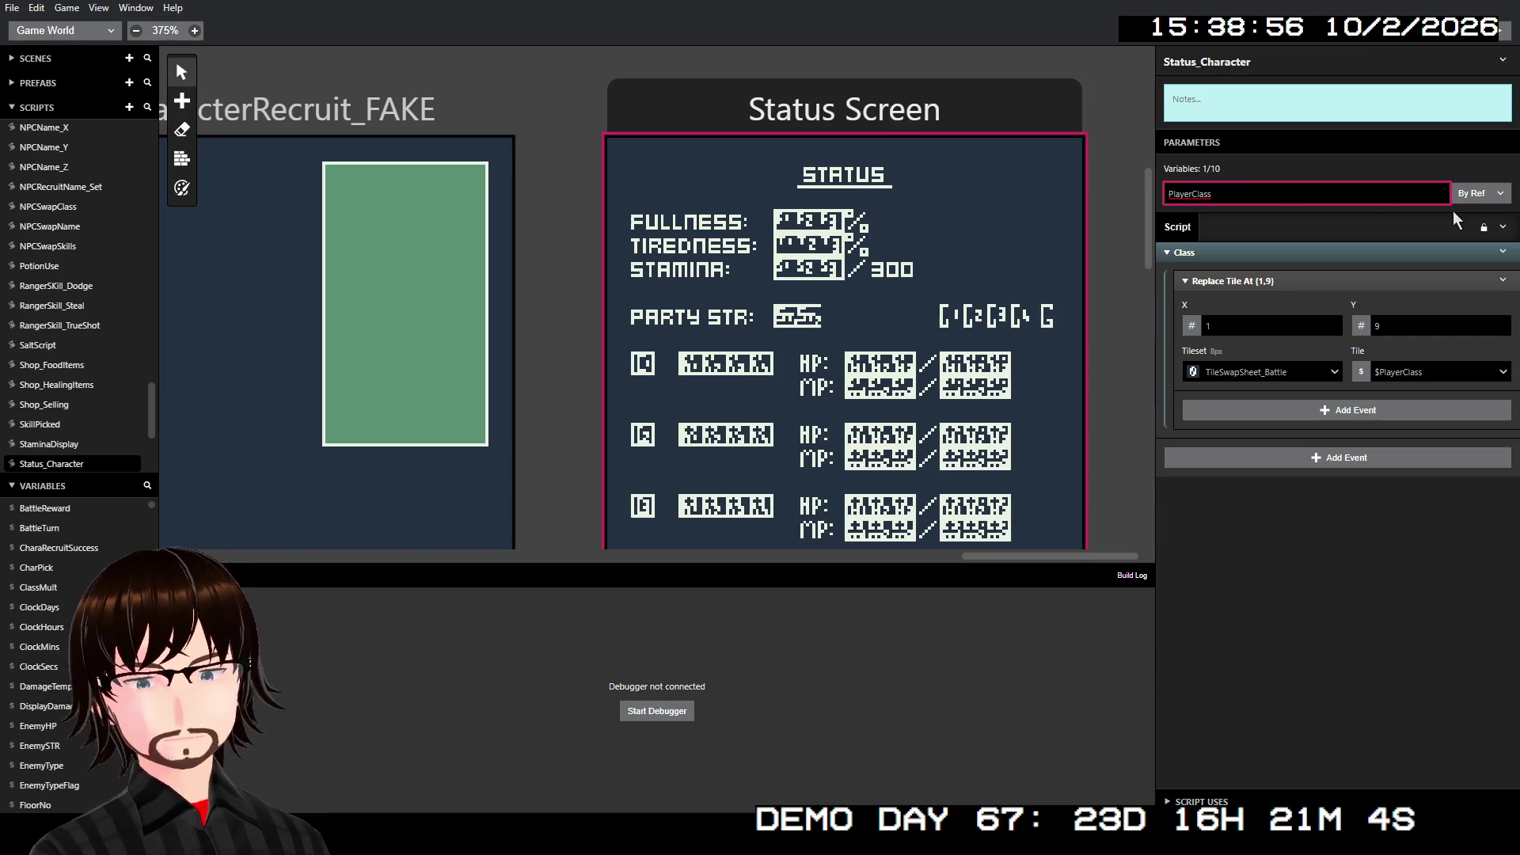
{"action": "left_click", "coordinate": [1490, 204]}
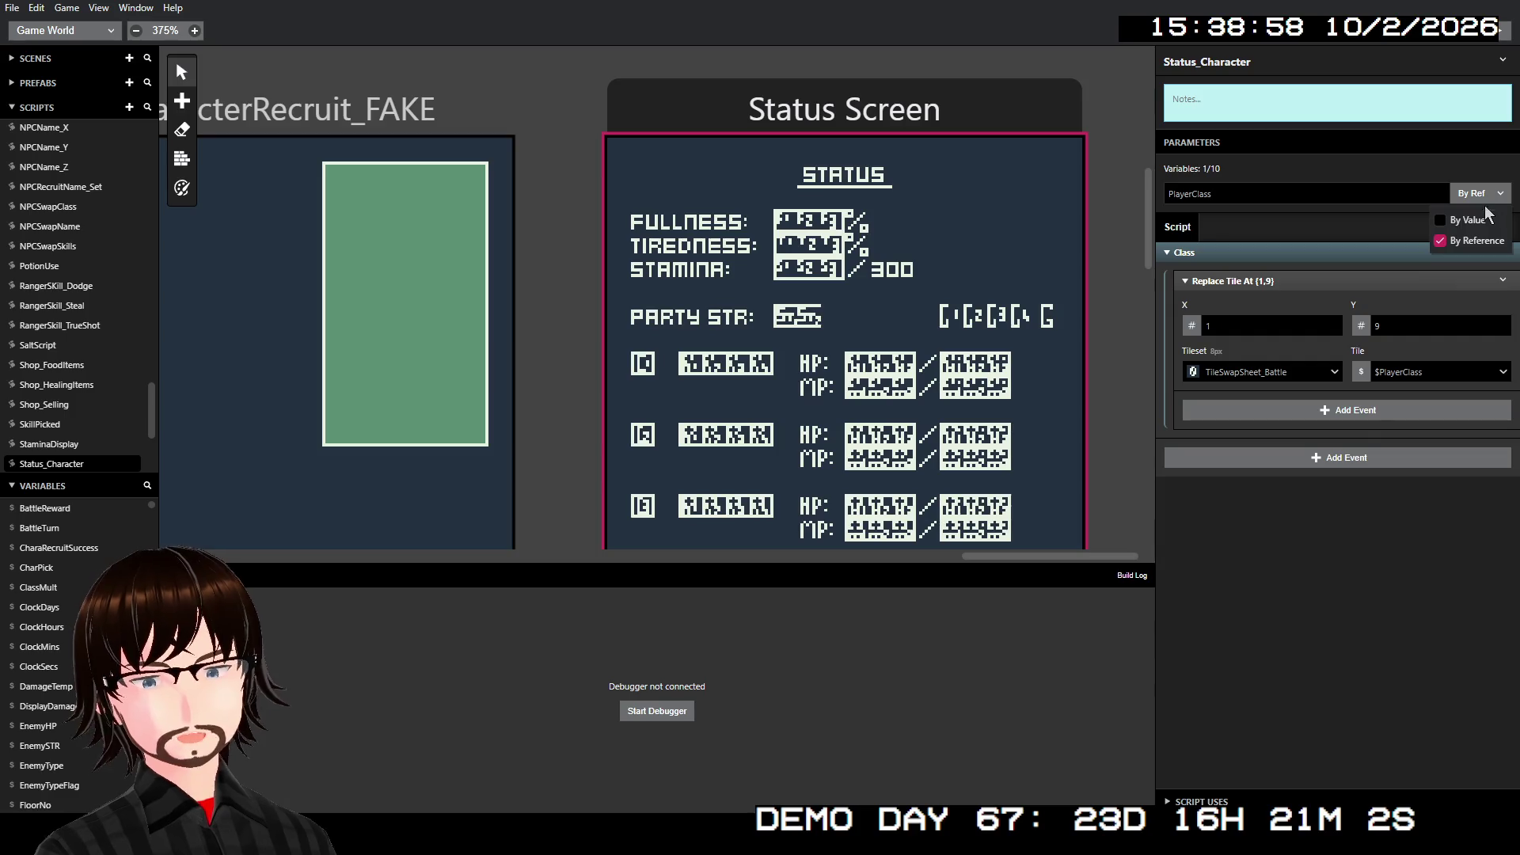
{"action": "left_click", "coordinate": [1343, 588]}
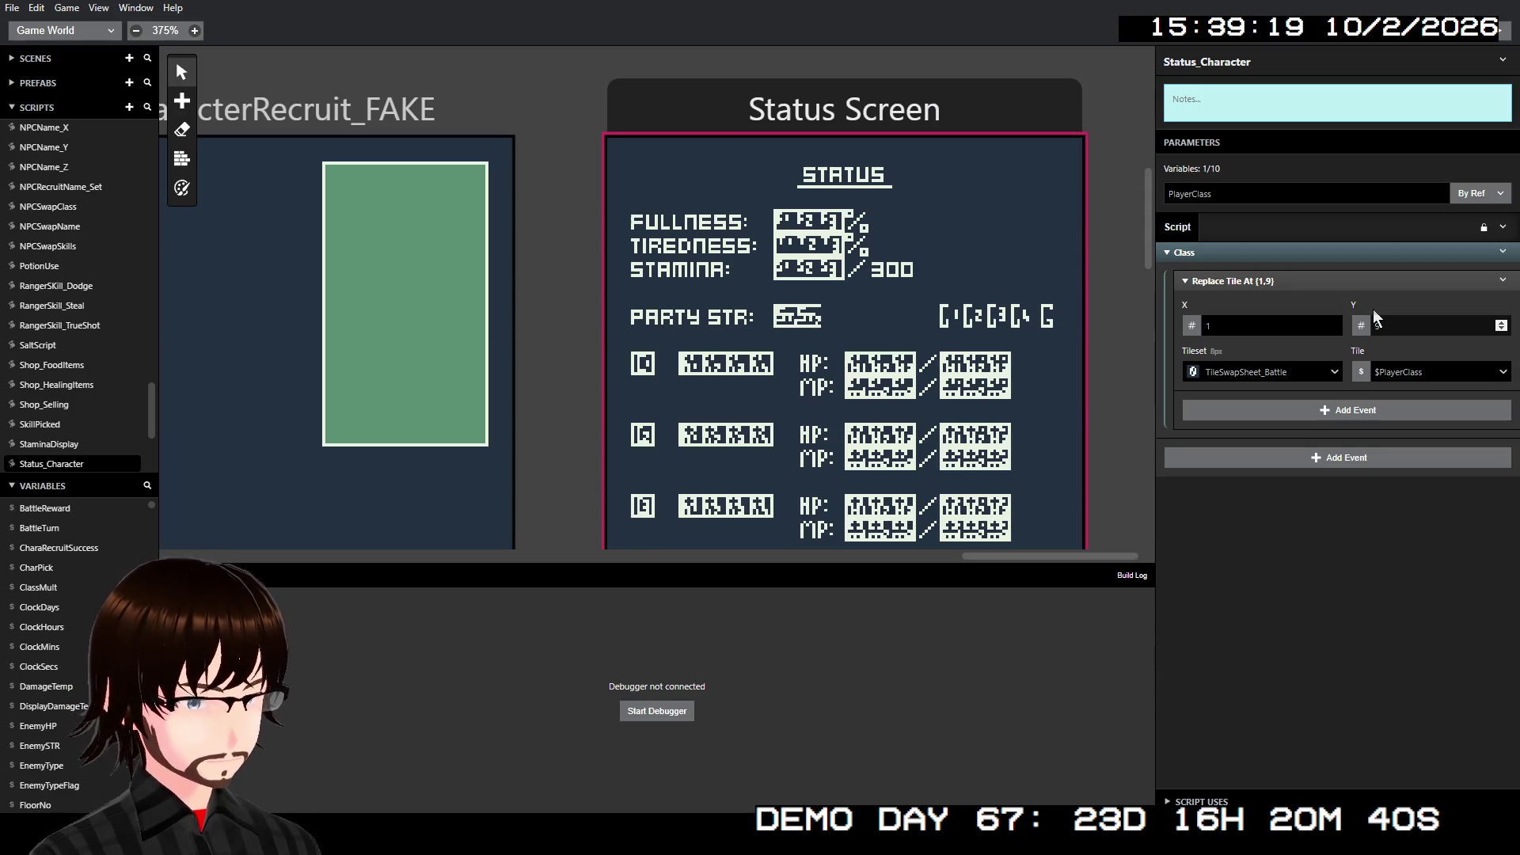
{"action": "left_click", "coordinate": [1360, 325]}
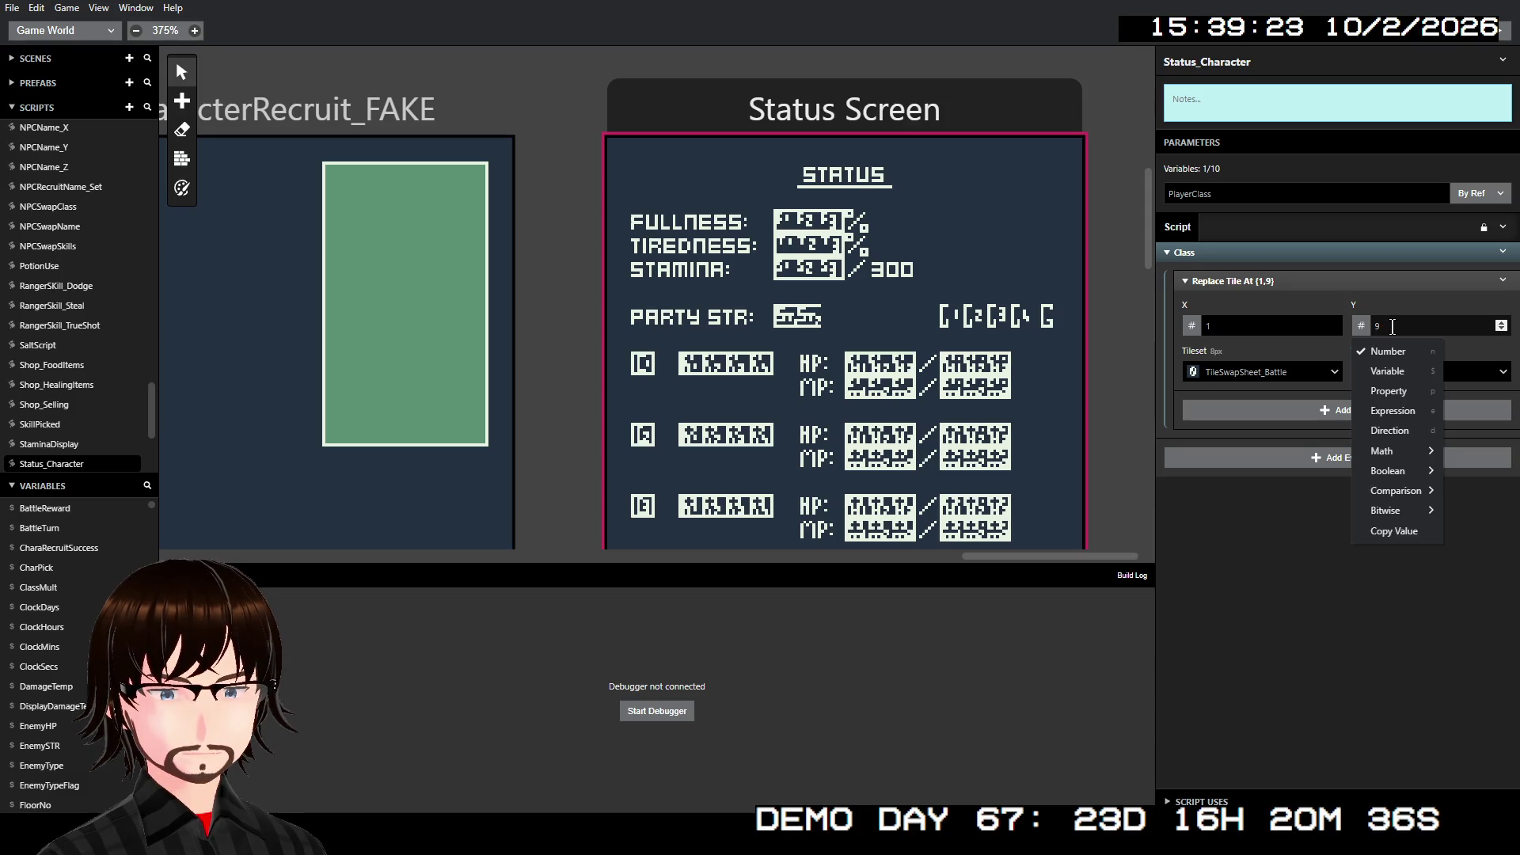
- Duplicate the Class group below itself and rename the copy Name
{"action": "key", "text": "dollar"}
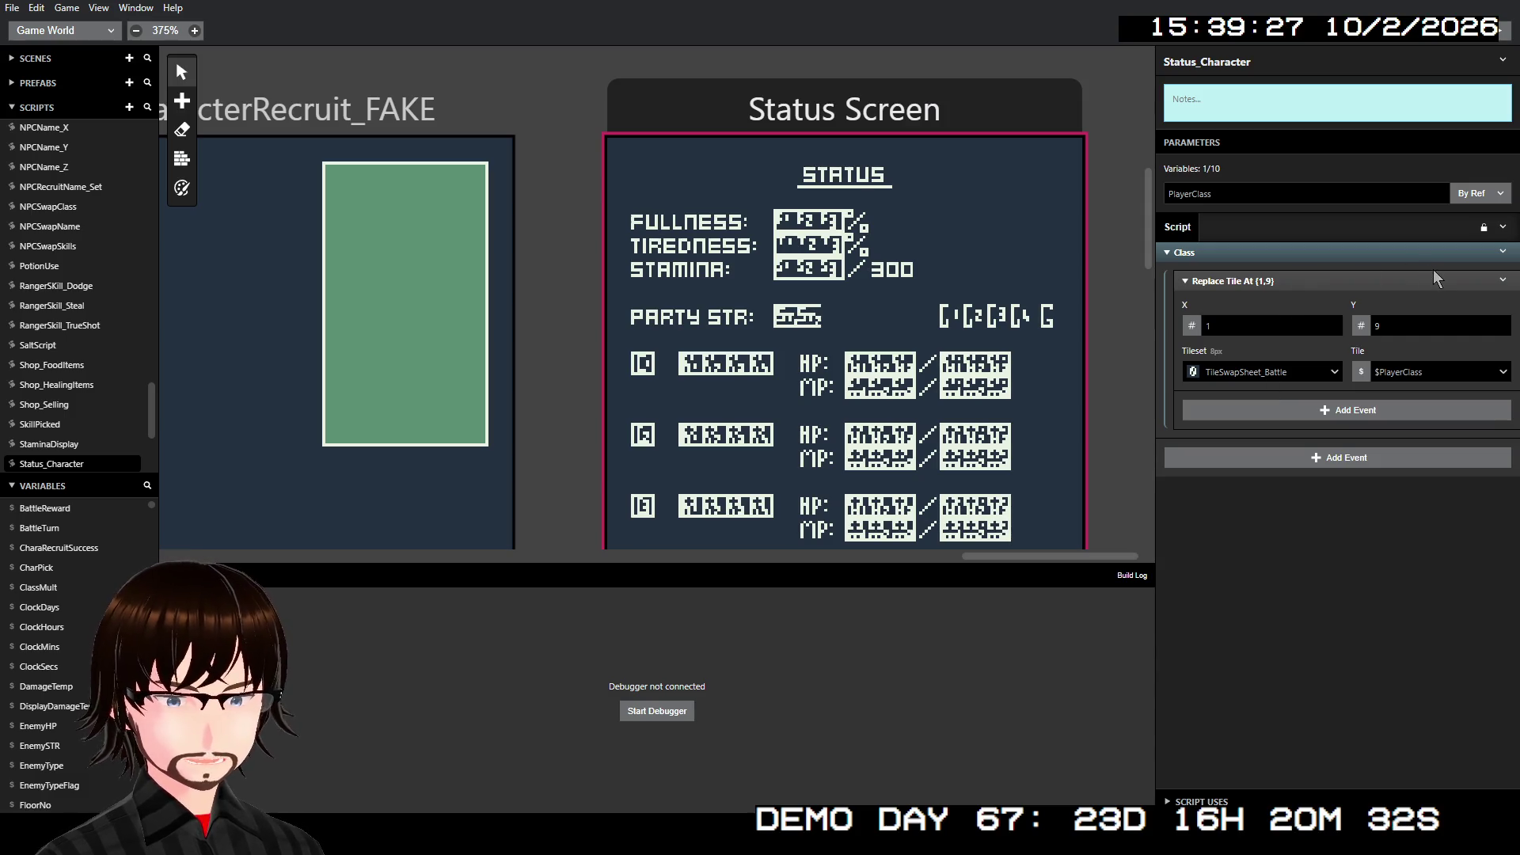
{"action": "right_click", "coordinate": [1436, 249]}
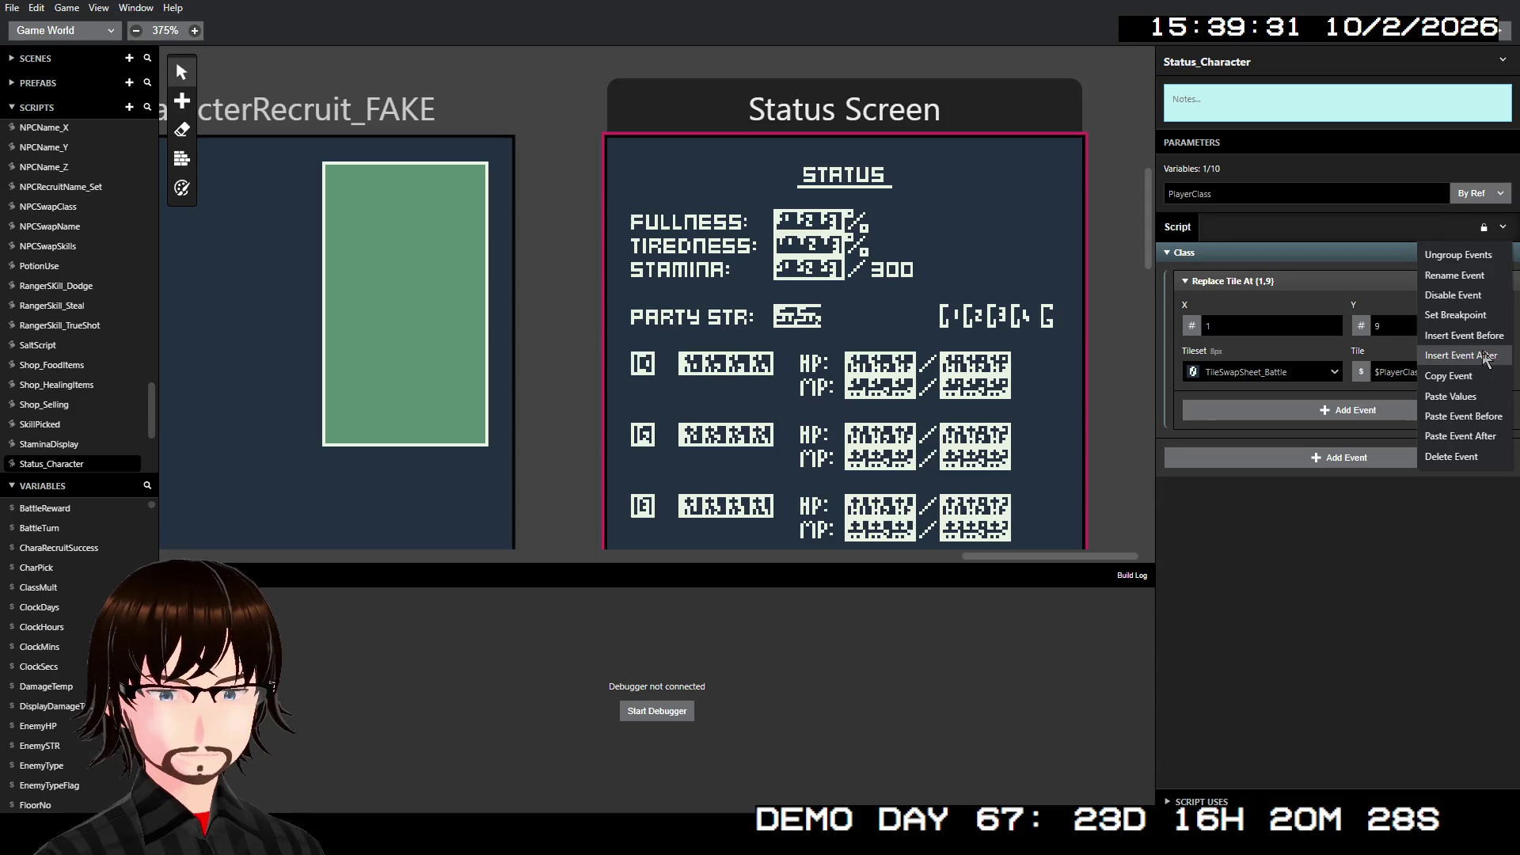
{"action": "left_click", "coordinate": [1480, 376]}
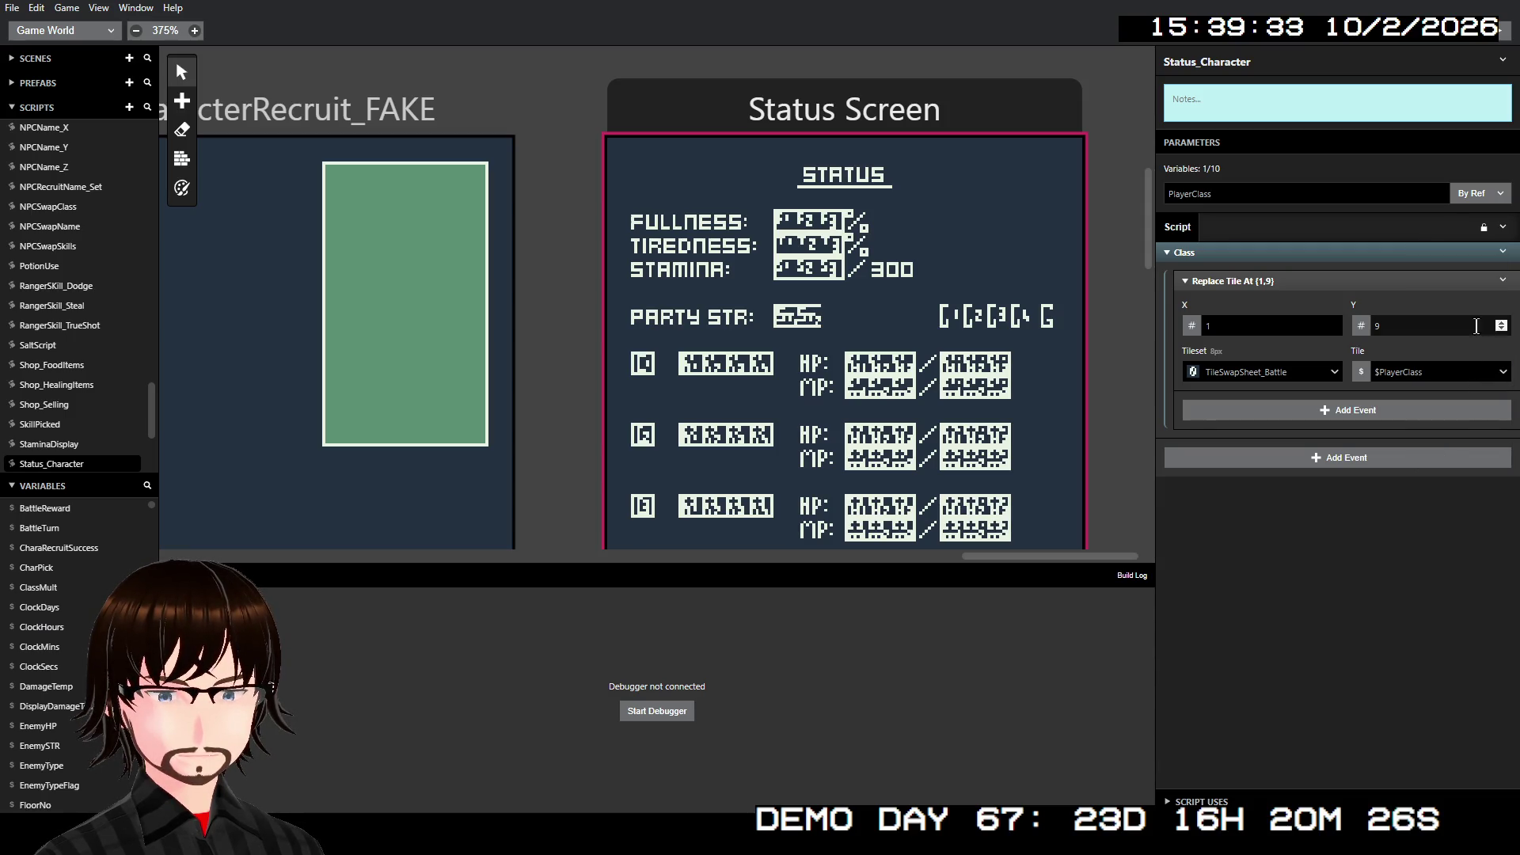
{"action": "right_click", "coordinate": [1485, 255]}
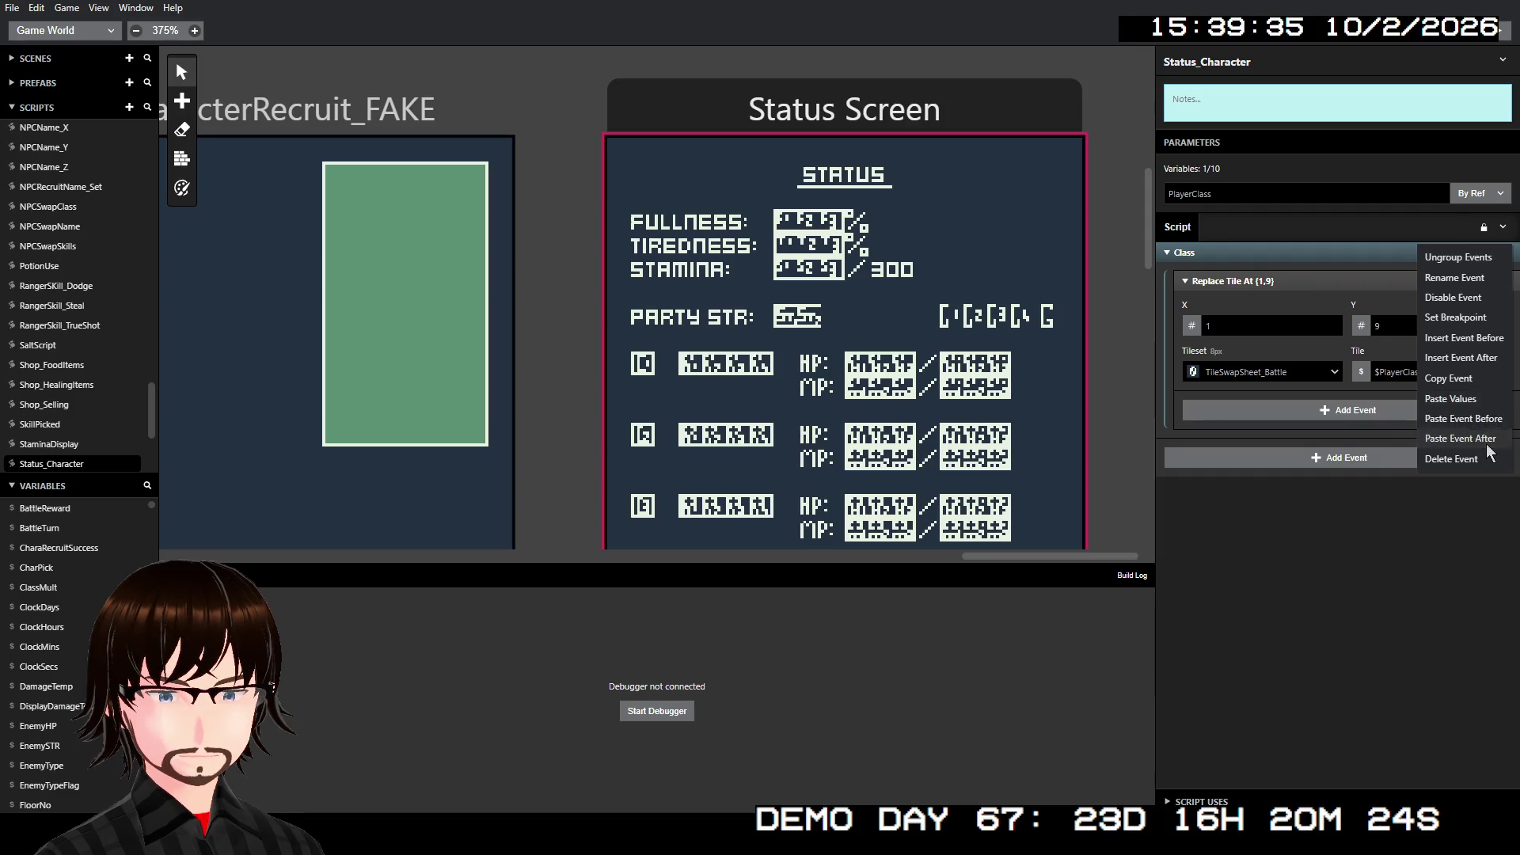
{"action": "left_click", "coordinate": [1460, 437]}
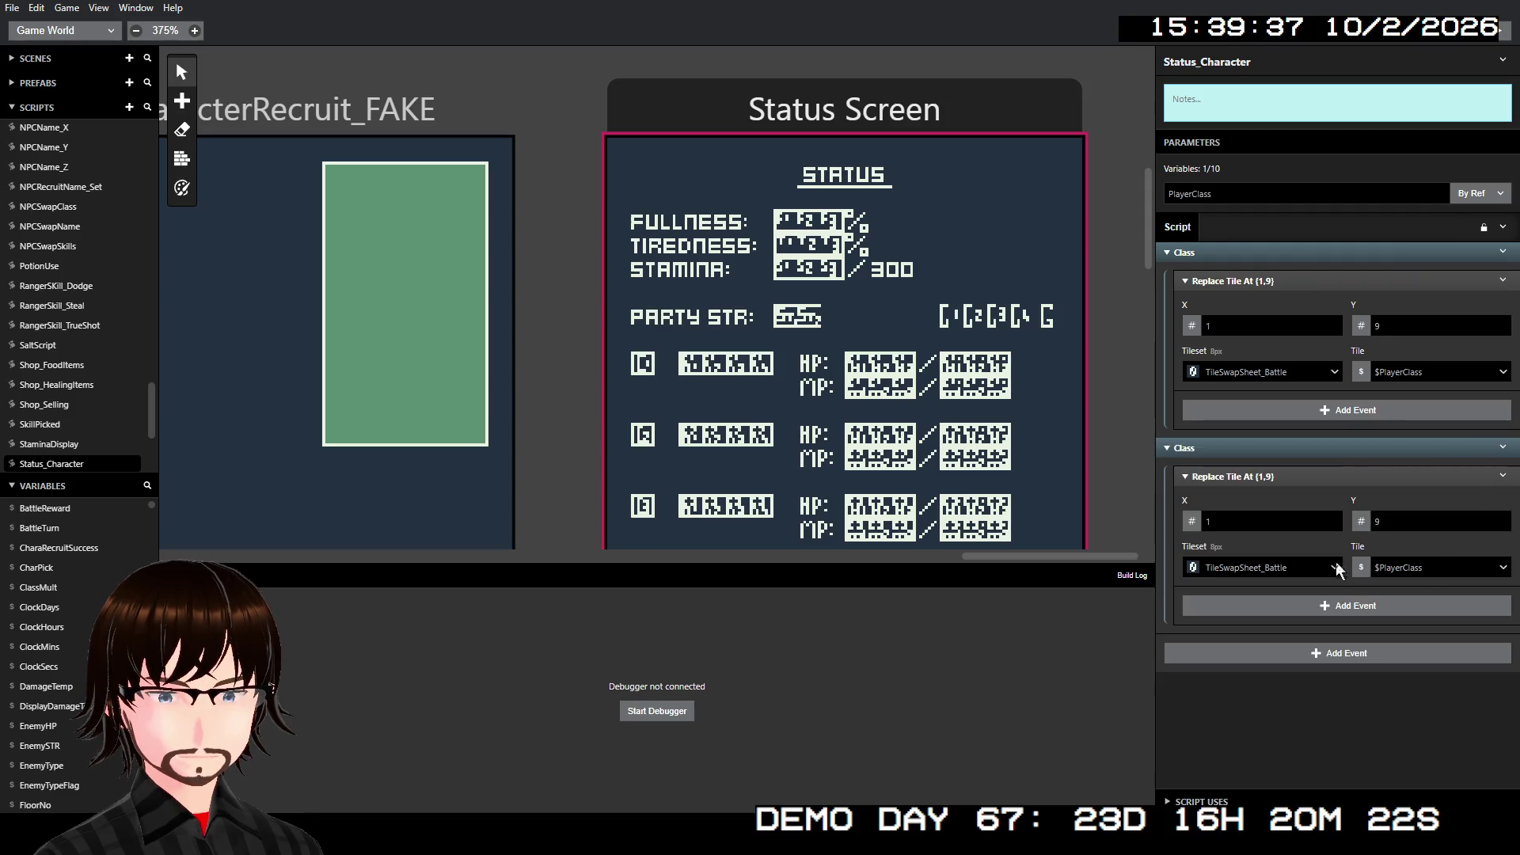
{"action": "left_click", "coordinate": [1218, 449]}
{"action": "right_click", "coordinate": [1218, 451]}
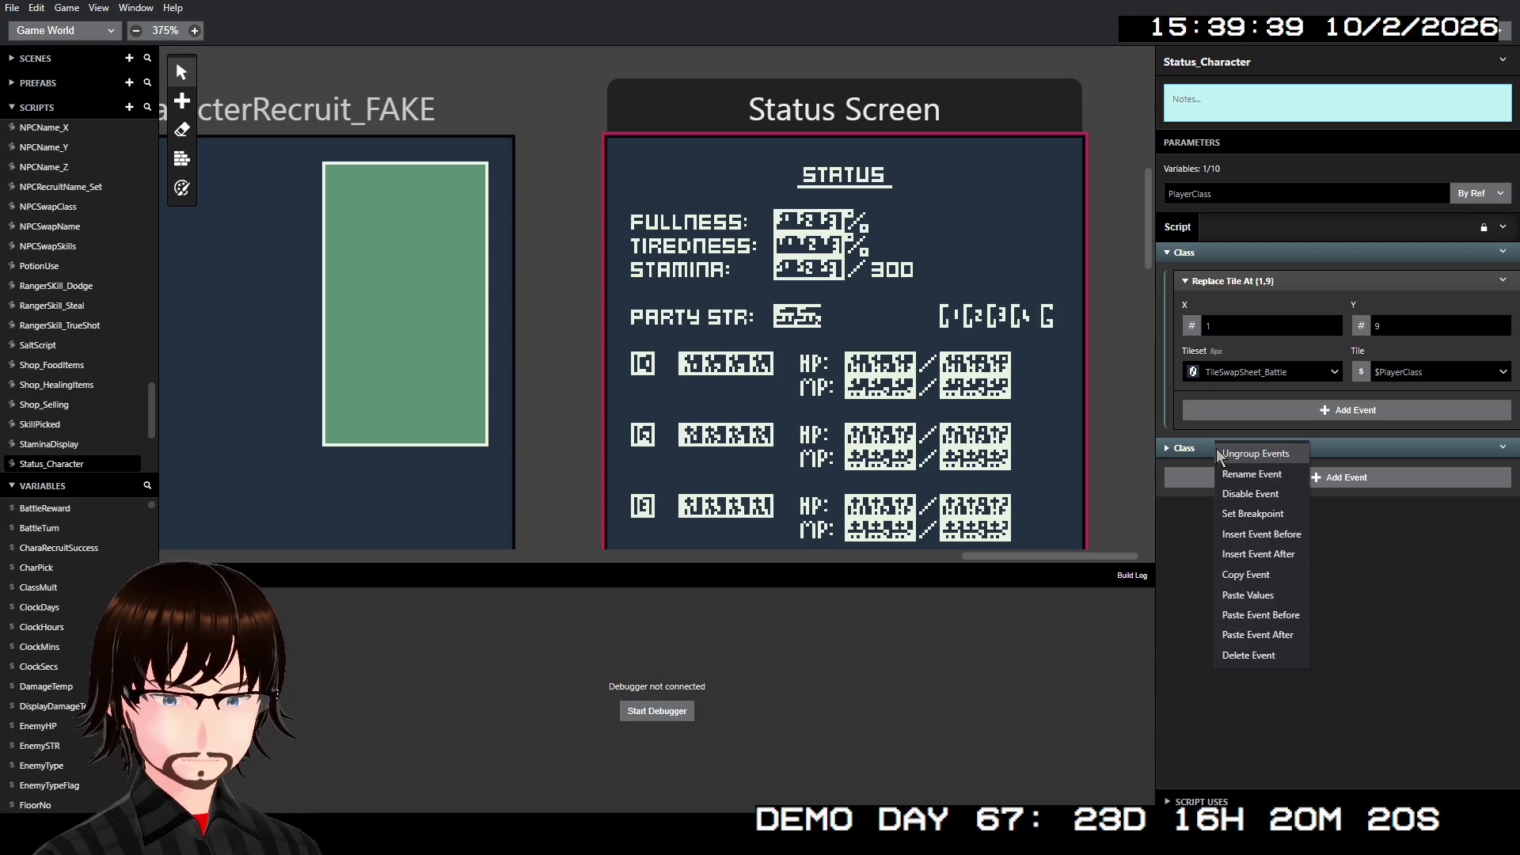
{"action": "left_click", "coordinate": [1266, 475]}
{"action": "type", "text": "Name"}
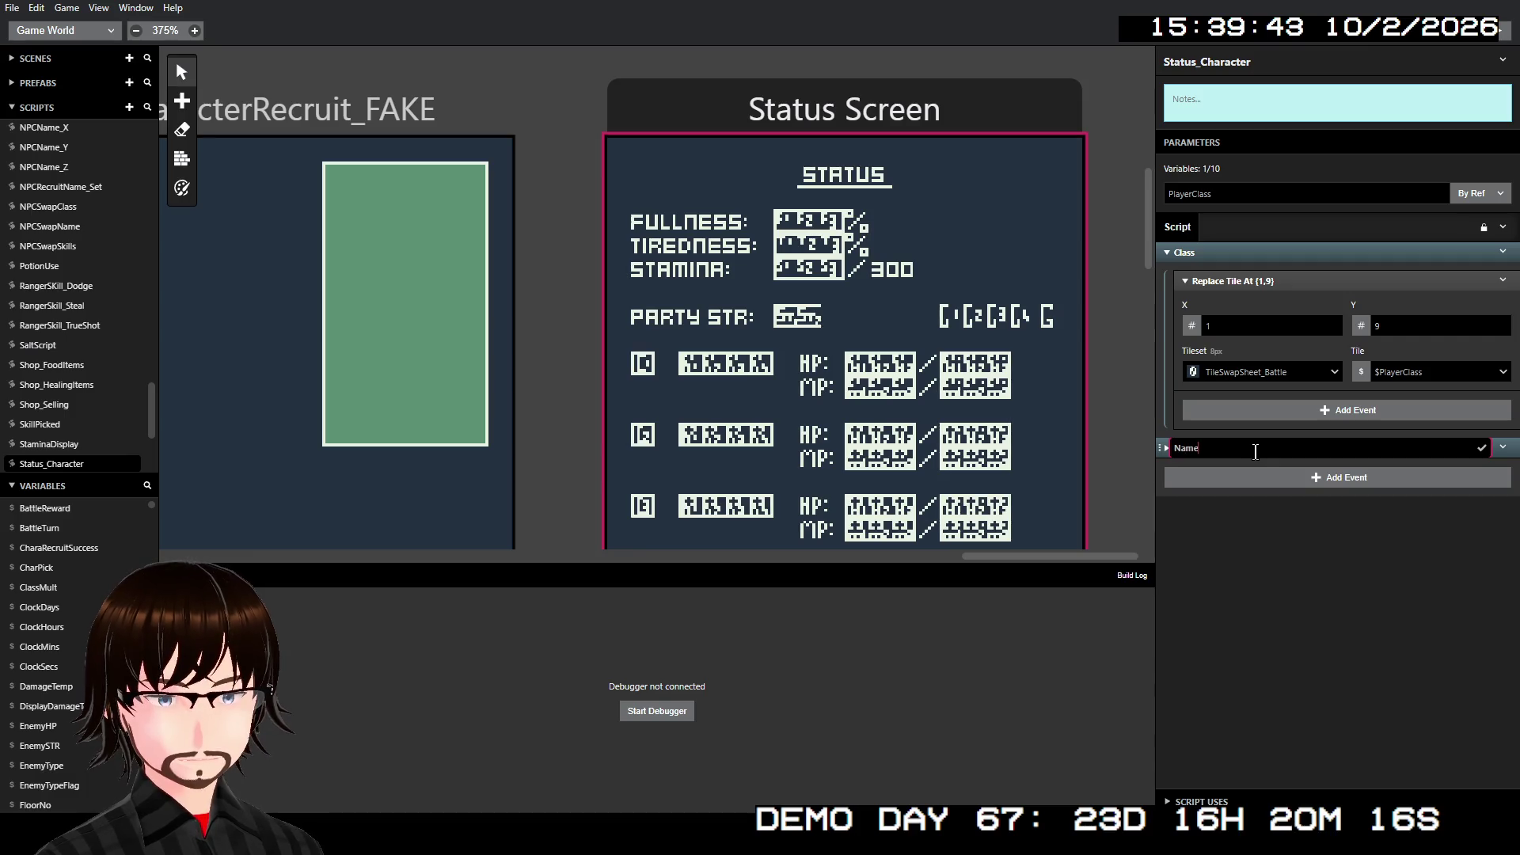
{"action": "key", "text": "Return"}
{"action": "left_click", "coordinate": [1256, 448]}
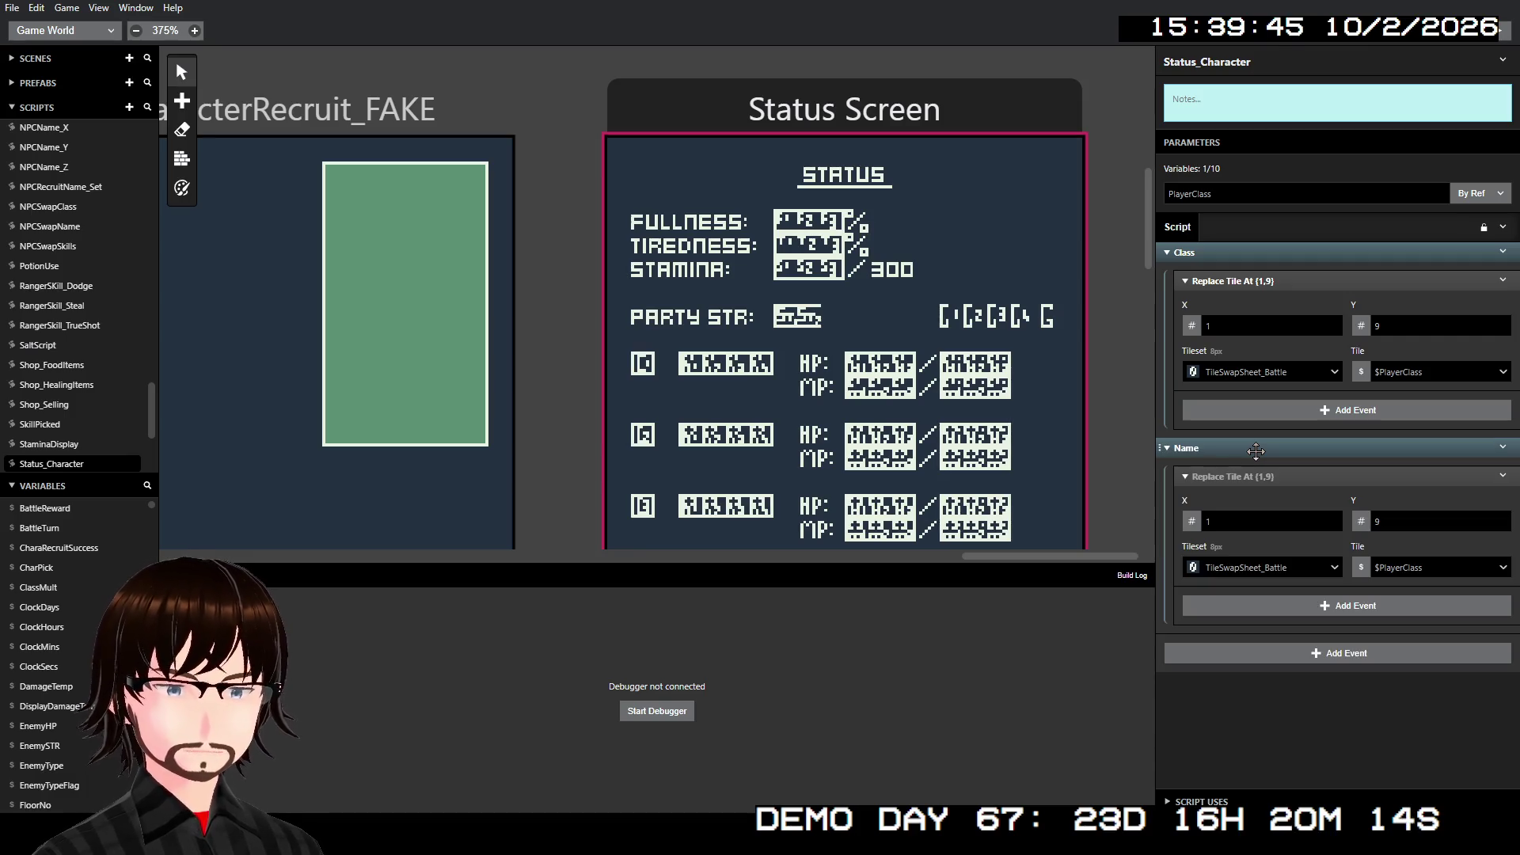
- Paste copies of Name's Replace Tile At (1,9) event so the group holds four of them
{"action": "left_click", "coordinate": [1502, 480]}
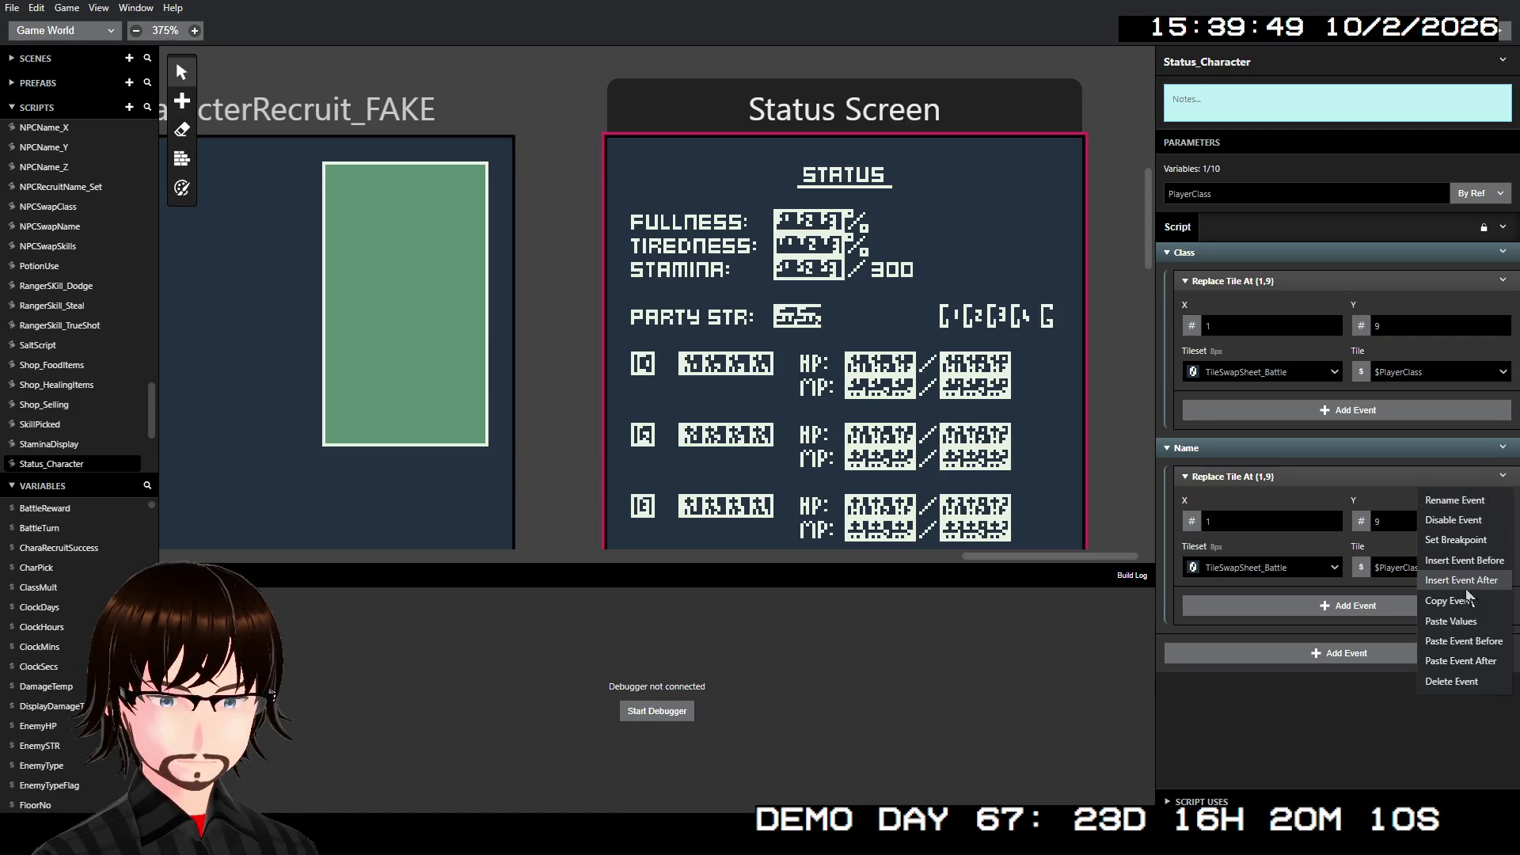
{"action": "left_click", "coordinate": [1492, 594]}
{"action": "left_click", "coordinate": [1499, 481]}
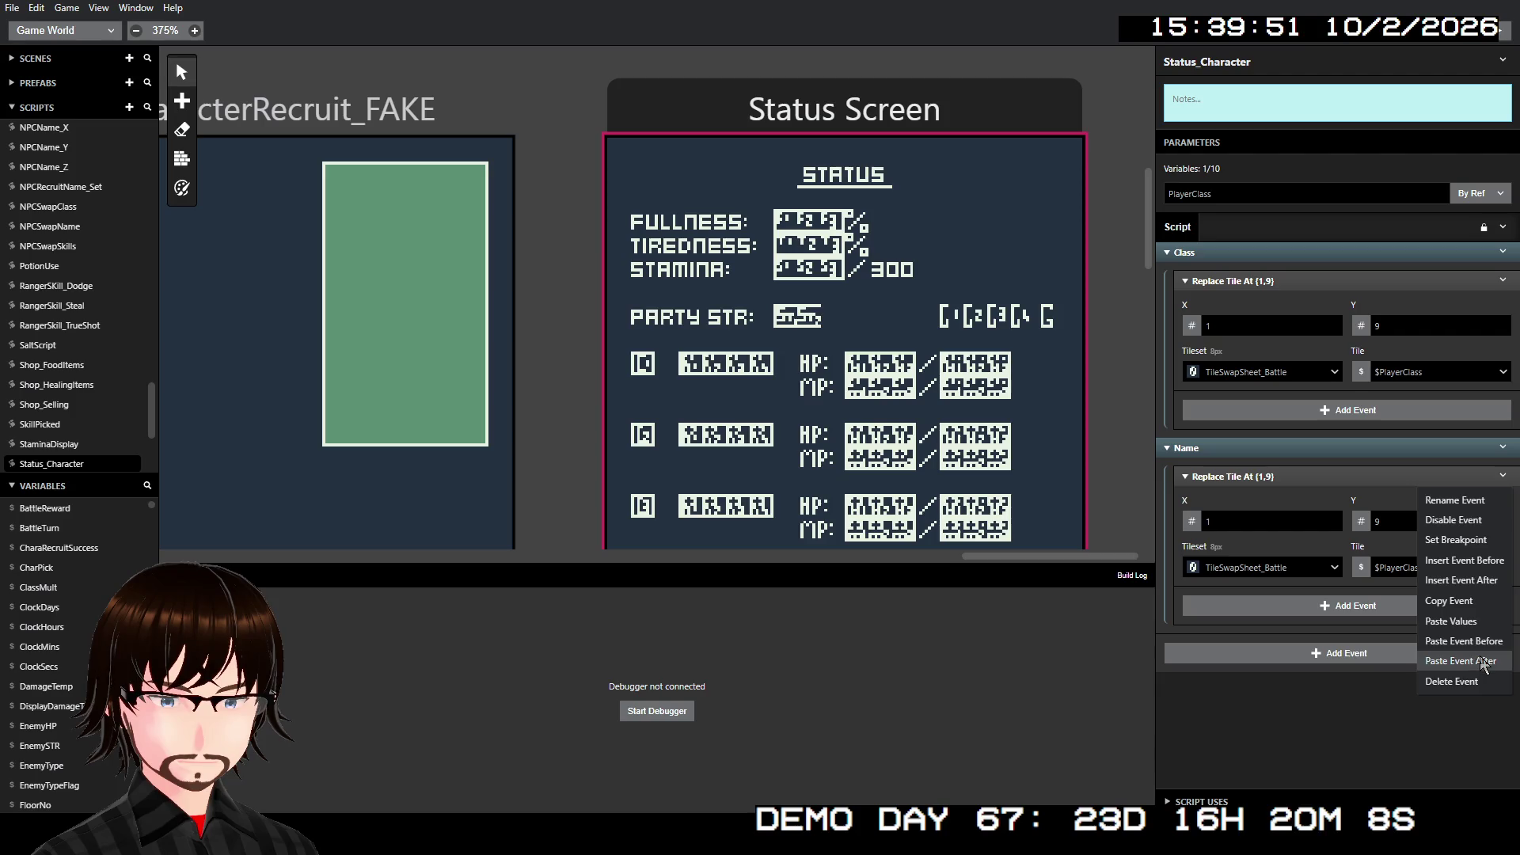
{"action": "left_click", "coordinate": [1460, 664]}
{"action": "left_click", "coordinate": [1492, 595]}
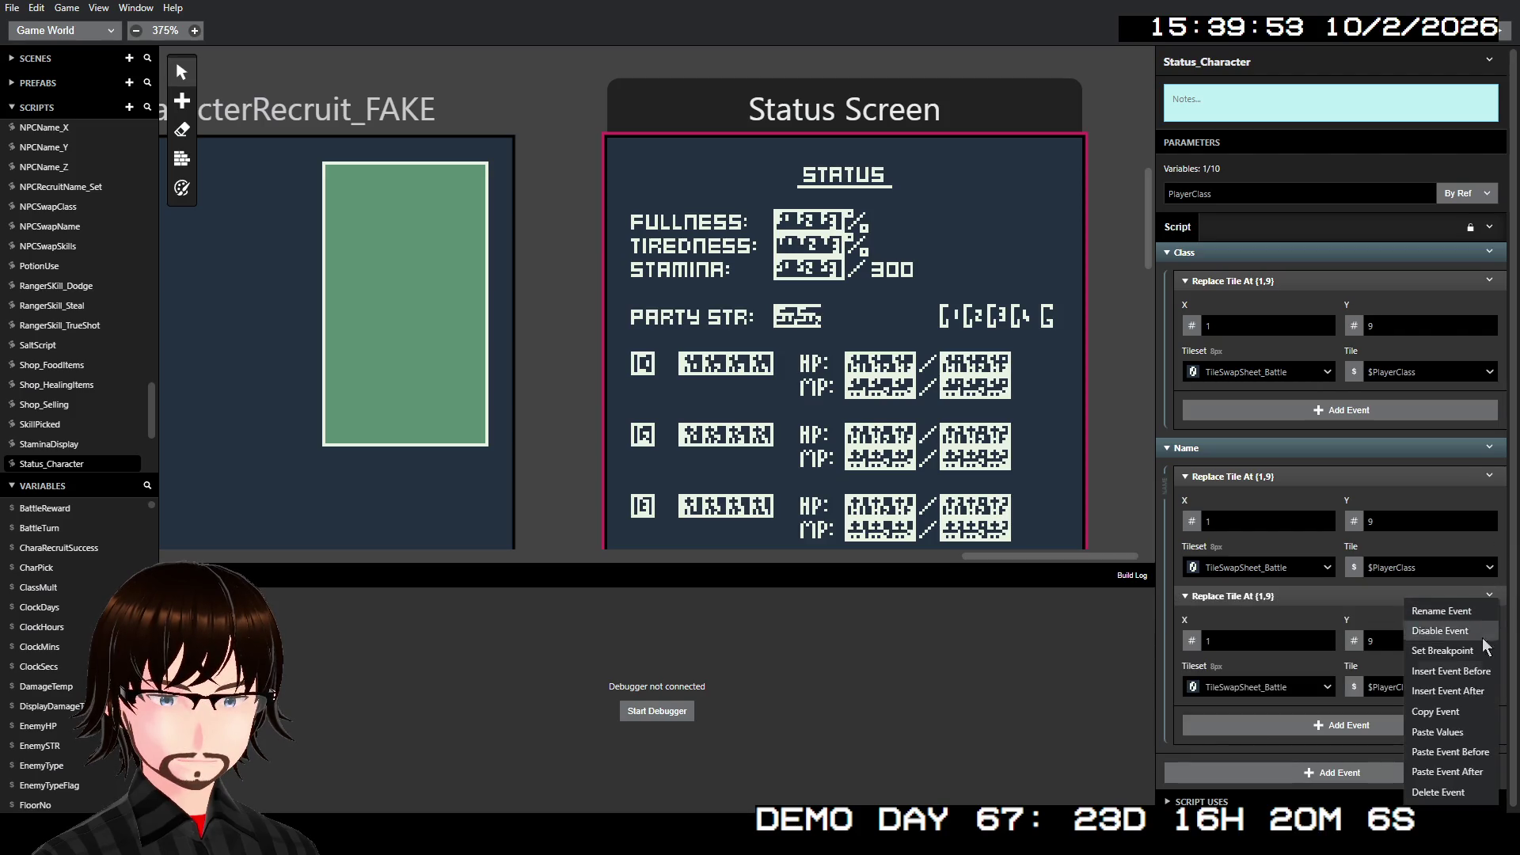
{"action": "left_click", "coordinate": [1460, 774]}
{"action": "scroll", "coordinate": [1465, 649], "scroll_direction": "down", "scroll_amount": 3}
{"action": "left_click", "coordinate": [1490, 594]}
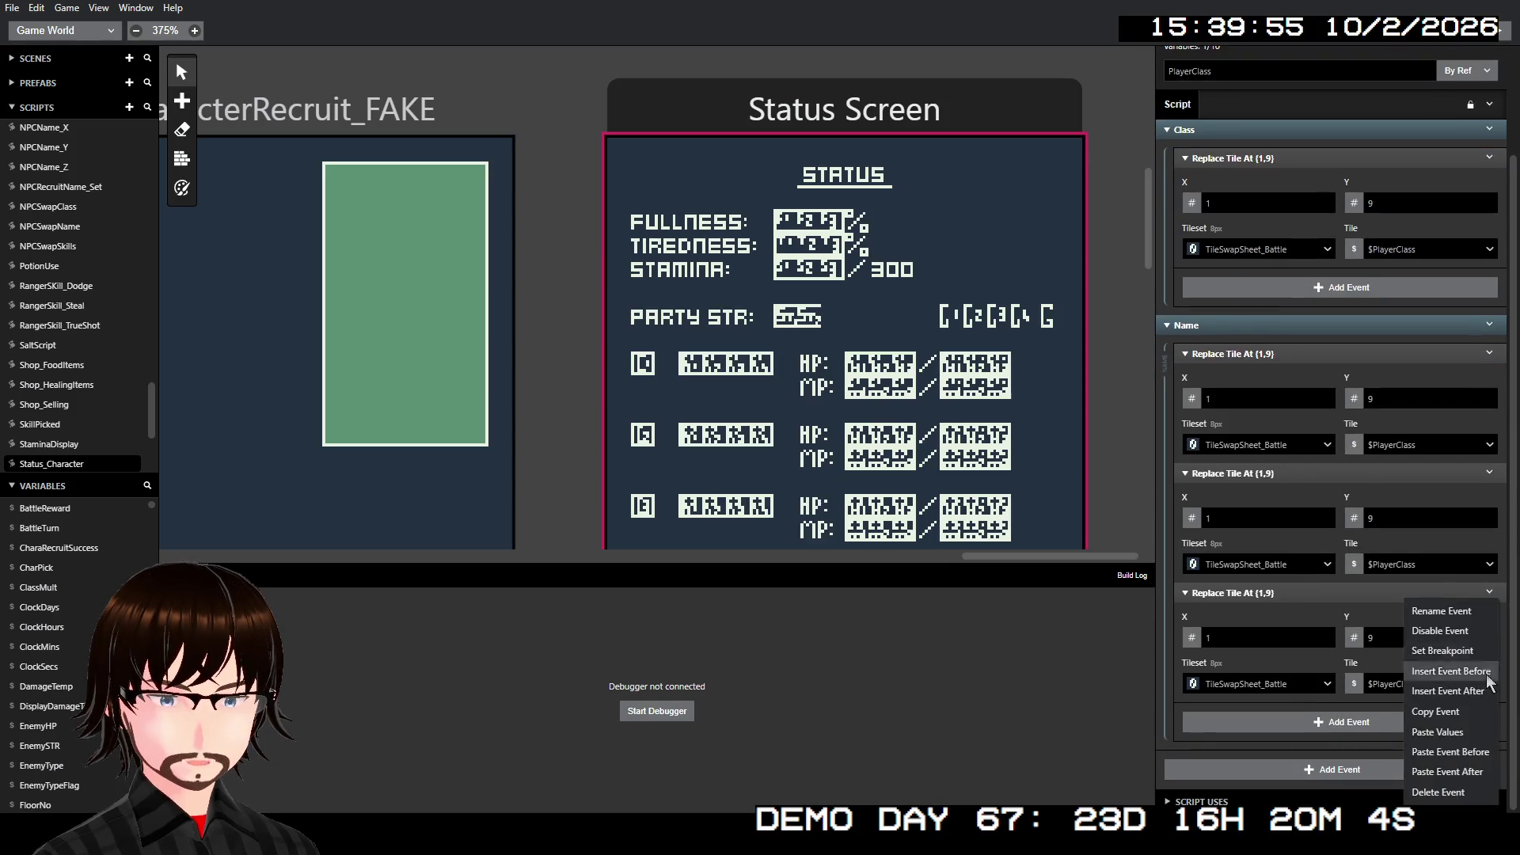
{"action": "left_click", "coordinate": [1461, 764]}
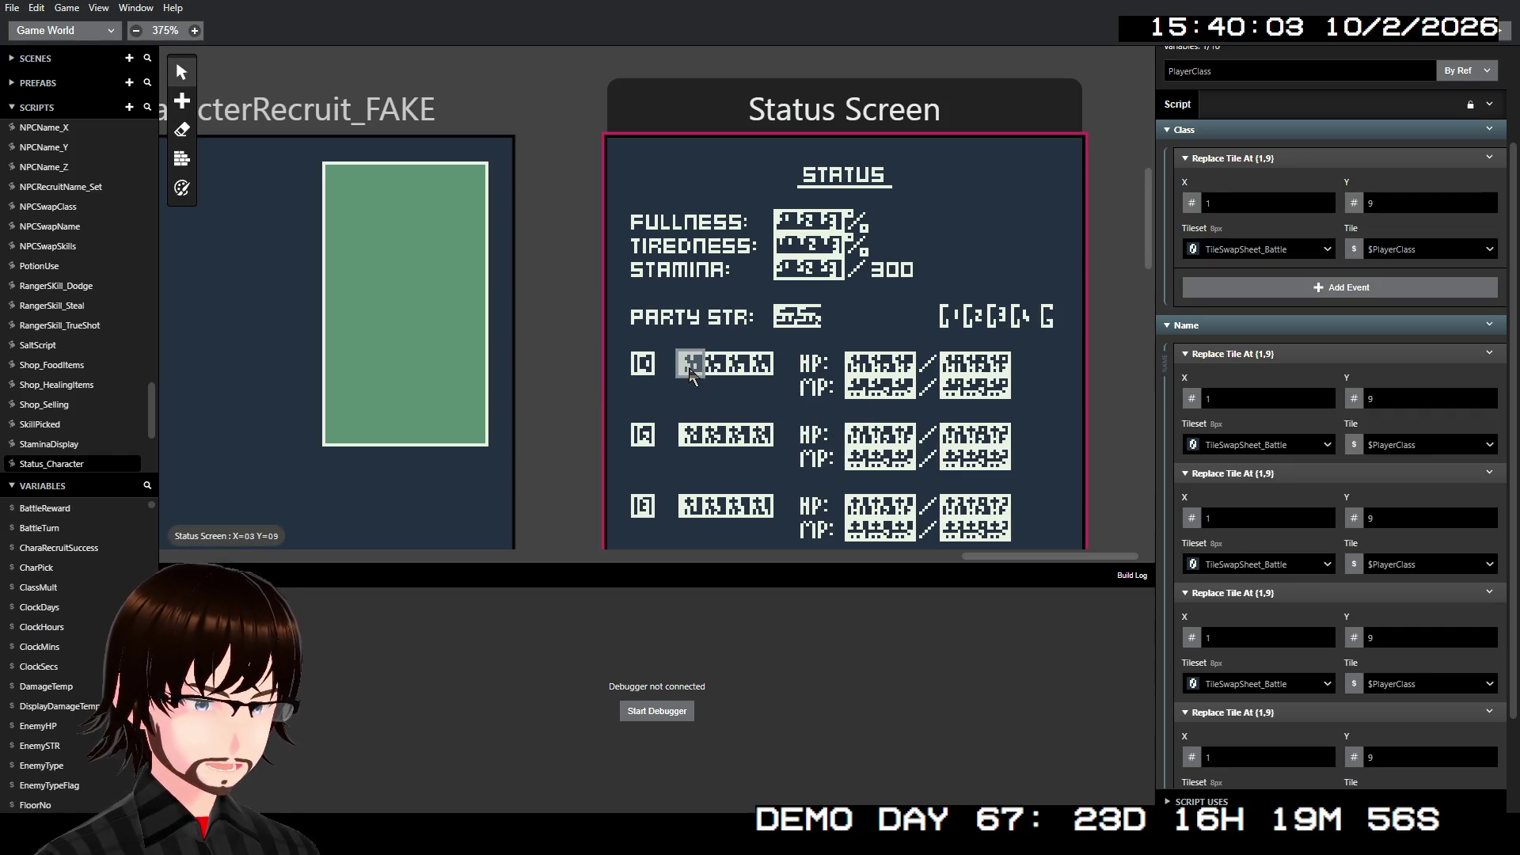
- Set the four Name events' X positions to 3, 4, 5 and 6
{"action": "left_click", "coordinate": [1285, 398]}
{"action": "type", "text": "3"}
{"action": "left_click", "coordinate": [1243, 511]}
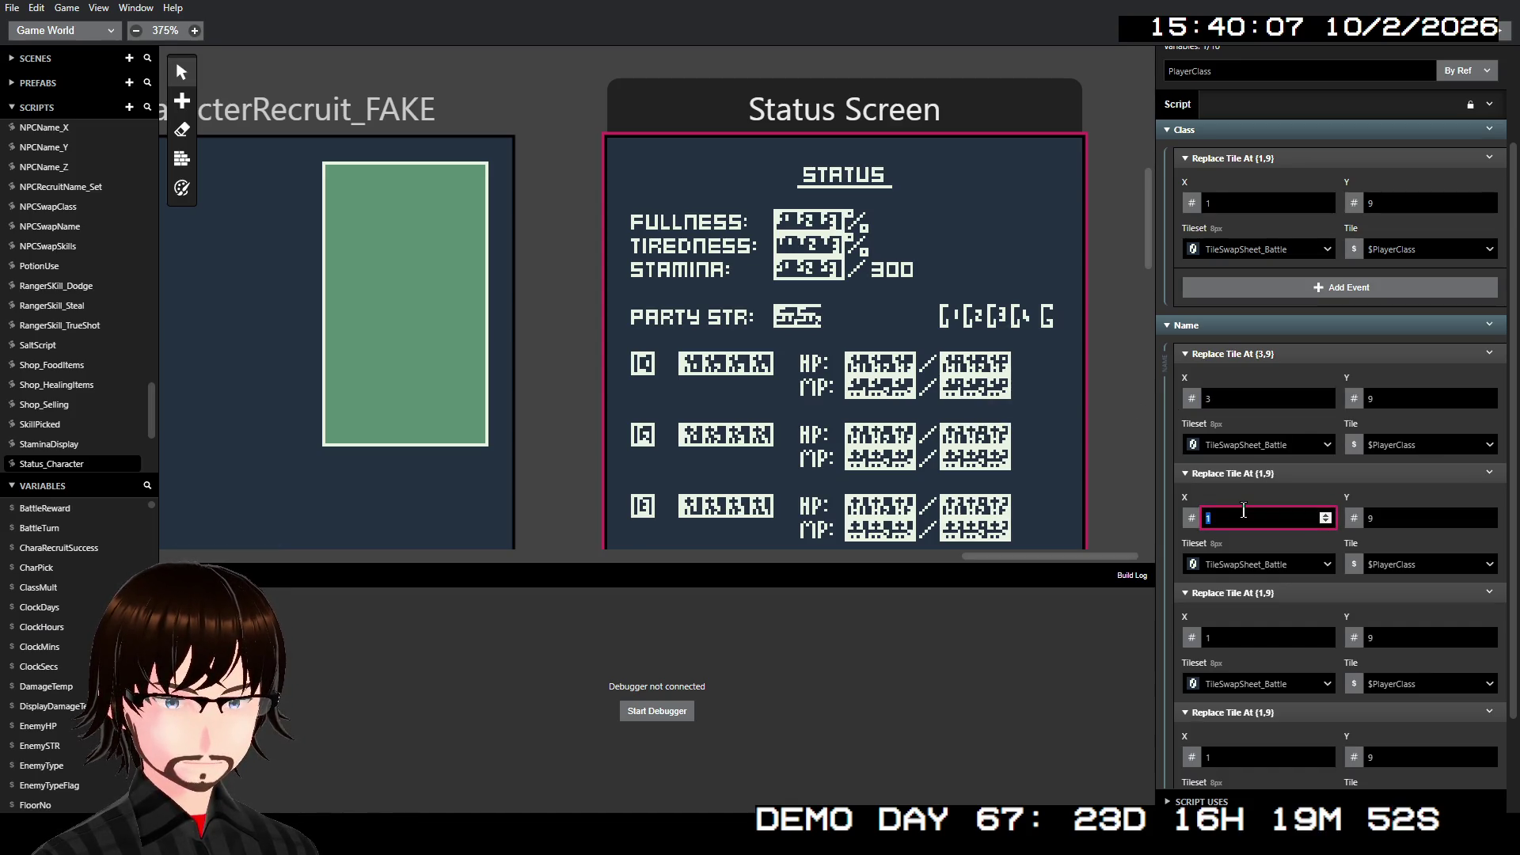
{"action": "type", "text": "4"}
{"action": "left_click", "coordinate": [1247, 636]}
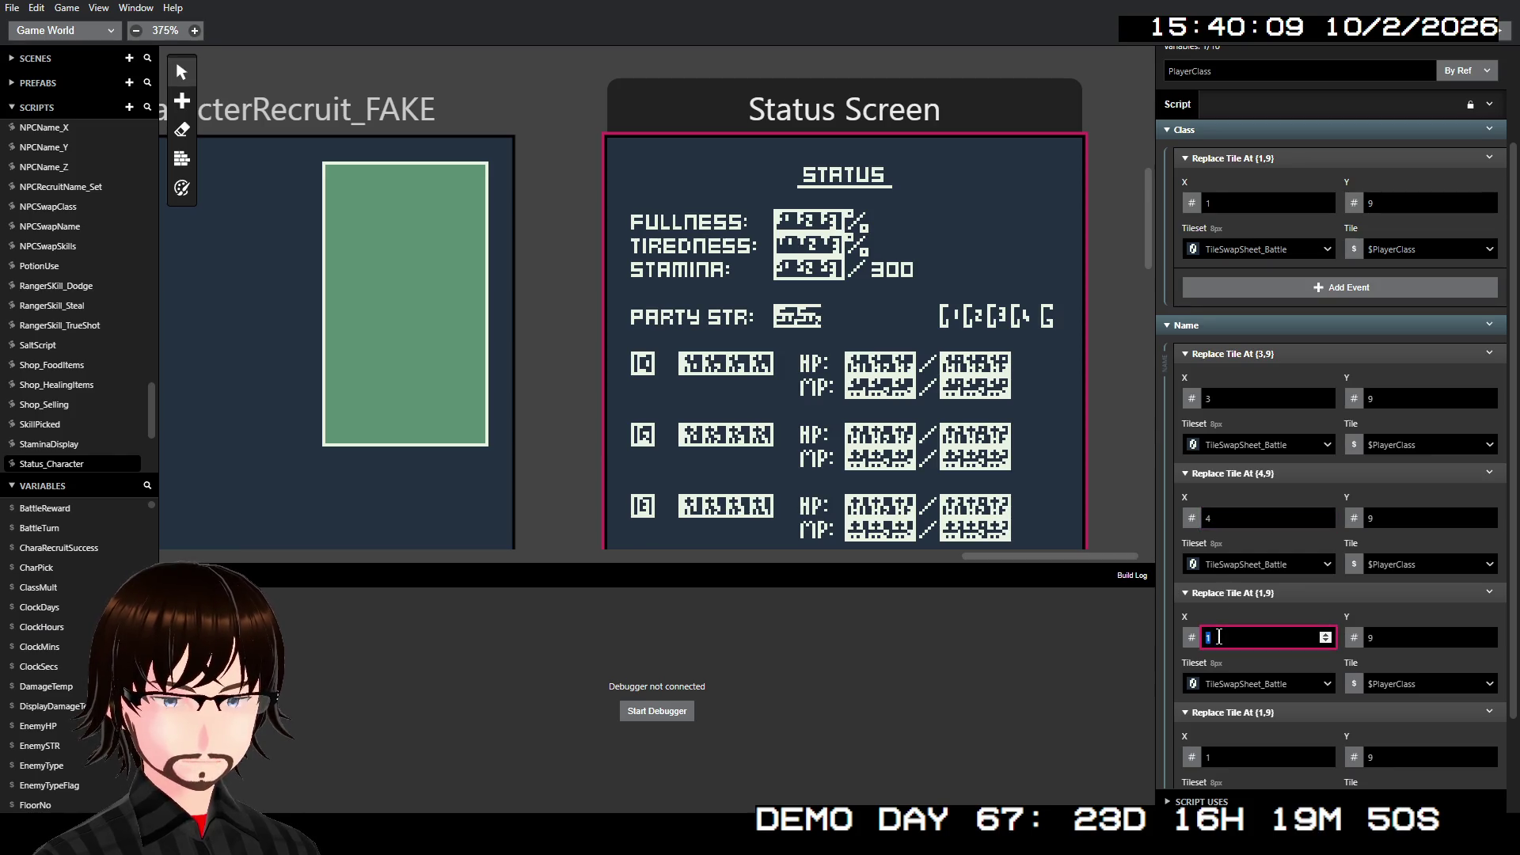
{"action": "type", "text": "5"}
{"action": "left_click", "coordinate": [1223, 757]}
{"action": "type", "text": "6"}
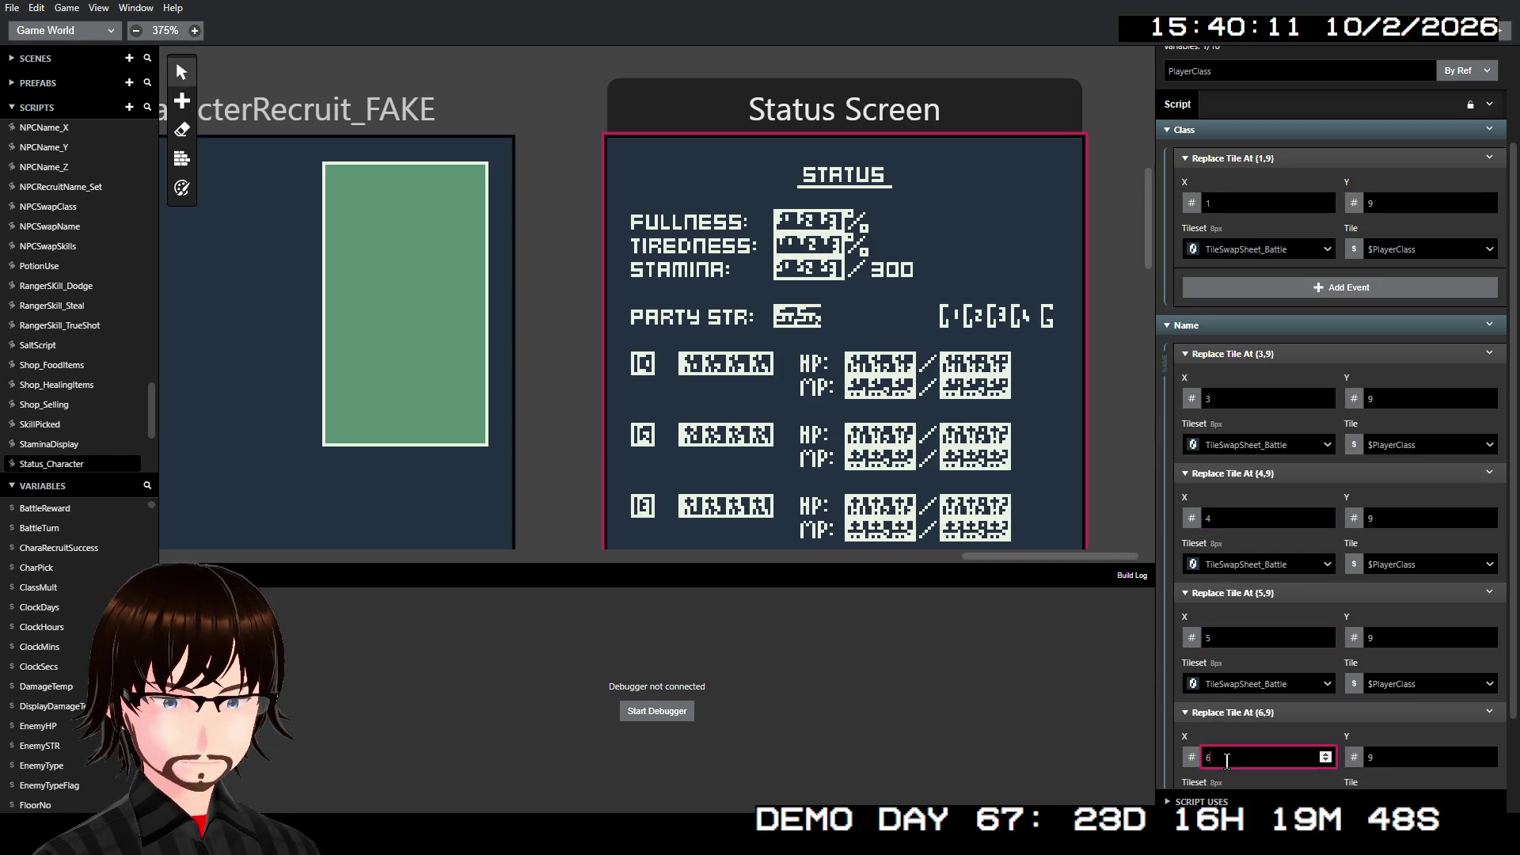
{"action": "scroll", "coordinate": [1265, 566], "scroll_direction": "down", "scroll_amount": 1}
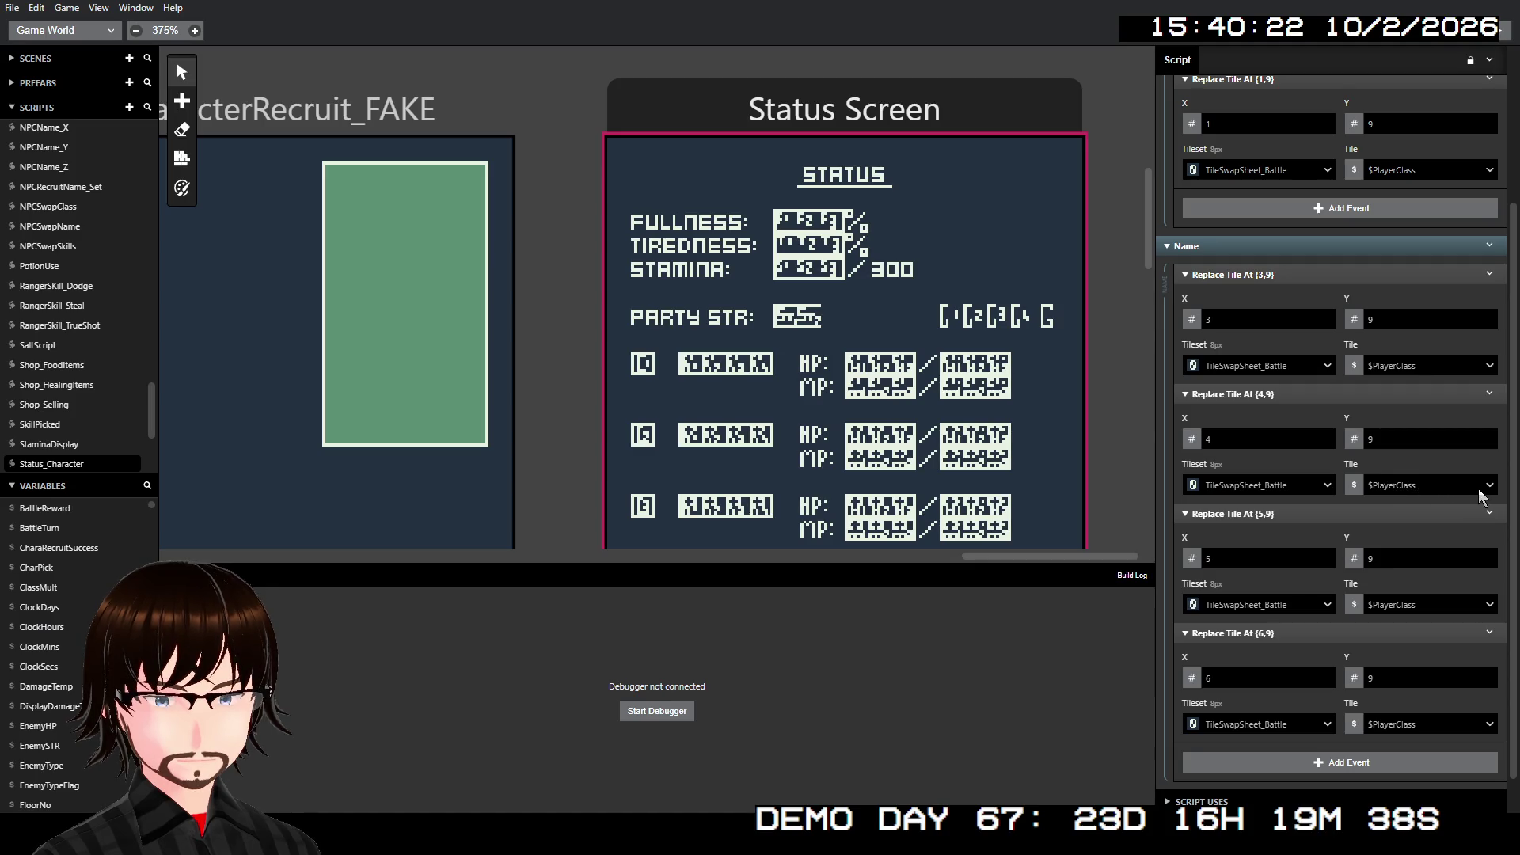
- Use Variable B, C, D and E as the tiles for (3,9) through (6,9)
{"action": "left_click", "coordinate": [1490, 369]}
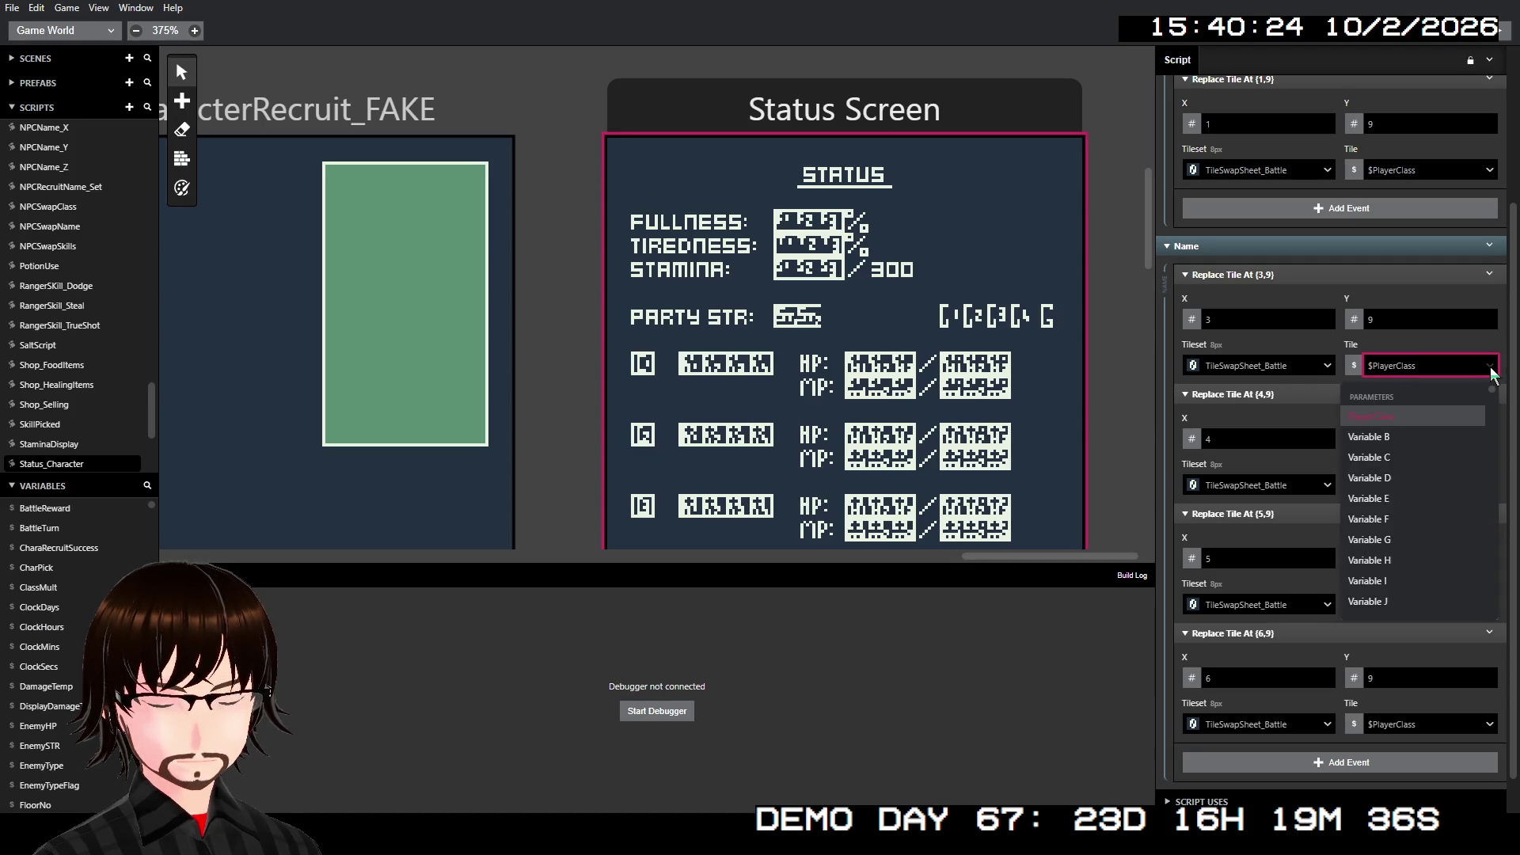
{"action": "left_click", "coordinate": [1451, 435]}
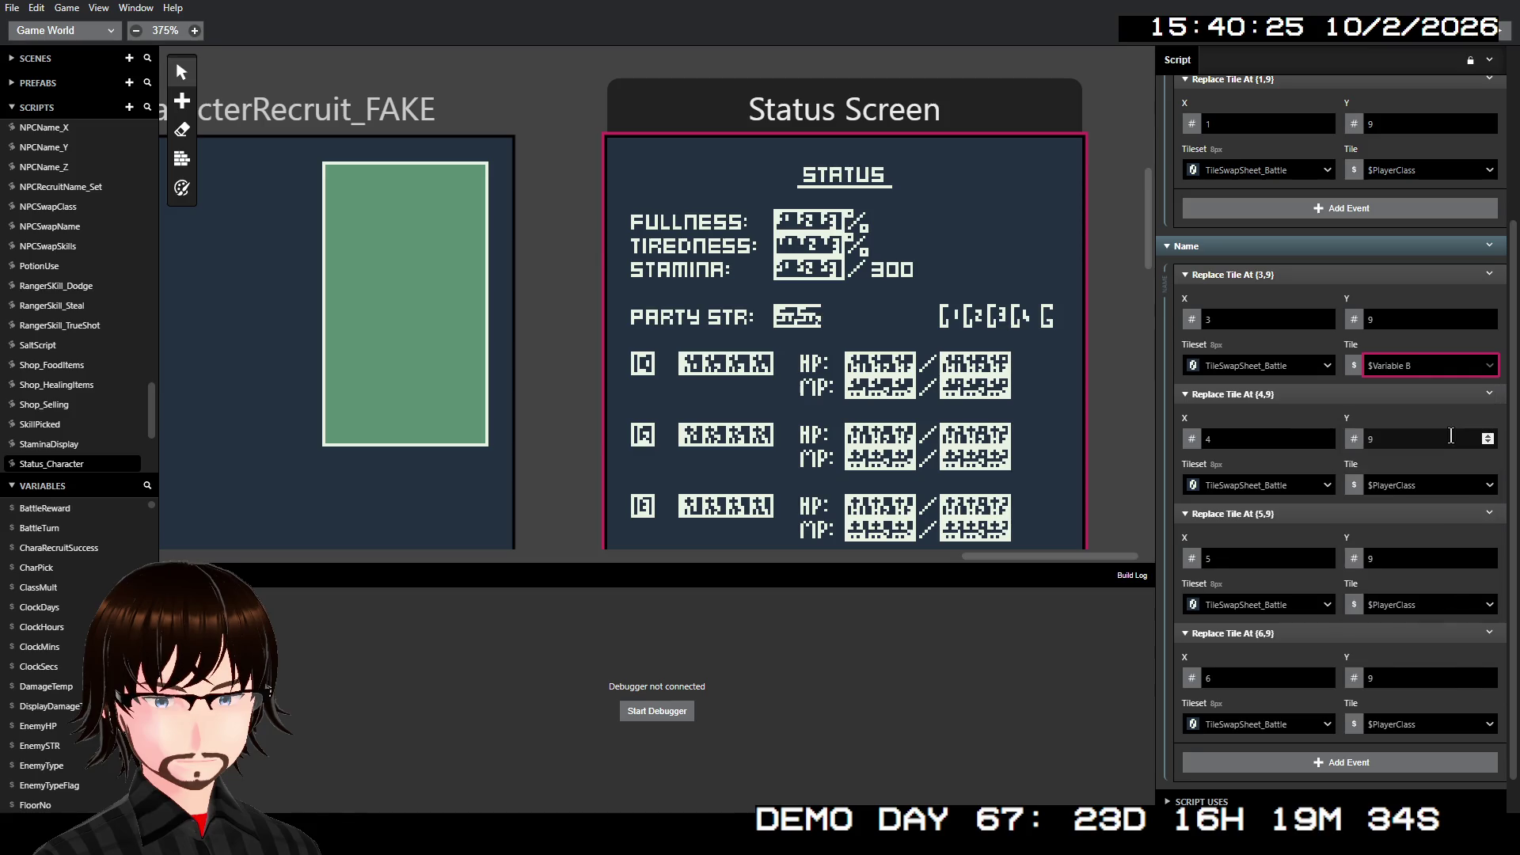
{"action": "left_click", "coordinate": [1458, 486]}
{"action": "left_click", "coordinate": [1430, 576]}
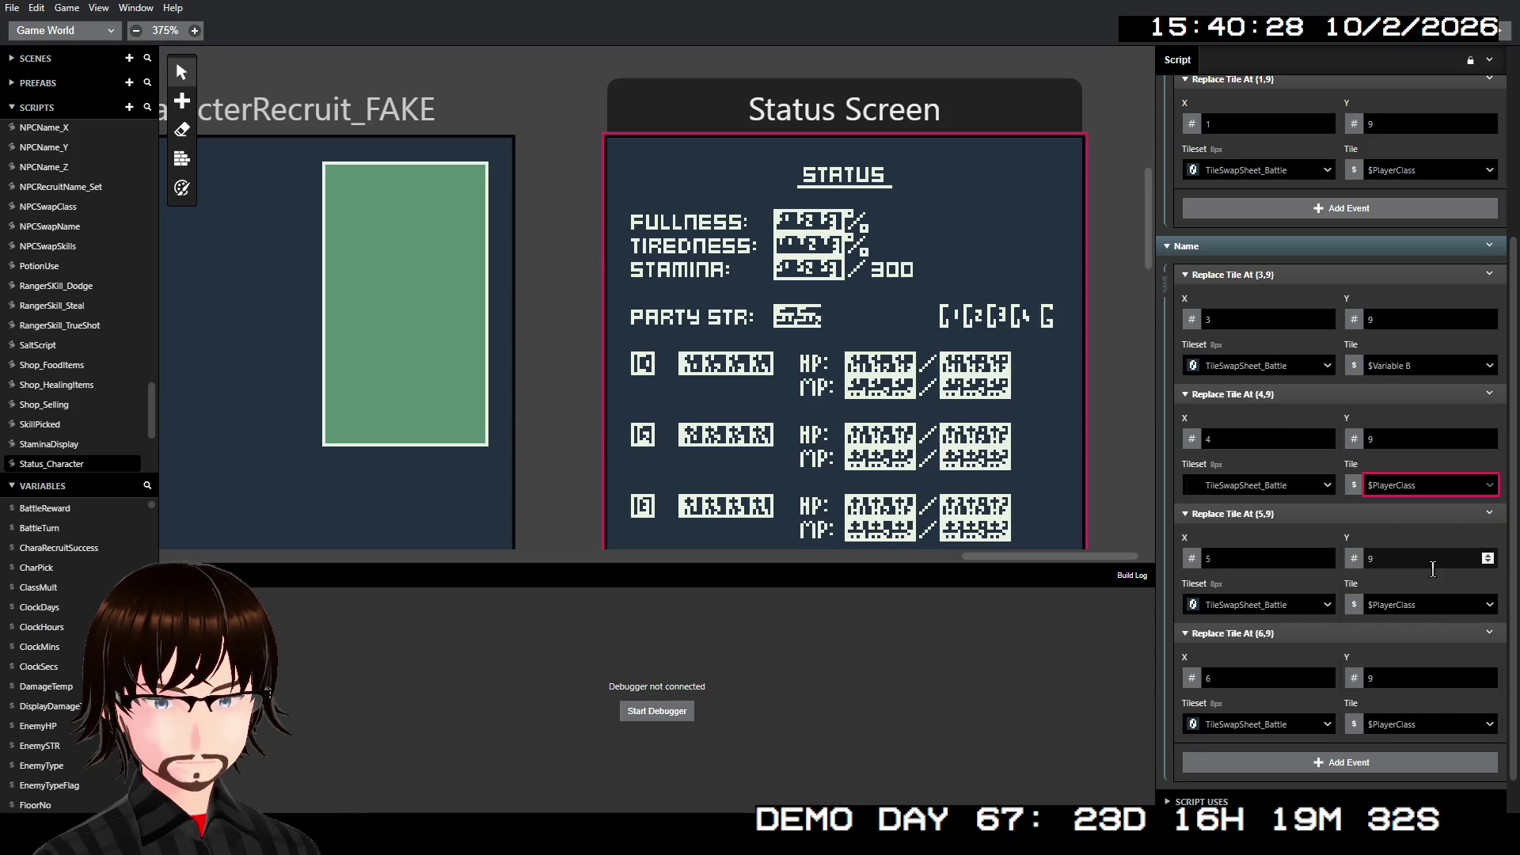
{"action": "left_click", "coordinate": [1434, 605]}
{"action": "left_click", "coordinate": [1401, 709]}
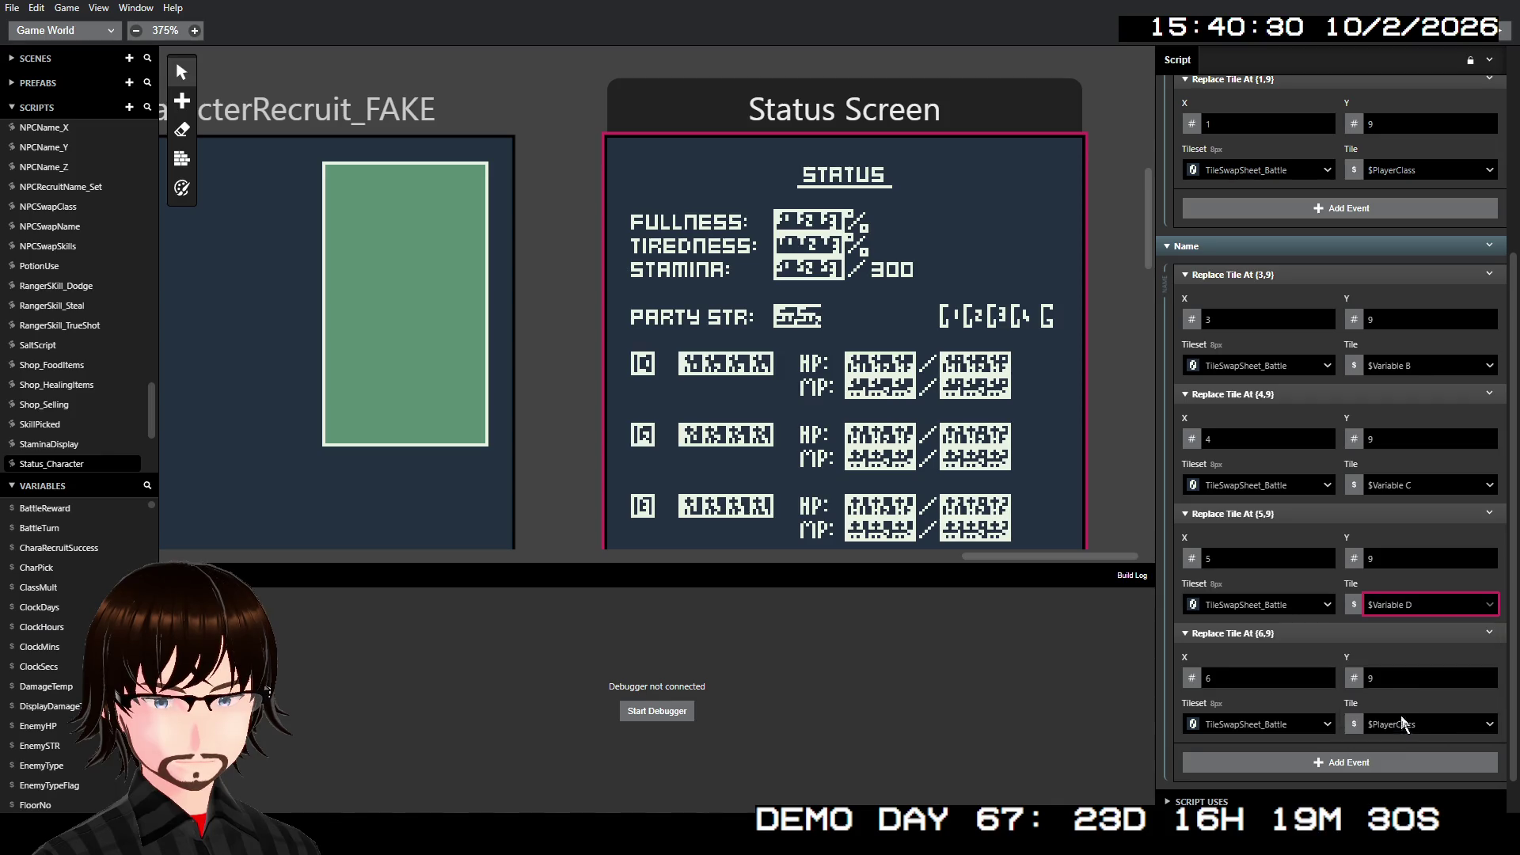
{"action": "left_click", "coordinate": [1433, 724]}
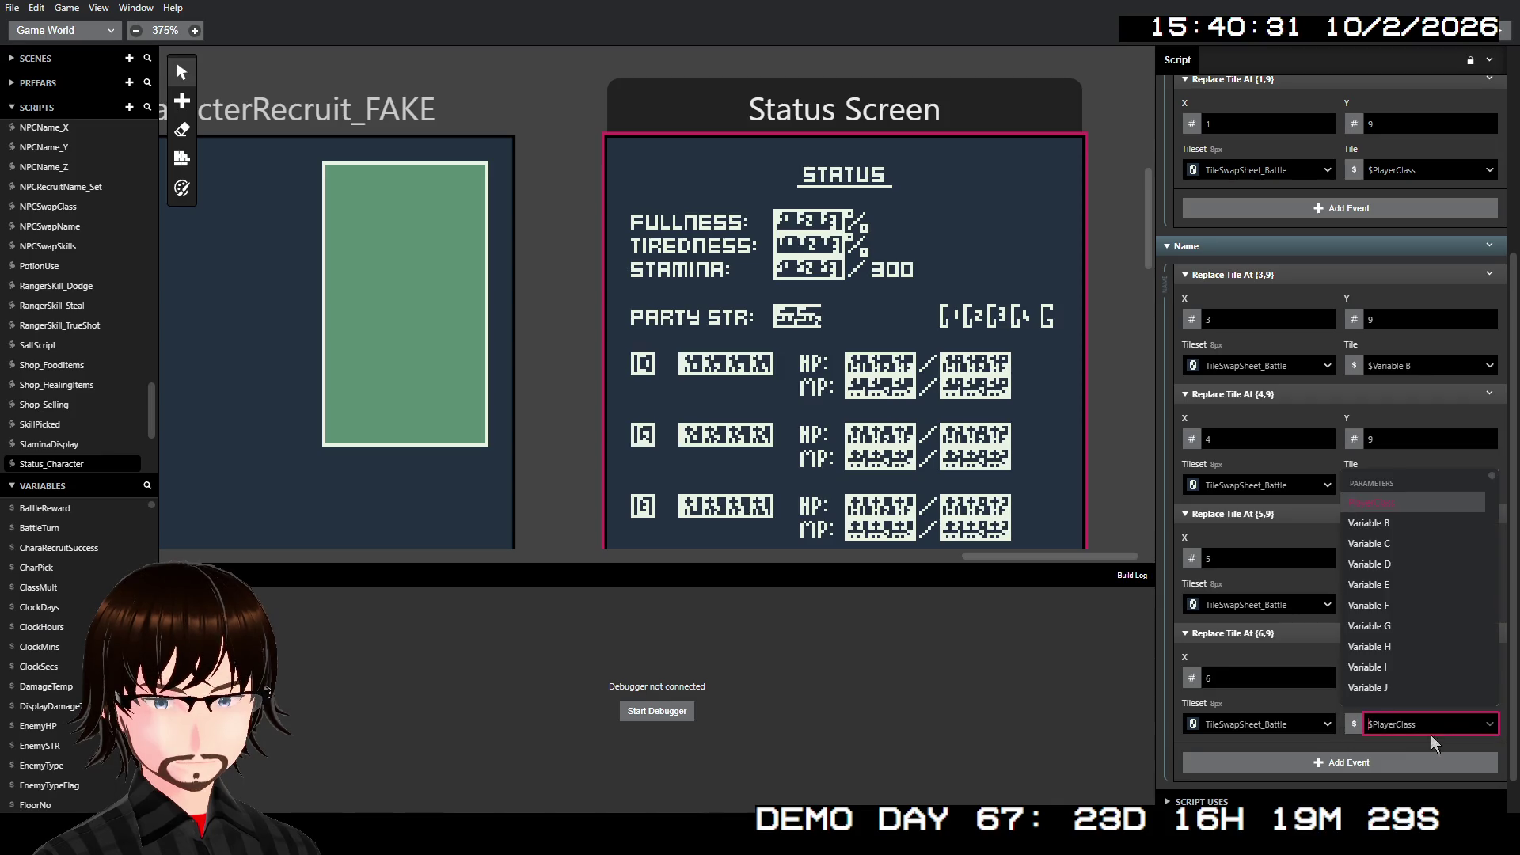
{"action": "left_click", "coordinate": [1414, 584]}
{"action": "scroll", "coordinate": [1417, 475], "scroll_direction": "up", "scroll_amount": 5}
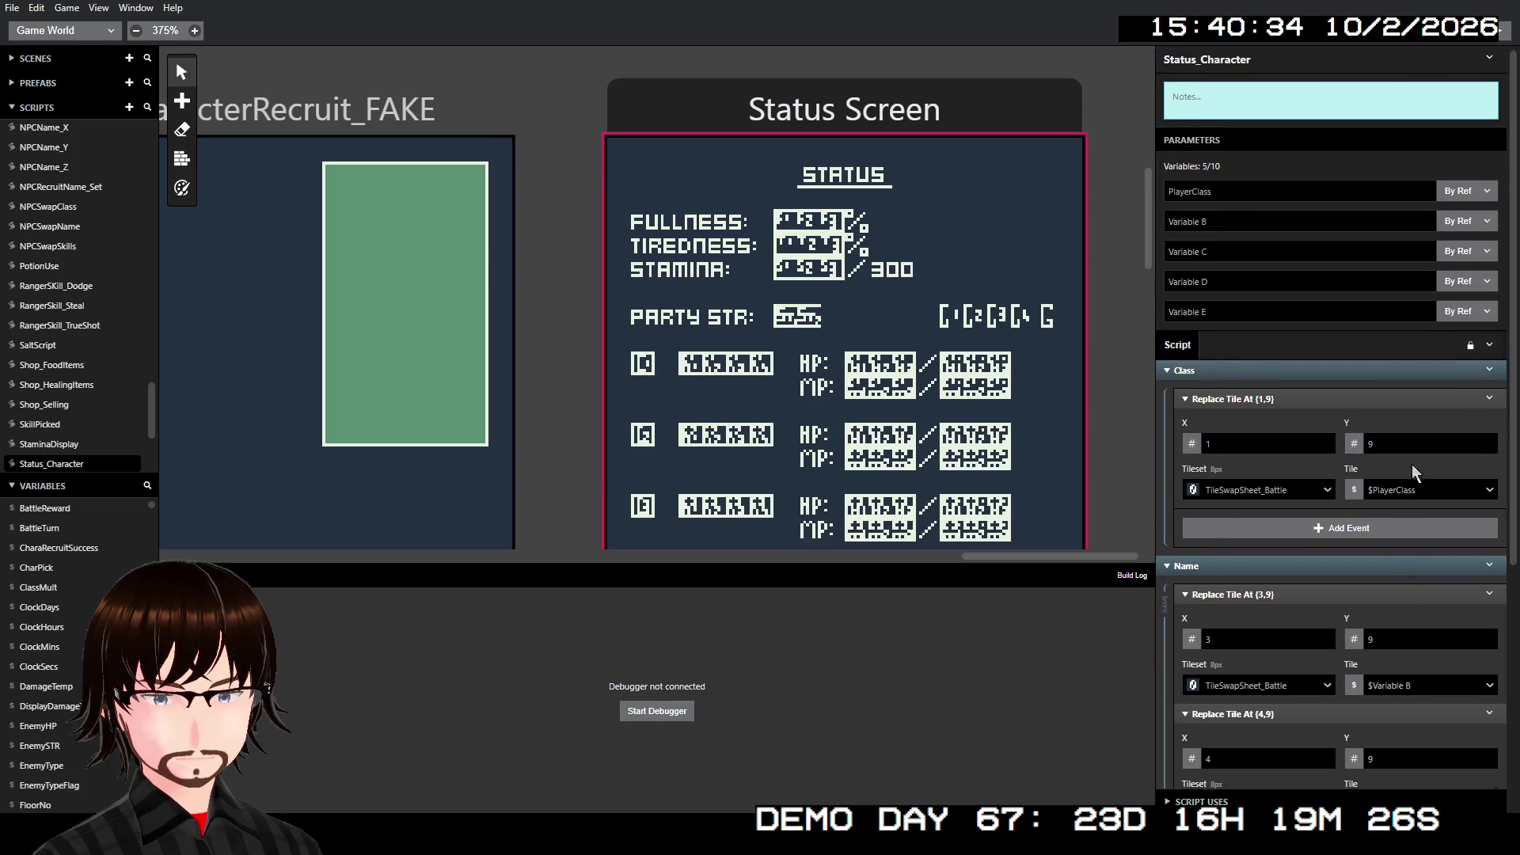
- Rename parameters Variable B and Variable C to PlayerName1 and PlayerName2
{"action": "left_click", "coordinate": [1251, 218]}
{"action": "key", "text": "ctrl+a"}
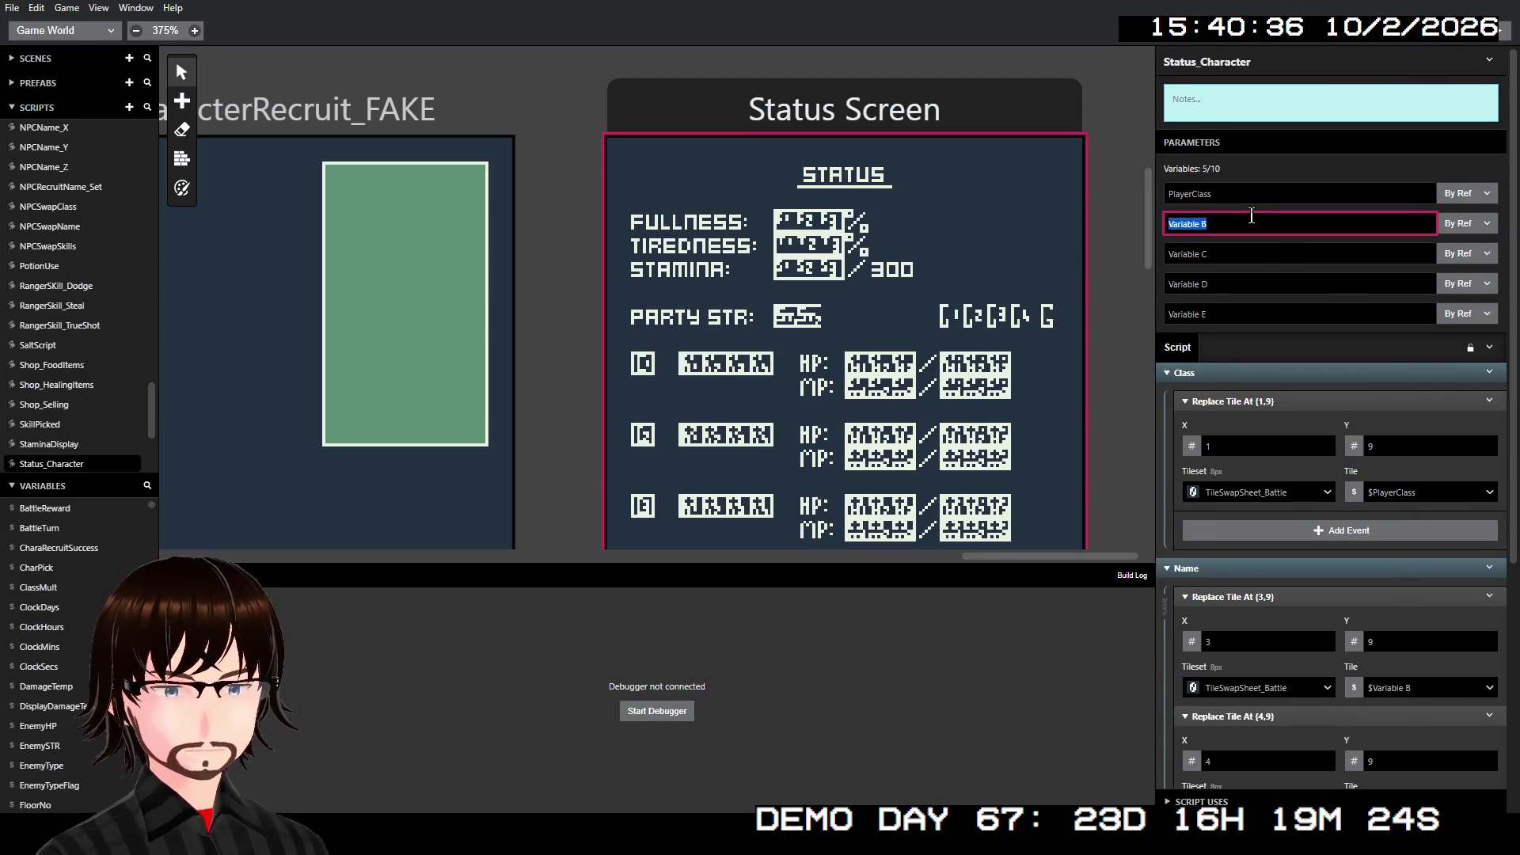
{"action": "type", "text": "P"}
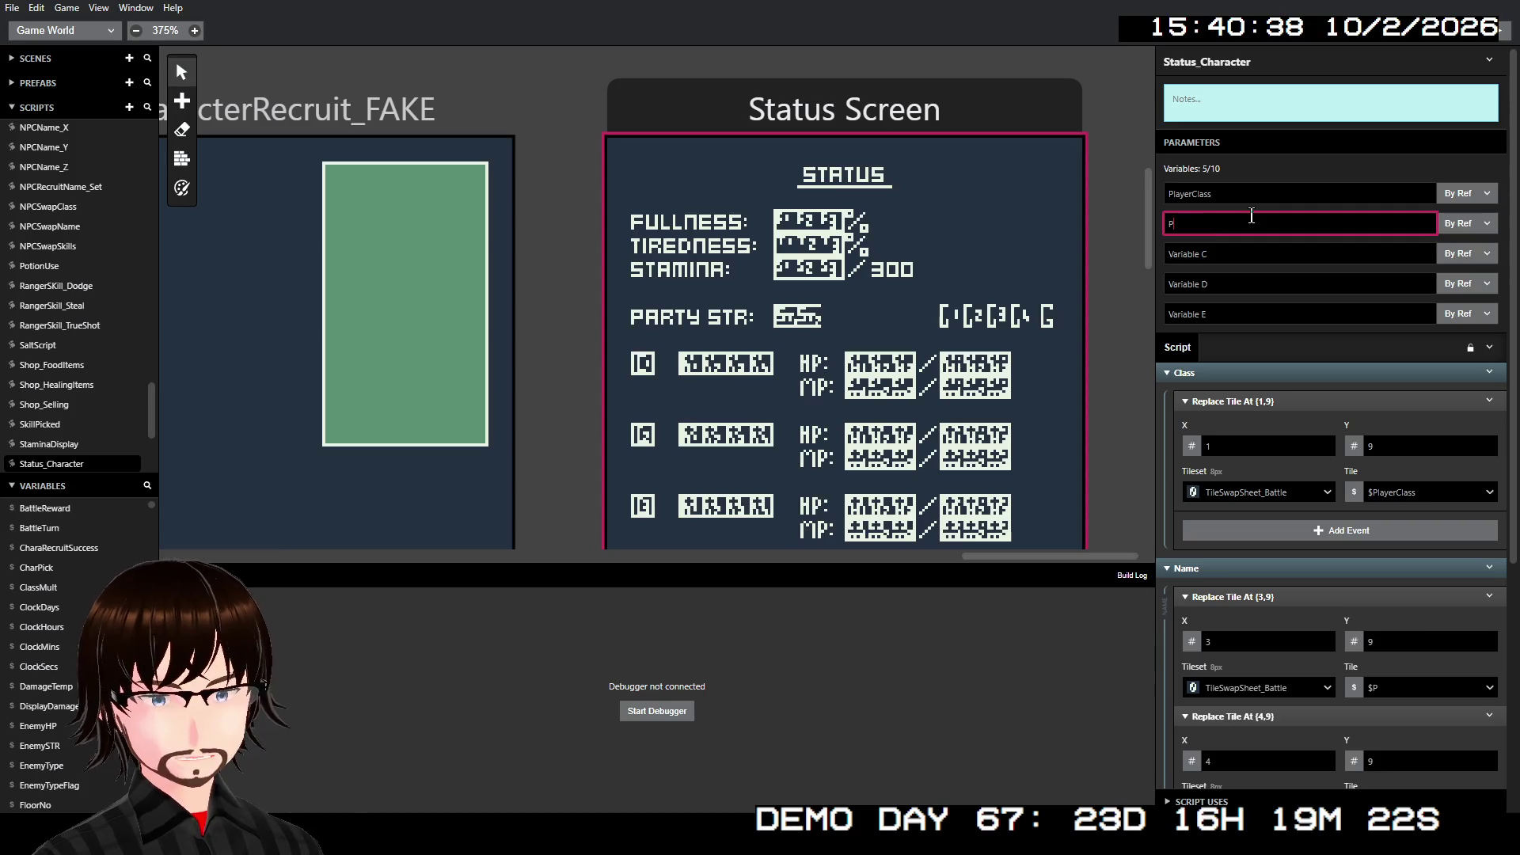
{"action": "type", "text": "layerName1"}
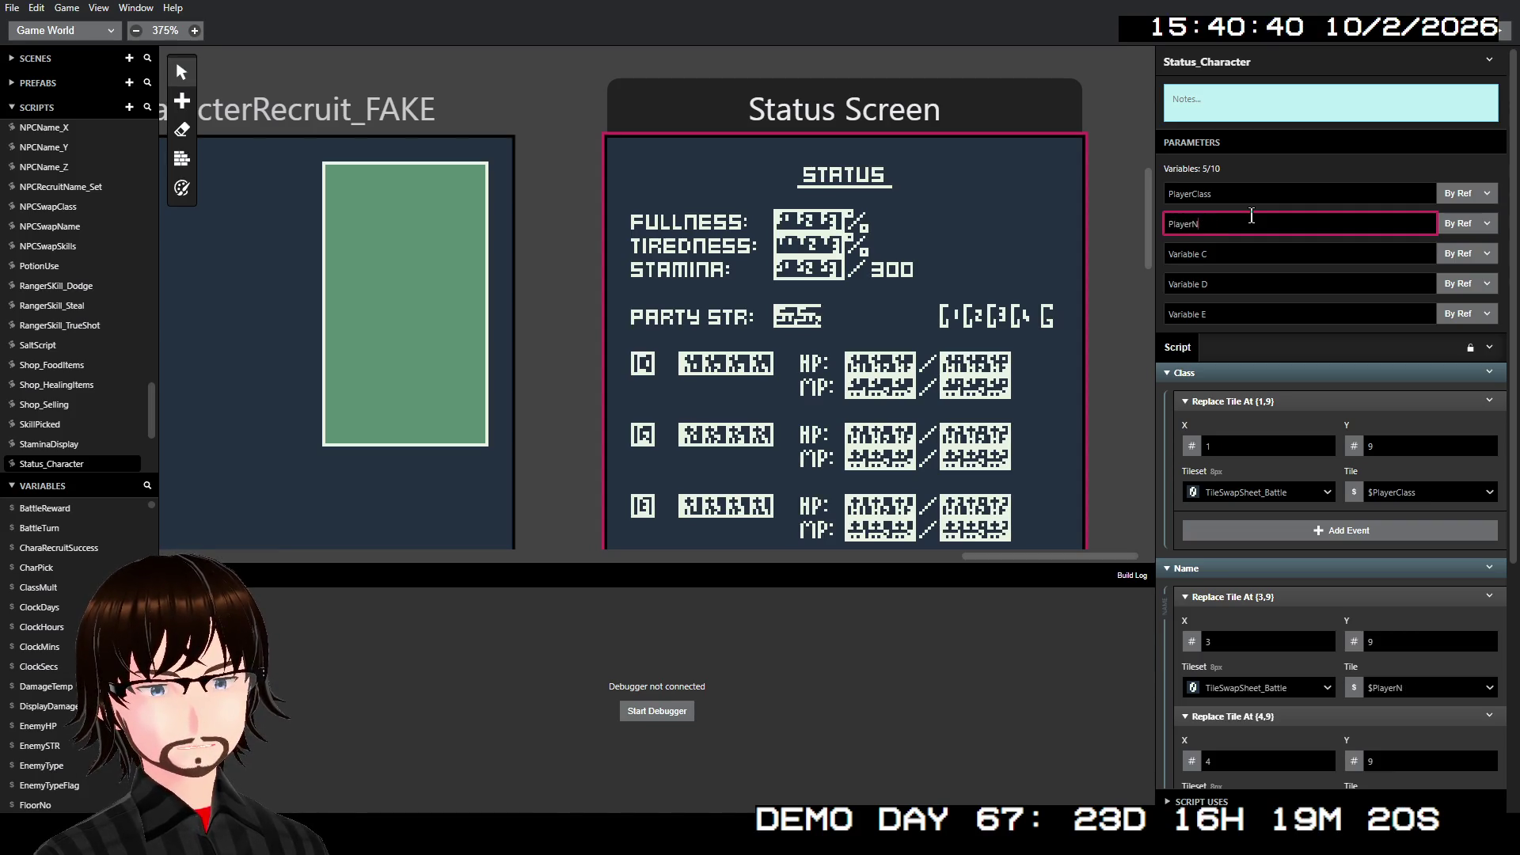
{"action": "key", "text": "Tab"}
{"action": "key", "text": "Tab"}
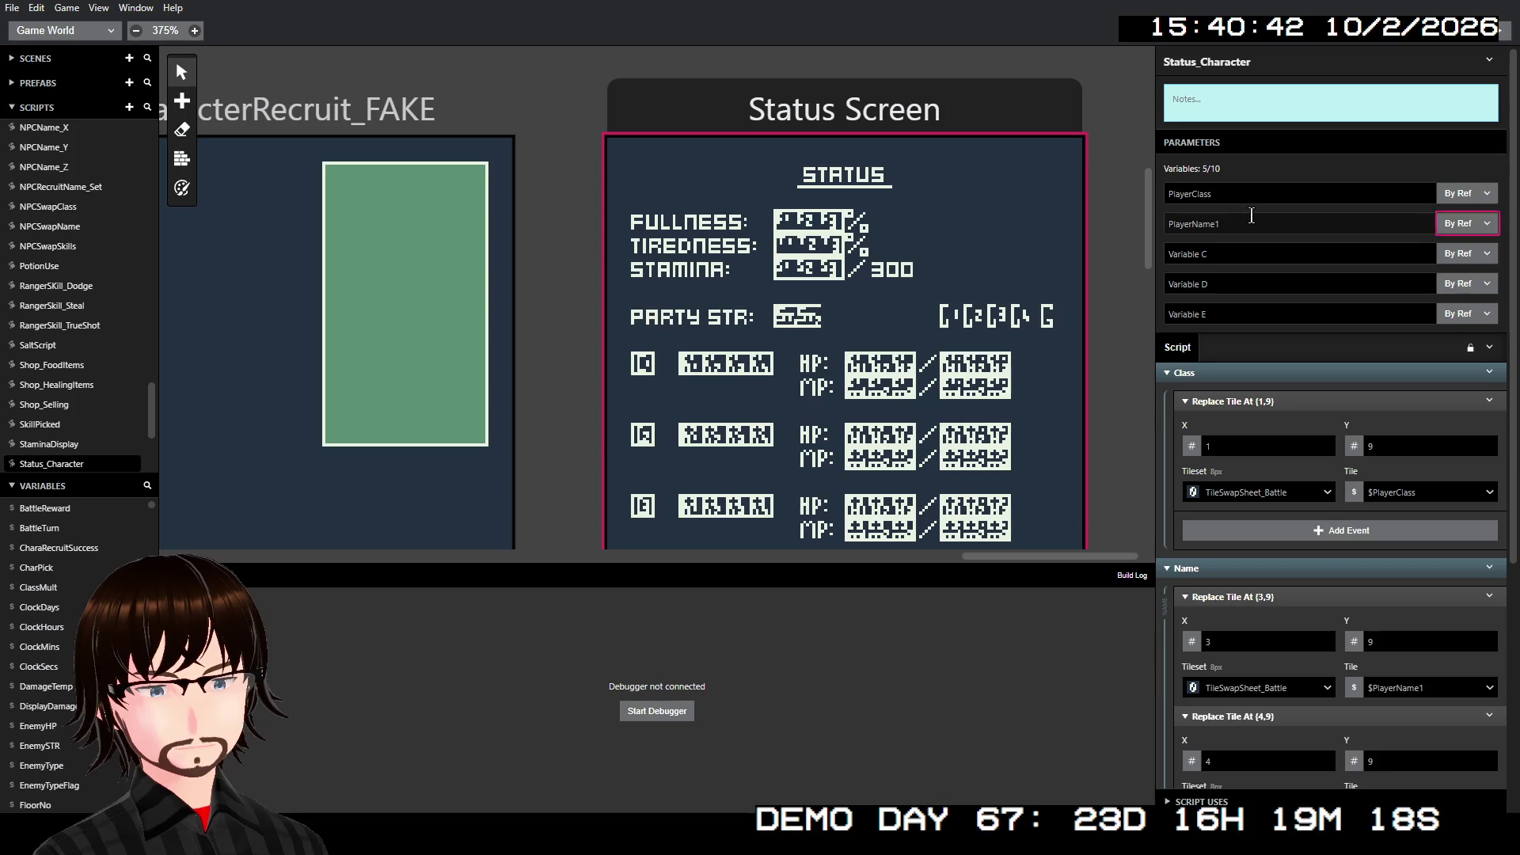
{"action": "key", "text": "ctrl+a"}
{"action": "type", "text": "PlayerName"}
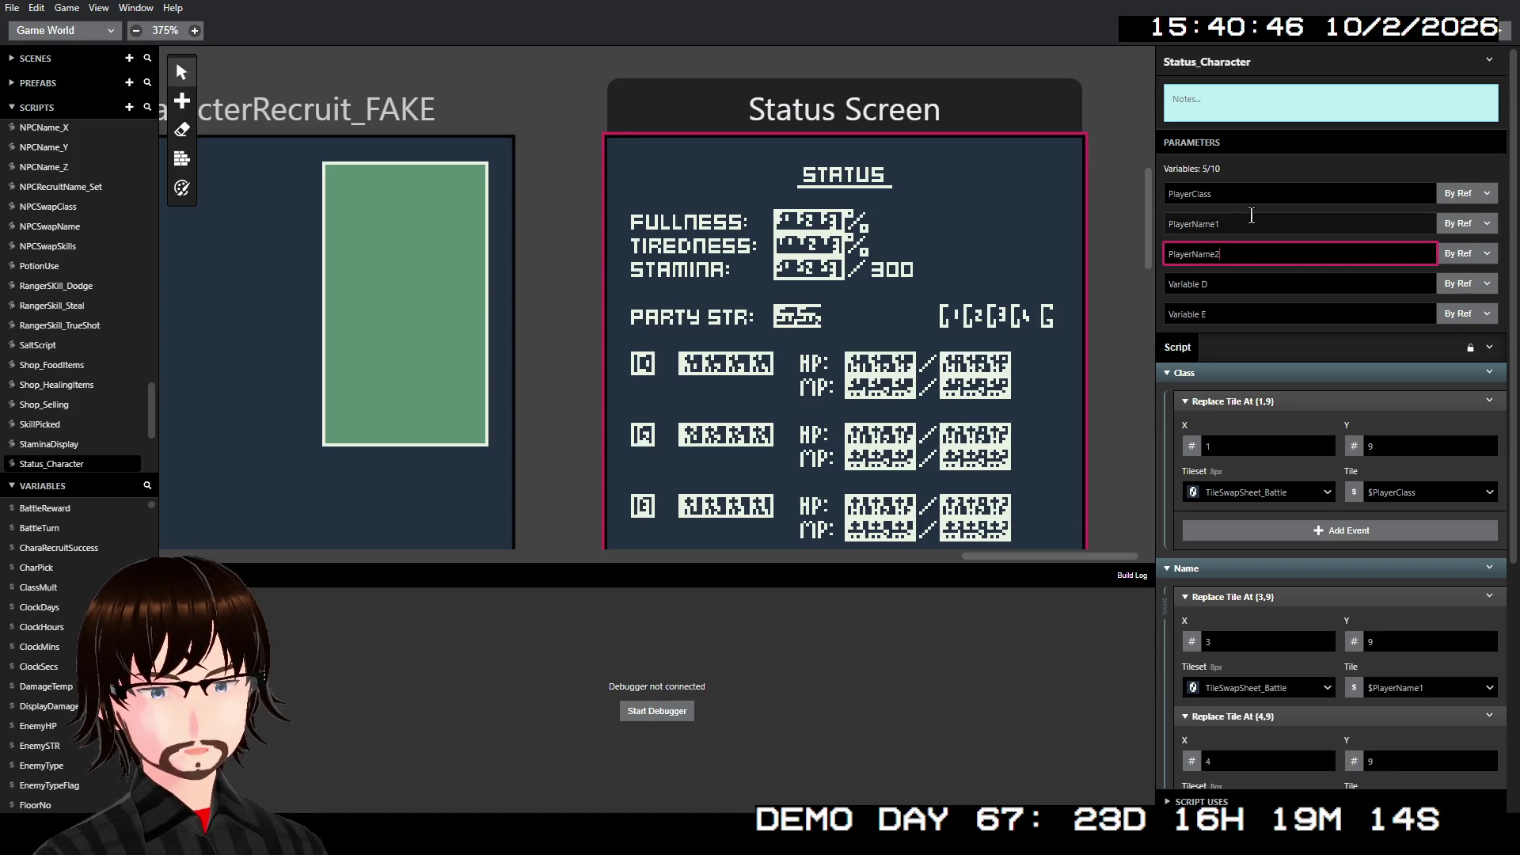
{"action": "key", "text": "Tab"}
{"action": "key", "text": "Tab"}
- Rename the next two parameters to PlayerName3 and PlayerName4
{"action": "key", "text": "ctrl+a"}
{"action": "type", "text": "PlayerName3"}
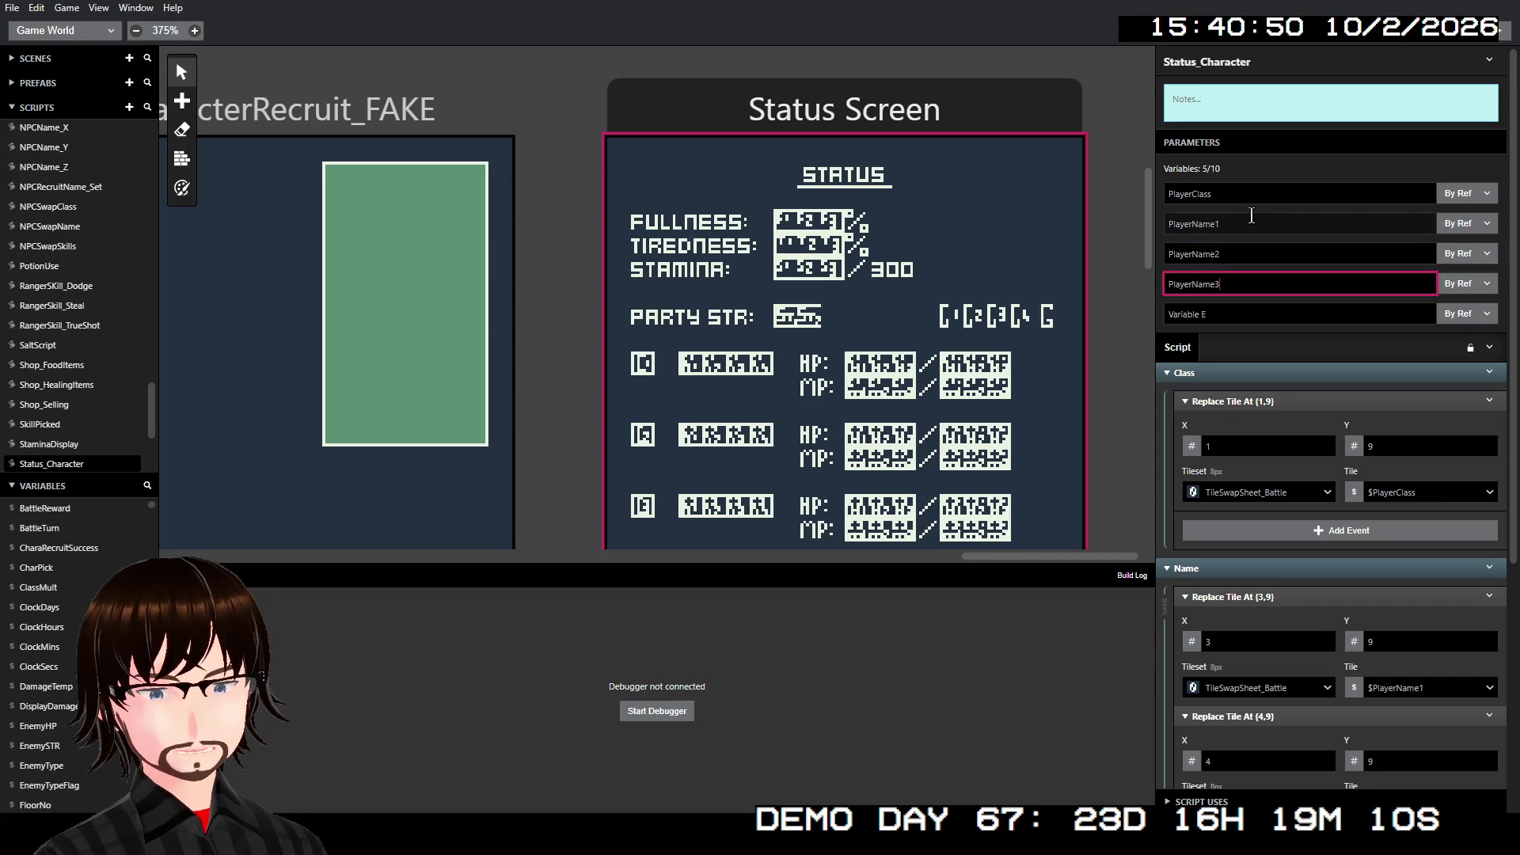
{"action": "key", "text": "Return"}
{"action": "key", "text": "Tab"}
{"action": "key", "text": "Tab"}
{"action": "type", "text": "PlayerName"}
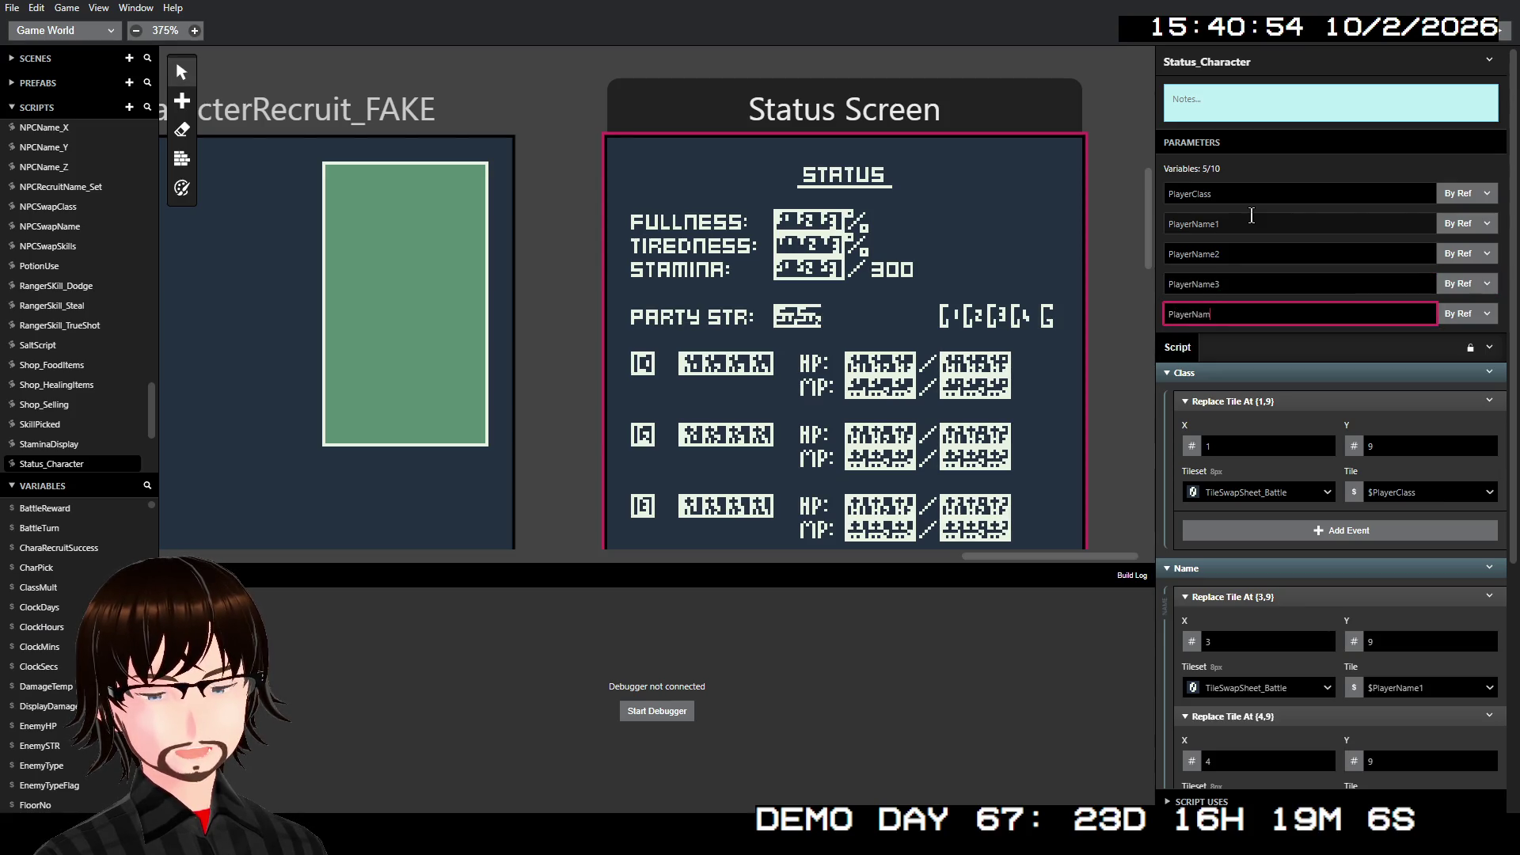
{"action": "type", "text": "4"}
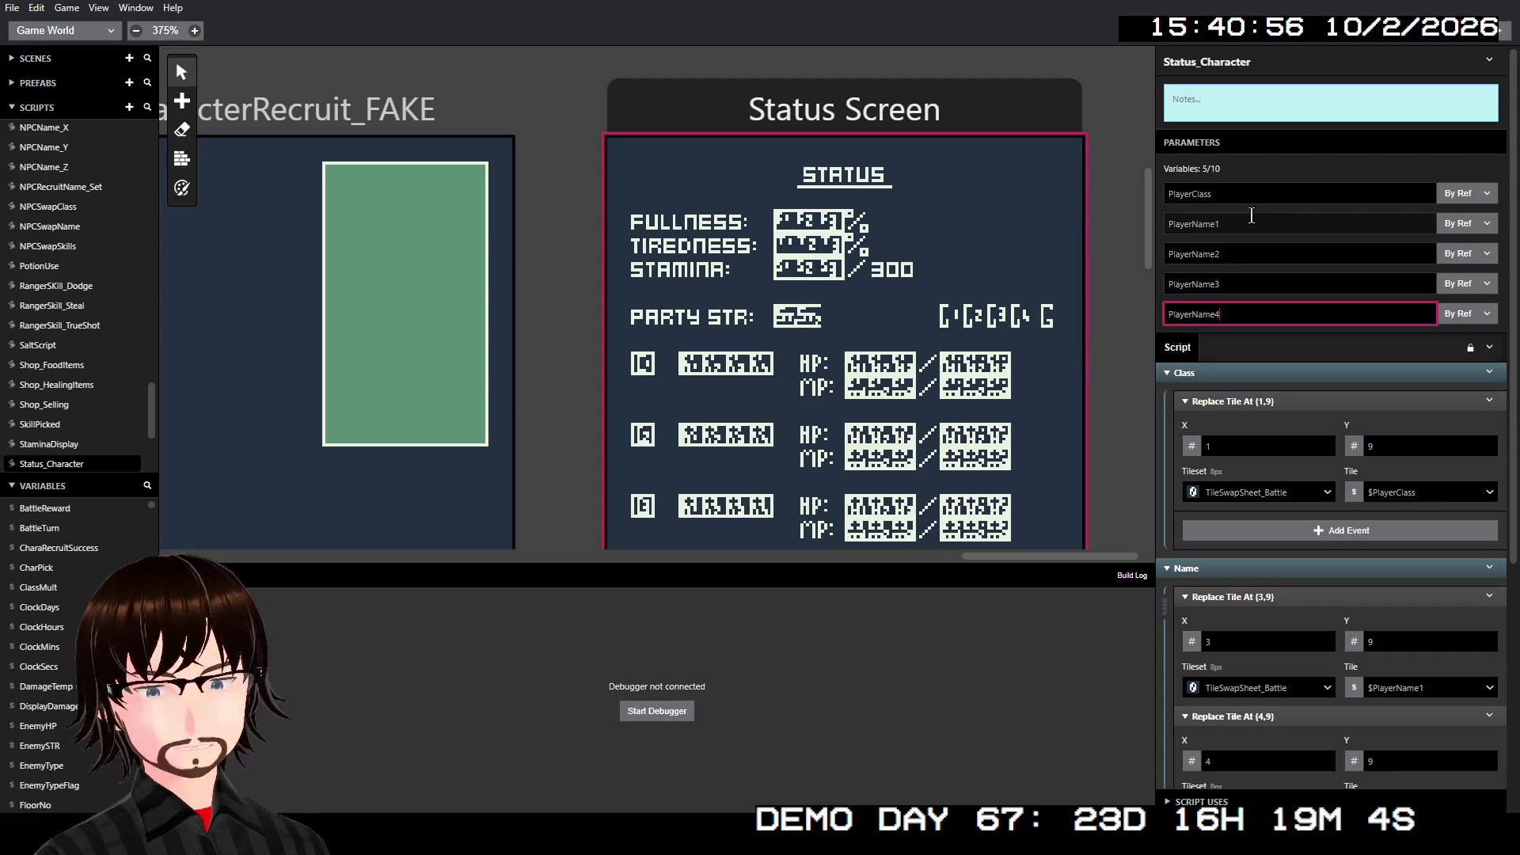
{"action": "scroll", "coordinate": [1422, 475], "scroll_direction": "down", "scroll_amount": 3}
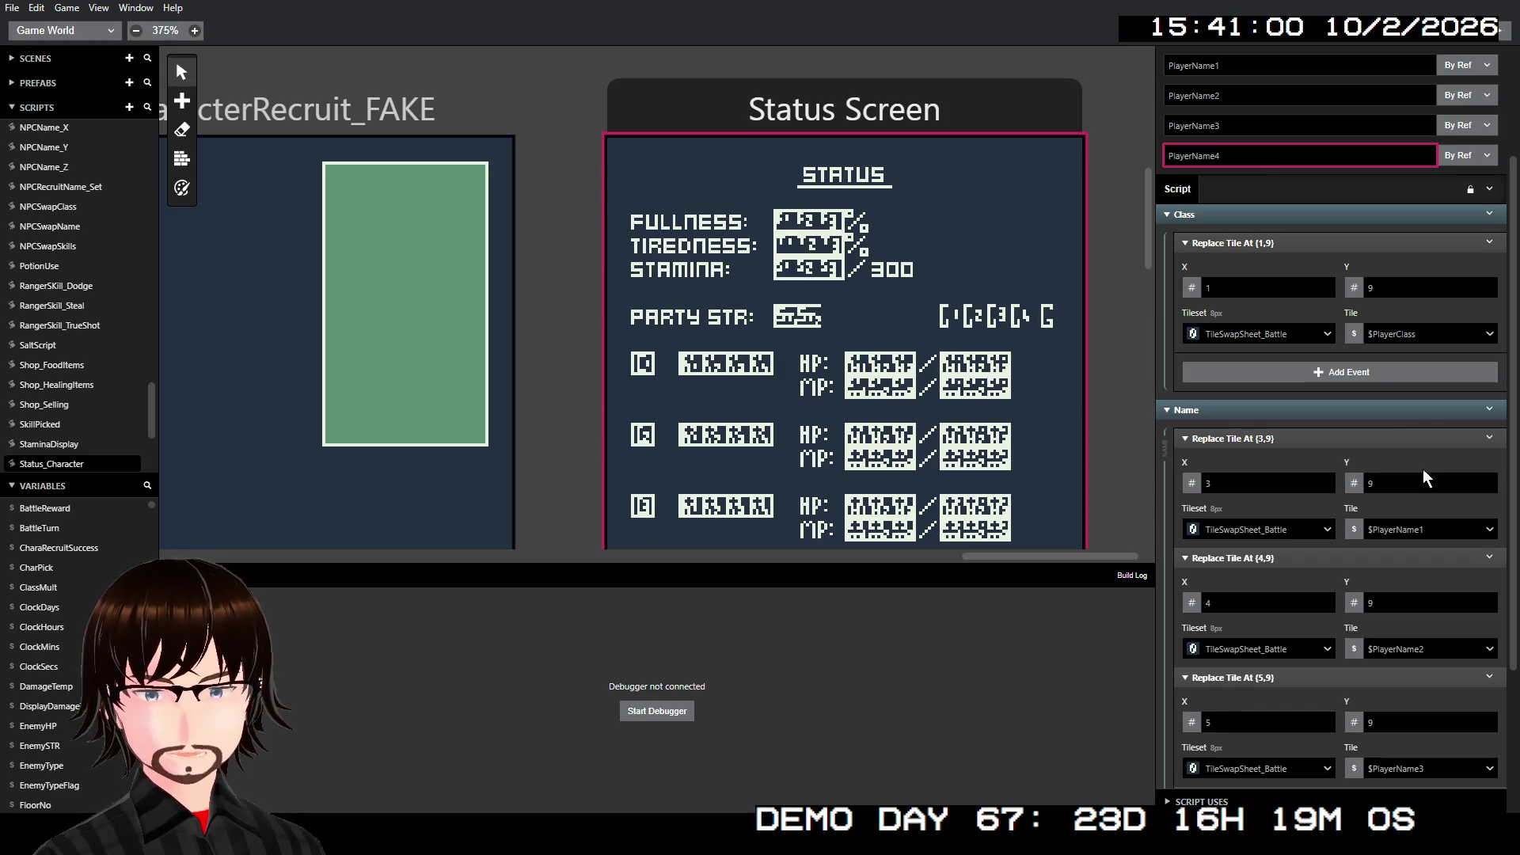
{"action": "scroll", "coordinate": [1422, 473], "scroll_direction": "down", "scroll_amount": 1}
{"action": "scroll", "coordinate": [1422, 469], "scroll_direction": "down", "scroll_amount": 2}
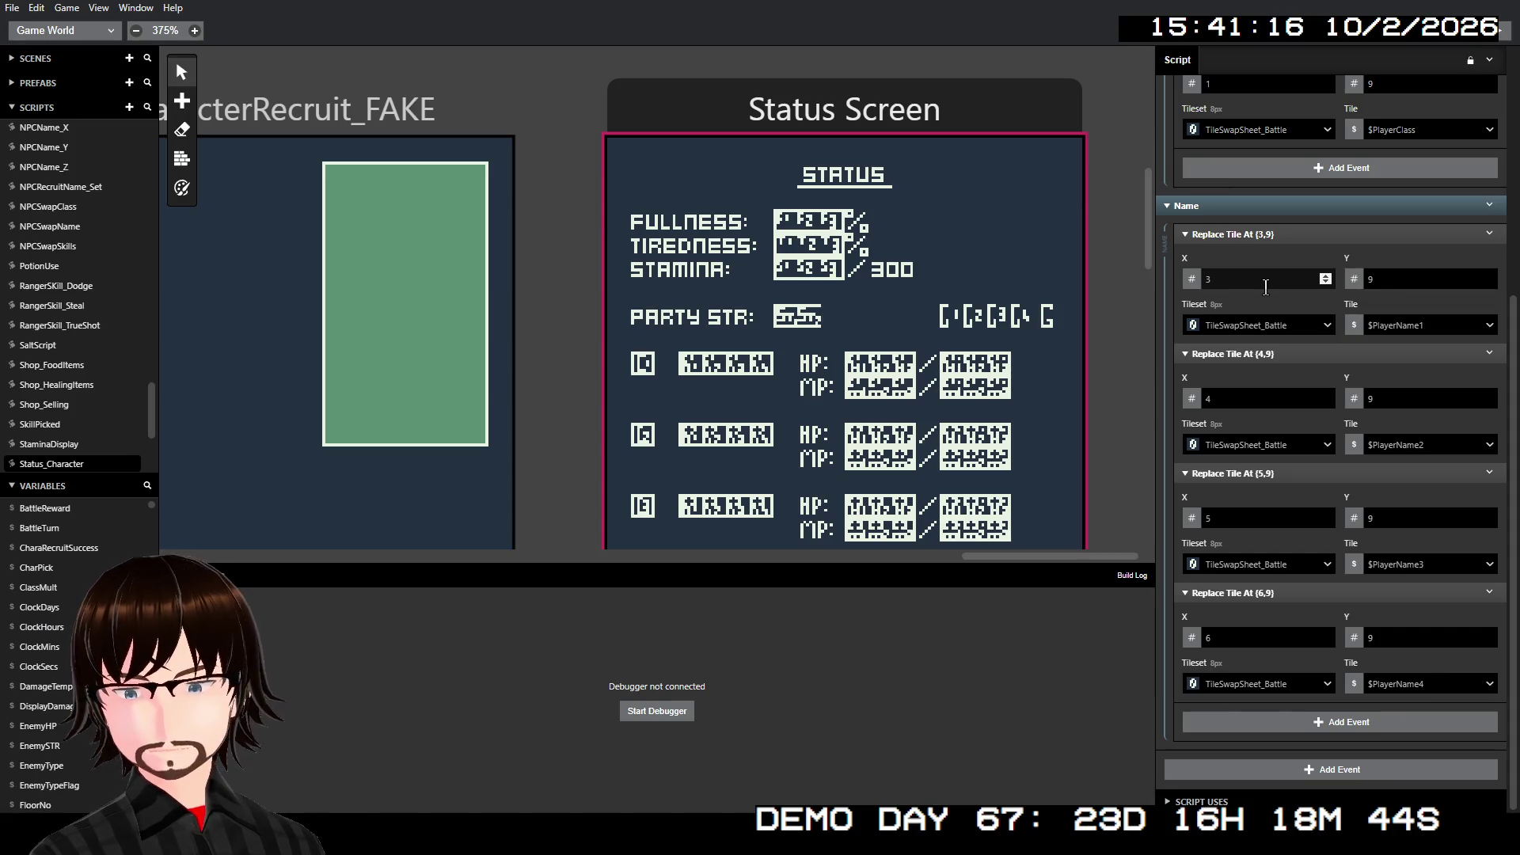
- Collapse the Name group's four Replace Tile events at (3,9) through (6,9)
{"action": "left_click", "coordinate": [1237, 234]}
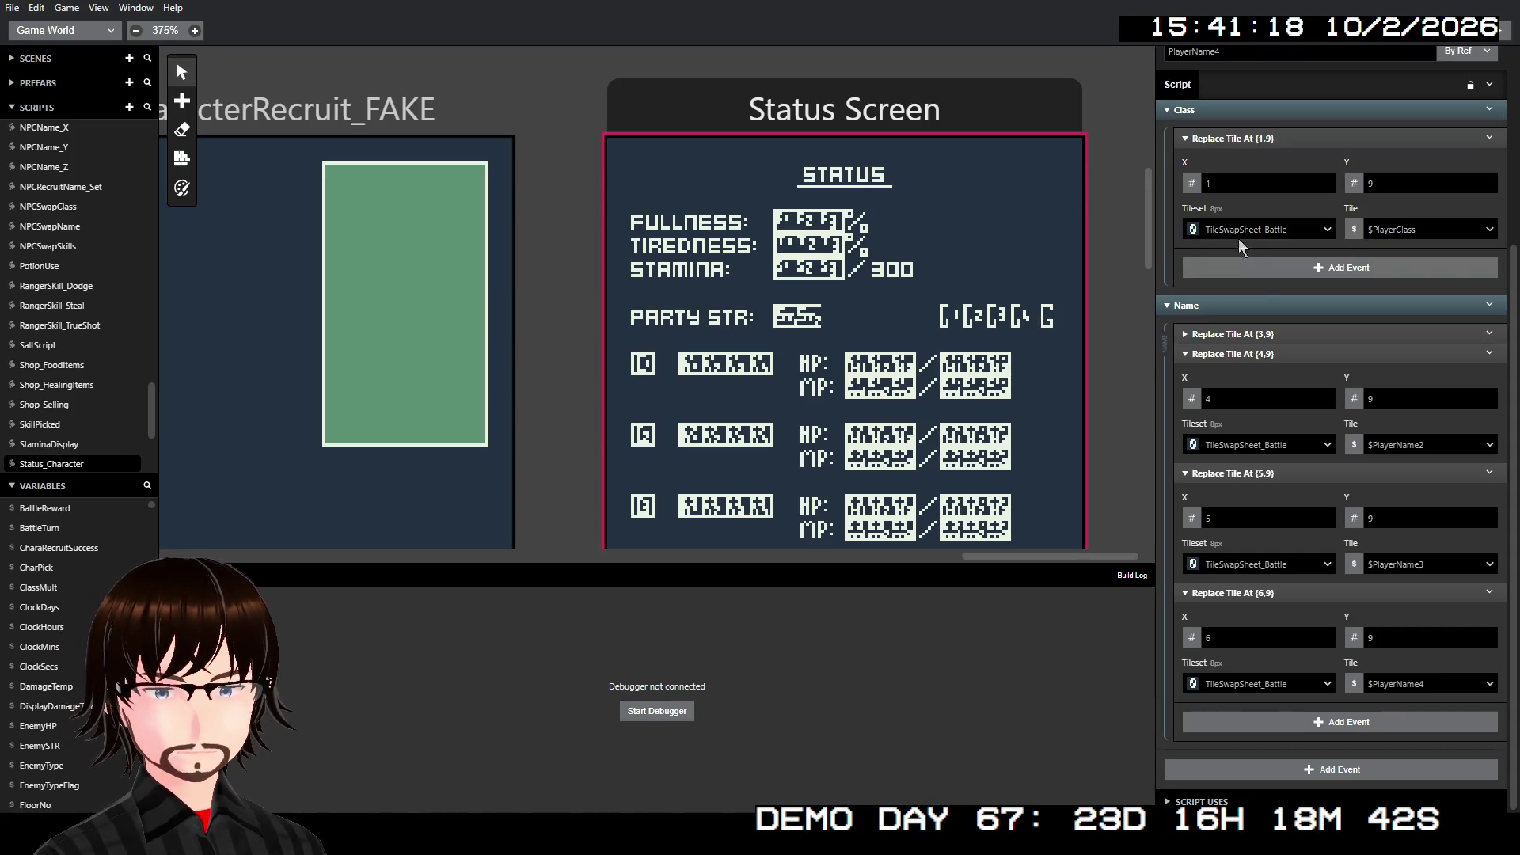
{"action": "left_click", "coordinate": [1258, 354]}
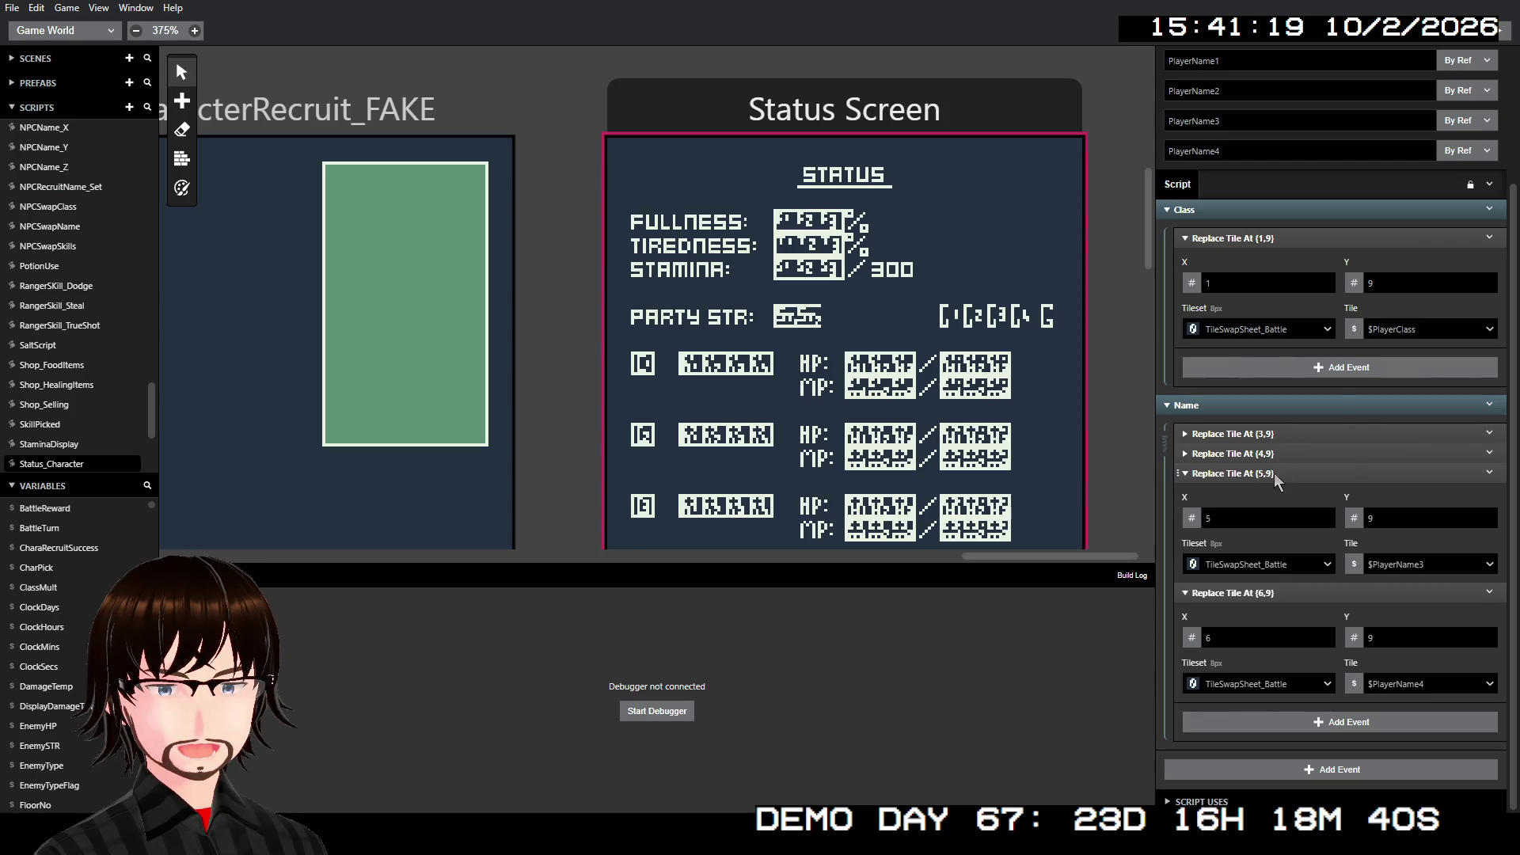
{"action": "left_click", "coordinate": [1274, 473]}
{"action": "left_click", "coordinate": [1278, 613]}
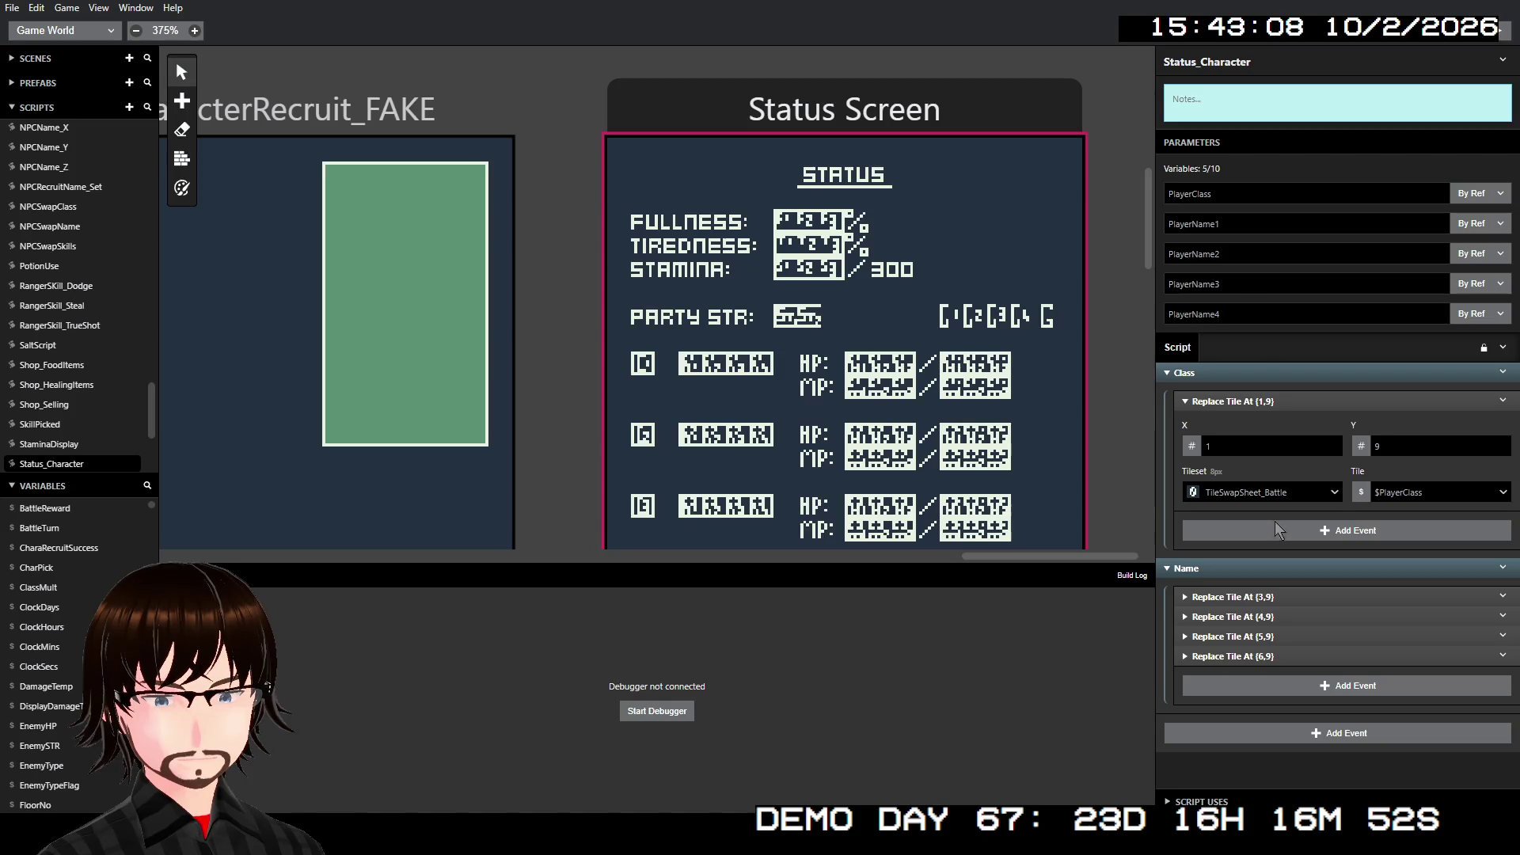
- Open the Name group's action menu from its header chevron
{"action": "left_click", "coordinate": [1504, 569]}
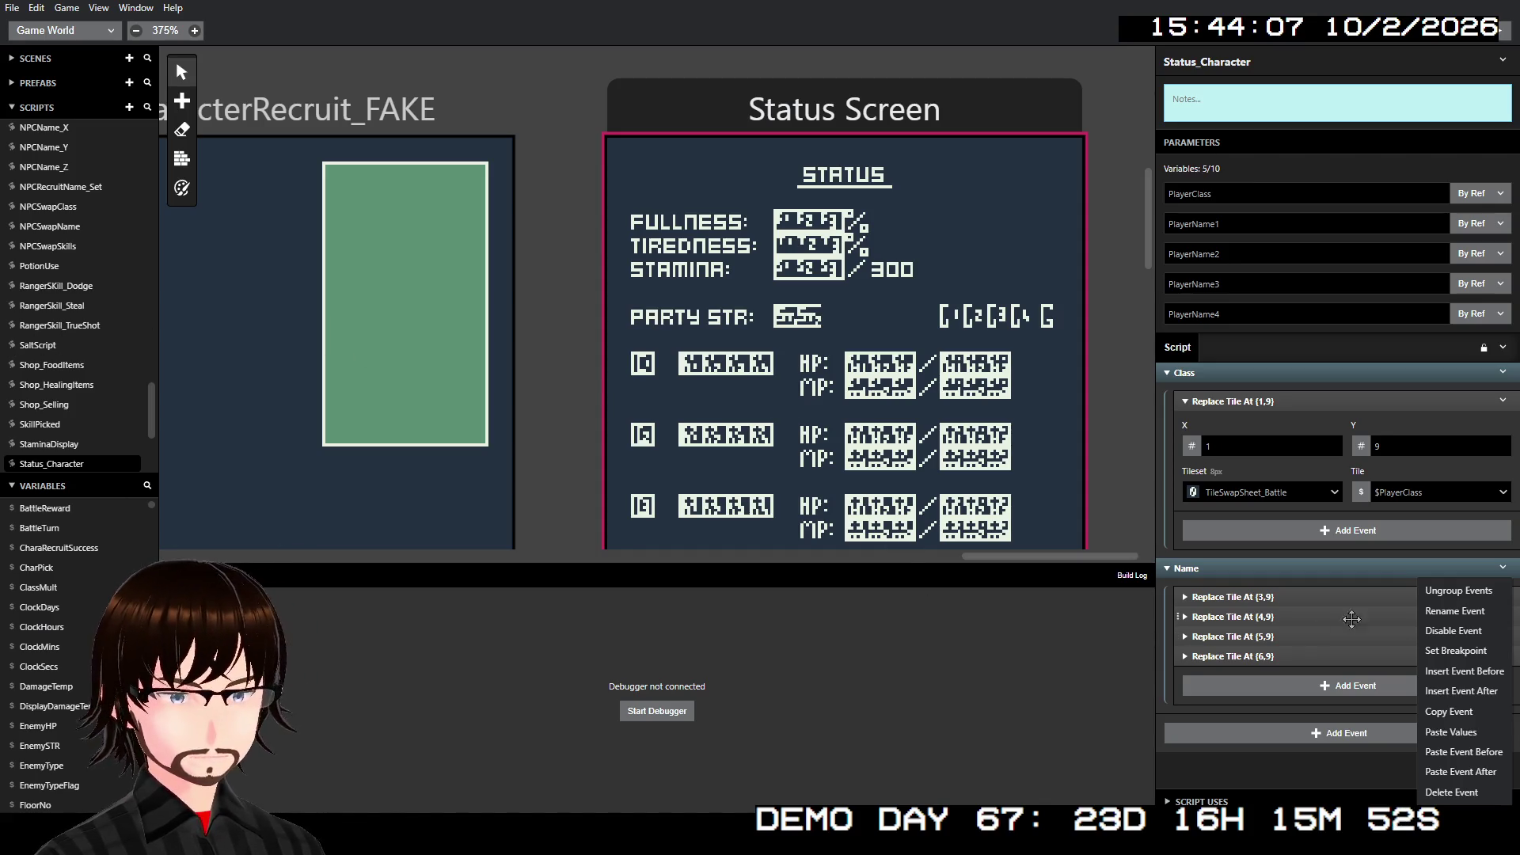
- Copy the Name group, paste it after itself, and rename the copy HPCurrent
{"action": "left_click", "coordinate": [1453, 717]}
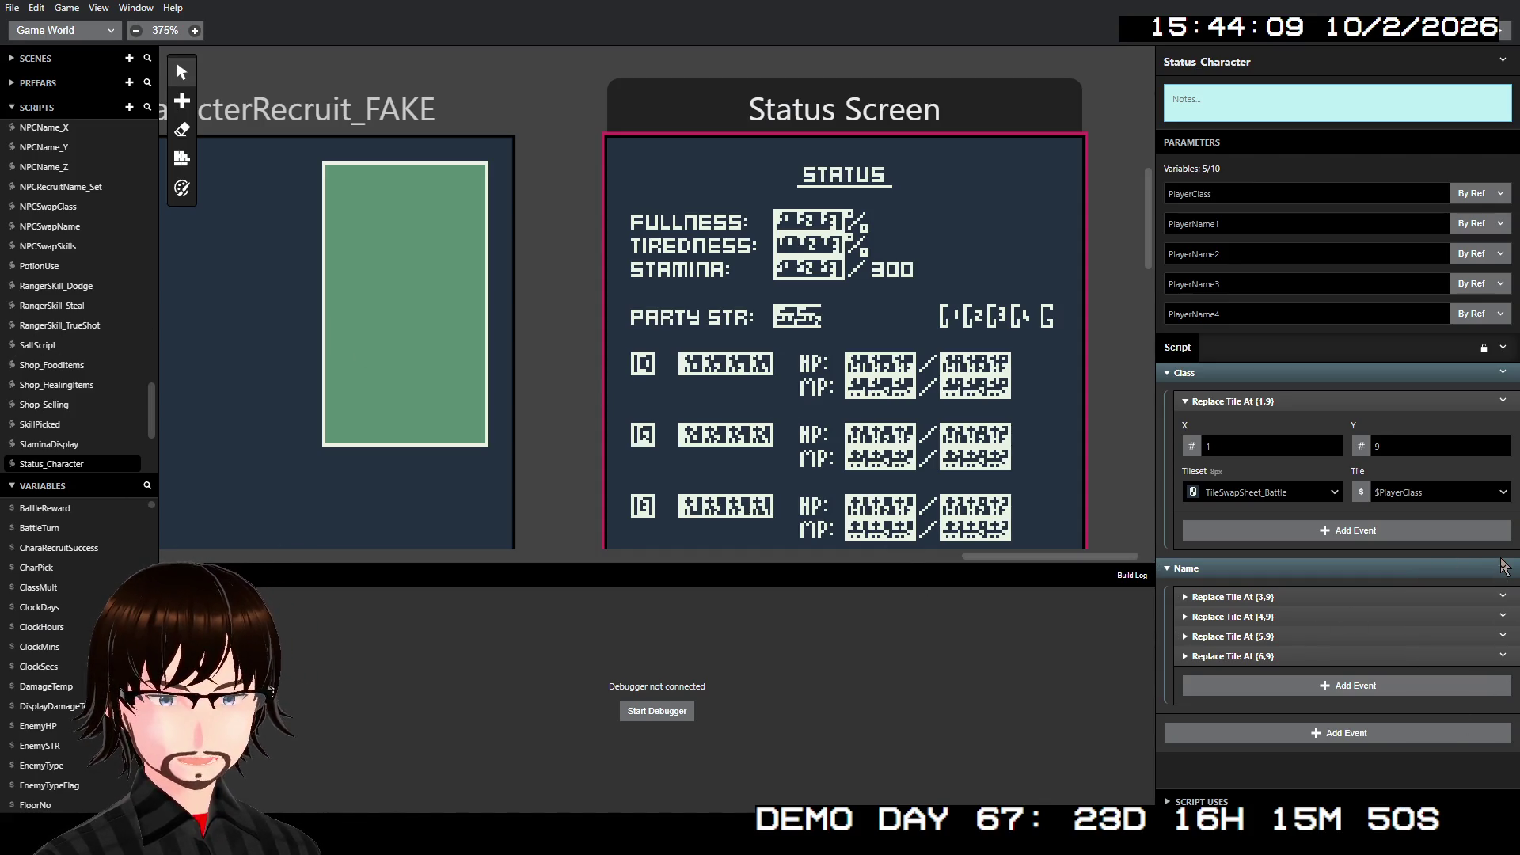
{"action": "left_click", "coordinate": [1503, 567]}
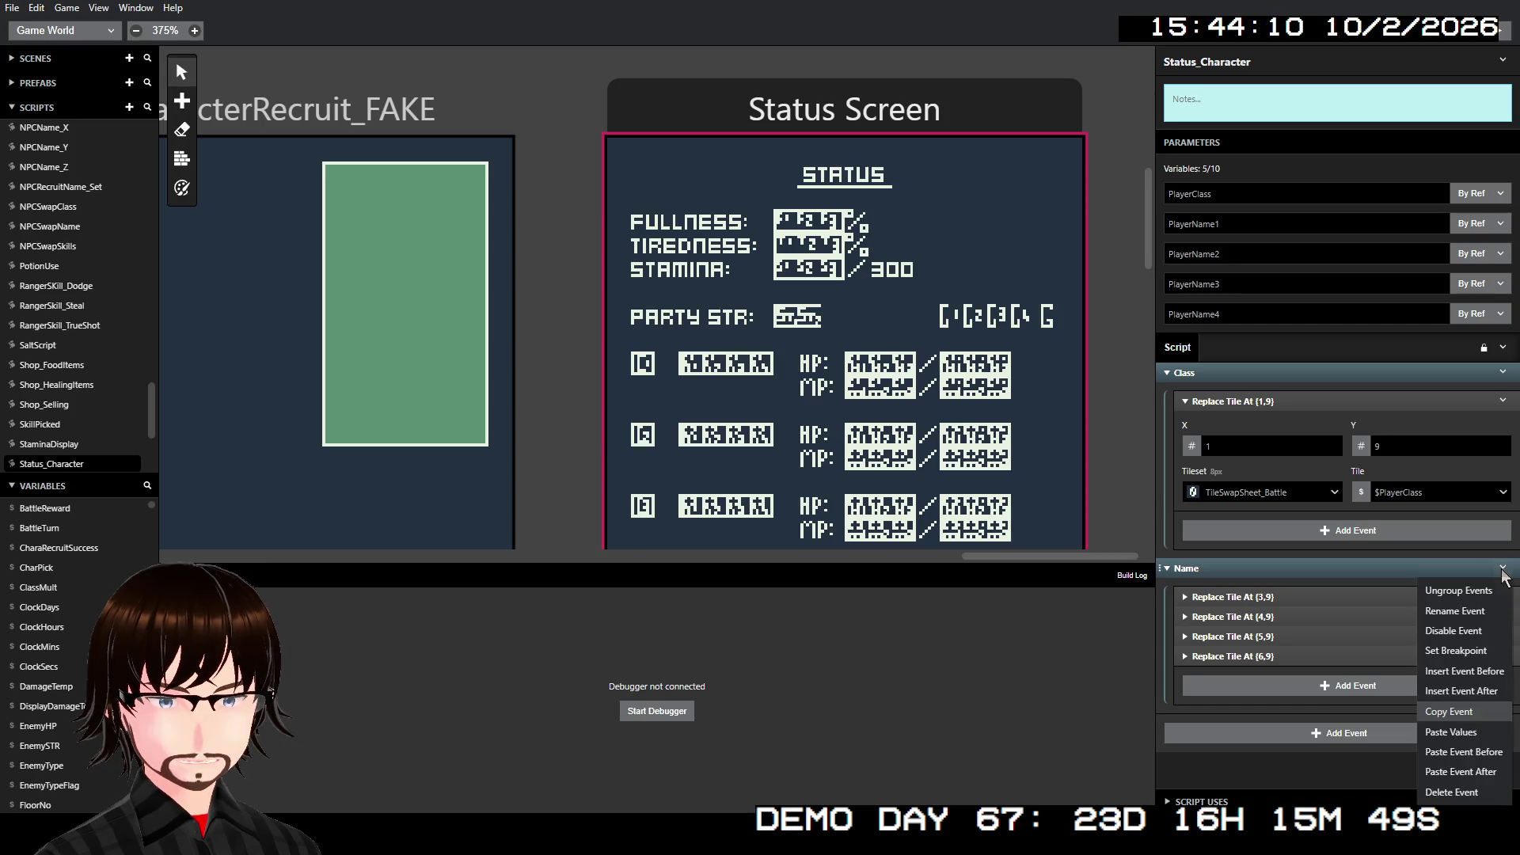
{"action": "left_click", "coordinate": [1477, 771]}
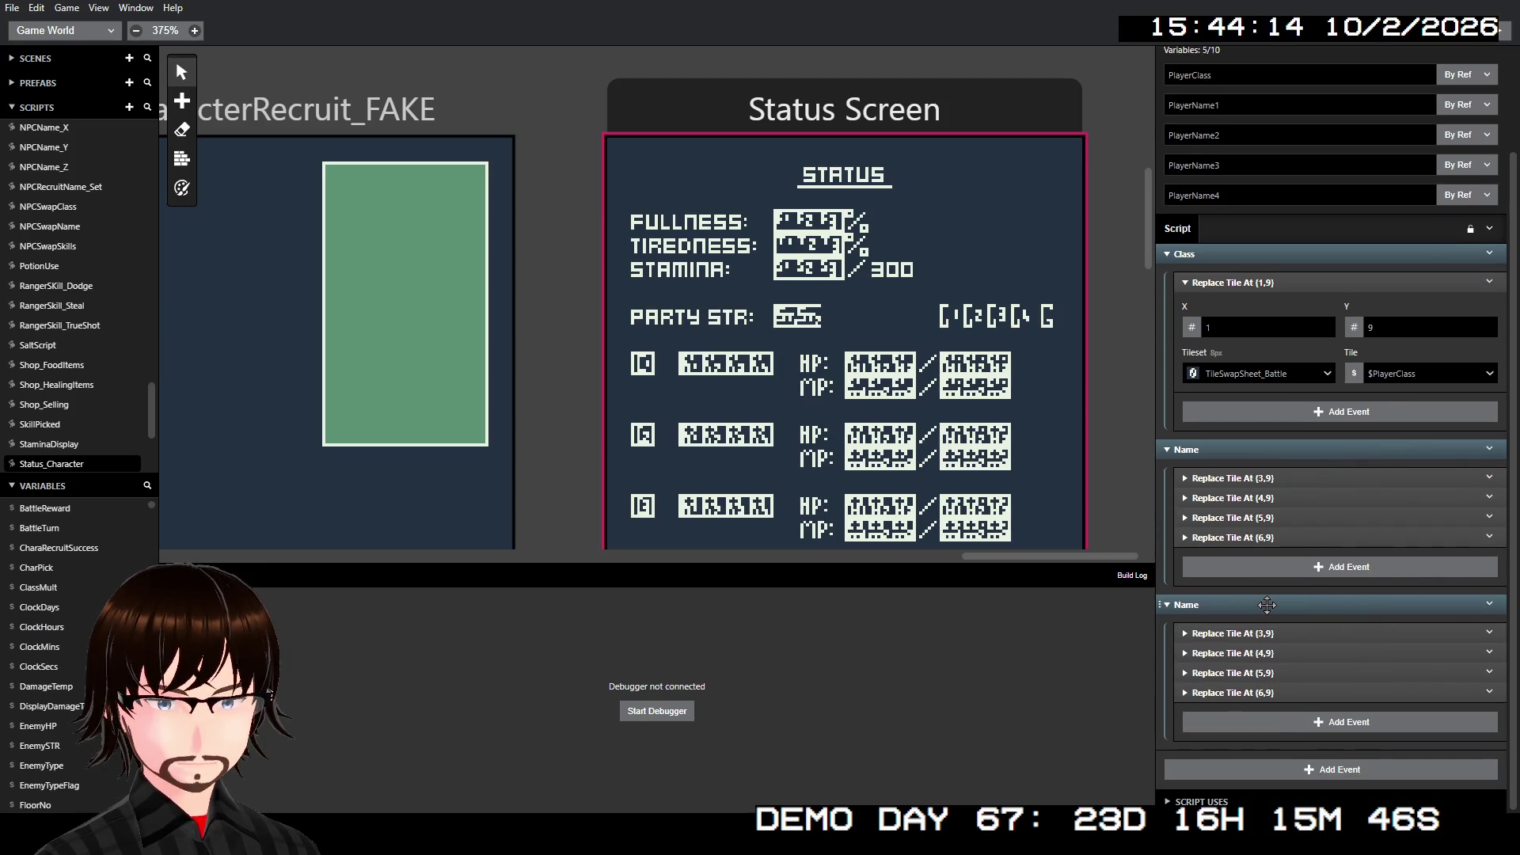
{"action": "right_click", "coordinate": [1266, 605]}
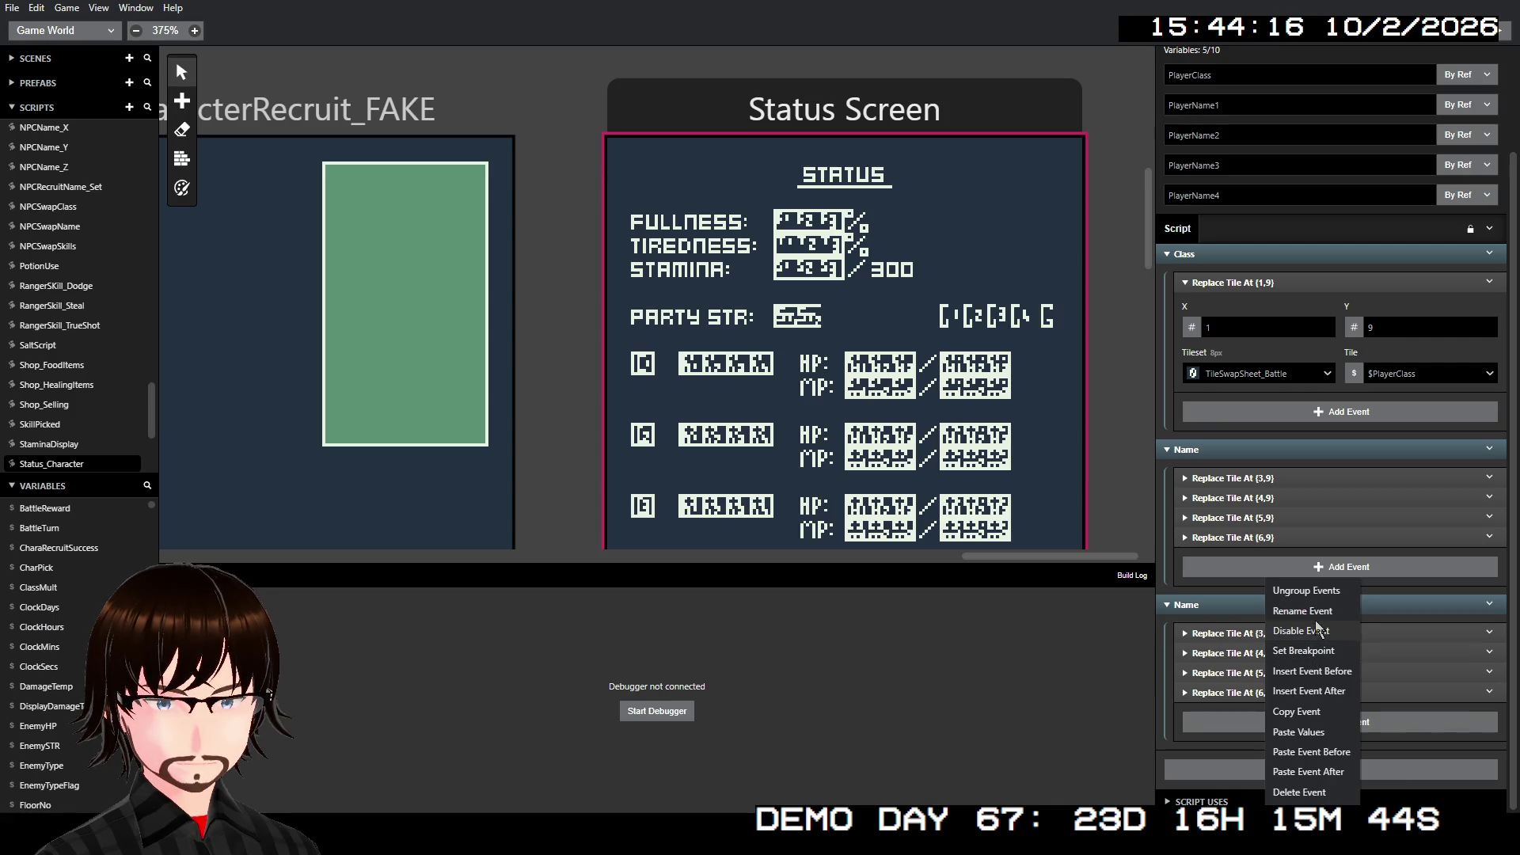
{"action": "right_click", "coordinate": [1246, 611]}
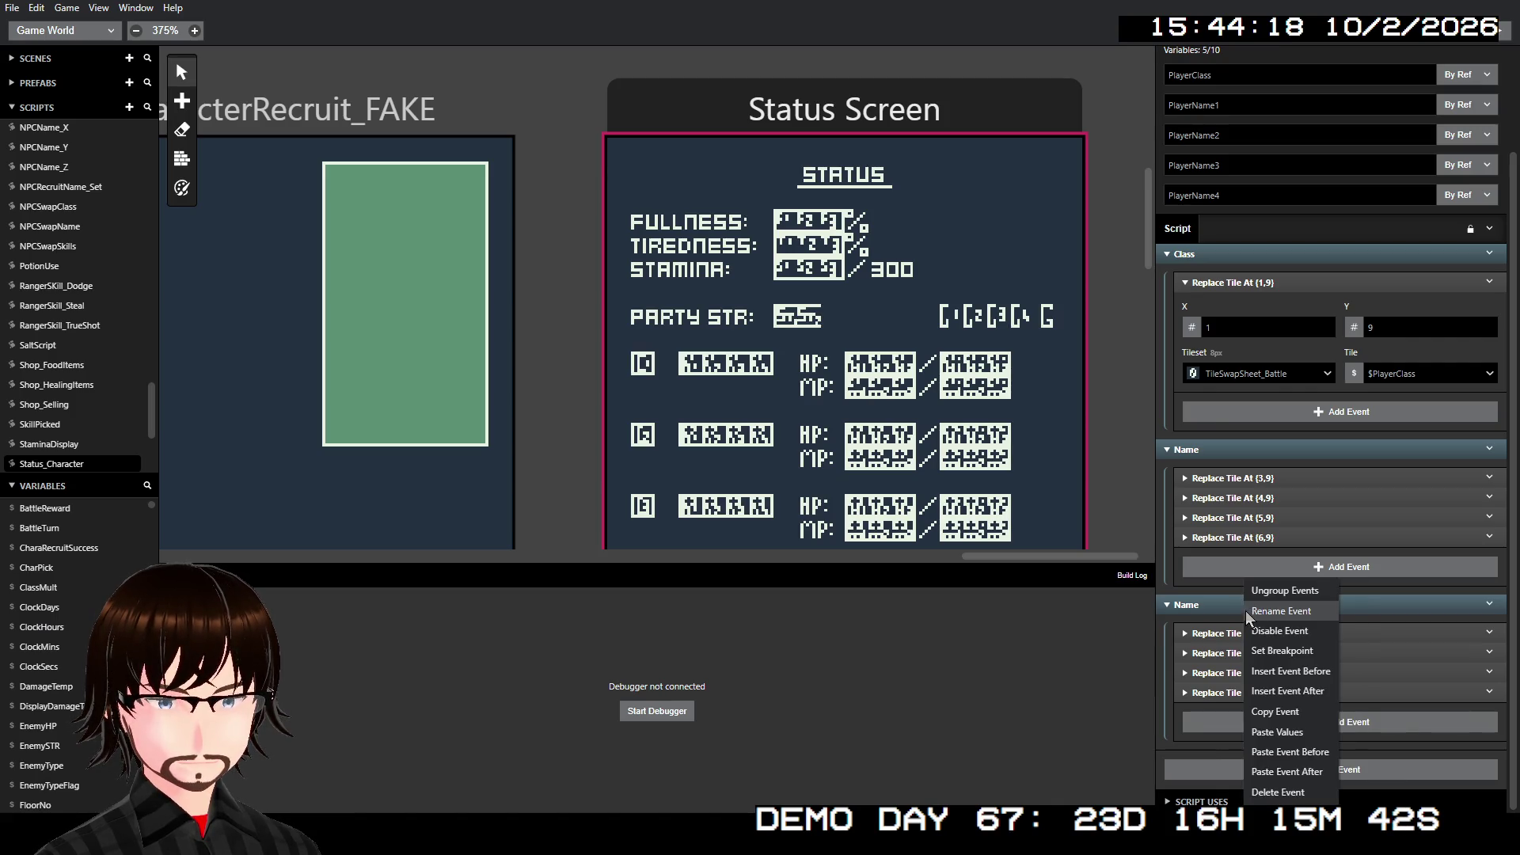
{"action": "left_click", "coordinate": [1247, 611]}
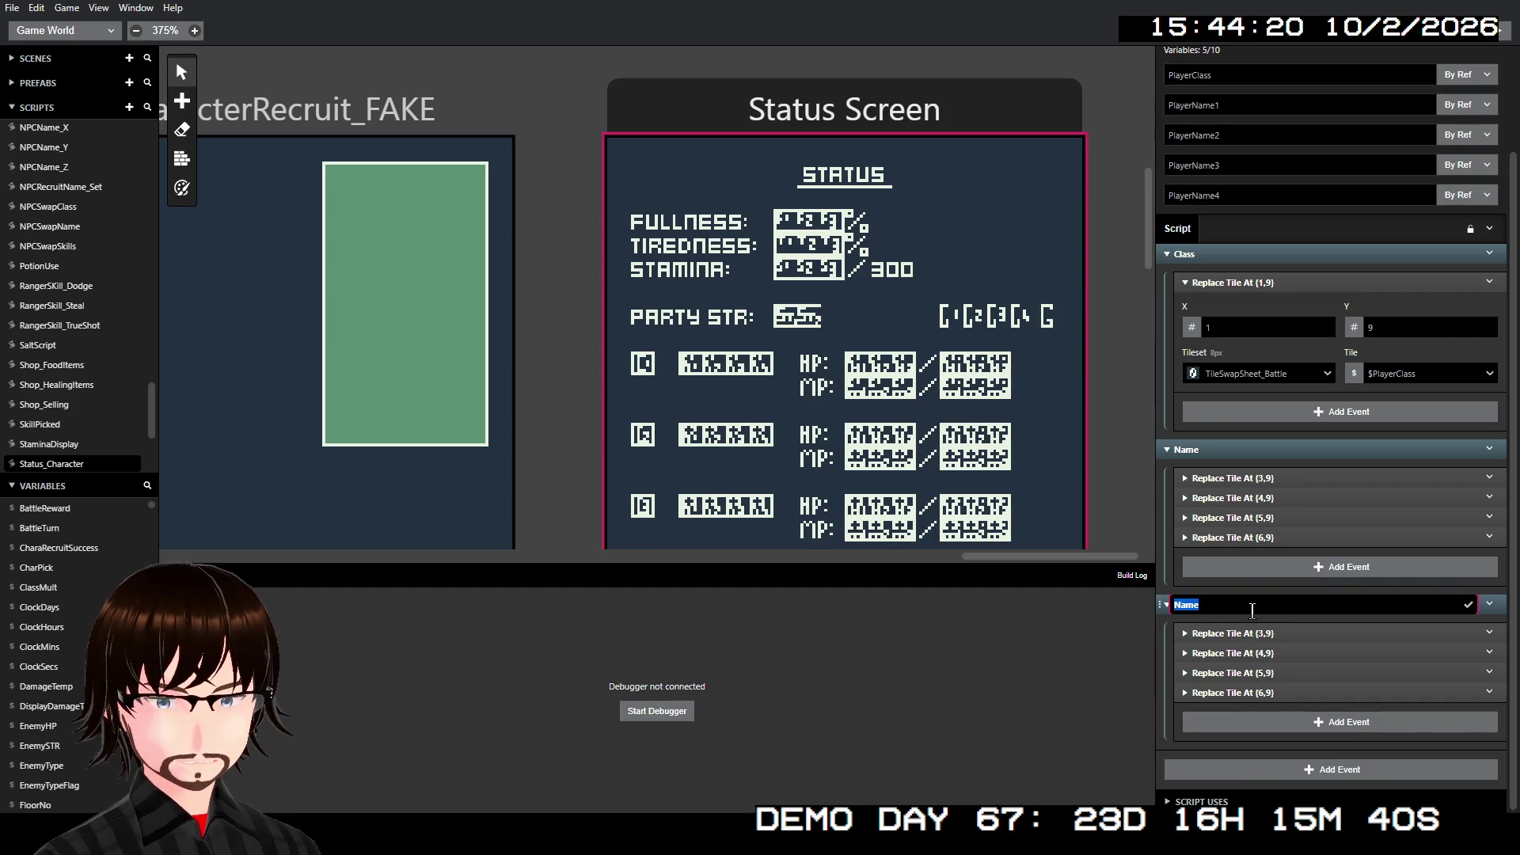
{"action": "type", "text": "HP"}
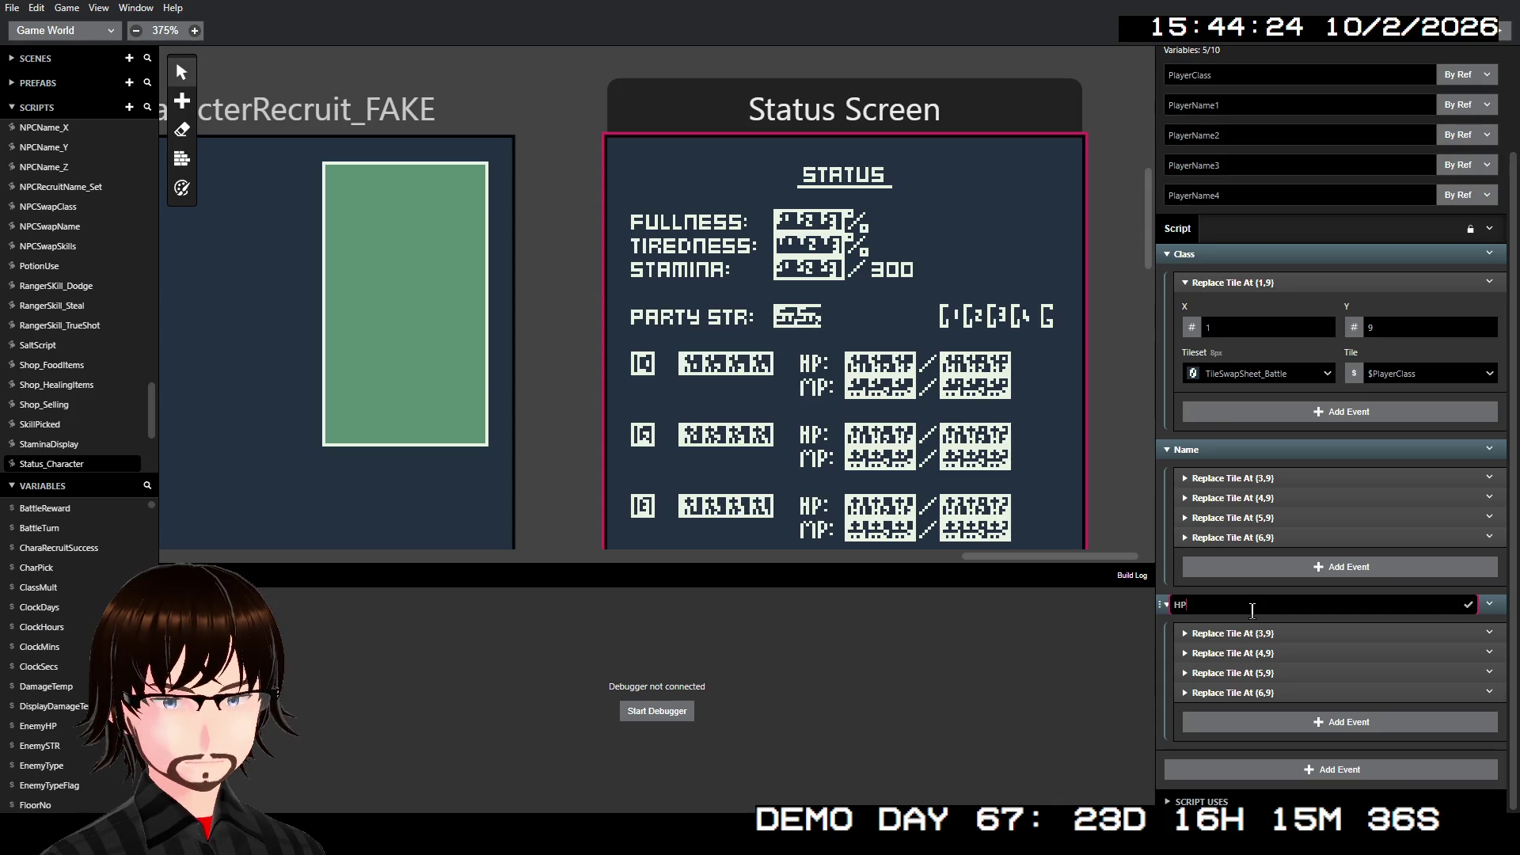
{"action": "type", "text": "Current"}
{"action": "key", "text": "Return"}
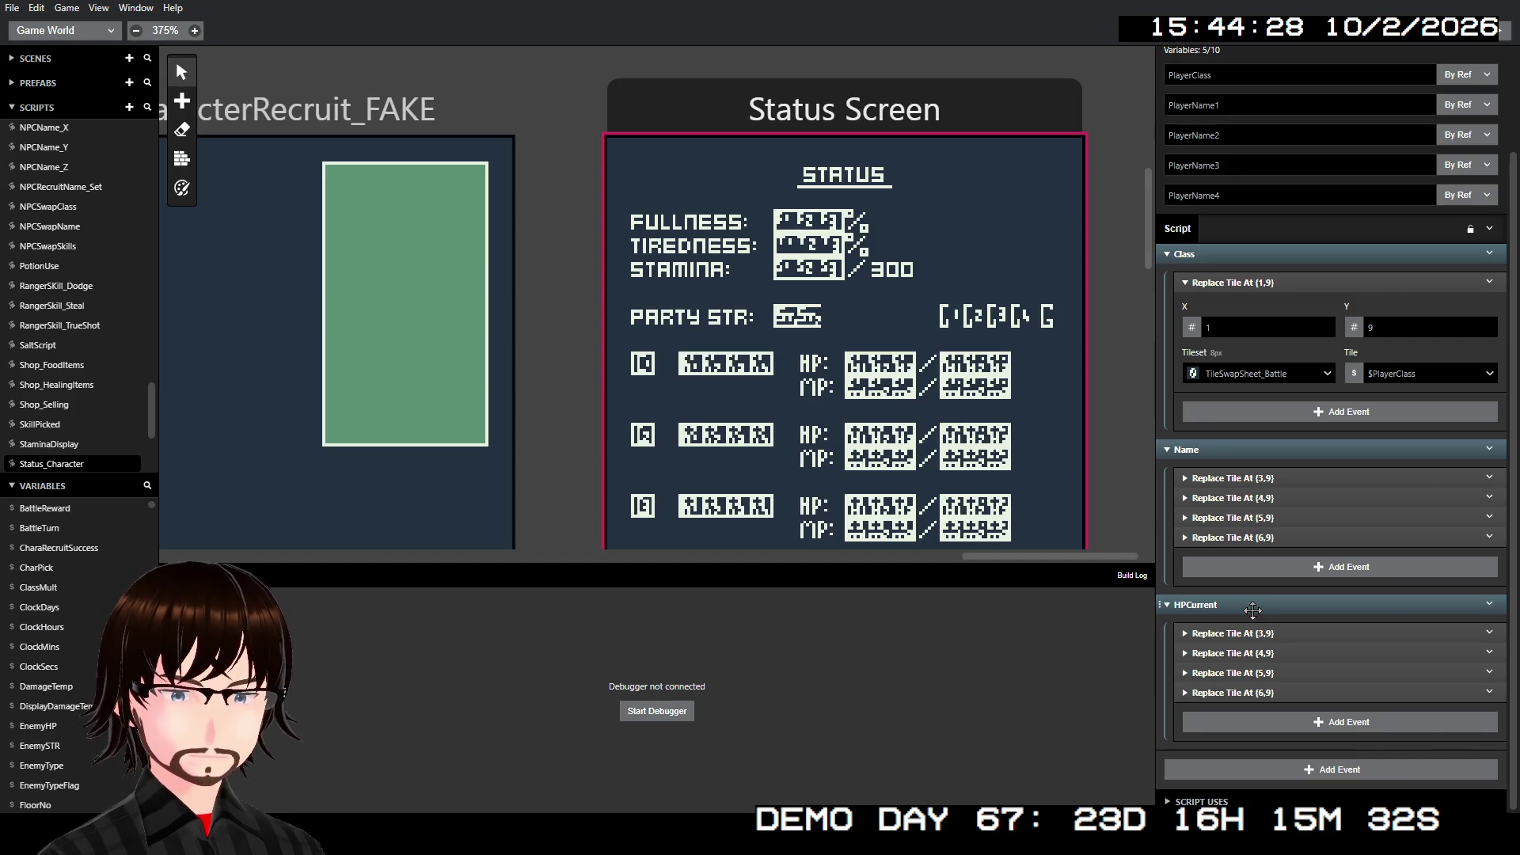
{"action": "left_click", "coordinate": [1252, 693]}
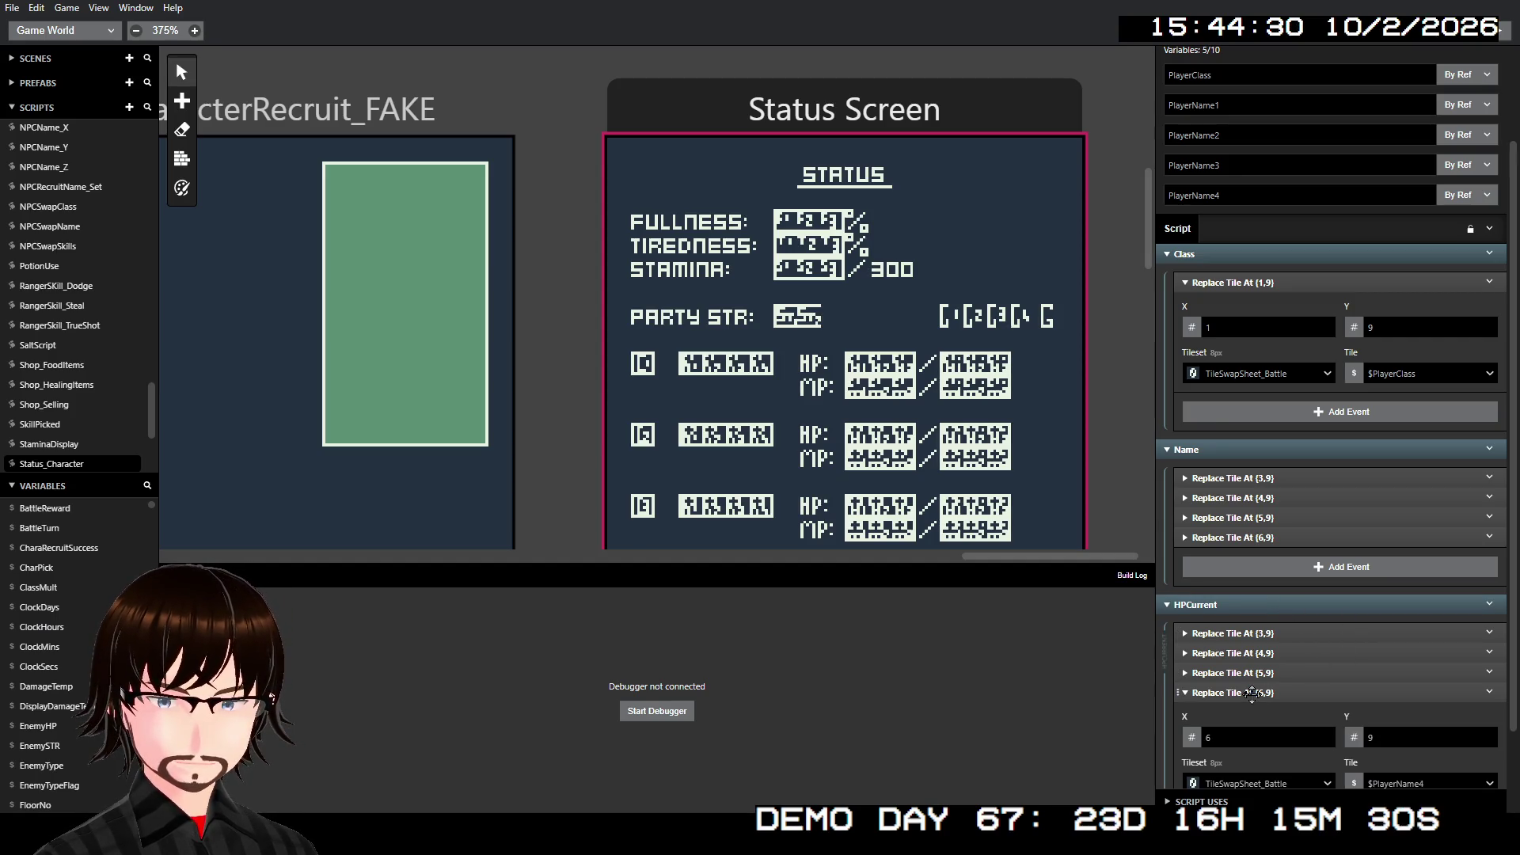
- Delete HPCurrent's (6,9) tile event and expand its remaining three tile events
{"action": "right_click", "coordinate": [1251, 695]}
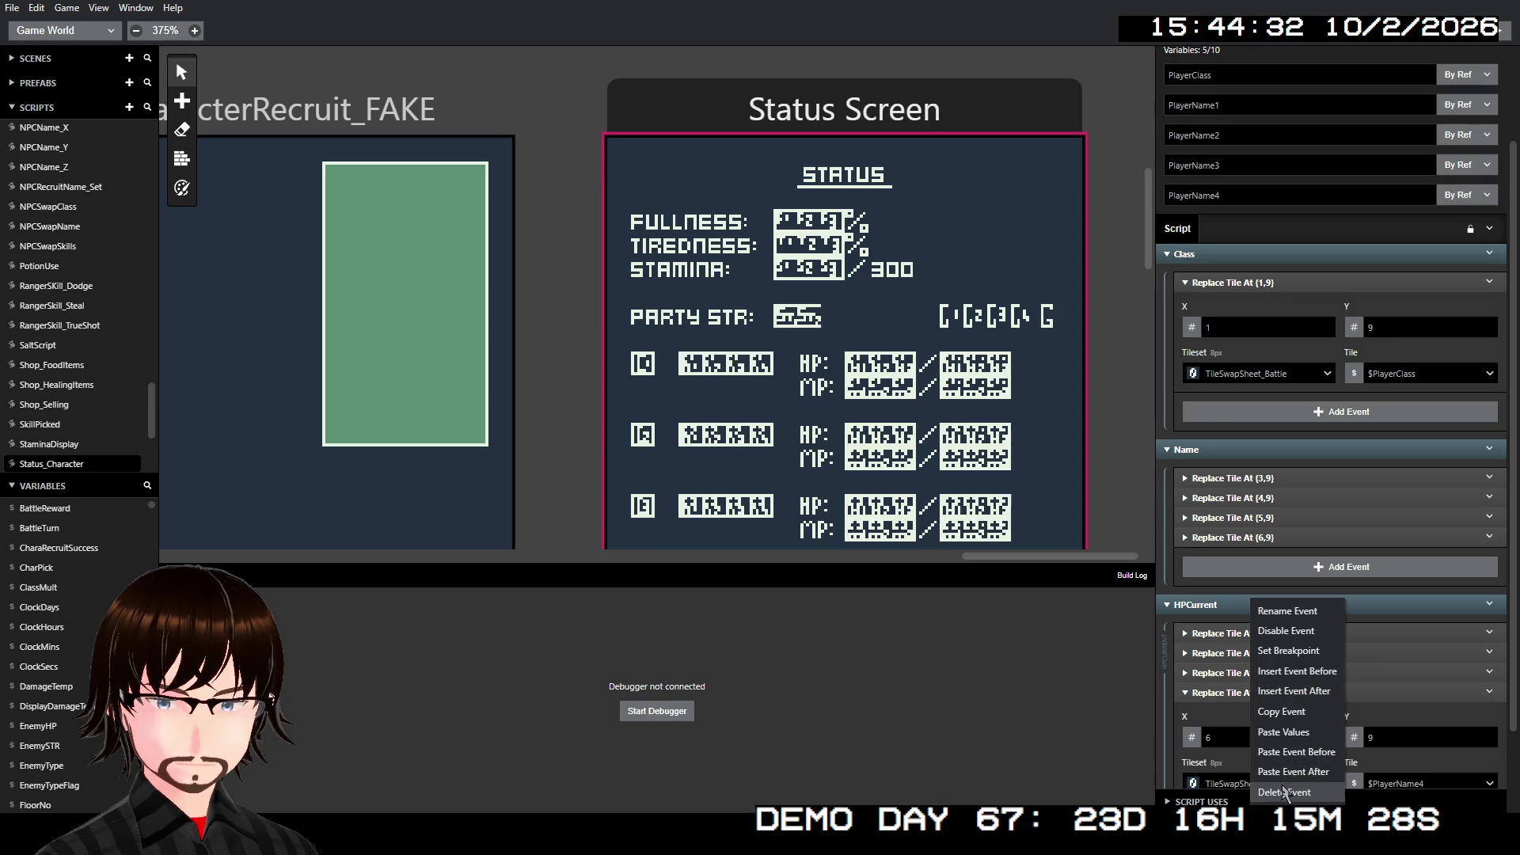
{"action": "left_click", "coordinate": [1282, 791]}
{"action": "left_click", "coordinate": [1282, 656]}
{"action": "scroll", "coordinate": [1290, 641], "scroll_direction": "down", "scroll_amount": 2}
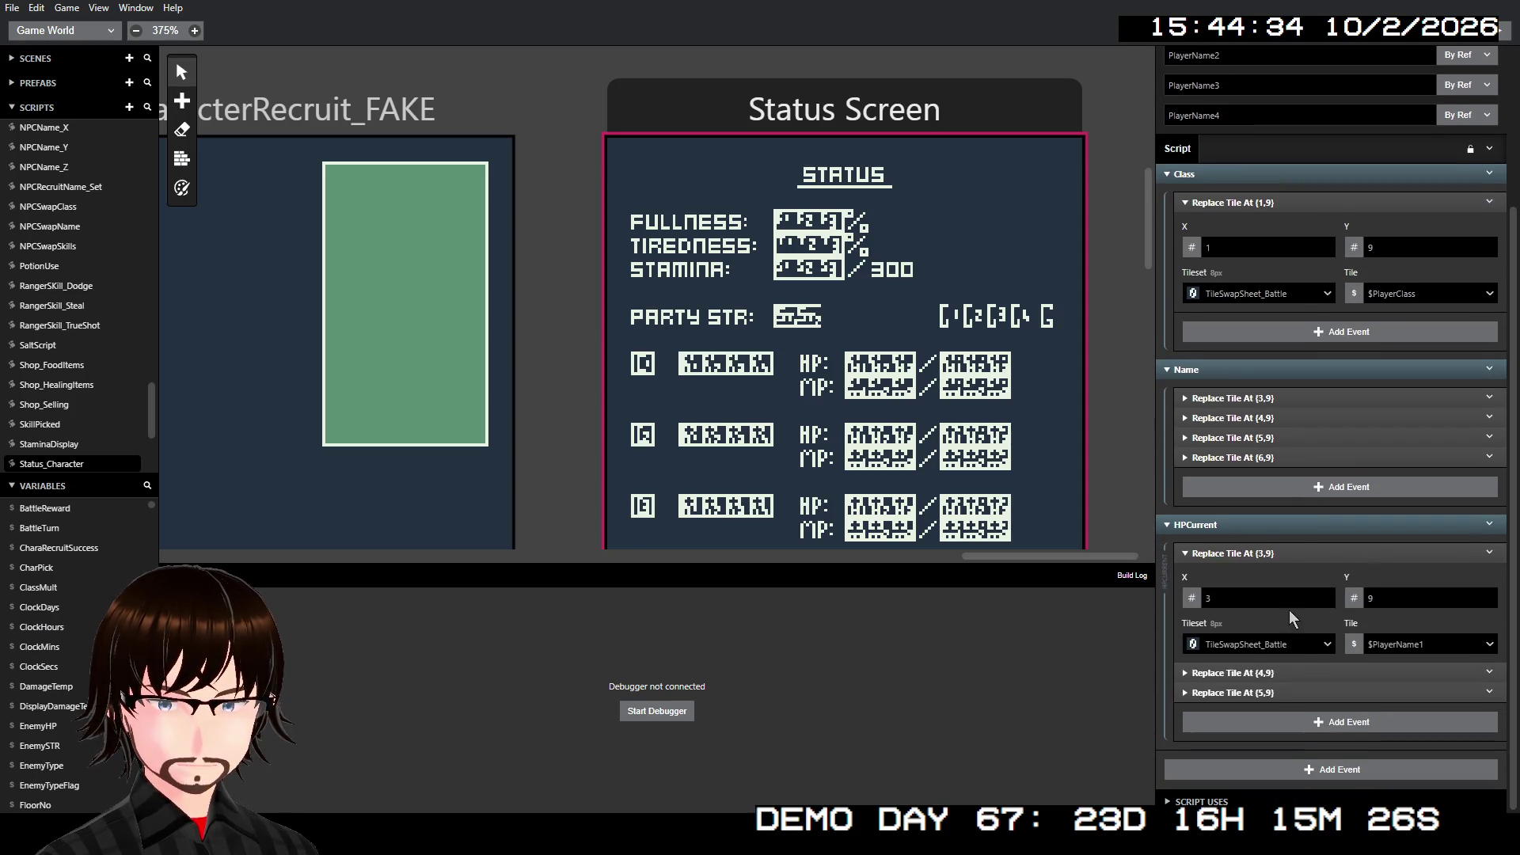
{"action": "left_click", "coordinate": [1279, 672]}
{"action": "scroll", "coordinate": [1279, 712], "scroll_direction": "down", "scroll_amount": 2}
{"action": "left_click", "coordinate": [1274, 695]}
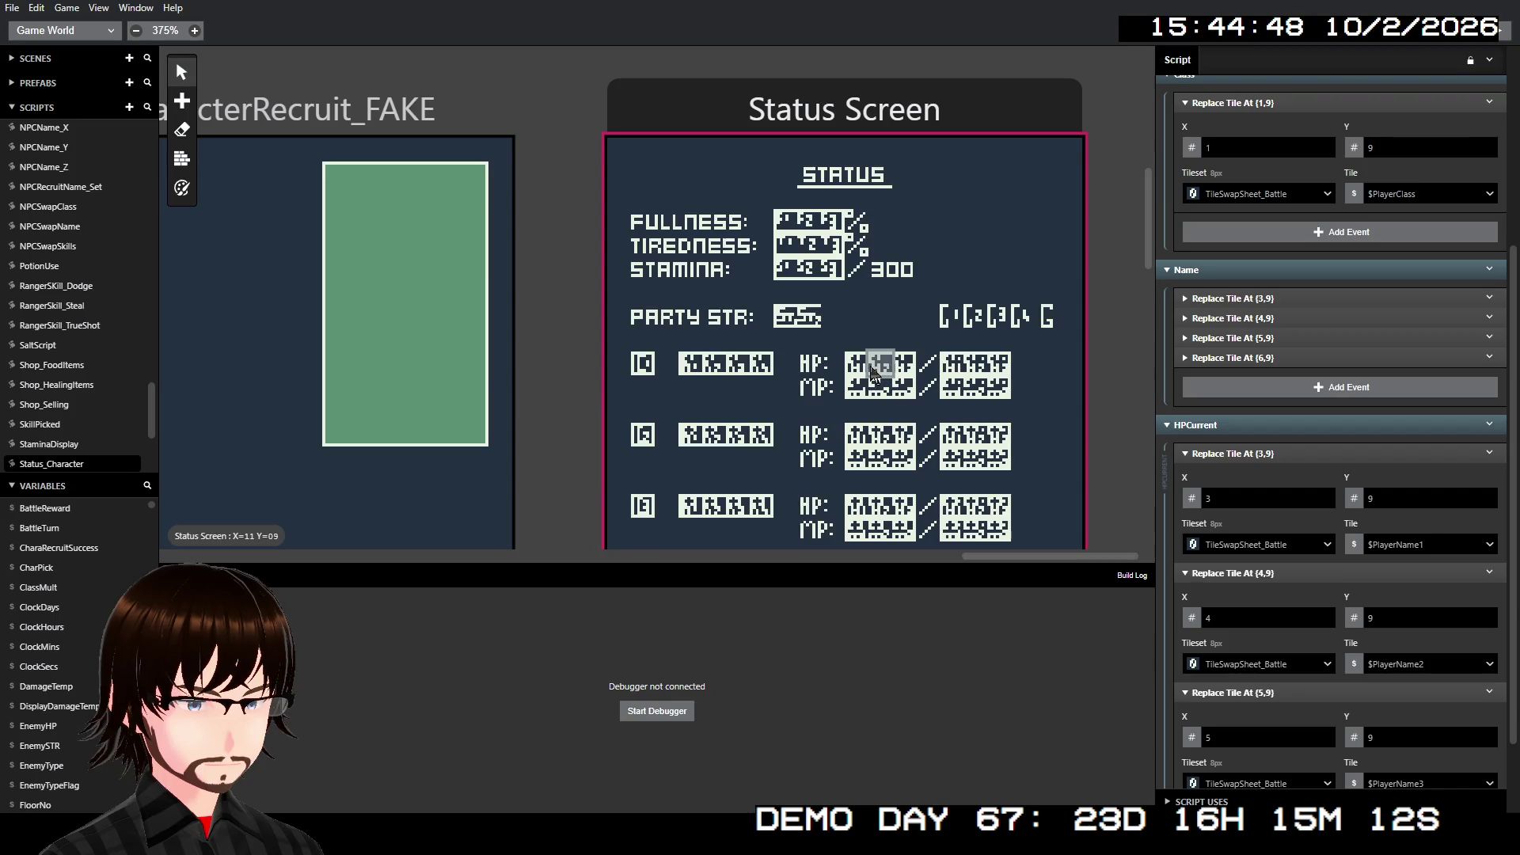
- Set HPCurrent's X positions to 10, 11, 12 and make the first tile an expression
{"action": "double_click", "coordinate": [1216, 498]}
{"action": "type", "text": "10"}
{"action": "double_click", "coordinate": [1229, 617]}
{"action": "type", "text": "11"}
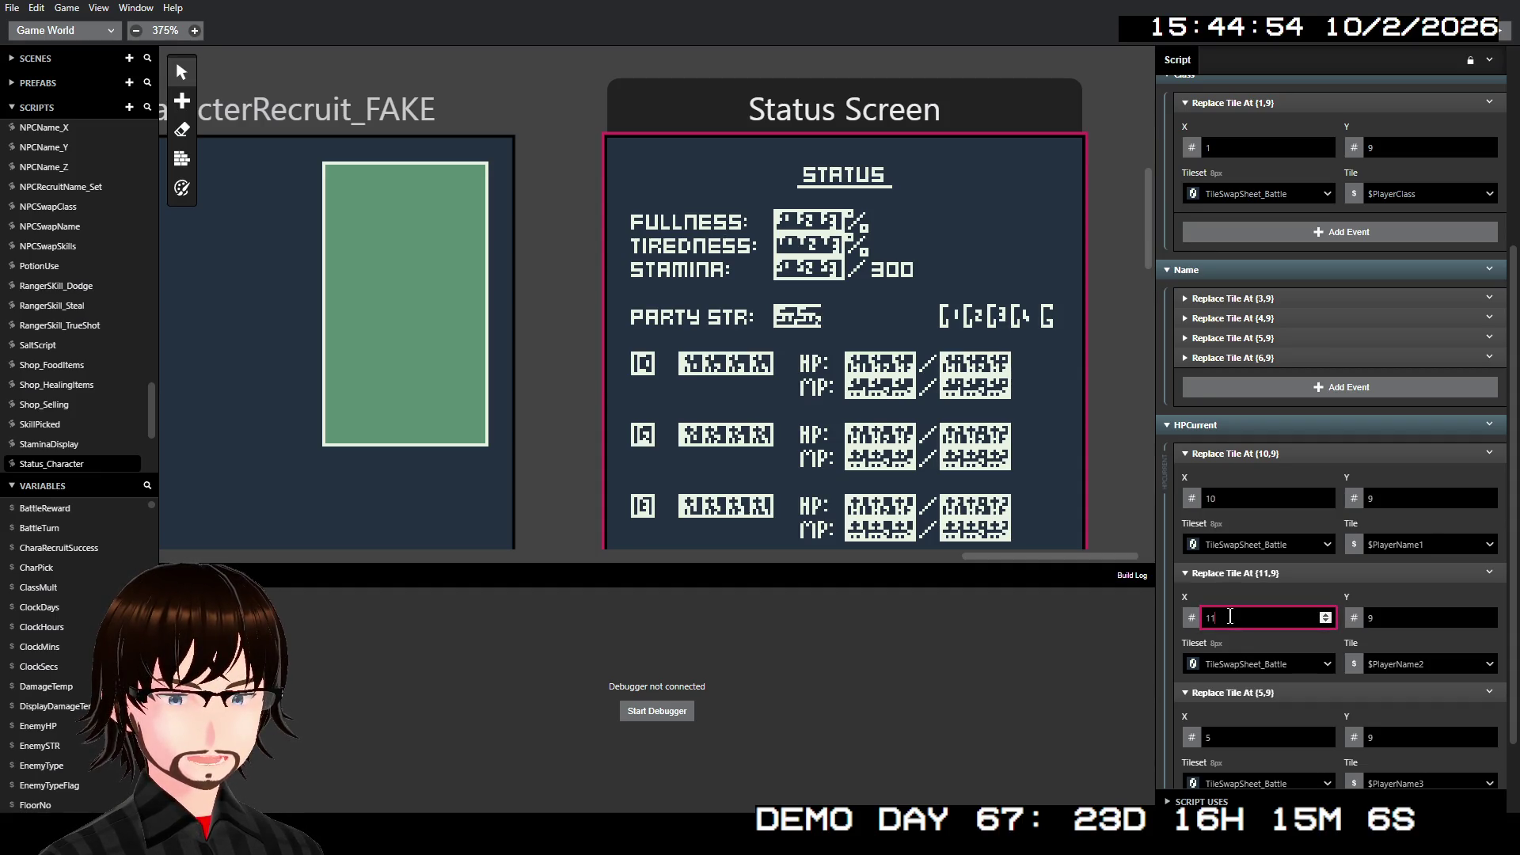
{"action": "double_click", "coordinate": [1233, 741]}
{"action": "type", "text": "12"}
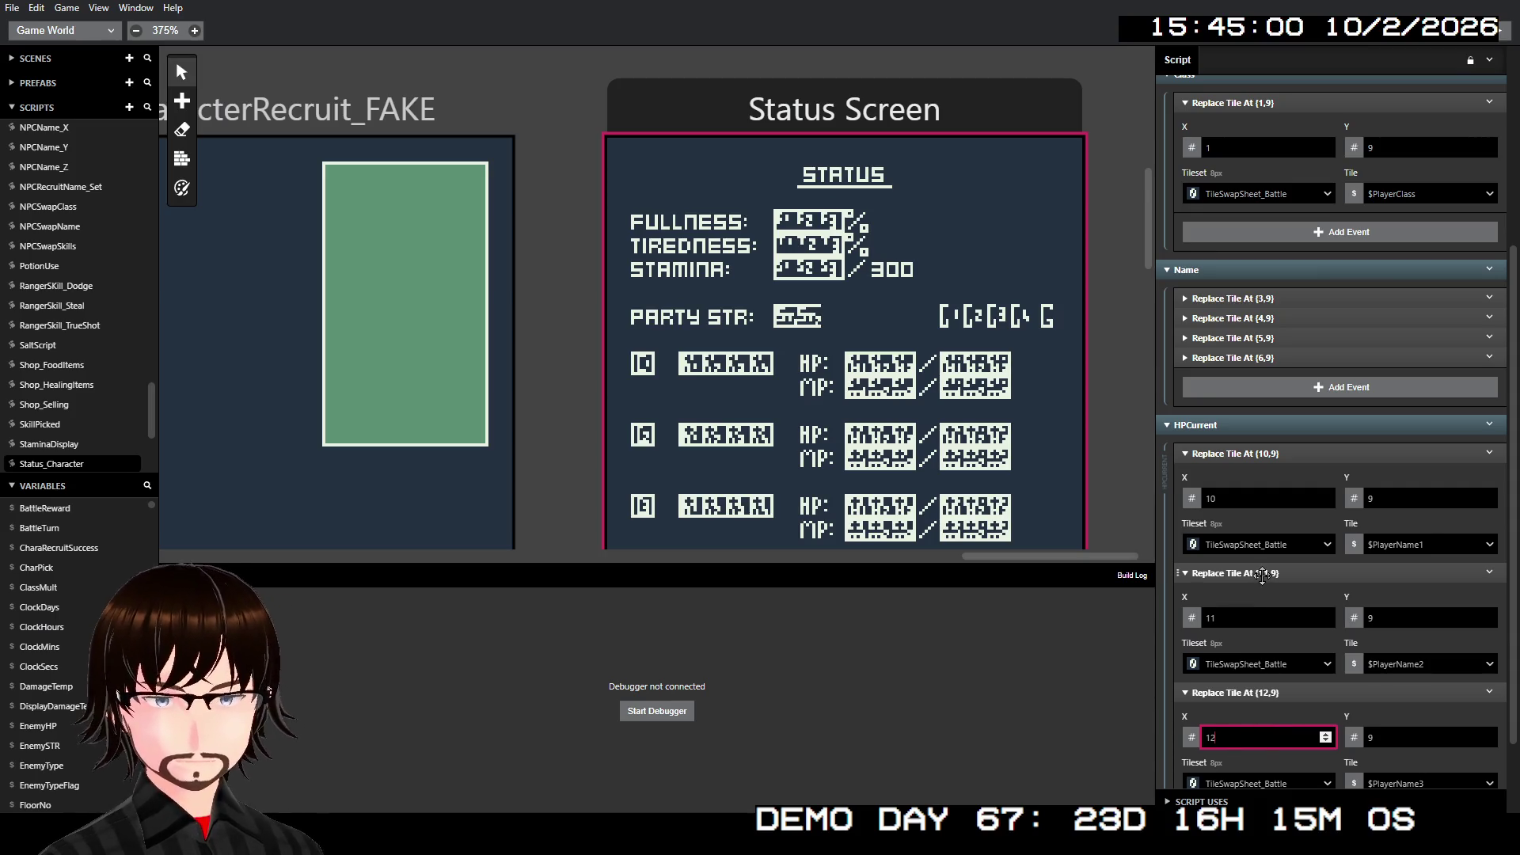
{"action": "scroll", "coordinate": [1322, 725], "scroll_direction": "down", "scroll_amount": 2}
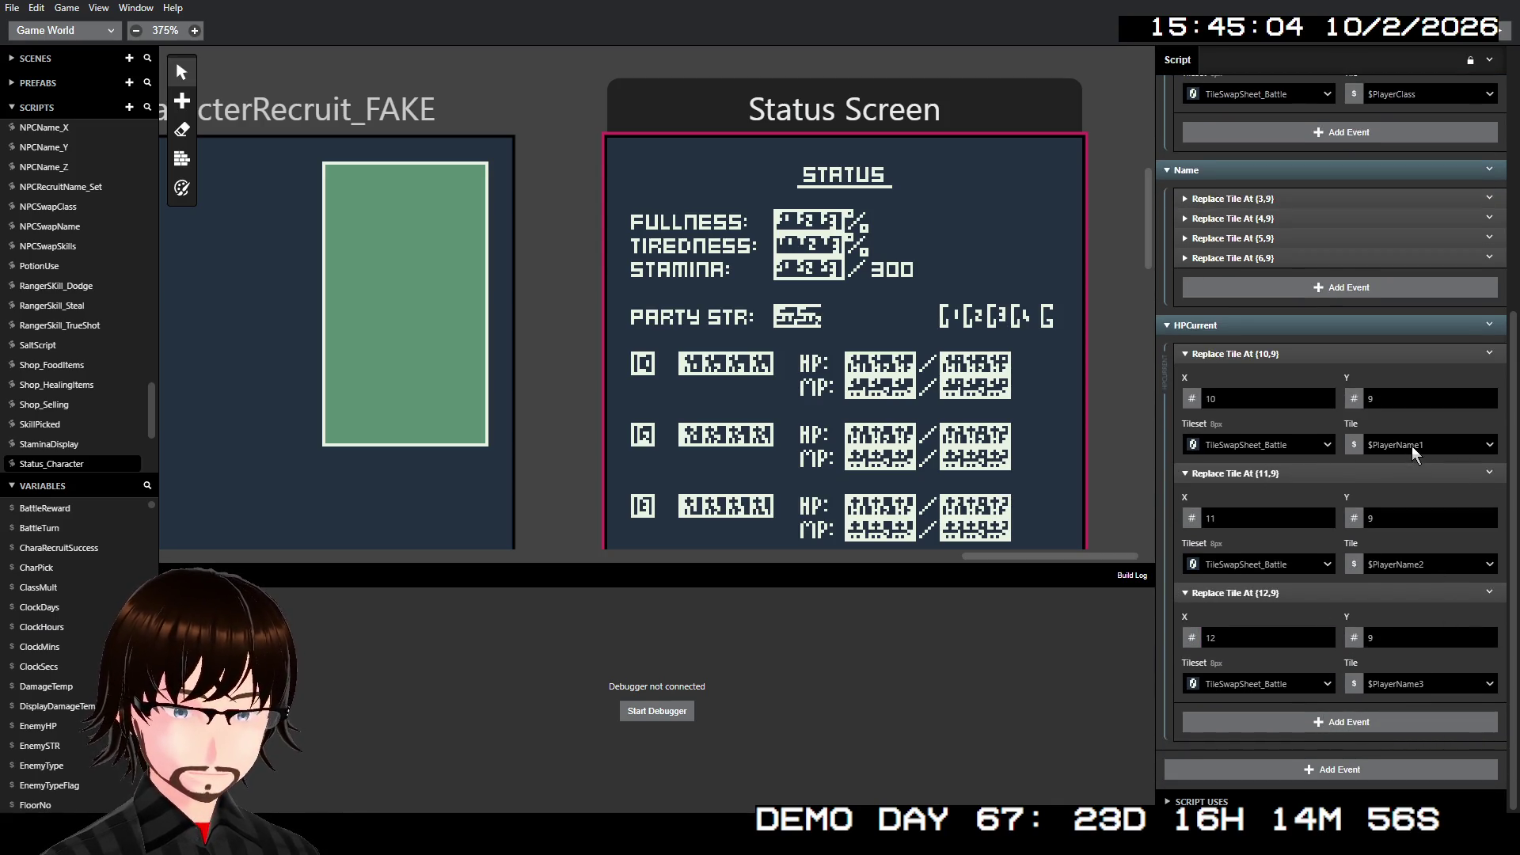
{"action": "left_click", "coordinate": [1353, 445]}
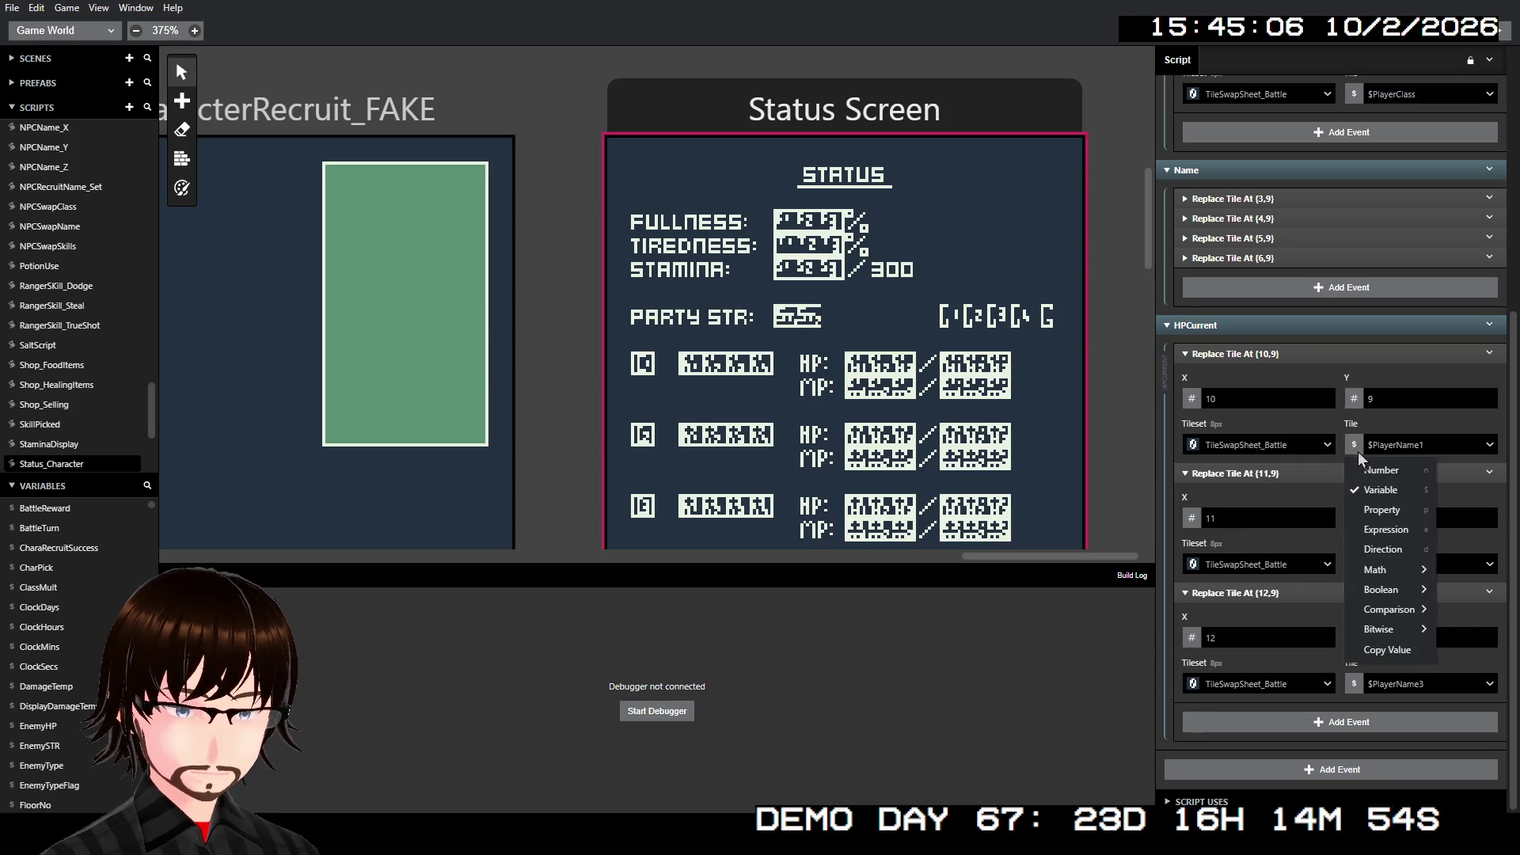
{"action": "left_click", "coordinate": [1399, 530]}
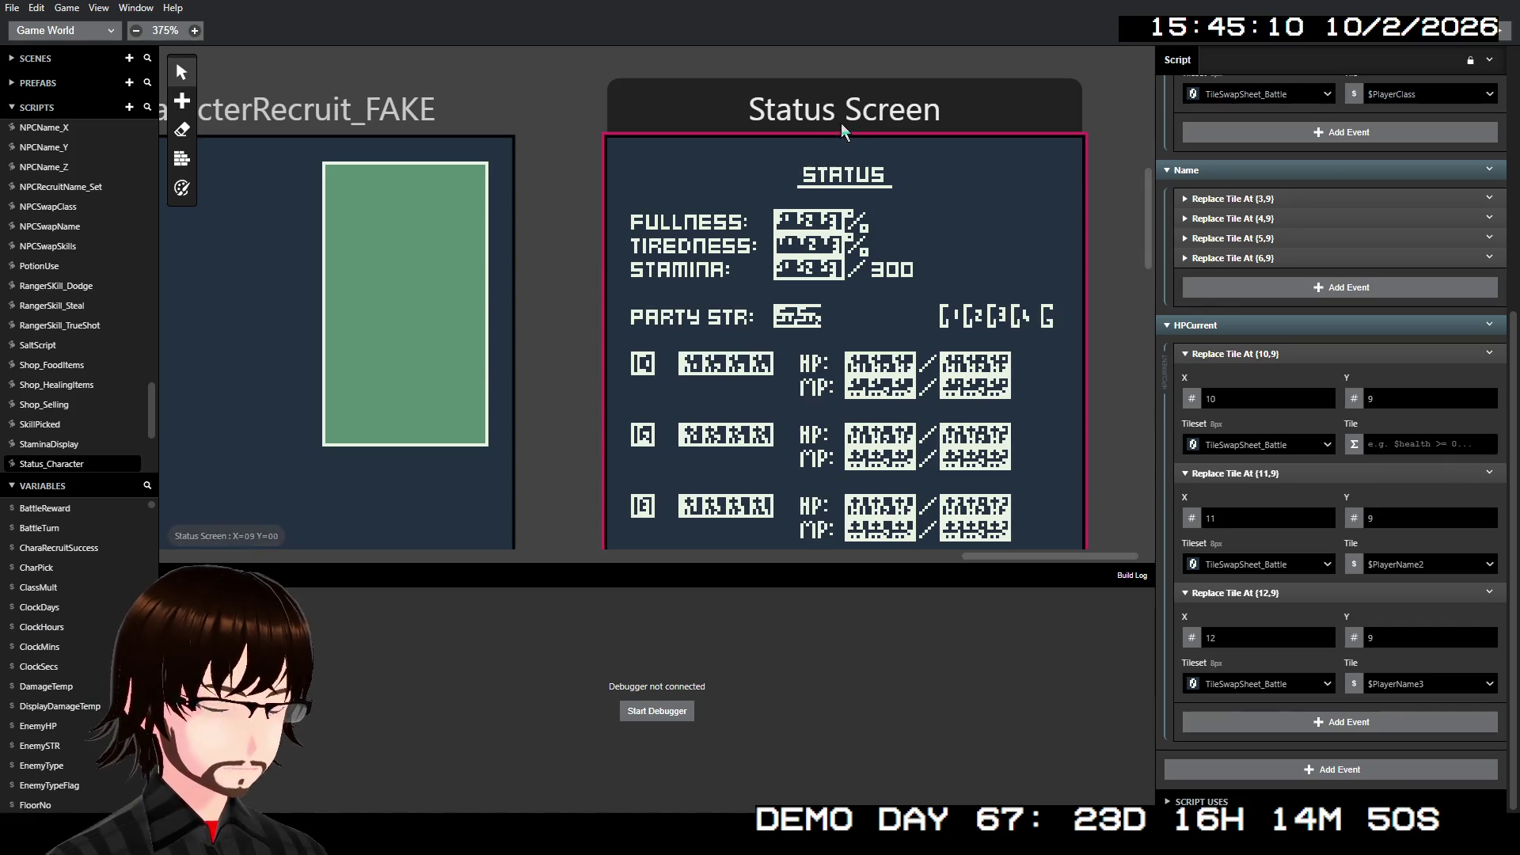
{"action": "left_click", "coordinate": [851, 119]}
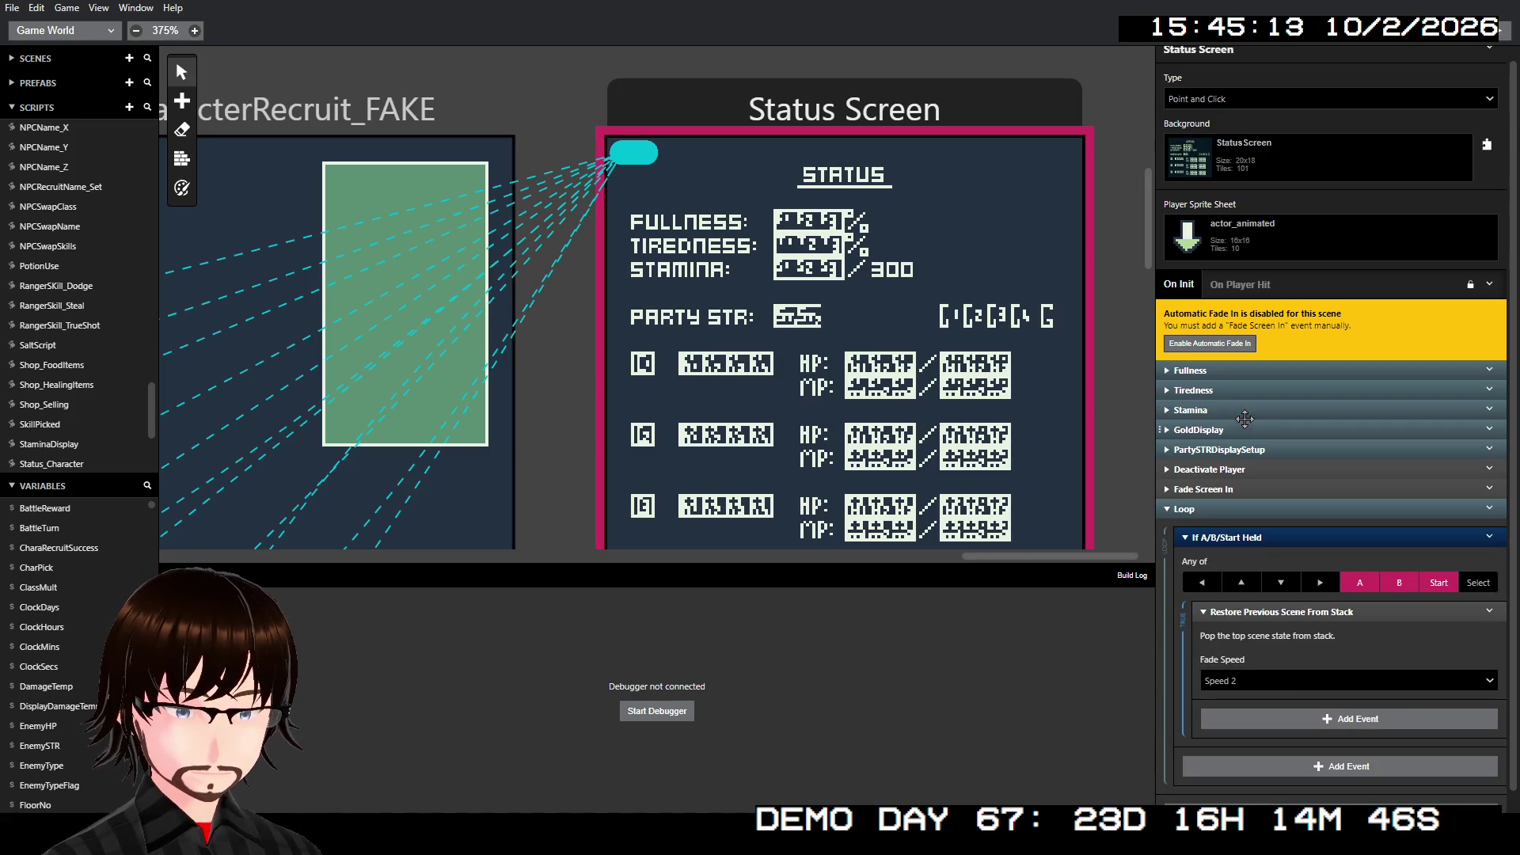
- Inspect the Status Screen's Fullness group tile events at {9,3}, {8,3} and {7,3}
{"action": "left_click", "coordinate": [1245, 413]}
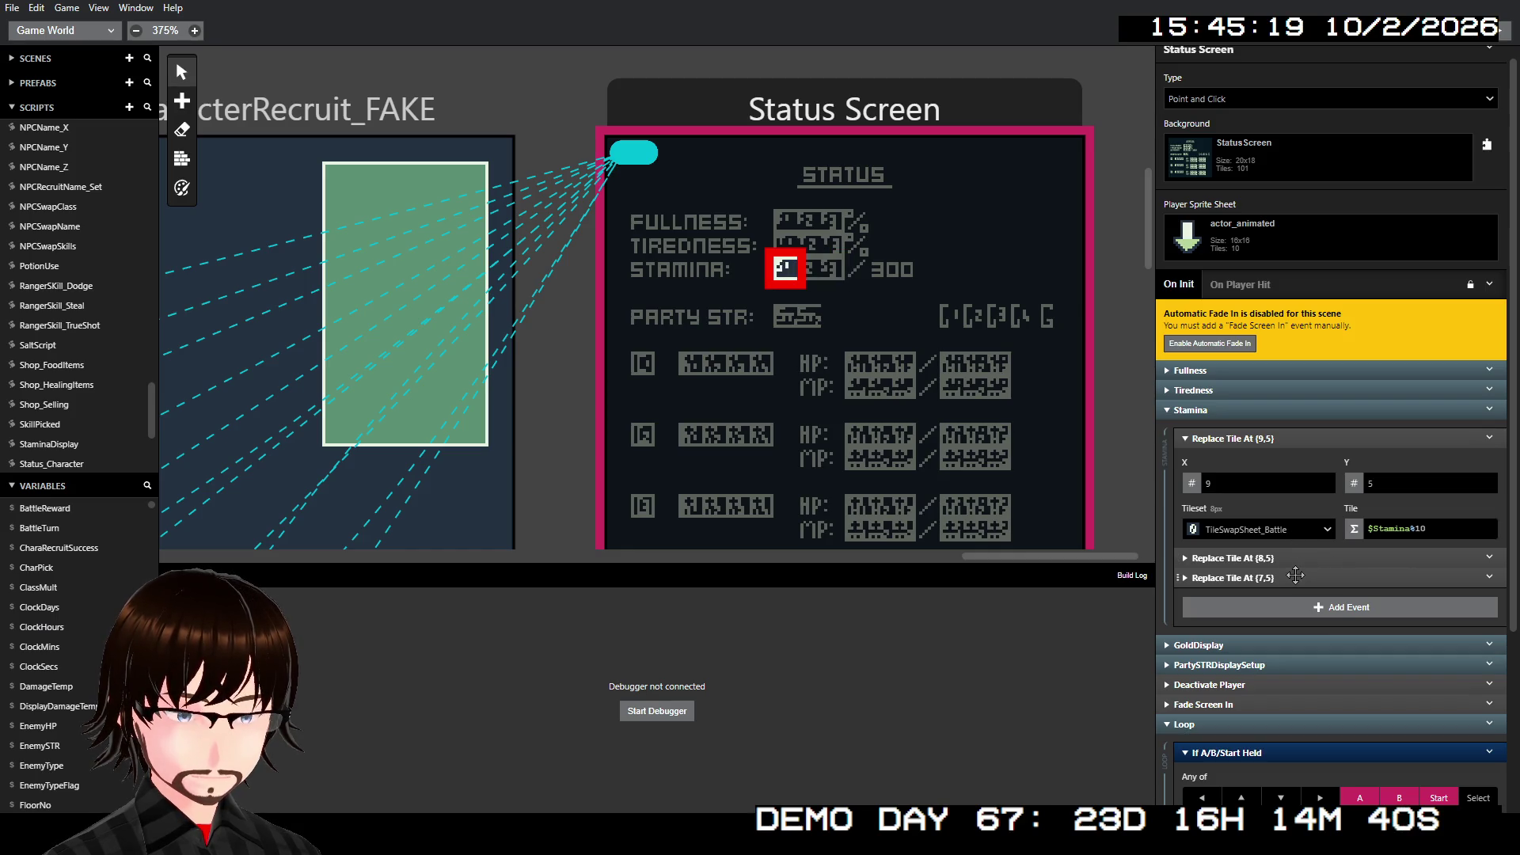
{"action": "left_click", "coordinate": [1234, 410]}
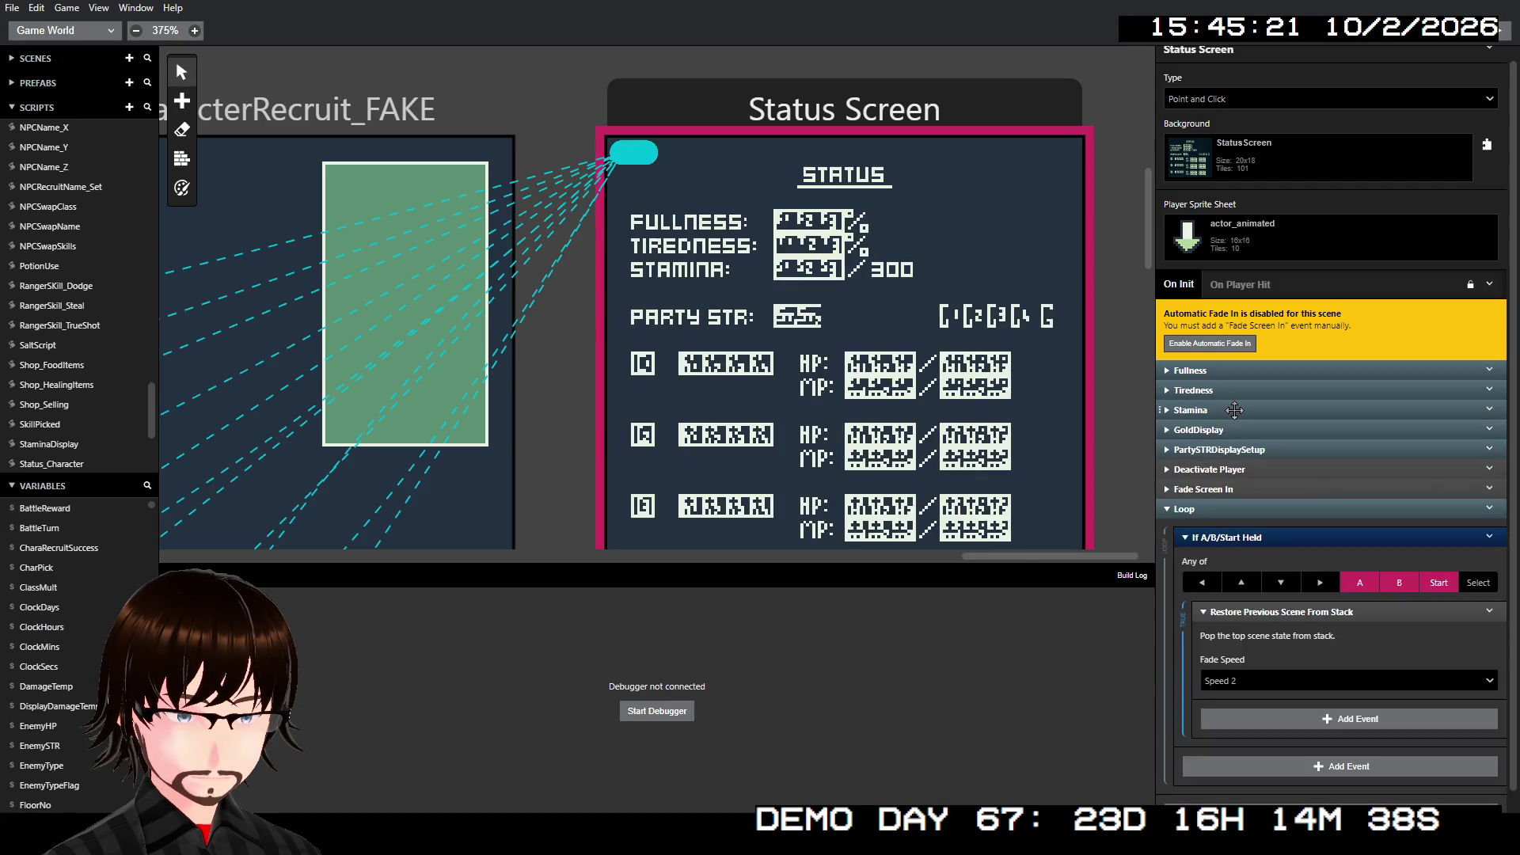
{"action": "left_click", "coordinate": [1254, 370]}
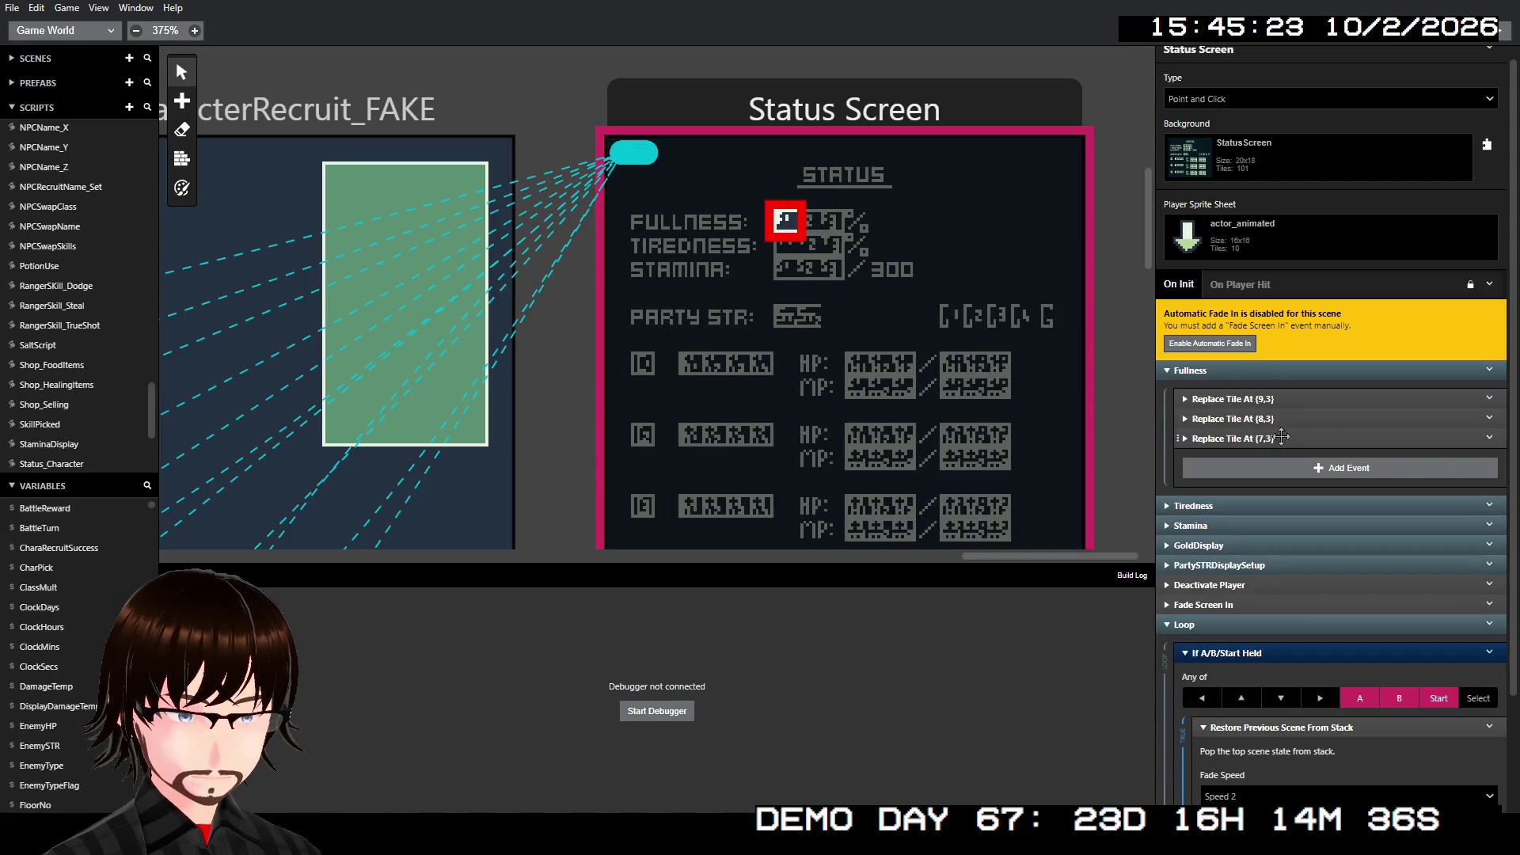
{"action": "left_click", "coordinate": [1280, 399]}
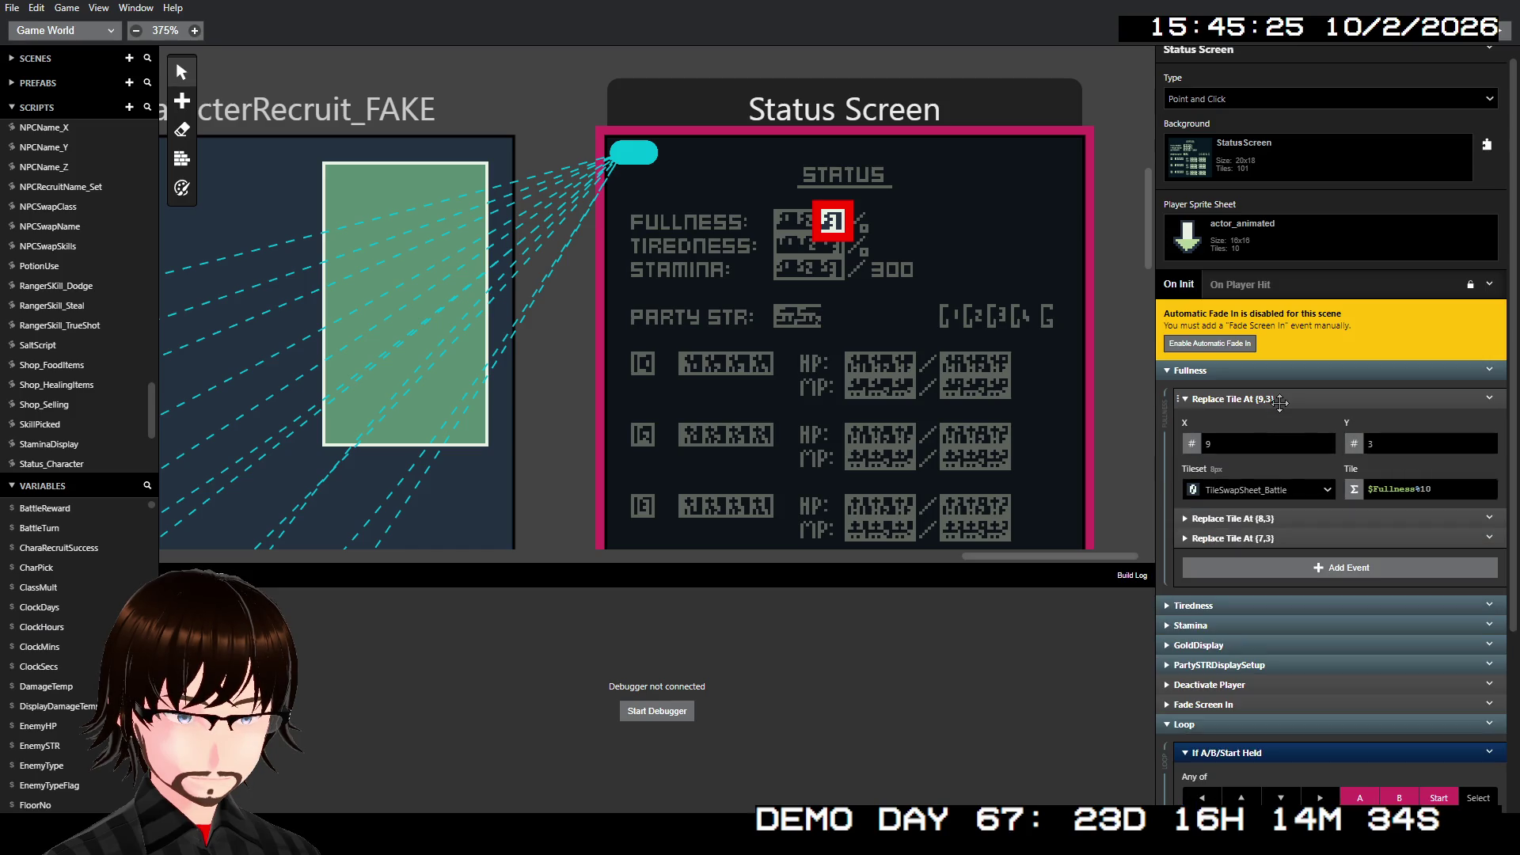
{"action": "left_click", "coordinate": [1291, 518]}
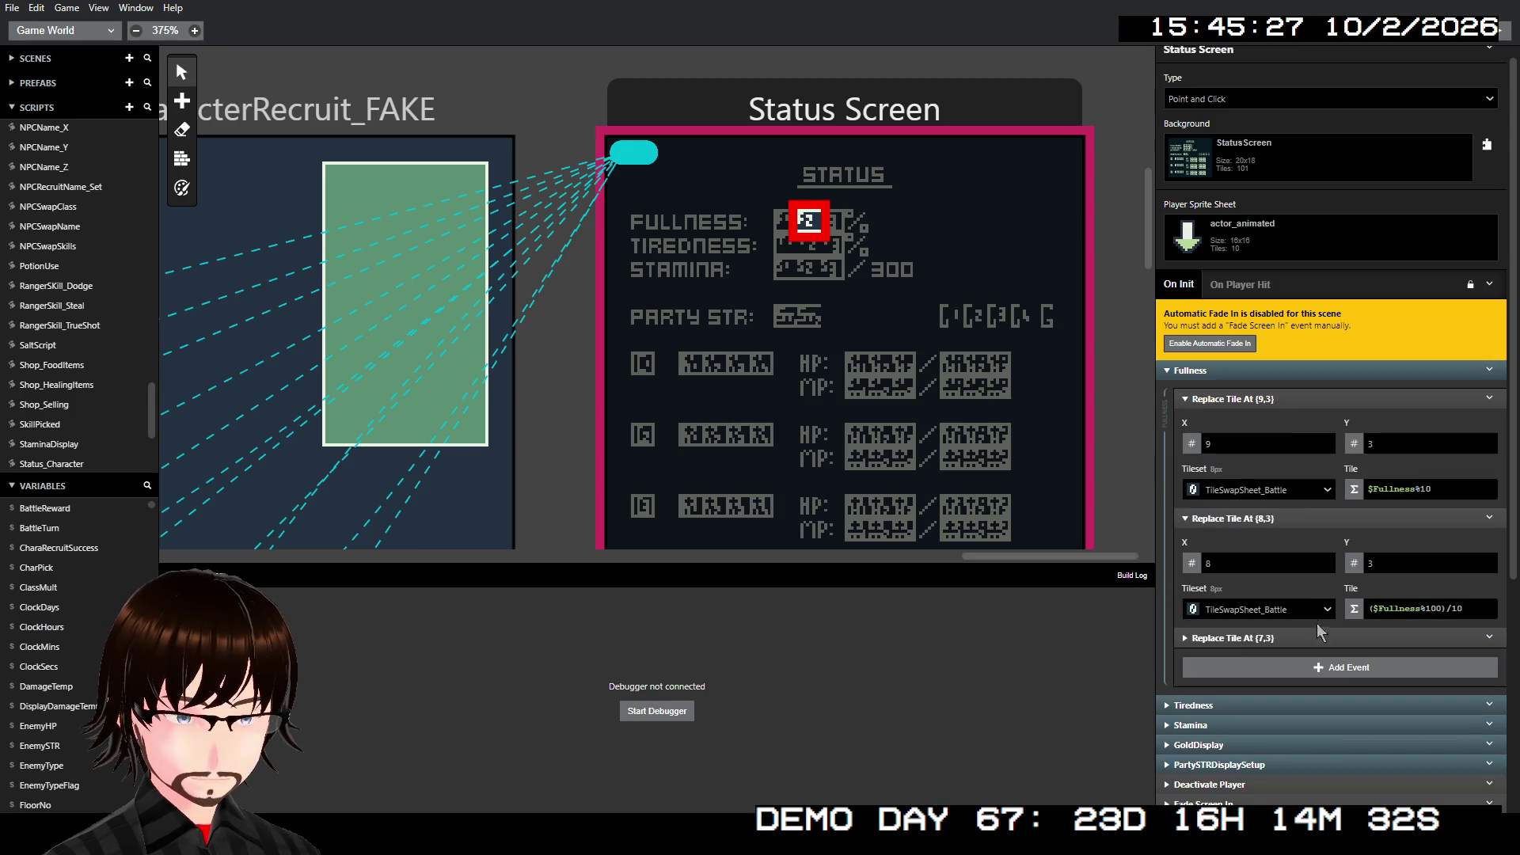
{"action": "left_click", "coordinate": [1317, 630]}
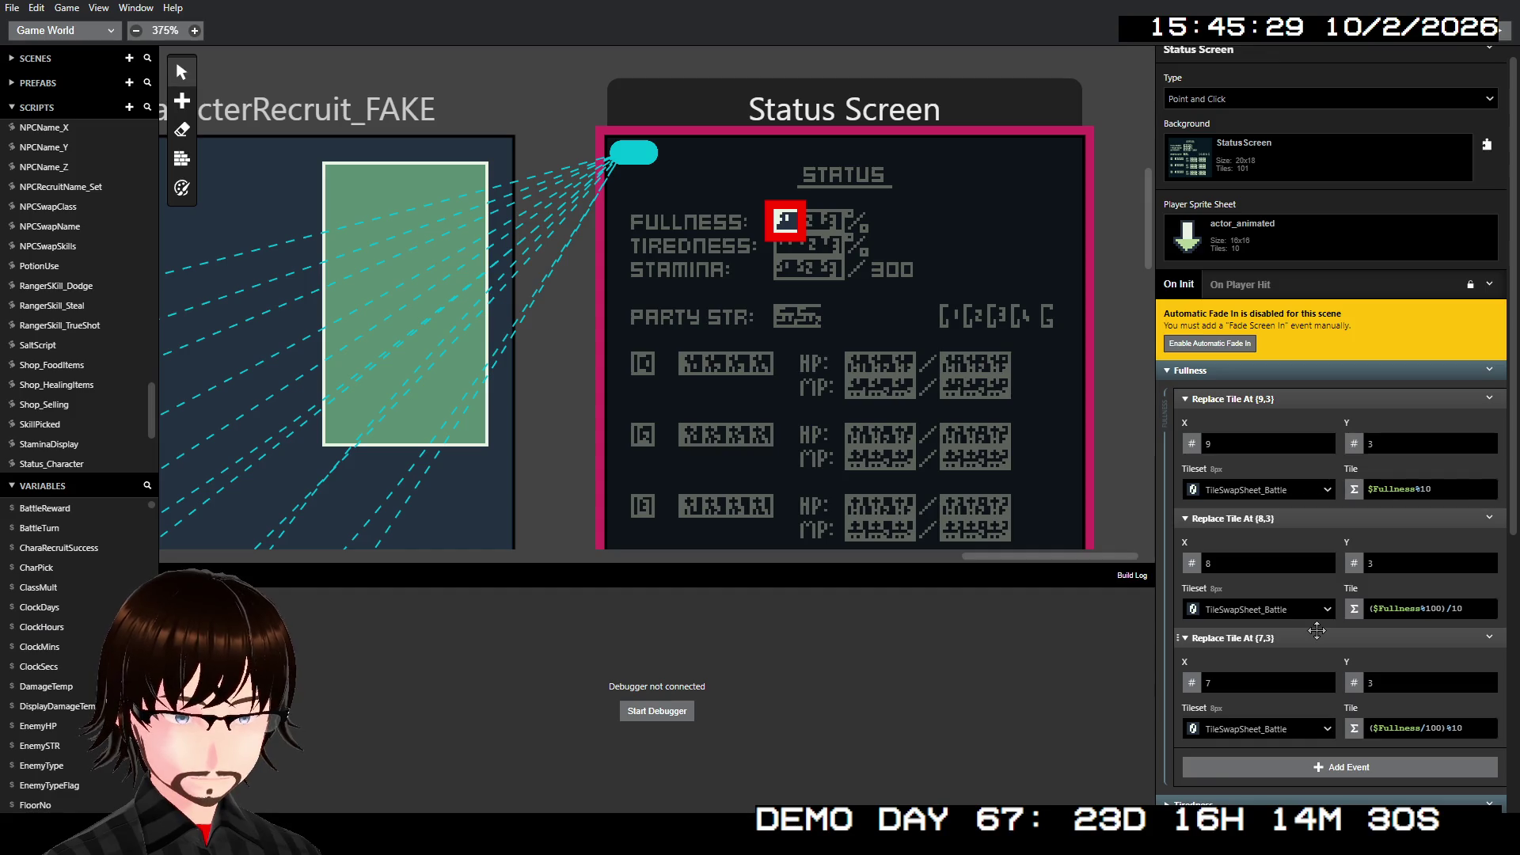
{"action": "left_click", "coordinate": [1316, 636]}
{"action": "left_click", "coordinate": [1298, 520]}
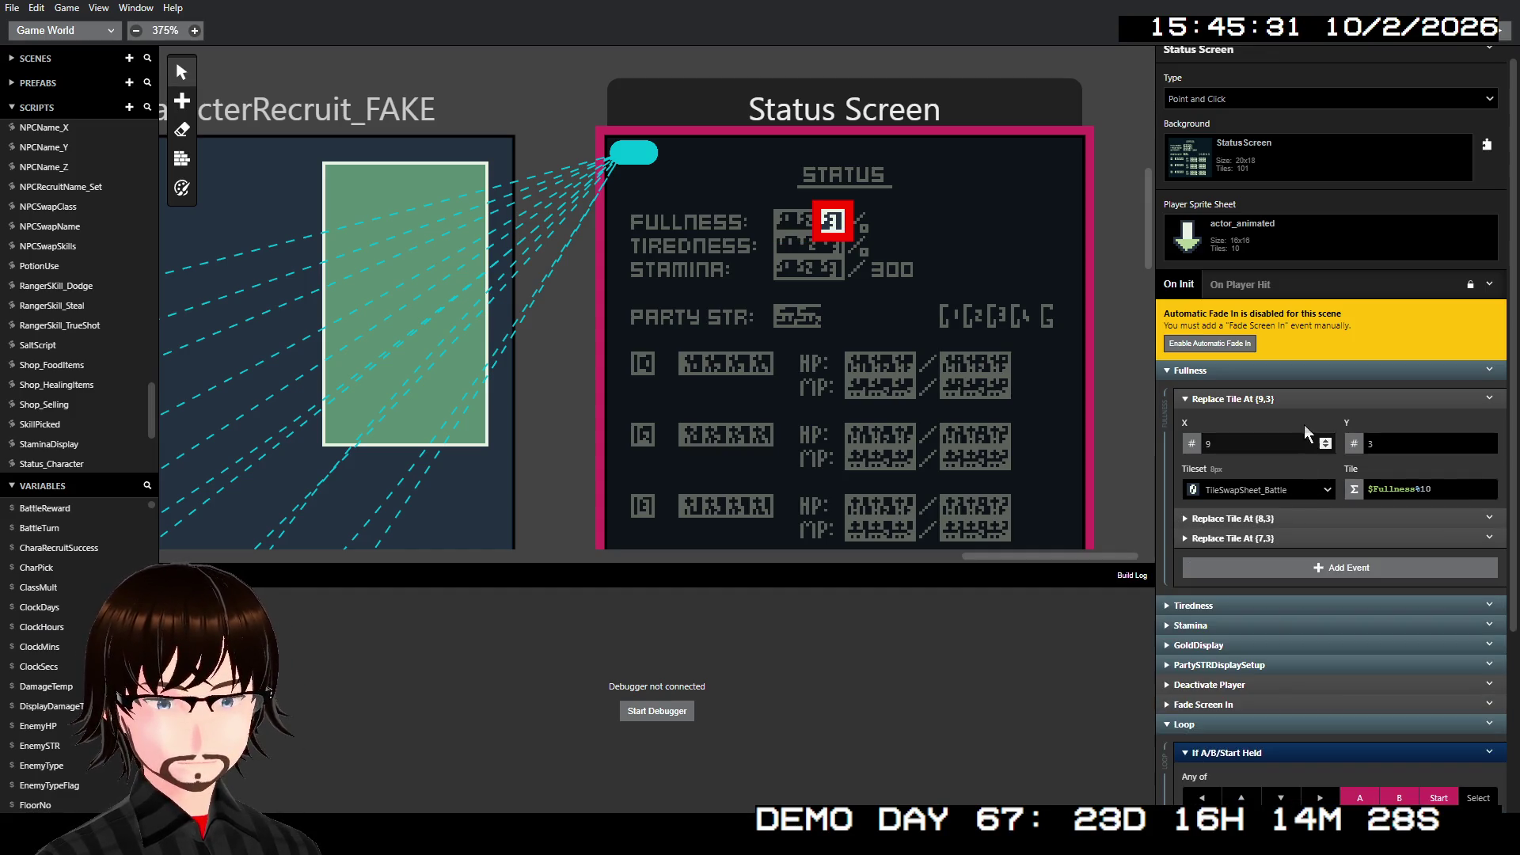
- Copy the three Fullness Replace Tile events and return to the Status_Character script
{"action": "left_click", "coordinate": [1310, 399]}
{"action": "left_click", "coordinate": [1397, 421], "text": "shift"}
{"action": "left_click", "coordinate": [1399, 438], "text": "shift"}
{"action": "left_click", "coordinate": [1489, 438]}
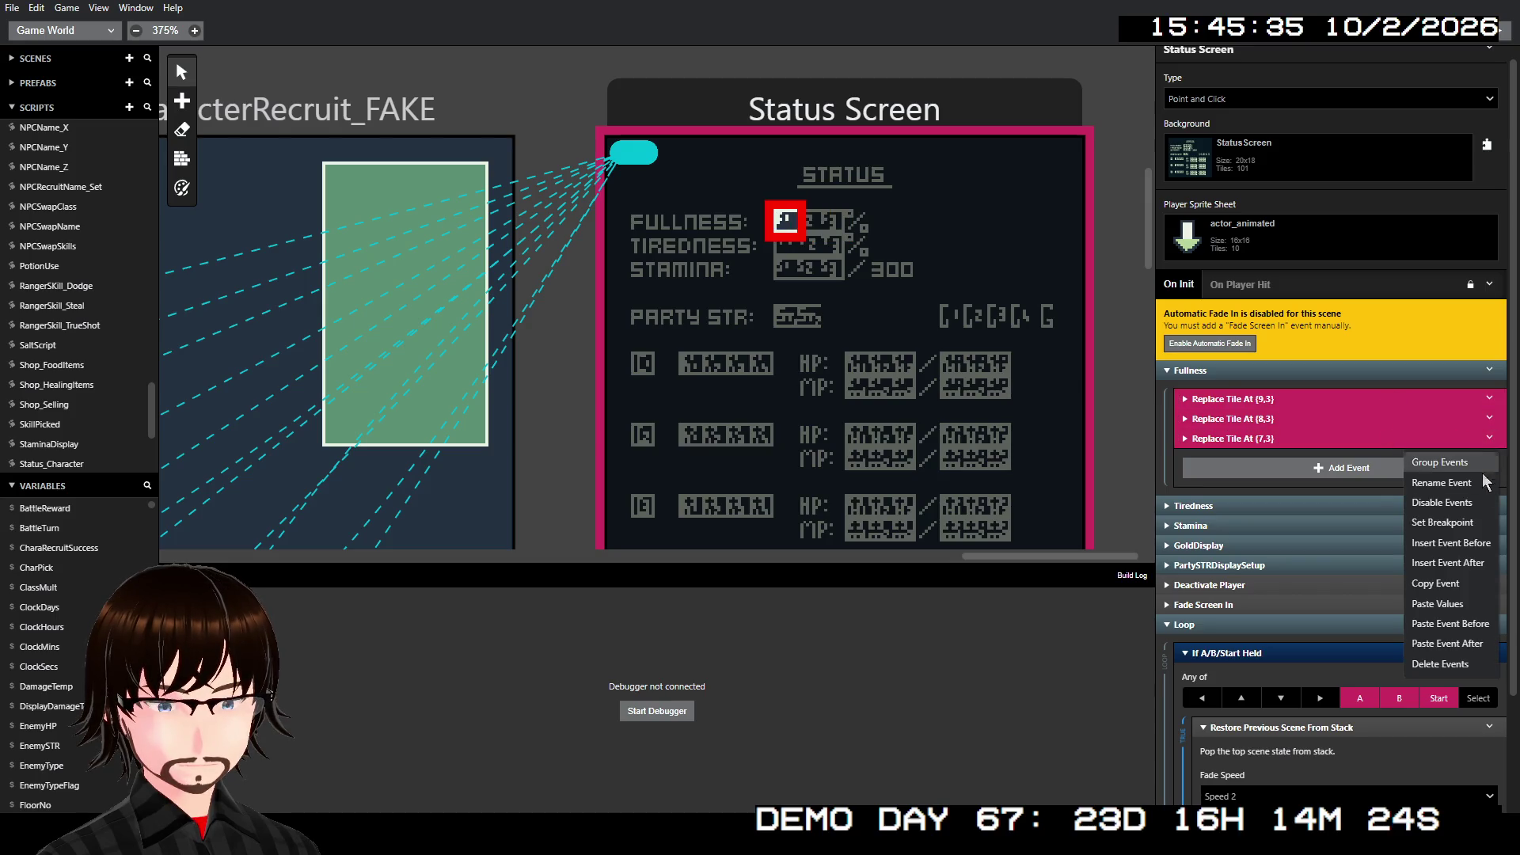
{"action": "left_click", "coordinate": [1436, 583]}
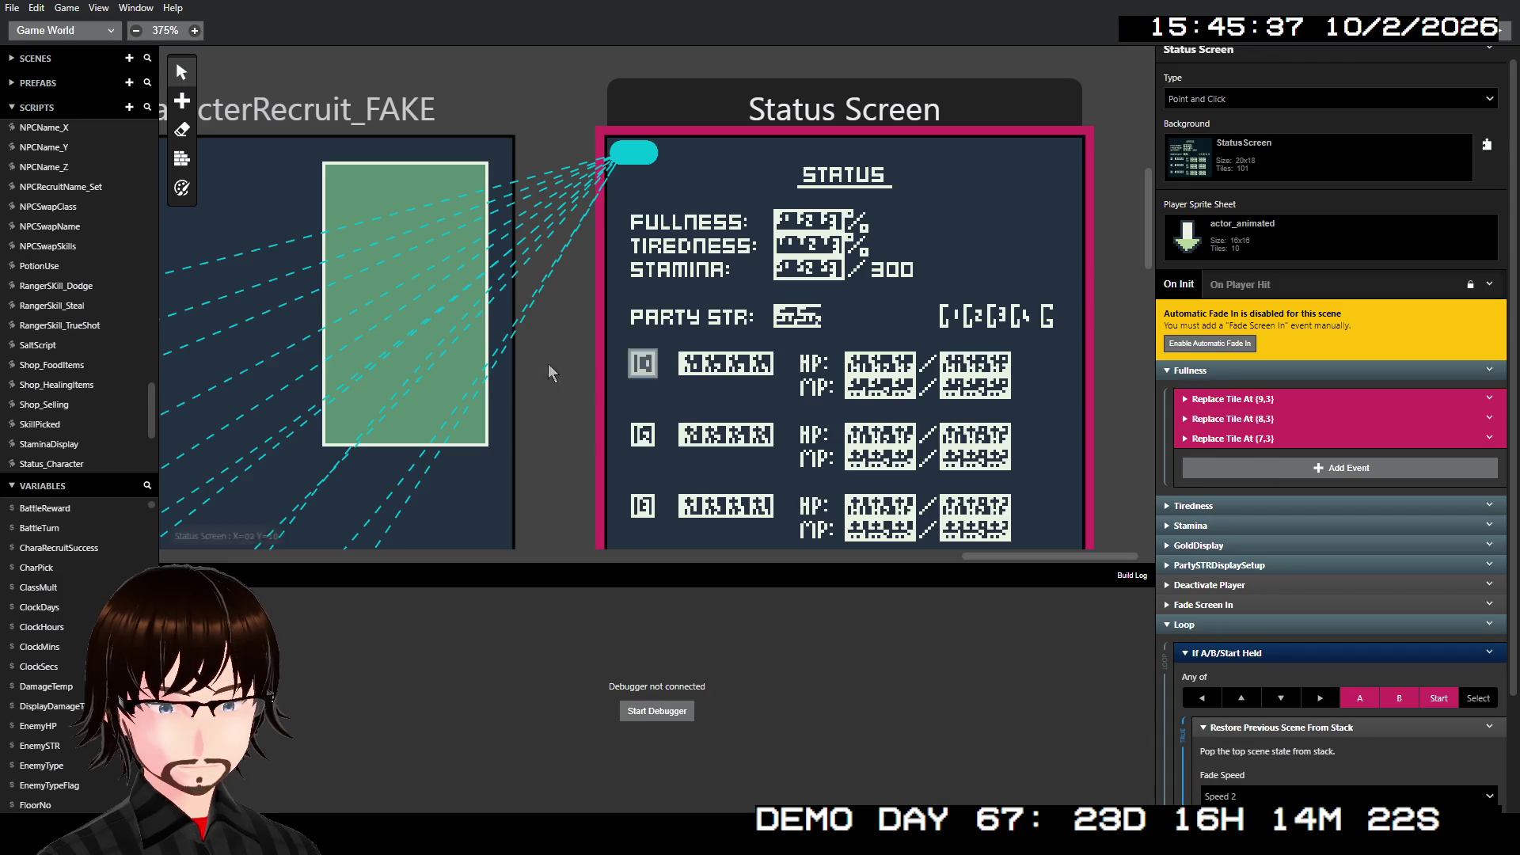
{"action": "scroll", "coordinate": [92, 410], "scroll_direction": "down", "scroll_amount": 4}
{"action": "left_click", "coordinate": [84, 308]}
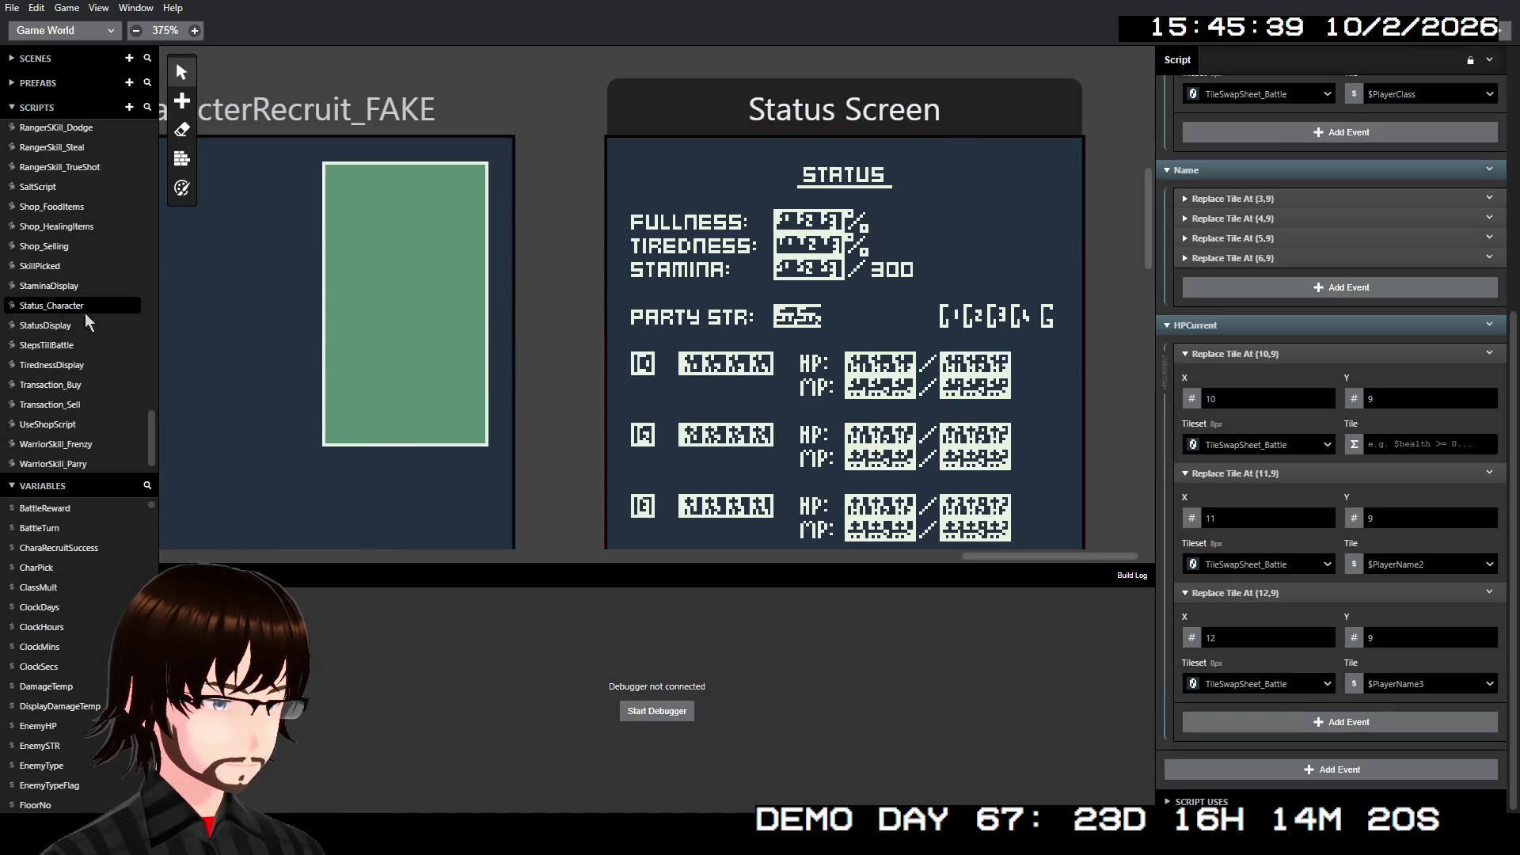
- Collapse HPCurrent's (10,9), (11,9) and (12,9) tile events and delete all three
{"action": "left_click", "coordinate": [1315, 355]}
{"action": "left_click", "coordinate": [1338, 472]}
{"action": "left_click", "coordinate": [1344, 593]}
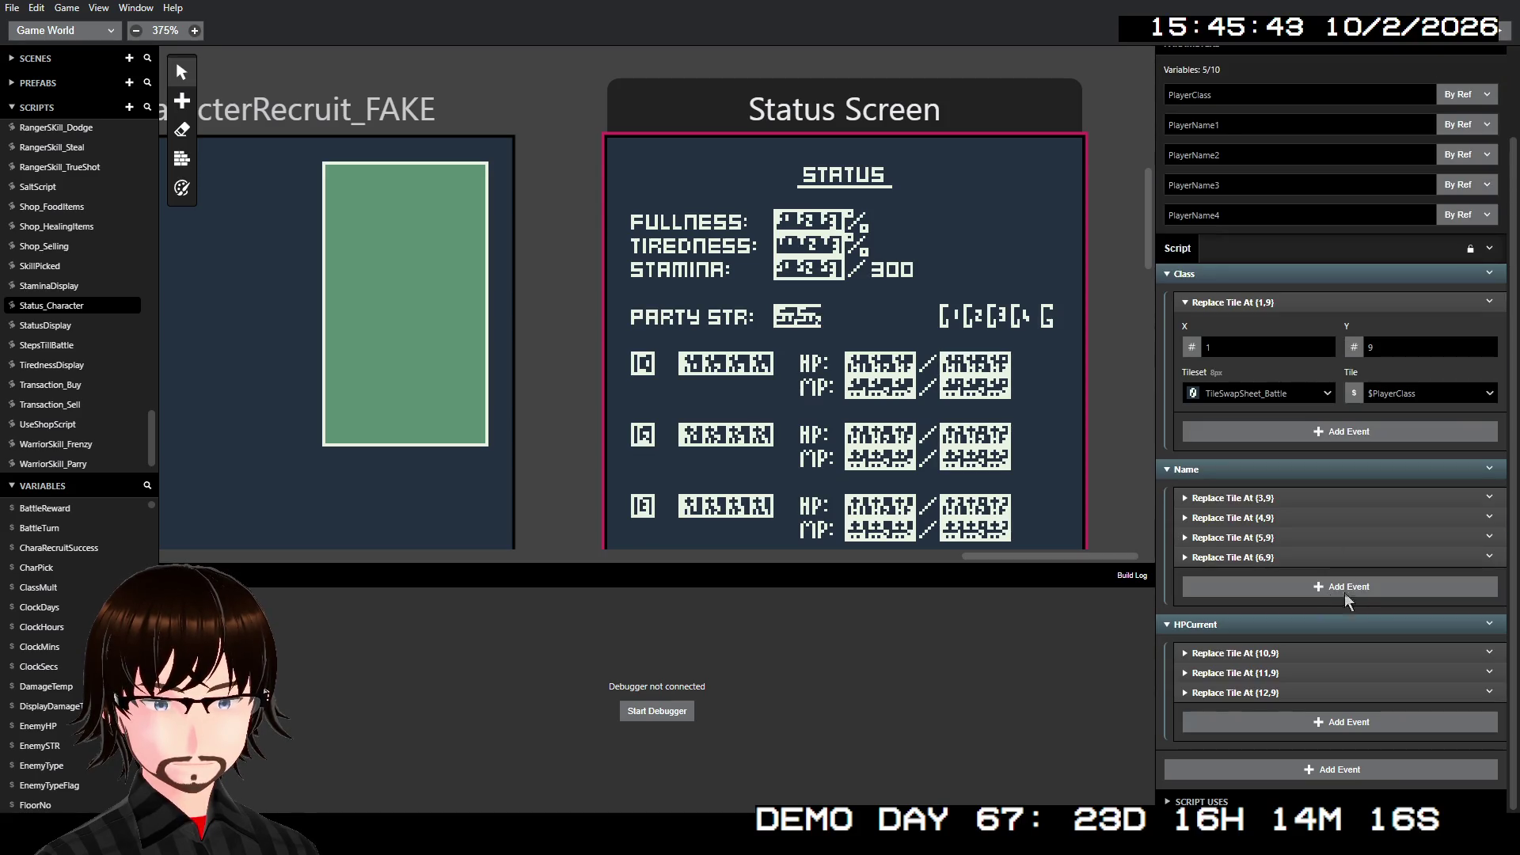
{"action": "left_click_drag", "start_coordinate": [1418, 656], "coordinate": [1414, 688]}
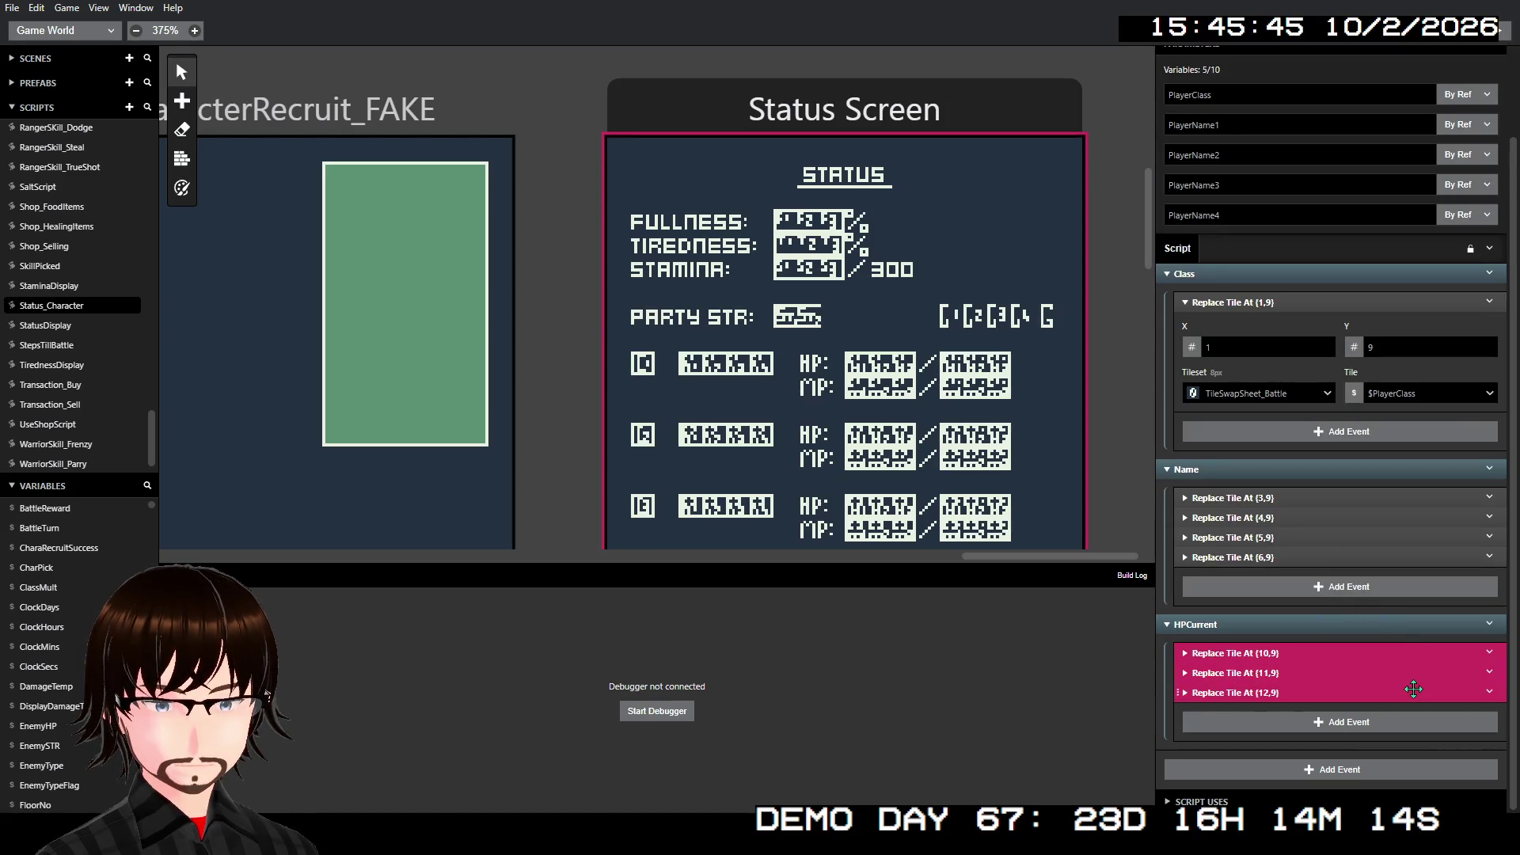
{"action": "right_click", "coordinate": [1413, 688]}
{"action": "left_click", "coordinate": [1456, 793]}
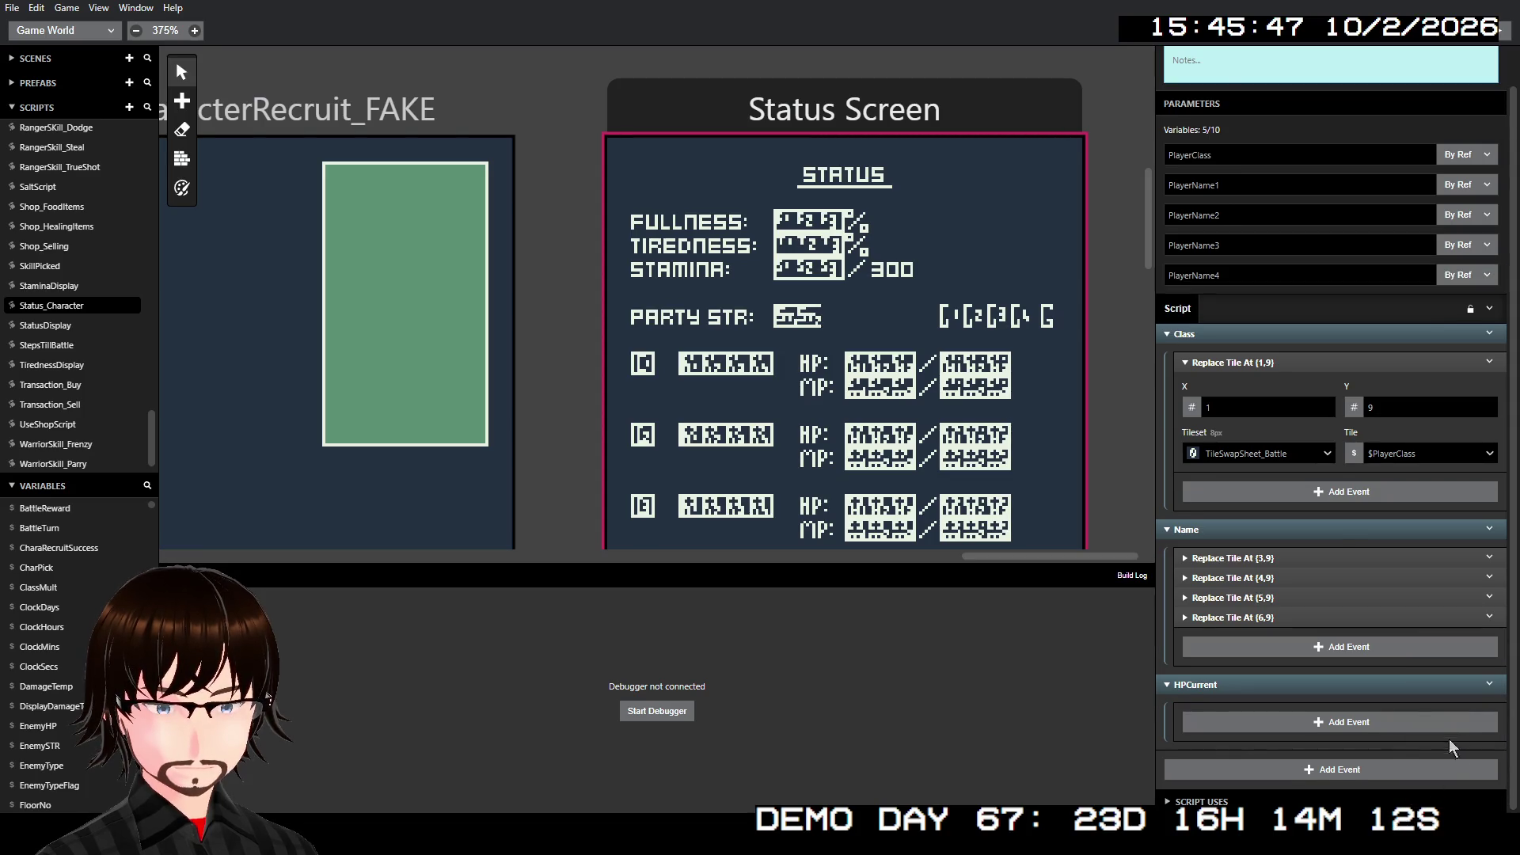
- Paste the copied Fullness tile events and move them into the HPCurrent group
{"action": "right_click", "coordinate": [1485, 687]}
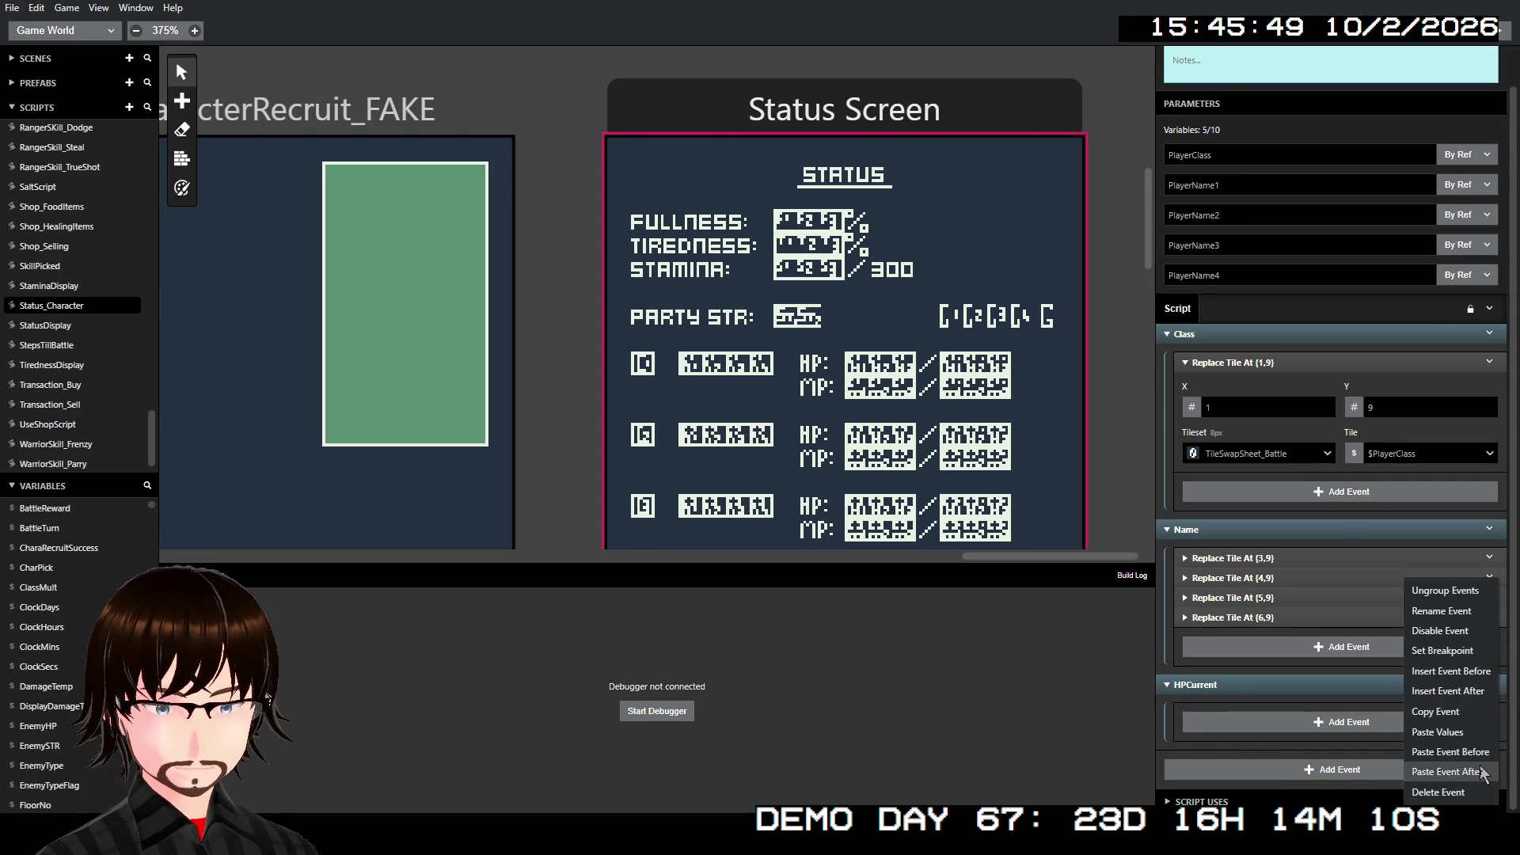
{"action": "left_click", "coordinate": [1482, 773]}
{"action": "scroll", "coordinate": [1415, 730], "scroll_direction": "down", "scroll_amount": 1}
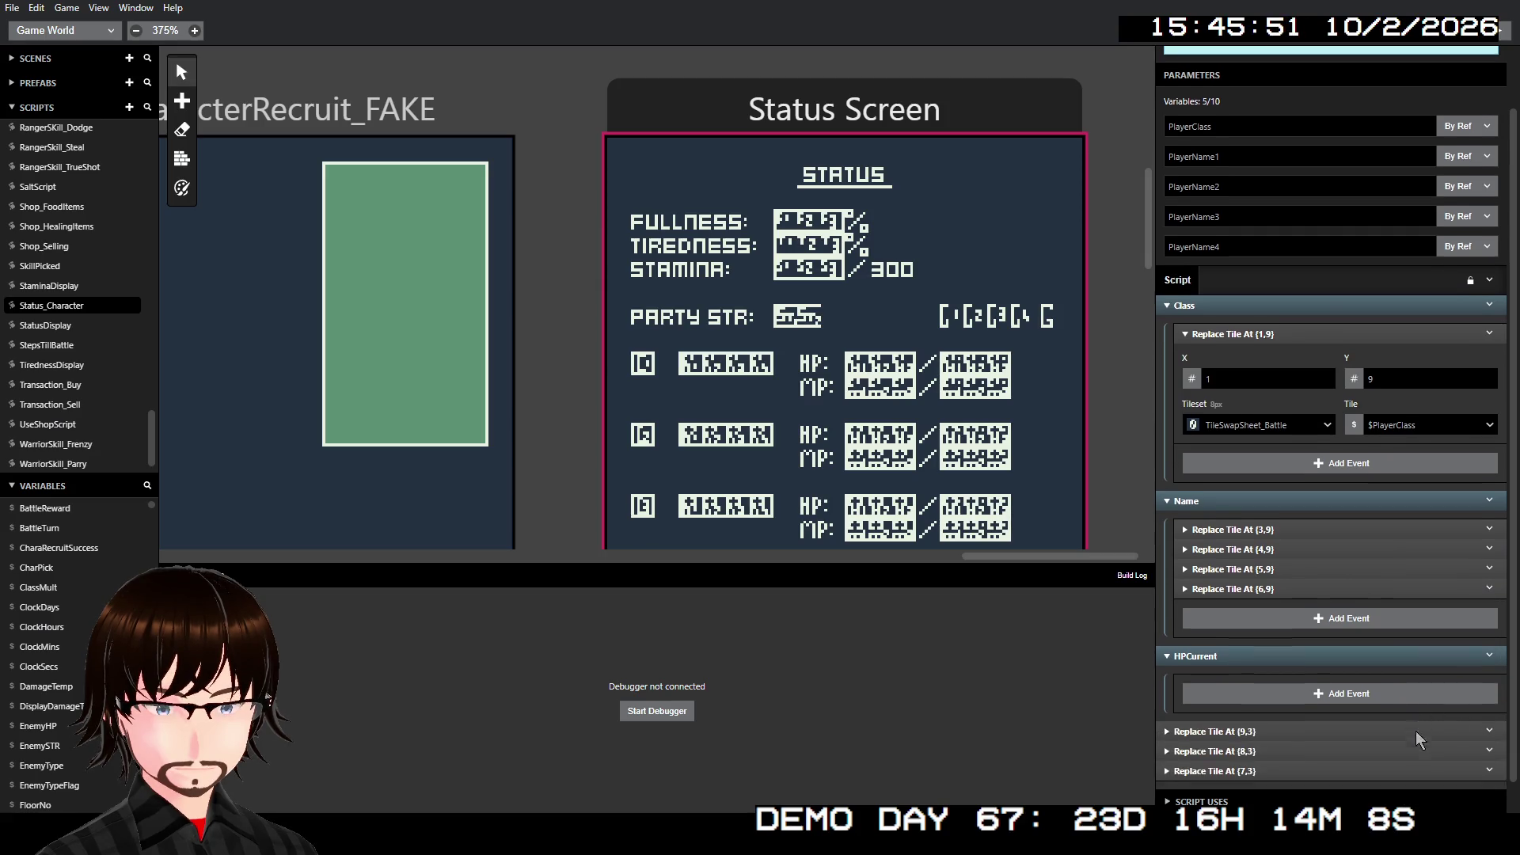
{"action": "left_click", "coordinate": [1286, 702]}
{"action": "left_click", "coordinate": [1301, 741], "text": "ctrl"}
{"action": "mouse_move", "coordinate": [1302, 745]}
{"action": "left_mouse_down"}
{"action": "mouse_move", "coordinate": [1284, 721]}
{"action": "mouse_move", "coordinate": [1309, 668]}
{"action": "left_mouse_up"}
{"action": "left_click", "coordinate": [1270, 657]}
{"action": "scroll", "coordinate": [1270, 673], "scroll_direction": "down", "scroll_amount": 2}
{"action": "left_click", "coordinate": [1270, 677]}
{"action": "scroll", "coordinate": [1274, 681], "scroll_direction": "down", "scroll_amount": 3}
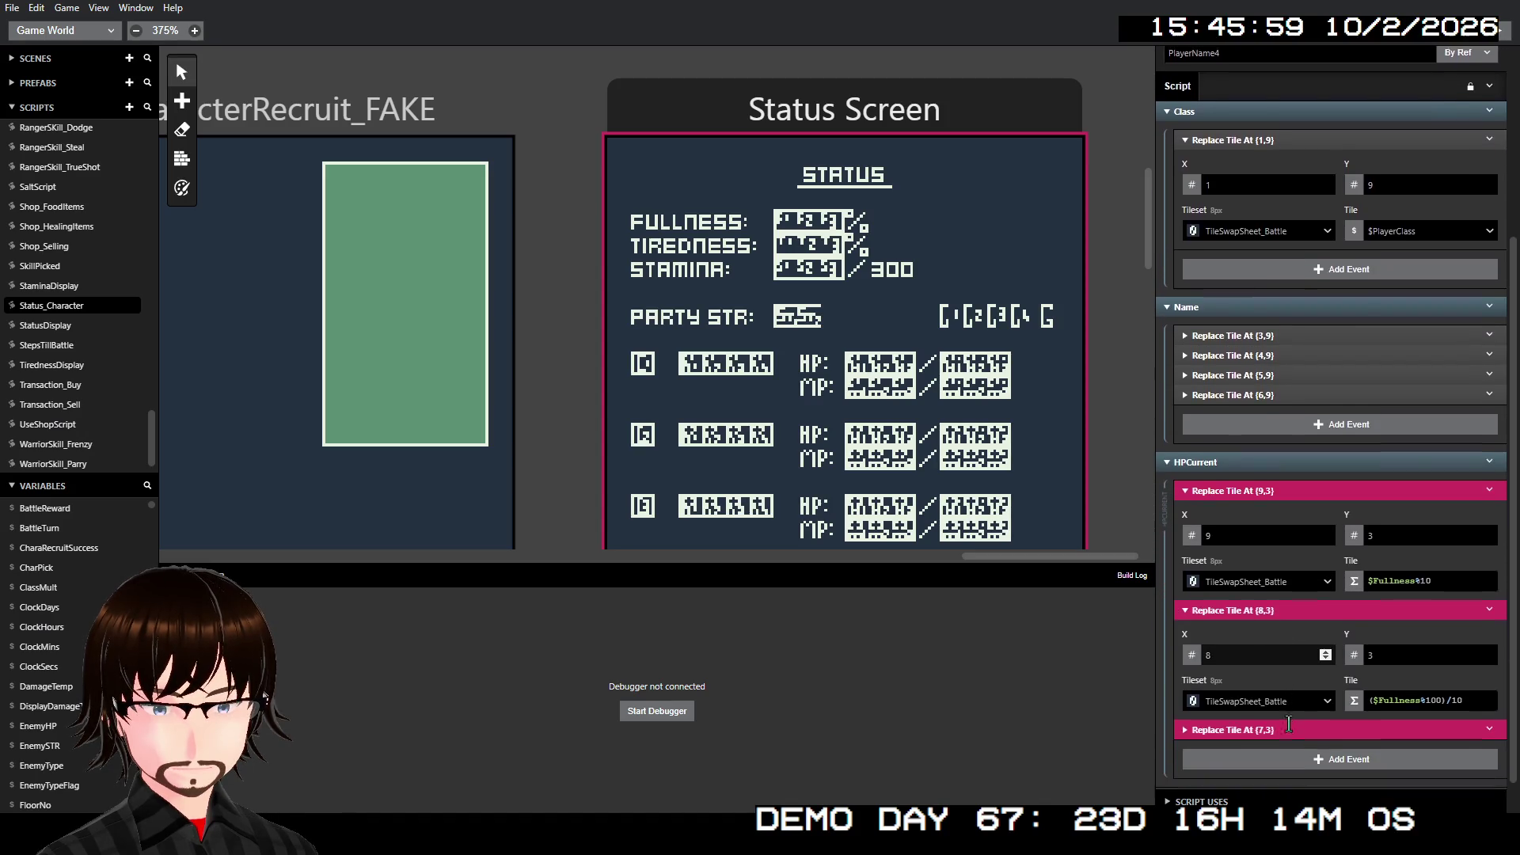
- Set the Y coordinate of the three pasted tile events to 9
{"action": "left_click", "coordinate": [1270, 693]}
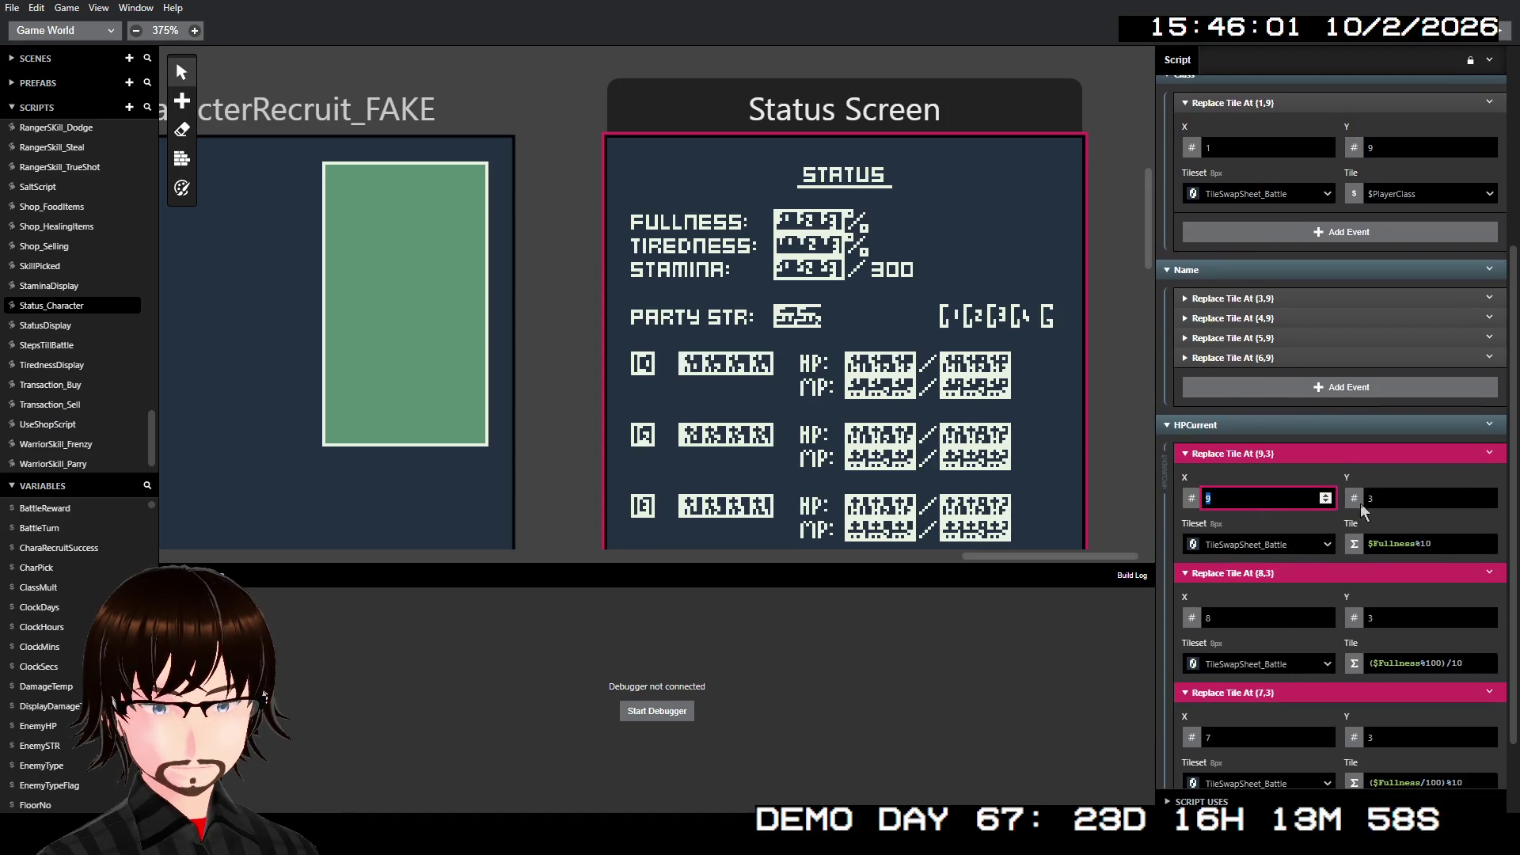
{"action": "left_click", "coordinate": [1385, 499]}
{"action": "type", "text": "9"}
{"action": "left_click", "coordinate": [1394, 618]}
{"action": "type", "text": "9"}
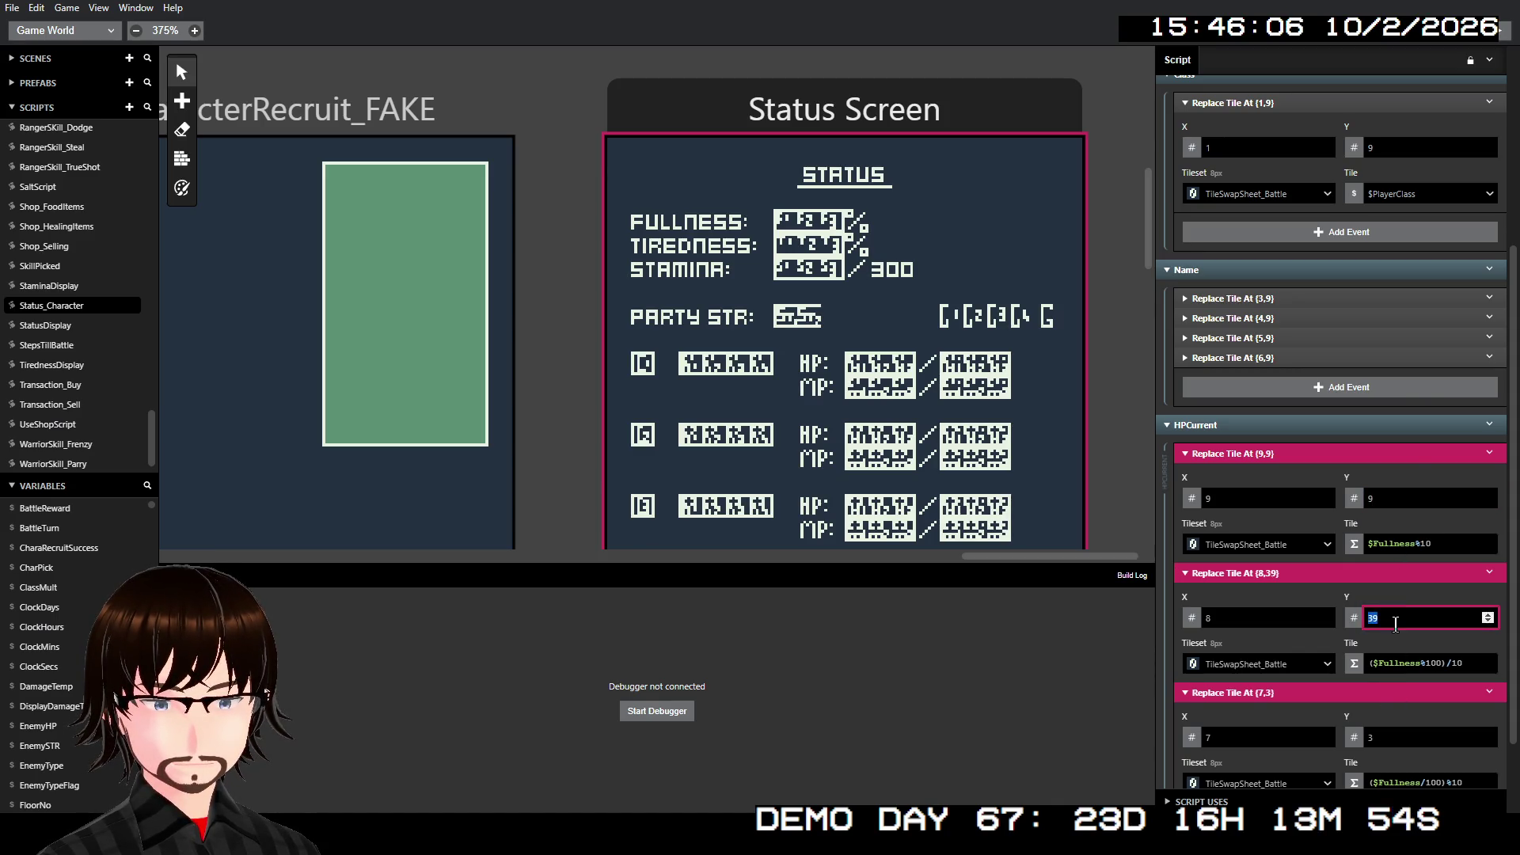
{"action": "type", "text": "9"}
{"action": "left_click", "coordinate": [1398, 737]}
{"action": "type", "text": "9"}
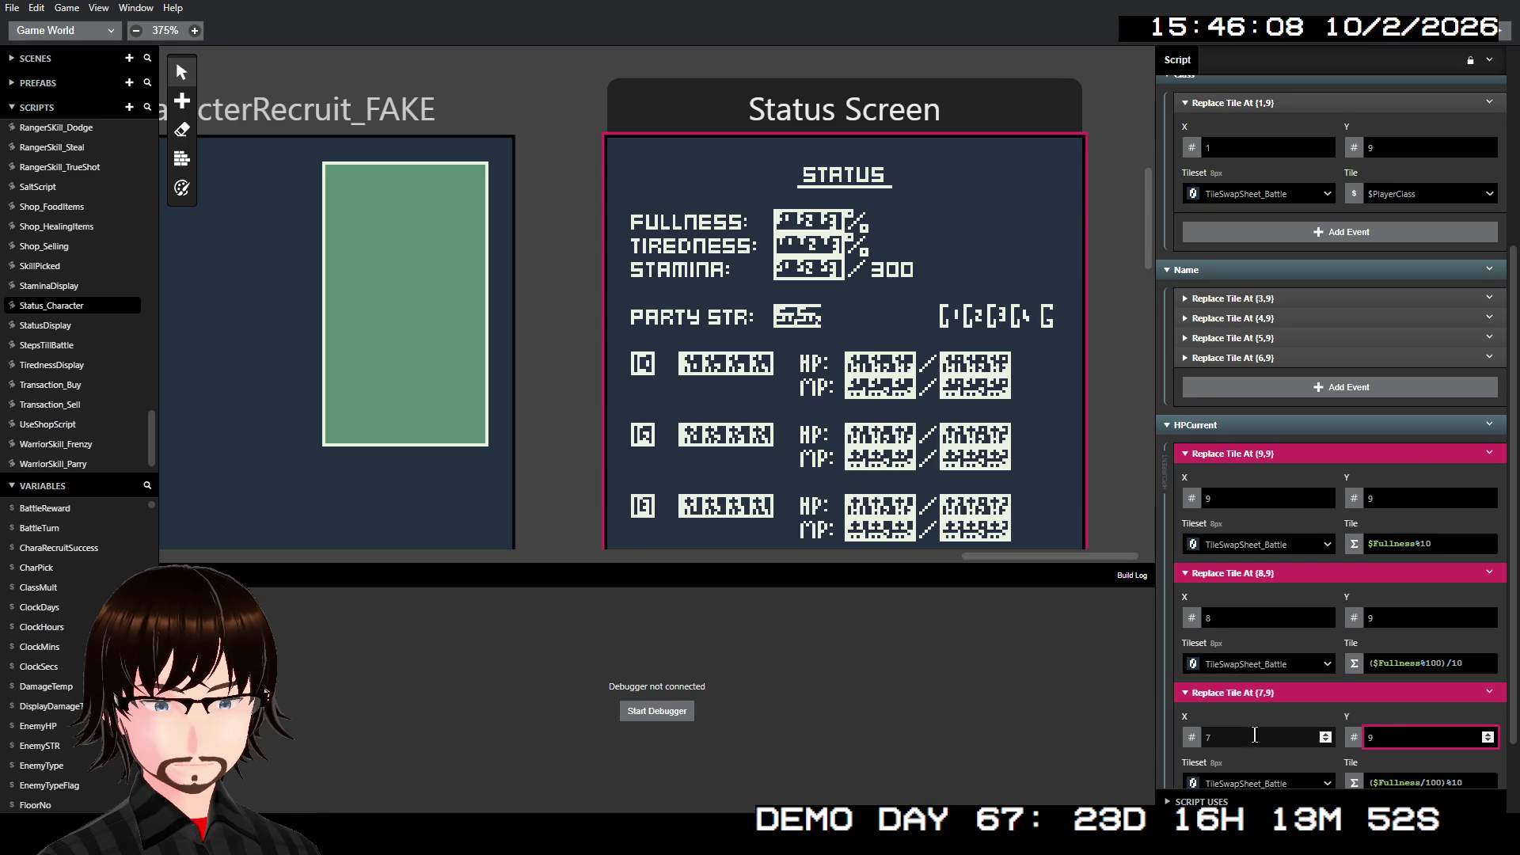
- Set the three events' X coordinates to 12, 11 and 10
{"action": "left_click", "coordinate": [1235, 498]}
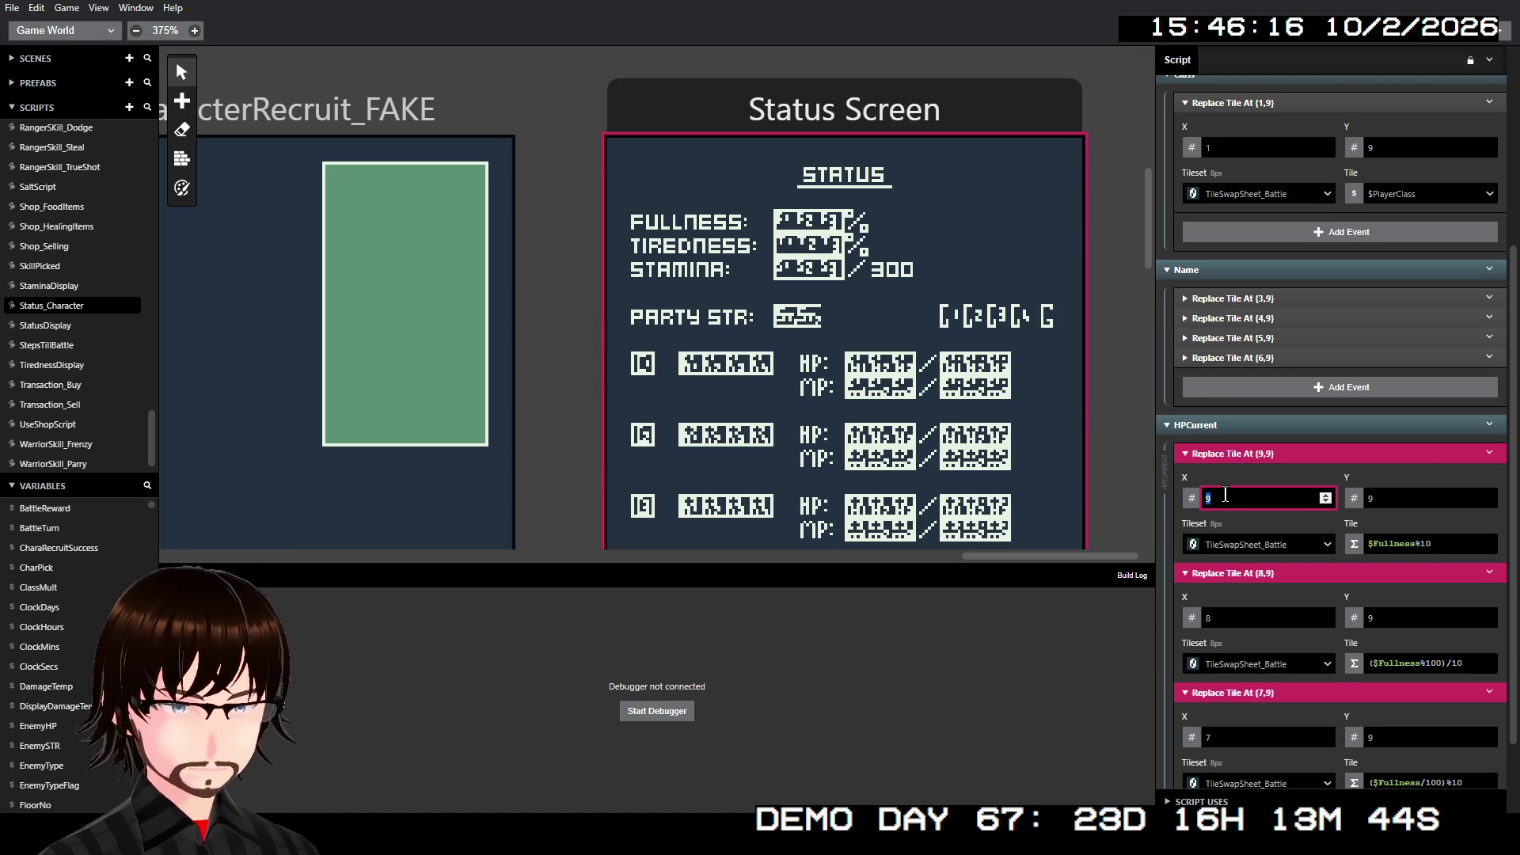
{"action": "type", "text": "12"}
{"action": "left_click", "coordinate": [1247, 605]}
{"action": "type", "text": "11"}
{"action": "left_click", "coordinate": [1248, 733]}
{"action": "type", "text": "1"}
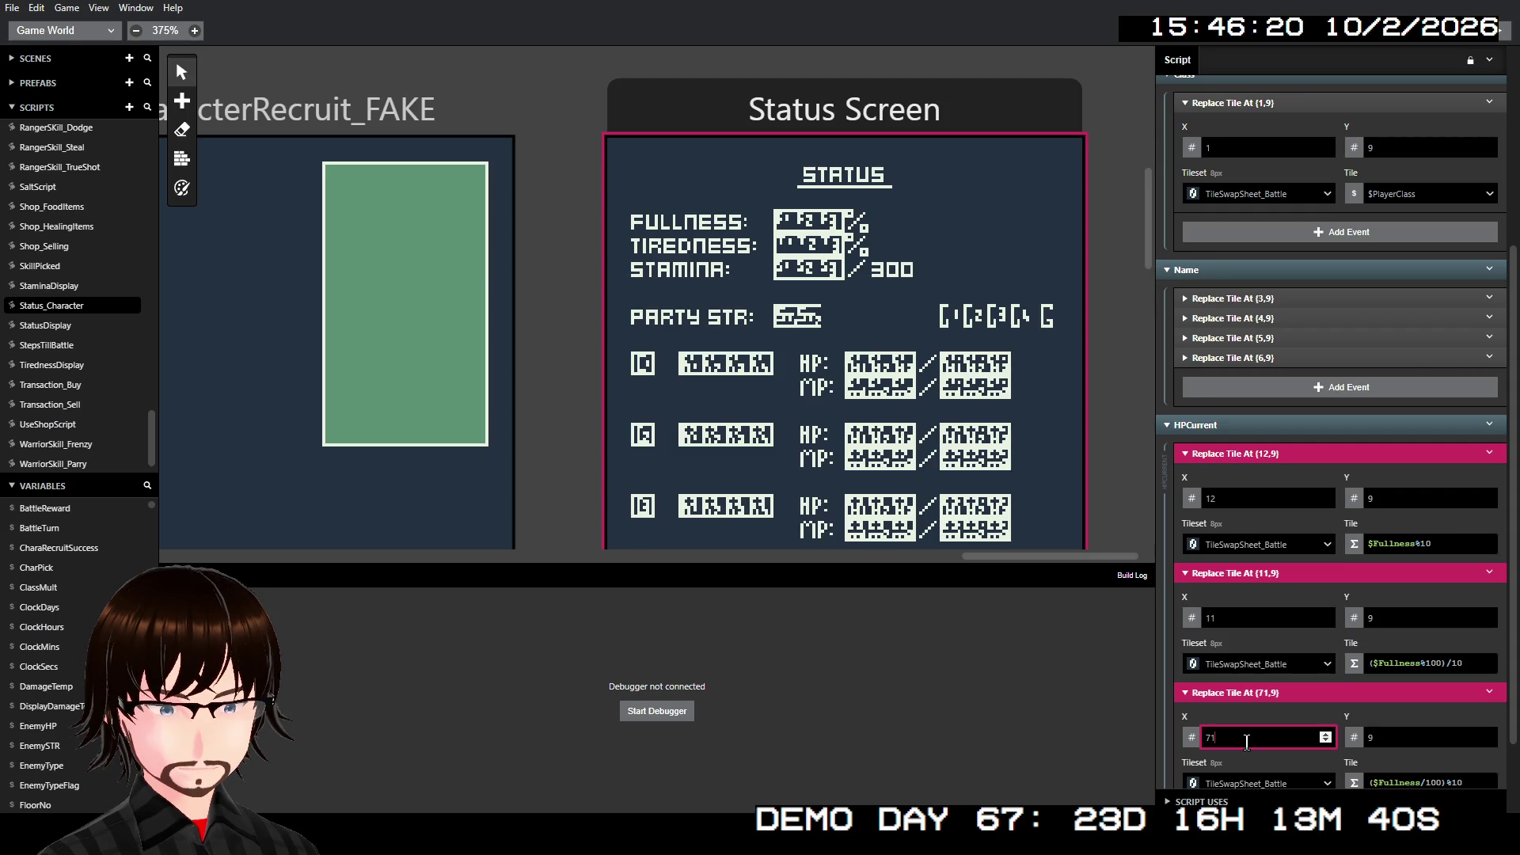
{"action": "type", "text": "0"}
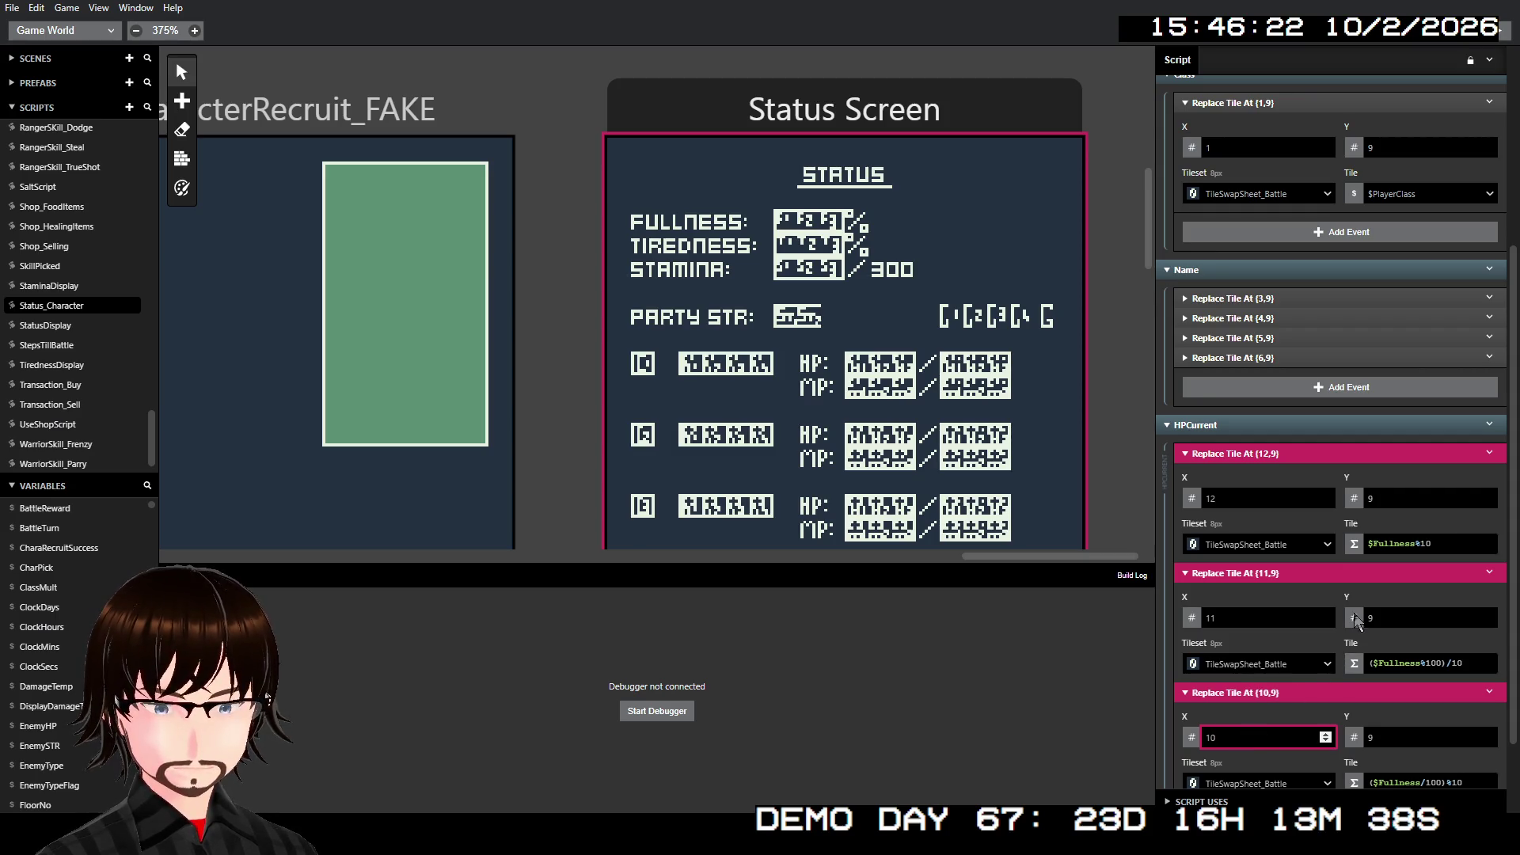
{"action": "scroll", "coordinate": [1355, 622], "scroll_direction": "down", "scroll_amount": 2}
{"action": "double_click", "coordinate": [1393, 465]}
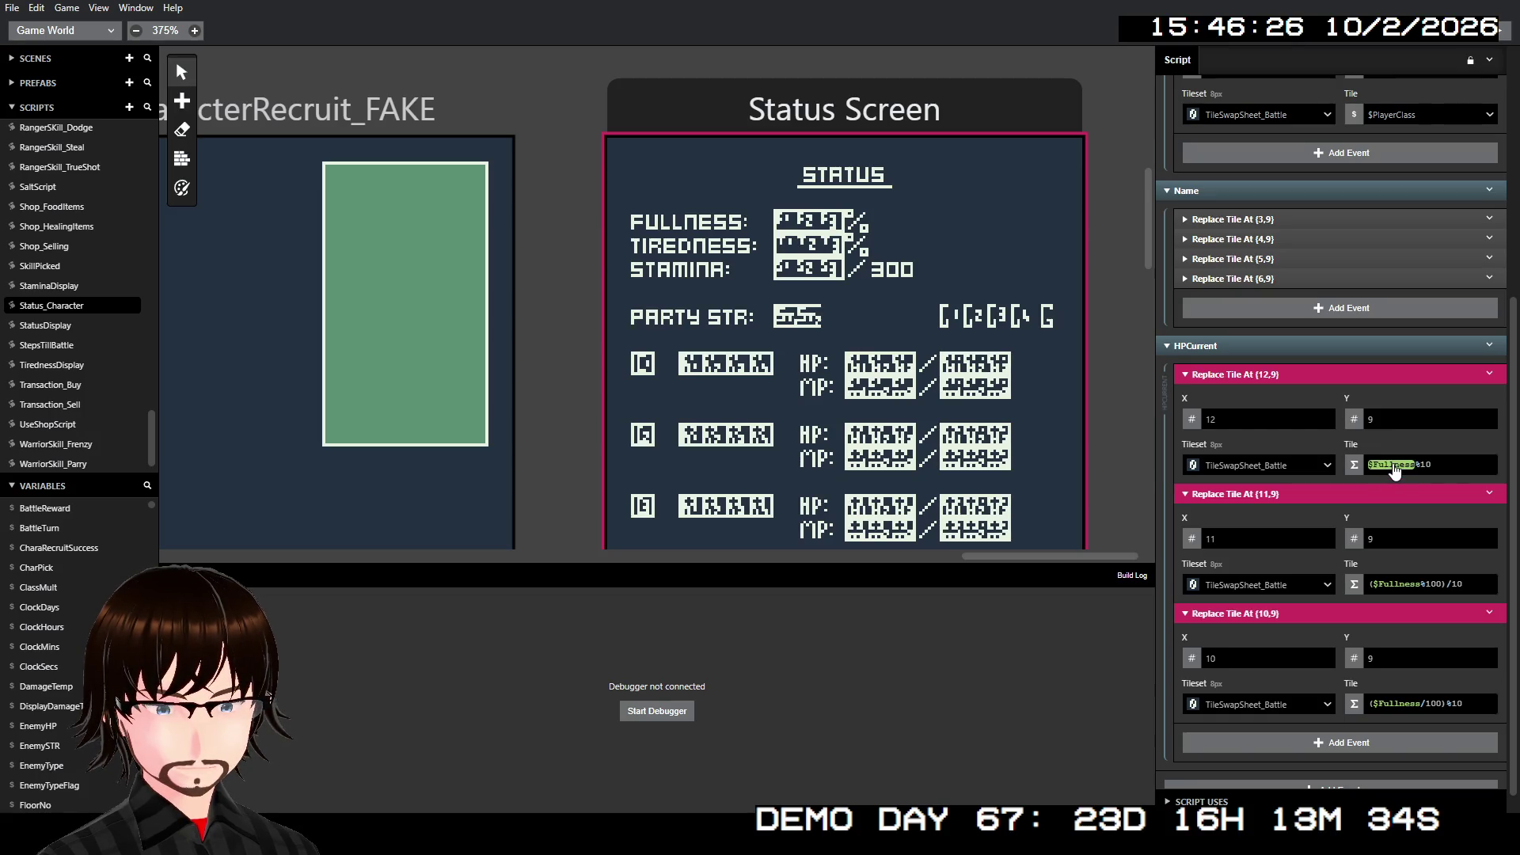
- Replace $Fullness with Variable F in all three Tile expressions
{"action": "left_click", "coordinate": [1393, 467]}
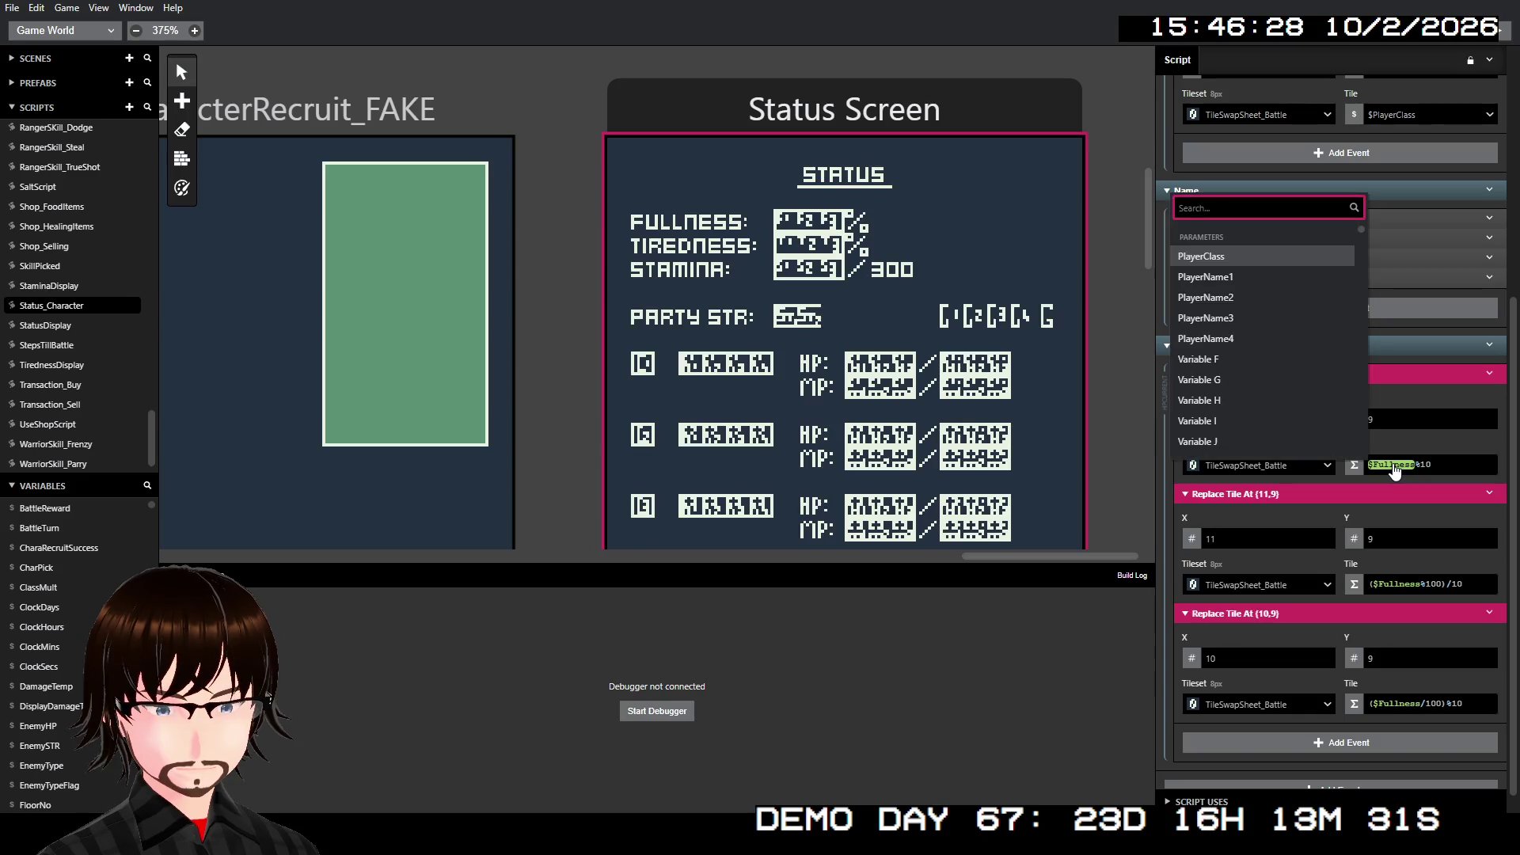
{"action": "left_click", "coordinate": [1286, 366]}
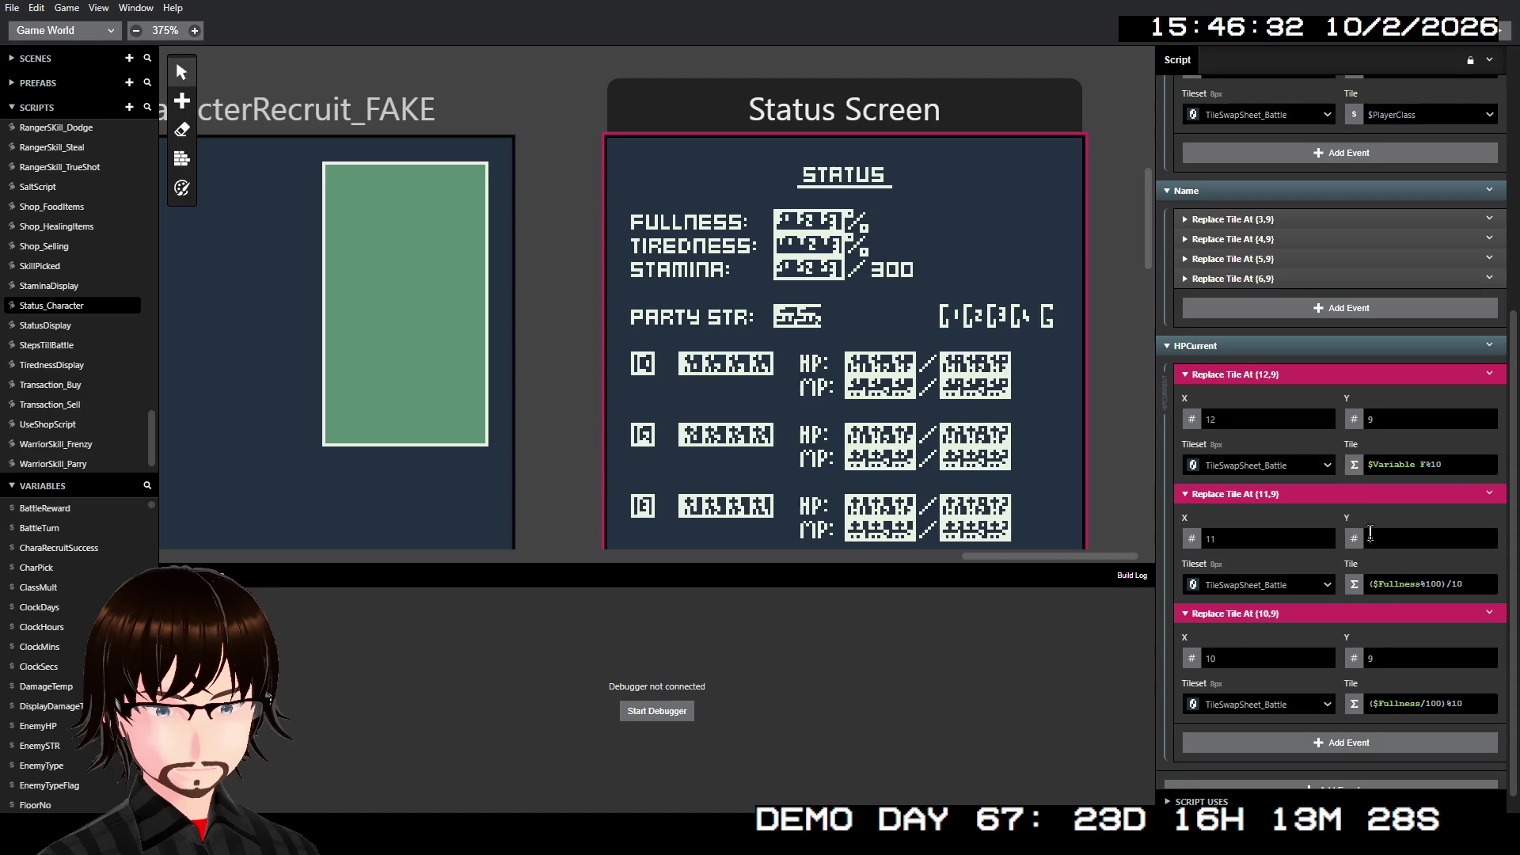
{"action": "left_click", "coordinate": [1394, 586]}
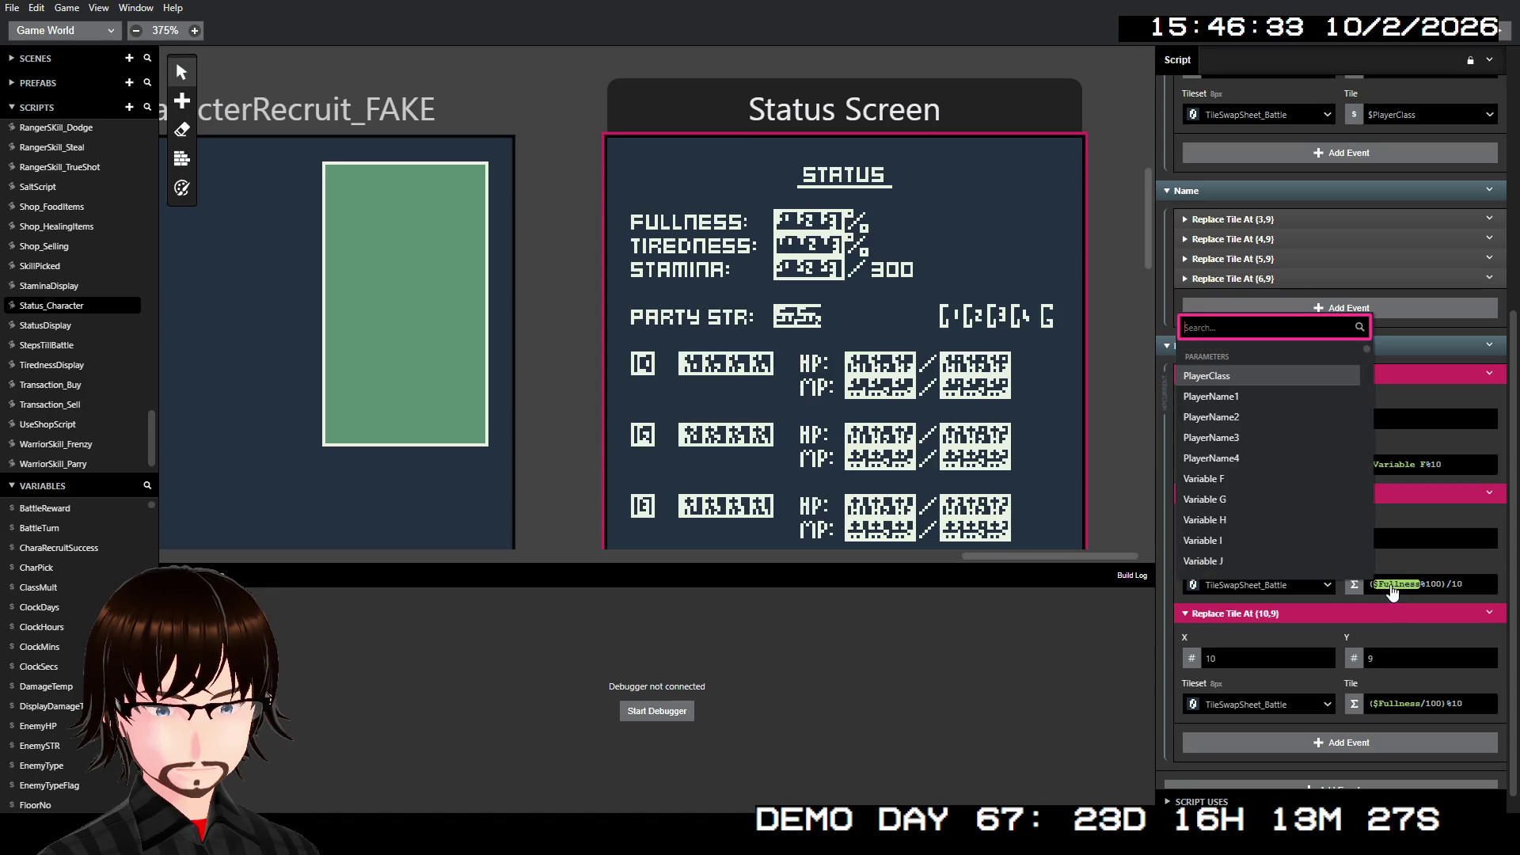
{"action": "left_click", "coordinate": [1249, 480]}
{"action": "left_click", "coordinate": [1393, 703]}
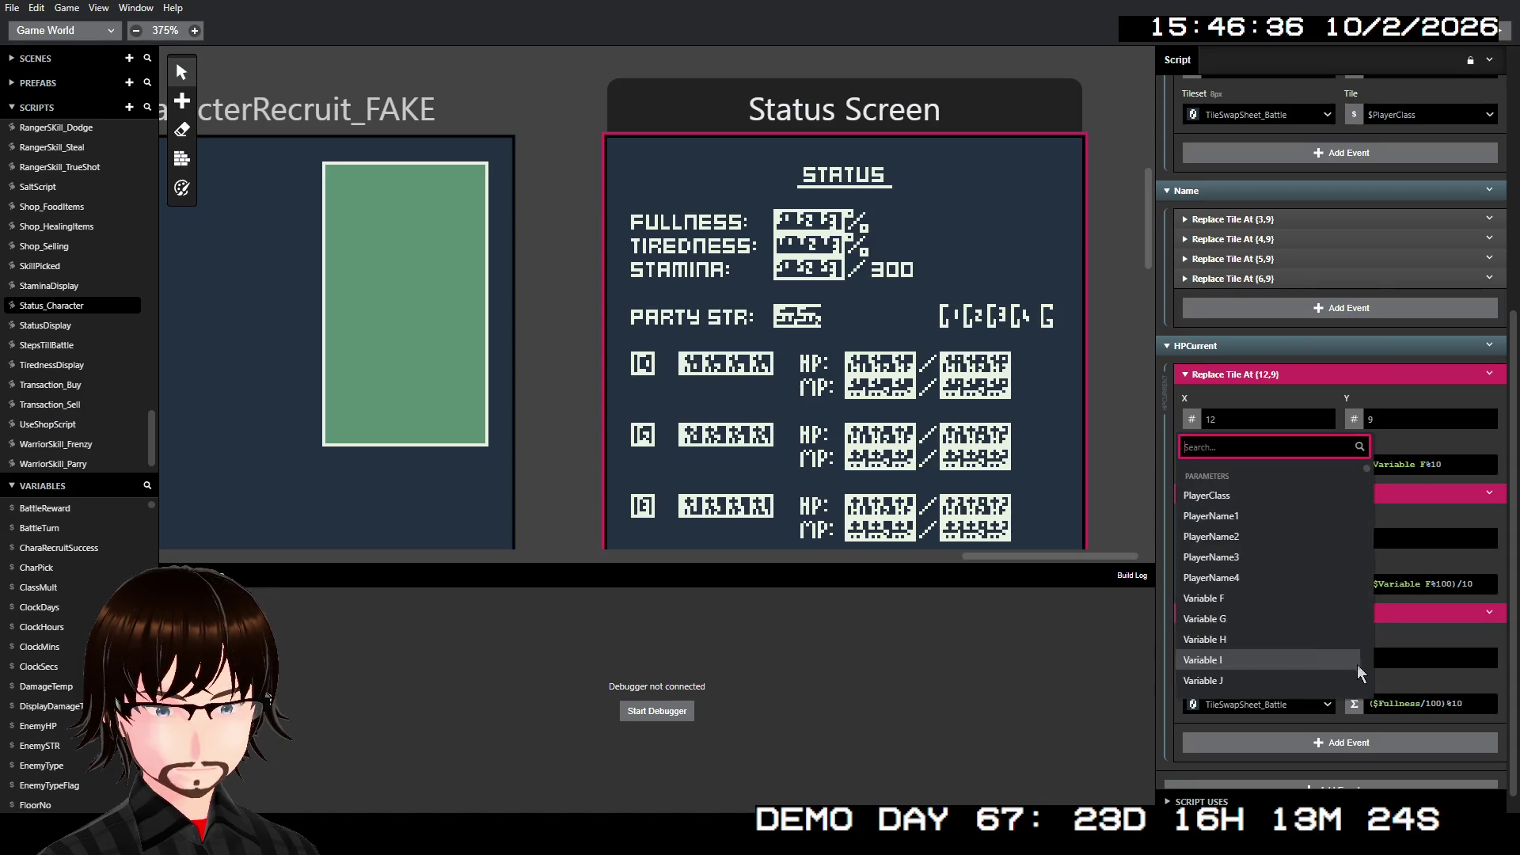
{"action": "left_click", "coordinate": [1276, 603]}
- Rename the Variable F parameter to PlayerHealth
{"action": "scroll", "coordinate": [1359, 451], "scroll_direction": "up", "scroll_amount": 3}
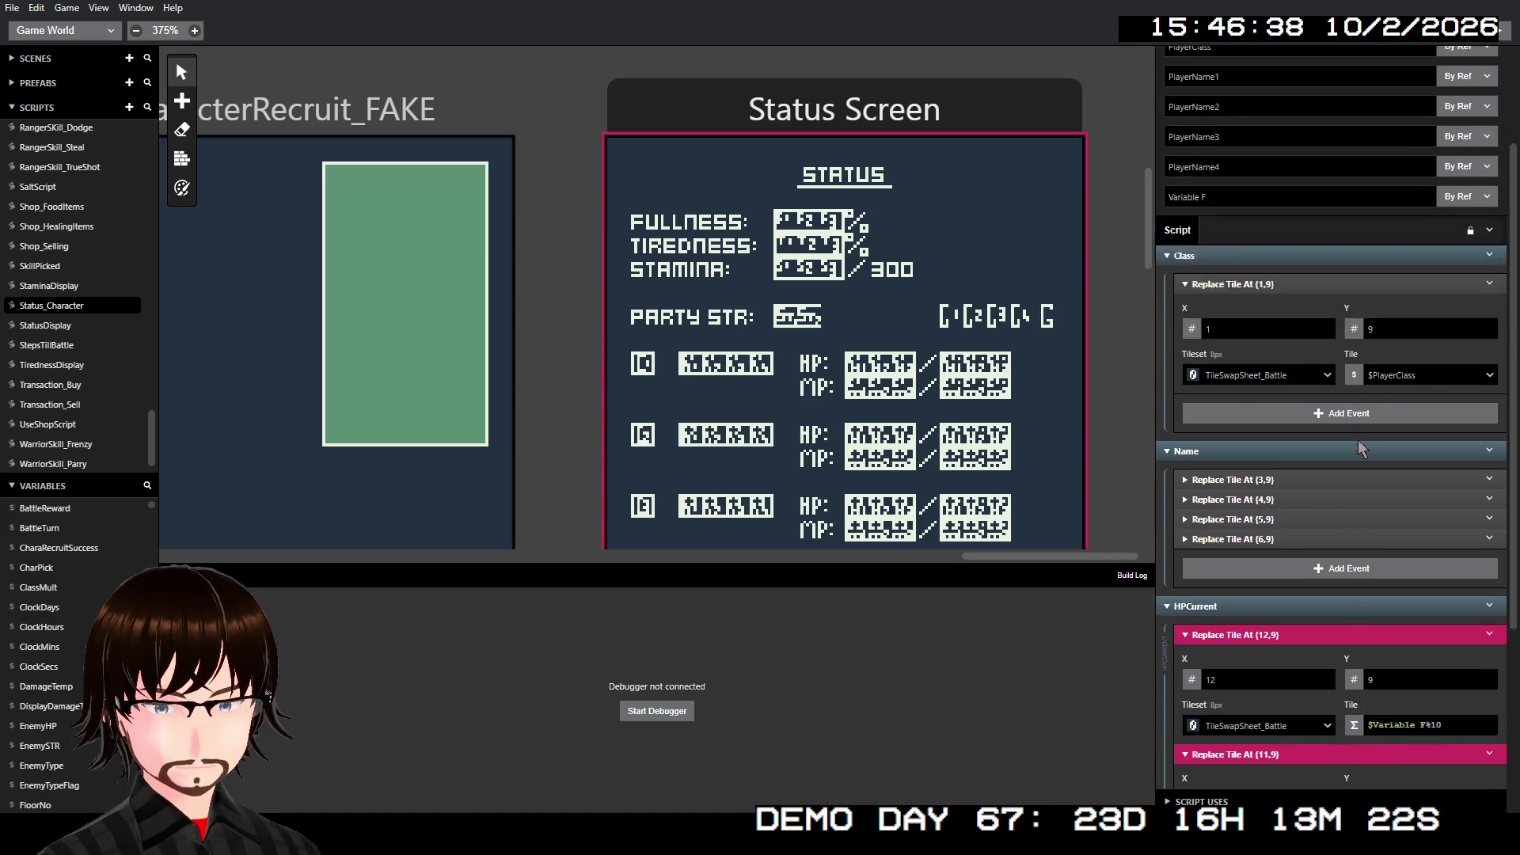
{"action": "scroll", "coordinate": [1356, 440], "scroll_direction": "up", "scroll_amount": 1}
{"action": "left_click", "coordinate": [1224, 253]}
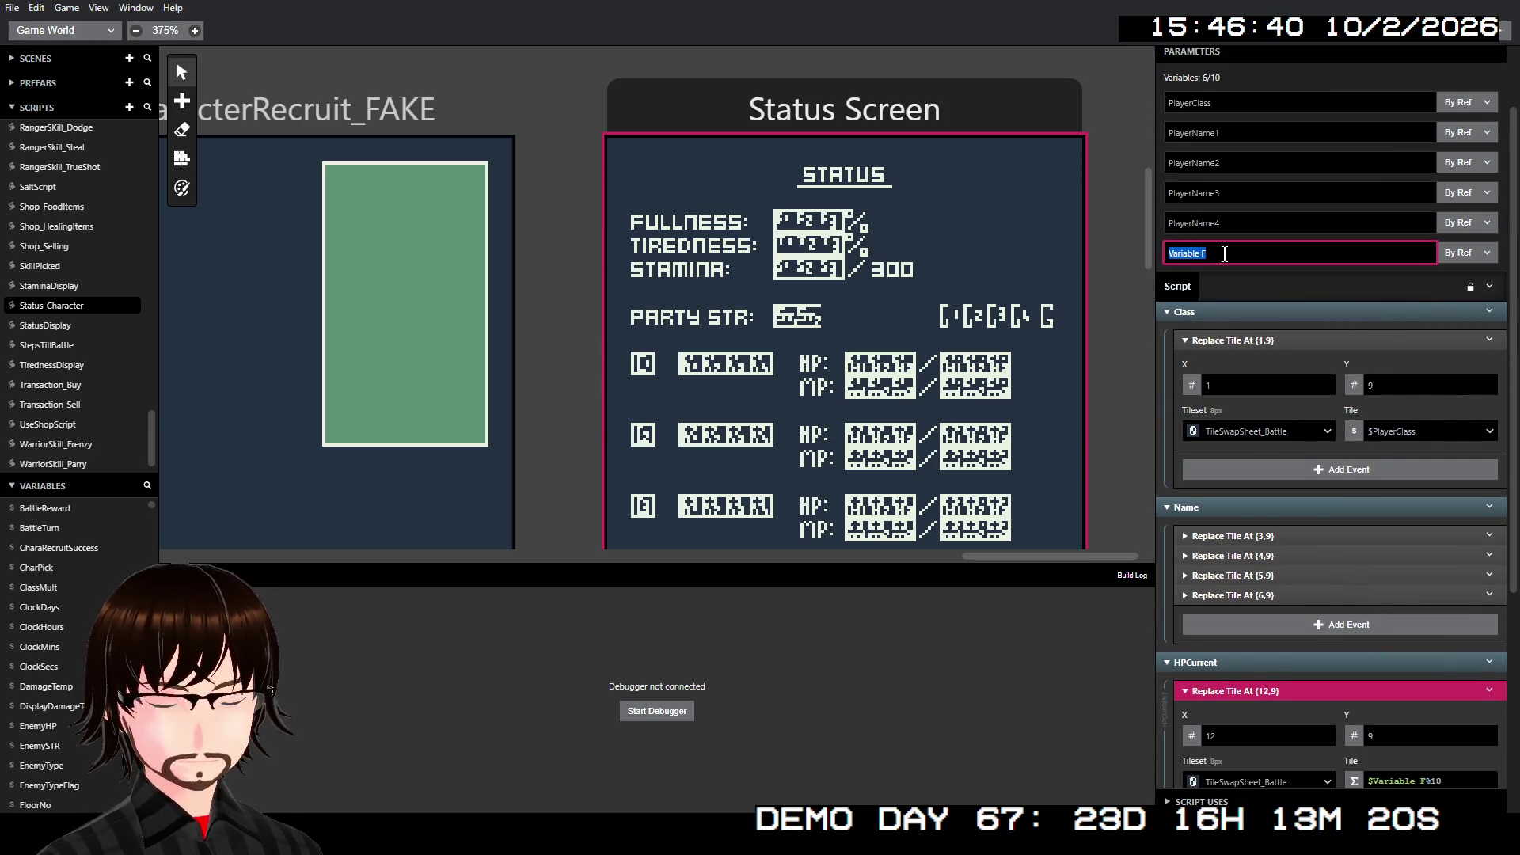
{"action": "type", "text": "PlayerHealth"}
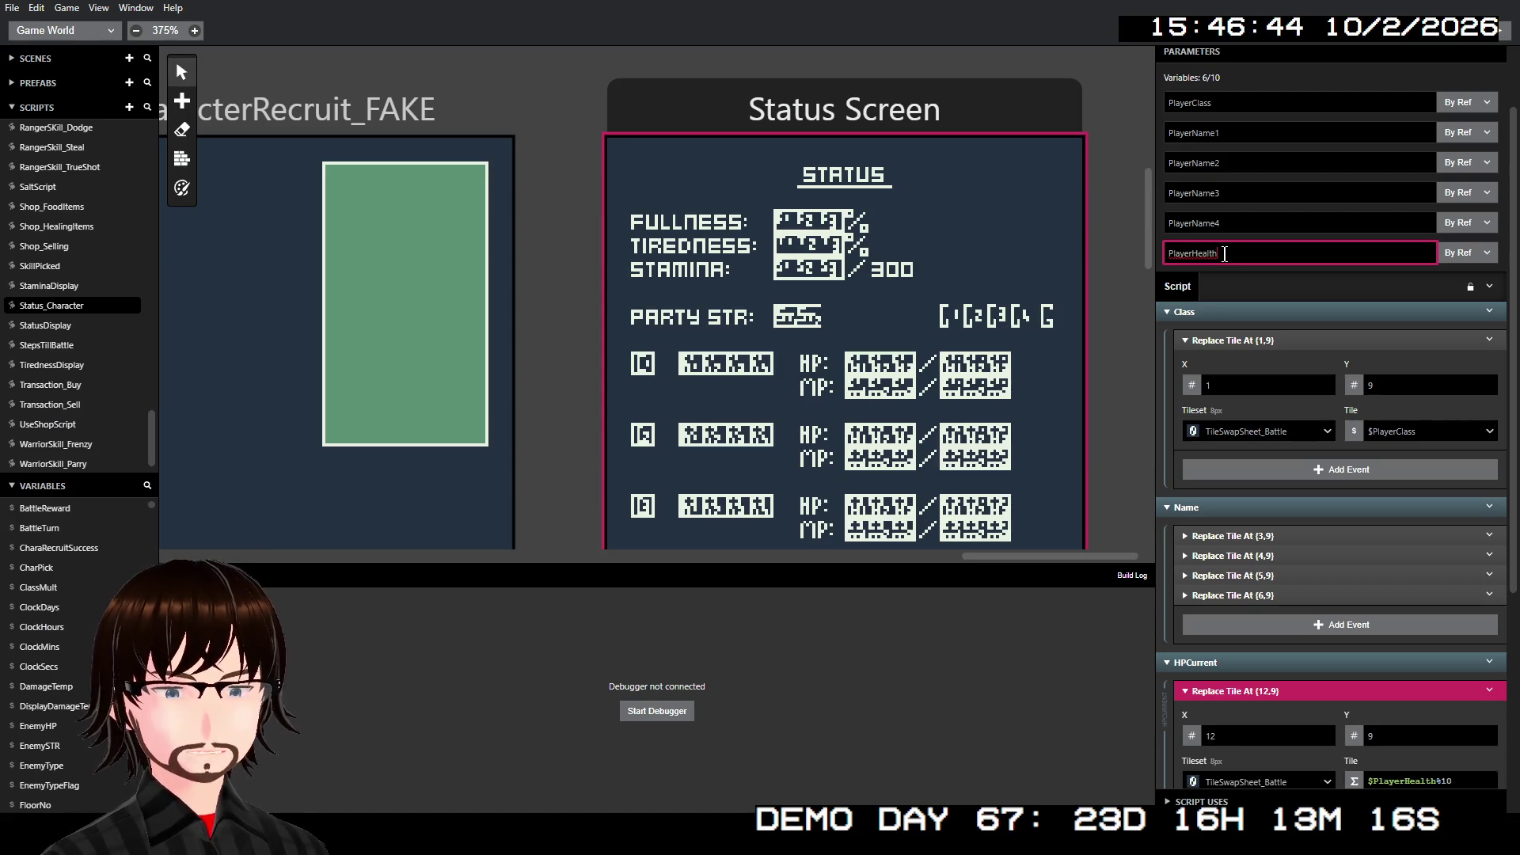
{"action": "scroll", "coordinate": [1455, 483], "scroll_direction": "down", "scroll_amount": 5}
{"action": "scroll", "coordinate": [1455, 477], "scroll_direction": "down", "scroll_amount": 1}
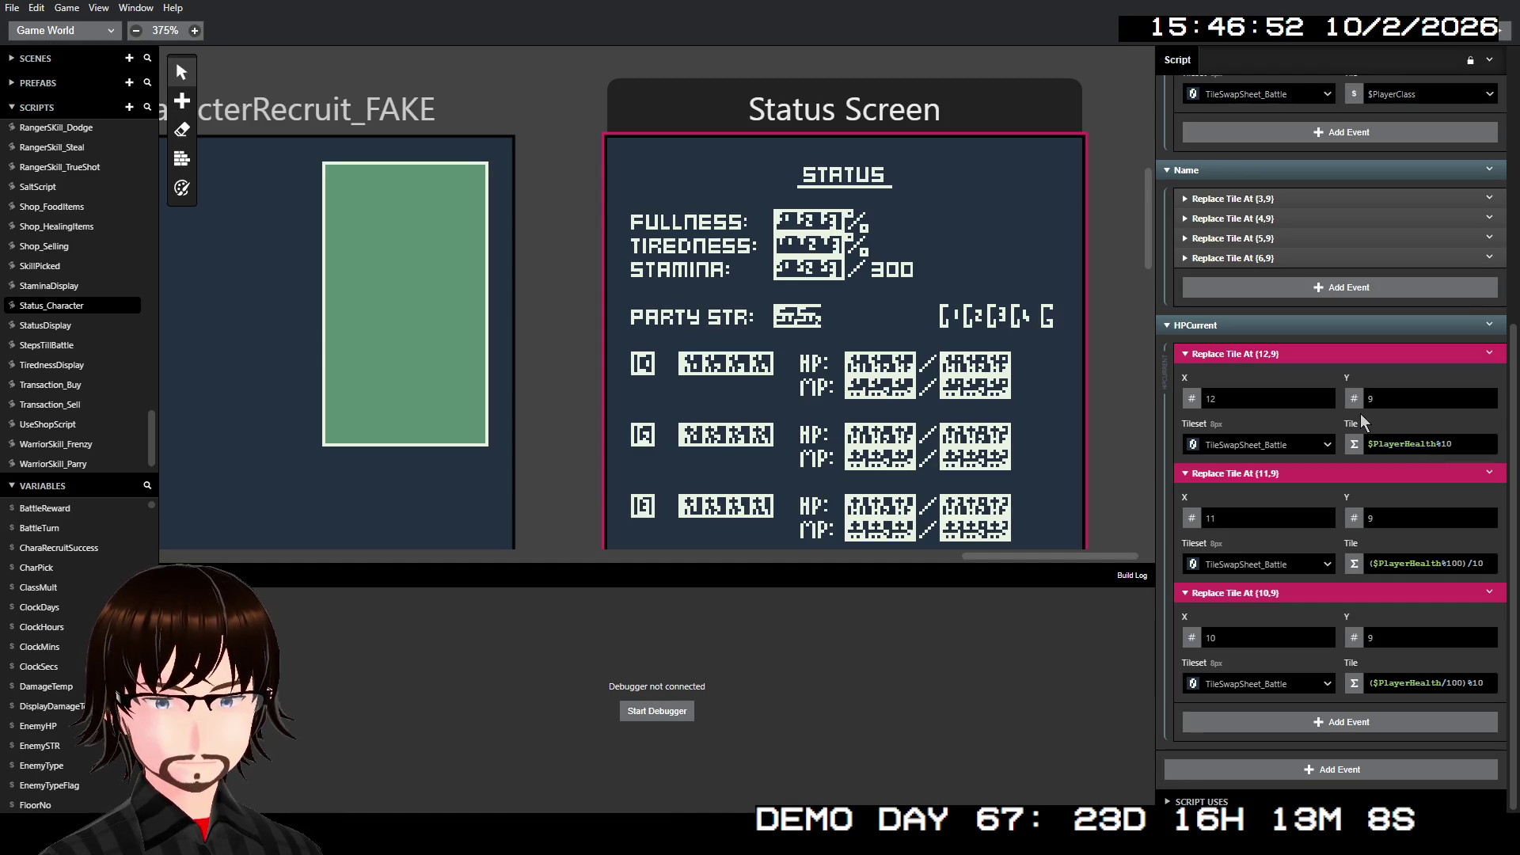
{"action": "left_click", "coordinate": [1248, 354]}
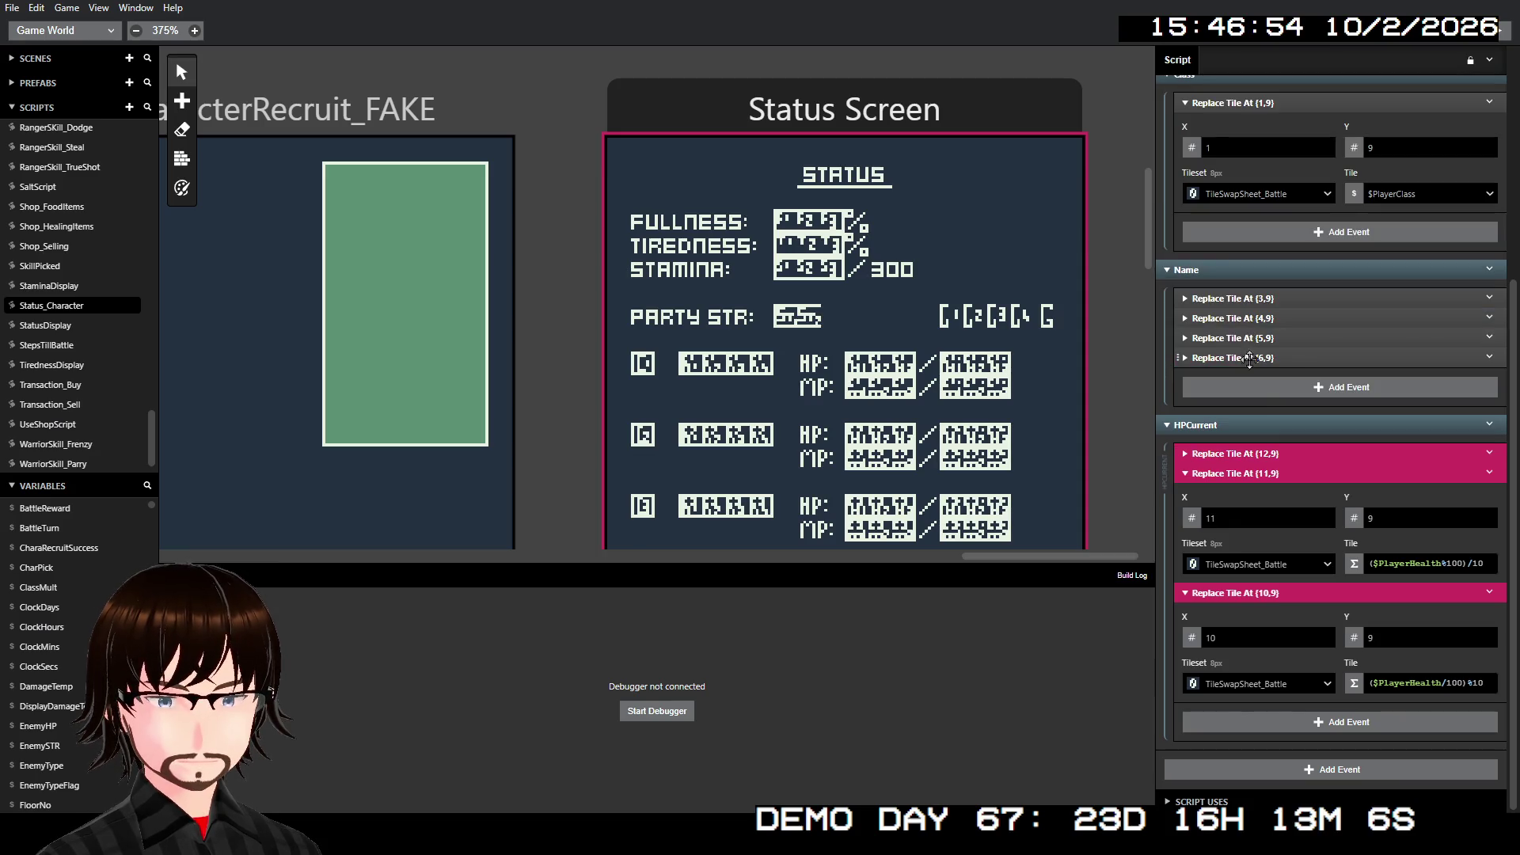
- Collapse HPCurrent's tile events and paste a duplicate HPCurrent group after it
{"action": "left_click", "coordinate": [1258, 473]}
{"action": "left_click", "coordinate": [1251, 593]}
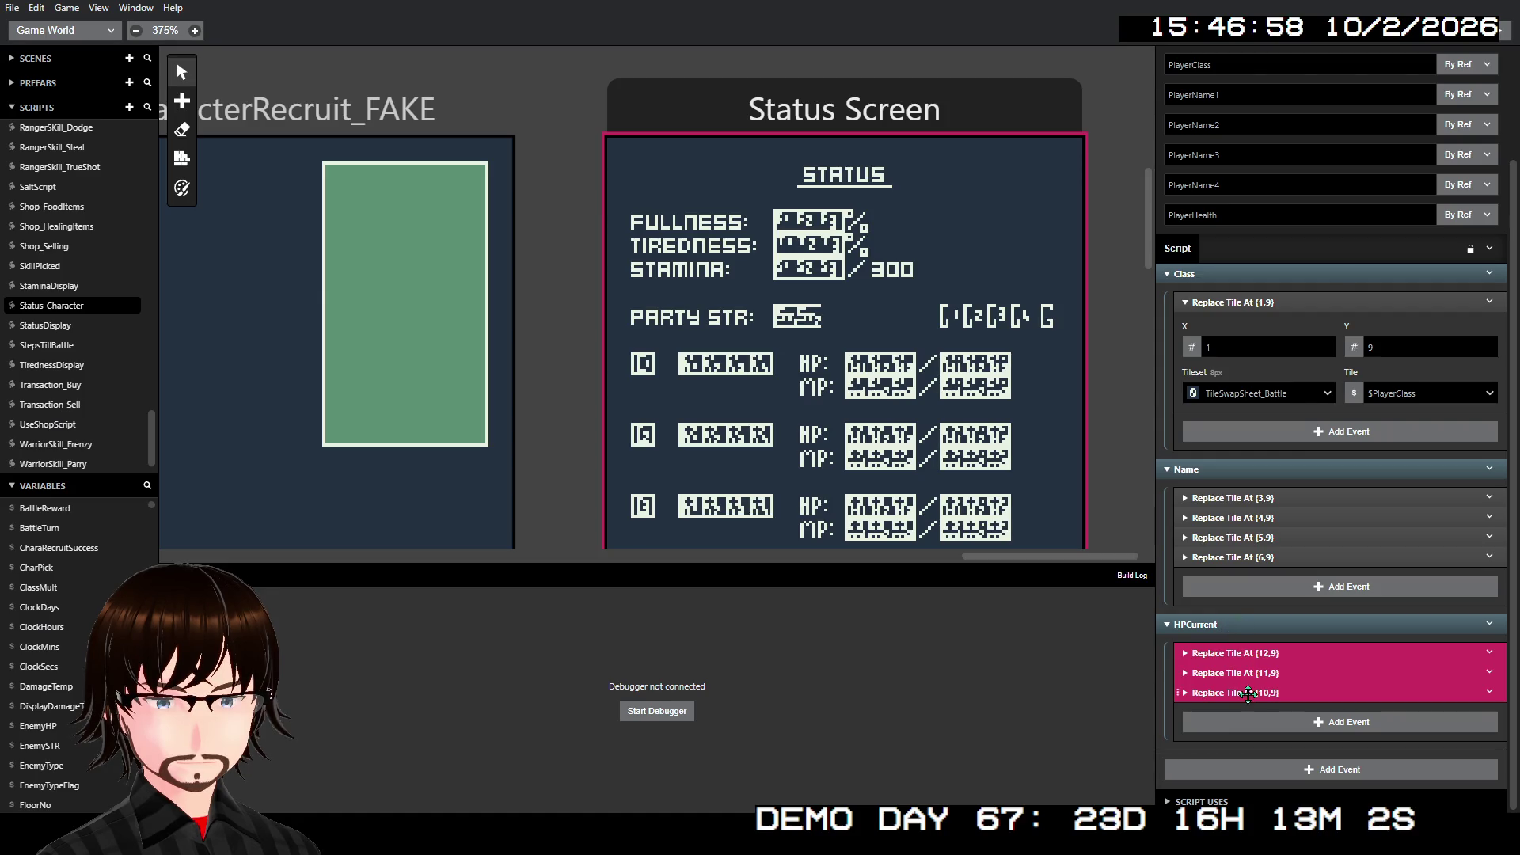
{"action": "left_click", "coordinate": [1247, 693]}
{"action": "left_click", "coordinate": [1252, 595]}
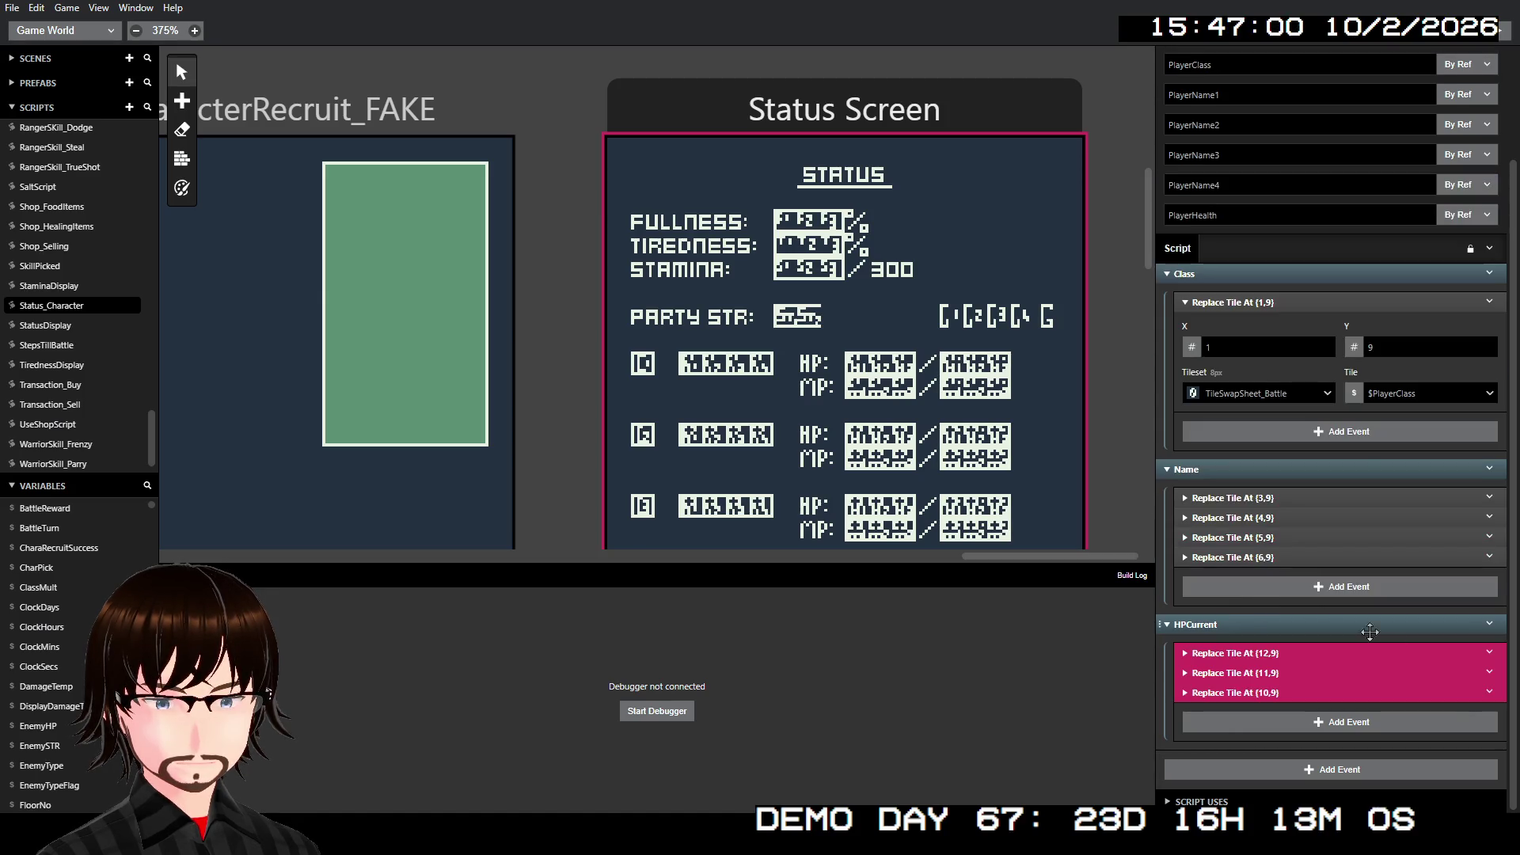
{"action": "left_click", "coordinate": [1491, 626]}
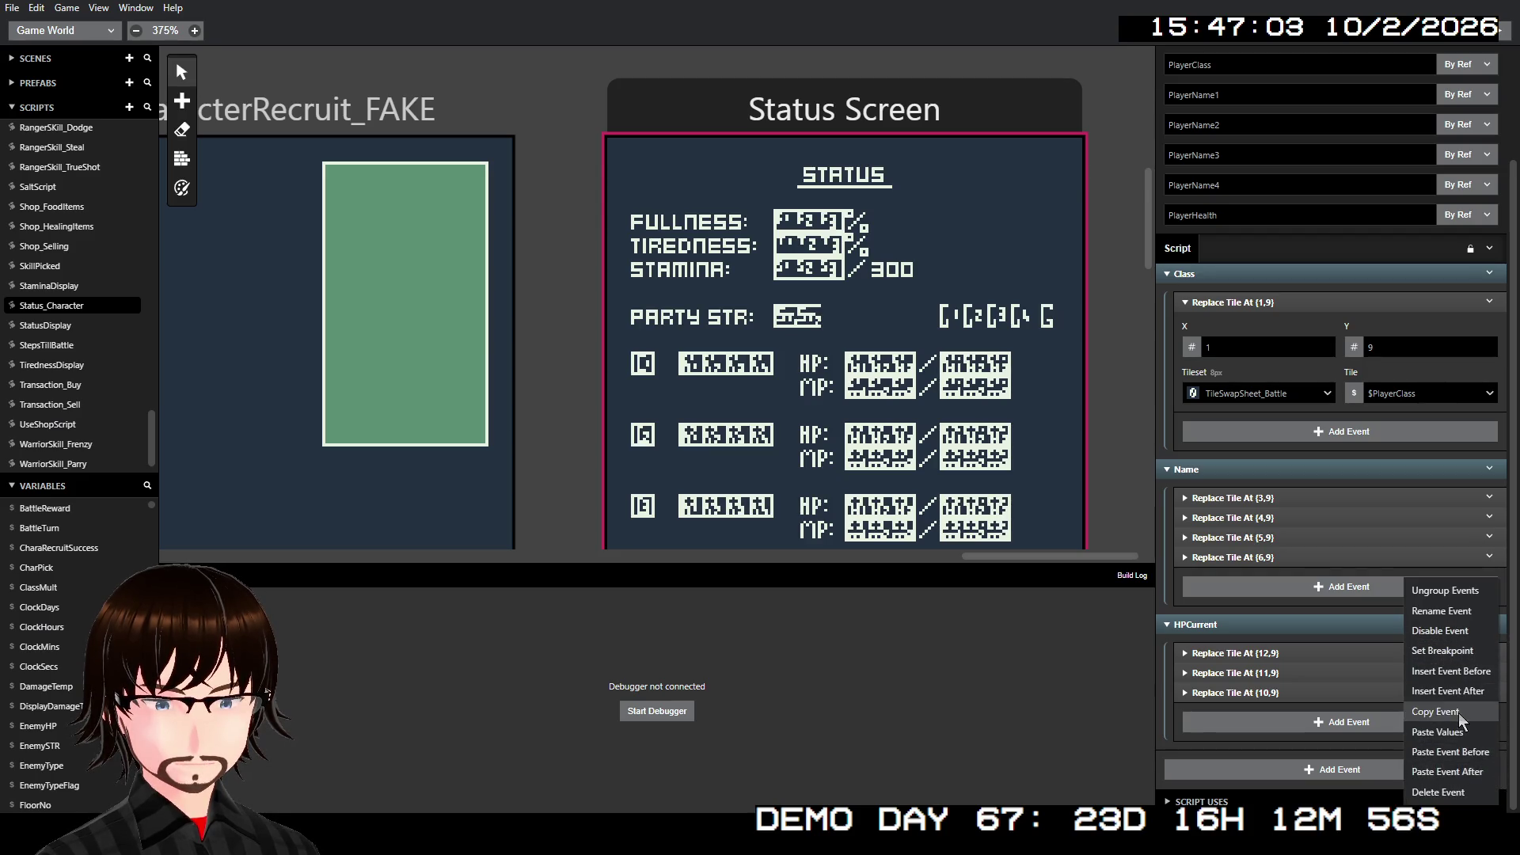
{"action": "key", "text": "Escape"}
{"action": "left_click", "coordinate": [1492, 625]}
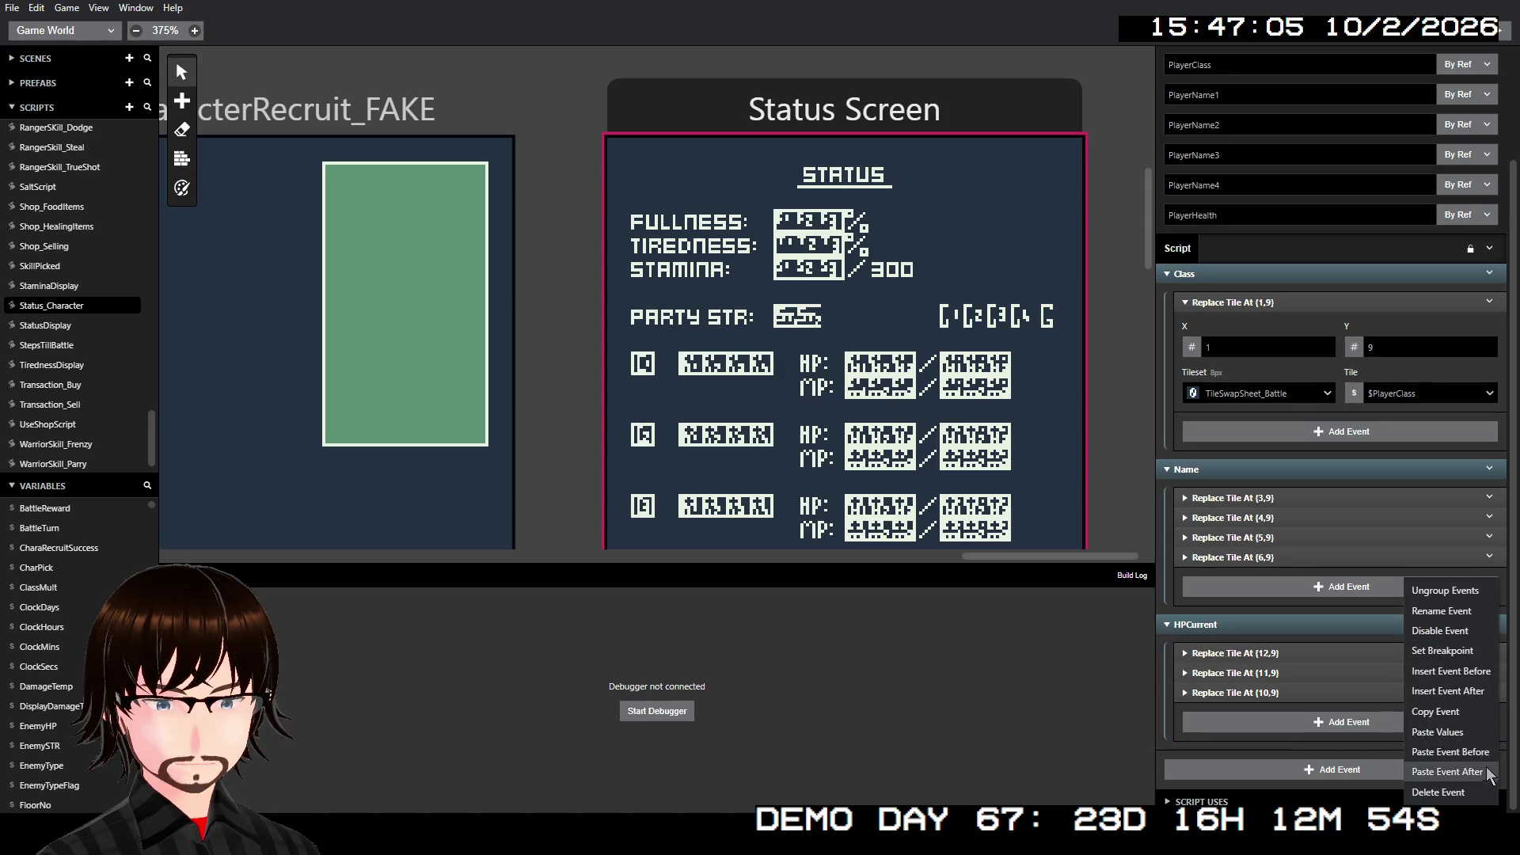
{"action": "left_click", "coordinate": [1449, 774]}
{"action": "mouse_move", "coordinate": [1355, 663]}
{"action": "left_mouse_down"}
{"action": "mouse_move", "coordinate": [1219, 692]}
{"action": "mouse_move", "coordinate": [1209, 746]}
{"action": "left_mouse_up"}
- Try renaming the duplicate group, leaving its name unchanged
{"action": "right_click", "coordinate": [1207, 623]}
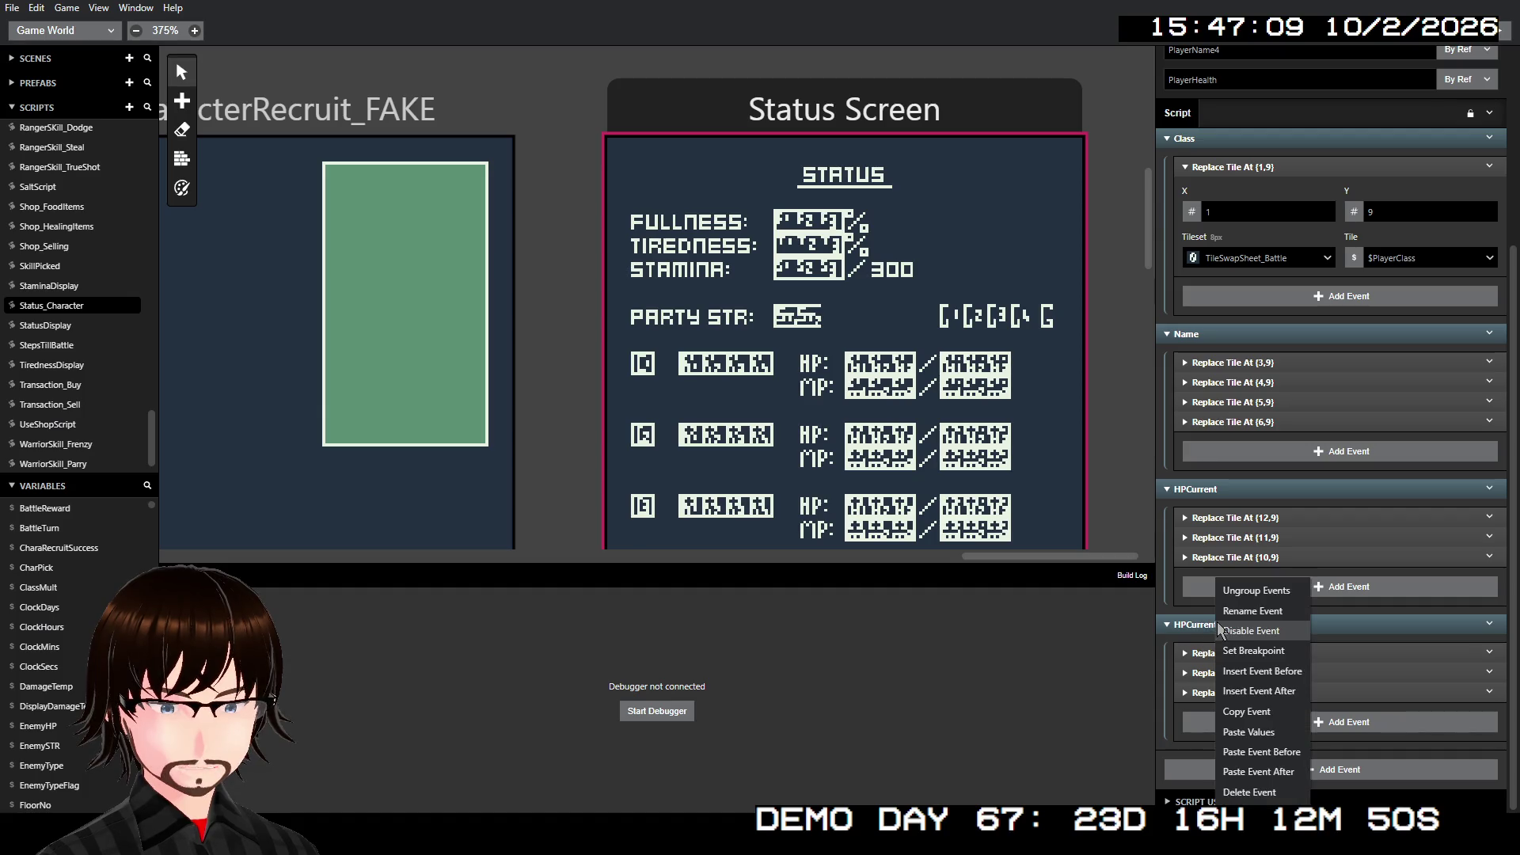
{"action": "left_click", "coordinate": [1263, 614]}
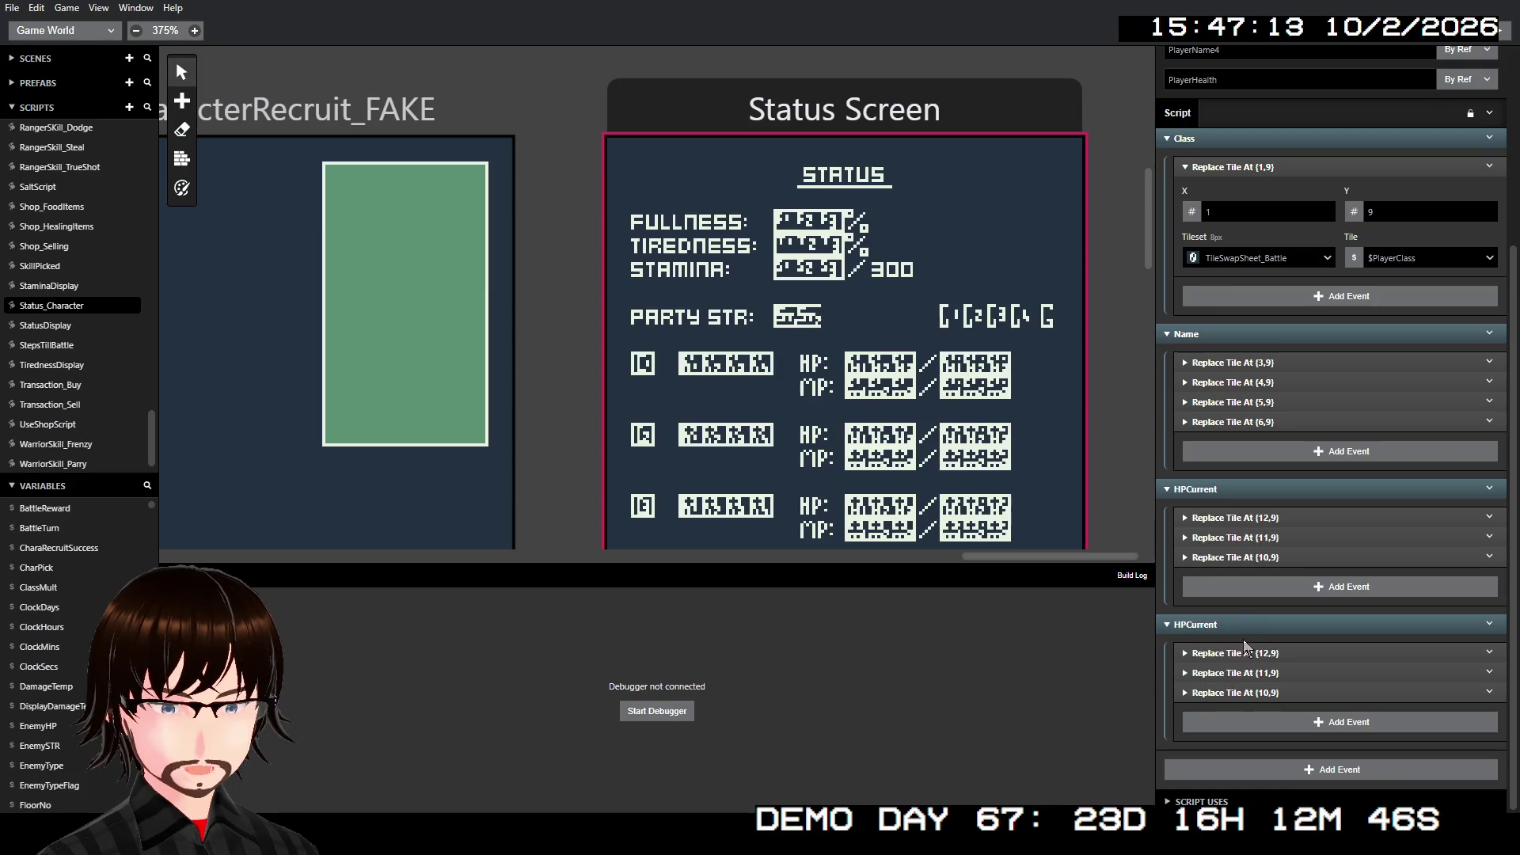
{"action": "right_click", "coordinate": [1239, 630]}
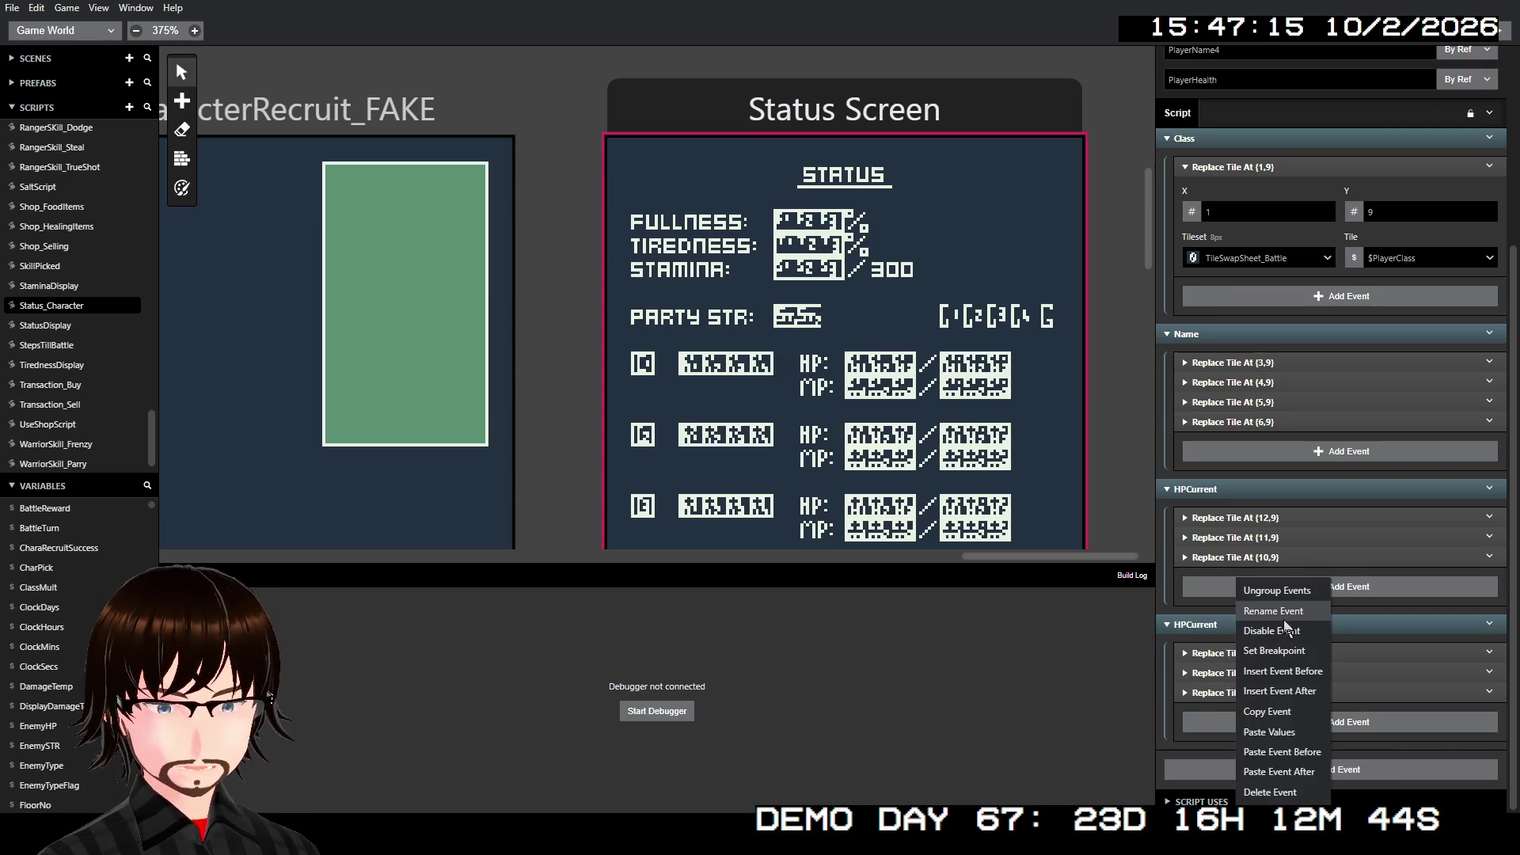
{"action": "left_click", "coordinate": [1254, 612]}
{"action": "key", "text": "Return"}
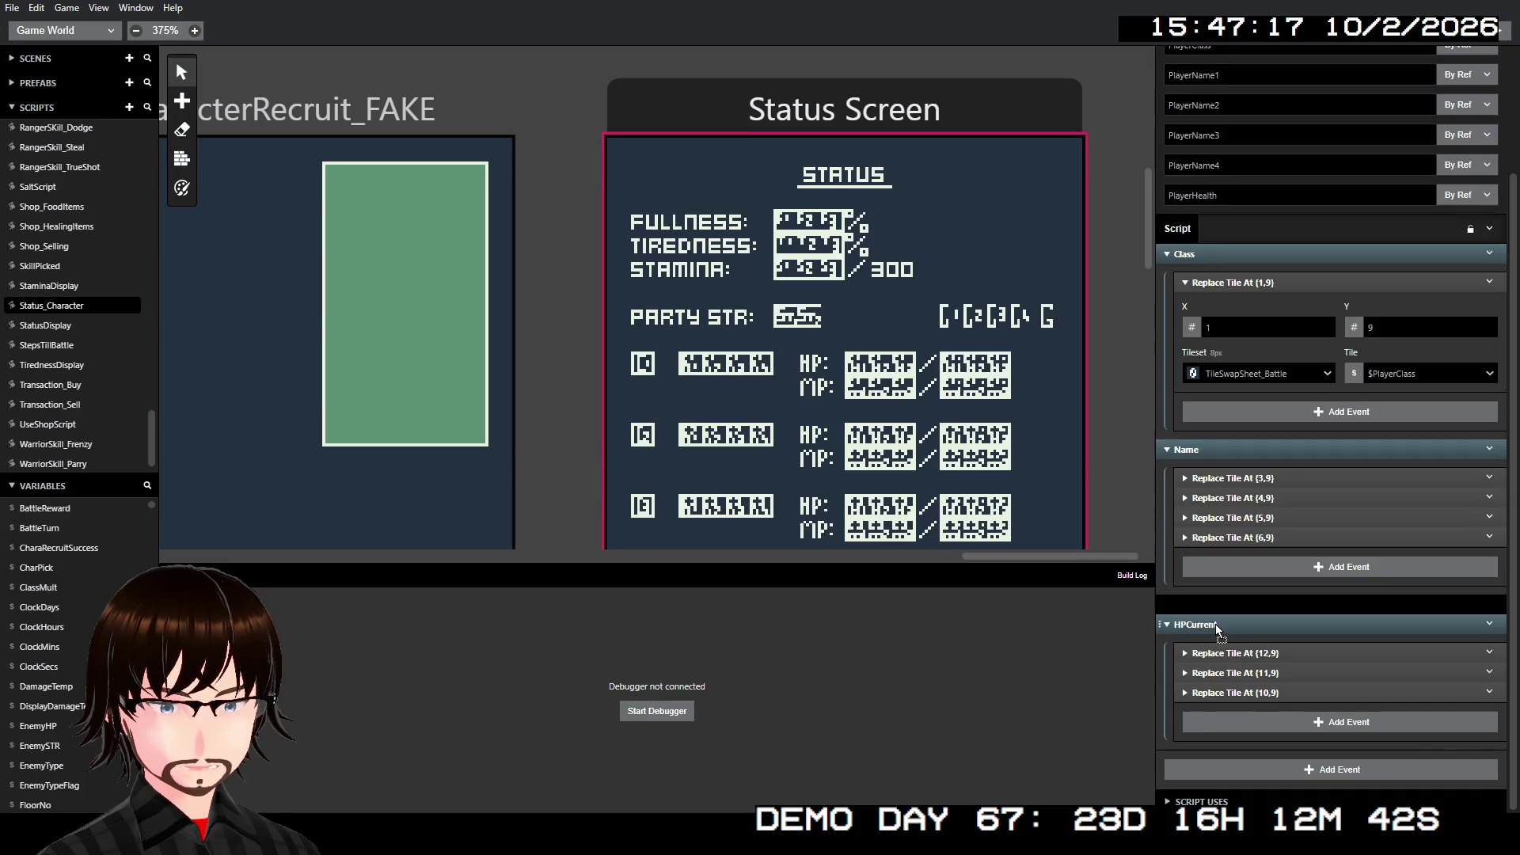
{"action": "right_click", "coordinate": [1243, 621]}
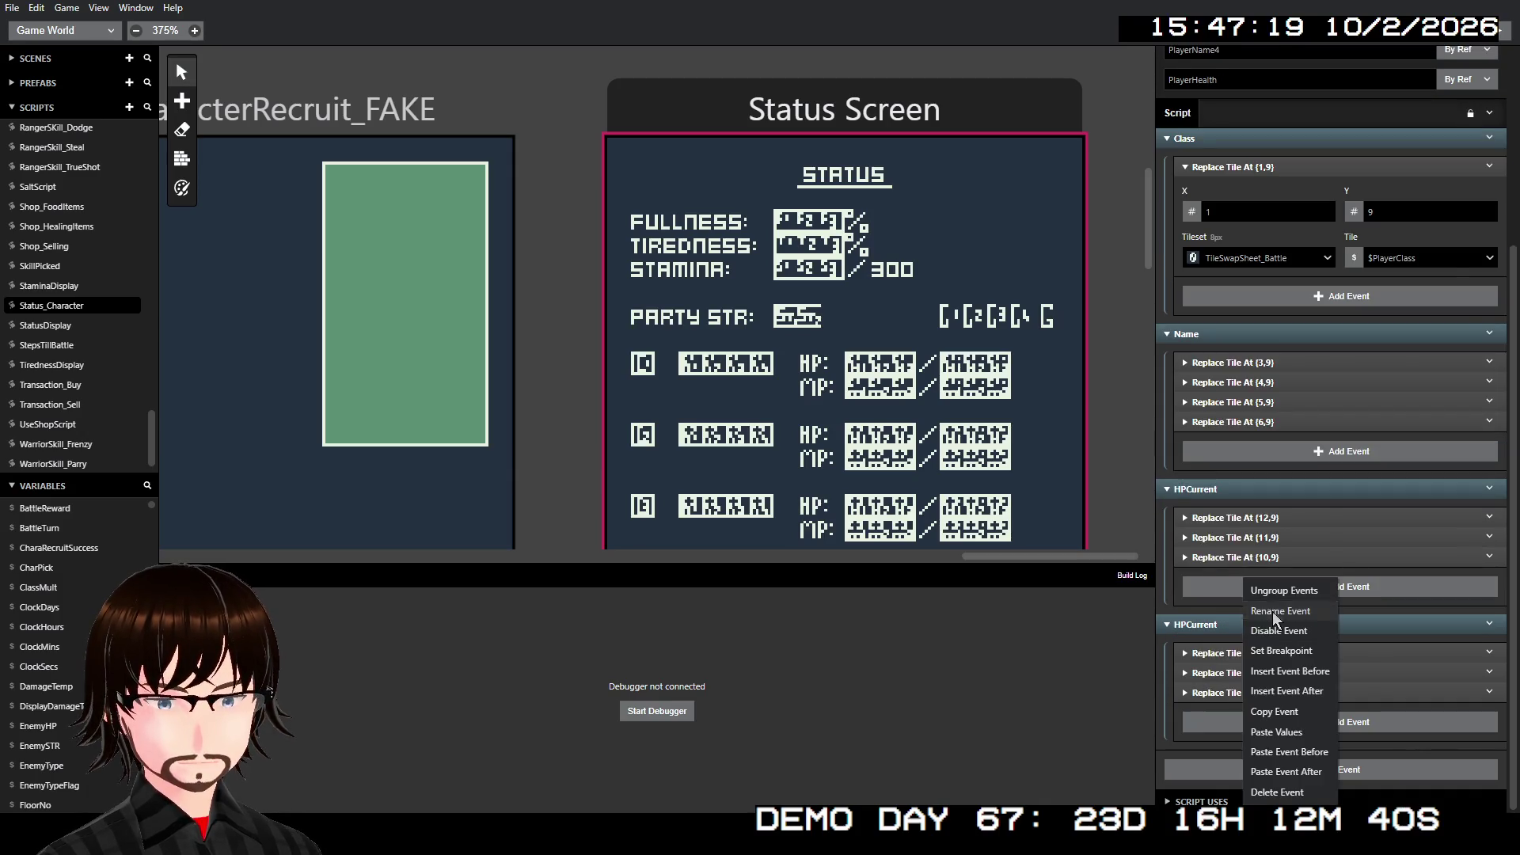
{"action": "left_click", "coordinate": [1271, 611]}
{"action": "left_click", "coordinate": [1222, 624]}
{"action": "key", "text": "Return"}
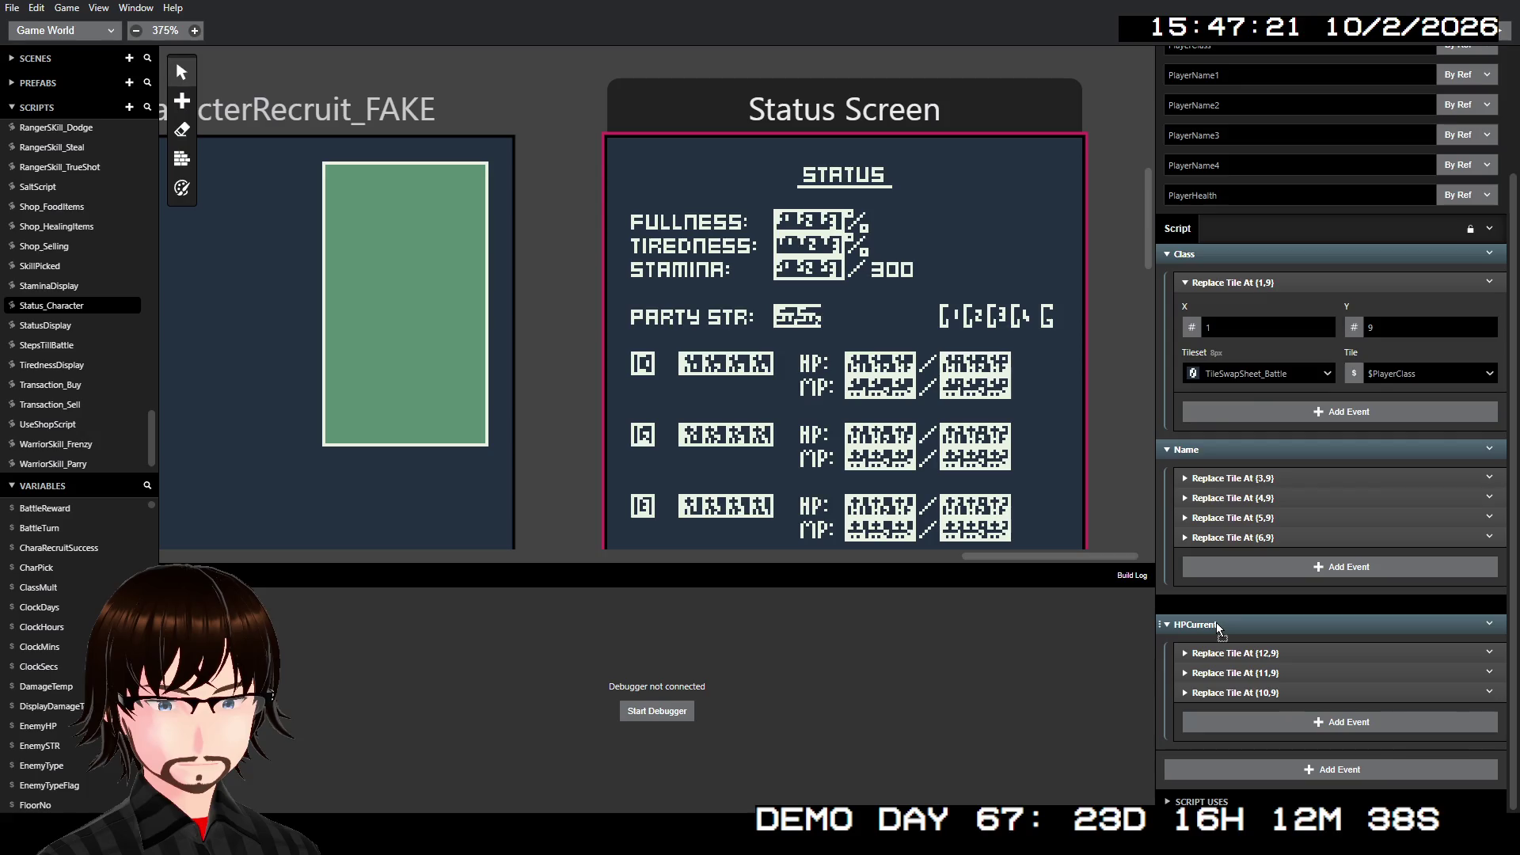
- Rename the duplicate group to HPMax and expand its (12,9) and (11,9) tile events
{"action": "right_click", "coordinate": [1246, 624]}
{"action": "left_click", "coordinate": [1271, 611]}
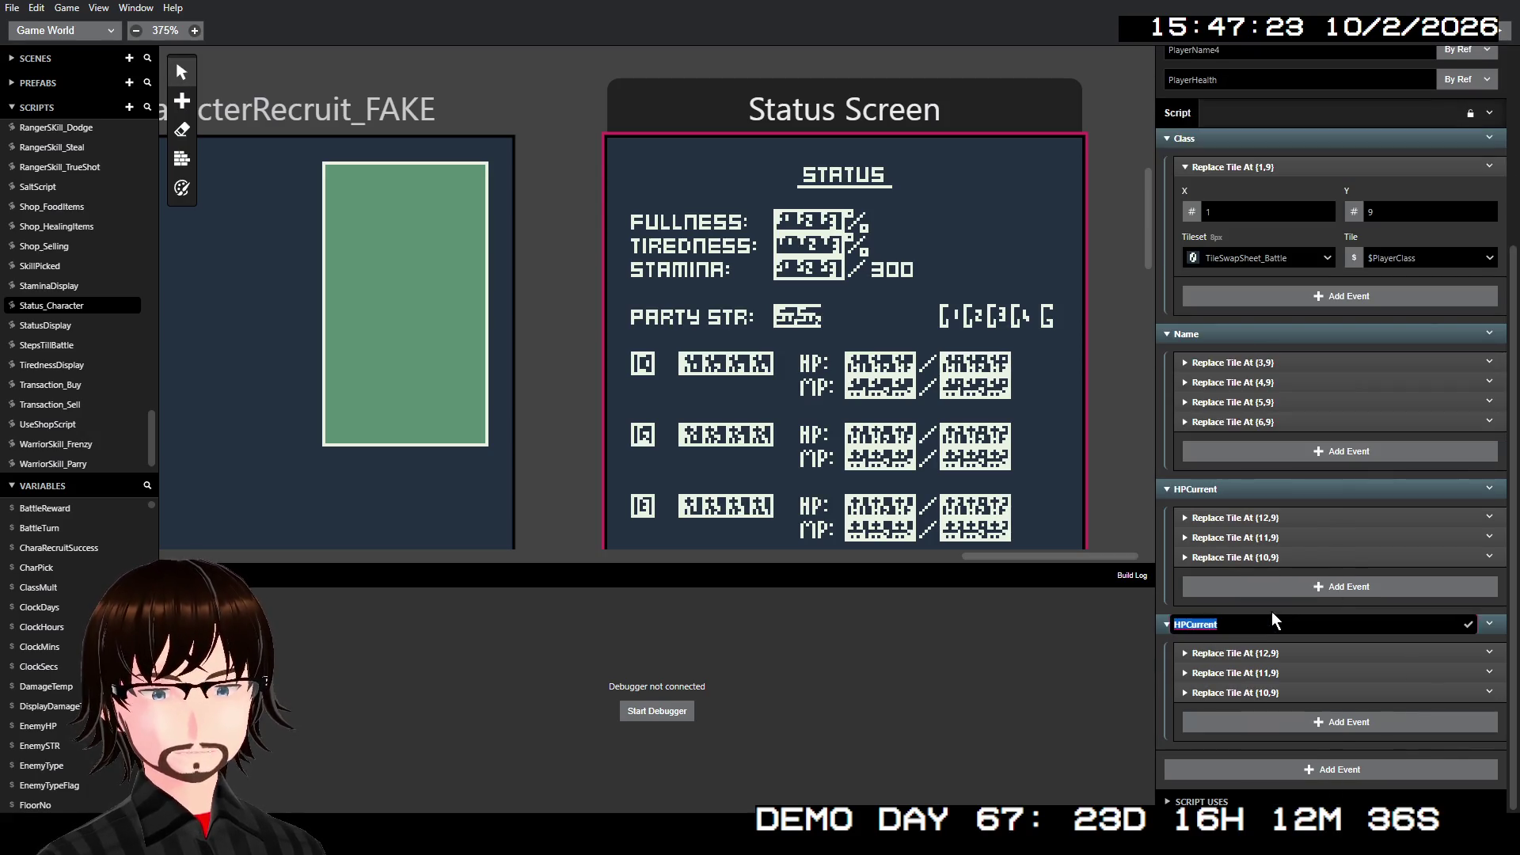
{"action": "left_click", "coordinate": [1258, 622]}
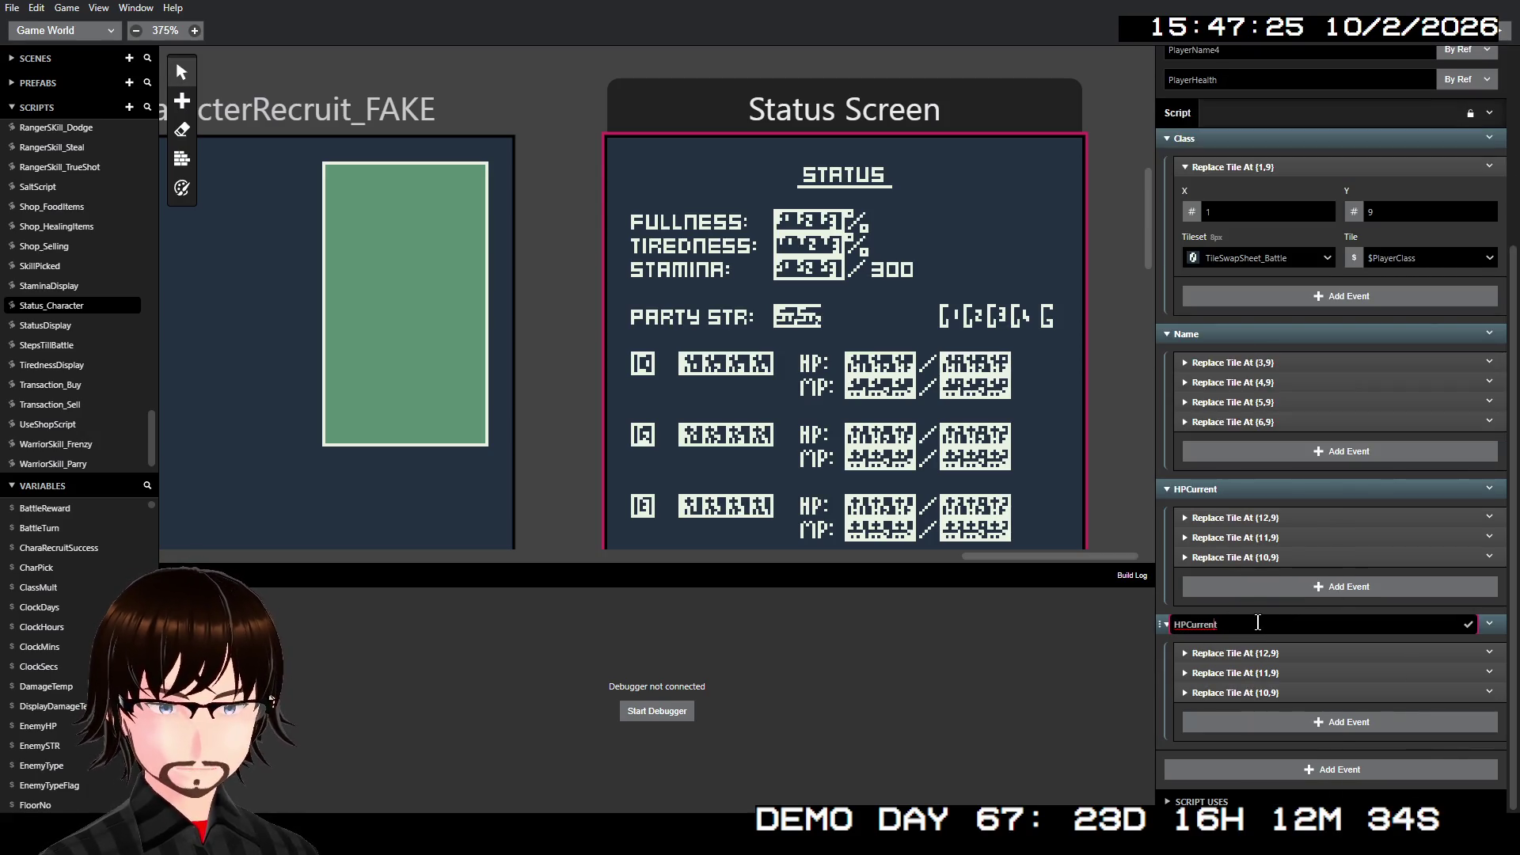
{"action": "key", "text": "BackSpace"}
{"action": "key", "text": "BackSpace"}
{"action": "key", "text": "BackSpace"}
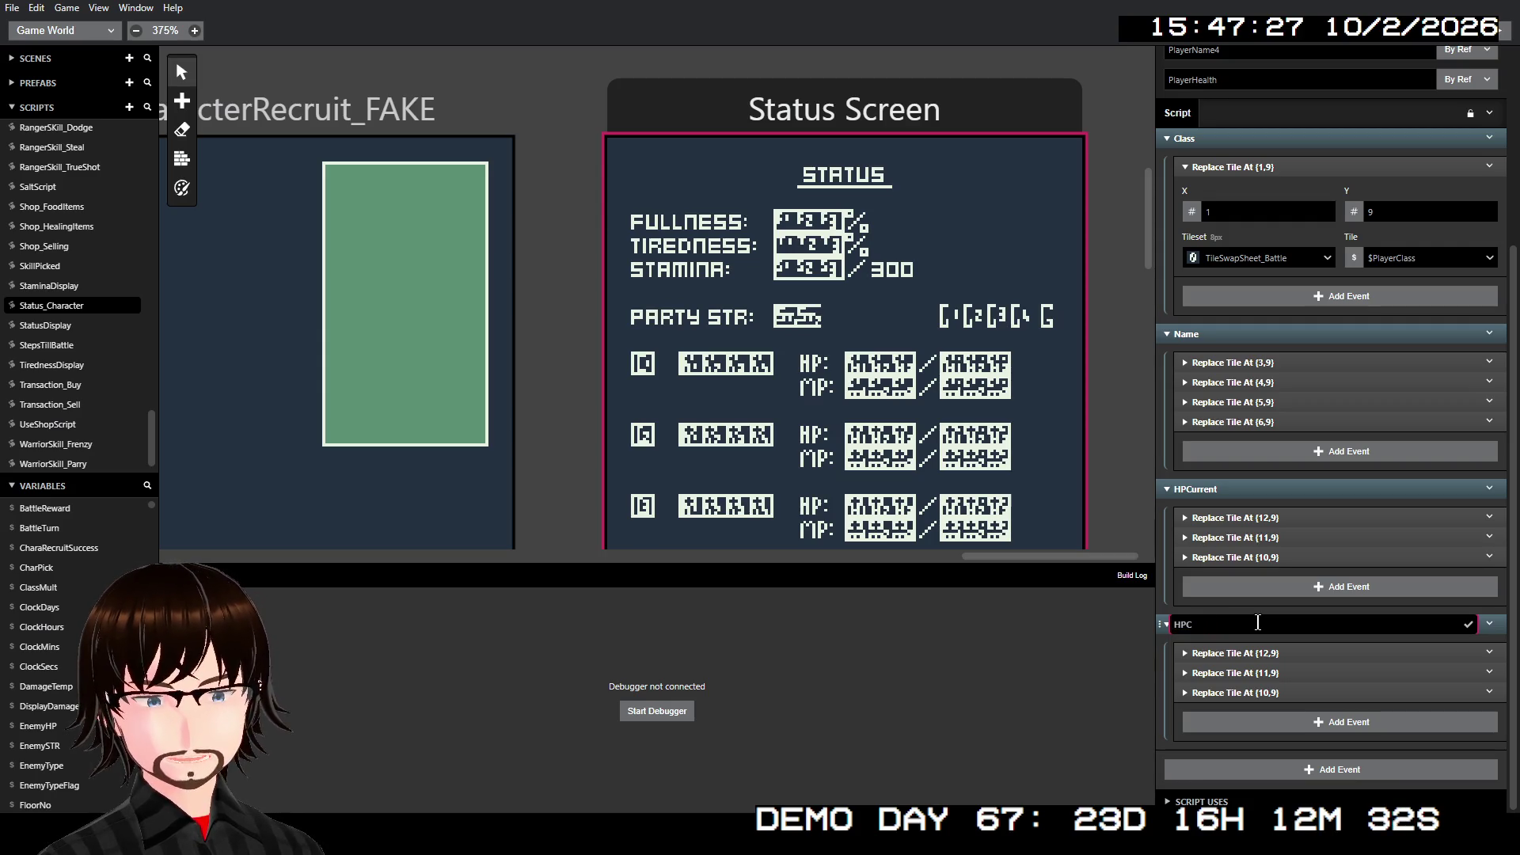
{"action": "key", "text": "BackSpace"}
{"action": "type", "text": "Ma"}
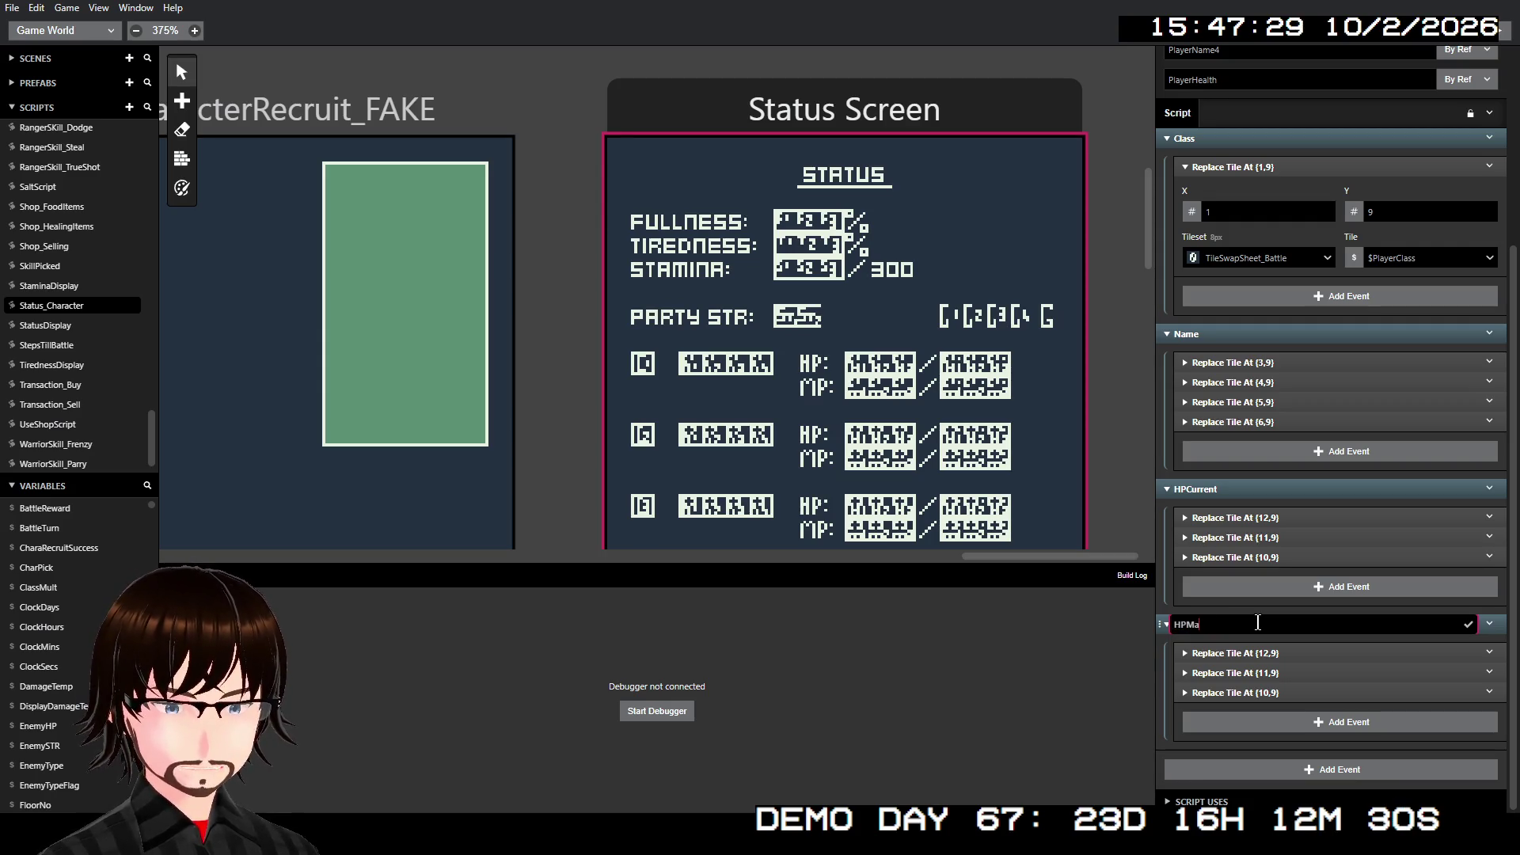
{"action": "type", "text": "x"}
{"action": "key", "text": "Return"}
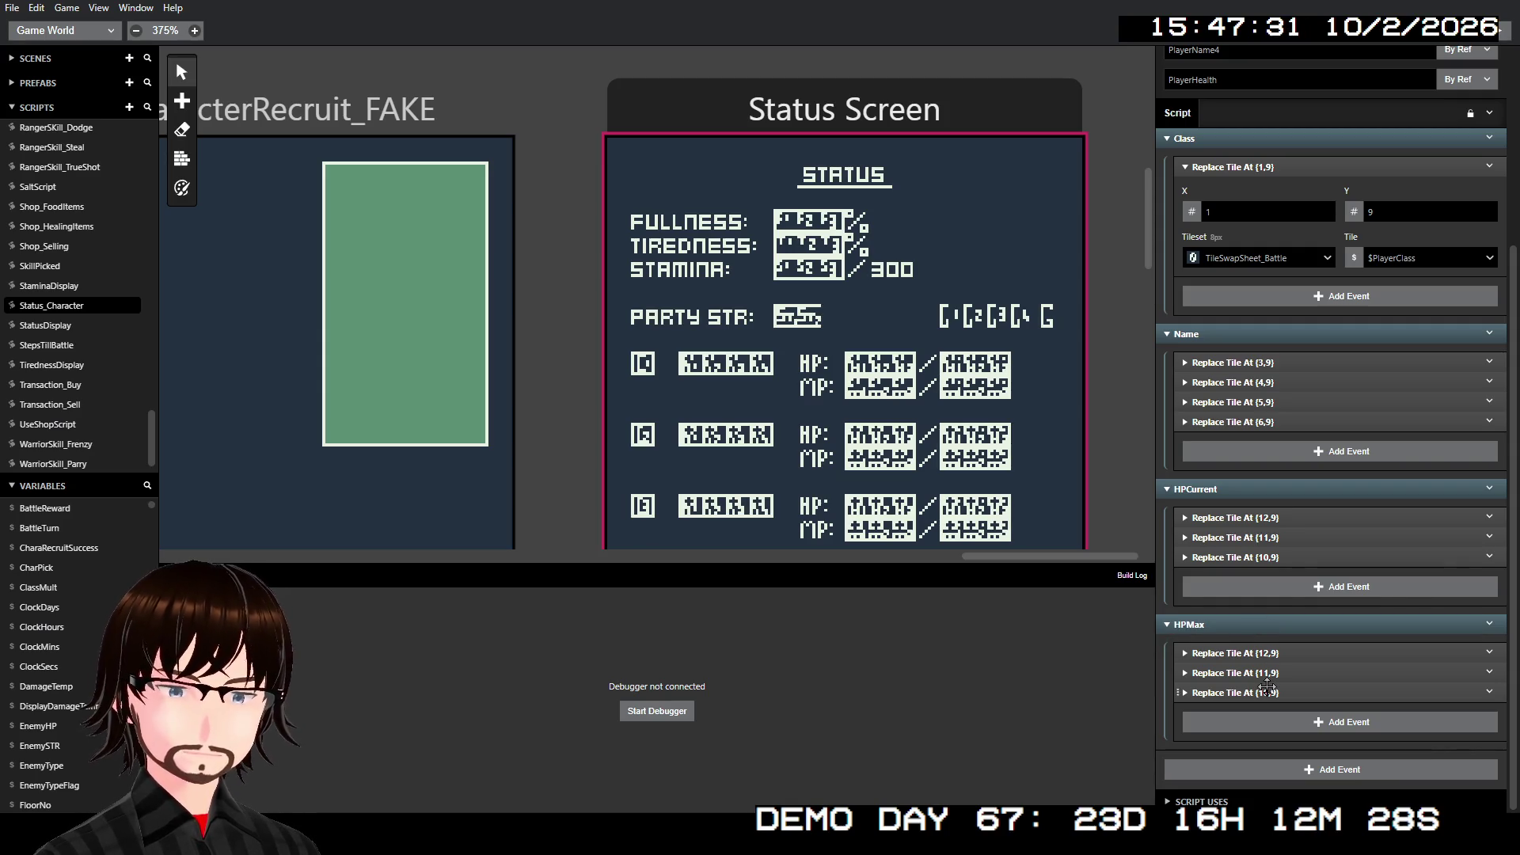
{"action": "left_click", "coordinate": [1262, 653]}
{"action": "left_click", "coordinate": [1261, 609]}
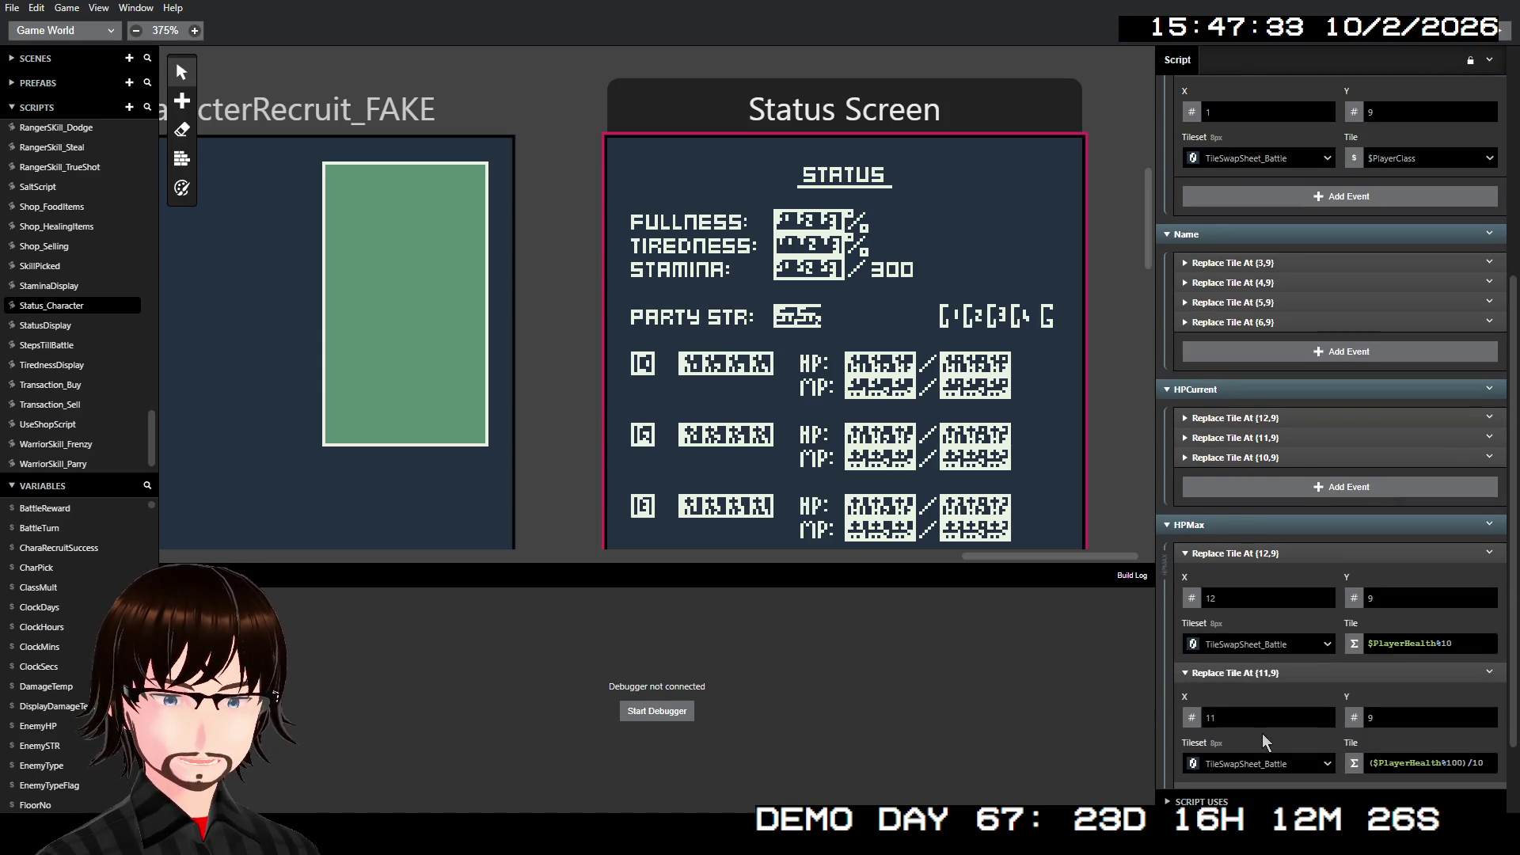
- Expand HPMax's (10,9) tile event and pan the canvas toward BattleScene and CampScene
{"action": "left_click", "coordinate": [1266, 697]}
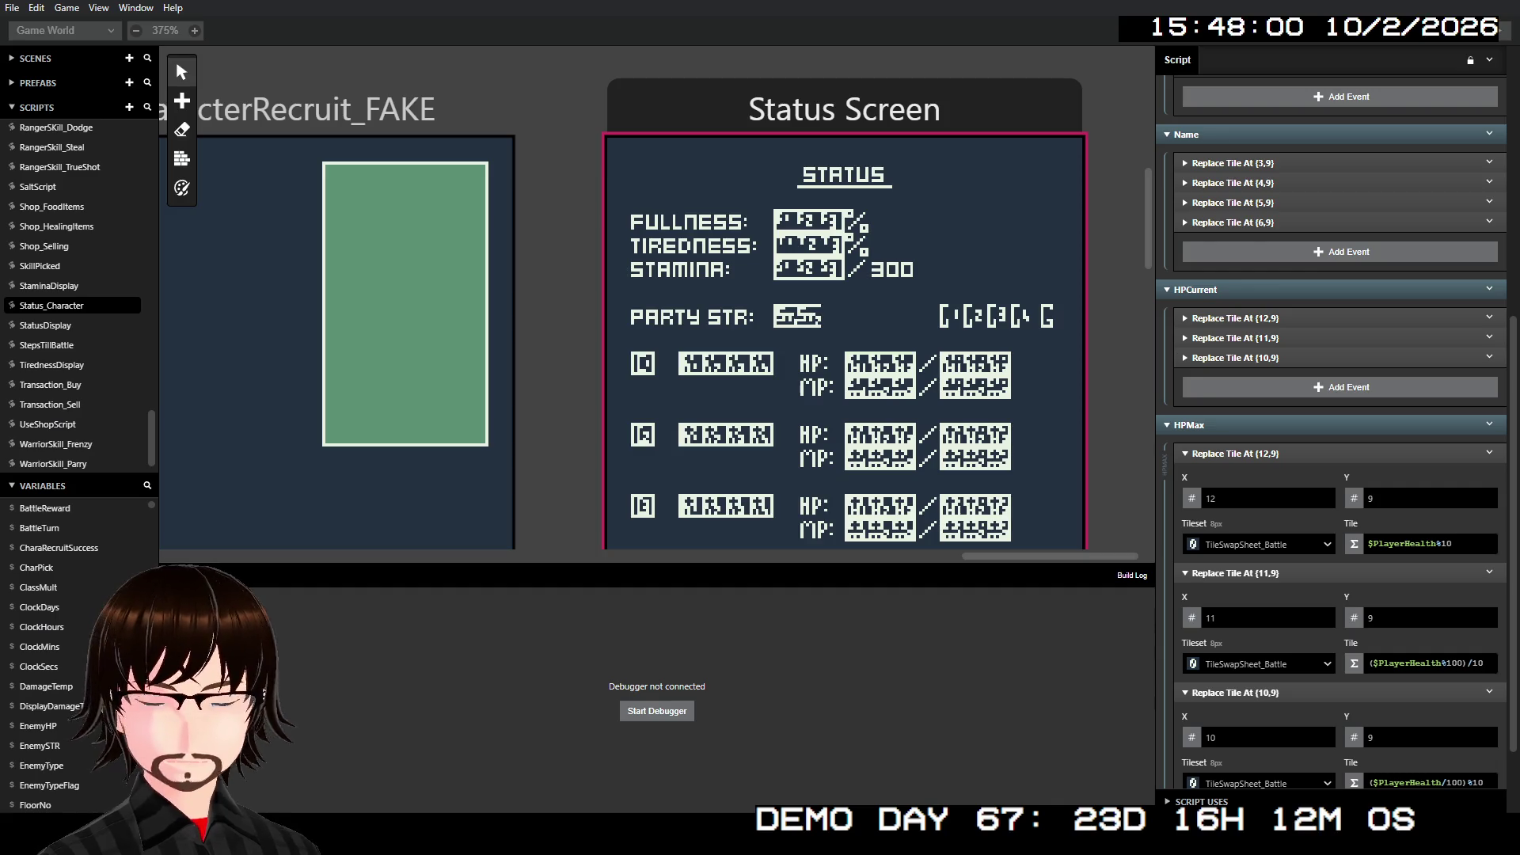
{"action": "scroll", "coordinate": [75, 316], "scroll_direction": "up", "scroll_amount": 5}
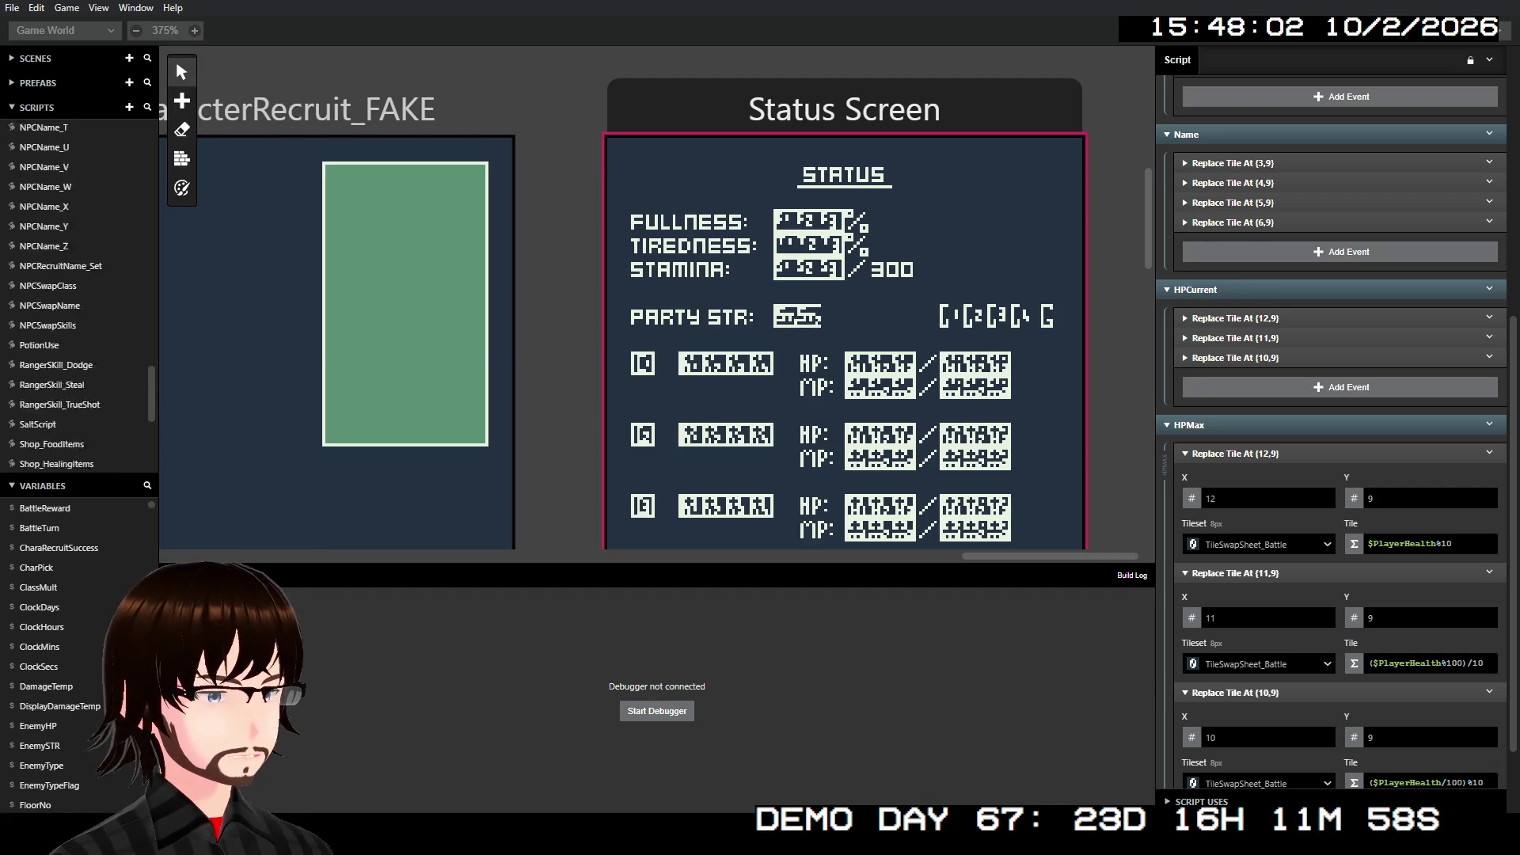
{"action": "scroll", "coordinate": [75, 317], "scroll_direction": "down", "scroll_amount": 5}
{"action": "scroll", "coordinate": [649, 319], "scroll_direction": "left", "scroll_amount": 2}
{"action": "scroll", "coordinate": [648, 319], "scroll_direction": "left", "scroll_amount": 20}
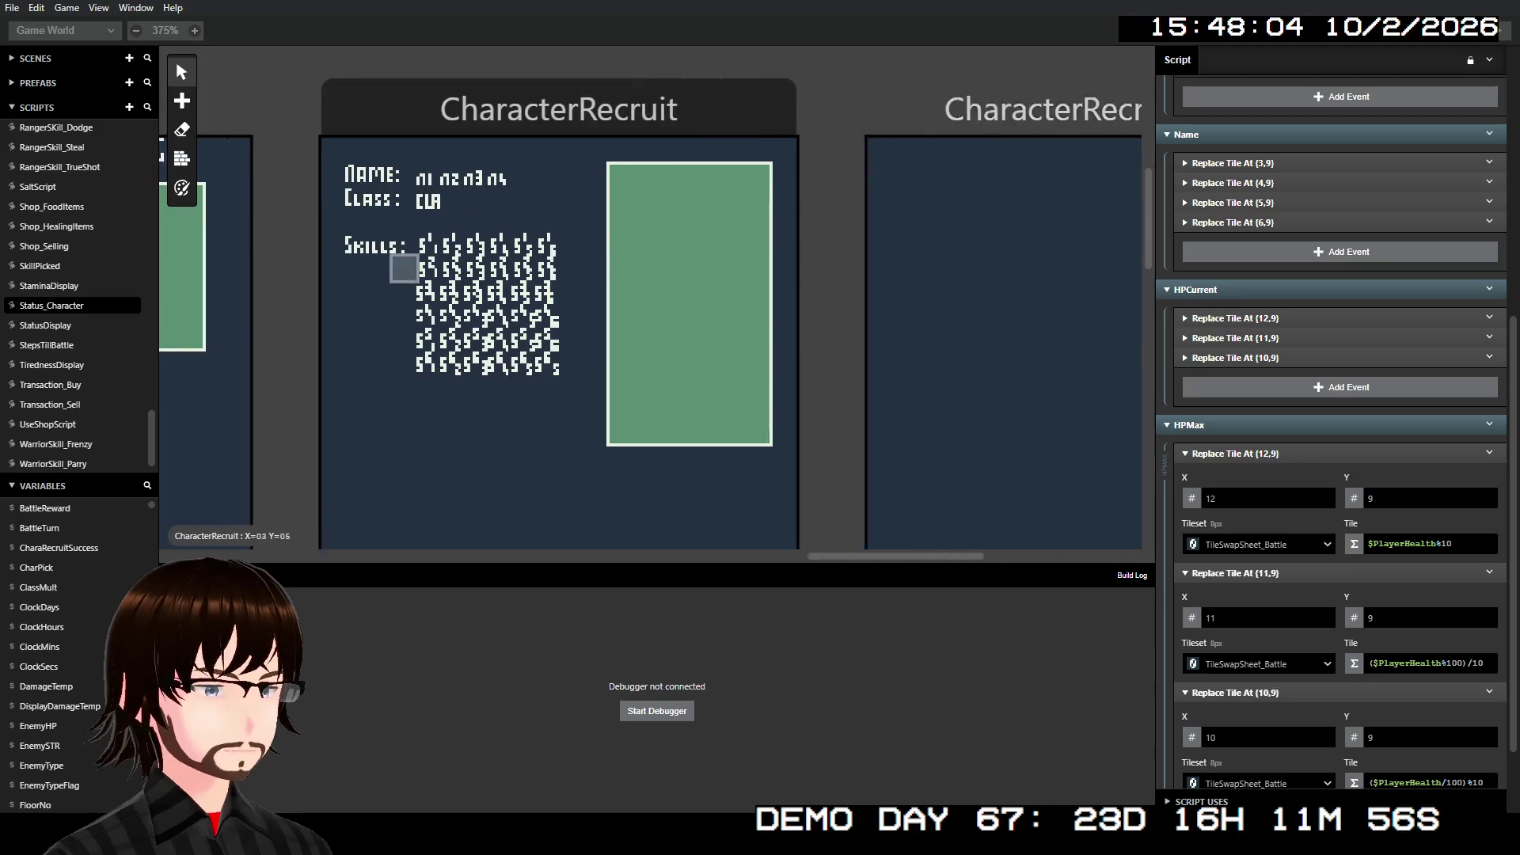
{"action": "scroll", "coordinate": [648, 319], "scroll_direction": "left", "scroll_amount": 20}
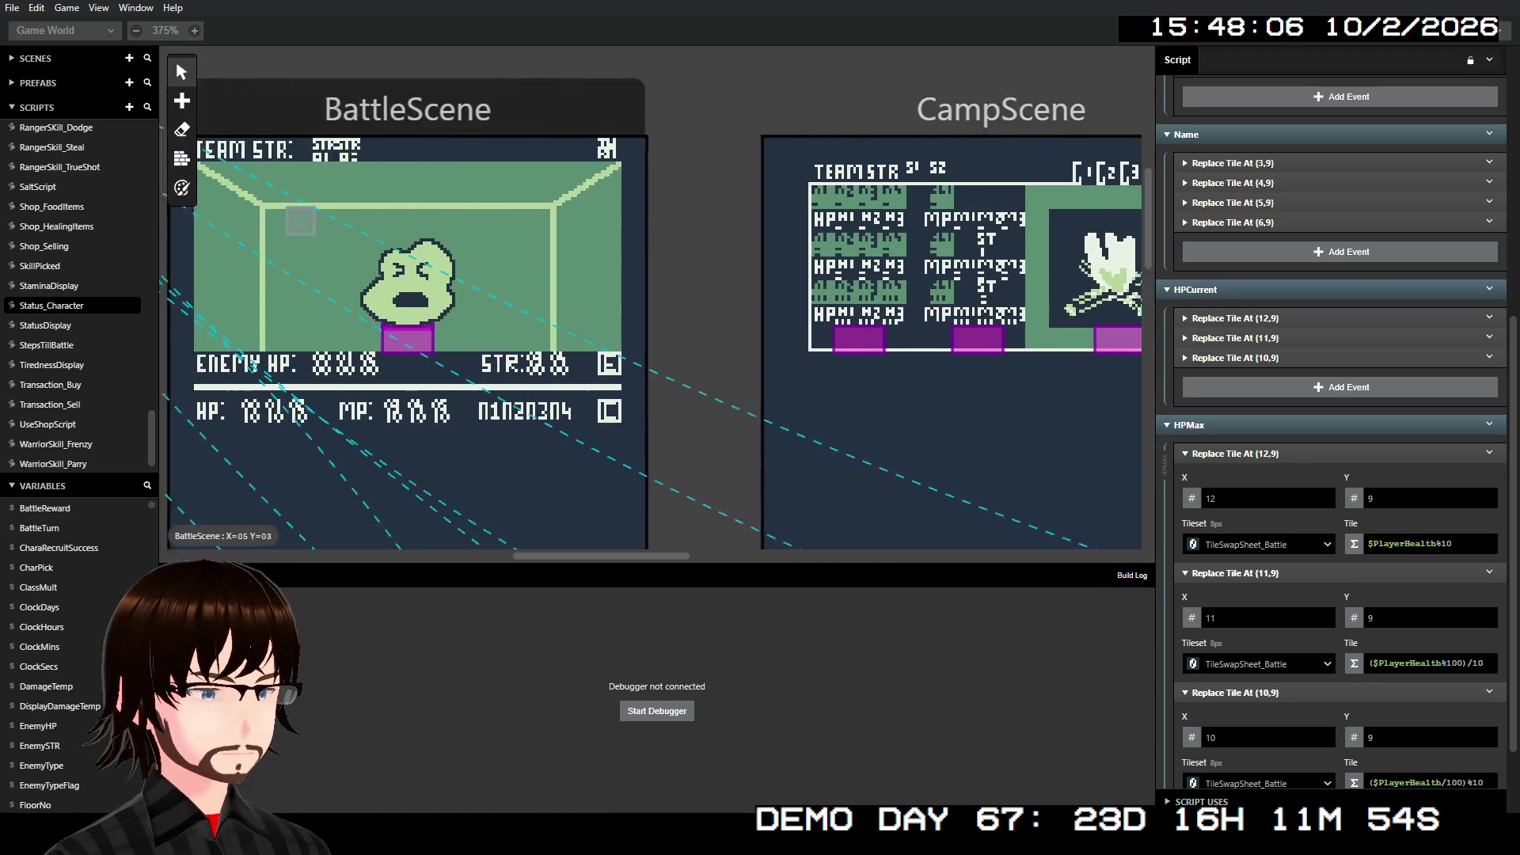
- Select the Main Menu scene and open InitHealthManaSetup to inspect the $CharHealth expression
{"action": "scroll", "coordinate": [648, 319], "scroll_direction": "up", "scroll_amount": 8}
{"action": "scroll", "coordinate": [648, 319], "scroll_direction": "up", "scroll_amount": 5}
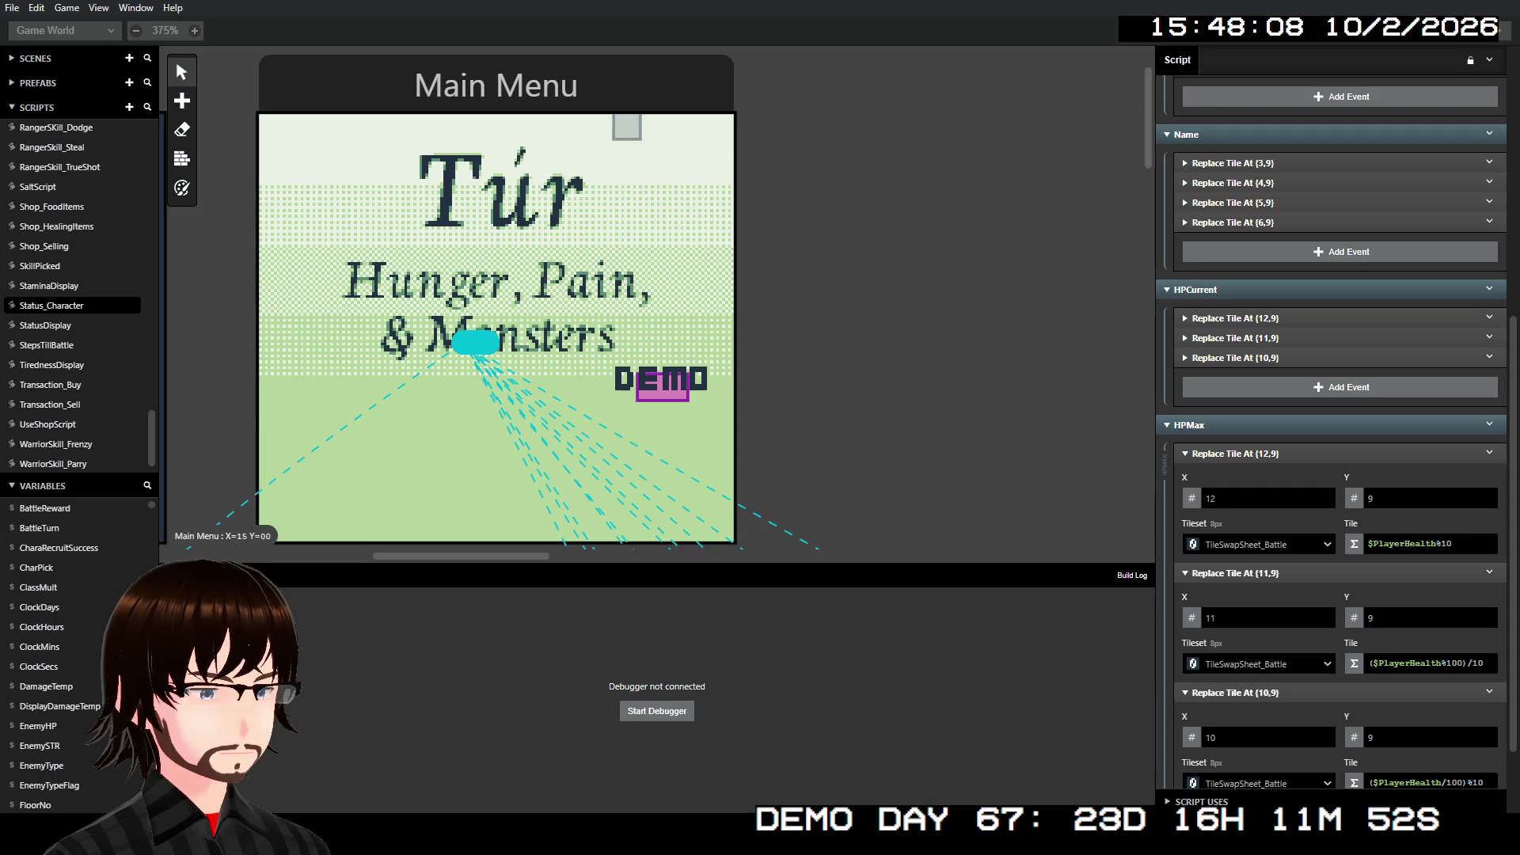
{"action": "left_click", "coordinate": [626, 127]}
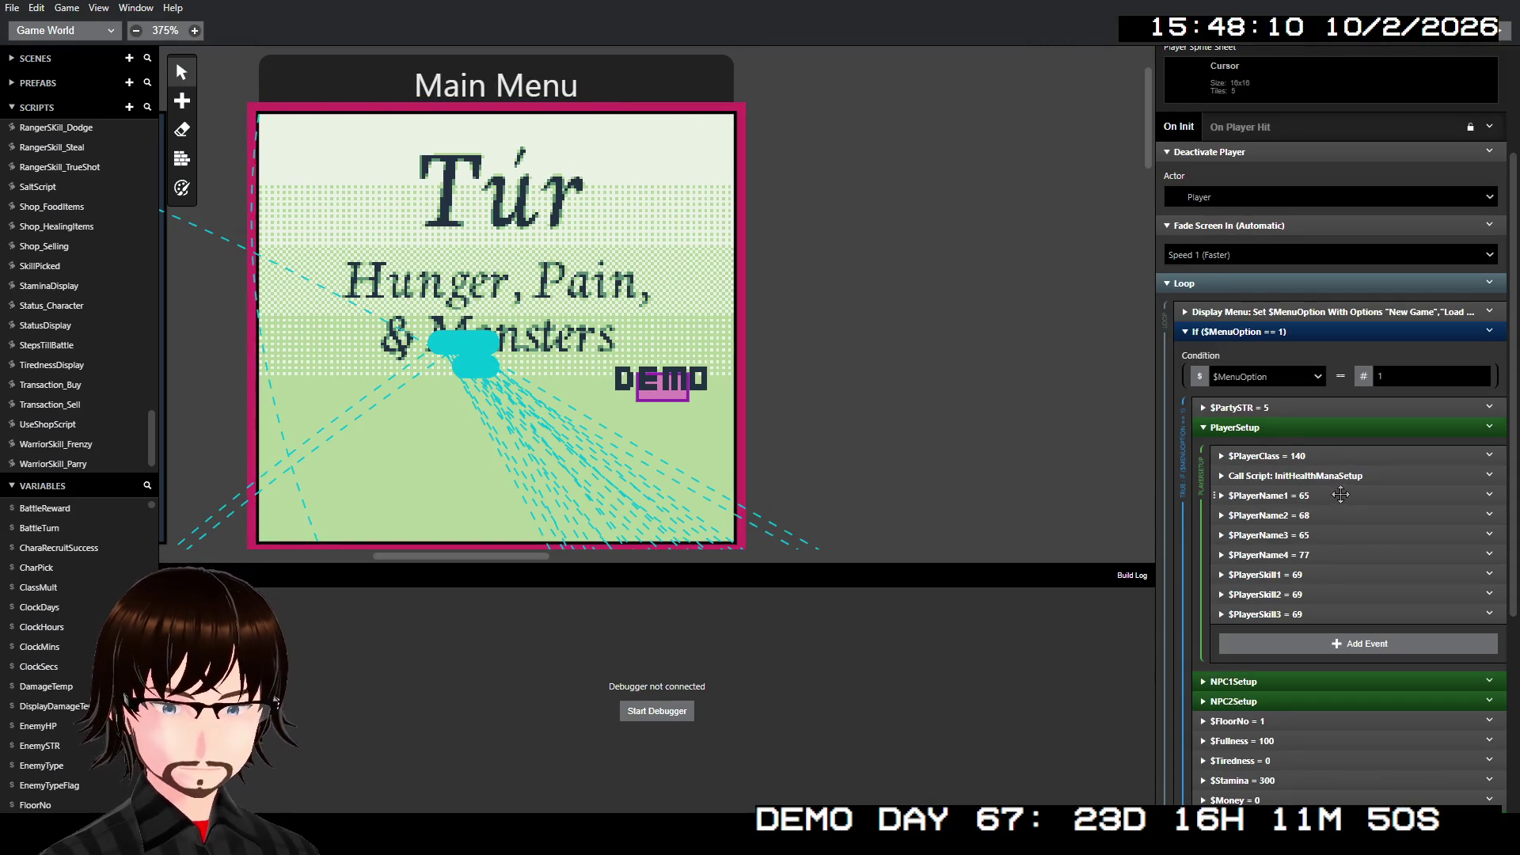
{"action": "scroll", "coordinate": [112, 317], "scroll_direction": "up", "scroll_amount": 3}
{"action": "scroll", "coordinate": [112, 315], "scroll_direction": "up", "scroll_amount": 10}
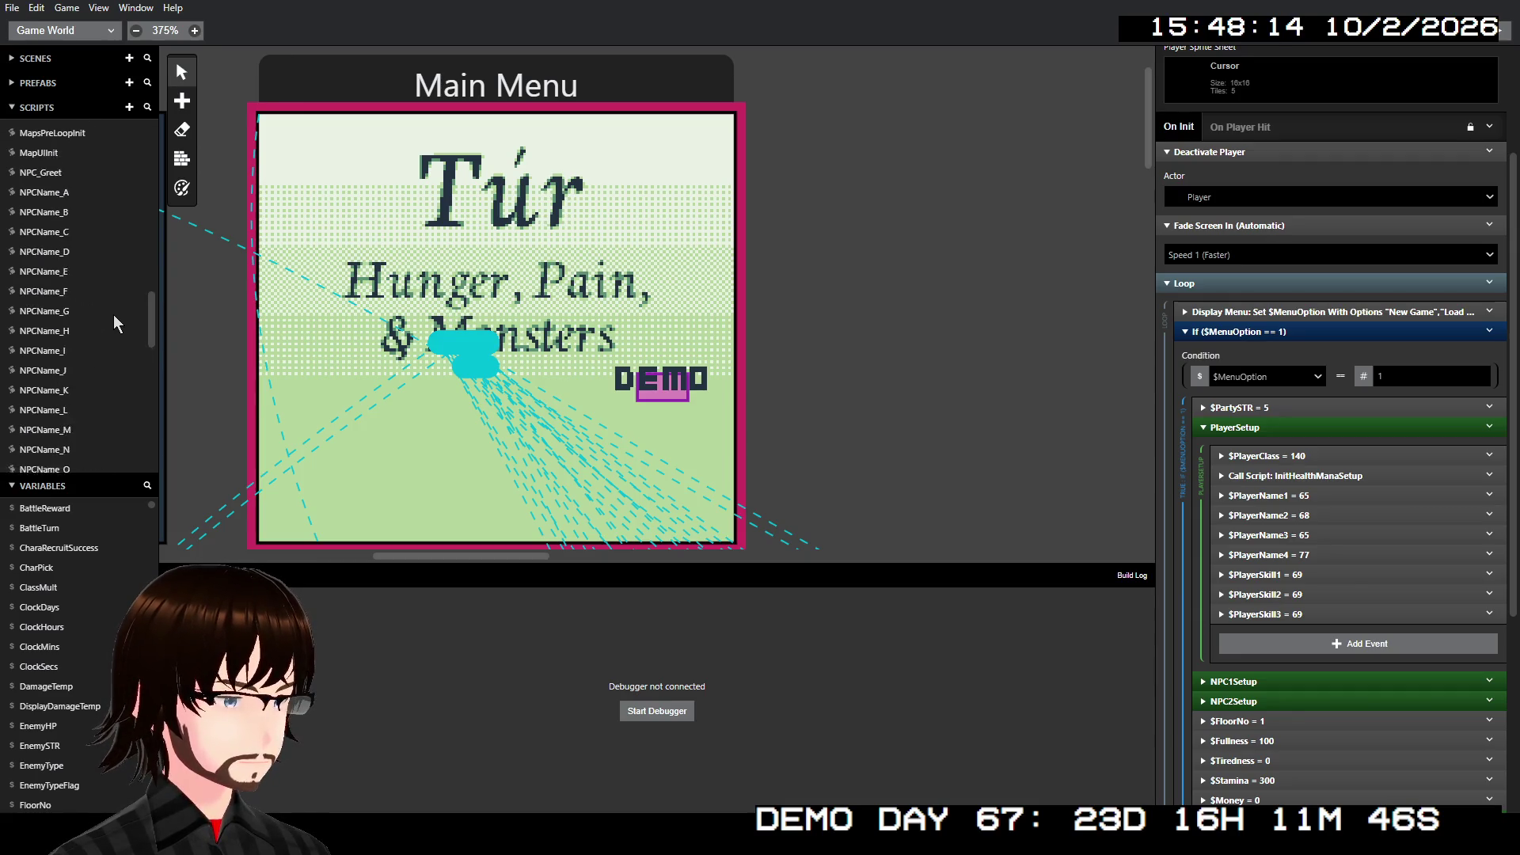
{"action": "scroll", "coordinate": [89, 198], "scroll_direction": "up", "scroll_amount": 2}
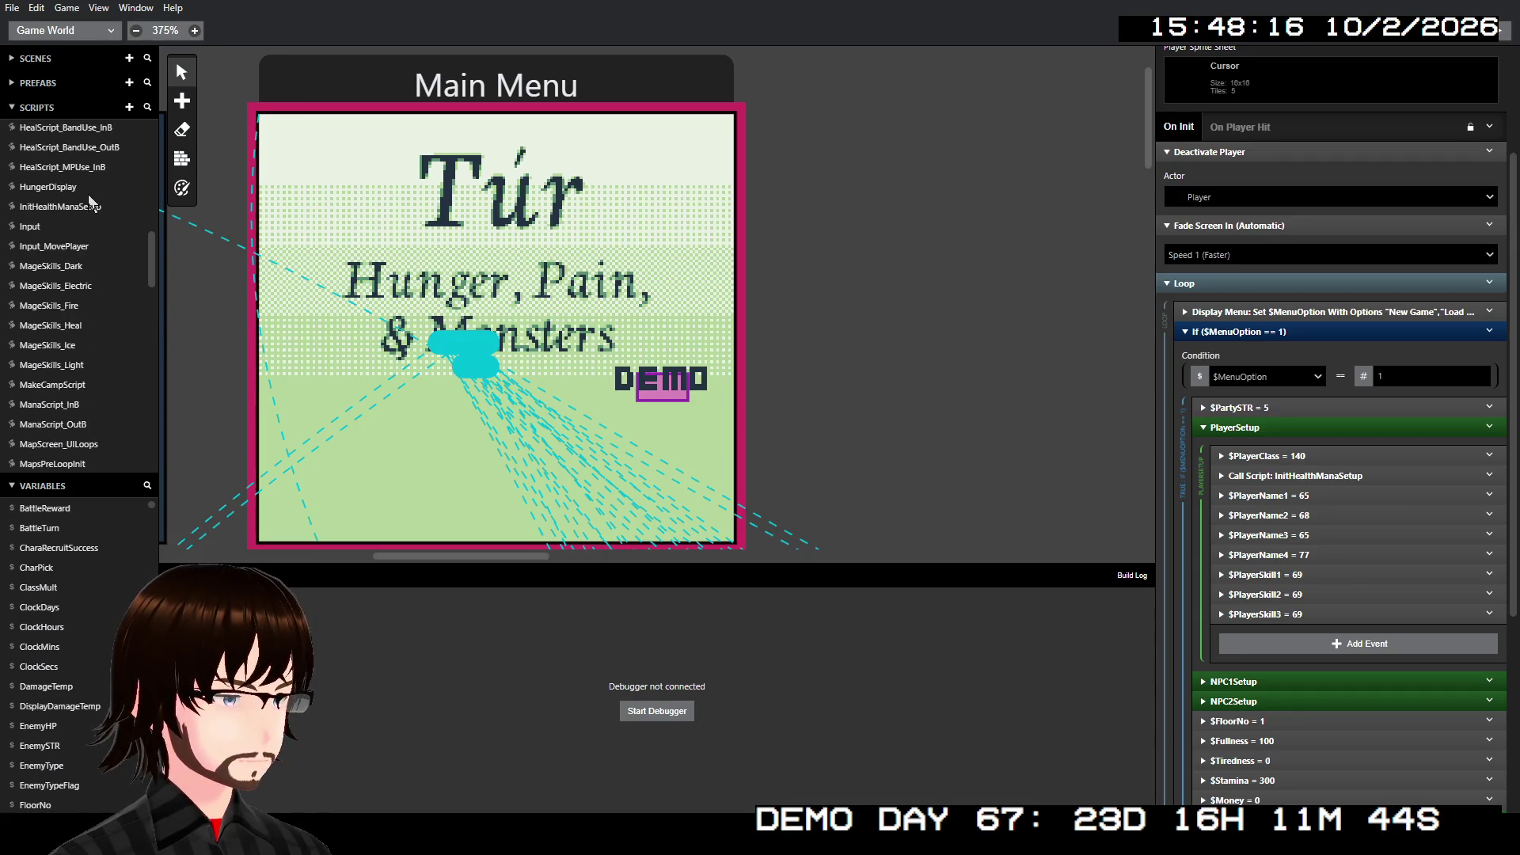
{"action": "left_click", "coordinate": [64, 204]}
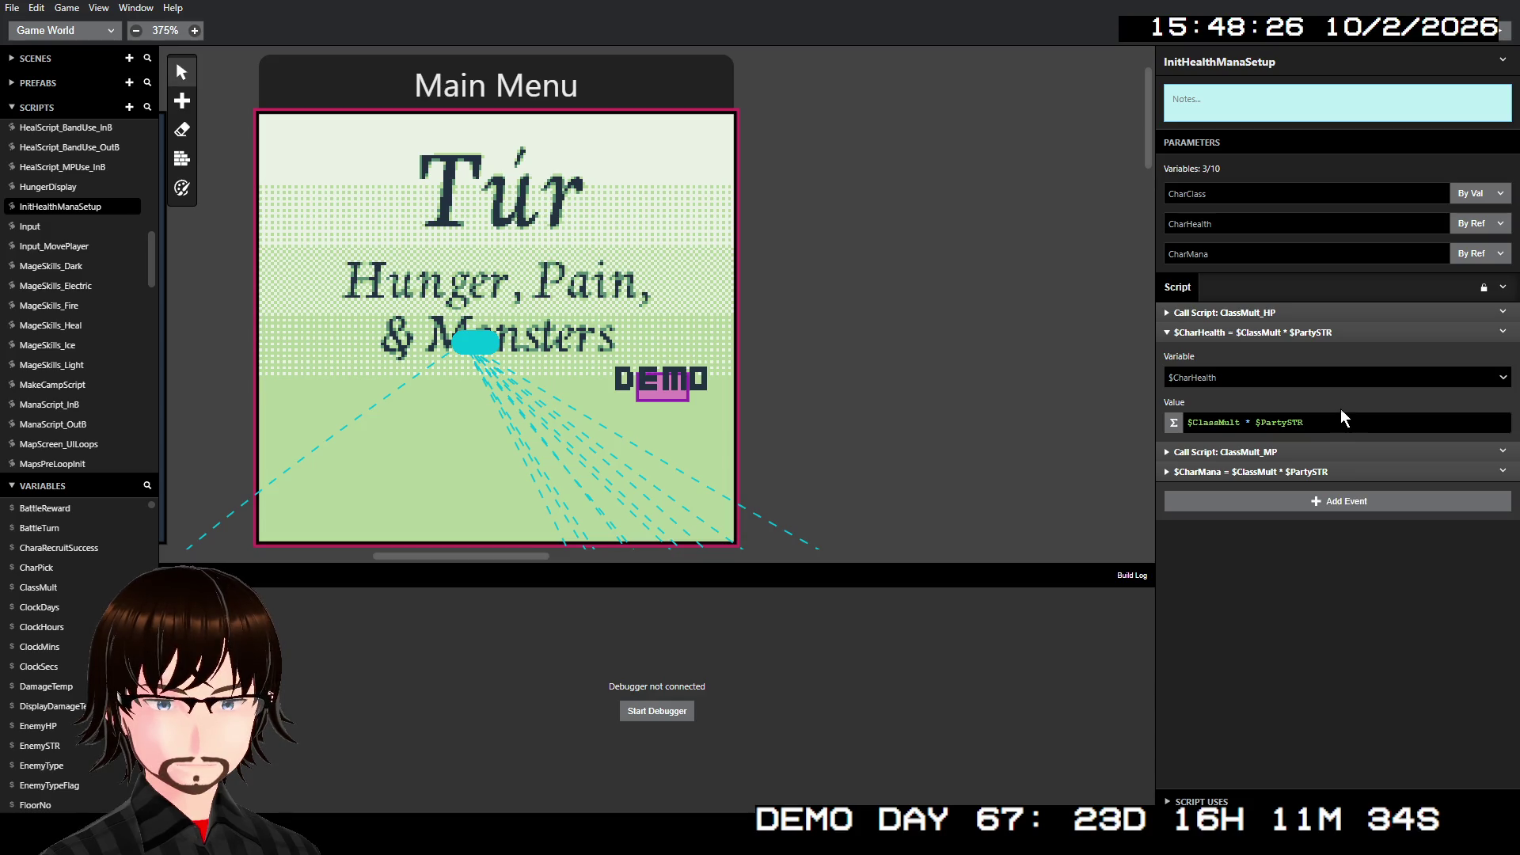
{"action": "left_click_drag", "start_coordinate": [1319, 422], "coordinate": [1184, 415]}
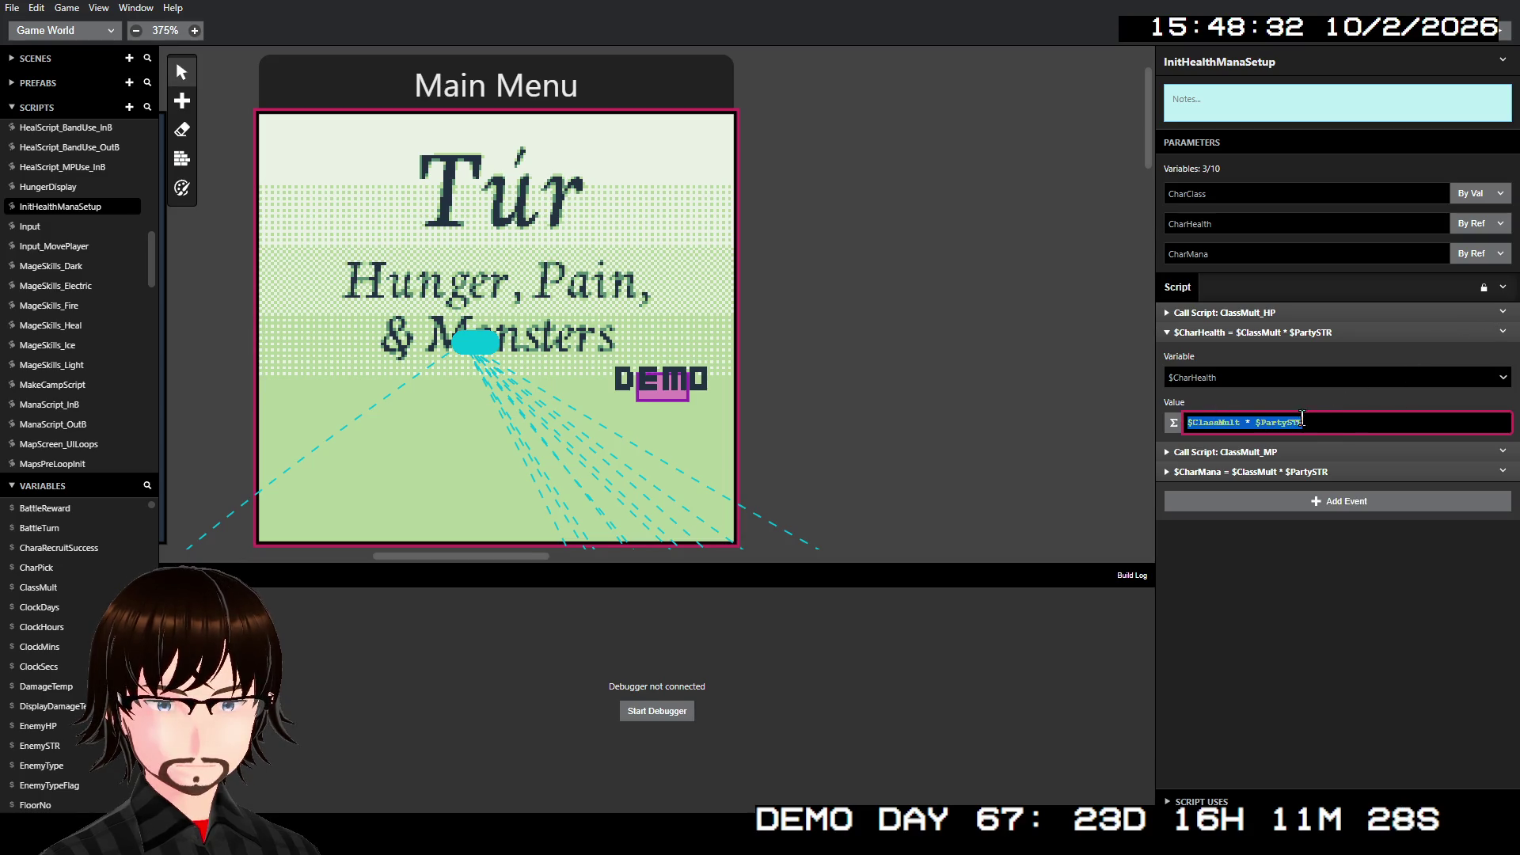
{"action": "left_click", "coordinate": [1252, 587]}
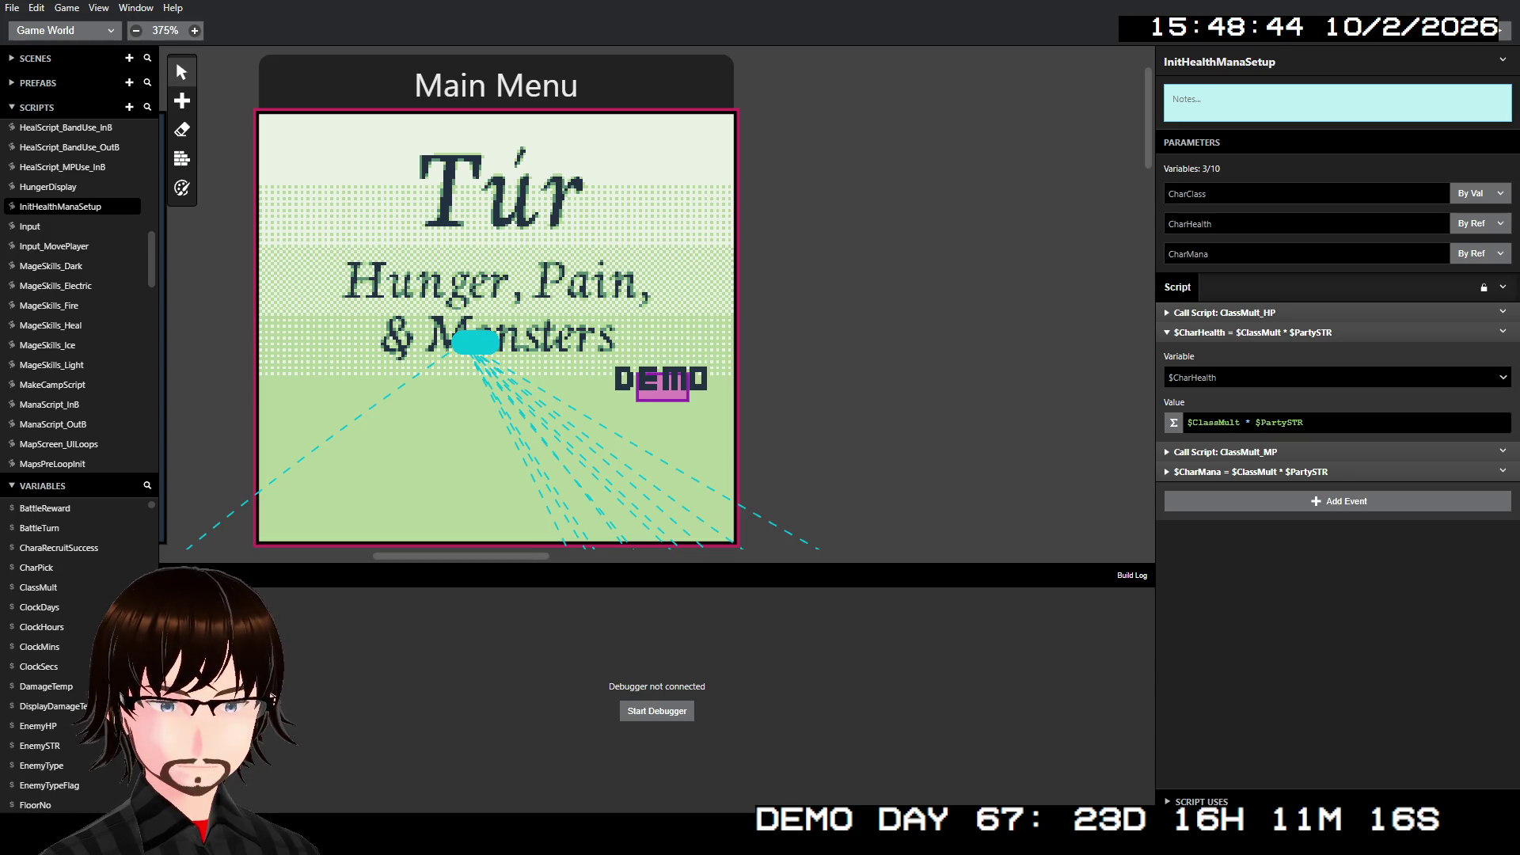
{"action": "scroll", "coordinate": [106, 335], "scroll_direction": "down", "scroll_amount": 15}
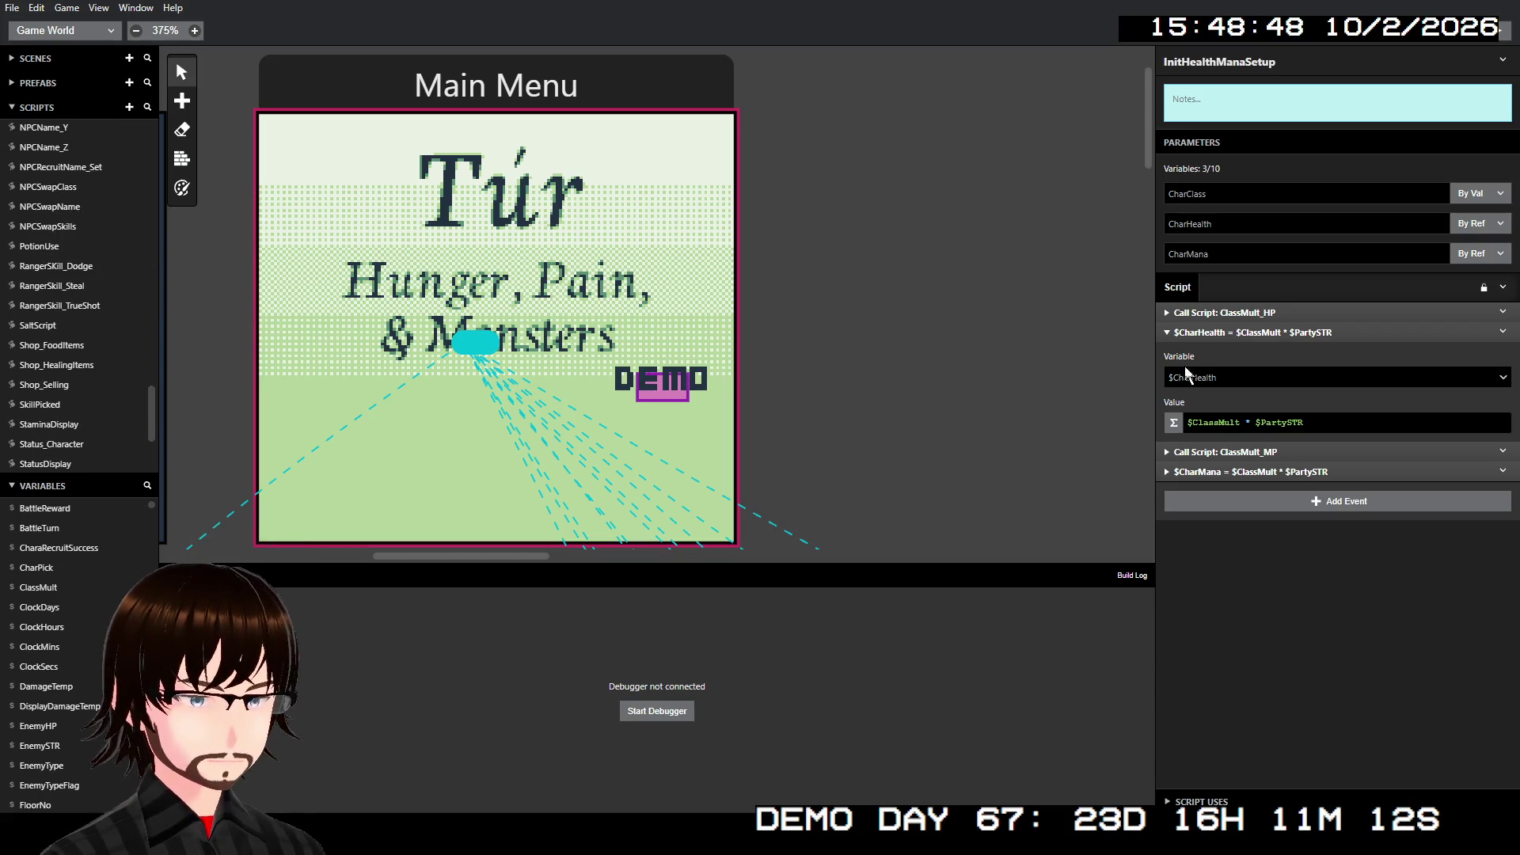
- Copy the four ClassMult_HP/MP call and $CharHealth/$CharMana events from InitHealthManaSetup
{"action": "left_click", "coordinate": [1378, 332]}
{"action": "left_click", "coordinate": [1378, 316]}
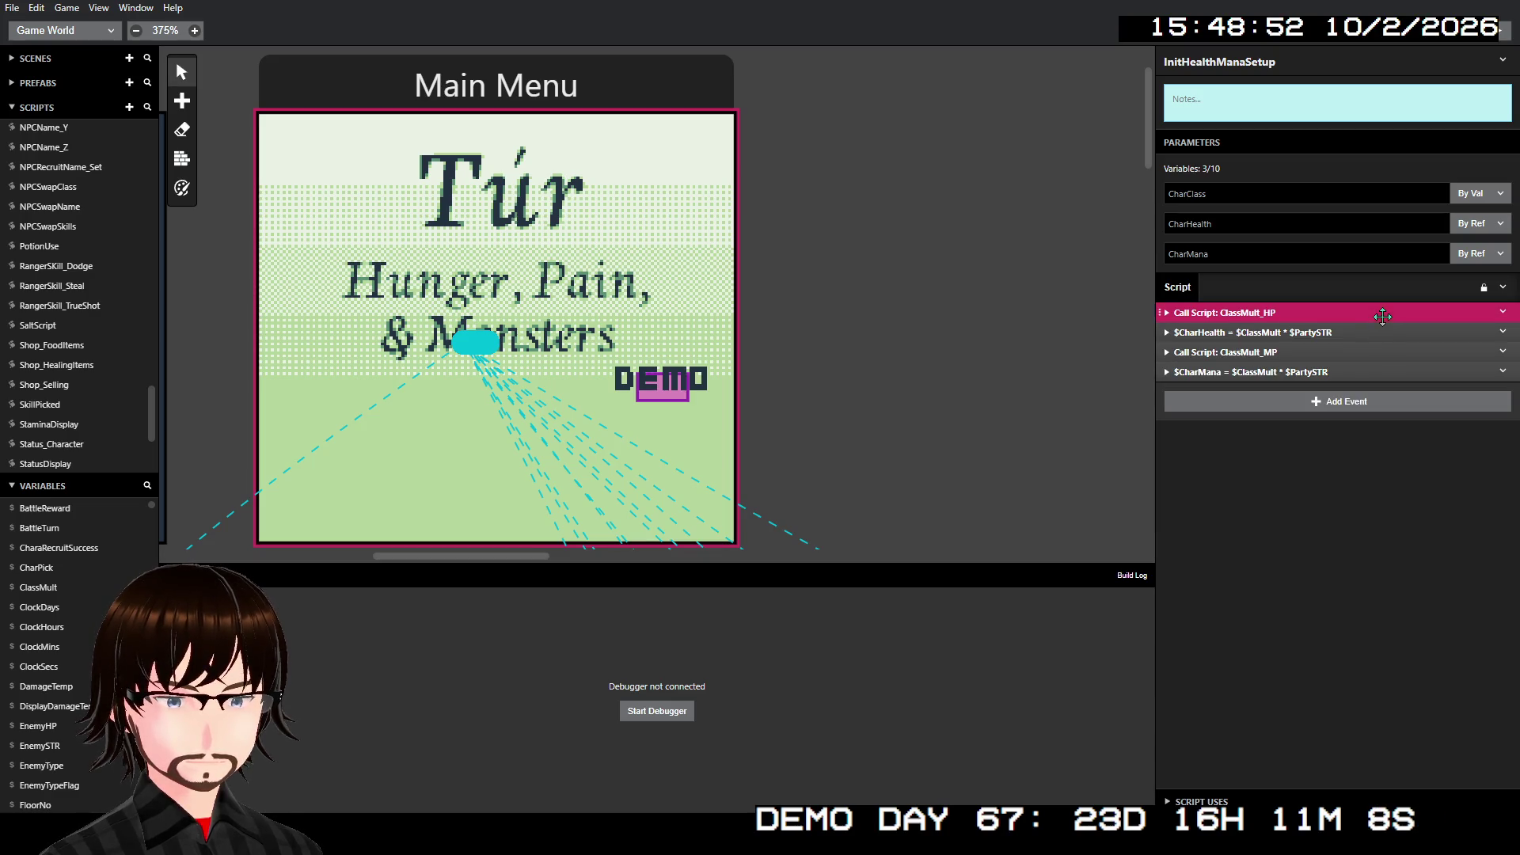
{"action": "left_click", "coordinate": [1370, 352], "text": "shift"}
{"action": "left_click", "coordinate": [1370, 372], "text": "shift"}
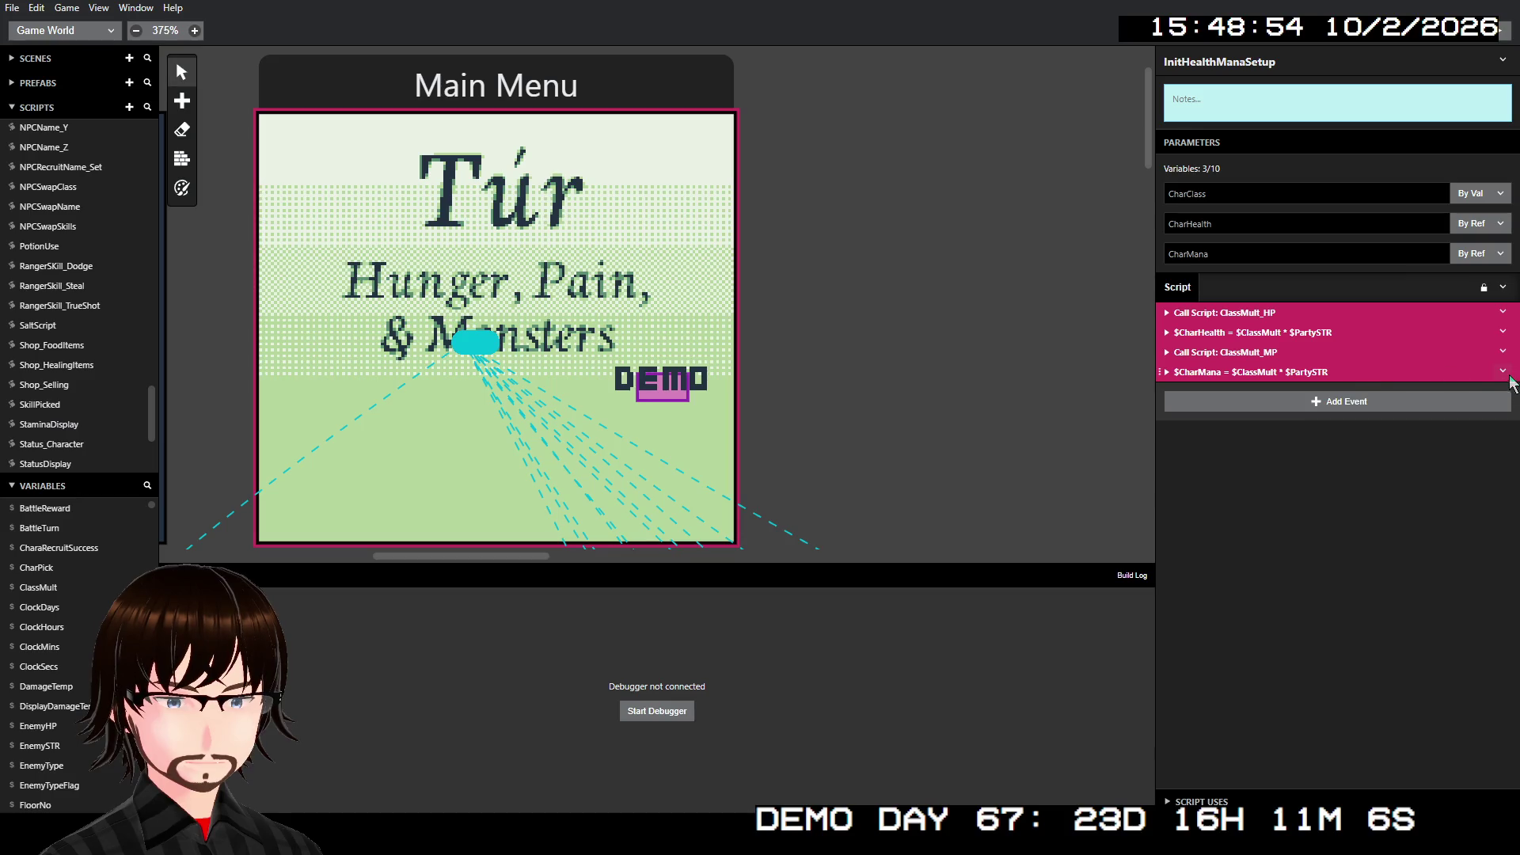
{"action": "left_click", "coordinate": [1502, 371]}
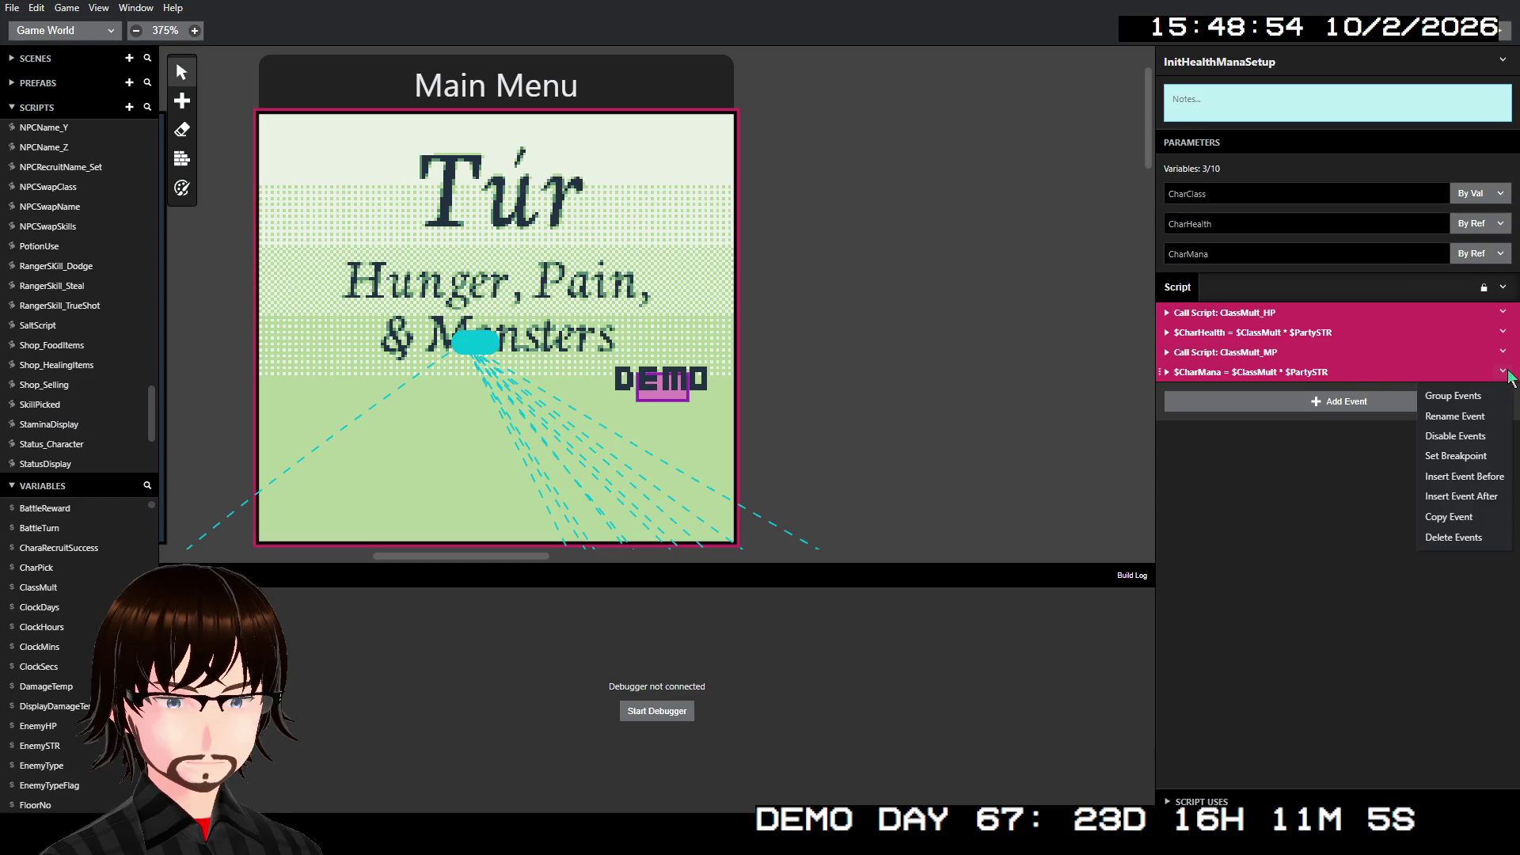
{"action": "left_click", "coordinate": [1472, 516]}
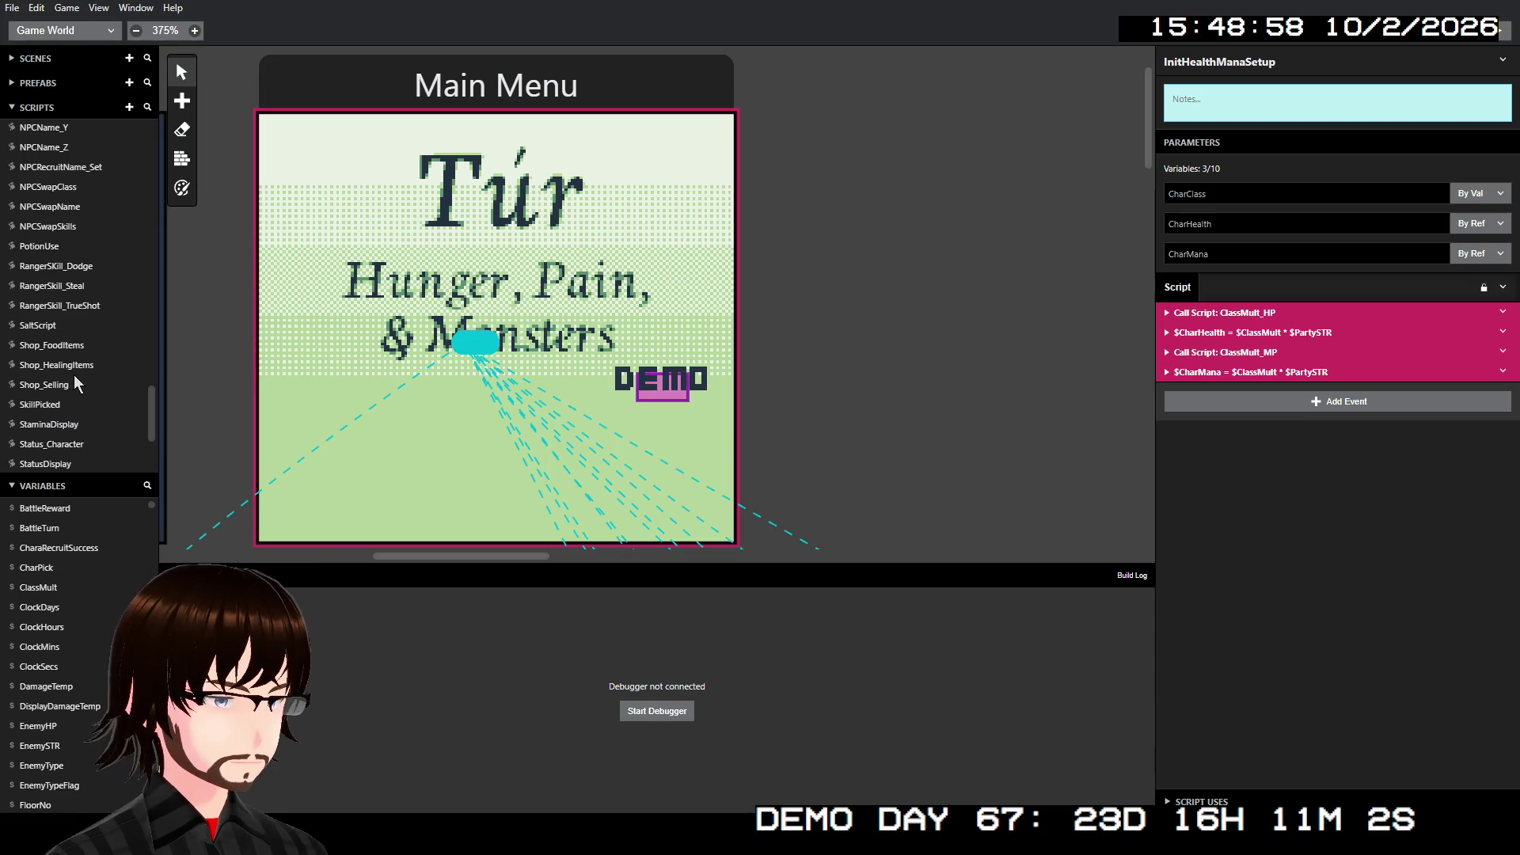
- Paste them before HPMax's (12,9) tile event in Status_Character and expand $PlayerName1
{"action": "left_click", "coordinate": [90, 442]}
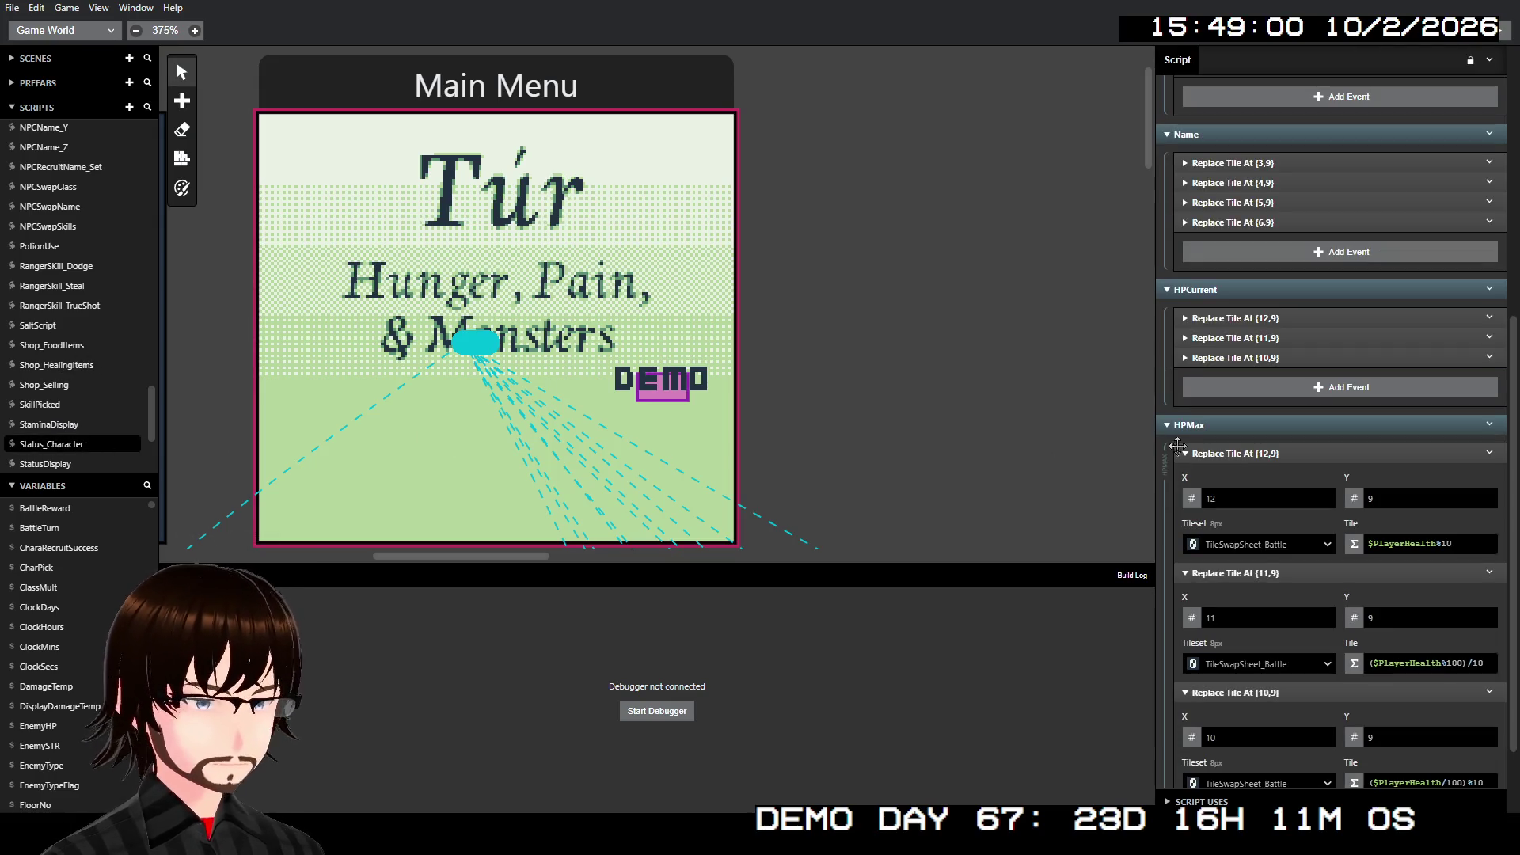
{"action": "scroll", "coordinate": [1387, 426], "scroll_direction": "down", "scroll_amount": 5}
{"action": "left_click", "coordinate": [1489, 353]}
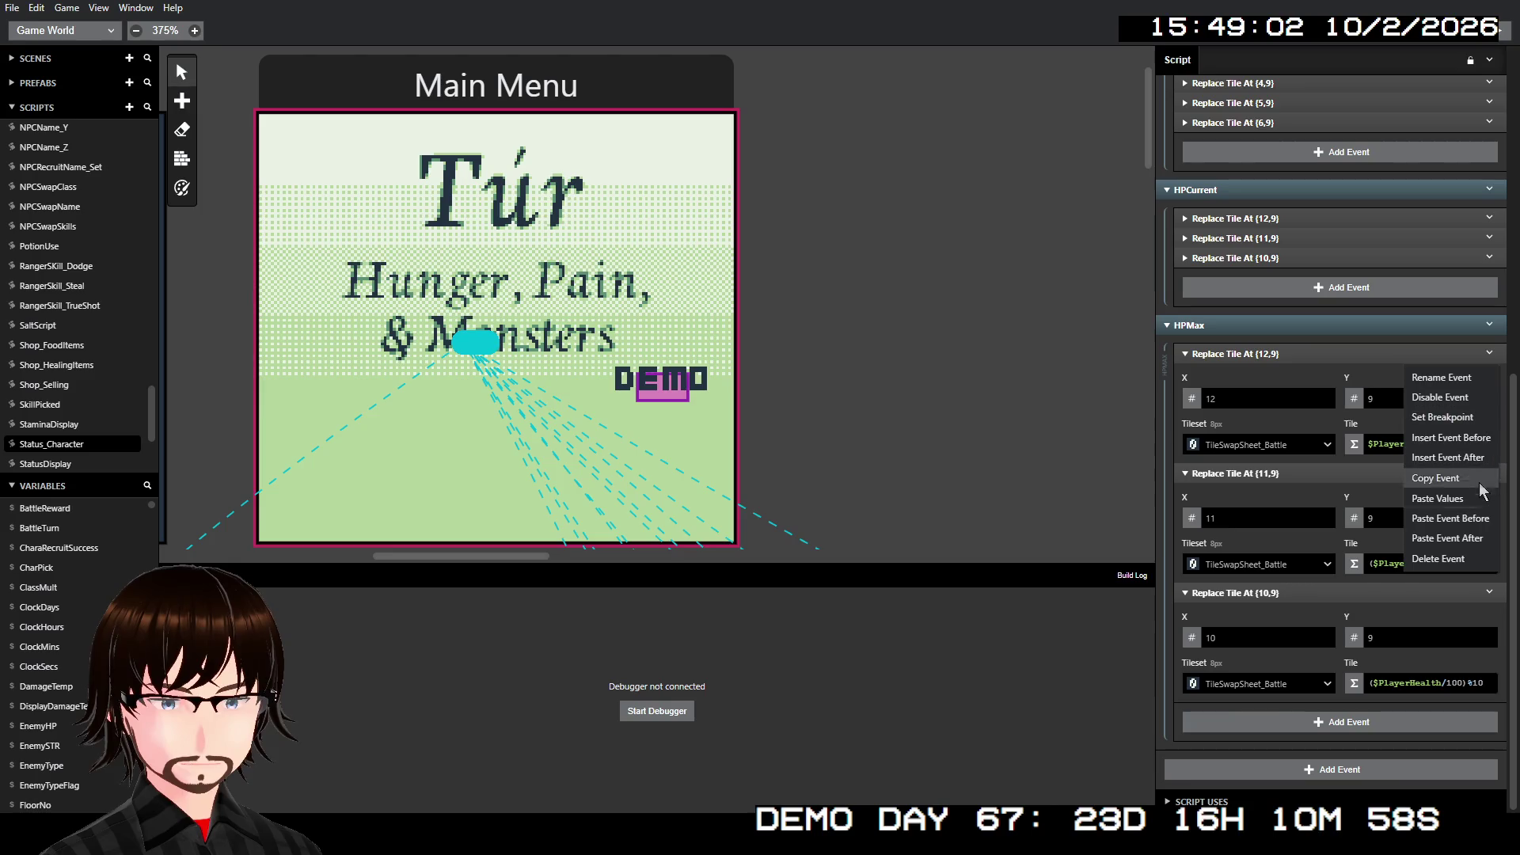
{"action": "left_click", "coordinate": [1474, 518]}
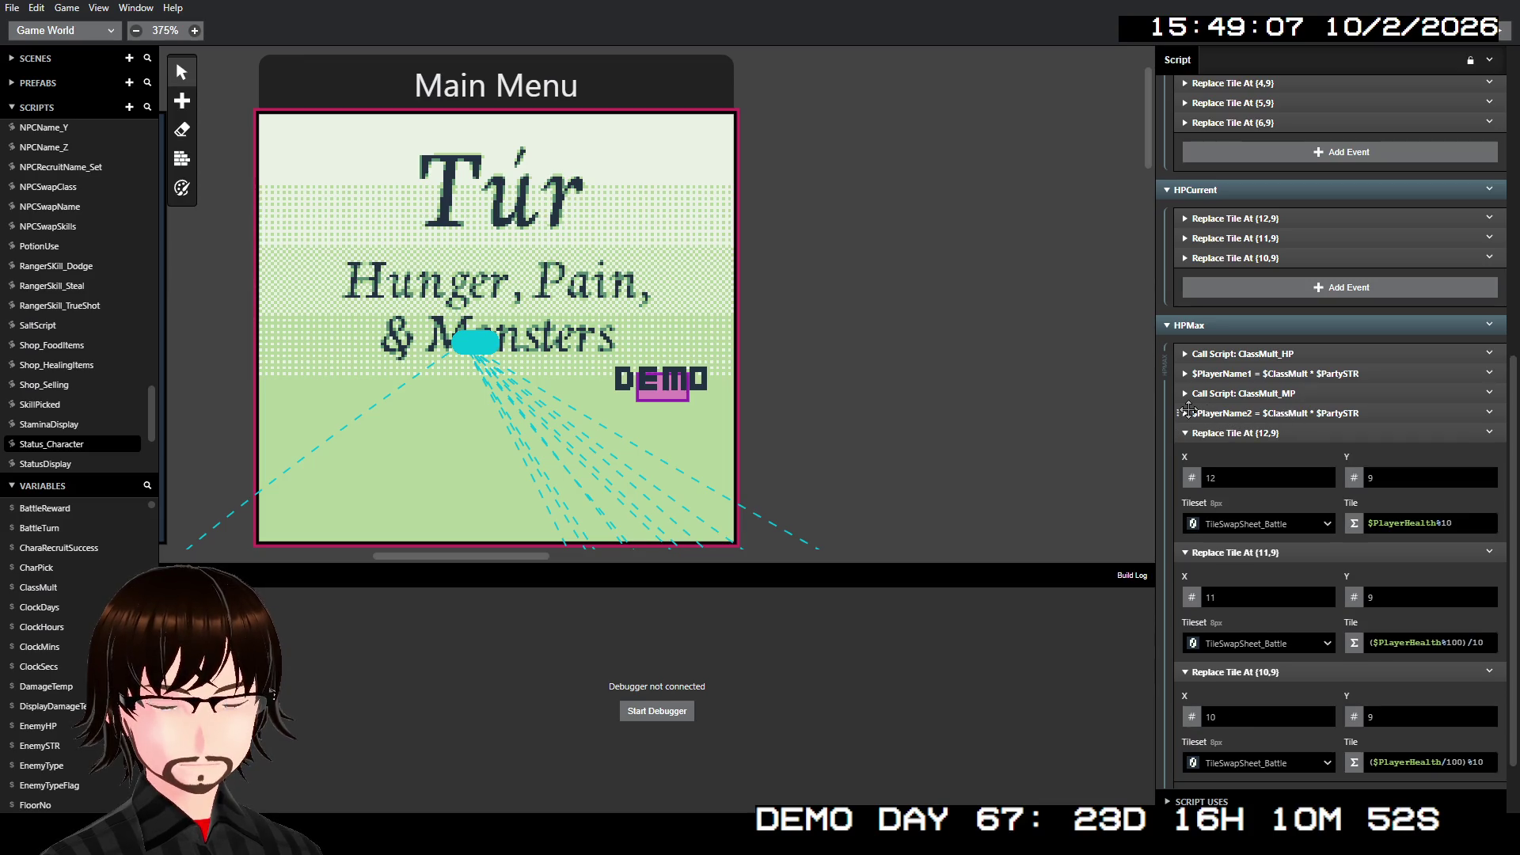
{"action": "left_click", "coordinate": [1185, 373]}
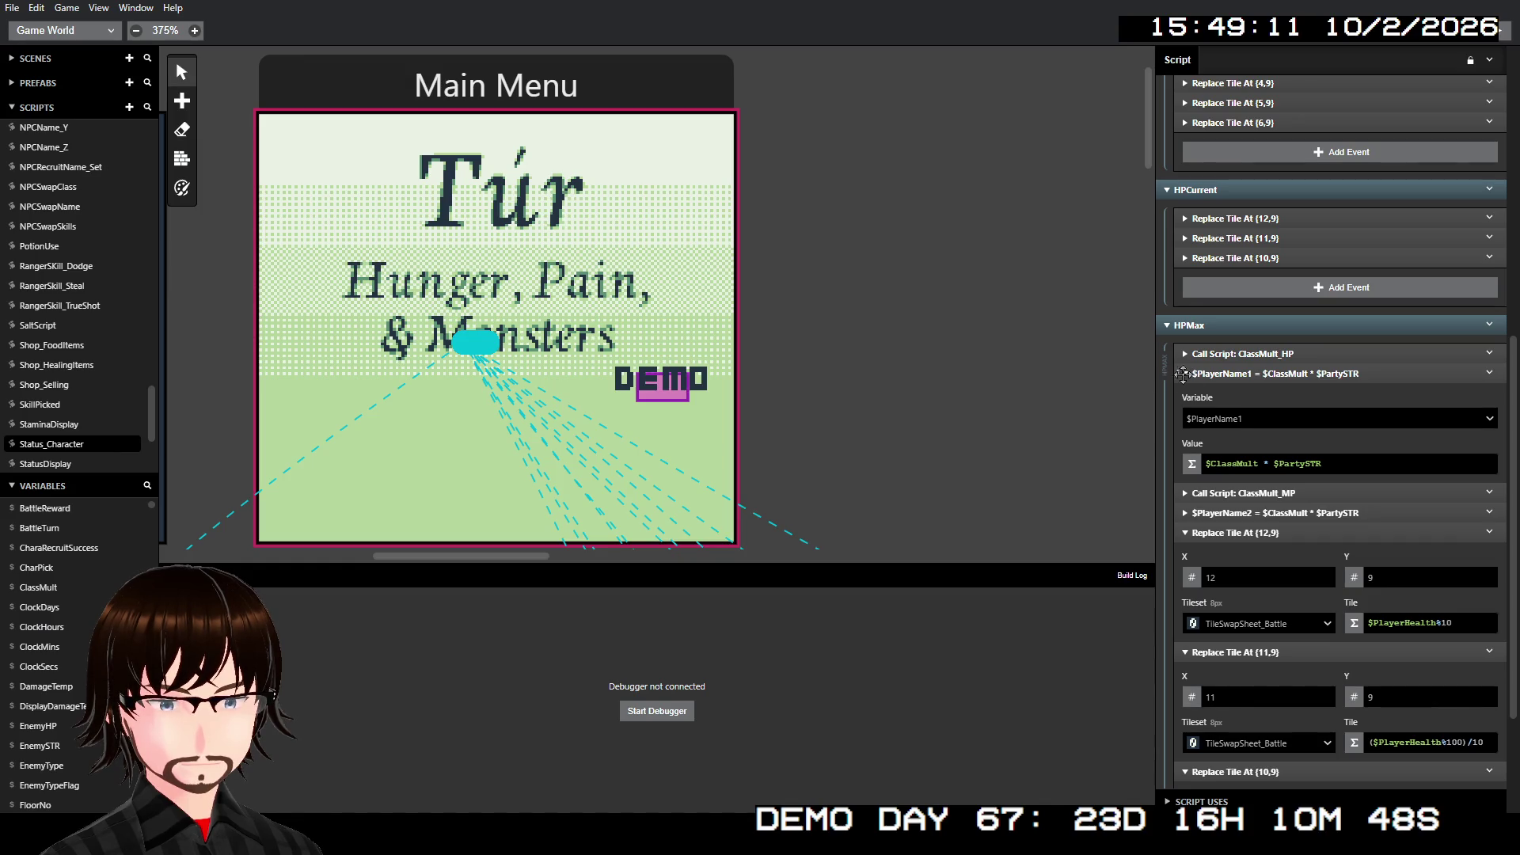
{"action": "left_click_drag", "start_coordinate": [1320, 470], "coordinate": [1204, 465]}
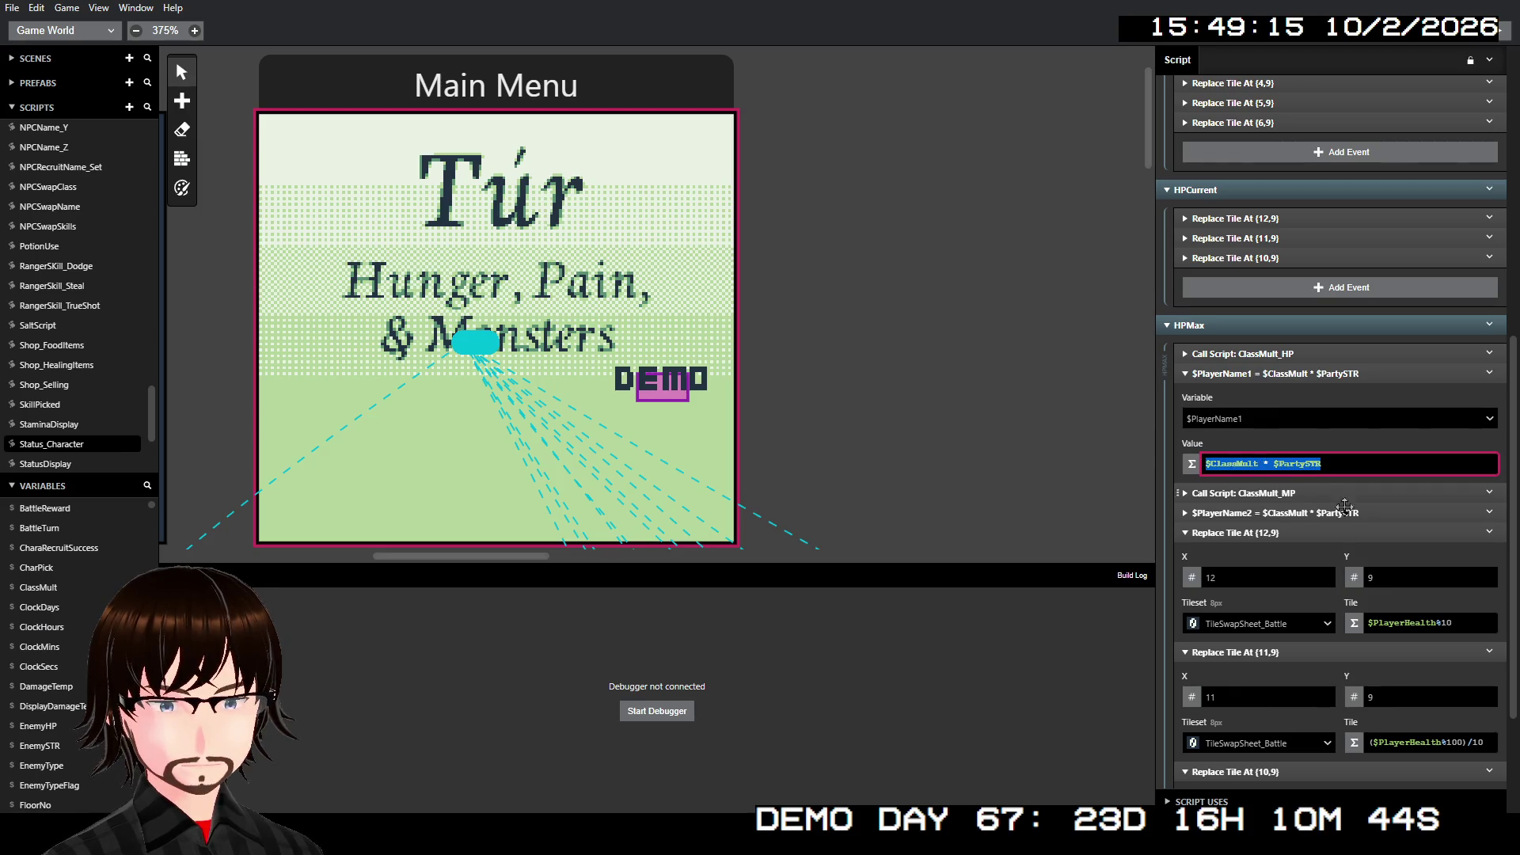
- Change the first assignment's target variable to MenuChoice_global
{"action": "scroll", "coordinate": [1464, 617], "scroll_direction": "down", "scroll_amount": 1}
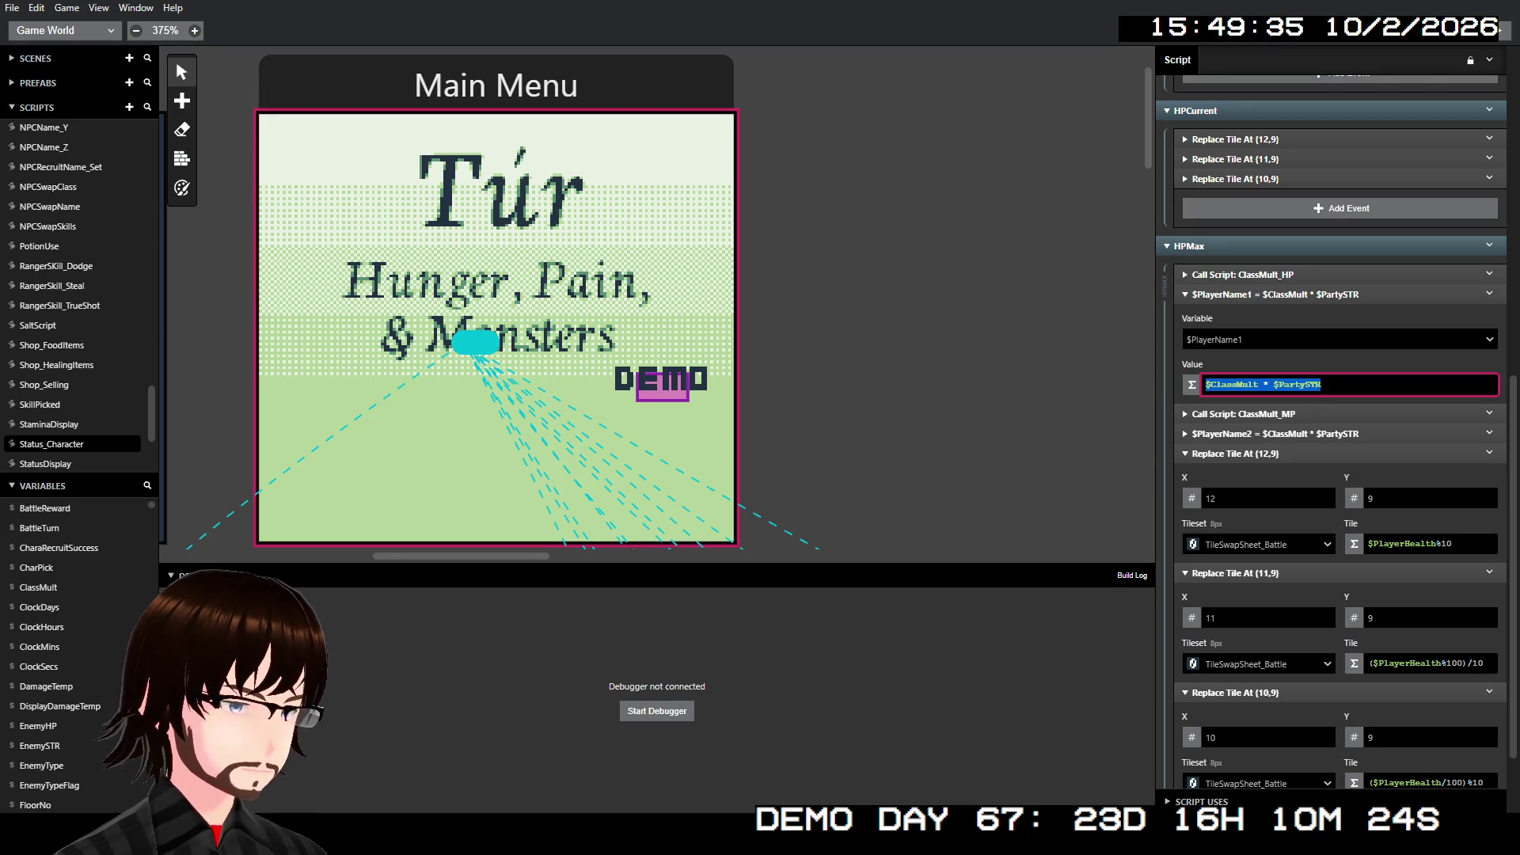
{"action": "scroll", "coordinate": [93, 625], "scroll_direction": "down", "scroll_amount": 5}
{"action": "scroll", "coordinate": [105, 616], "scroll_direction": "down", "scroll_amount": 5}
{"action": "scroll", "coordinate": [110, 617], "scroll_direction": "up", "scroll_amount": 5}
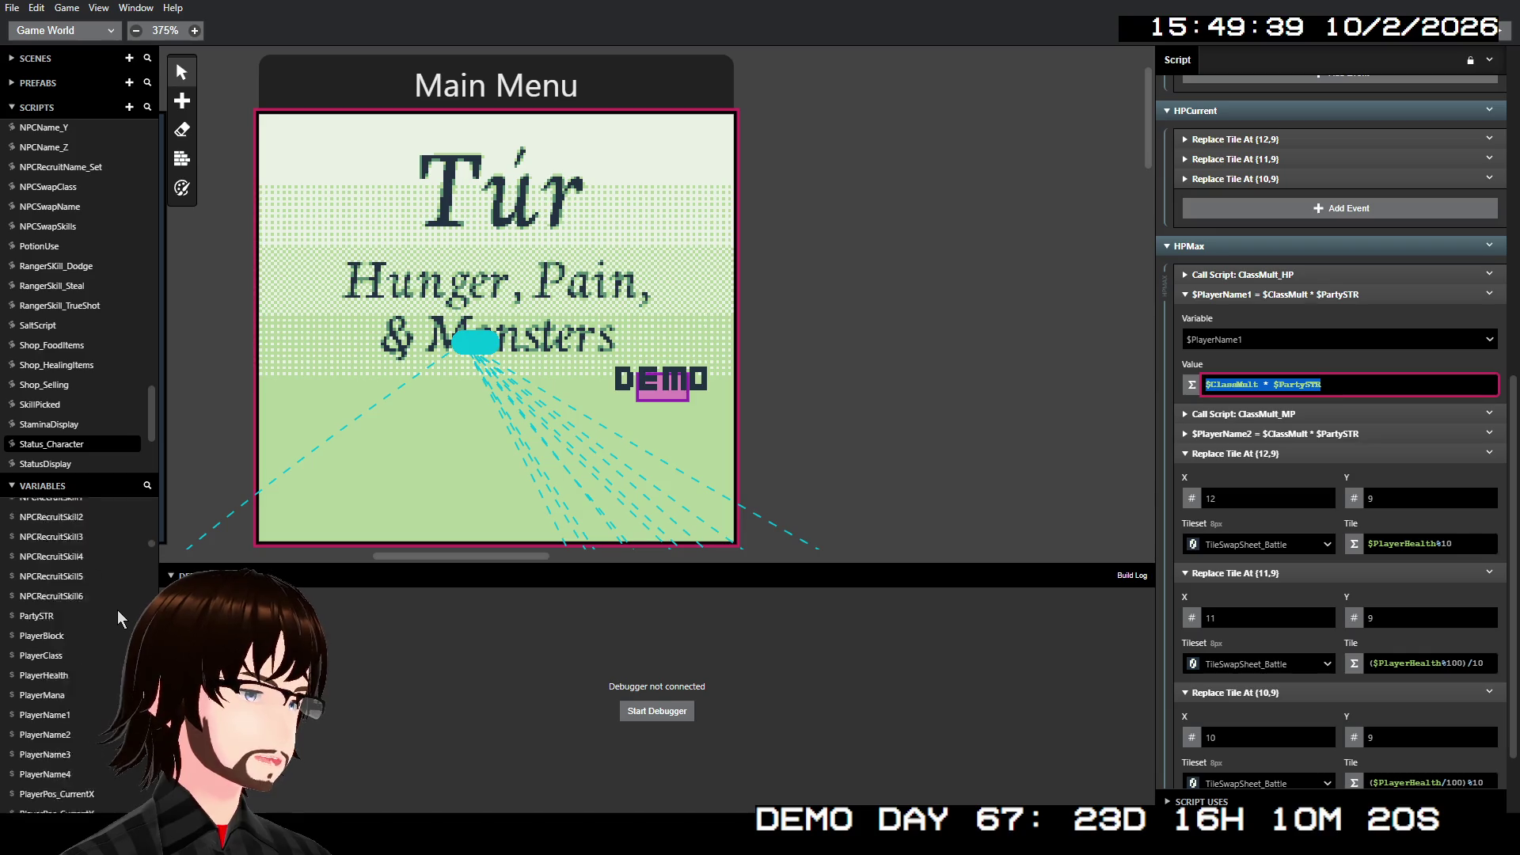
{"action": "left_click", "coordinate": [1264, 340]}
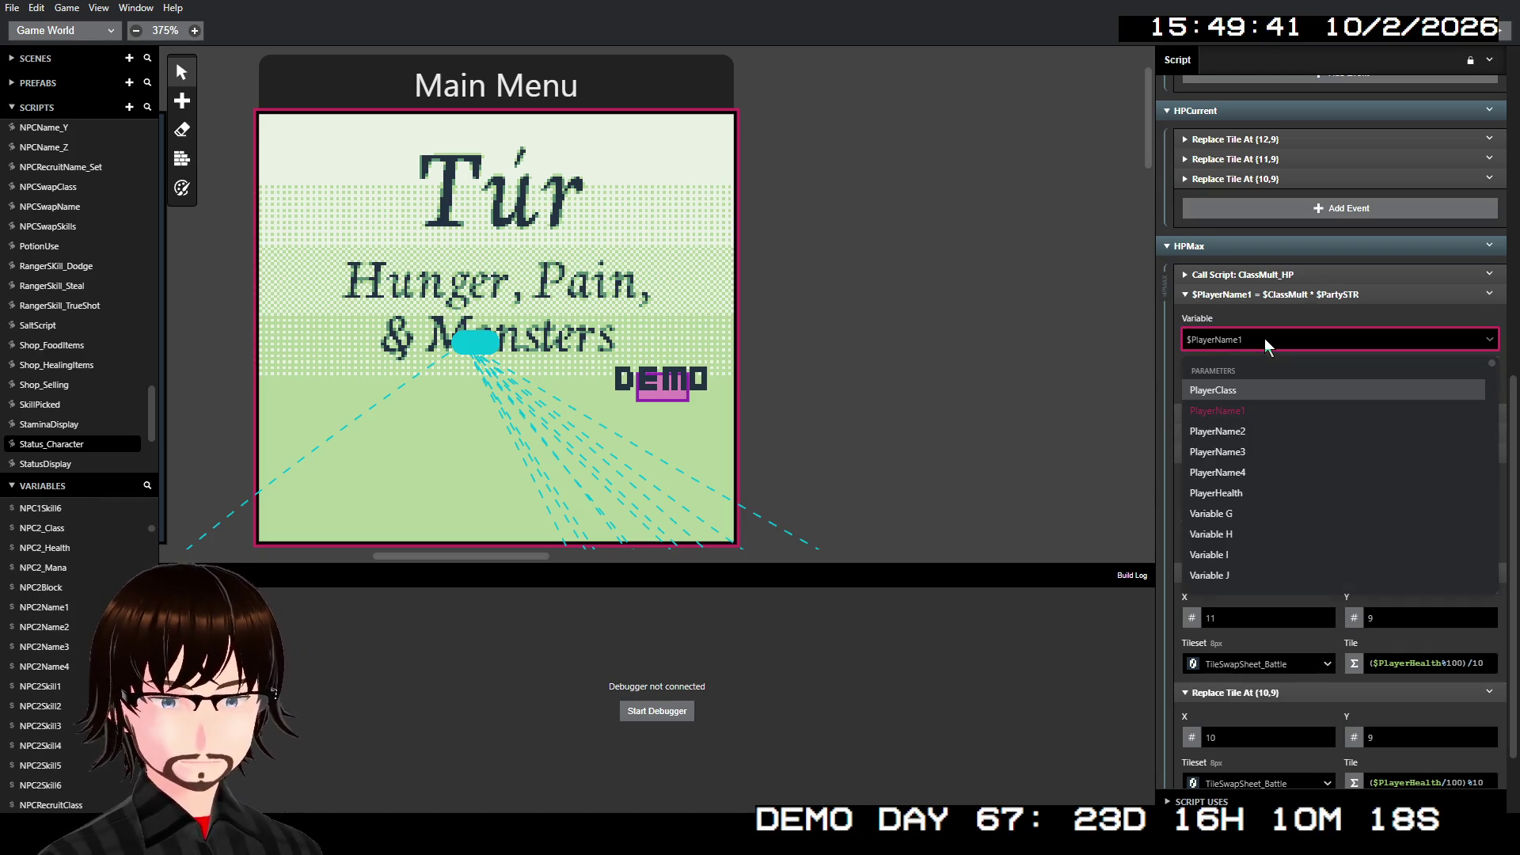
{"action": "type", "text": "men"}
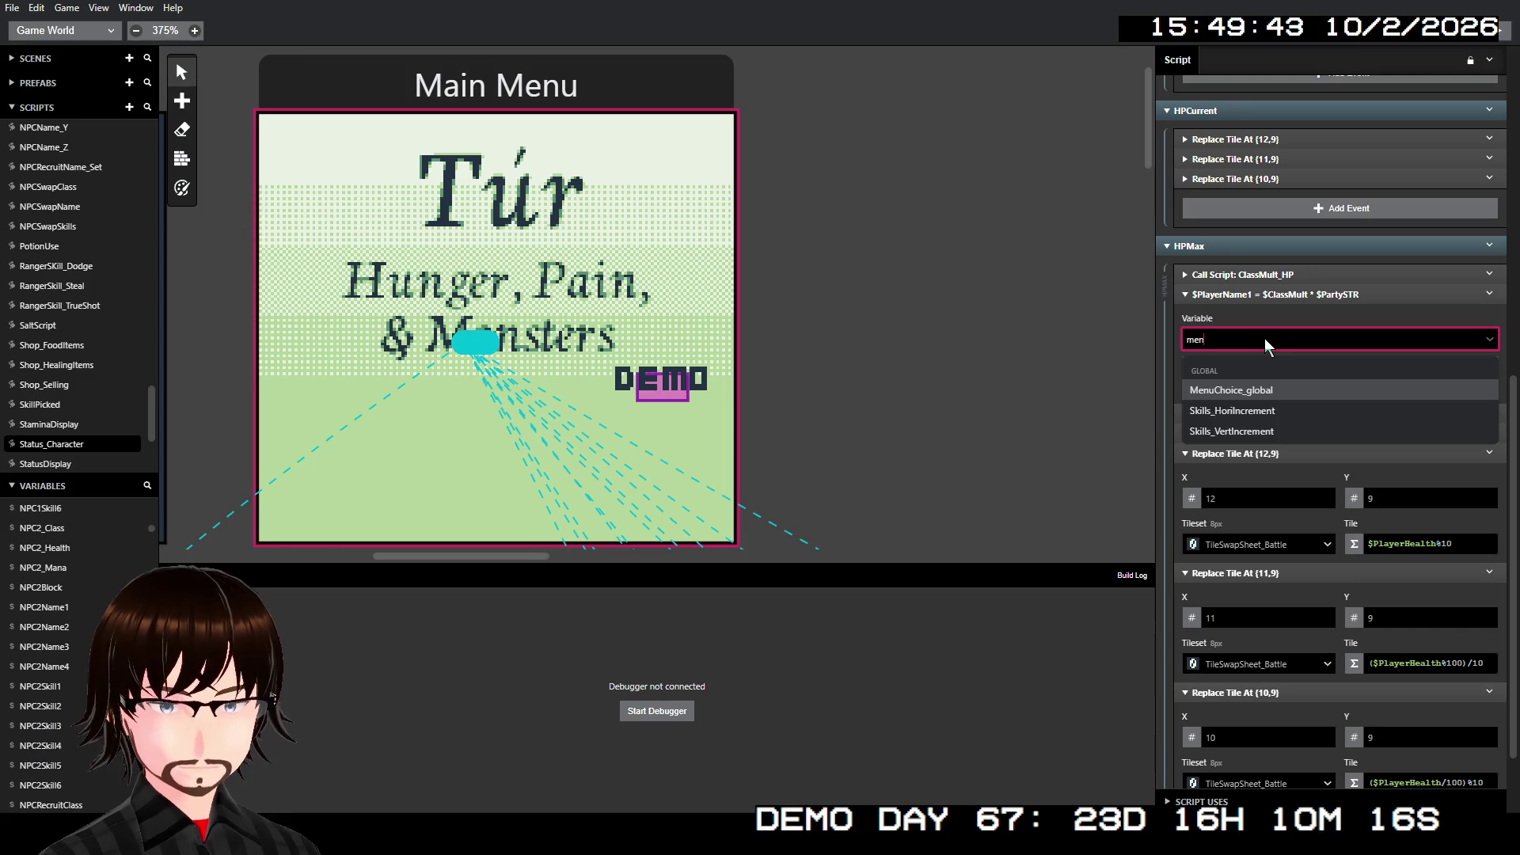
{"action": "type", "text": "u"}
{"action": "left_click", "coordinate": [1286, 389]}
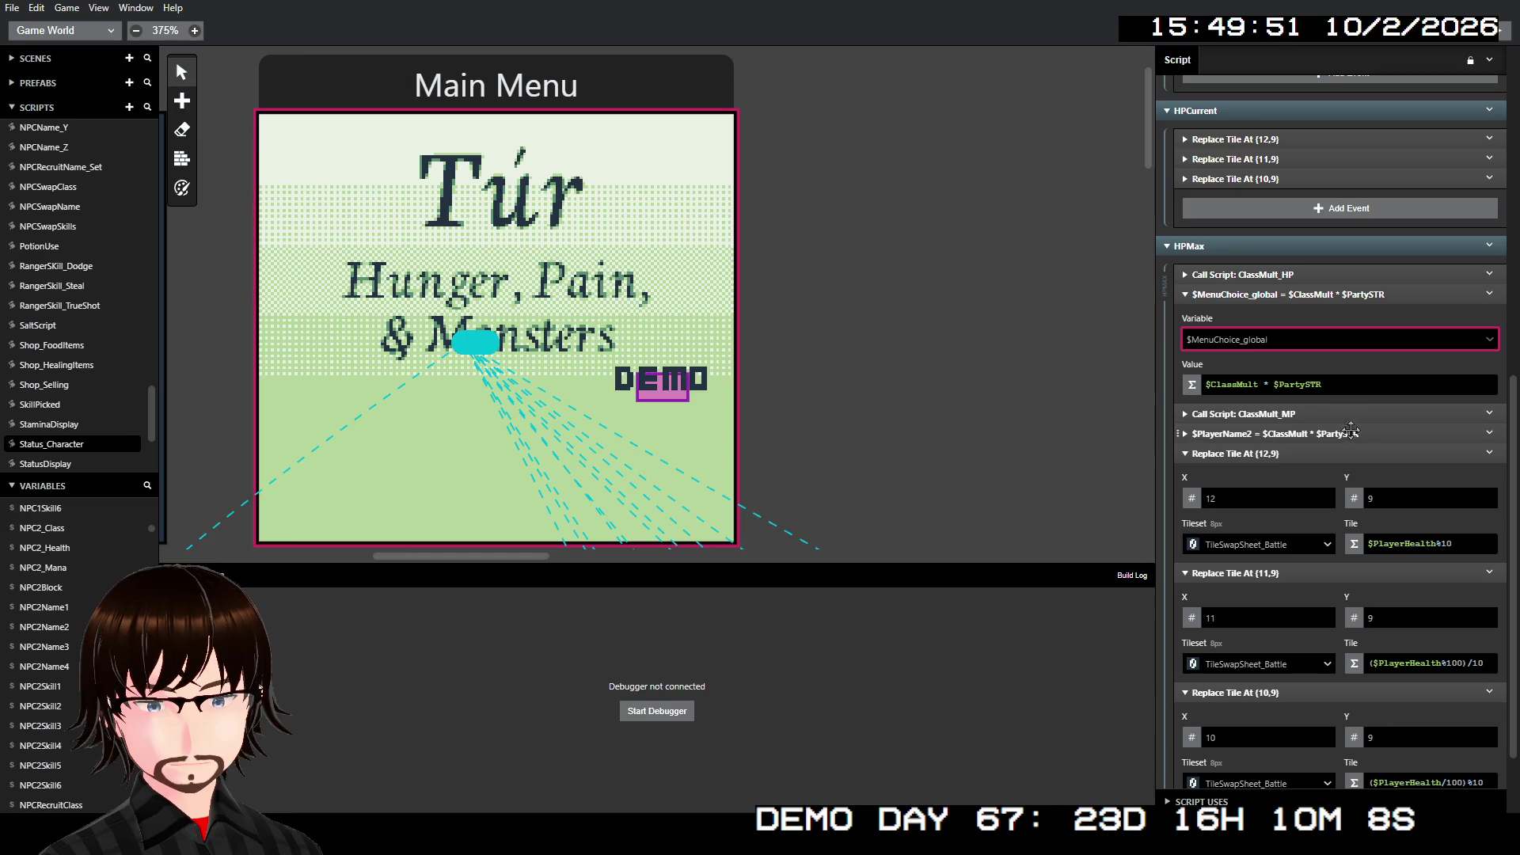
- Confirm the ClassMult_HP call passes $PlayerClass as CharClass
{"action": "left_click", "coordinate": [1304, 275]}
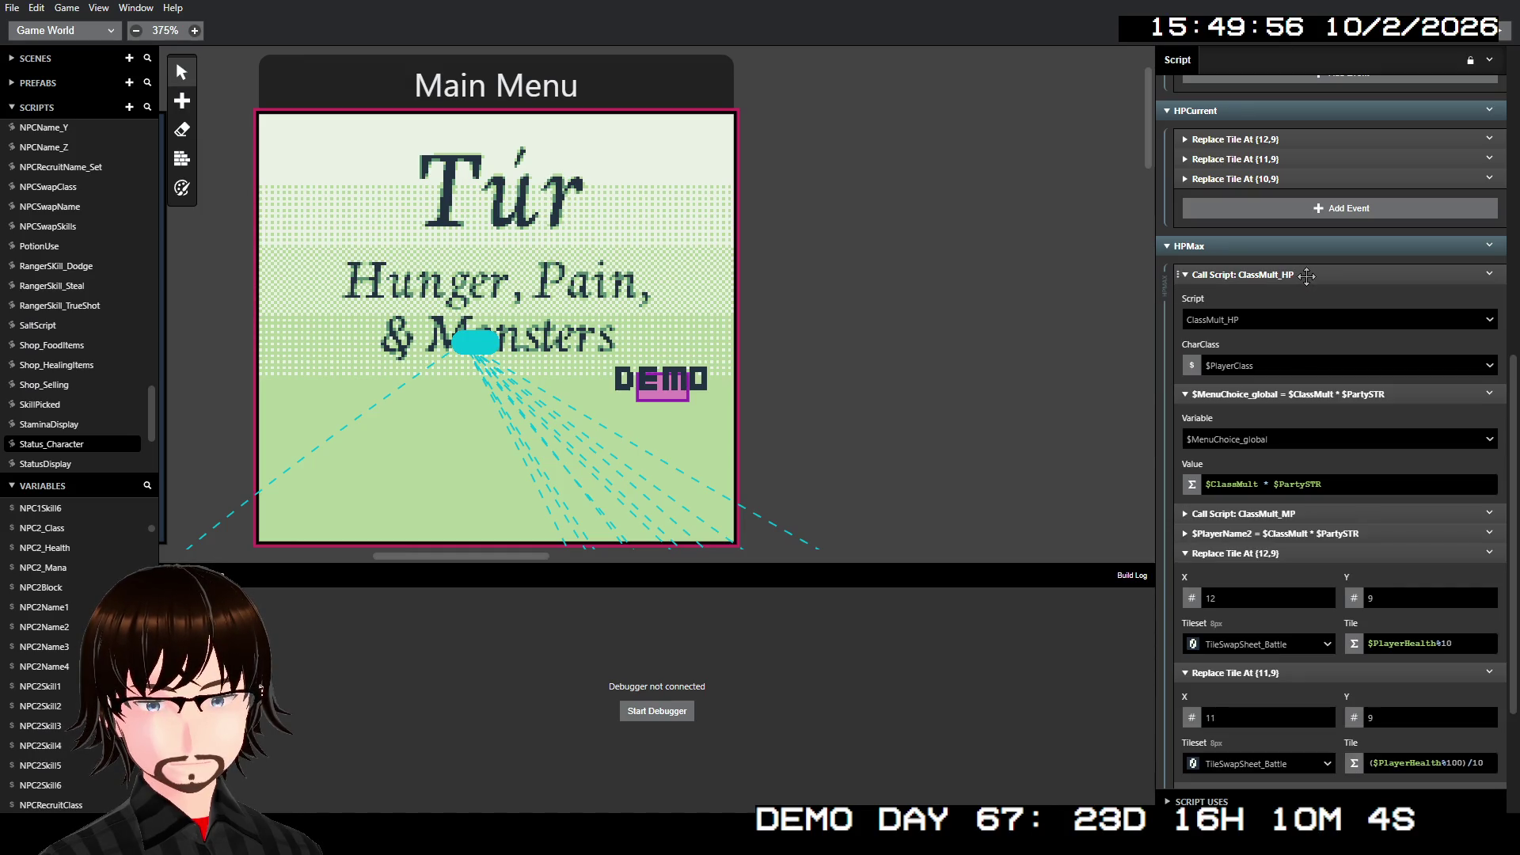
{"action": "left_click", "coordinate": [1295, 358]}
{"action": "left_click", "coordinate": [1295, 361]}
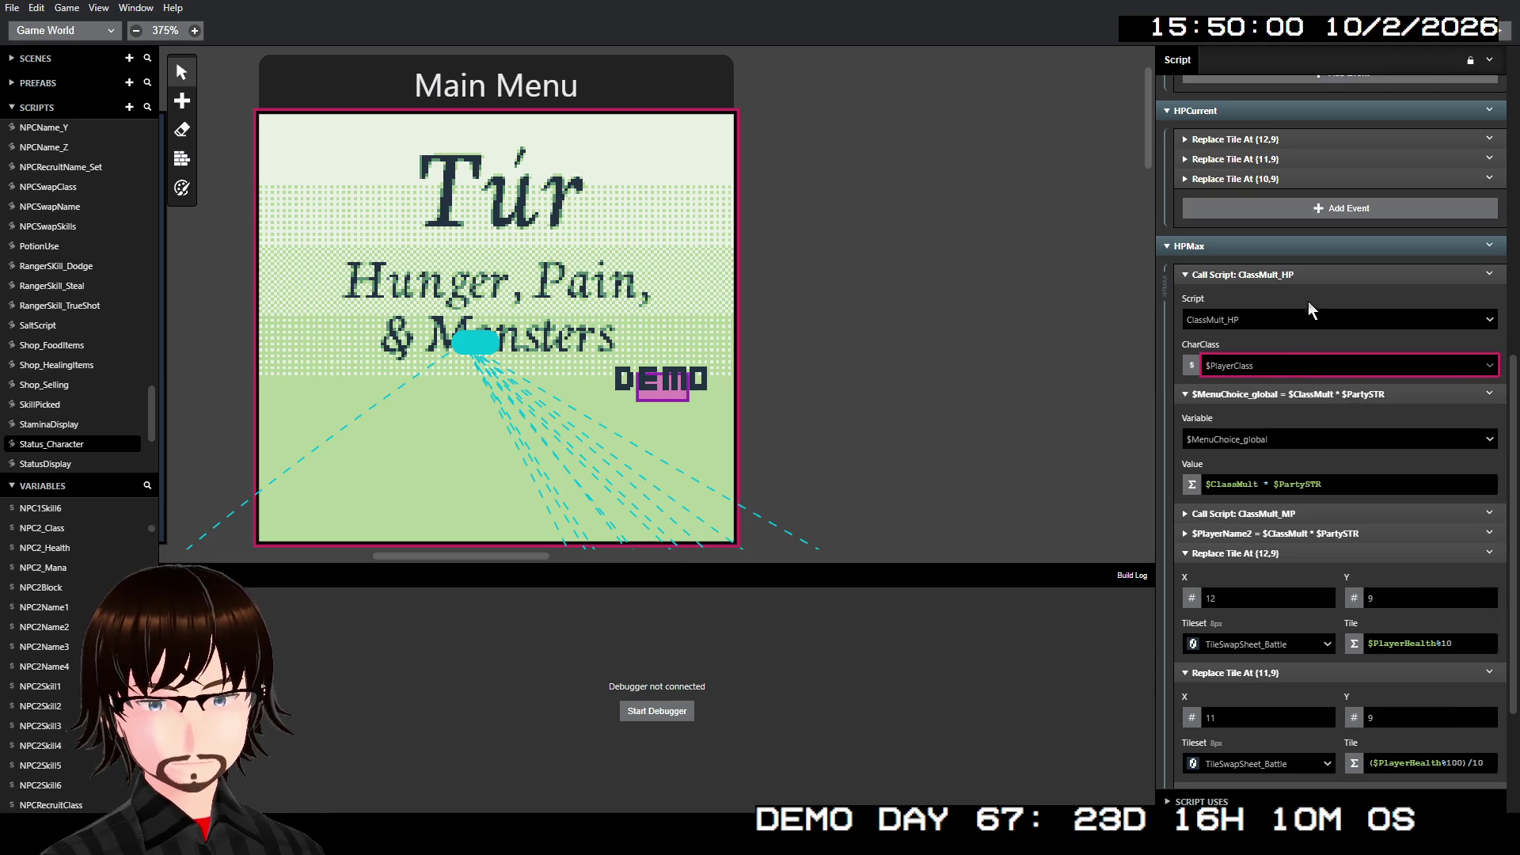
{"action": "left_click", "coordinate": [1313, 281]}
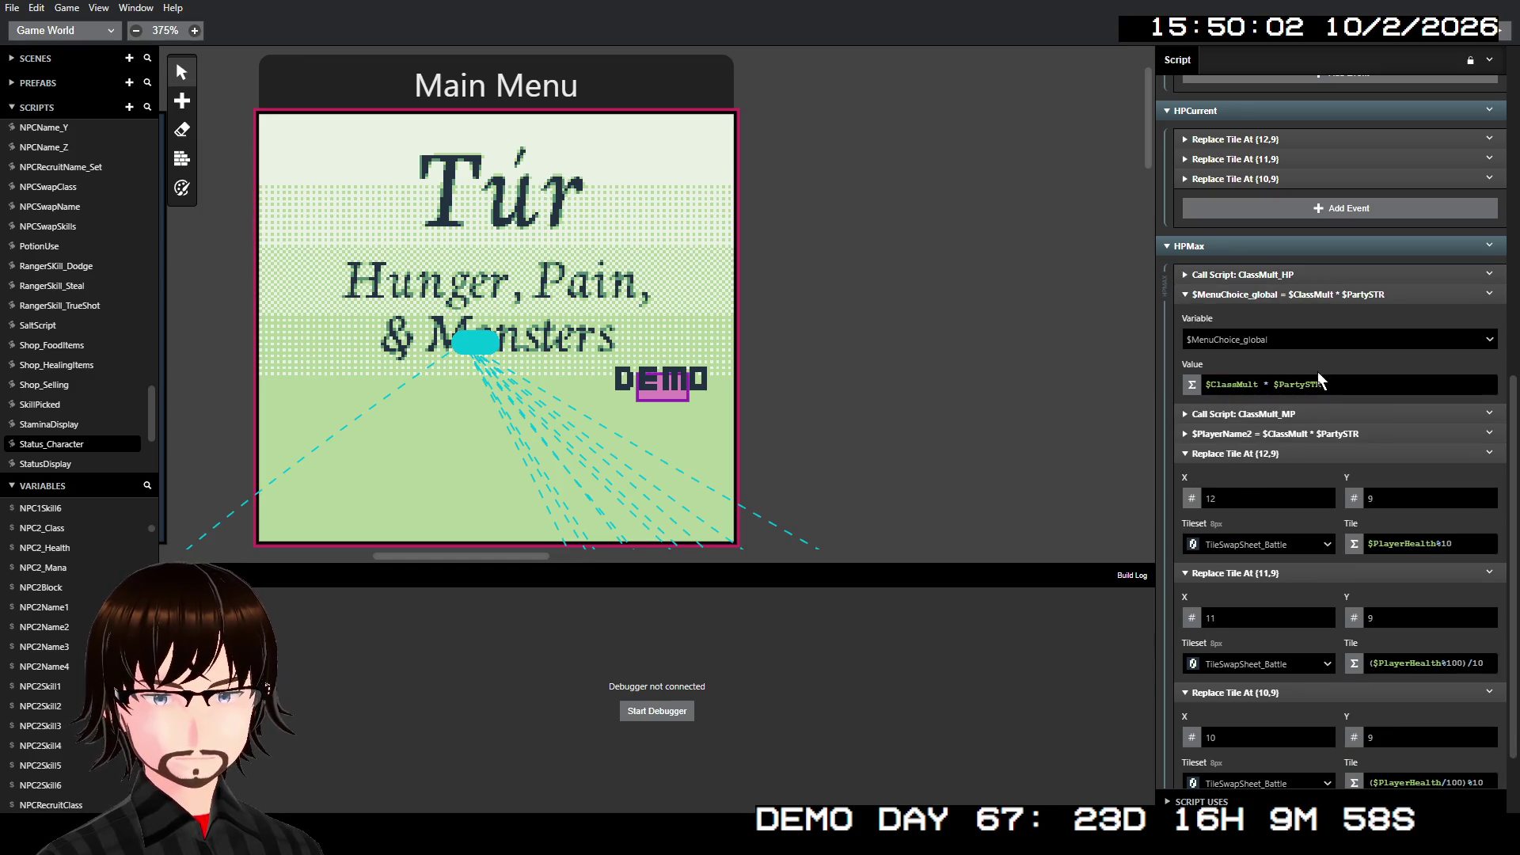
{"action": "double_click", "coordinate": [1397, 546]}
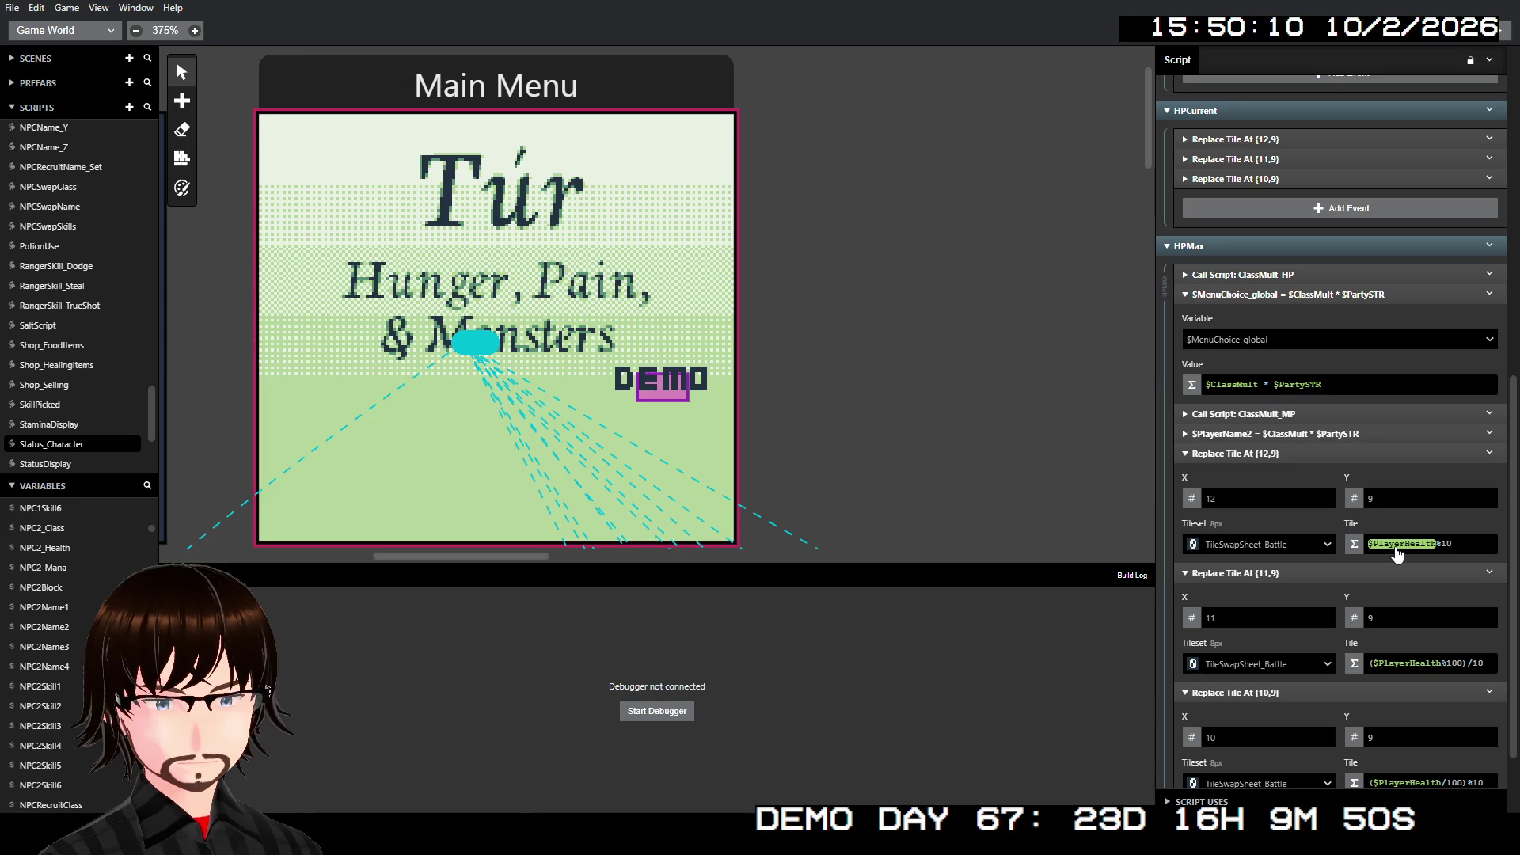
- Swap $PlayerHealth for $MenuChoice_global in the (12,9) and (11,9) tile expressions
{"action": "left_click", "coordinate": [1397, 546]}
{"action": "type", "text": "menu"}
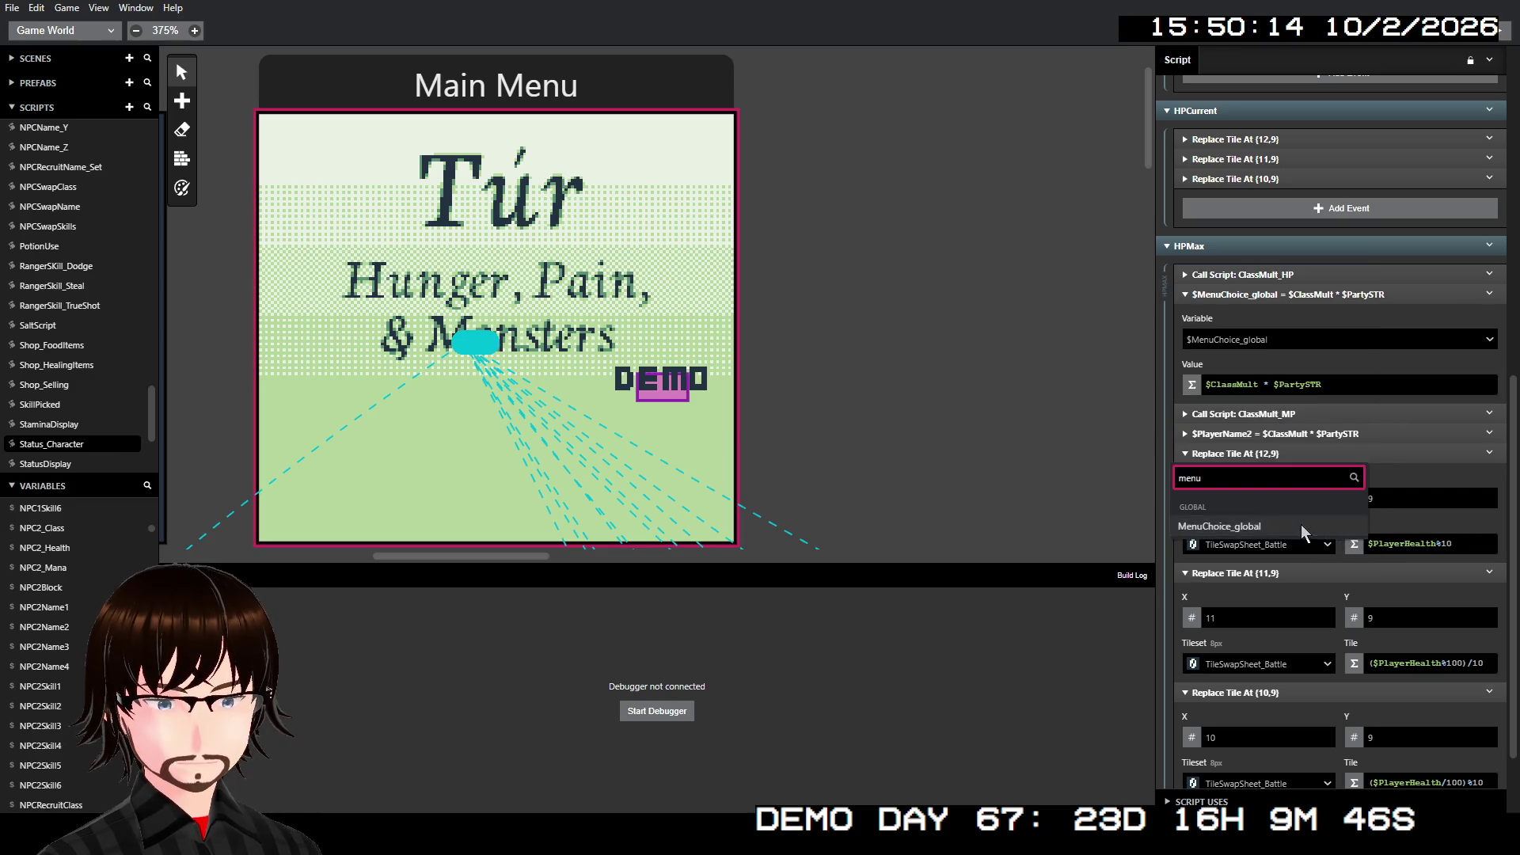
{"action": "left_click", "coordinate": [1302, 528]}
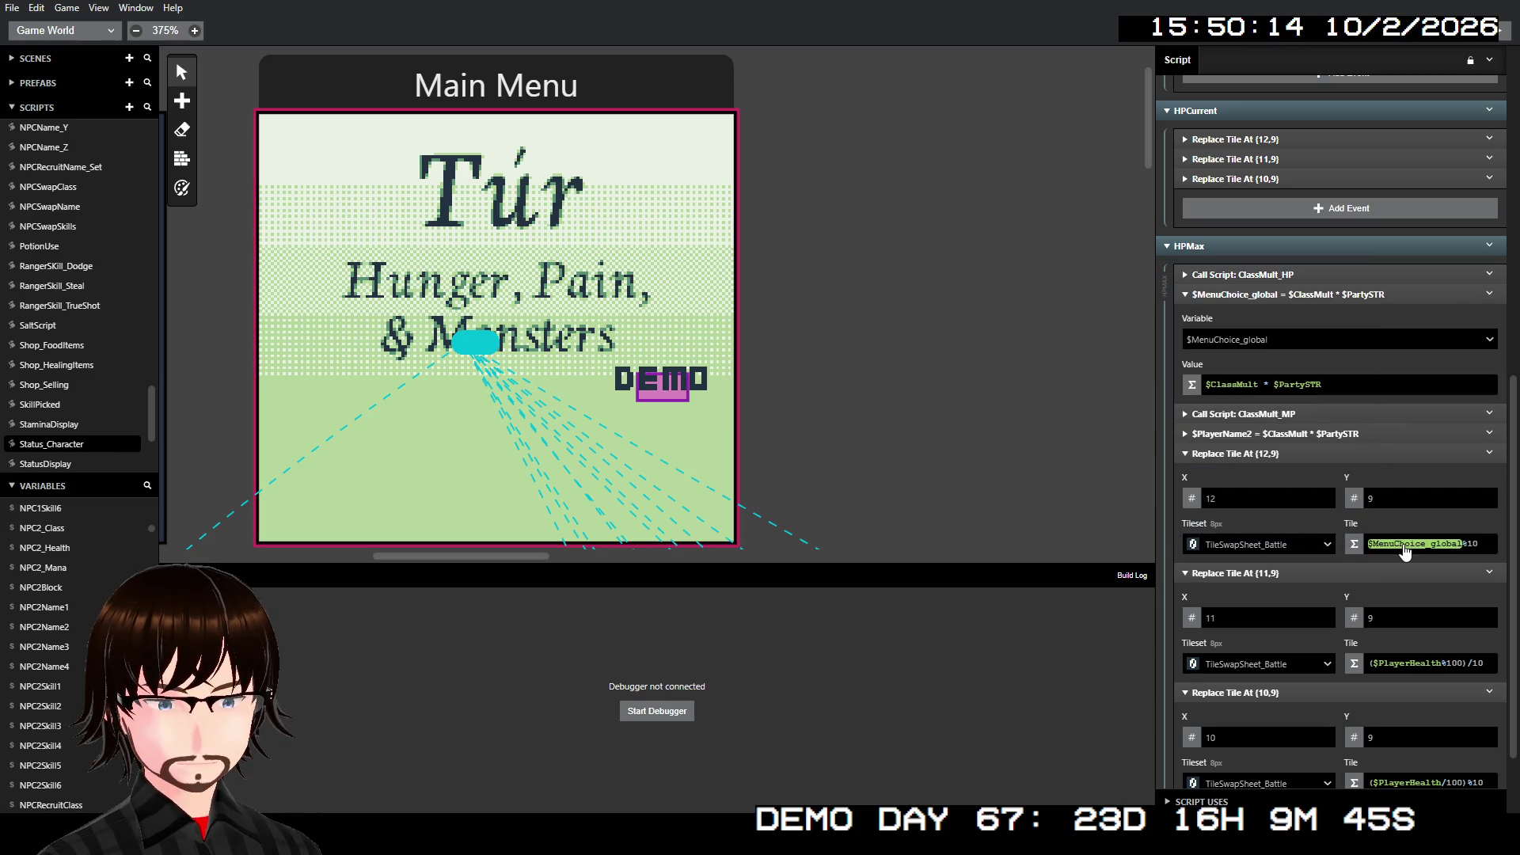
{"action": "left_click", "coordinate": [1398, 670]}
{"action": "type", "text": "menu"}
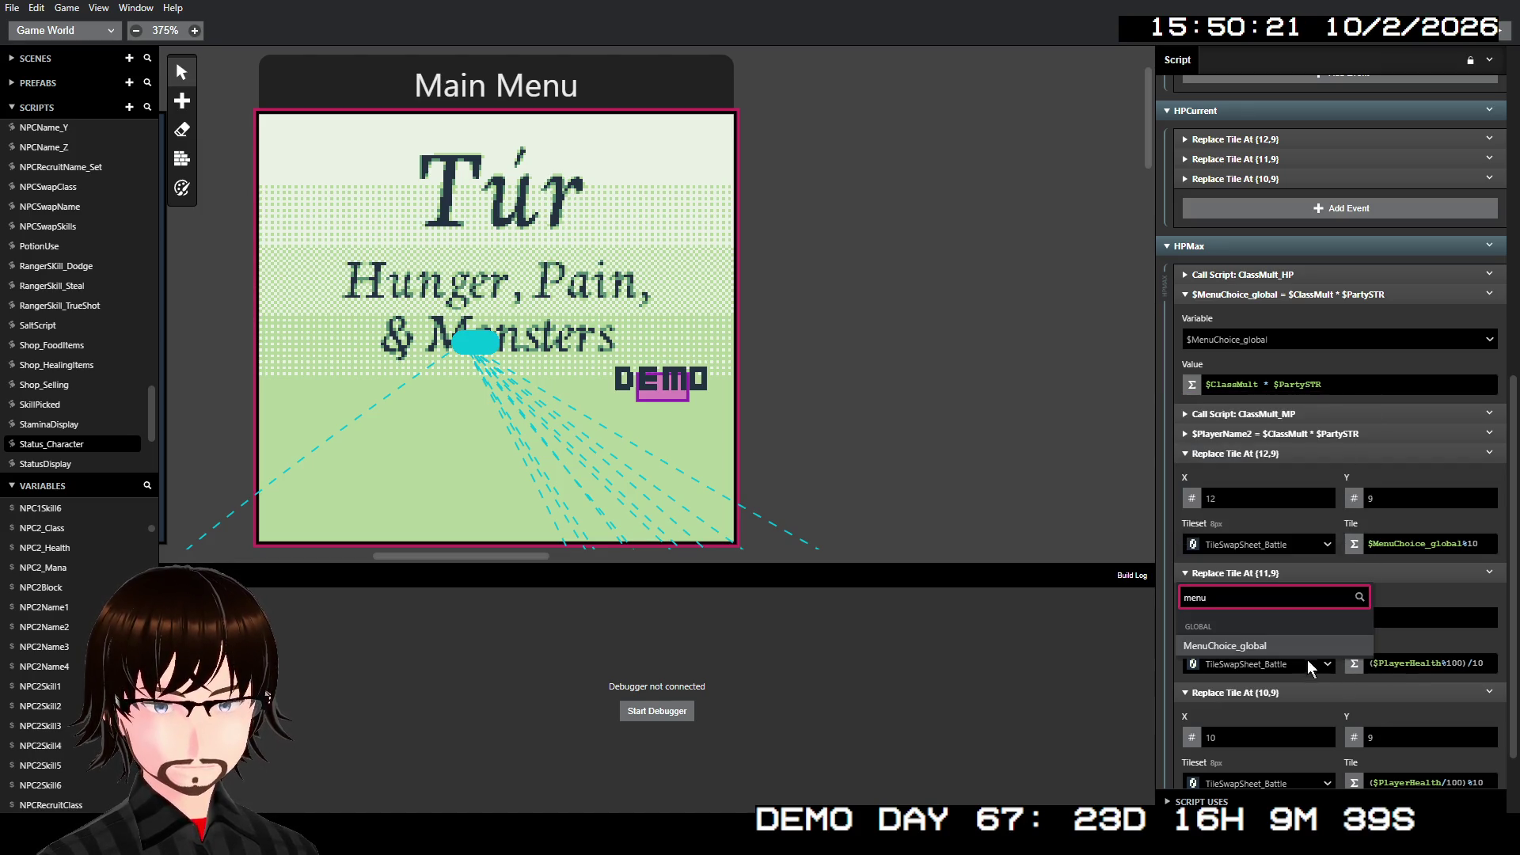
{"action": "left_click", "coordinate": [1281, 649]}
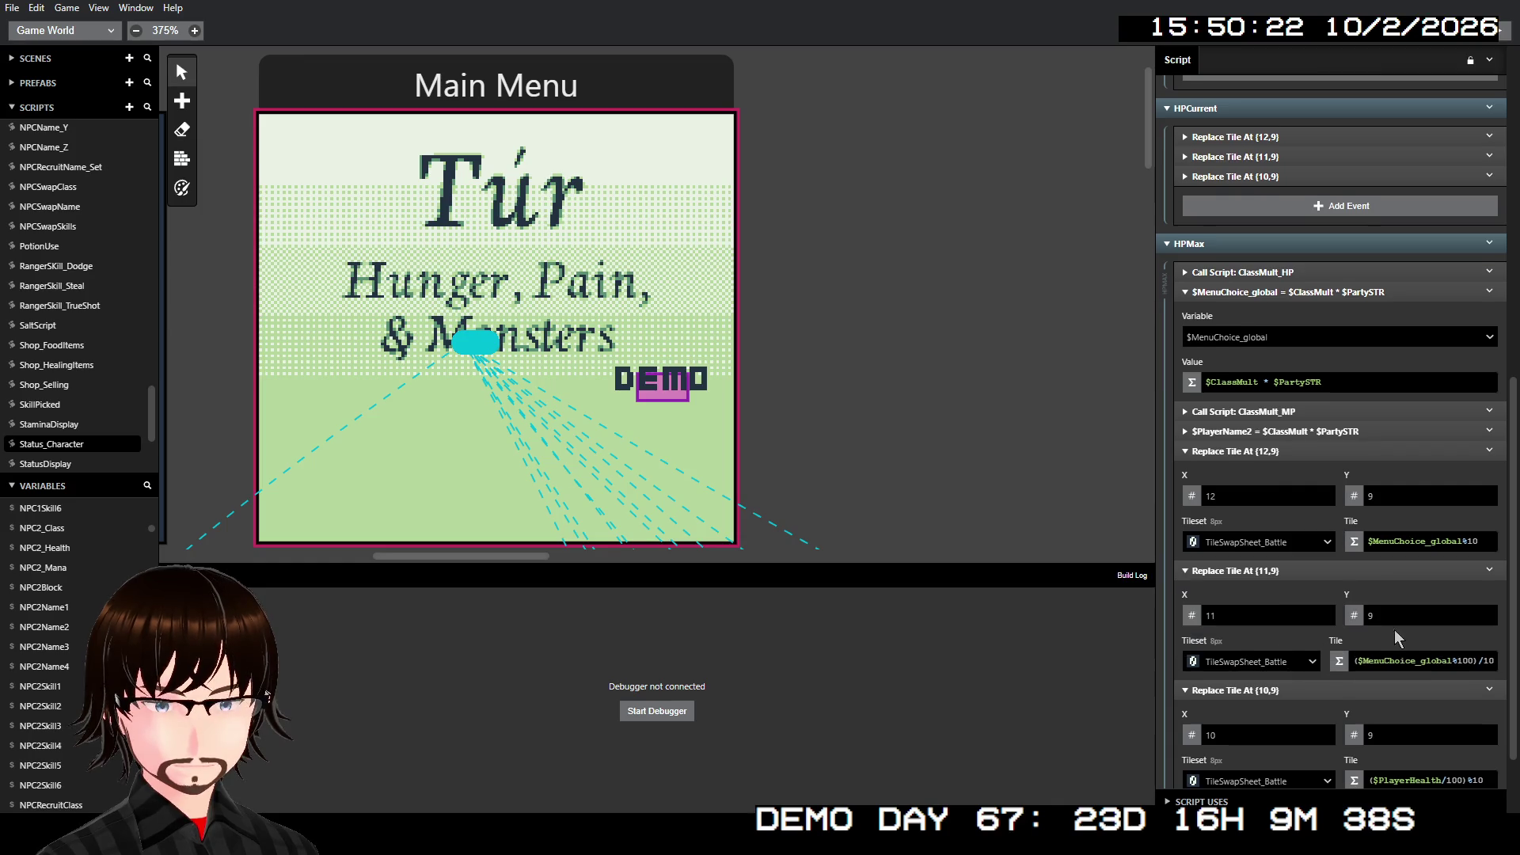
- Swap it in the (10,9) expression too, then select the ClassMult_MP and $PlayerName2 events
{"action": "scroll", "coordinate": [1394, 629], "scroll_direction": "down", "scroll_amount": 2}
{"action": "left_click", "coordinate": [1407, 689]}
{"action": "type", "text": "m"}
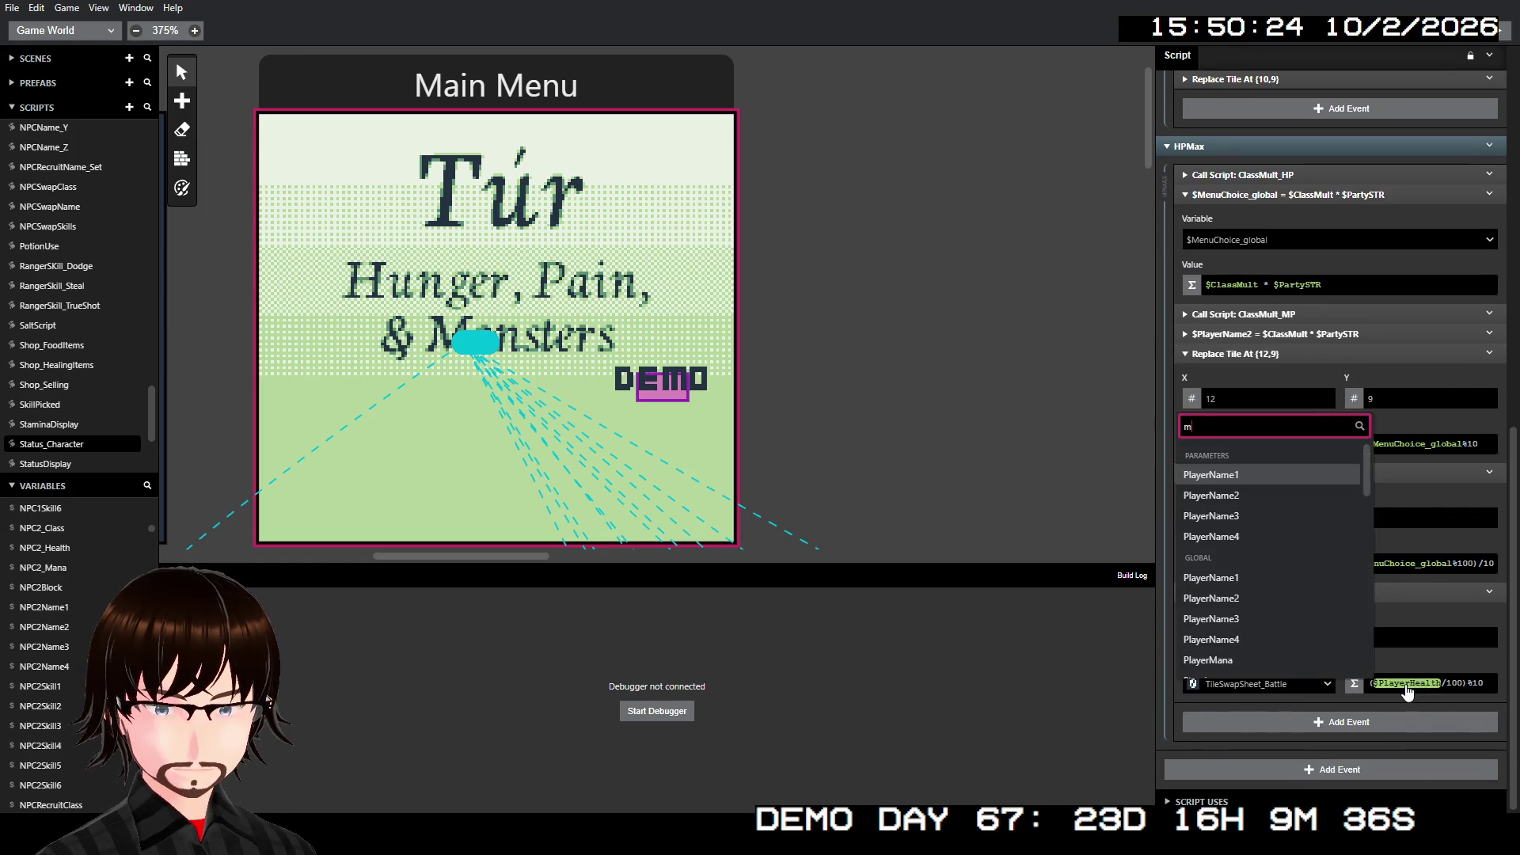
{"action": "type", "text": "enu"}
{"action": "left_click", "coordinate": [1274, 665]}
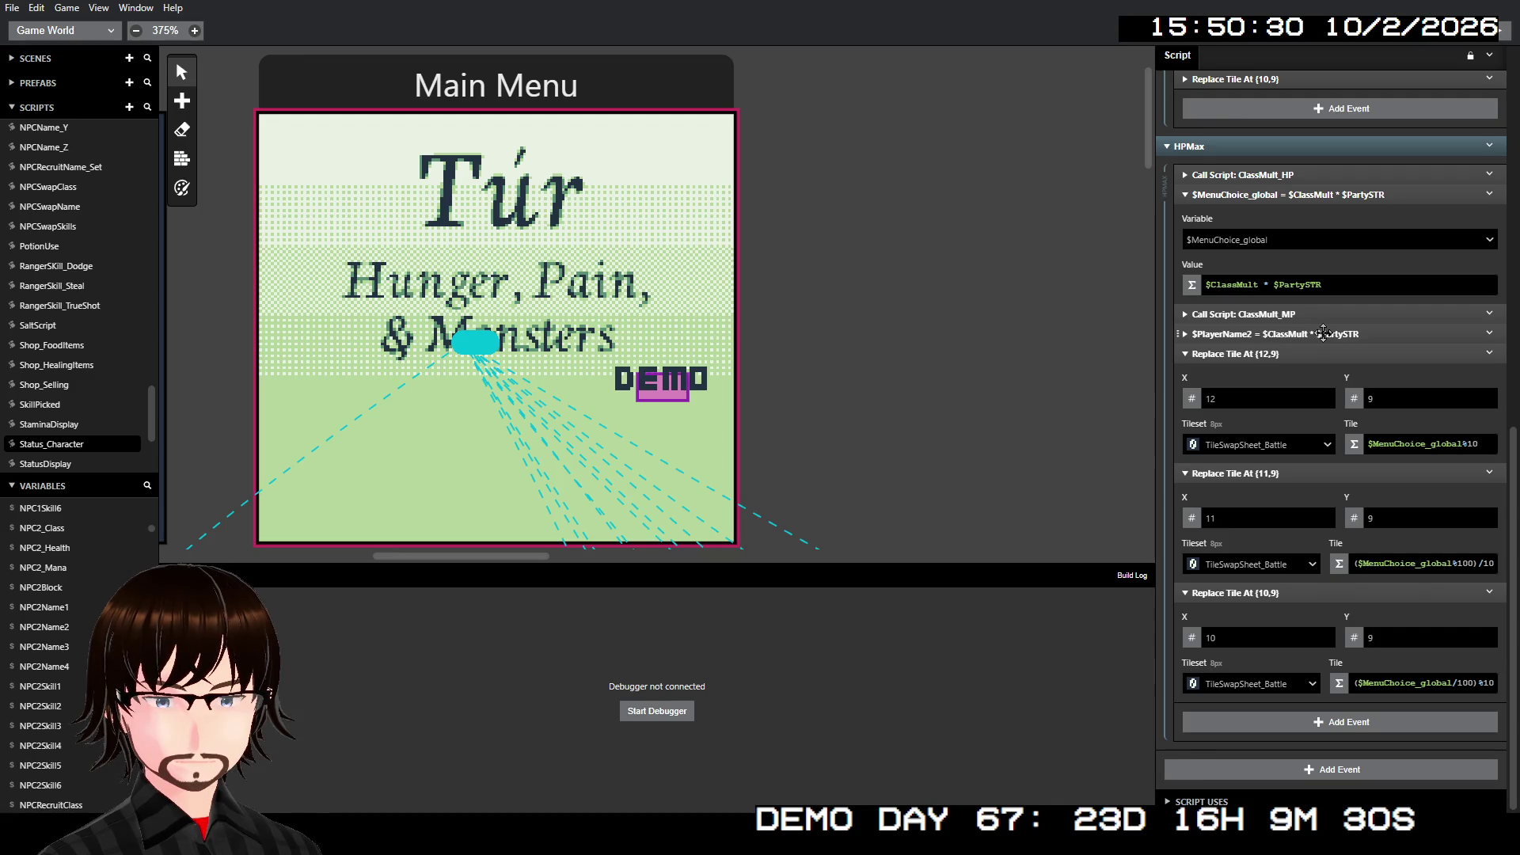
{"action": "left_click", "coordinate": [1295, 317]}
{"action": "left_click", "coordinate": [1293, 335], "text": "shift"}
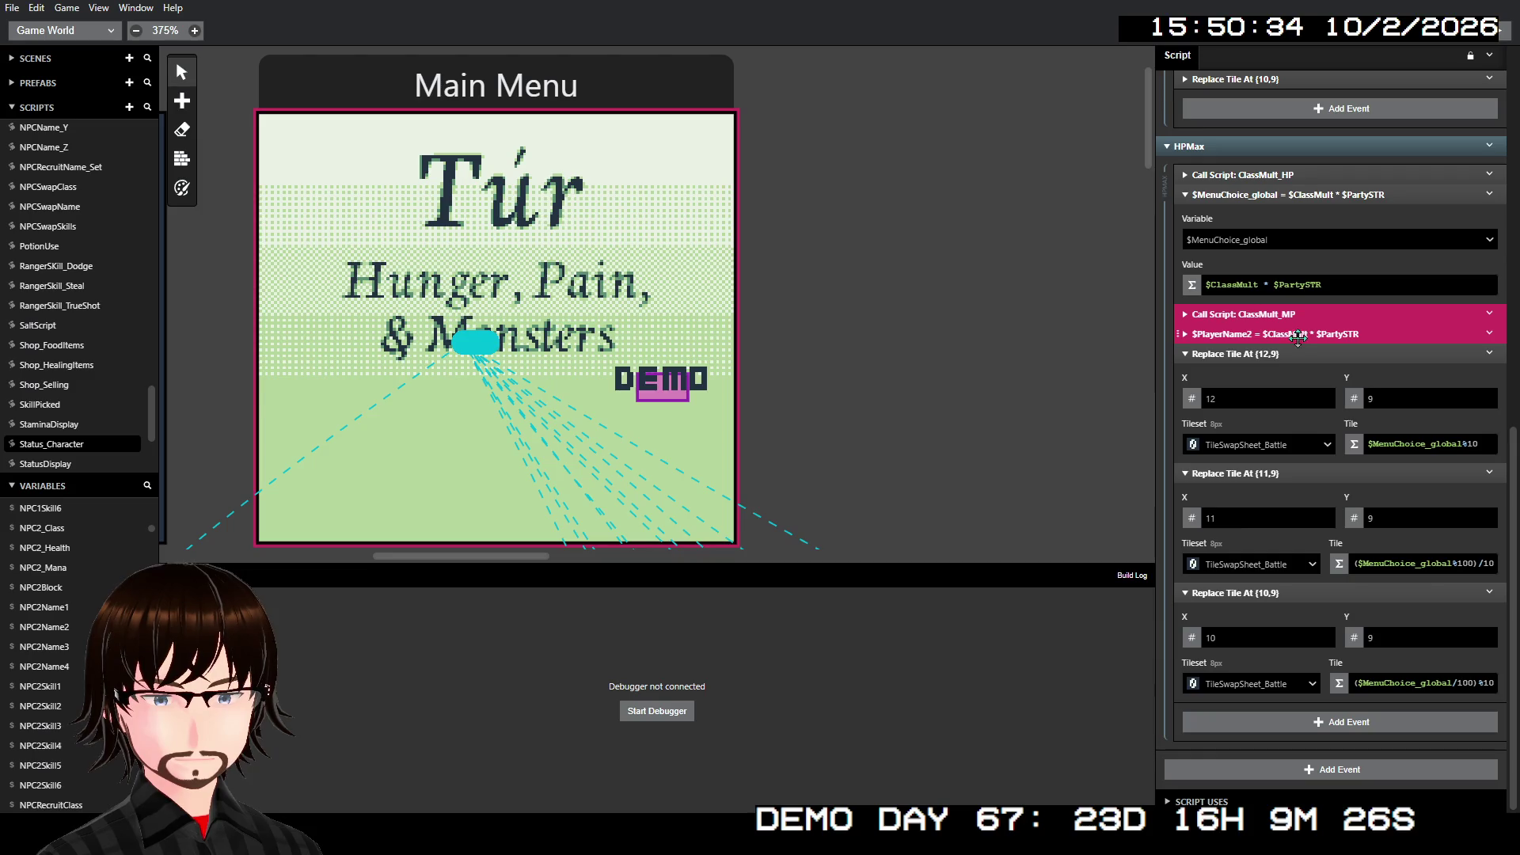
- Move ClassMult_MP and $PlayerName2 below HPMax and collapse HPMax's events
{"action": "left_click_drag", "start_coordinate": [1314, 331], "coordinate": [1332, 763]}
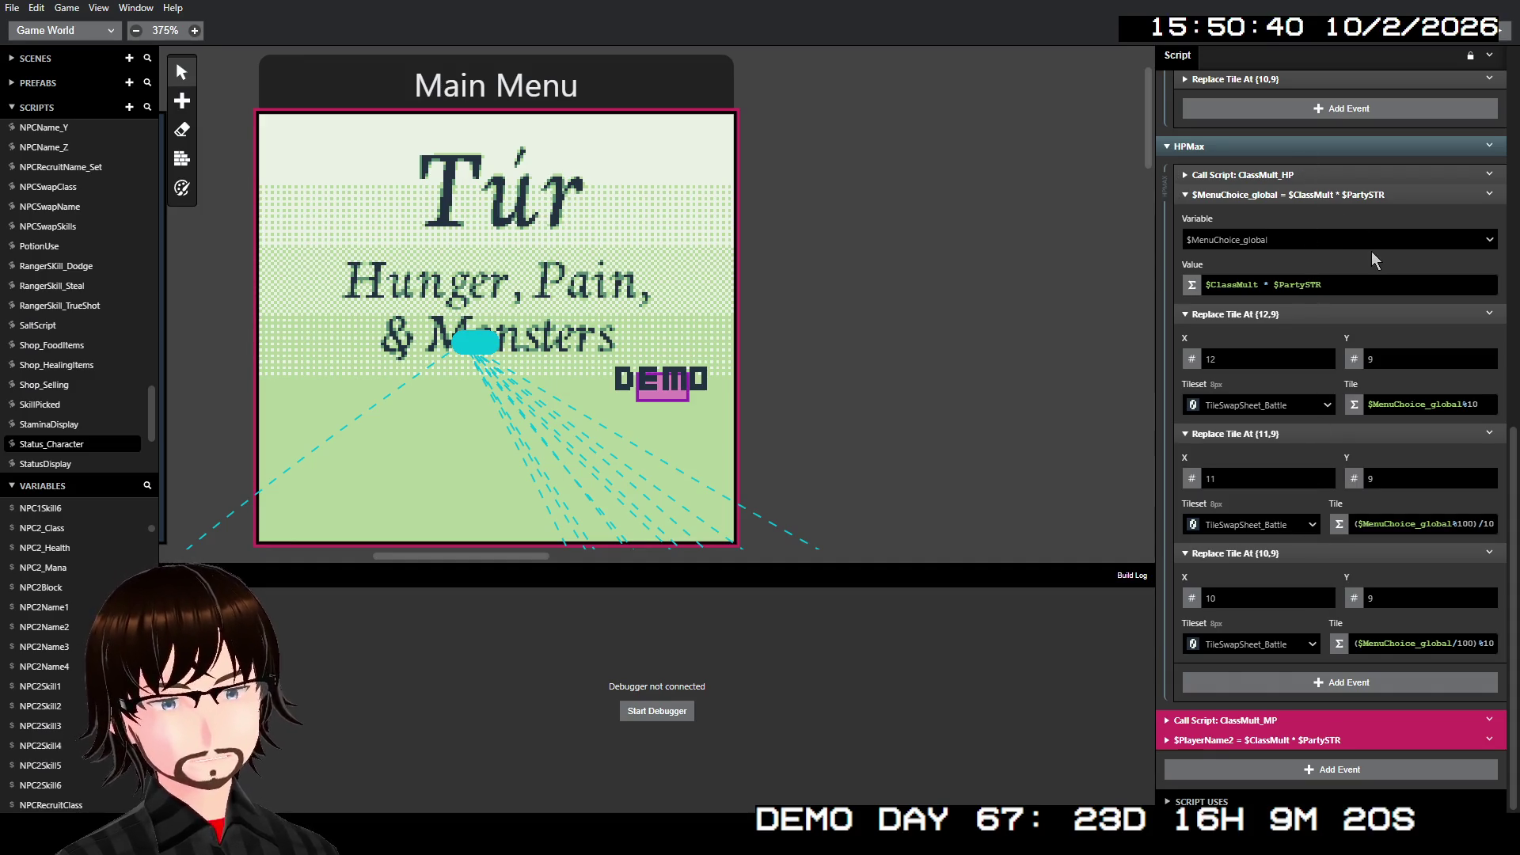
{"action": "left_click", "coordinate": [1296, 195]}
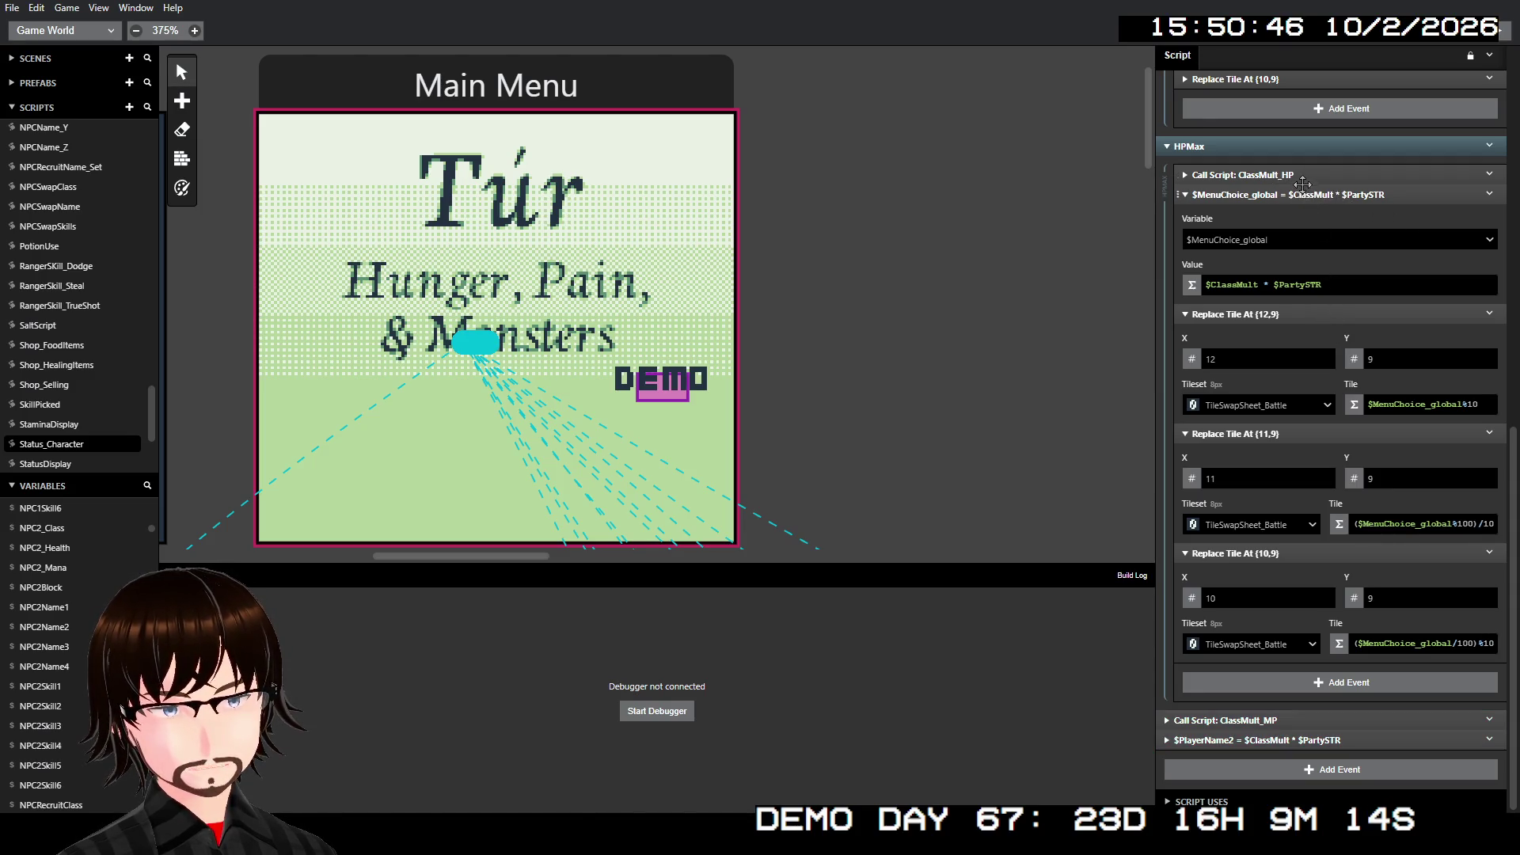
{"action": "left_click", "coordinate": [1301, 197]}
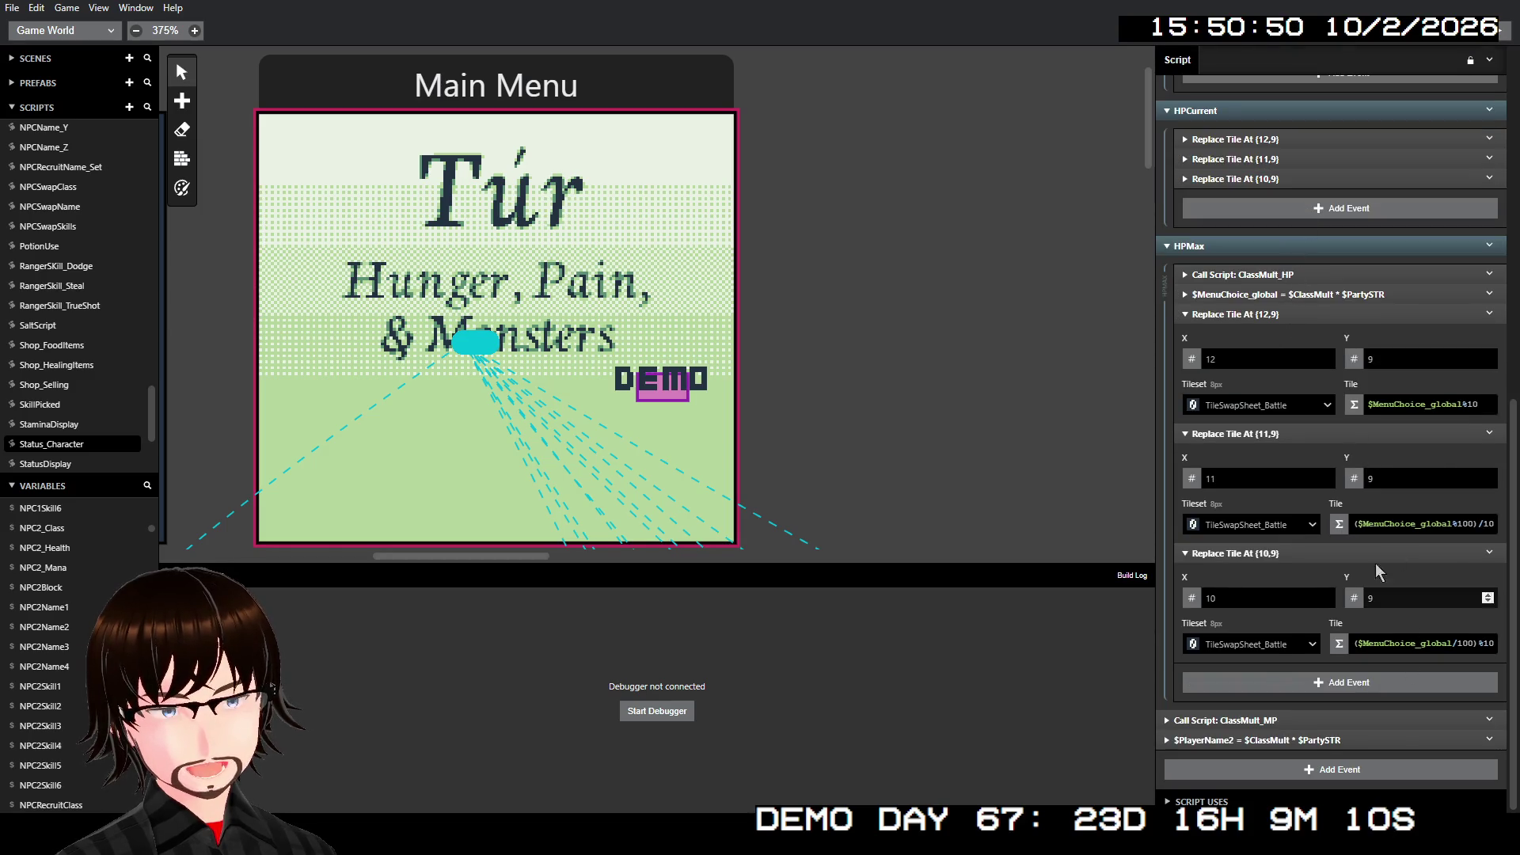
{"action": "left_click", "coordinate": [1306, 315]}
{"action": "left_click", "coordinate": [1304, 435]}
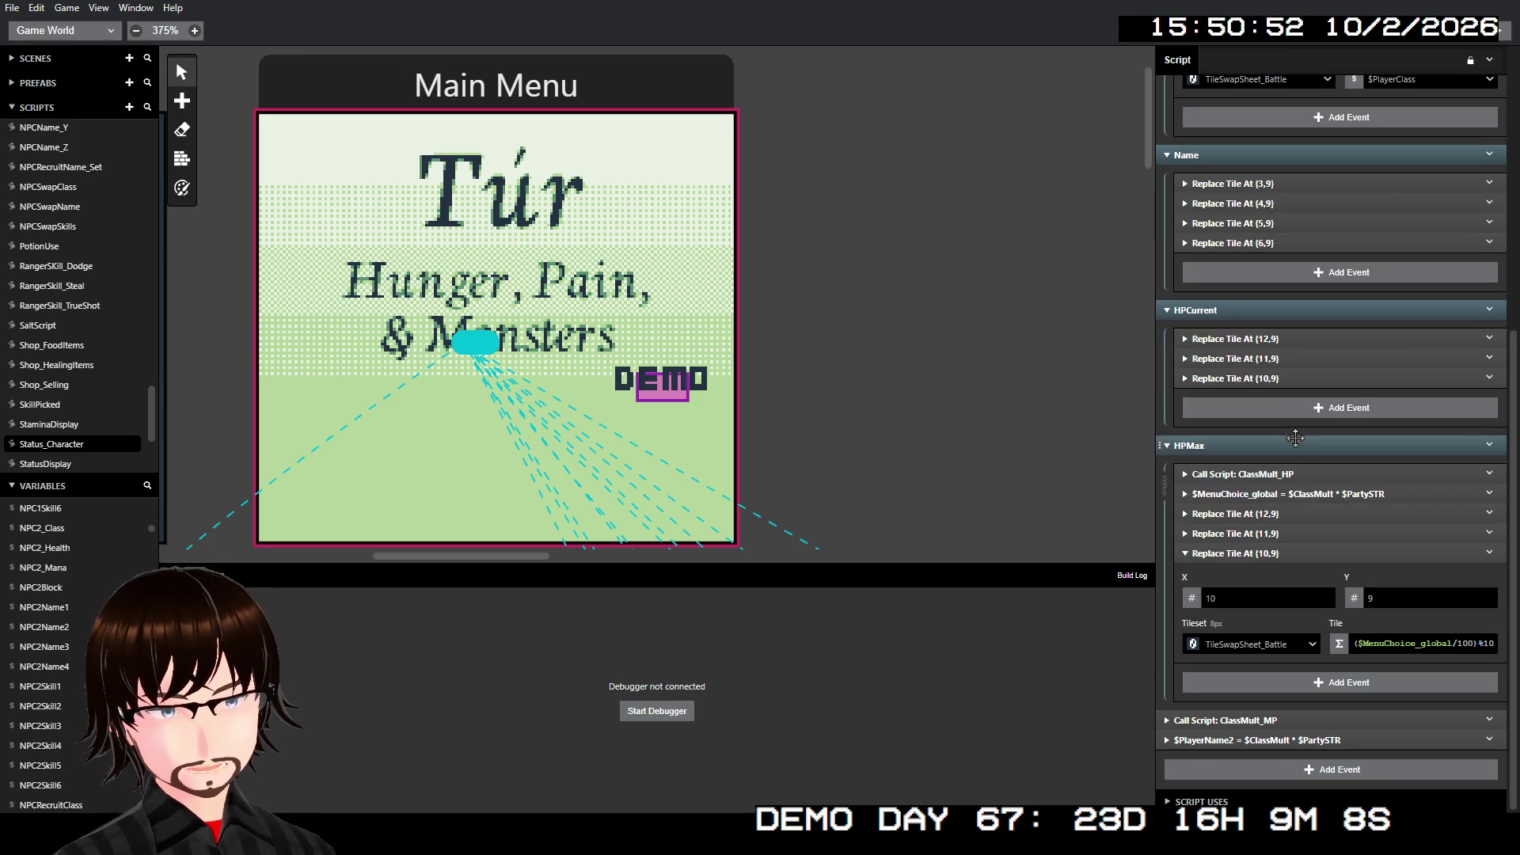
{"action": "left_click", "coordinate": [1303, 555]}
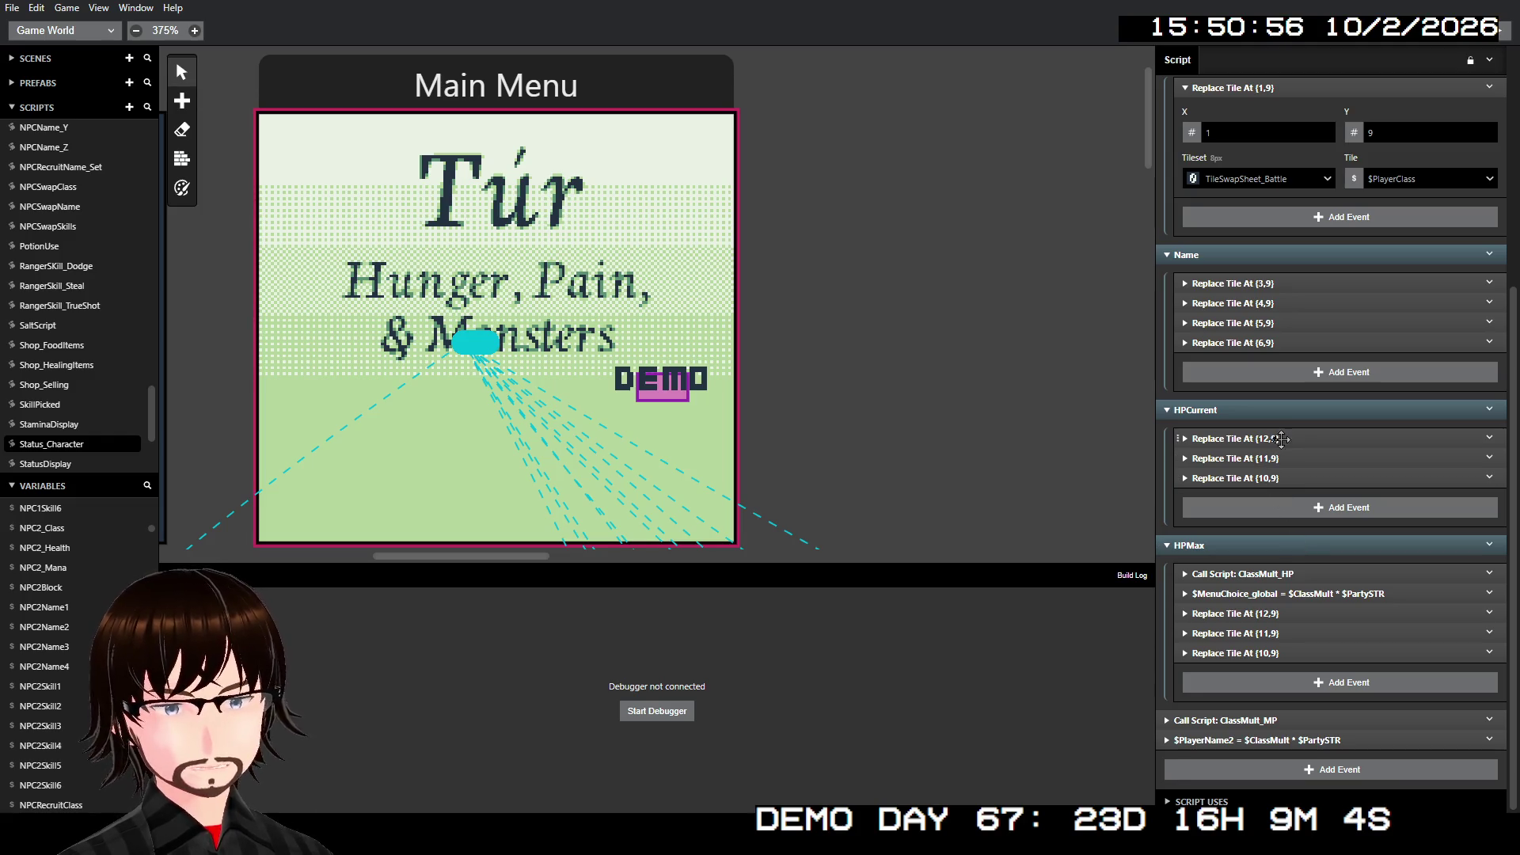
- Select the HPCurrent and HPMax groups and view their actions without choosing one
{"action": "left_click", "coordinate": [1282, 407]}
{"action": "left_click", "coordinate": [1283, 545]}
{"action": "left_click", "coordinate": [1491, 544]}
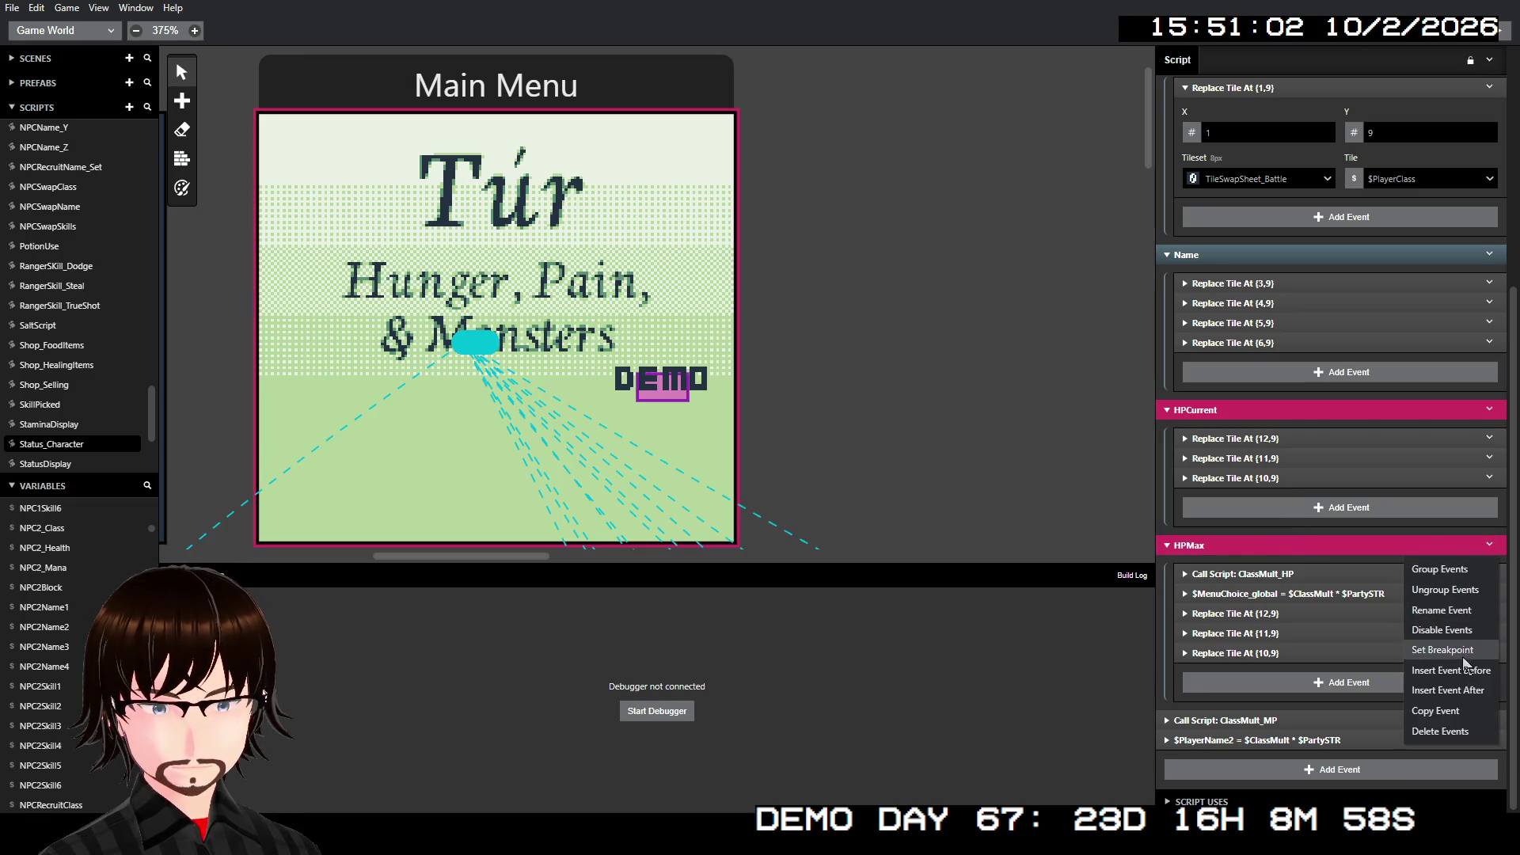
{"action": "left_click", "coordinate": [1464, 710]}
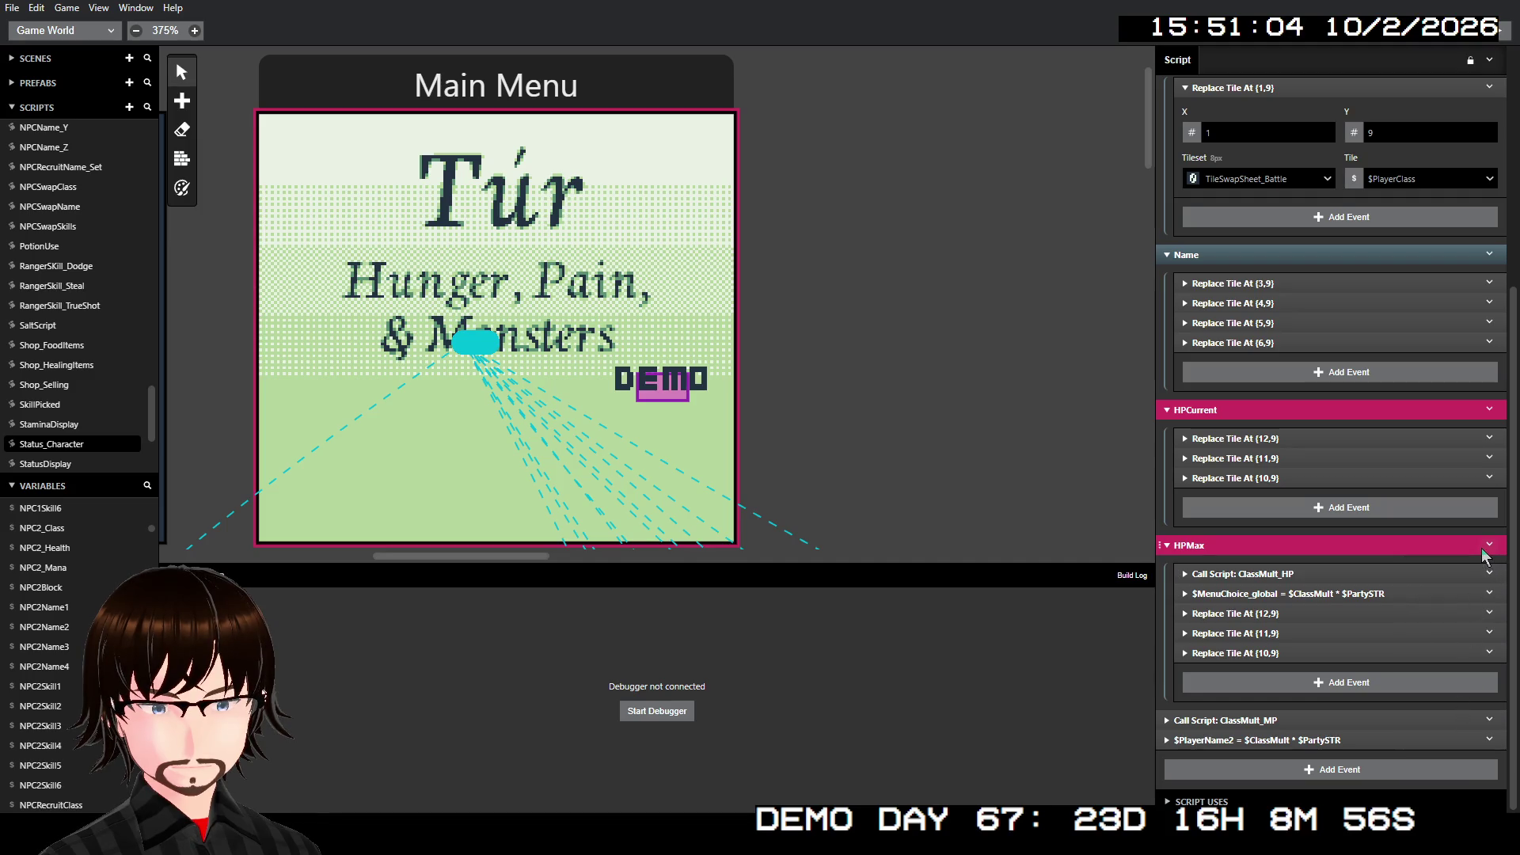